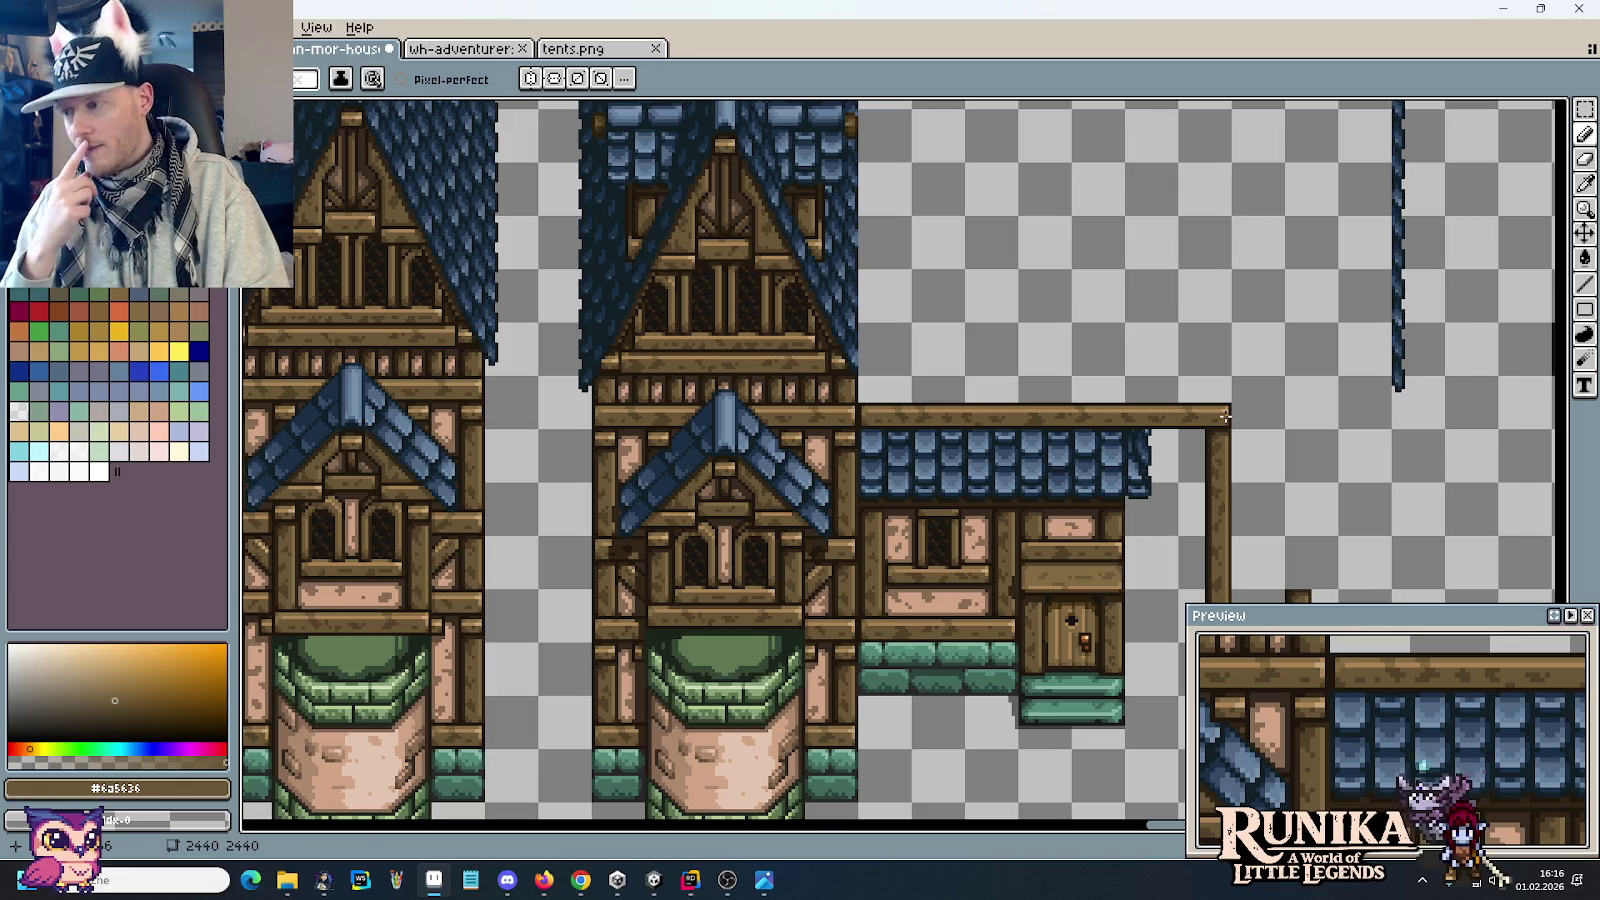
Step: Compare the tileset with the medieval house concept reference and scroll to the wall tiles
key(ctrl+o)
key(Escape)
key(alt+Tab)
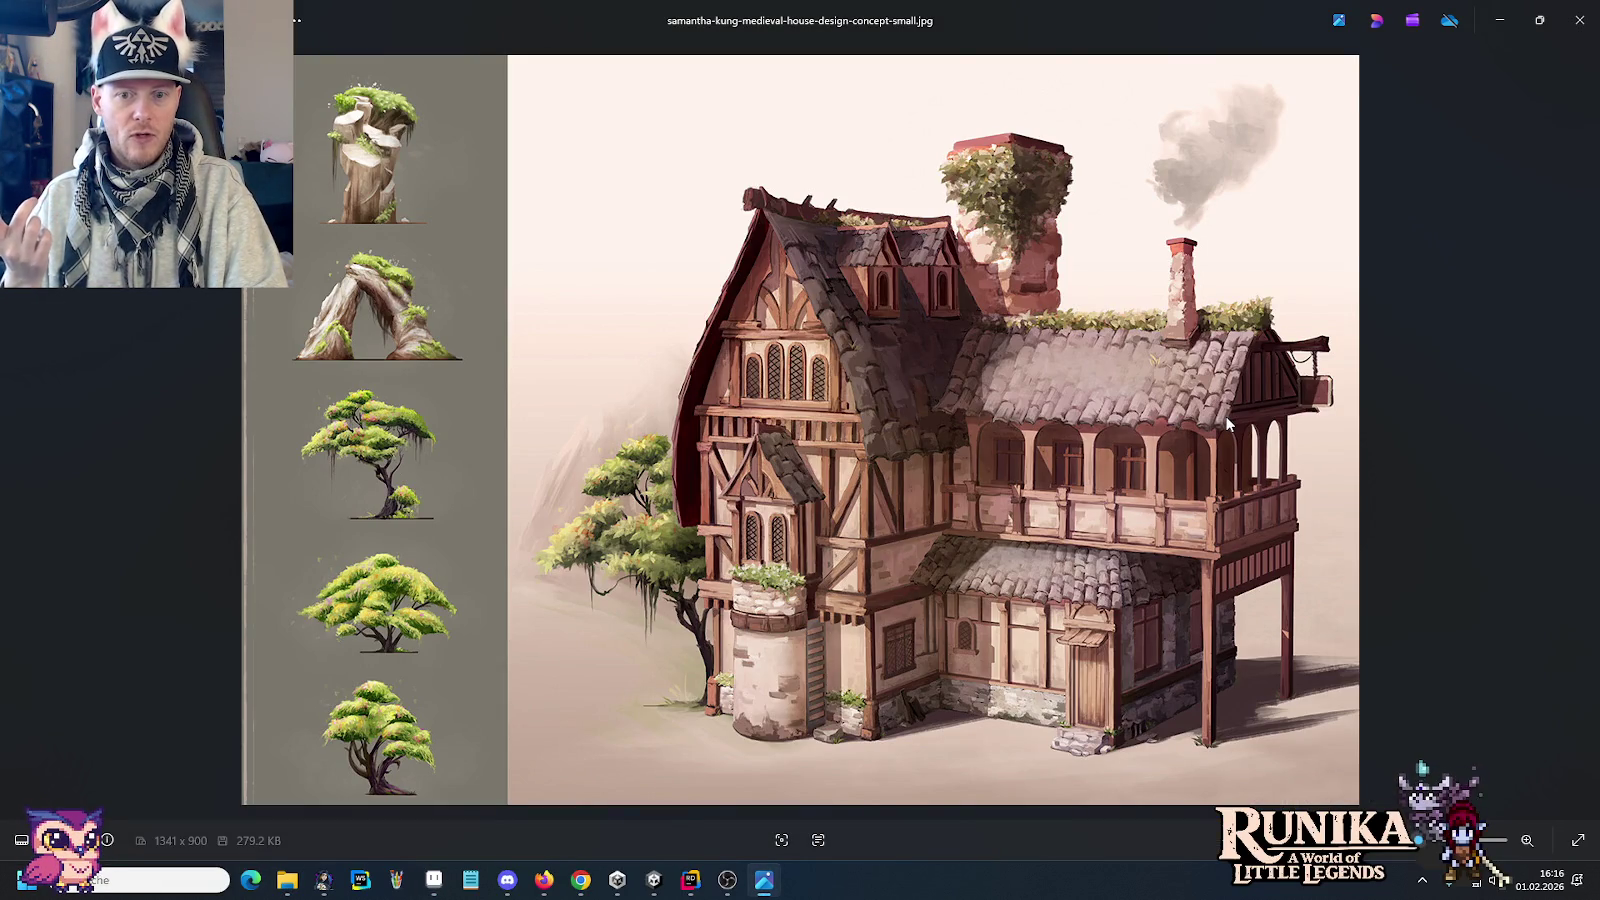
key(alt+Tab)
scroll(1043, 337, down, 2)
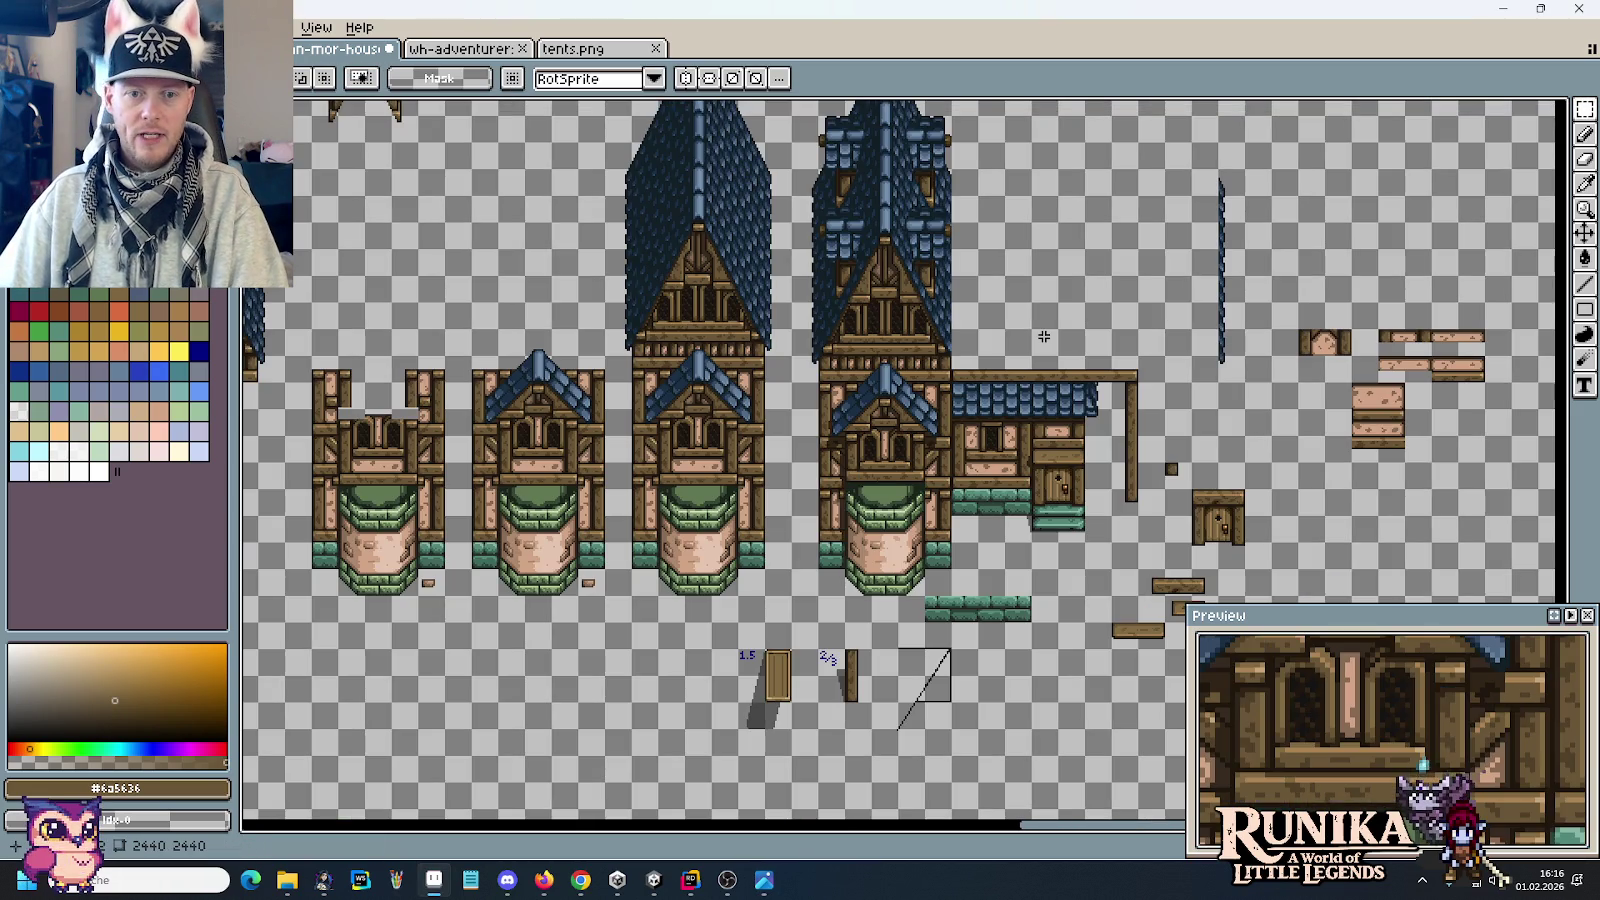
scroll(600, 400, down, 3)
scroll(680, 430, down, 3)
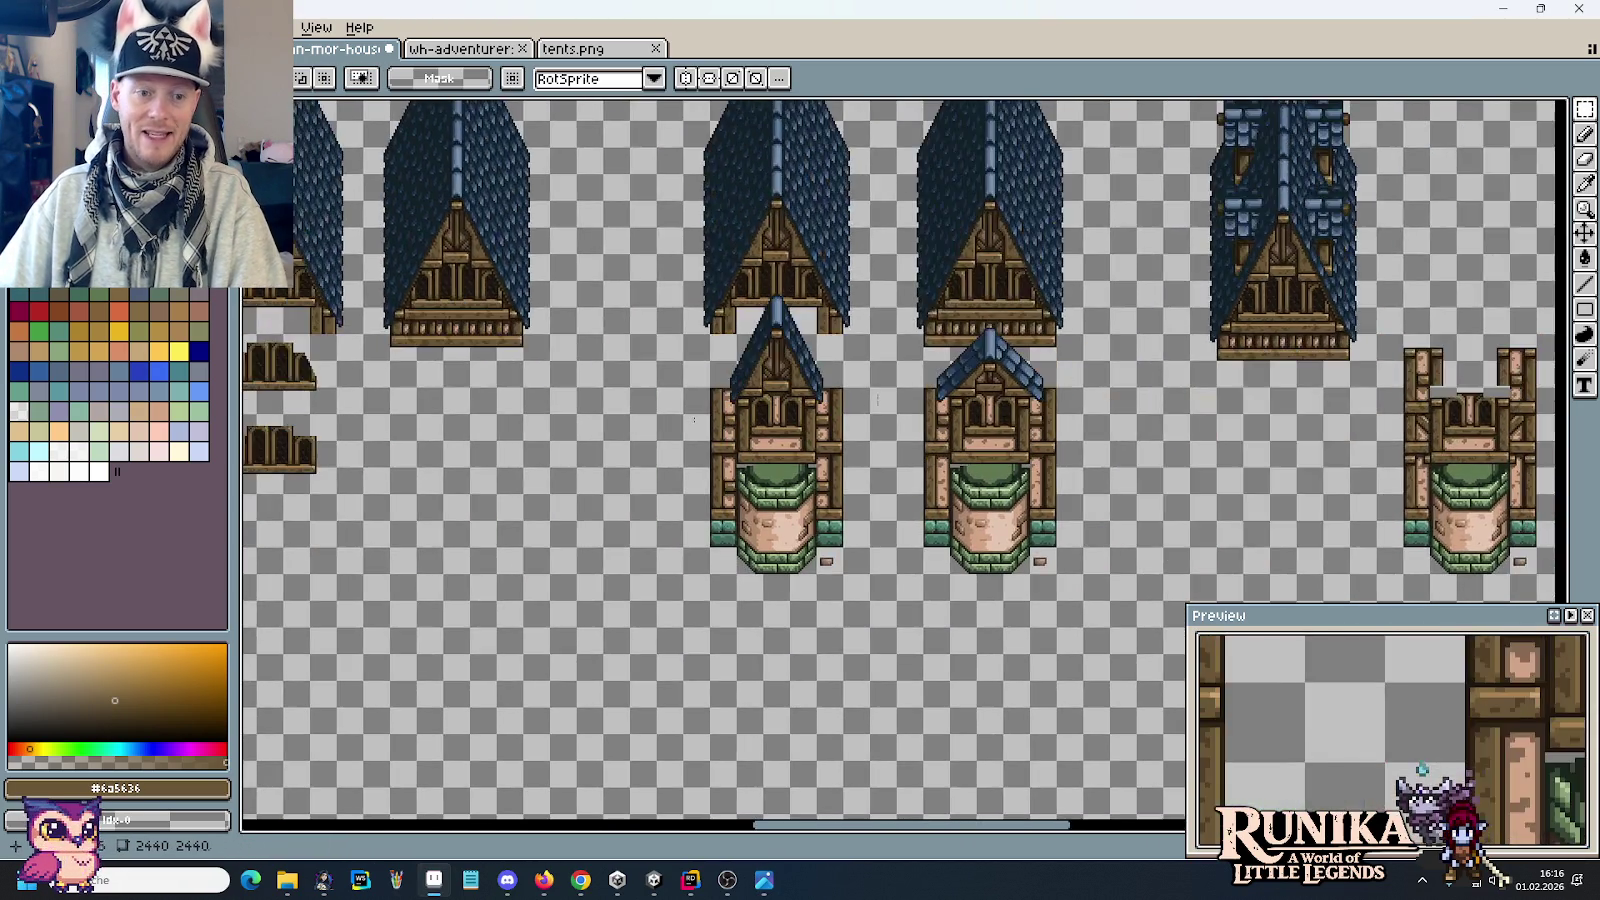
scroll(760, 460, down, 3)
scroll(833, 489, down, 3)
scroll(820, 486, left, 2)
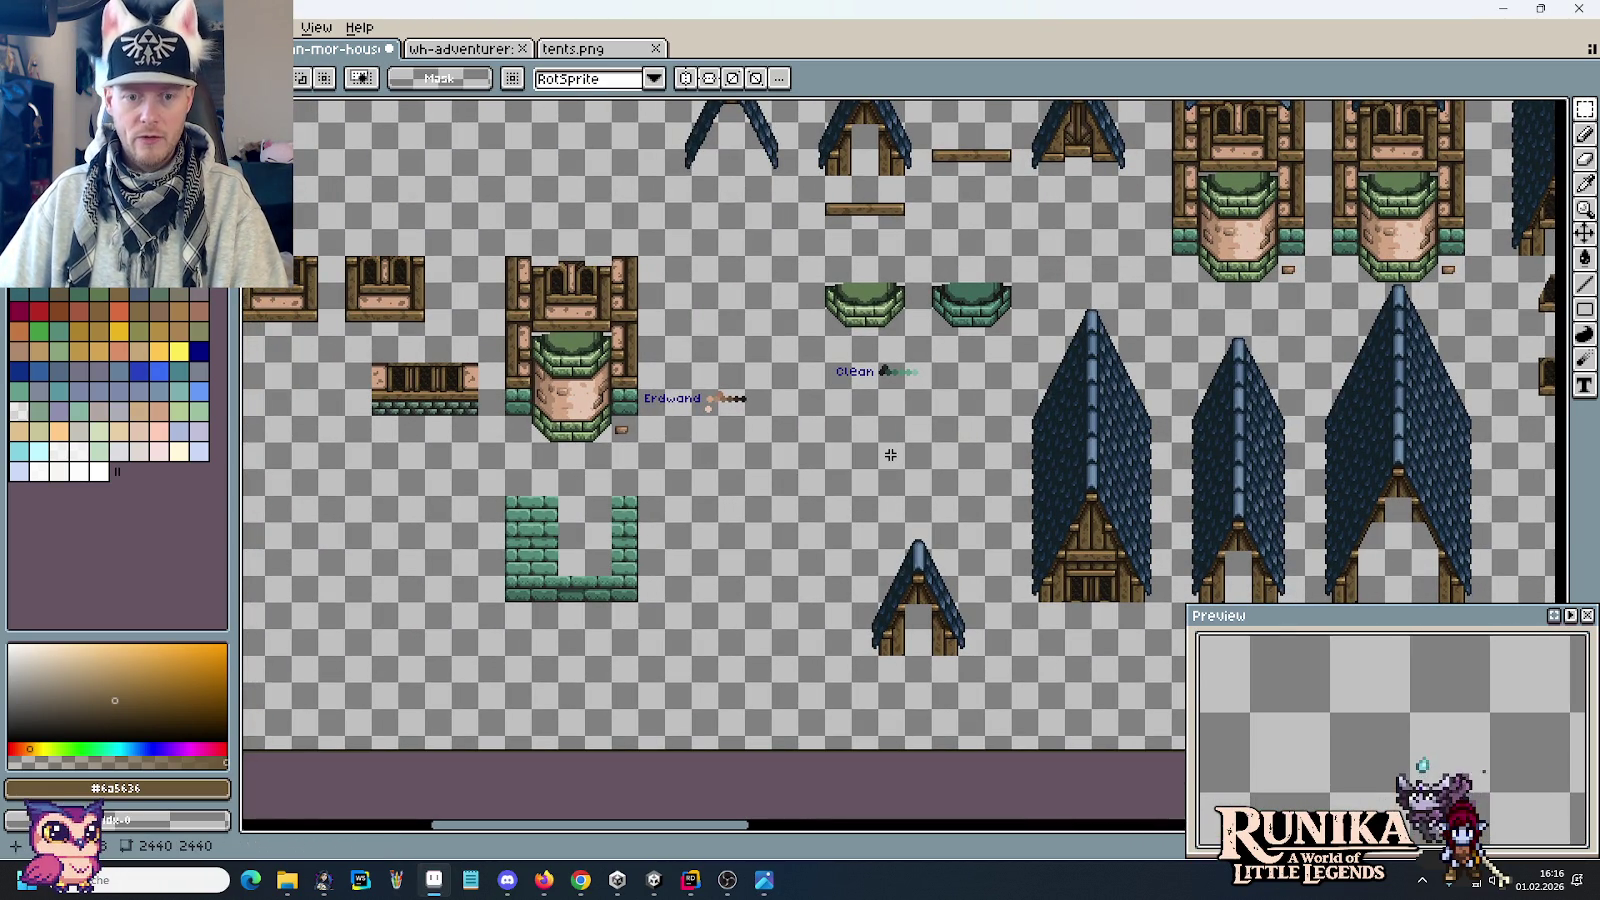
Step: Paste the 32x32 red-haired character and drop it just above the small wall tile
key(ctrl+v)
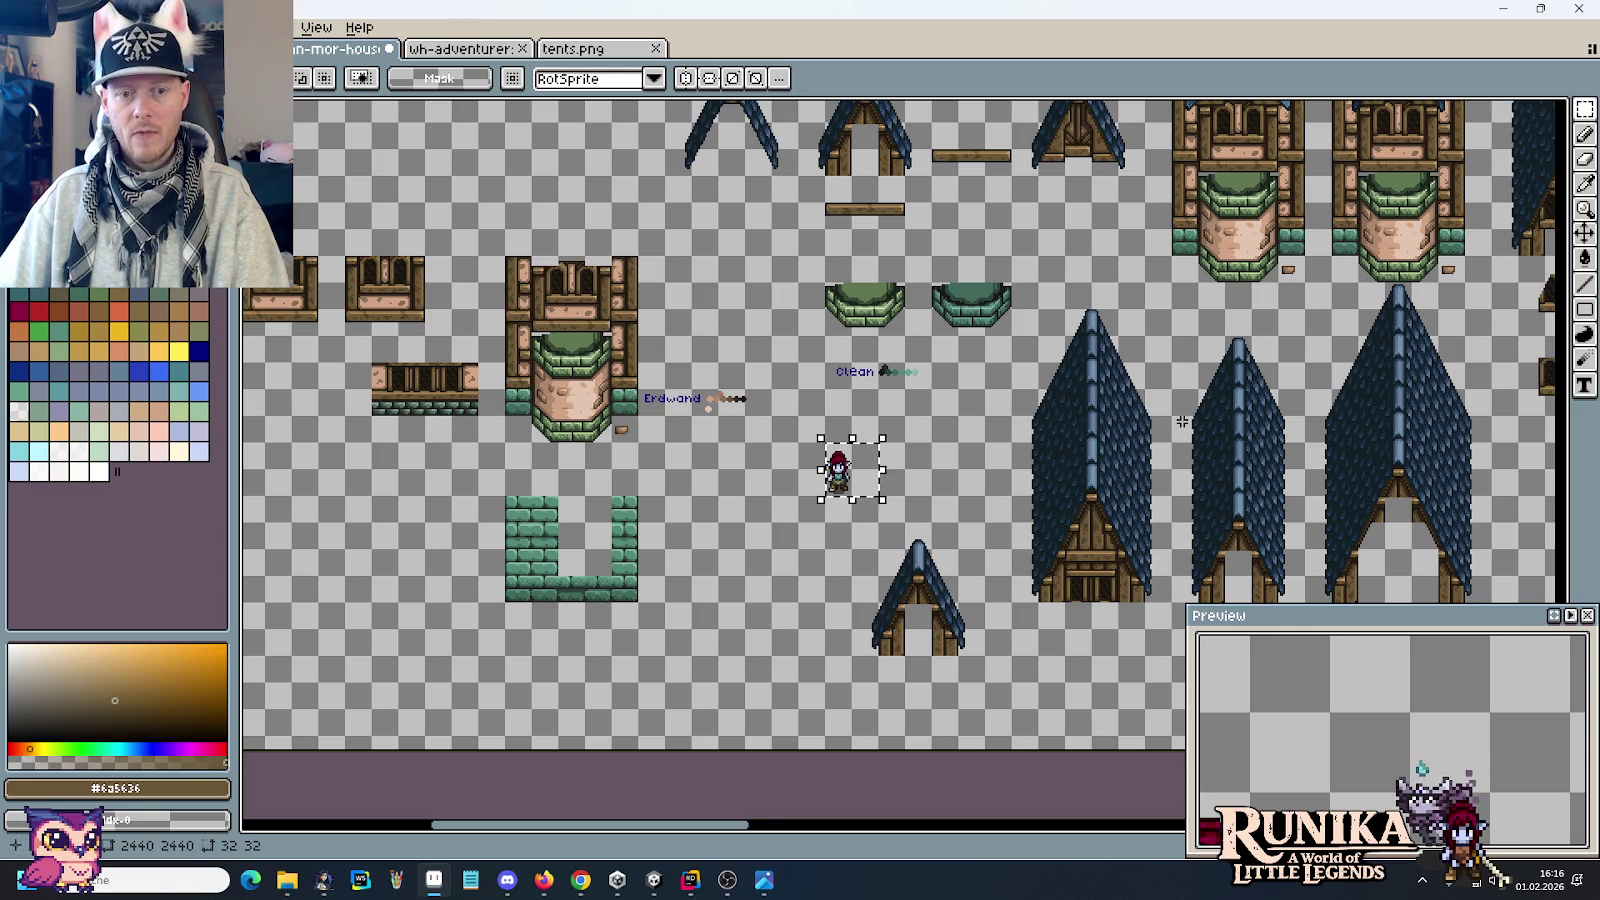
drag(1232, 410, 896, 372)
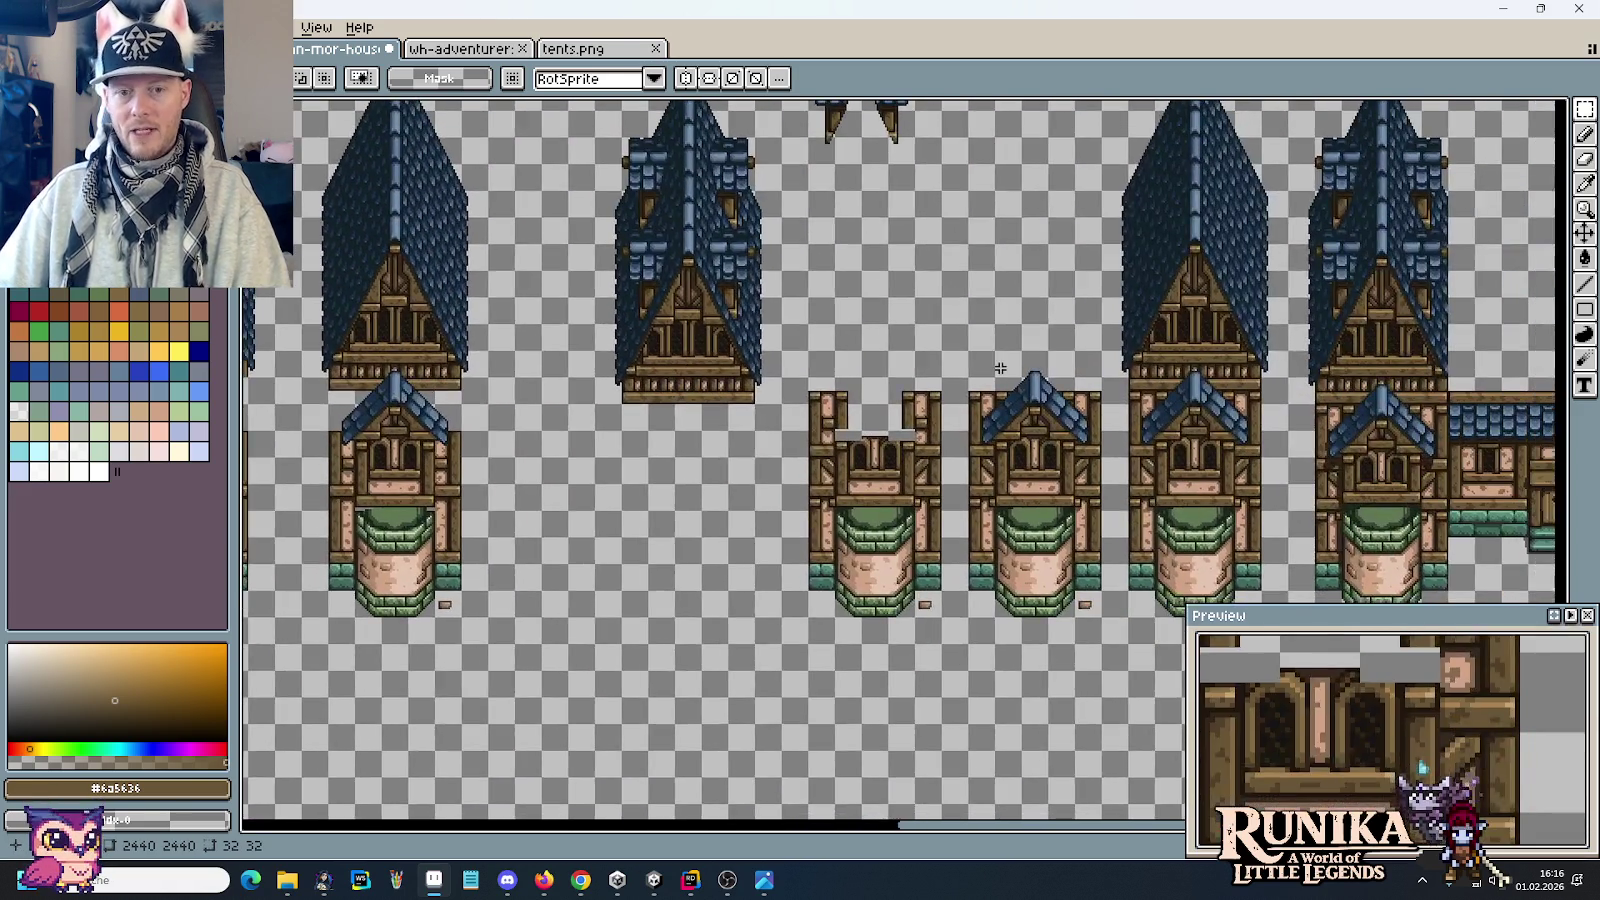
scroll(1211, 354, up, 2)
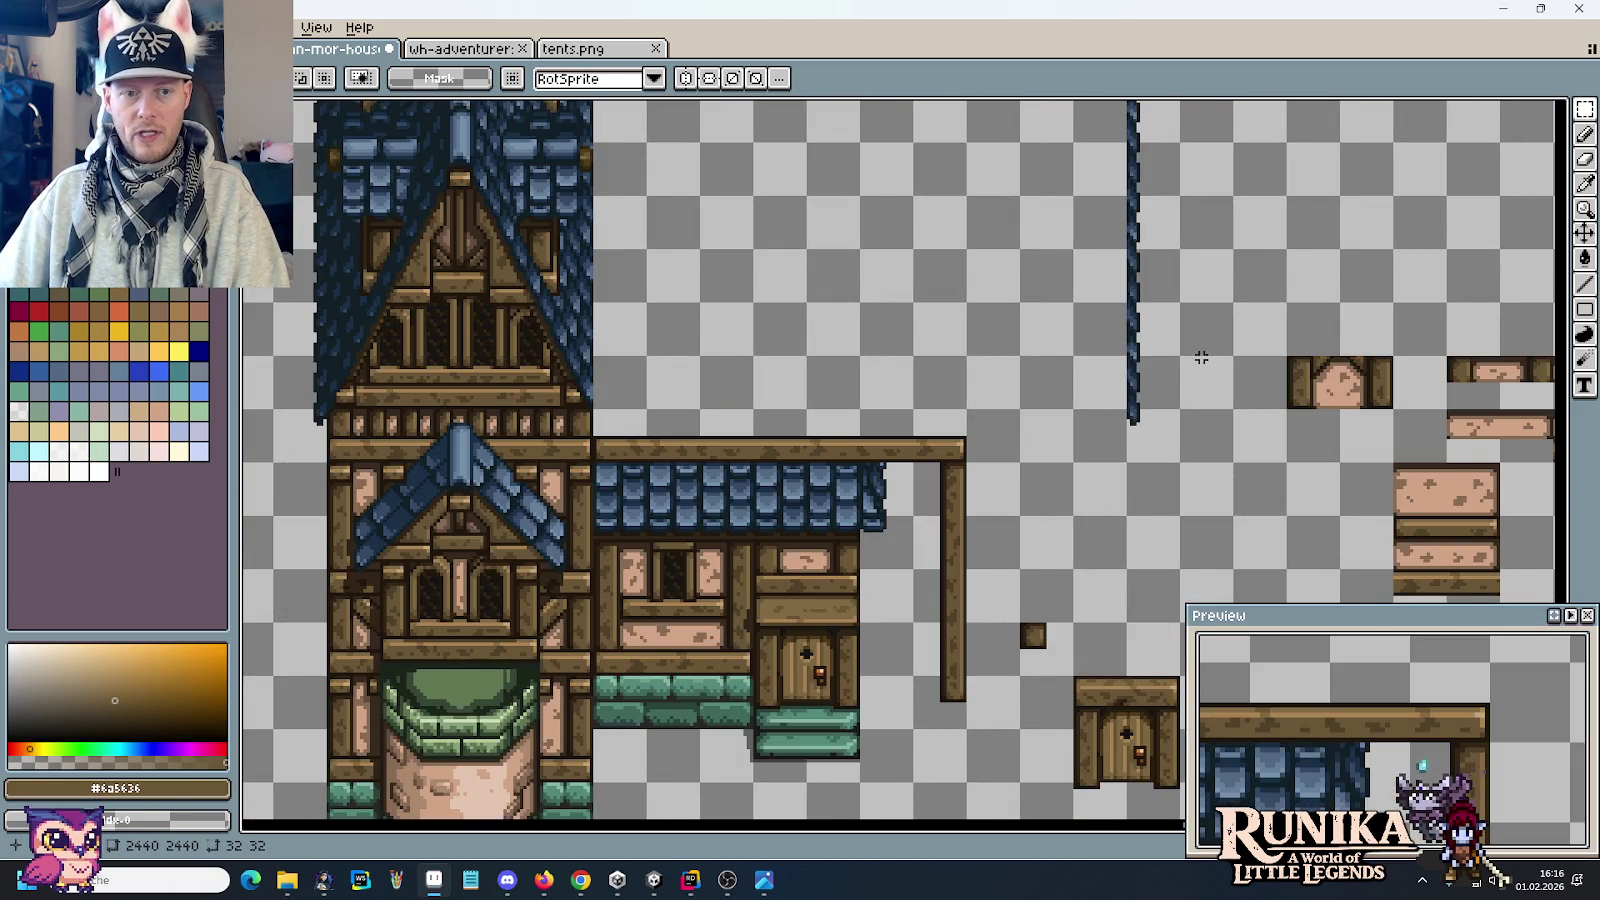
scroll(1201, 357, up, 1)
key(ctrl+v)
mouse_move(921, 457)
mouse_down()
mouse_move(964, 410)
mouse_move(922, 410)
mouse_move(1370, 372)
mouse_up()
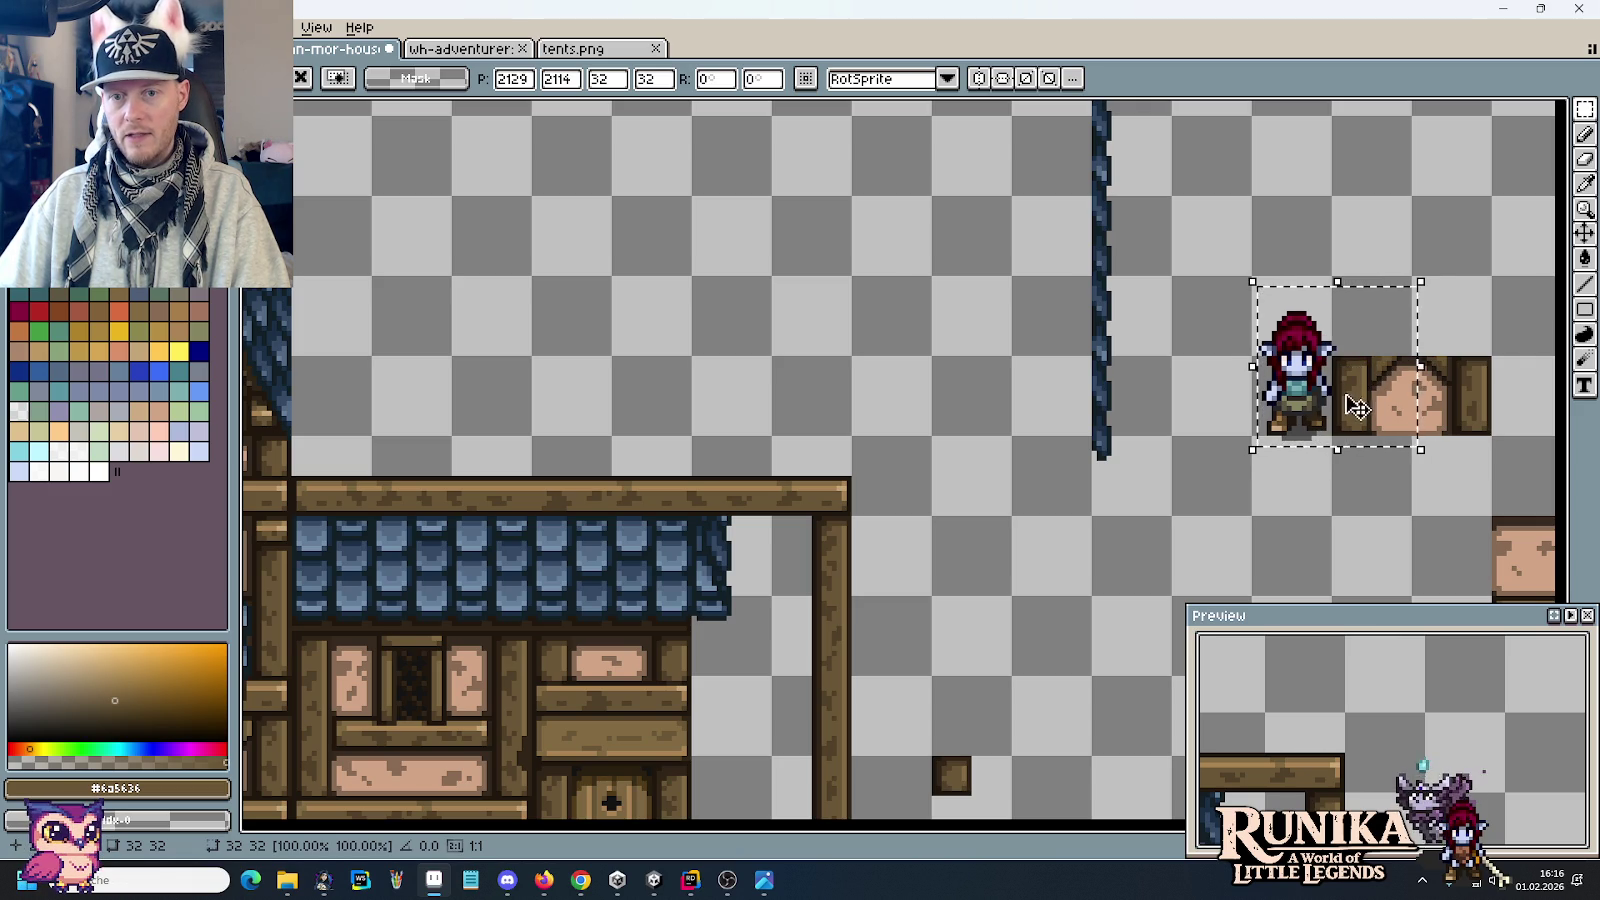
drag(1320, 420, 1320, 432)
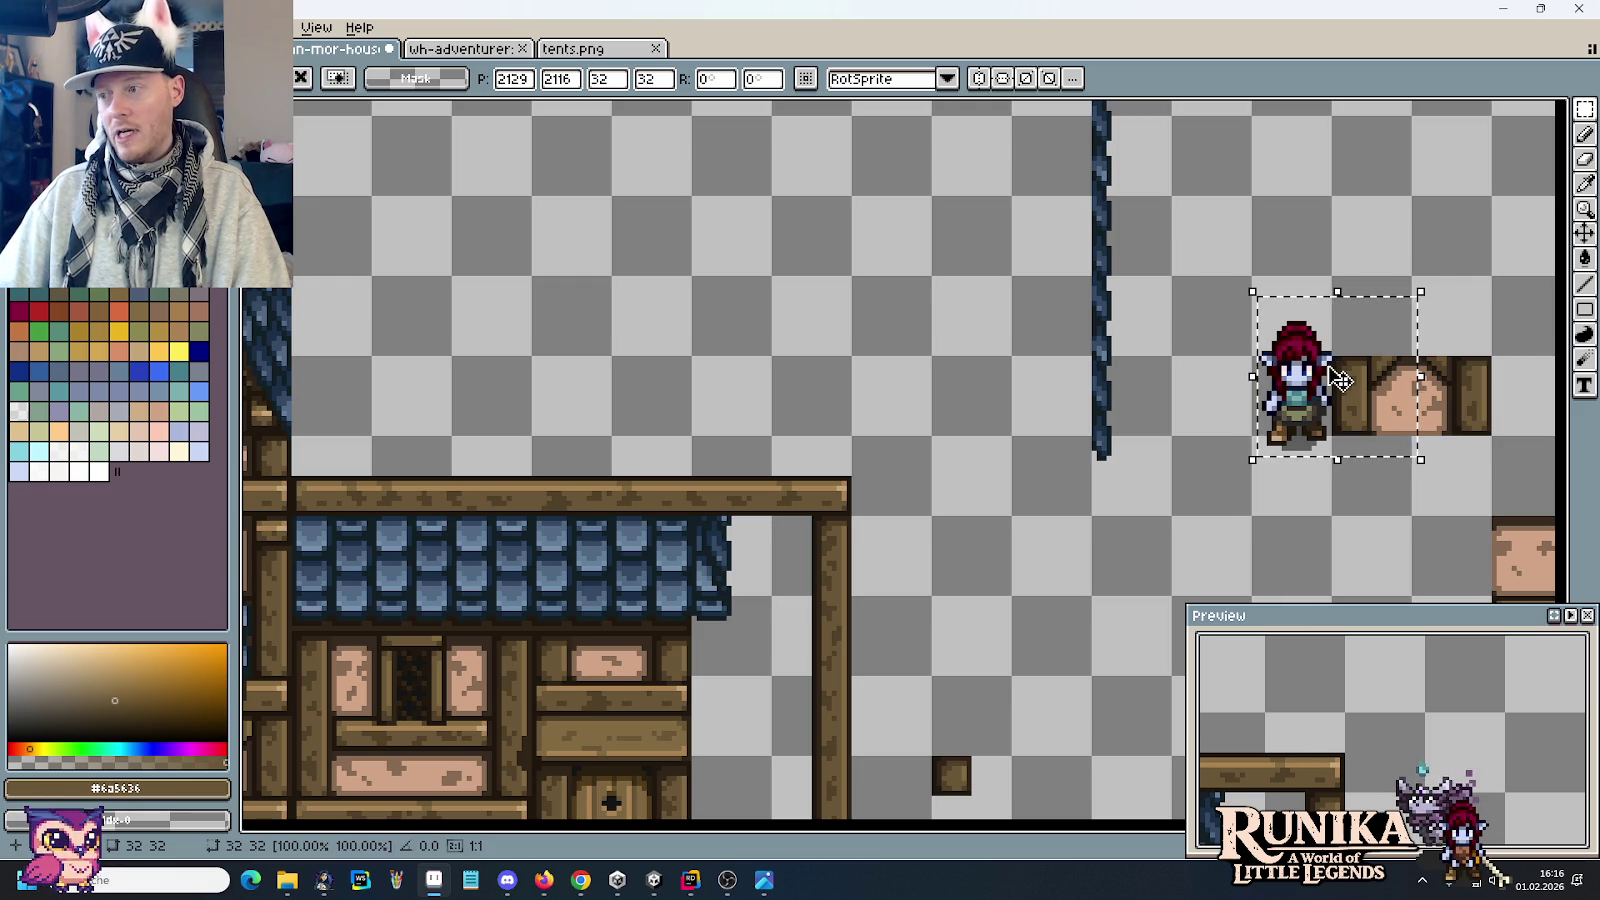
mouse_move(1340, 380)
mouse_down()
mouse_move(1313, 271)
mouse_move(1263, 286)
mouse_up()
click(1285, 468)
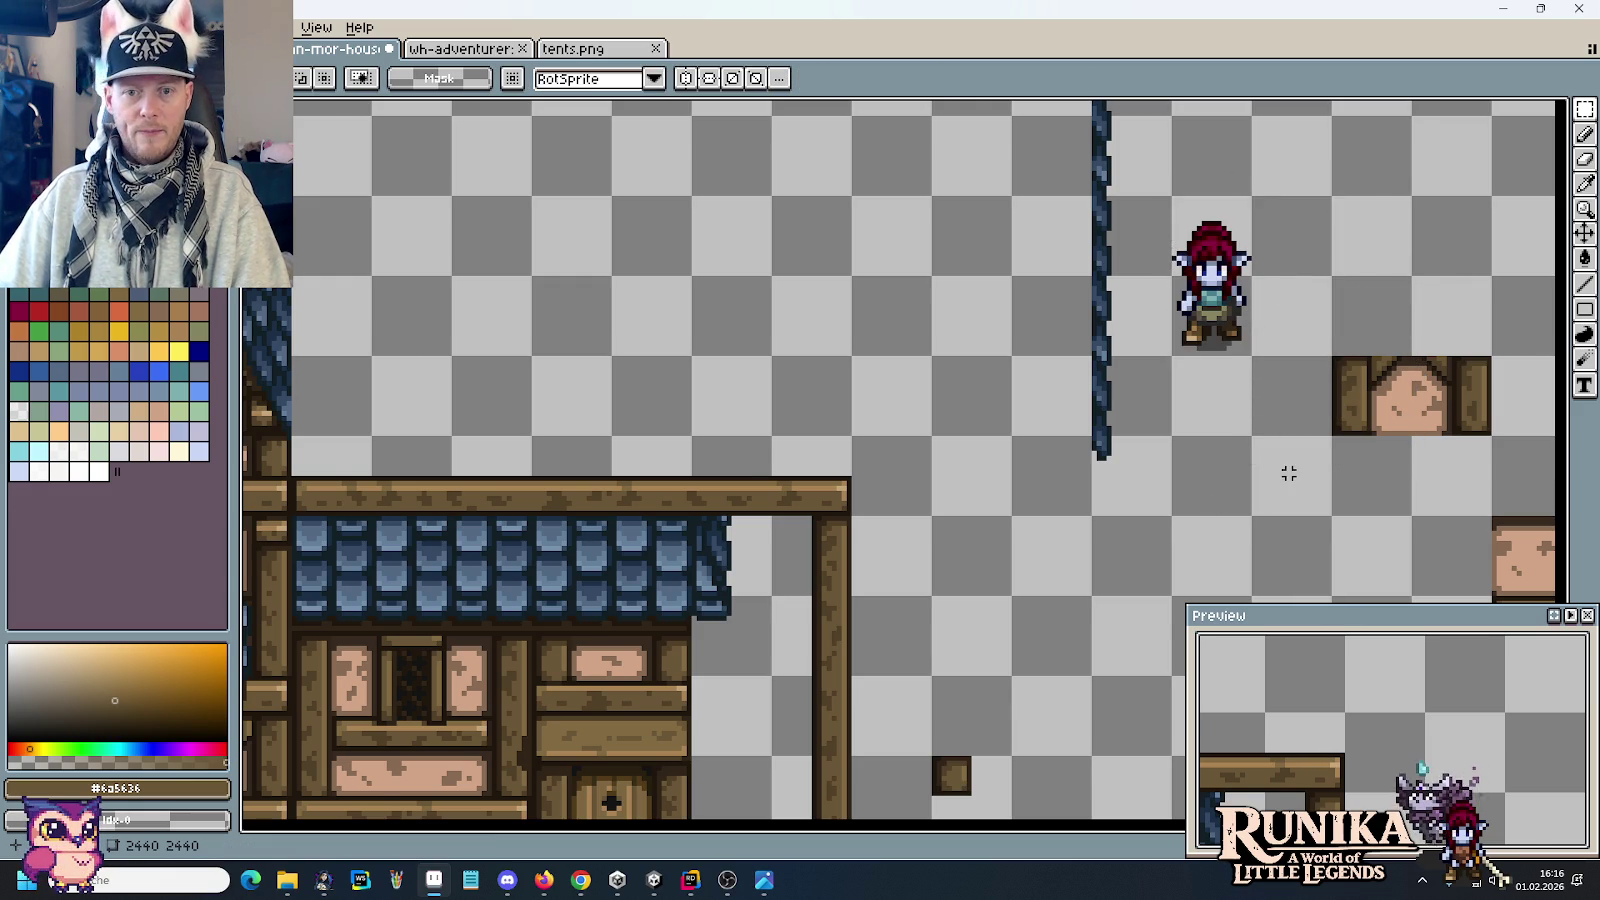
Step: Select the dark wooden balcony wall tile with its railing
scroll(1288, 474, down, 1)
scroll(1288, 474, down, 3)
scroll(999, 352, up, 2)
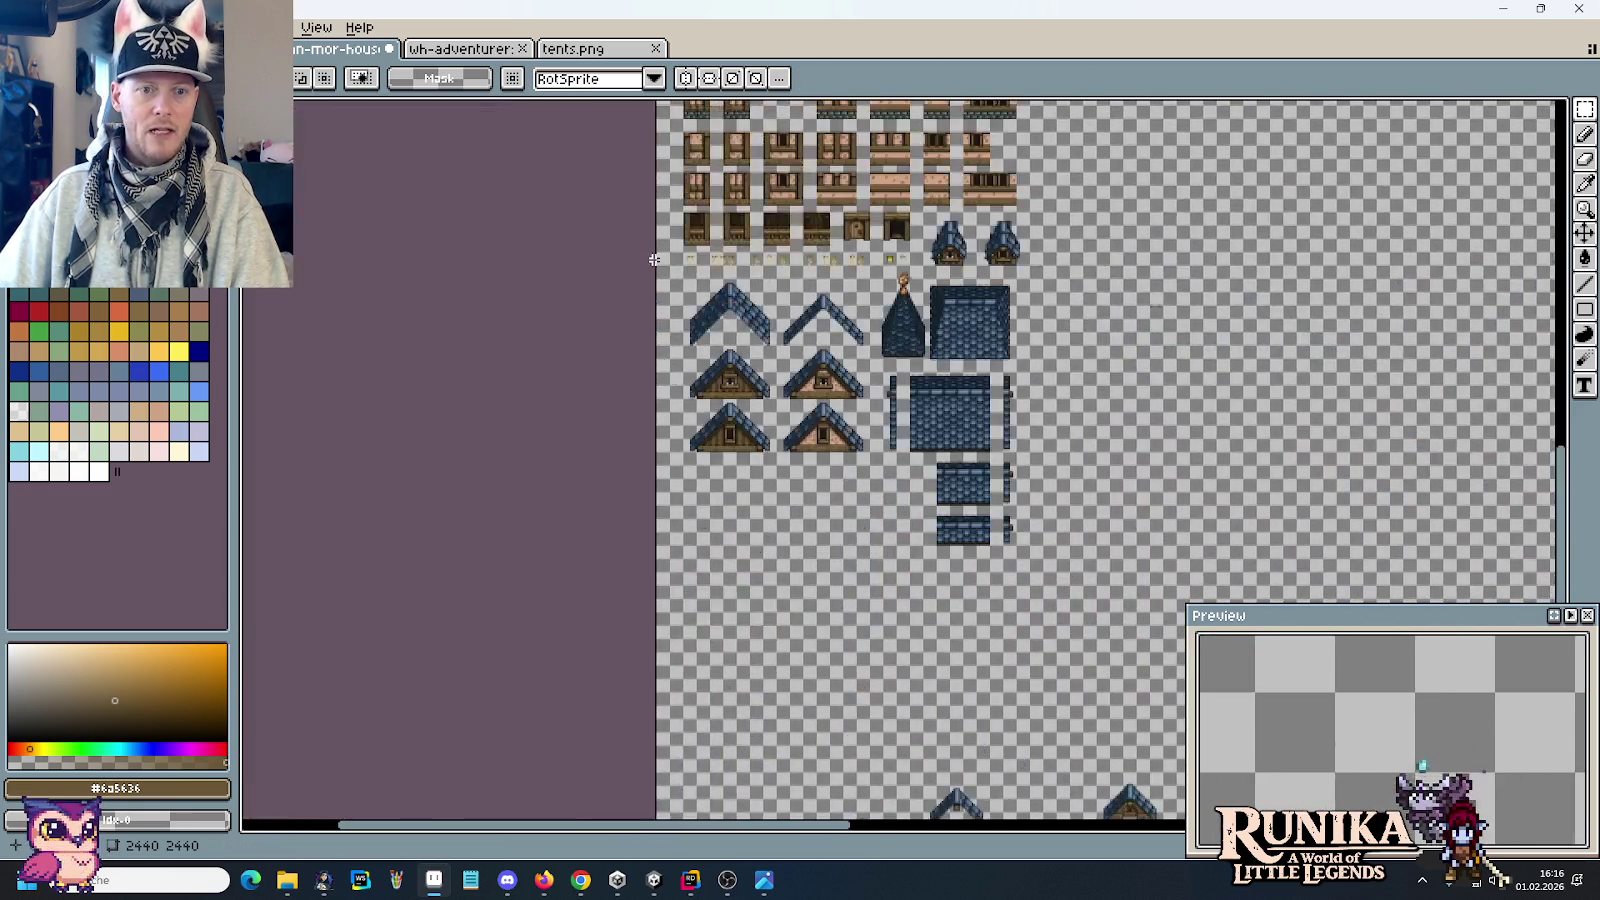
scroll(999, 352, up, 3)
scroll(960, 427, down, 1)
scroll(960, 427, up, 1)
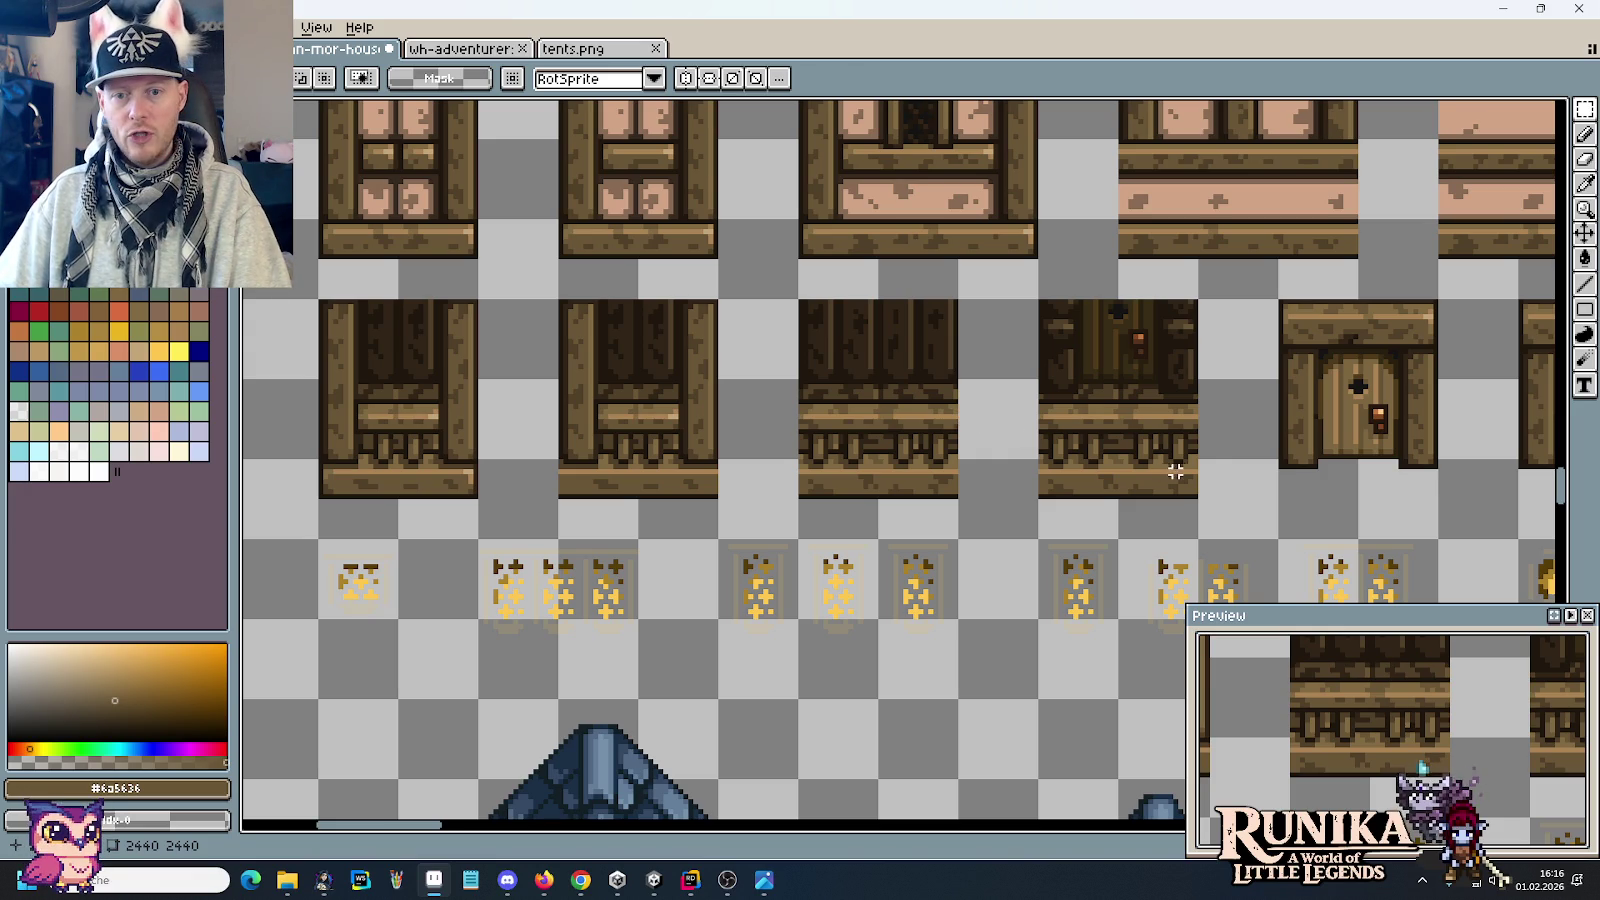
drag(1176, 478, 1082, 343)
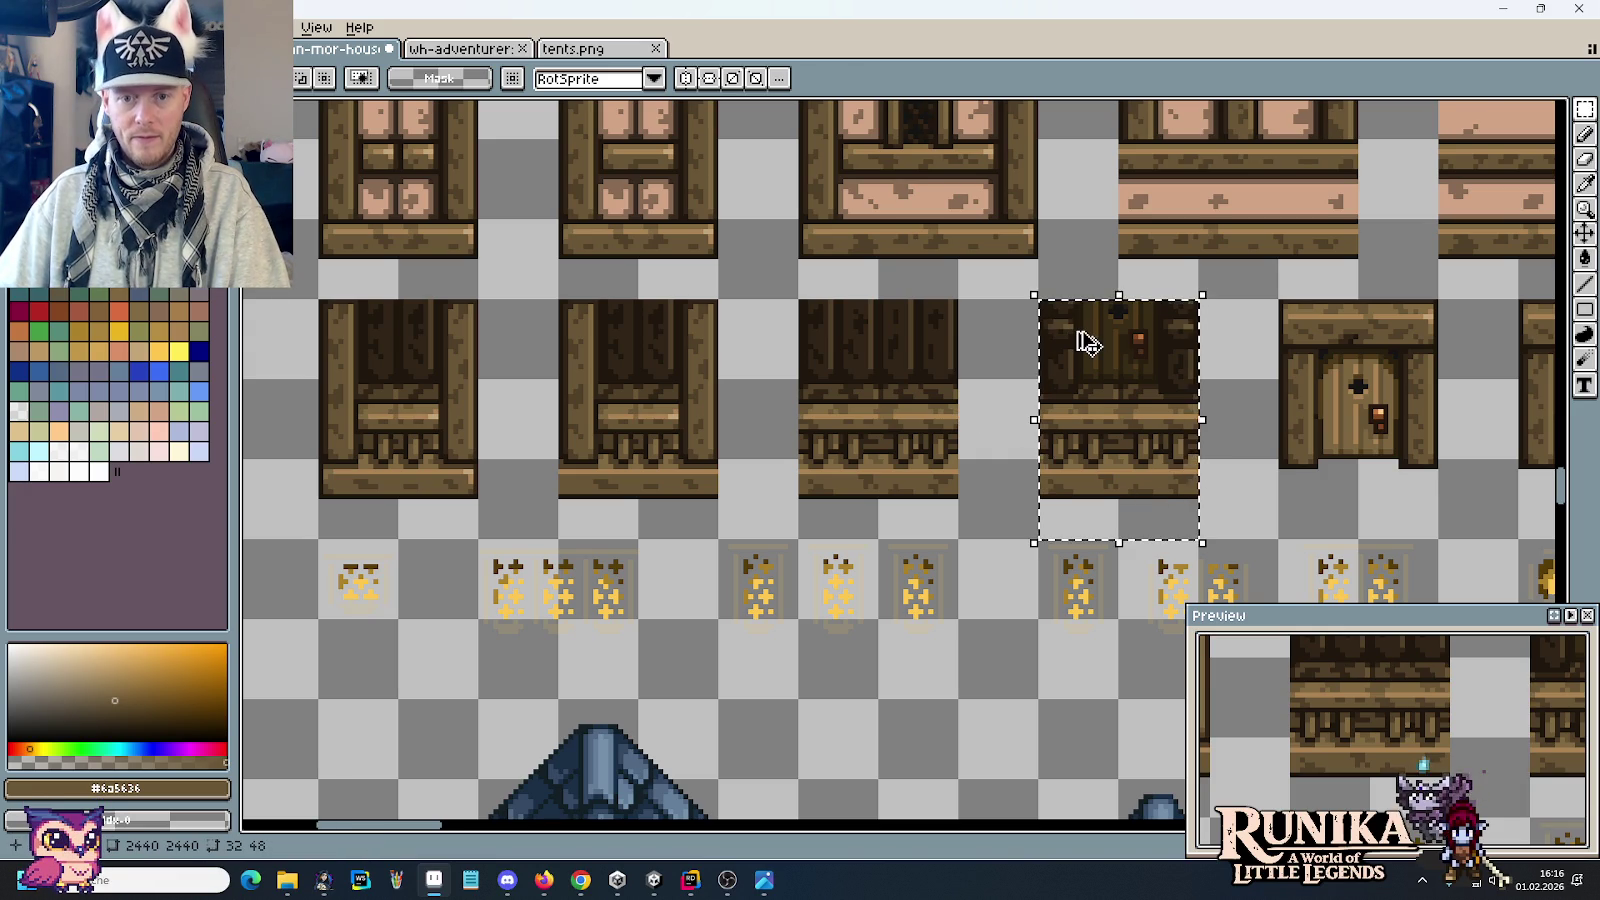
Step: Paste a copy of the balcony tile up-right of the character sprite
scroll(1080, 338, down, 3)
scroll(1077, 331, up, 1)
scroll(1050, 340, up, 2)
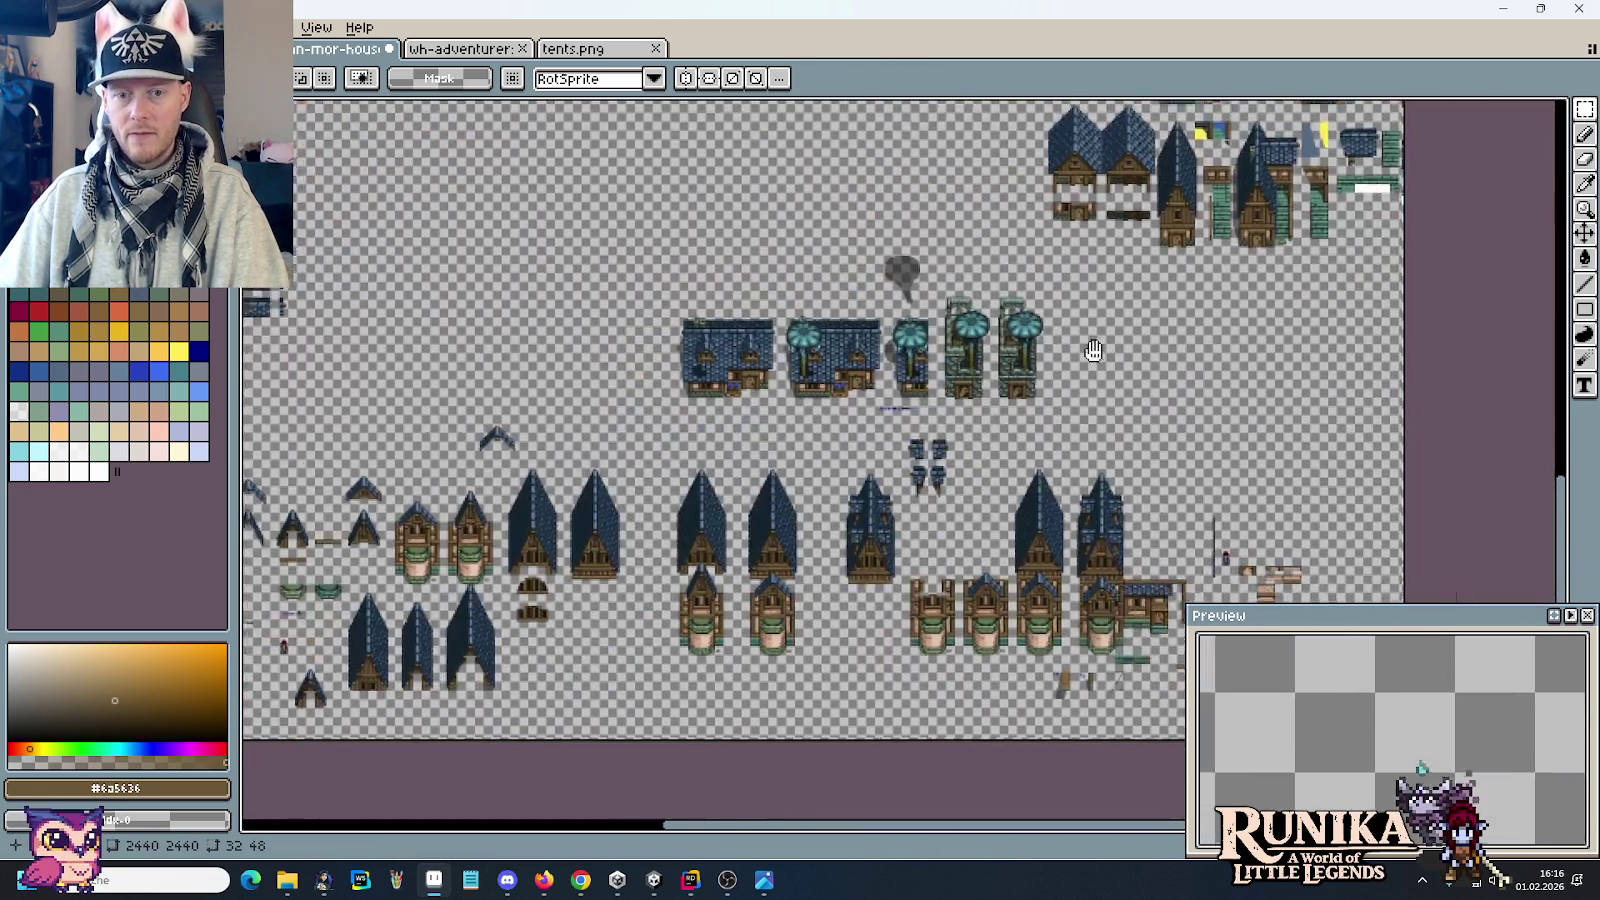
scroll(1020, 348, up, 1)
scroll(995, 356, up, 1)
scroll(995, 356, down, 1)
scroll(932, 371, up, 3)
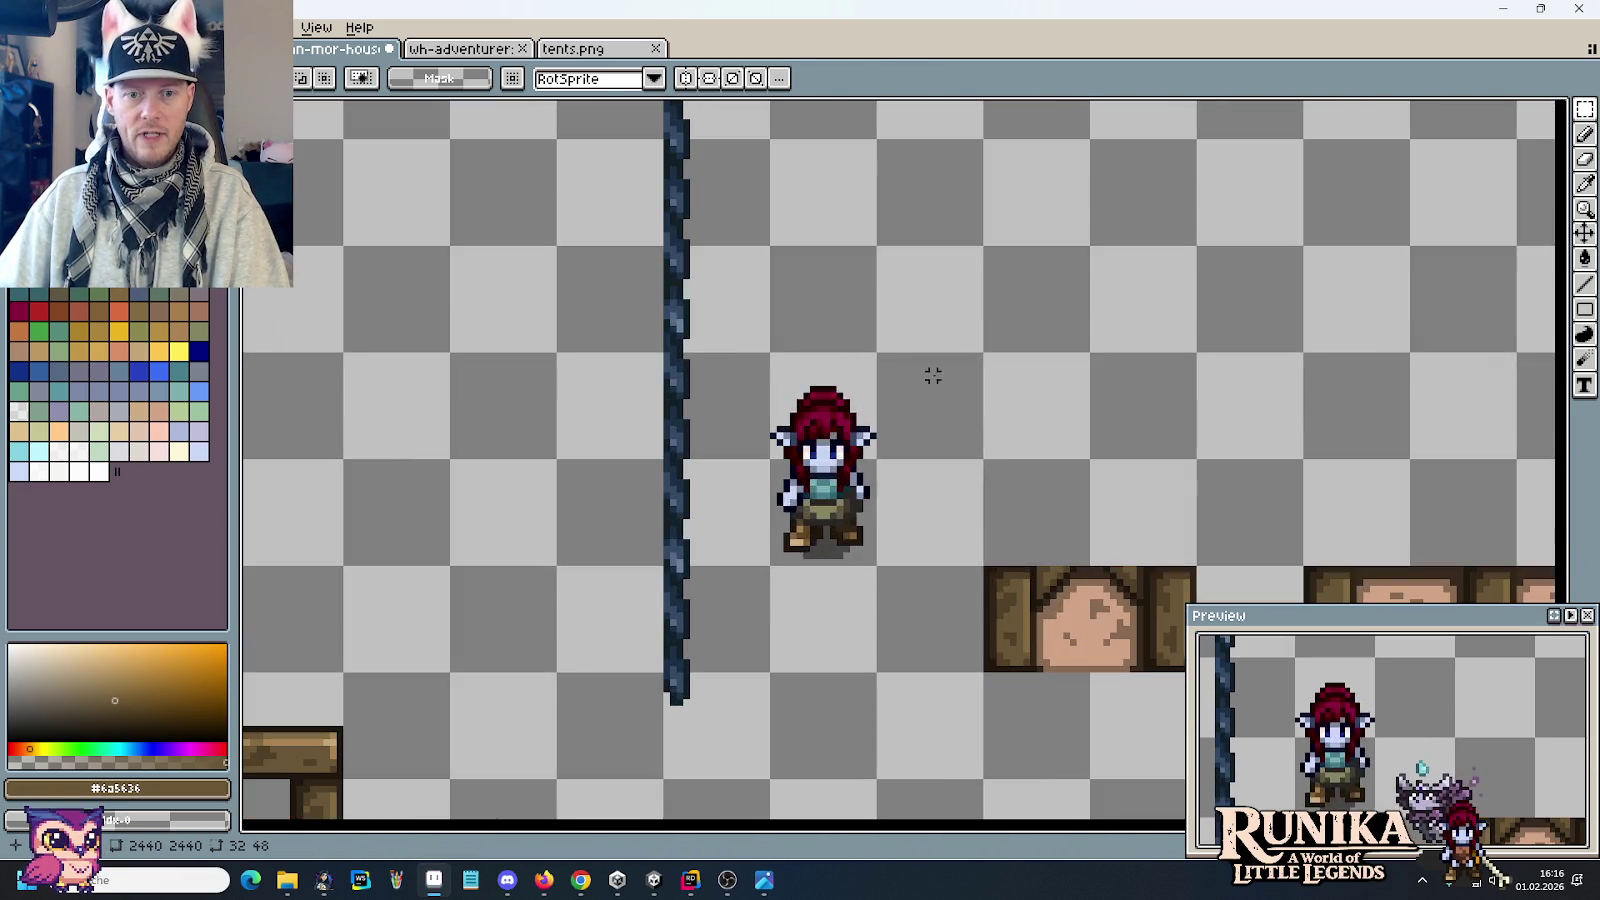
key(ctrl+v)
mouse_move(946, 436)
mouse_down()
mouse_move(1100, 352)
mouse_move(1086, 329)
mouse_up()
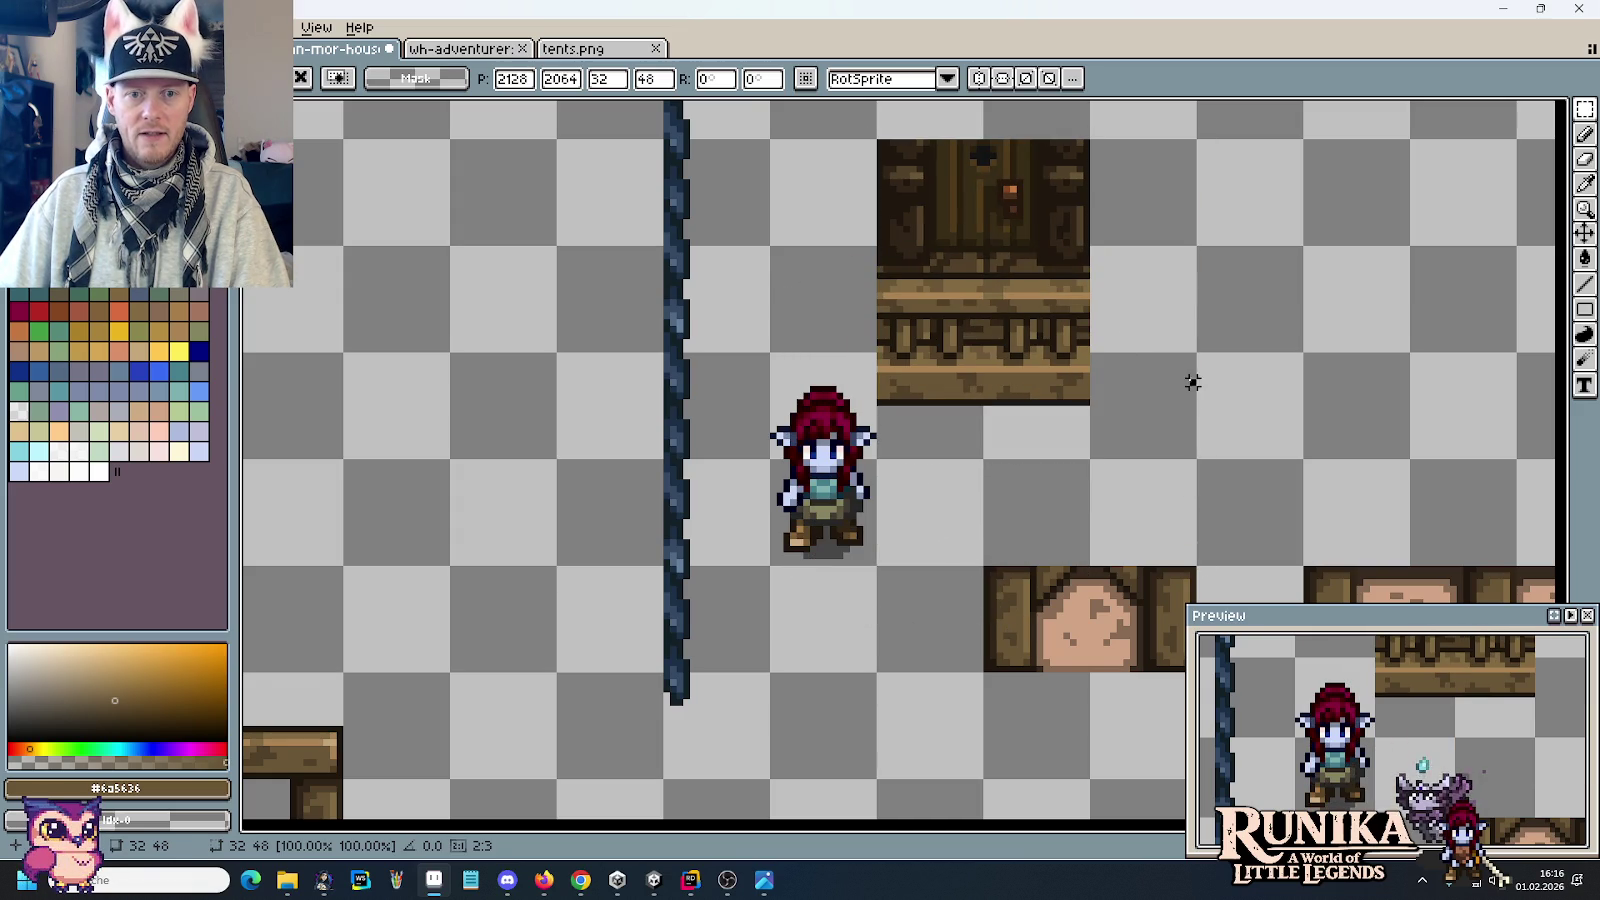
Step: Commit the pasted balcony tile and delete the stray railing wood fragment
click(886, 376)
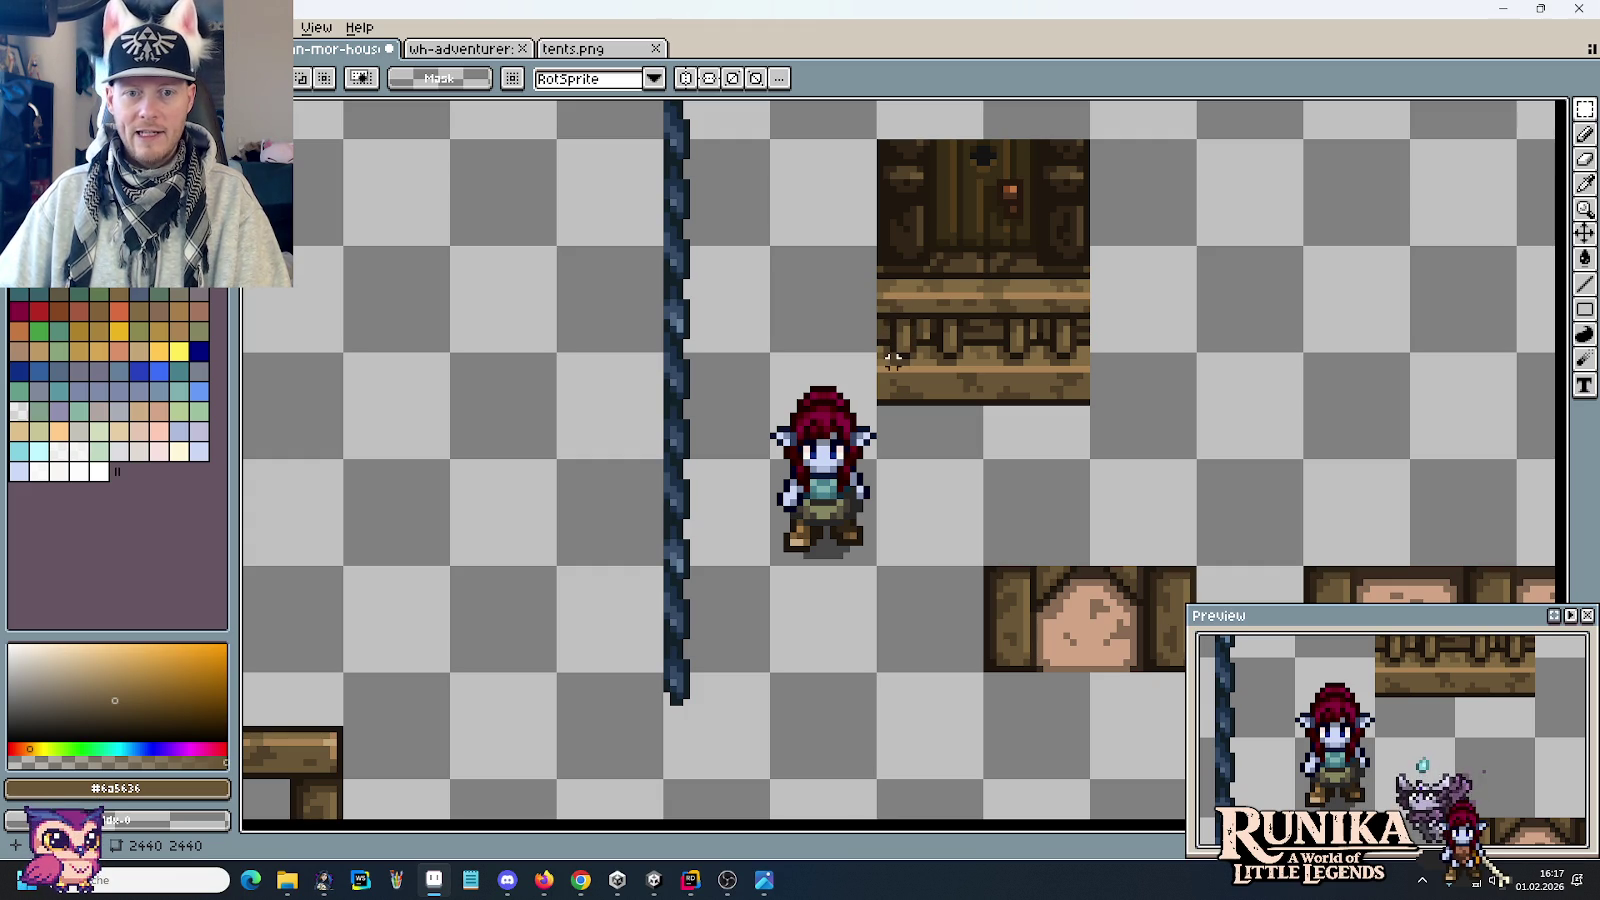
drag(872, 356, 962, 368)
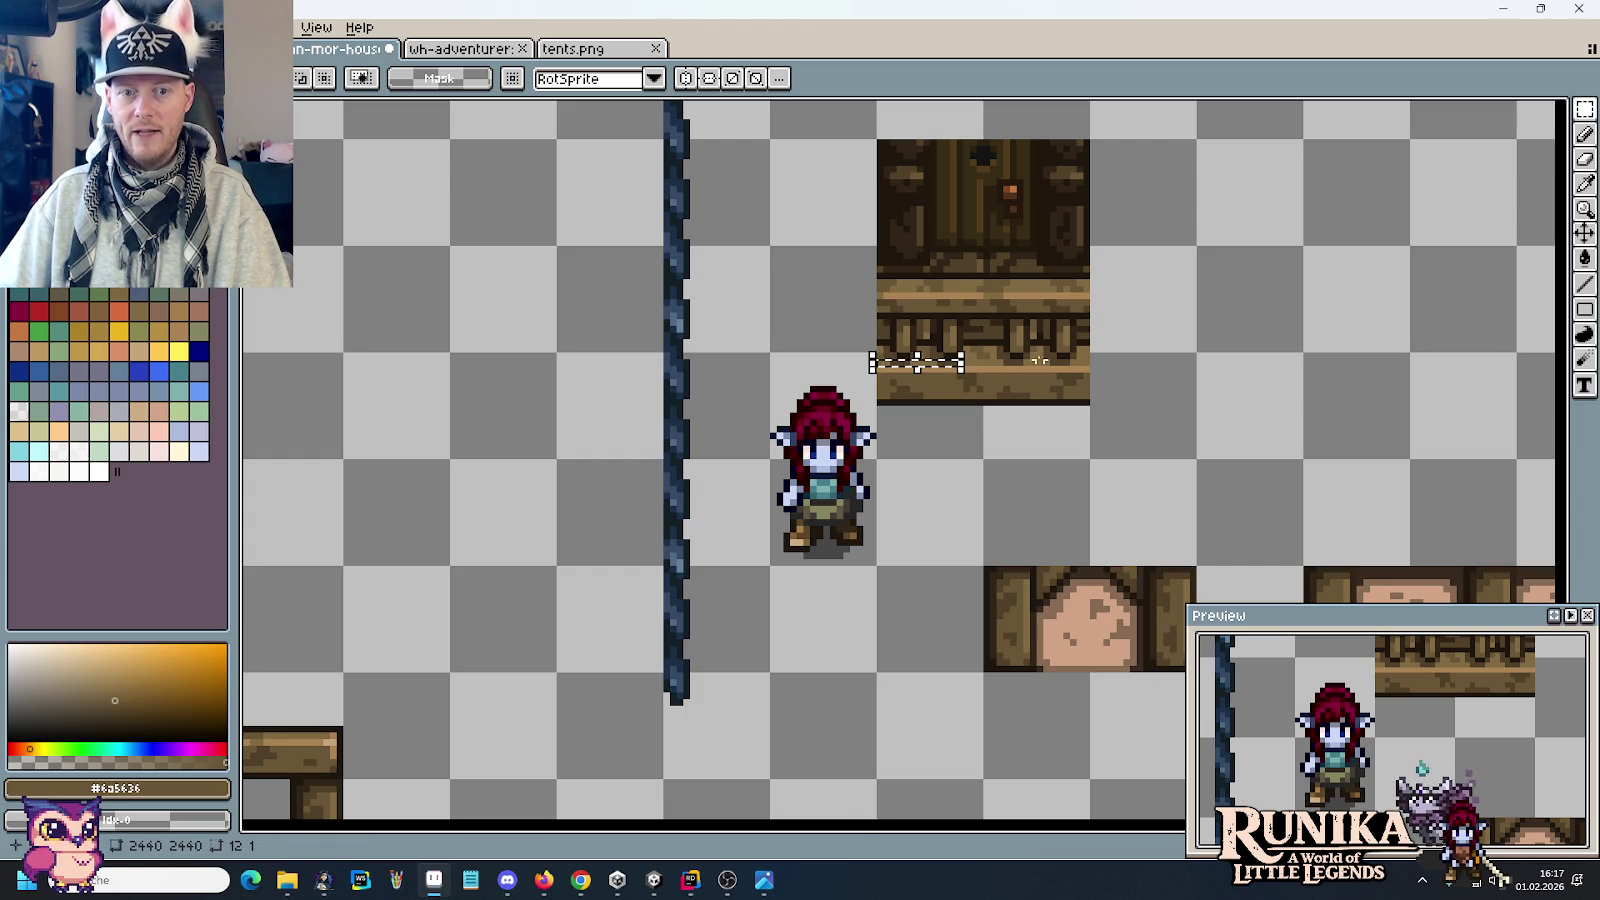
mouse_move(878, 293)
mouse_down()
mouse_move(946, 362)
mouse_move(920, 510)
mouse_move(855, 507)
mouse_up()
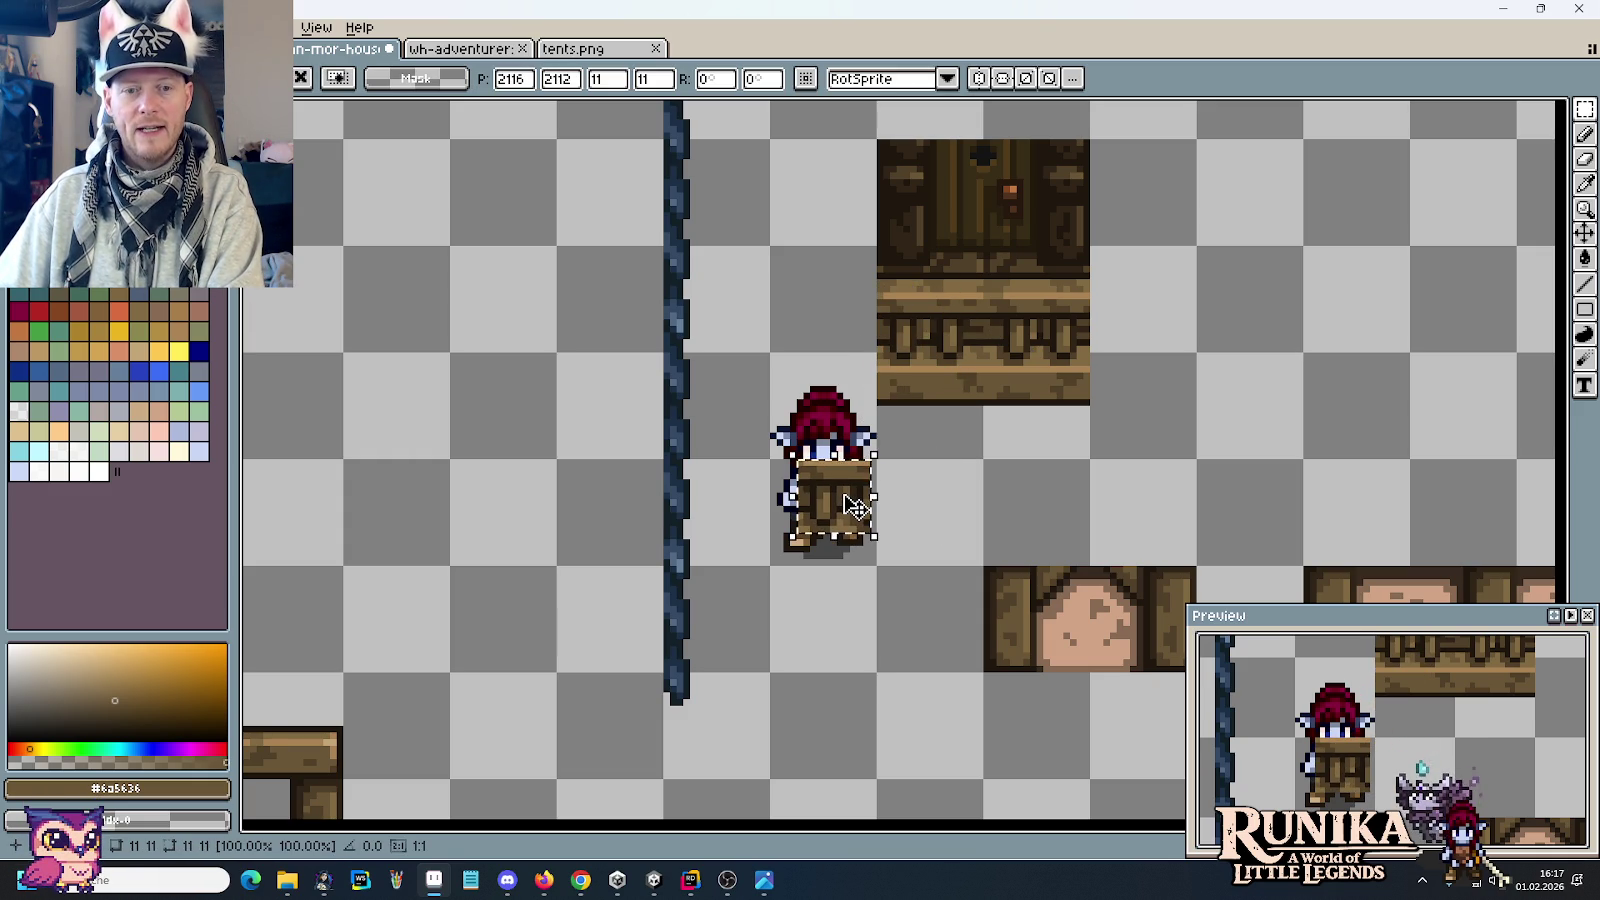
mouse_move(855, 507)
mouse_down()
mouse_move(1238, 372)
mouse_move(1280, 432)
mouse_up()
key(ctrl+d)
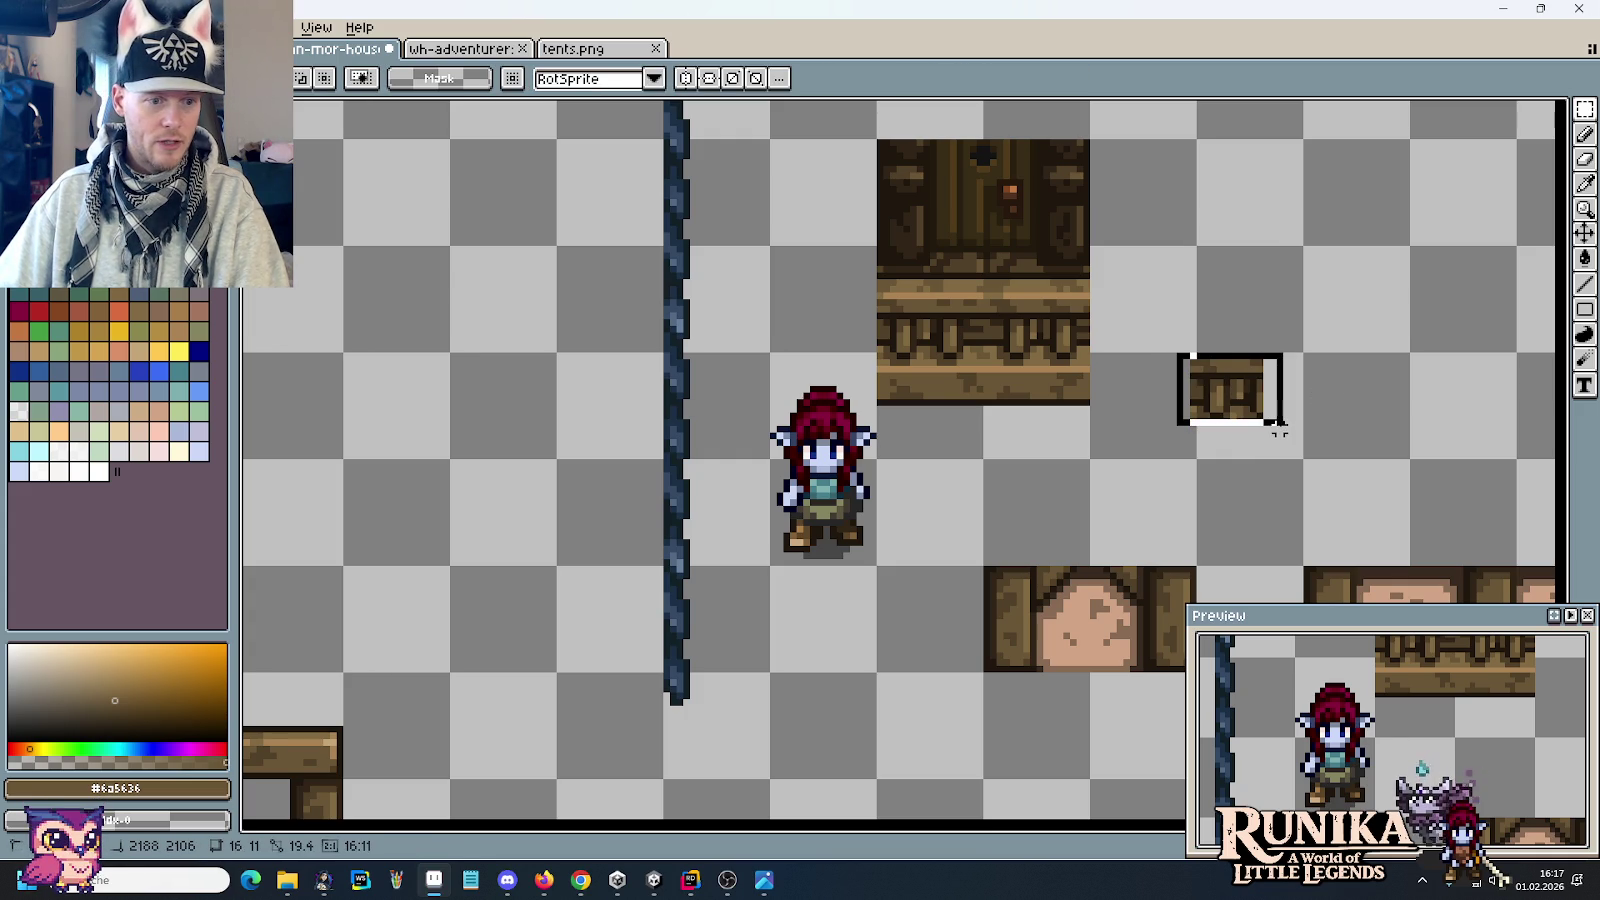
key(Delete)
key(ctrl+d)
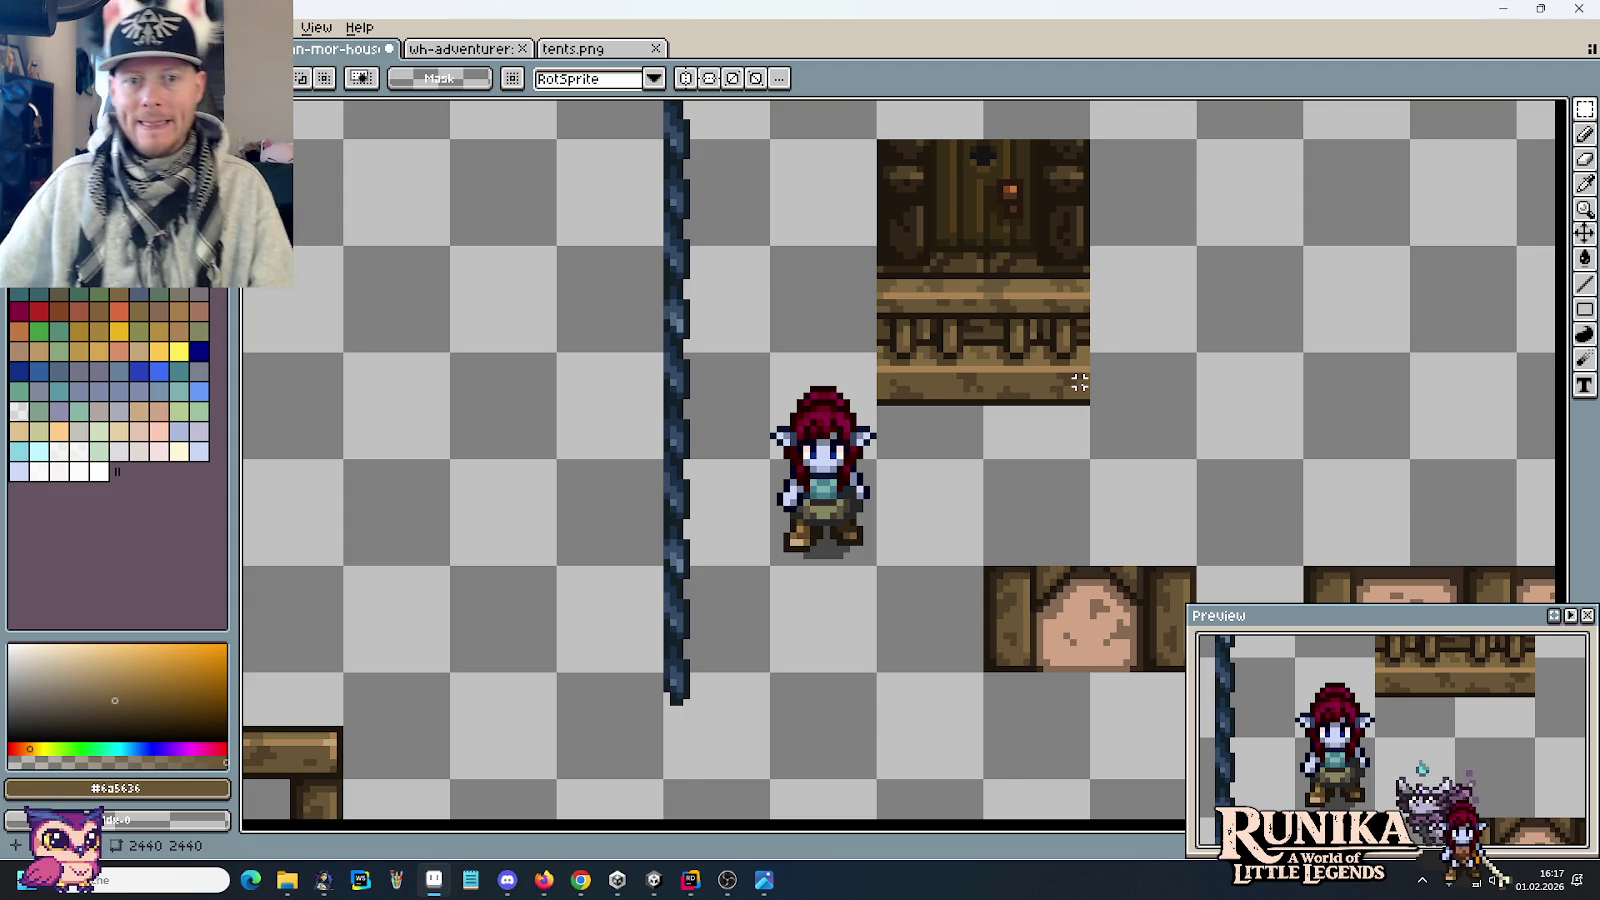
scroll(1060, 382, down, 1)
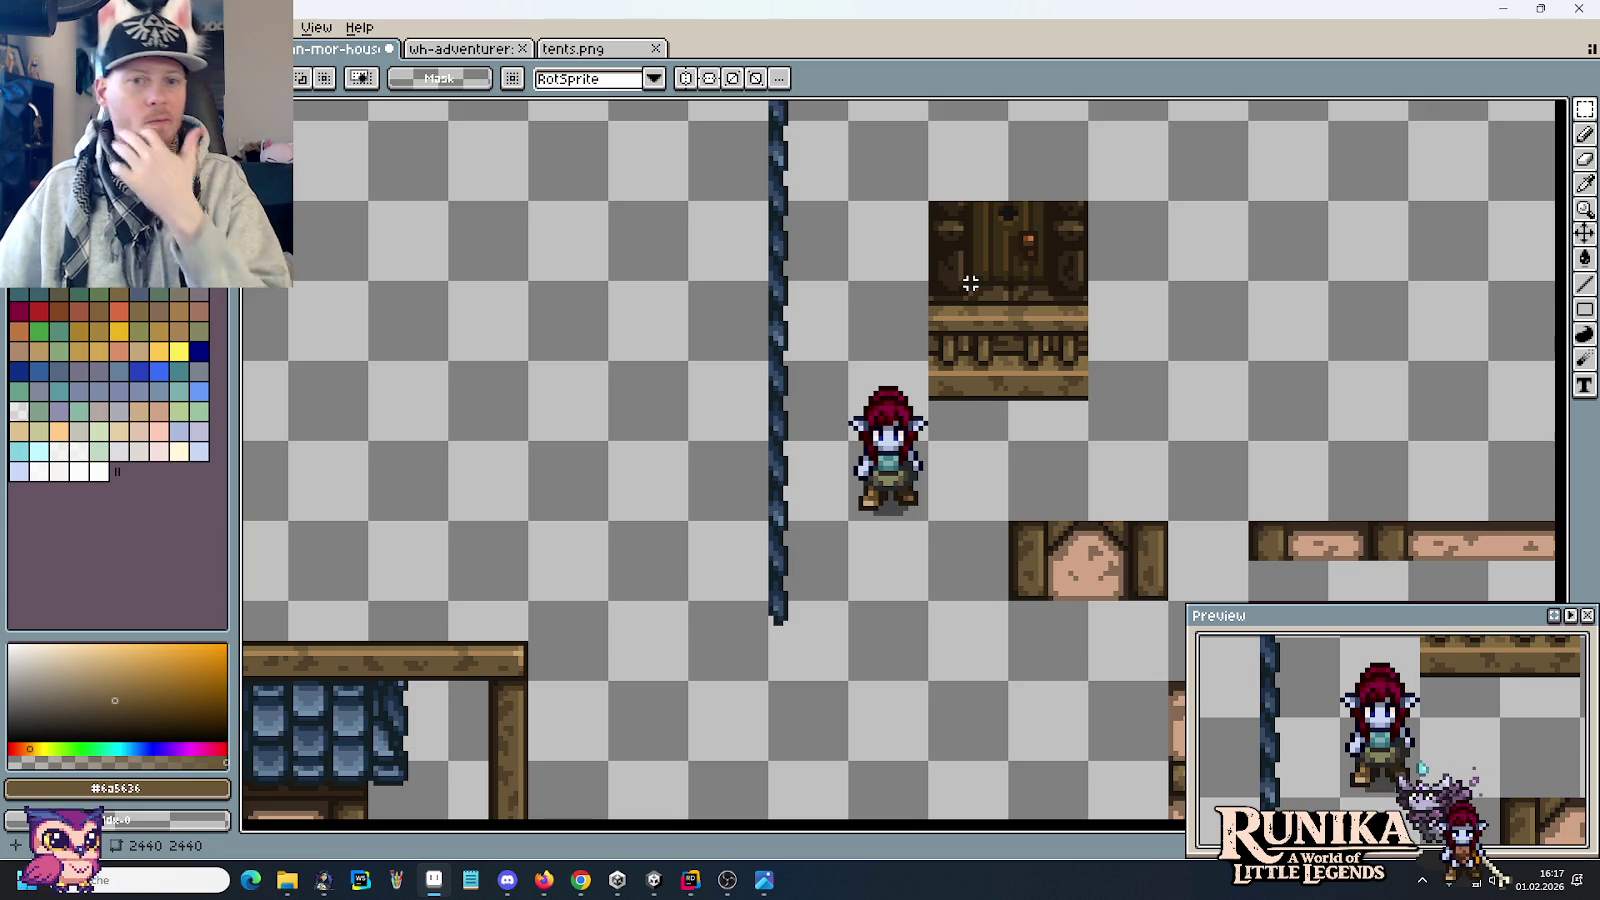
Step: After checking the reference, move the wooden beam above the railing beside the roof beam
key(alt+Tab)
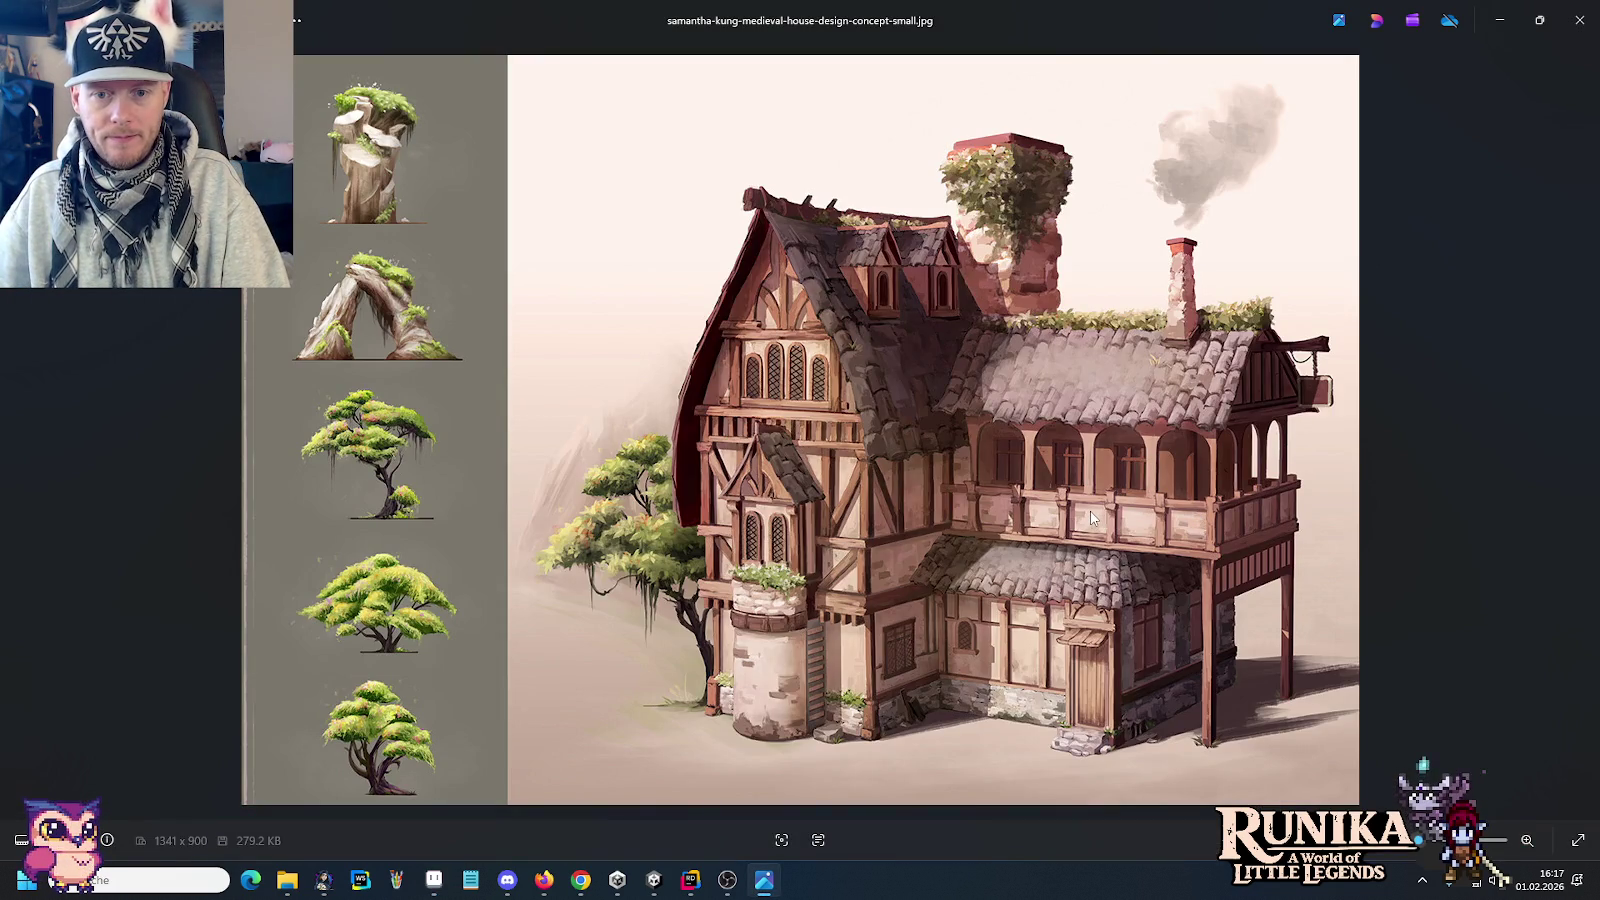
key(alt+Tab)
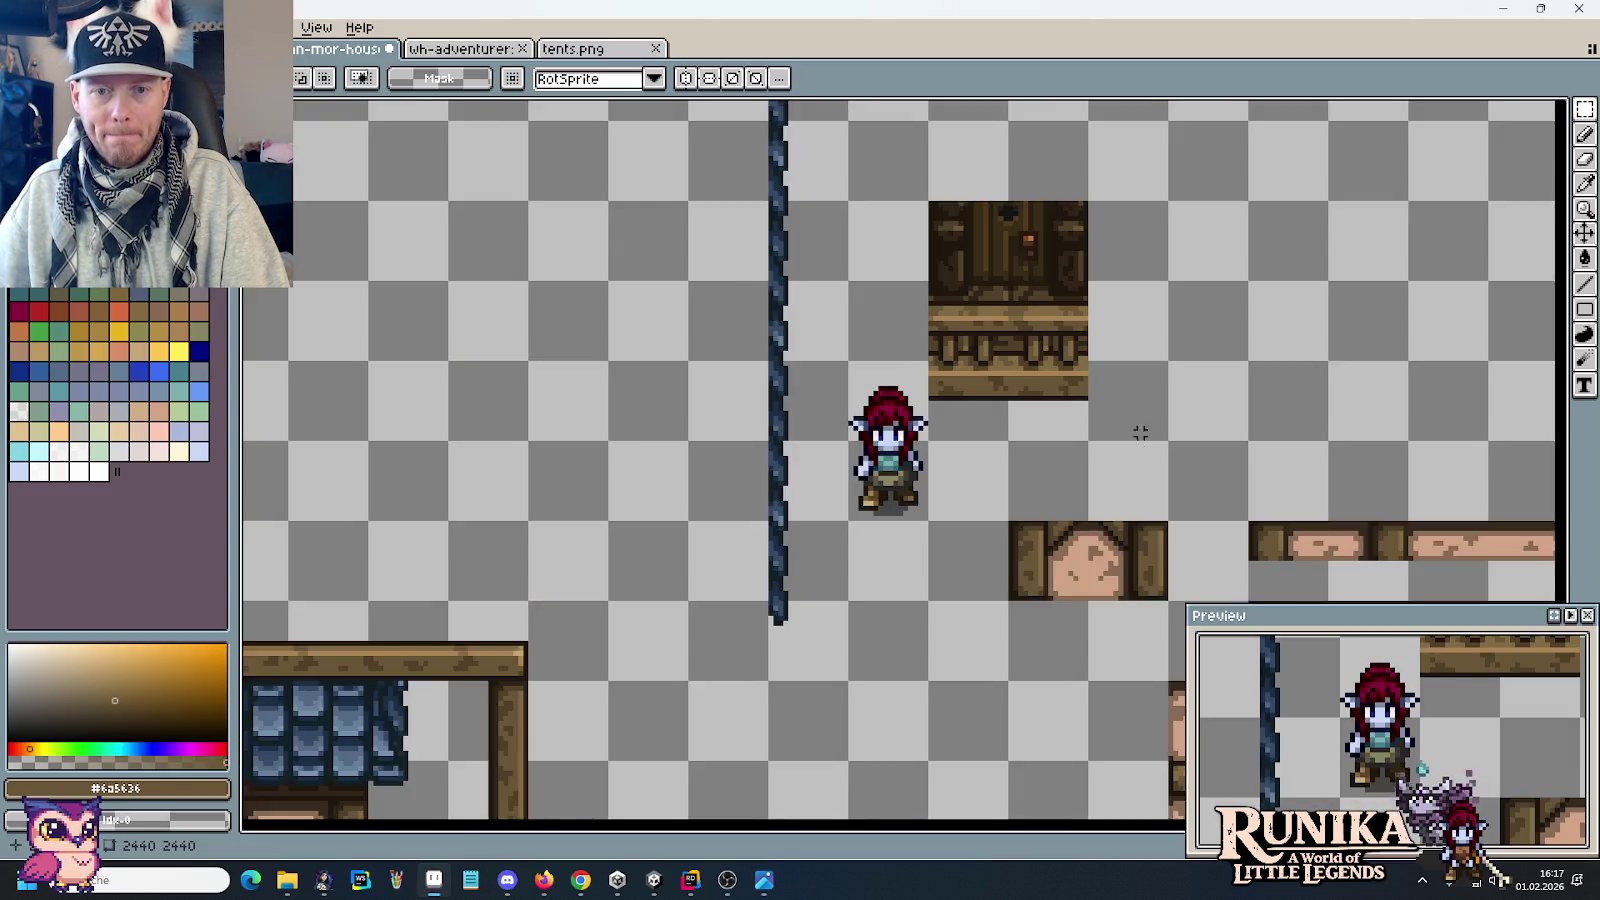
scroll(1089, 368, up, 1)
scroll(1075, 296, up, 1)
drag(1075, 296, 822, 248)
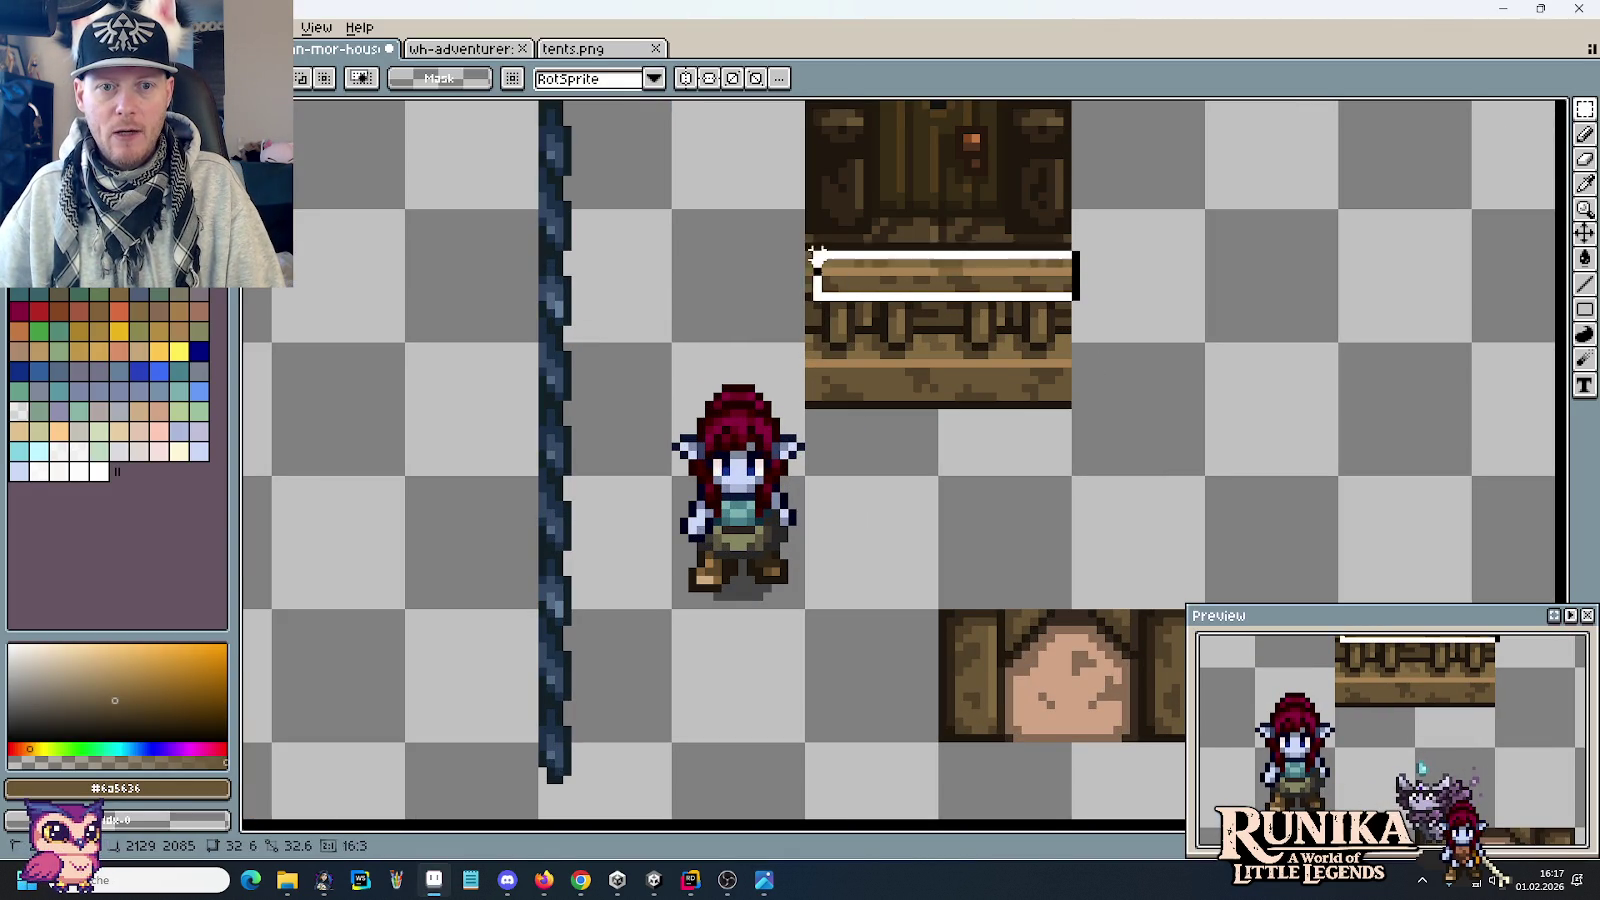
mouse_move(921, 271)
mouse_down()
mouse_move(640, 828)
mouse_move(950, 418)
mouse_move(918, 420)
mouse_up()
key(ctrl+d)
mouse_move(1147, 402)
mouse_down()
mouse_move(1095, 400)
mouse_move(515, 560)
mouse_up()
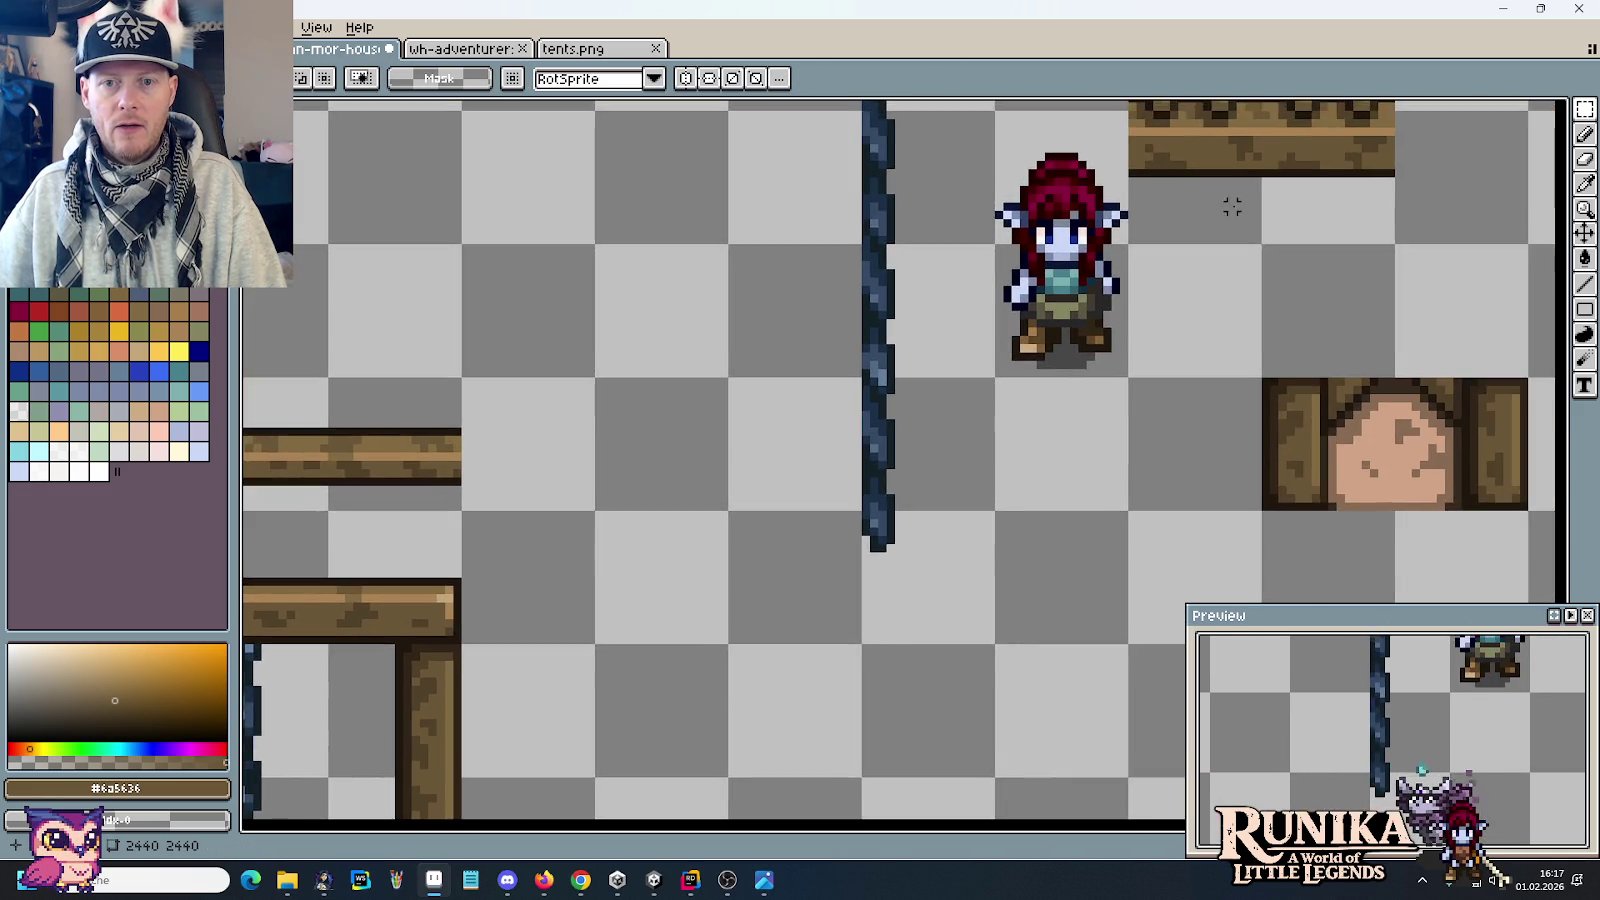
Step: Delete a thin slice from the beam and drop the remaining beam piece
mouse_move(1113, 262)
mouse_down()
mouse_move(1148, 133)
mouse_move(532, 627)
mouse_up()
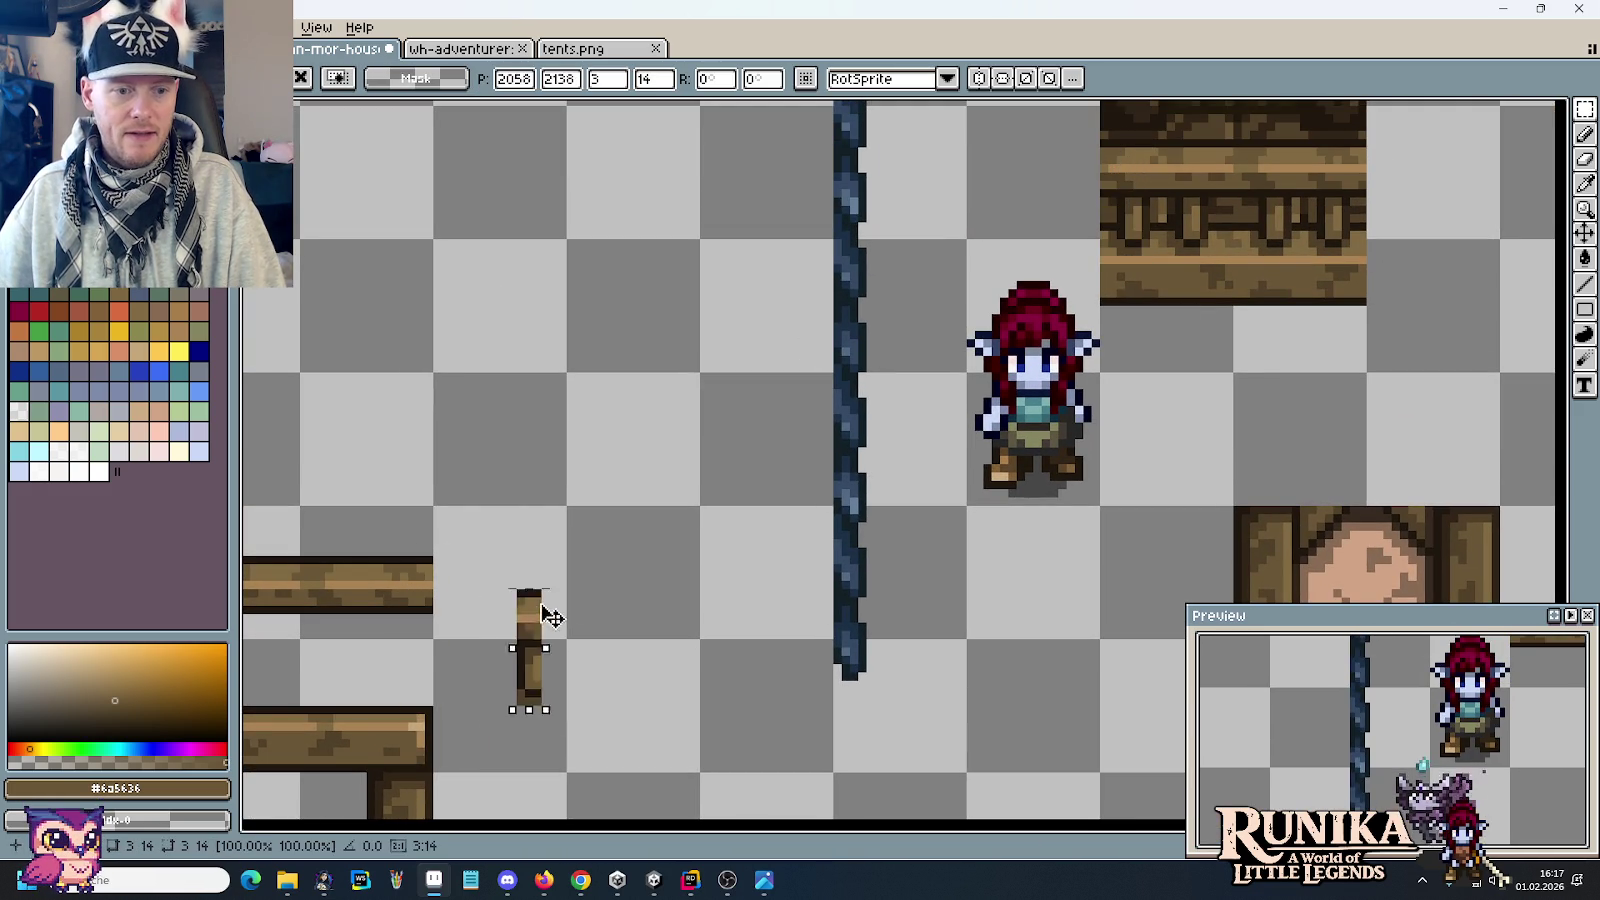
key(Delete)
mouse_move(1108, 310)
mouse_down()
mouse_move(1142, 174)
mouse_move(480, 643)
mouse_up()
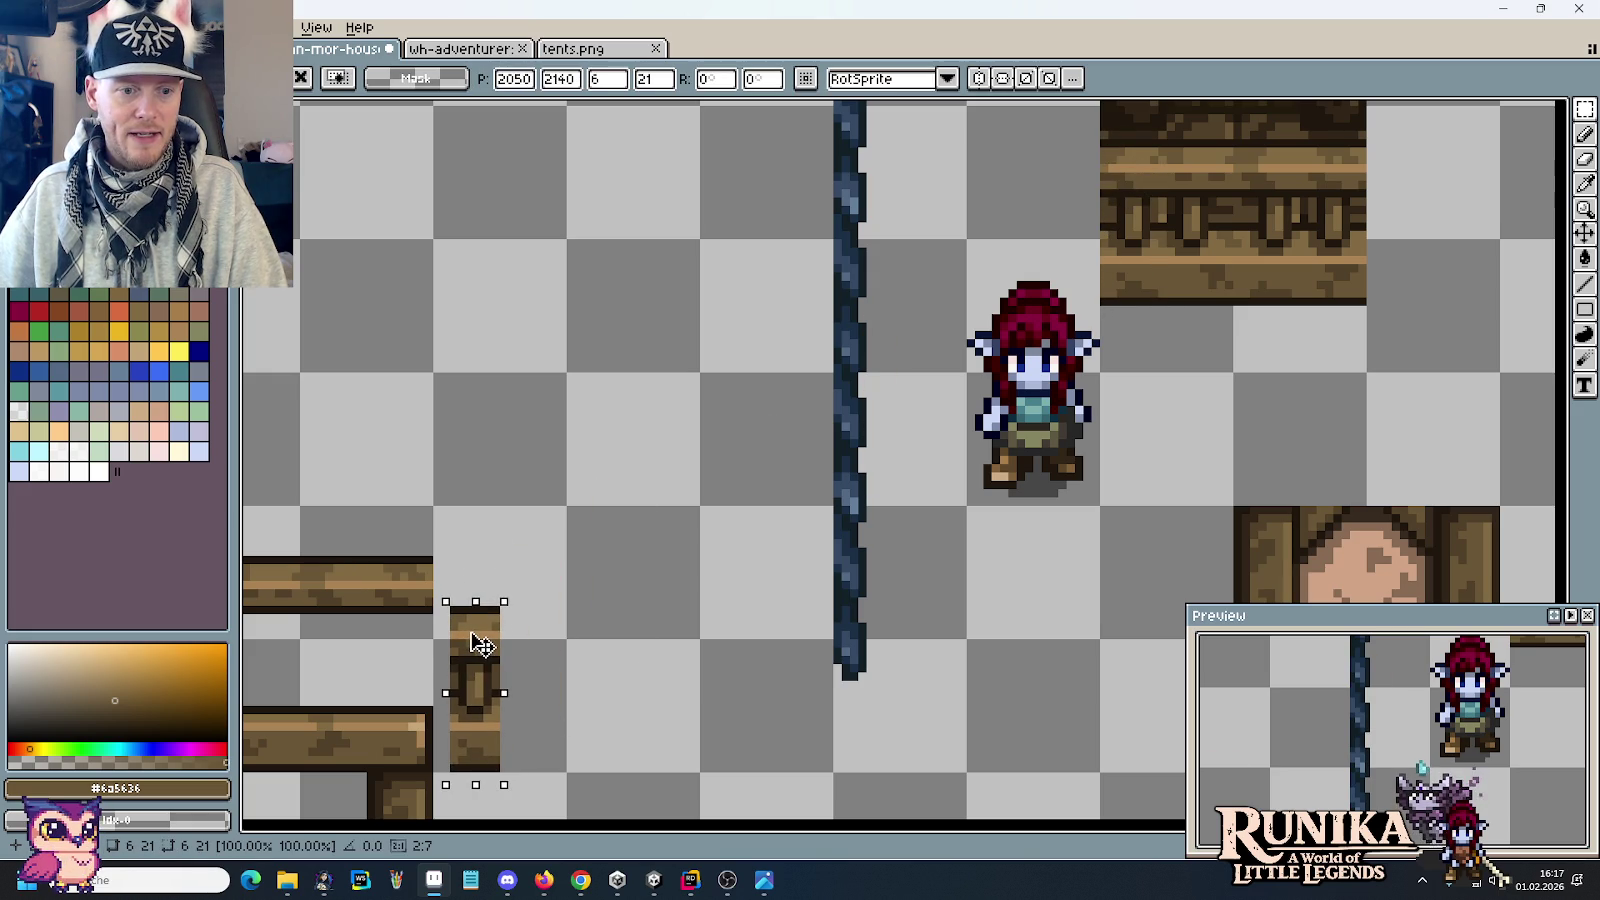
click(585, 645)
Step: Lower the upper beam by about a tile and drop it in place
drag(437, 564, 964, 346)
mouse_move(660, 304)
mouse_down()
mouse_move(780, 396)
mouse_move(964, 436)
mouse_up()
drag(900, 383, 910, 438)
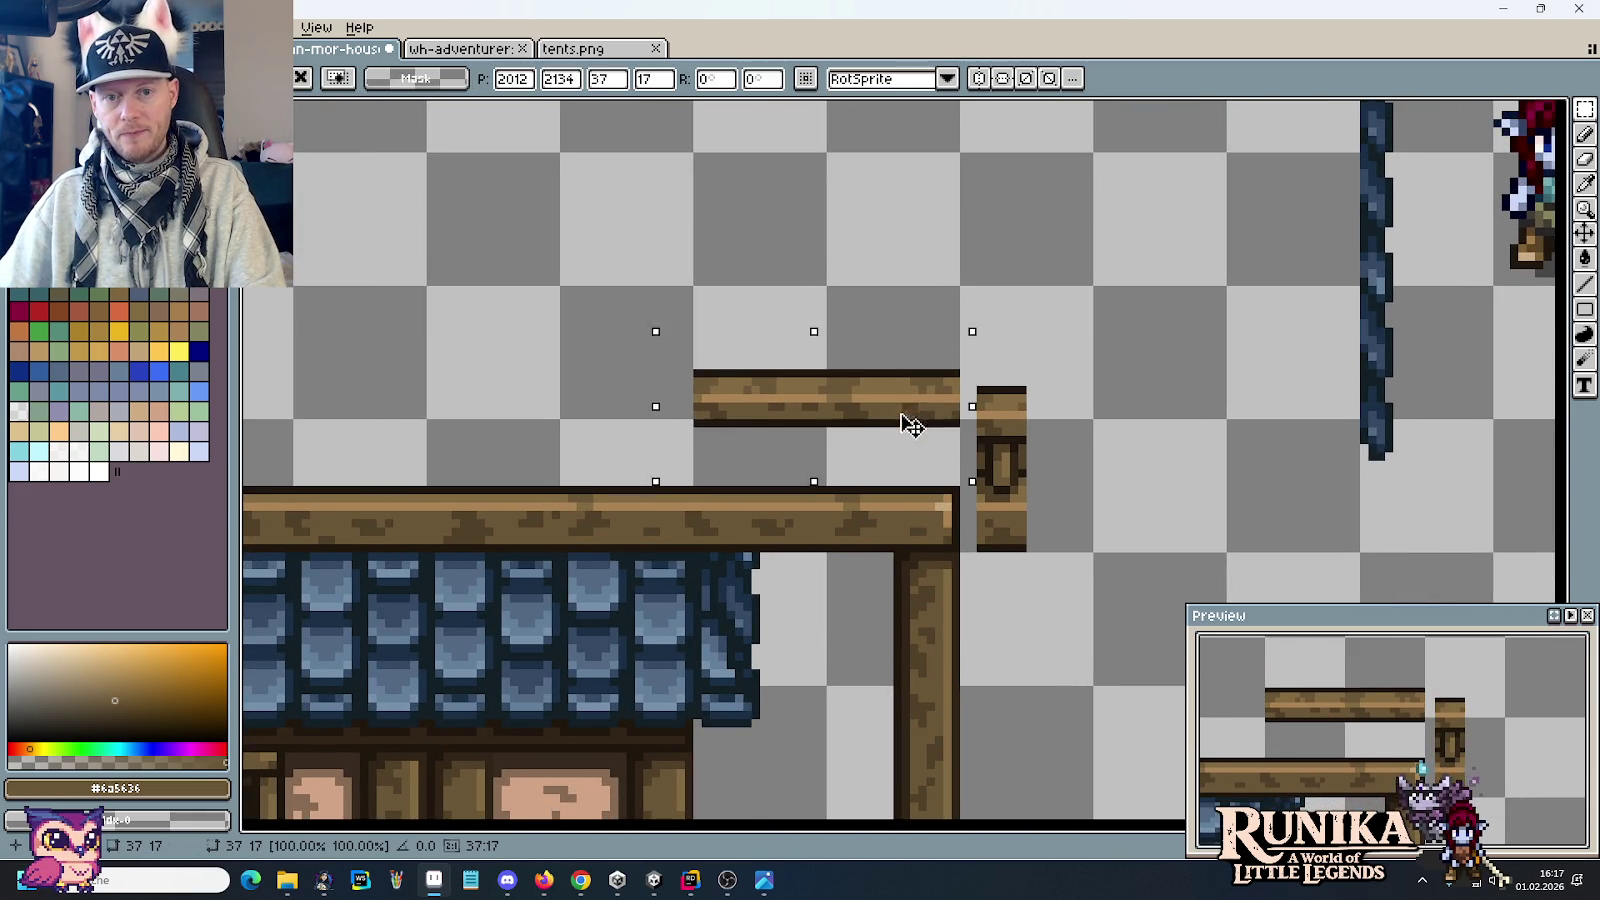
click(1092, 476)
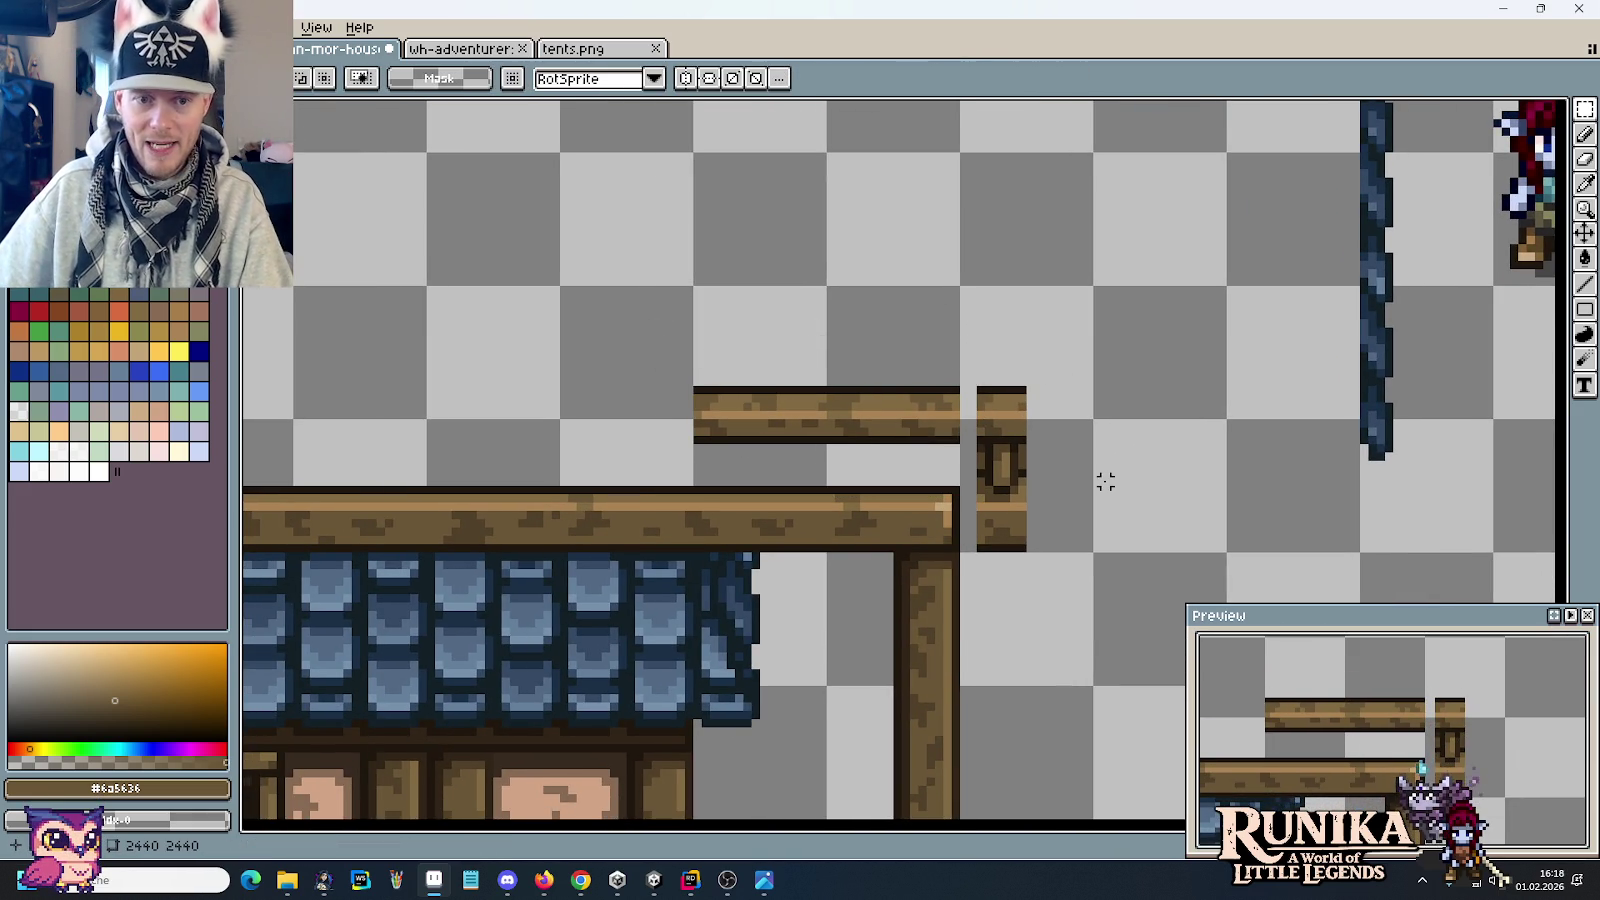
Step: Draw a thin dark post under the upper beam, checking the house reference
key(alt+Tab)
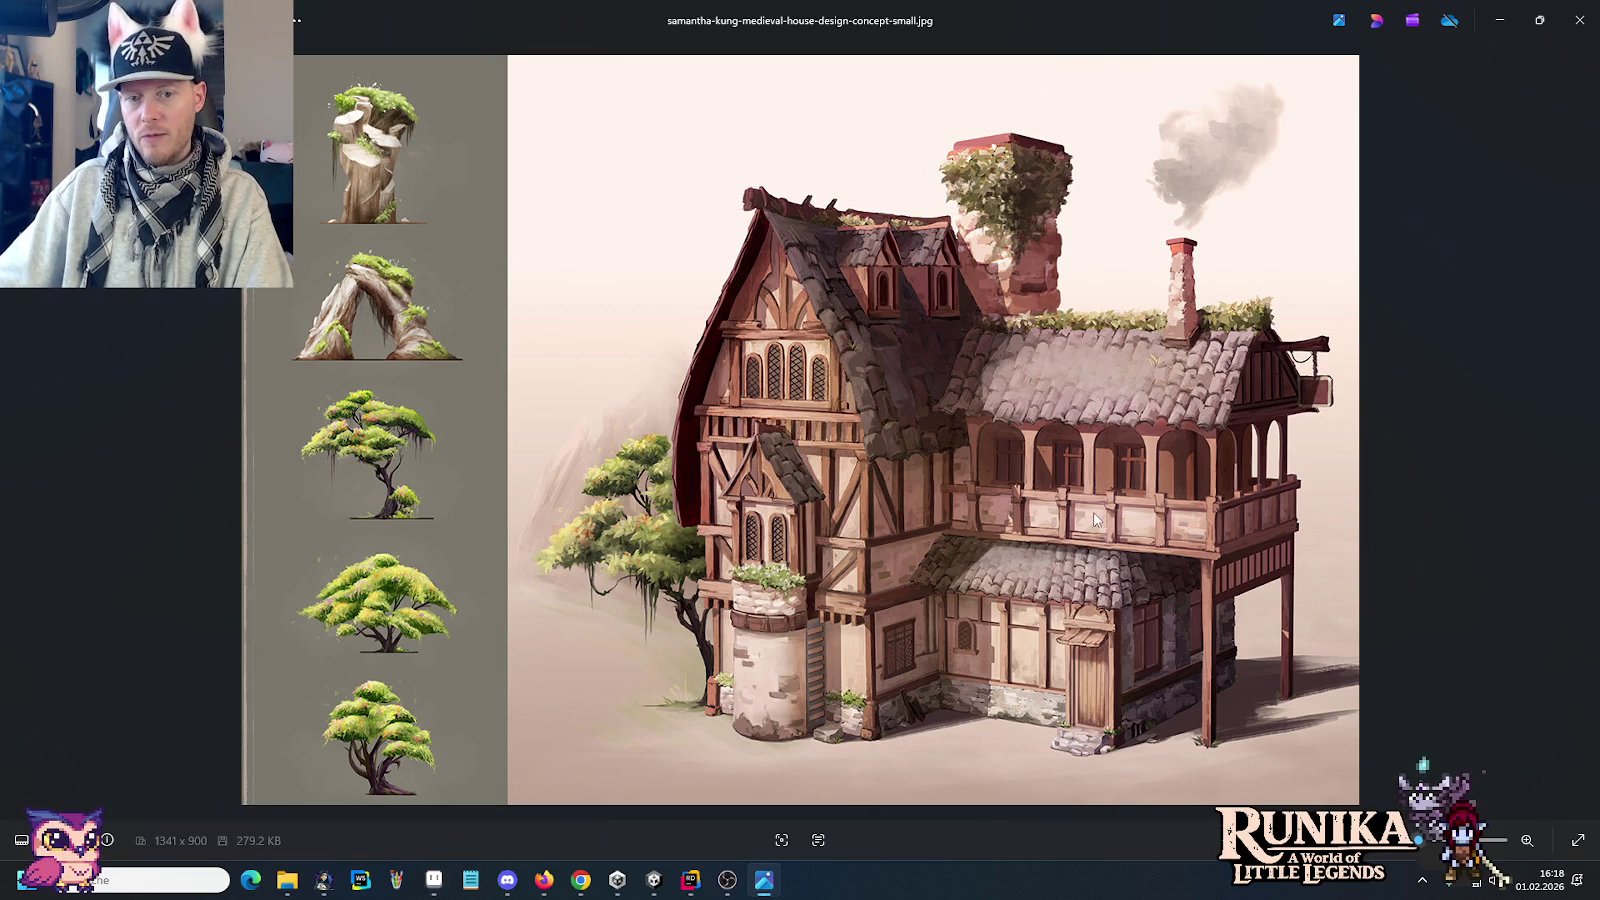
key(alt+Tab)
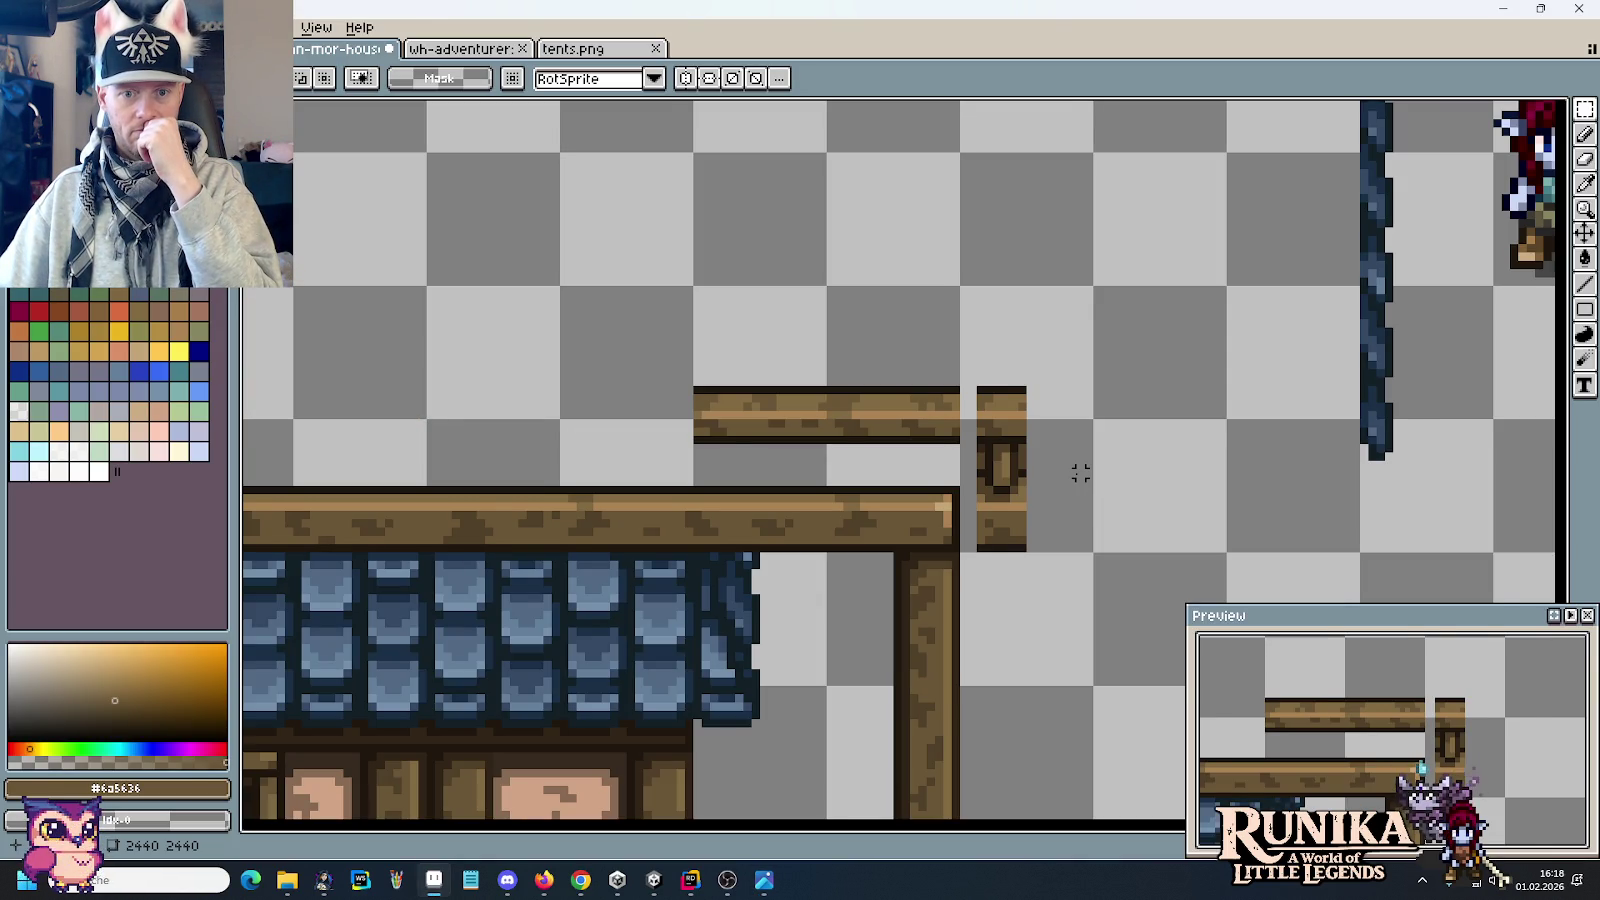
scroll(1080, 473, down, 2)
scroll(1076, 470, down, 1)
scroll(1076, 472, down, 1)
scroll(1076, 475, up, 4)
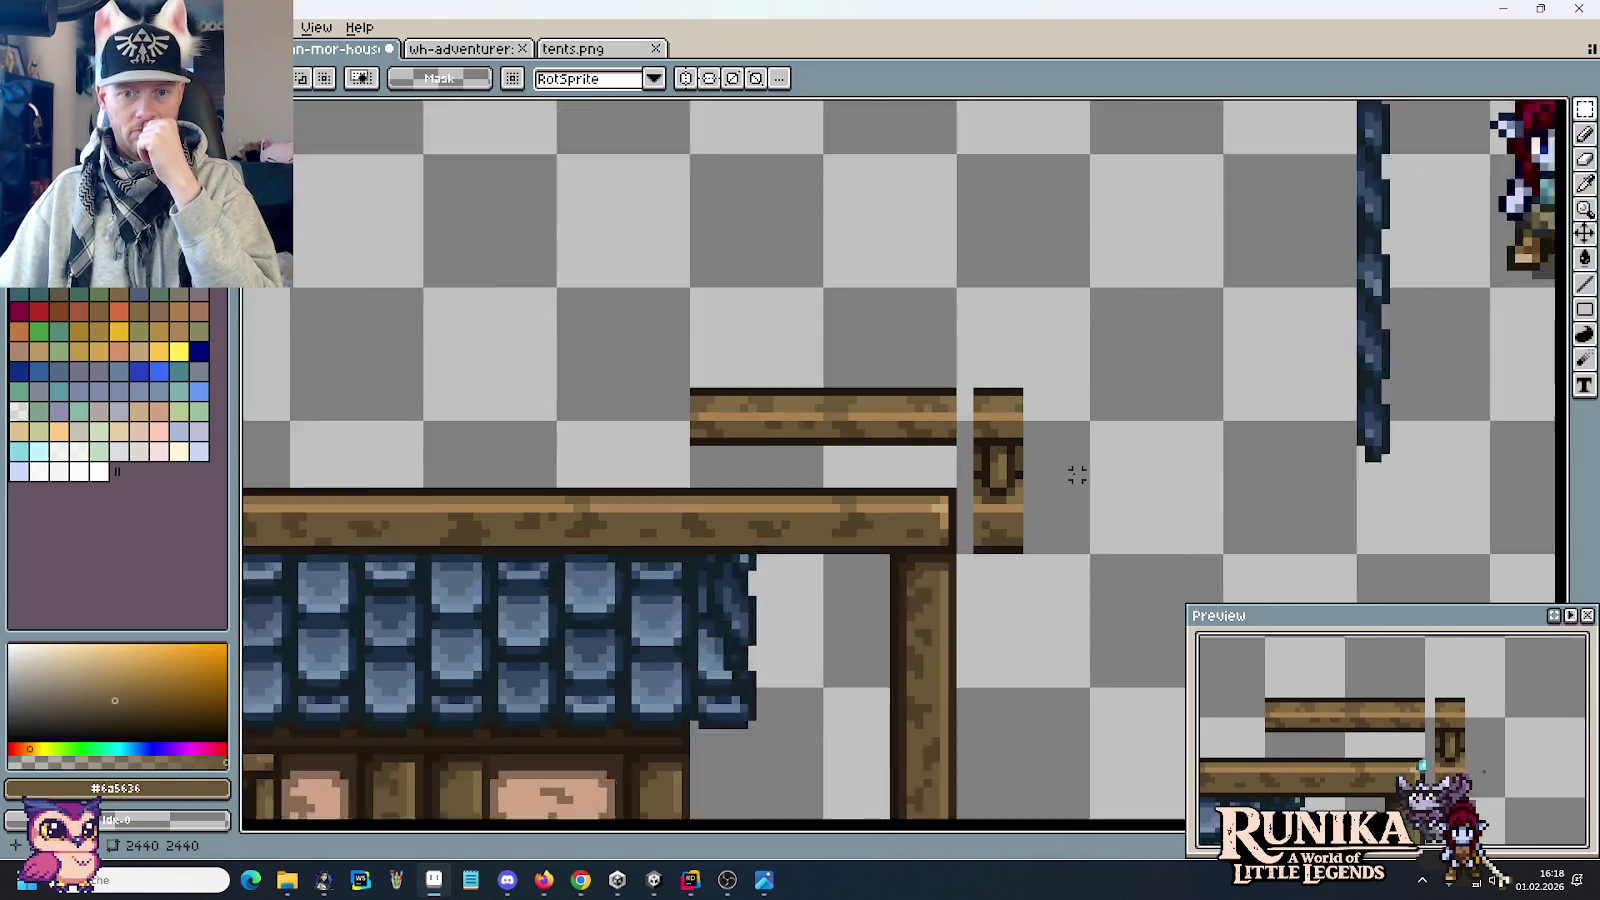
scroll(1076, 475, up, 1)
drag(905, 485, 903, 452)
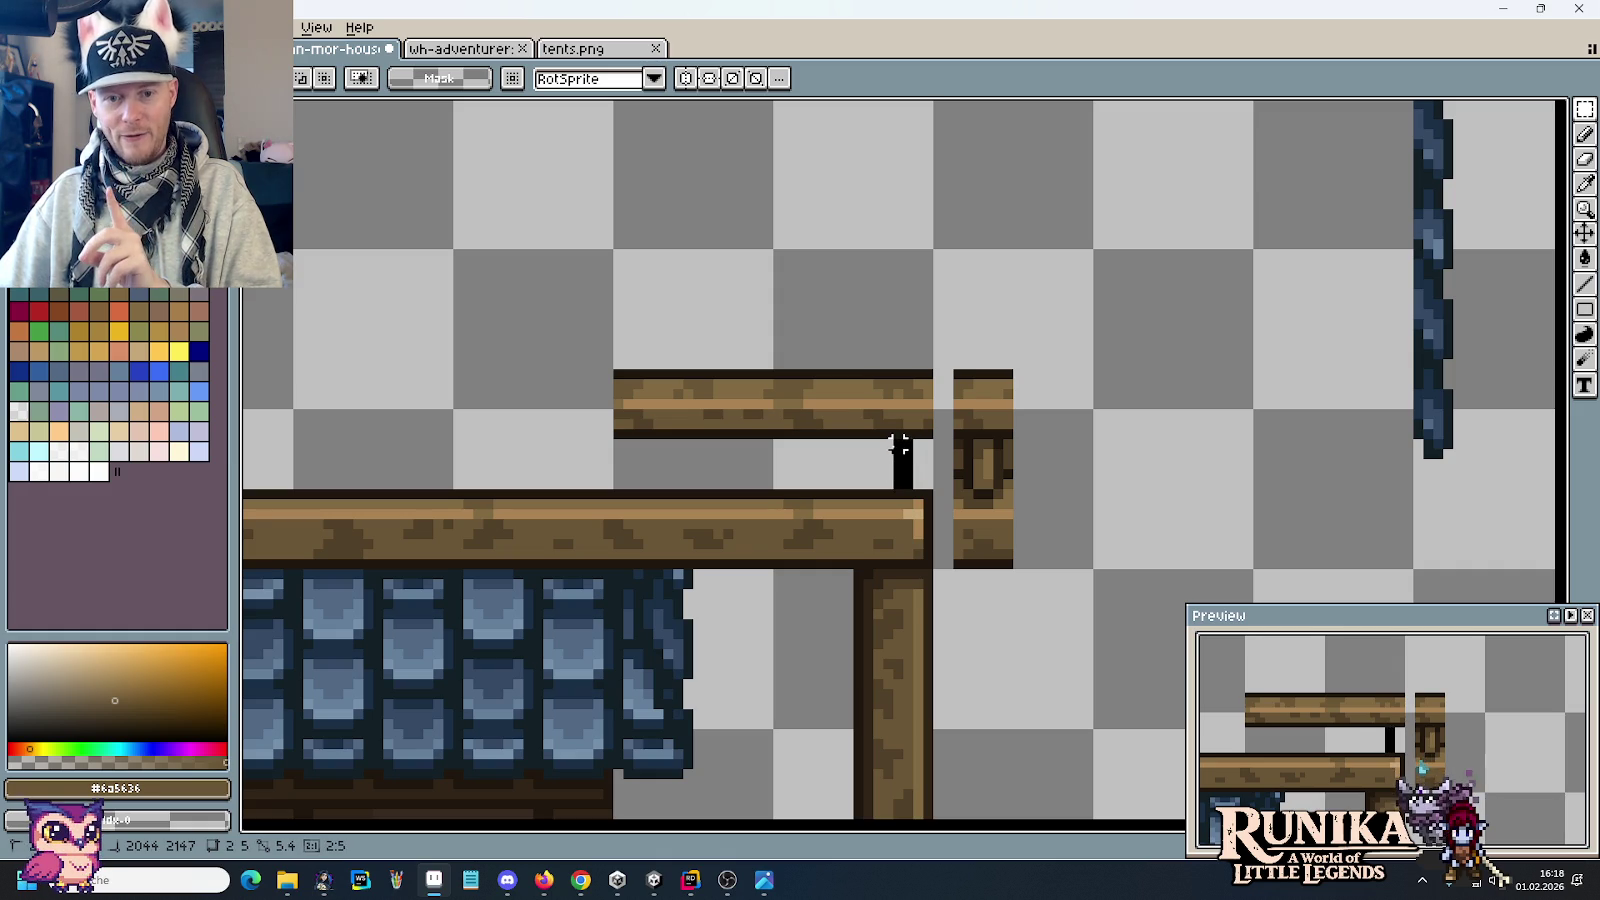
key(alt+Tab)
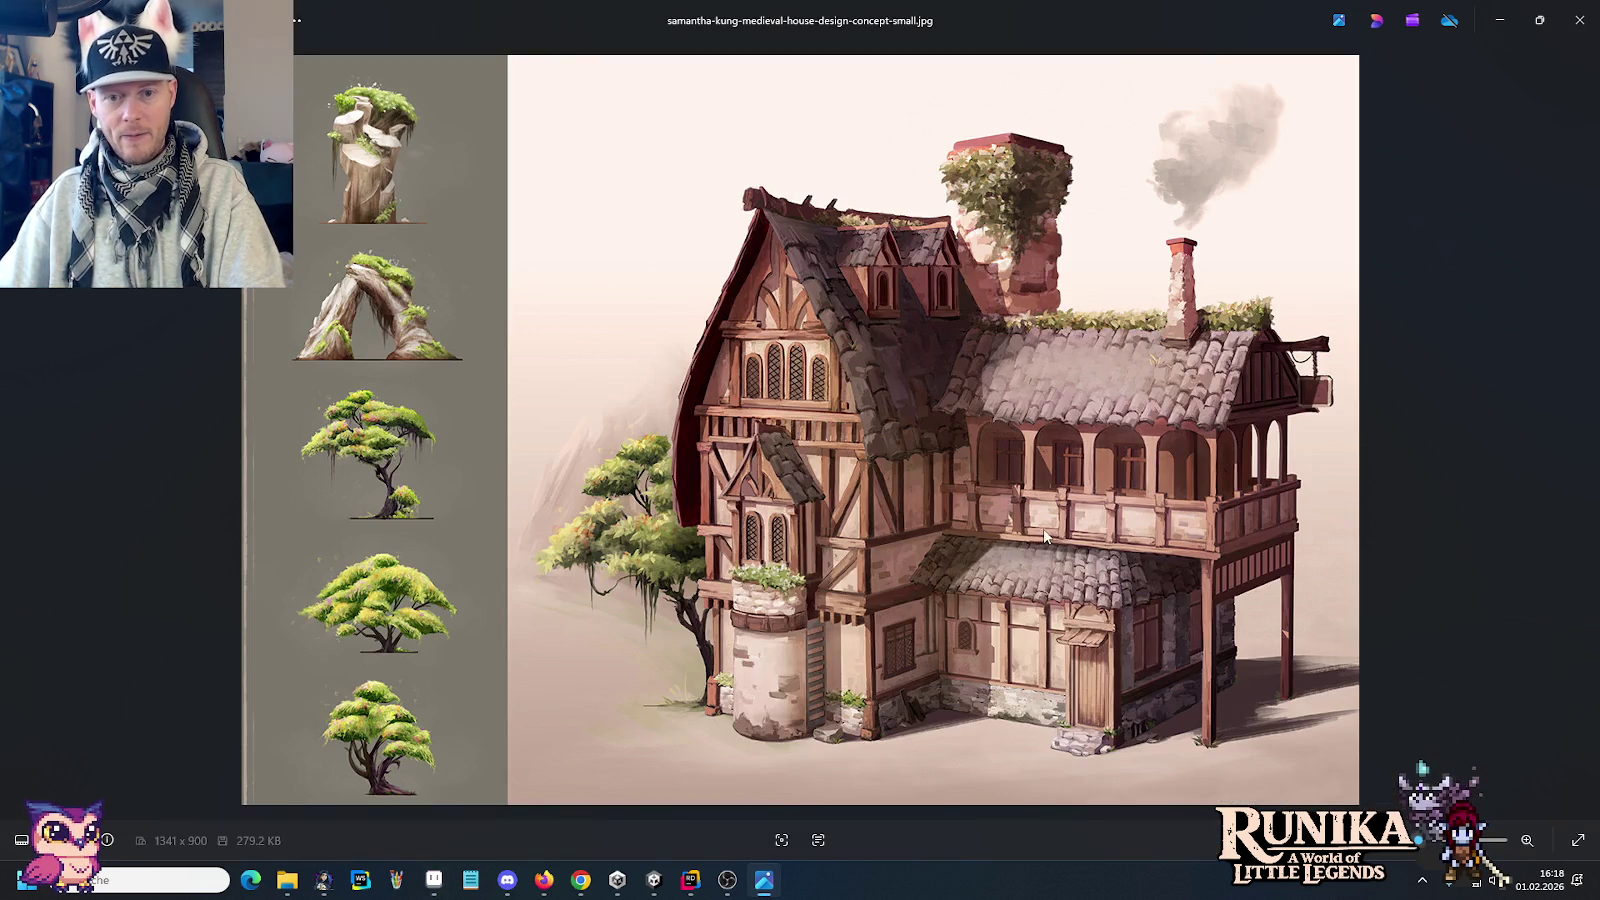
key(alt+Tab)
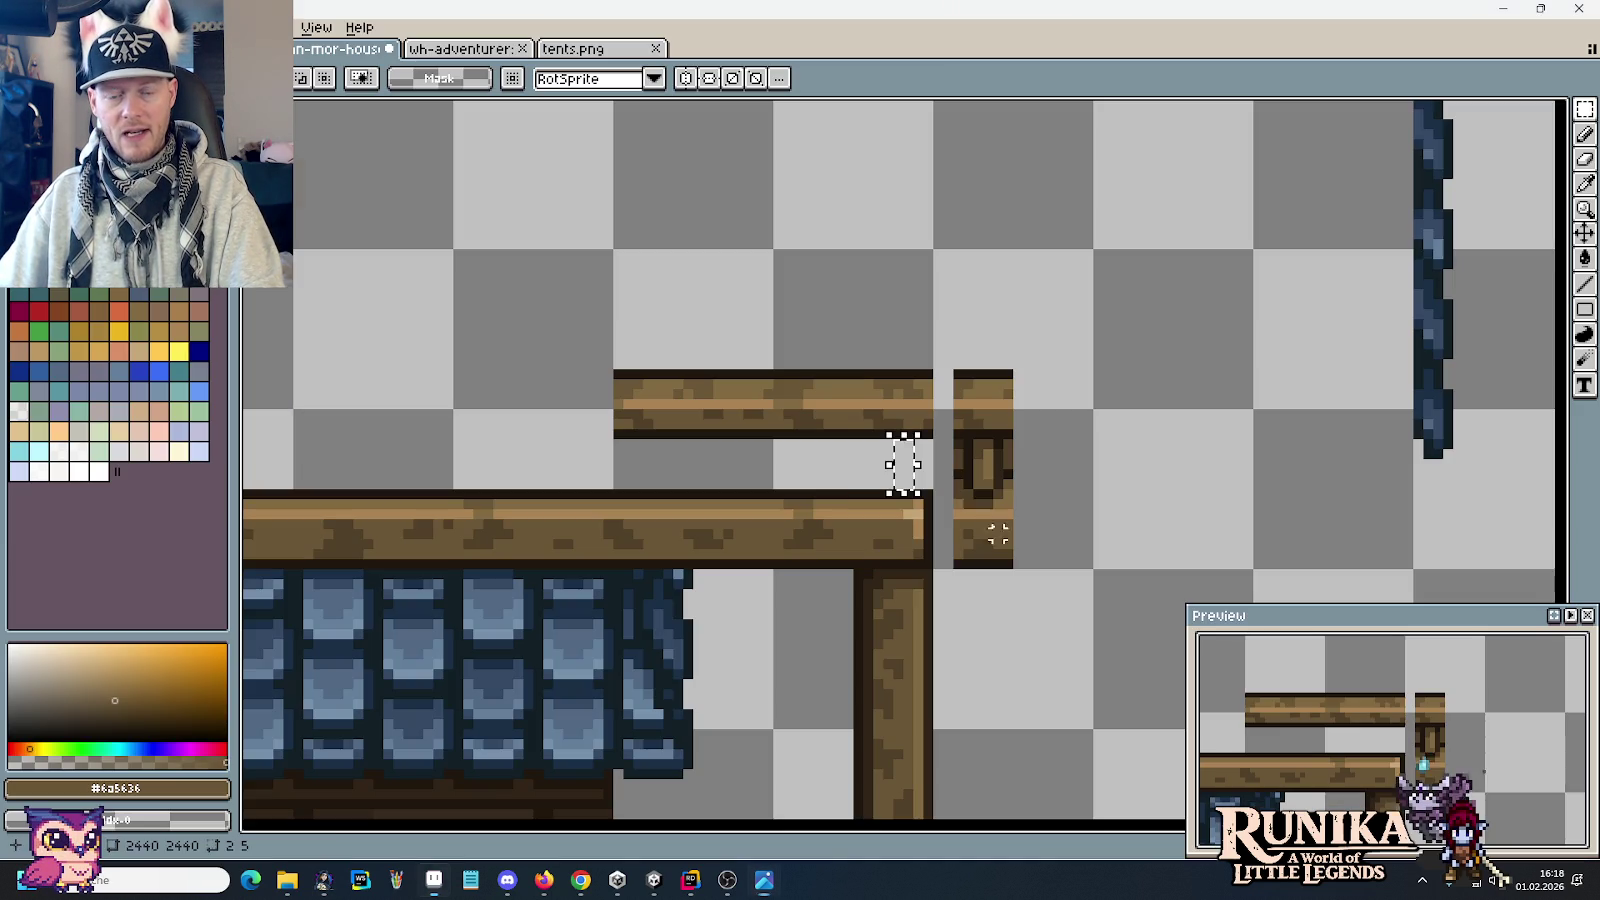
scroll(818, 505, down, 2)
scroll(815, 500, down, 2)
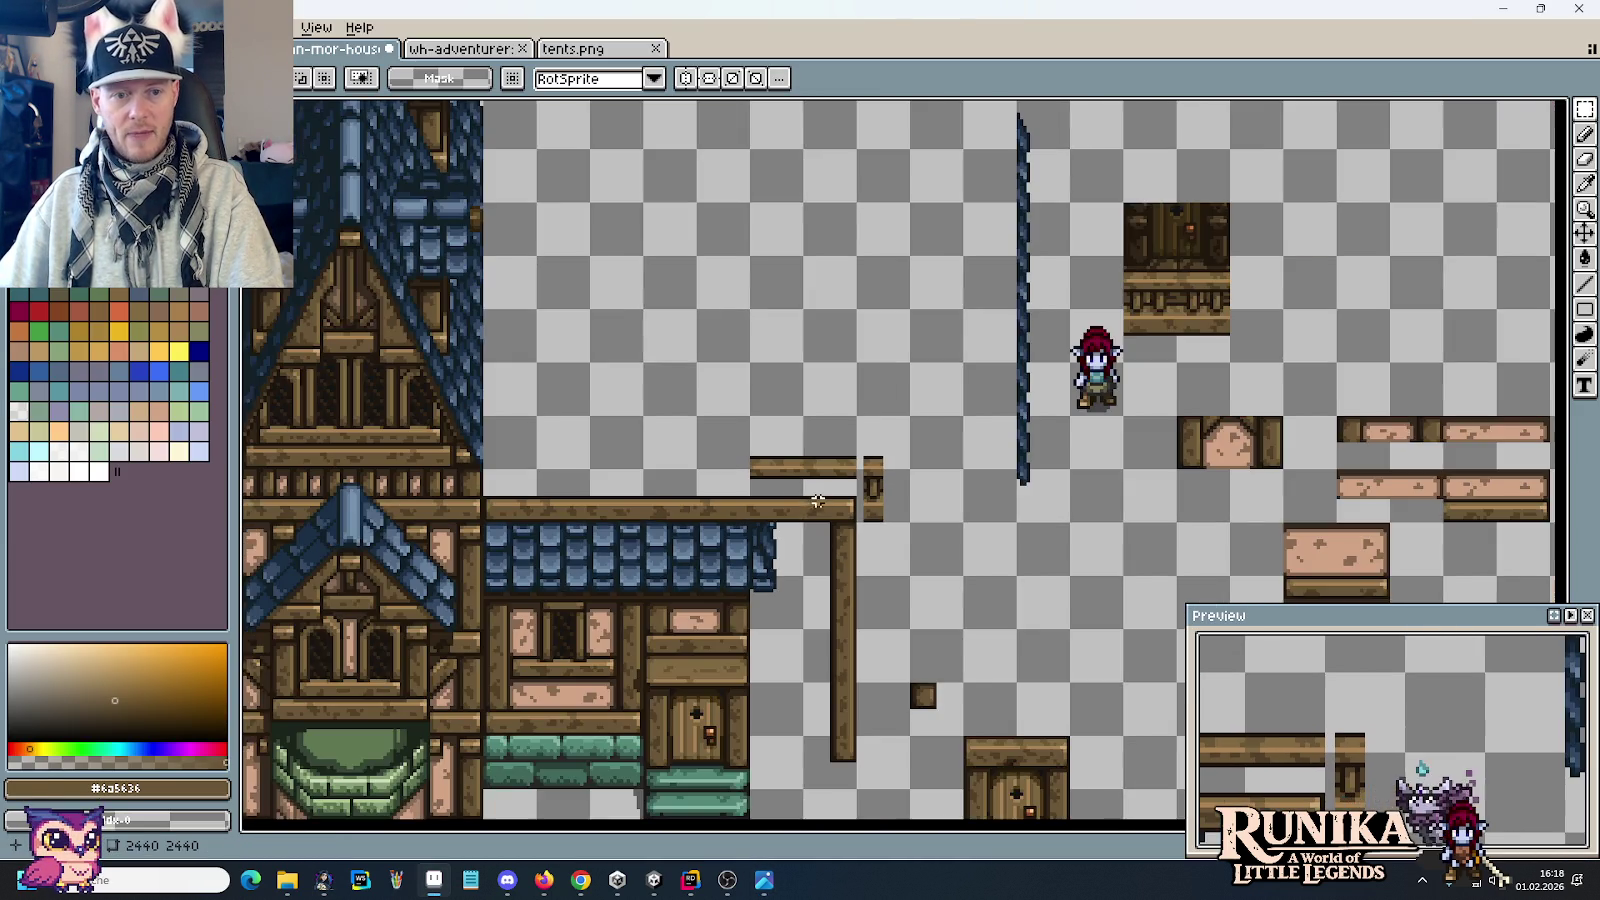
Step: Mark out the top edges of the beams above the door and under the arched windows
drag(646, 521, 843, 467)
scroll(852, 510, up, 1)
scroll(854, 516, up, 2)
scroll(854, 516, down, 1)
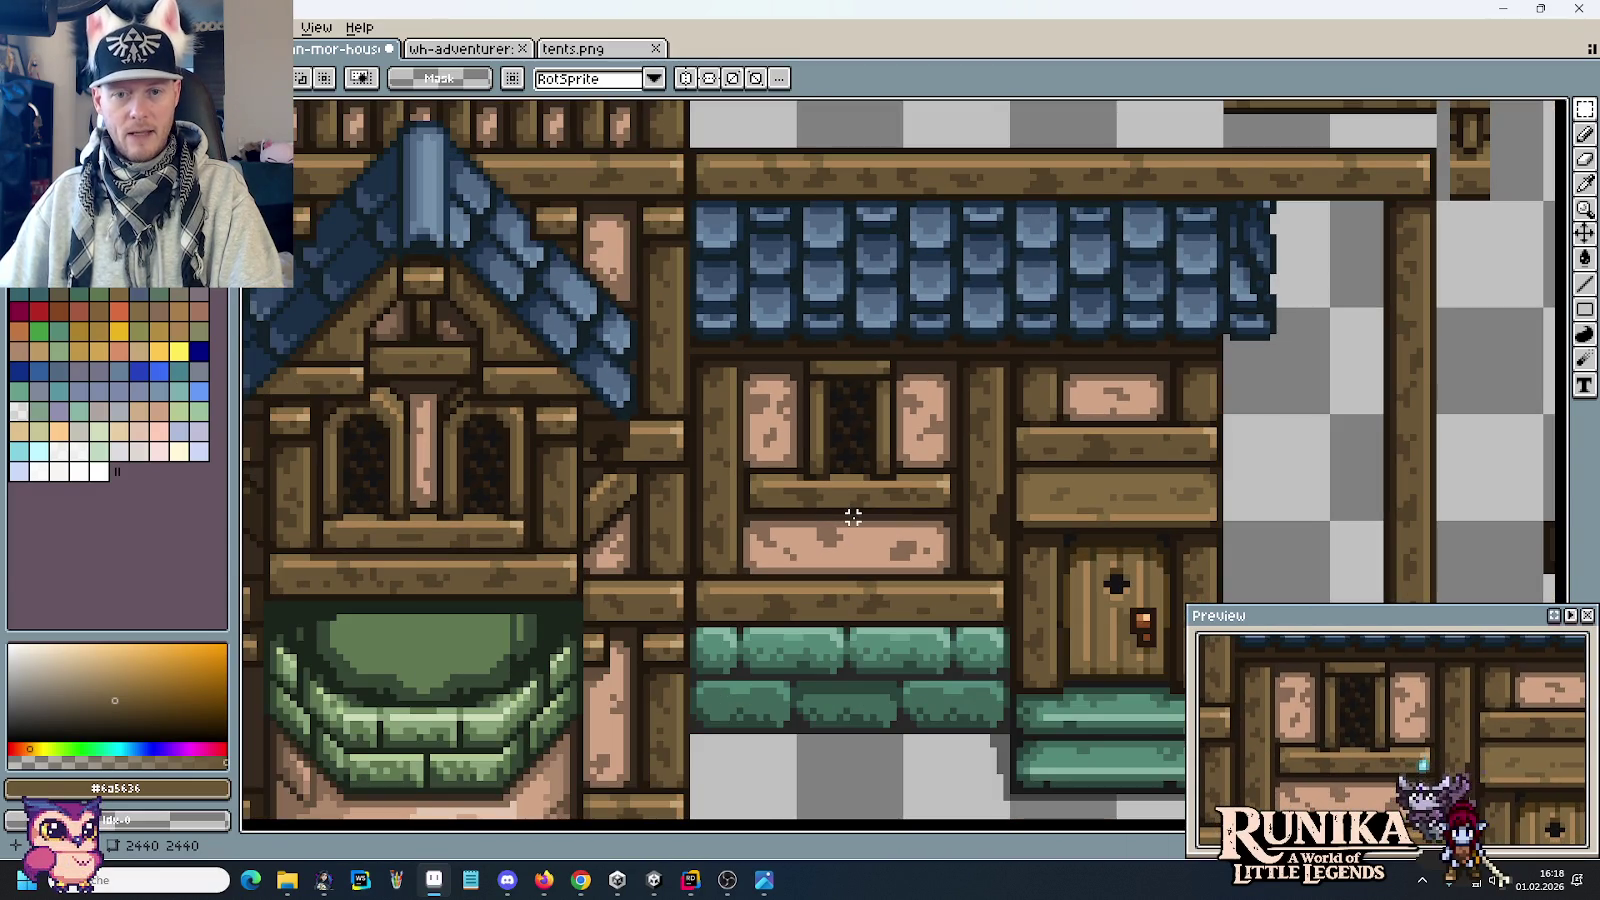
drag(1040, 408, 1222, 448)
click(1320, 478)
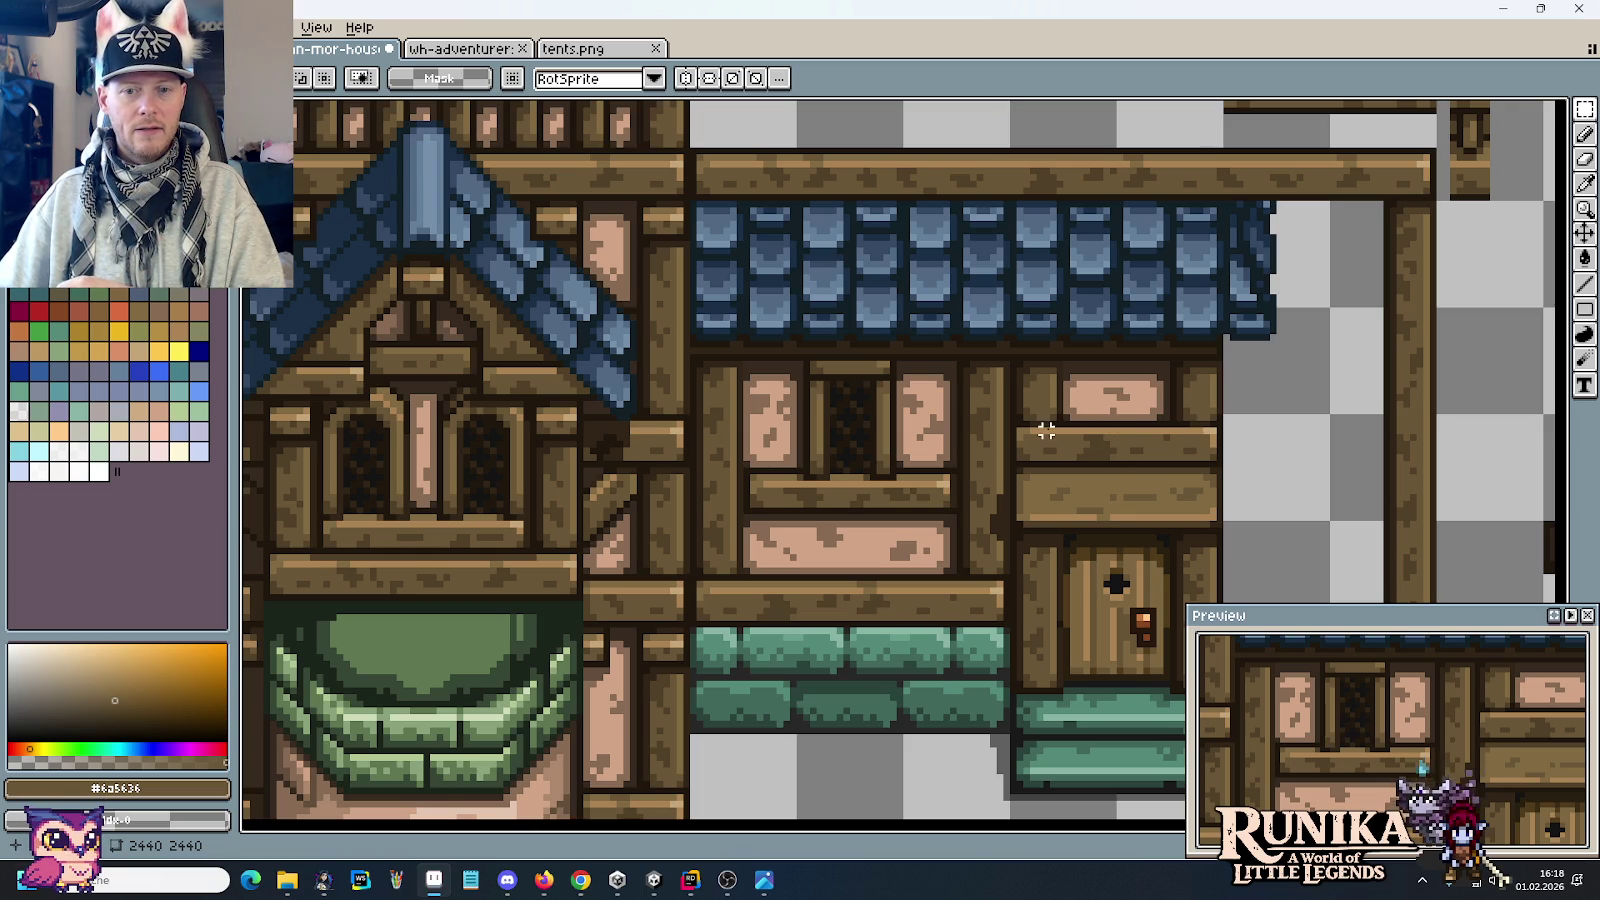
drag(1046, 431, 1158, 424)
scroll(697, 536, left, 3)
scroll(806, 533, up, 2)
drag(857, 520, 588, 520)
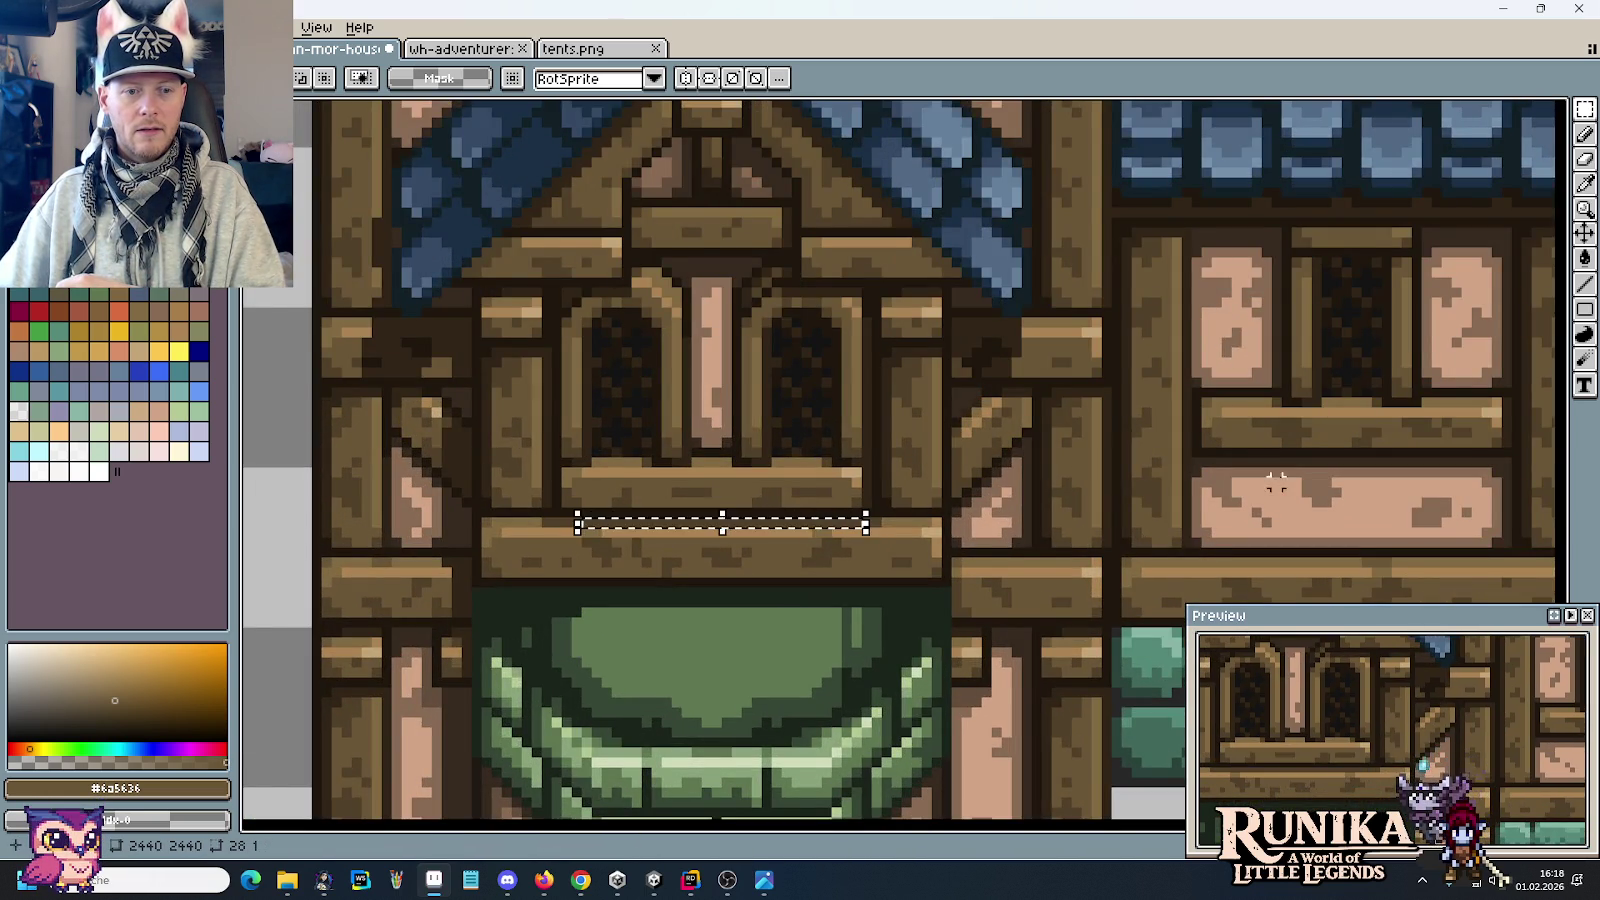
scroll(590, 515, right, 5)
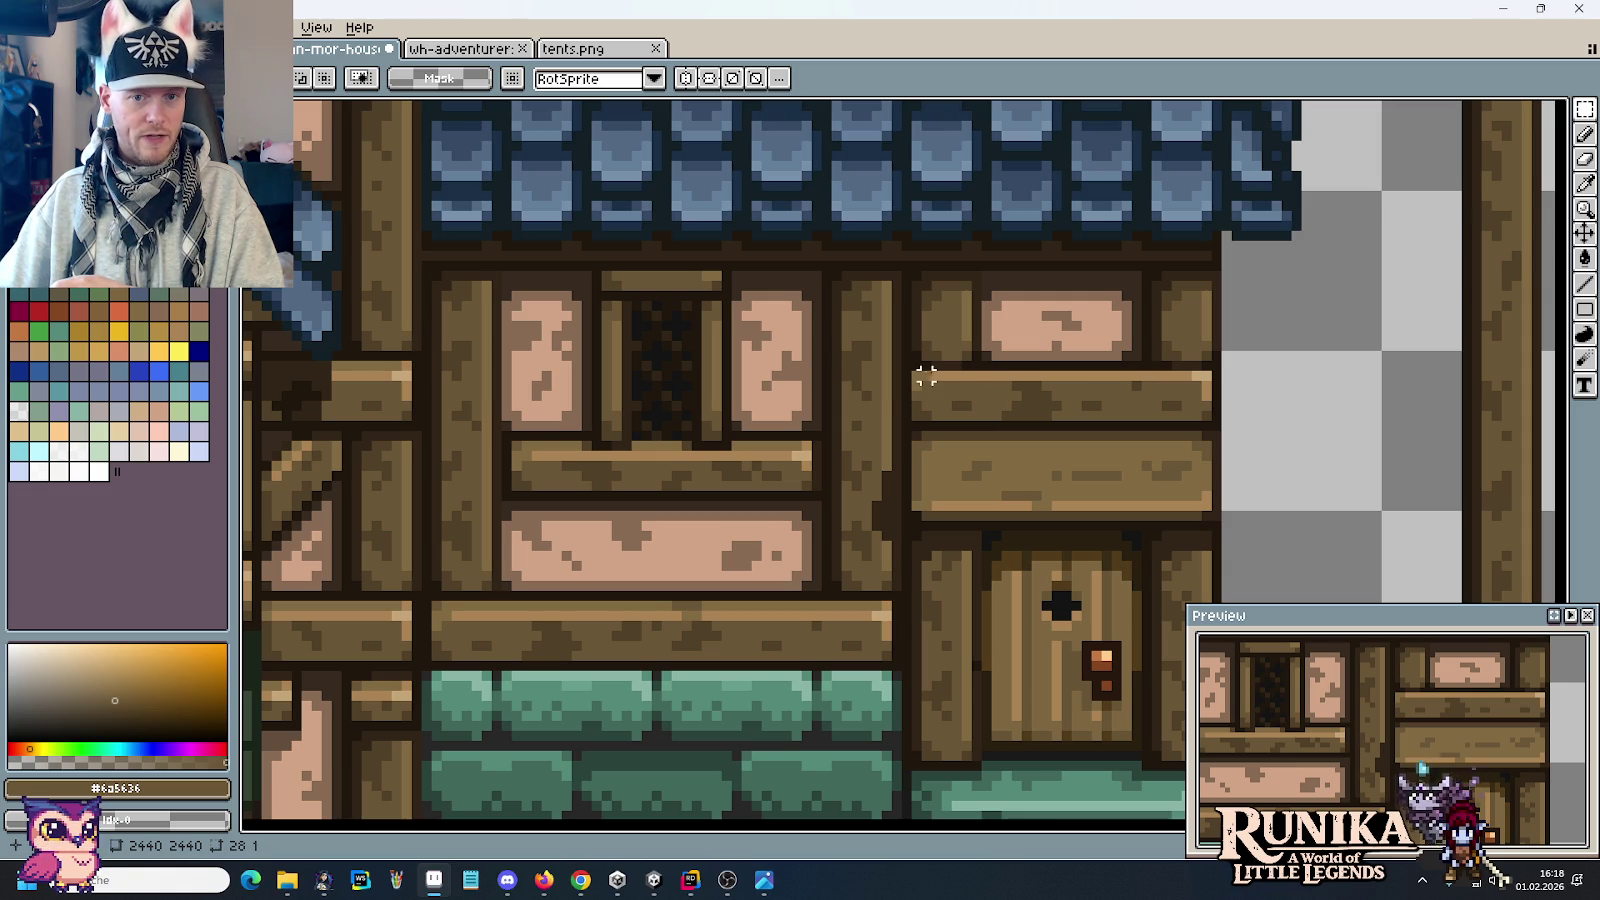
scroll(742, 493, left, 5)
scroll(775, 482, left, 1)
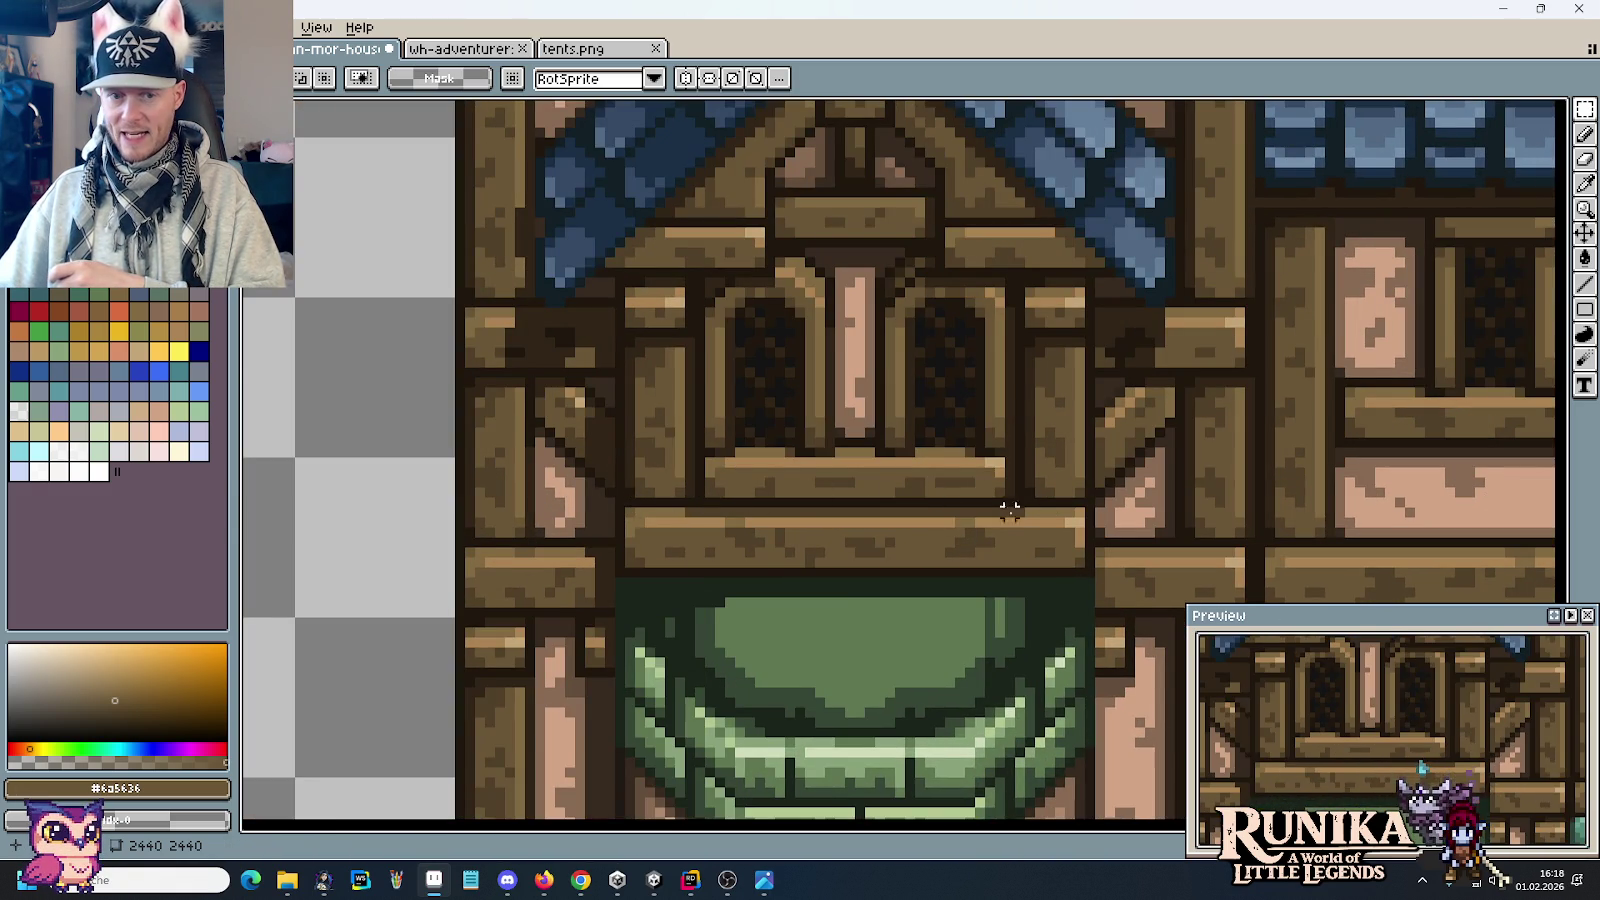
scroll(1000, 502, down, 2)
scroll(1150, 400, up, 3)
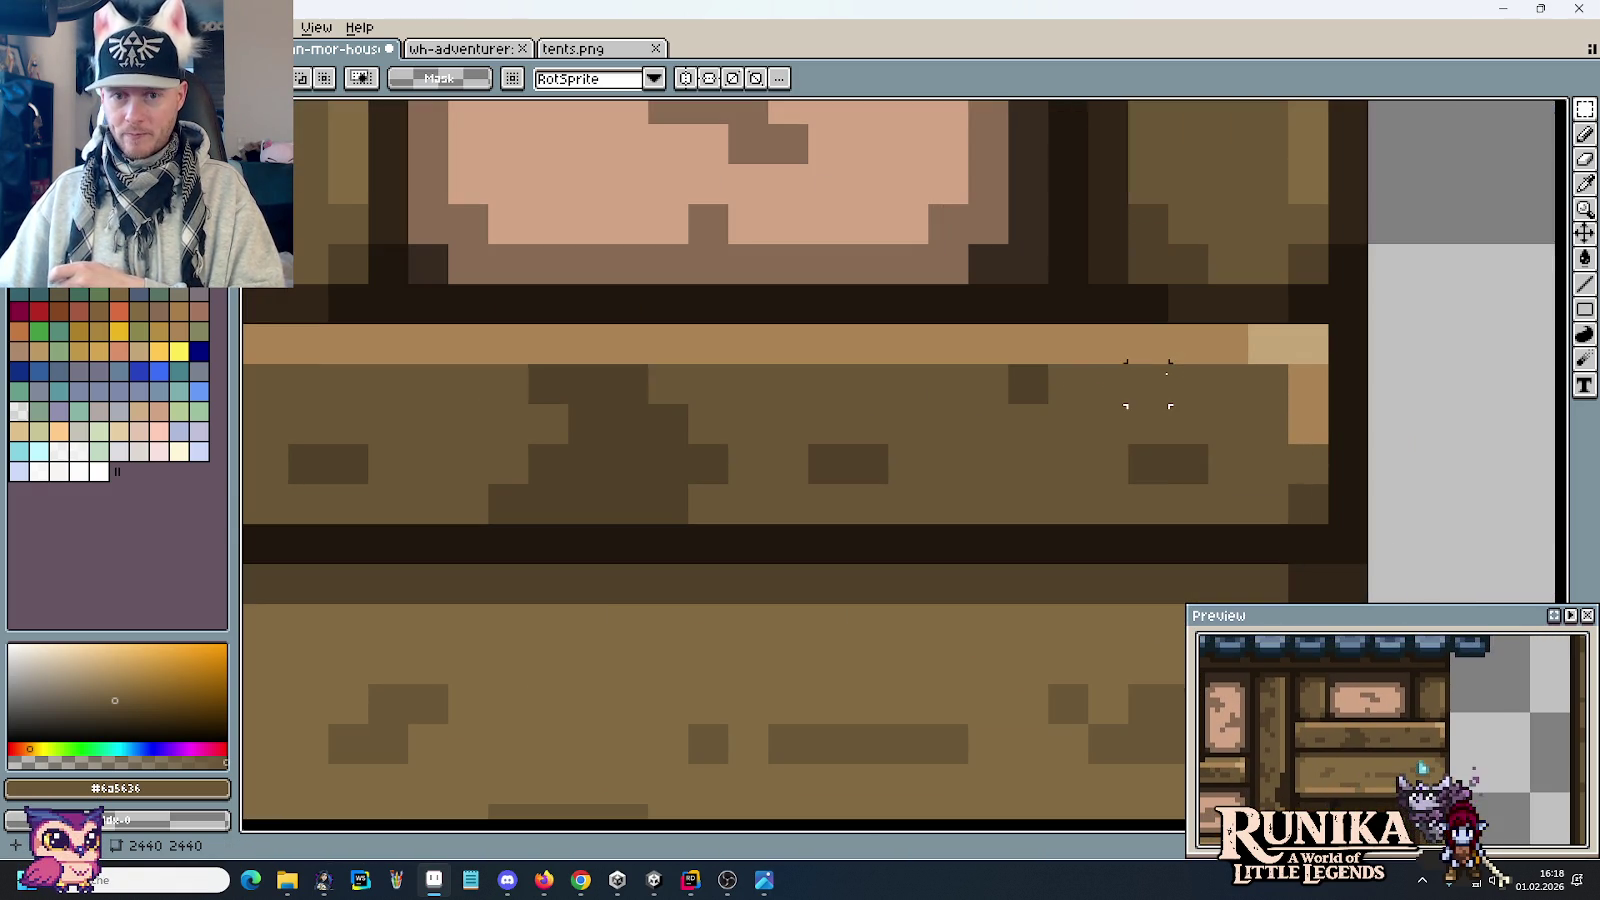
scroll(1180, 370, down, 2)
scroll(1165, 390, up, 1)
scroll(1200, 385, up, 1)
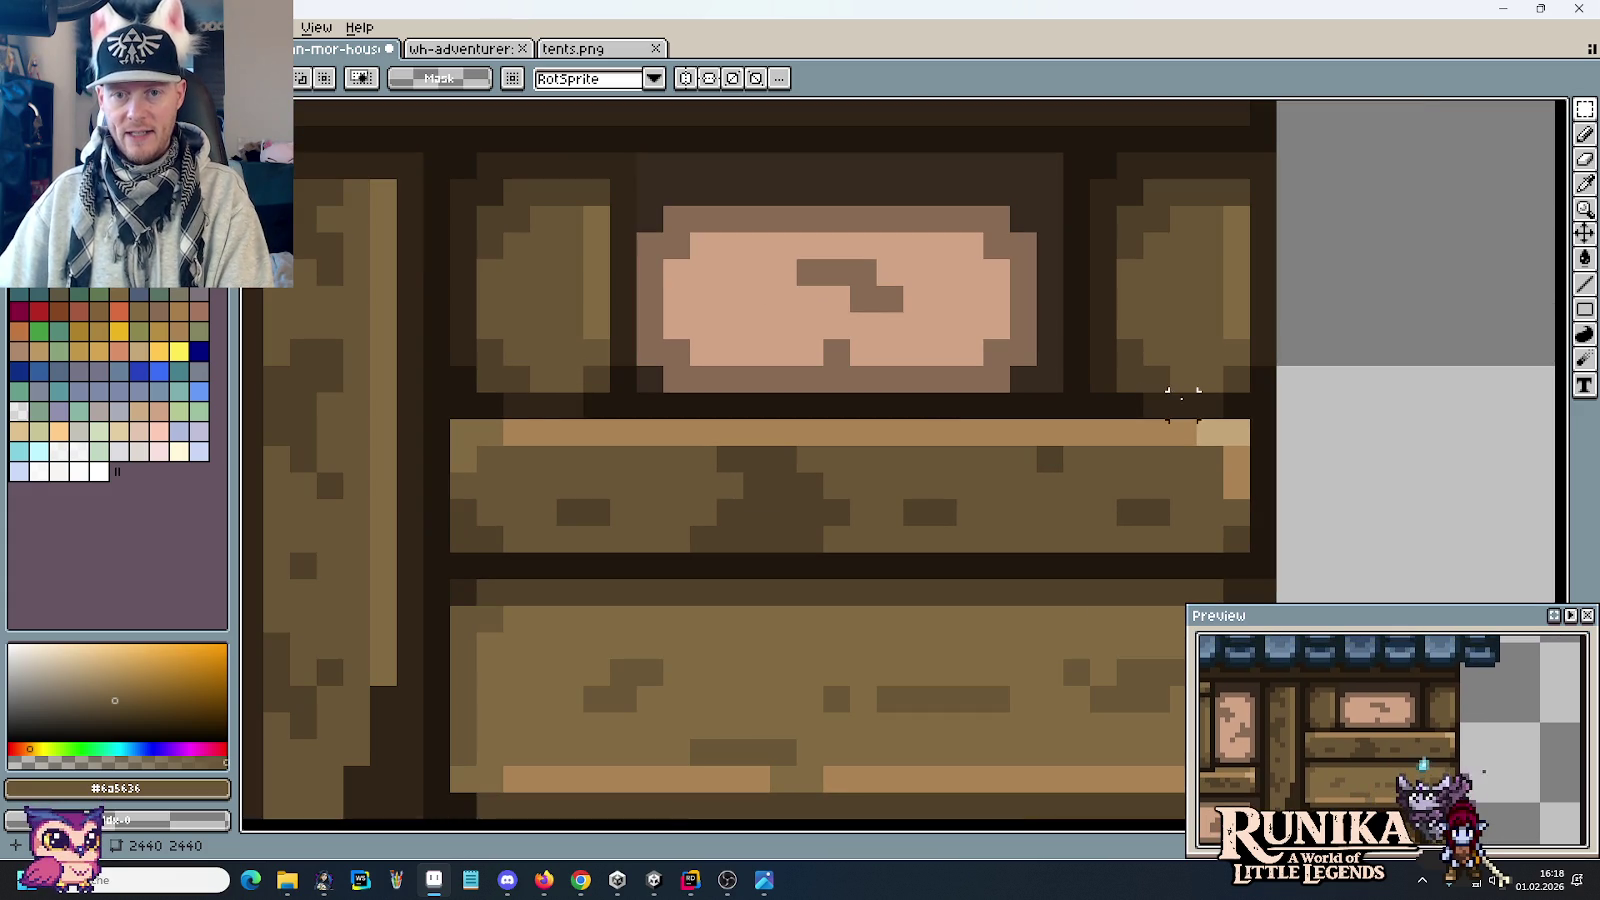
Step: Paint the right and left parts of the beam's light top edge in dark wood
key(b)
alt+click(1237, 380)
drag(1236, 432, 1076, 428)
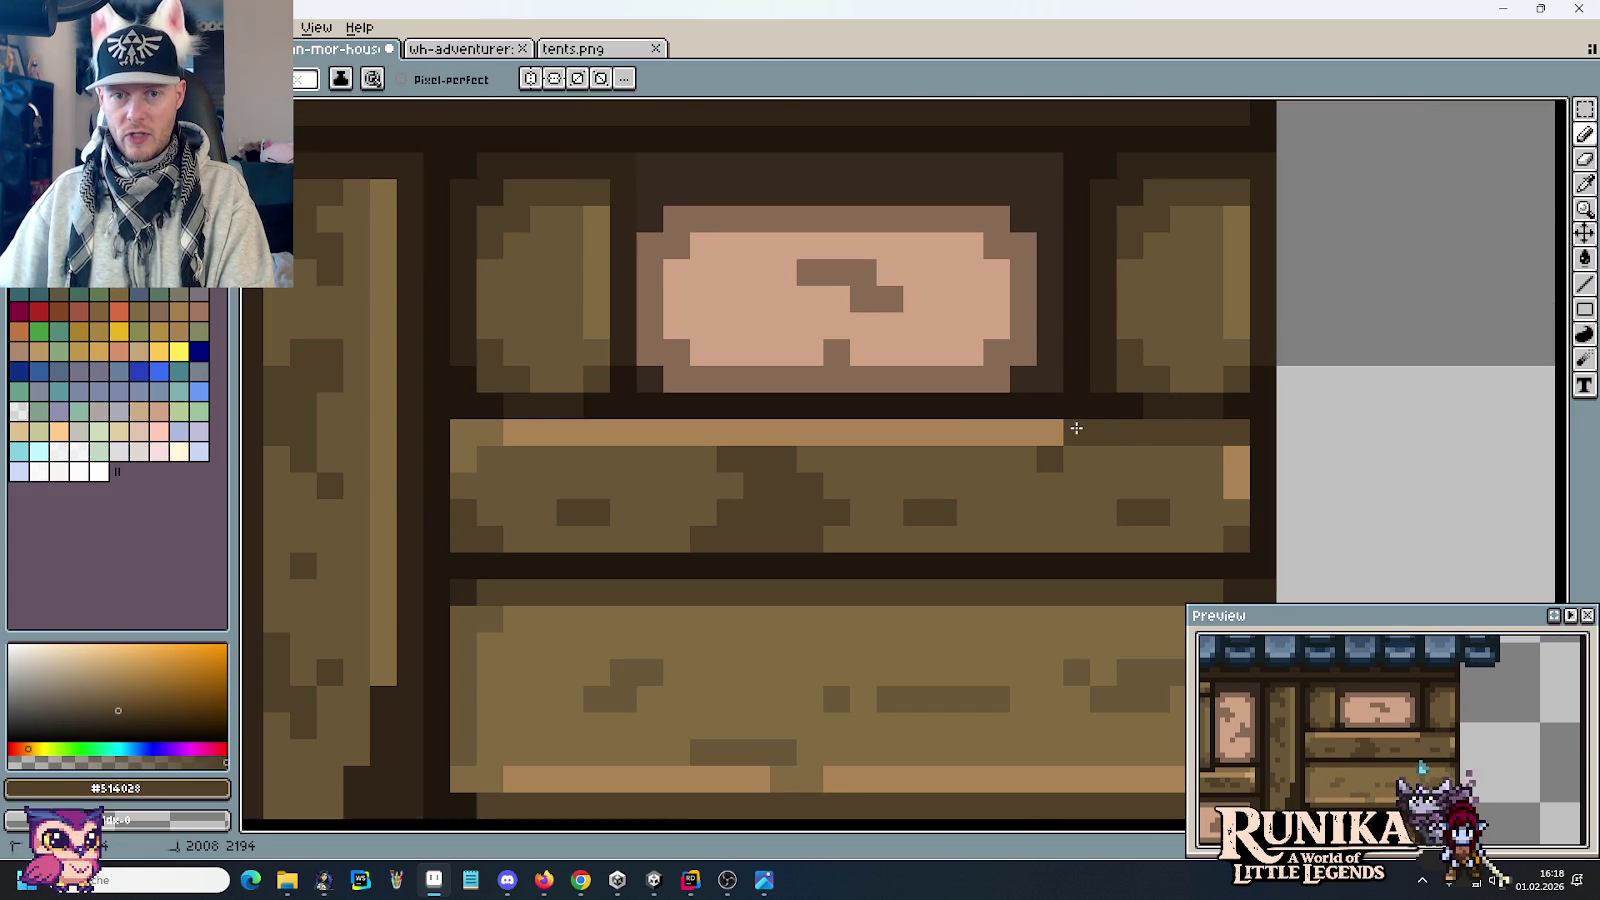
drag(624, 432, 469, 428)
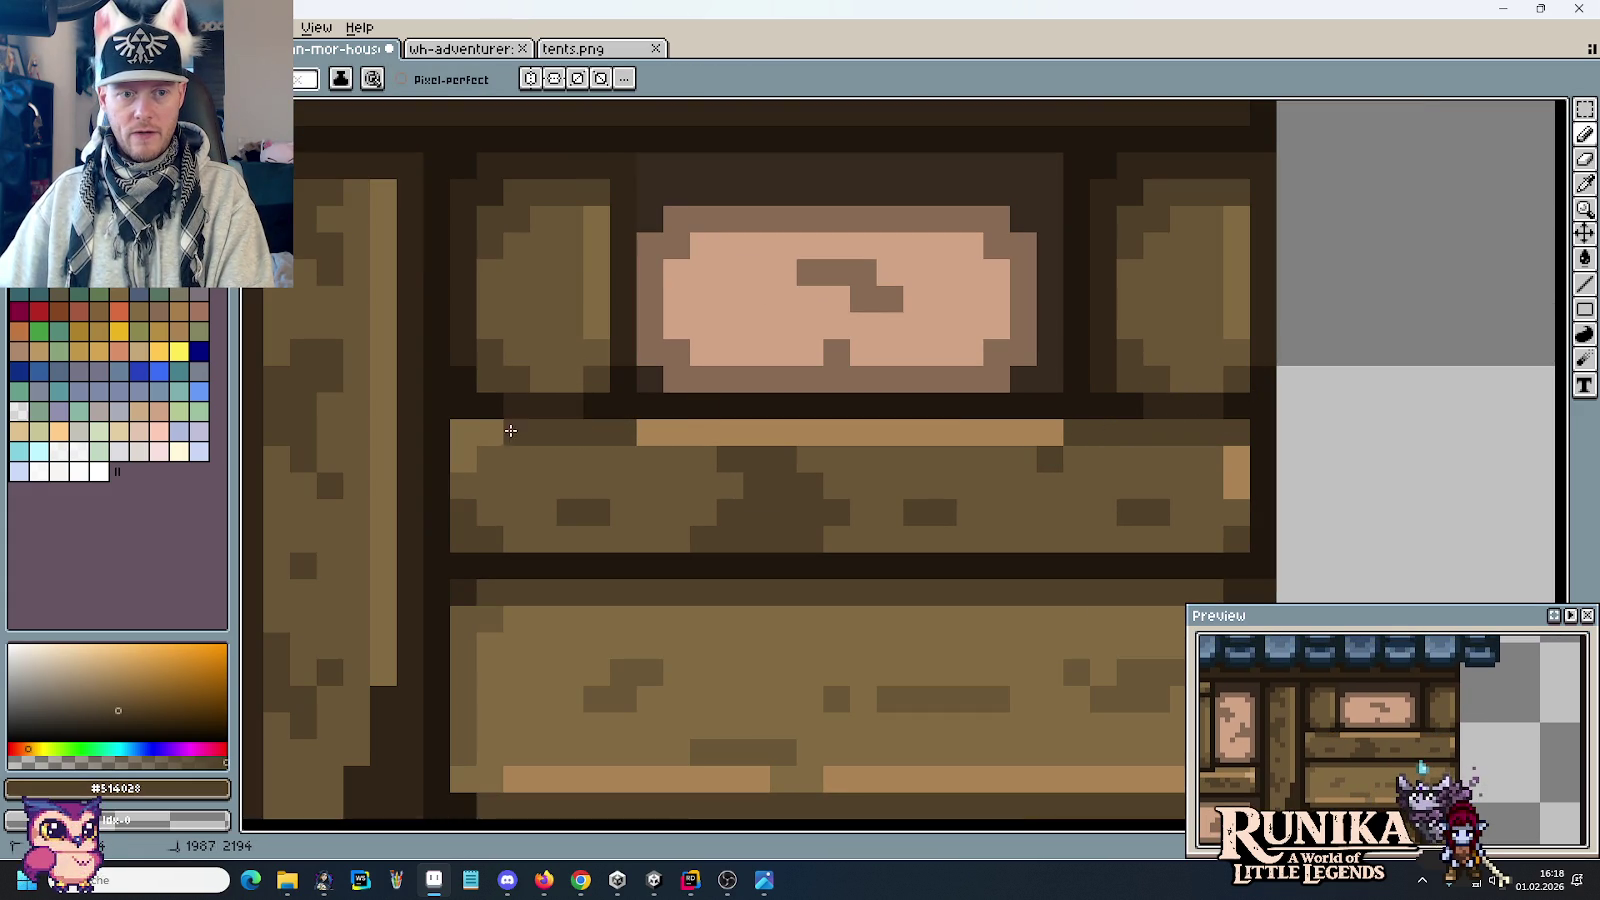
scroll(862, 457, down, 2)
scroll(862, 457, up, 1)
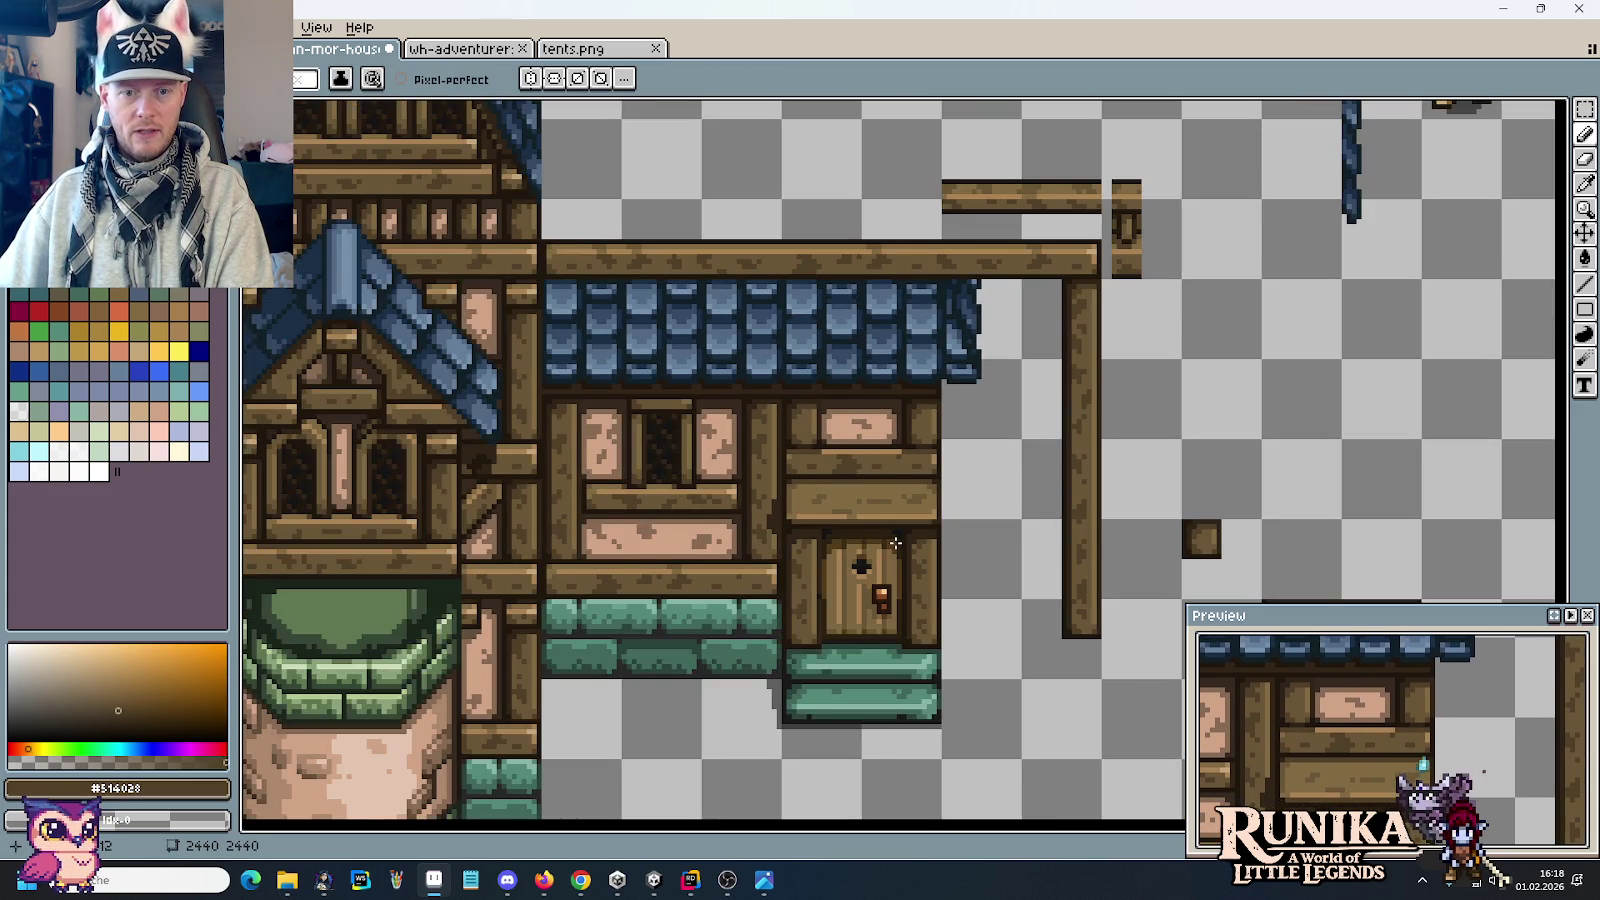
key(v)
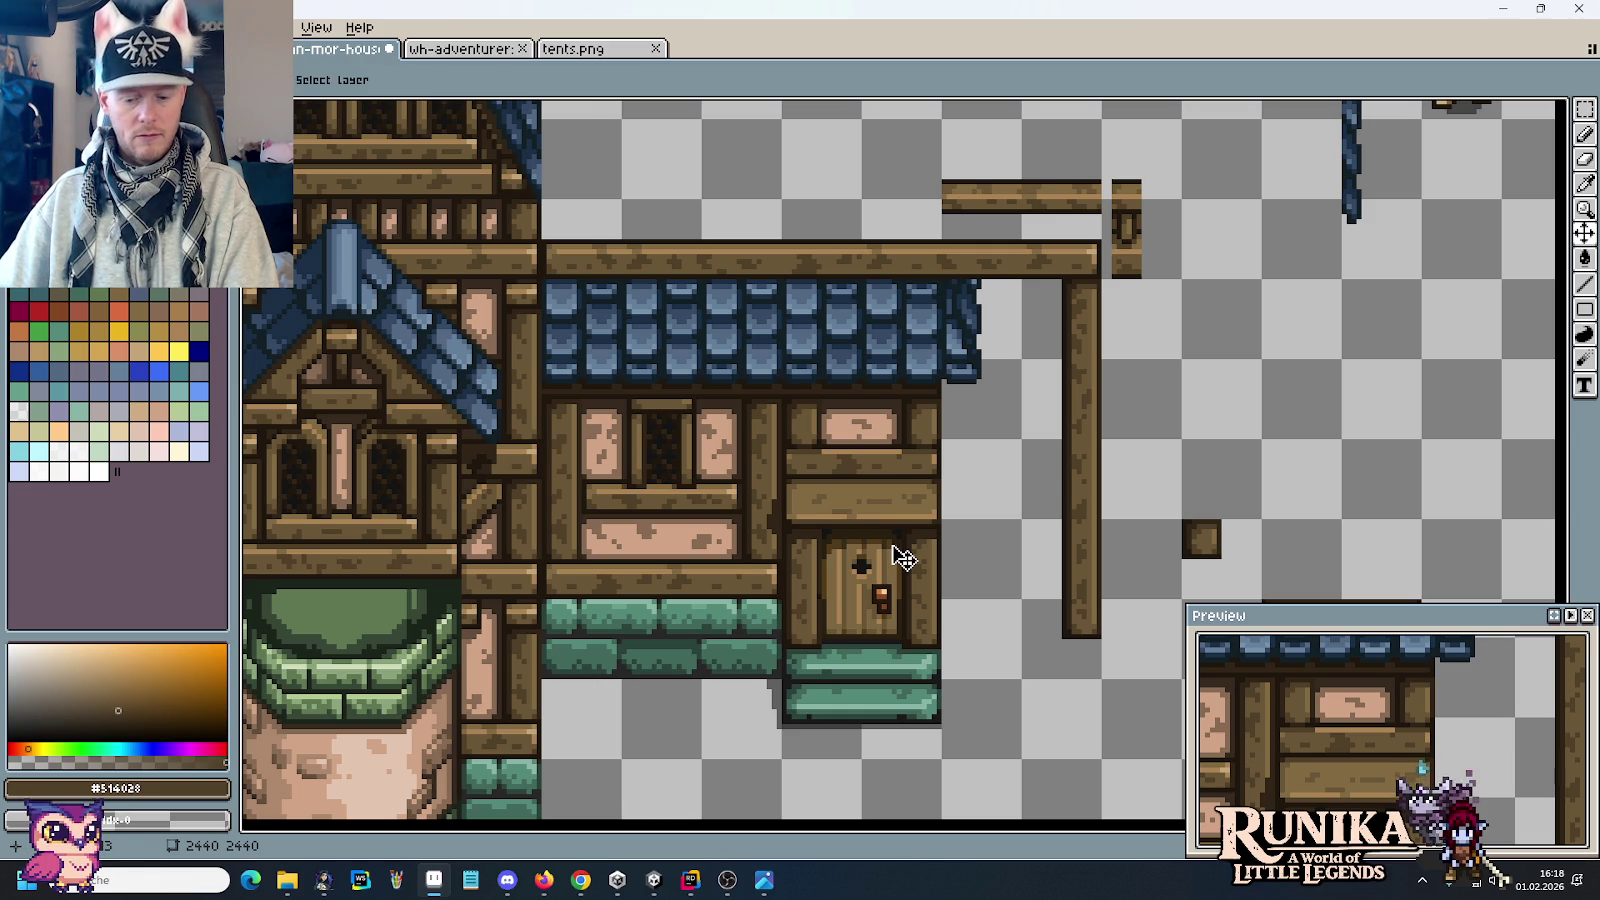
key(b)
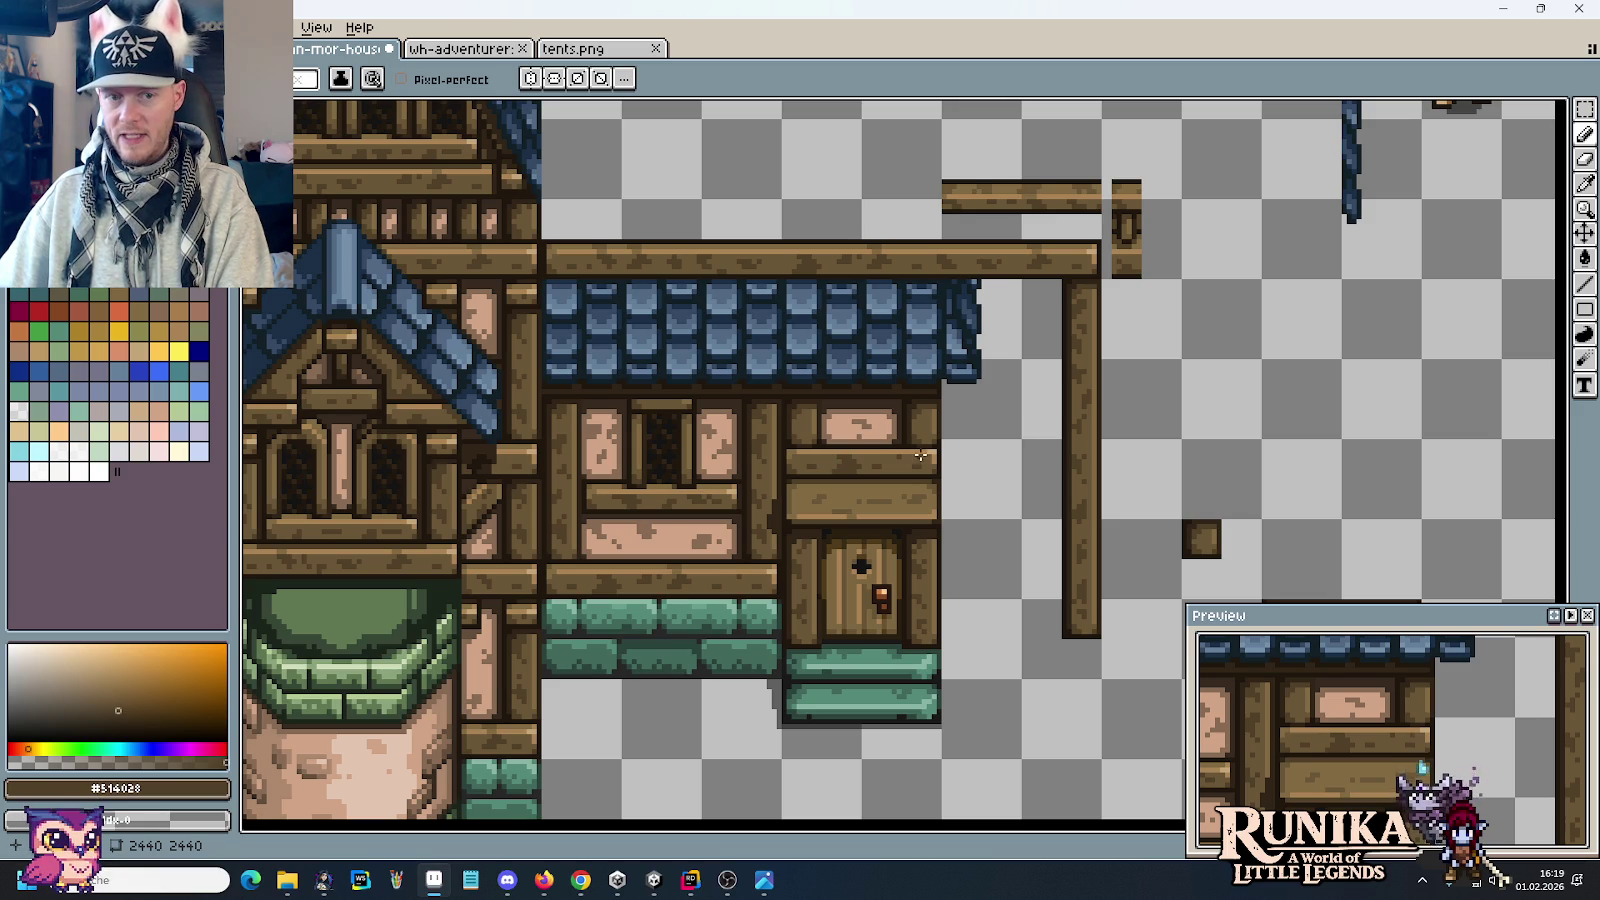
Step: Draw a straight dark line along the long beam's top
scroll(820, 478, left, 2)
scroll(615, 512, left, 2)
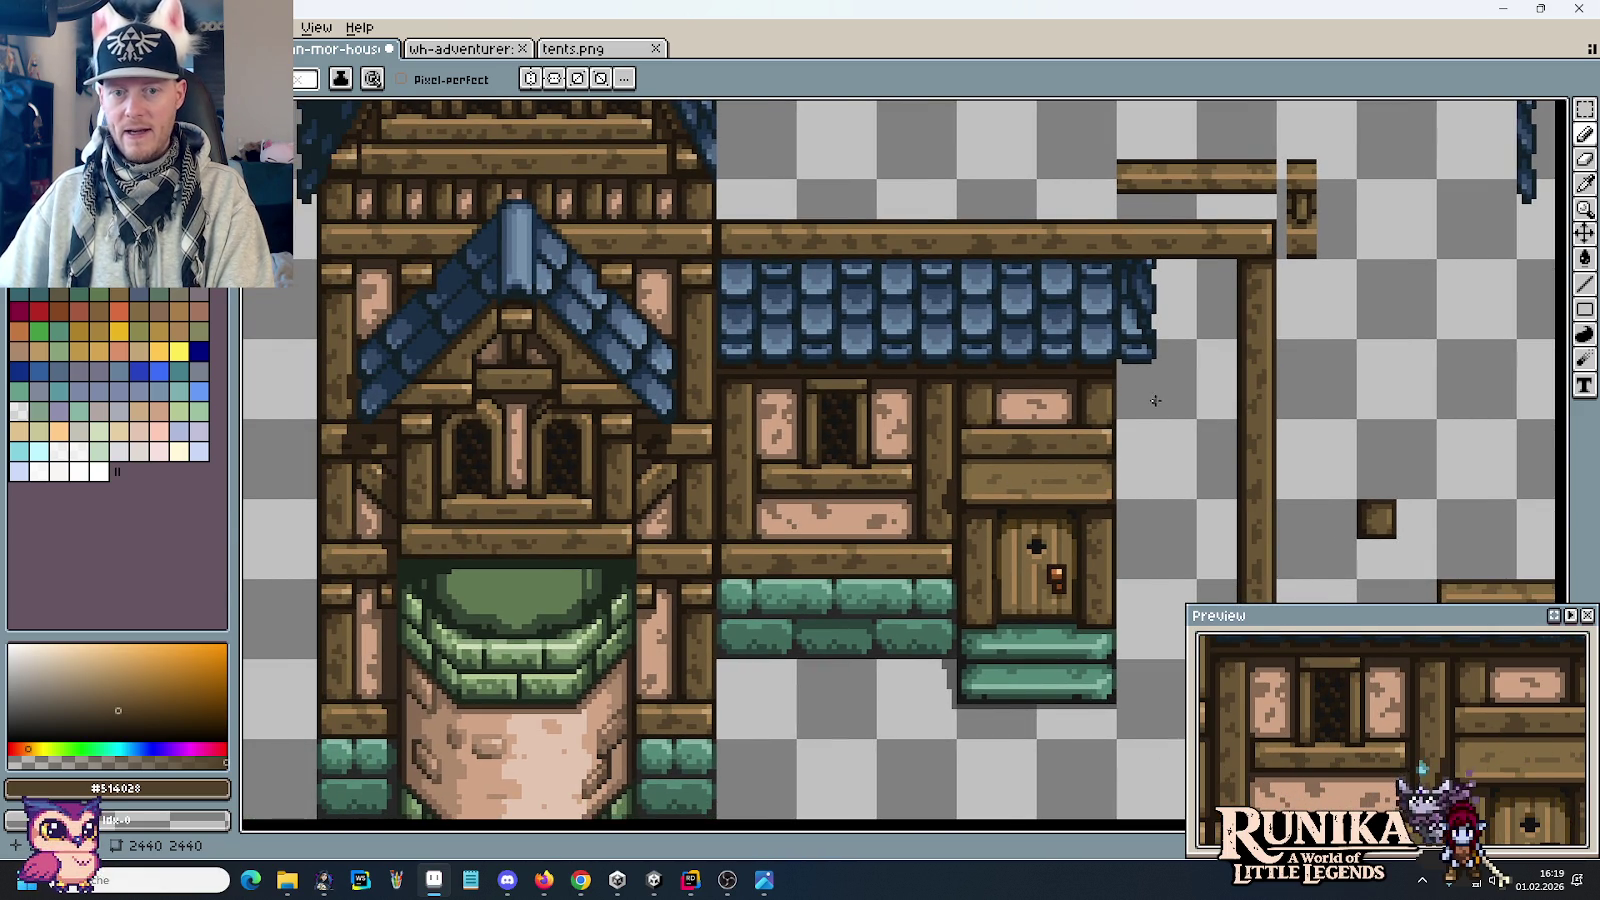
scroll(1125, 360, up, 1)
scroll(1129, 321, up, 1)
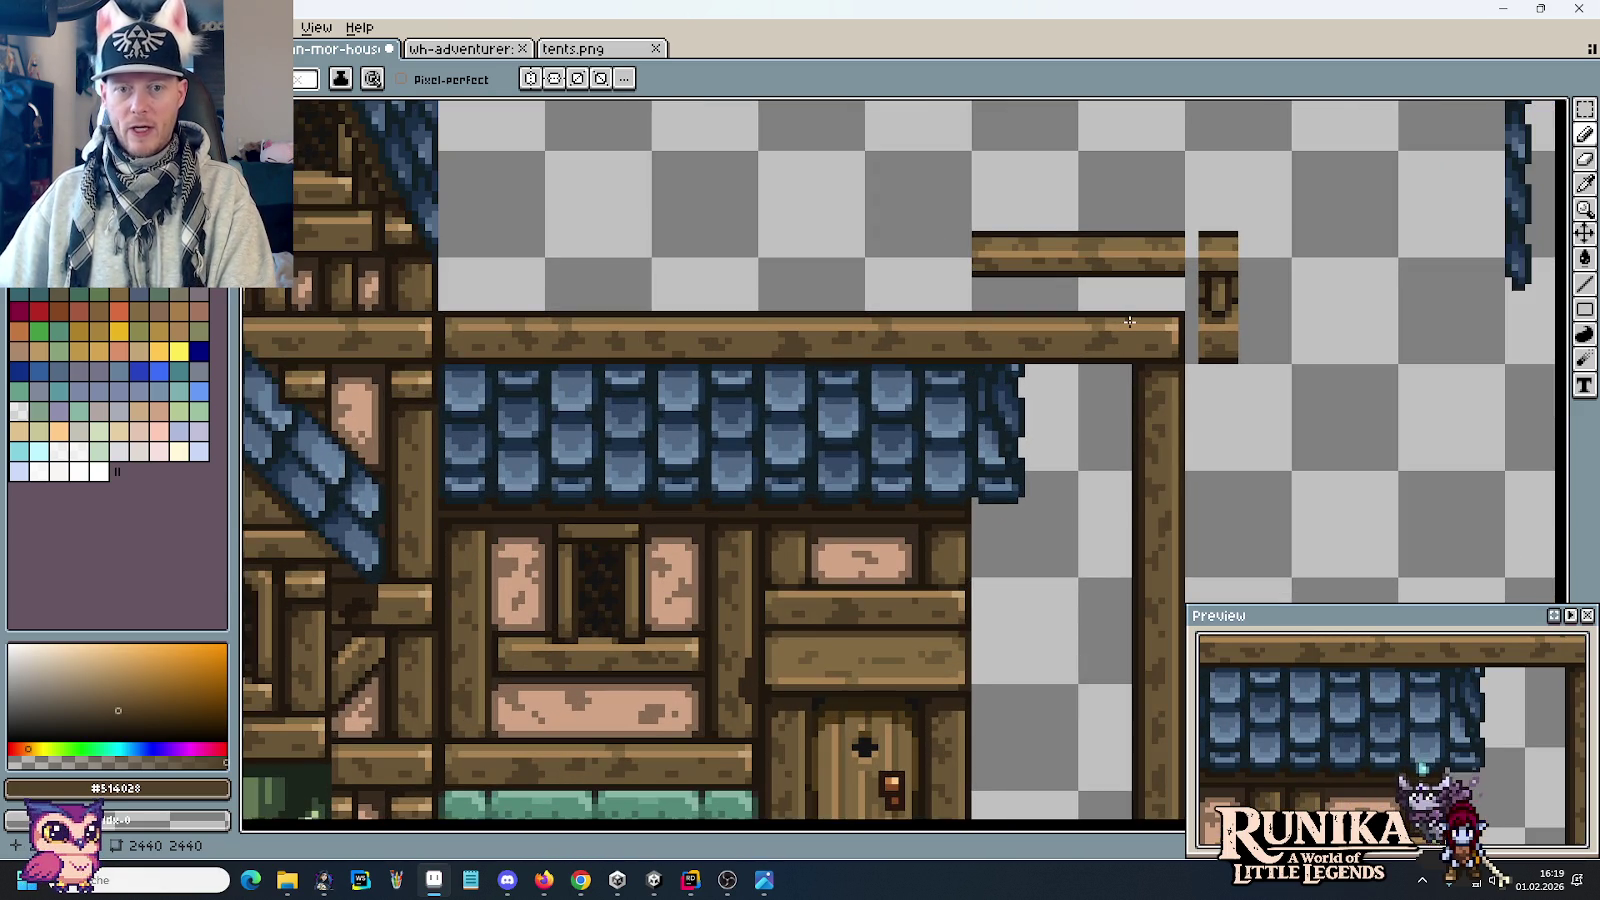
scroll(934, 444, down, 2)
scroll(800, 480, left, 4)
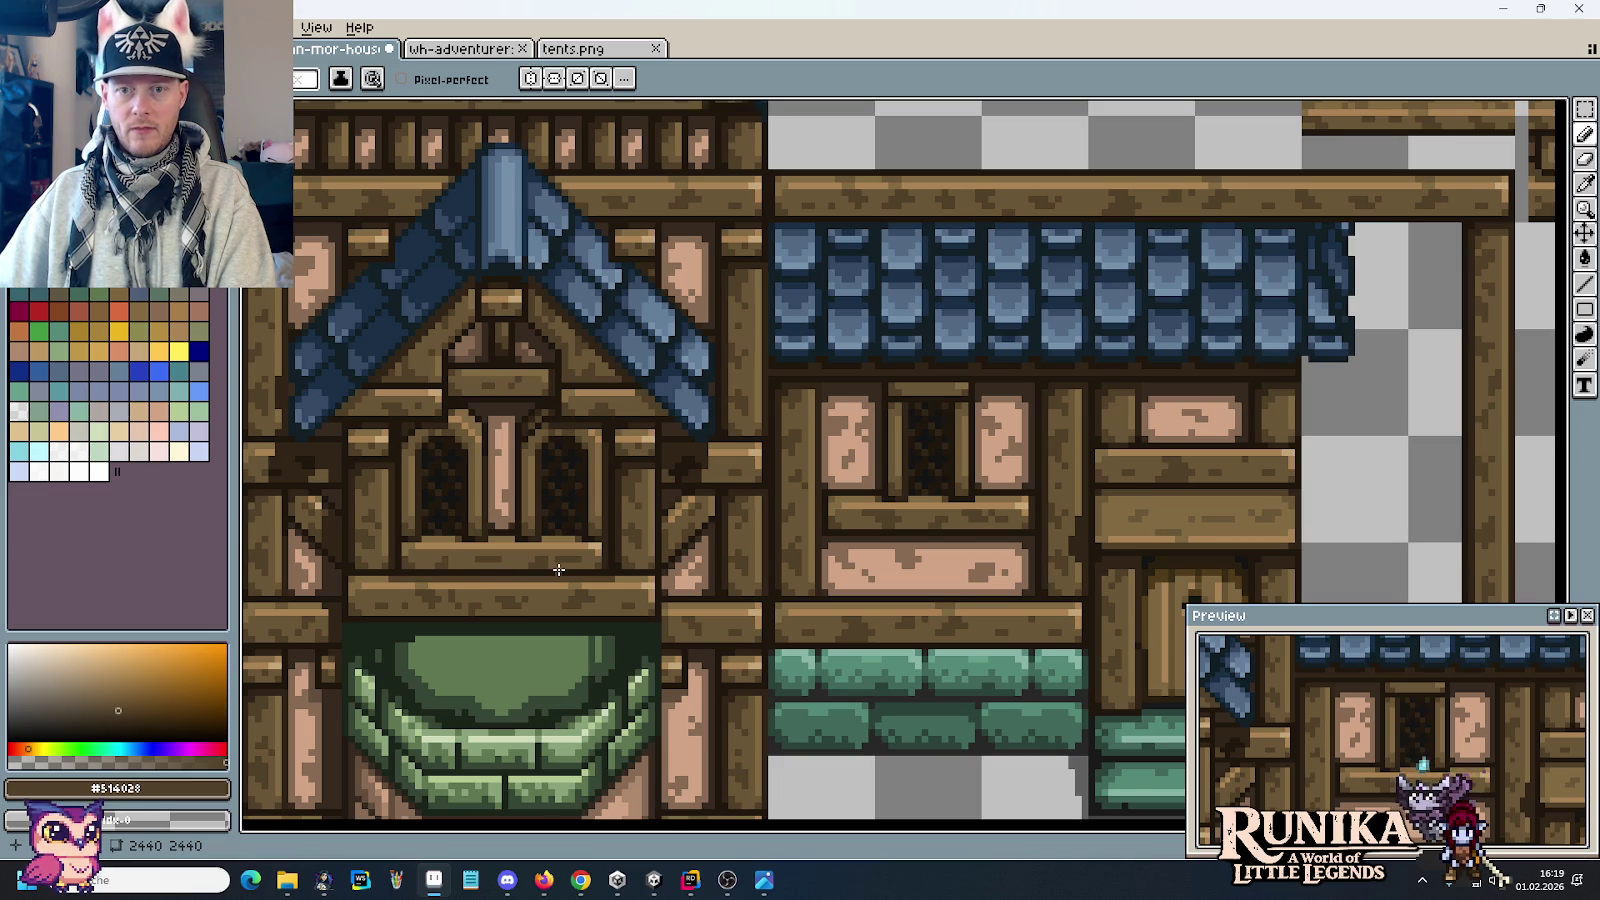
scroll(1000, 380, up, 3)
scroll(818, 443, right, 5)
scroll(1002, 383, down, 1)
scroll(946, 446, up, 1)
scroll(845, 478, up, 1)
scroll(845, 478, up, 1)
key(i)
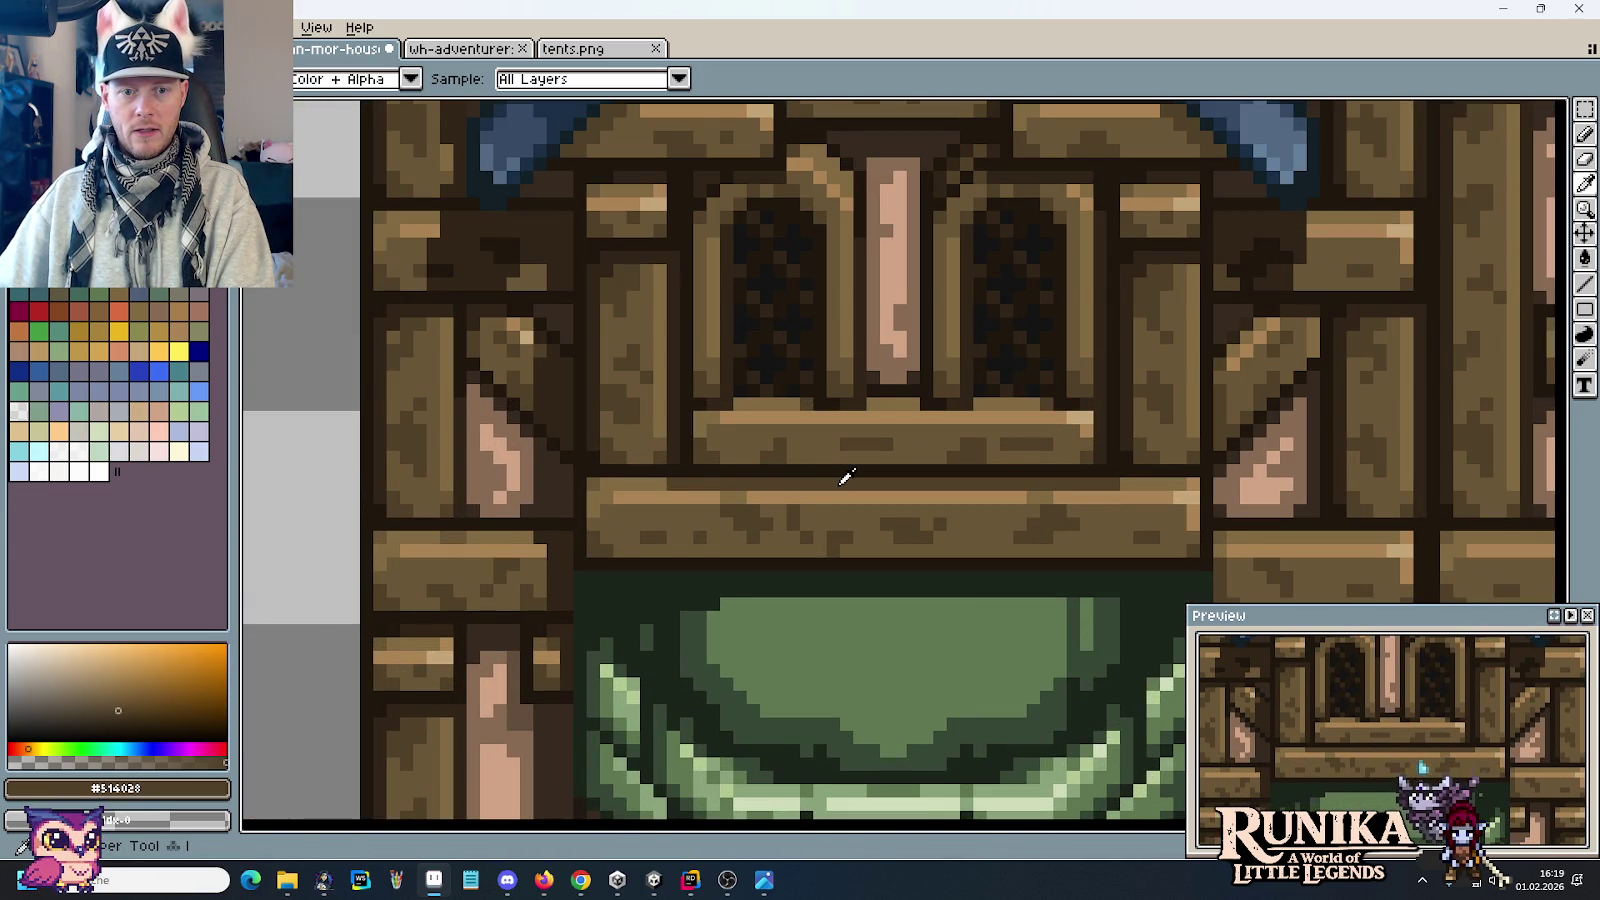
scroll(845, 478, down, 1)
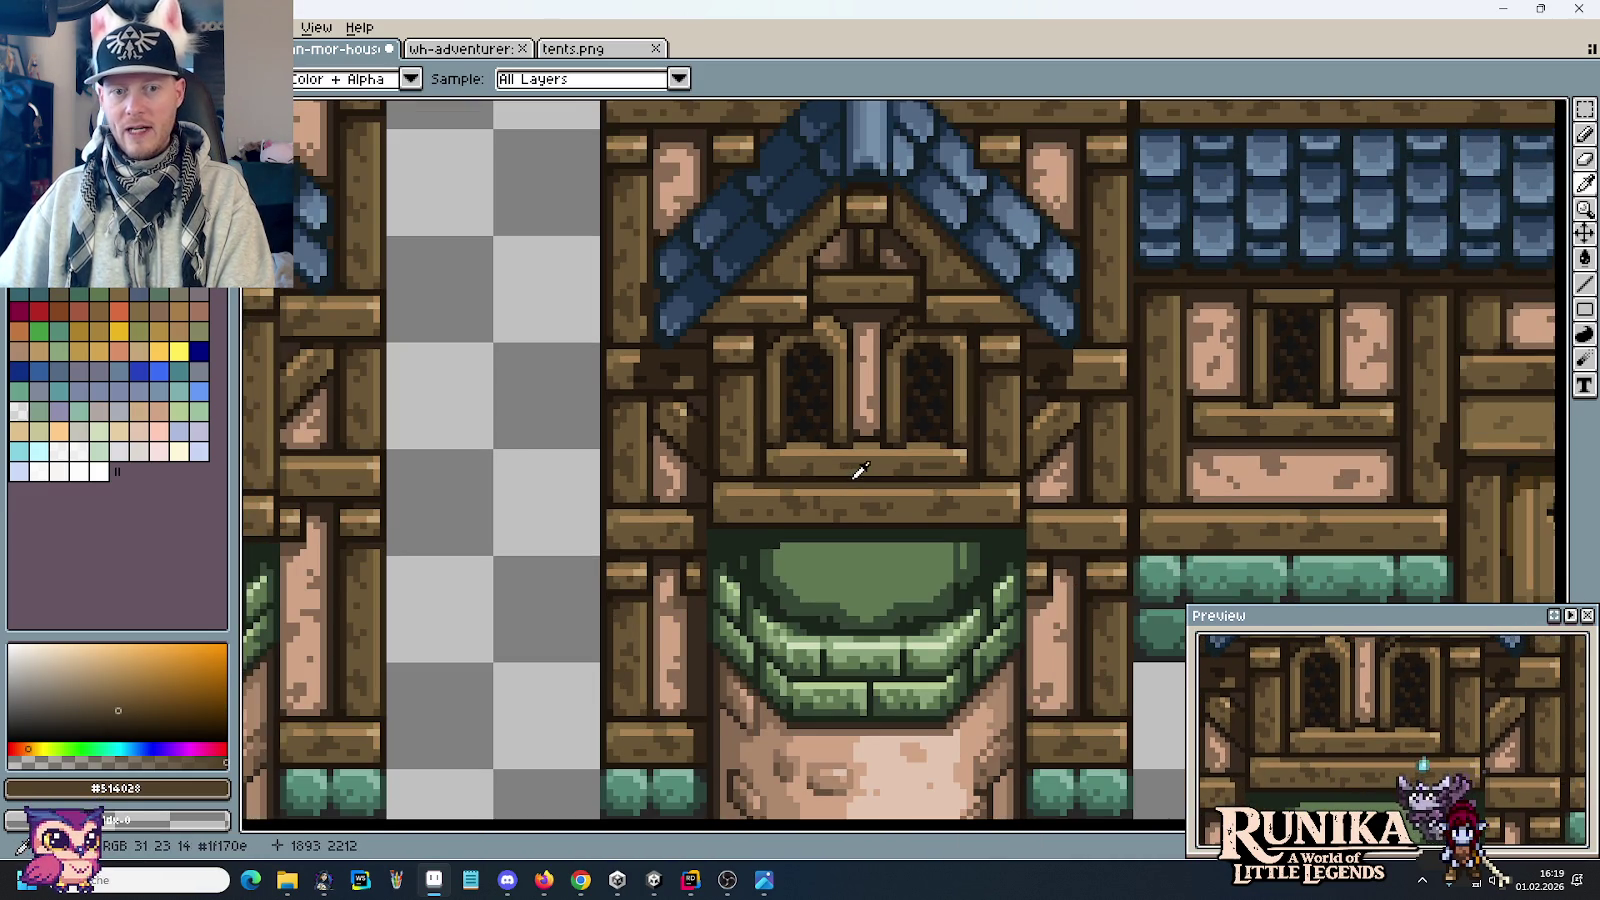
scroll(1189, 443, right, 5)
scroll(1214, 346, up, 2)
key(b)
scroll(1255, 234, up, 2)
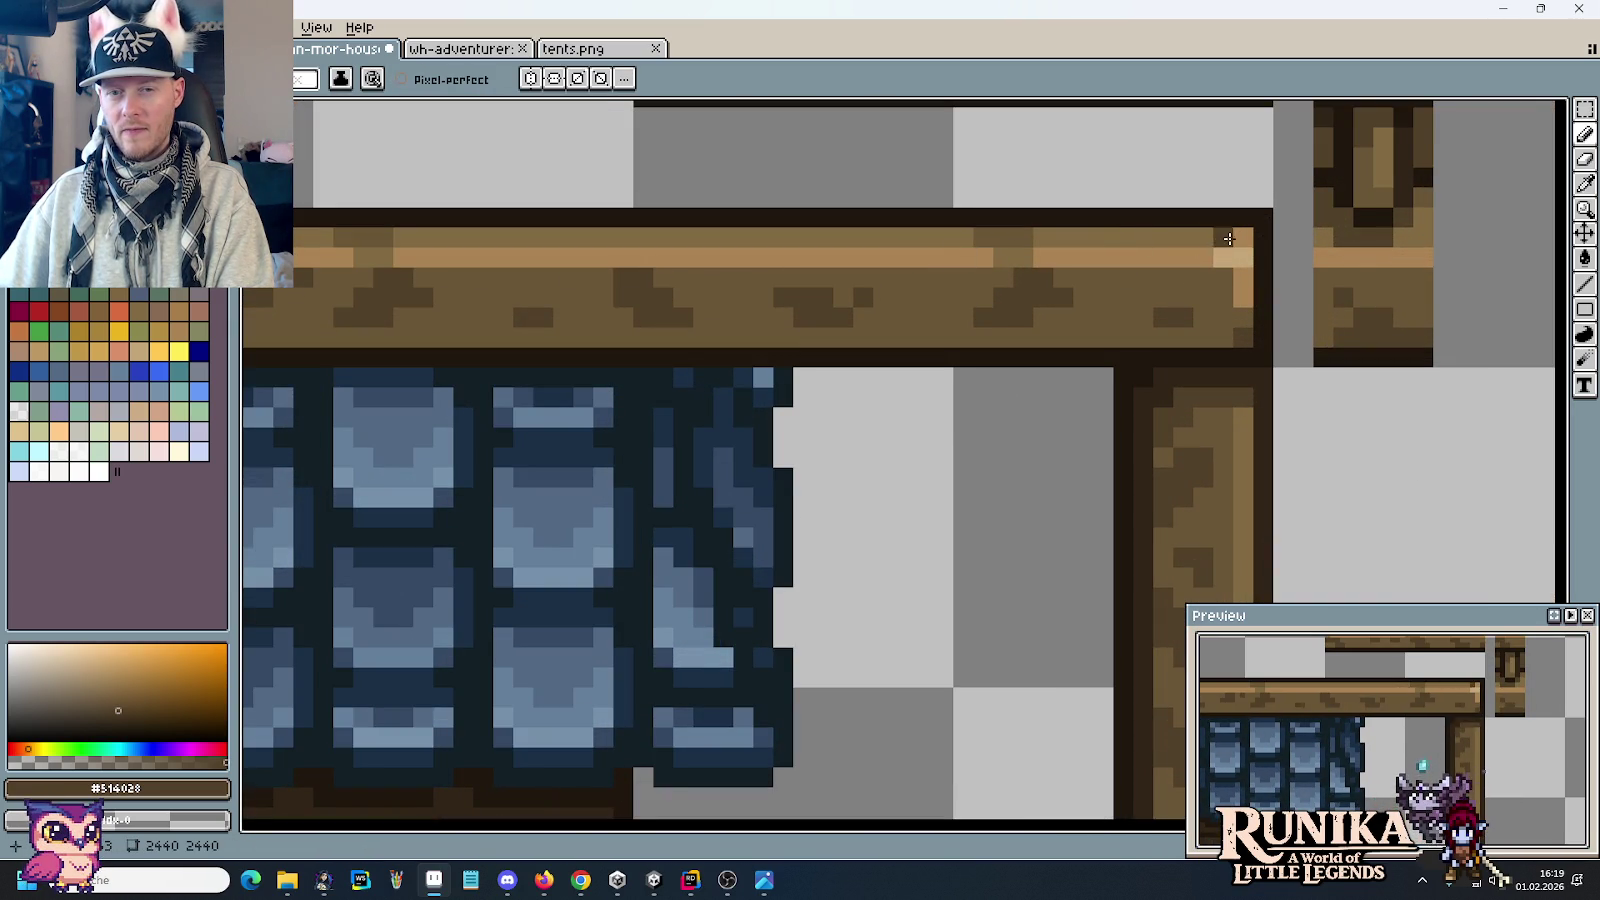
scroll(1235, 238, down, 2)
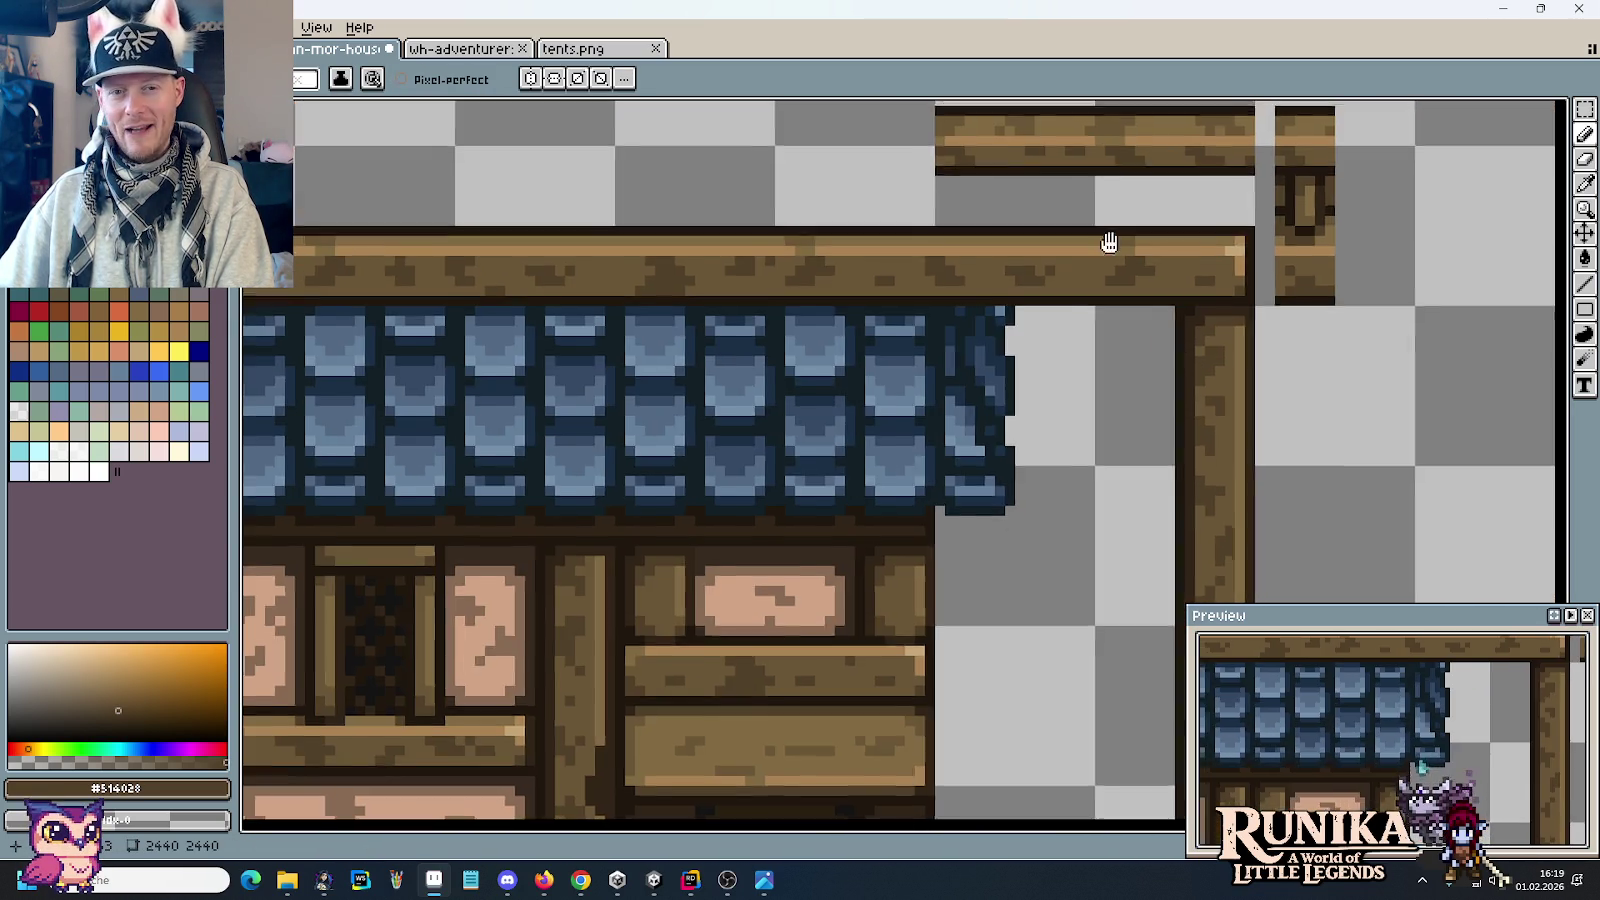
scroll(1104, 239, down, 1)
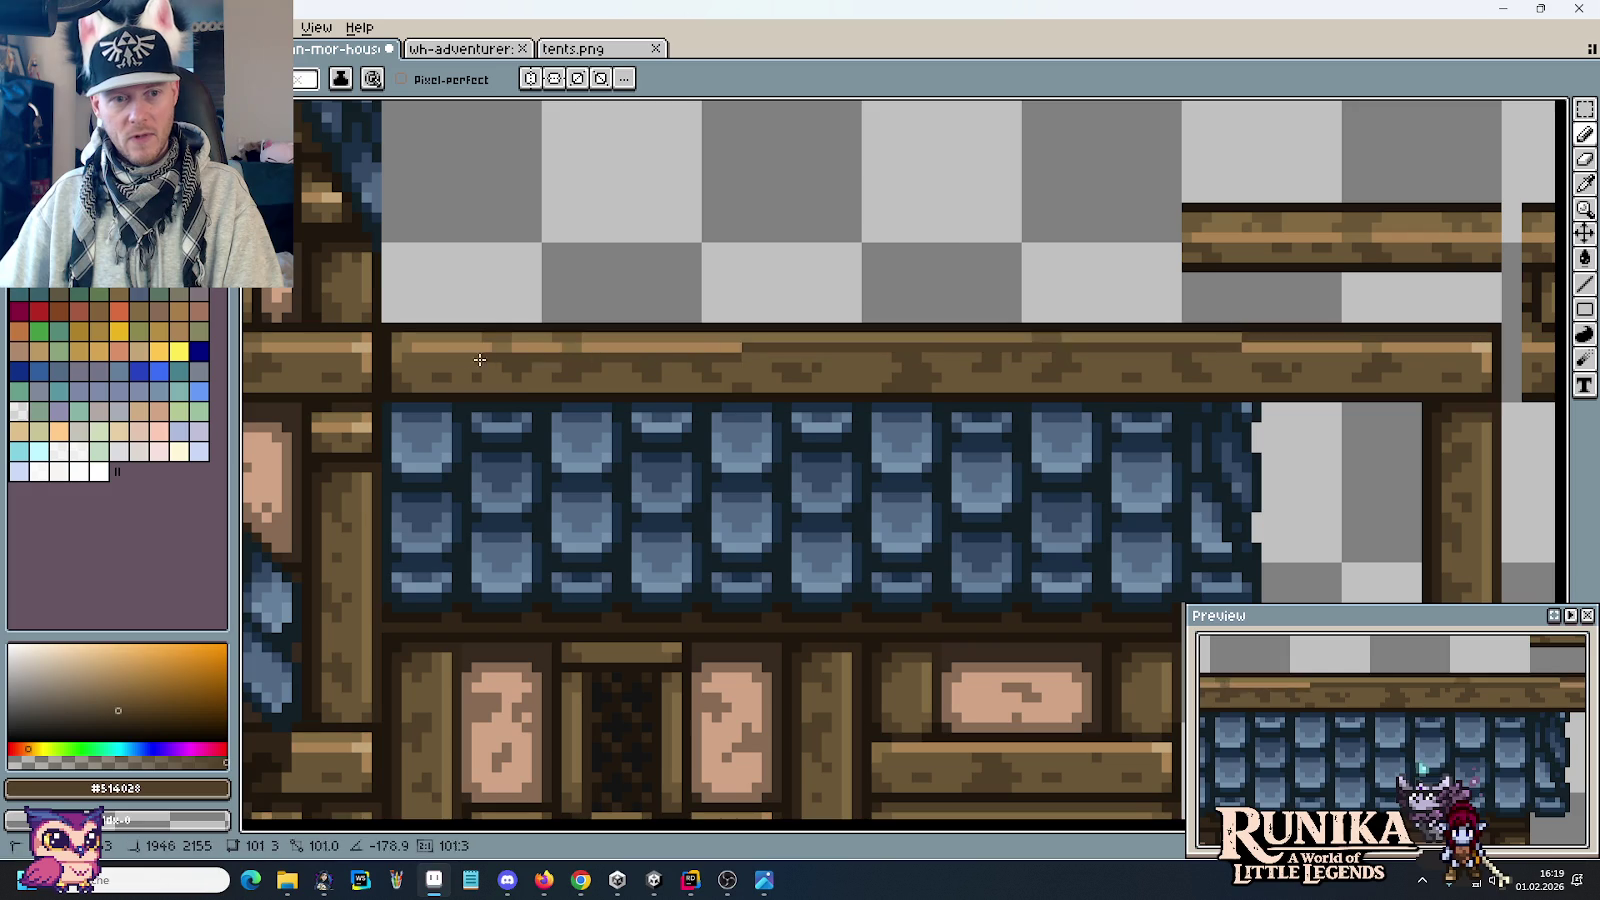
shift+click(410, 342)
Step: Sample the beam's wood brown and repaint another beam's light top row with it
scroll(410, 342, down, 1)
scroll(686, 408, down, 1)
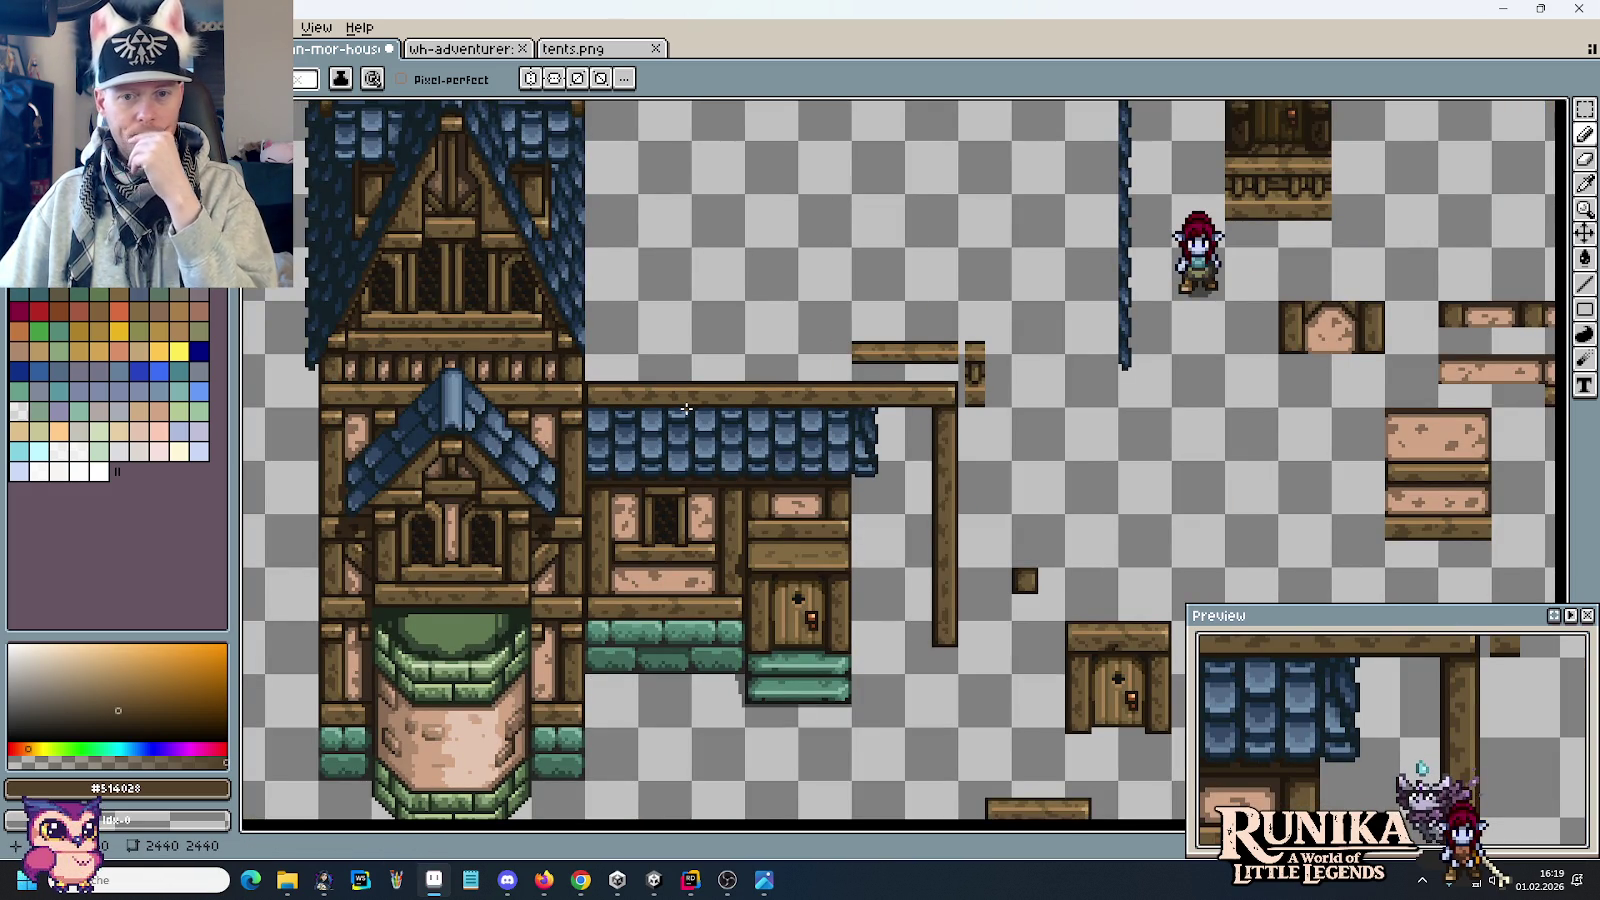
scroll(761, 268, up, 3)
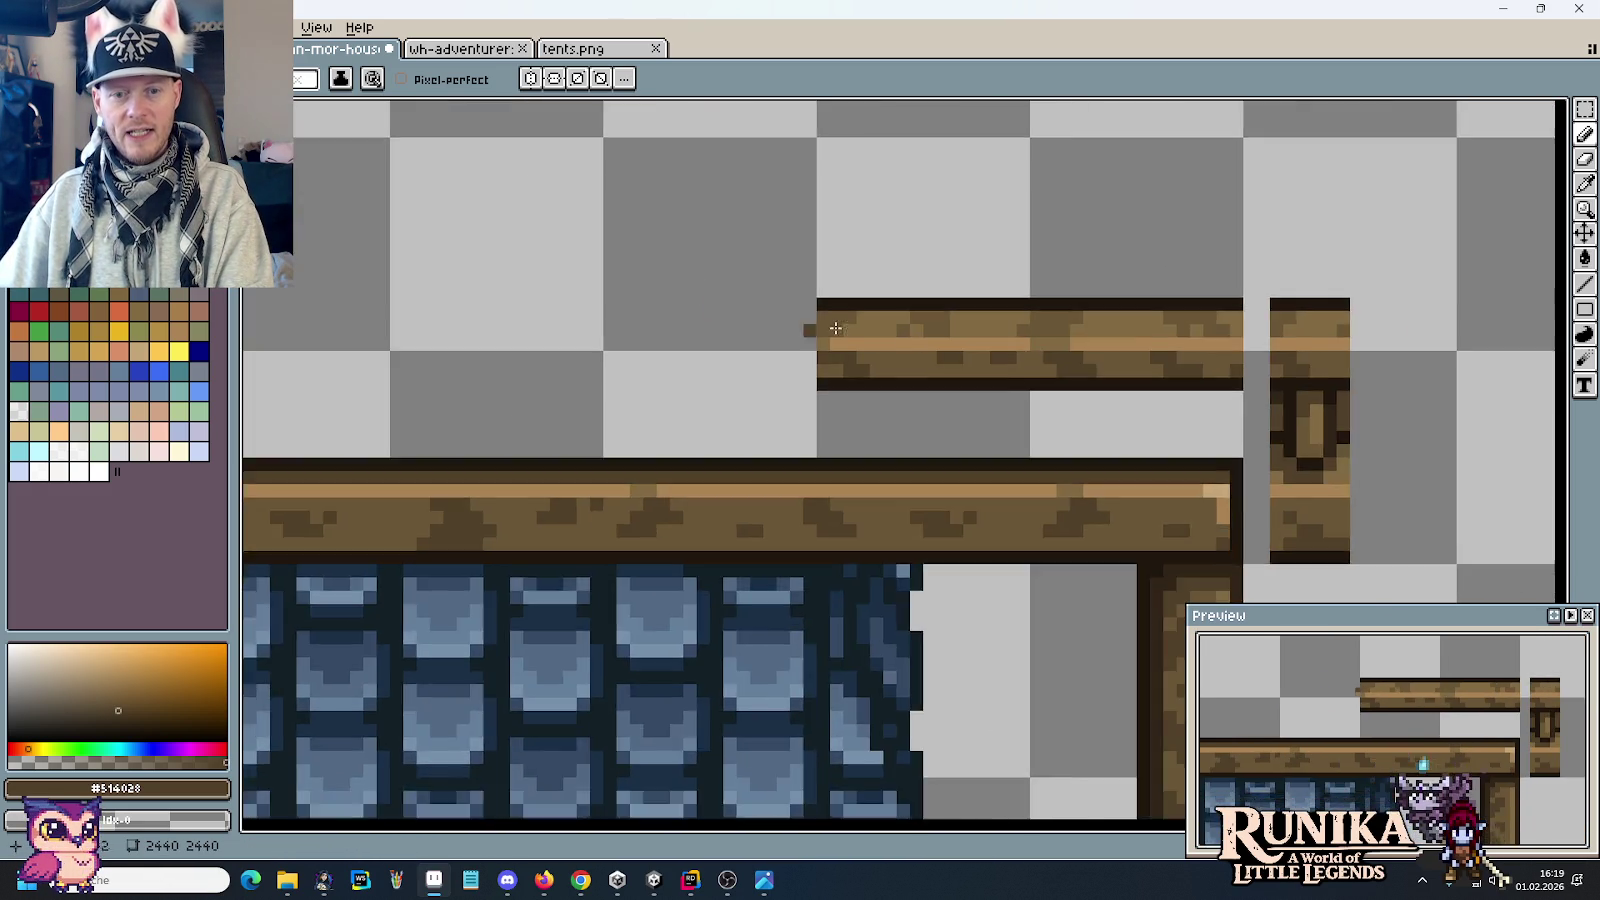
scroll(723, 304, up, 1)
alt+click(1115, 543)
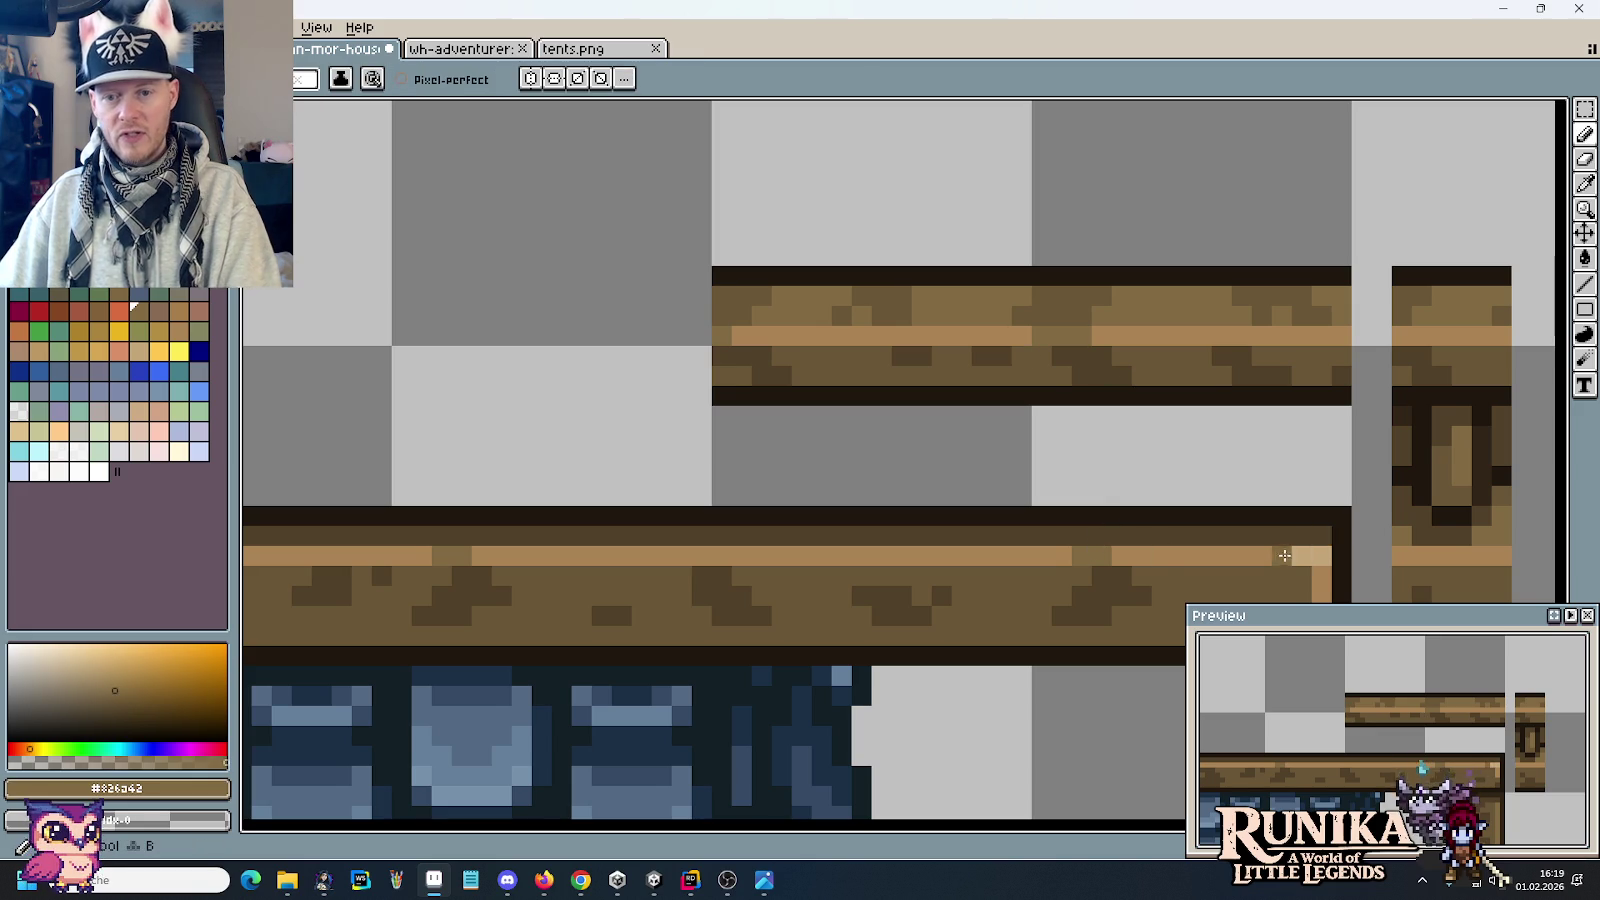
scroll(1025, 555, down, 3)
drag(1025, 555, 1365, 491)
scroll(742, 488, up, 3)
drag(742, 488, 520, 472)
scroll(715, 365, down, 3)
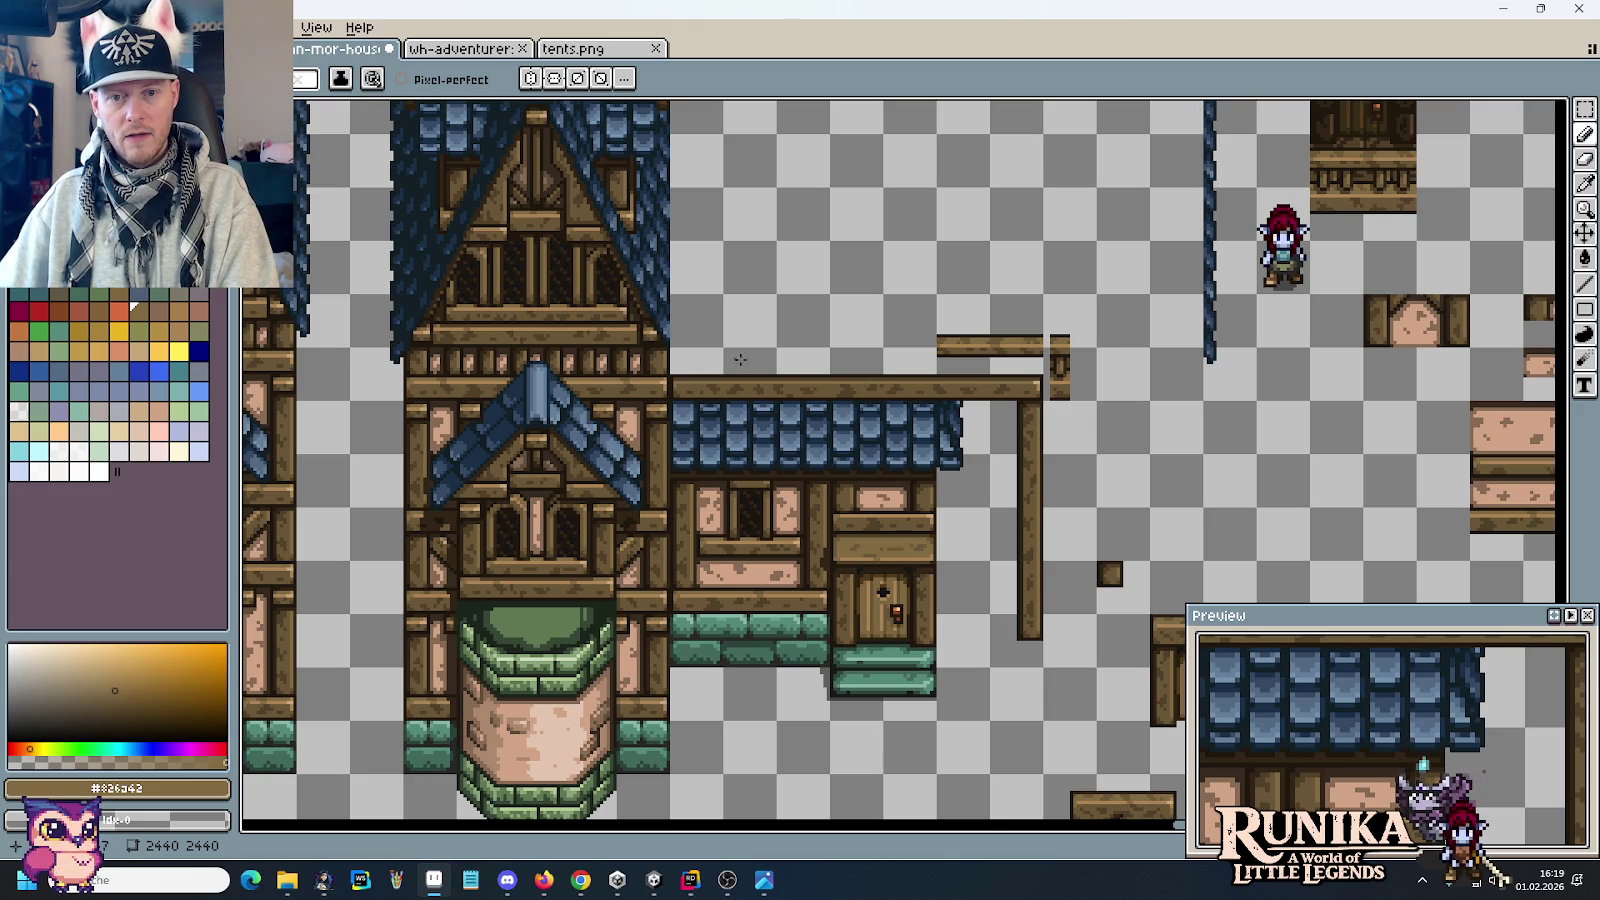
scroll(1064, 407, right, 5)
scroll(700, 420, up, 1)
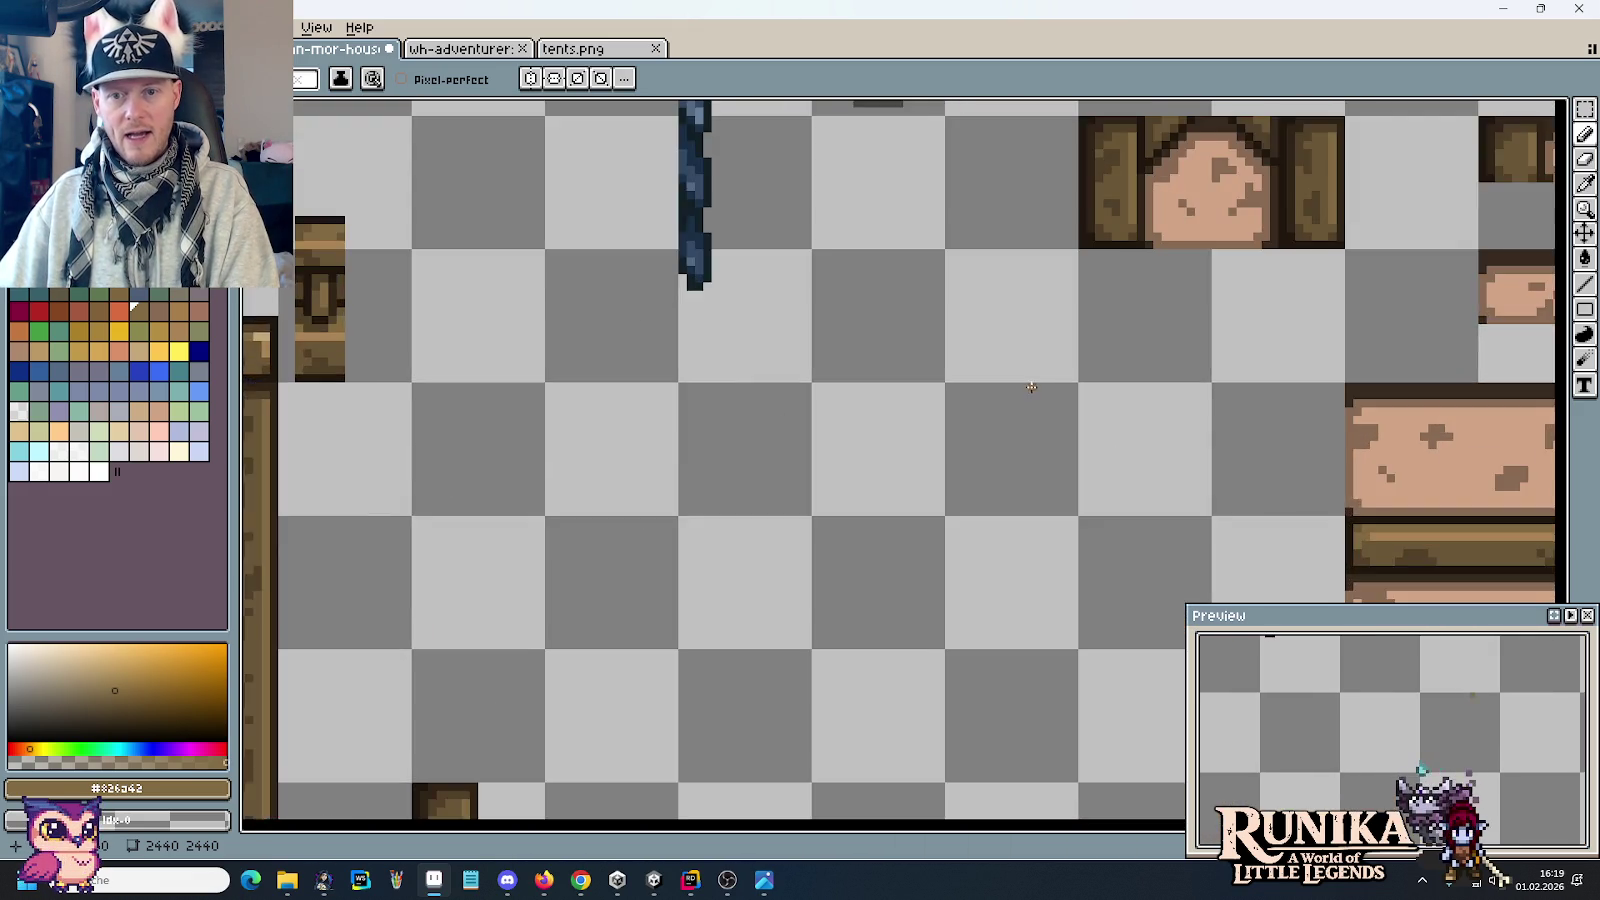
Step: Cut a two-cell pink plank piece onto empty canvas and shift it up one pixel
scroll(620, 426, up, 2)
key(m)
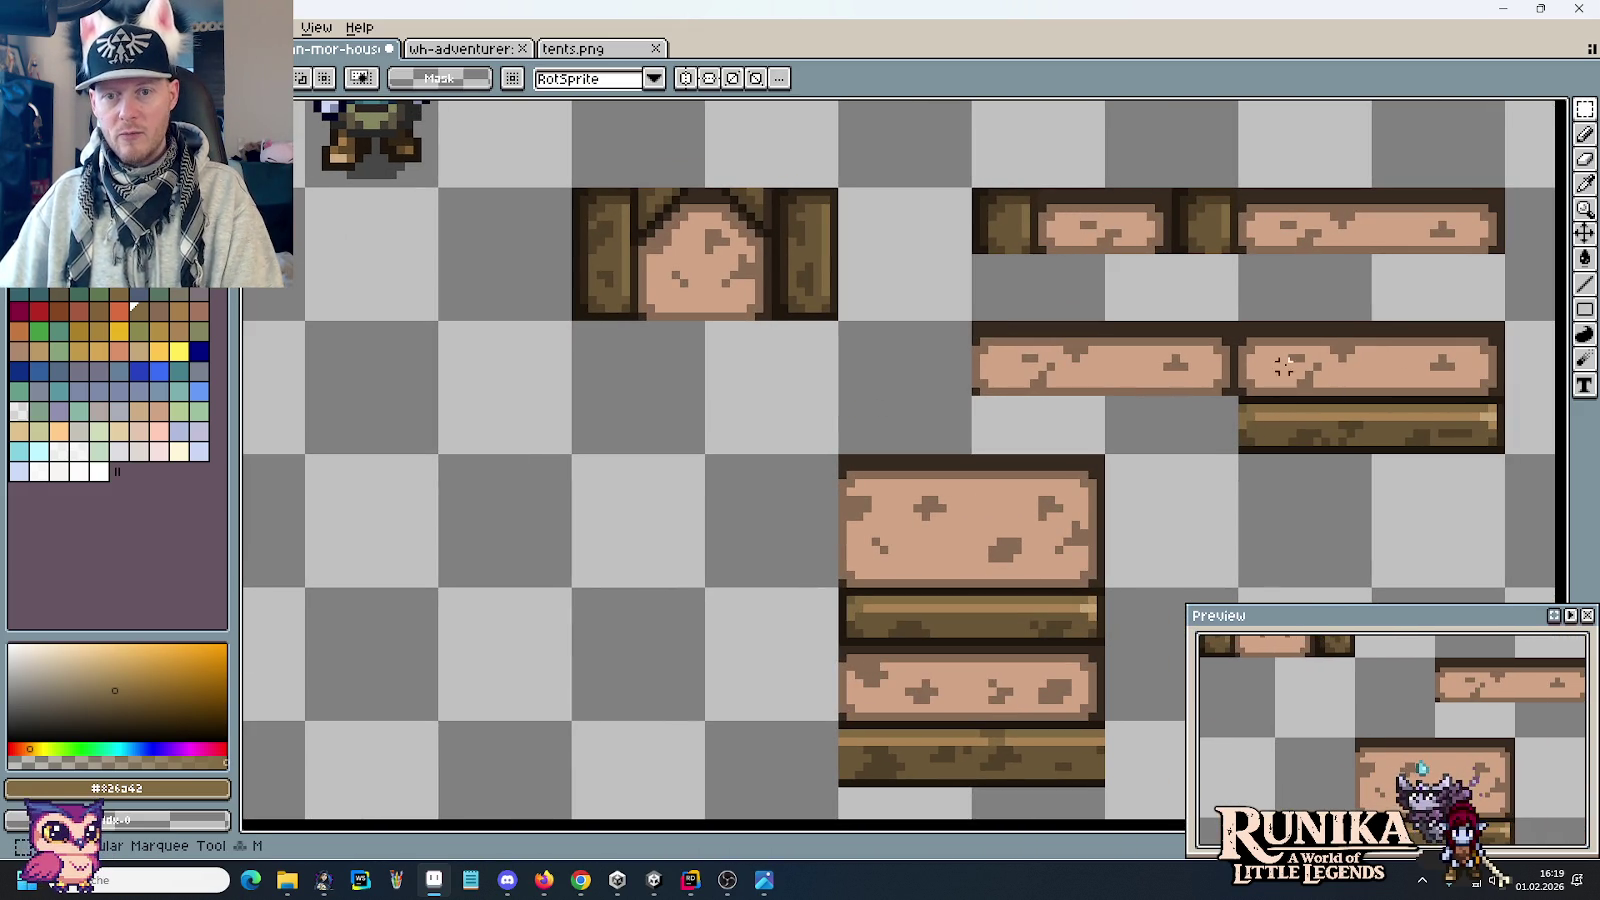
mouse_move(1033, 398)
mouse_down()
mouse_move(1124, 395)
mouse_move(935, 405)
mouse_up()
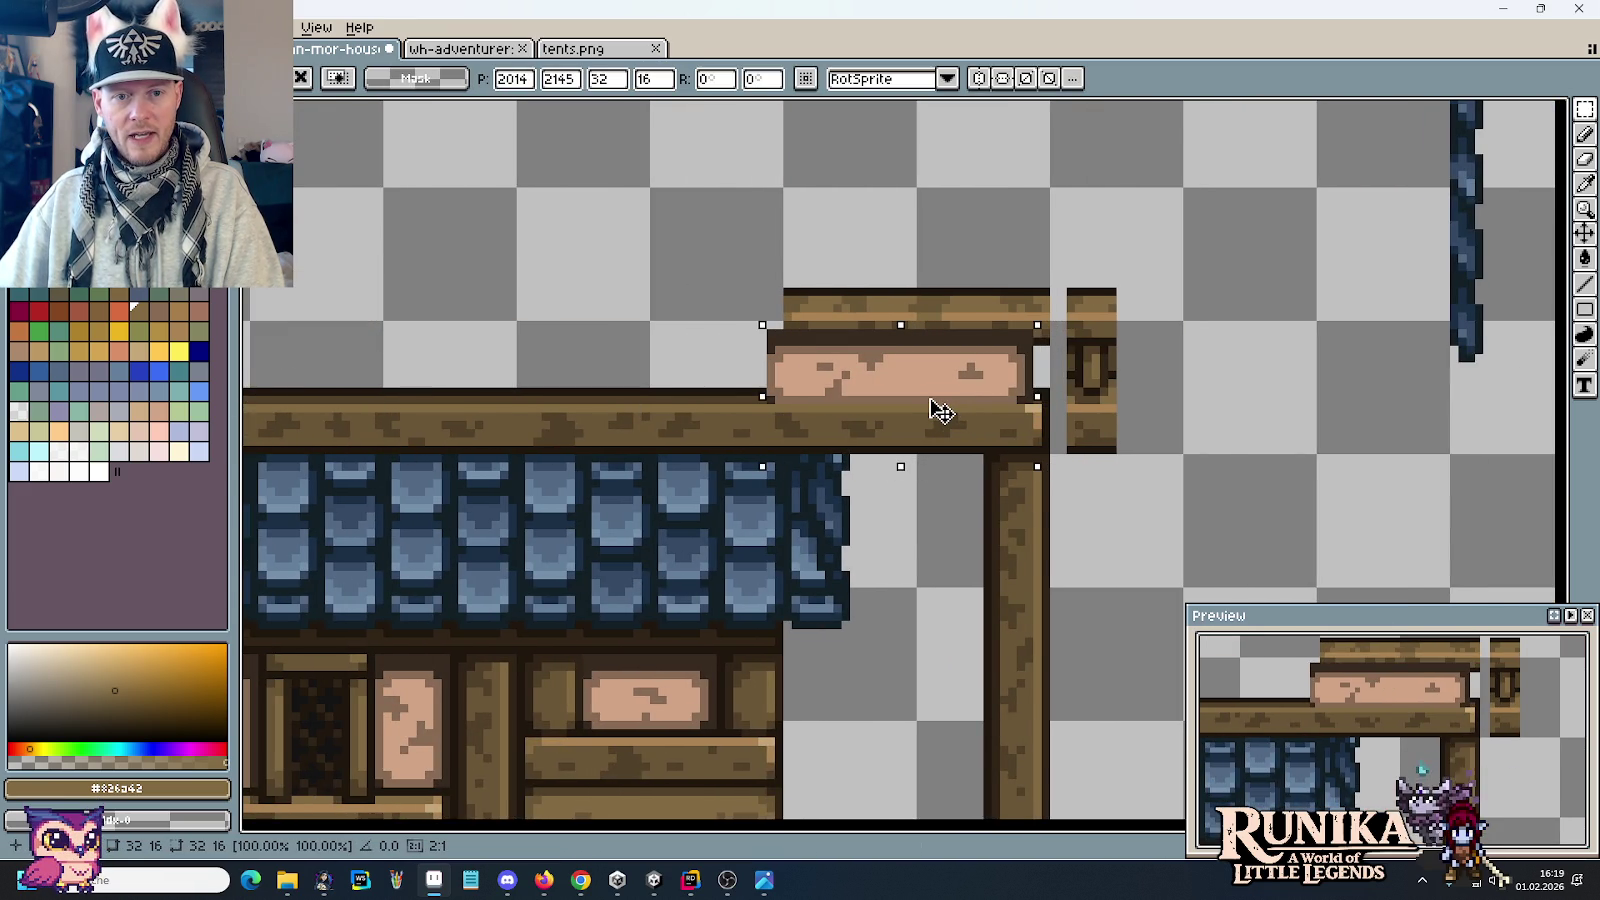
mouse_move(940, 410)
mouse_down()
mouse_move(1297, 465)
mouse_move(1215, 393)
mouse_move(1286, 421)
mouse_move(1364, 489)
mouse_move(1344, 524)
mouse_move(918, 414)
mouse_up()
key(Return)
scroll(1268, 421, up, 1)
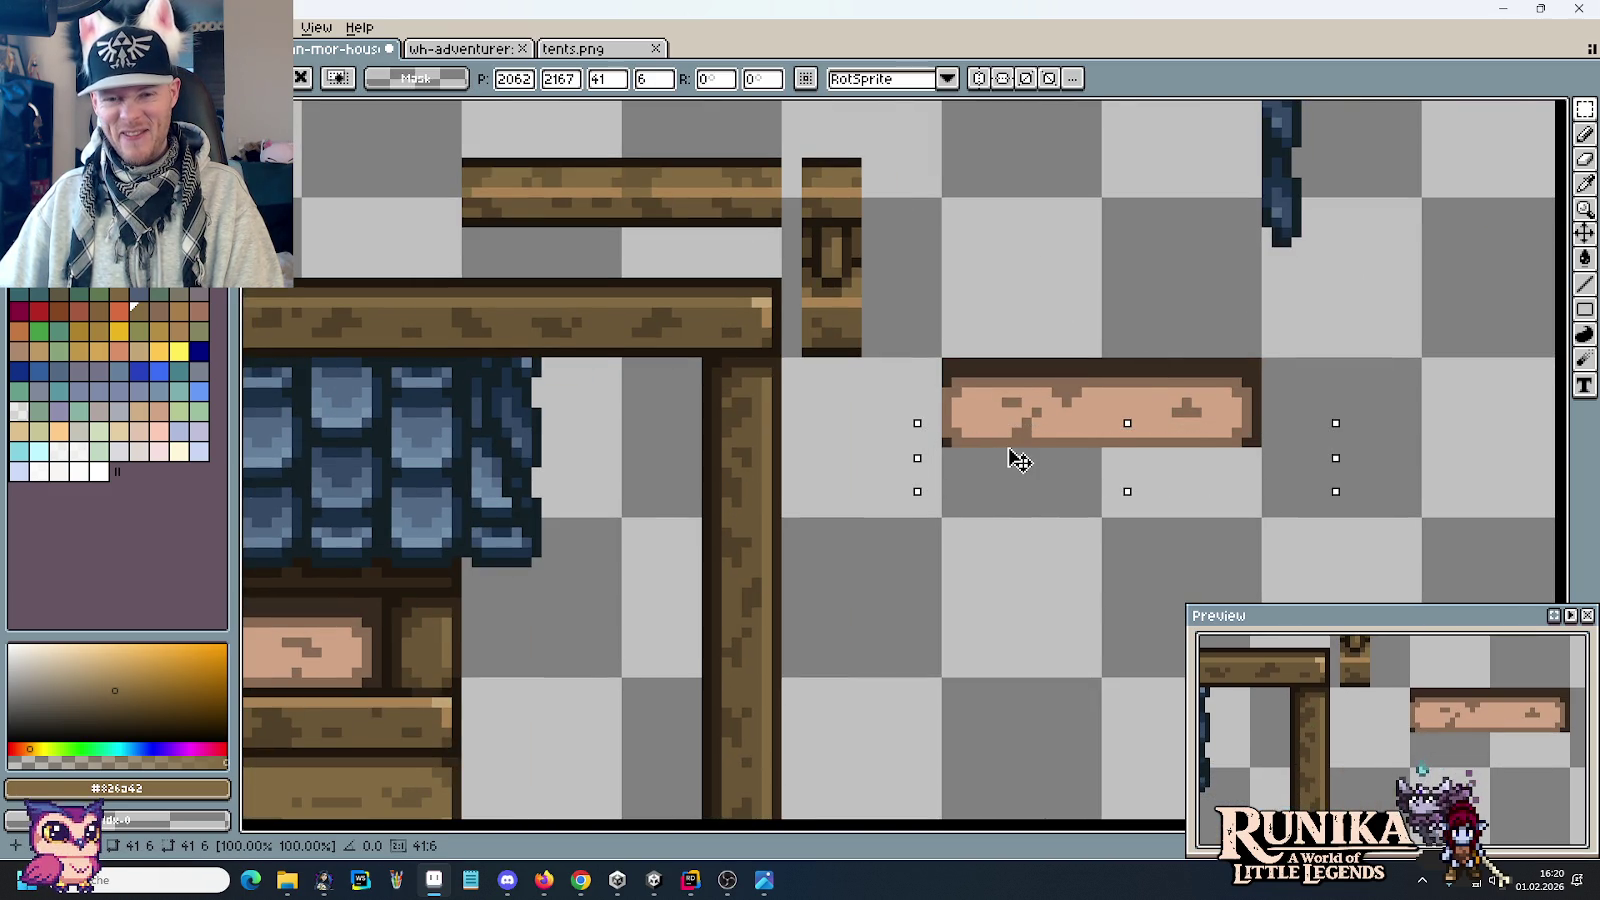
drag(1010, 440, 1012, 432)
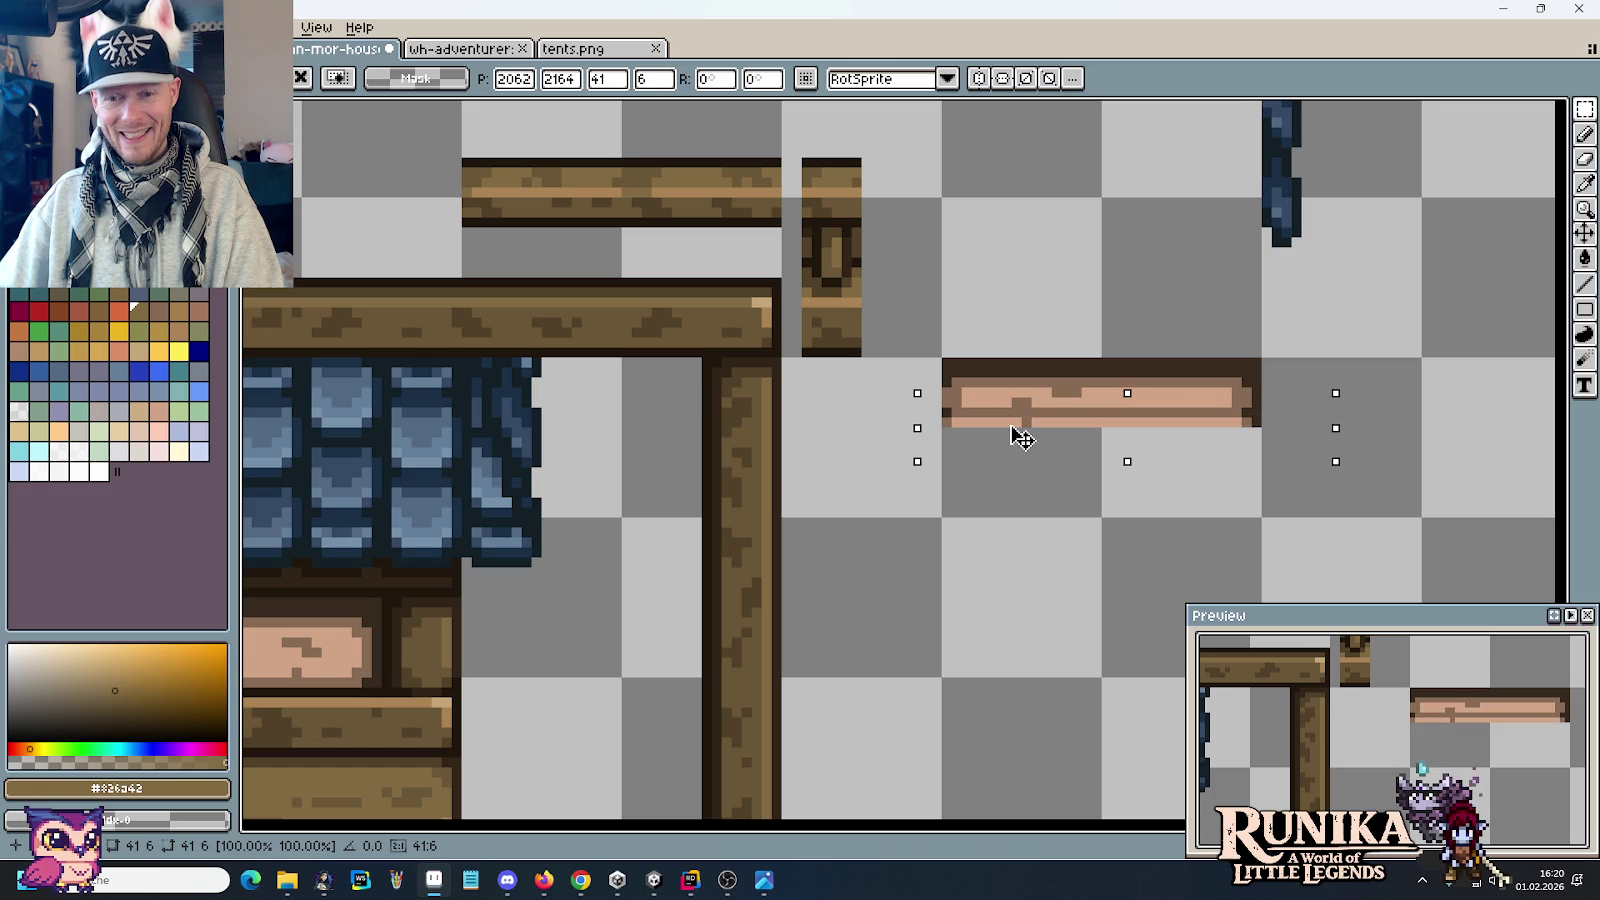
Step: Undo the accidental clear, then move the pink plank strip up between the two beams
drag(1330, 505, 985, 430)
drag(925, 332, 1300, 490)
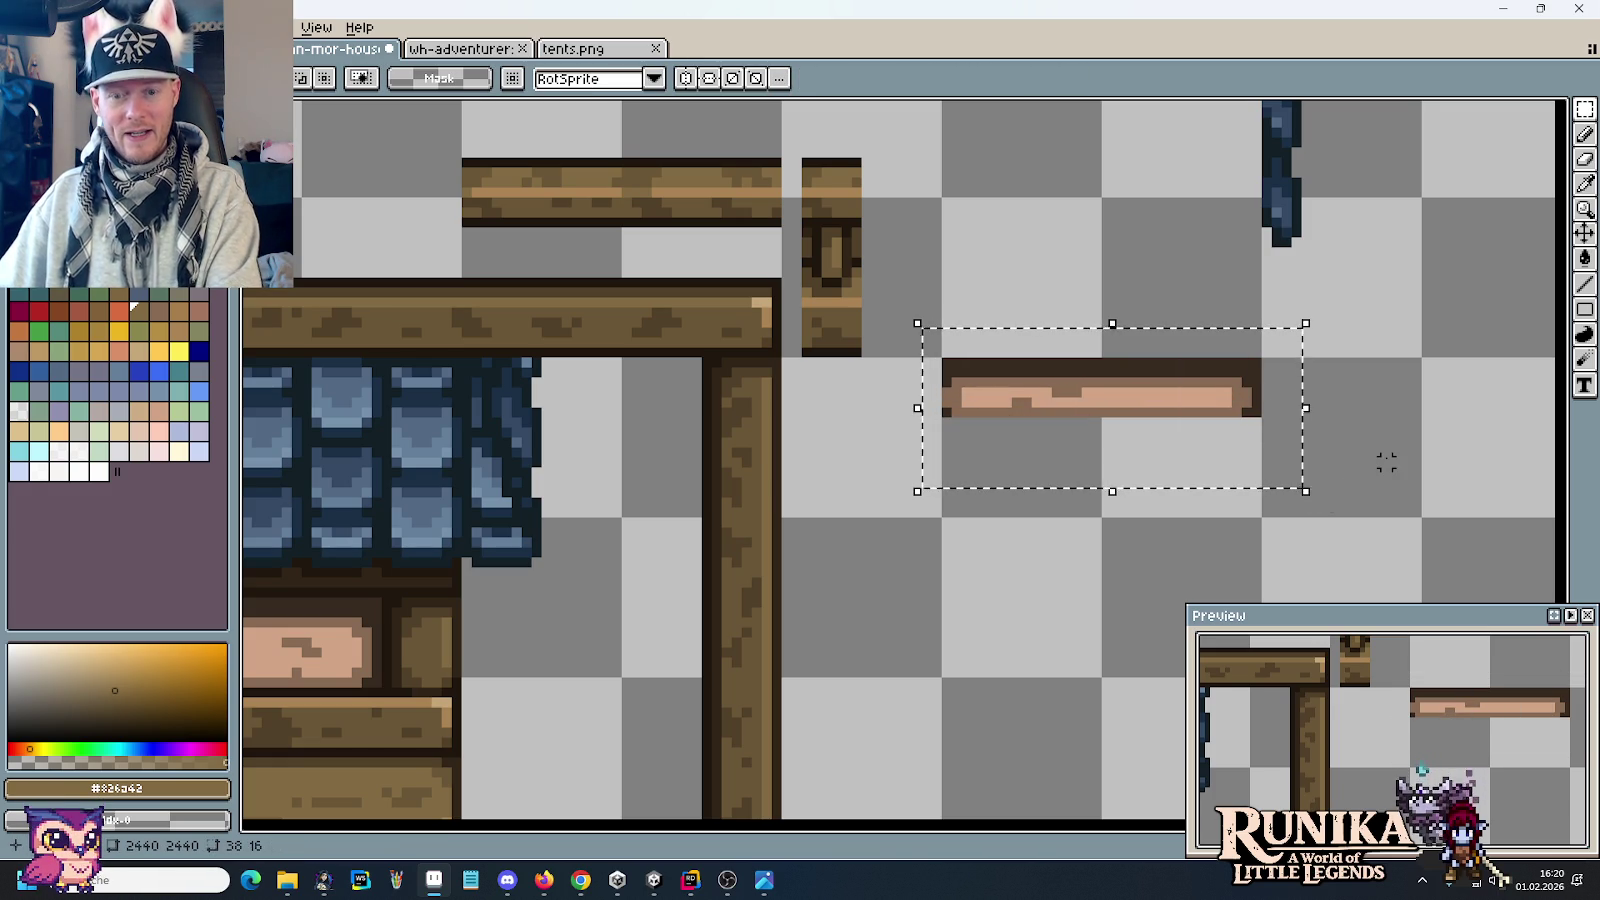
key(ctrl+z)
key(ctrl+z)
key(ctrl+z)
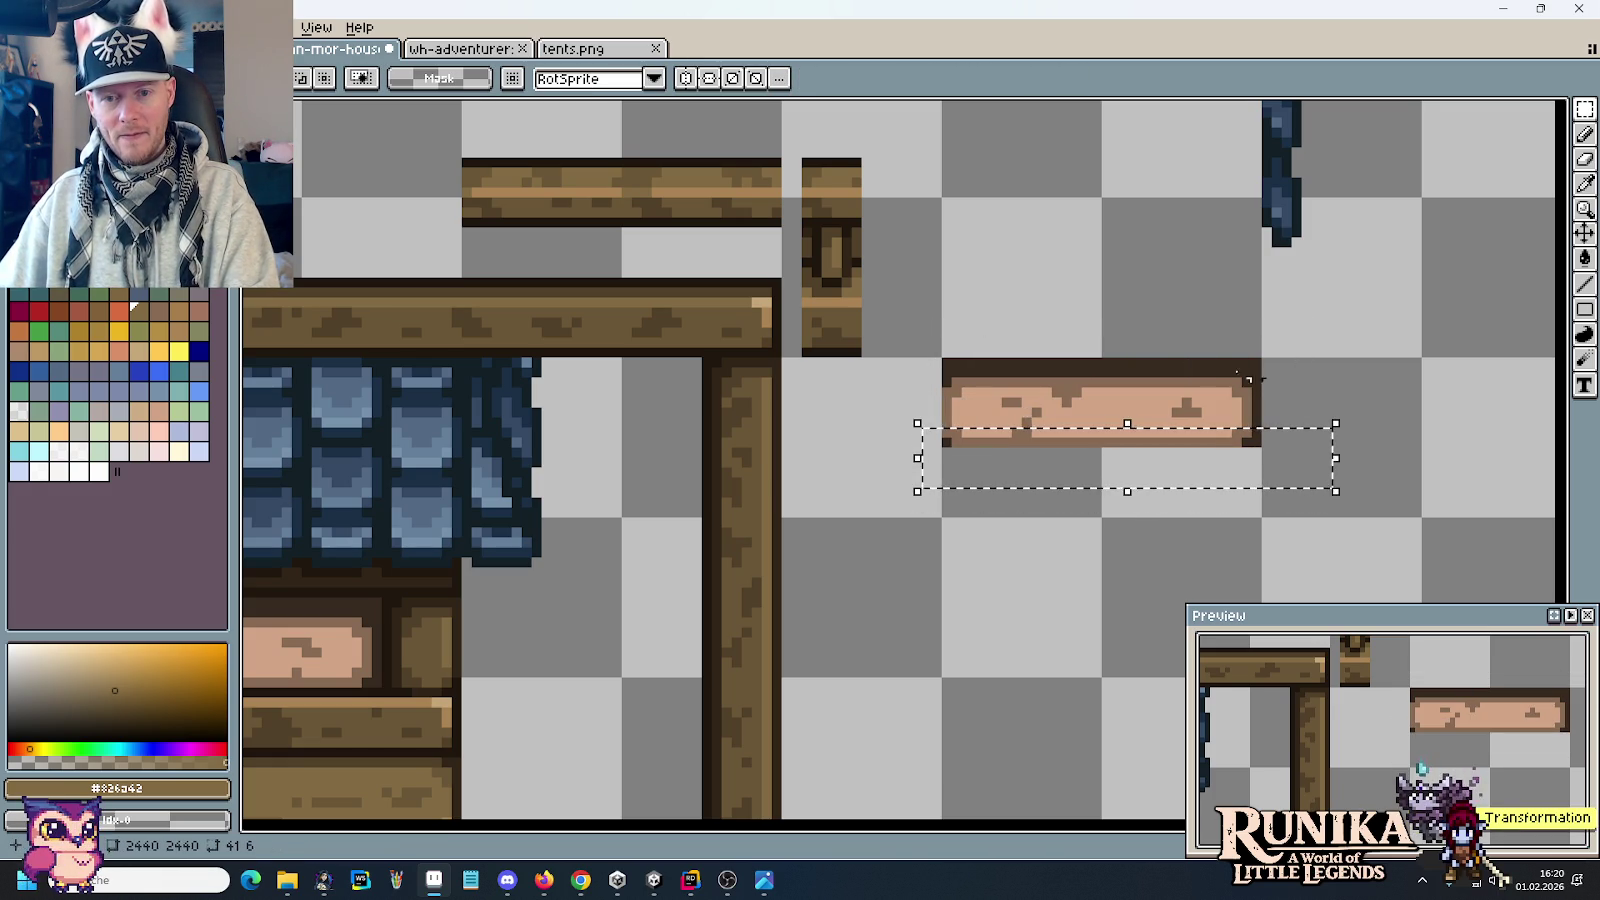
mouse_move(922, 330)
mouse_down()
mouse_move(1255, 365)
mouse_move(1276, 402)
mouse_up()
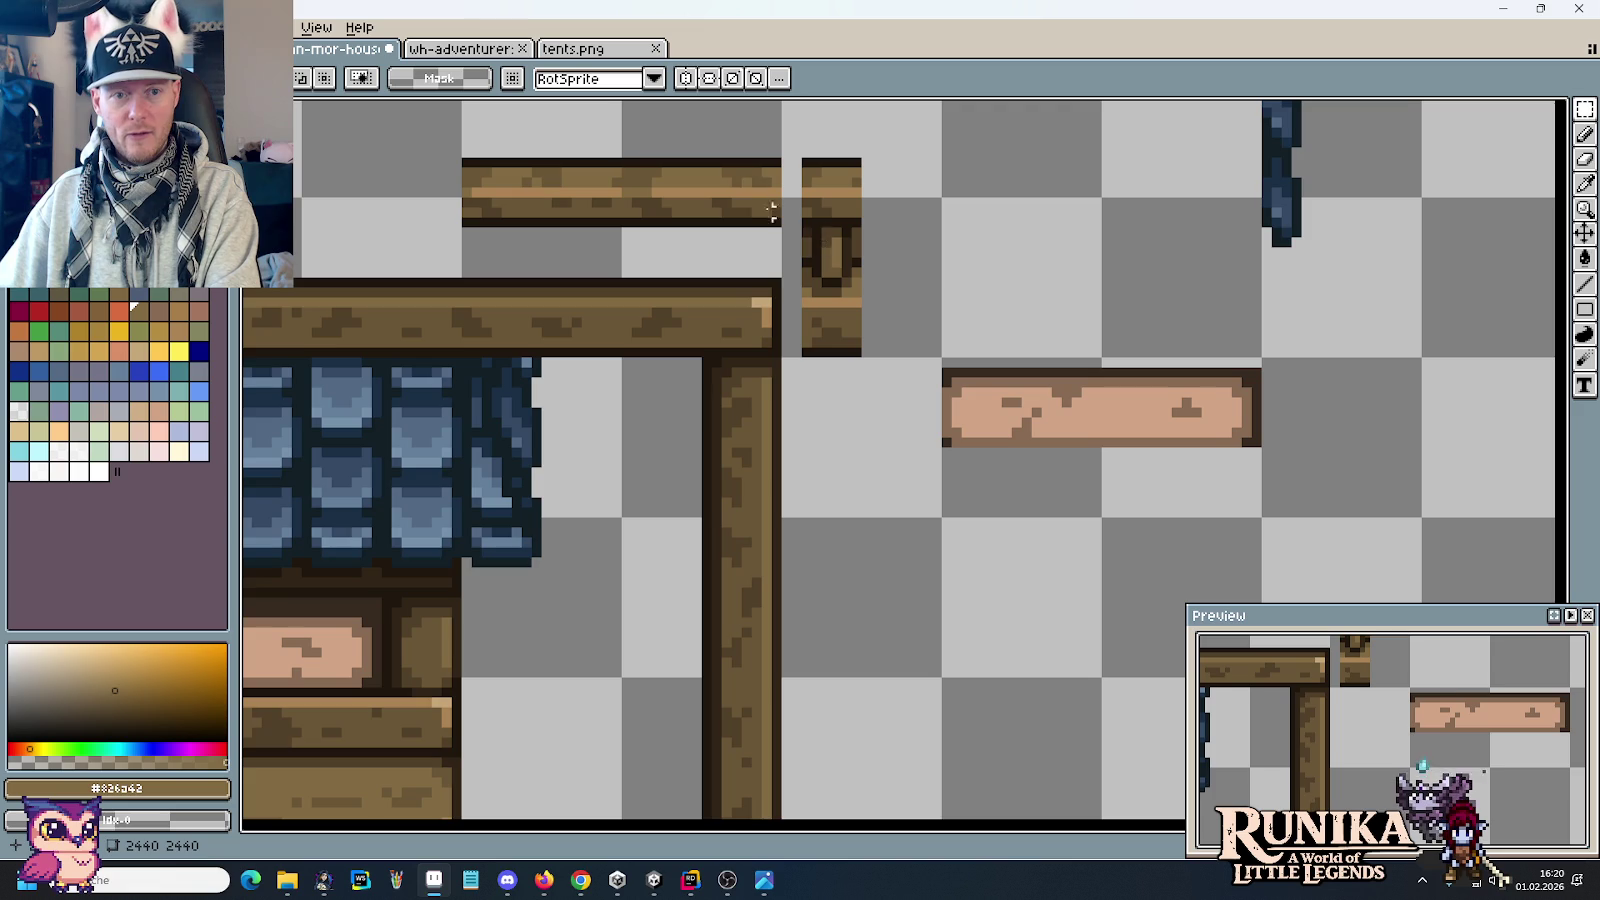
drag(1322, 478, 910, 425)
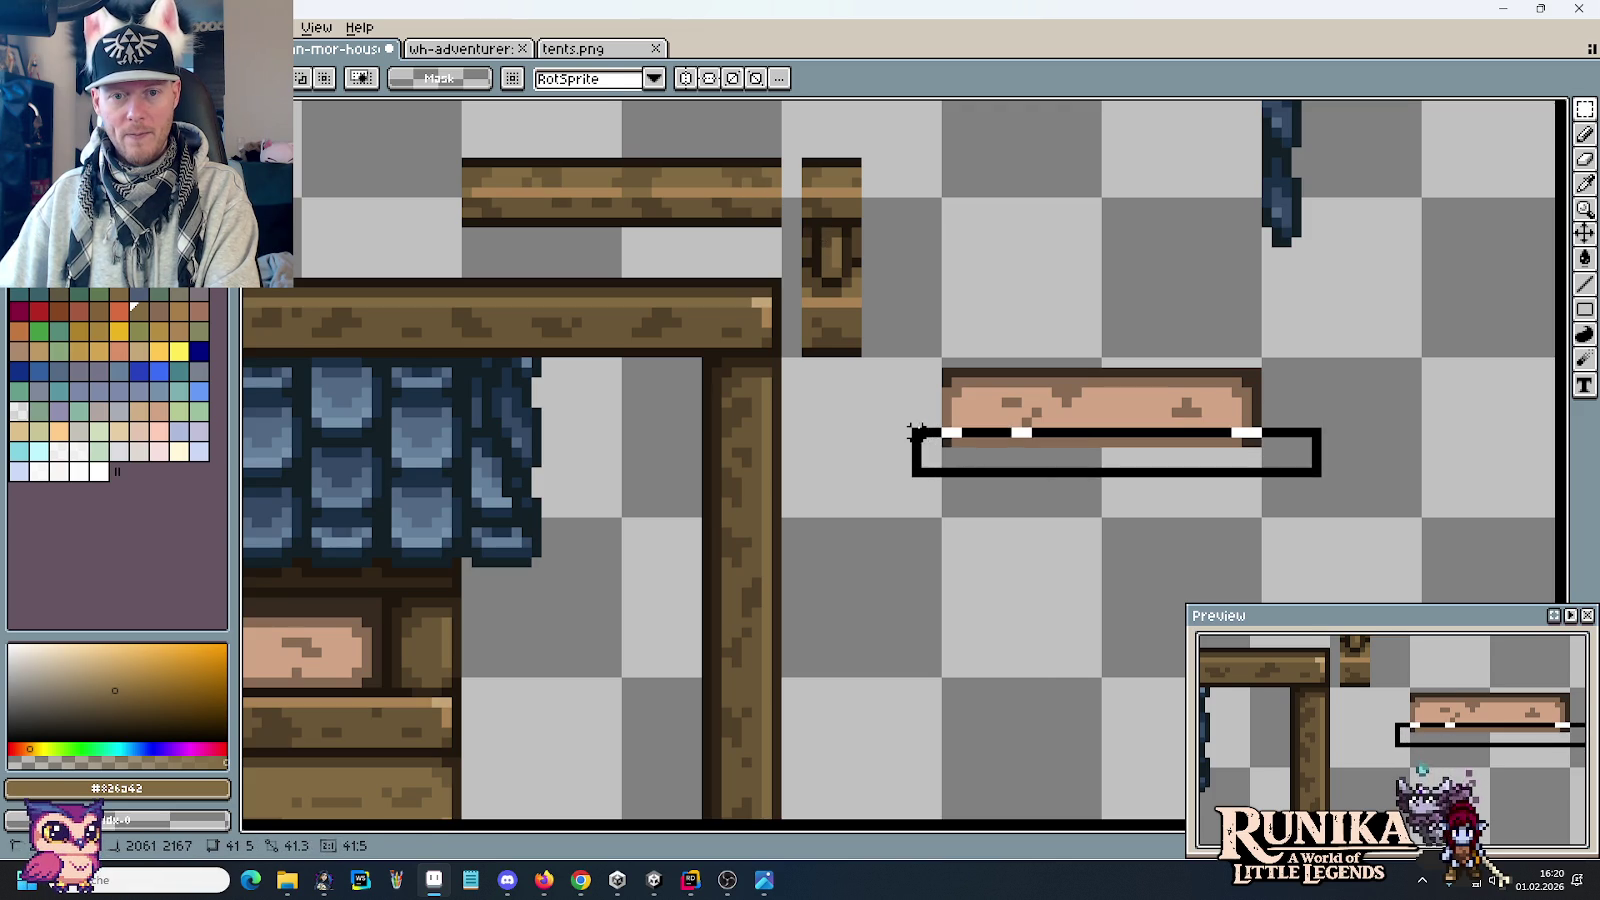
mouse_move(971, 436)
mouse_down()
mouse_move(1190, 425)
mouse_move(770, 300)
mouse_up()
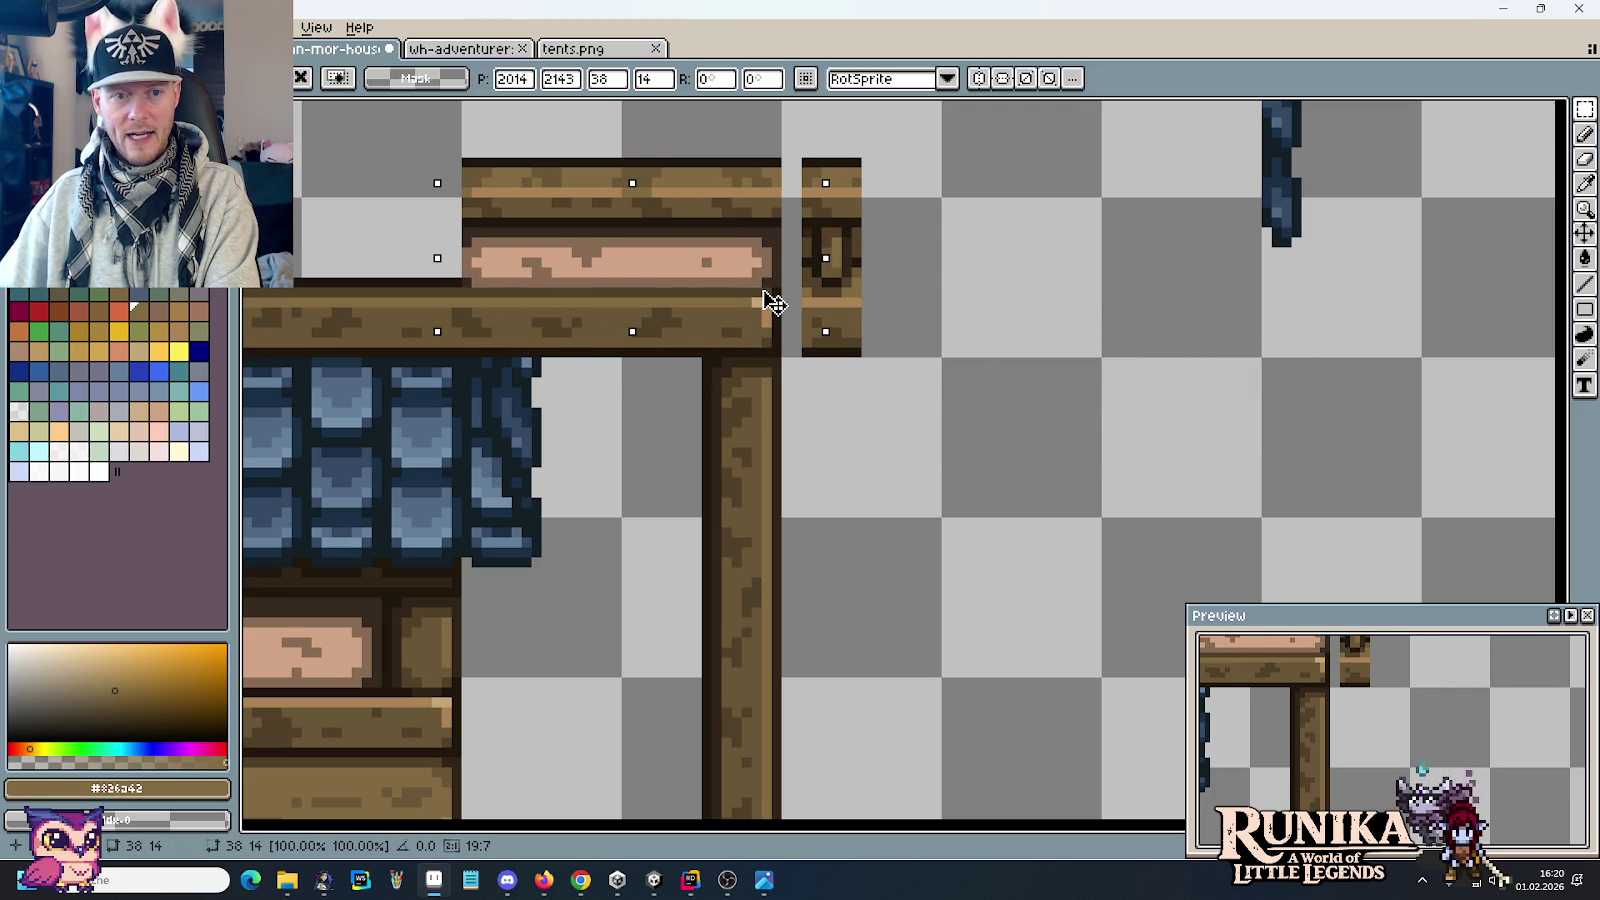
click(1056, 431)
scroll(1056, 431, down, 1)
scroll(1053, 430, down, 1)
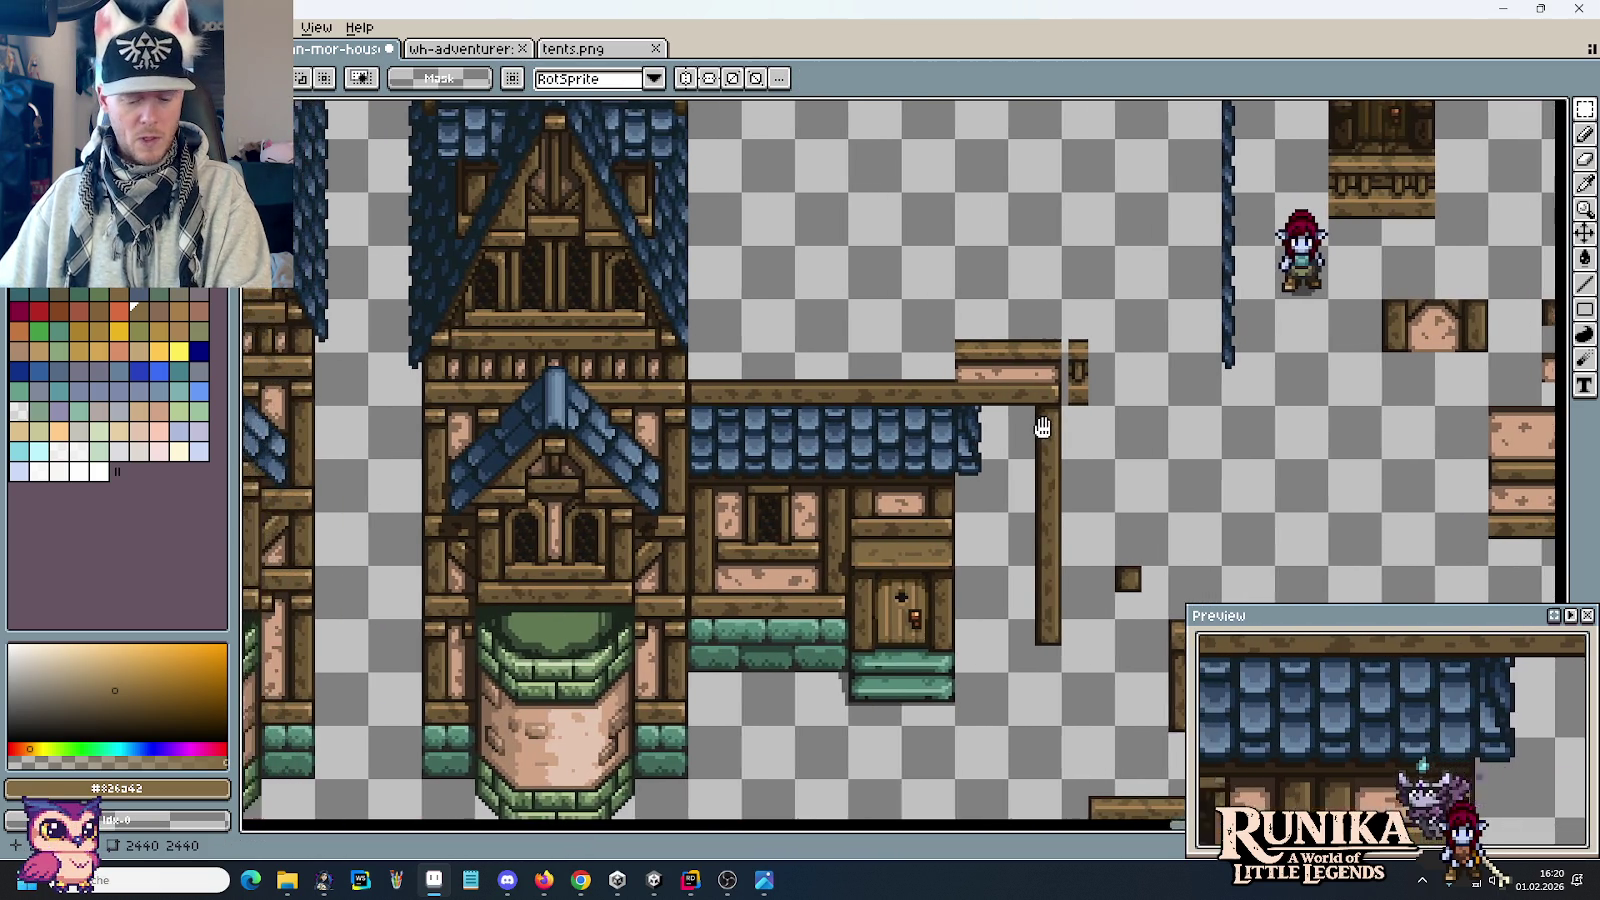
Step: Bucket-fill the plank's dark top strip with light brown #aa8353 picked from the wood
scroll(1040, 421, up, 2)
scroll(1170, 490, up, 2)
key(g)
alt+click(1170, 514)
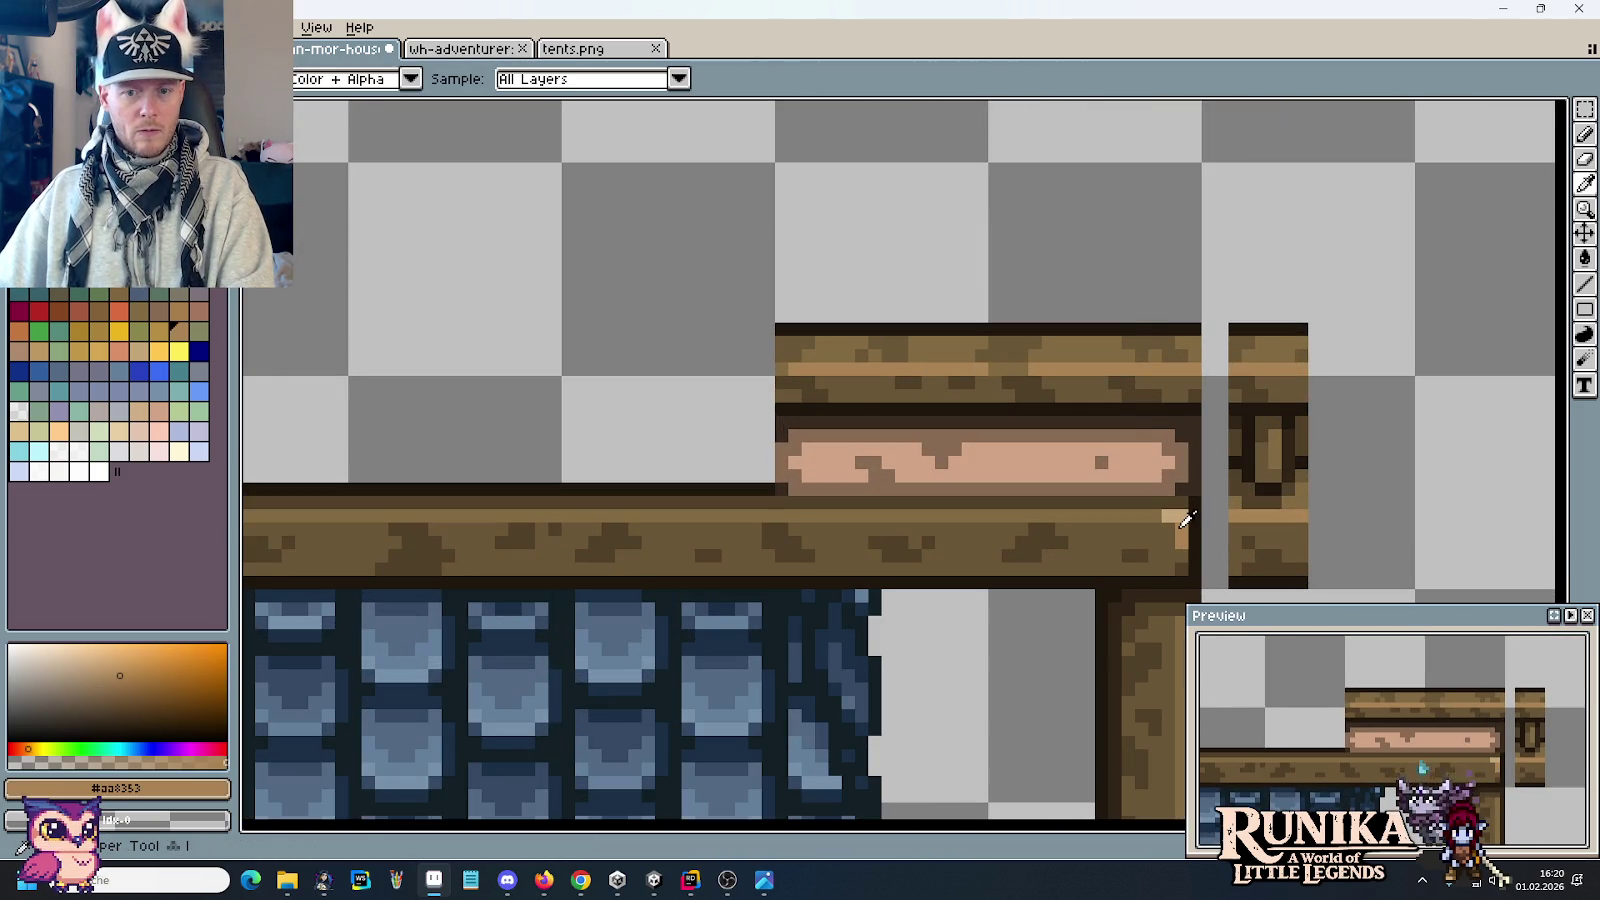
click(1126, 512)
scroll(1126, 512, down, 2)
scroll(1140, 514, down, 1)
scroll(1157, 515, down, 1)
Step: Fill the plank's highlight stripe with the darkest wood brown, #312517
drag(1260, 552, 1248, 389)
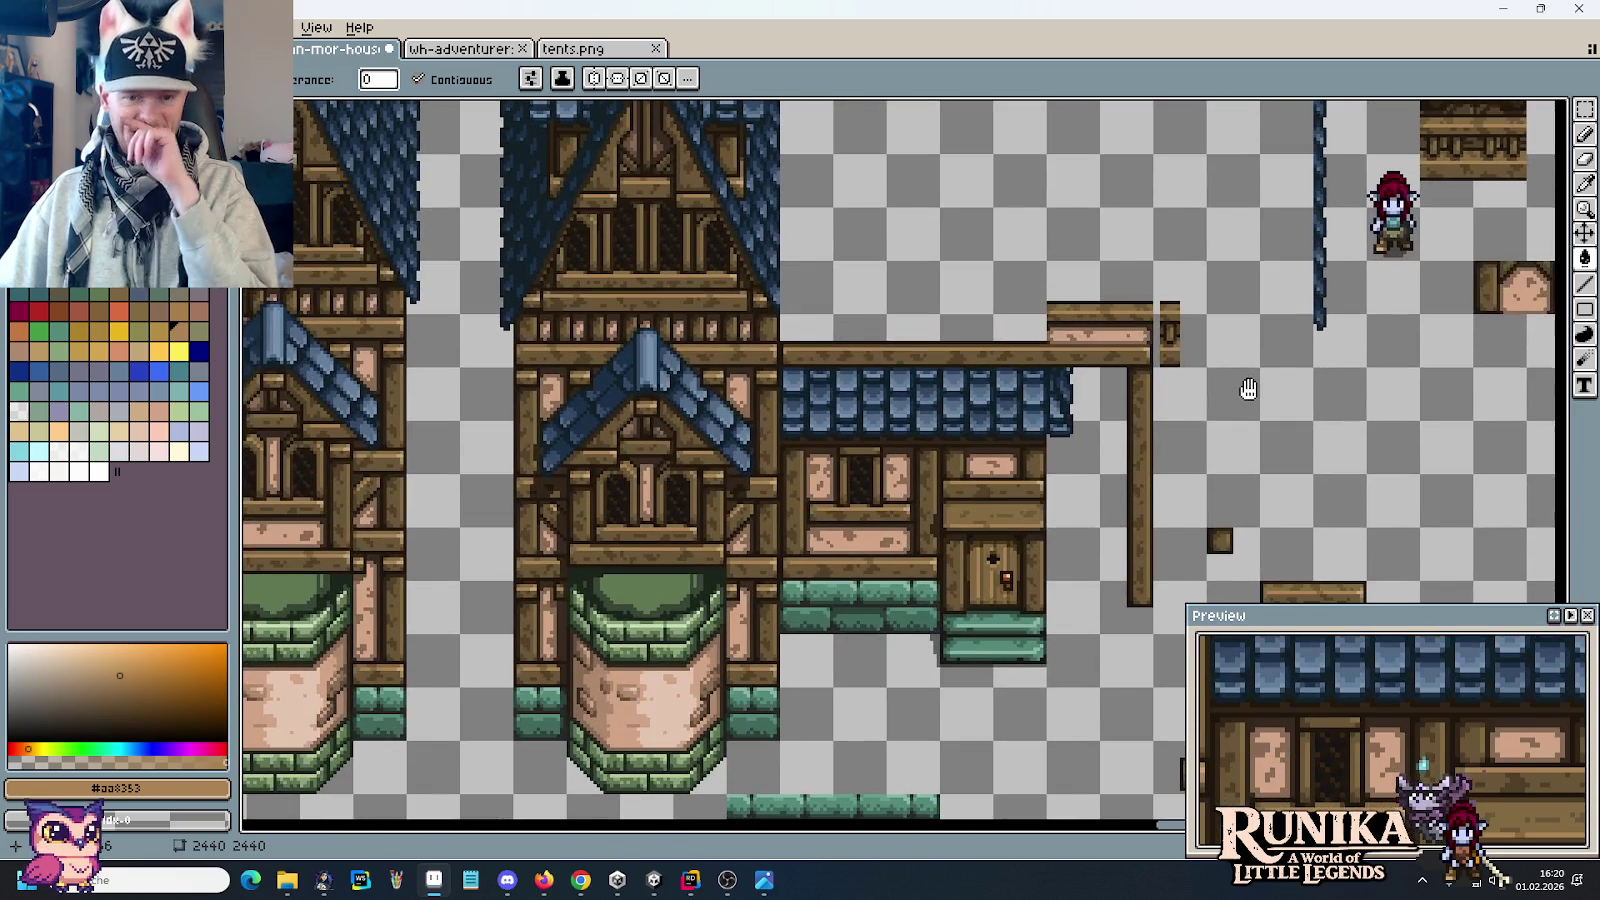
scroll(1160, 350, up, 1)
scroll(1105, 320, up, 1)
scroll(1096, 368, up, 1)
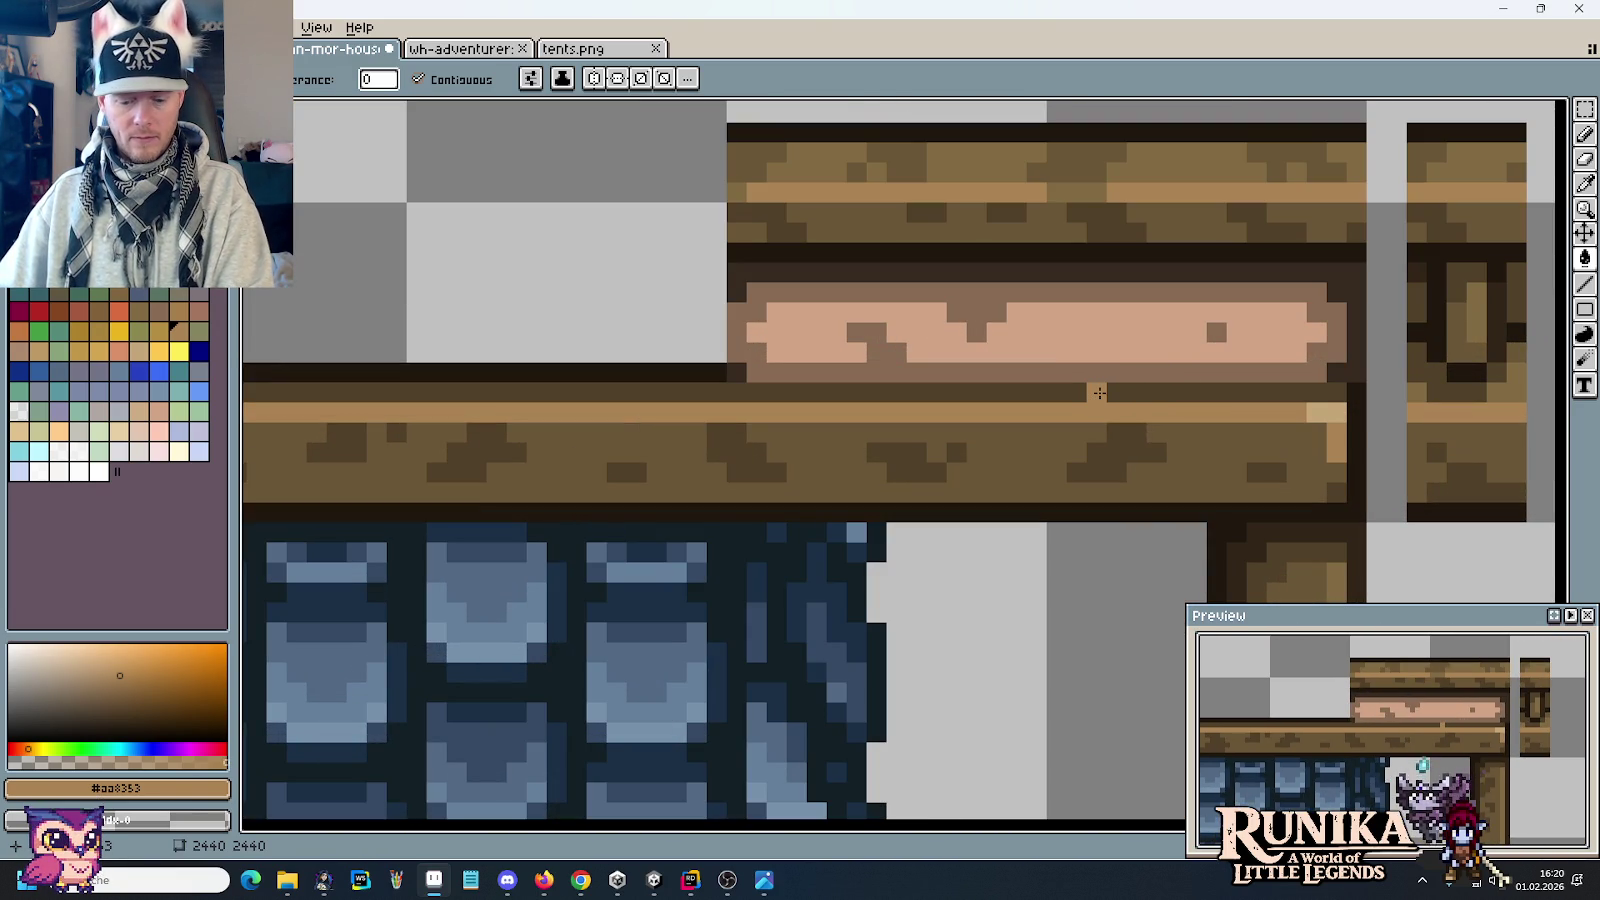
key(i)
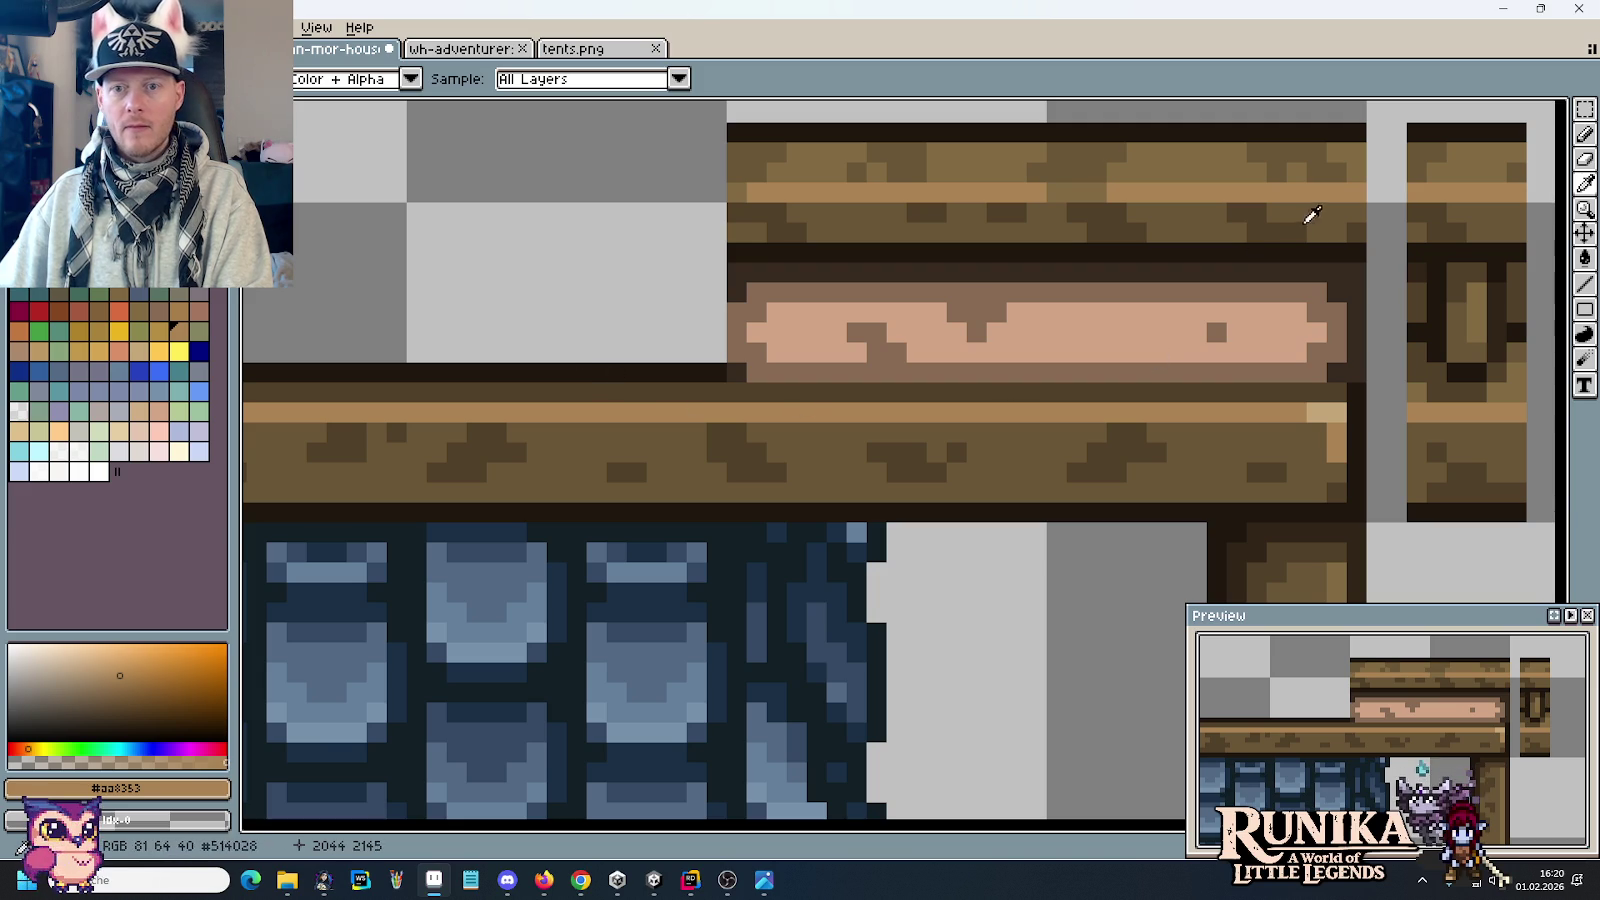
scroll(685, 448, down, 1)
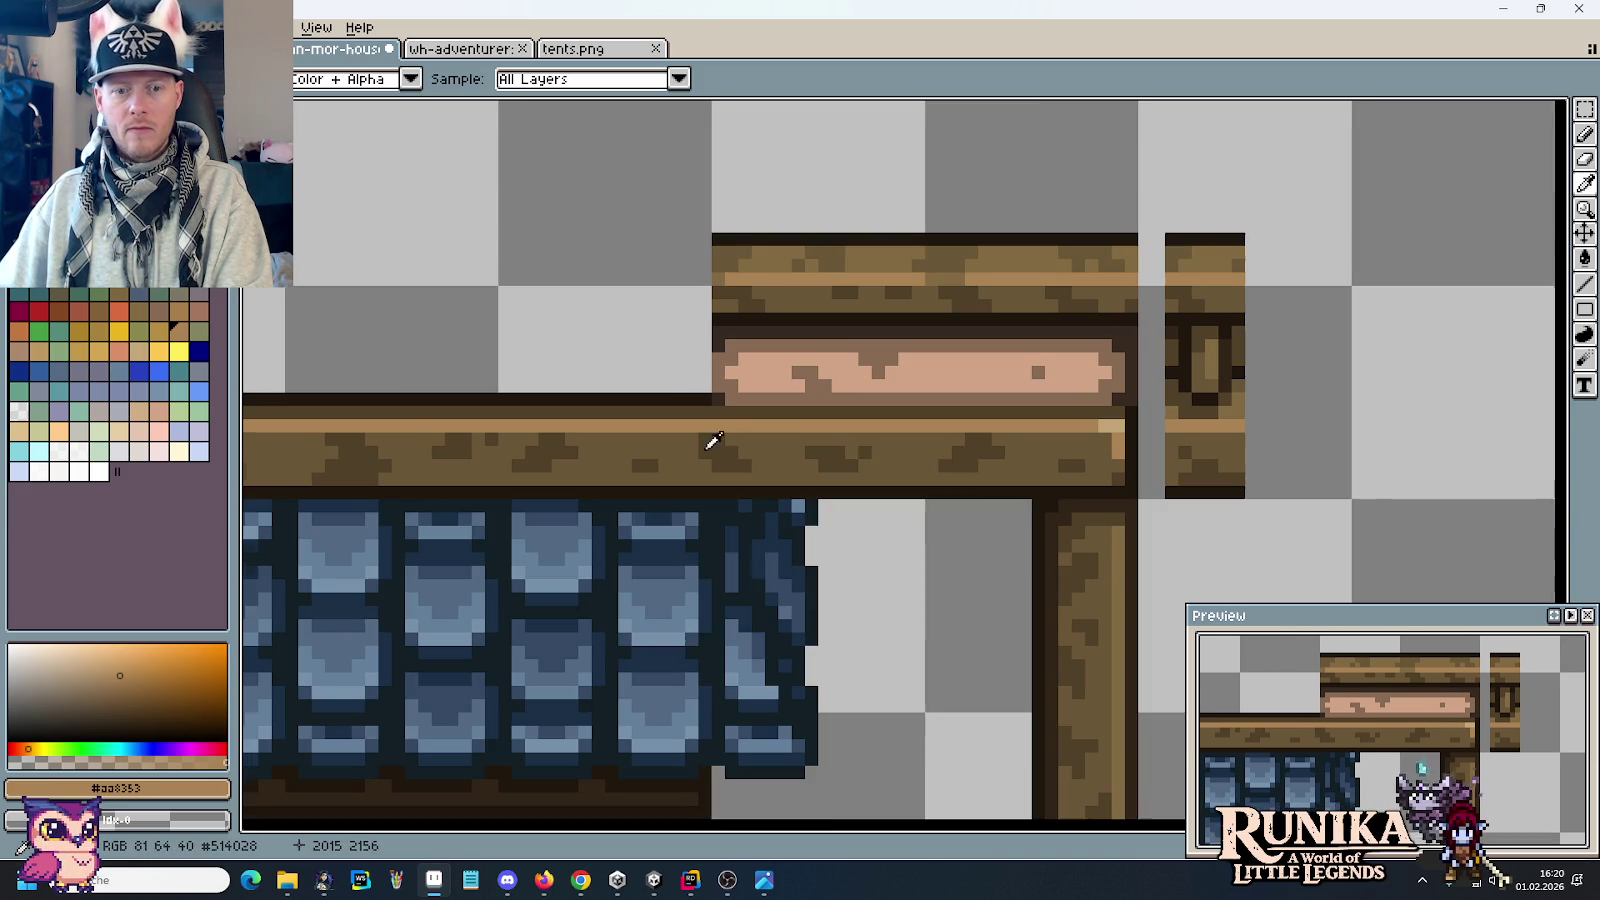
click(1097, 494)
key(g)
click(1100, 426)
scroll(1101, 426, down, 1)
scroll(1101, 426, down, 1)
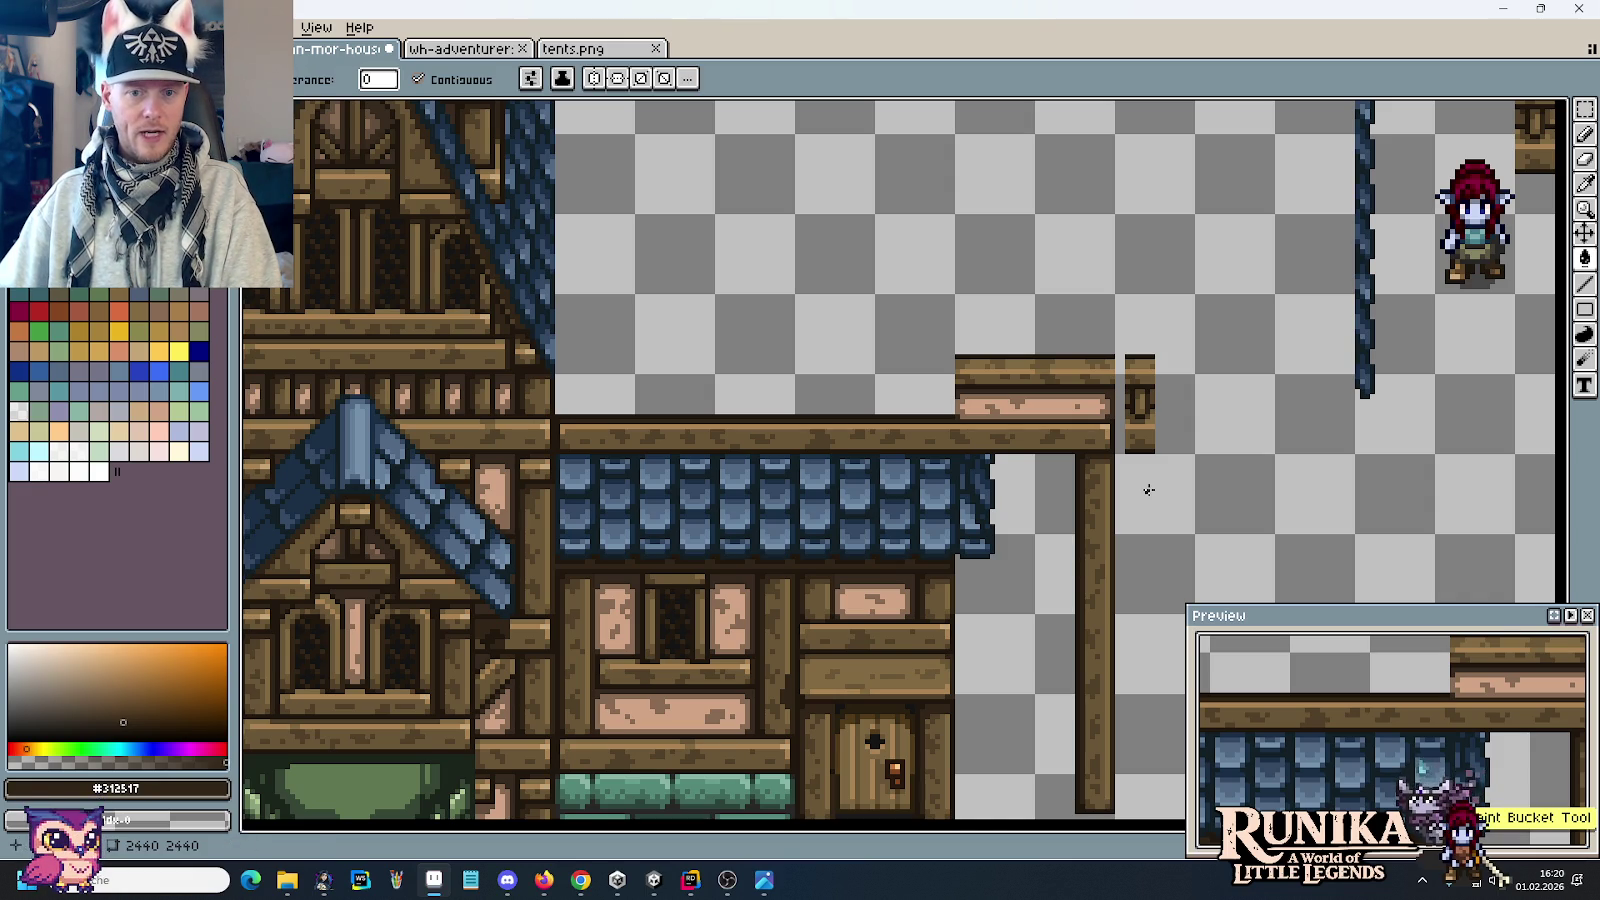
scroll(813, 507, down, 2)
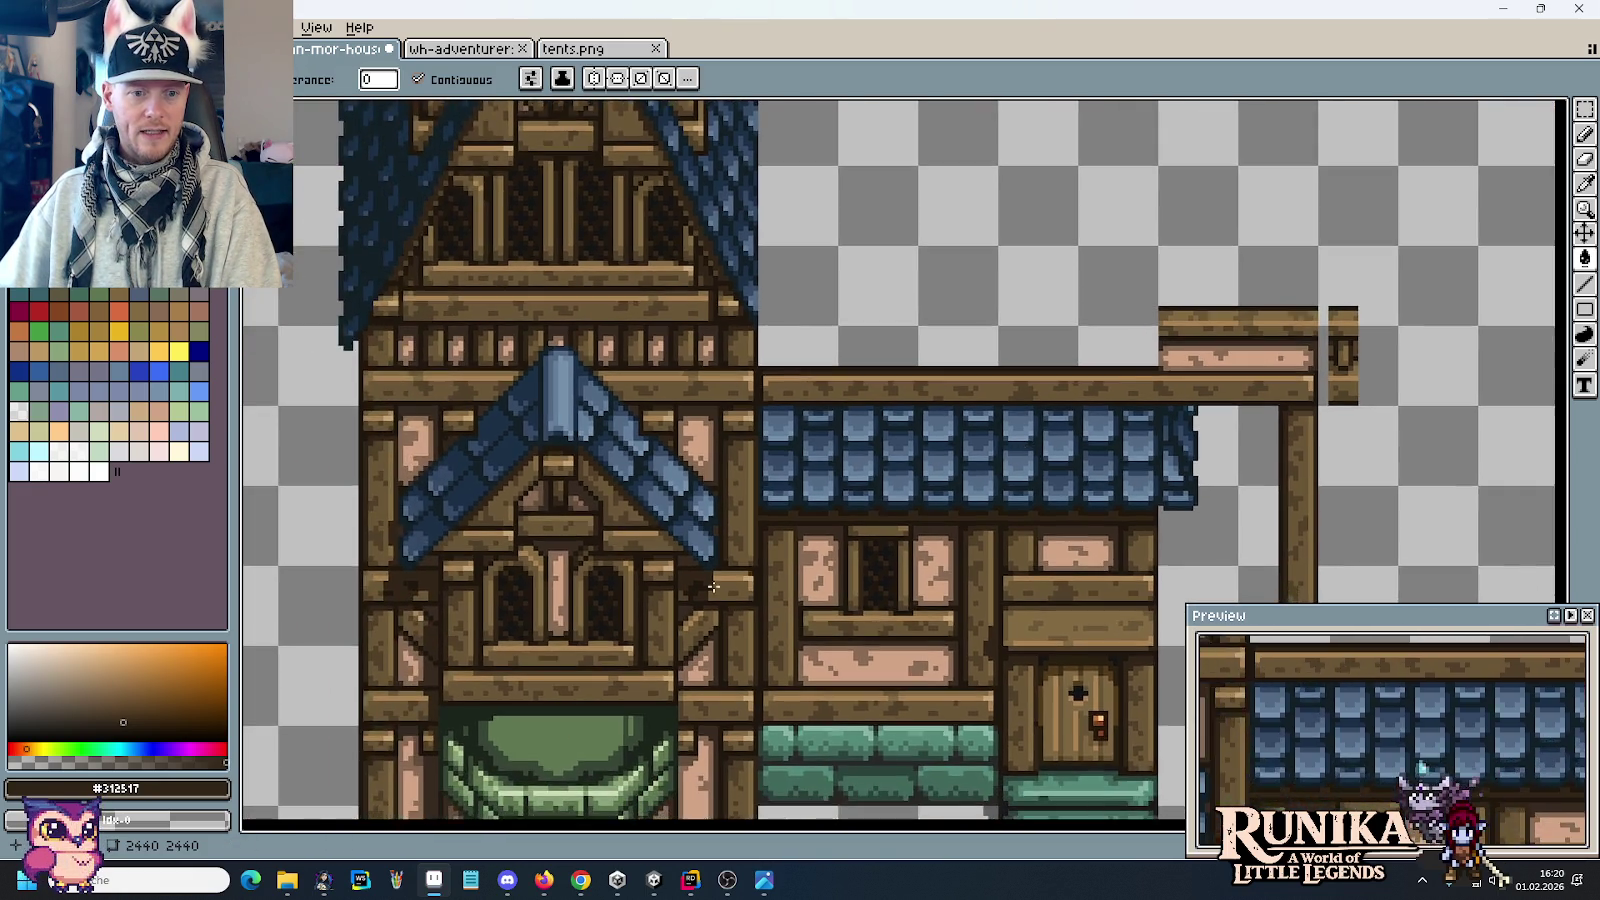
scroll(573, 670, up, 5)
scroll(578, 687, down, 3)
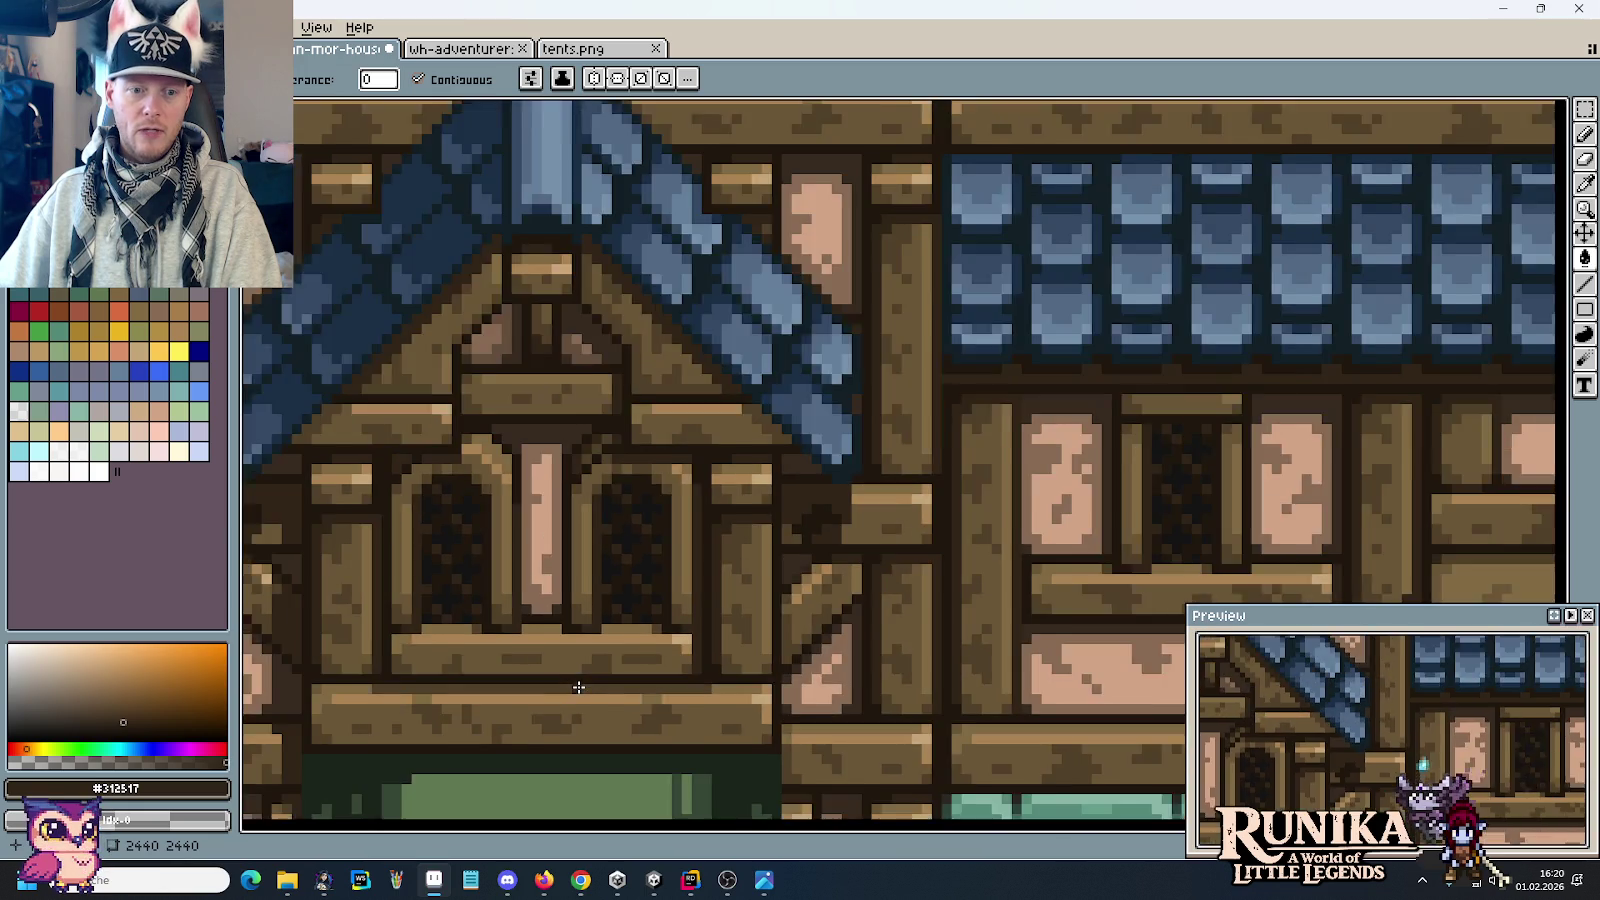
scroll(578, 687, down, 1)
scroll(1182, 424, down, 1)
scroll(1182, 424, up, 2)
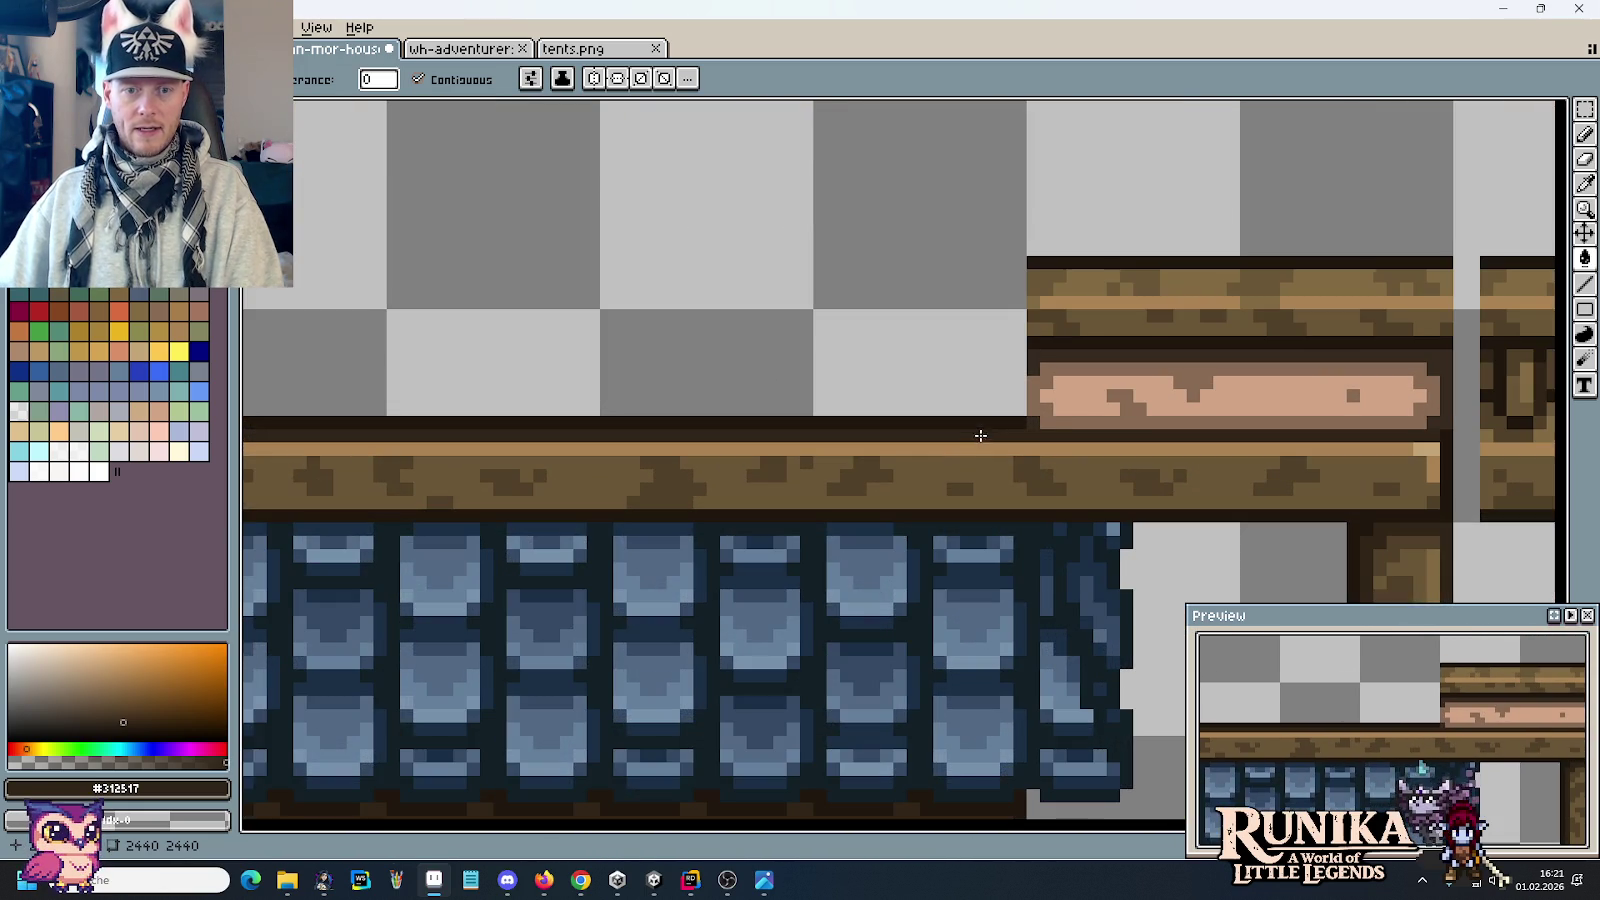
Step: Move the pink plank end against the wooden post at the beam's left end
key(m)
mouse_move(1032, 426)
mouse_down()
mouse_move(1155, 365)
mouse_move(1245, 350)
mouse_up()
scroll(1100, 410, up, 1)
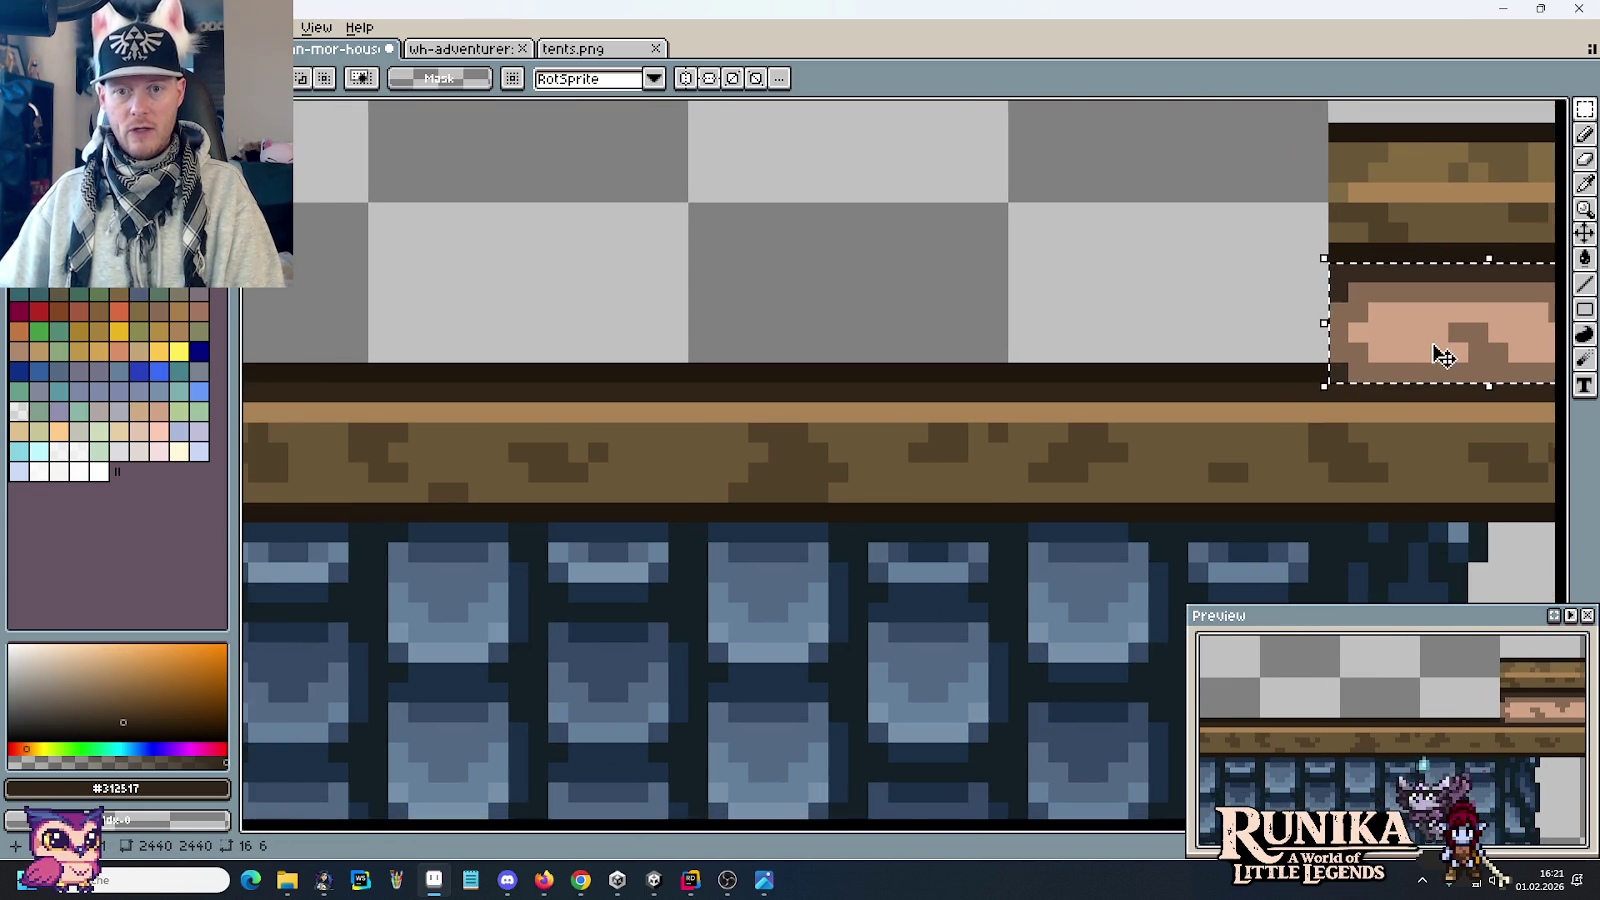
drag(1447, 353, 528, 368)
drag(1285, 332, 594, 320)
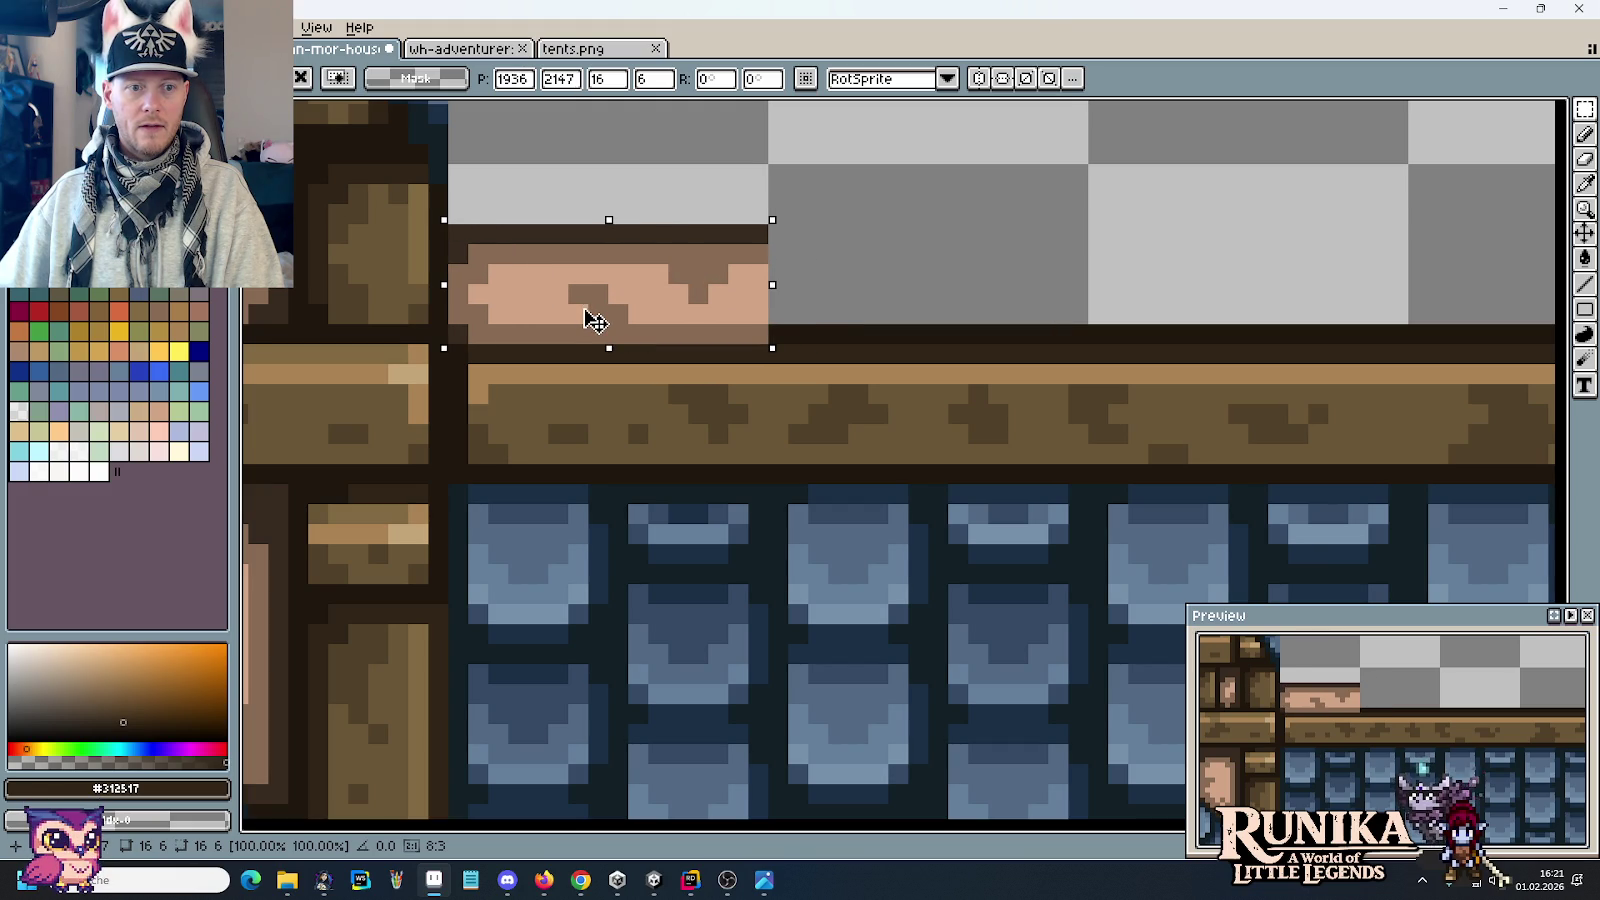
drag(595, 320, 584, 320)
key(Return)
scroll(910, 292, down, 5)
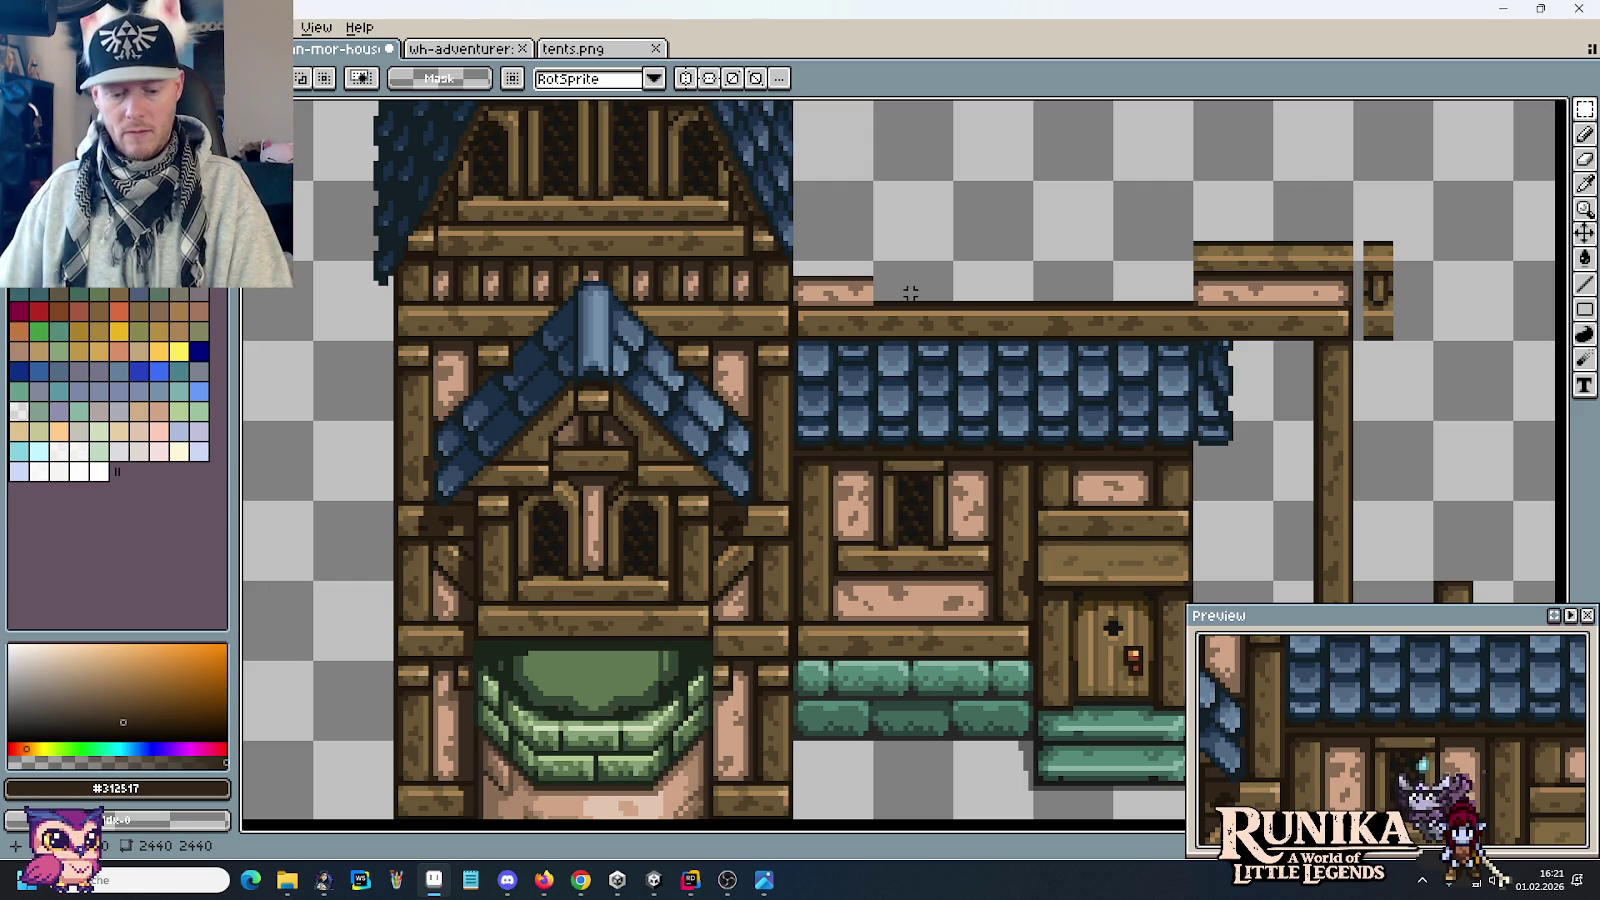
Step: Study the house concept art in Windows Photos, then return to the tileset canvas
key(alt+Tab)
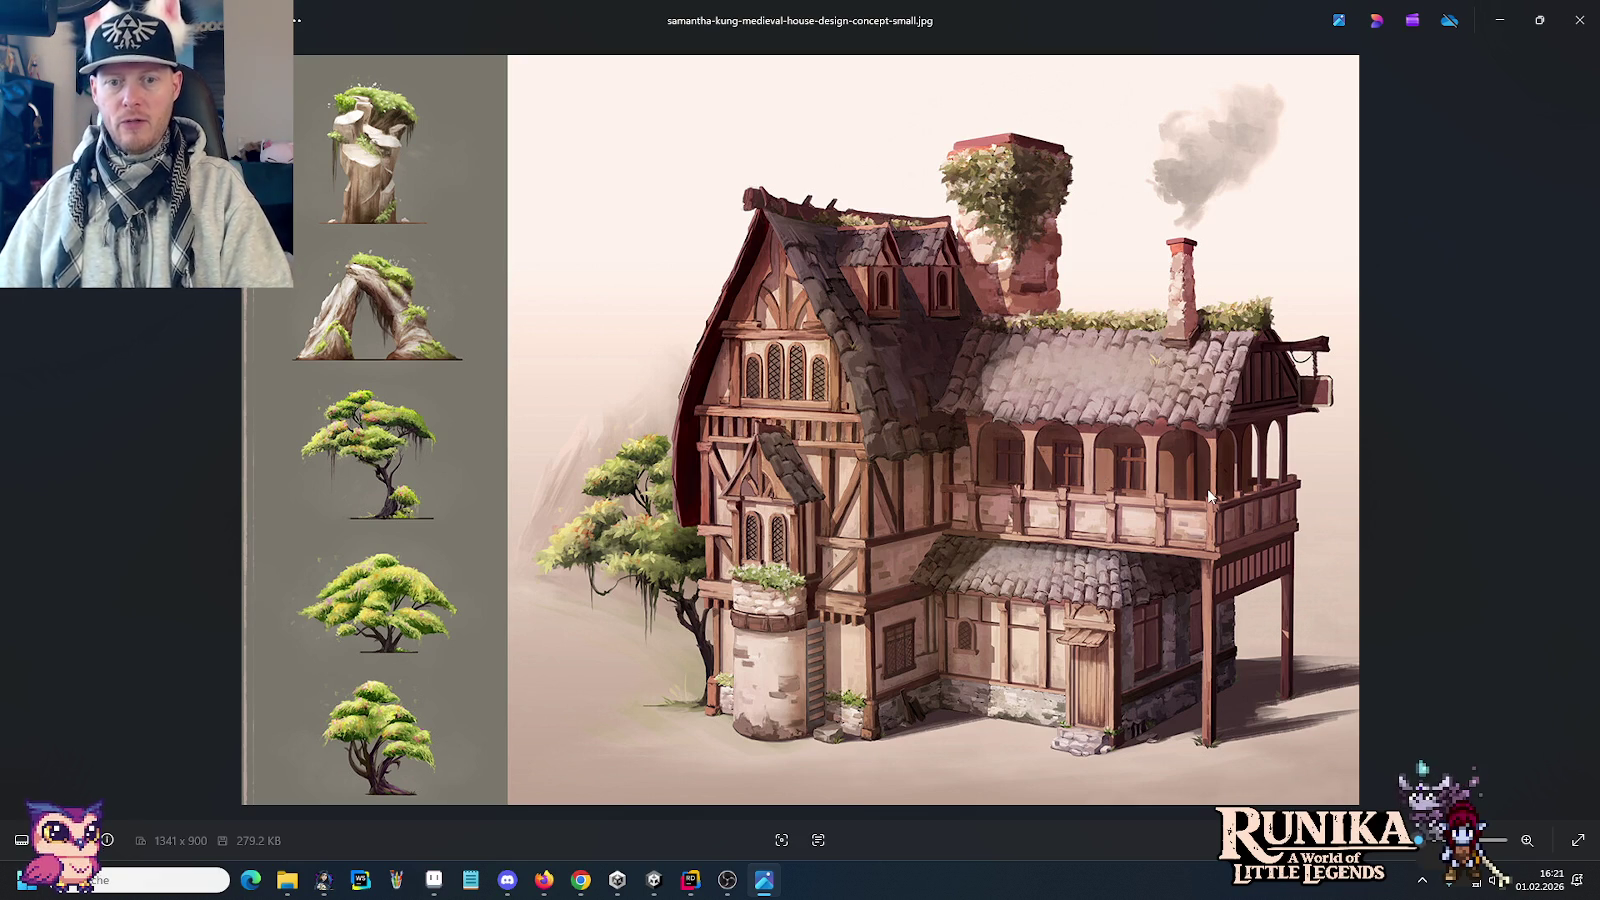
key(alt+Tab)
key(alt+Tab)
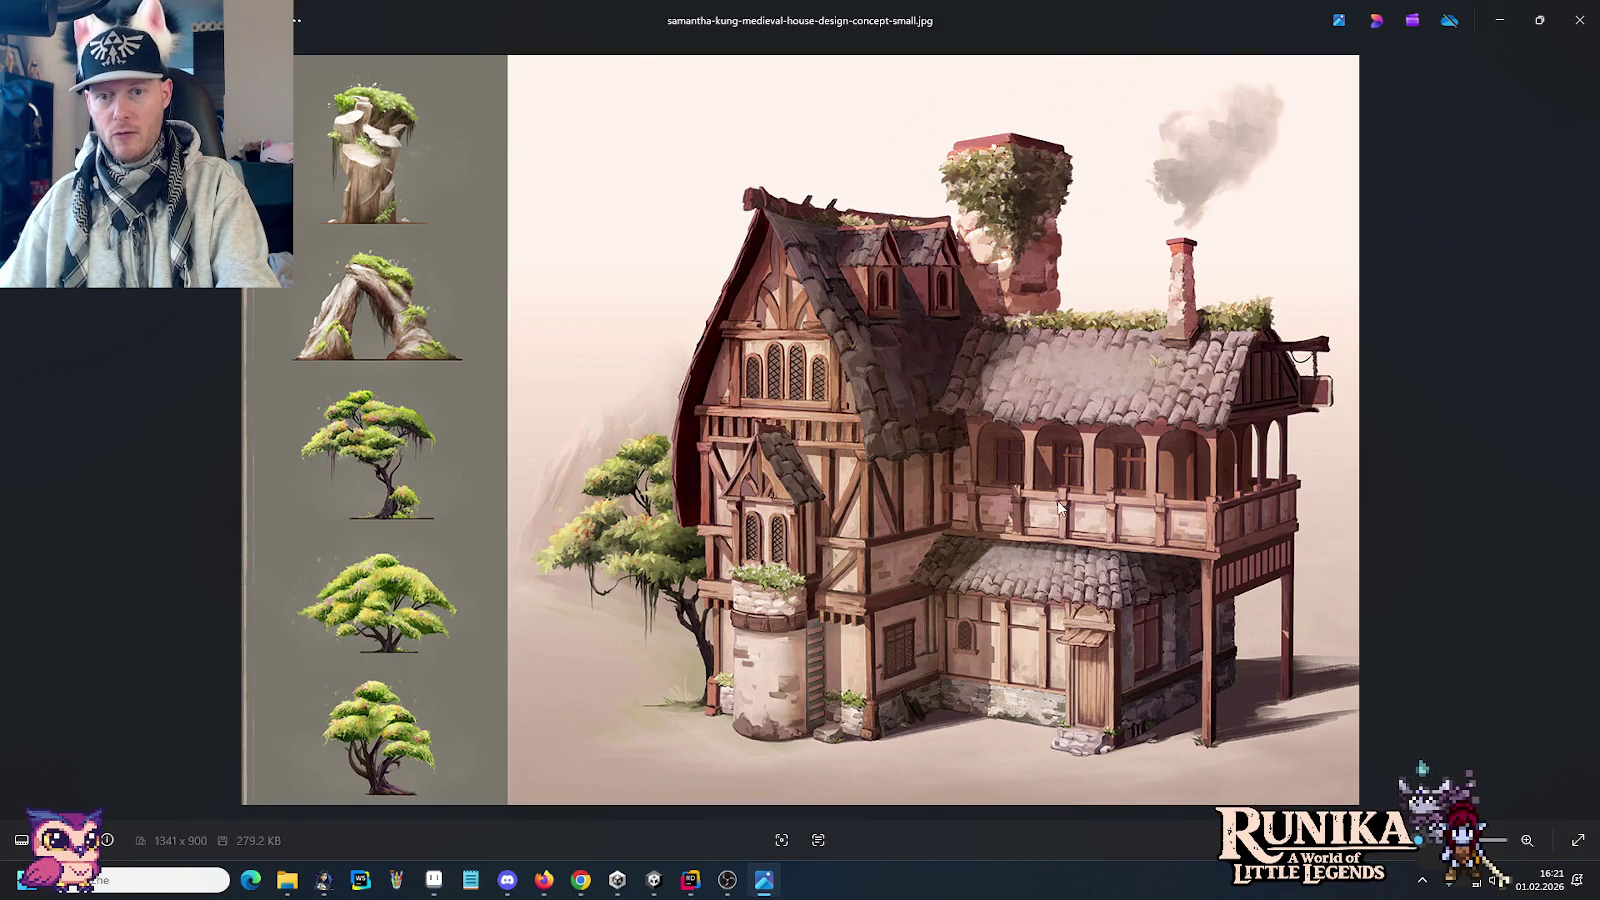
key(alt+Tab)
mouse_move(1275, 303)
mouse_down()
mouse_move(1045, 467)
mouse_move(1040, 352)
mouse_move(1300, 272)
mouse_move(1355, 145)
mouse_up()
Step: Nudge the small plank piece up and right into its new spot
scroll(1098, 468, up, 2)
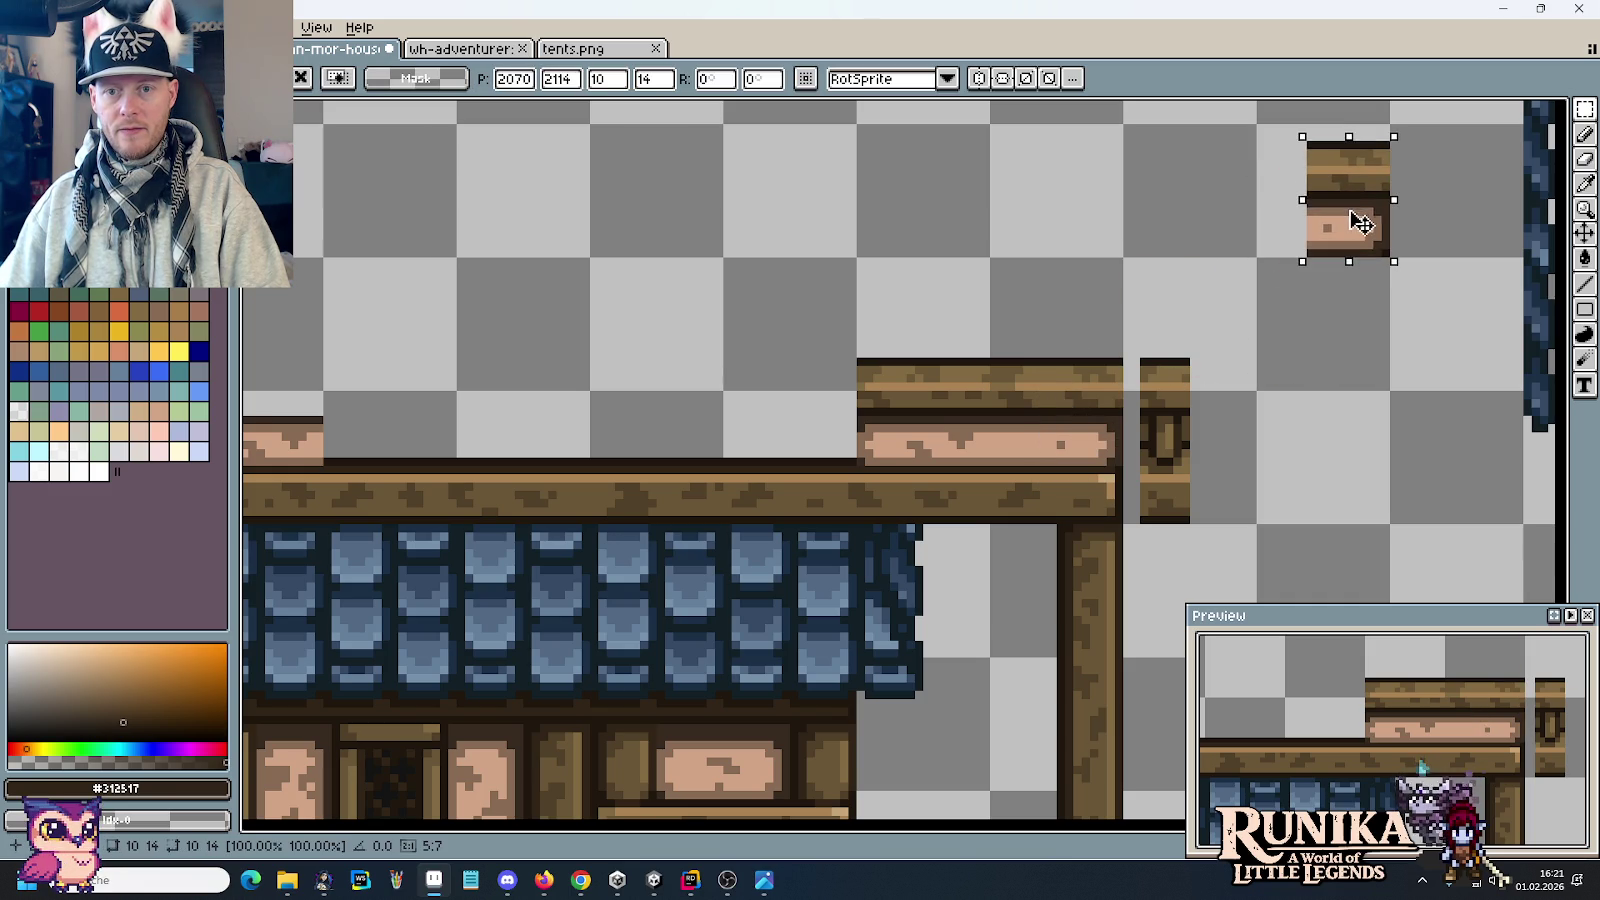
drag(1439, 250, 1267, 345)
drag(1242, 263, 1100, 543)
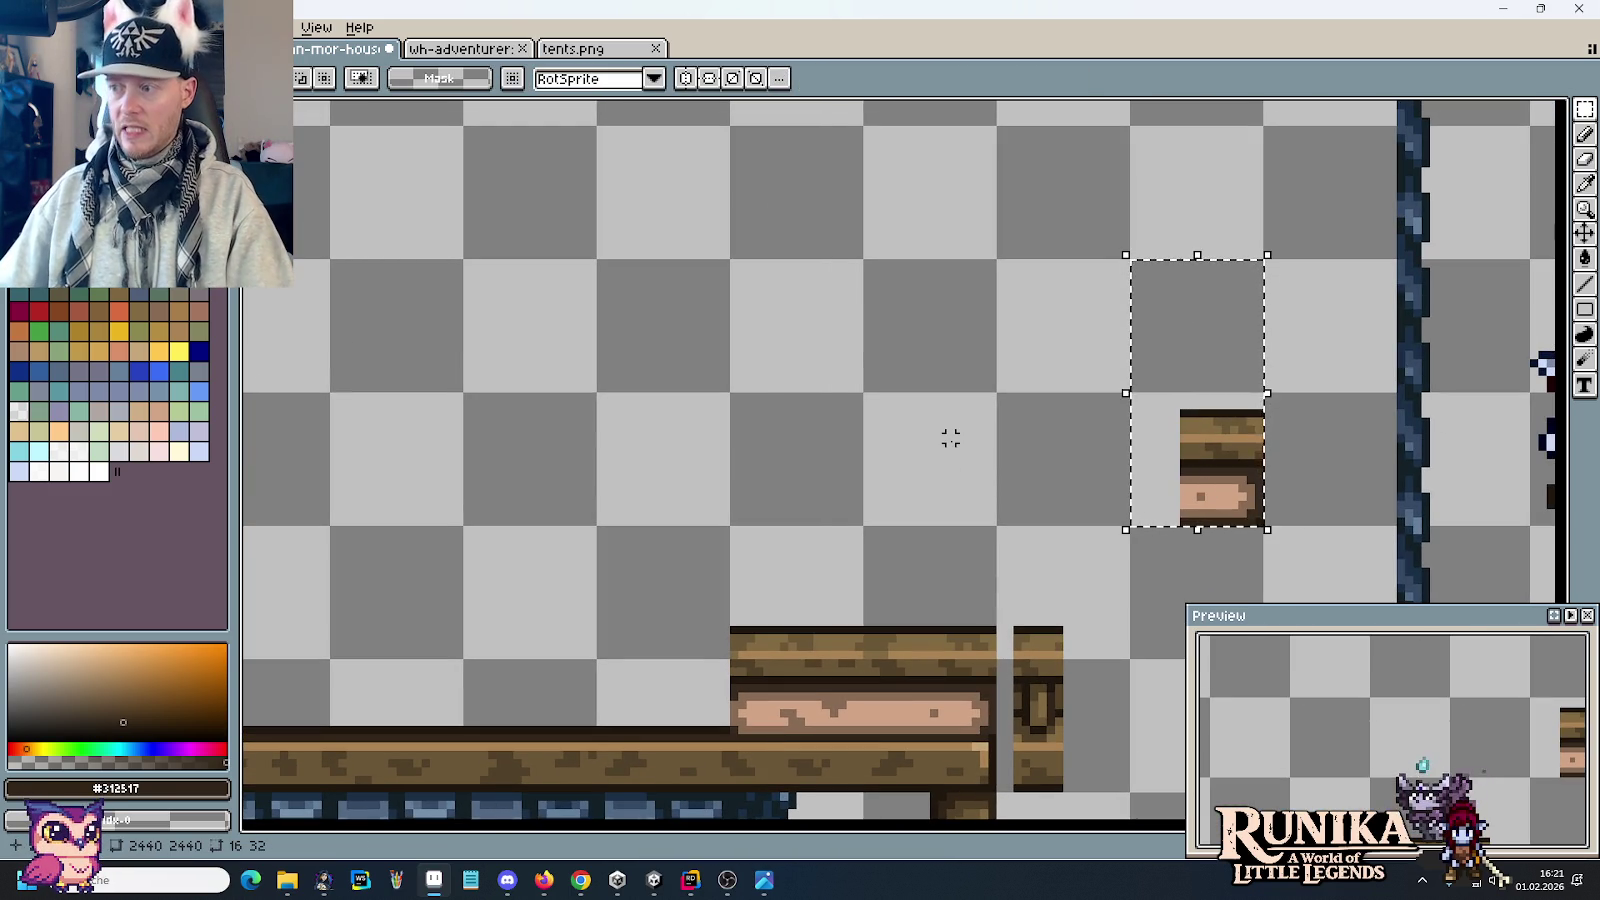
scroll(950, 438, down, 2)
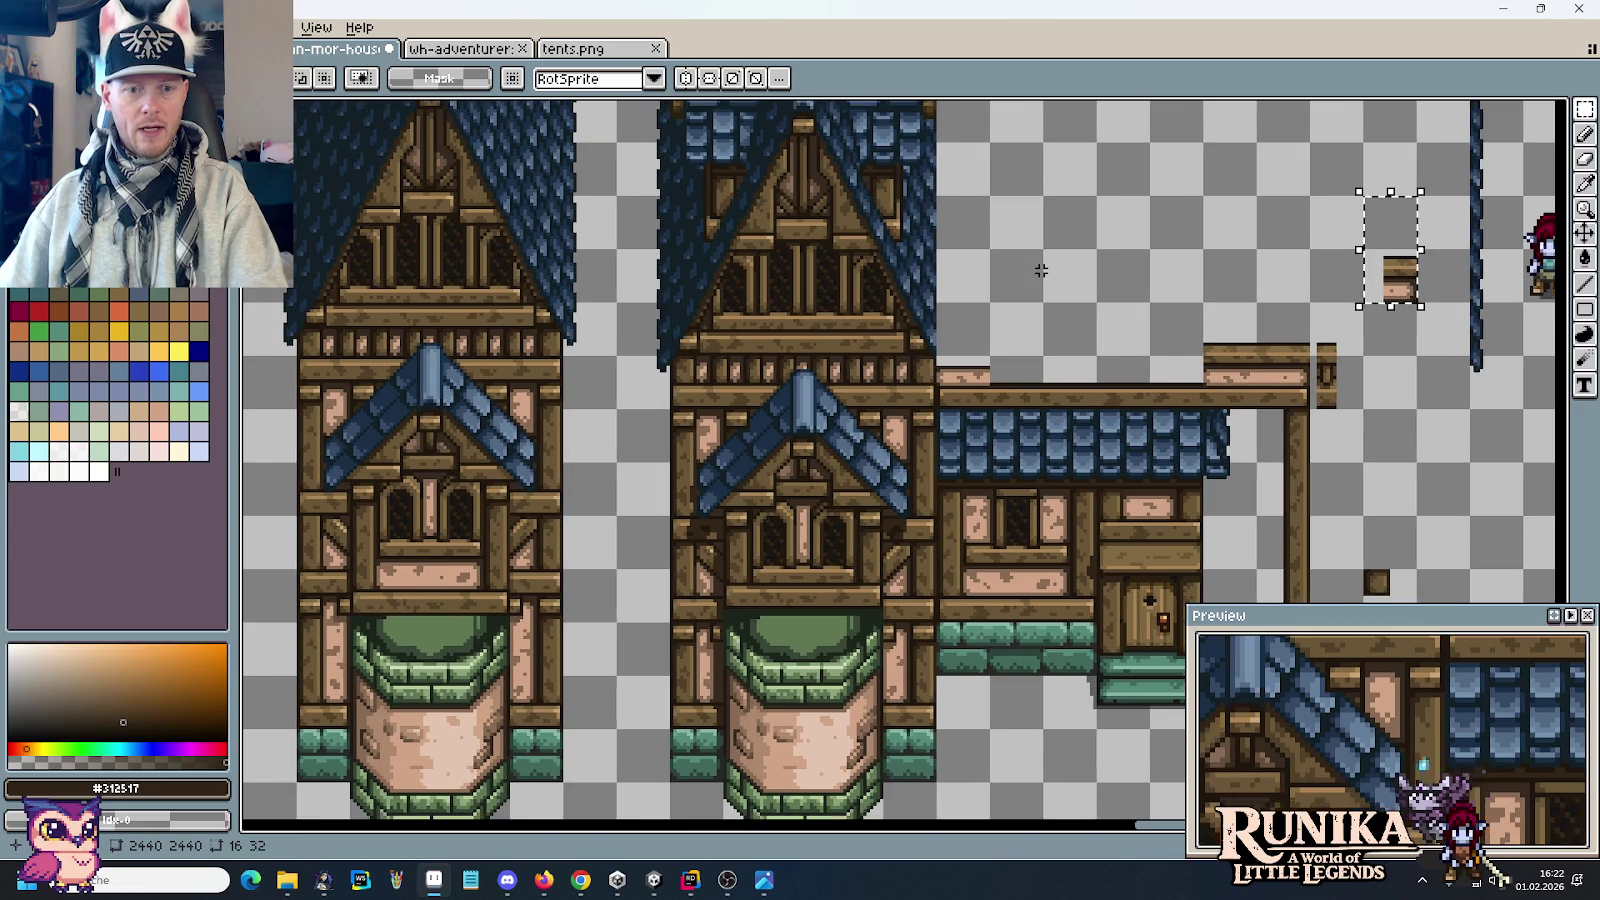
drag(700, 443, 1039, 261)
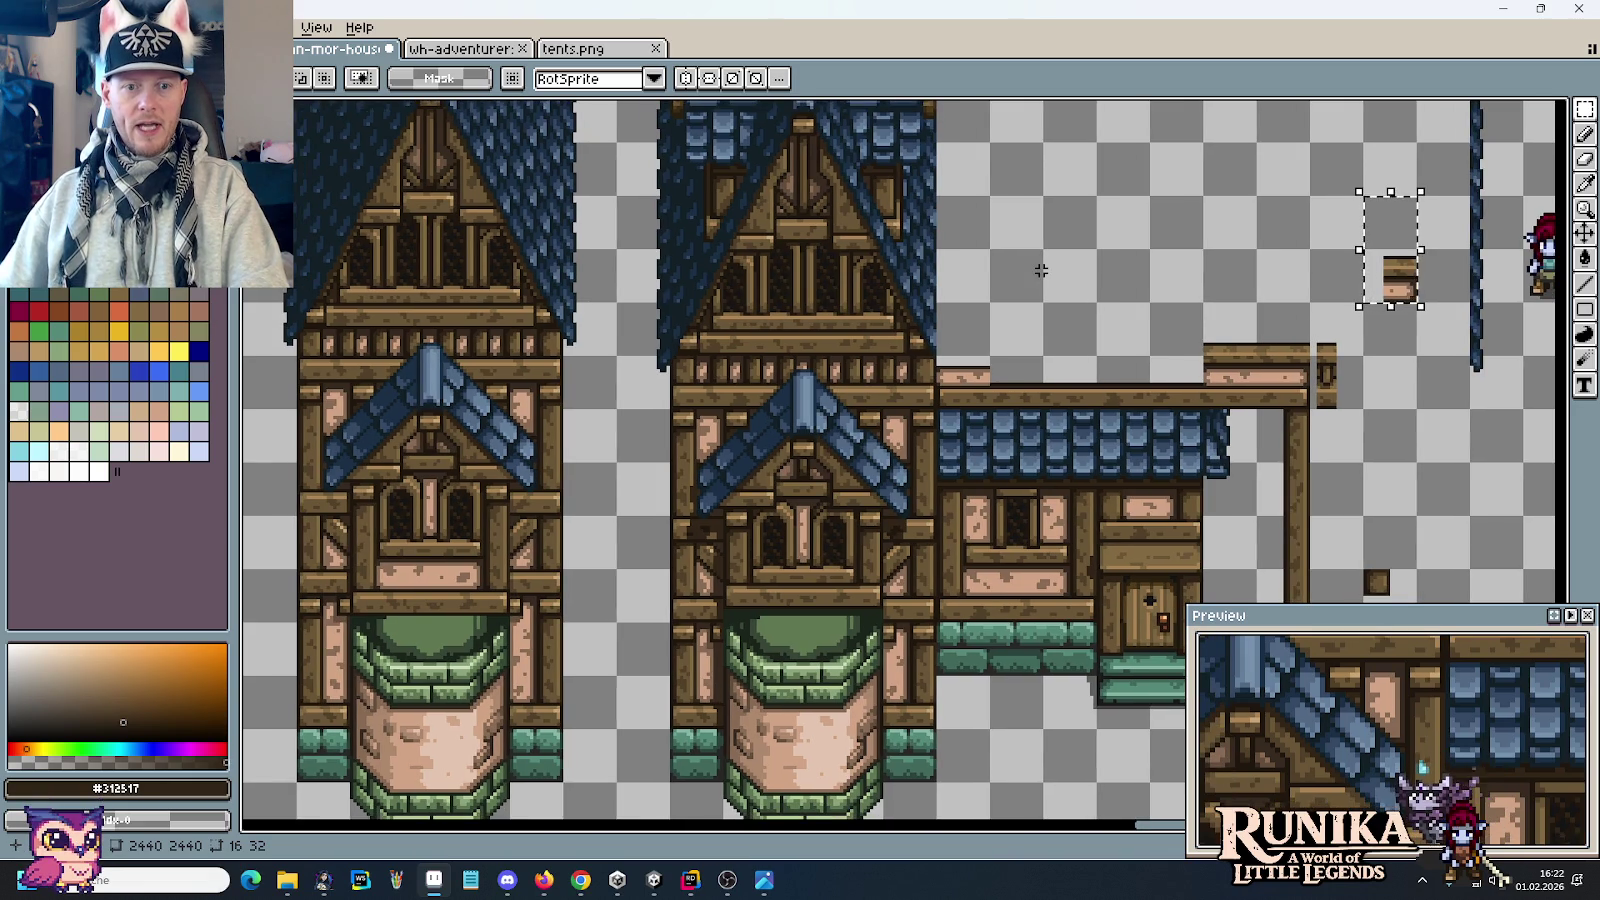
scroll(800, 492, up, 2)
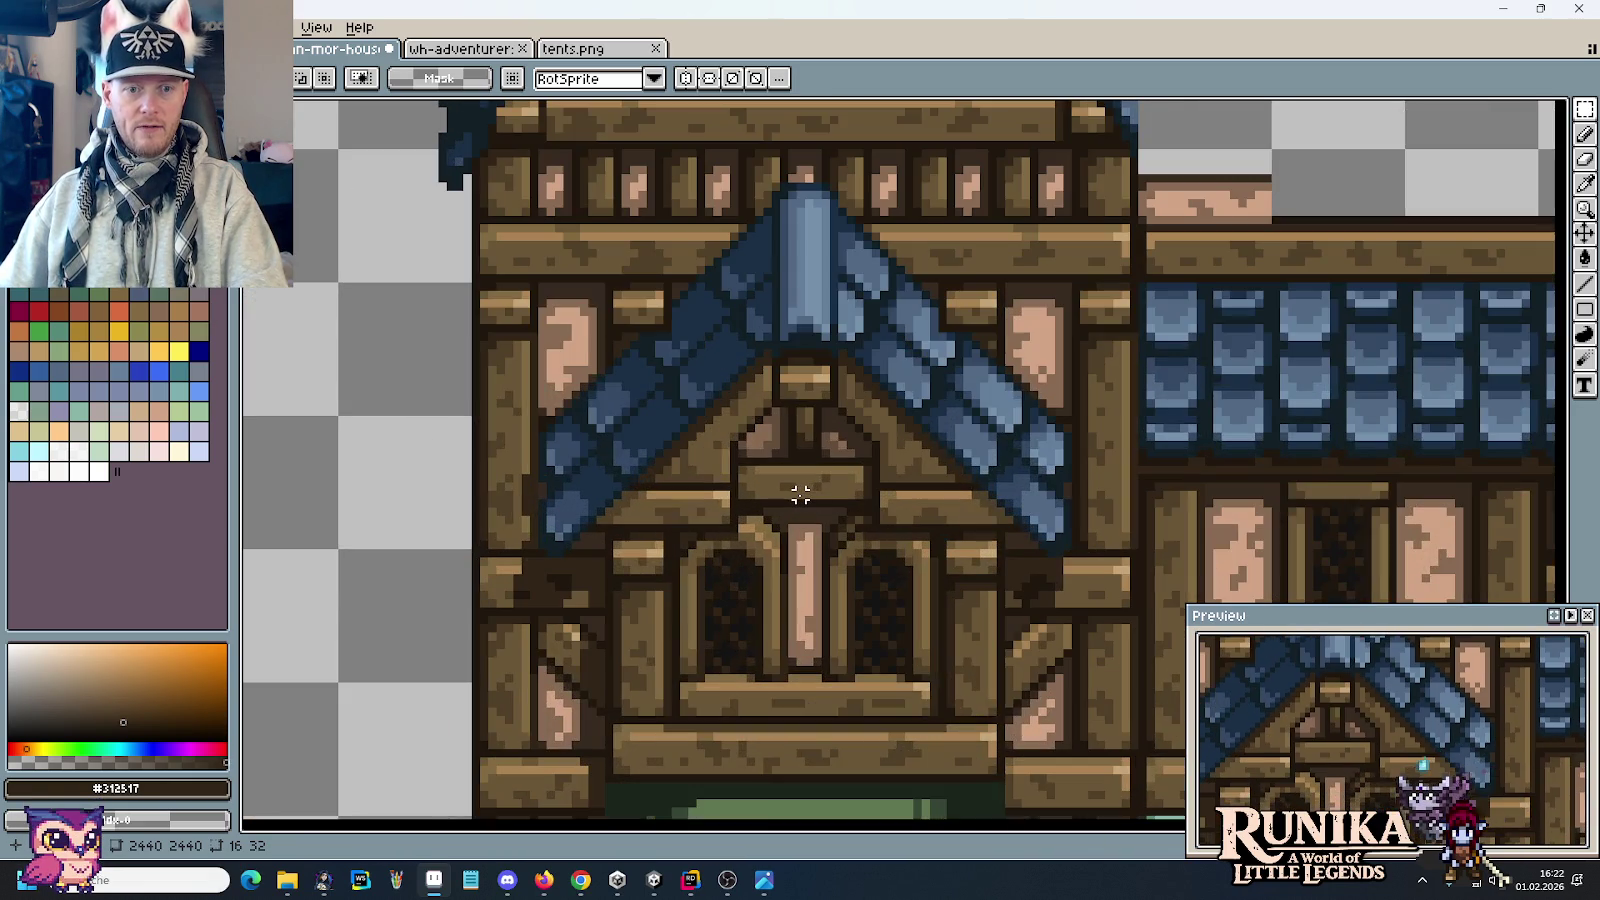
Step: Copy the middle house's lower blue gable and paste it onto empty canvas above the beams
key(alt+Tab)
key(alt+Tab)
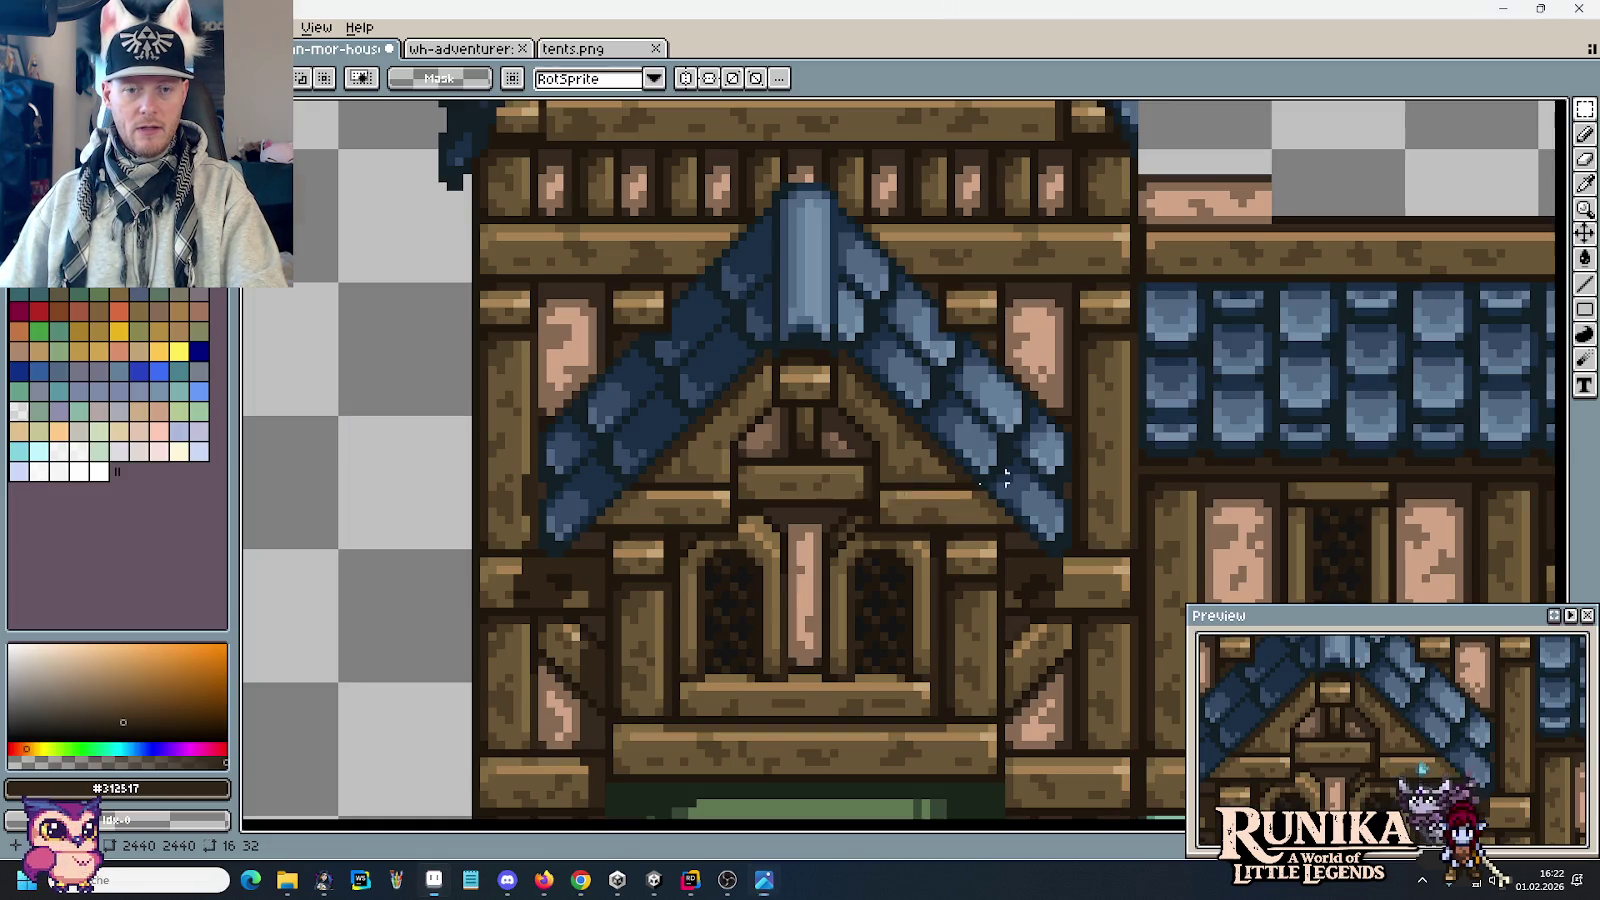
drag(717, 344, 886, 500)
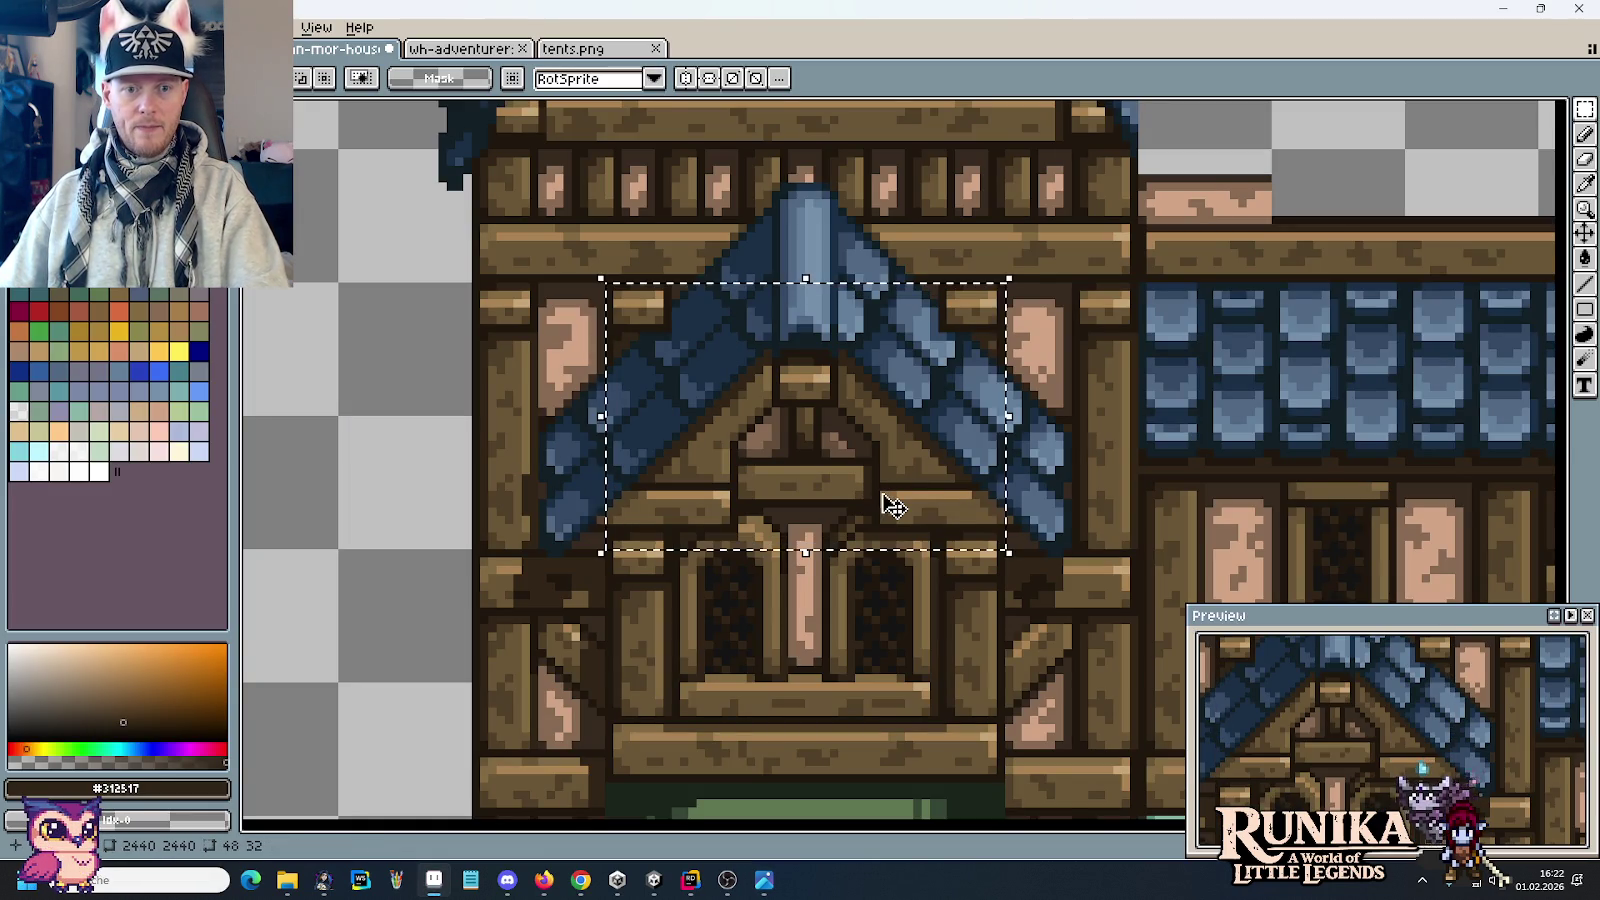
scroll(893, 506, down, 1)
key(ctrl+c)
scroll(893, 506, down, 2)
scroll(946, 339, up, 2)
key(ctrl+v)
drag(1005, 383, 1065, 227)
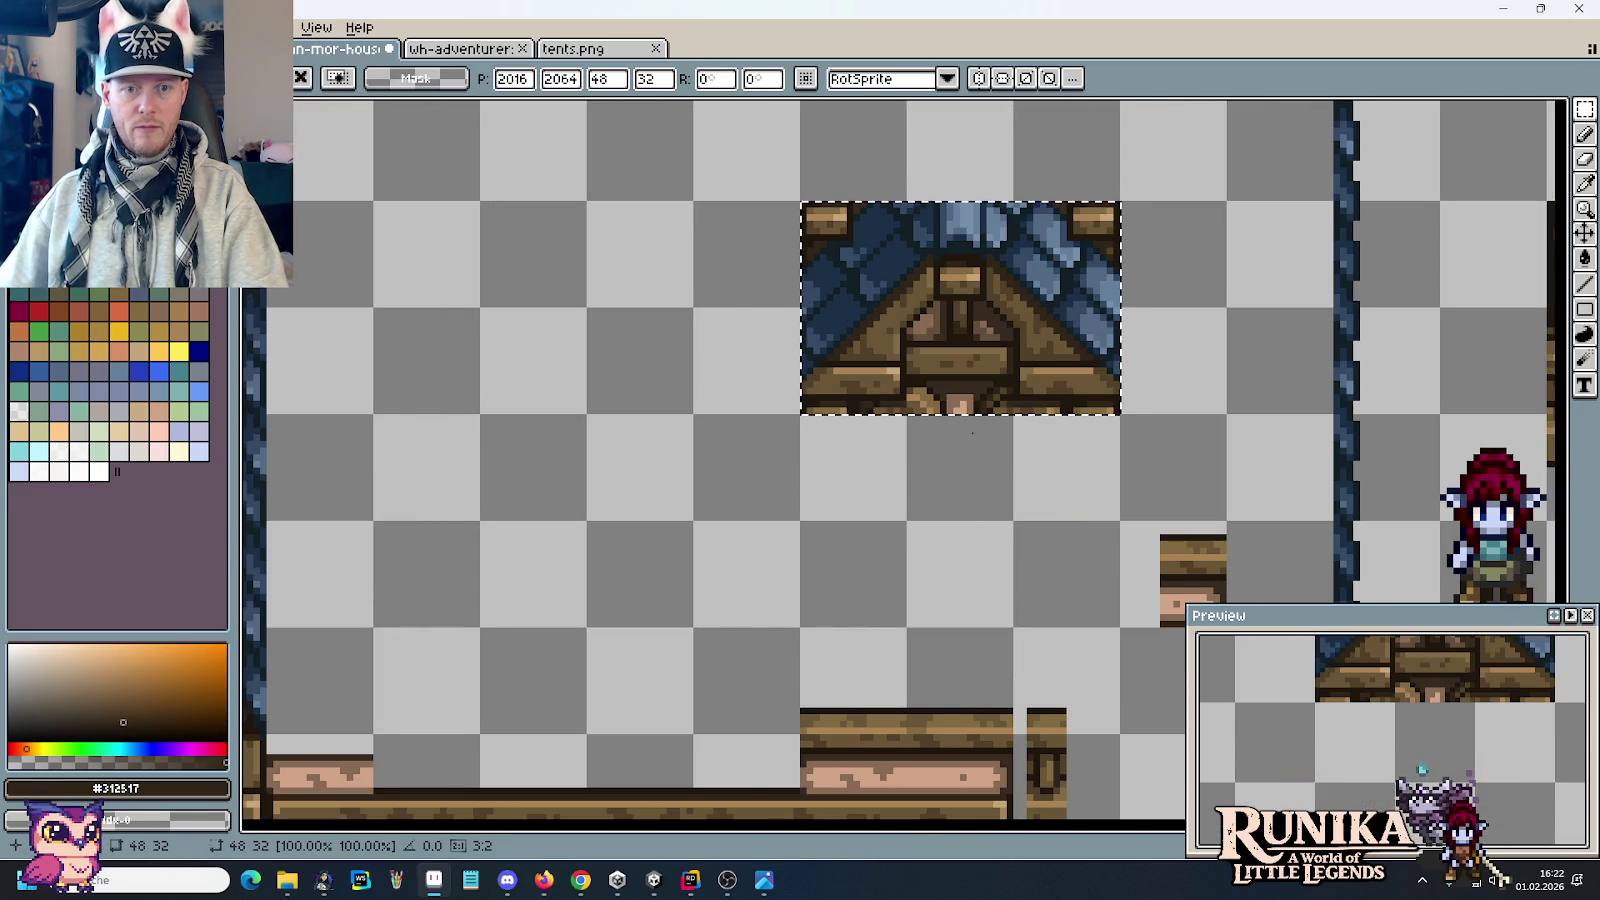
key(Return)
scroll(983, 630, down, 3)
scroll(977, 382, down, 2)
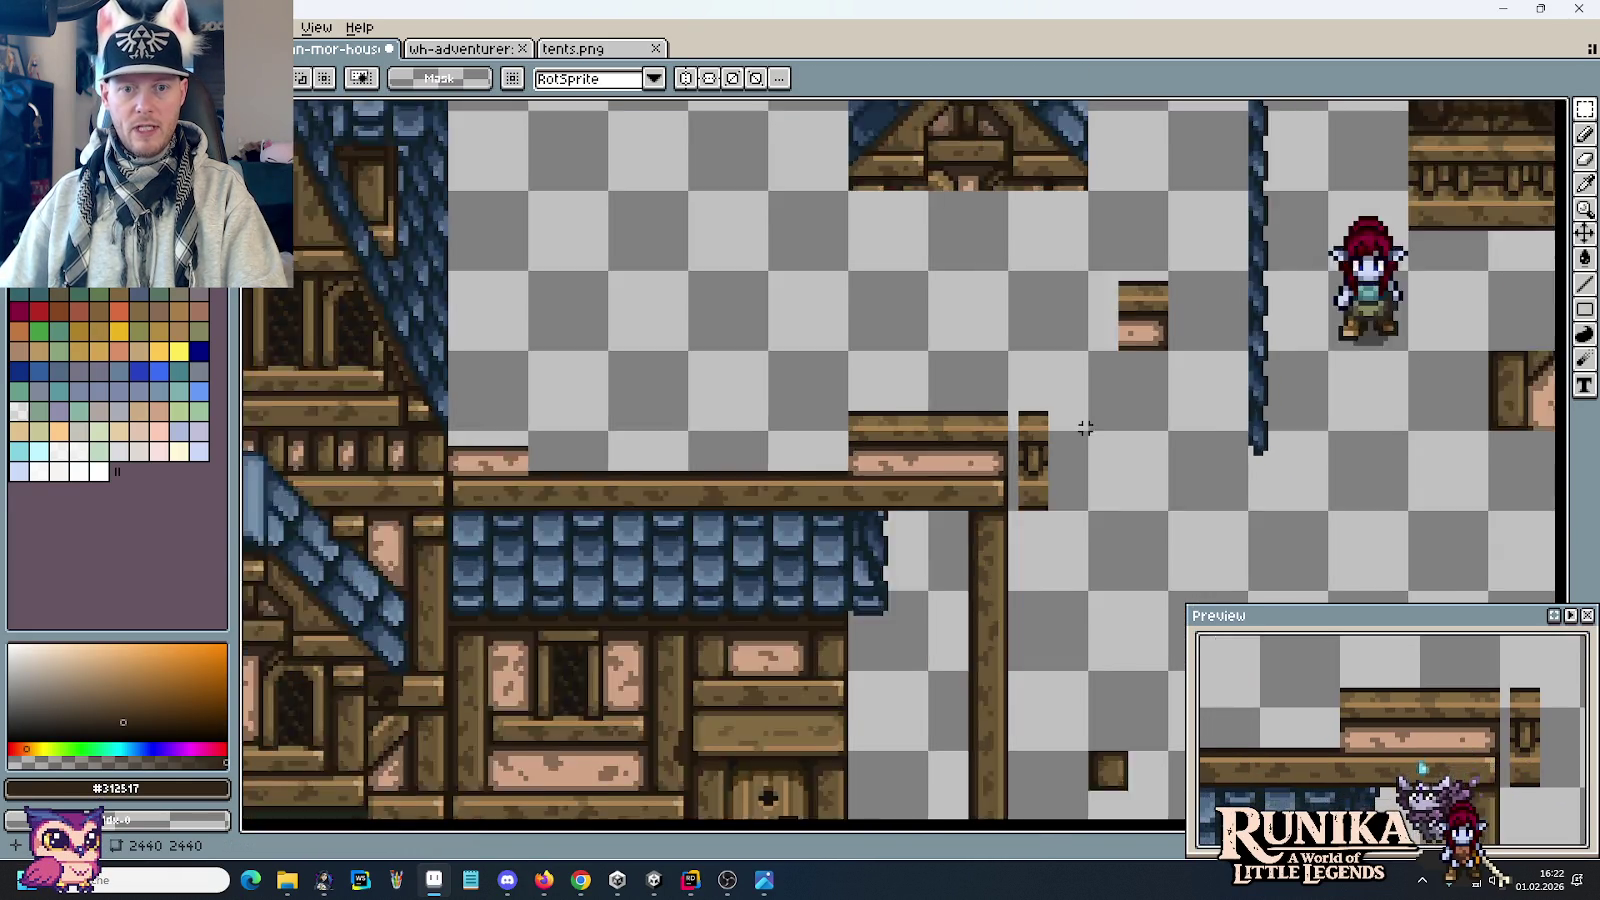
scroll(1085, 426, down, 2)
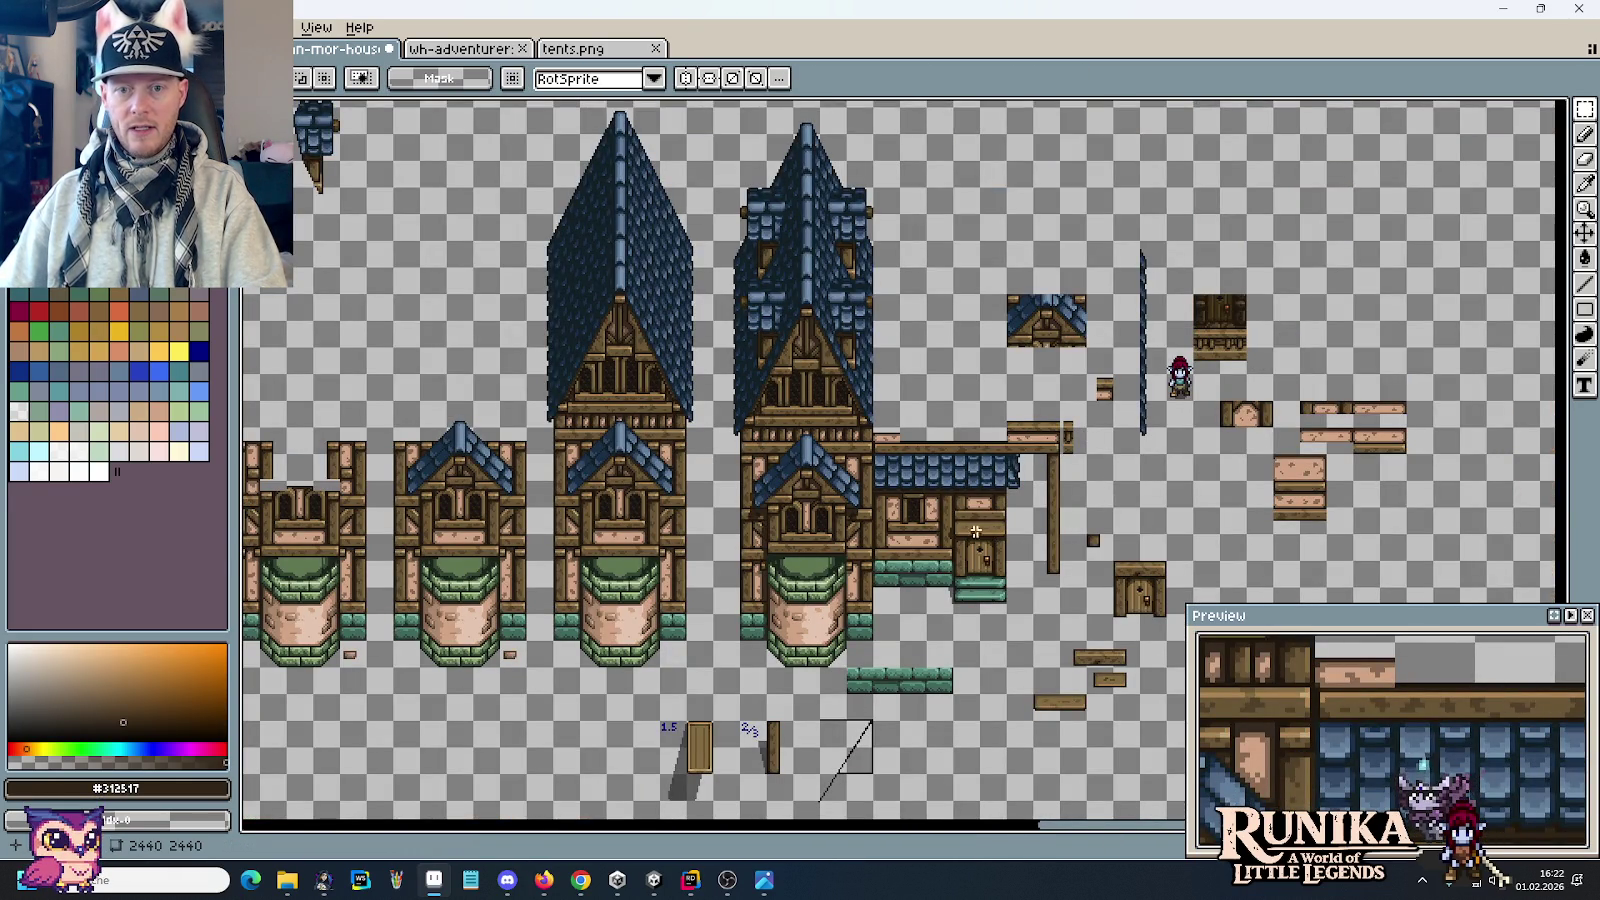
Step: Select one of the house's wall tiles for copying
scroll(1295, 455, left, 5)
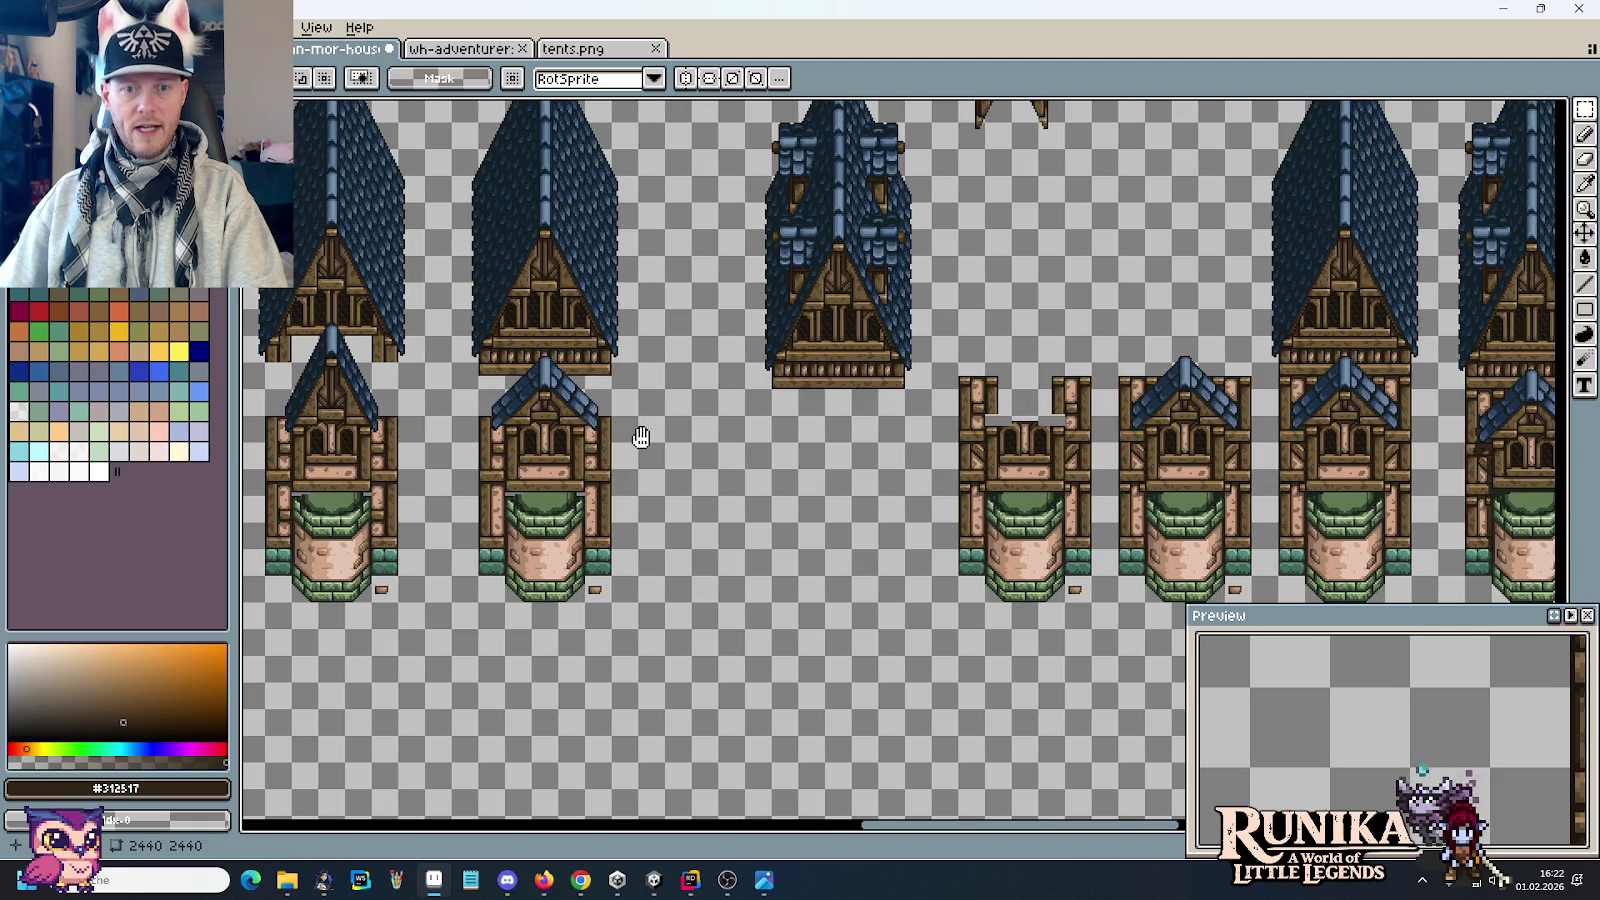
scroll(640, 438, down, 1)
scroll(660, 420, down, 1)
mouse_move(680, 322)
mouse_down()
mouse_move(733, 392)
mouse_move(784, 323)
mouse_up()
scroll(784, 323, up, 3)
drag(764, 527, 944, 353)
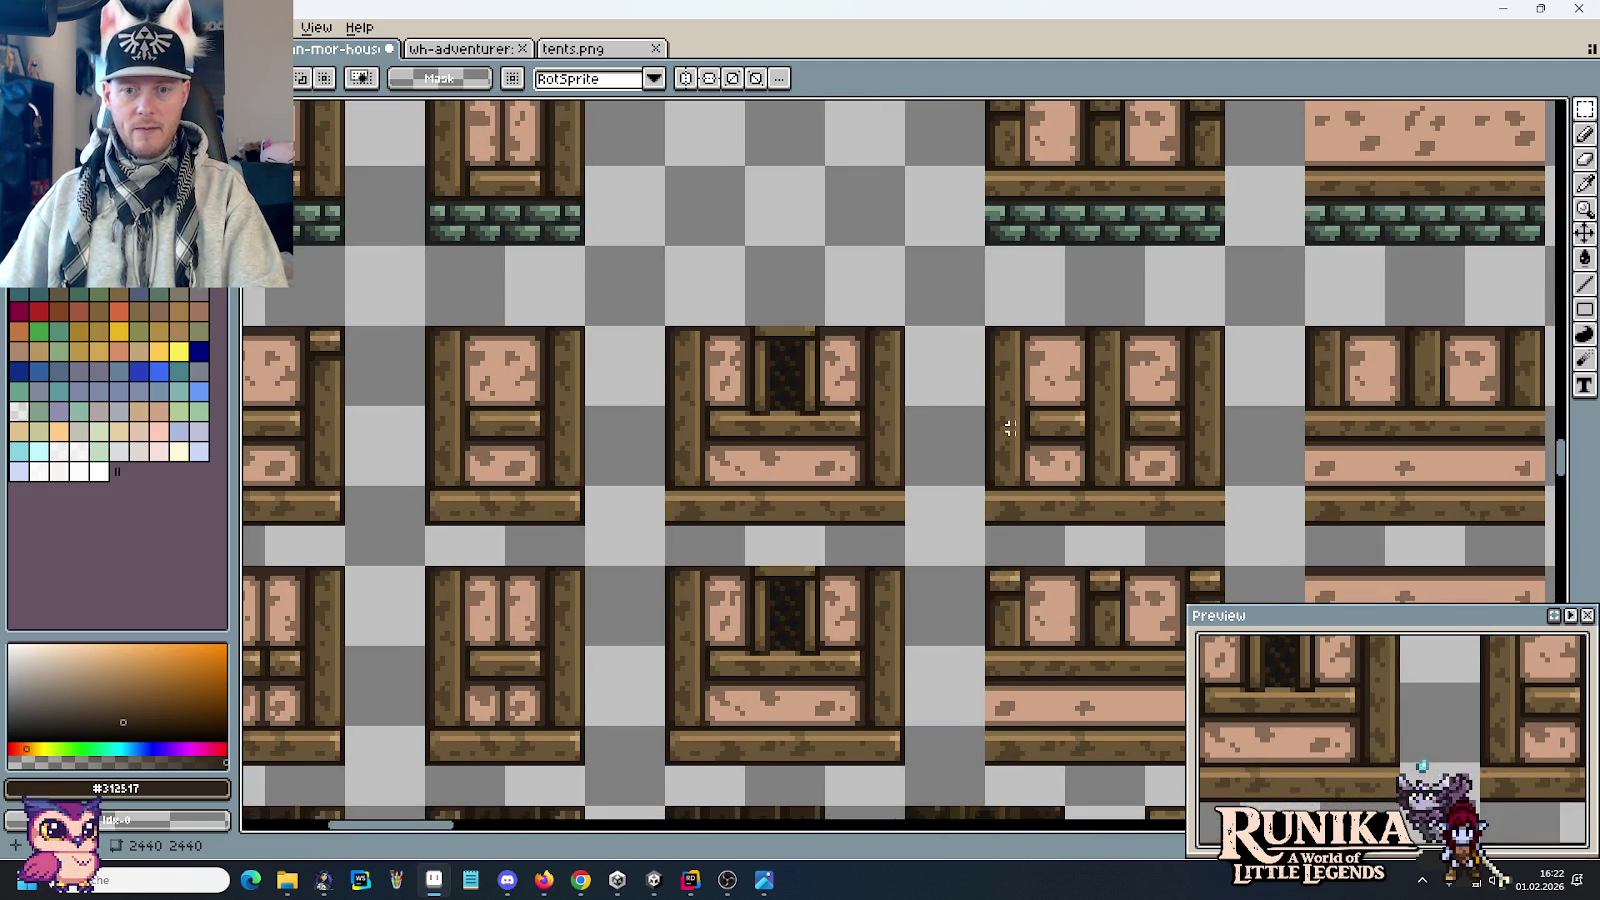
scroll(570, 442, up, 1)
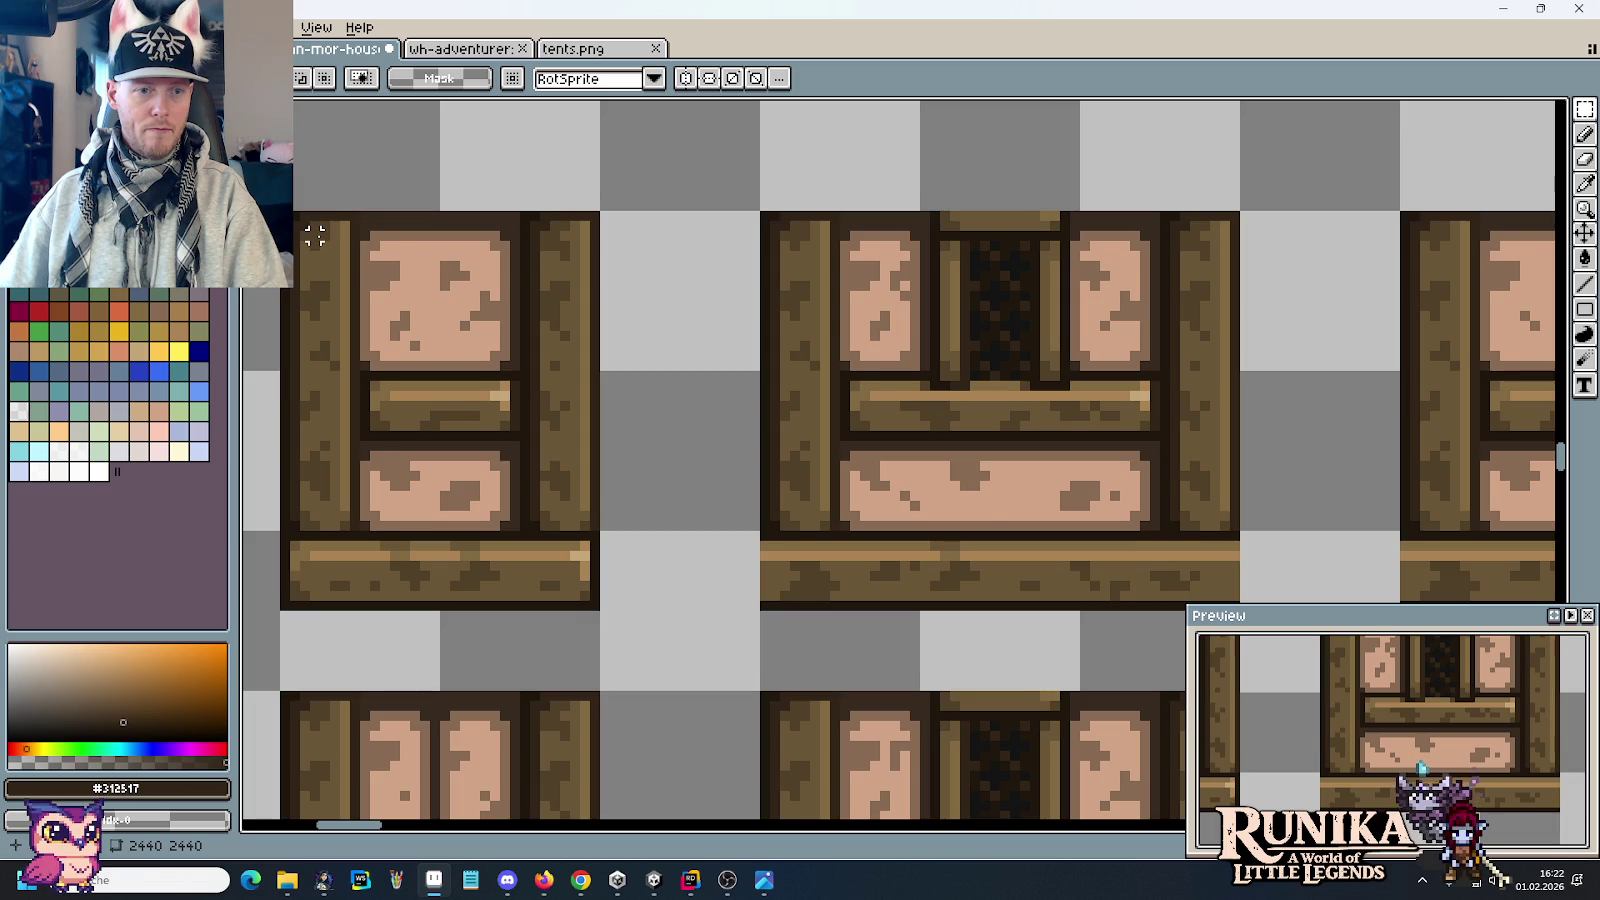
scroll(315, 235, down, 1)
scroll(427, 283, down, 1)
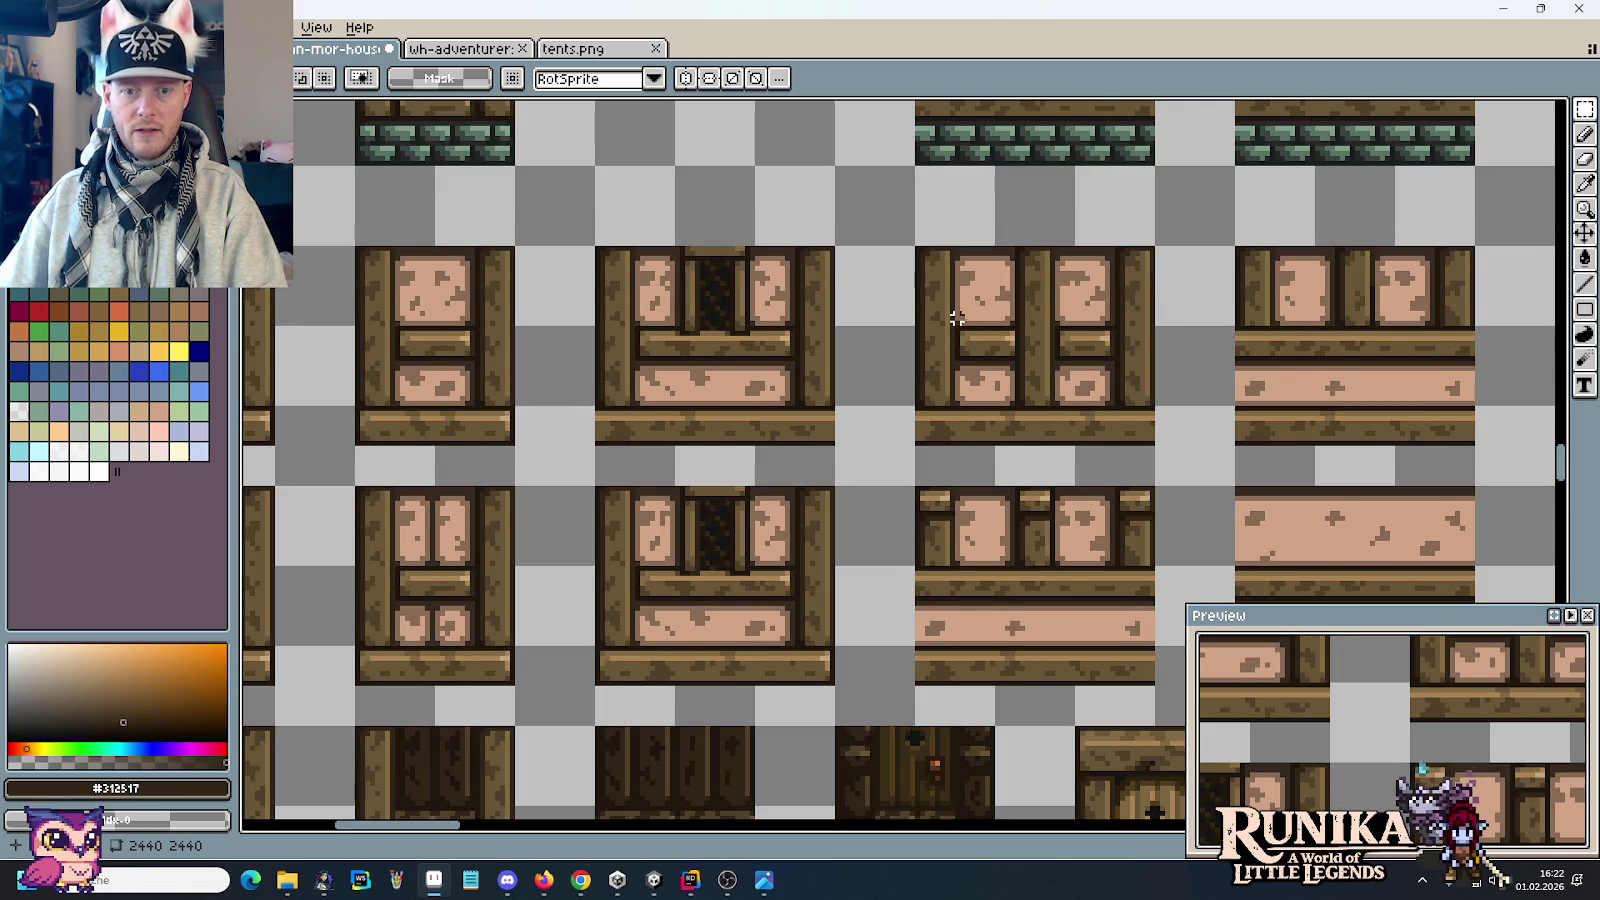
mouse_move(937, 258)
mouse_down()
mouse_move(1128, 393)
mouse_move(730, 220)
mouse_up()
scroll(1134, 375, down, 4)
Step: Paste the wall tile copy into empty space near the gable copy
drag(1100, 400, 700, 200)
scroll(1003, 357, up, 2)
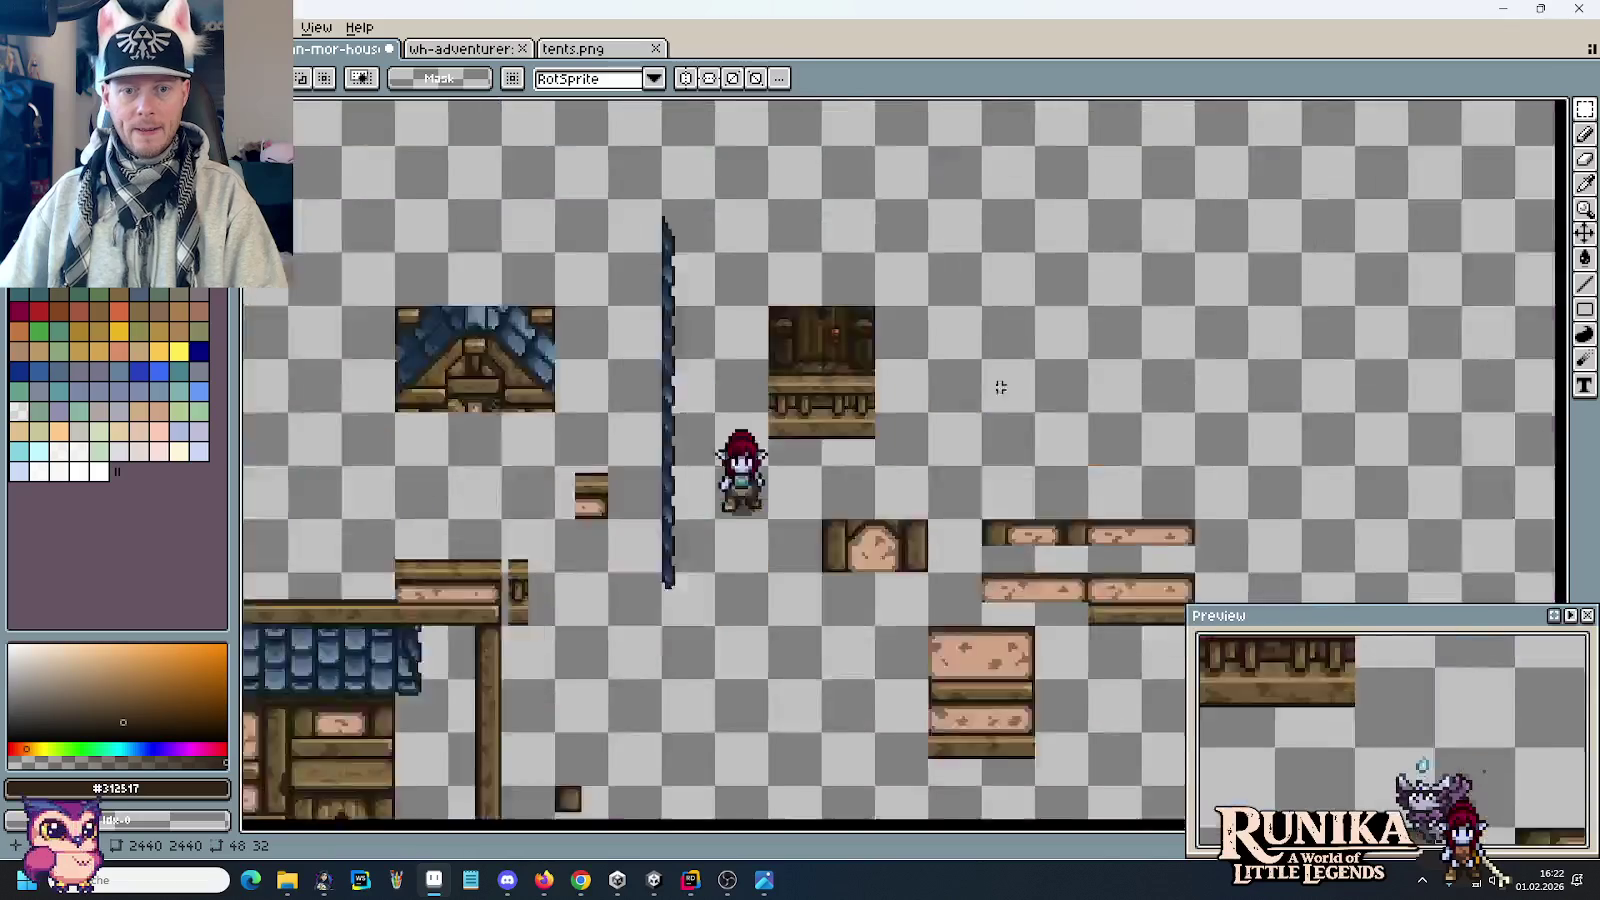
scroll(1003, 357, down, 1)
scroll(1003, 357, up, 2)
key(ctrl+v)
drag(961, 429, 1007, 361)
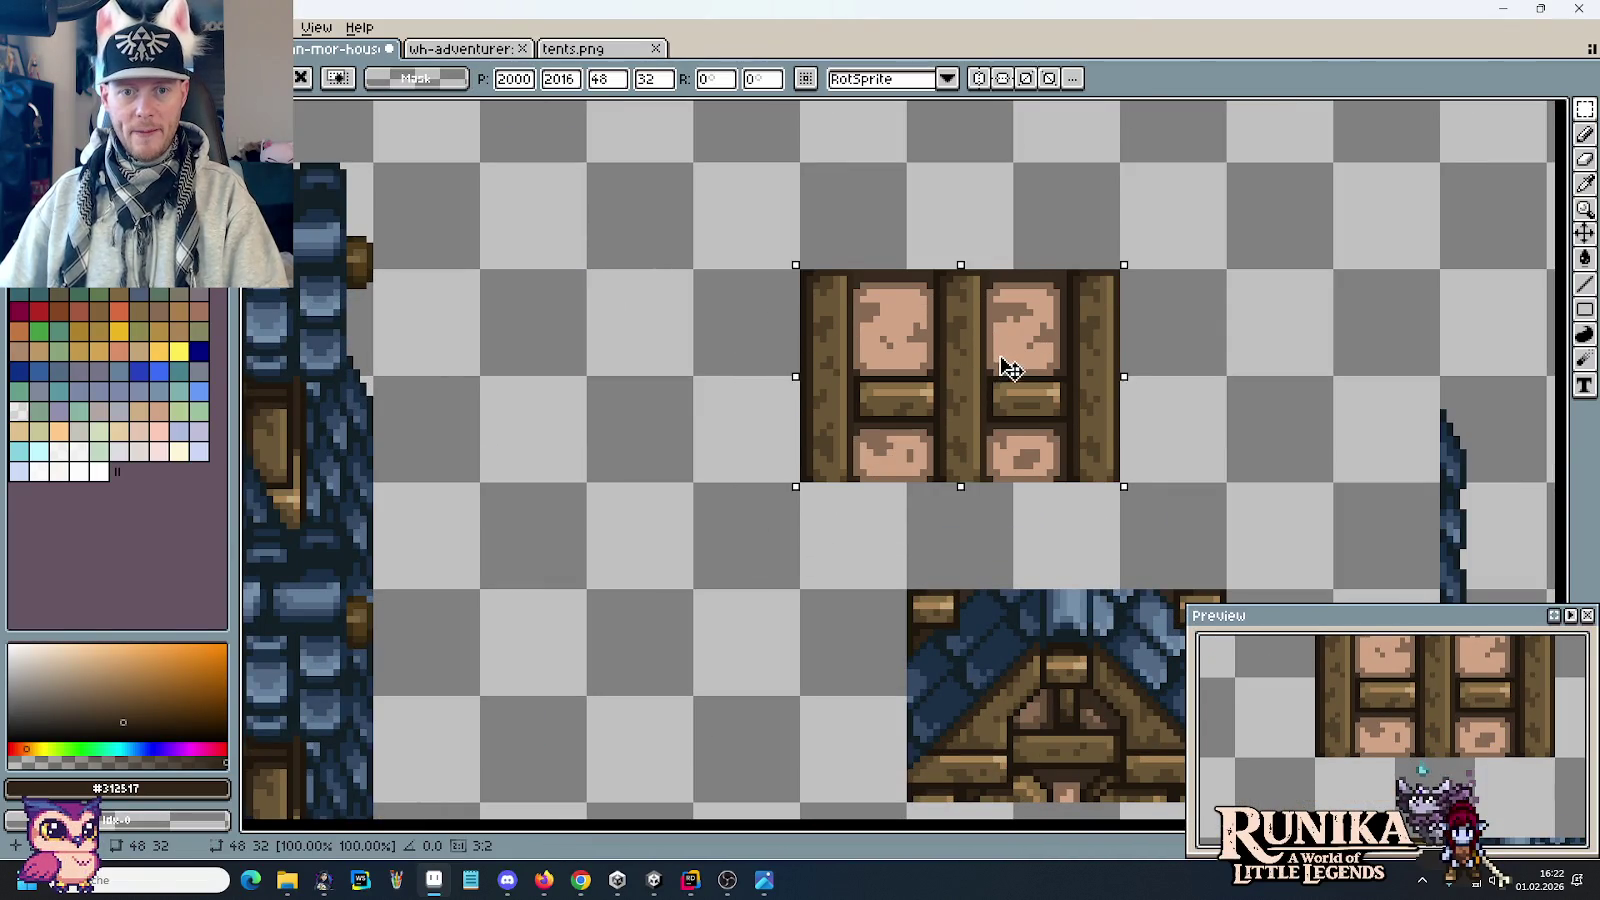
click(1148, 292)
Step: Delete both pink panels from the pasted tile, leaving three bare timber posts
drag(988, 481, 1057, 238)
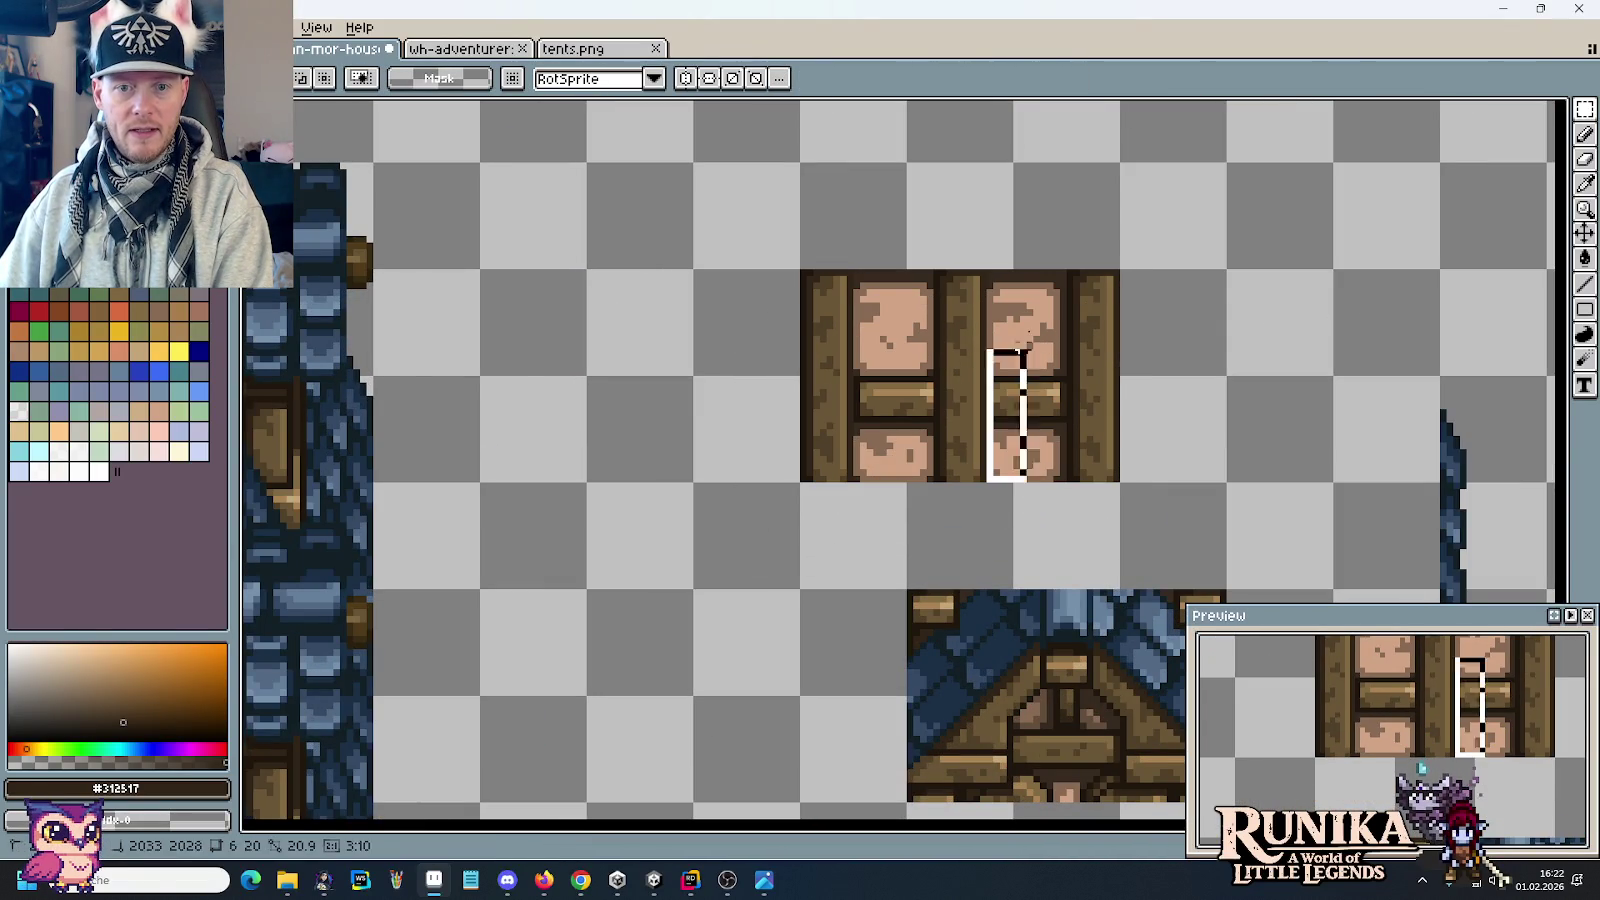
key(Delete)
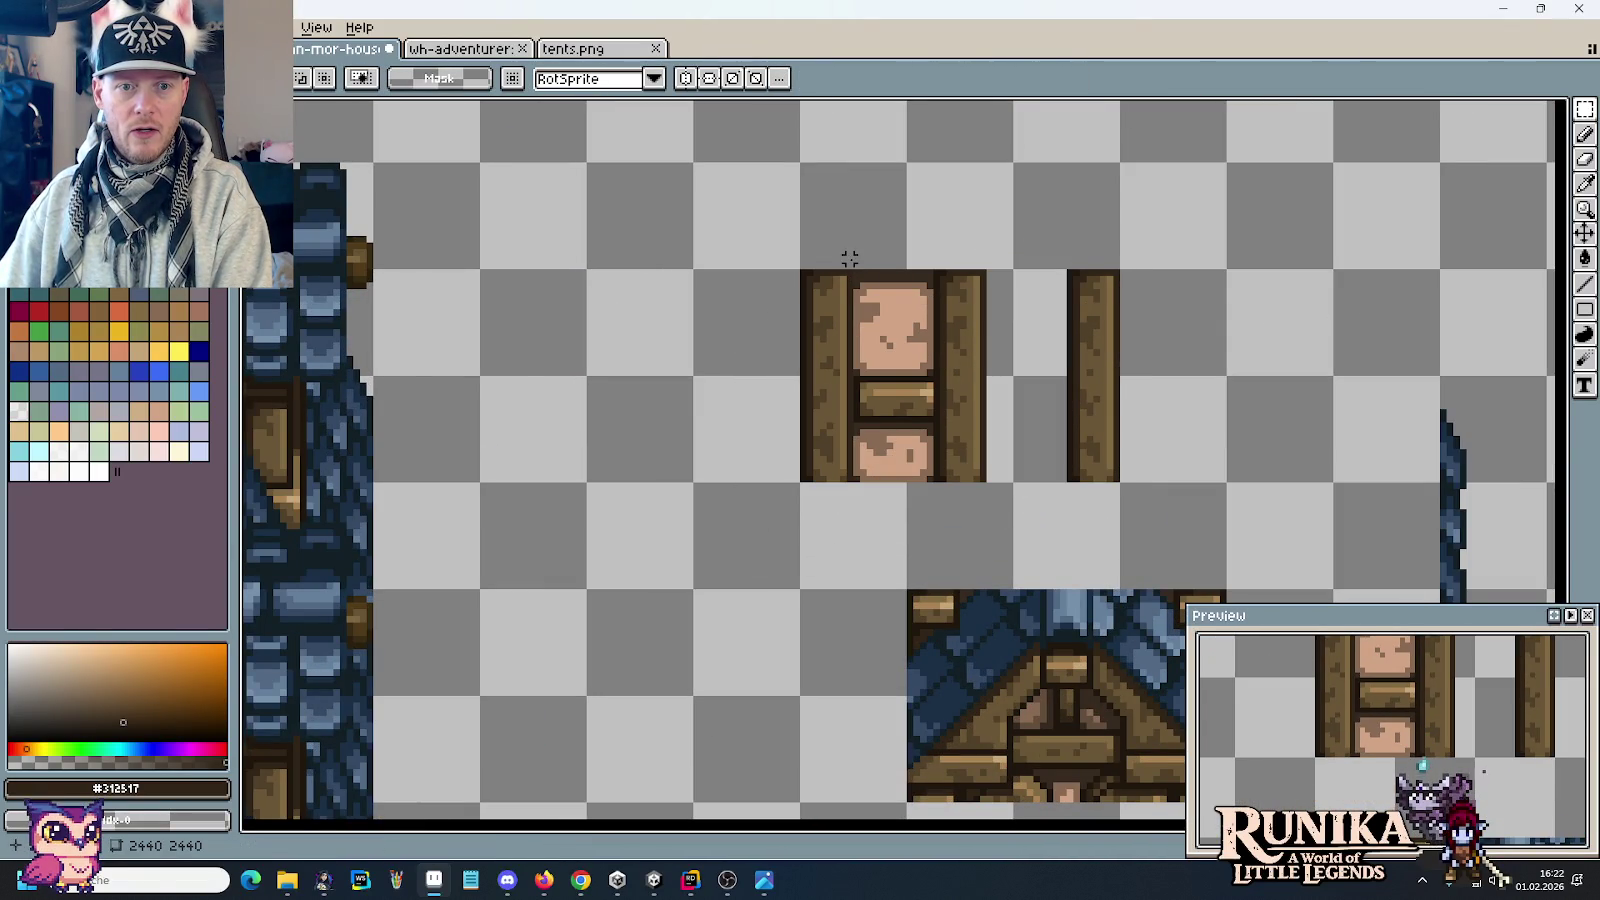
drag(854, 268, 934, 484)
key(Delete)
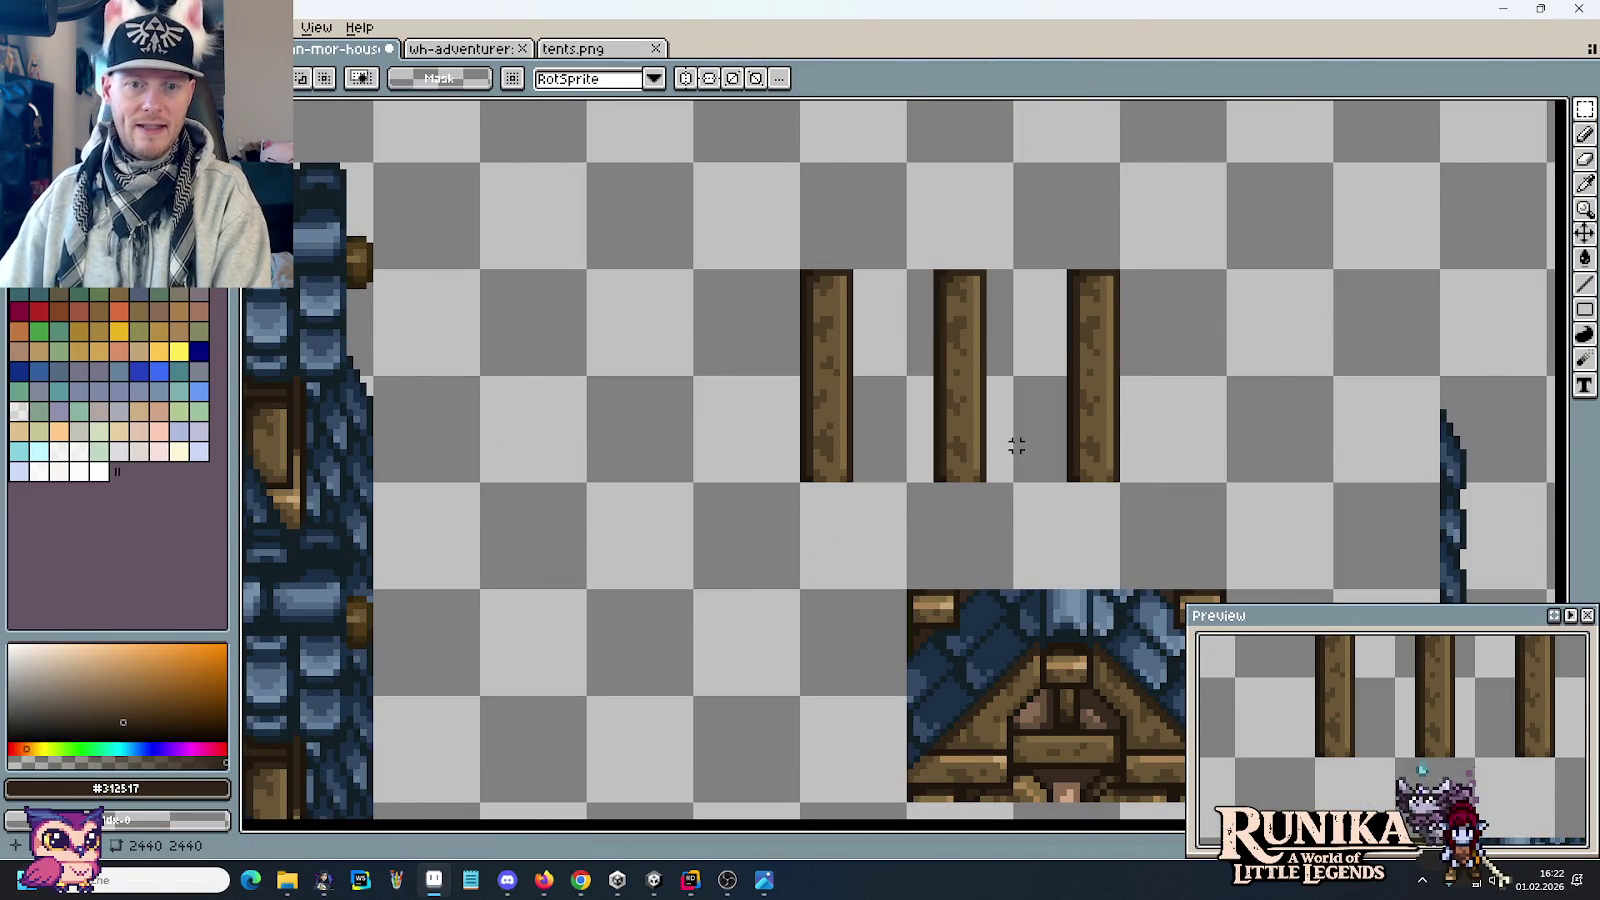
Step: Check the reference house image in Windows Photos and return to the canvas
scroll(1016, 445, down, 2)
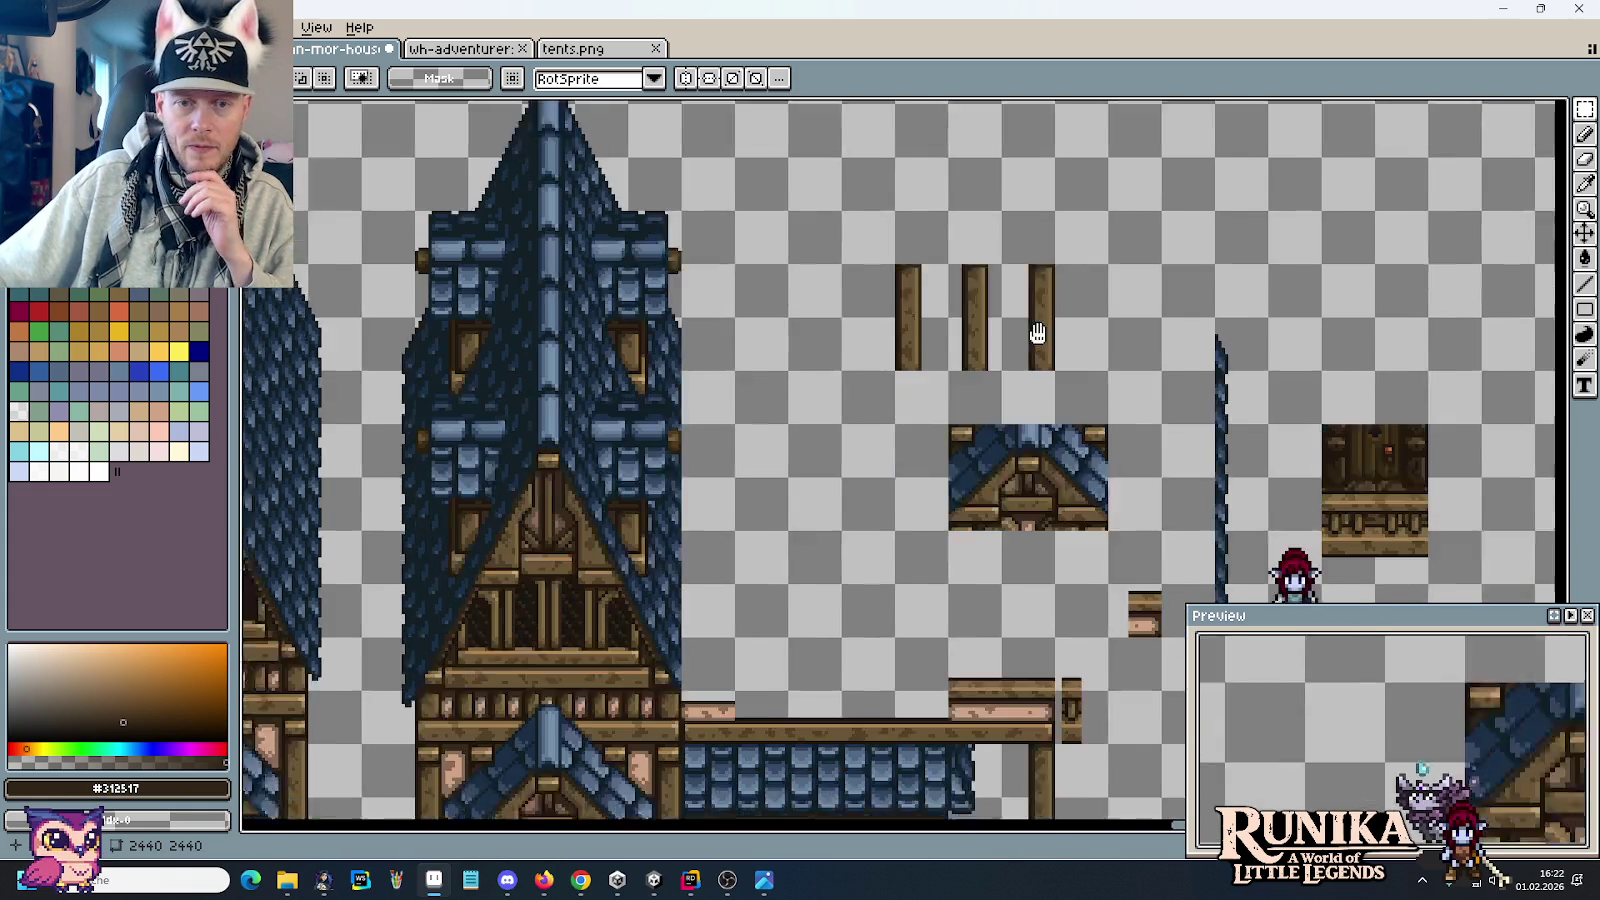
drag(1042, 381, 1014, 272)
key(alt+Tab)
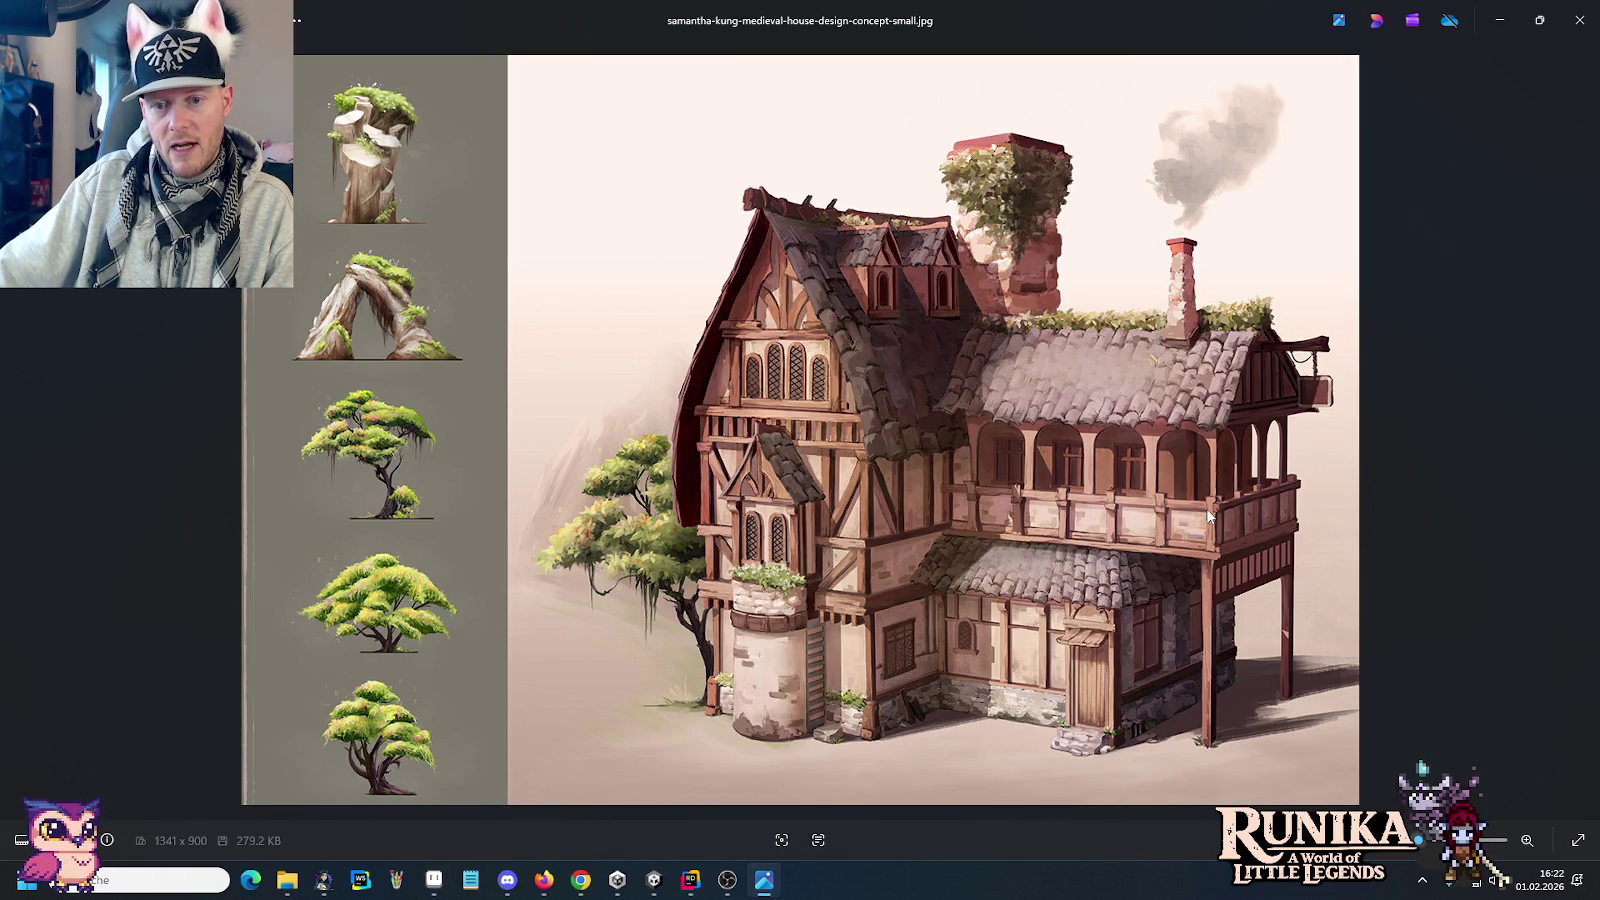
key(alt+Tab)
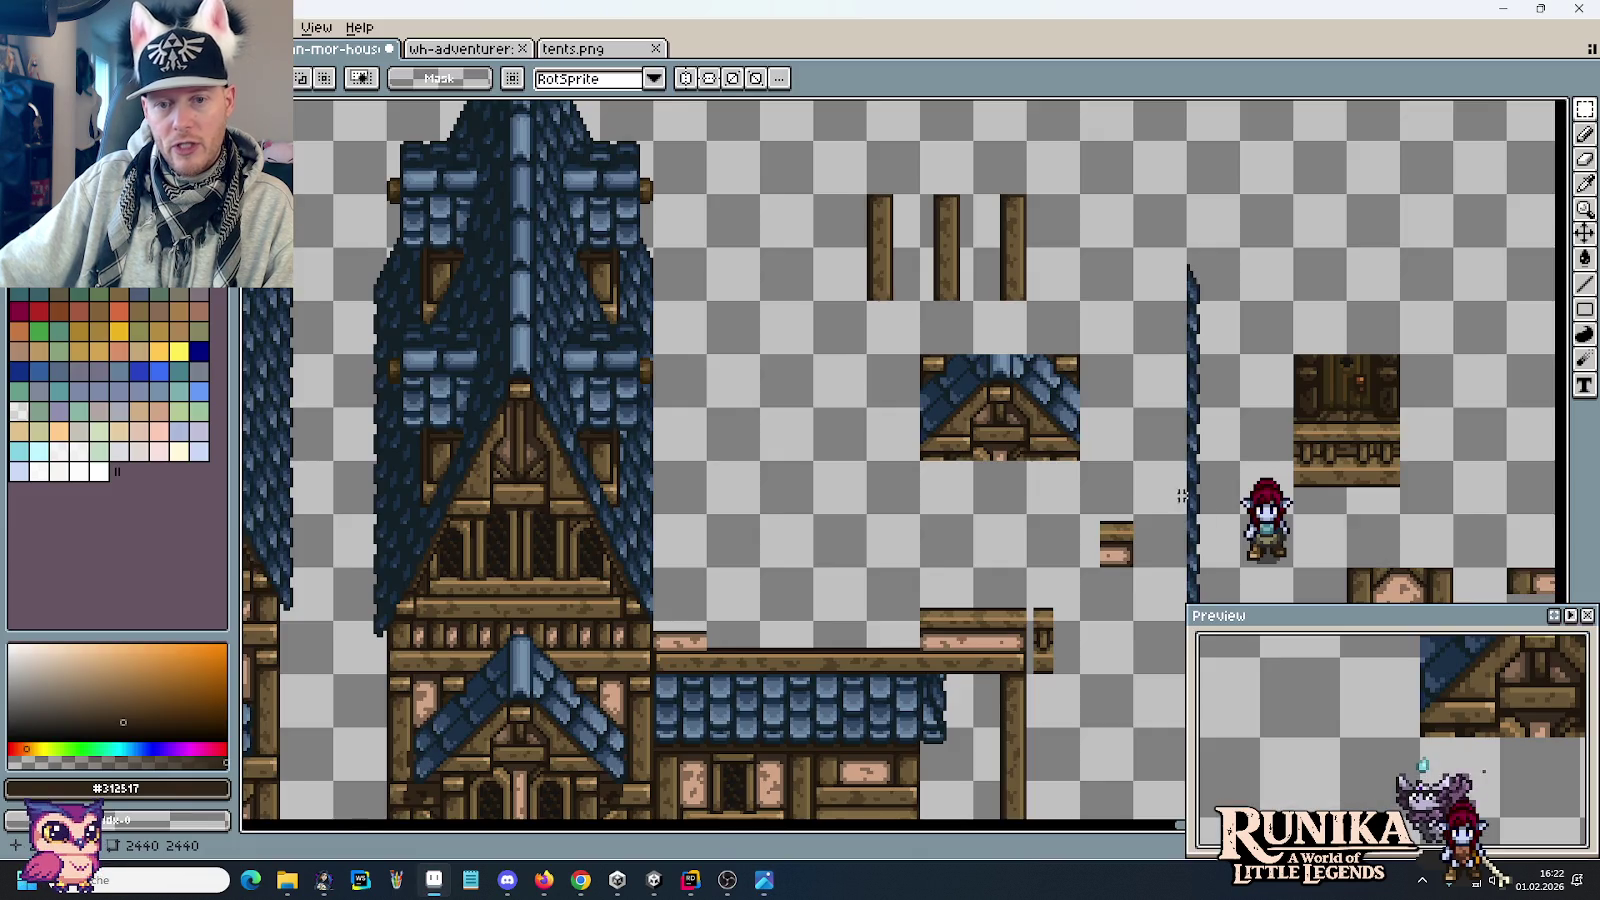
Step: Duplicate the lower blue-roofed section with its beam to the right
scroll(1089, 382, down, 3)
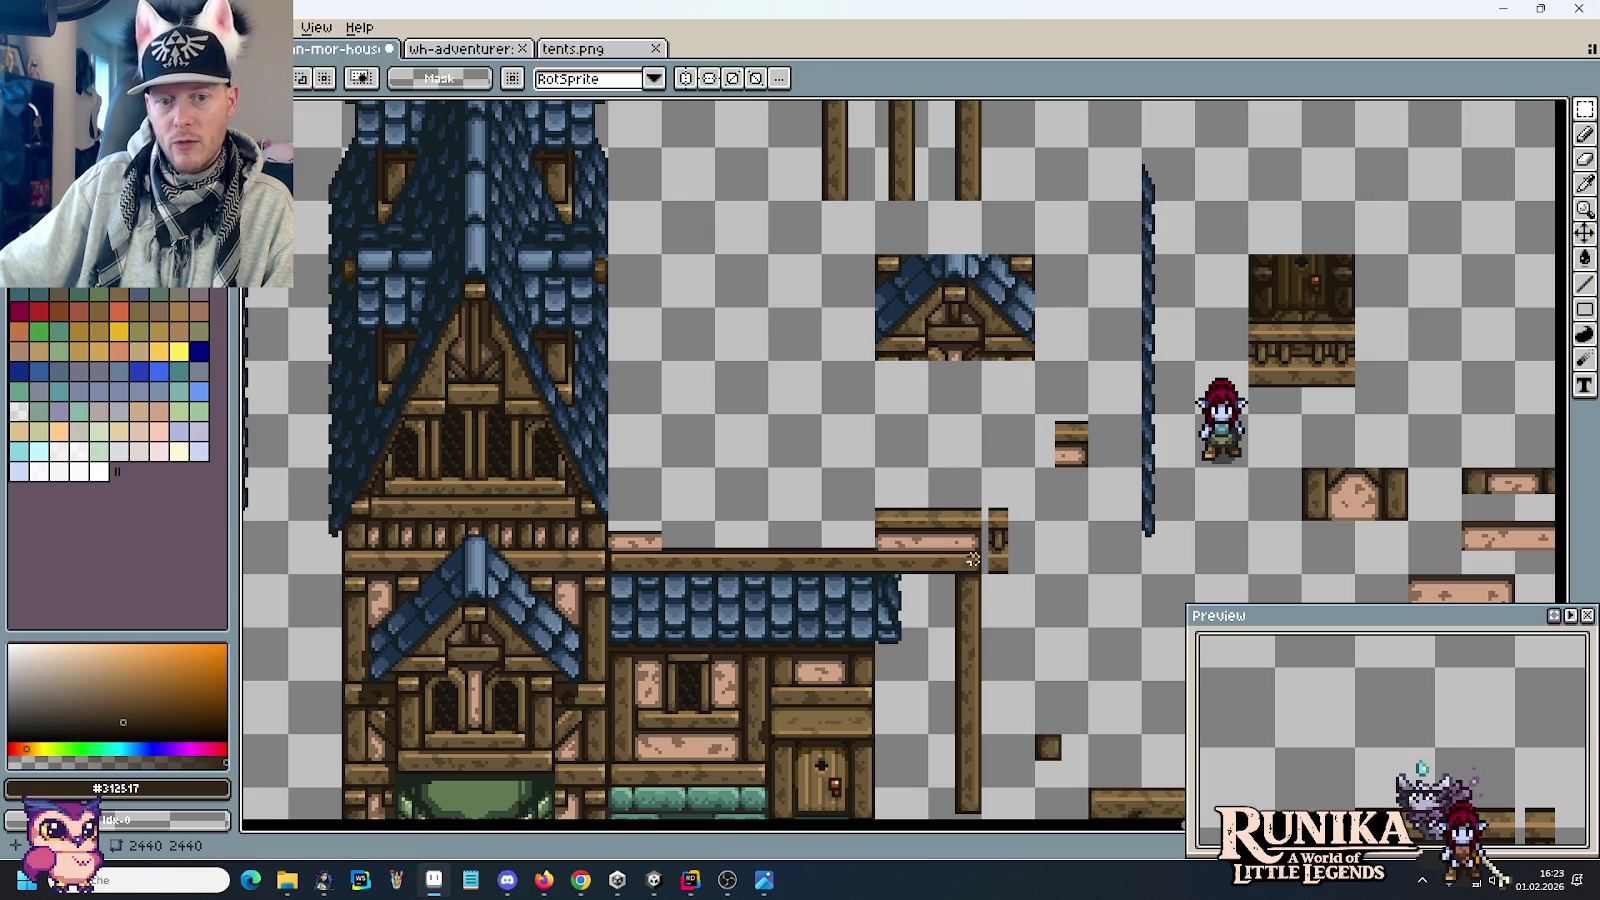
drag(973, 559, 606, 465)
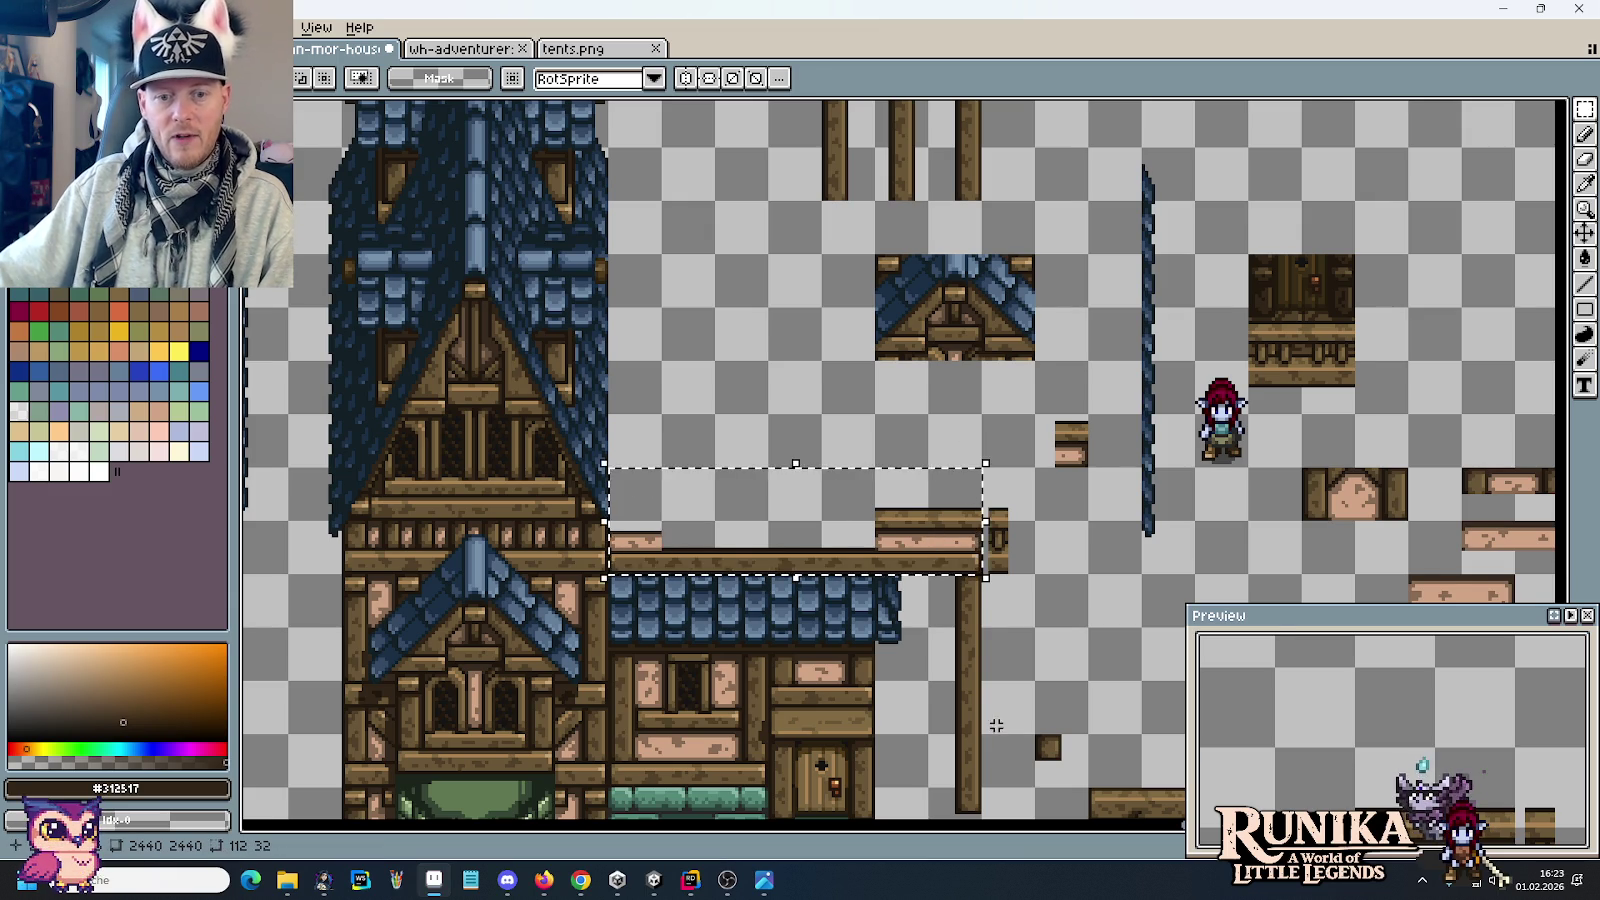
scroll(951, 675, down, 3)
drag(968, 620, 590, 350)
mouse_move(787, 508)
mouse_down()
mouse_move(588, 688)
mouse_move(468, 724)
mouse_move(650, 115)
mouse_move(696, 475)
mouse_move(1089, 475)
mouse_up()
scroll(650, 115, up, 10)
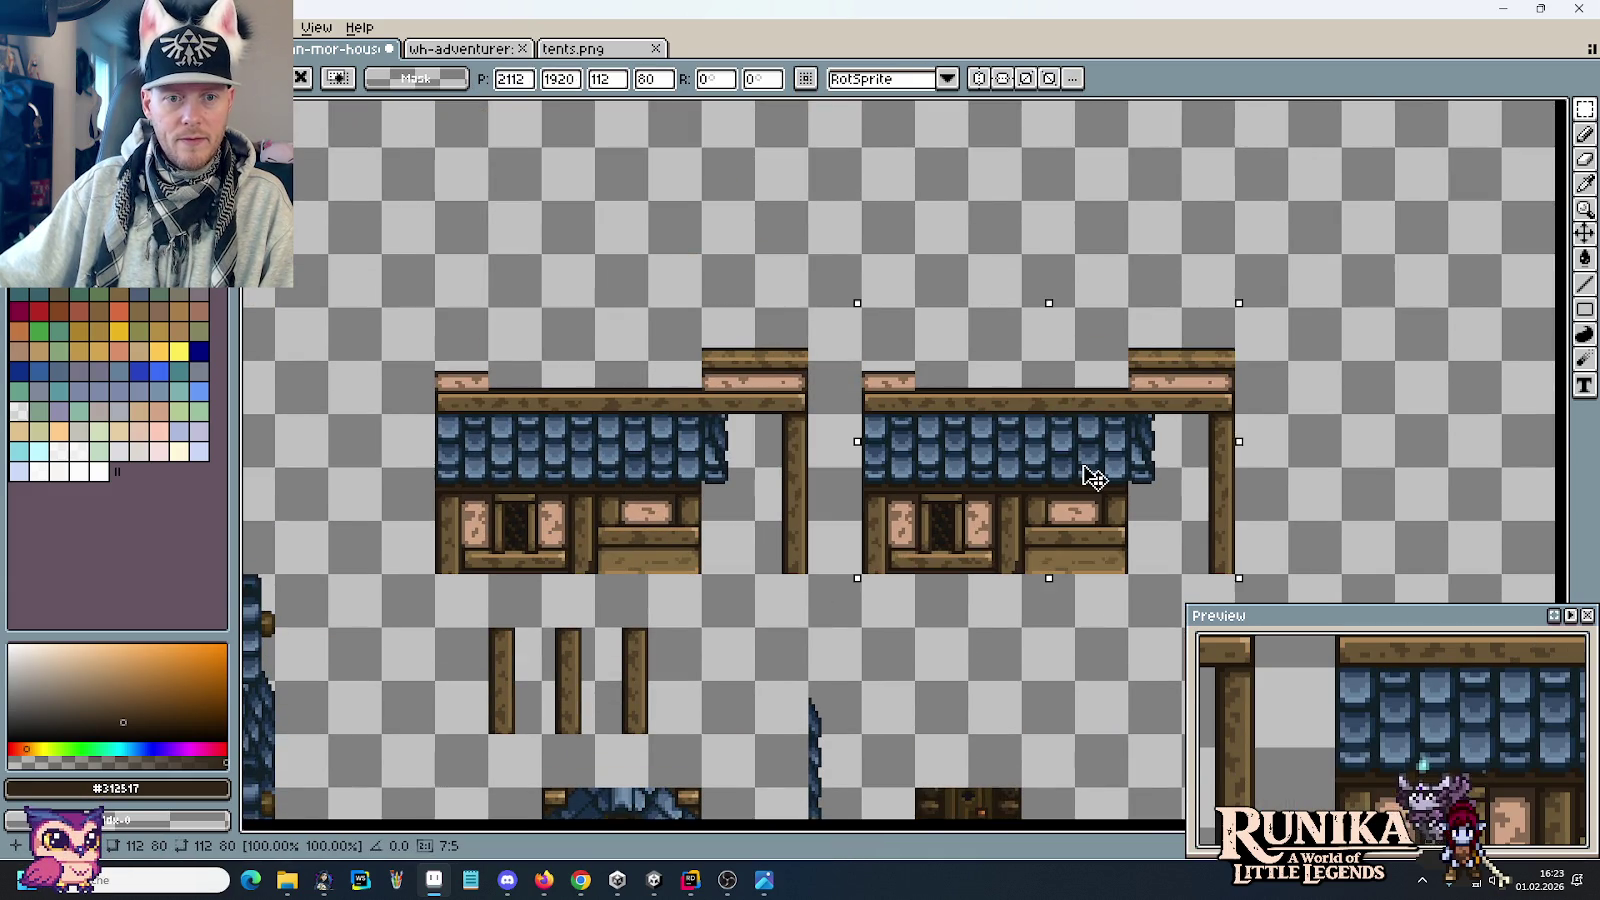
click(680, 668)
Step: Raise the rightmost post by one pixel
mouse_move(633, 649)
mouse_down()
mouse_move(632, 718)
mouse_move(825, 375)
mouse_up()
scroll(825, 375, up, 2)
key(Up)
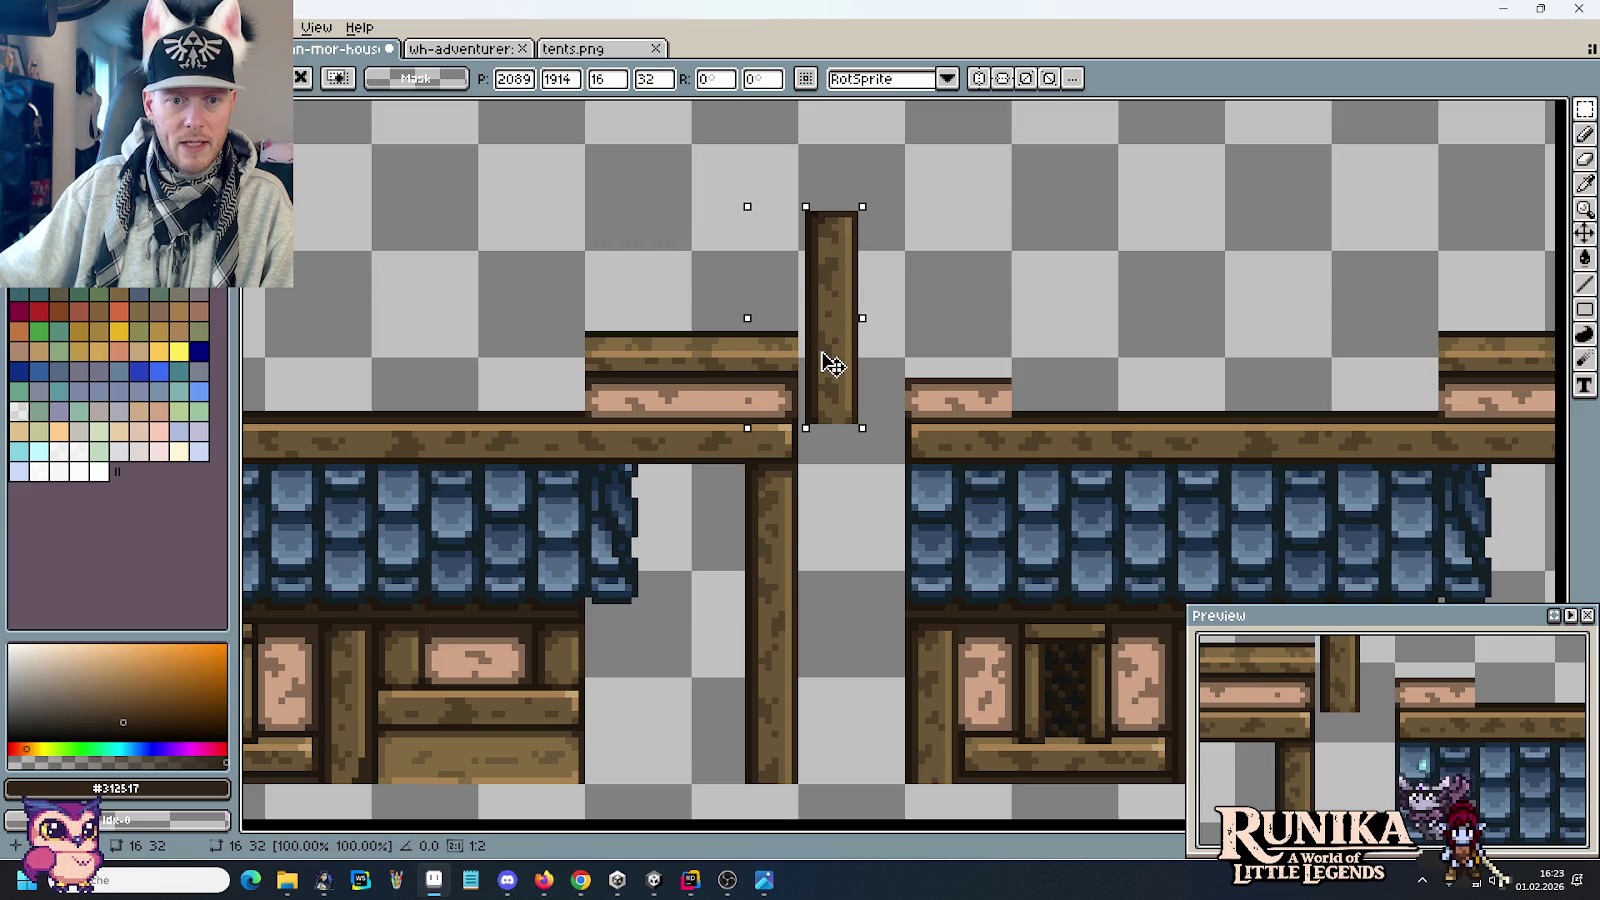
scroll(728, 500, down, 1)
click(728, 500)
Step: Shift the duplicated roof section and its post left to align them
scroll(893, 493, left, 3)
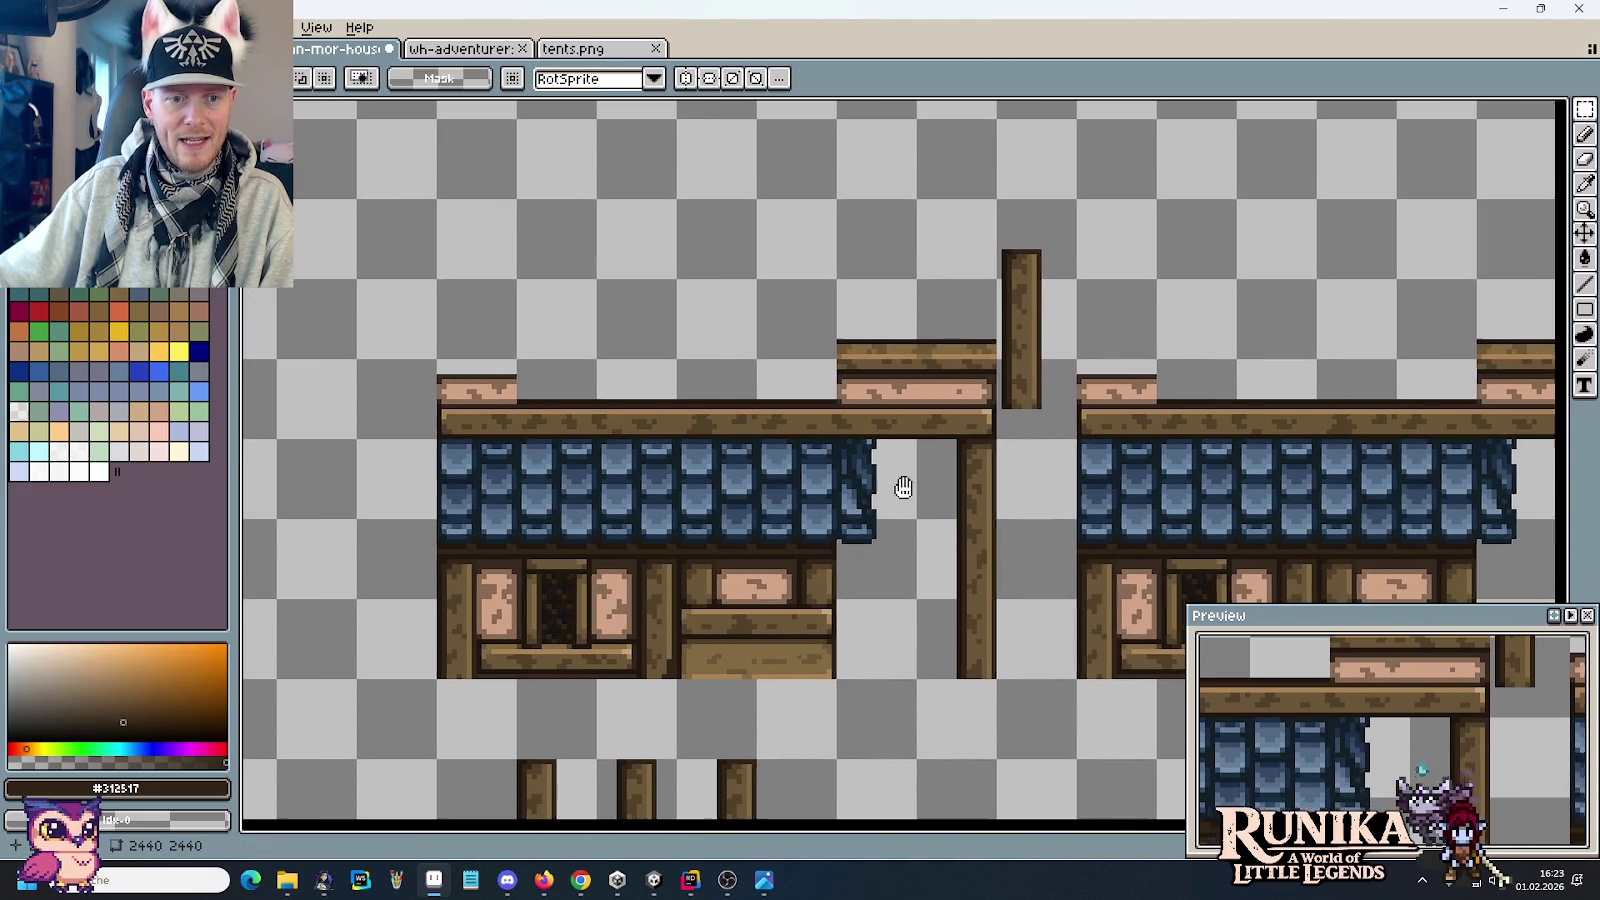
mouse_move(442, 281)
mouse_down()
mouse_move(892, 556)
mouse_move(1000, 678)
mouse_move(957, 632)
mouse_move(989, 622)
mouse_up()
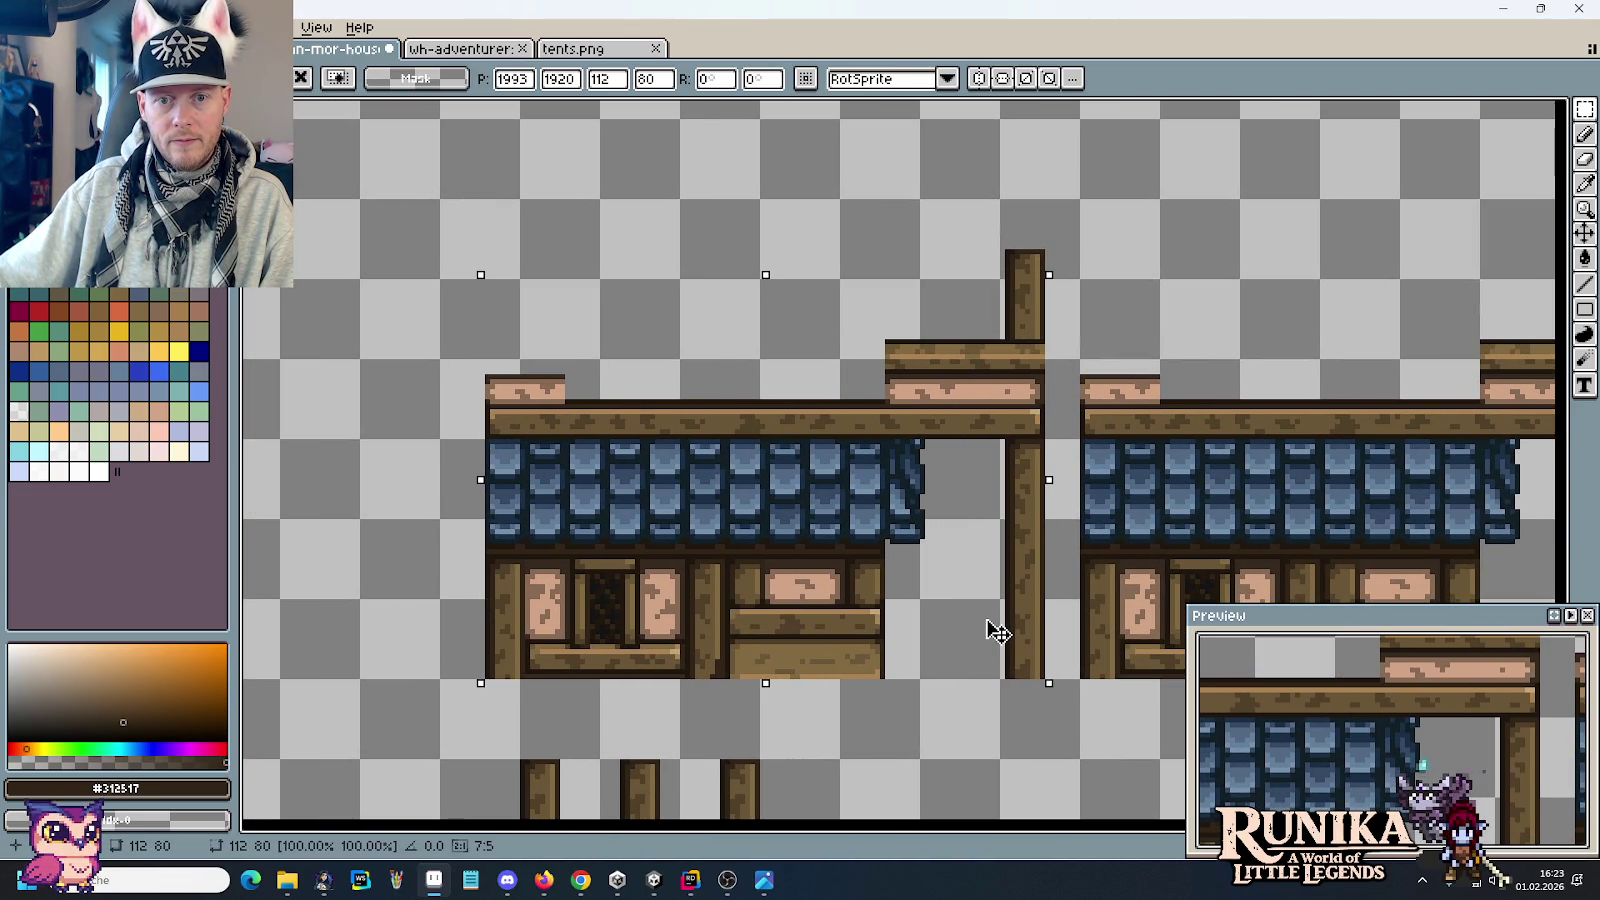
drag(1050, 212, 447, 702)
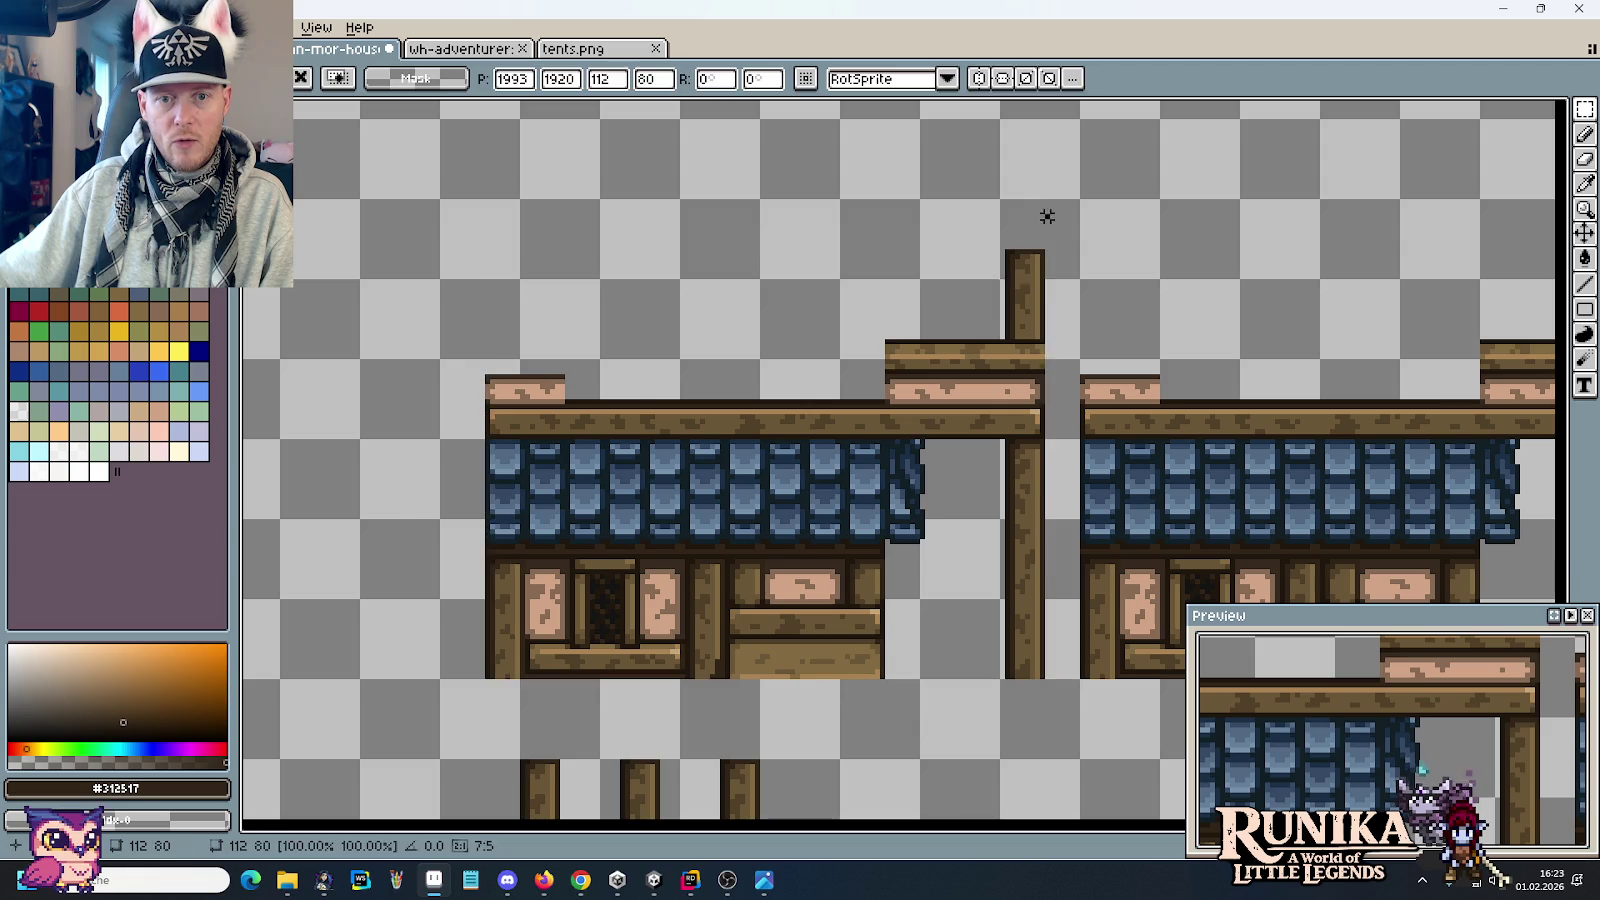
drag(678, 603, 635, 606)
click(1025, 527)
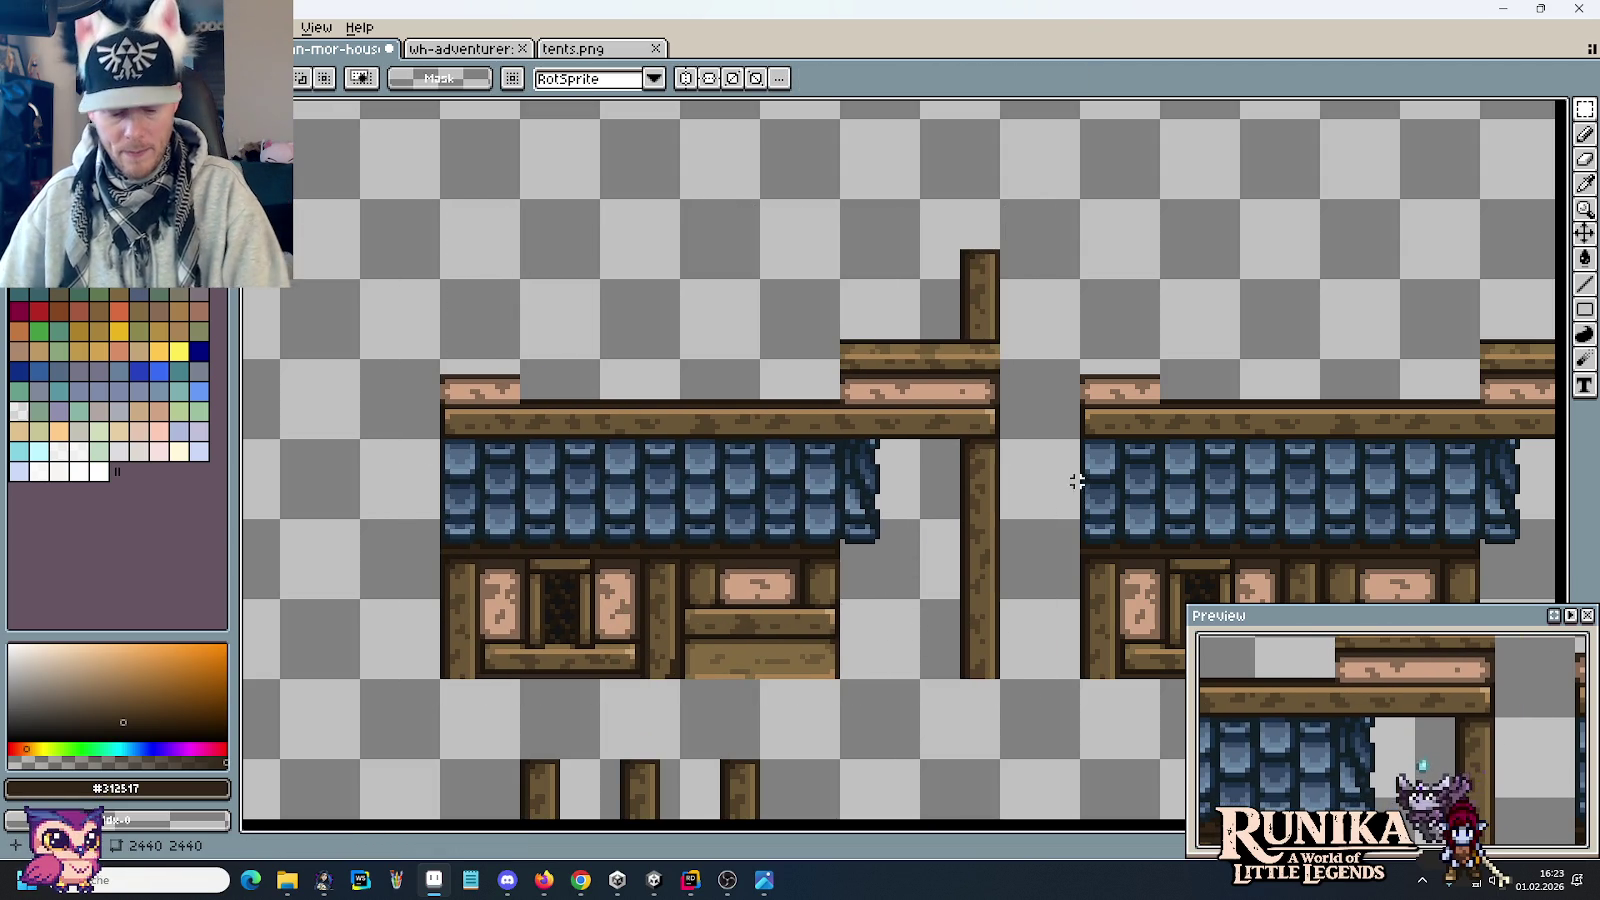
scroll(1000, 330, up, 1)
scroll(1000, 320, up, 1)
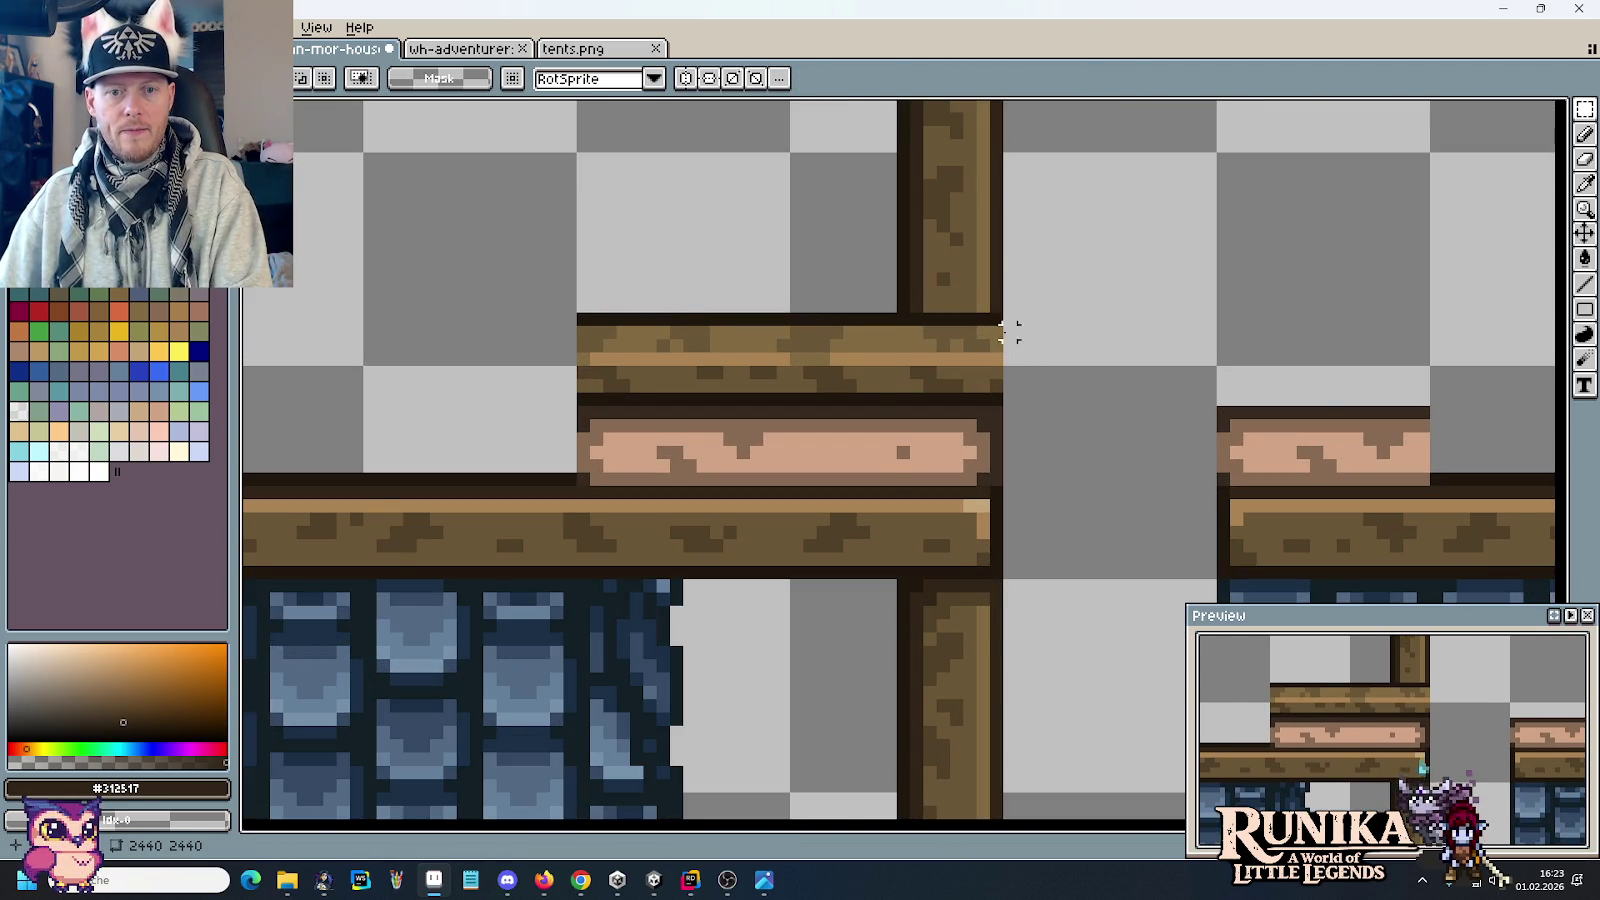
scroll(1003, 340, up, 1)
key(b)
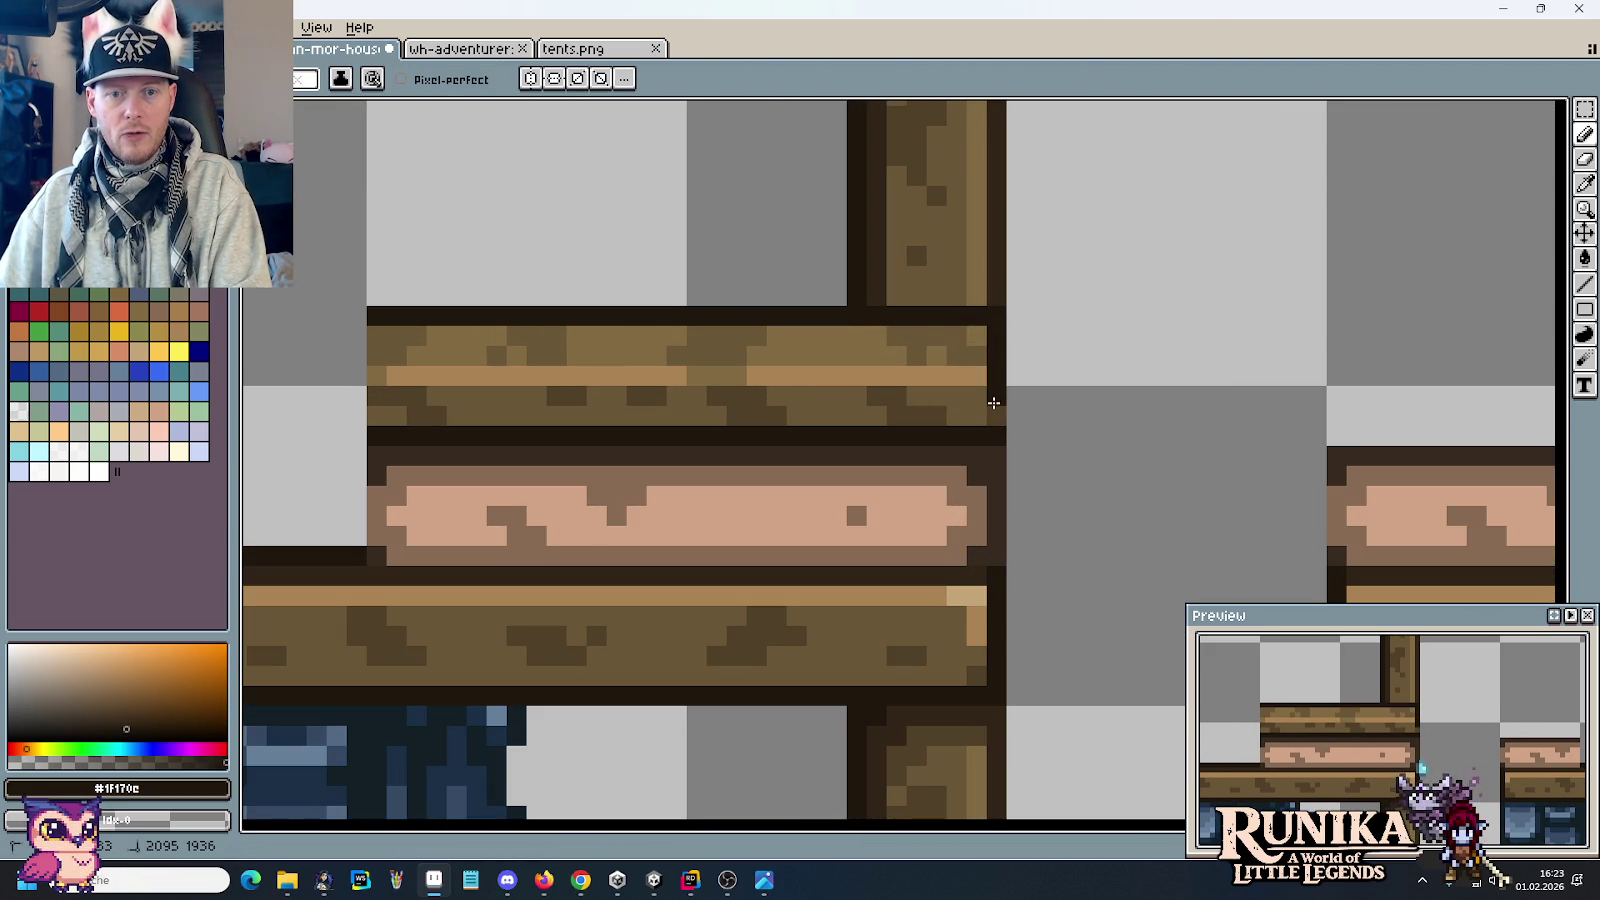
scroll(1004, 390, down, 5)
key(i)
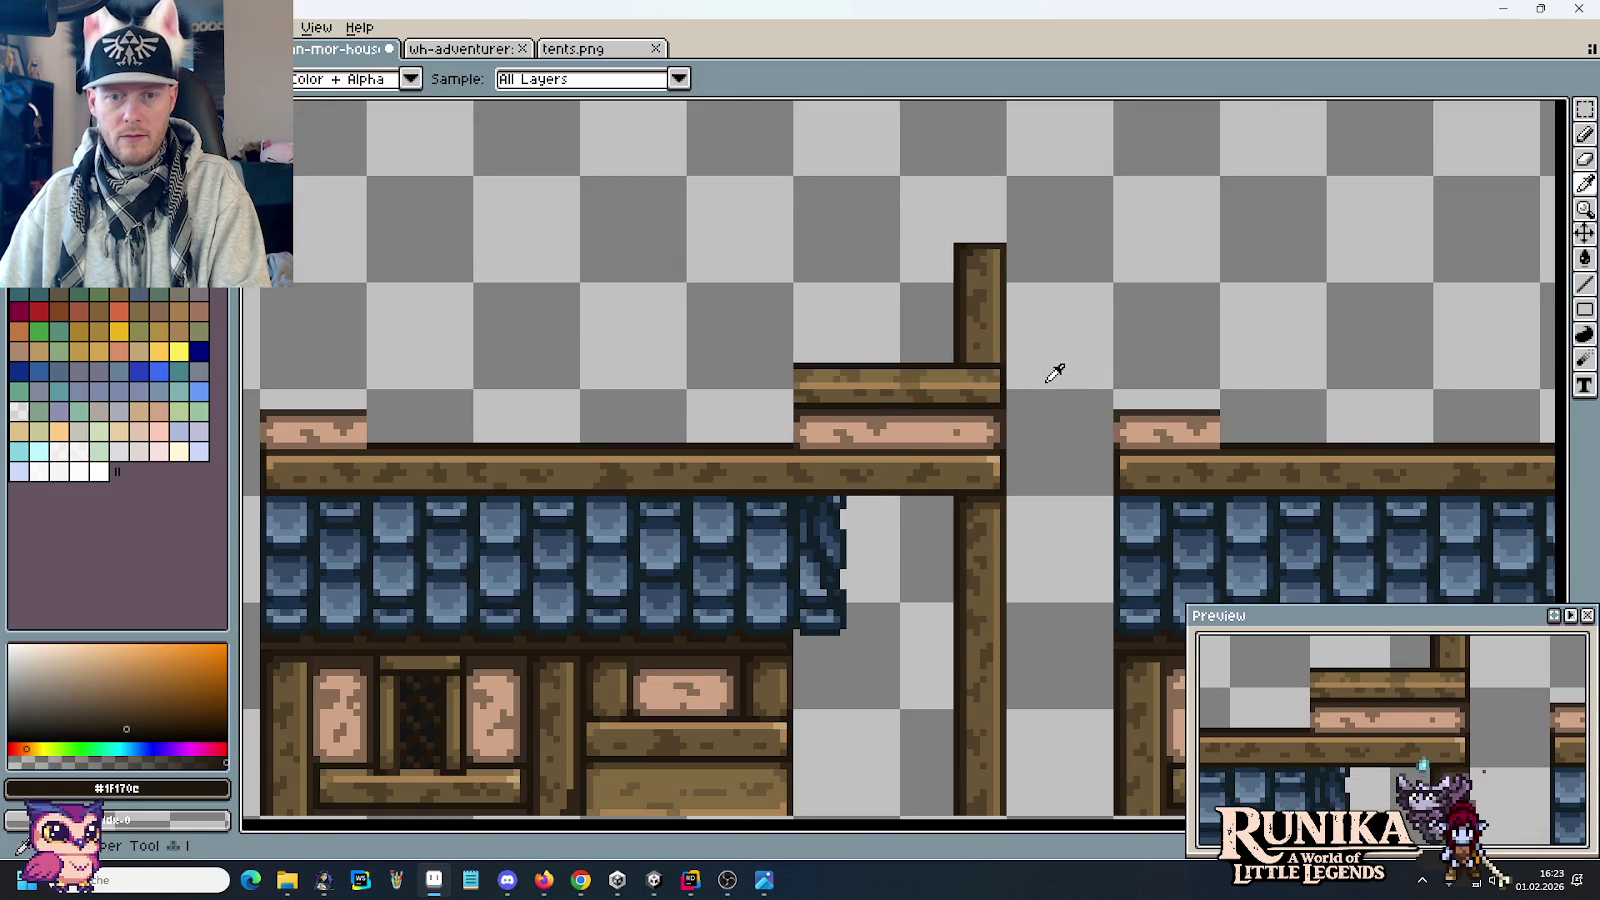
scroll(1054, 364, down, 1)
drag(1061, 368, 847, 338)
scroll(866, 348, right, 2)
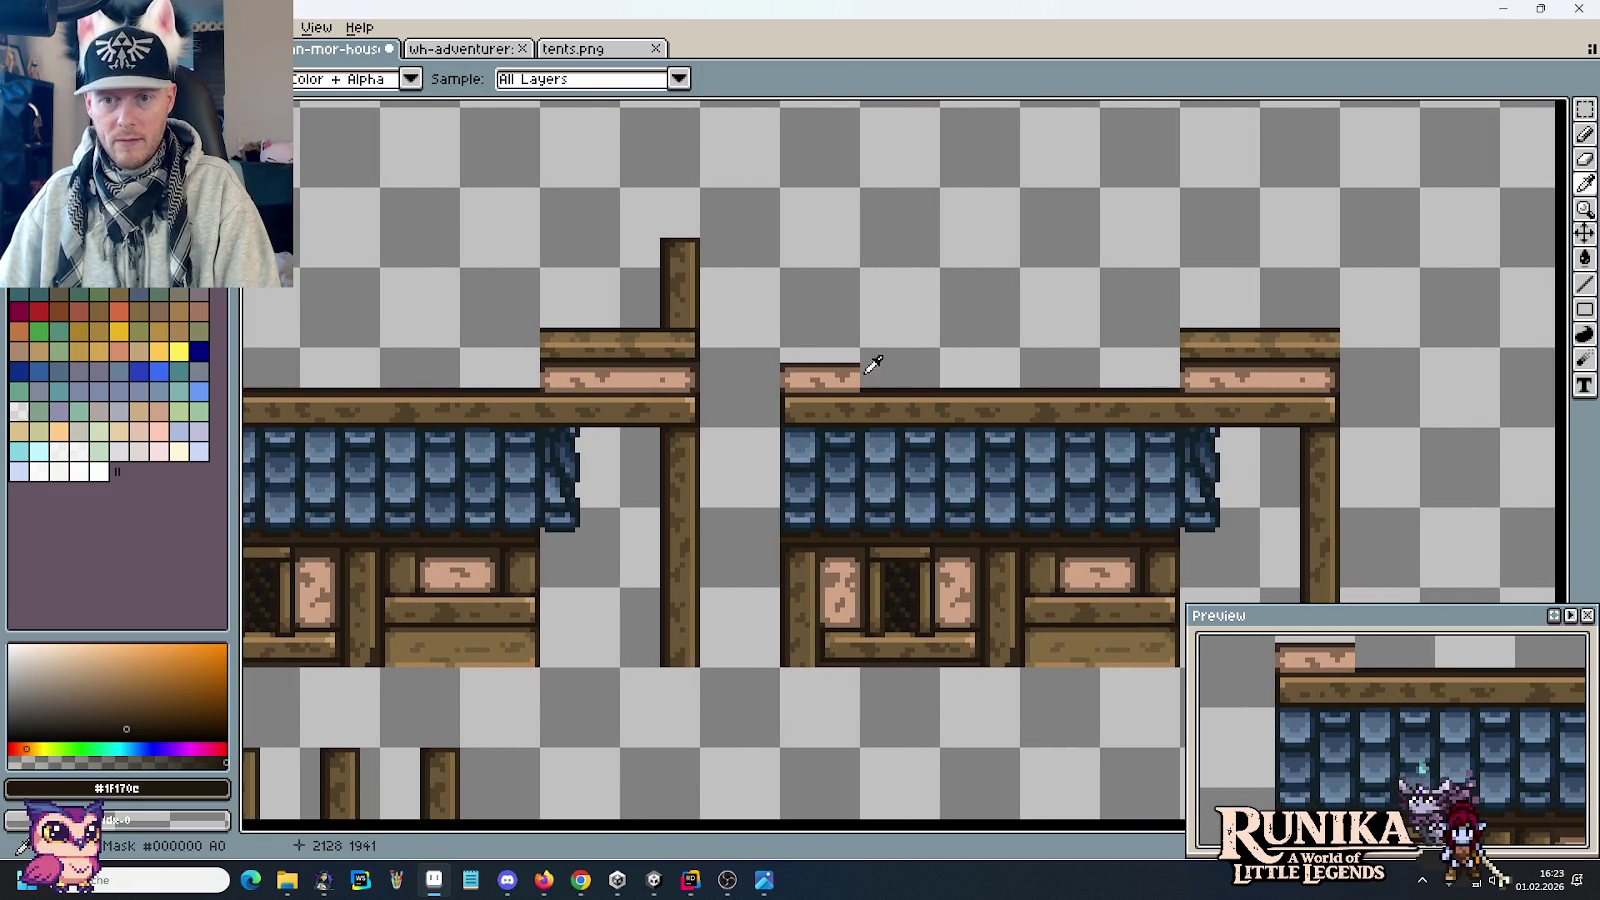
scroll(1435, 376, up, 1)
key(b)
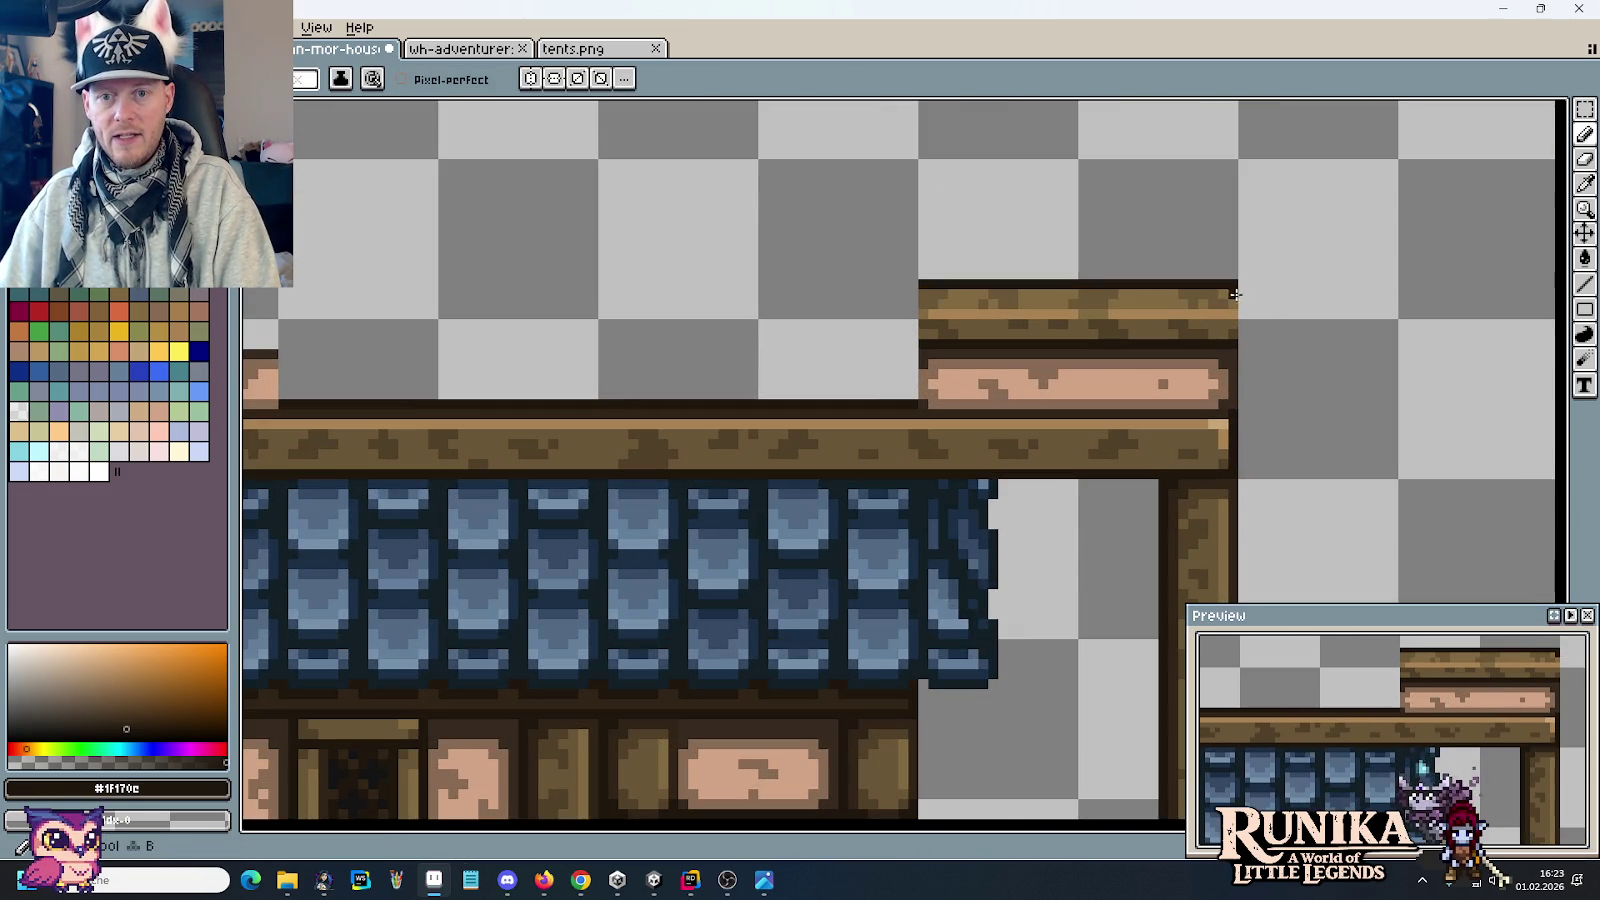
scroll(1250, 342, down, 1)
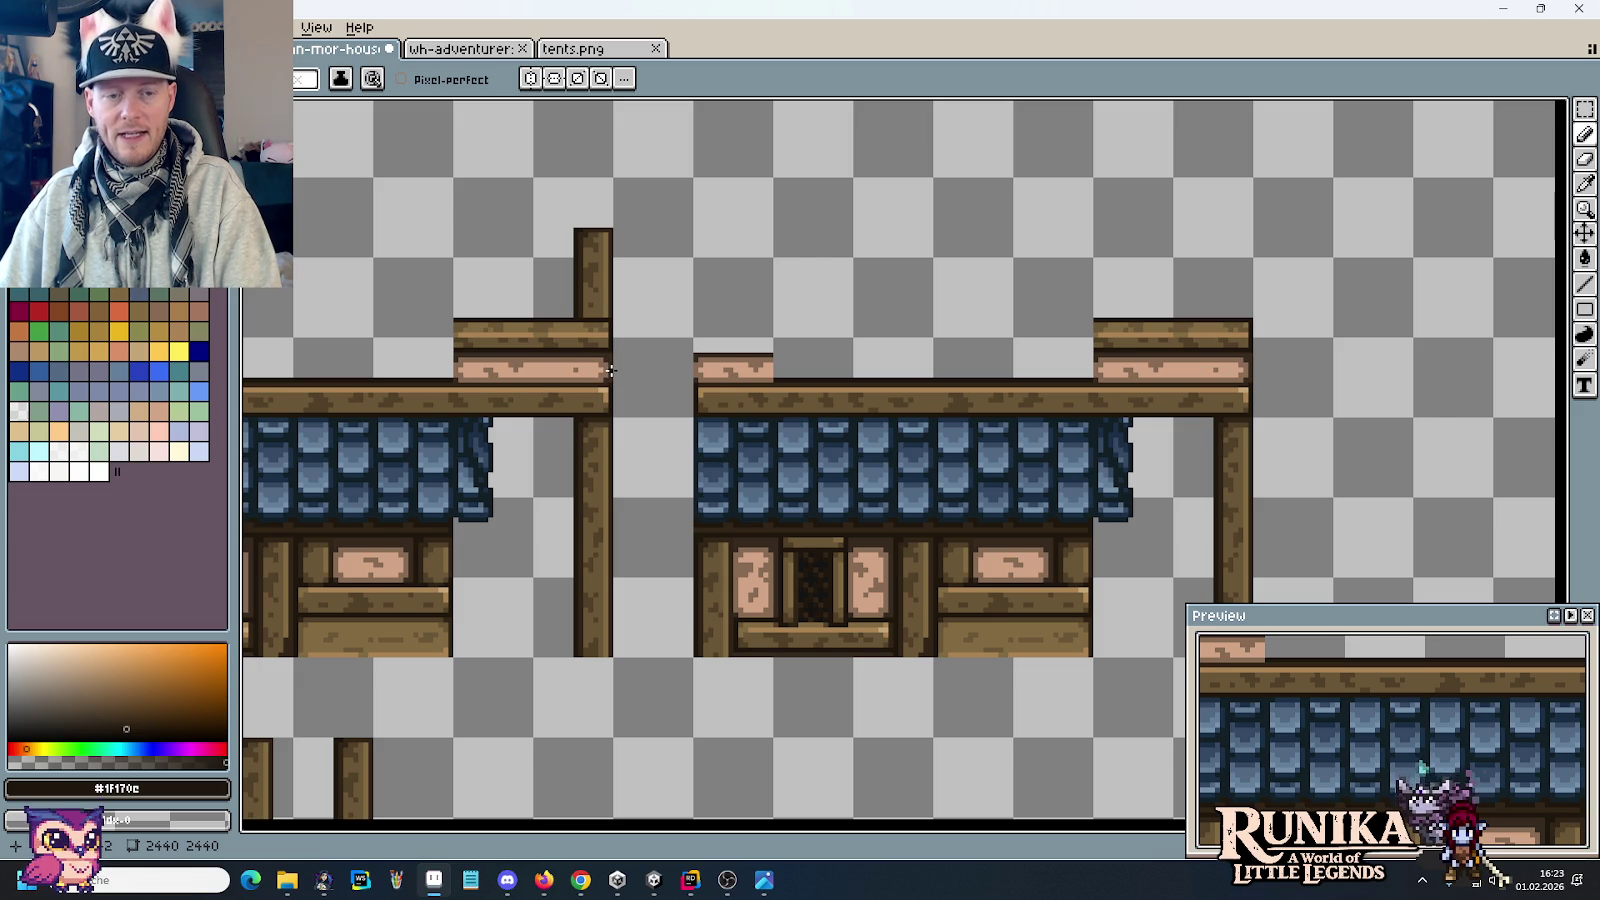
key(alt+Tab)
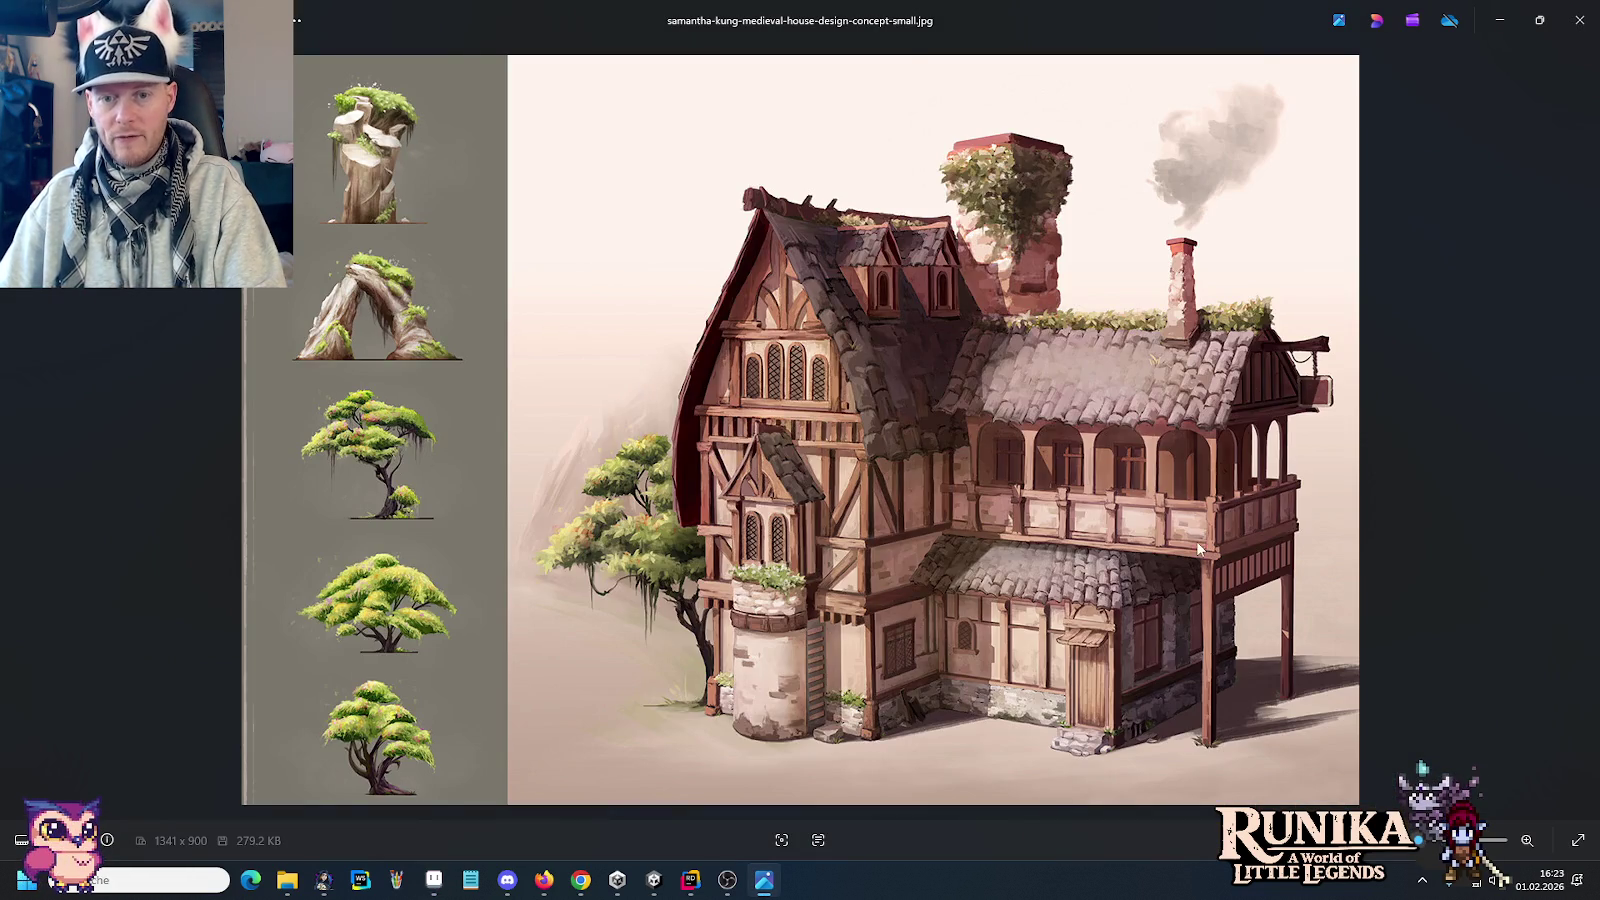
key(alt+Tab)
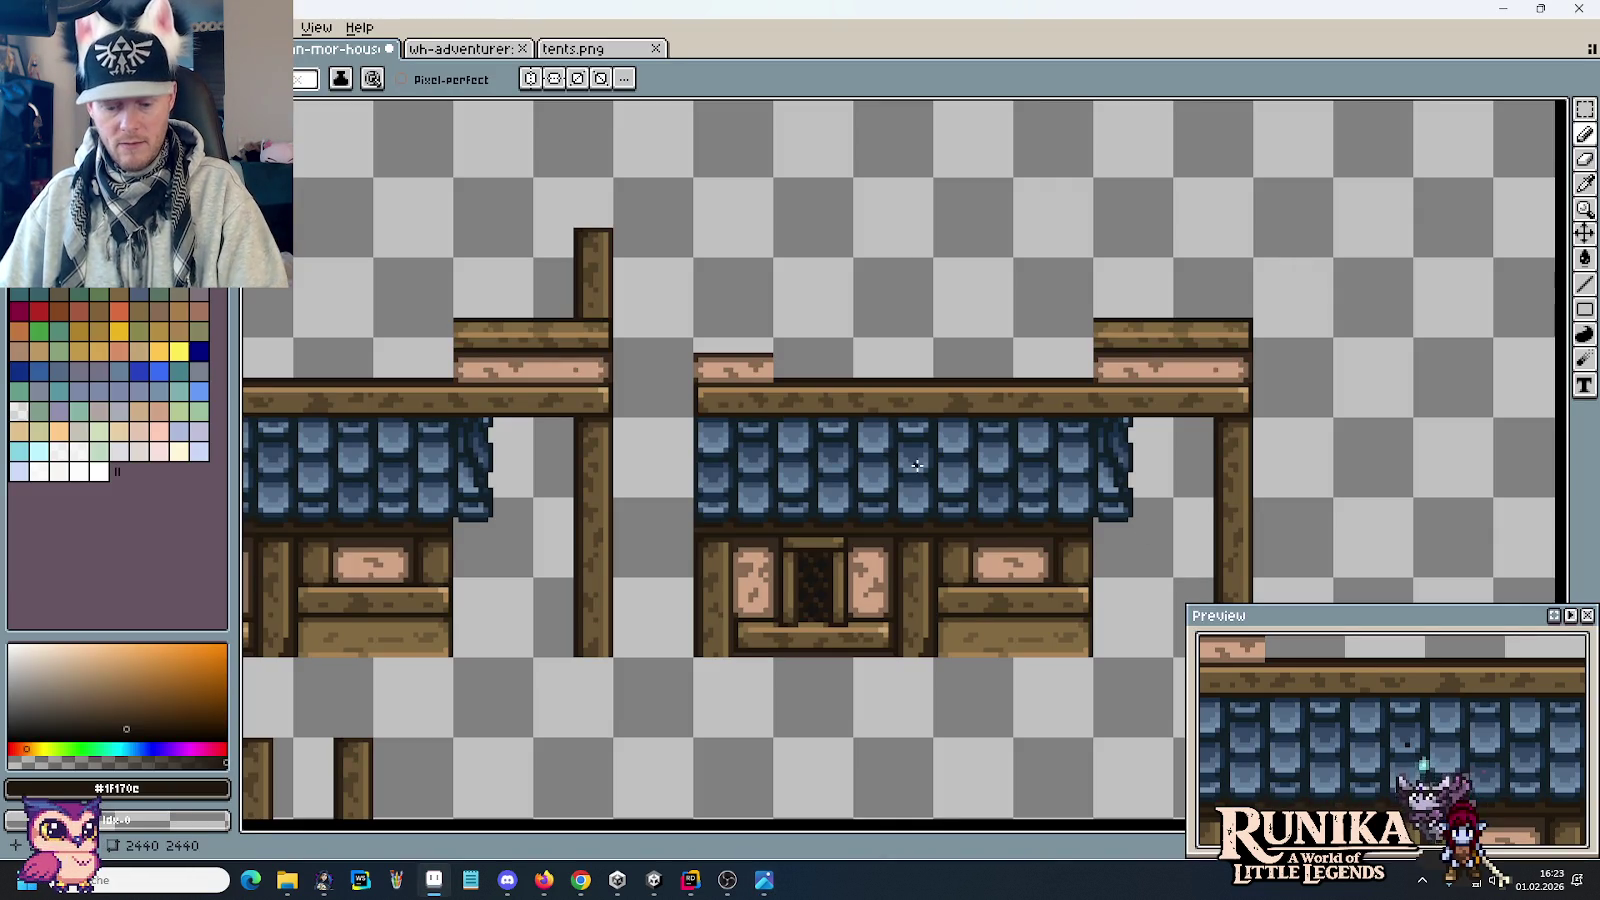
scroll(440, 625, down, 3)
scroll(471, 564, down, 3)
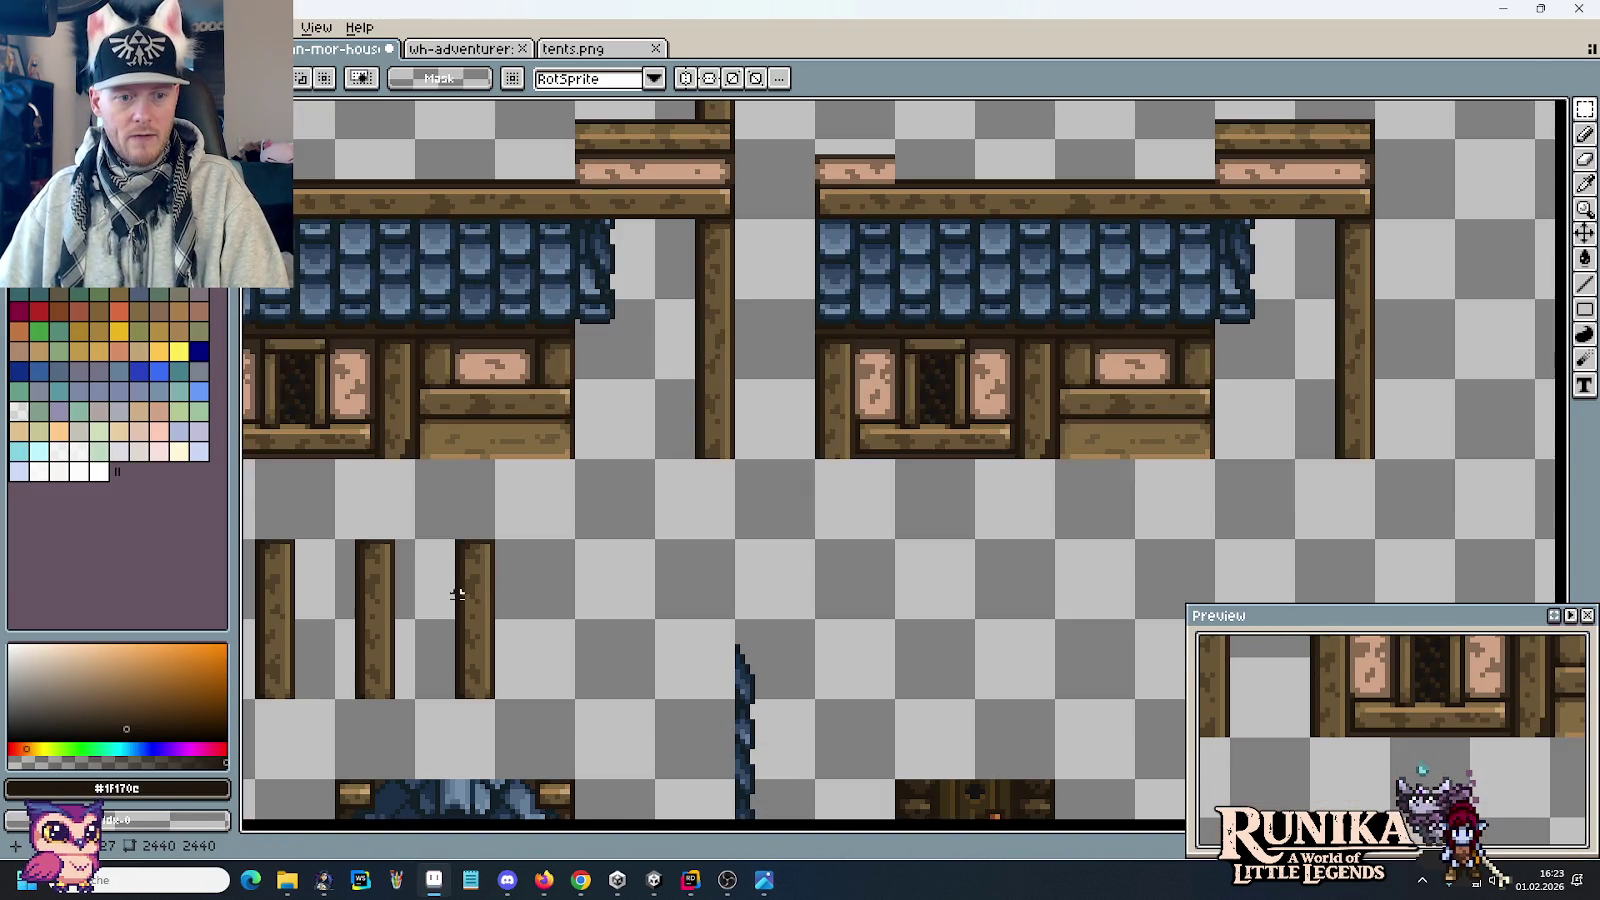
Step: Reposition the small beam end and set the tall post against the right beam end
mouse_move(450, 557)
mouse_down()
mouse_move(462, 665)
mouse_move(1440, 185)
mouse_up()
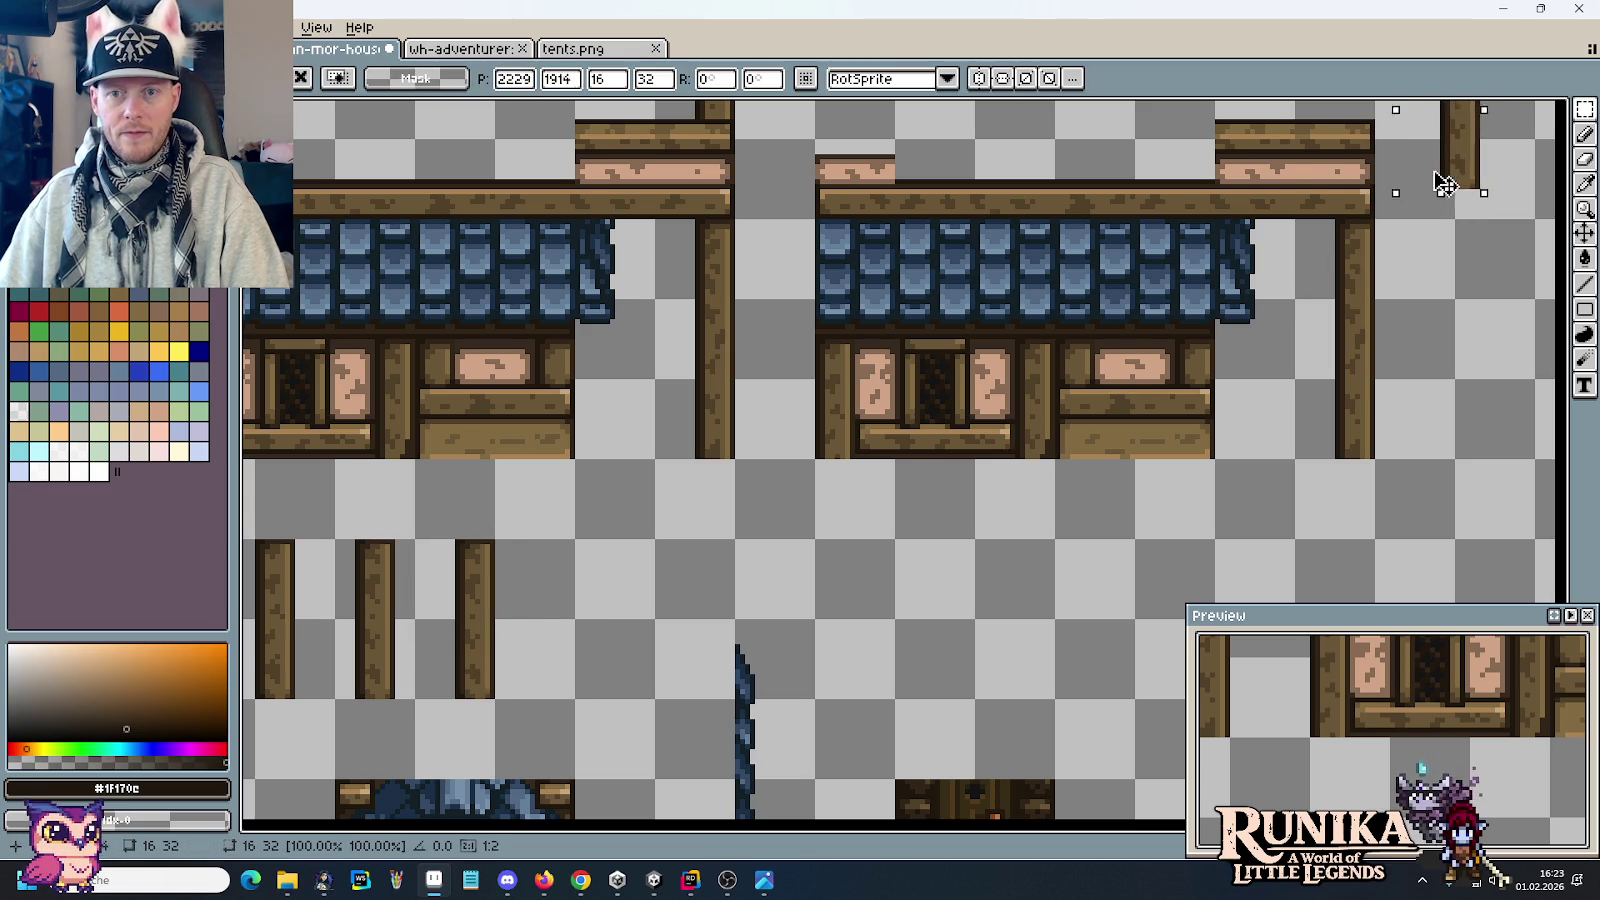
scroll(1087, 465, up, 1)
mouse_move(1135, 390)
mouse_down()
mouse_move(1062, 290)
mouse_move(1071, 279)
mouse_move(1022, 275)
mouse_up()
click(1161, 332)
drag(1203, 115, 1360, 404)
drag(1275, 320, 1137, 330)
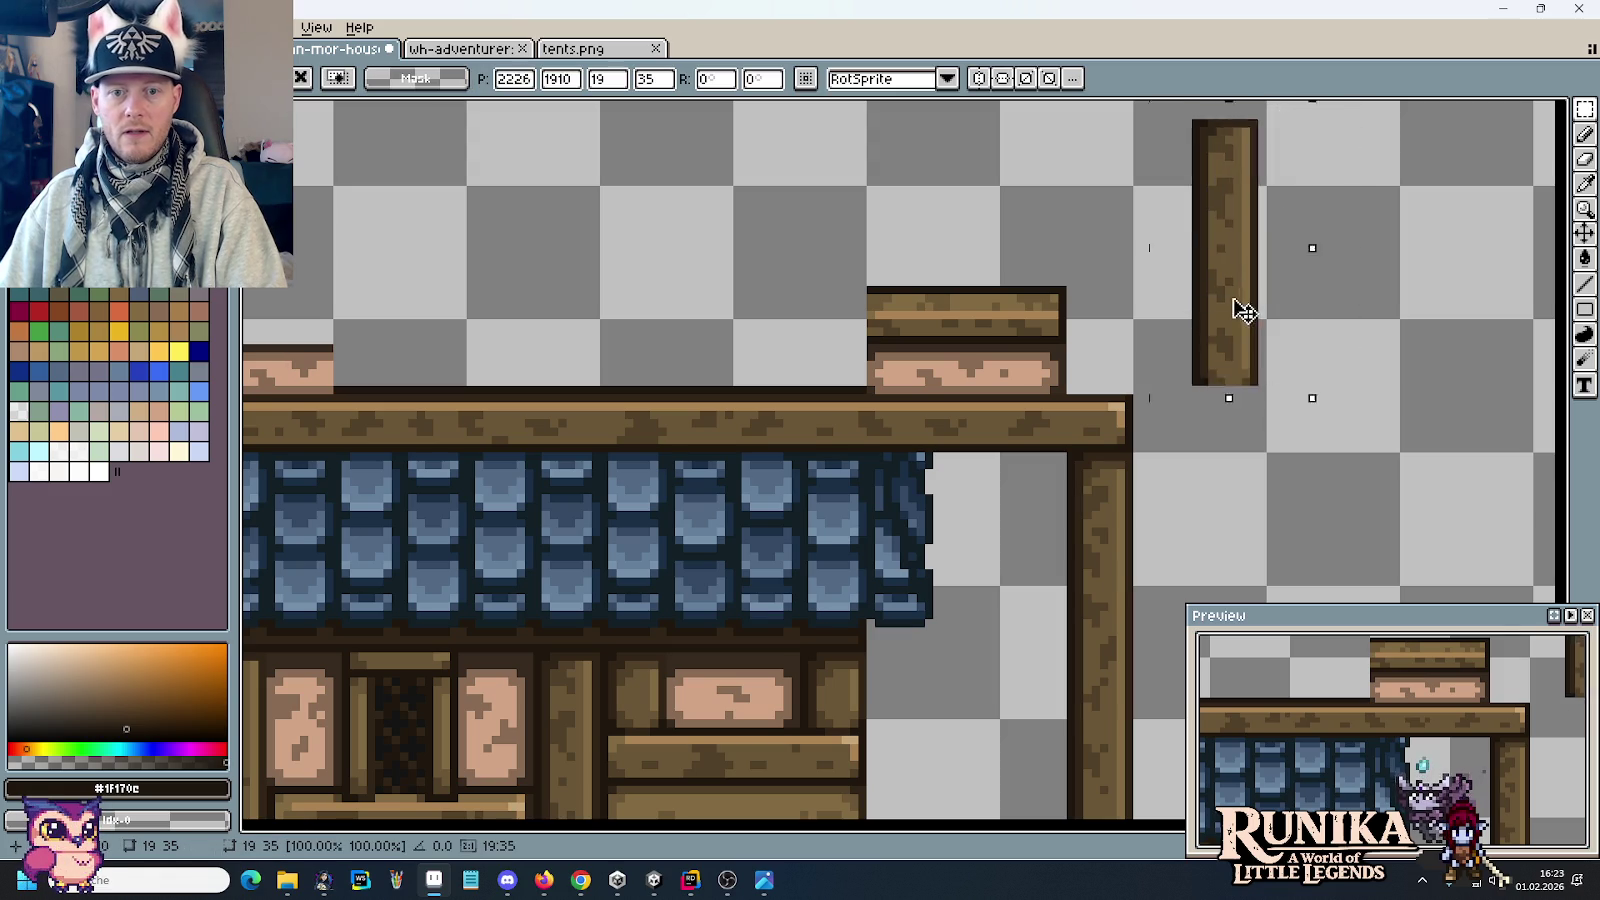
click(1257, 382)
Step: Copy the corner post's top leftward along the beam as evenly spaced railing posts
scroll(1100, 400, down, 3)
scroll(1030, 441, up, 1)
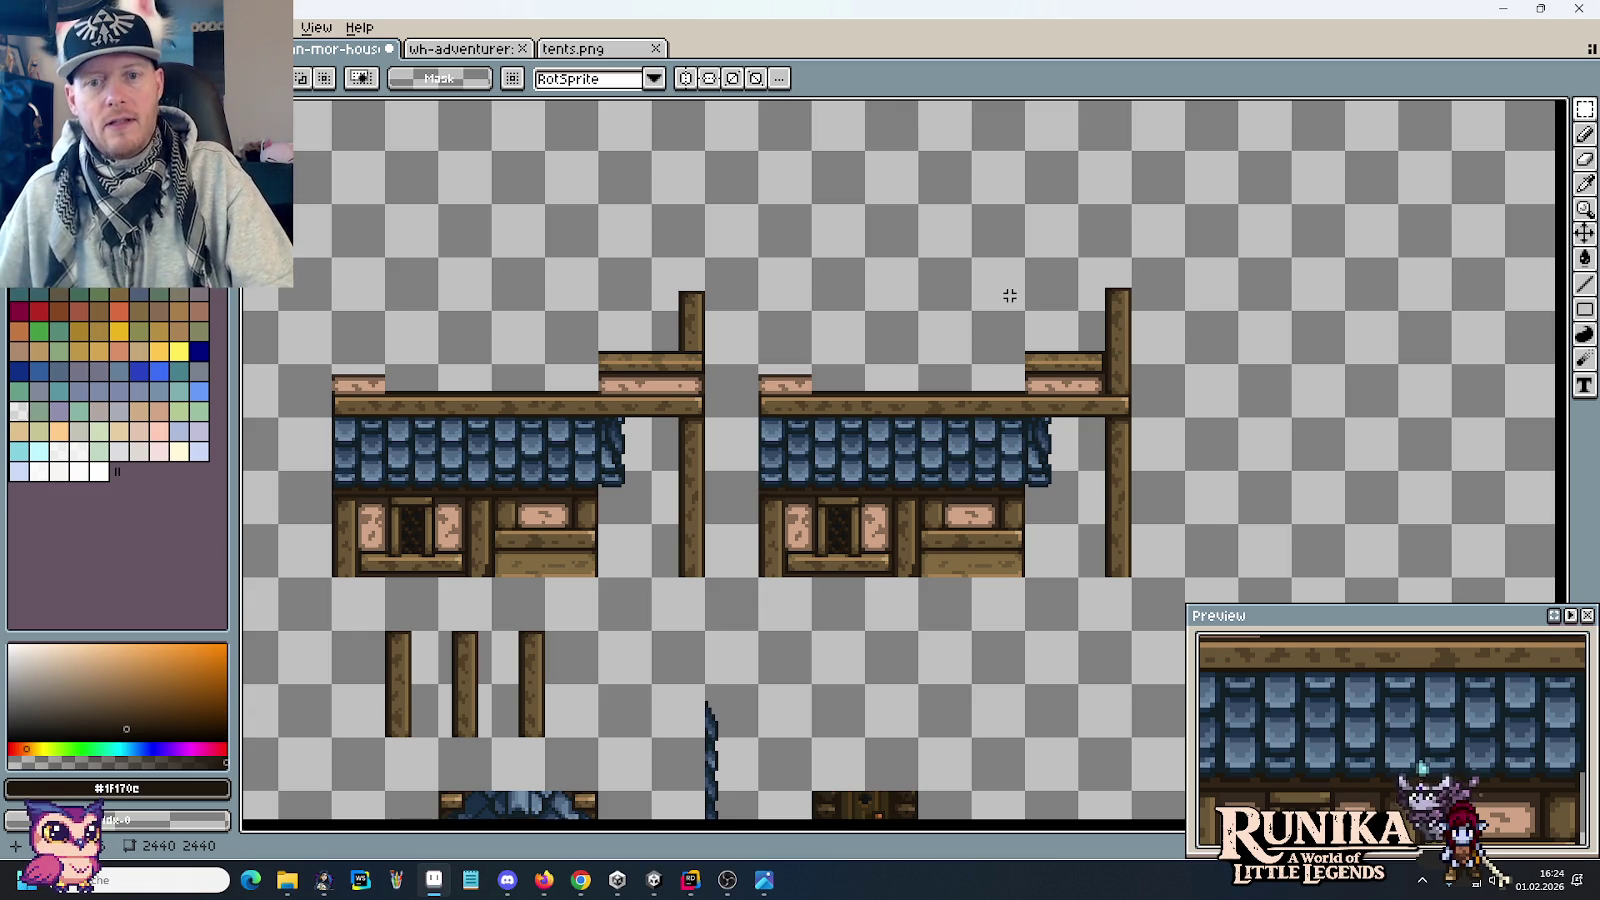
scroll(1009, 298, up, 1)
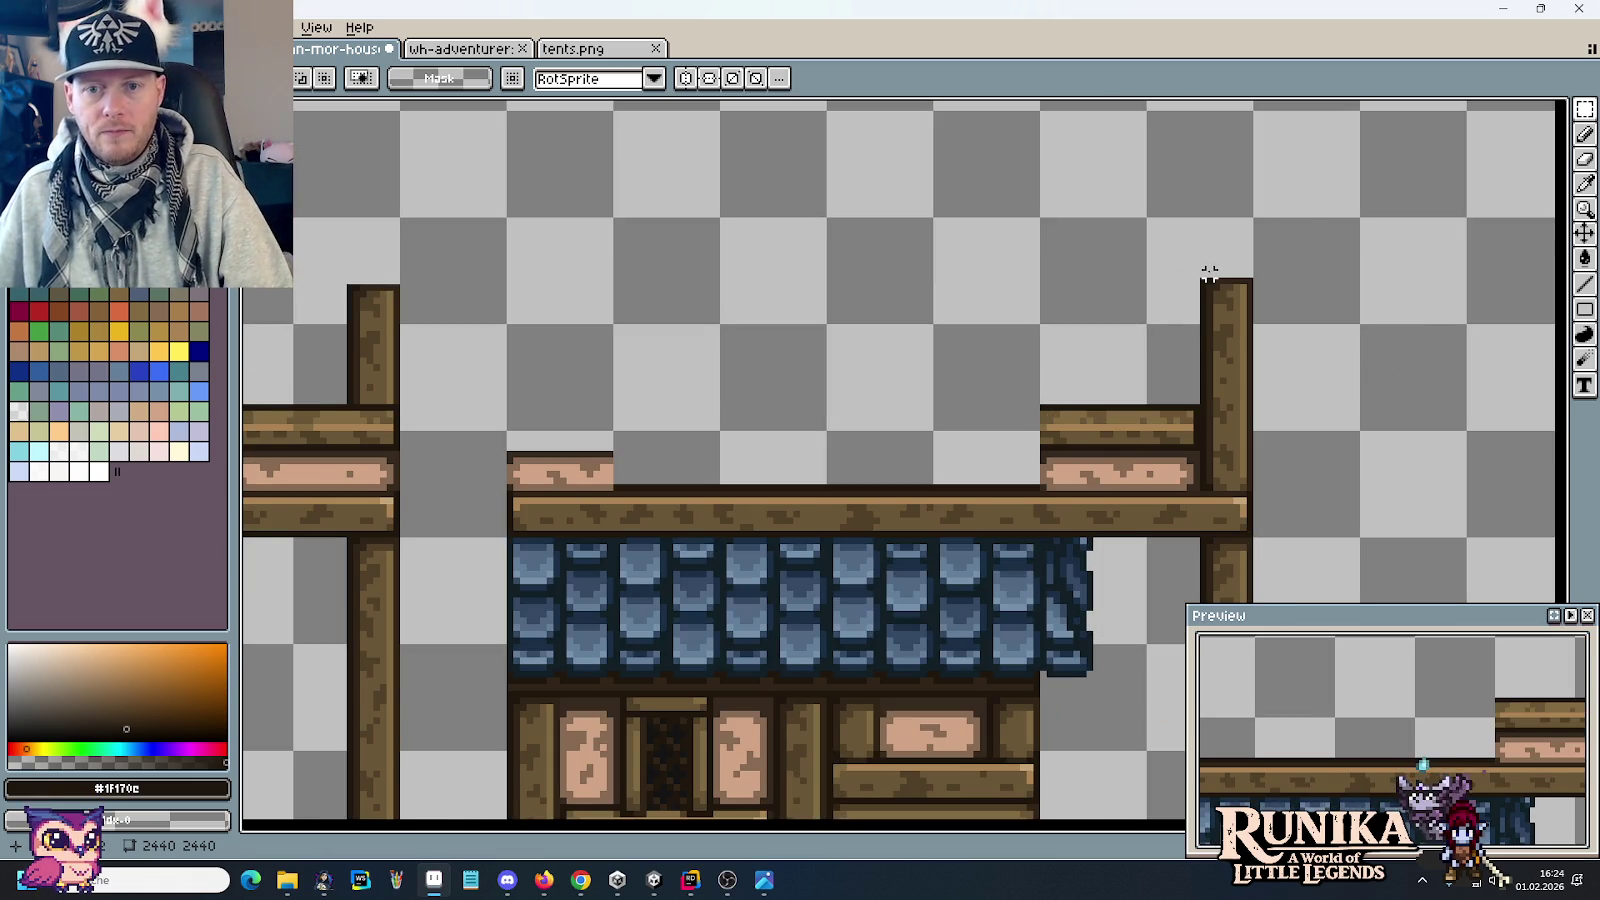
drag(1209, 274, 1311, 490)
mouse_move(1293, 428)
mouse_down()
mouse_move(1070, 423)
mouse_move(1086, 433)
mouse_up()
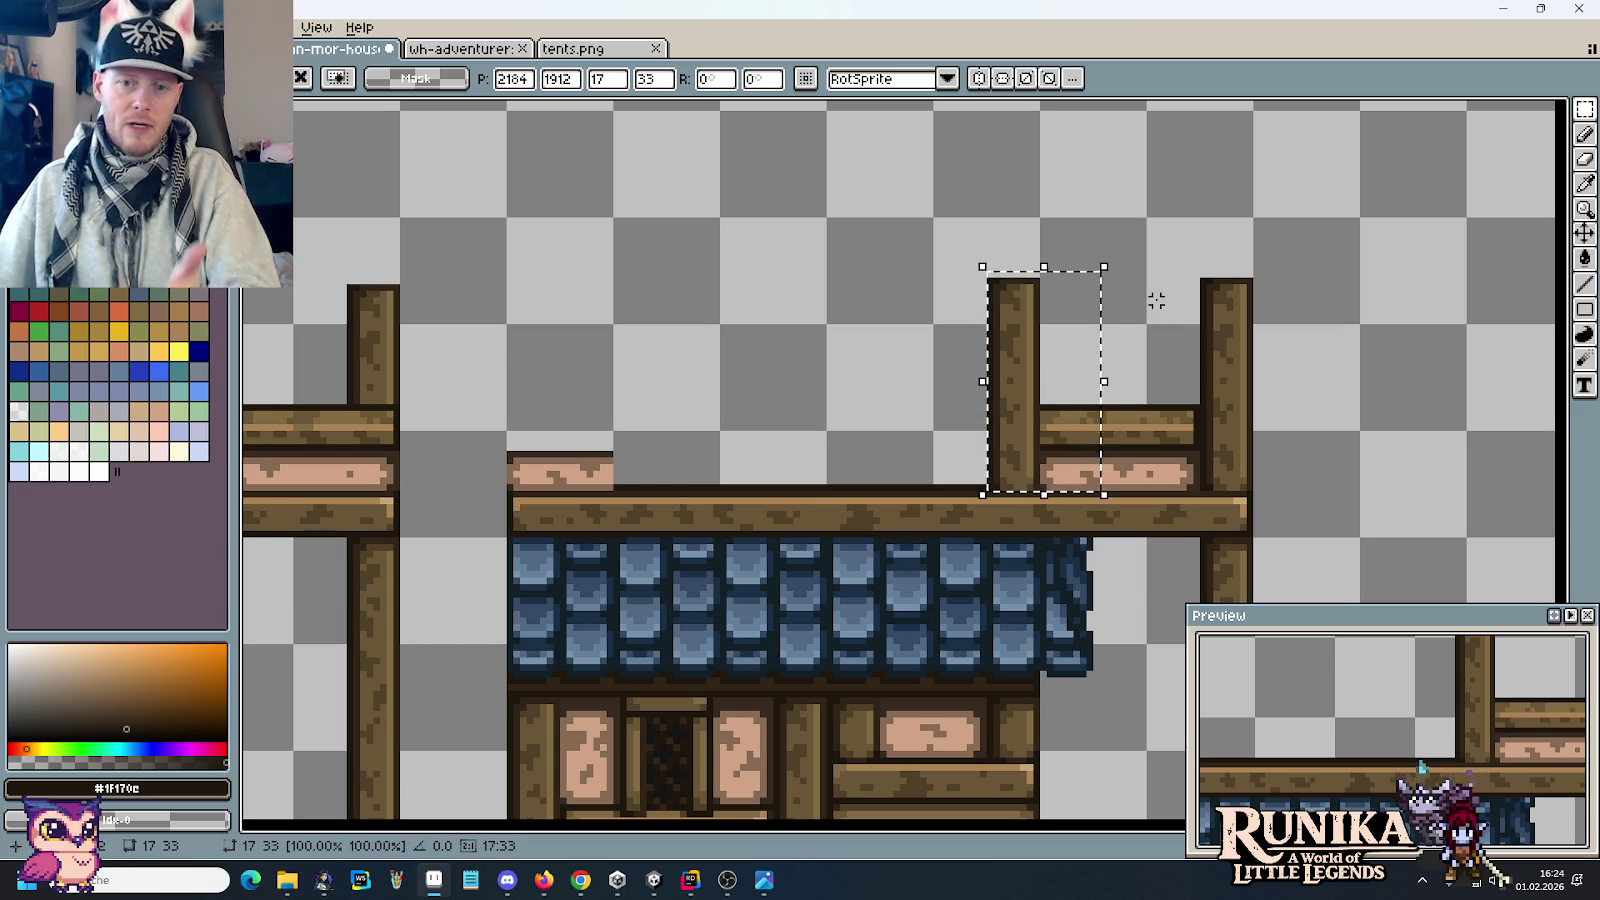
drag(1060, 355, 1001, 362)
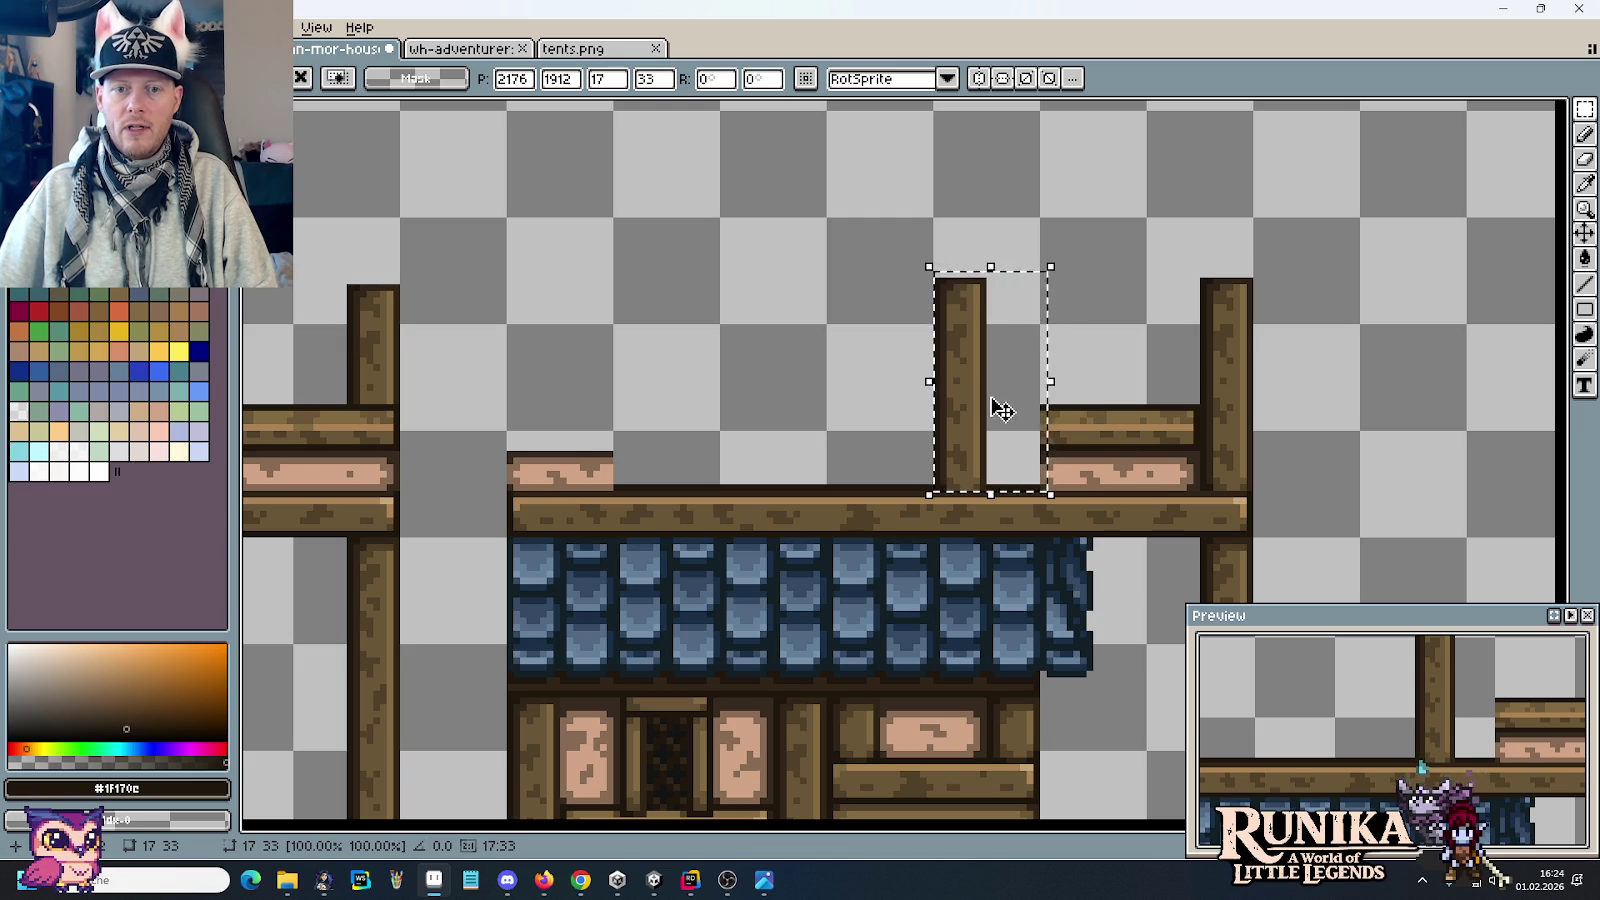
drag(993, 404, 1053, 410)
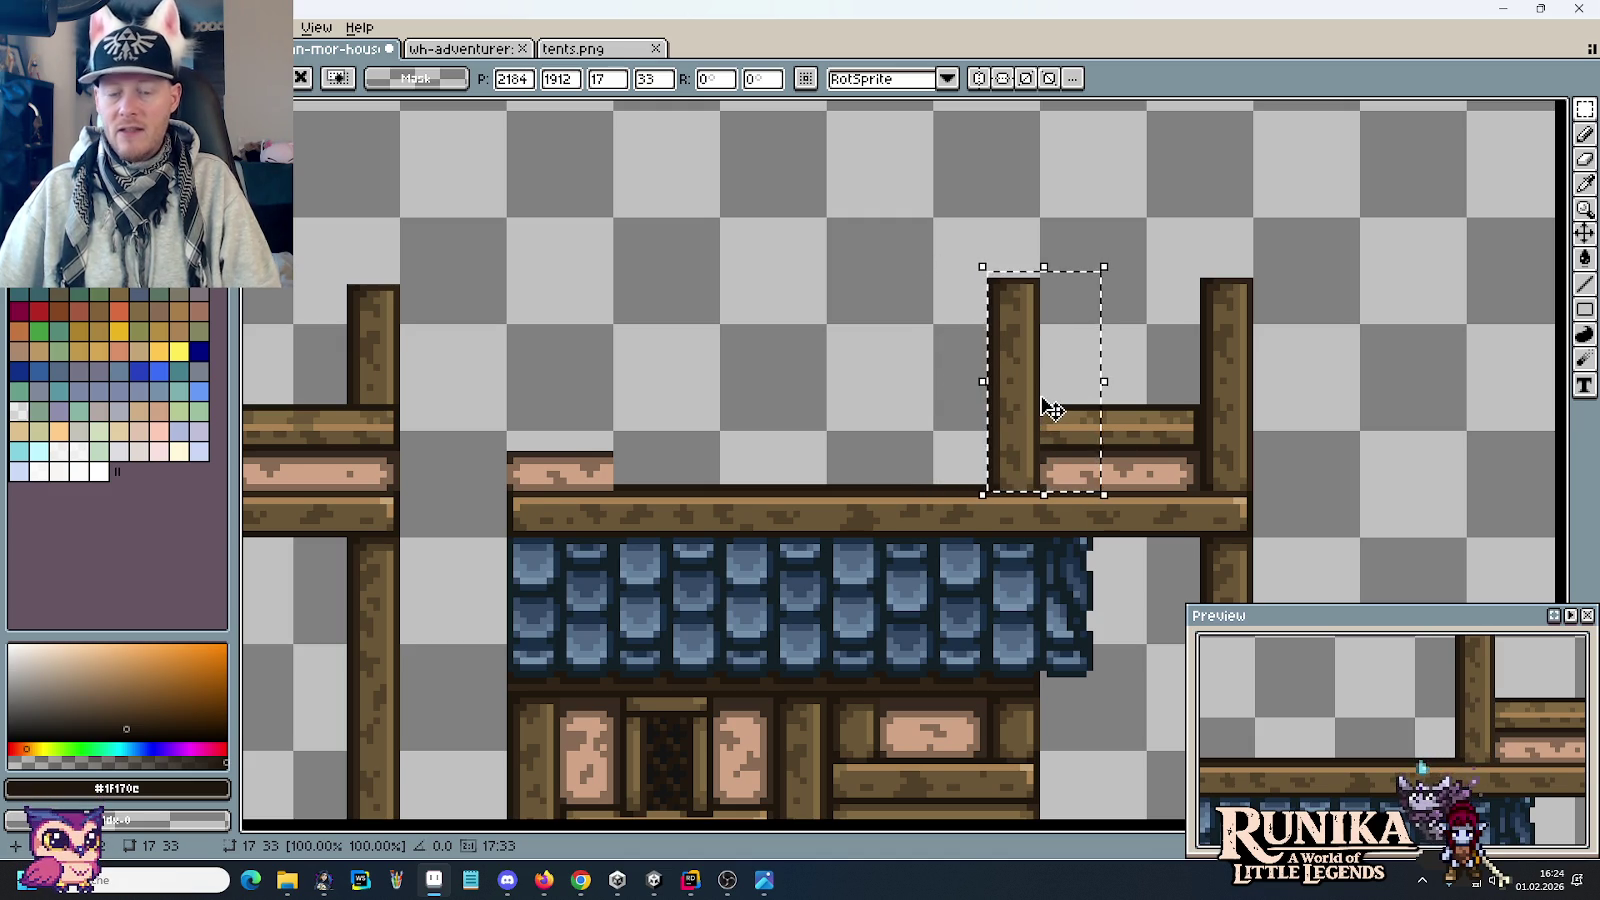
mouse_move(1050, 406)
mouse_down()
mouse_move(829, 375)
mouse_move(840, 403)
mouse_move(750, 362)
mouse_move(632, 403)
mouse_up()
key(Return)
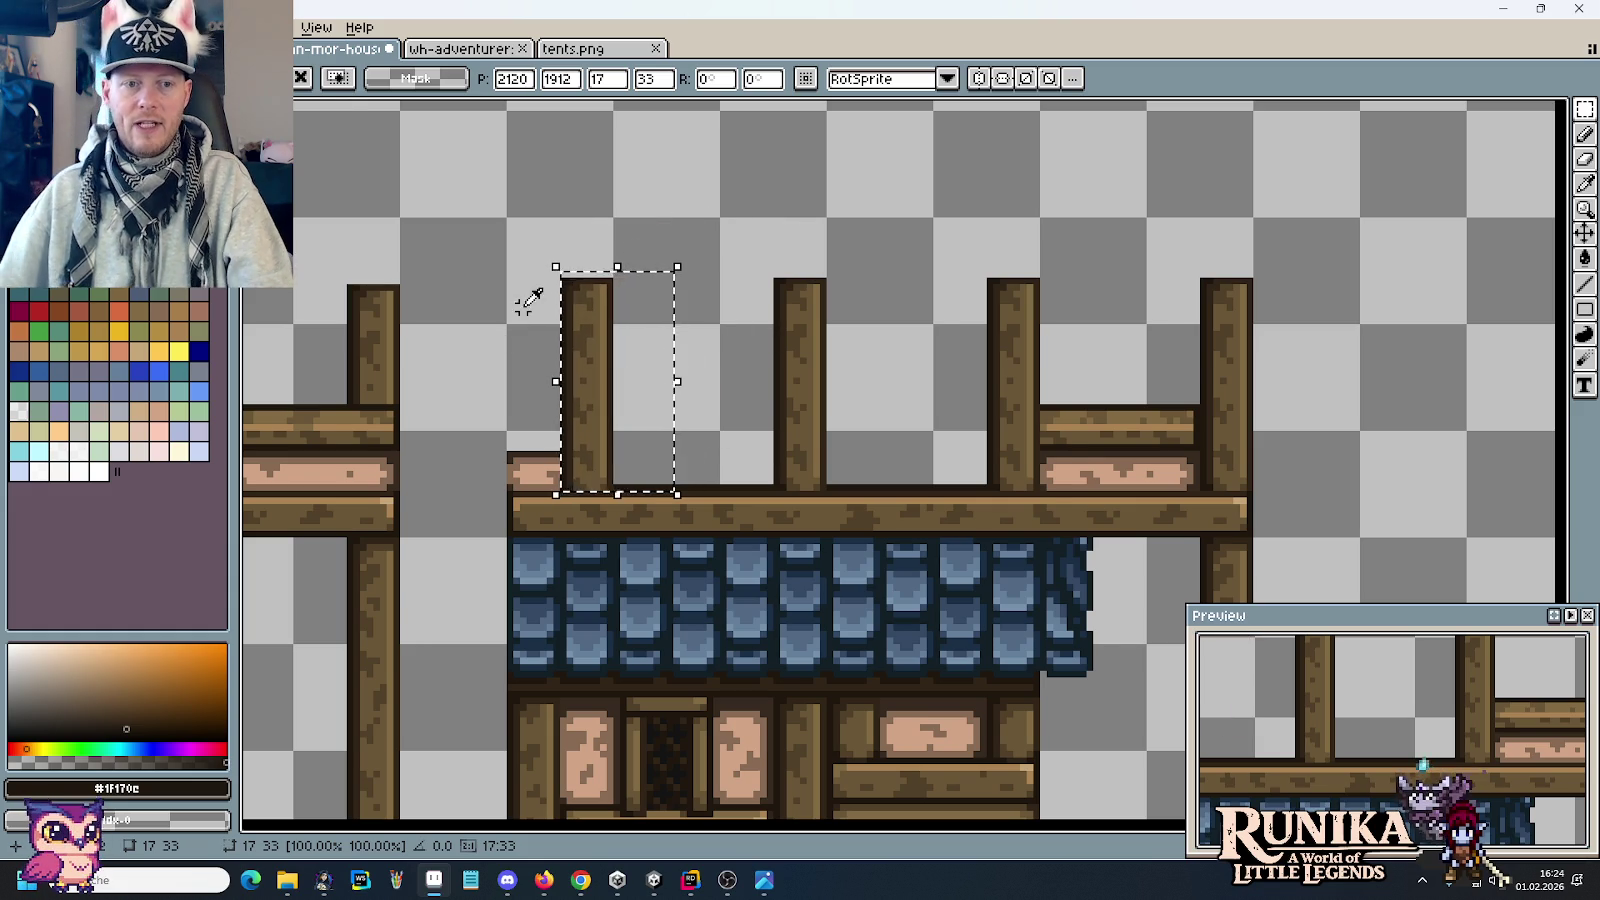
Step: Compare with the house reference painting, then pan to the other house tiles
key(alt+Tab)
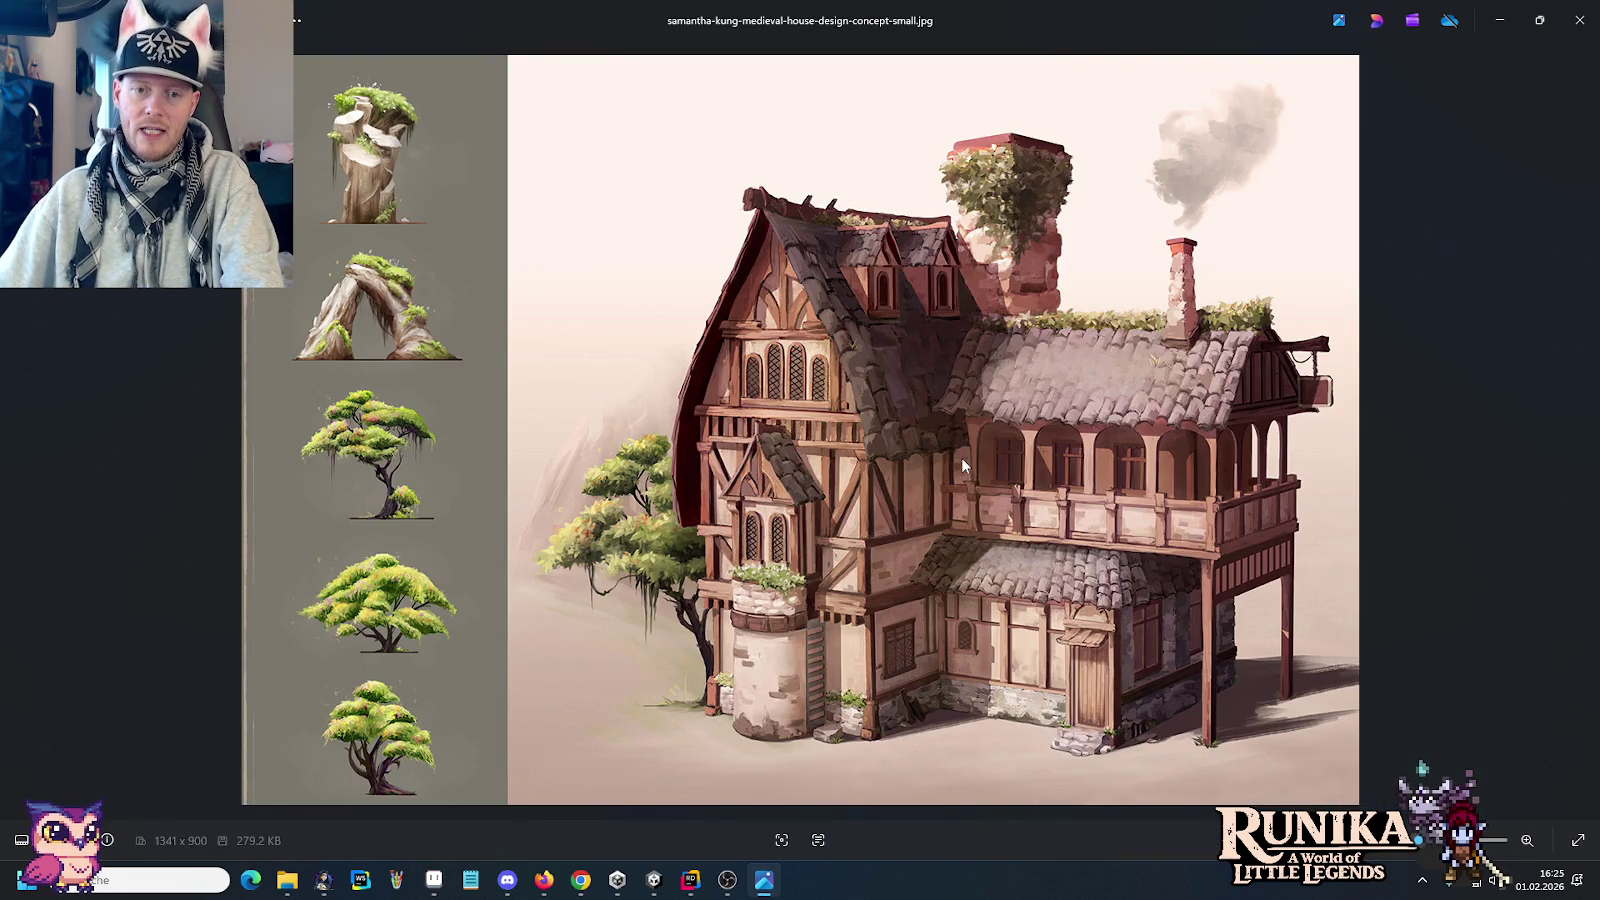
key(alt+Tab)
scroll(945, 452, down, 4)
drag(540, 559, 782, 459)
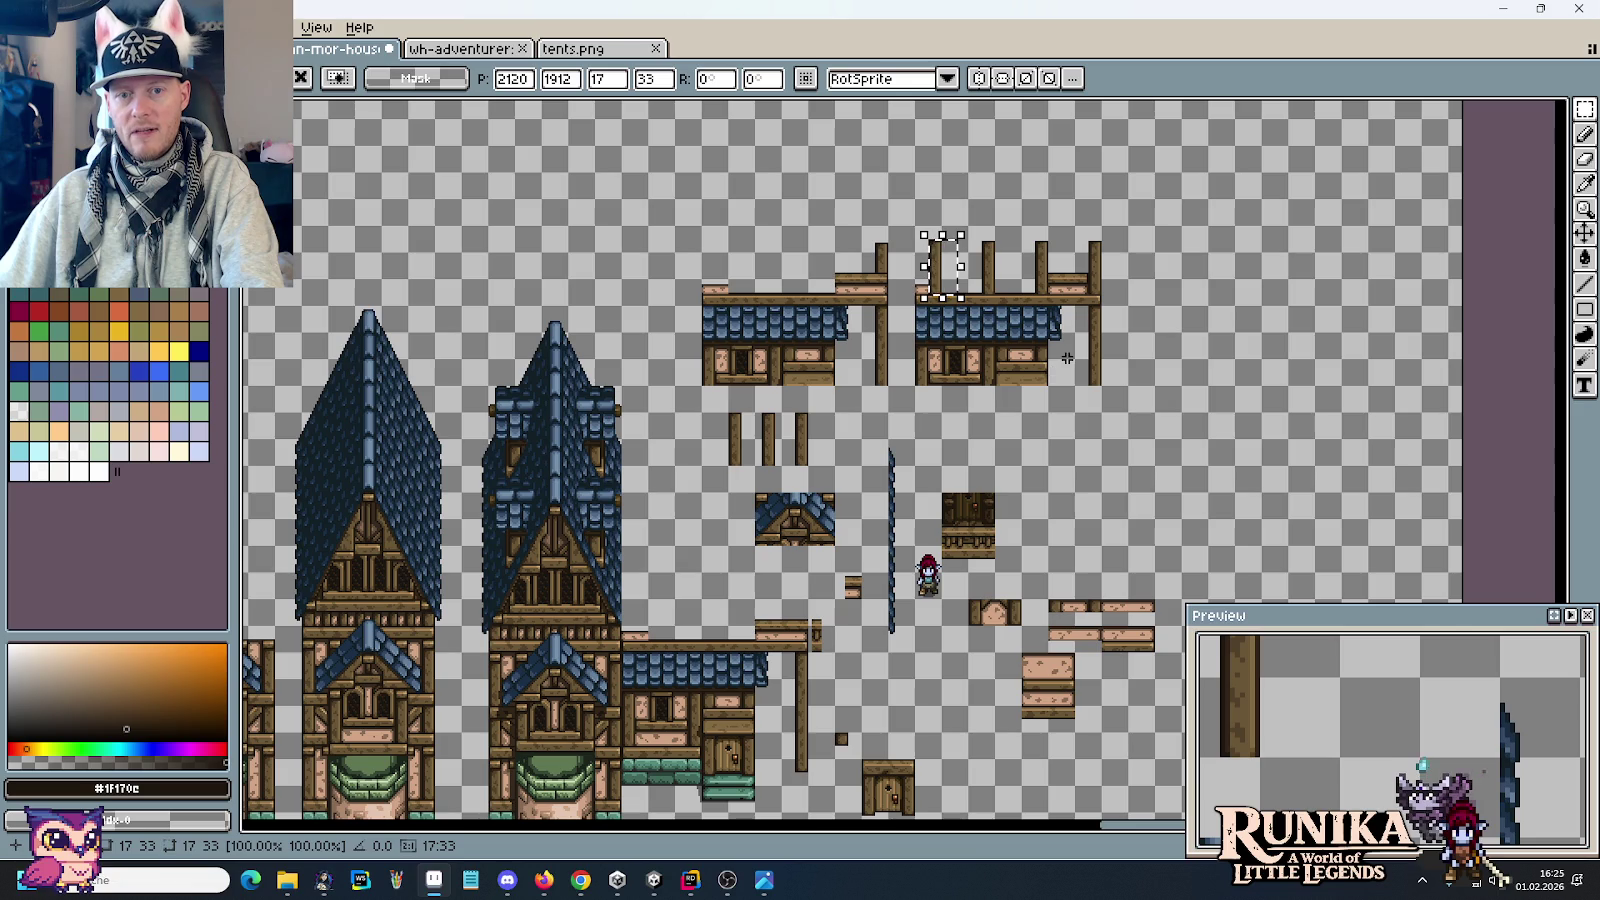
Step: Drop the floating post copy and duplicate its base block onto the left post
scroll(1078, 256, up, 4)
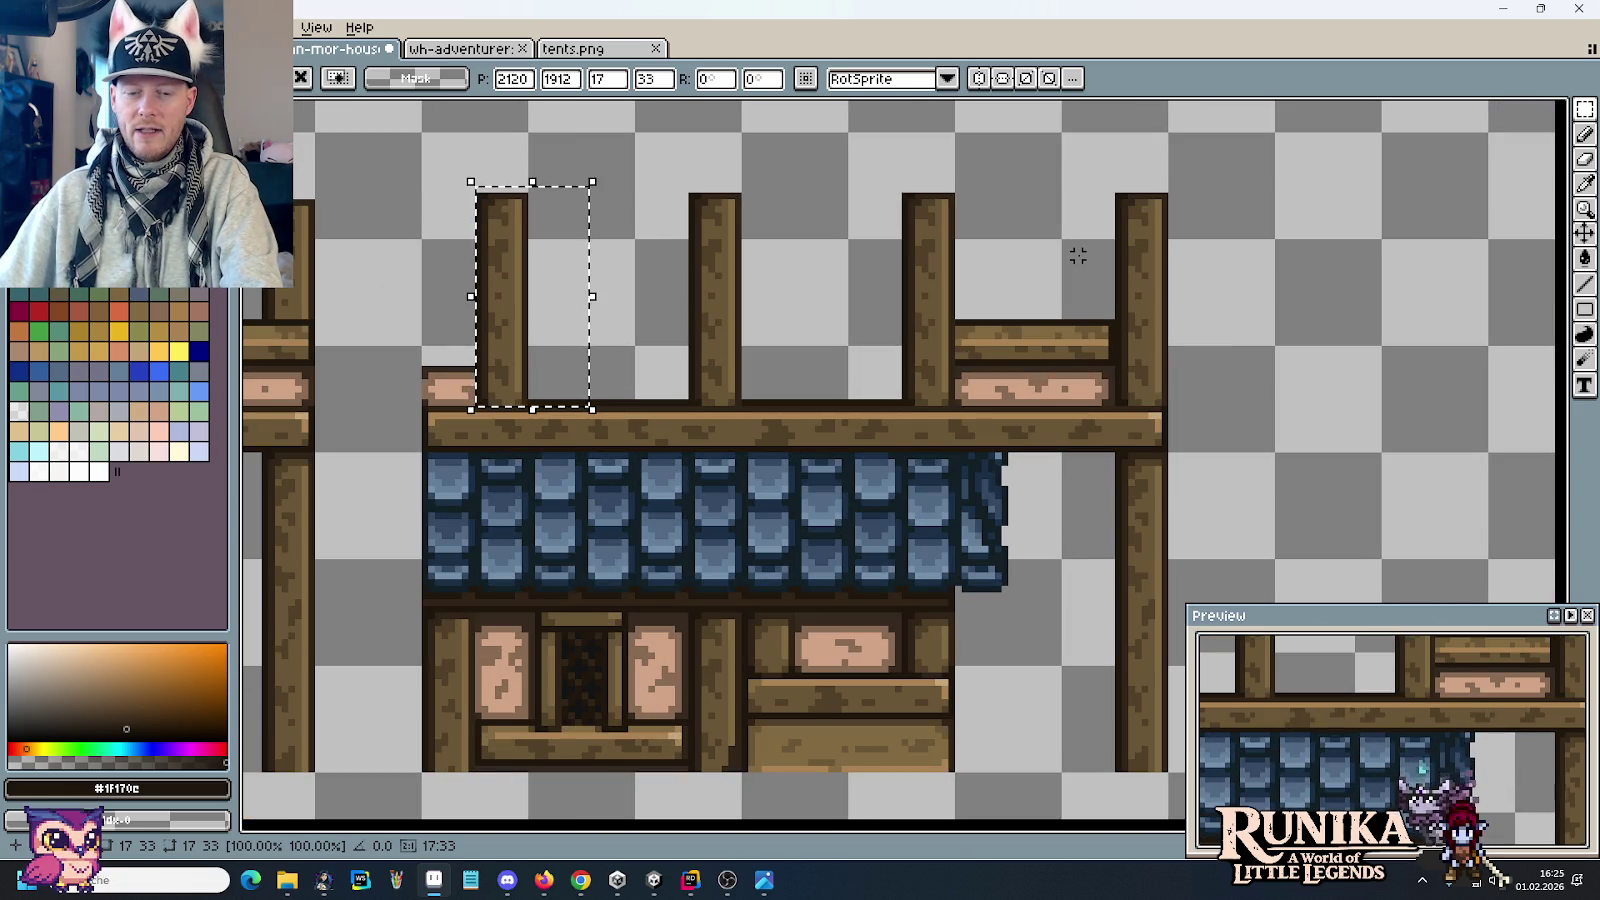
scroll(1078, 256, down, 1)
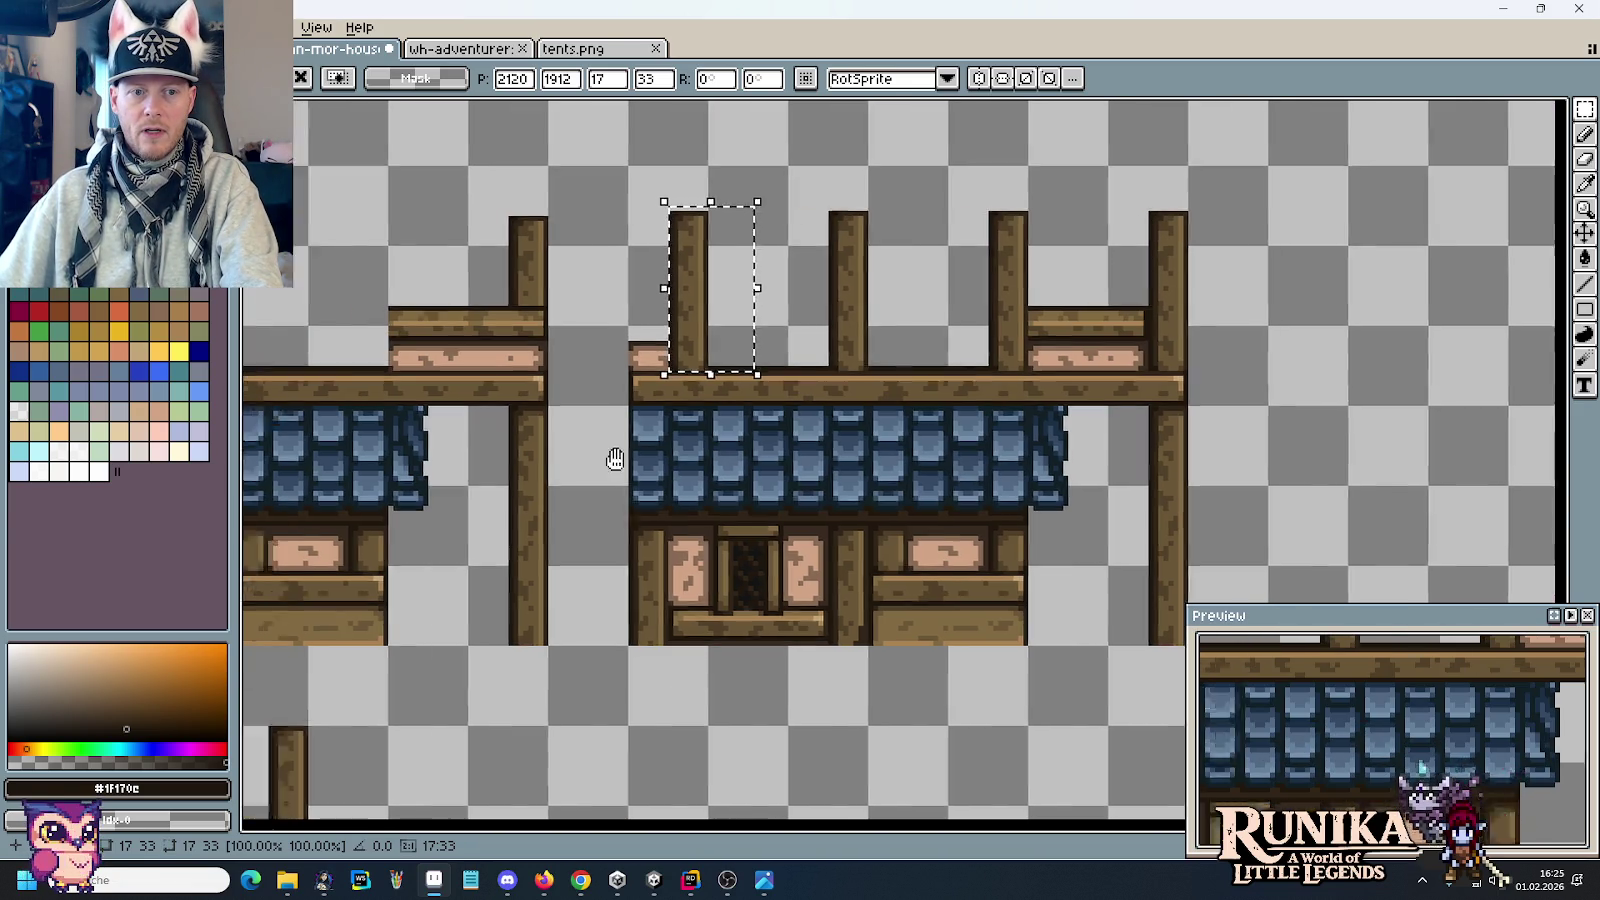
drag(614, 457, 953, 427)
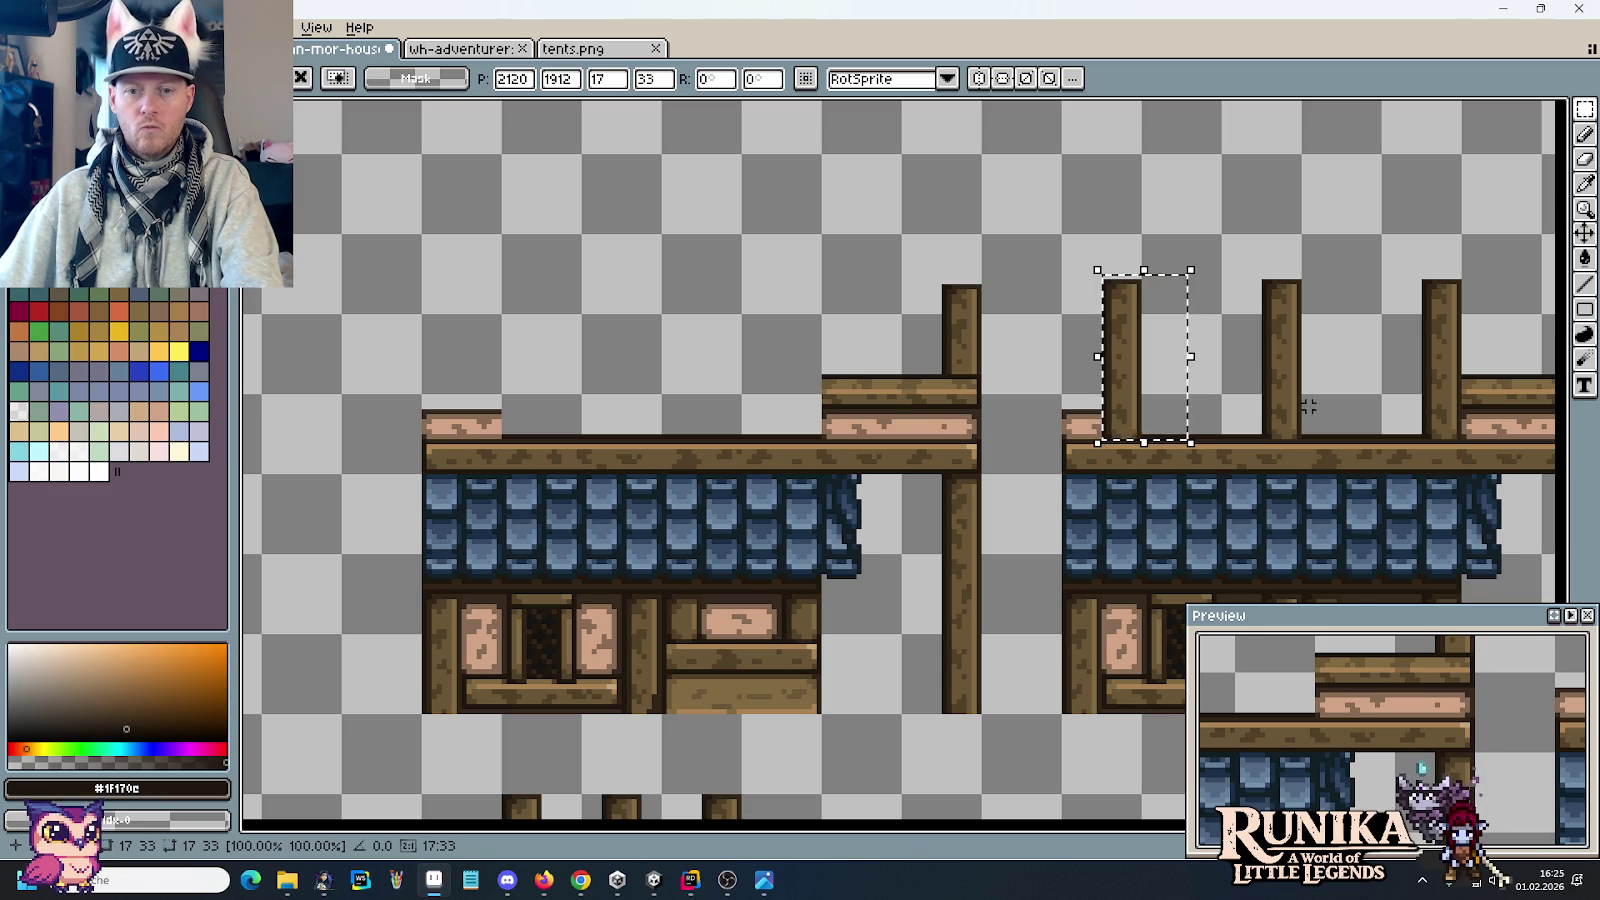
scroll(1241, 400, up, 1)
scroll(1241, 400, up, 1)
key(ctrl+d)
mouse_move(1065, 458)
mouse_down()
mouse_move(829, 321)
mouse_move(768, 337)
mouse_up()
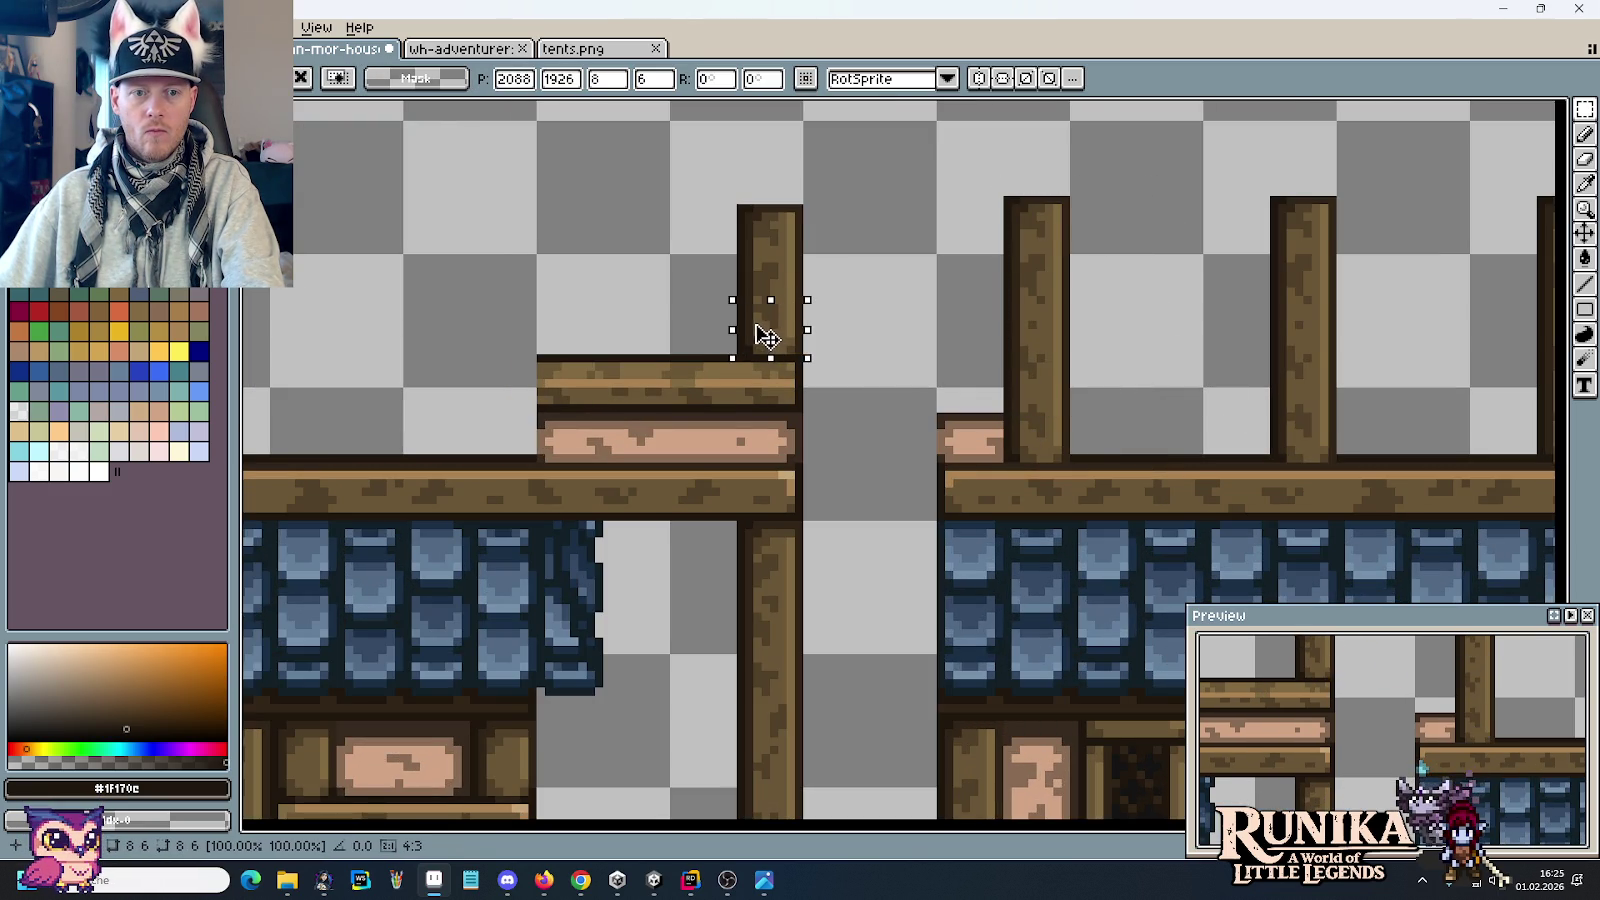
key(ctrl+d)
Step: Move the post piece left so it fits into the plank gap
scroll(771, 465, down, 1)
scroll(771, 465, down, 1)
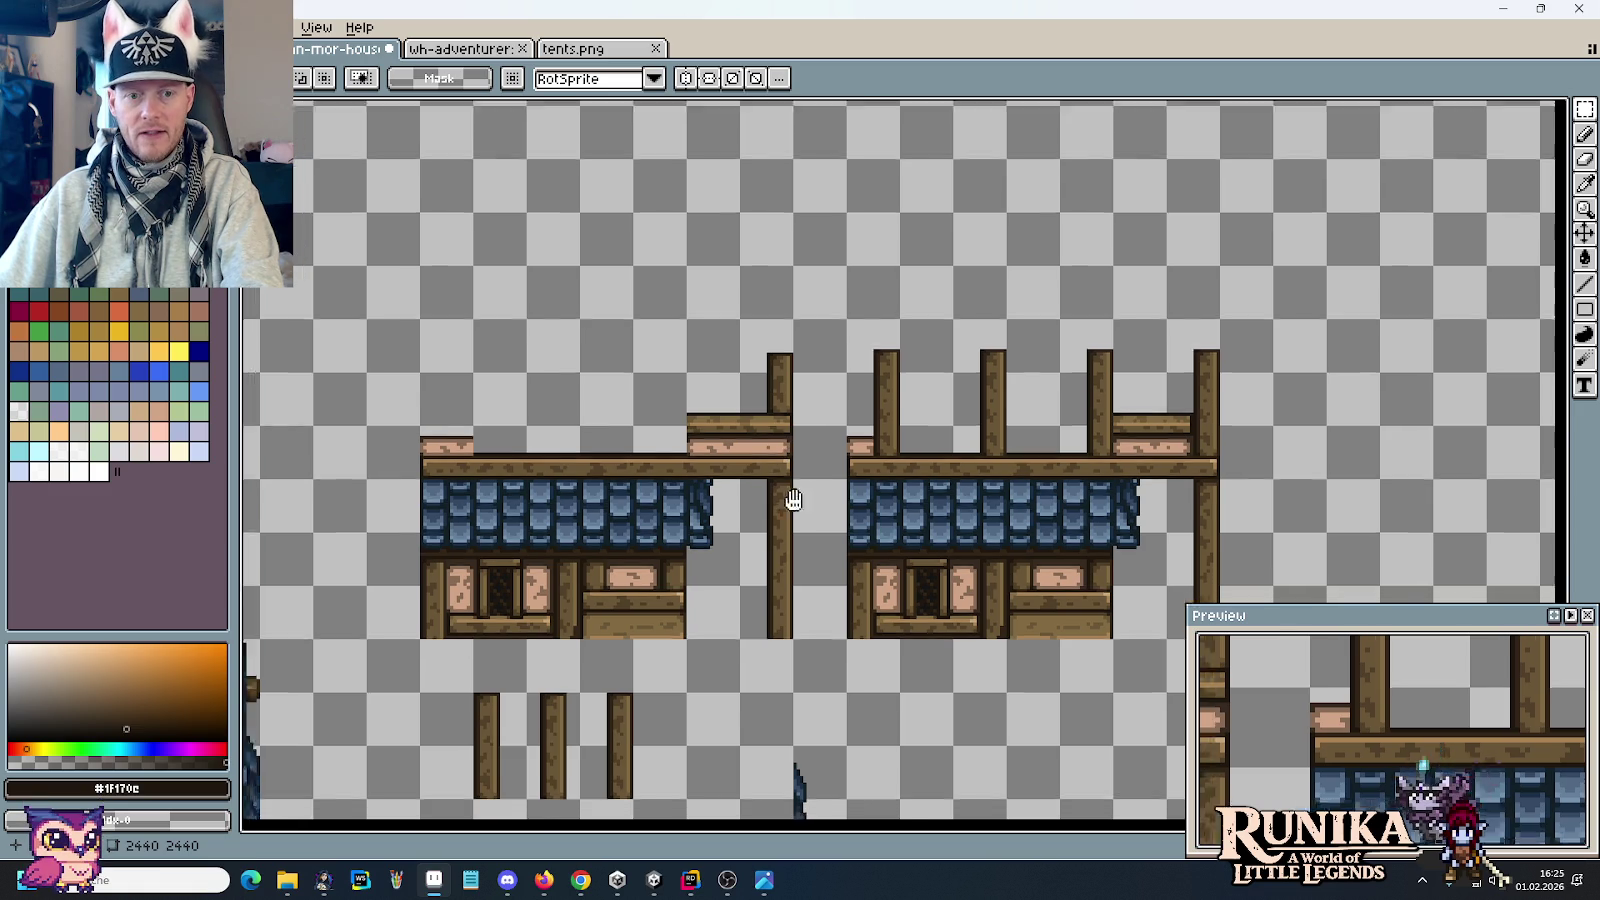
drag(786, 500, 873, 318)
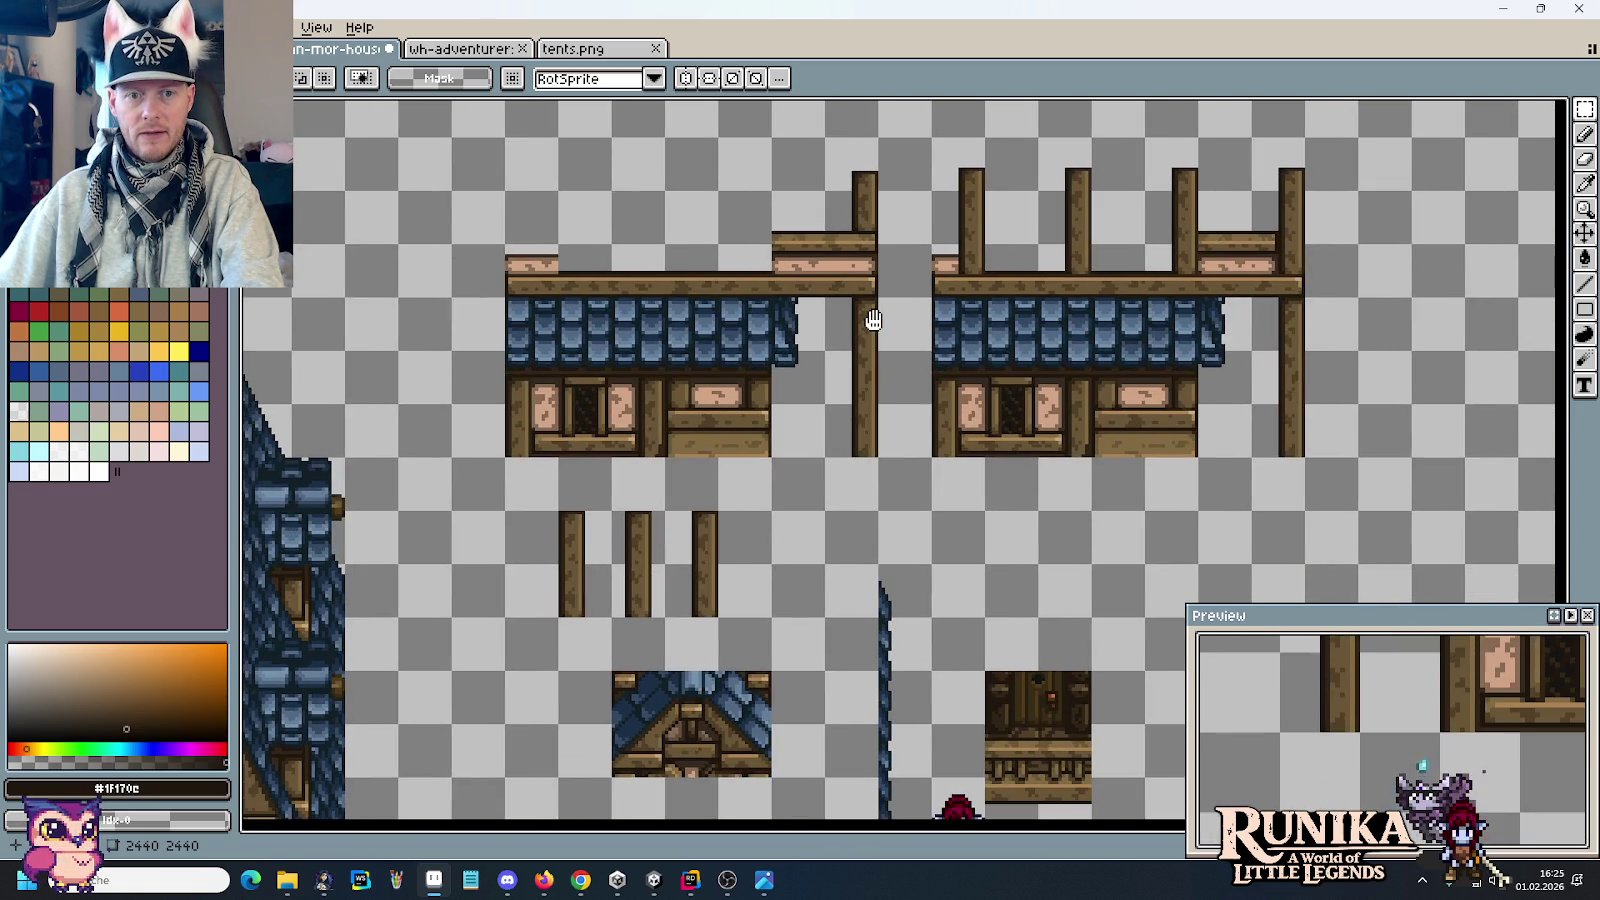
mouse_move(774, 510)
mouse_down()
mouse_move(714, 200)
mouse_move(430, 92)
mouse_up()
scroll(936, 475, up, 2)
scroll(911, 370, up, 1)
drag(882, 320, 1040, 518)
scroll(1040, 520, down, 2)
scroll(1040, 520, down, 1)
scroll(796, 293, up, 3)
drag(796, 293, 778, 475)
scroll(778, 475, up, 1)
key(Left)
mouse_move(958, 425)
mouse_down()
mouse_move(921, 453)
mouse_move(1008, 443)
mouse_move(907, 432)
mouse_move(893, 450)
mouse_move(1036, 429)
mouse_move(1066, 377)
mouse_up()
click(1053, 462)
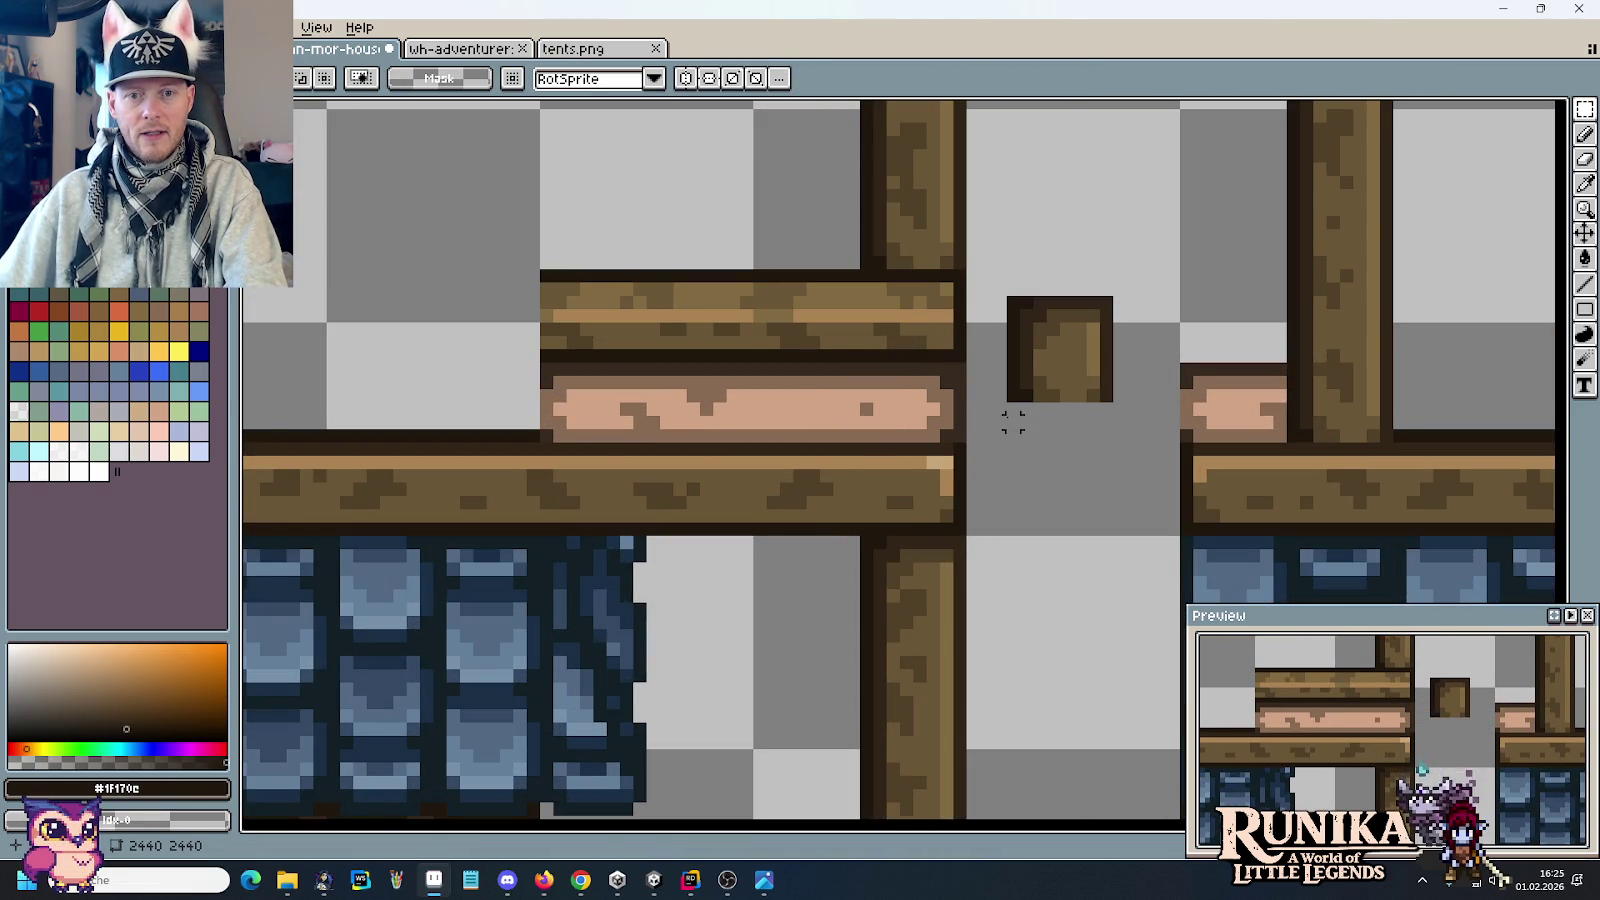
Step: Shorten the small box by two pixels and set it on the plank junction
mouse_move(1004, 437)
mouse_down()
mouse_move(1130, 376)
mouse_move(1116, 372)
mouse_up()
click(1000, 275)
mouse_move(990, 262)
mouse_down()
mouse_move(1134, 404)
mouse_move(1000, 382)
mouse_move(941, 412)
mouse_up()
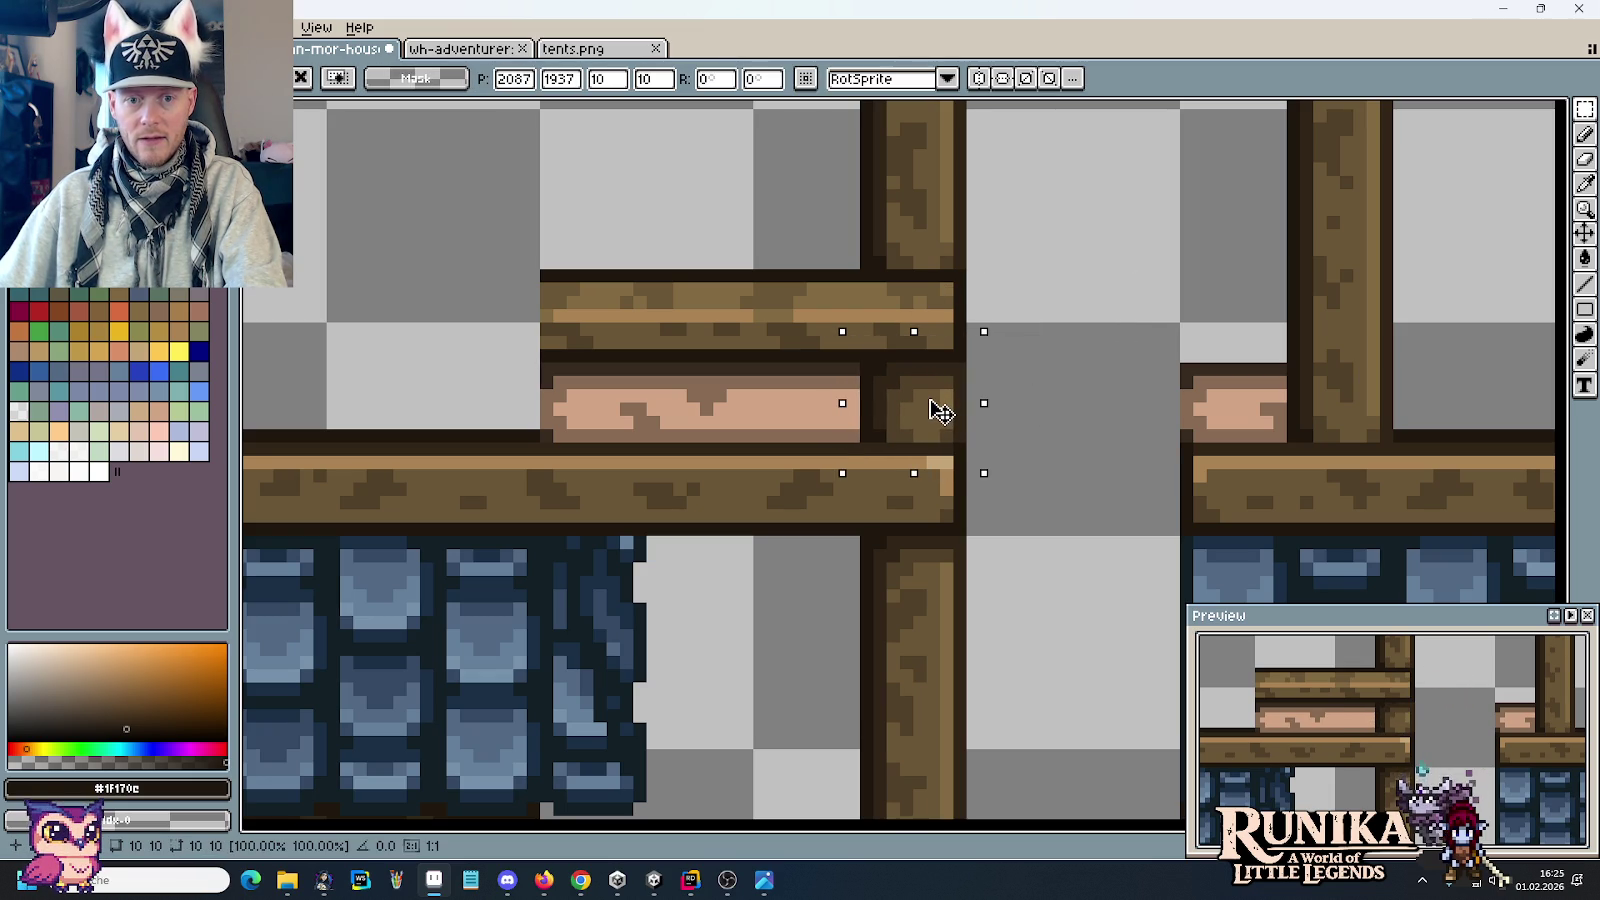
click(1064, 432)
Step: Copy the beam's right end and place the duplicate further to the right
scroll(985, 433, down, 1)
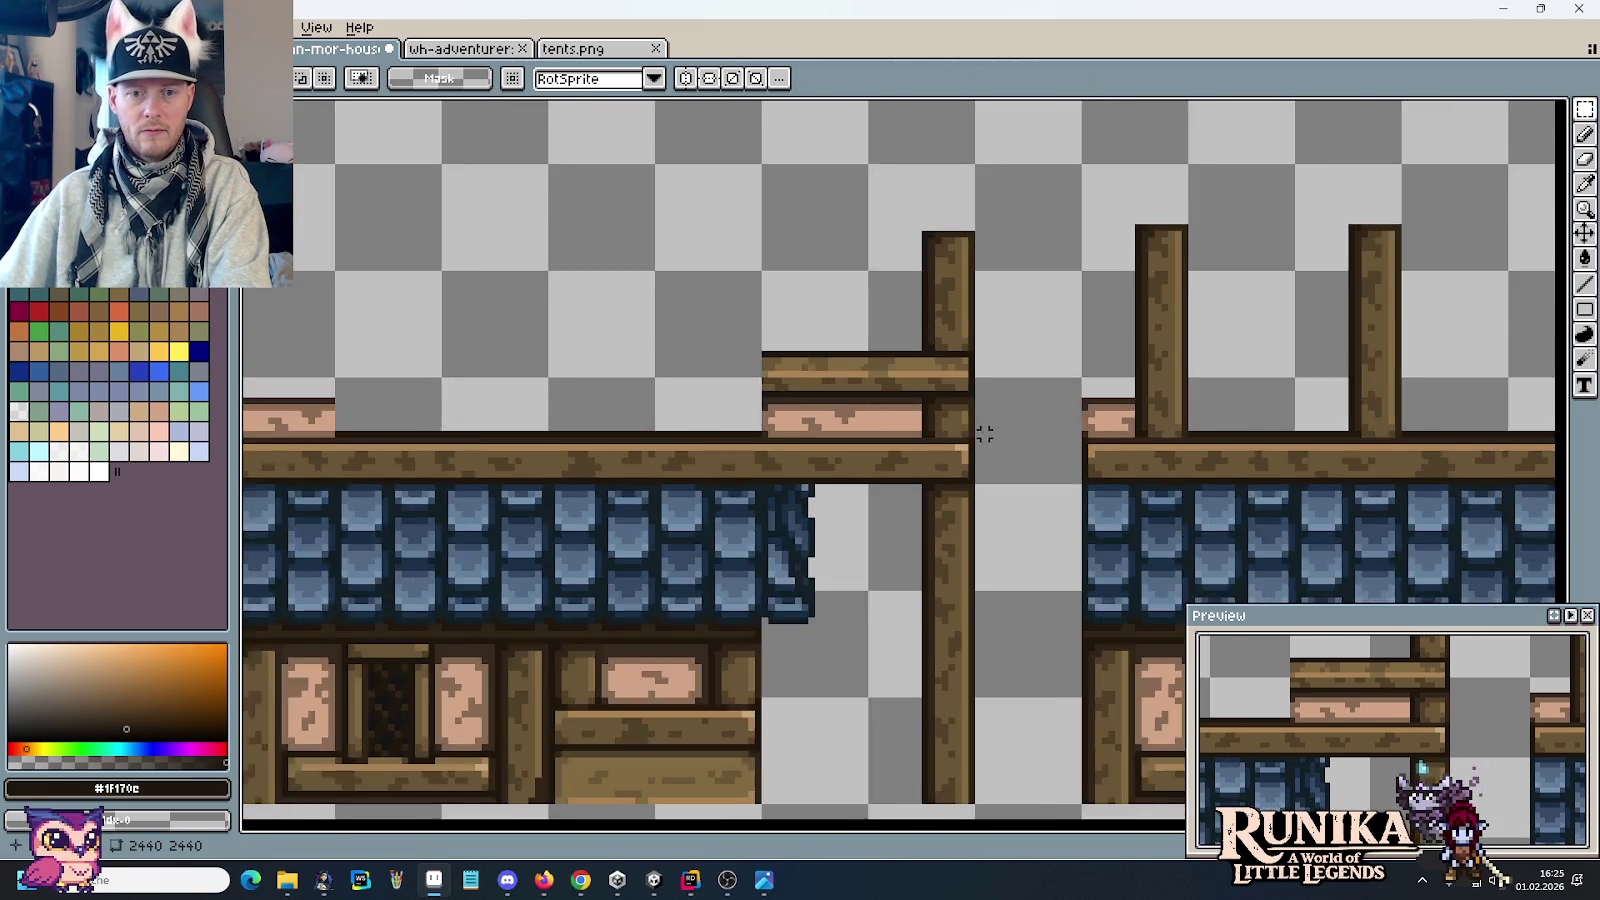
scroll(985, 433, down, 1)
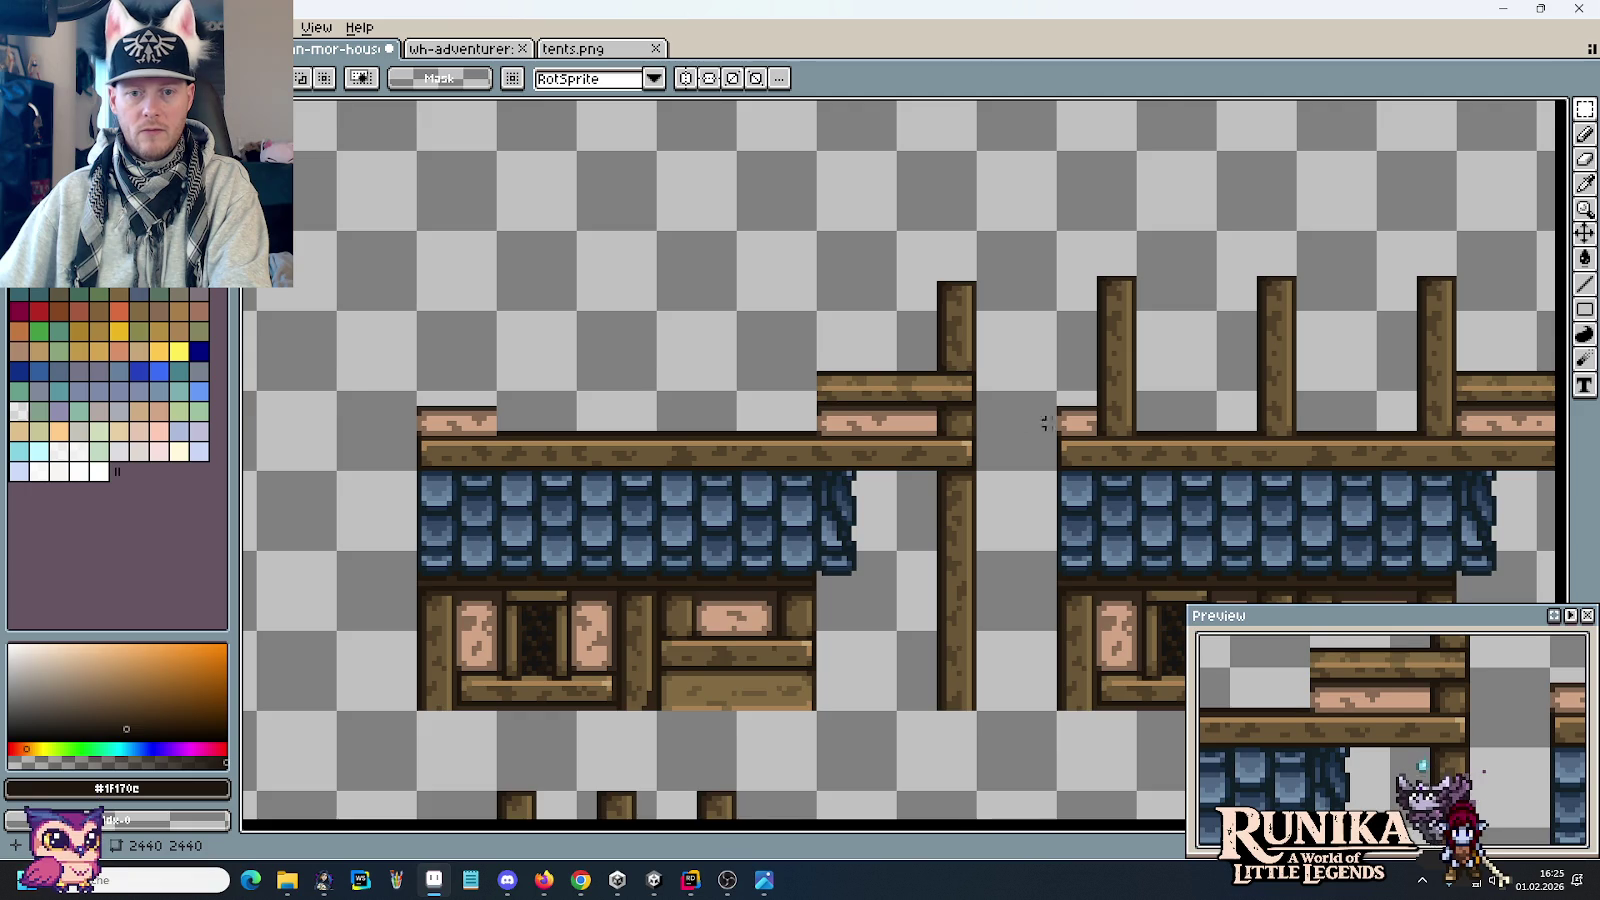
scroll(1300, 450, up, 1)
scroll(750, 361, up, 1)
drag(777, 344, 721, 410)
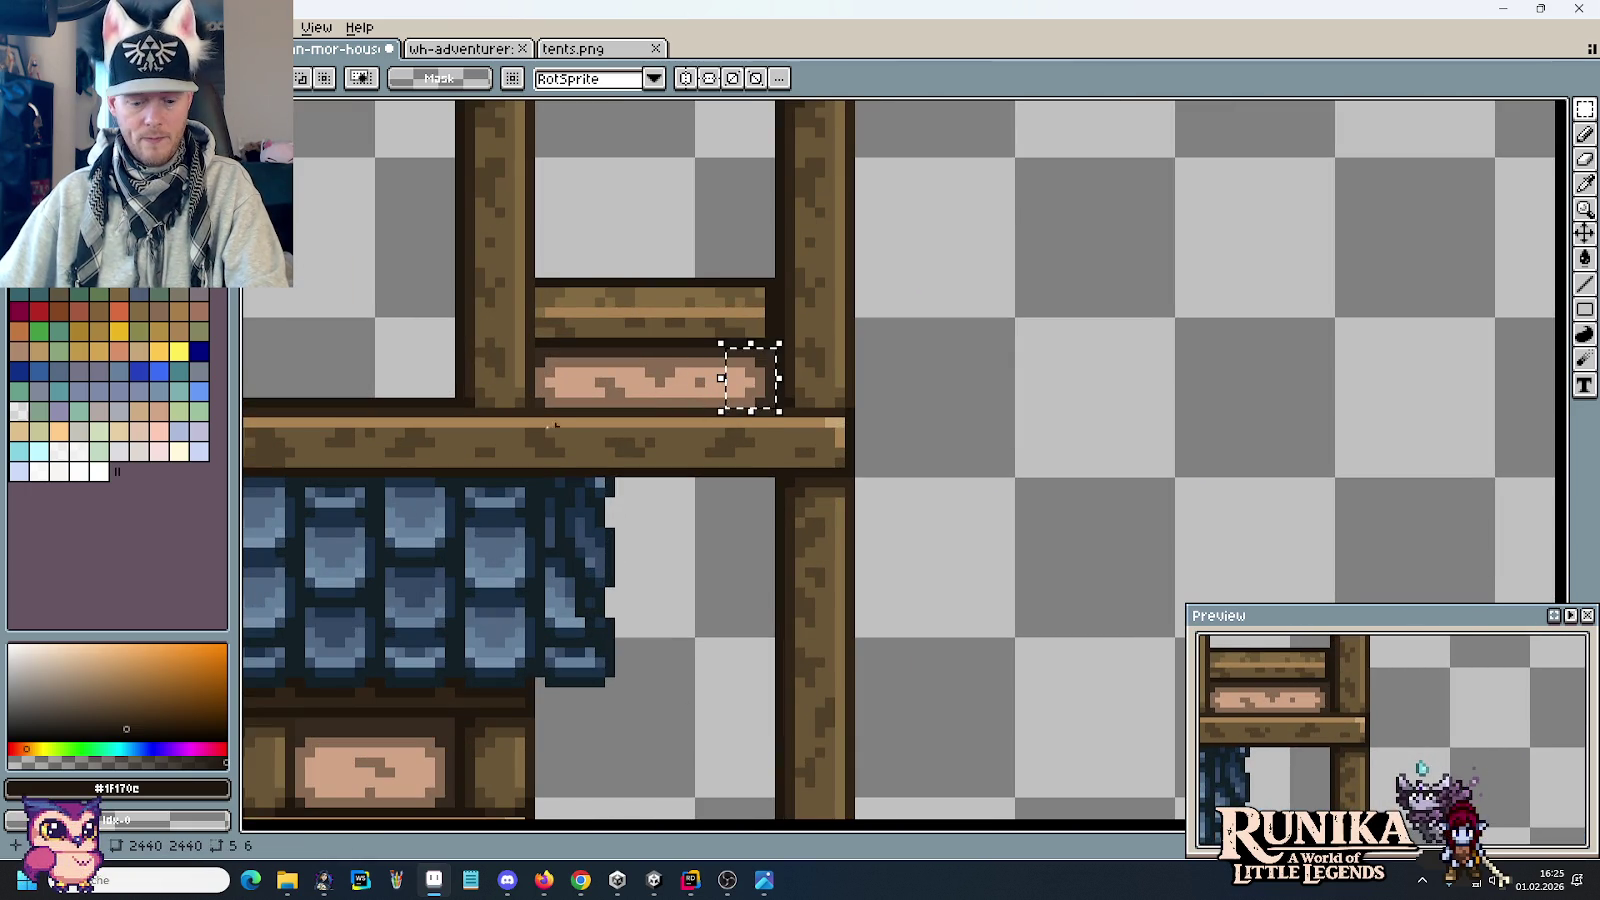
scroll(943, 453, left, 2)
scroll(754, 360, right, 2)
scroll(1054, 446, left, 2)
key(ctrl+c)
key(ctrl+v)
scroll(1054, 446, up, 1)
drag(812, 497, 966, 505)
click(1190, 471)
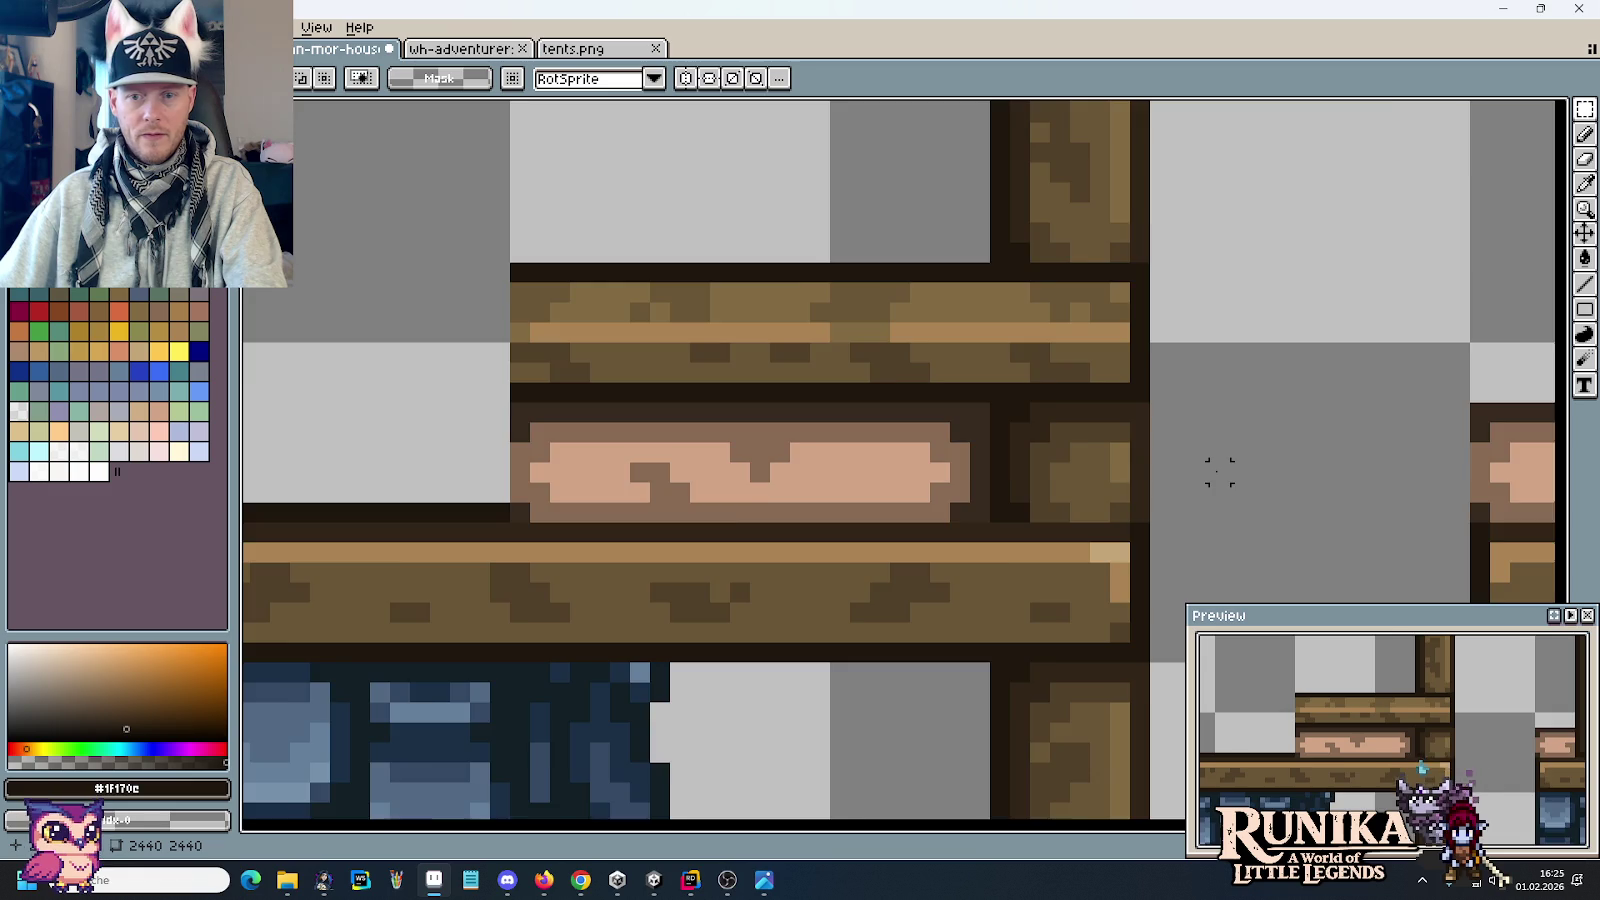
scroll(1200, 471, down, 2)
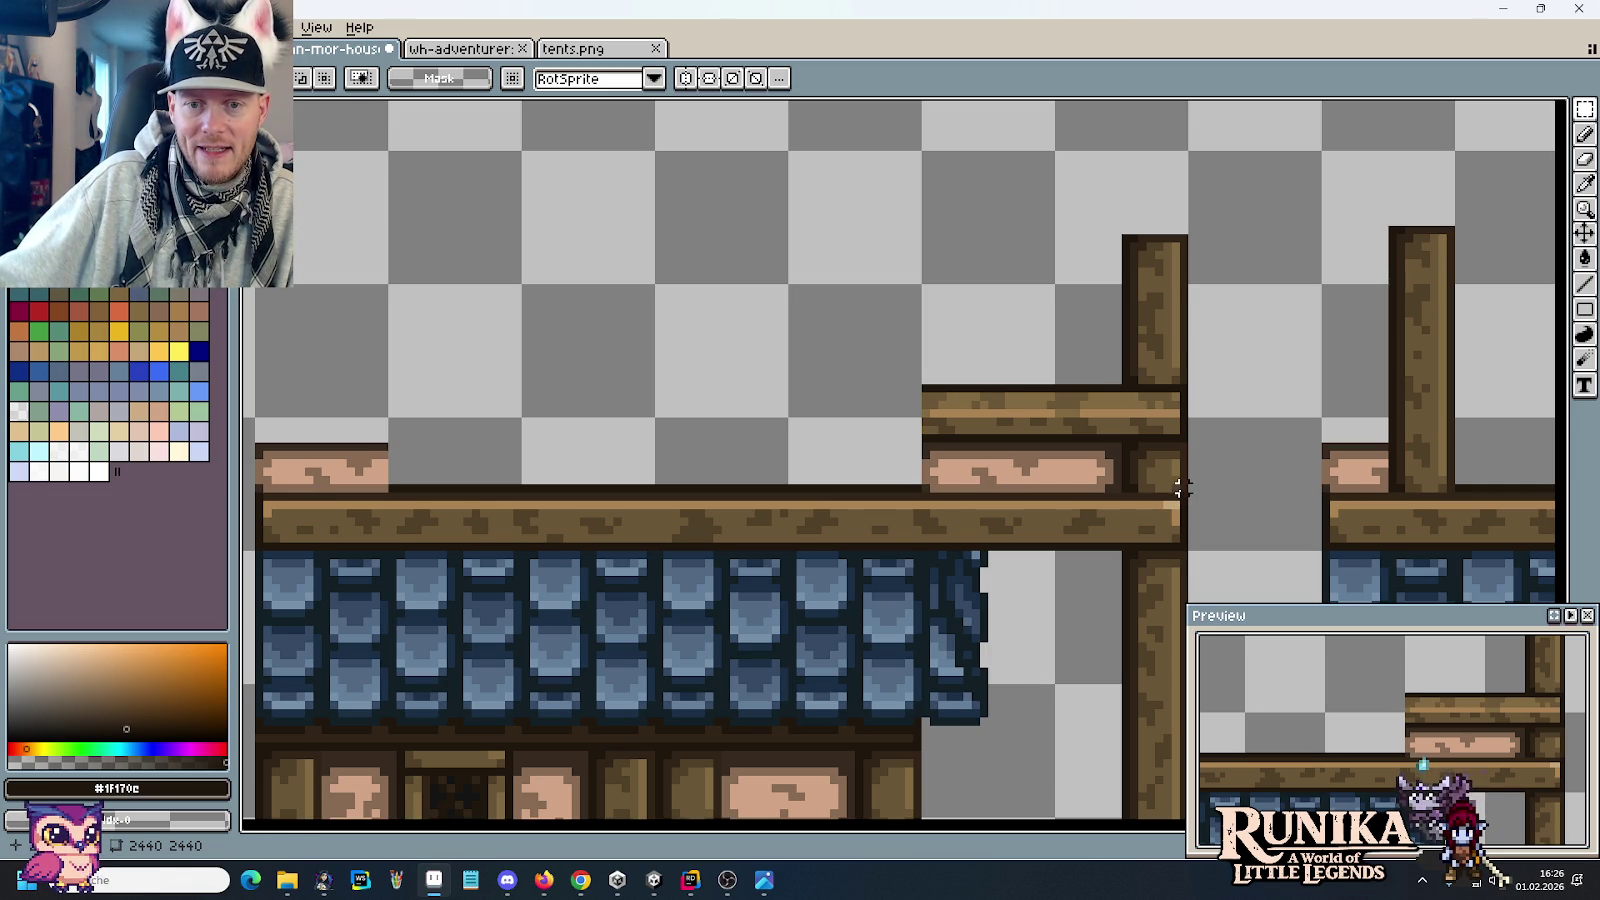
Step: Copy the 32x41 post-and-beam piece leftward and seat it on the balcony beam
drag(1182, 488, 925, 155)
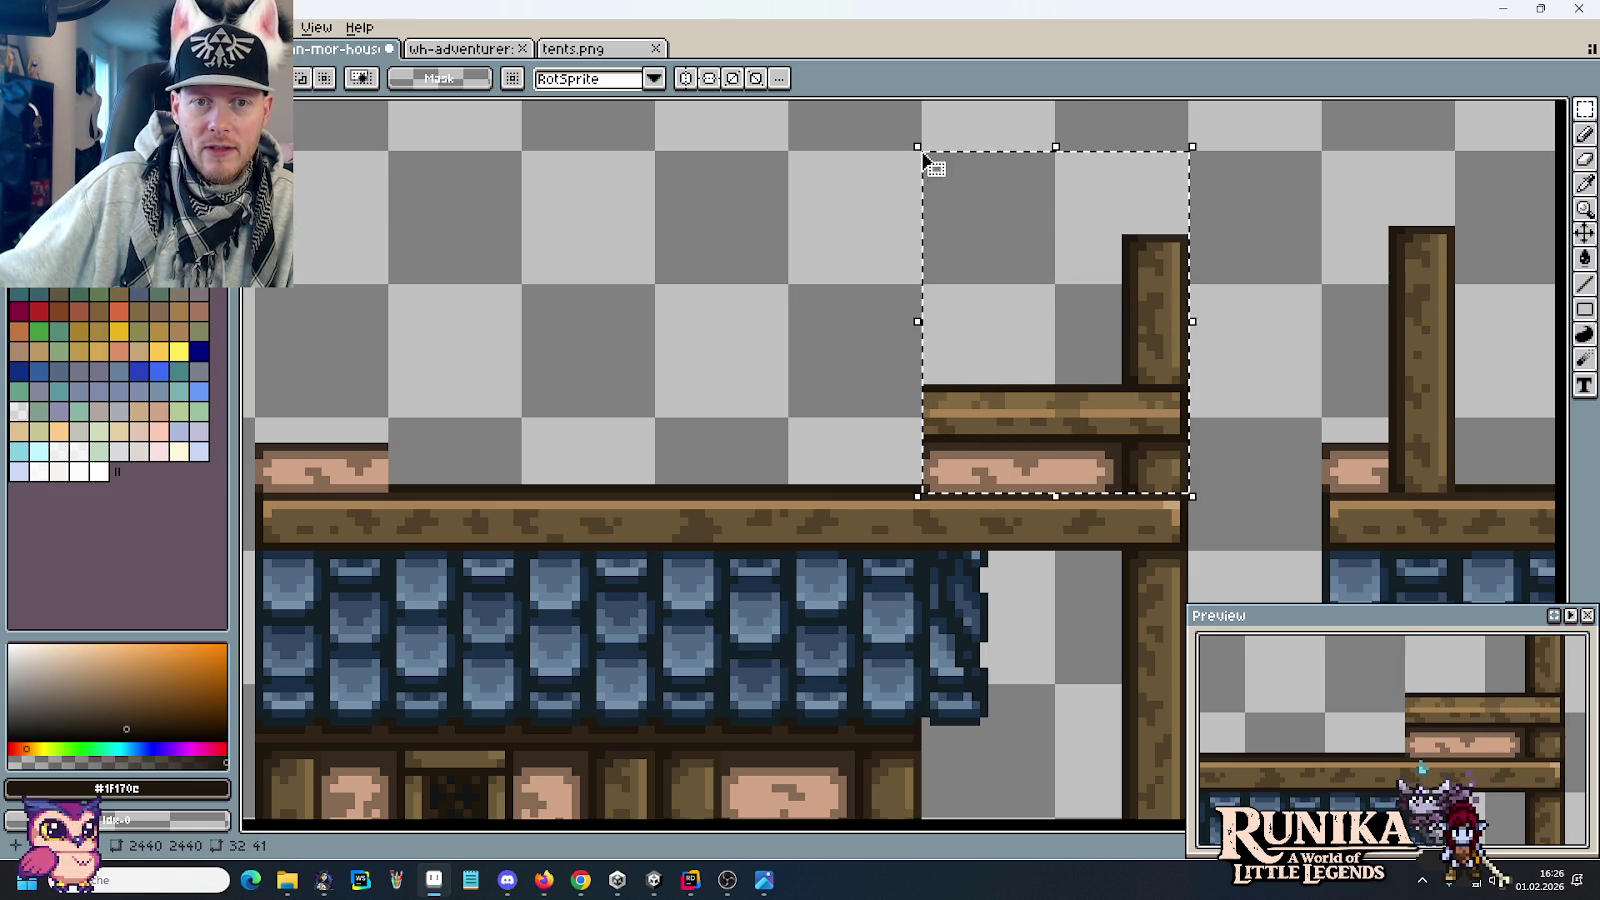
drag(1093, 240, 821, 243)
drag(836, 346, 574, 342)
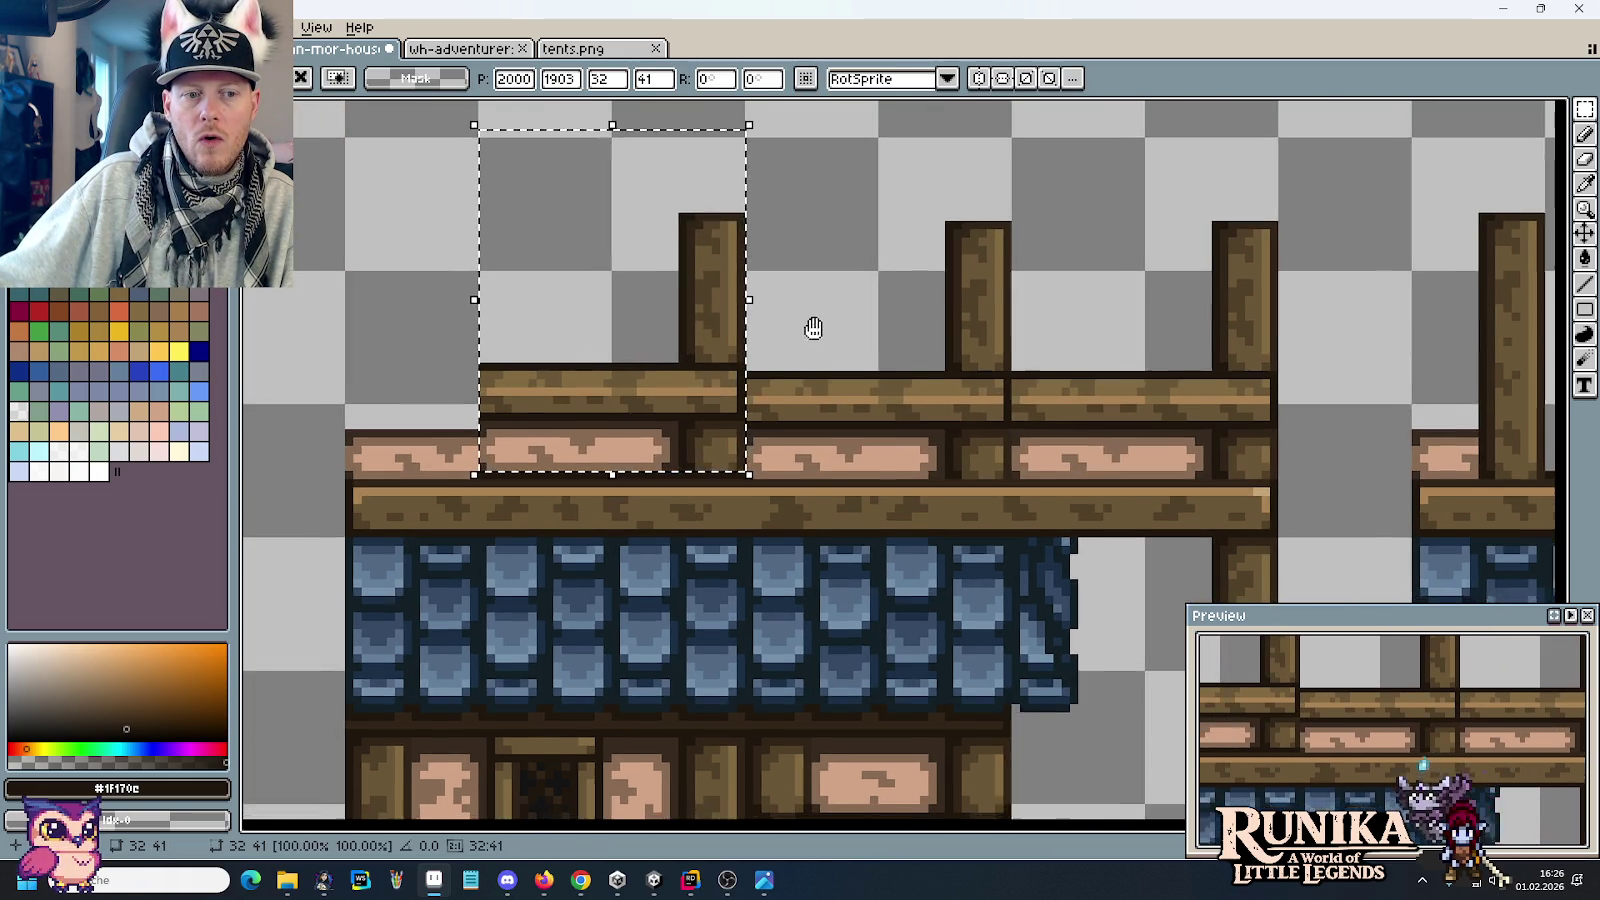
scroll(814, 328, left, 3)
drag(757, 313, 757, 321)
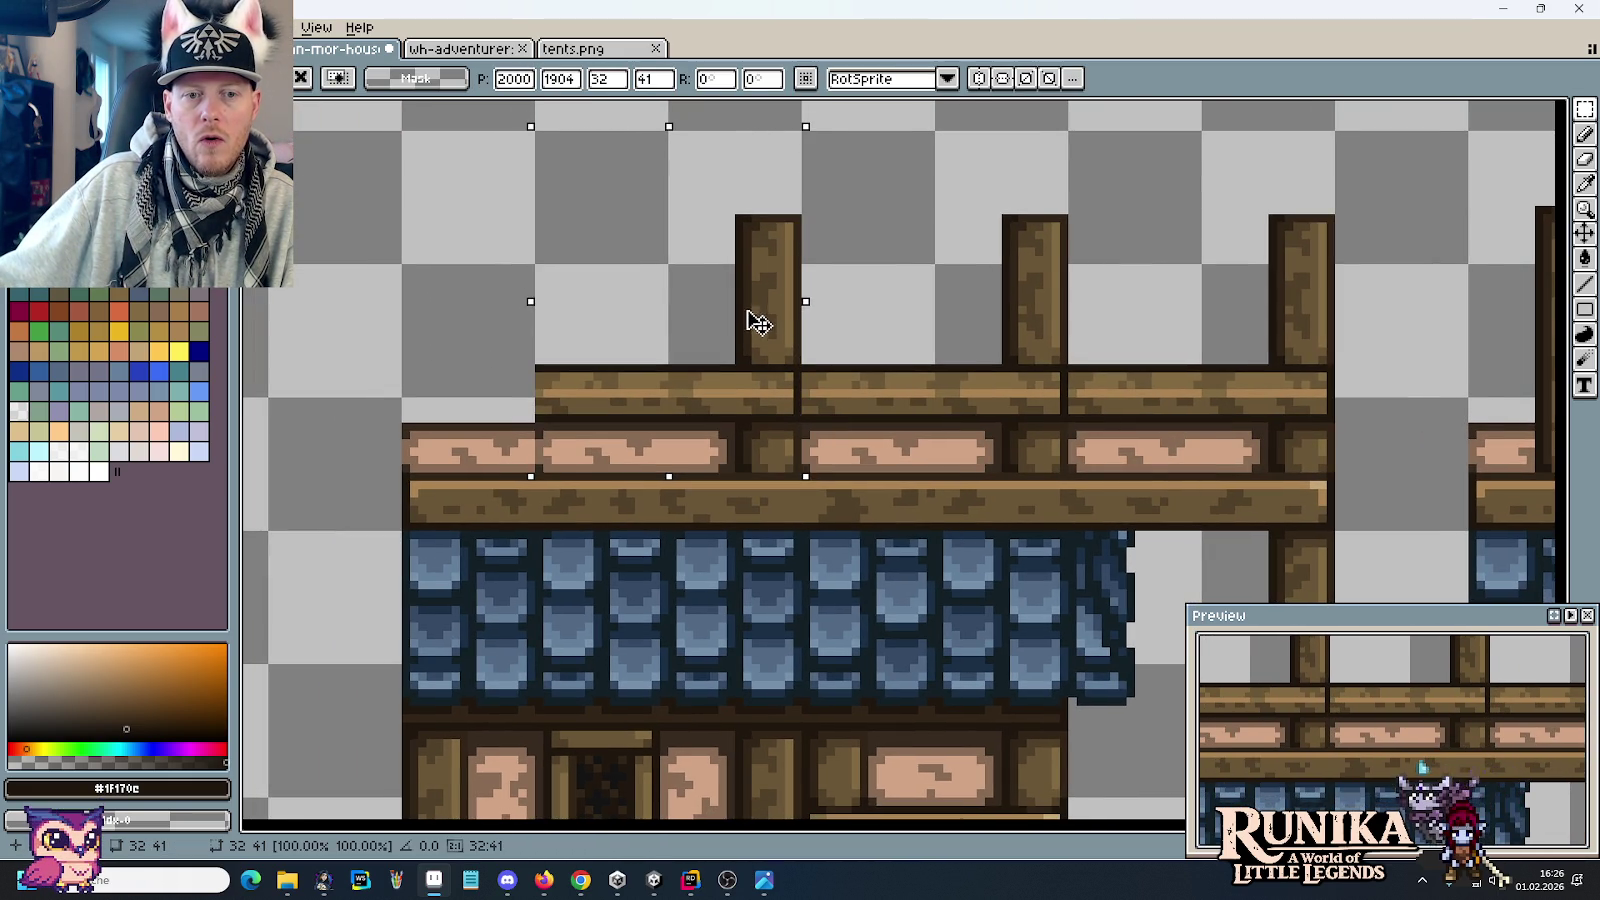
click(838, 370)
scroll(838, 370, up, 1)
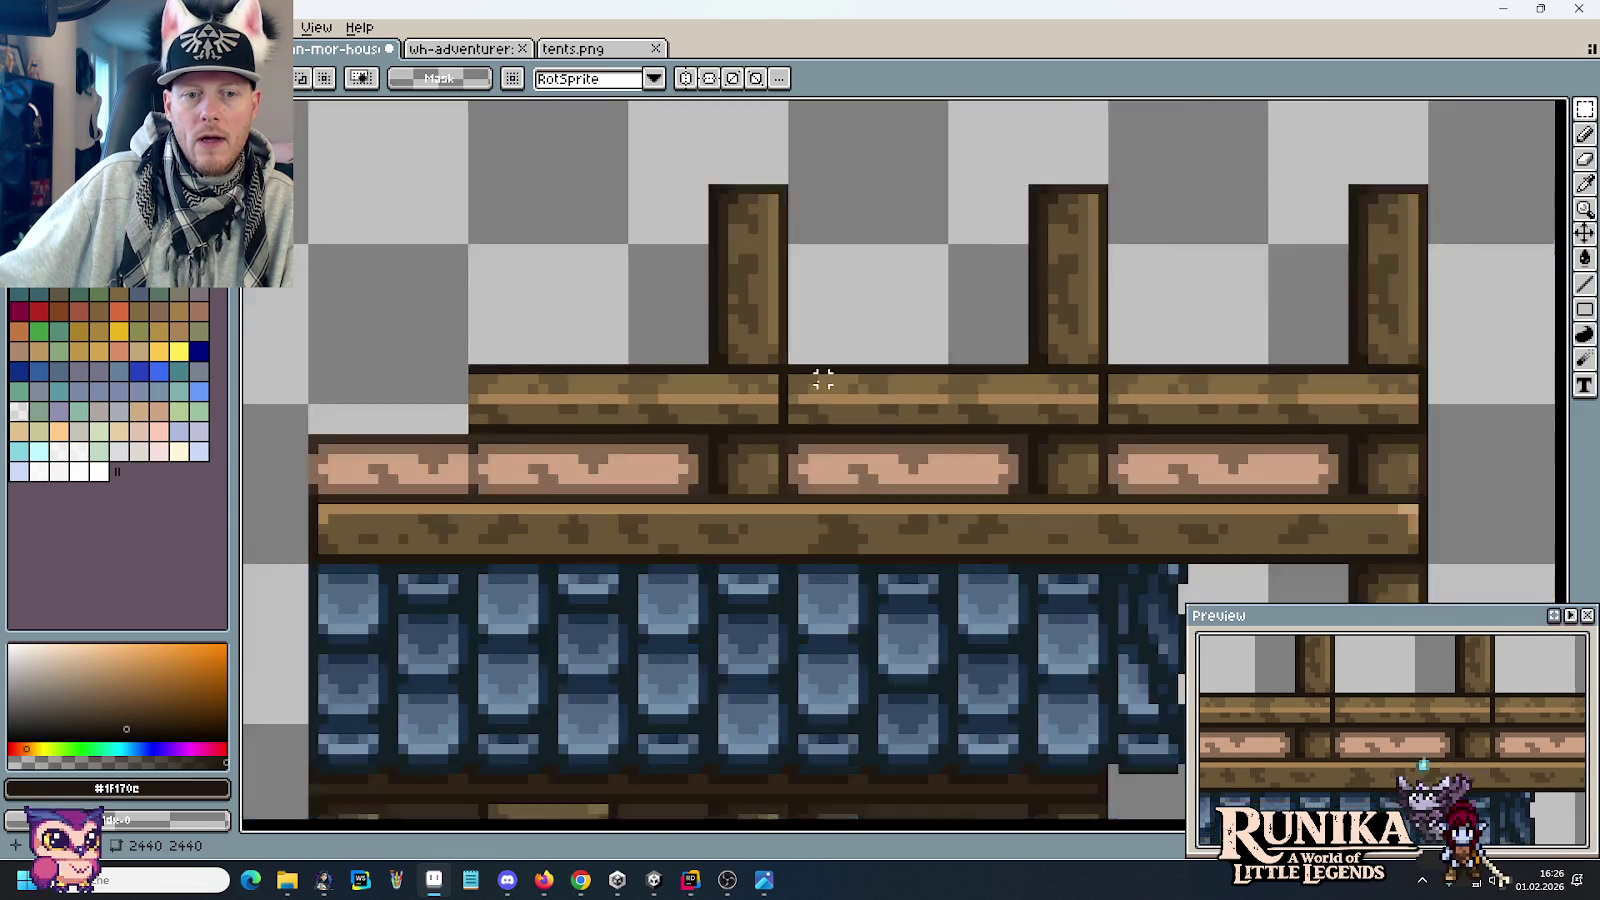
scroll(821, 375, down, 2)
scroll(957, 371, right, 3)
scroll(958, 365, up, 2)
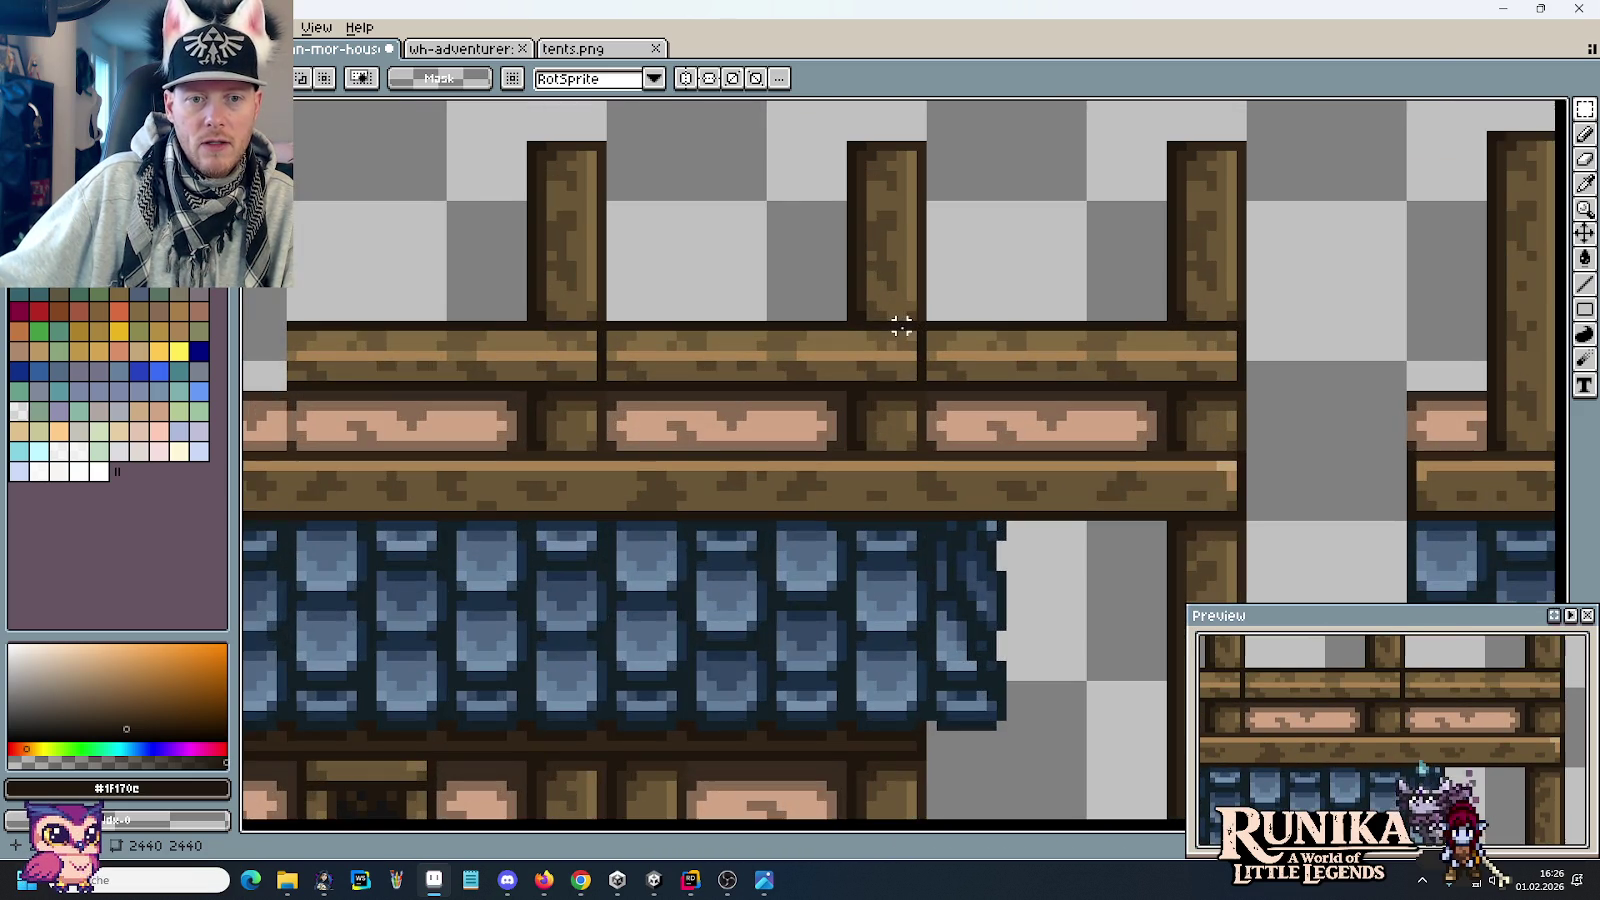
scroll(950, 350, up, 1)
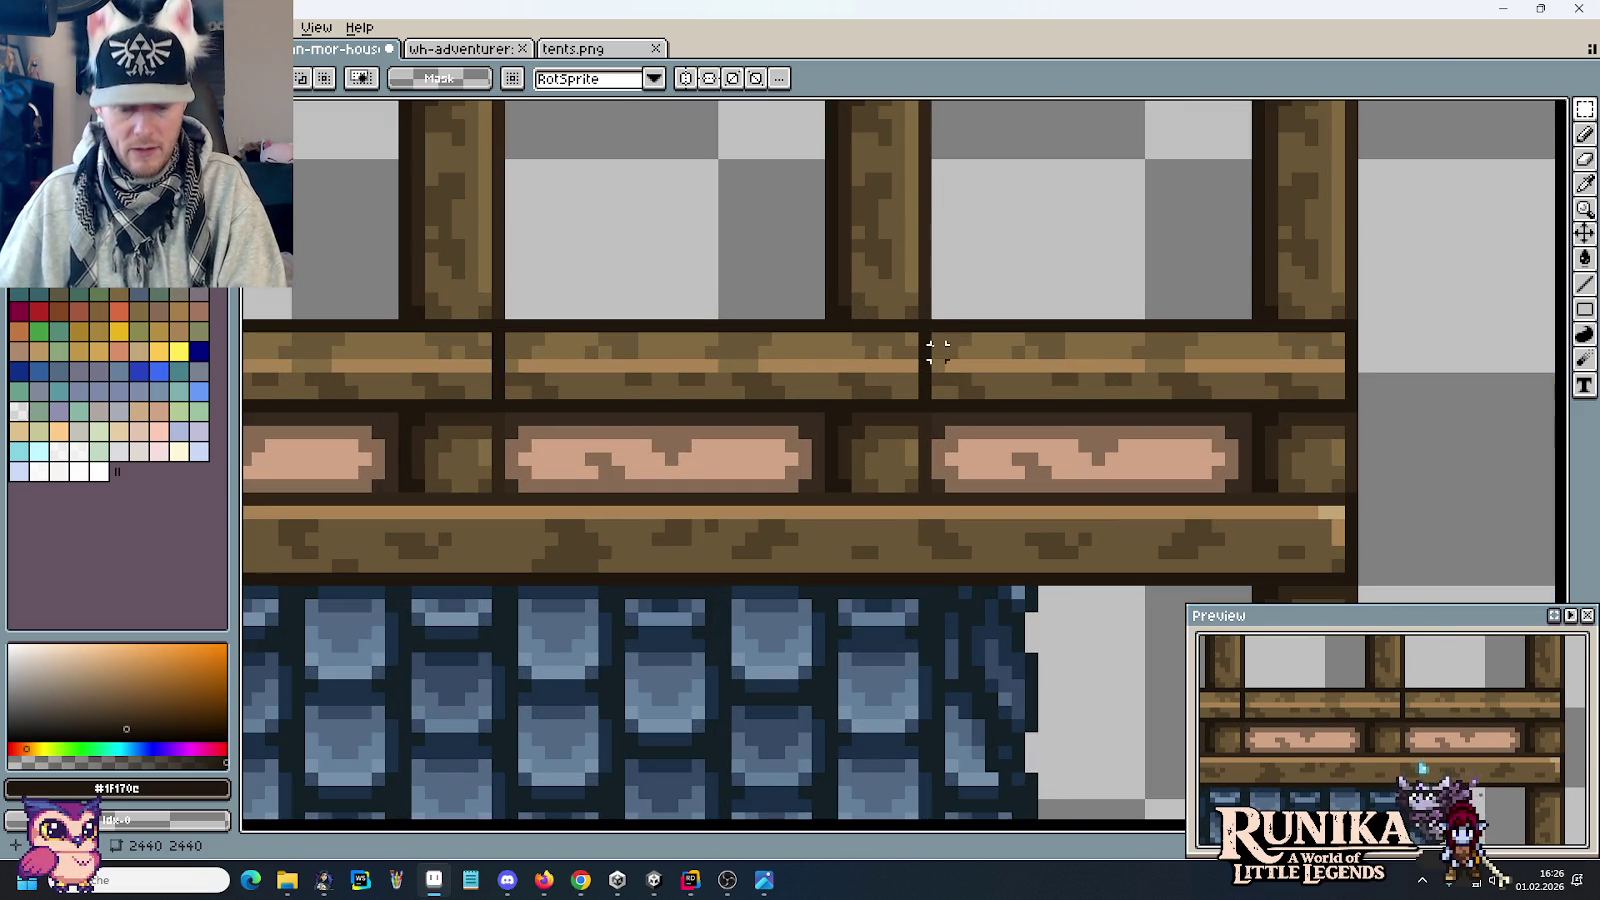
Step: With the Pencil, pick medium brown and sample the darker wood brown from the beam
scroll(930, 350, up, 2)
key(b)
alt+click(915, 389)
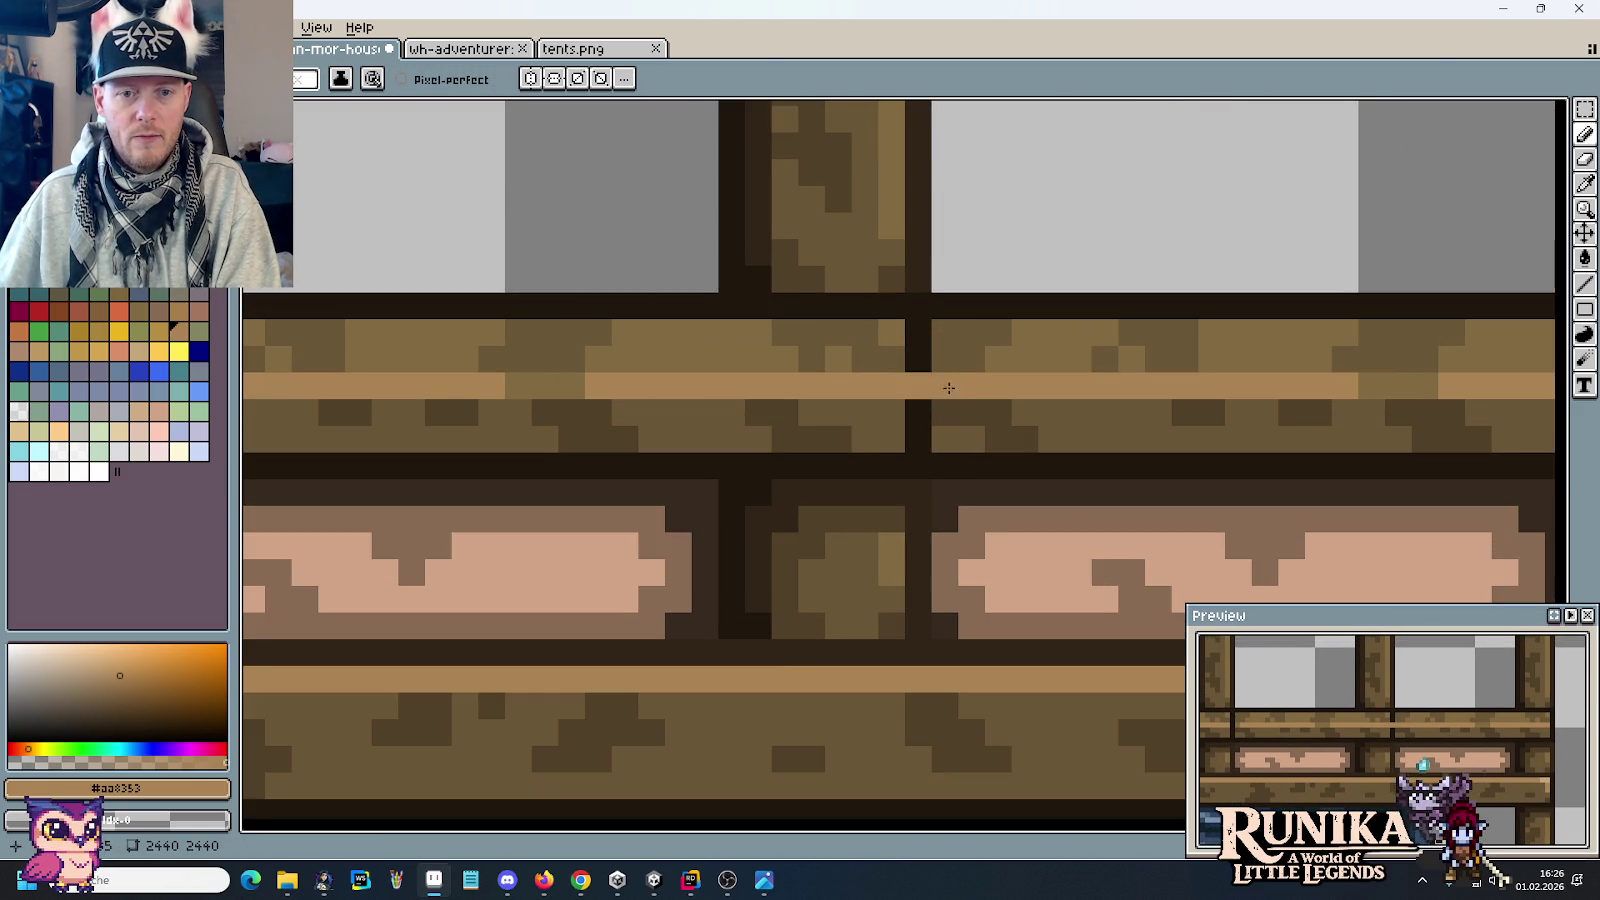
scroll(956, 389, right, 4)
key(i)
click(486, 298)
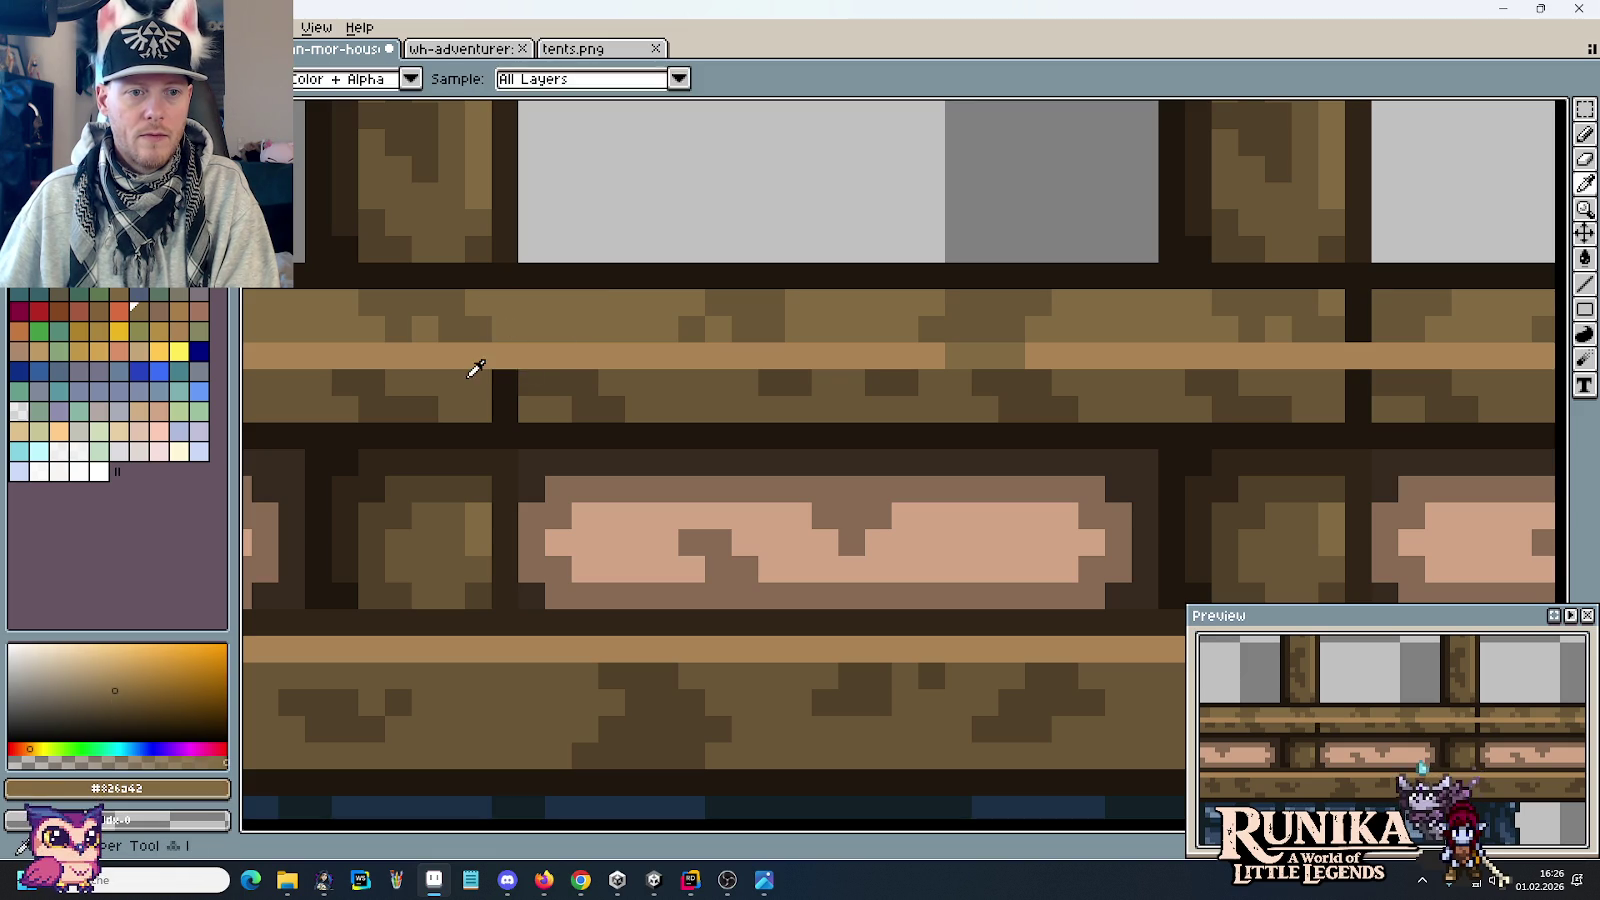
key(b)
Step: Paint the stray dark pixel on the rail beam with #6a5636 brown
alt+click(614, 387)
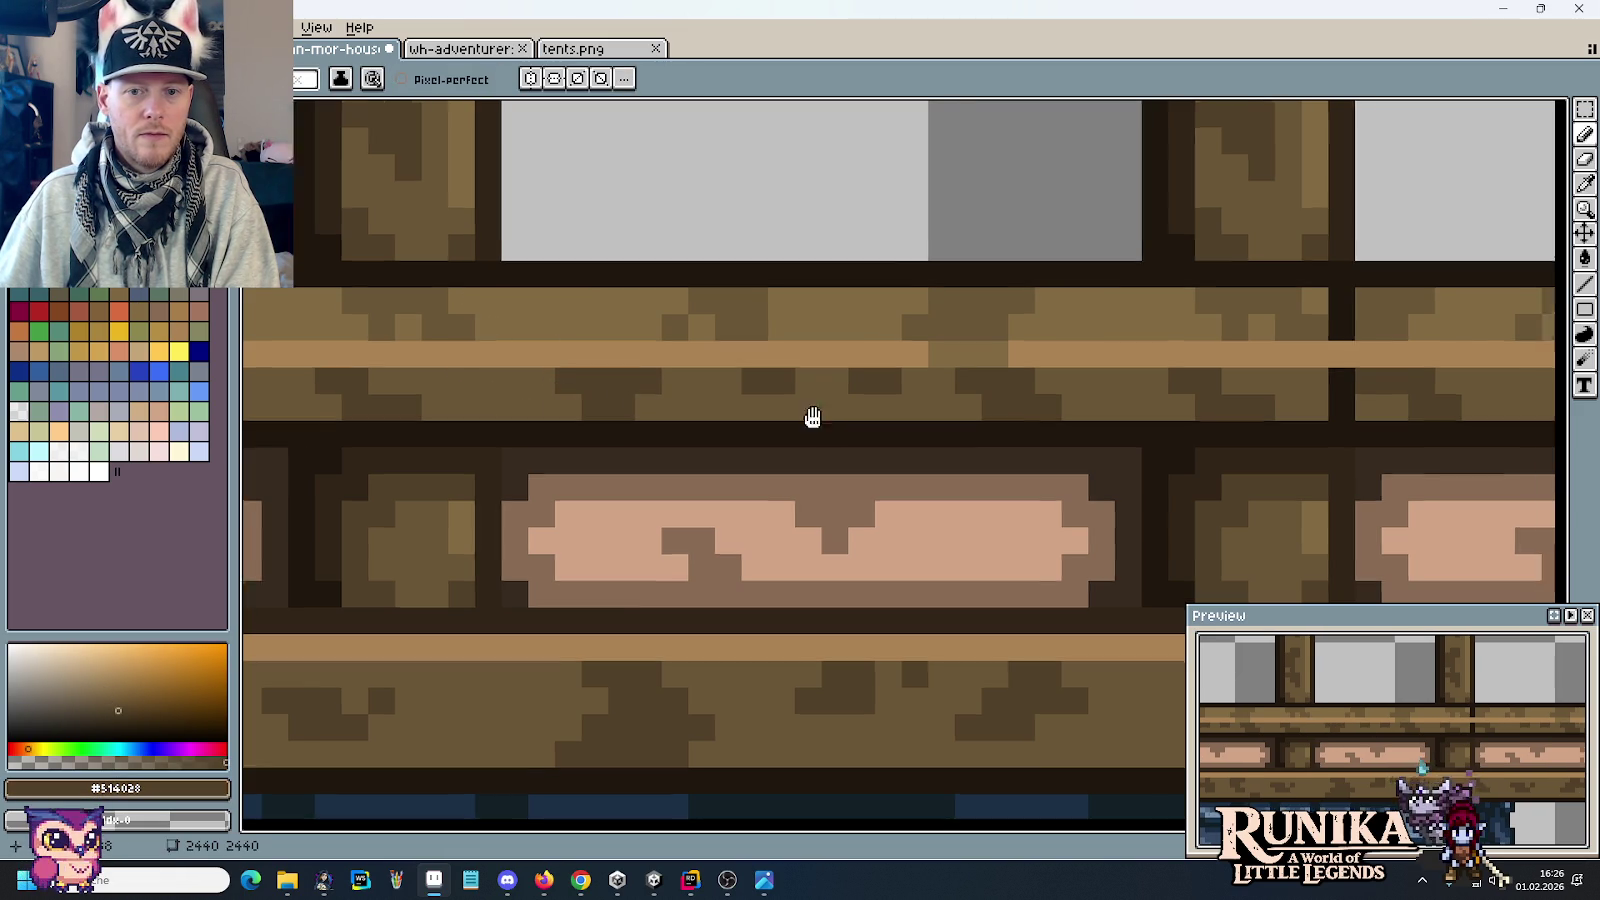
scroll(1067, 352, right, 4)
alt+click(978, 343)
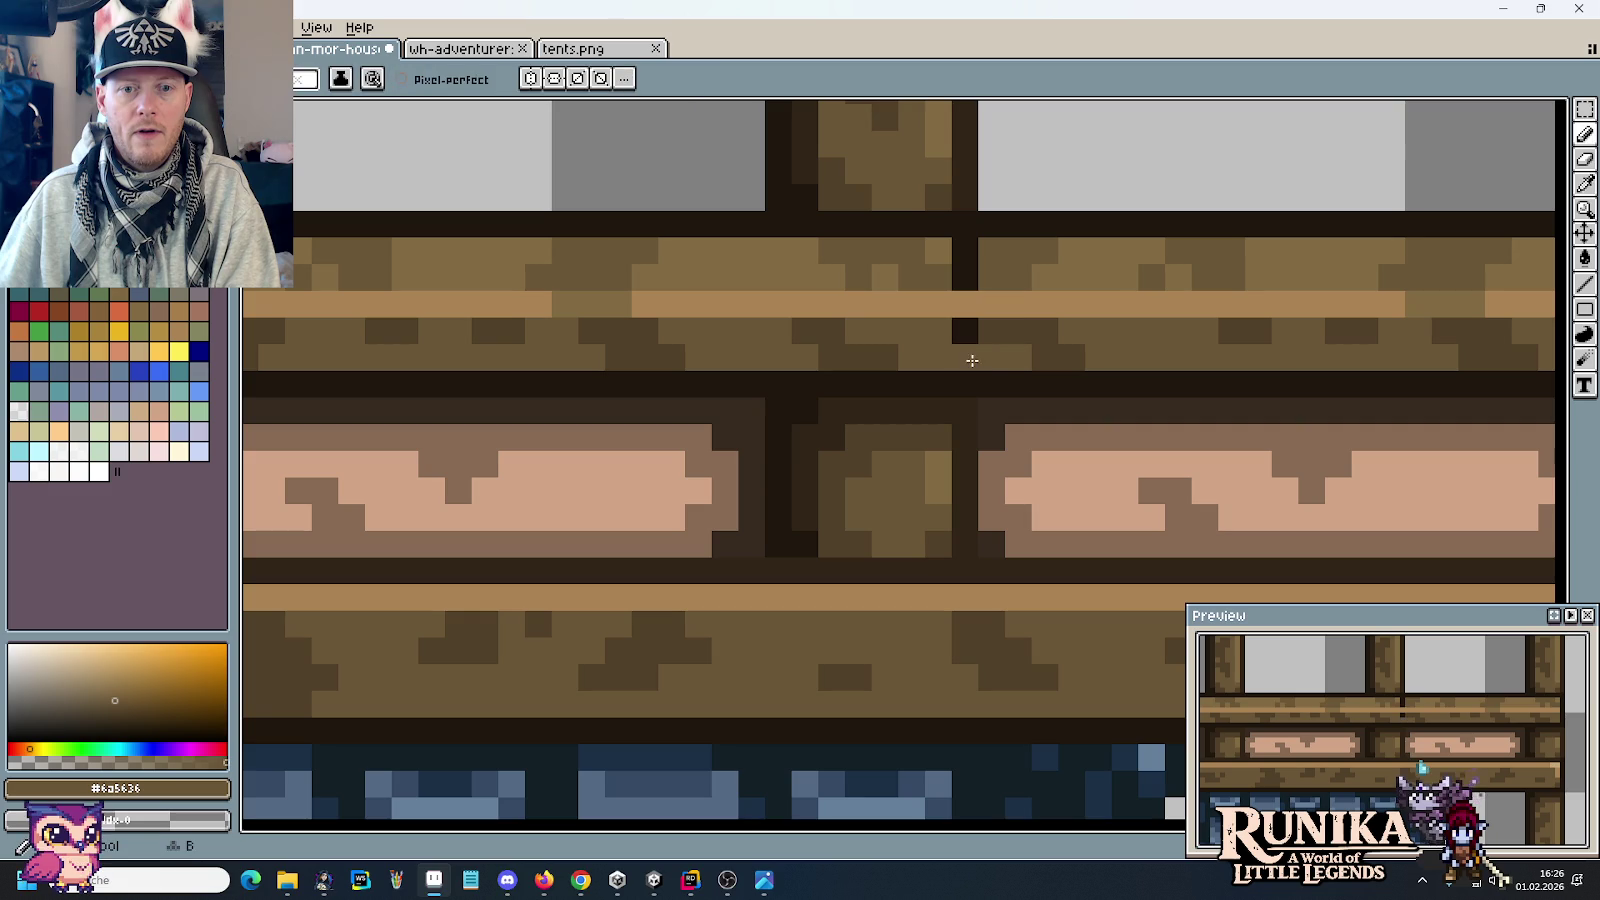
click(956, 250)
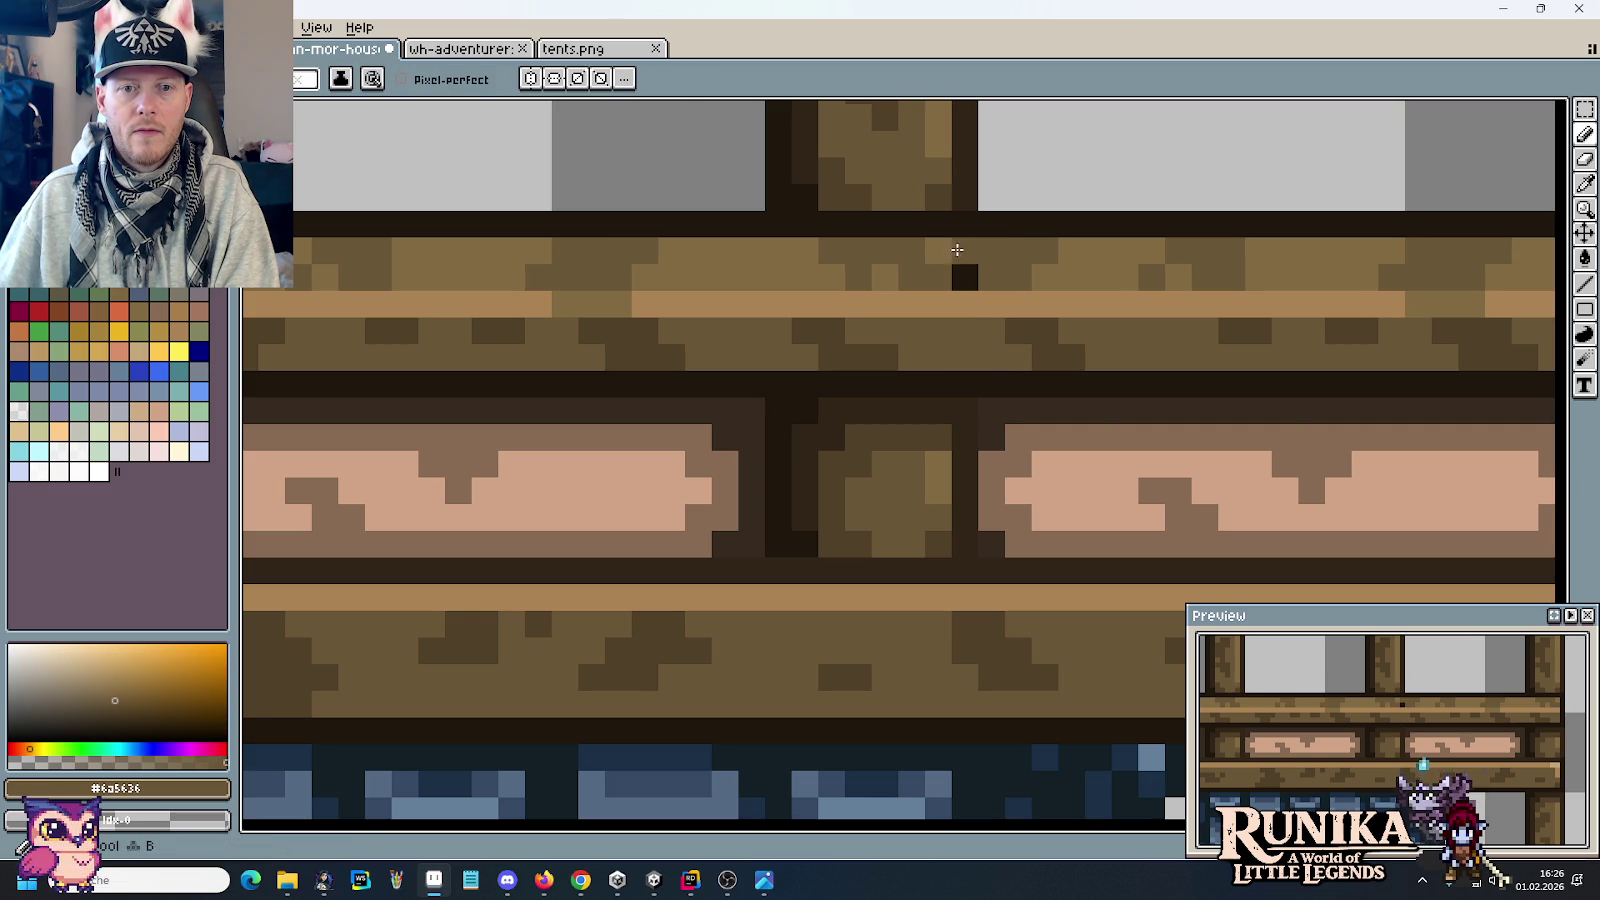
scroll(1000, 285, down, 1)
scroll(1068, 300, down, 1)
scroll(1100, 320, down, 2)
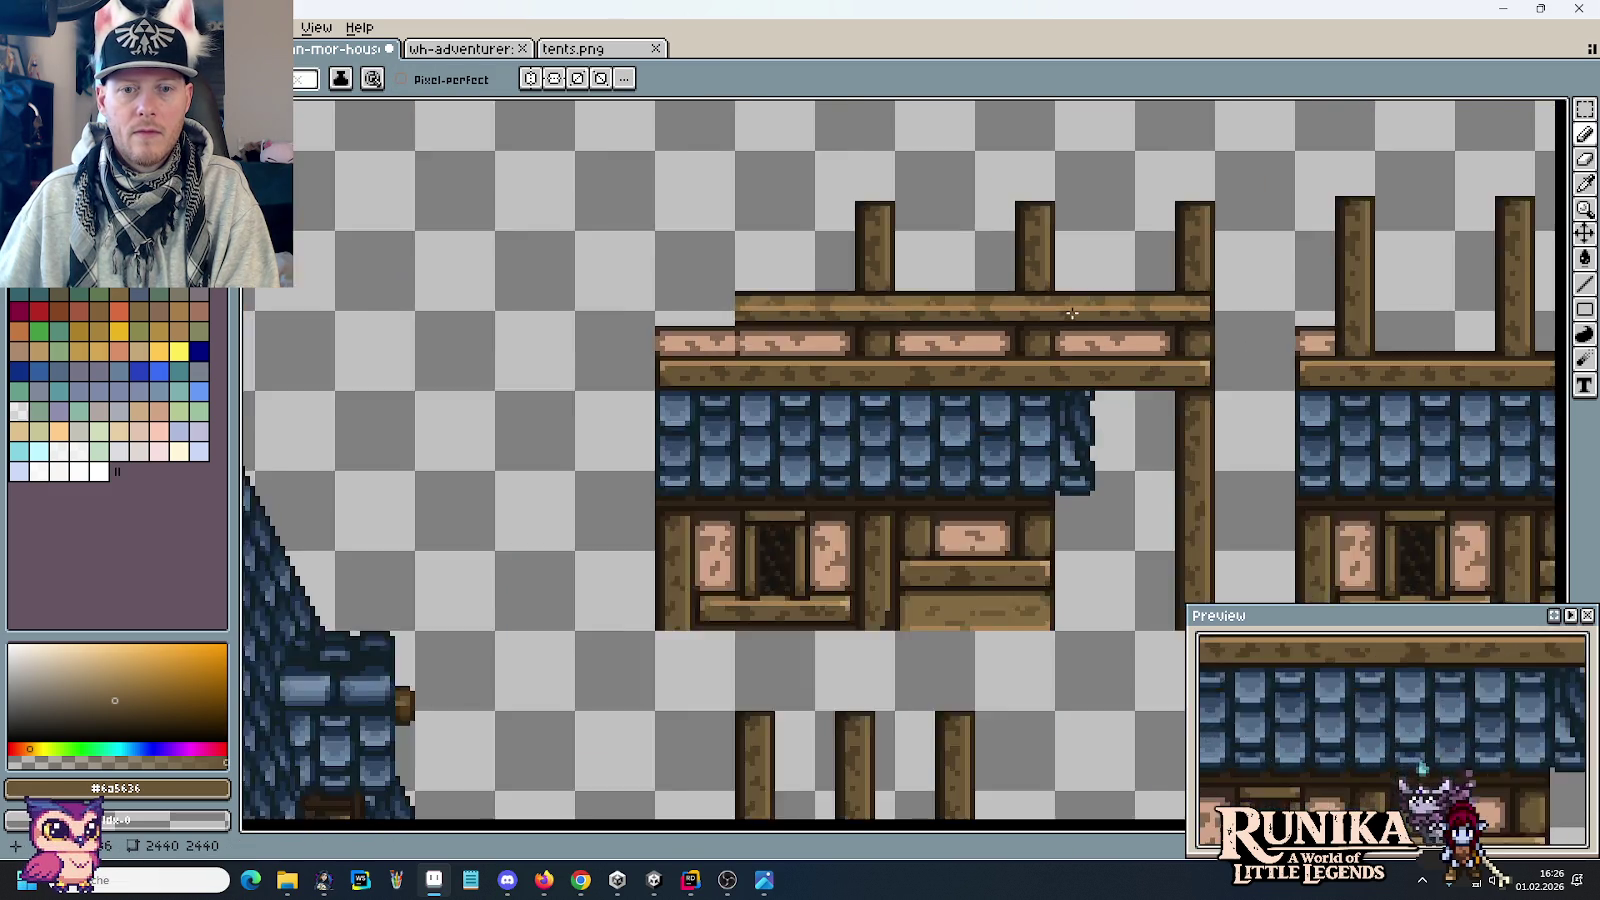
Step: Marquee the middle house's right post and beam and move them left to close the railing gap
scroll(1140, 342, down, 1)
drag(1140, 342, 886, 314)
scroll(1296, 243, up, 1)
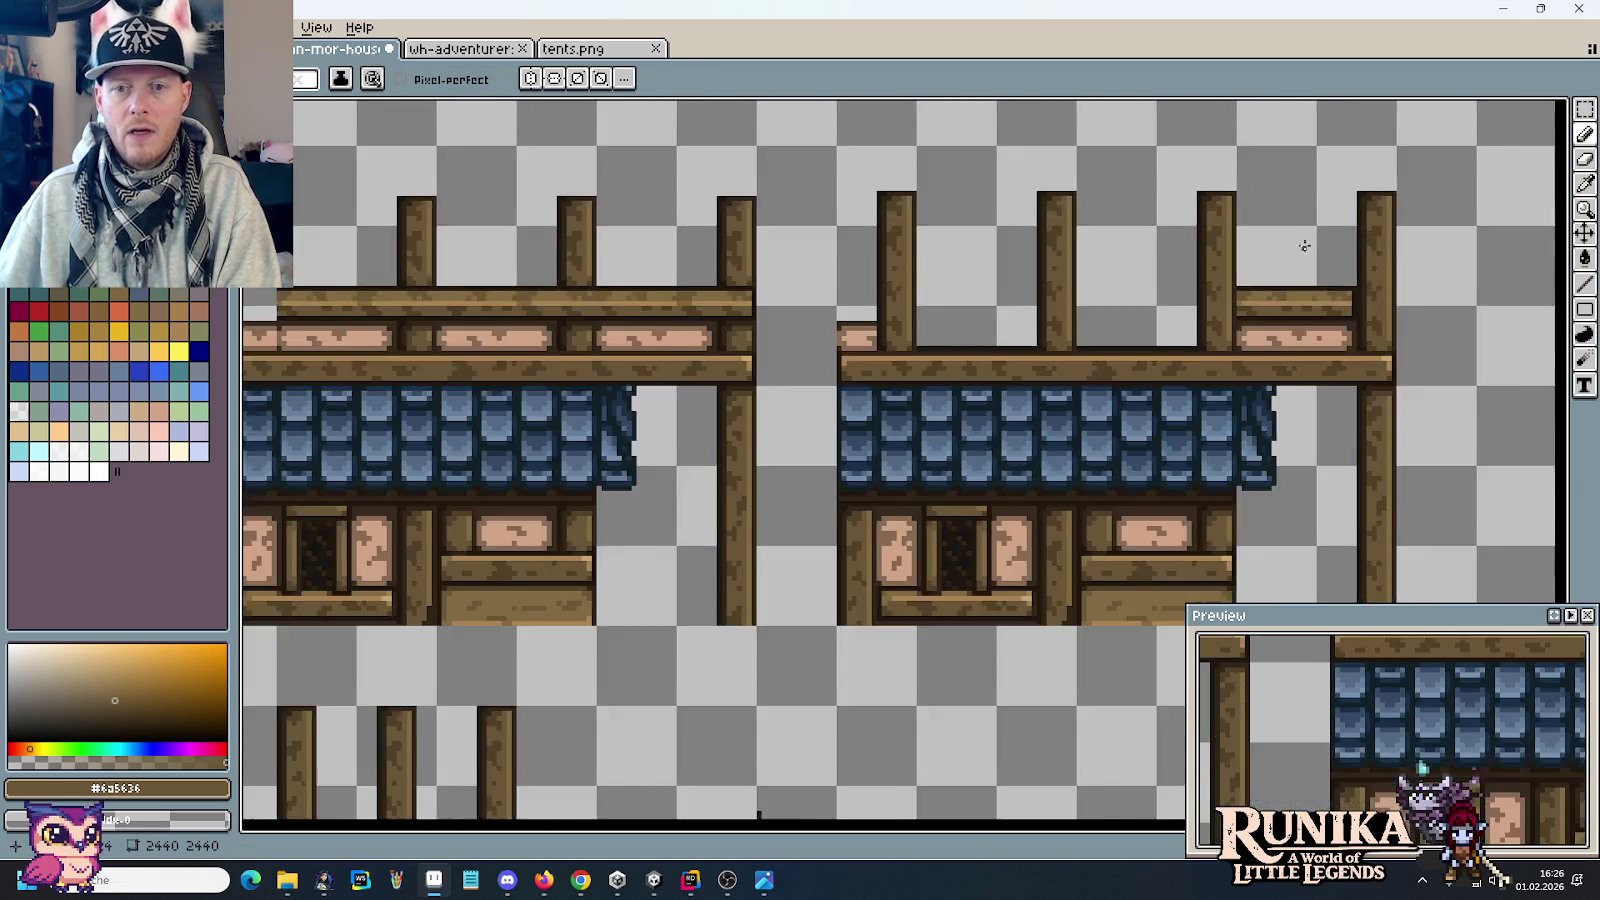
scroll(1180, 342, up, 1)
scroll(1180, 342, up, 1)
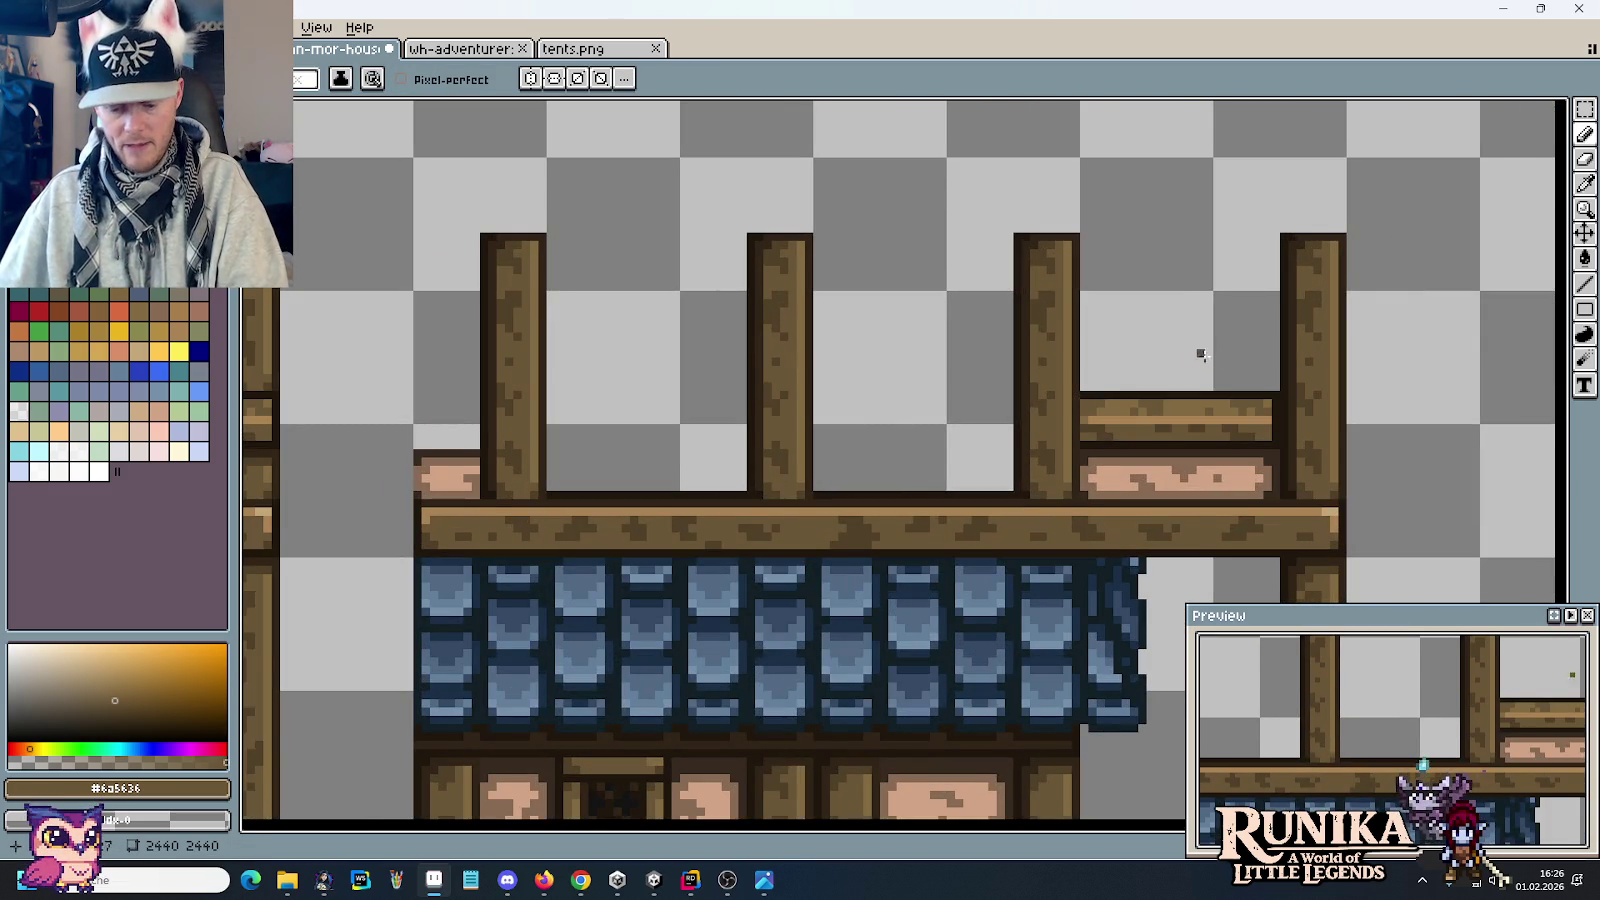
key(m)
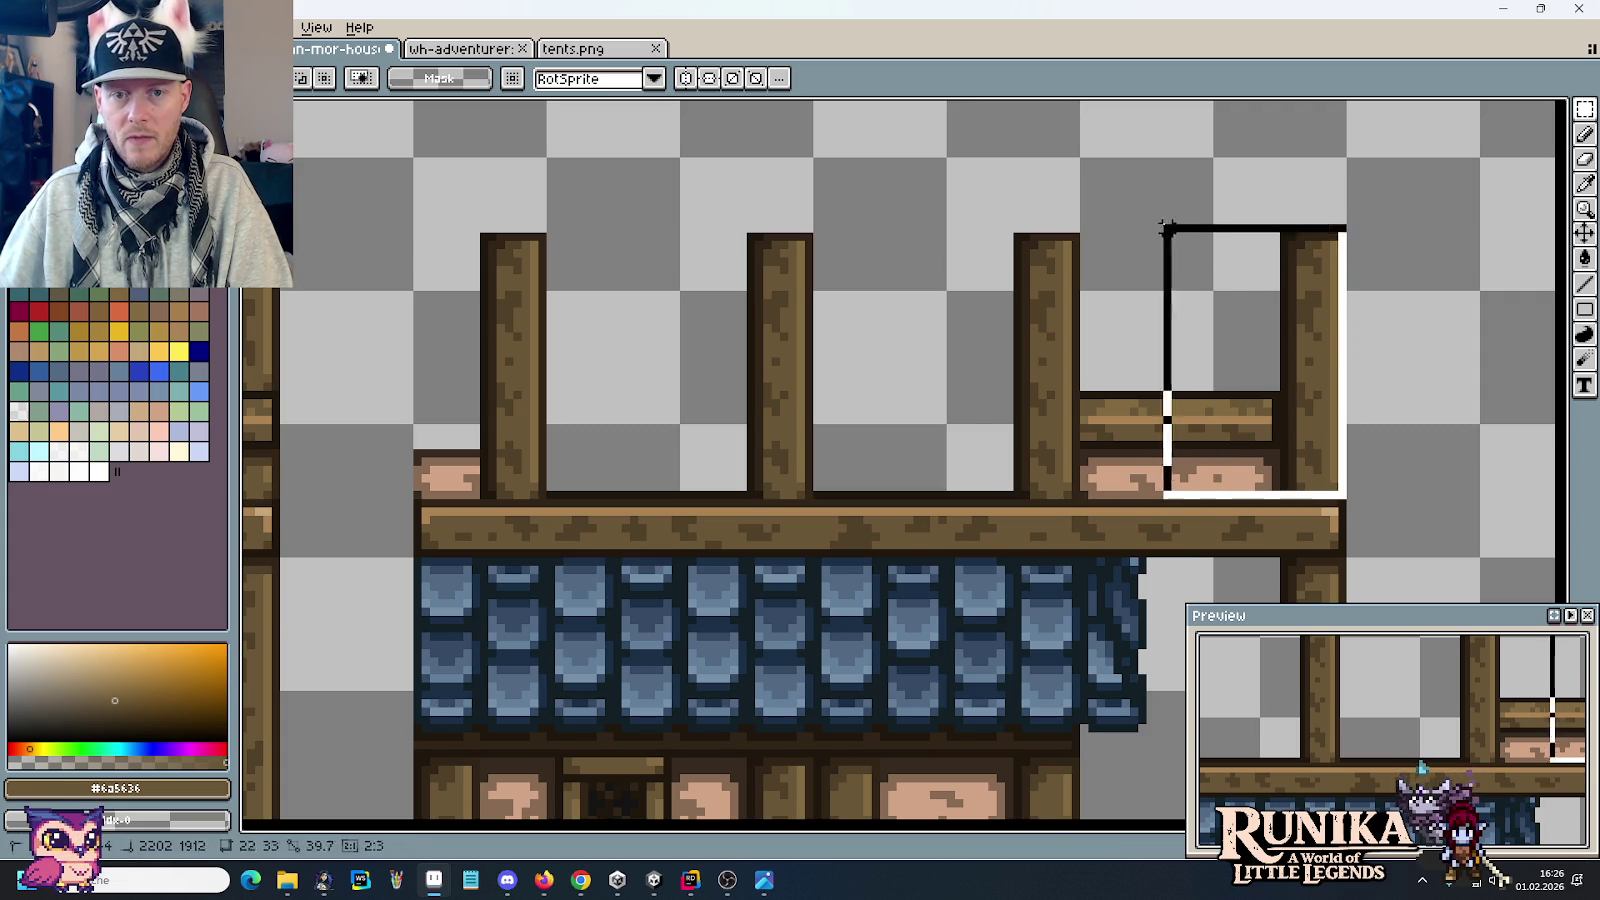
drag(1340, 495, 1082, 160)
mouse_move(1170, 212)
mouse_down()
mouse_move(920, 212)
mouse_move(893, 196)
mouse_move(646, 211)
mouse_up()
key(ctrl+d)
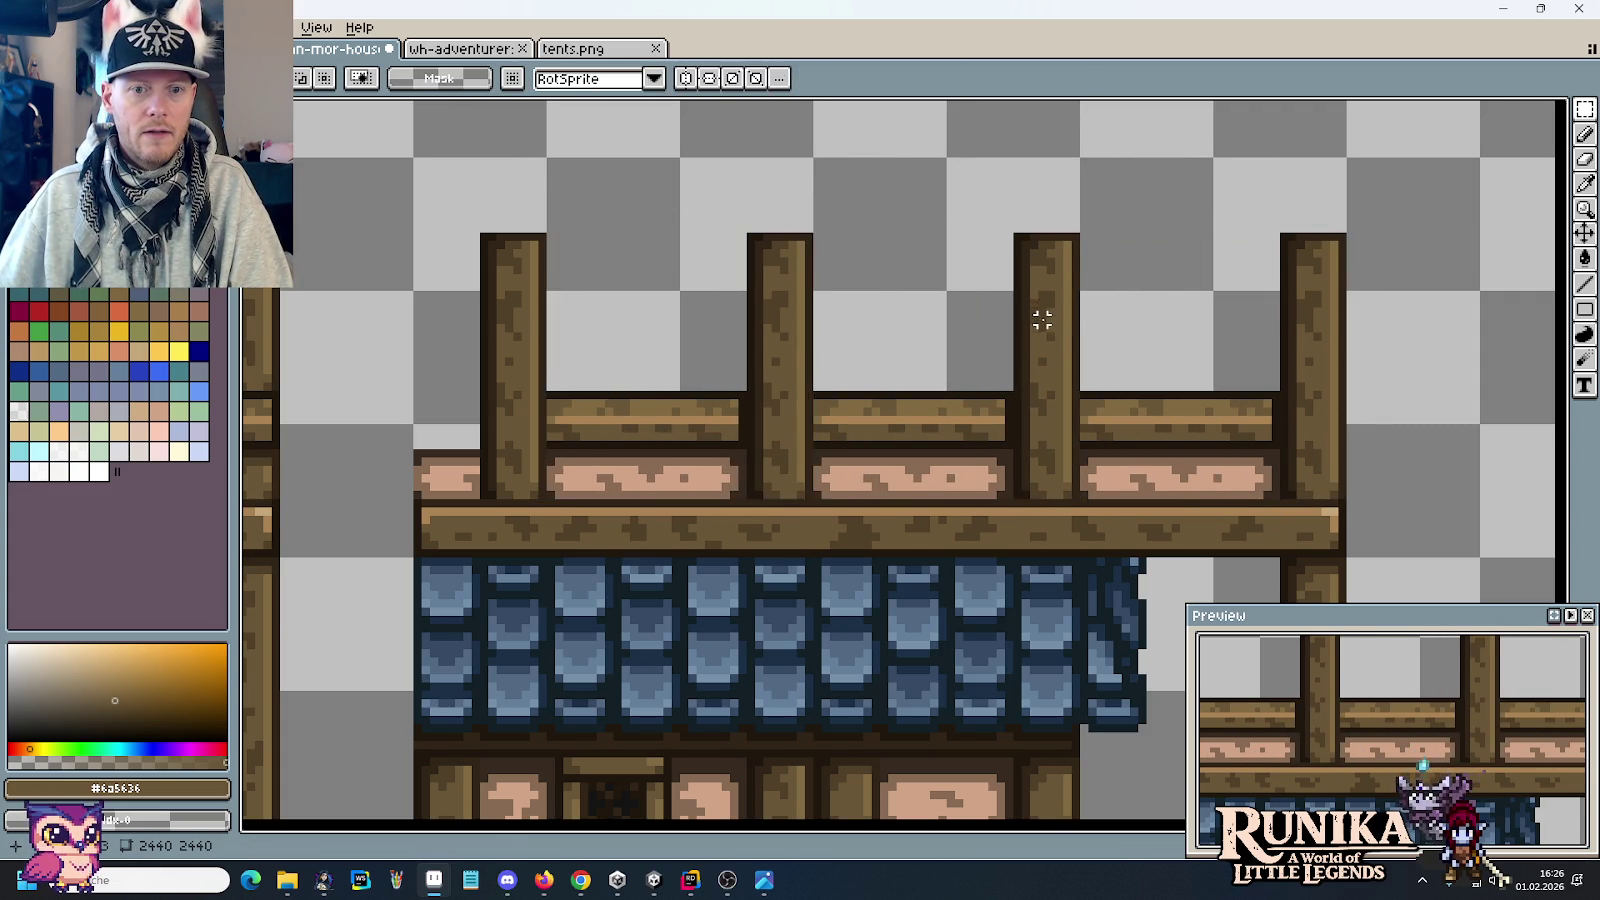
scroll(1047, 325, down, 3)
drag(810, 400, 937, 397)
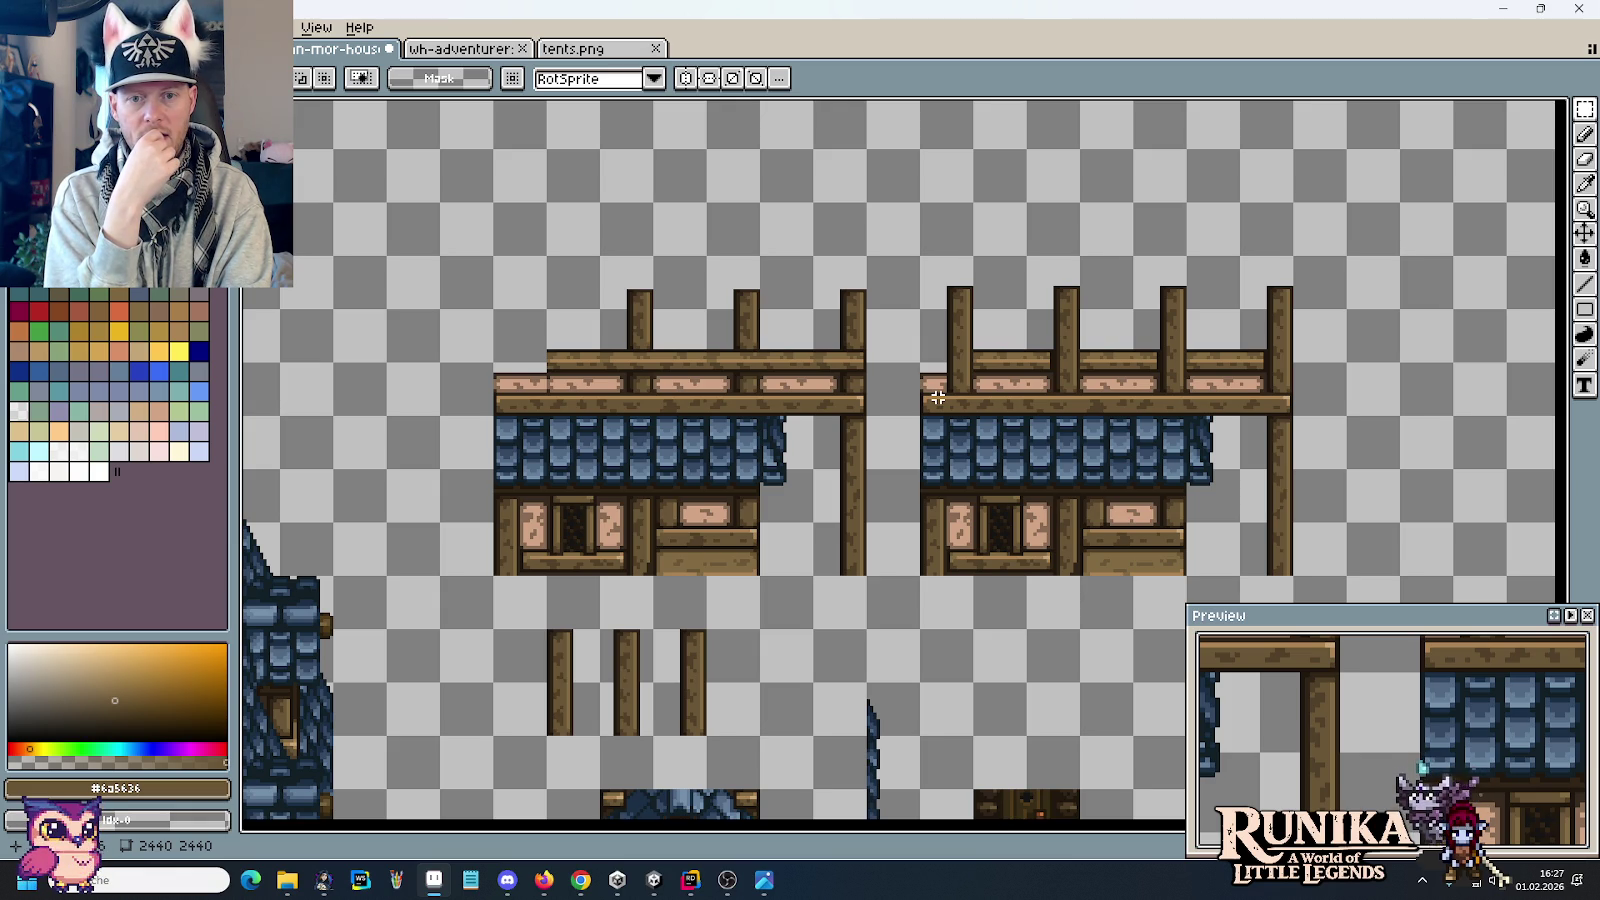
key(i)
key(alt+Tab)
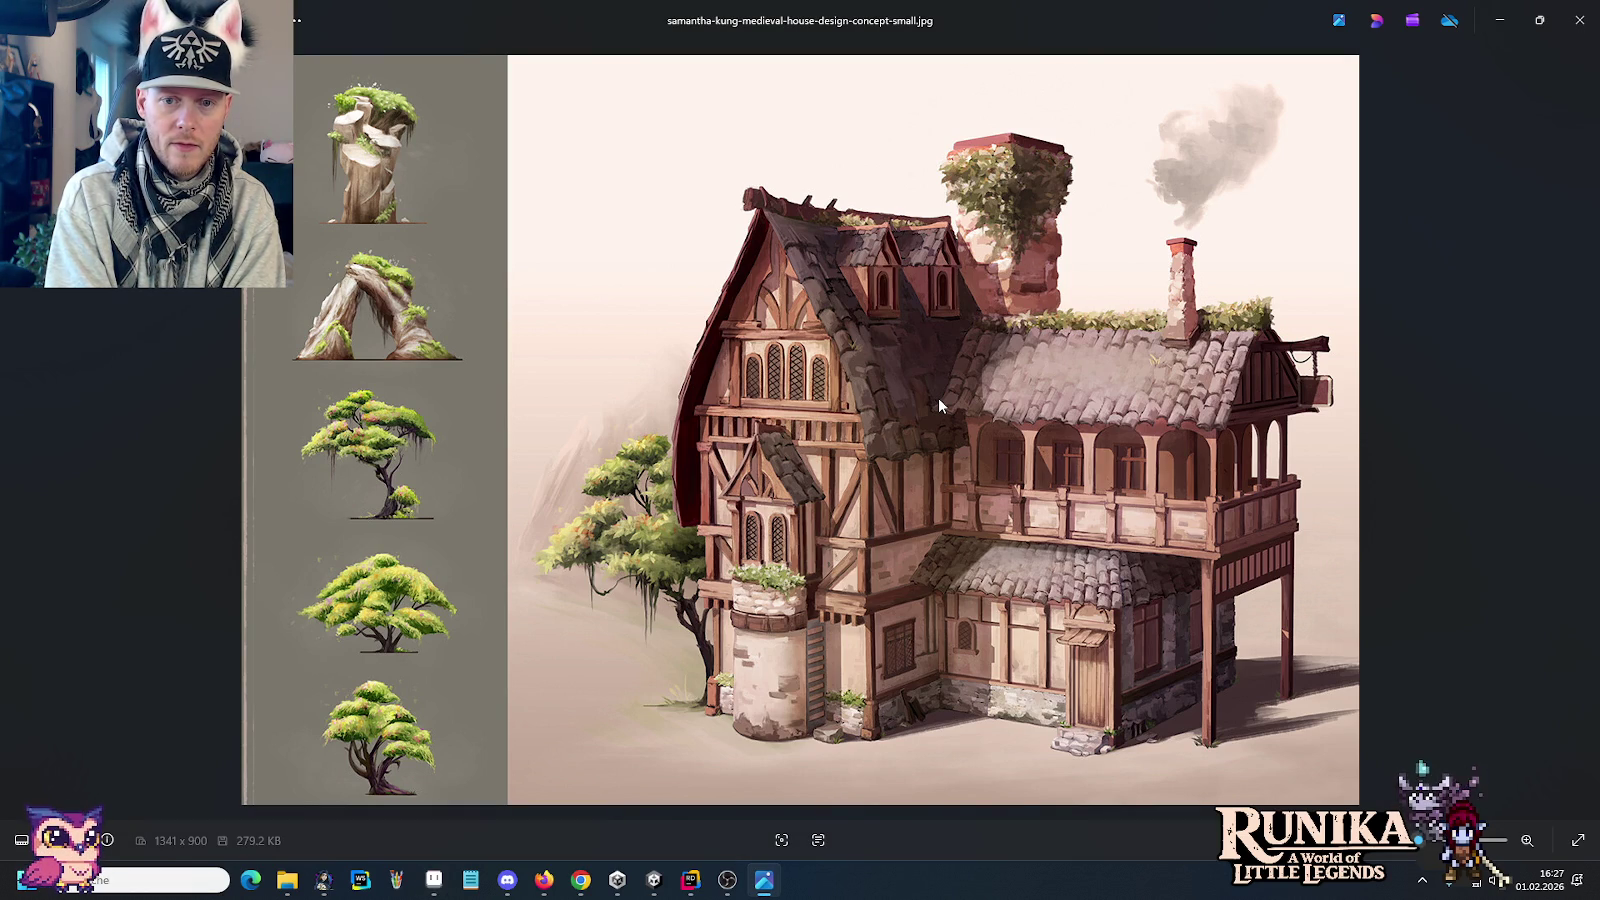
key(alt+Tab)
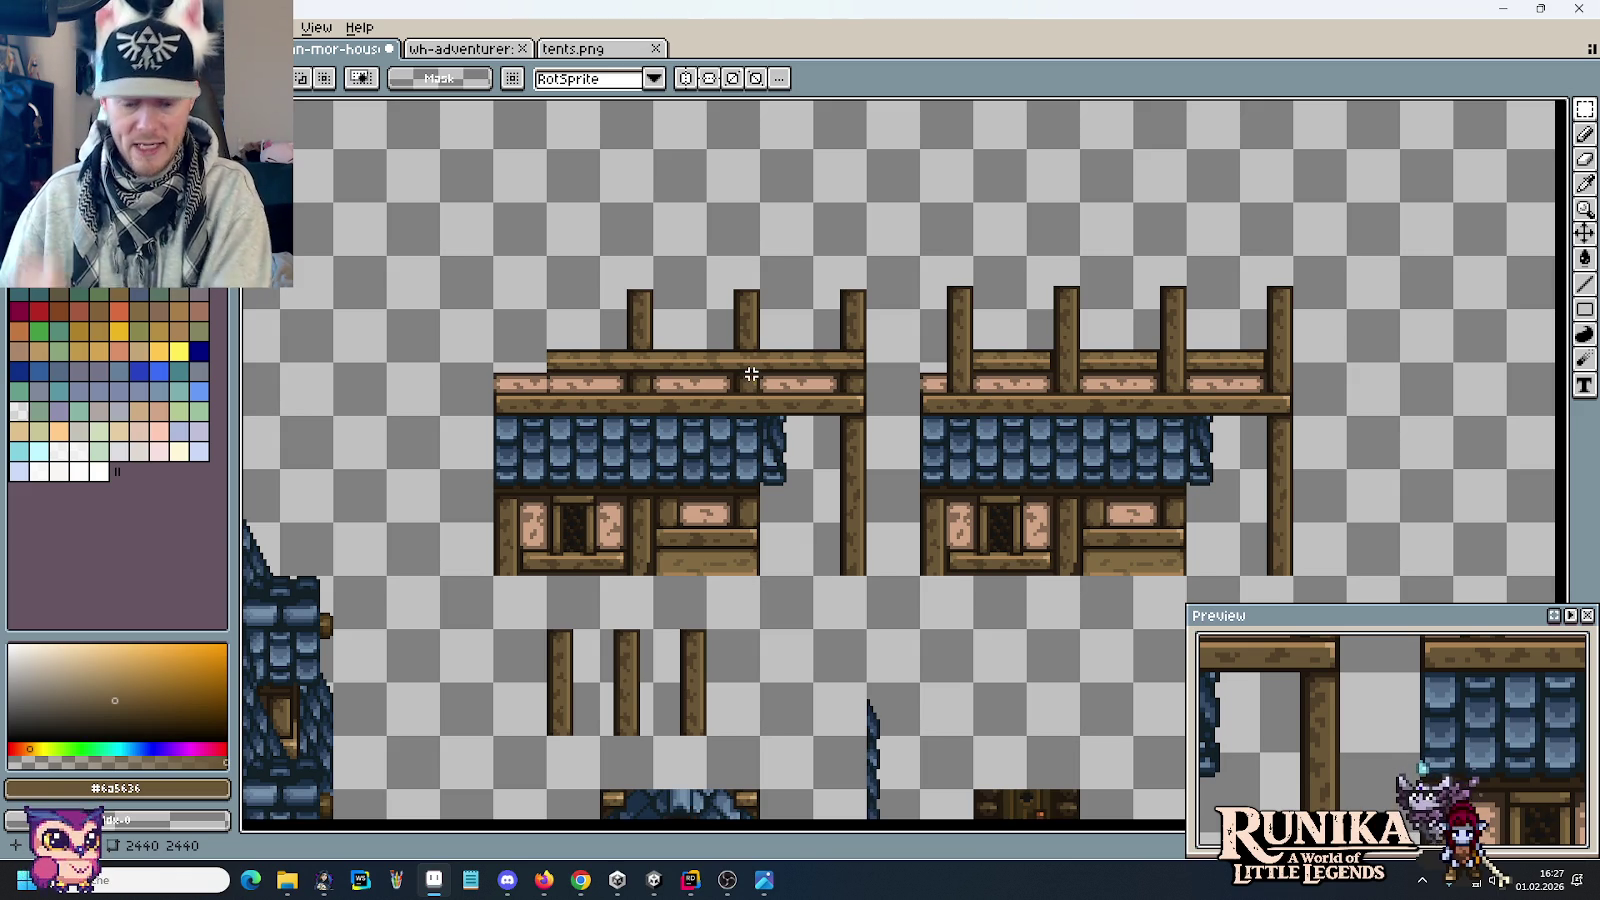
Step: Outline where the post meets the rail beam with dark brown pixels
scroll(758, 371, up, 2)
scroll(750, 371, up, 2)
drag(716, 291, 722, 461)
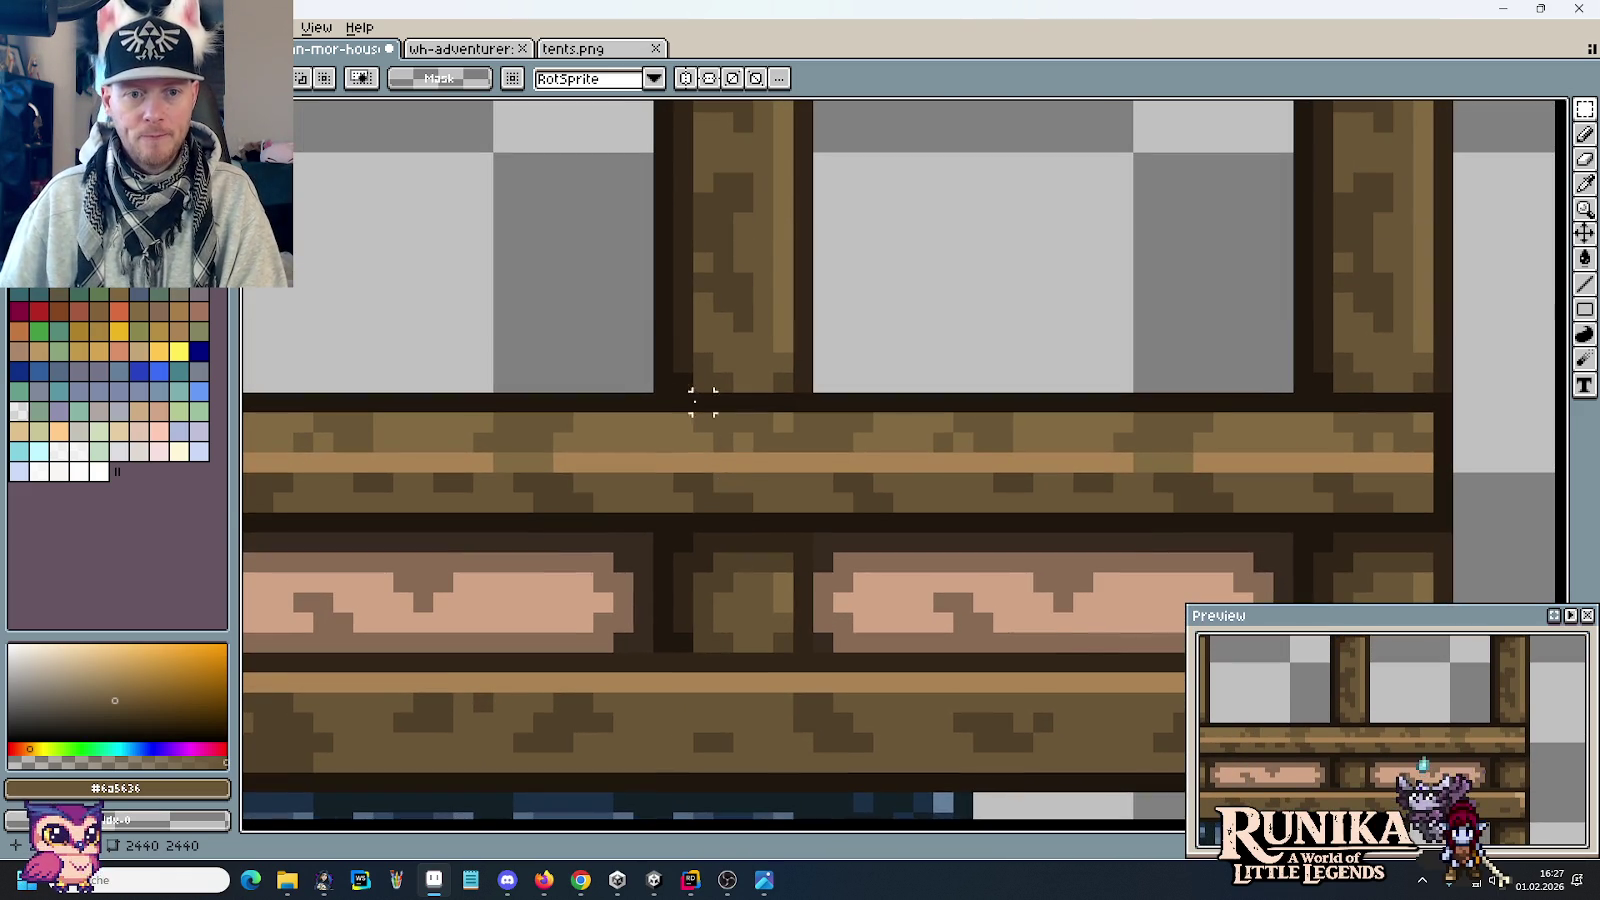
key(b)
alt+click(668, 407)
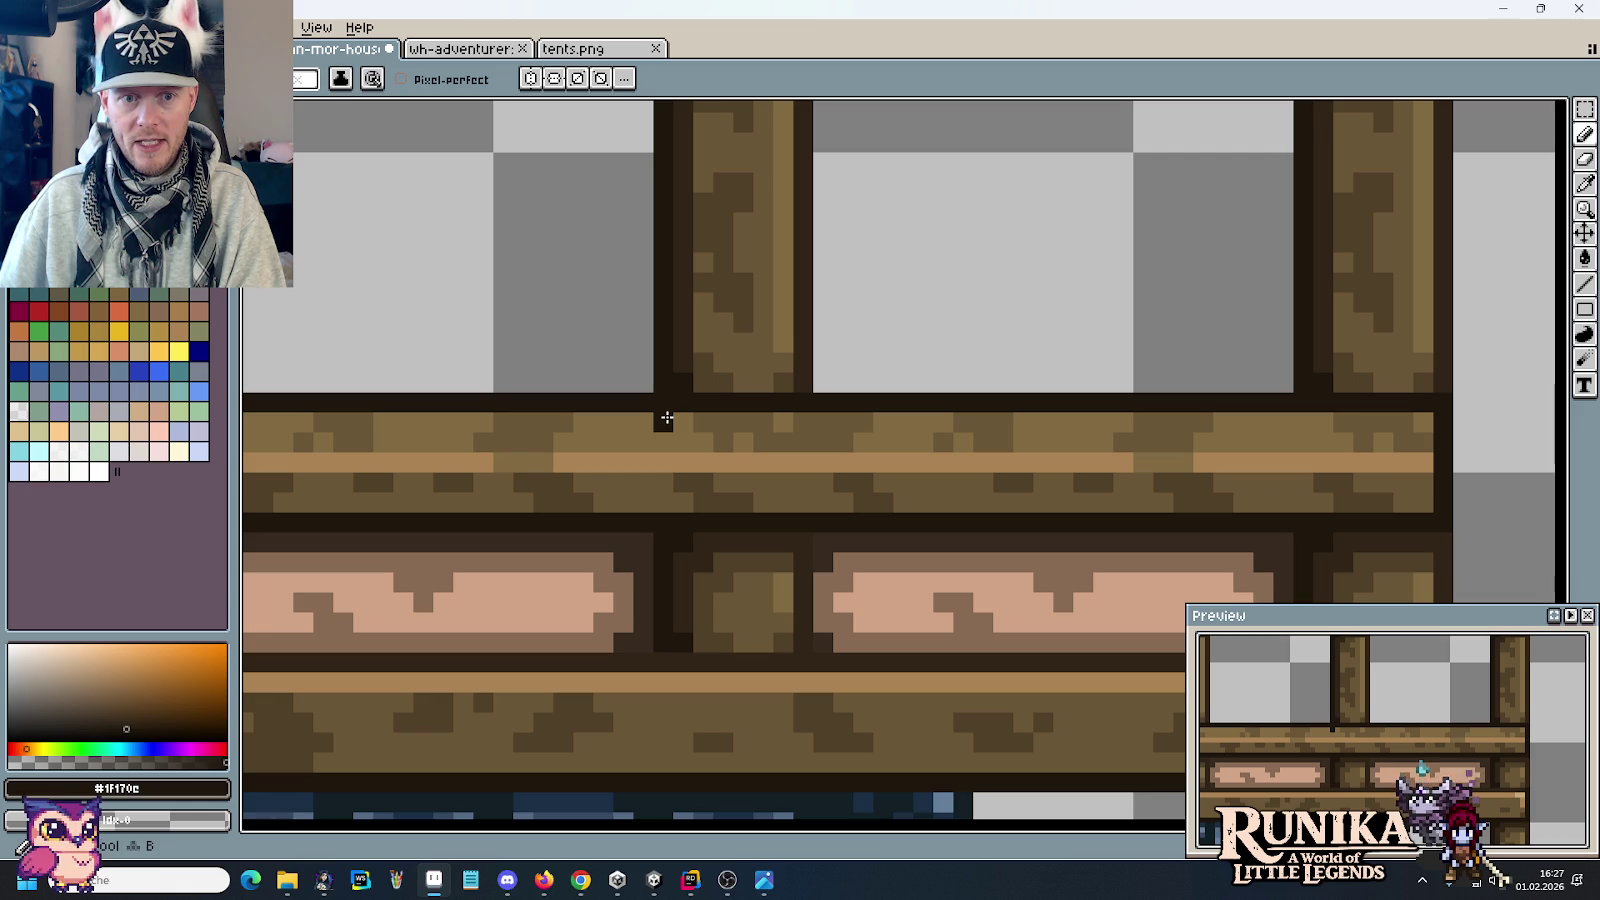
alt+click(689, 346)
click(668, 445)
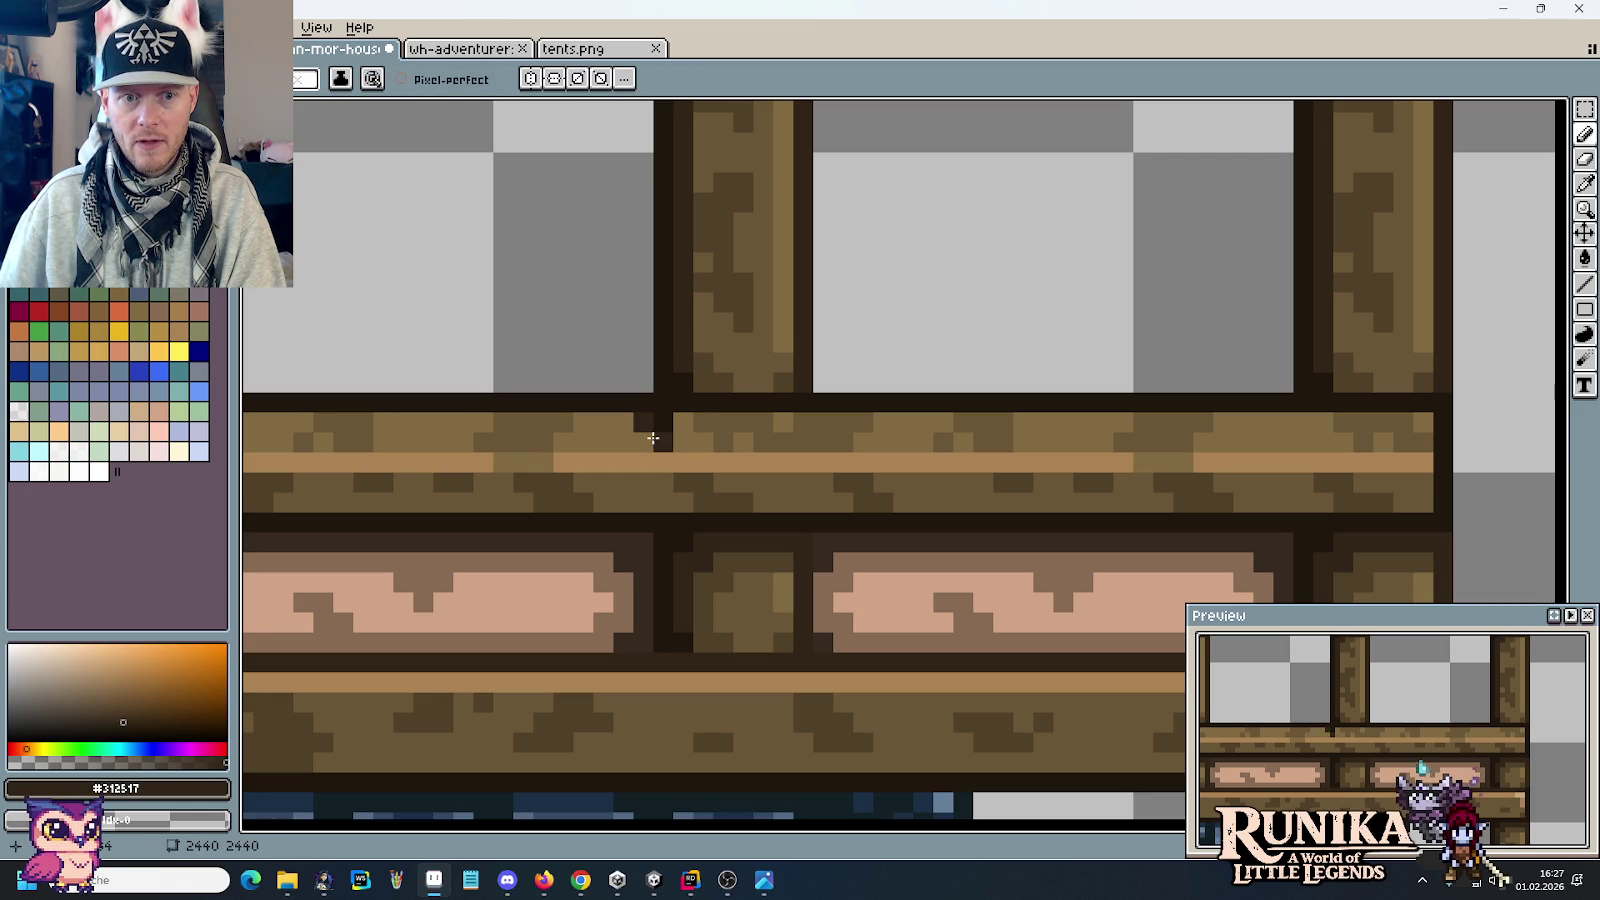
drag(648, 440, 803, 442)
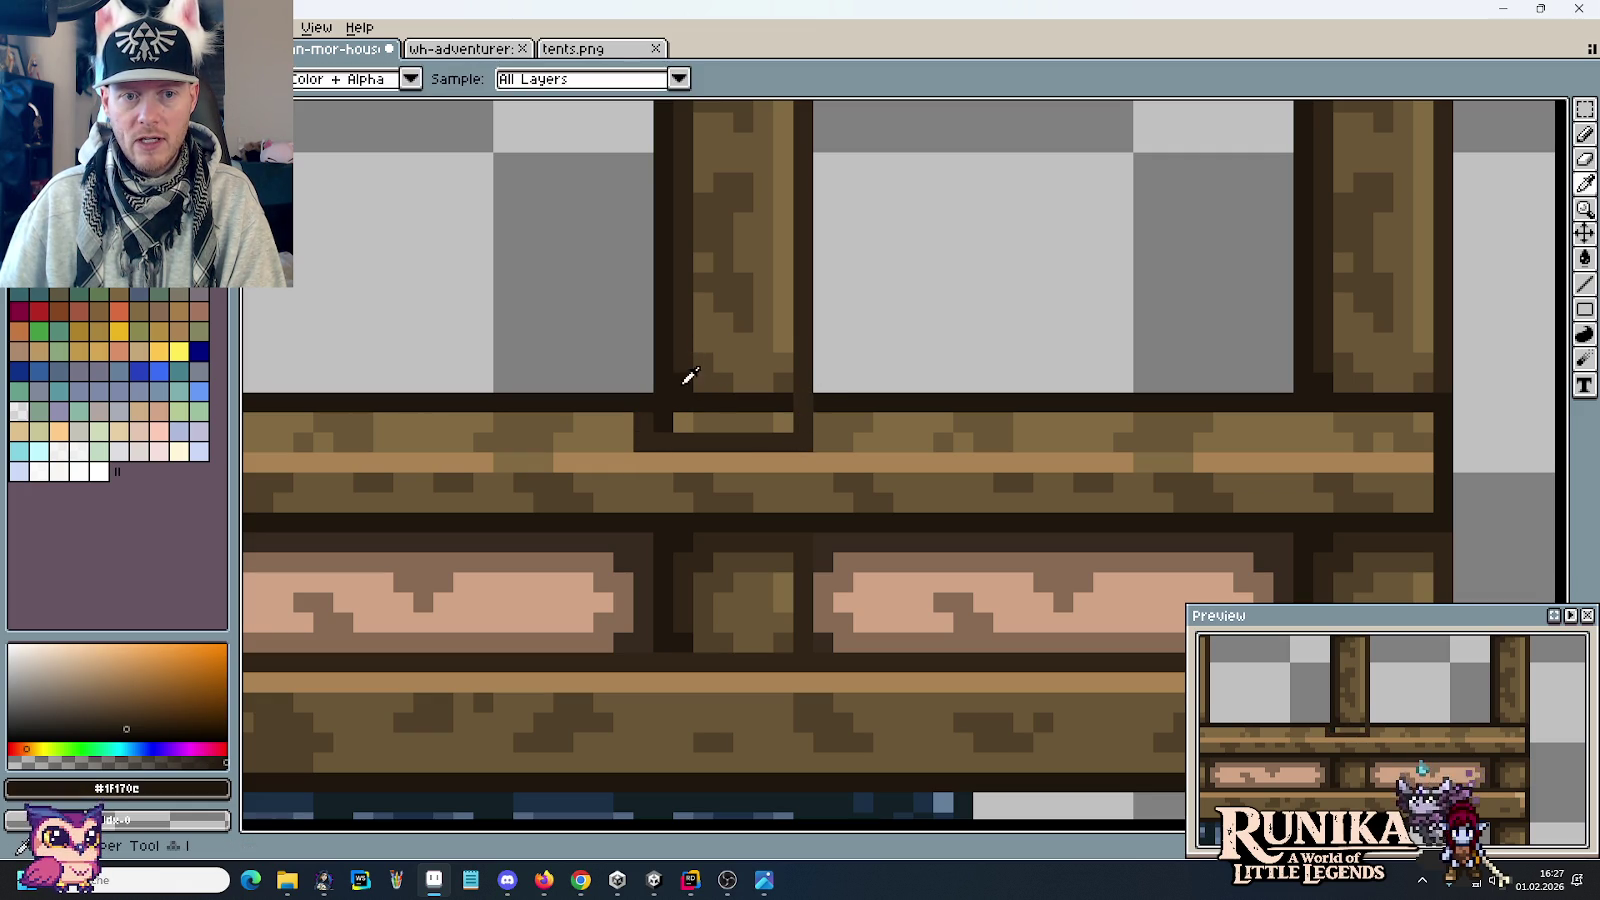
click(682, 421)
Step: Recolour the post's foot in #6a5636 brown and sample the lighter #826a42 brown
alt+click(711, 368)
click(704, 410)
click(722, 418)
alt+click(750, 379)
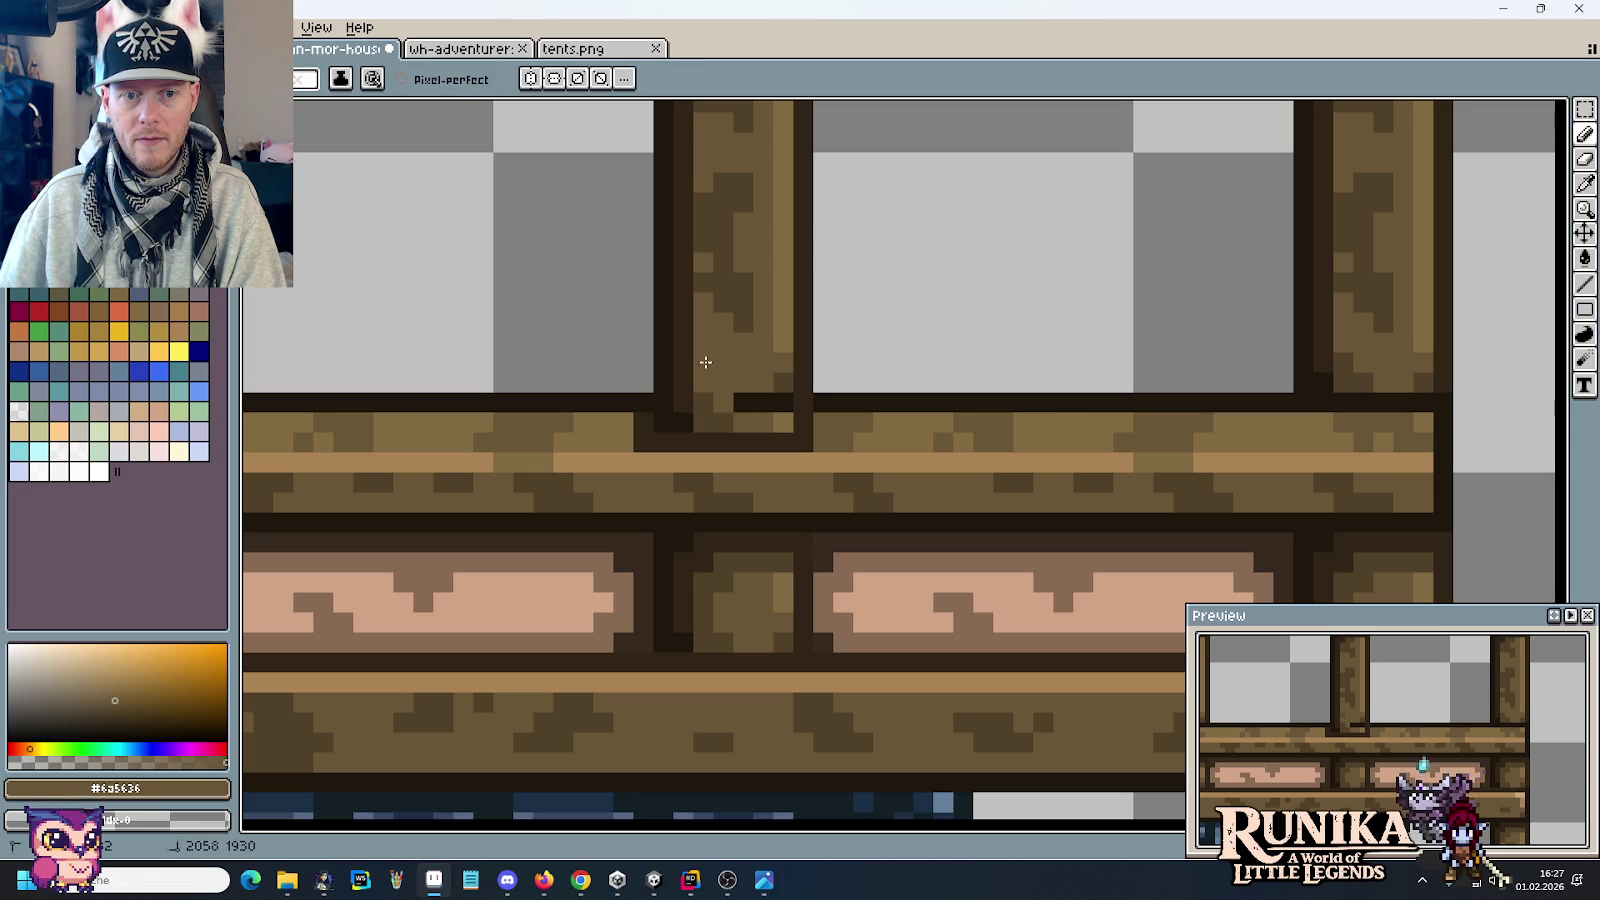
click(763, 402)
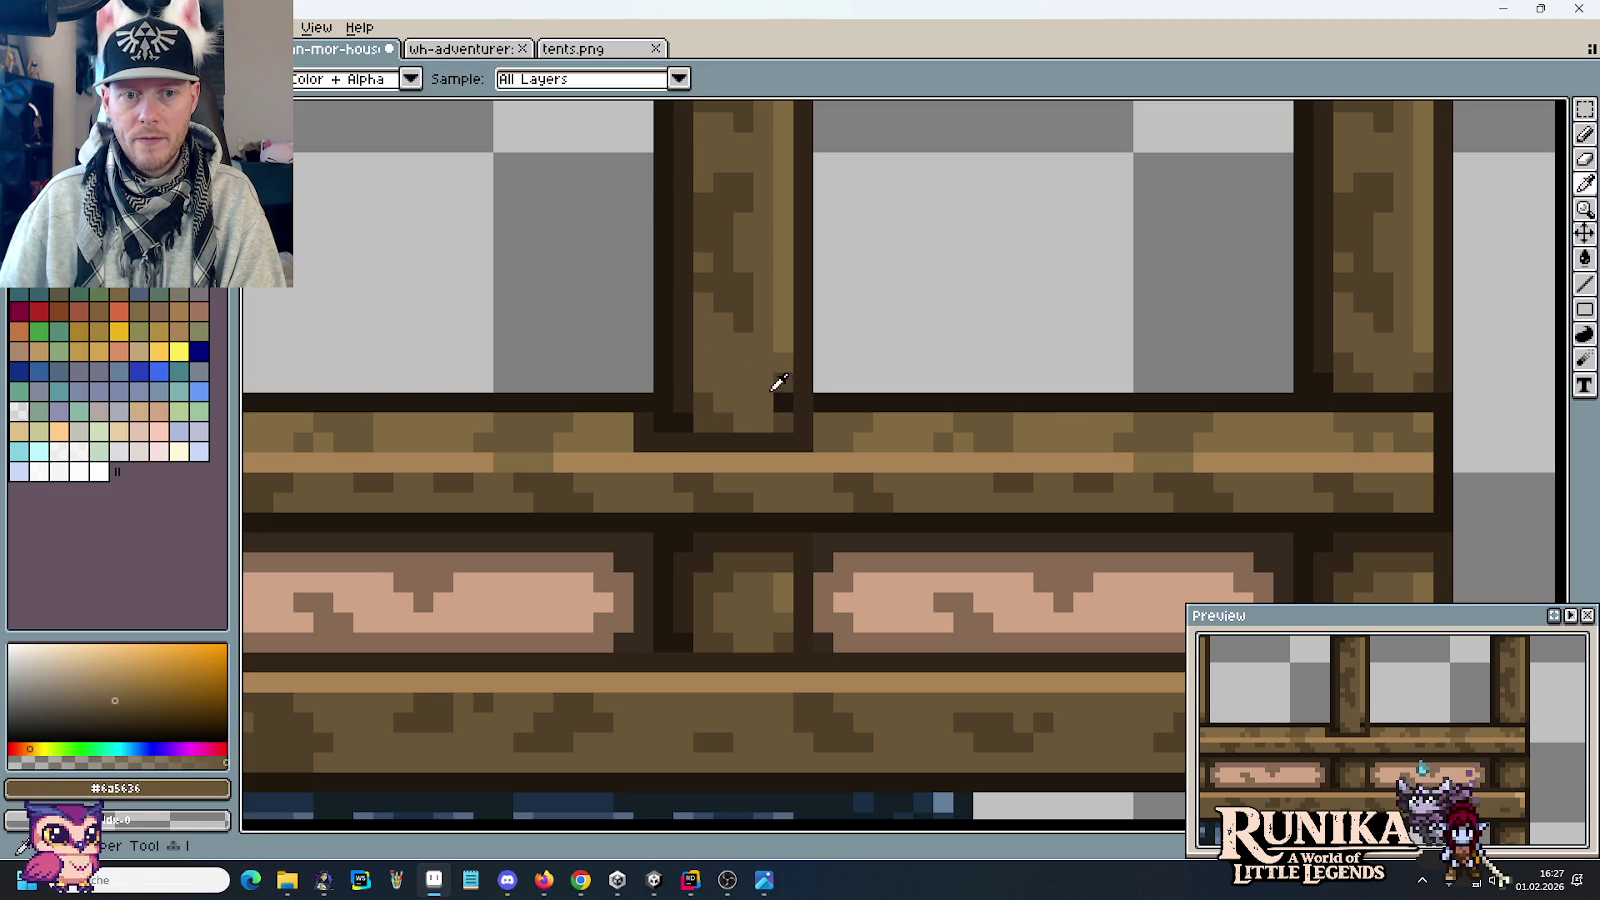
alt+click(785, 349)
scroll(865, 460, down, 3)
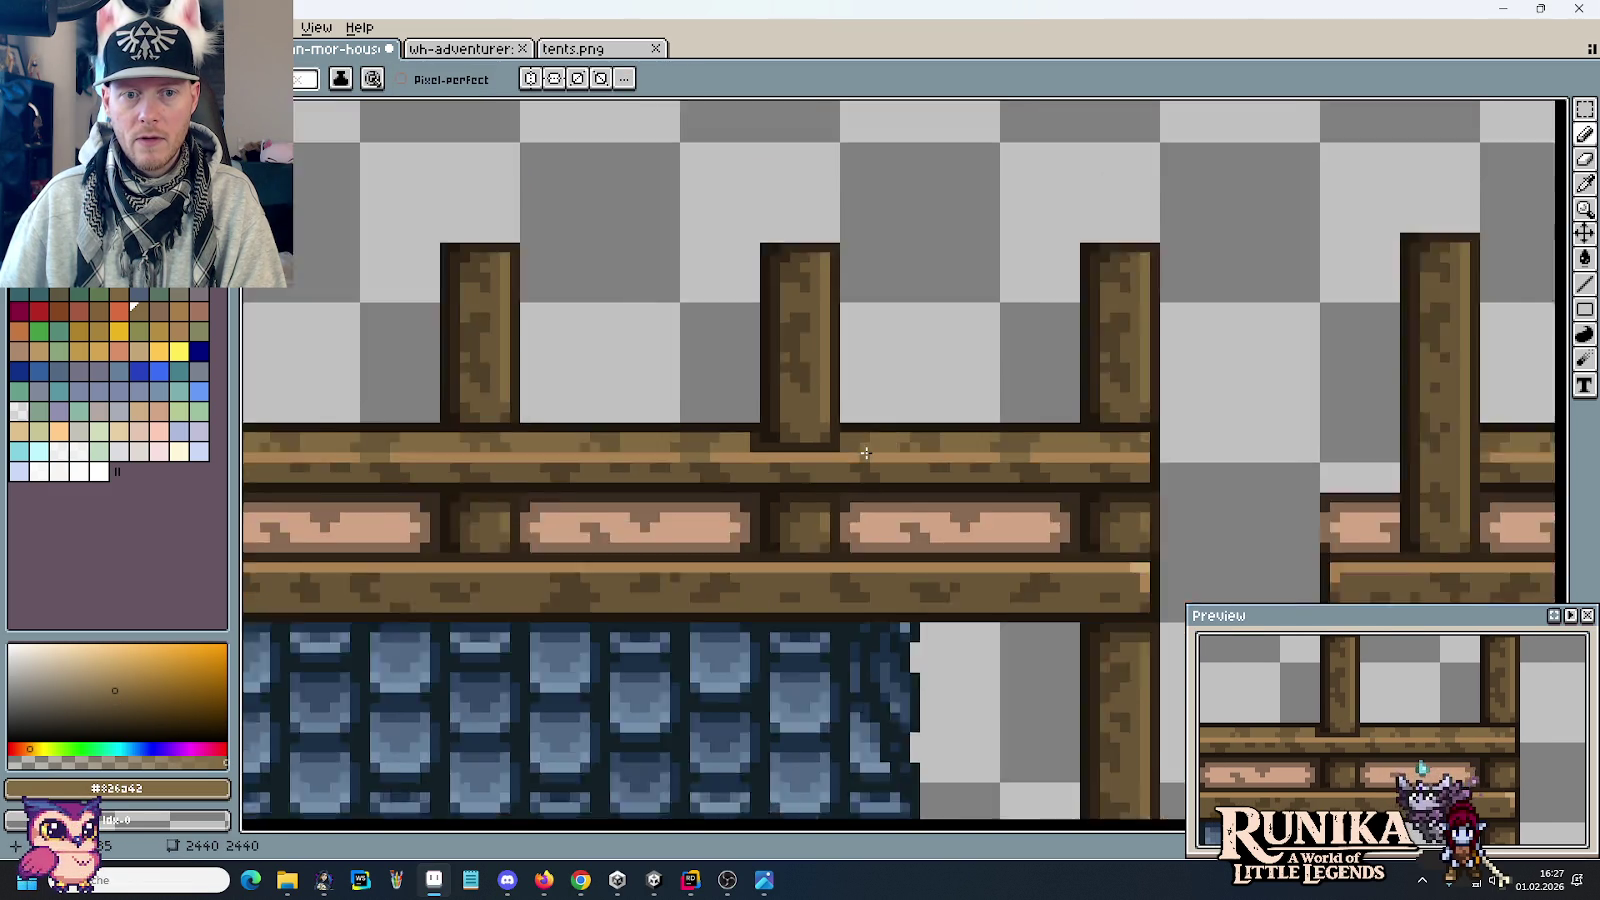
scroll(873, 462, down, 2)
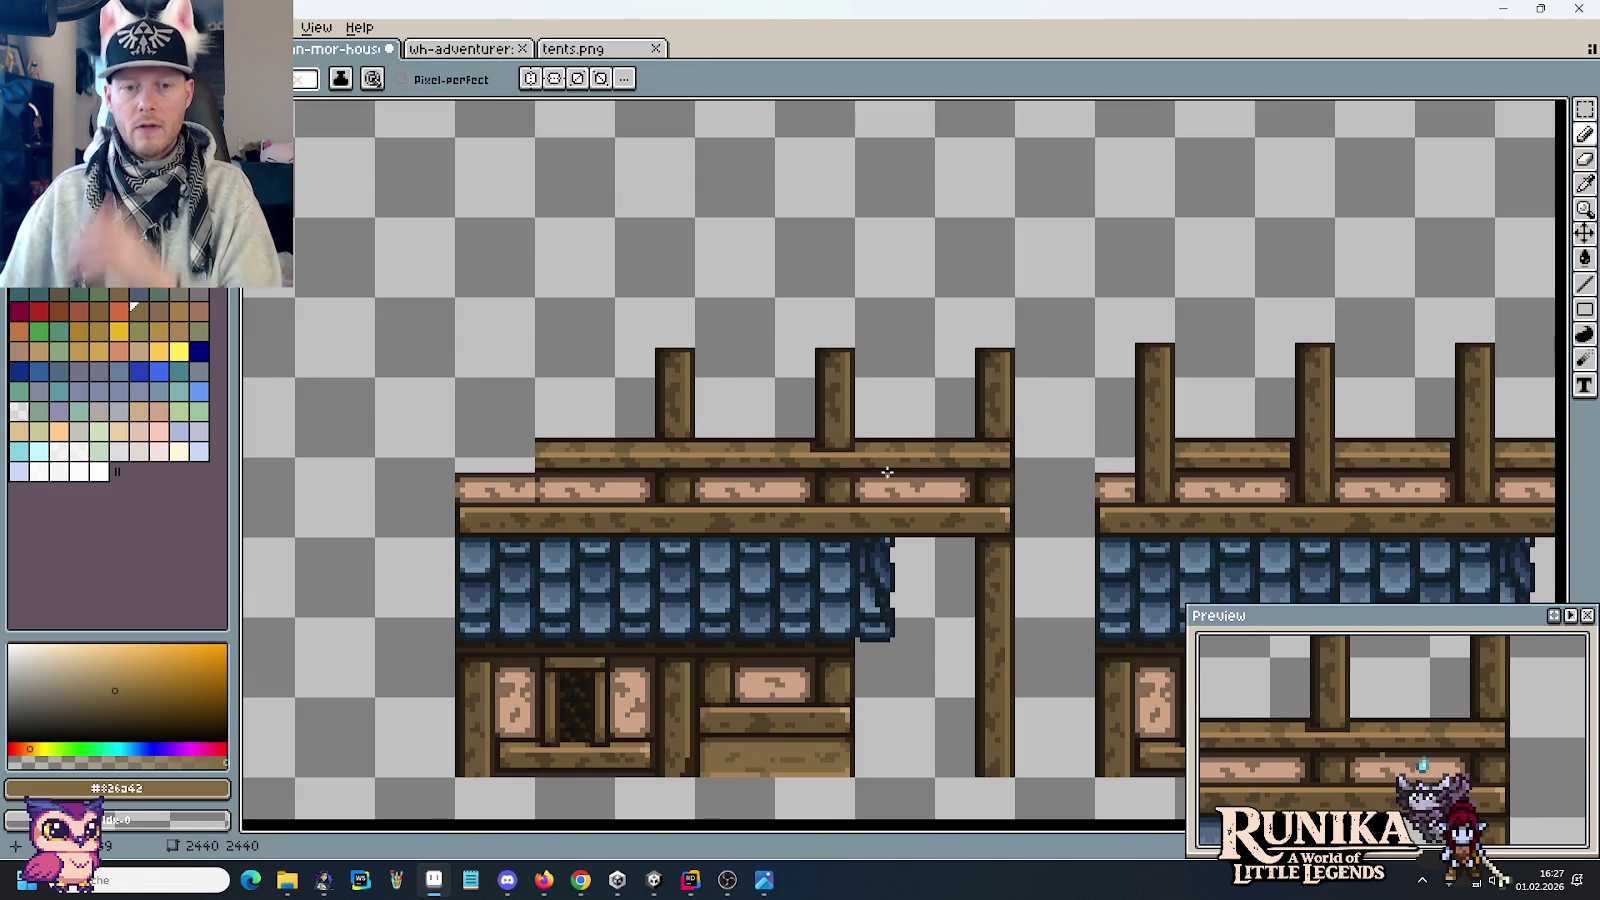
Step: Sample the mid-brown beam colour and paint a row of it along the beam
scroll(801, 399, up, 2)
scroll(925, 437, down, 3)
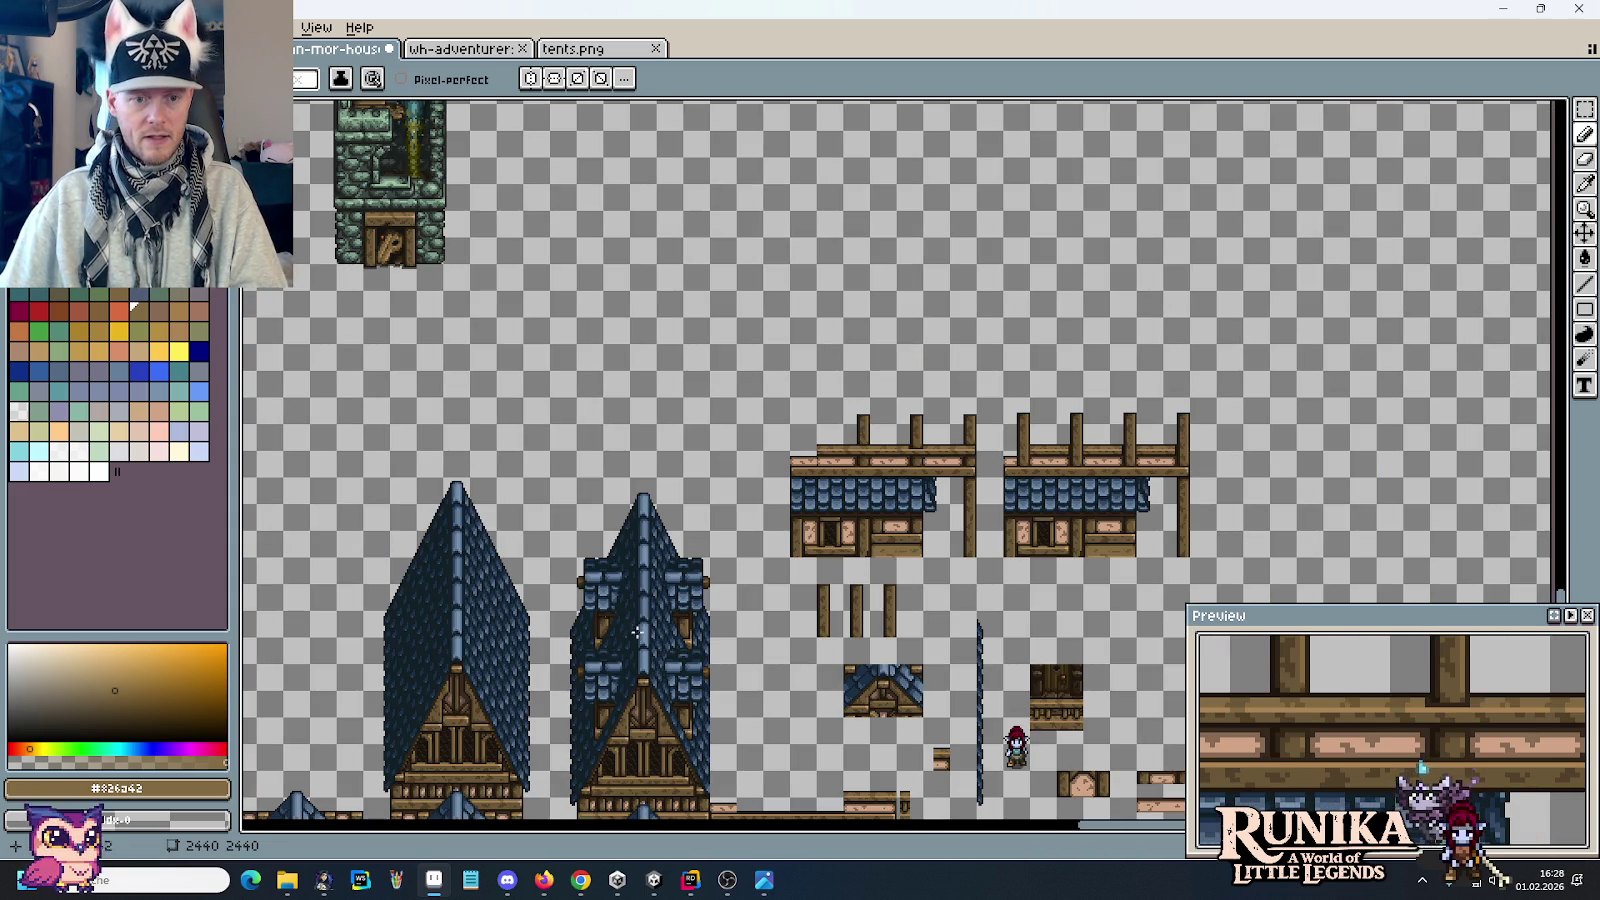
scroll(623, 622, down, 3)
scroll(737, 570, up, 3)
scroll(786, 693, down, 1)
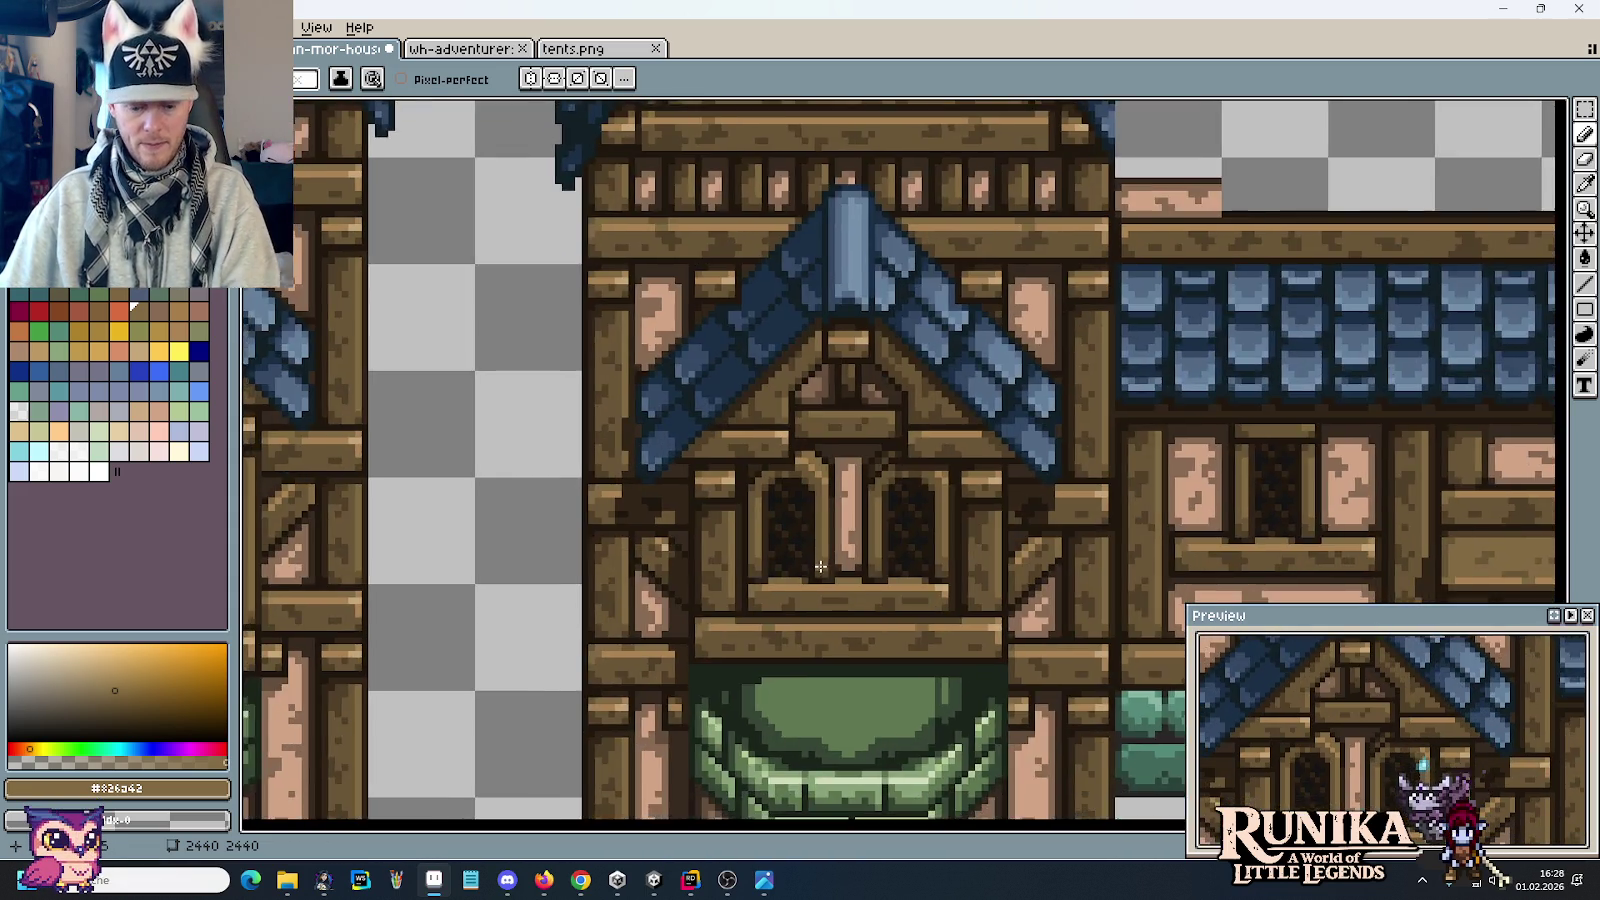
scroll(818, 646, up, 2)
alt+click(823, 666)
scroll(823, 666, down, 3)
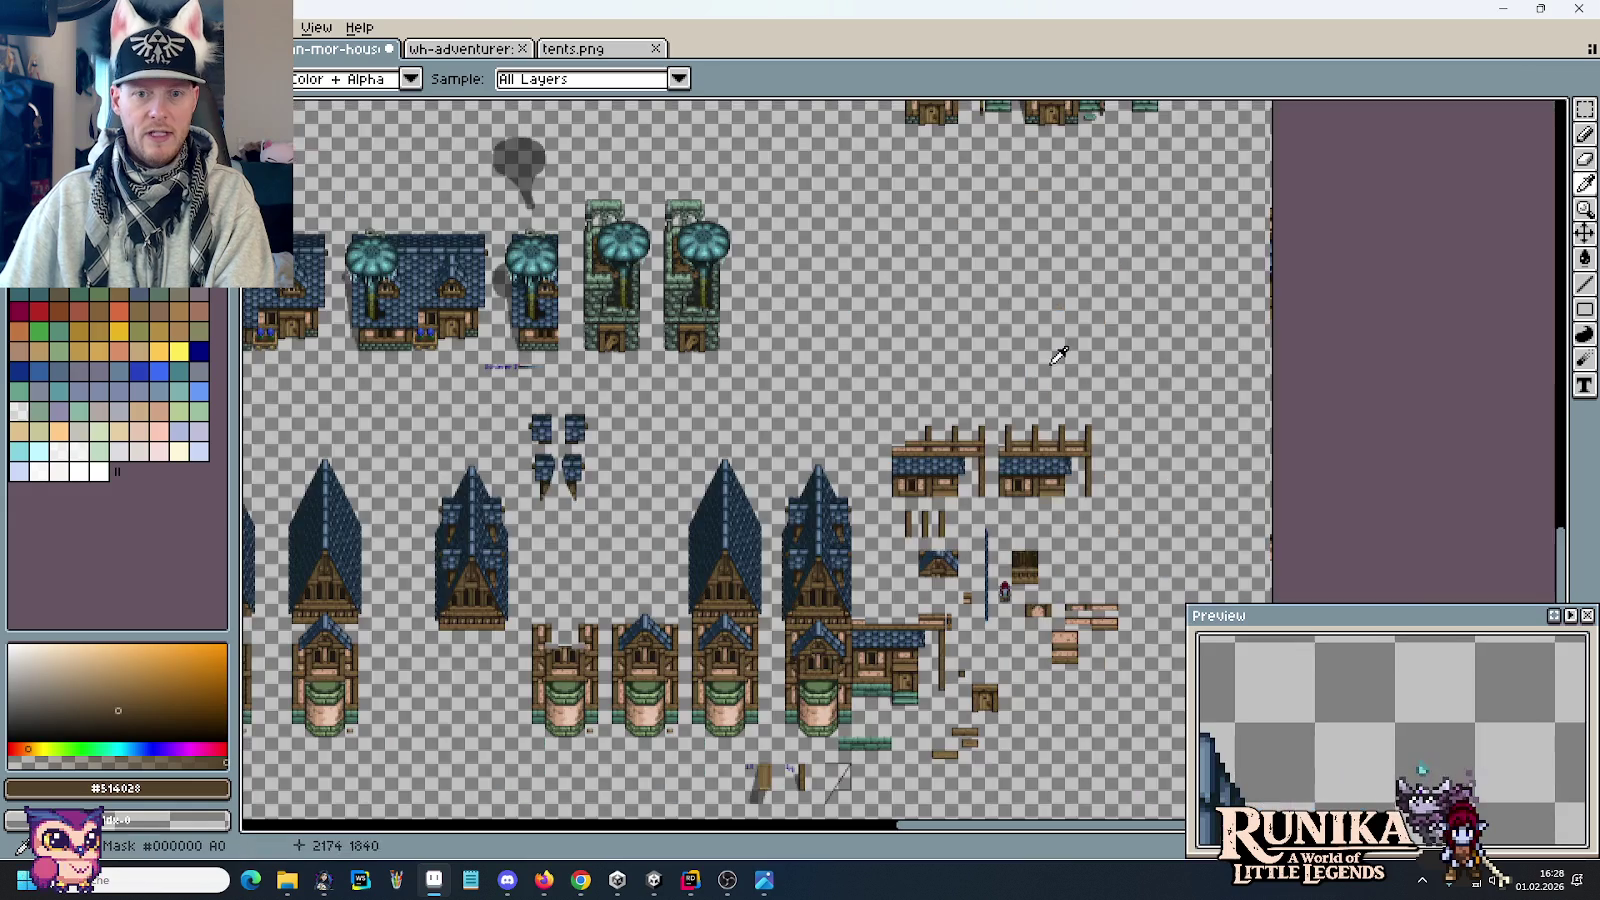
scroll(904, 446, up, 2)
scroll(782, 314, up, 1)
scroll(877, 414, up, 1)
key(b)
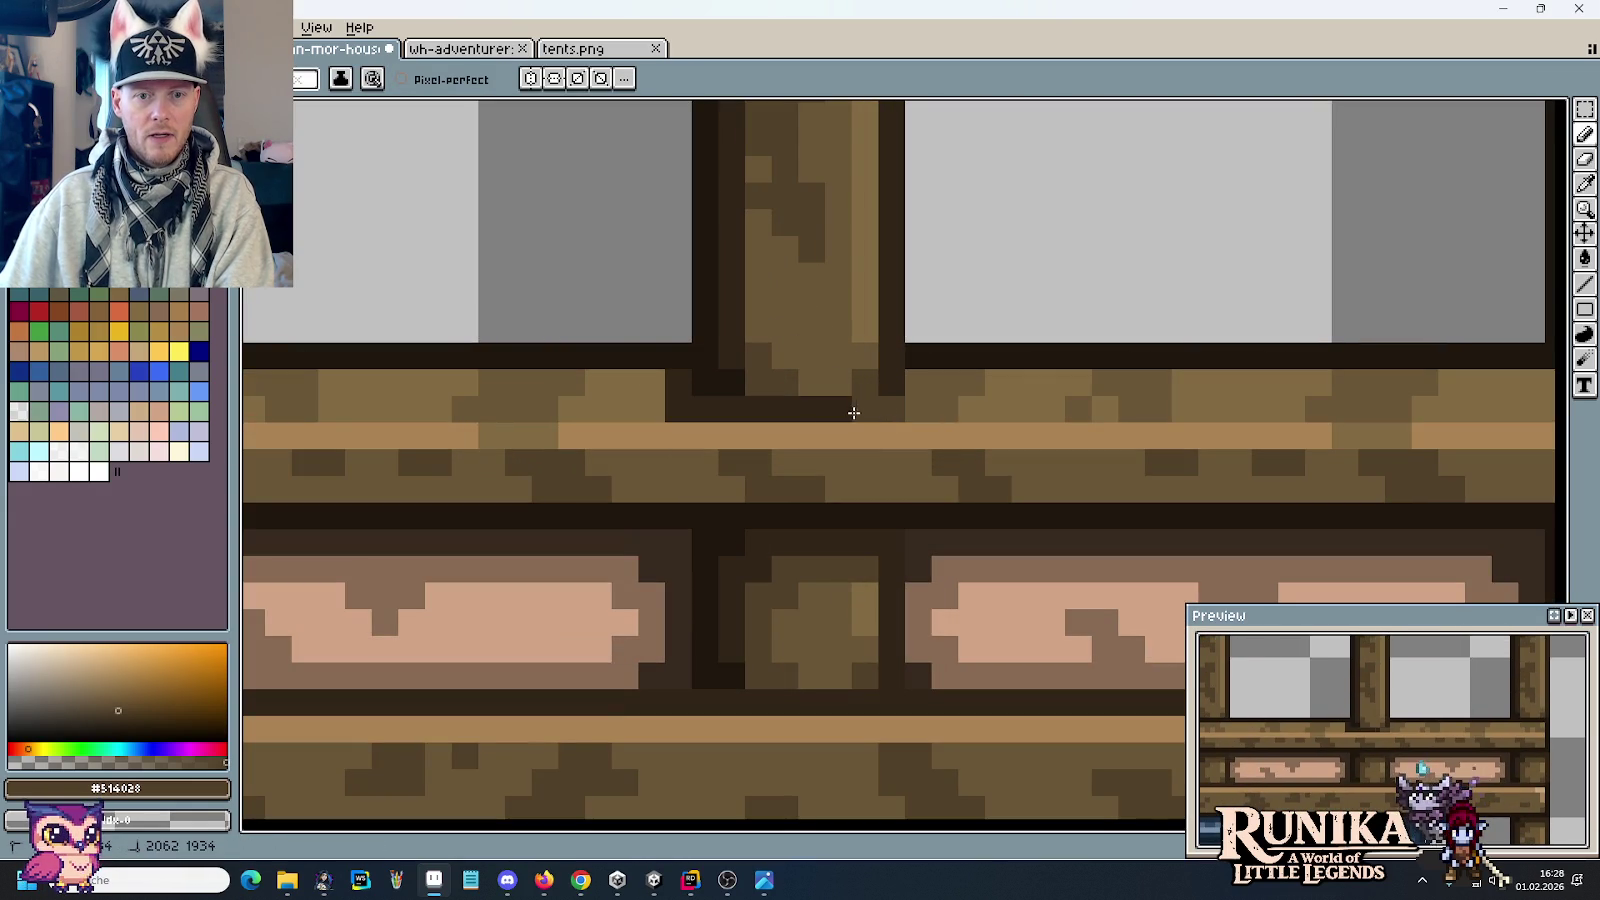
drag(867, 413, 713, 417)
Step: Pick the dark outline colour #1f170c and shift the top beam strip up one pixel
scroll(760, 428, down, 2)
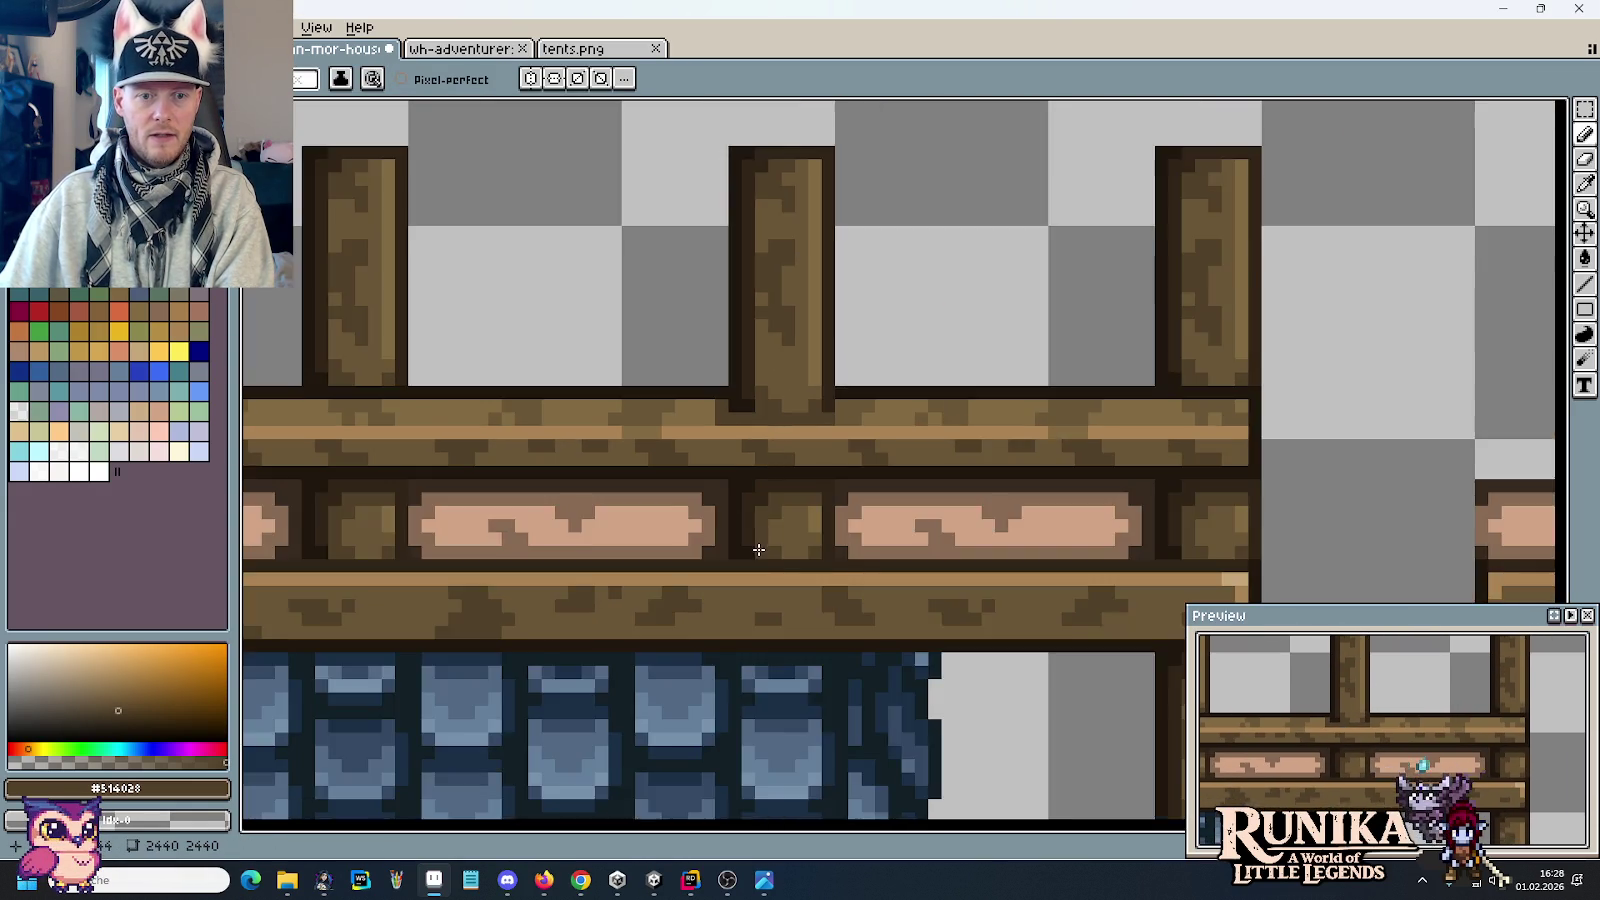
scroll(760, 550, down, 1)
drag(760, 550, 916, 313)
scroll(916, 313, down, 1)
scroll(916, 313, up, 1)
scroll(916, 313, down, 1)
scroll(884, 577, down, 2)
scroll(884, 577, up, 4)
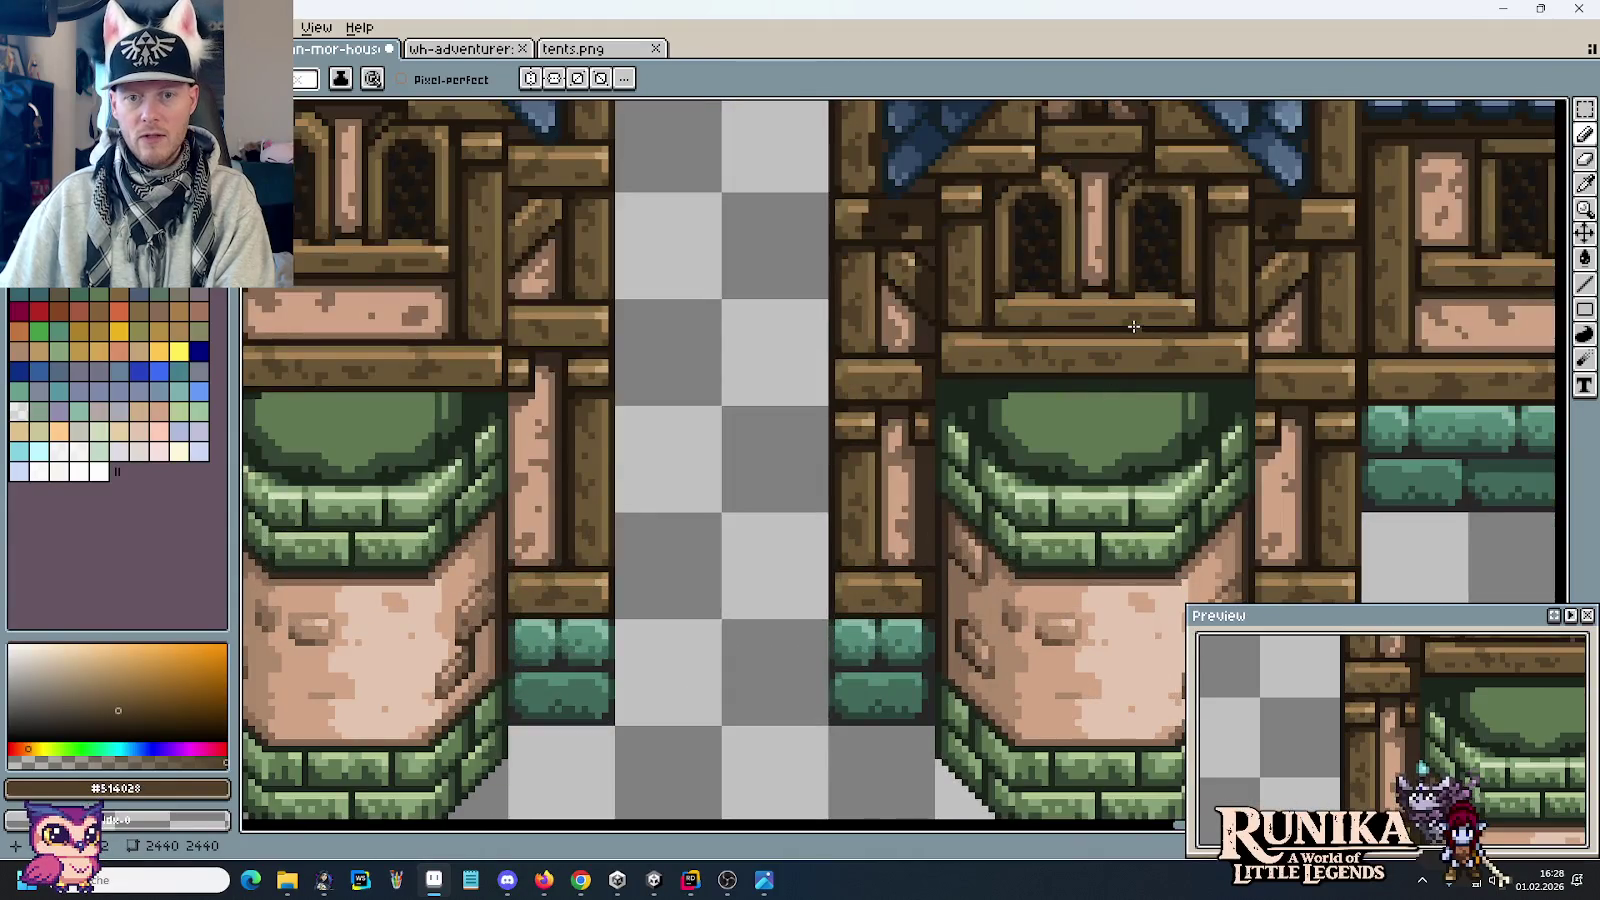
scroll(1140, 327, up, 1)
key(i)
click(1096, 321)
scroll(1096, 321, down, 3)
scroll(728, 655, up, 3)
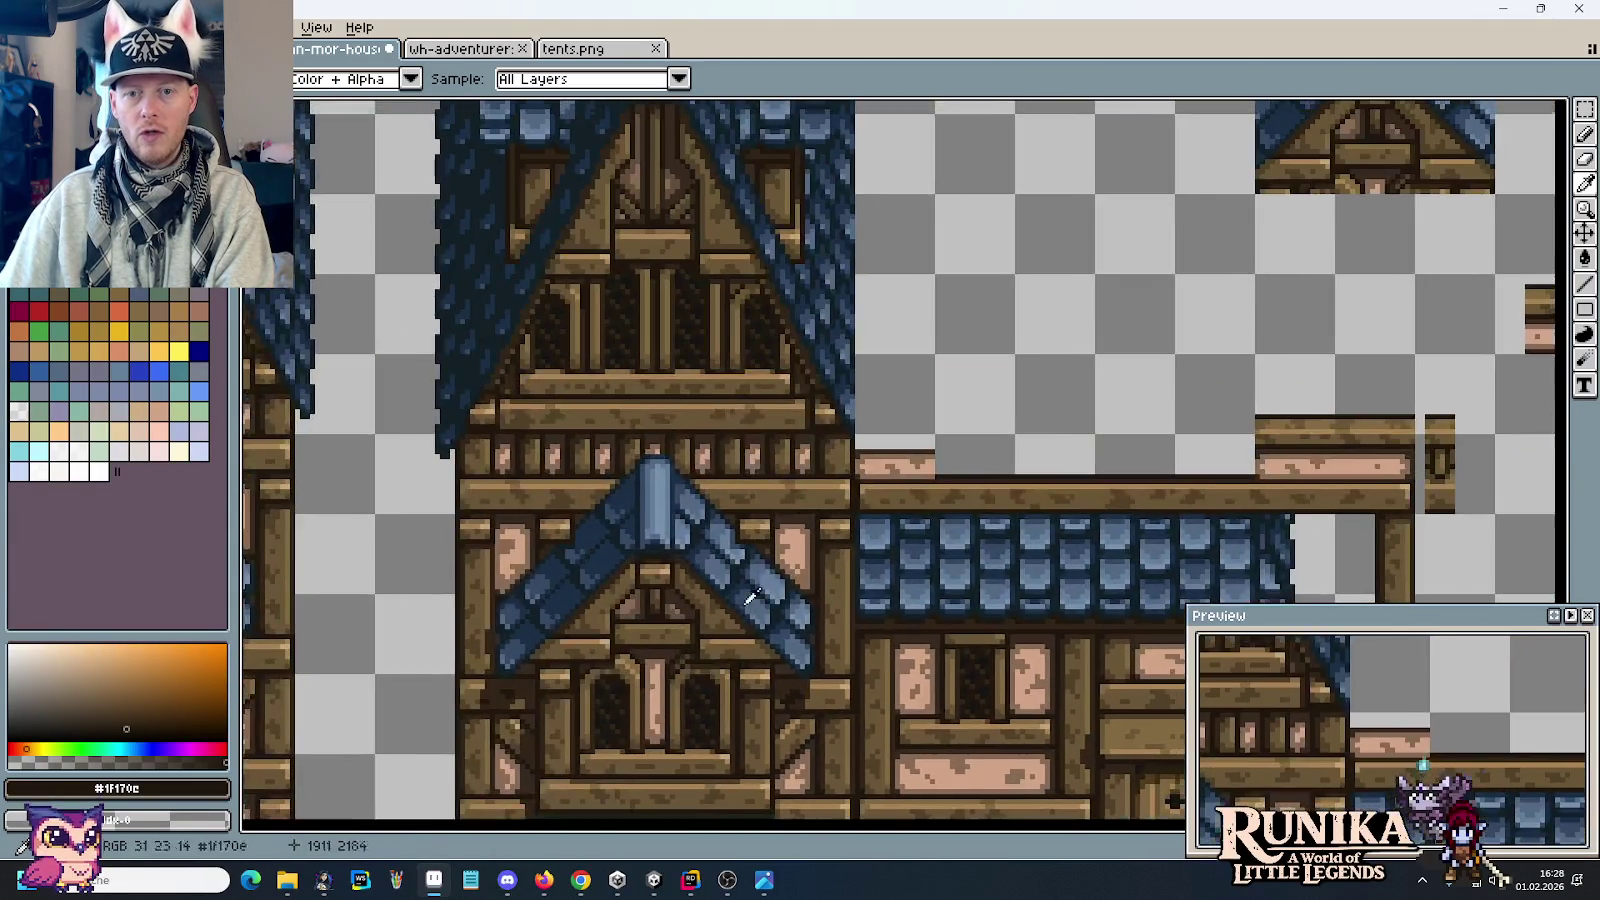
scroll(728, 655, down, 3)
scroll(935, 531, up, 3)
scroll(935, 531, up, 1)
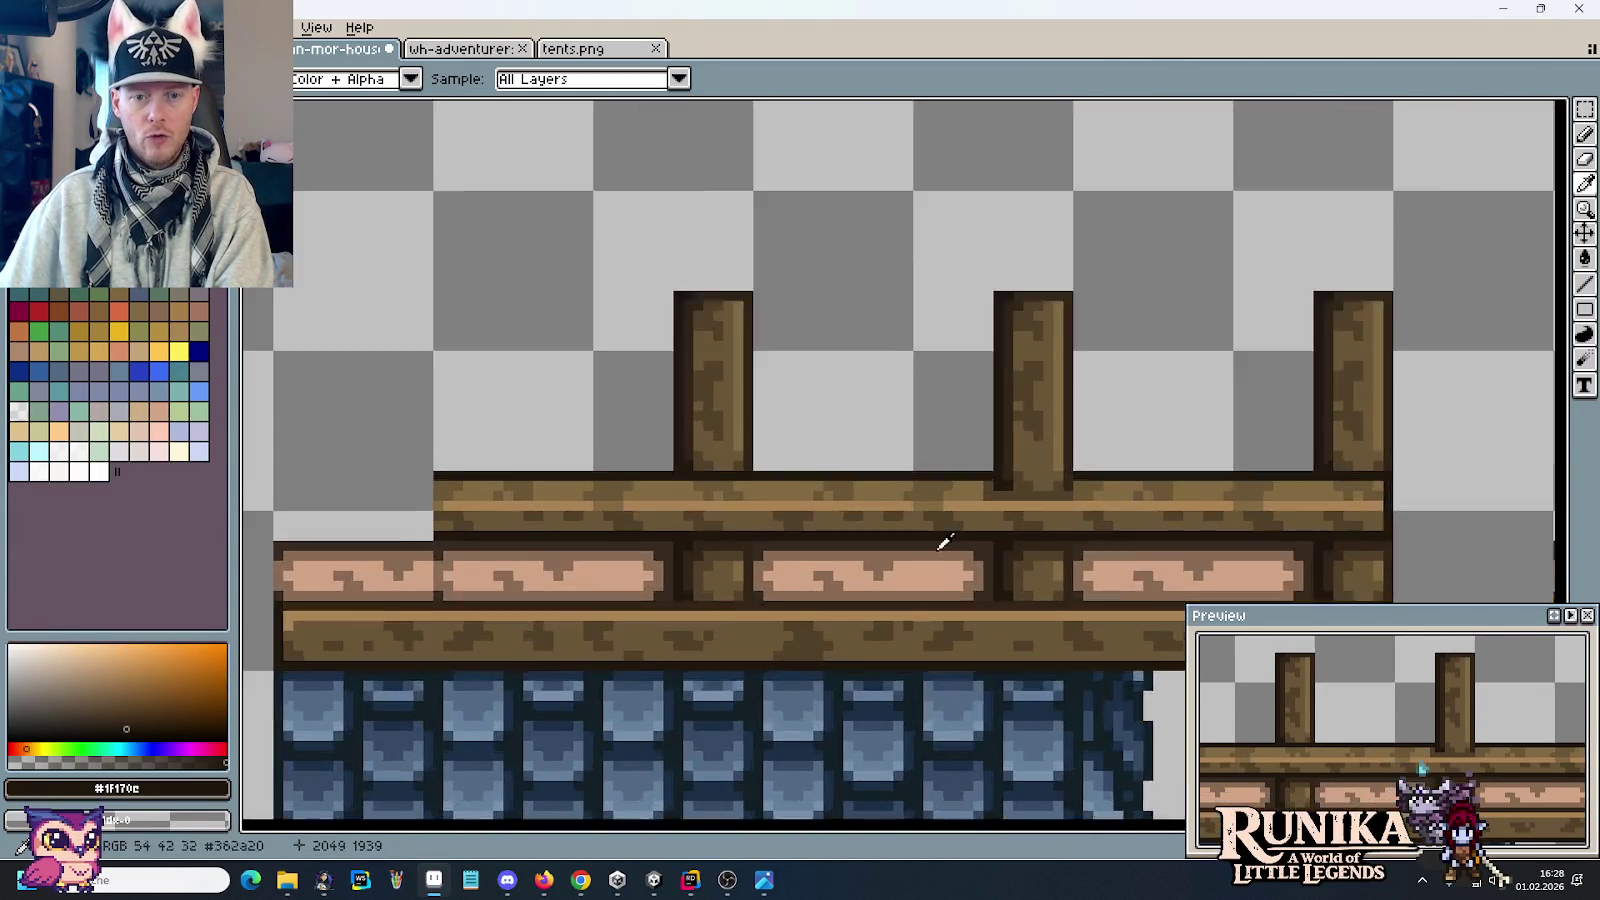
scroll(1046, 528, up, 1)
scroll(957, 493, up, 2)
key(m)
drag(1001, 441, 732, 348)
key(Up)
key(ctrl+d)
Step: Darken the grey gap left under the beam and add a dark pixel to the post outline
key(b)
drag(722, 442, 976, 442)
click(1001, 401)
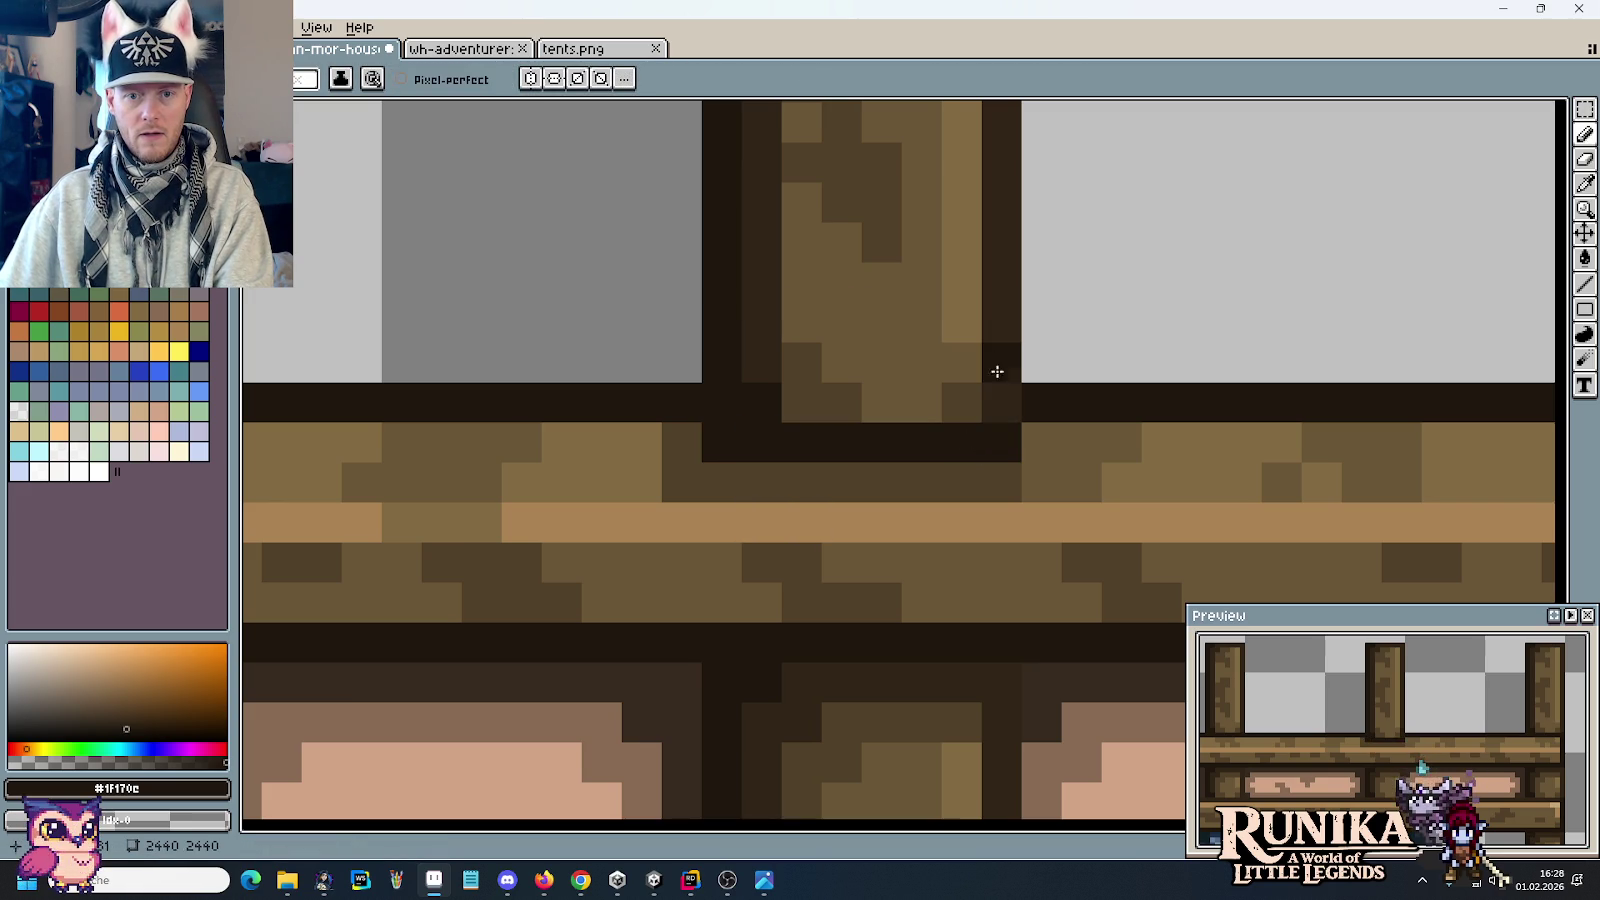
scroll(1040, 460, down, 5)
mouse_move(1031, 586)
mouse_down()
mouse_move(856, 586)
mouse_move(827, 548)
mouse_up()
scroll(856, 586, down, 2)
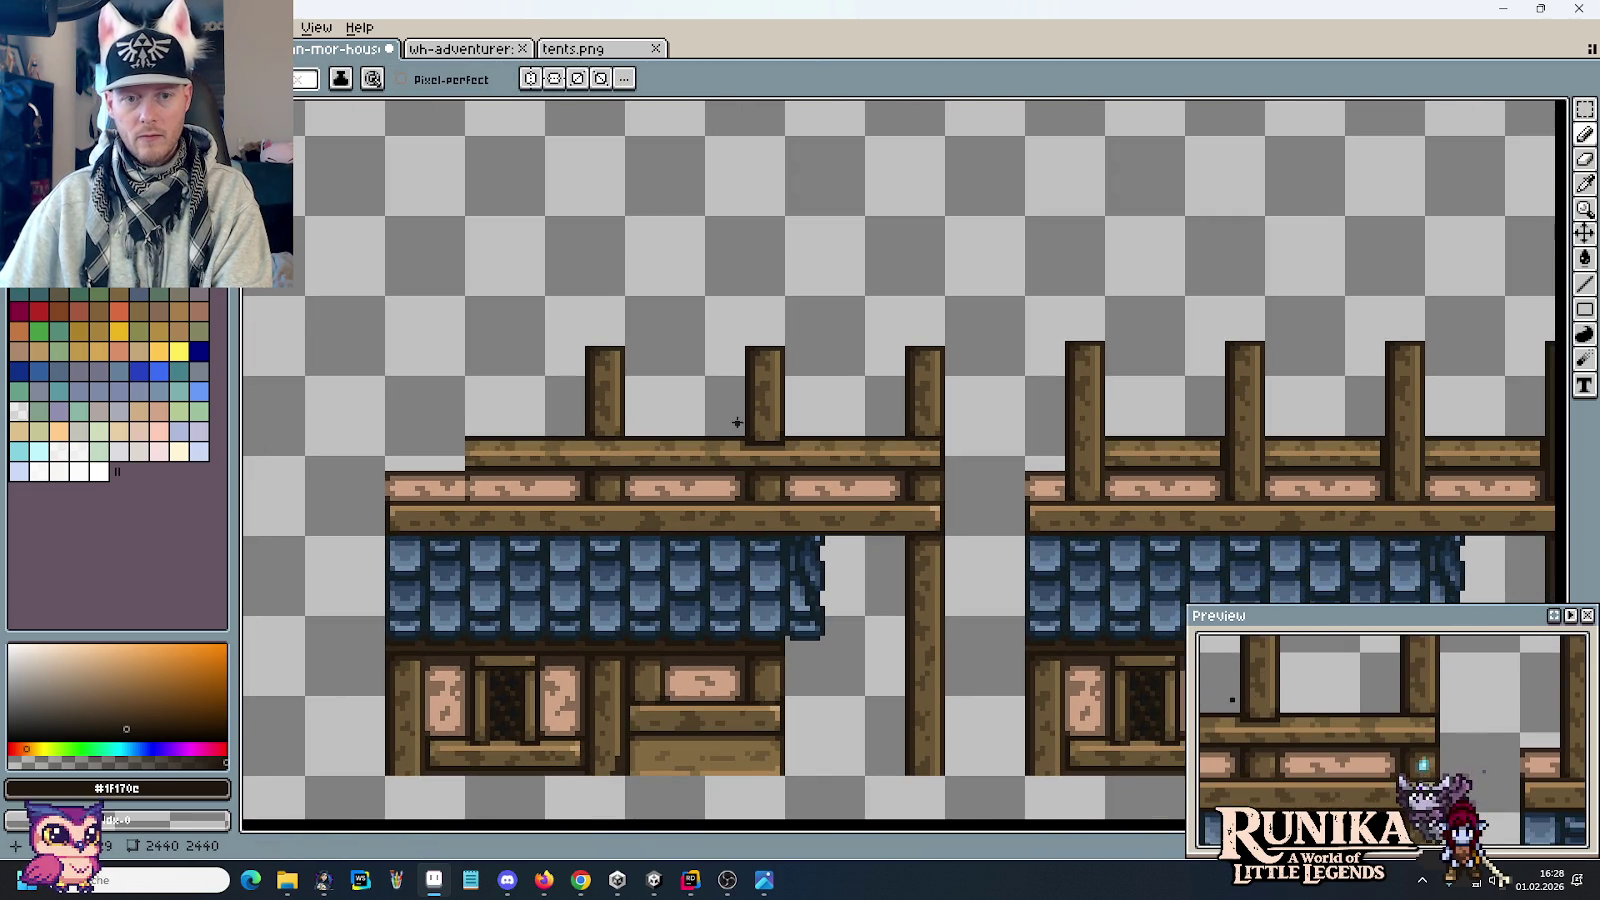
scroll(756, 431, up, 2)
scroll(816, 458, up, 1)
Step: Move a small chunk of beam near the post and commit it
key(m)
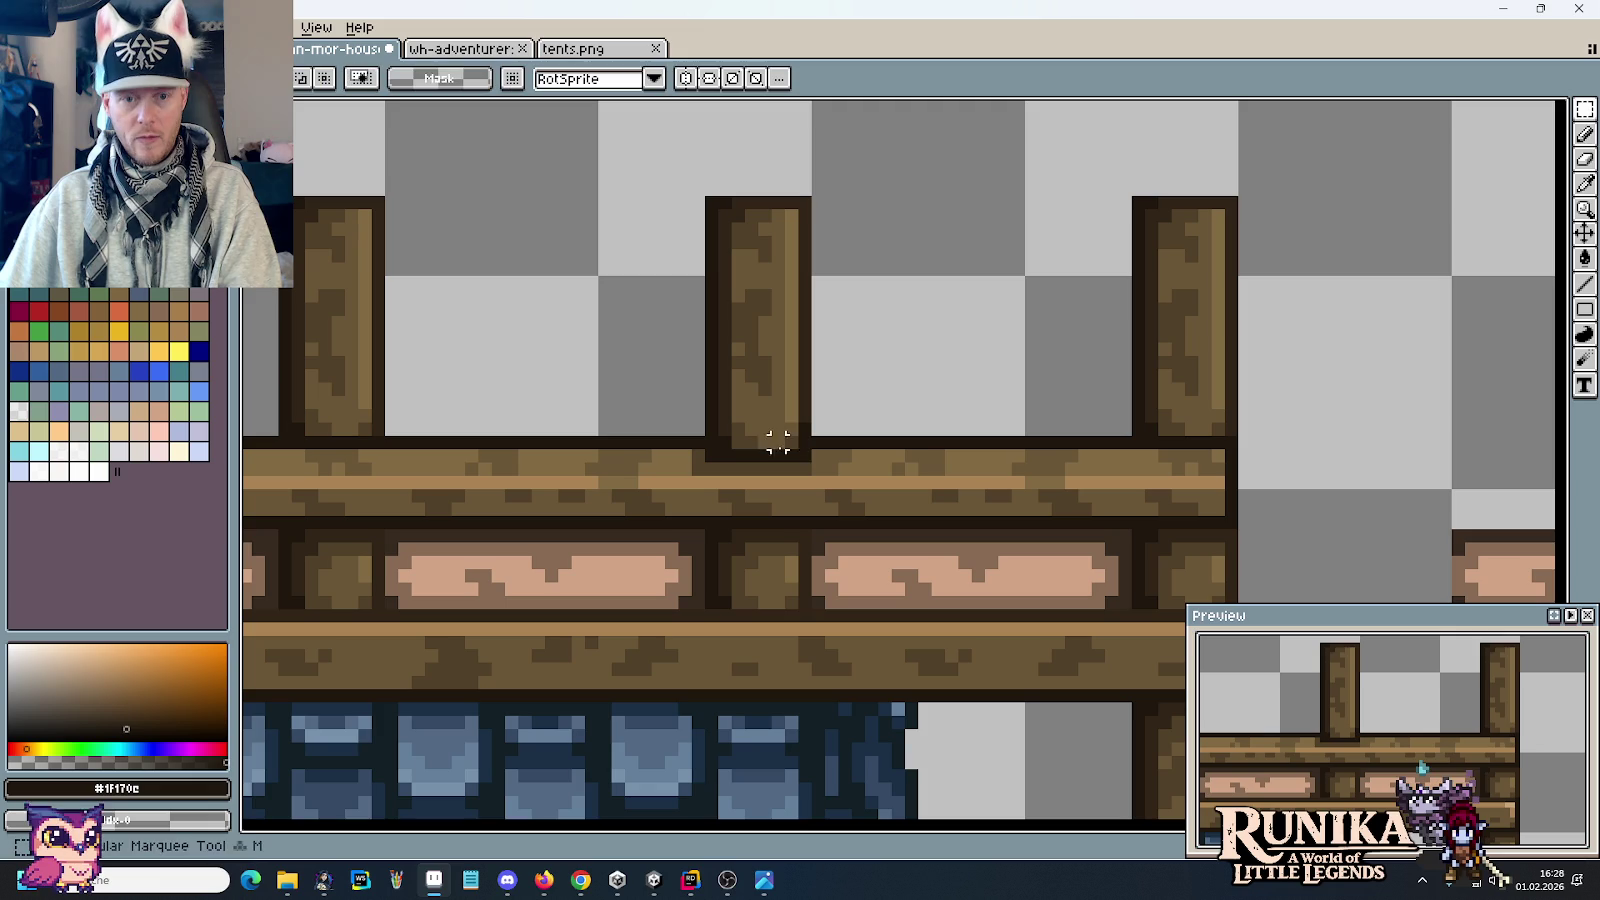
mouse_move(808, 472)
mouse_down()
mouse_move(791, 430)
mouse_move(707, 400)
mouse_move(1155, 452)
mouse_move(375, 460)
mouse_up()
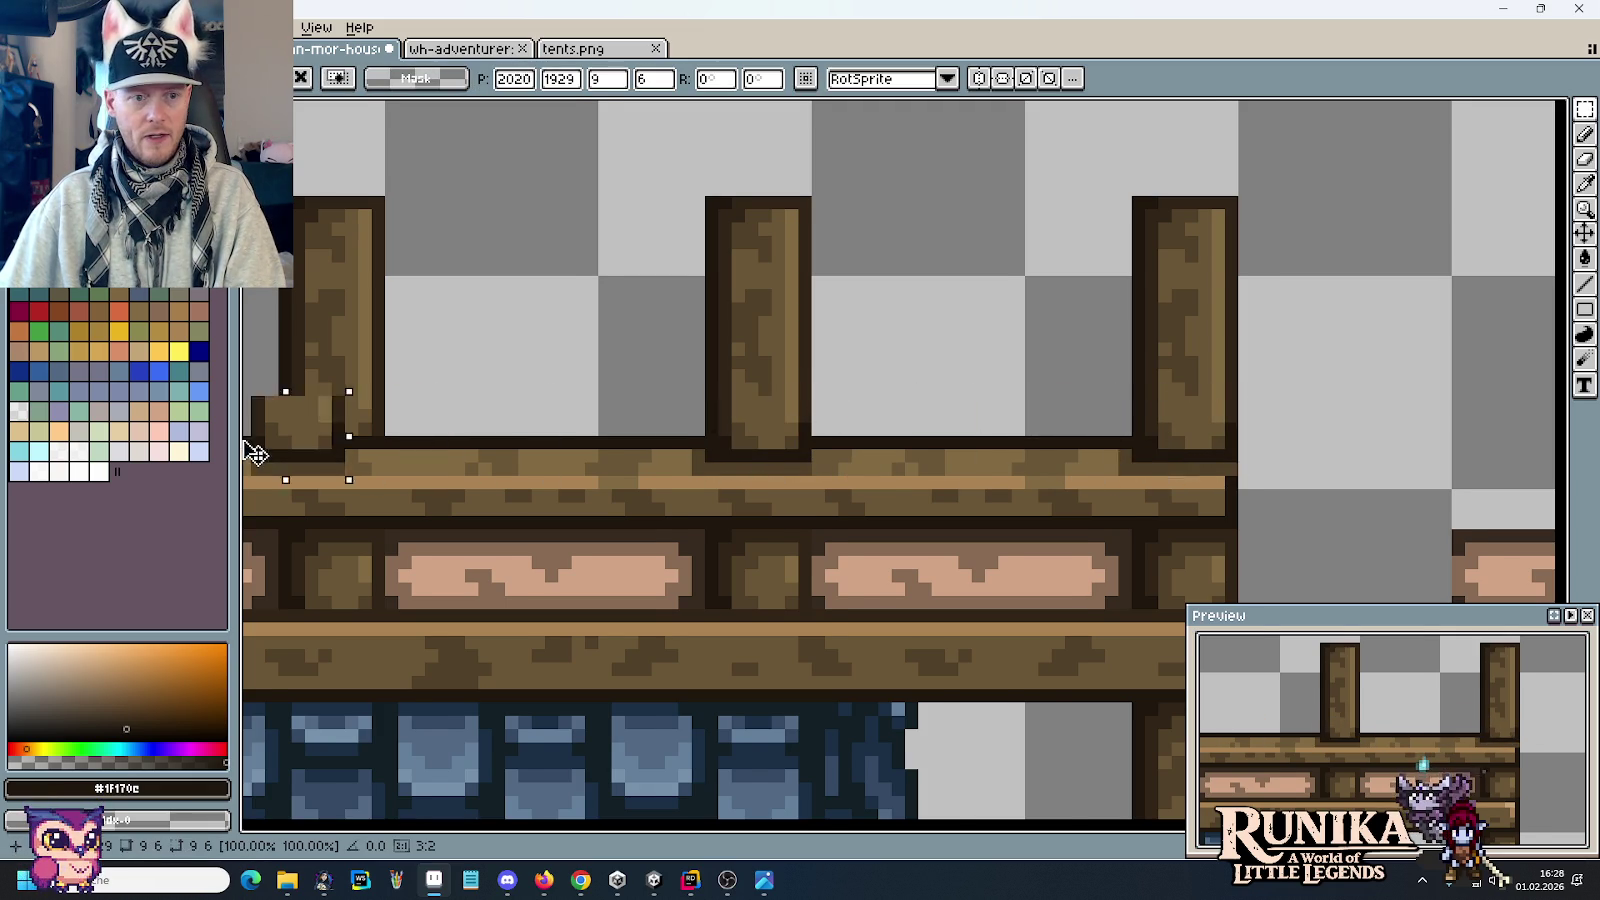
key(Return)
scroll(596, 468, down, 1)
scroll(596, 468, down, 1)
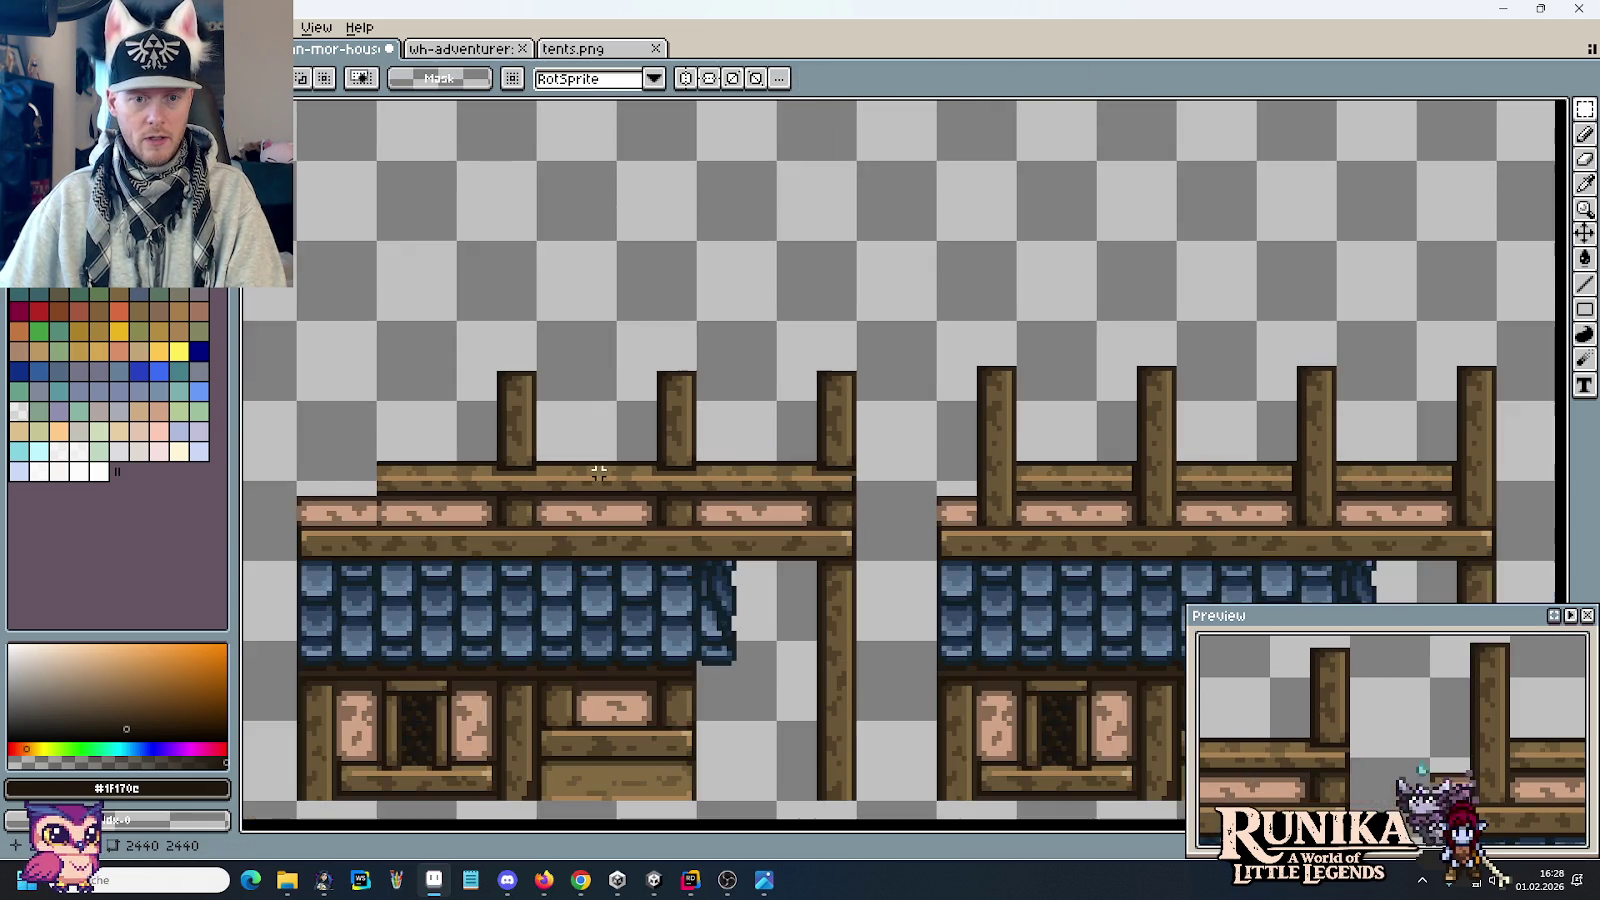
drag(678, 582, 600, 524)
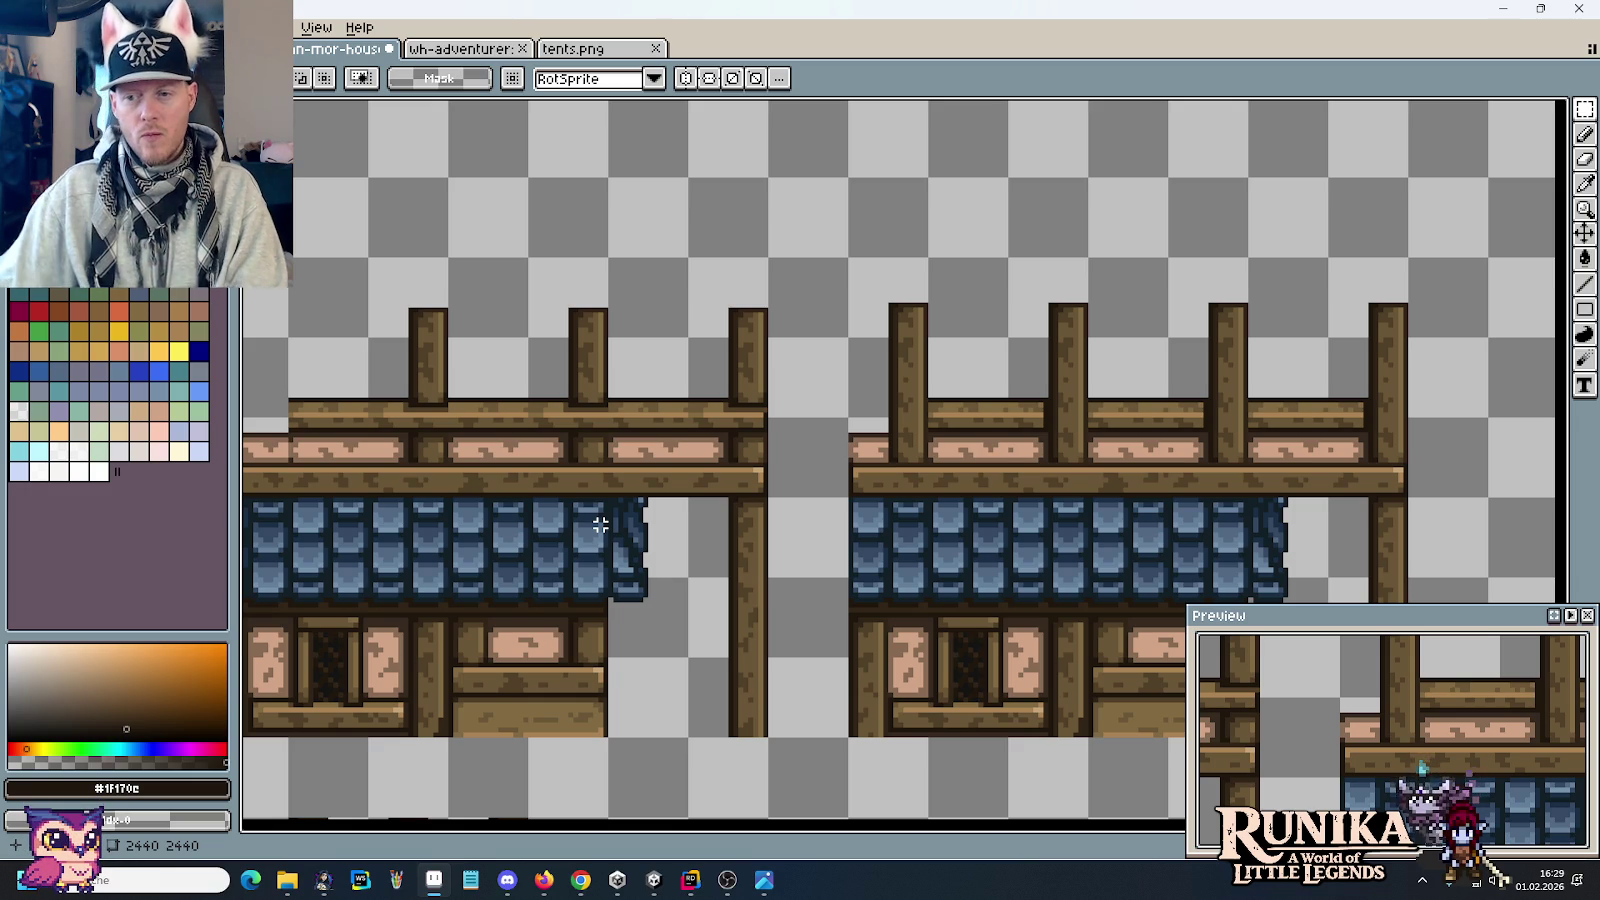
scroll(566, 478, up, 4)
scroll(986, 375, up, 2)
scroll(903, 455, down, 4)
scroll(903, 455, down, 3)
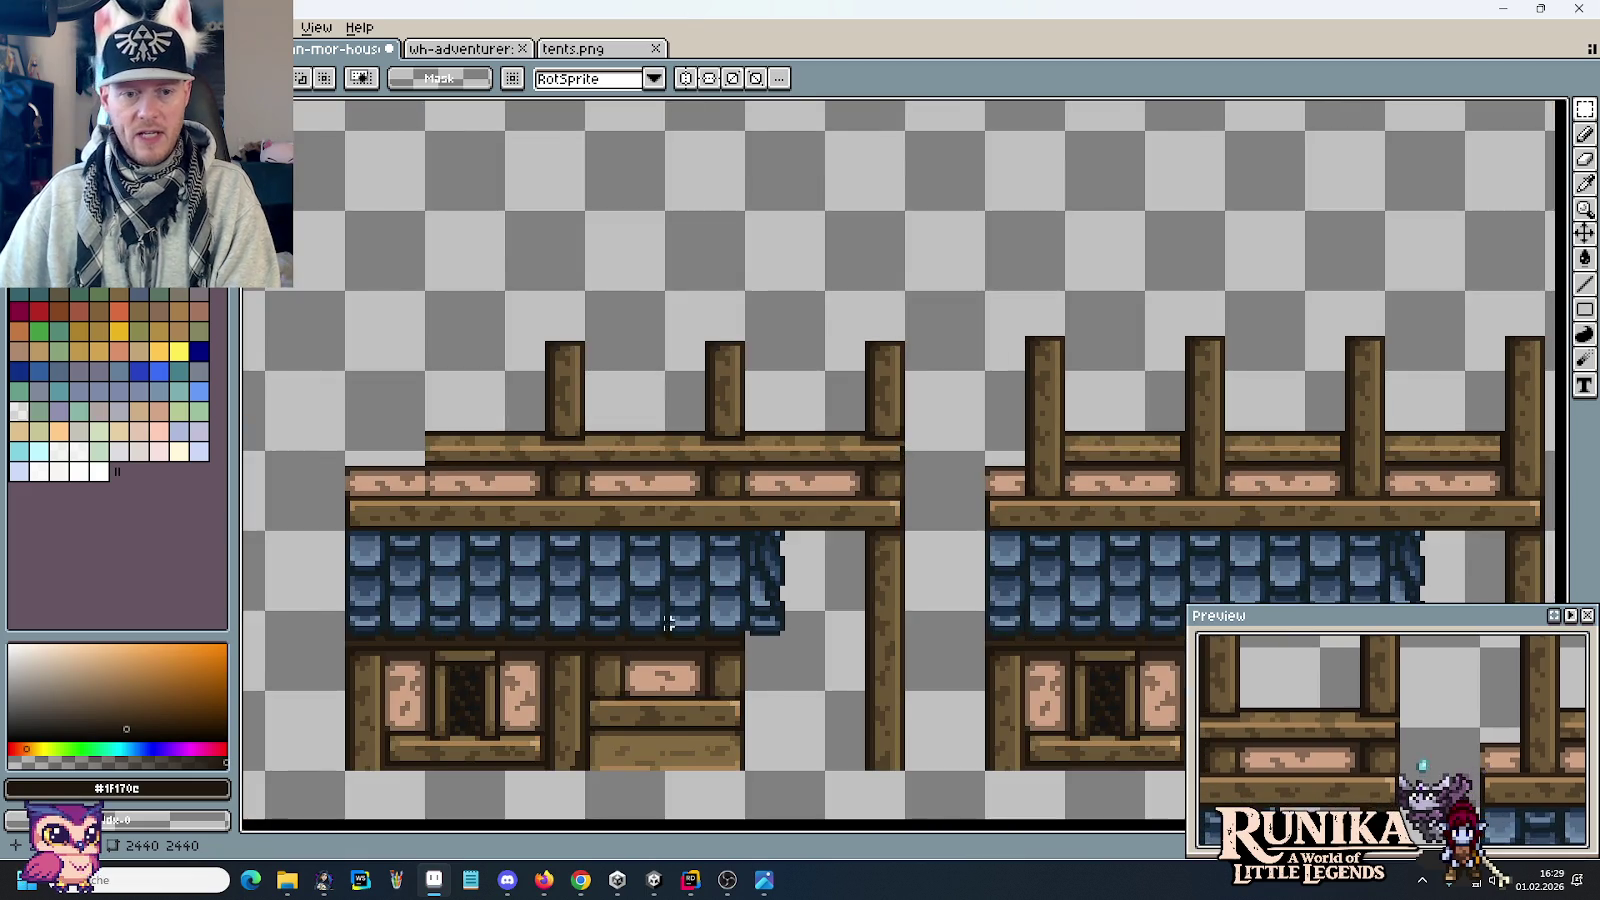
scroll(910, 535, up, 2)
scroll(910, 535, down, 3)
scroll(813, 619, up, 4)
scroll(813, 619, down, 2)
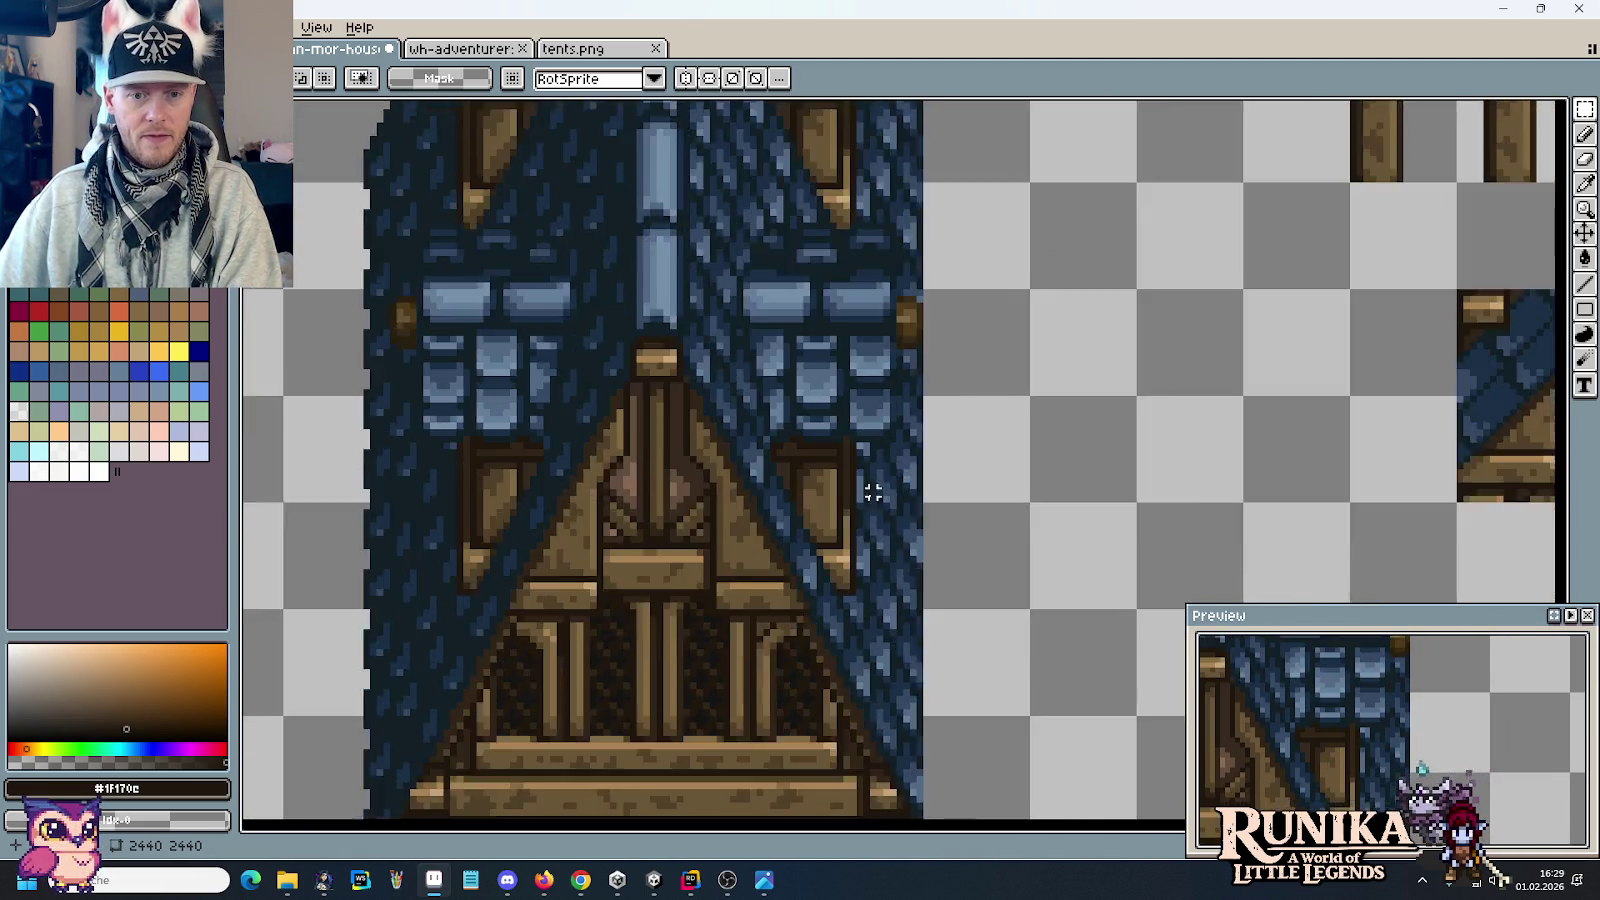
Step: Copy a thin post strip from the gable and place it beside the railing post
scroll(893, 464, up, 1)
scroll(846, 614, up, 2)
mouse_move(846, 640)
mouse_down()
mouse_move(848, 440)
mouse_move(818, 416)
mouse_up()
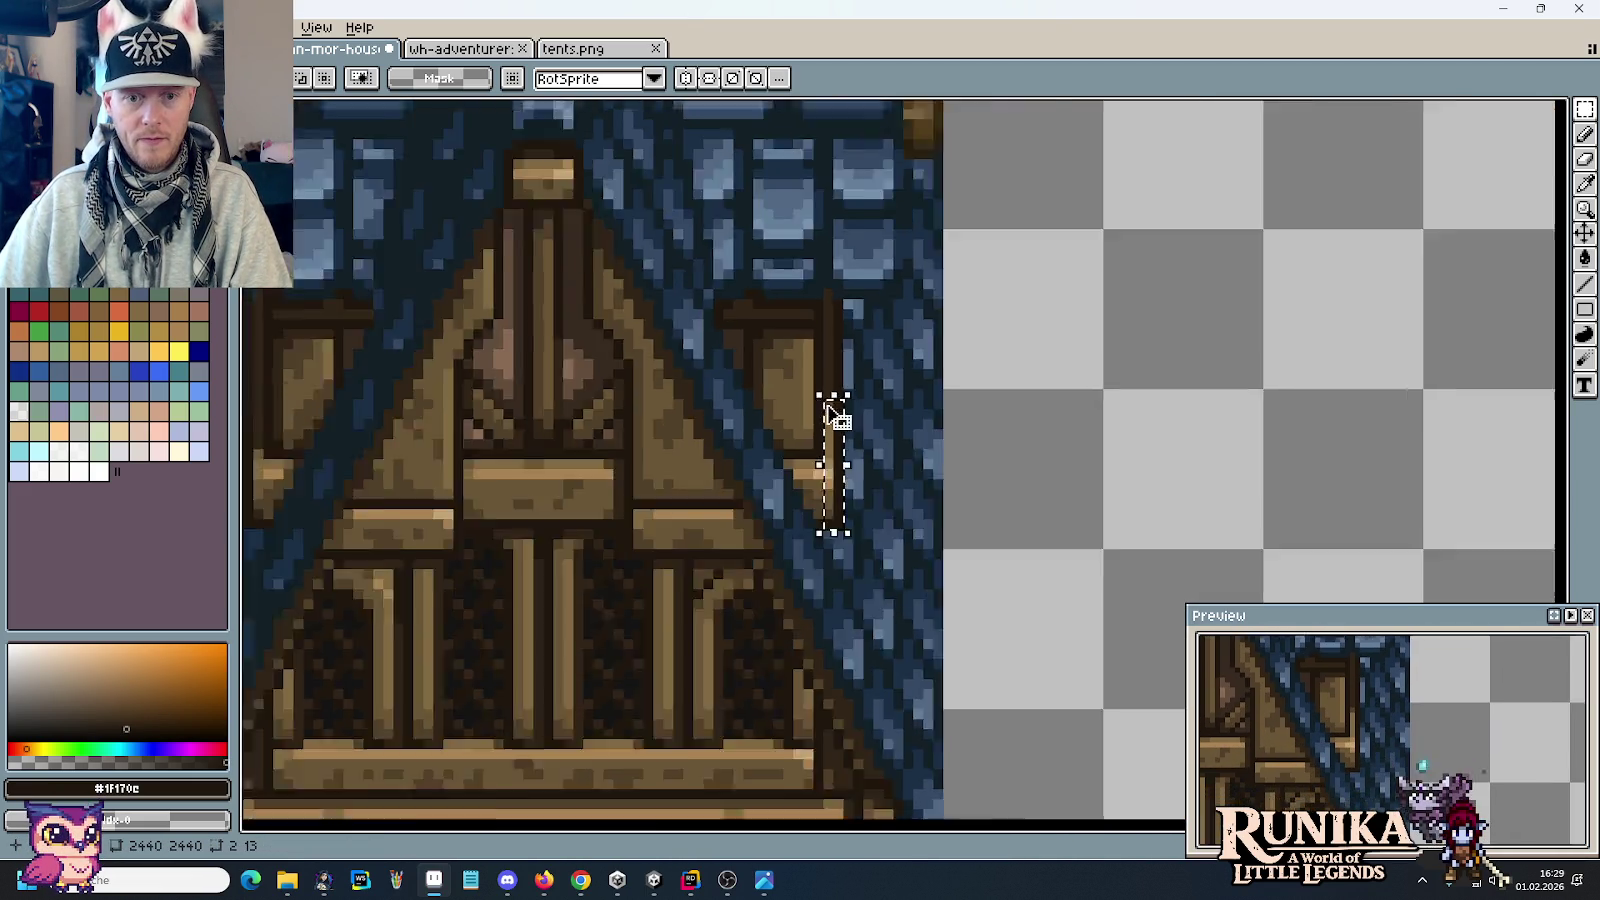
scroll(830, 418, down, 3)
scroll(761, 547, down, 2)
scroll(786, 607, down, 1)
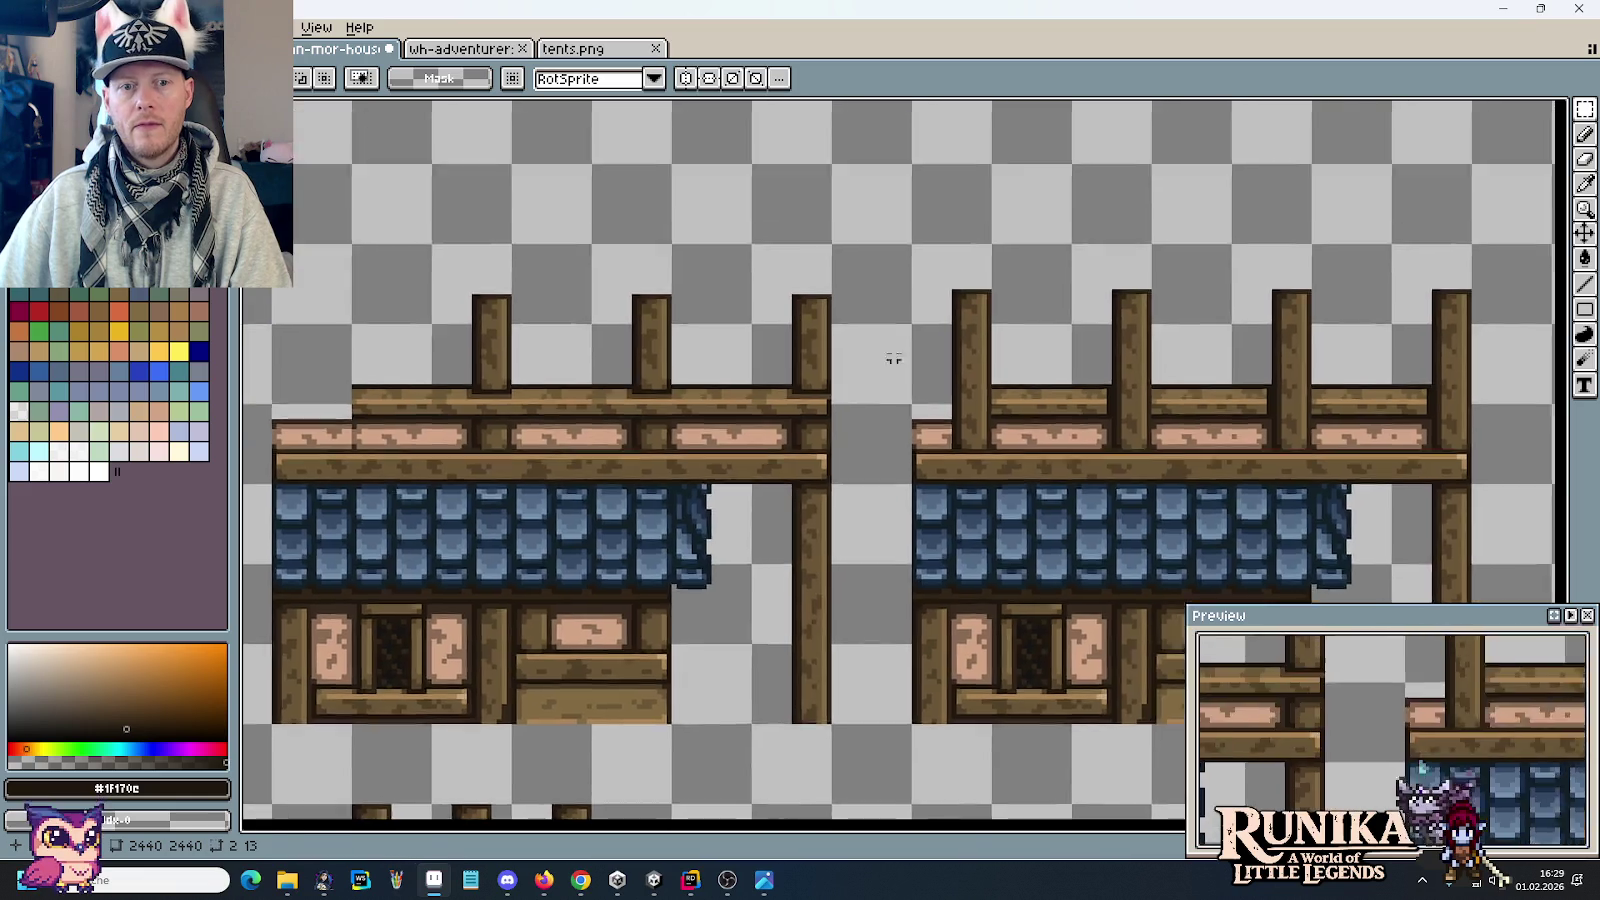
scroll(900, 382, up, 3)
key(ctrl+v)
drag(889, 540, 748, 562)
click(795, 530)
Step: Reposition the lower end of the pasted piece to trim it to the rail end
scroll(776, 559, up, 2)
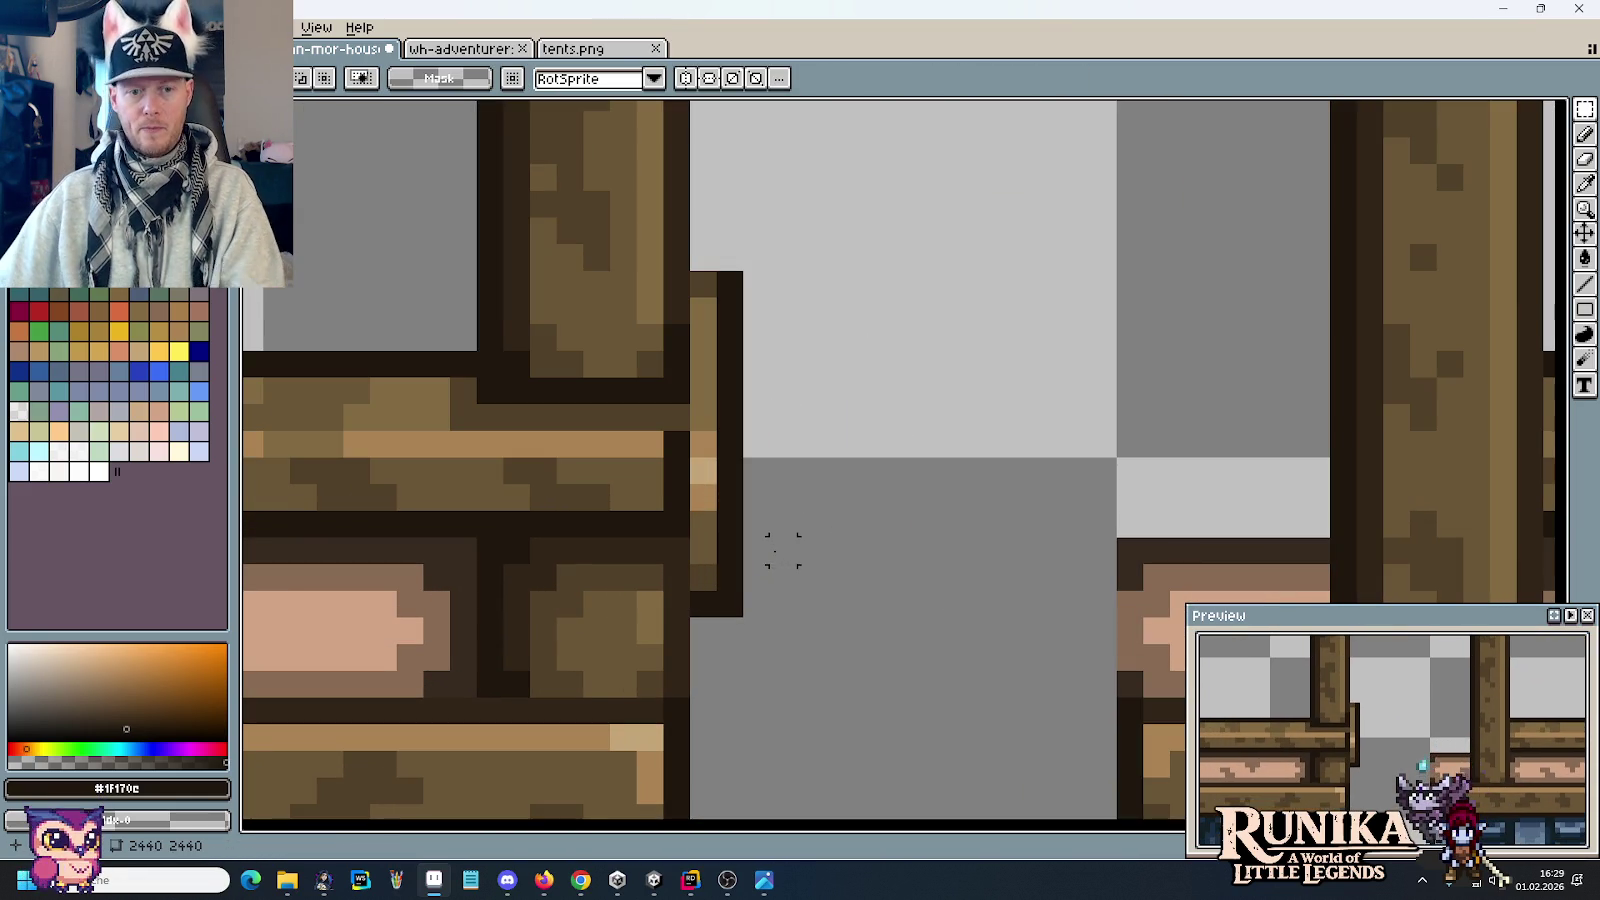
drag(798, 646, 686, 510)
mouse_move(752, 557)
mouse_down()
mouse_move(757, 500)
mouse_move(784, 551)
mouse_up()
key(Return)
key(ctrl+d)
Step: Draw a dark outline along the plank end with a mid-brown column beside it
alt+click(714, 439)
alt+click(664, 466)
alt+click(738, 276)
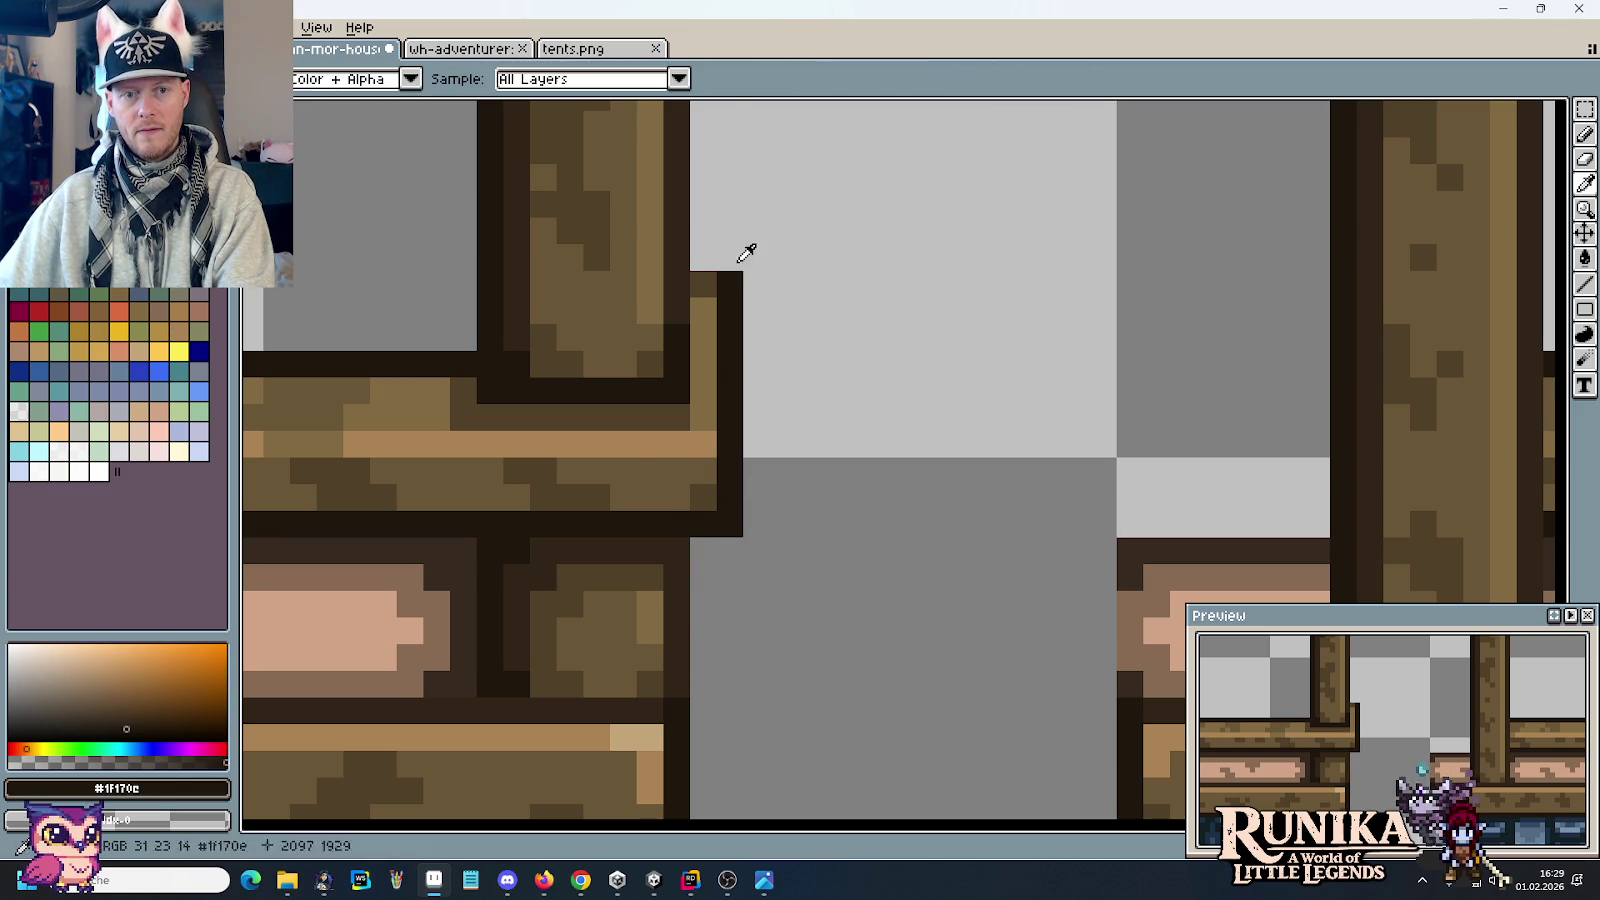
drag(730, 265, 730, 119)
alt+click(703, 282)
drag(703, 250, 703, 115)
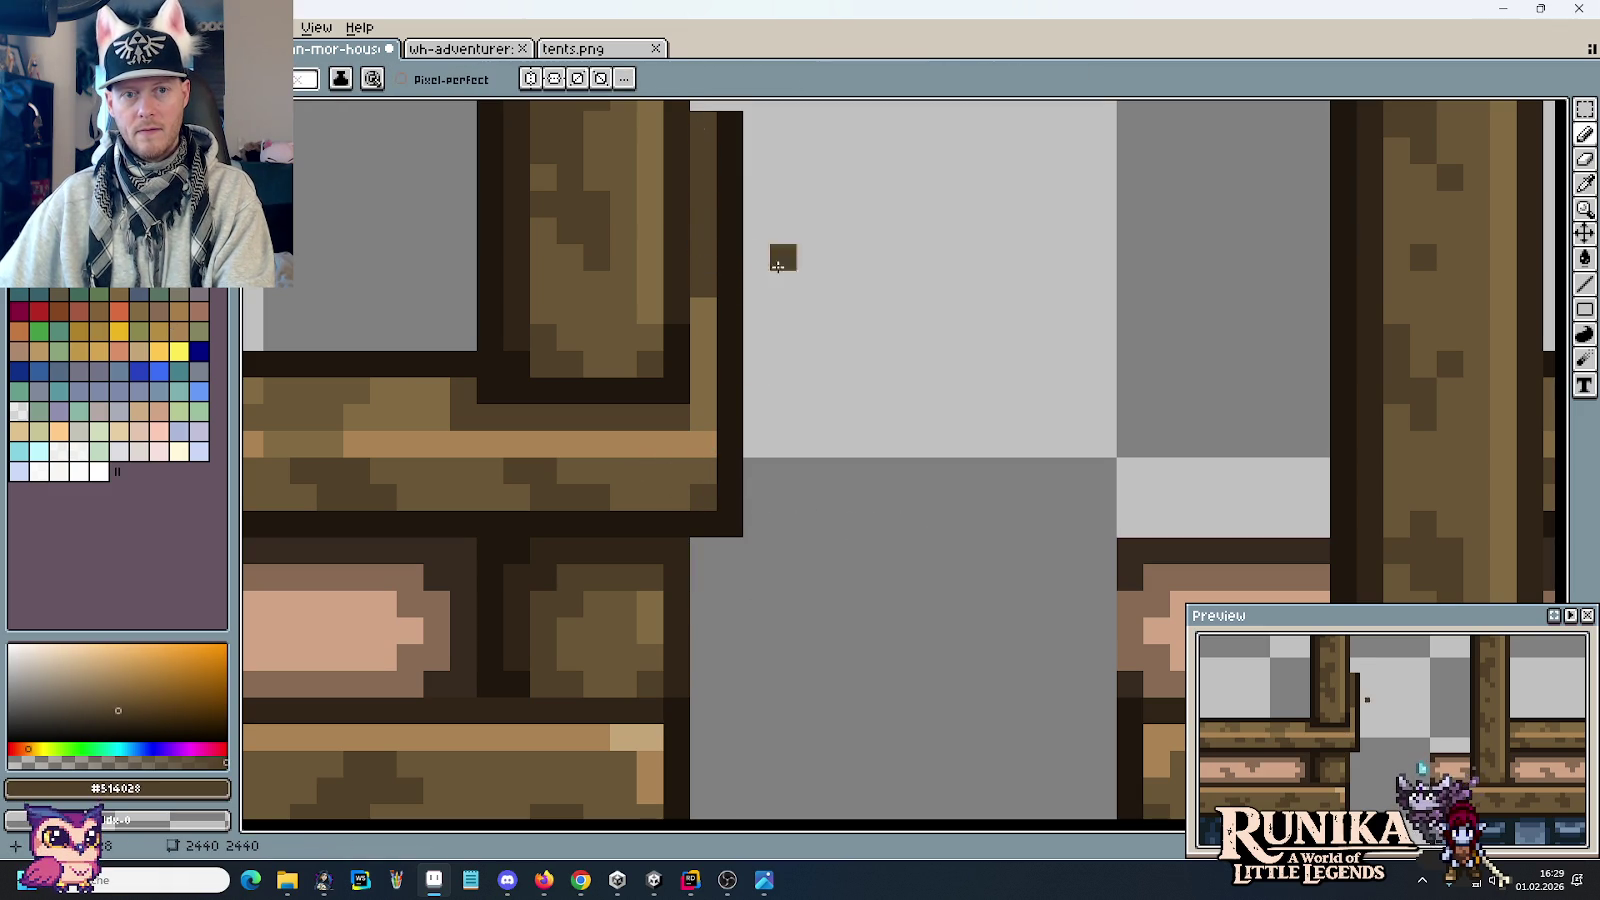
scroll(890, 364, down, 8)
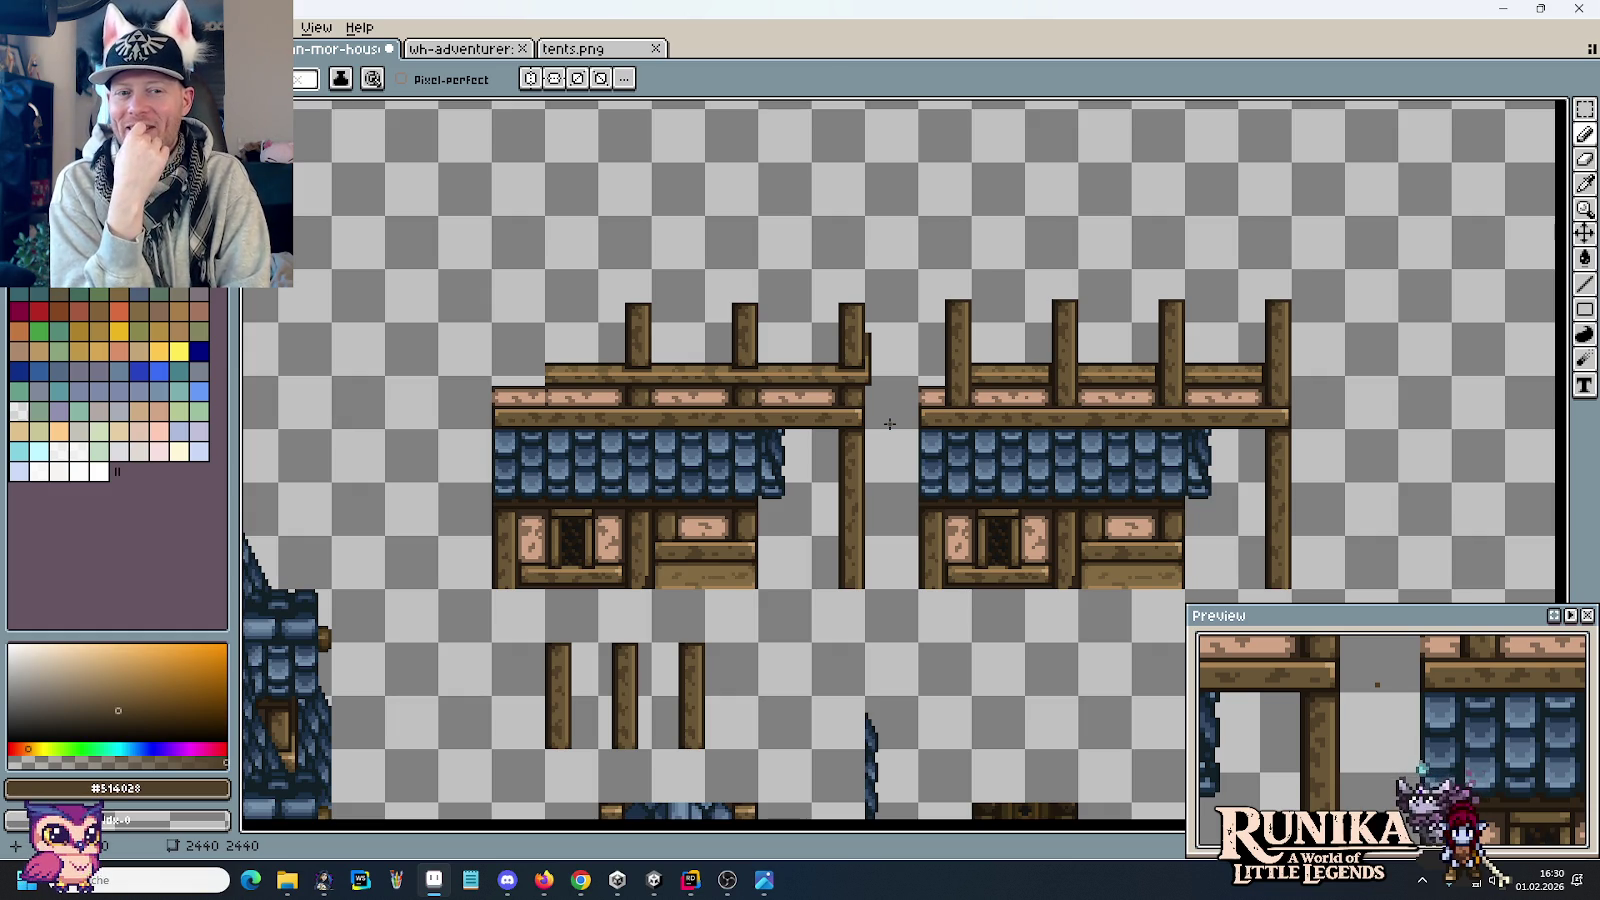
scroll(889, 424, up, 2)
scroll(840, 420, up, 4)
scroll(800, 390, up, 2)
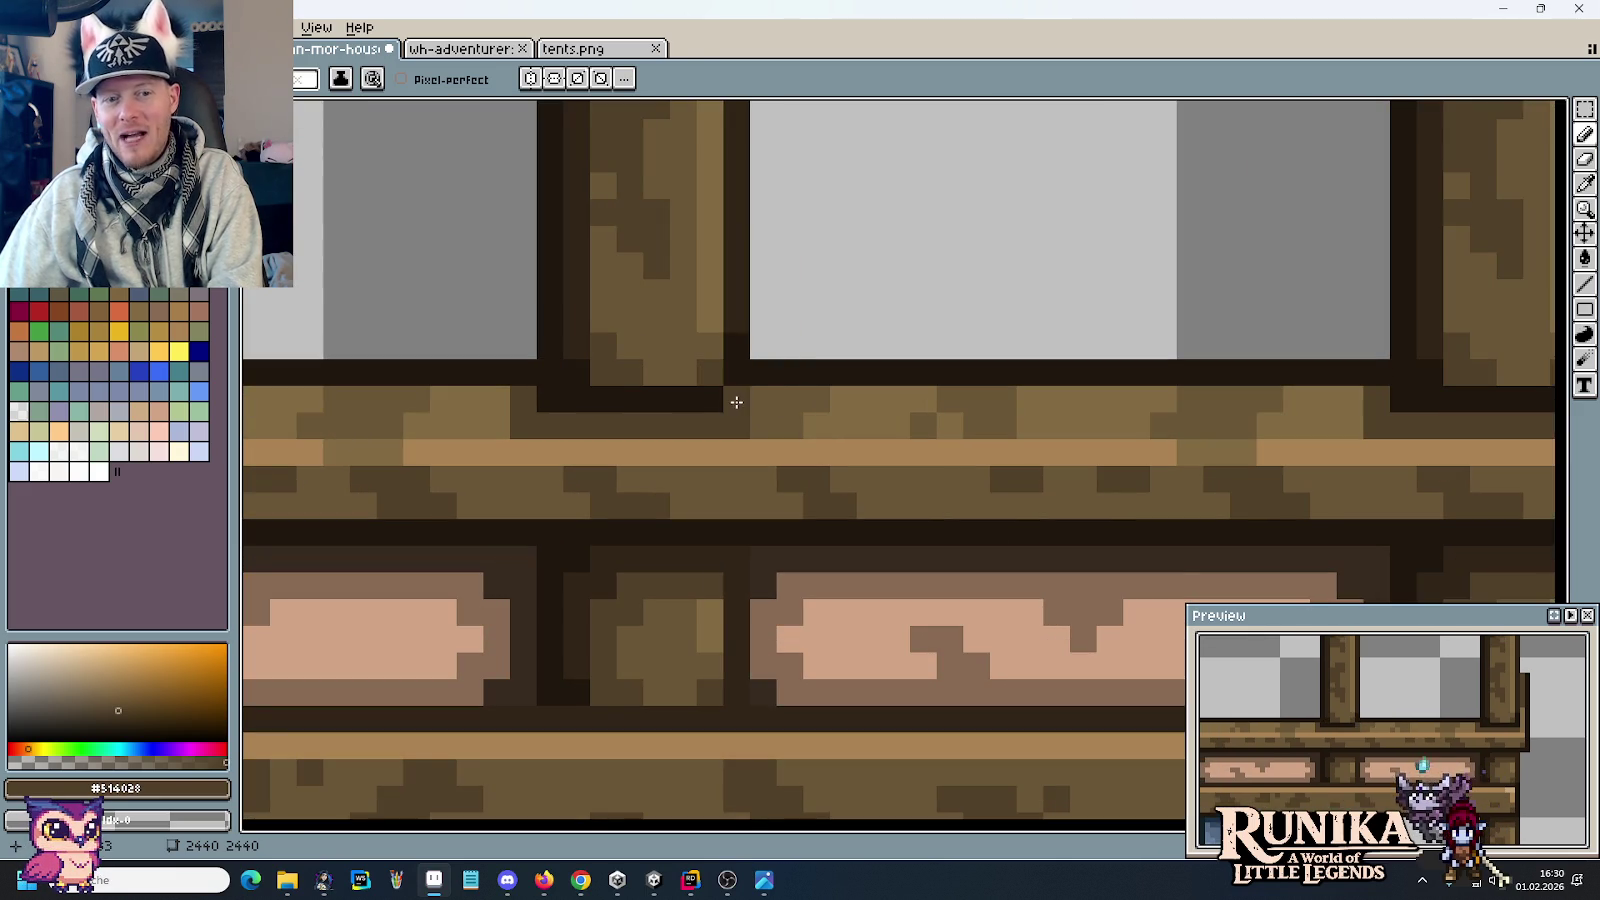
scroll(744, 393, down, 2)
scroll(744, 393, down, 2)
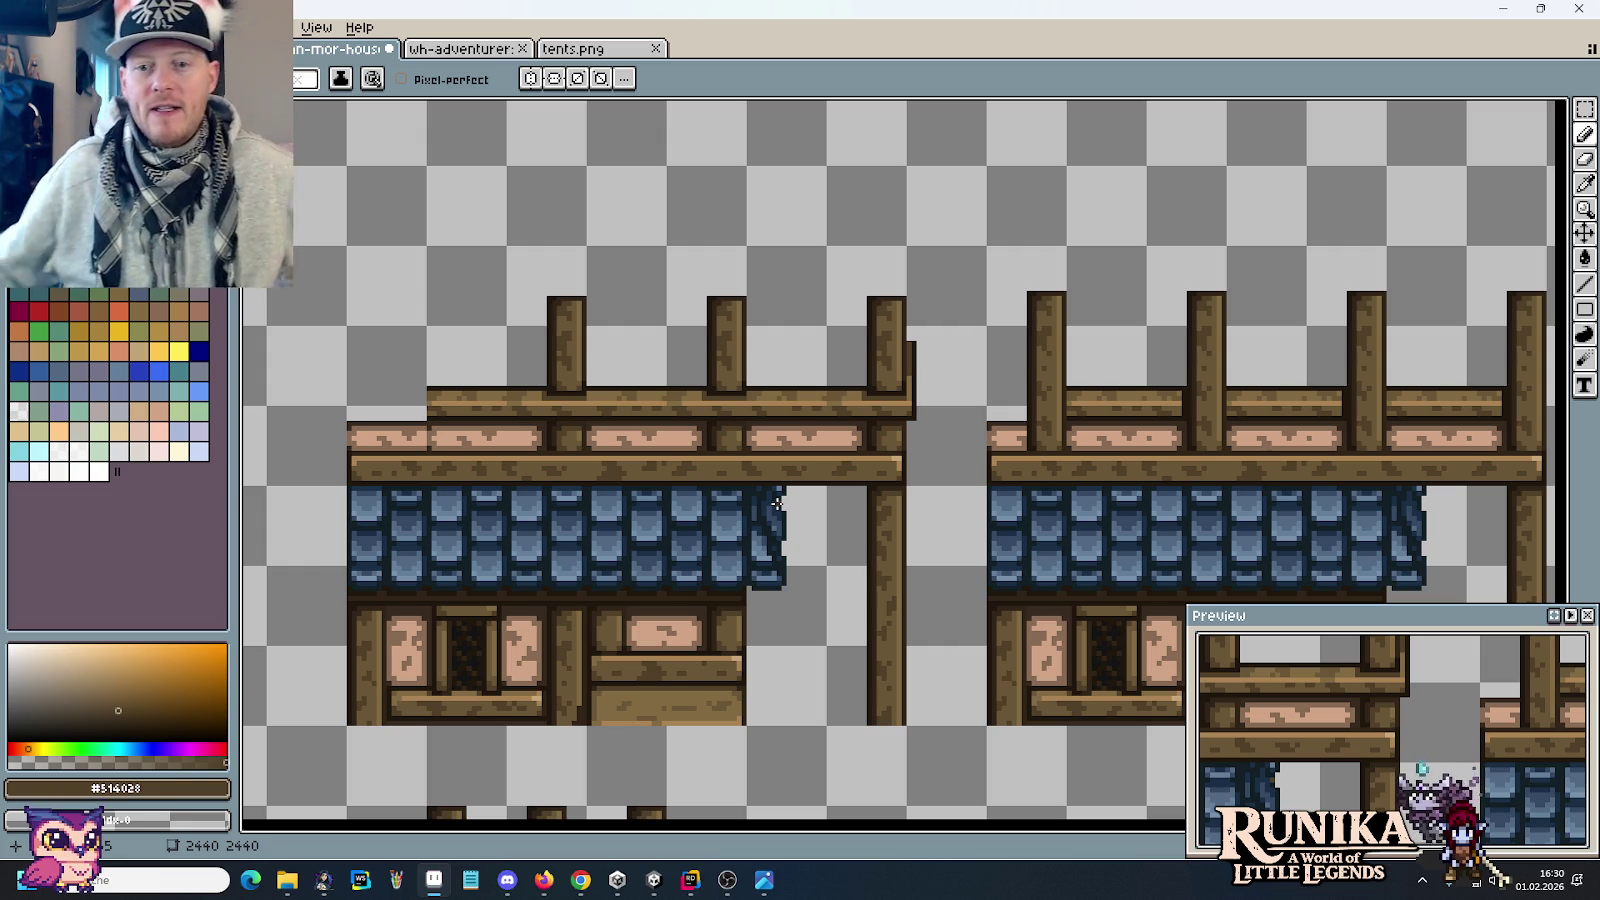
scroll(780, 505, down, 1)
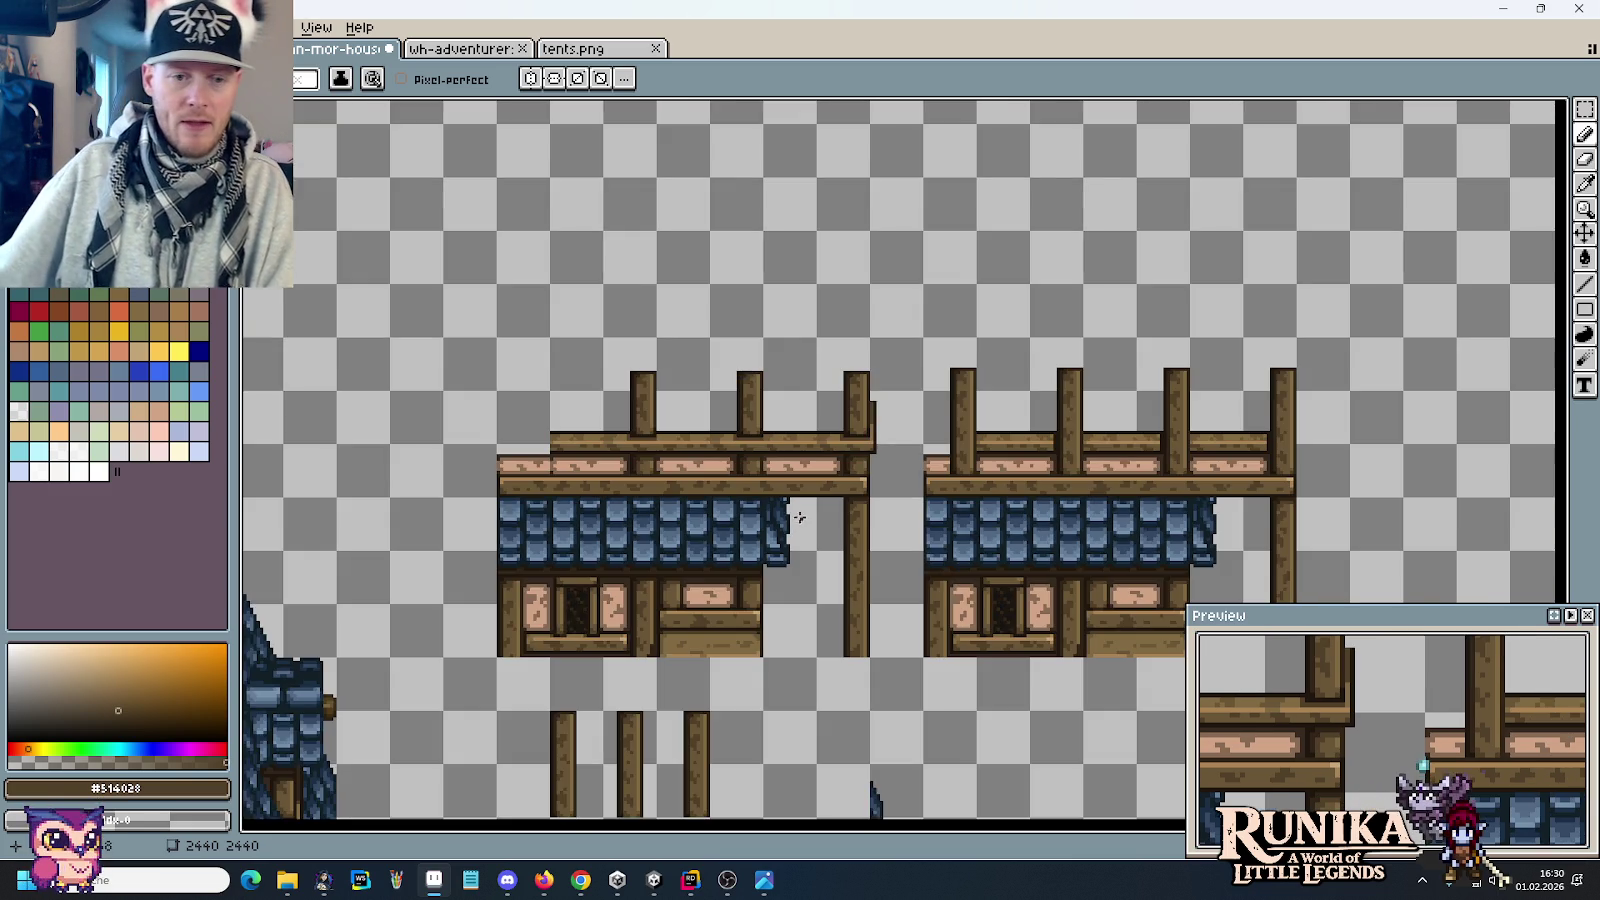
drag(709, 524, 771, 360)
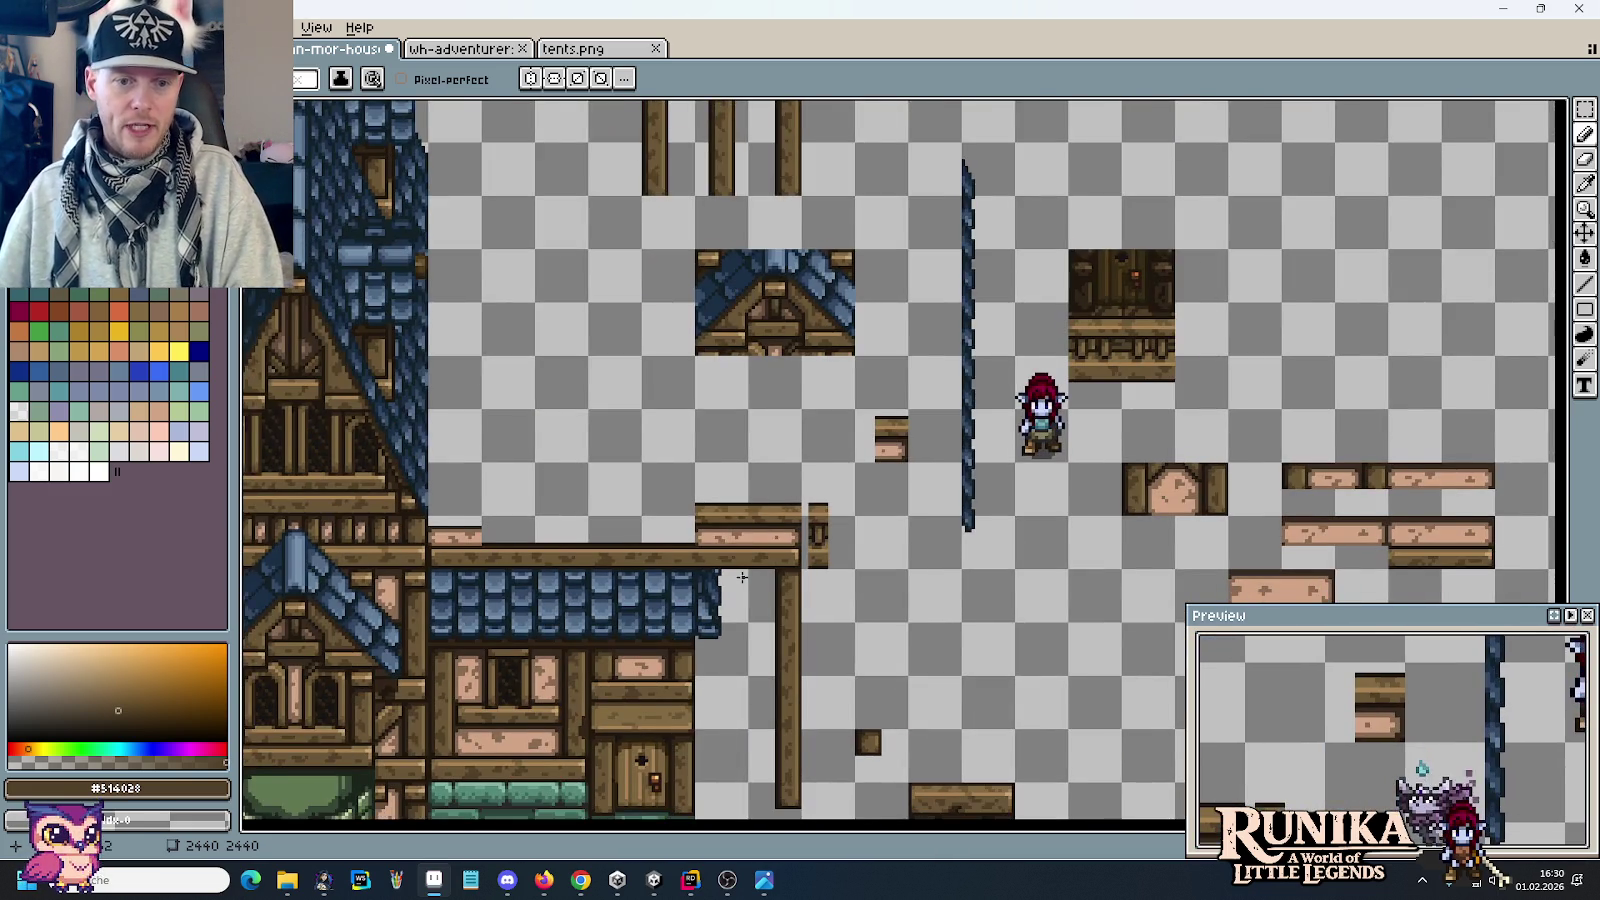
scroll(771, 360, up, 2)
scroll(733, 487, up, 1)
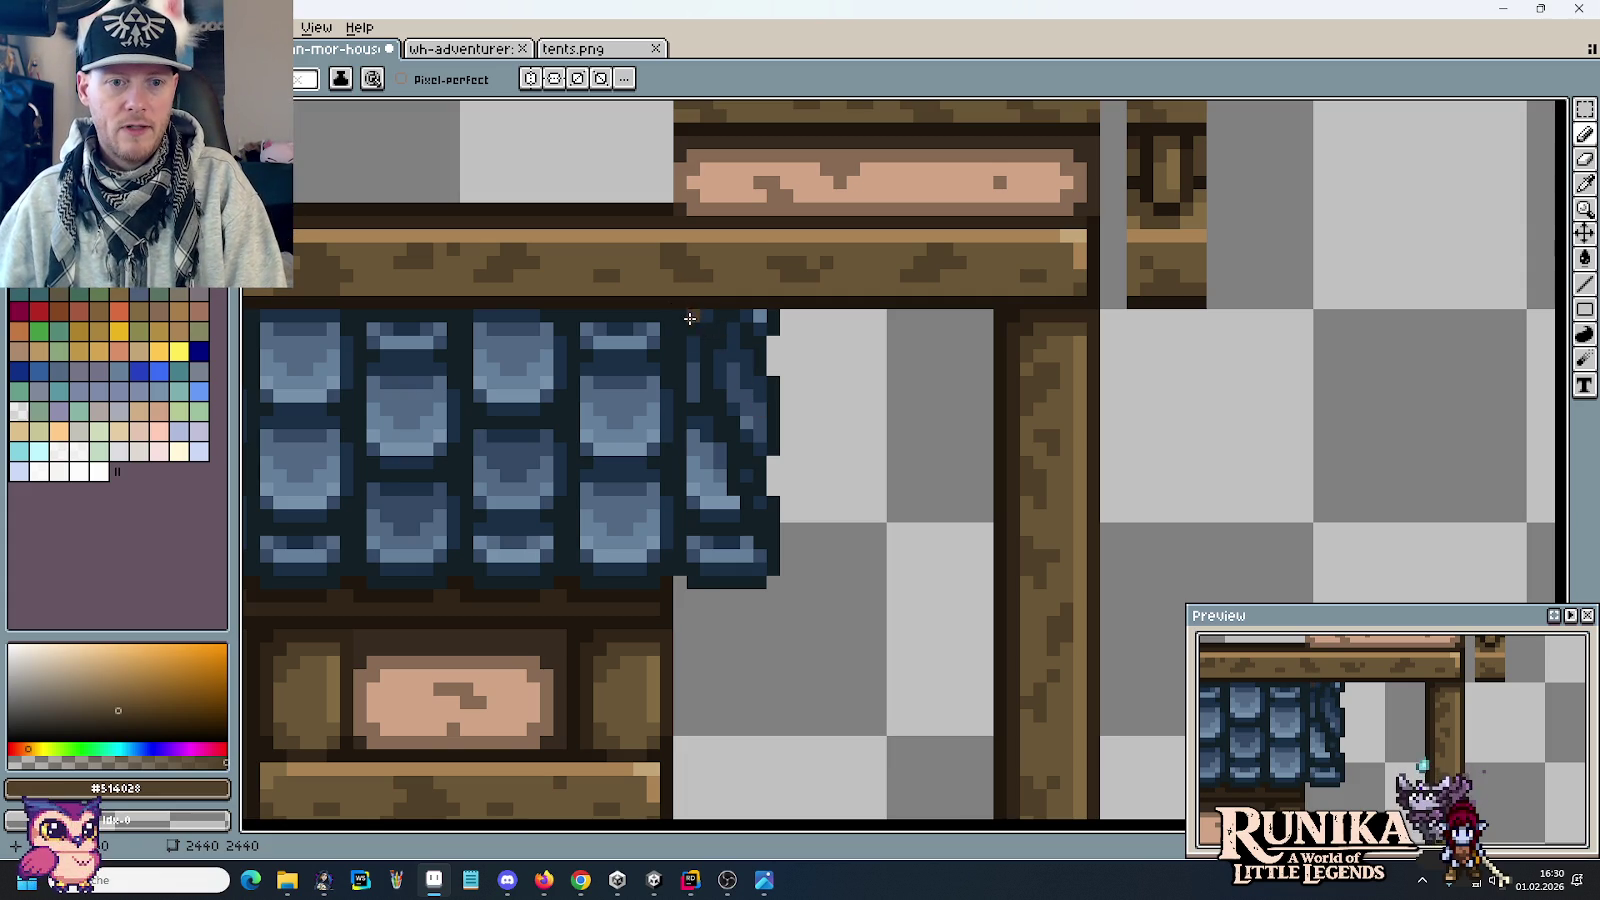
Step: Sample the dark blue roof outline and mid-blue tile colours
alt+click(757, 318)
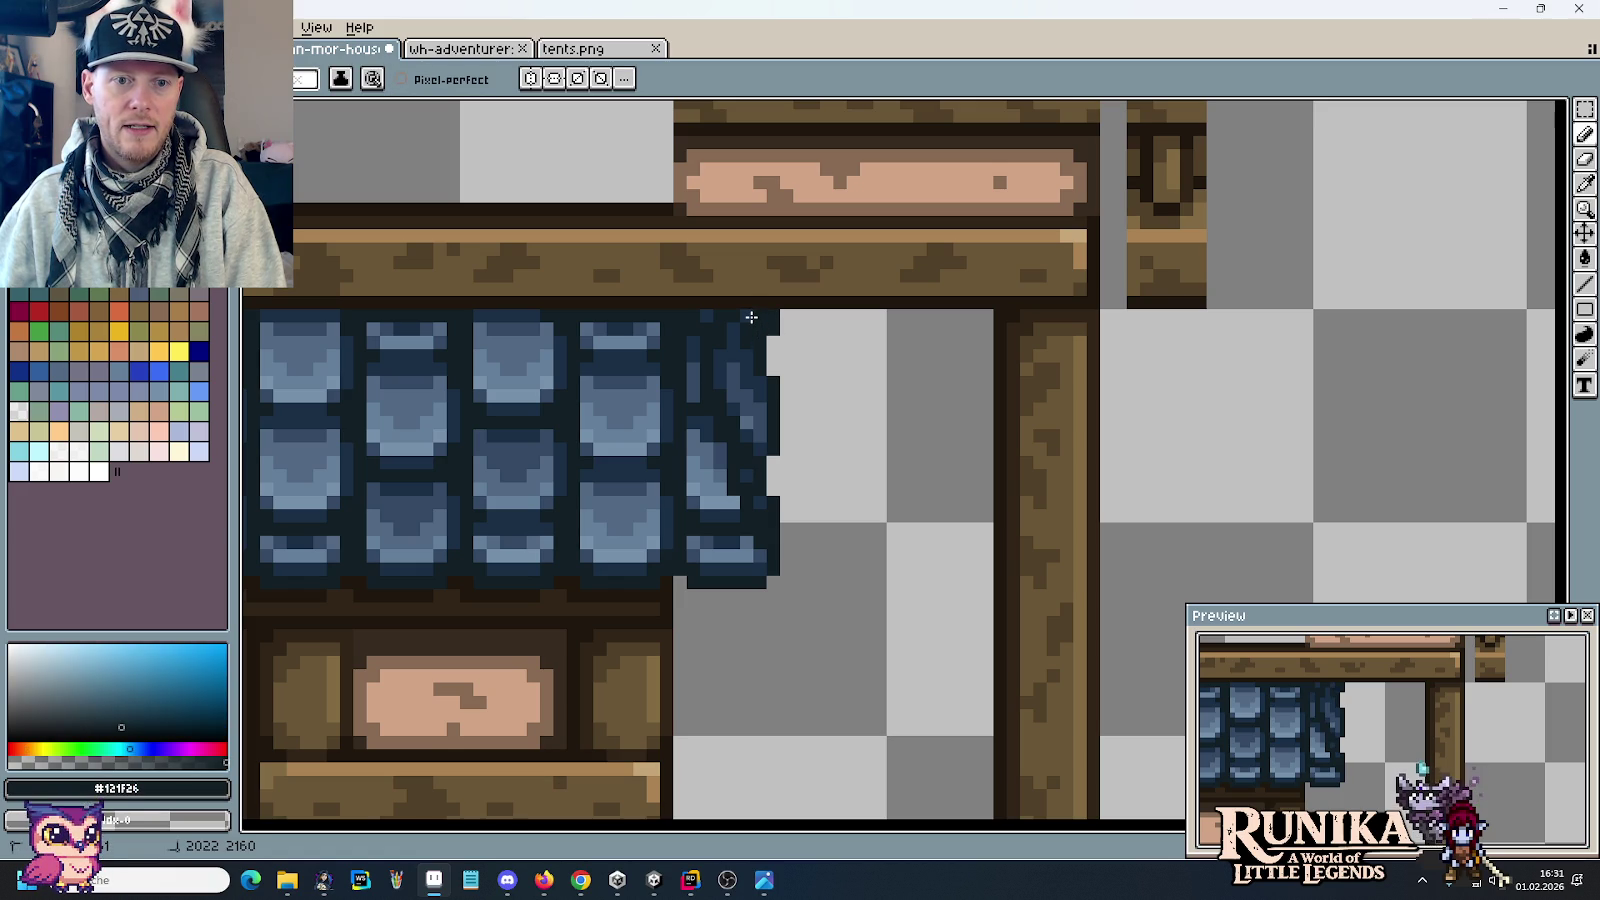
alt+click(737, 353)
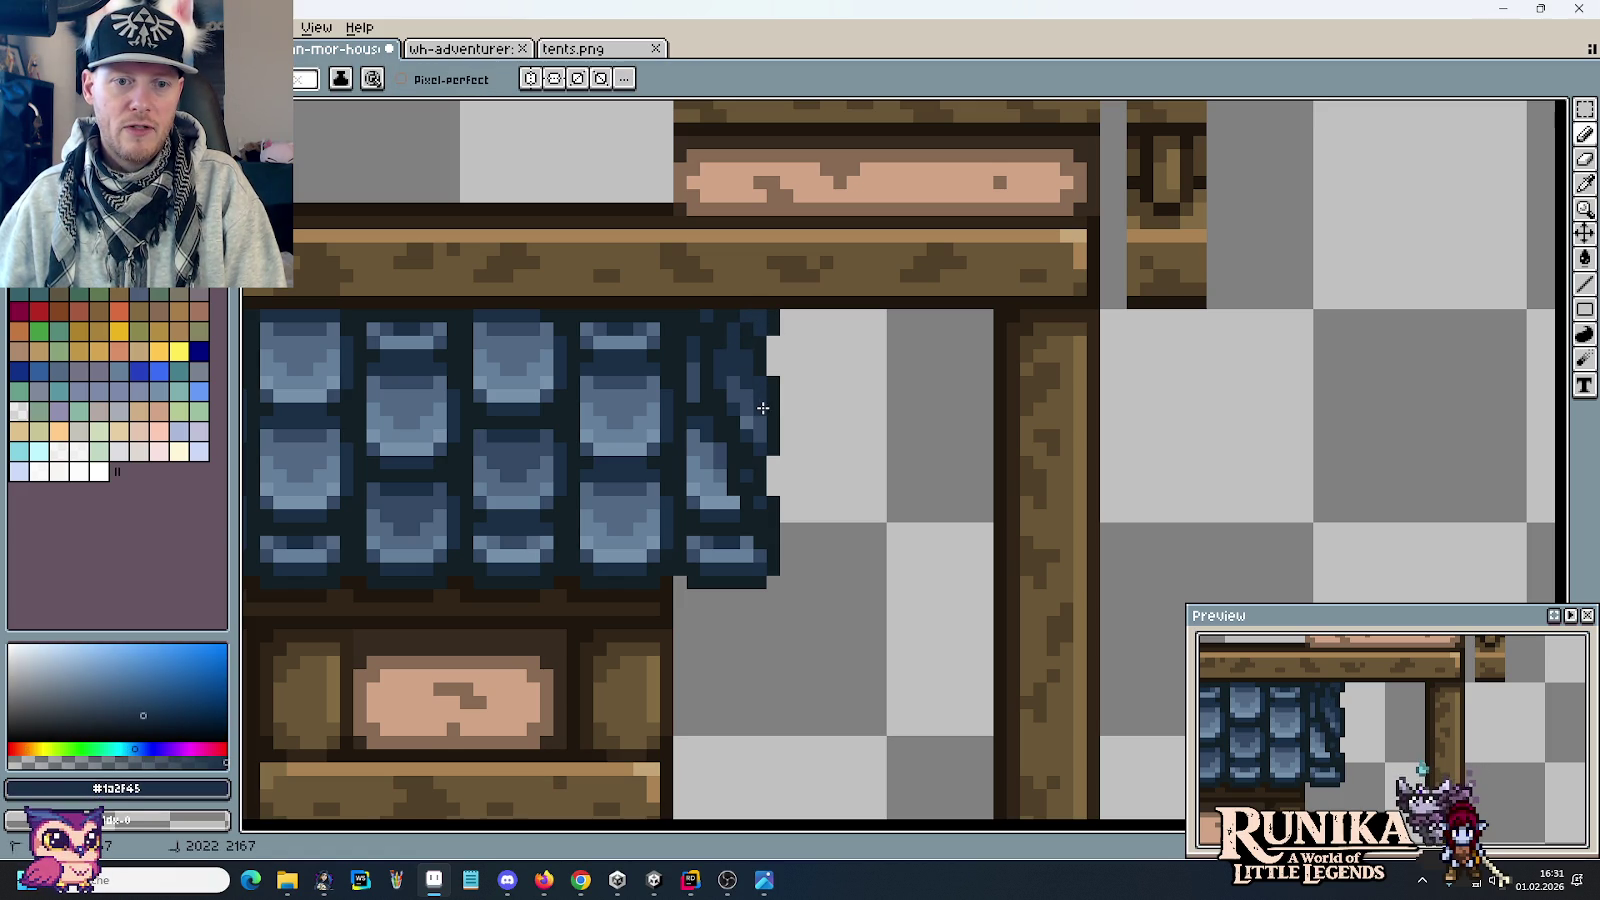
alt+click(758, 330)
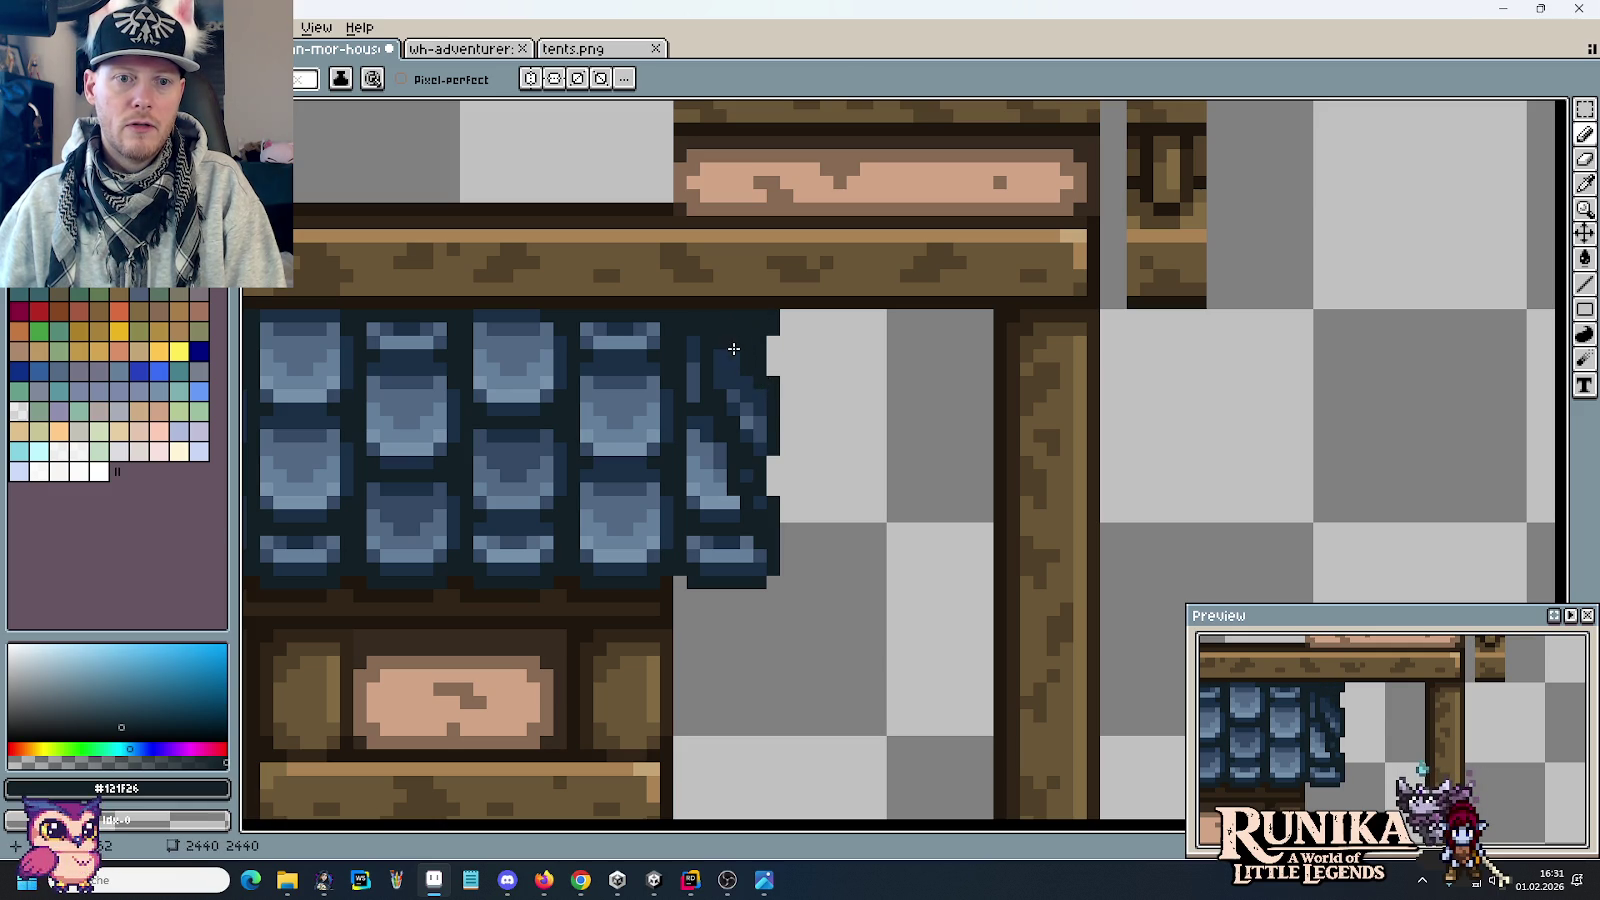
scroll(839, 465, down, 2)
scroll(839, 465, down, 3)
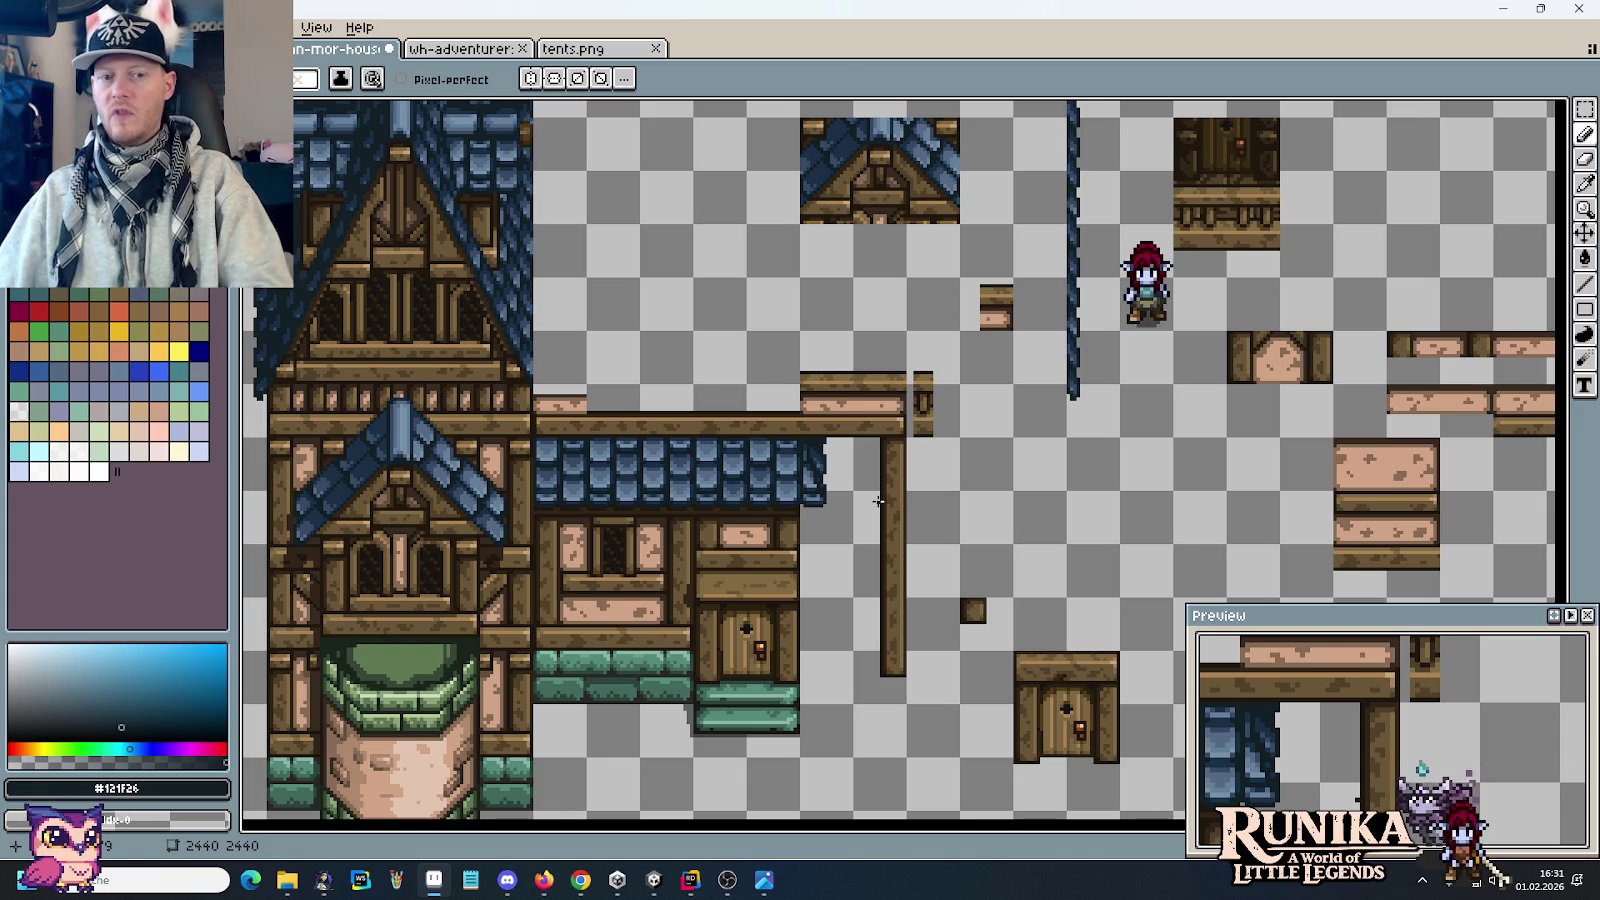
scroll(840, 515, up, 2)
scroll(840, 515, right, 1)
scroll(853, 393, up, 1)
scroll(854, 393, up, 2)
scroll(854, 393, right, 1)
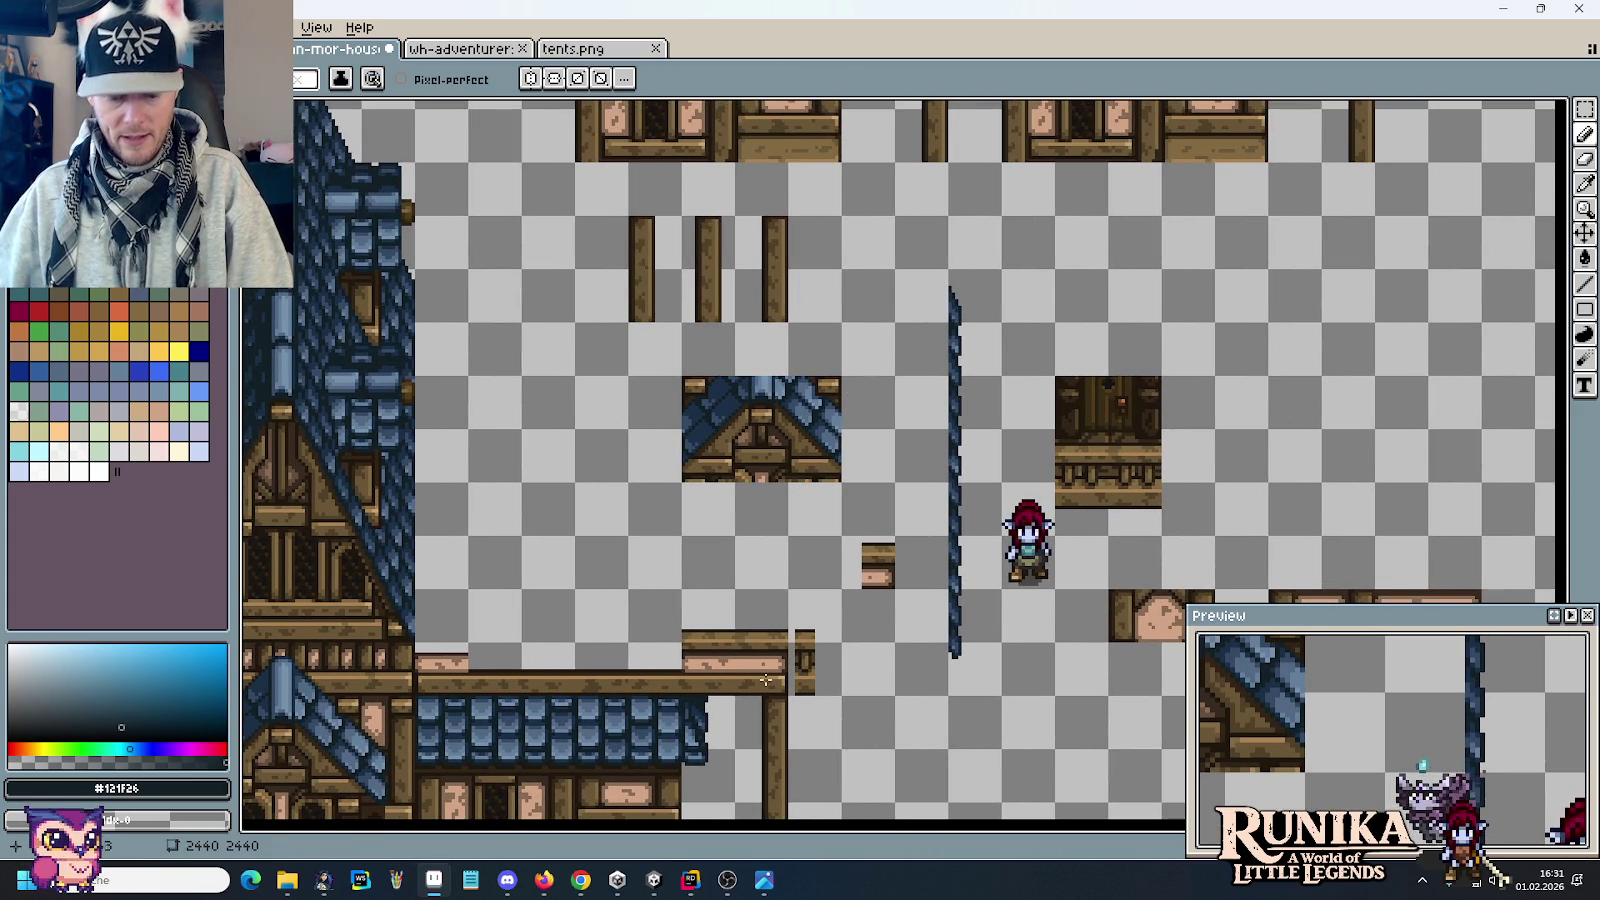
Step: Move the 16×32 ragged roof-edge piece onto the right house's roof and drop it
key(m)
mouse_move(681, 693)
mouse_down()
mouse_move(738, 805)
mouse_move(884, 293)
mouse_move(1312, 293)
mouse_up()
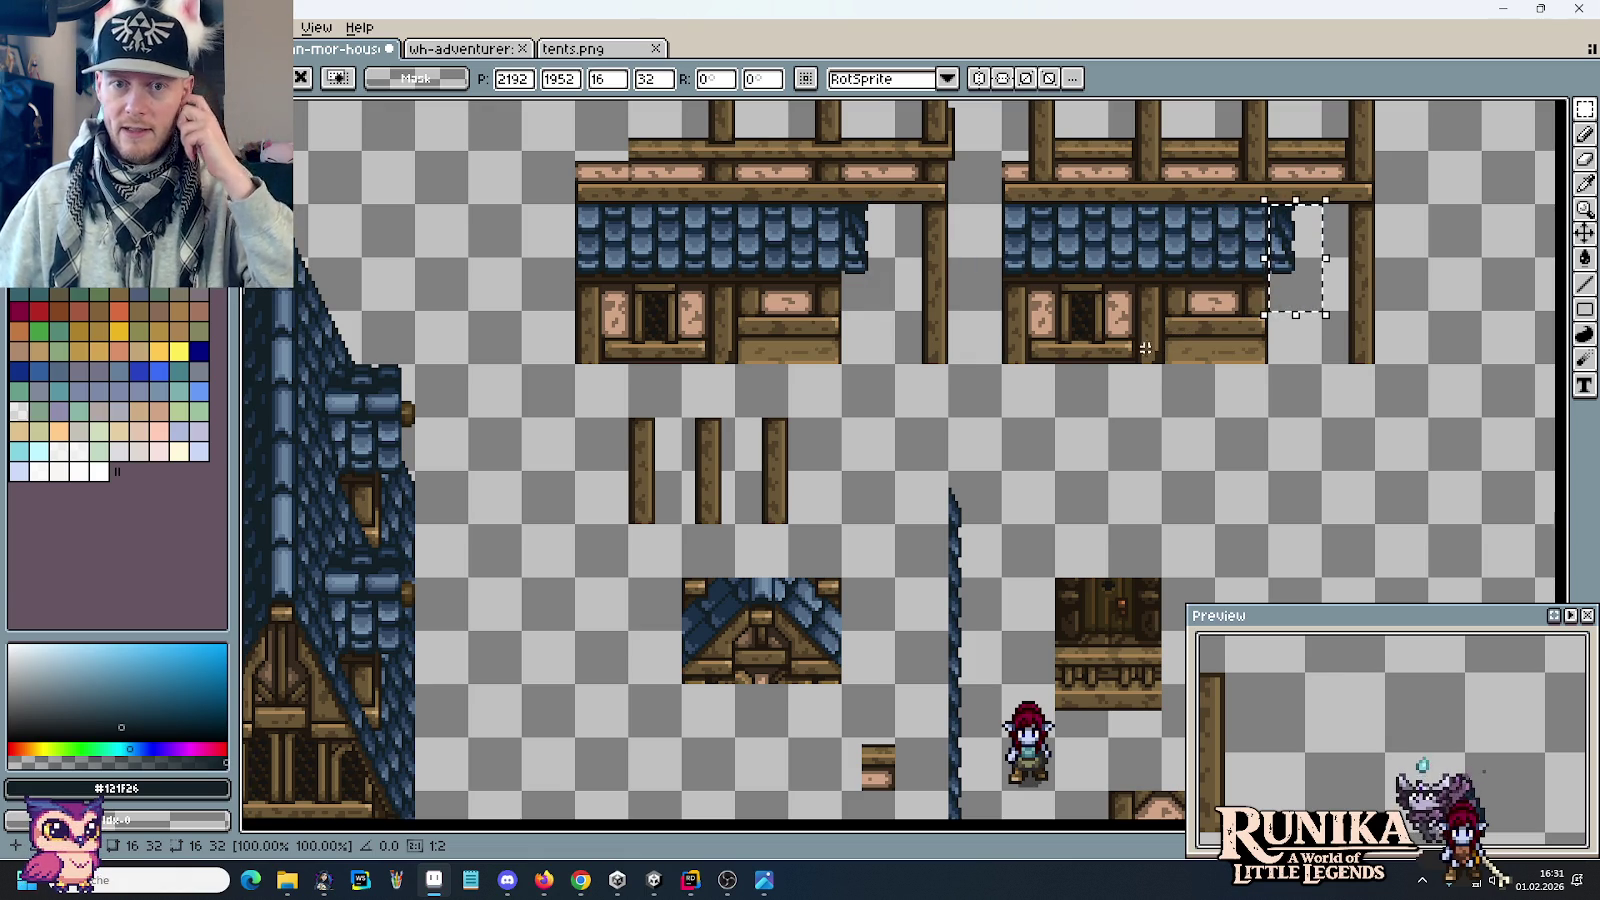
click(1146, 326)
scroll(1146, 326, up, 1)
scroll(1100, 380, up, 3)
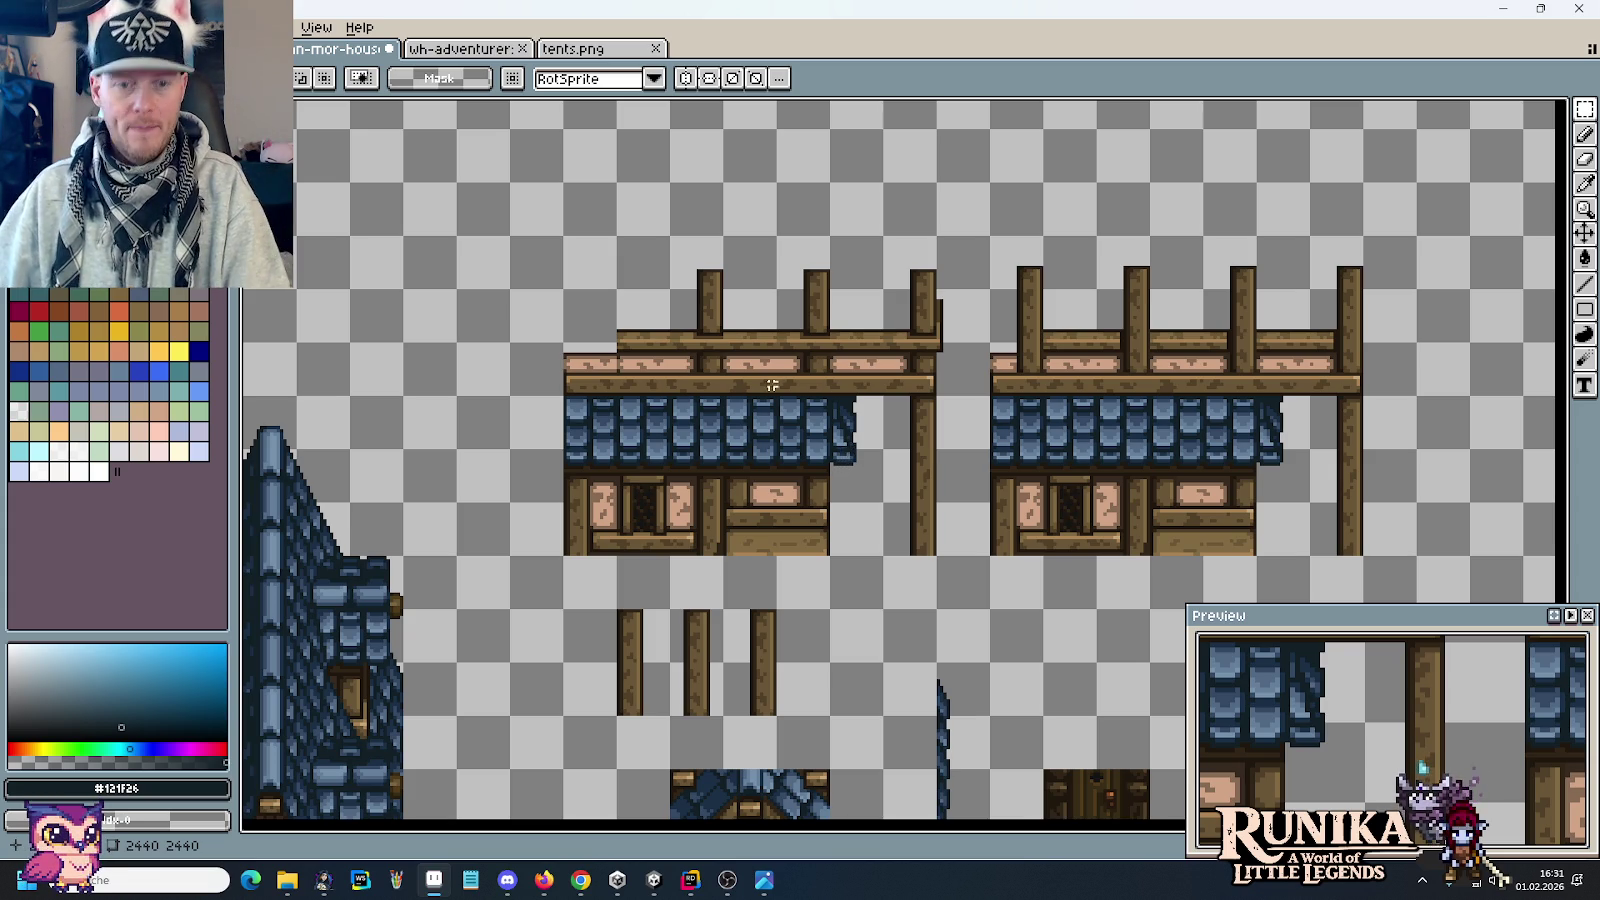
scroll(847, 451, up, 3)
drag(940, 362, 868, 369)
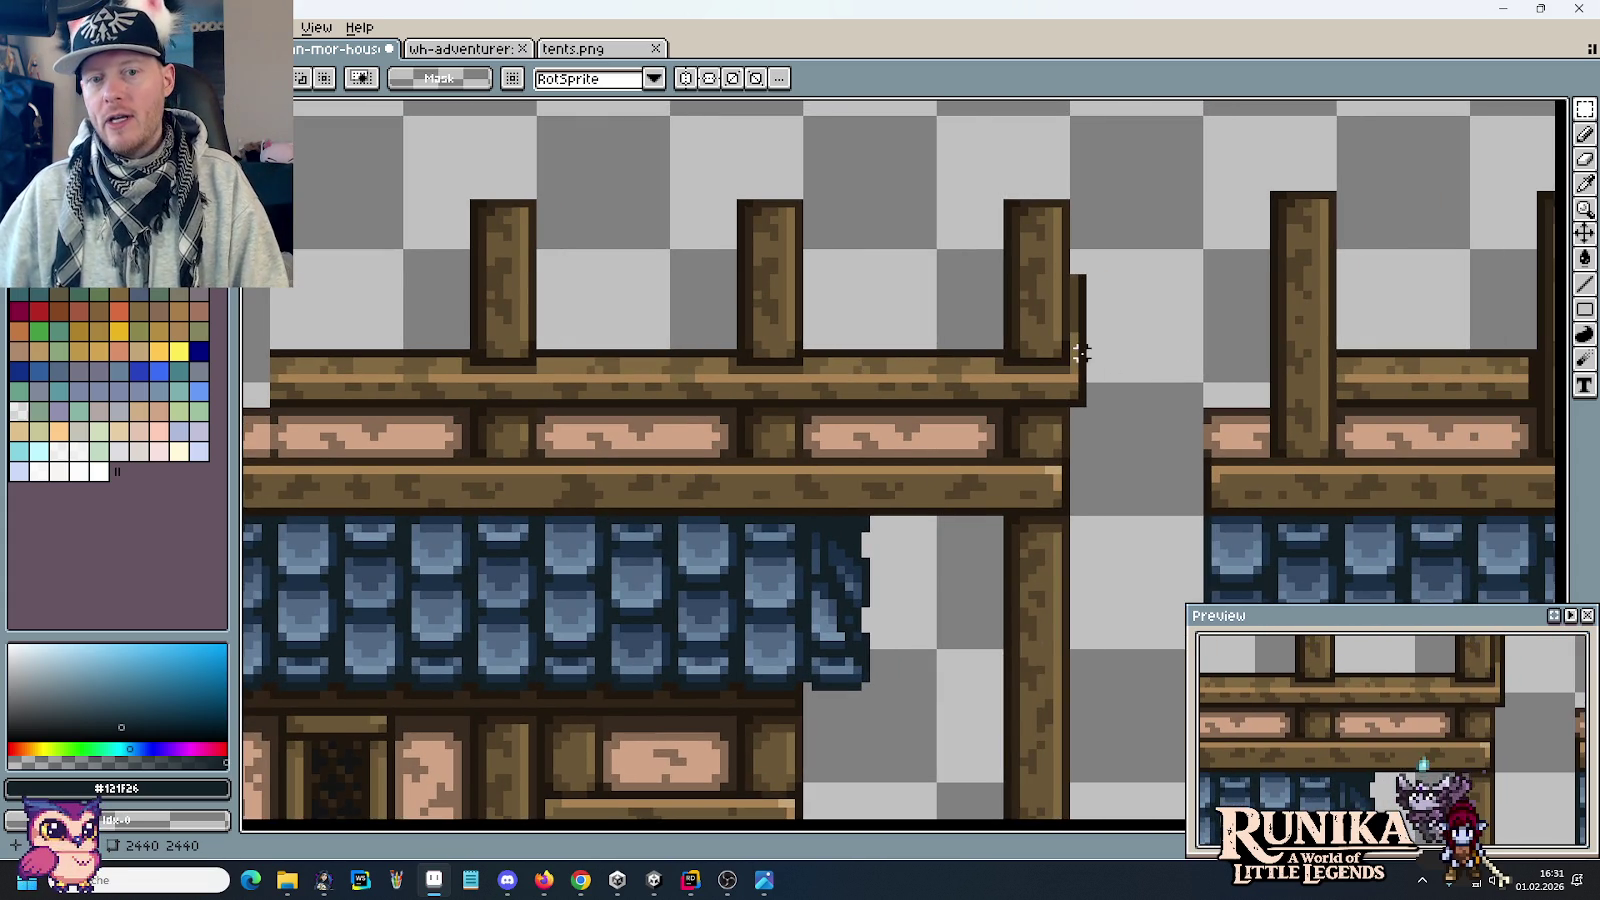
scroll(1073, 352, up, 2)
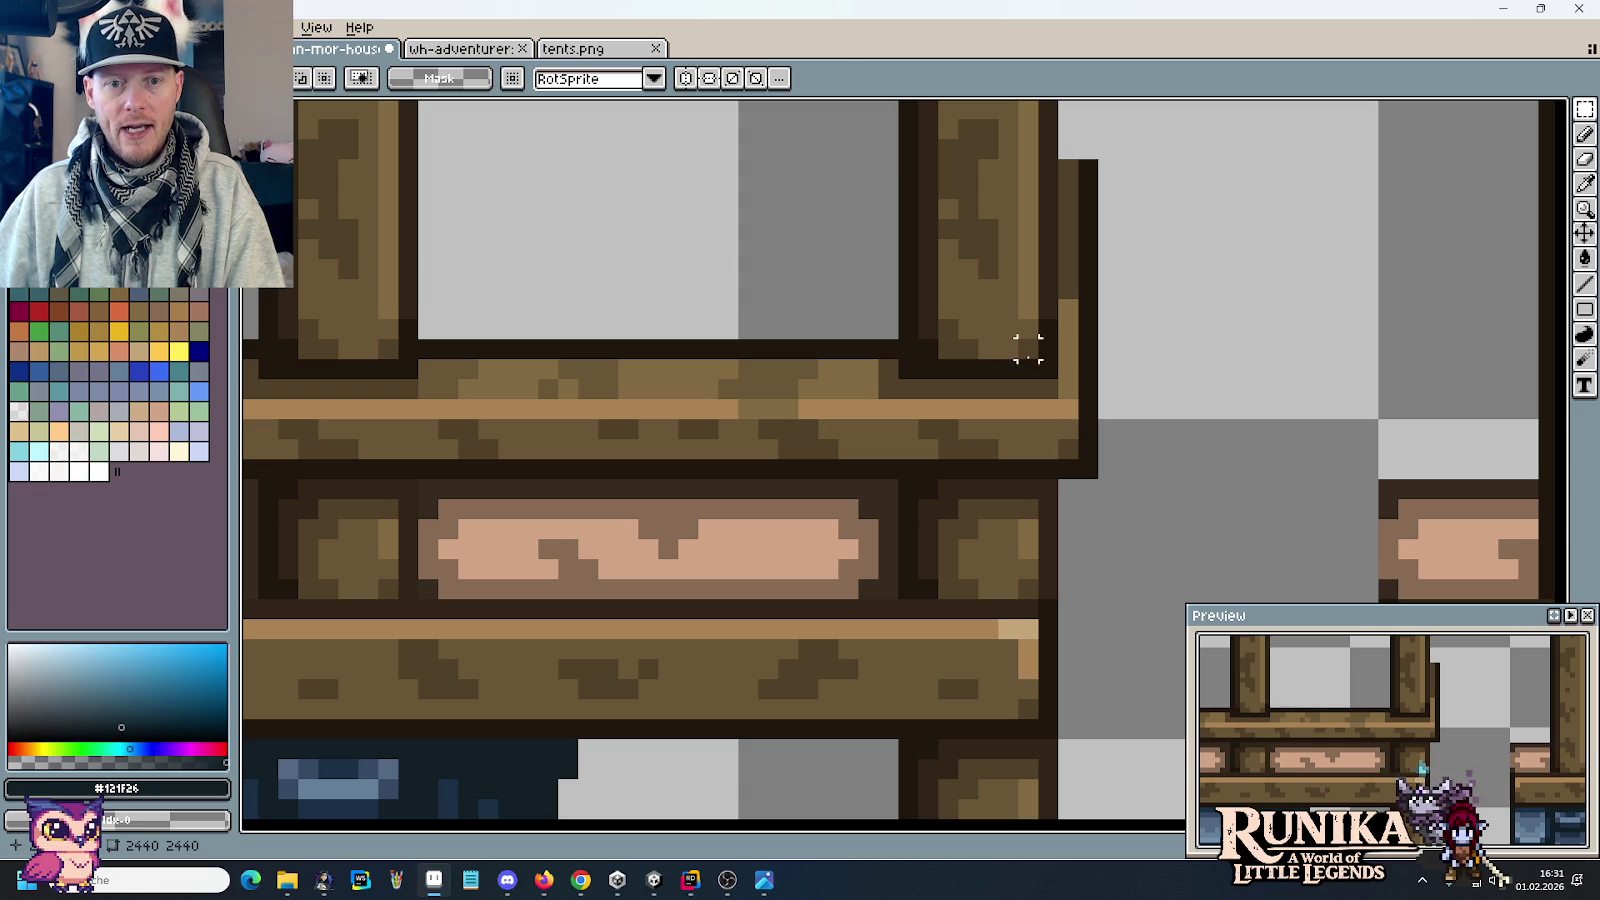
key(b)
alt+click(1077, 325)
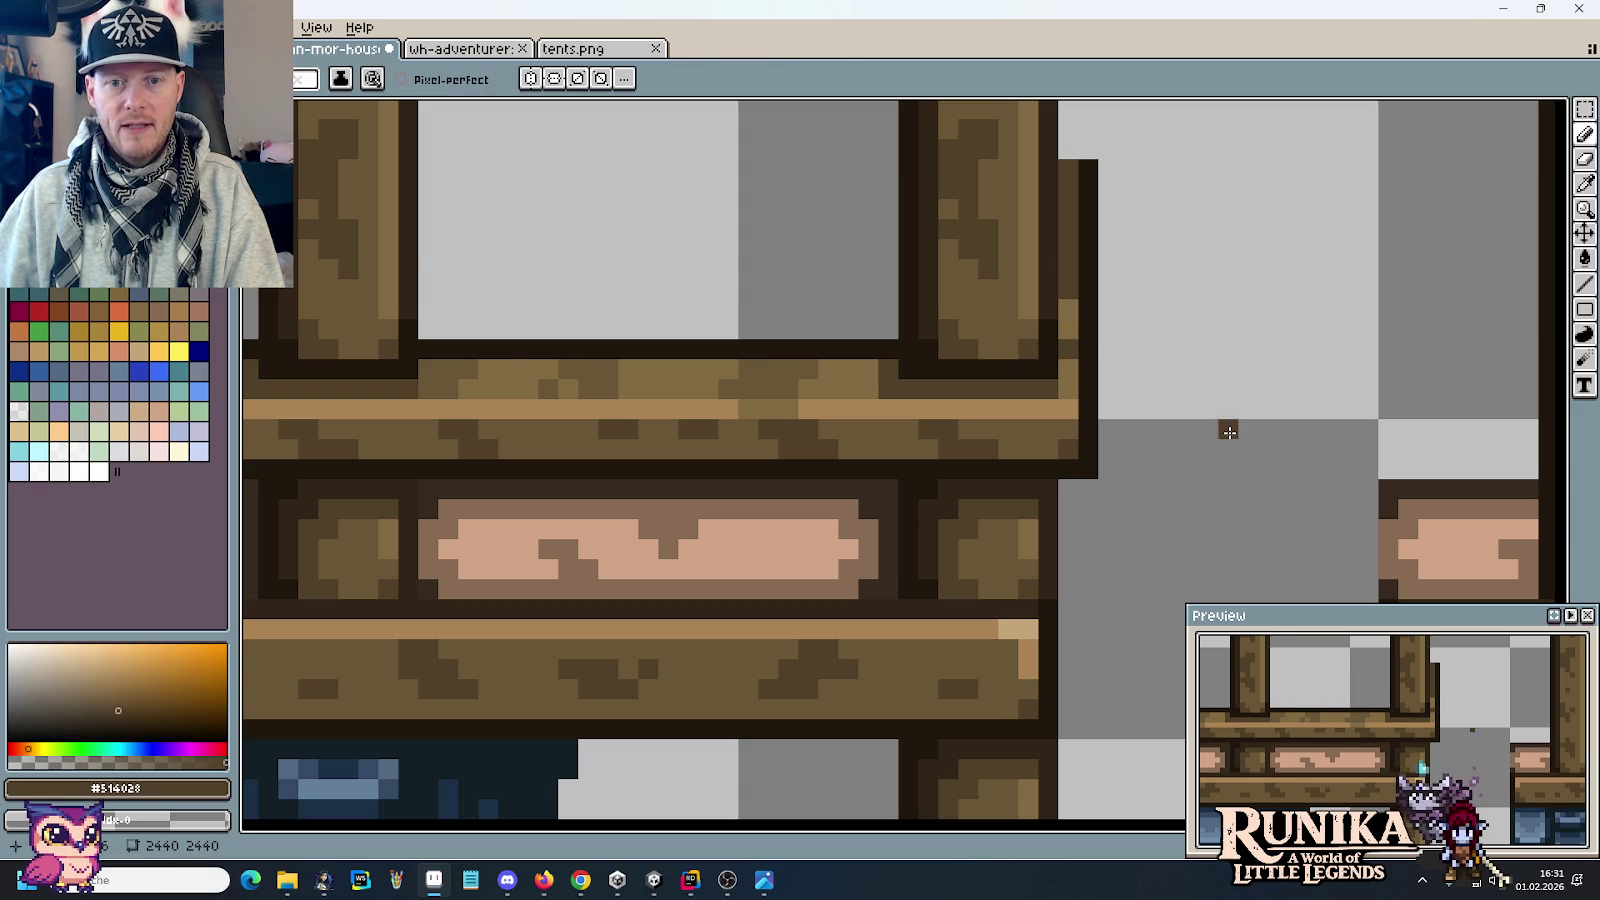
scroll(1220, 428, down, 2)
scroll(1220, 428, up, 1)
scroll(1220, 428, up, 1)
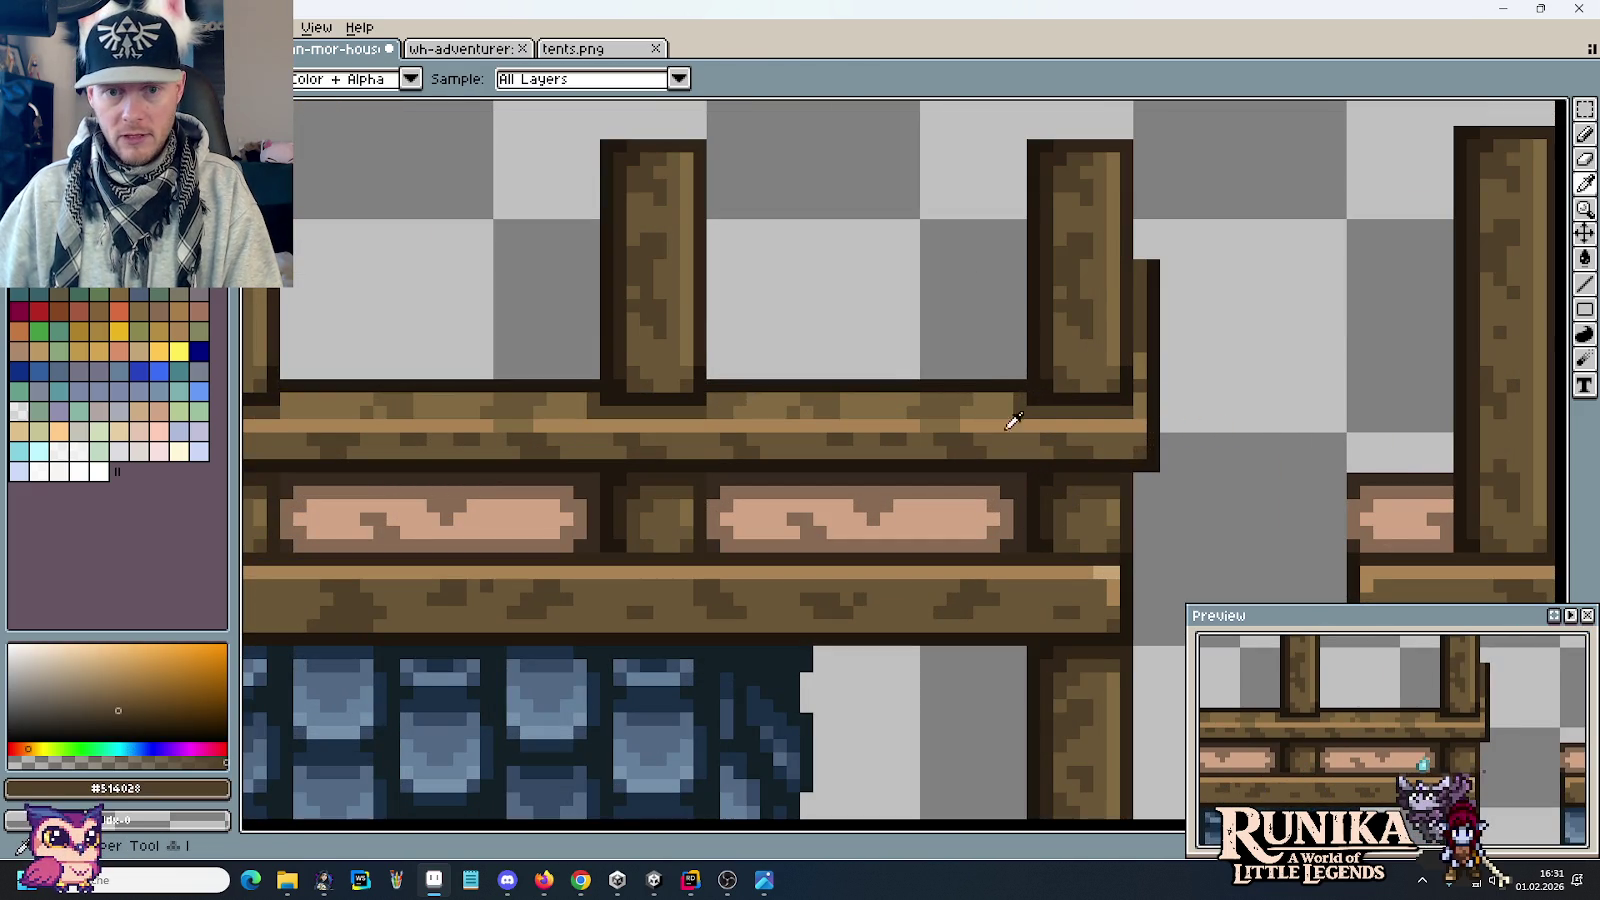
alt+click(985, 385)
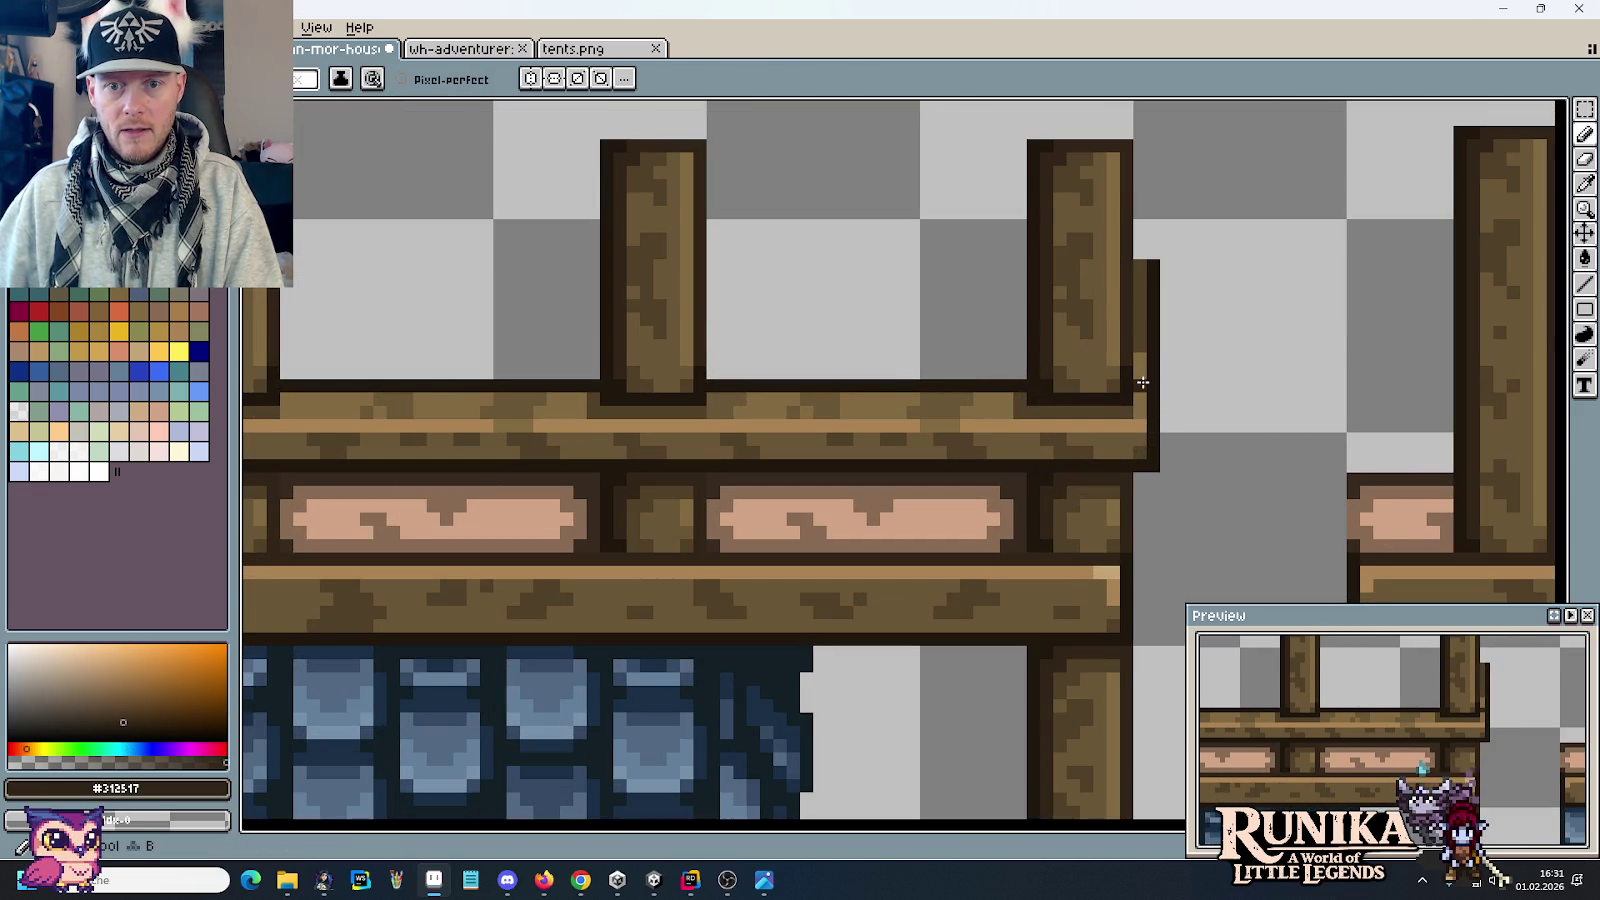
alt+click(1129, 418)
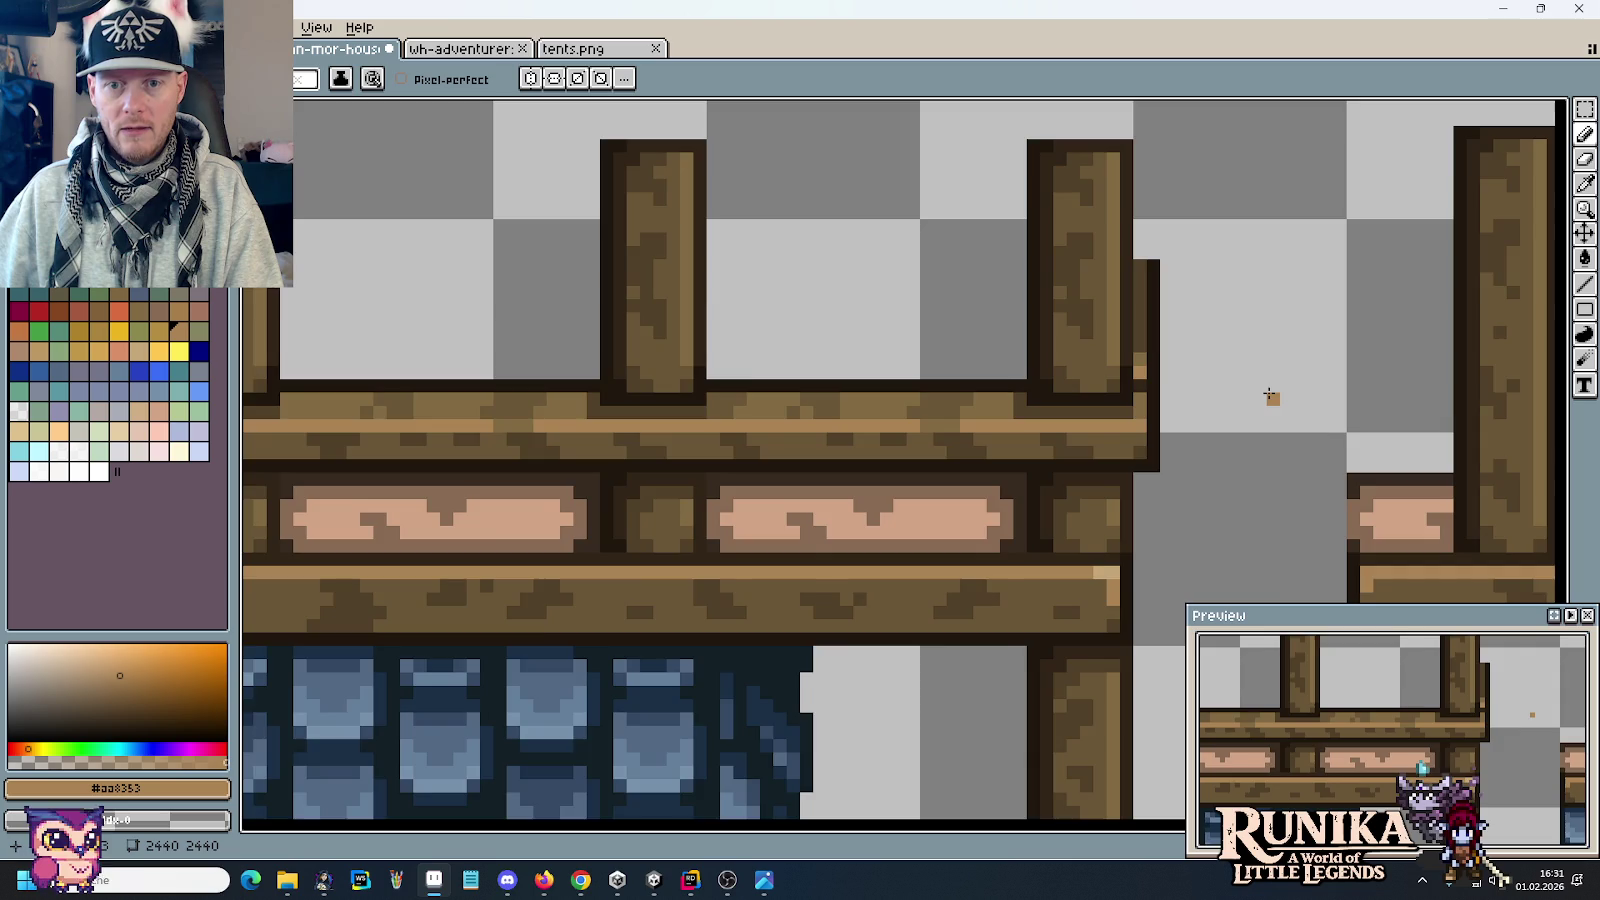
scroll(1268, 393, down, 4)
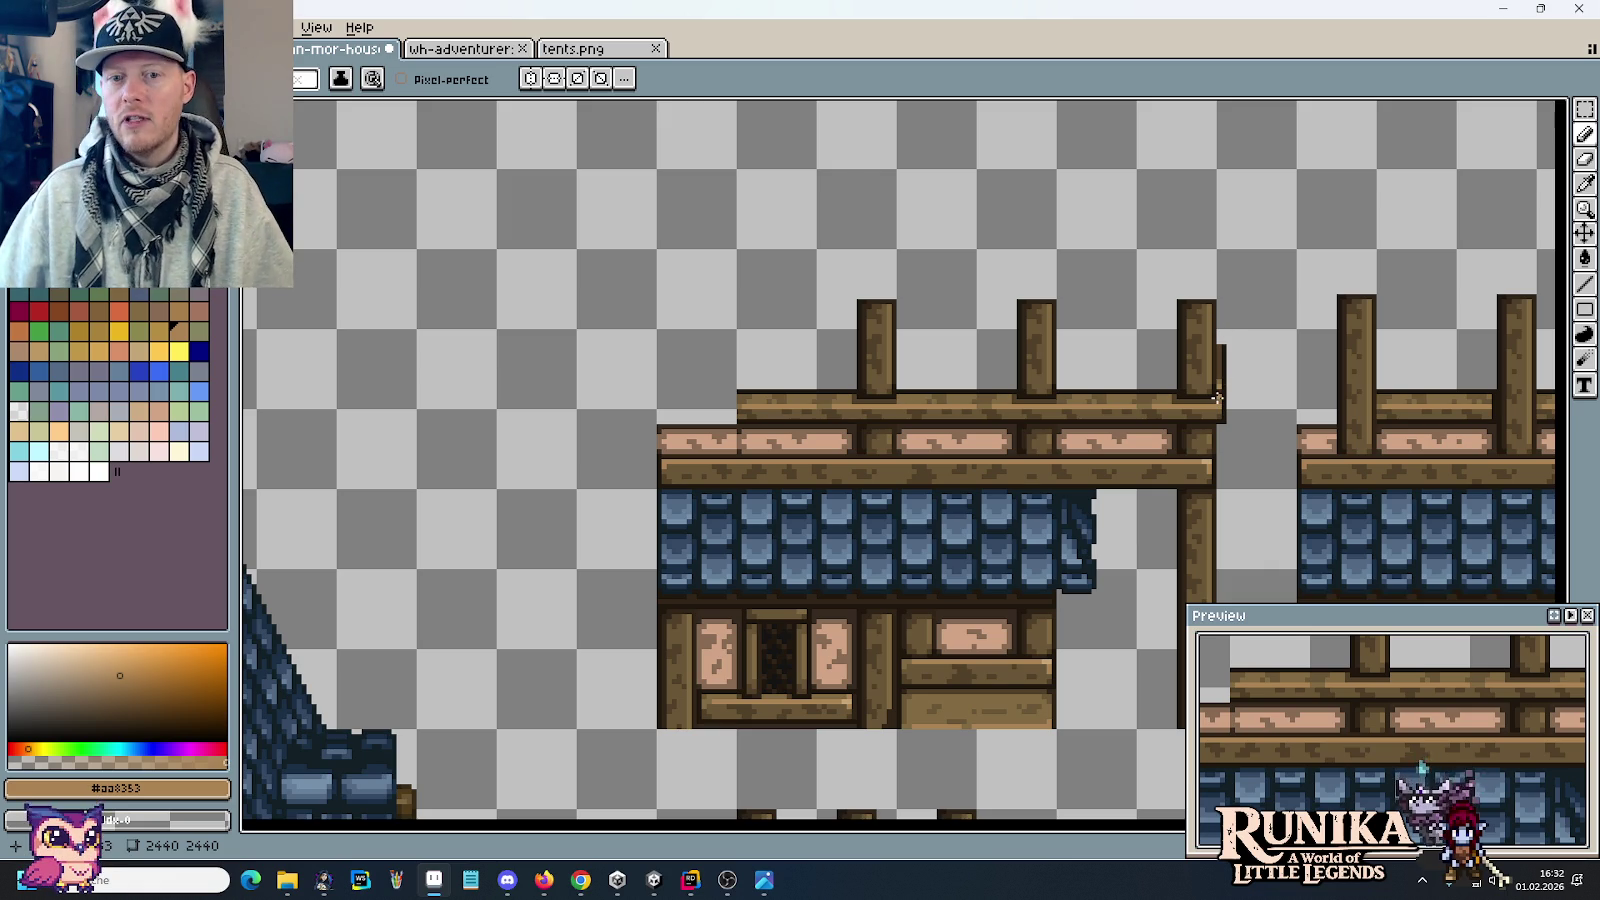
key(alt+Tab)
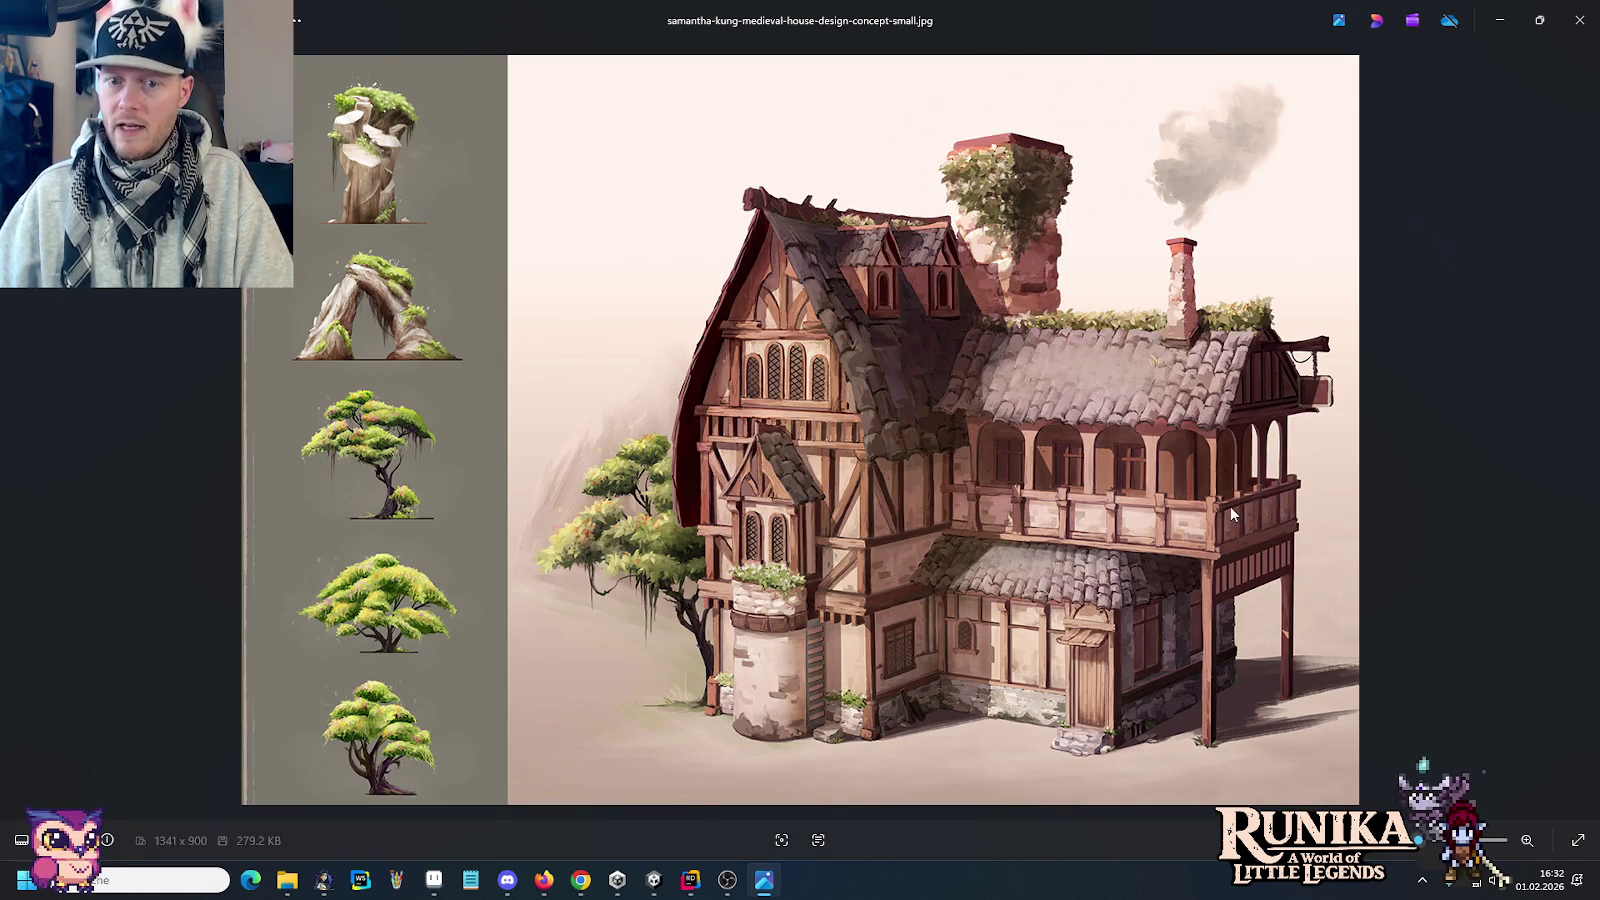
key(alt+Tab)
scroll(1297, 415, up, 2)
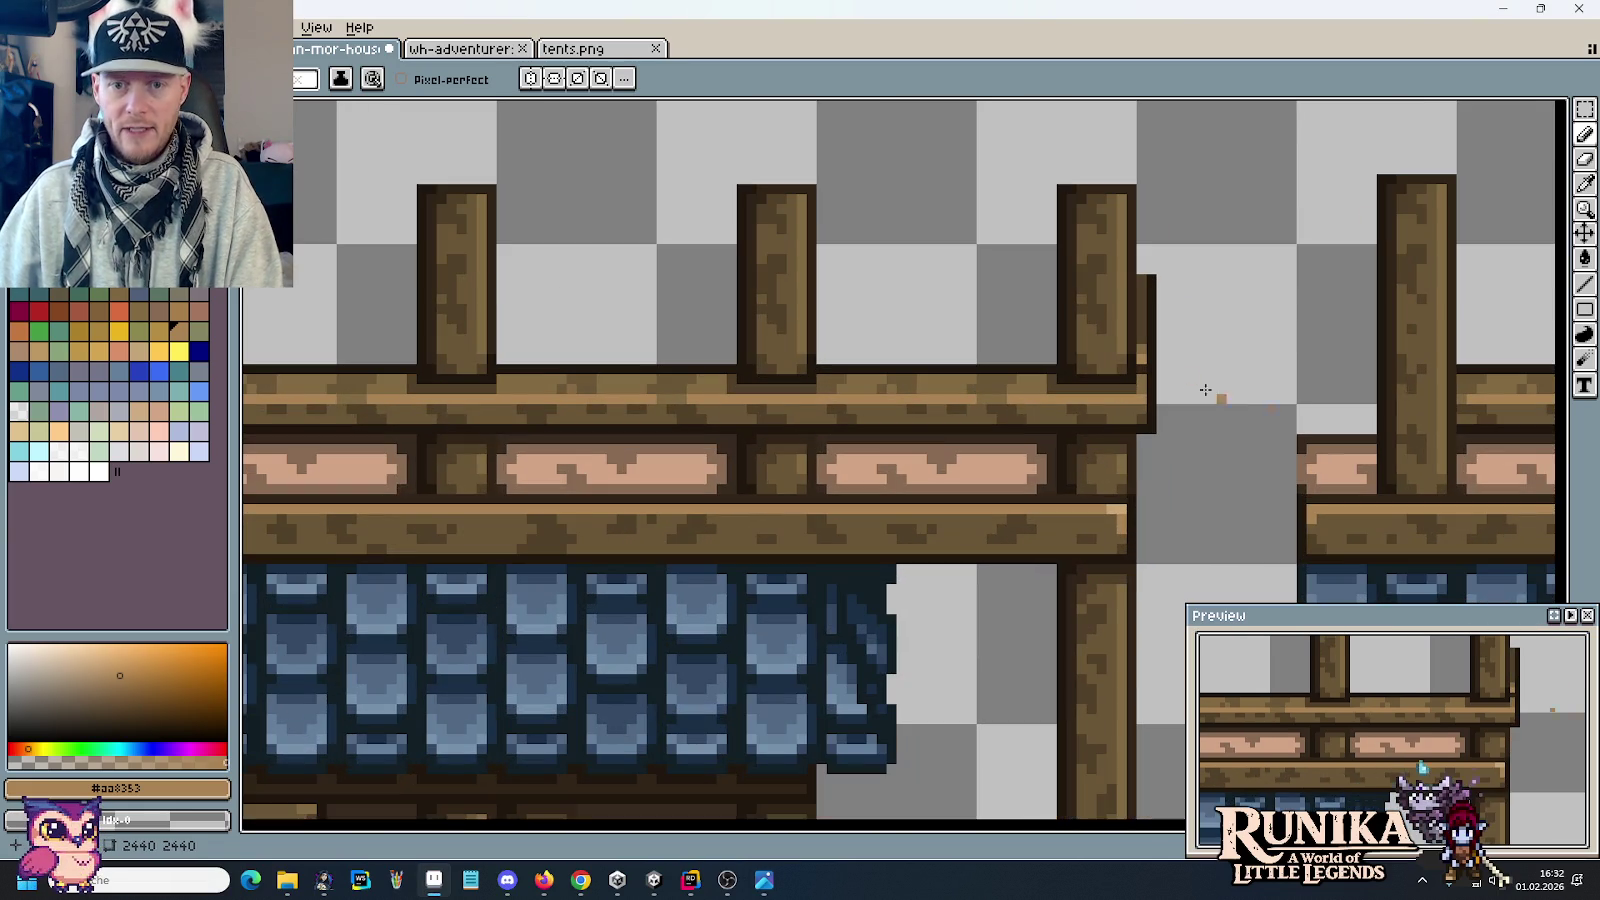
Step: Sample the post's mid-brown, the pink plank colour and the plank's darker grain colour
alt+click(1143, 340)
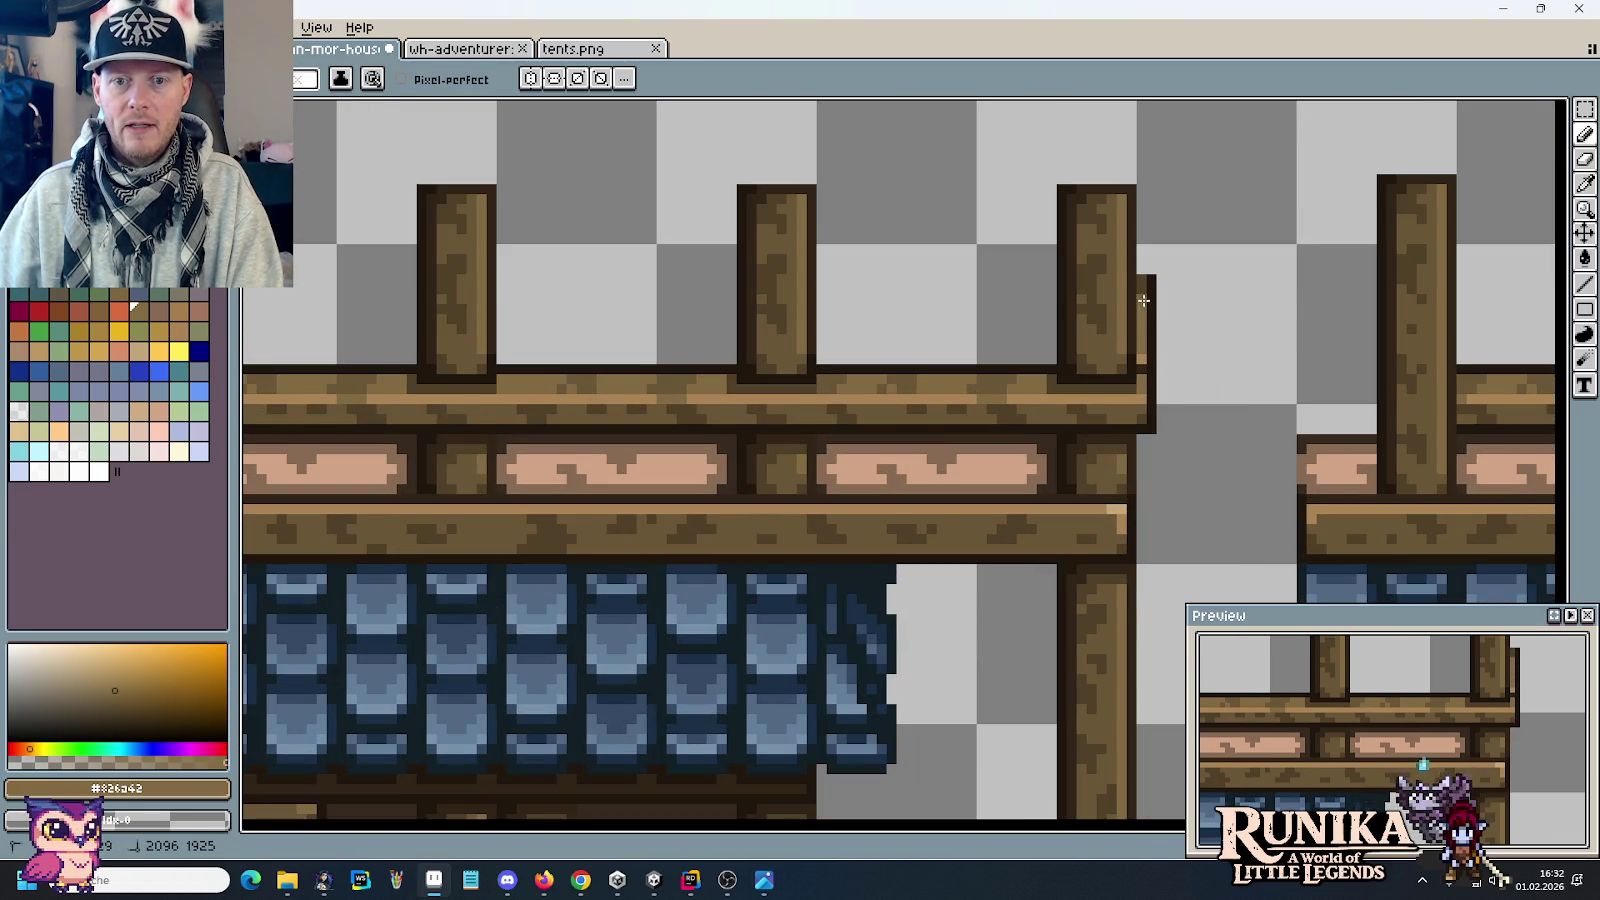
scroll(1217, 399, down, 1)
scroll(1217, 399, down, 1)
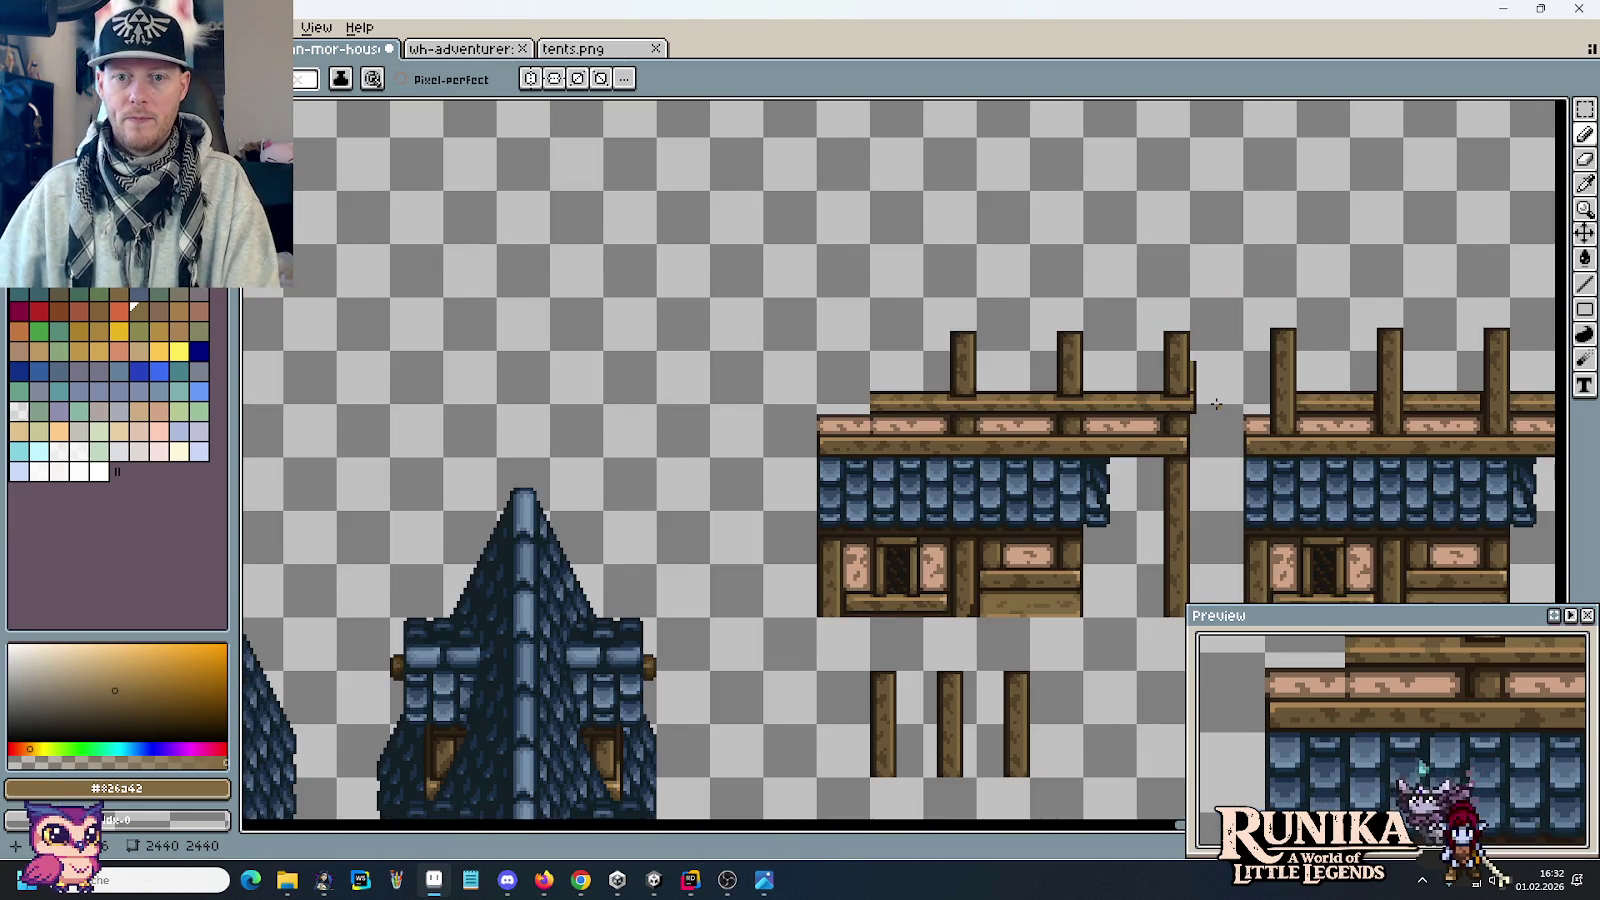
scroll(1217, 399, down, 1)
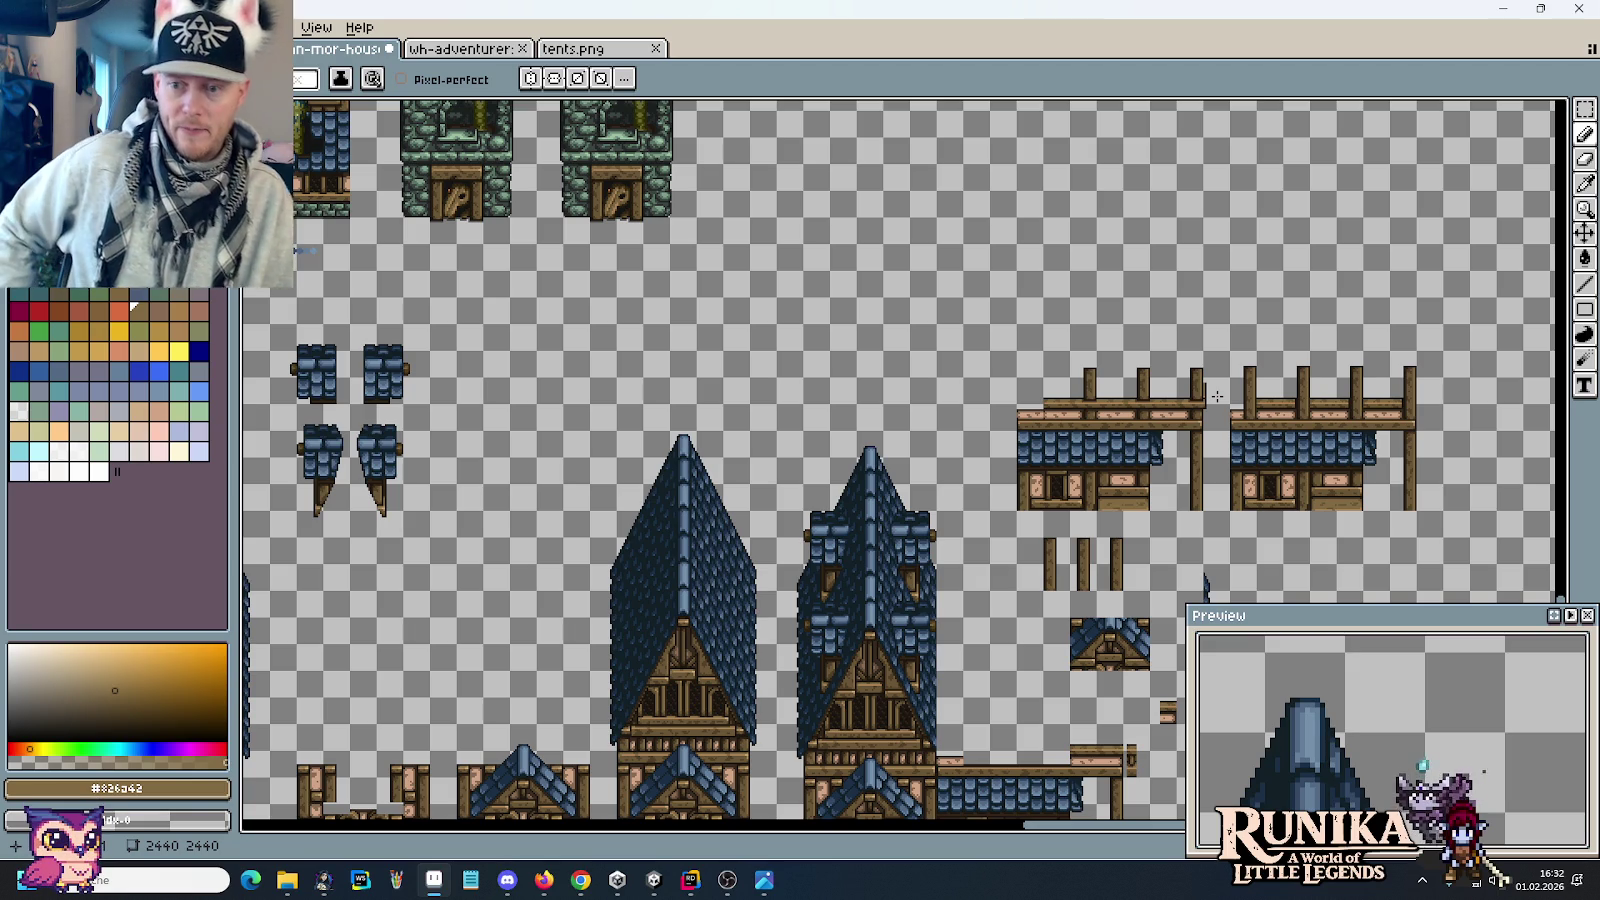
scroll(1217, 397, up, 2)
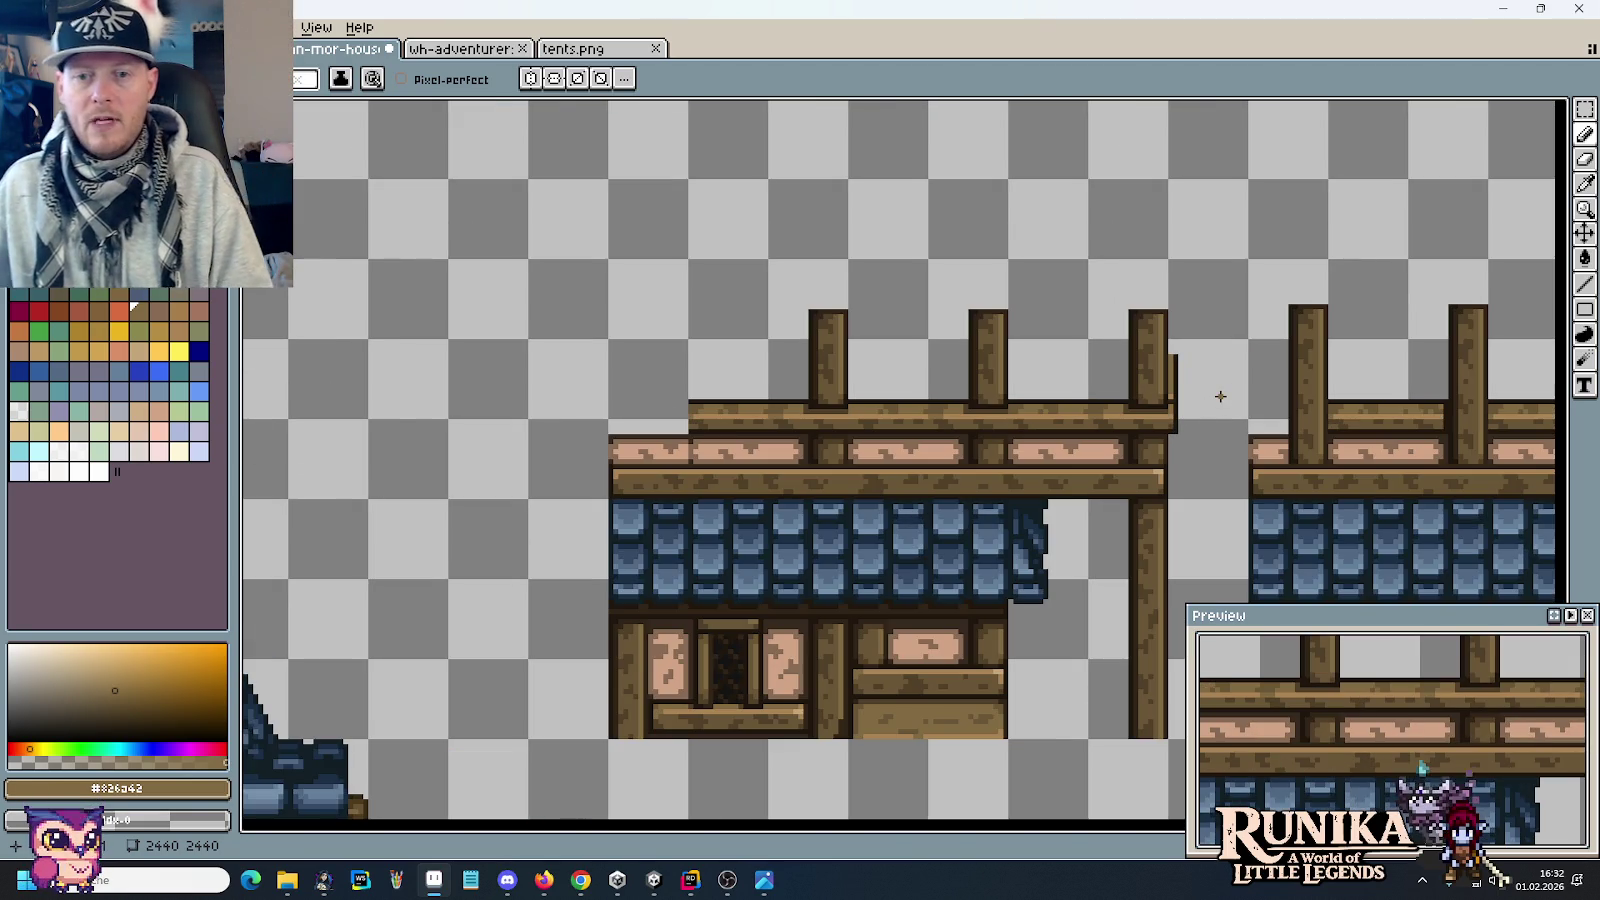
scroll(1179, 377, up, 1)
scroll(1182, 377, down, 1)
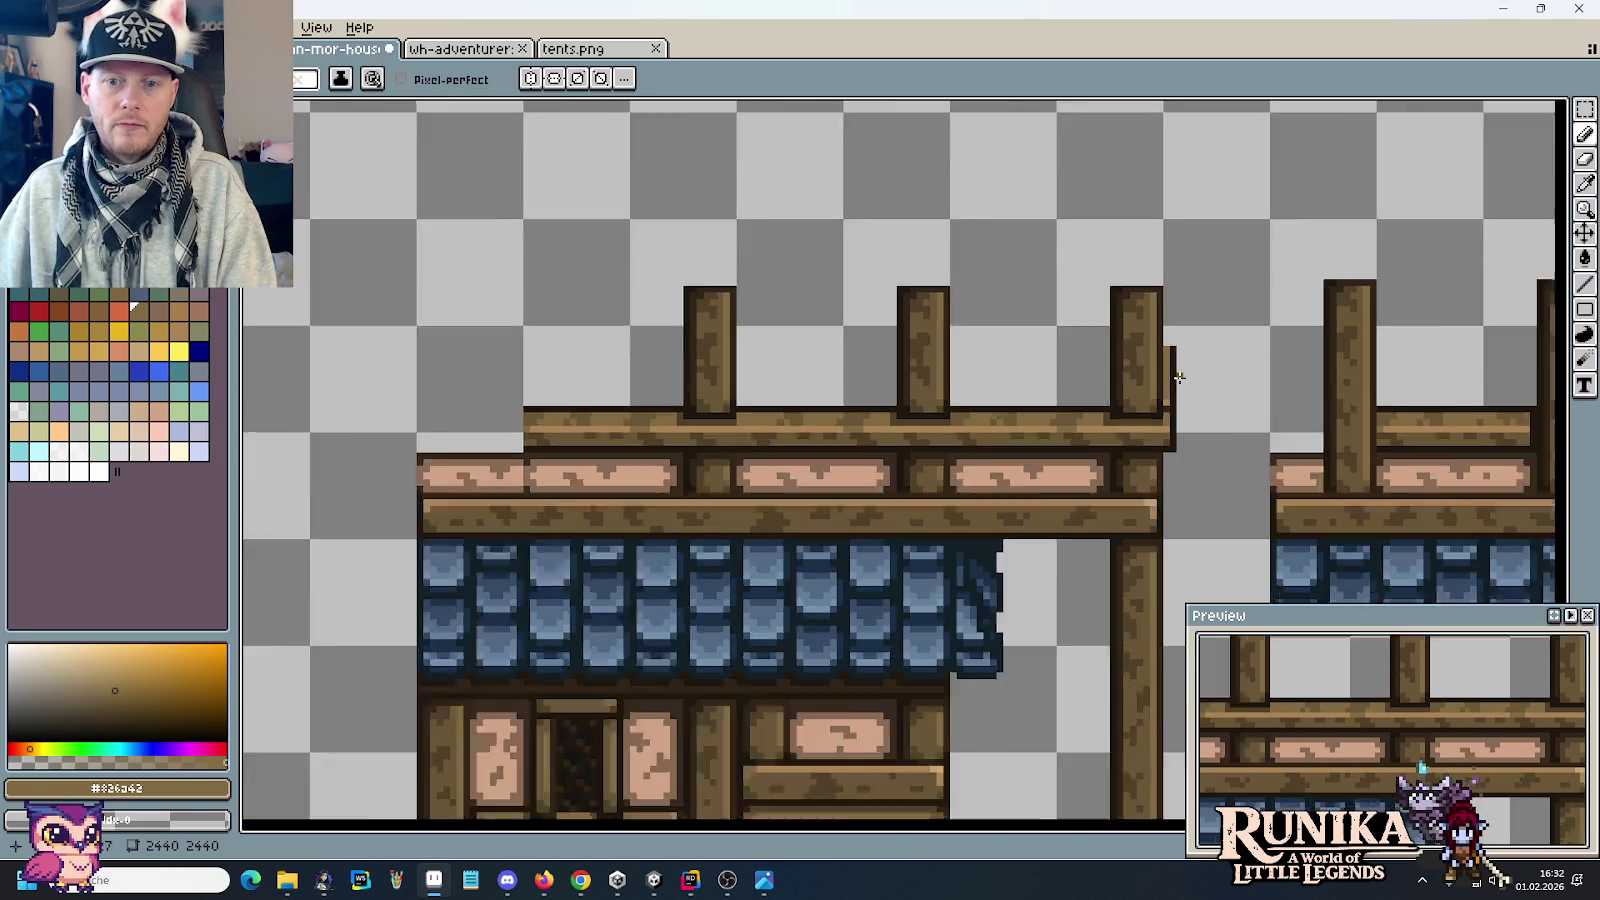
scroll(1190, 377, down, 1)
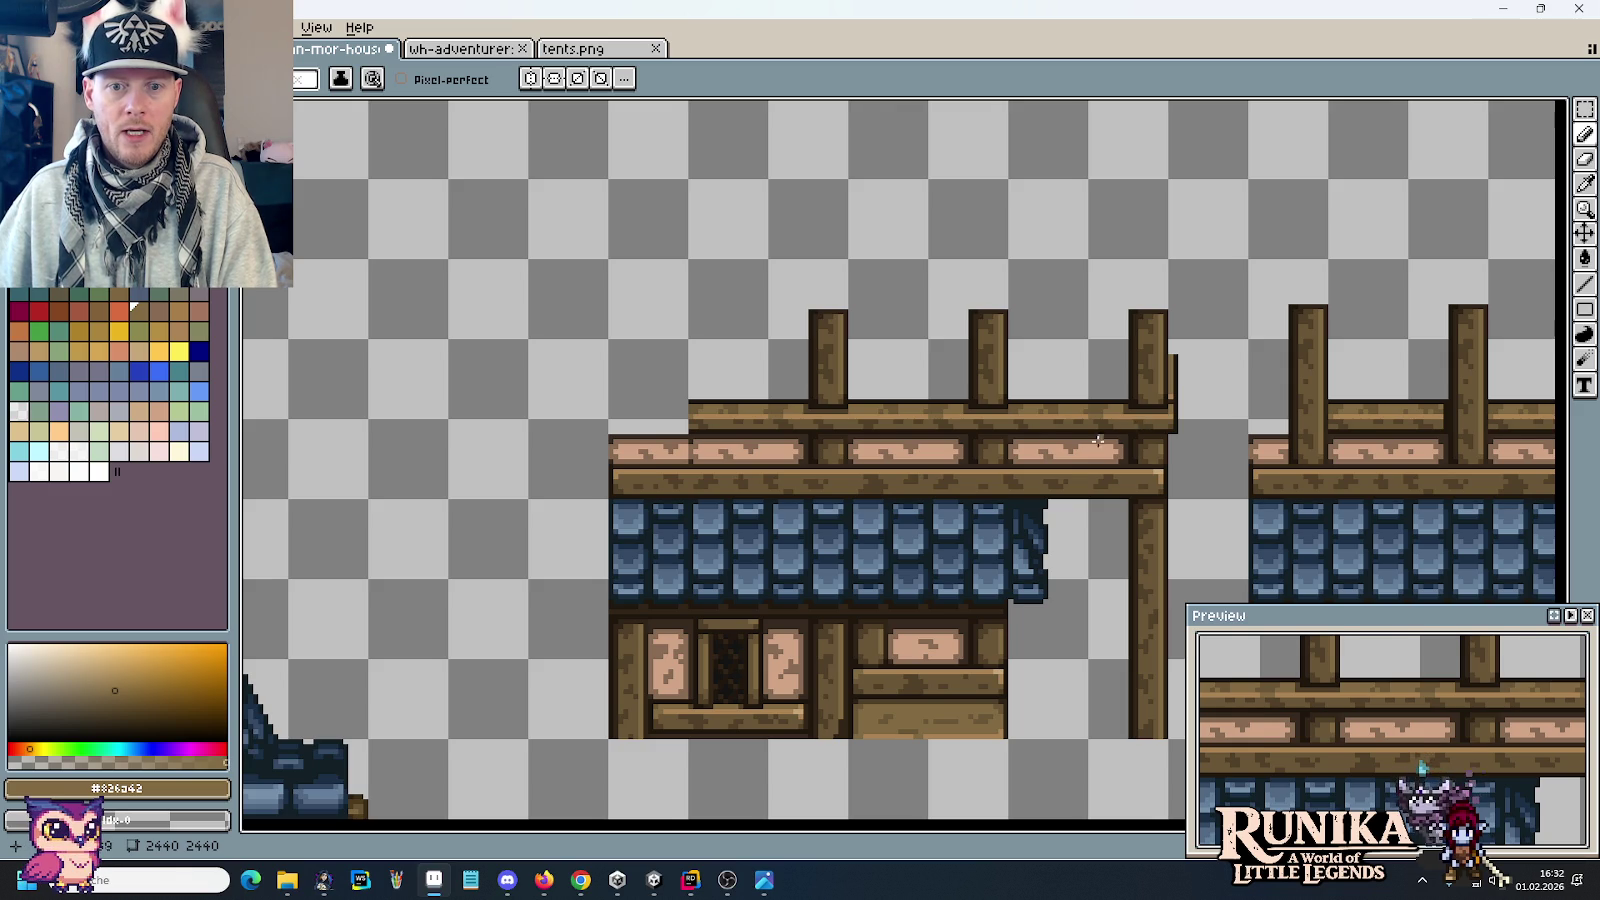
scroll(1071, 469, up, 1)
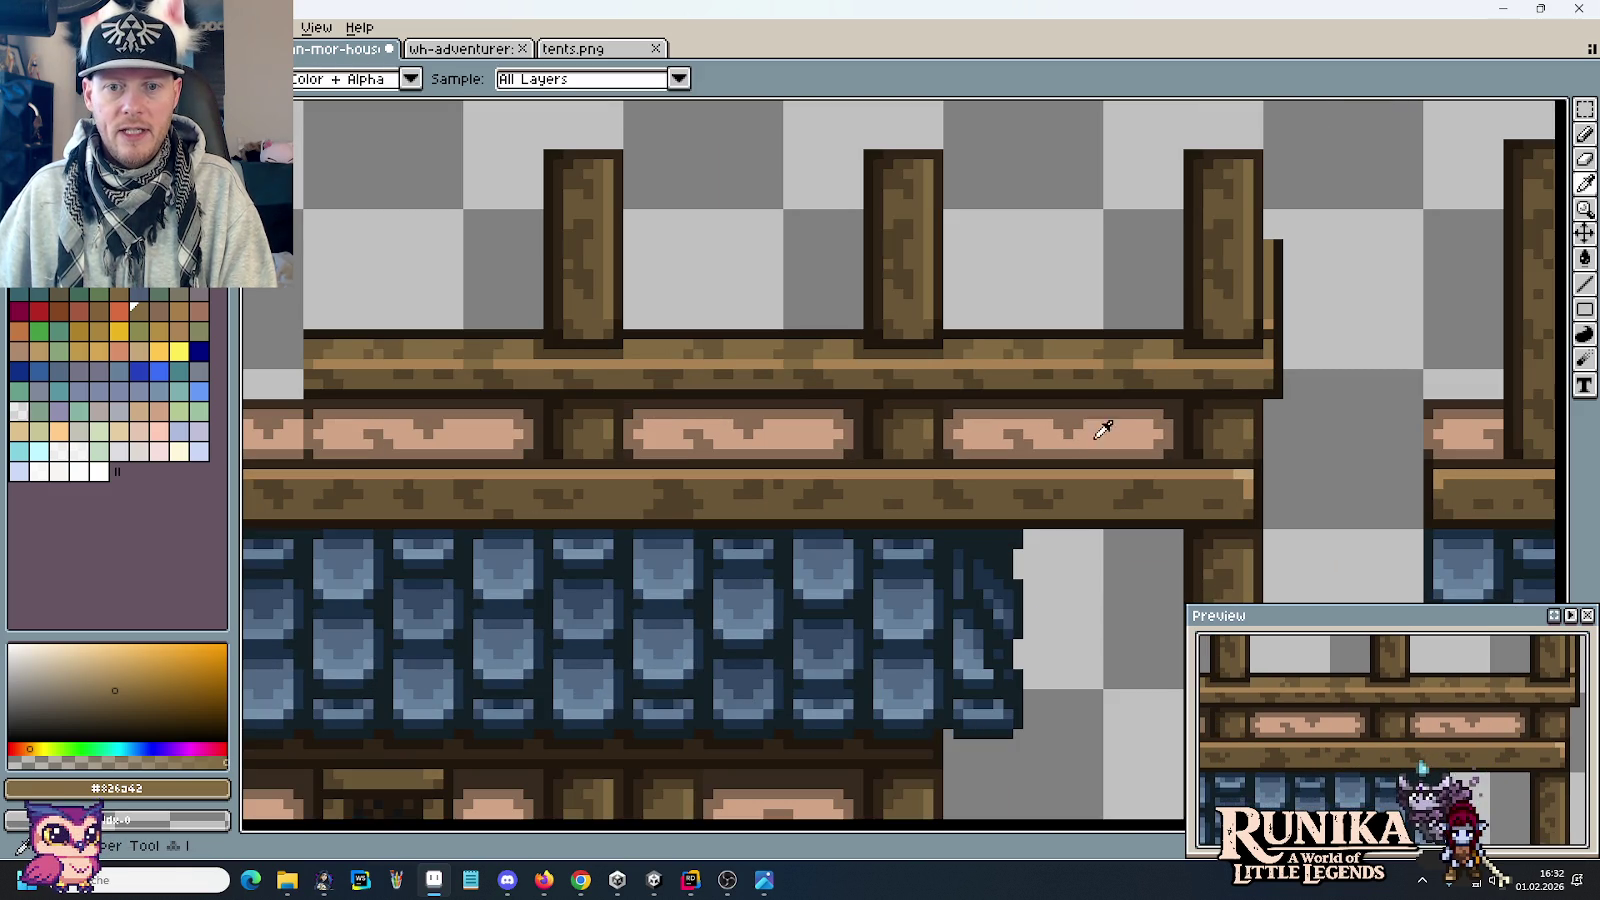
alt+click(1085, 428)
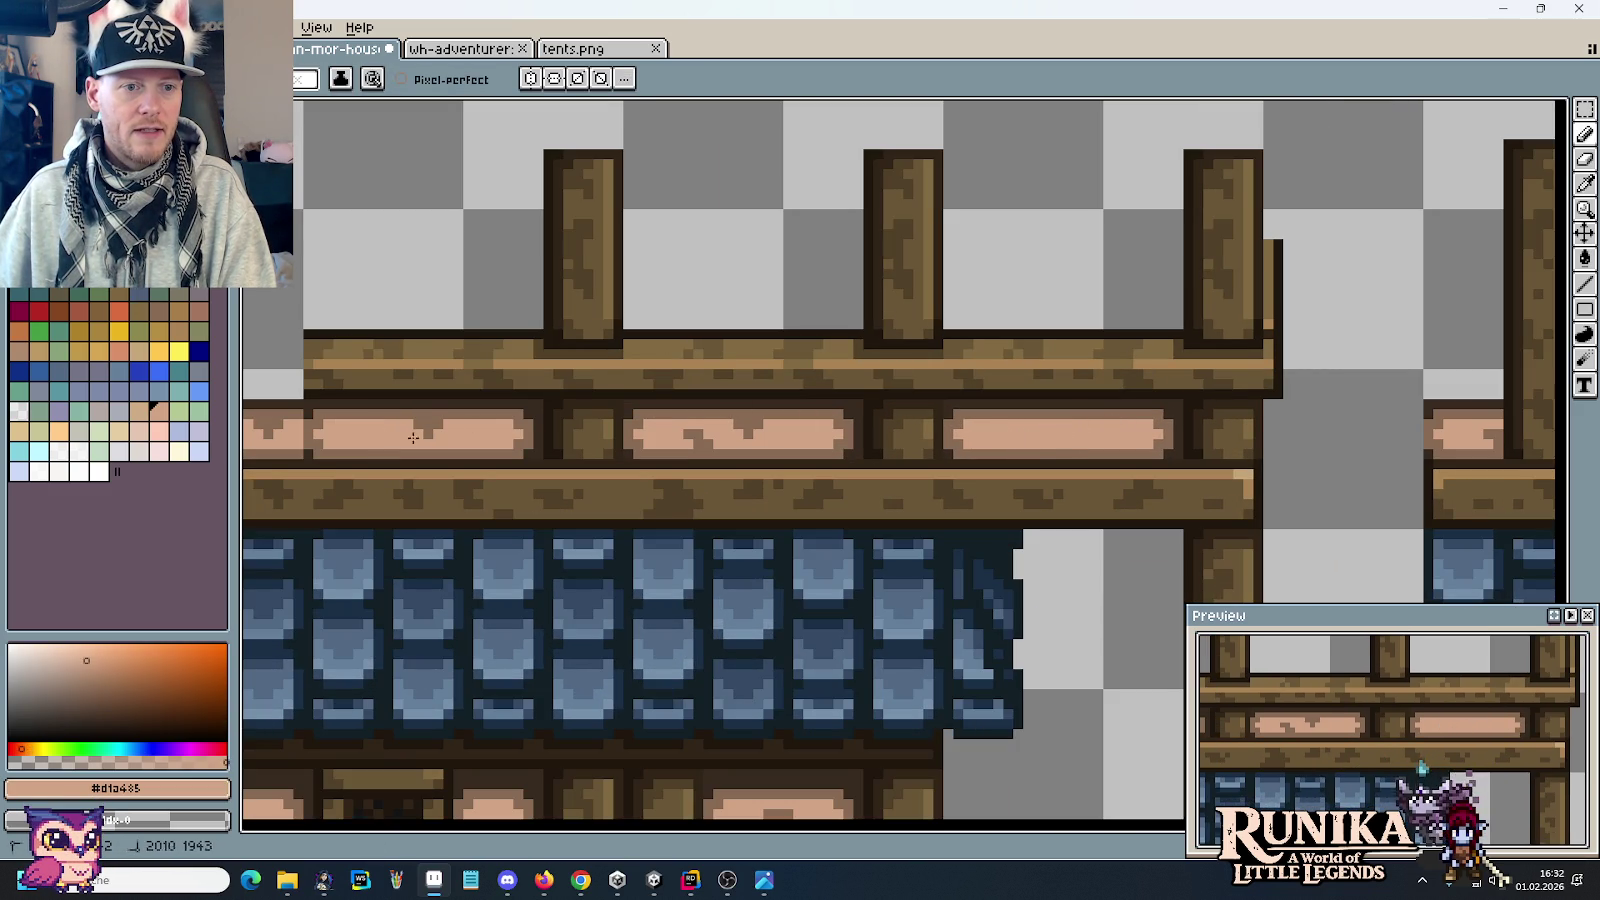
alt+click(752, 423)
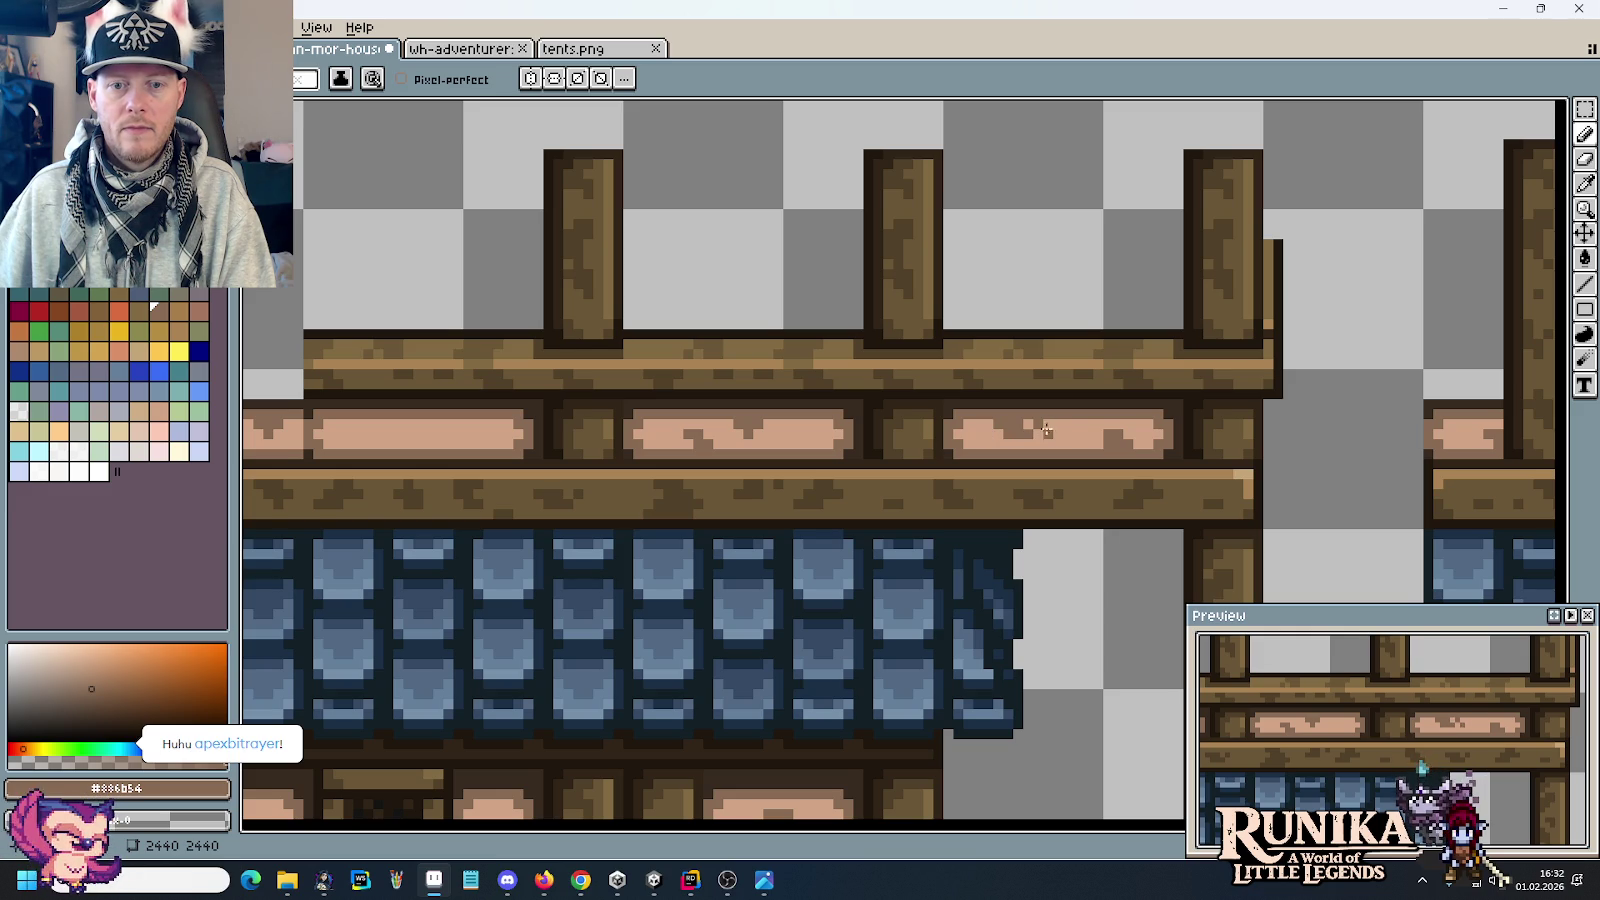
scroll(1040, 427, left, 5)
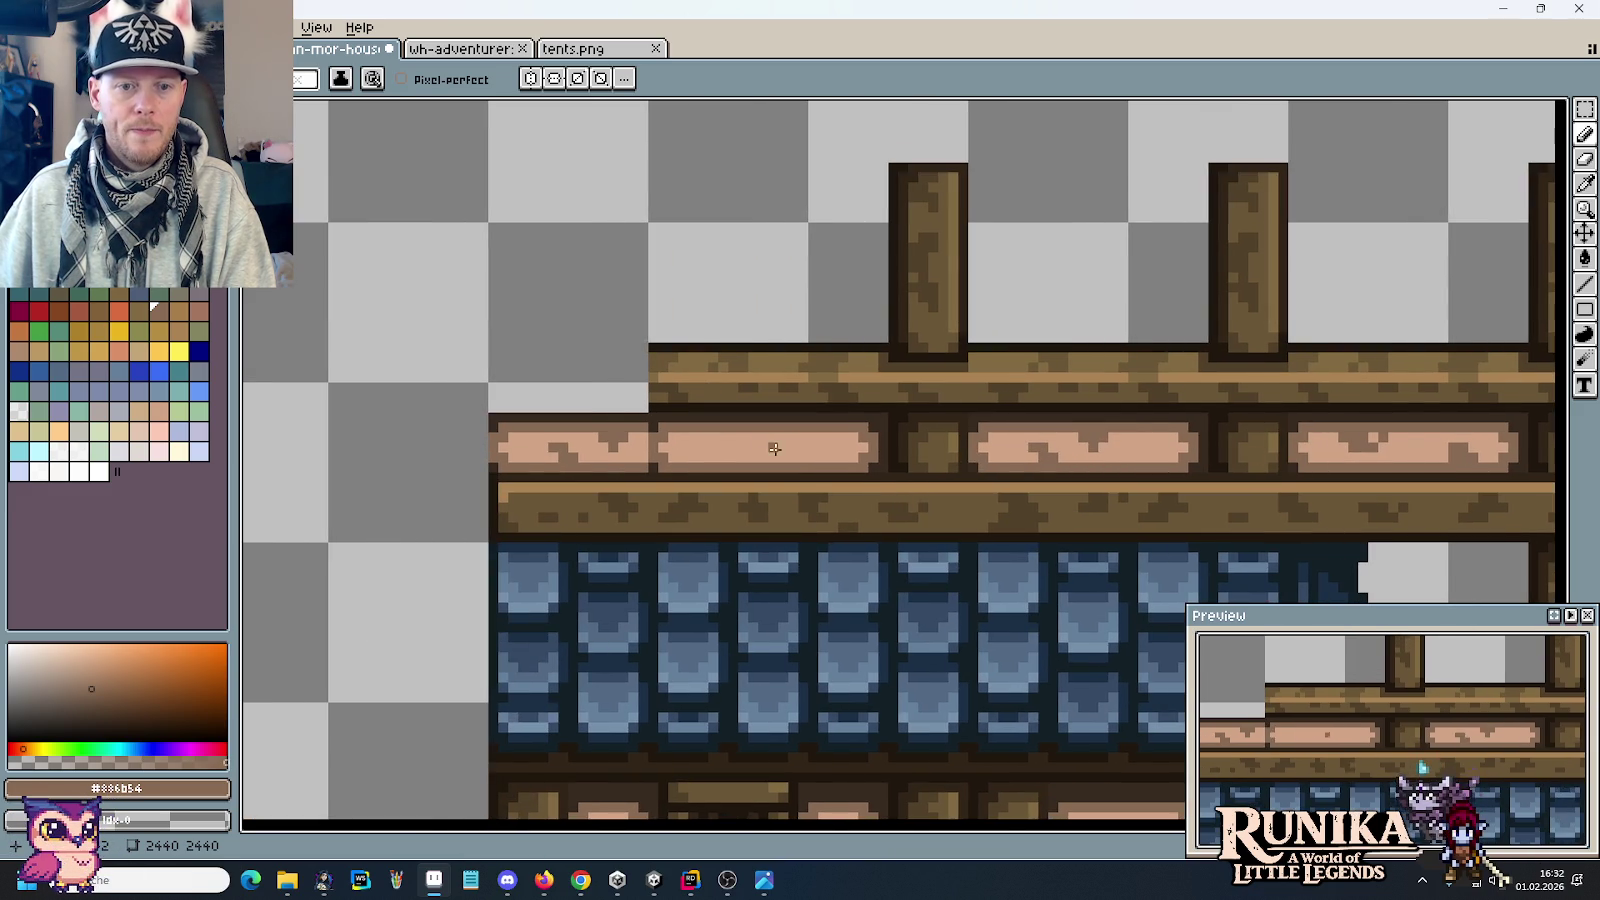
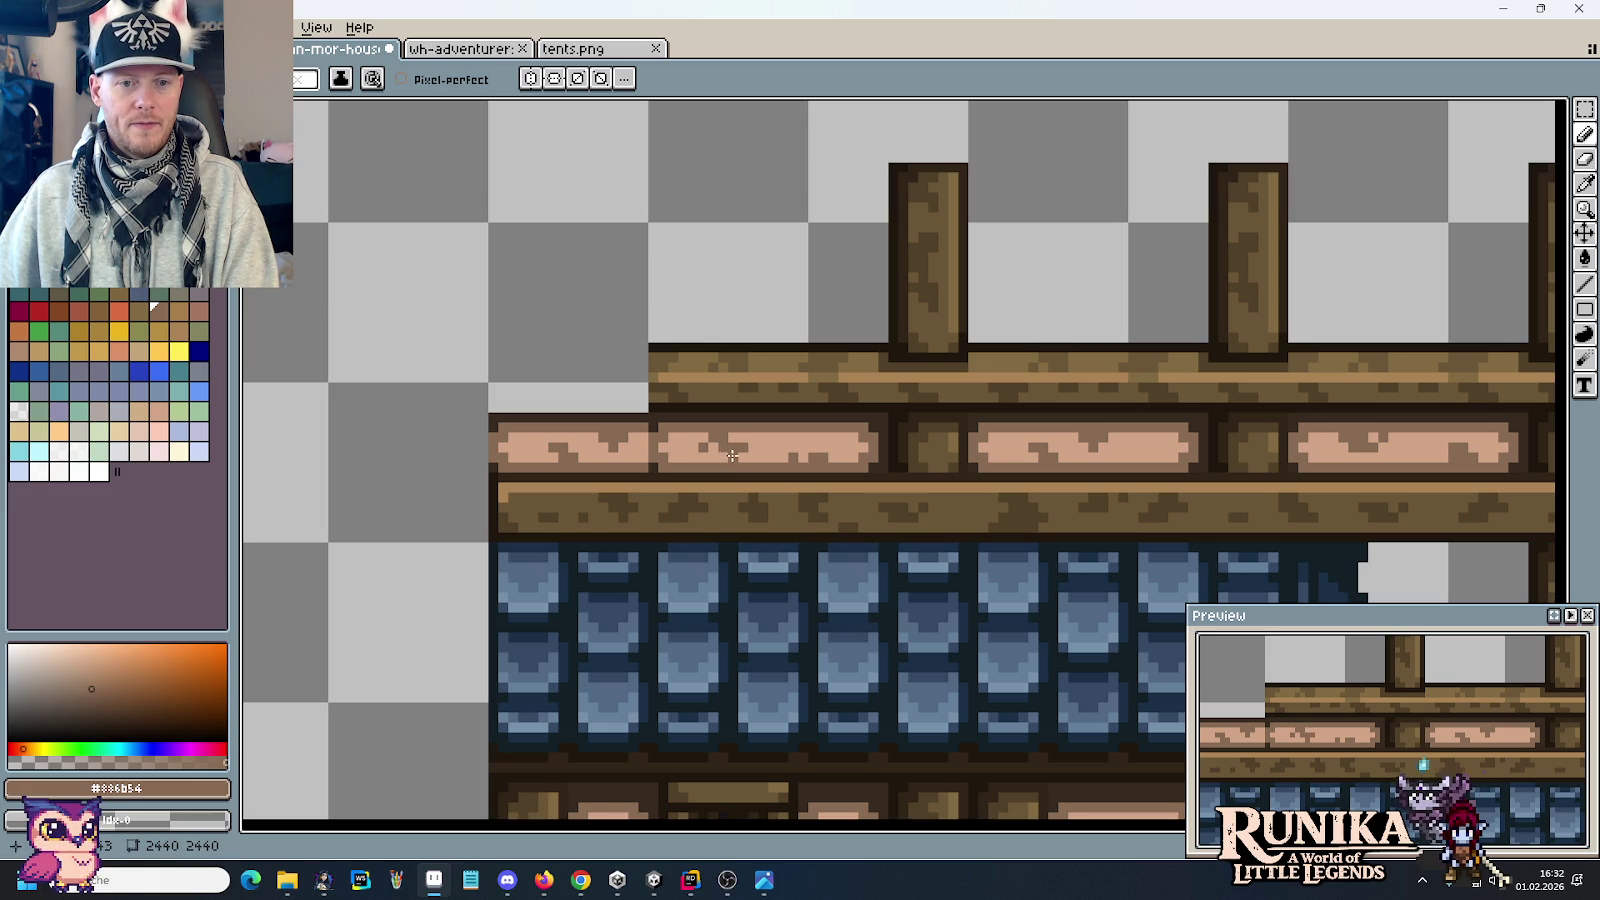
Step: Sample the dark brown #514028 from a timber beam and return to the Pencil
scroll(840, 478, down, 3)
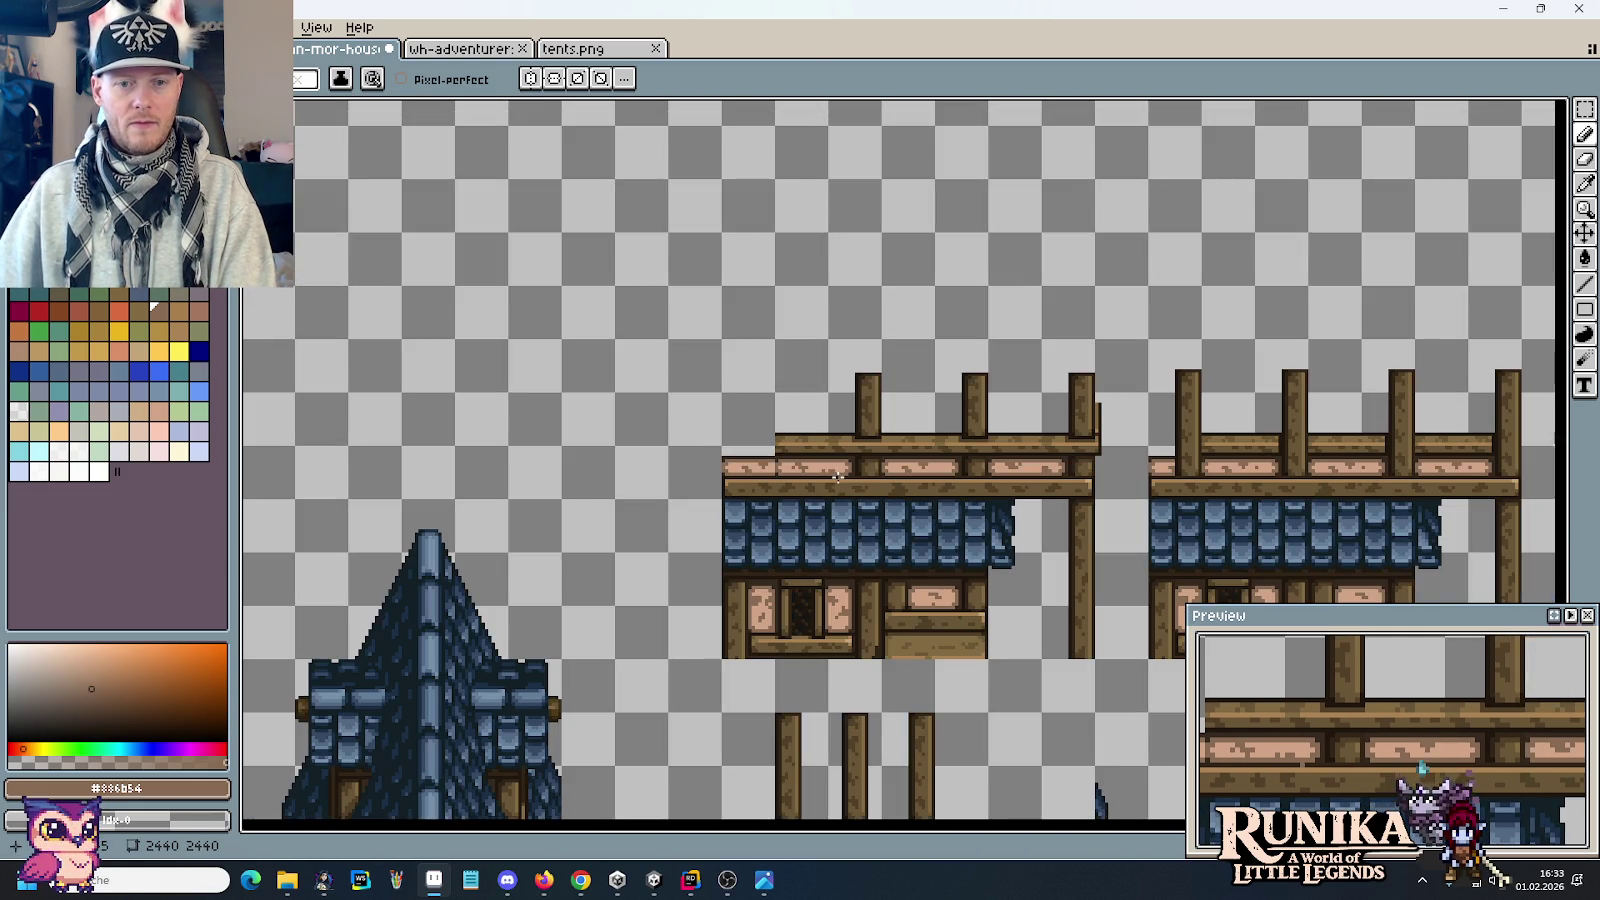
scroll(951, 449, up, 3)
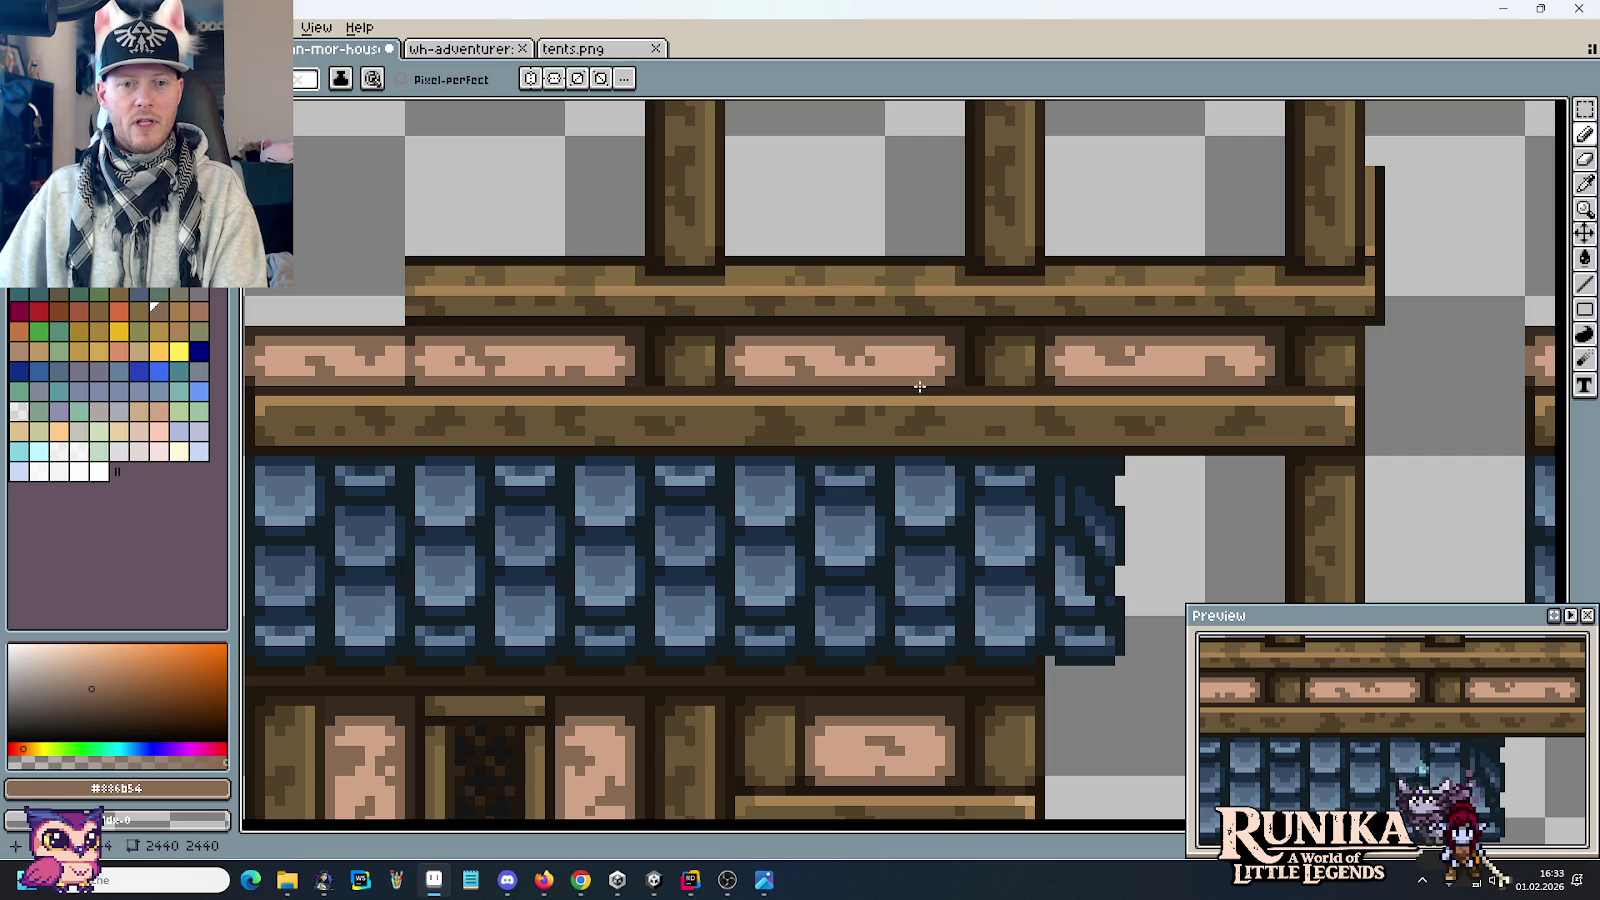
scroll(960, 450, down, 2)
scroll(972, 460, down, 1)
scroll(972, 460, up, 1)
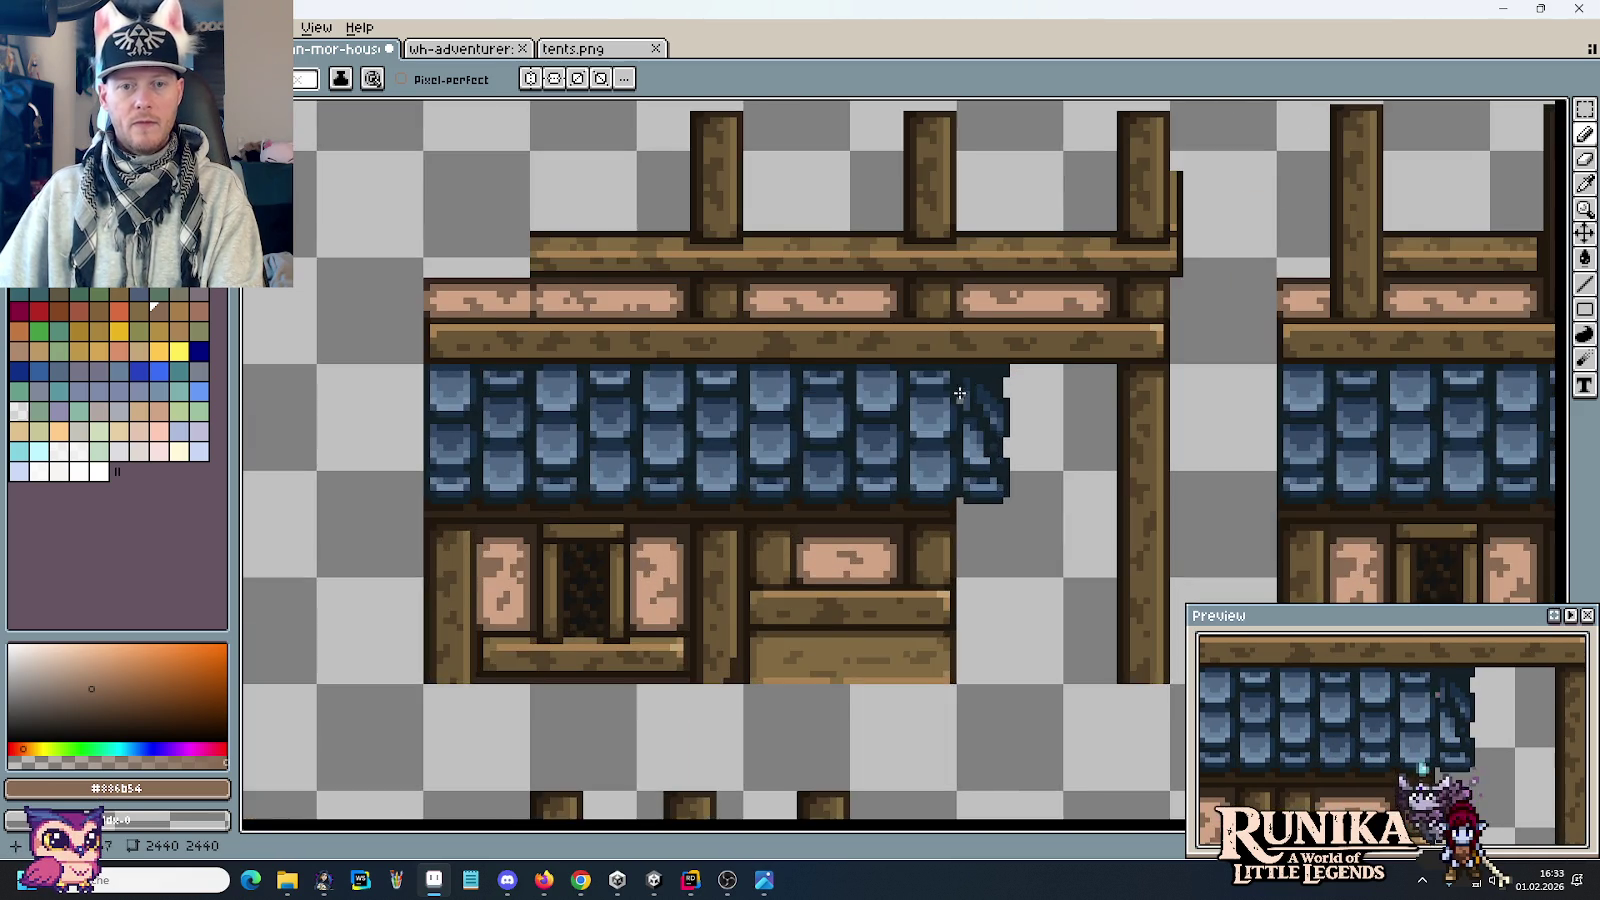
scroll(960, 440, up, 1)
scroll(876, 398, up, 2)
key(i)
click(880, 438)
key(b)
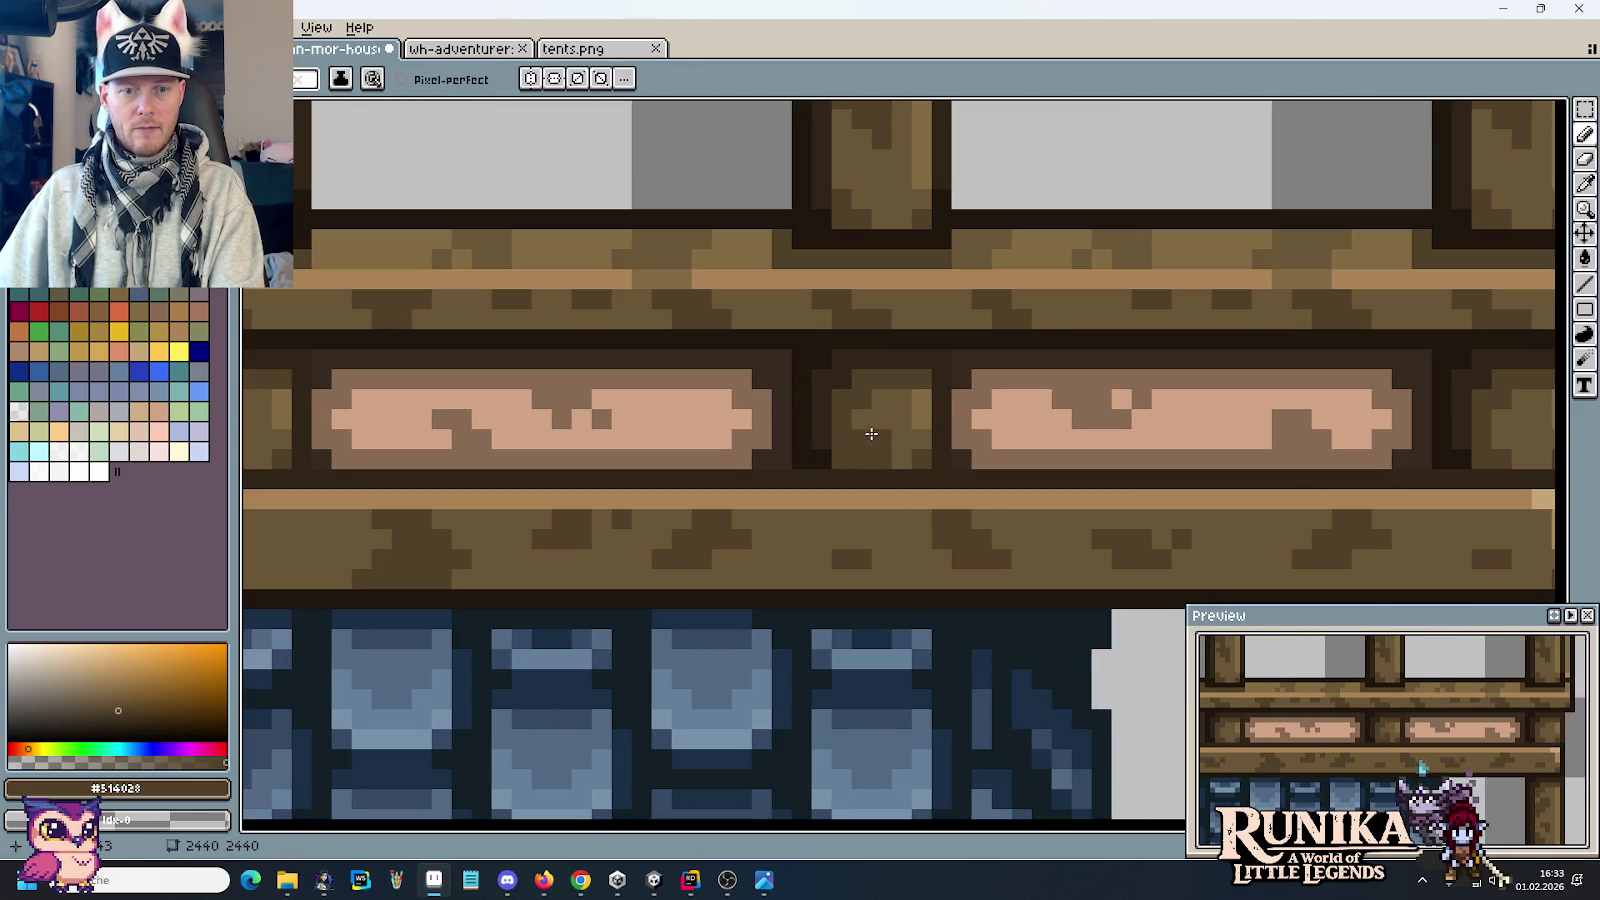
Step: Marquee-select the tile around the third loose wooden post
scroll(960, 440, right, 3)
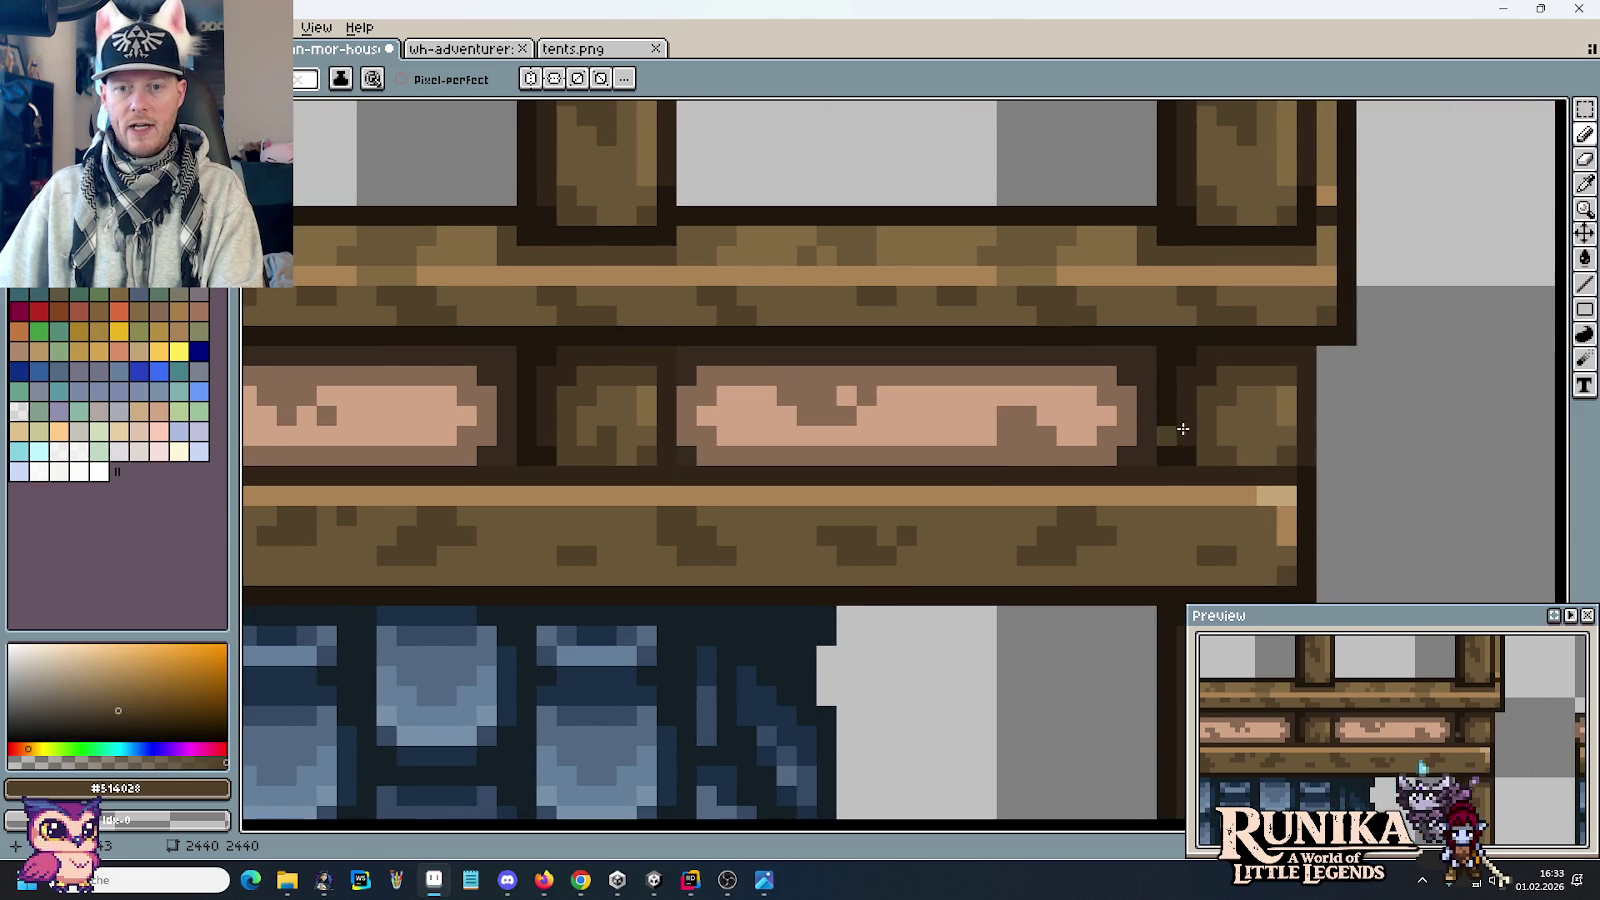
scroll(1037, 438, down, 3)
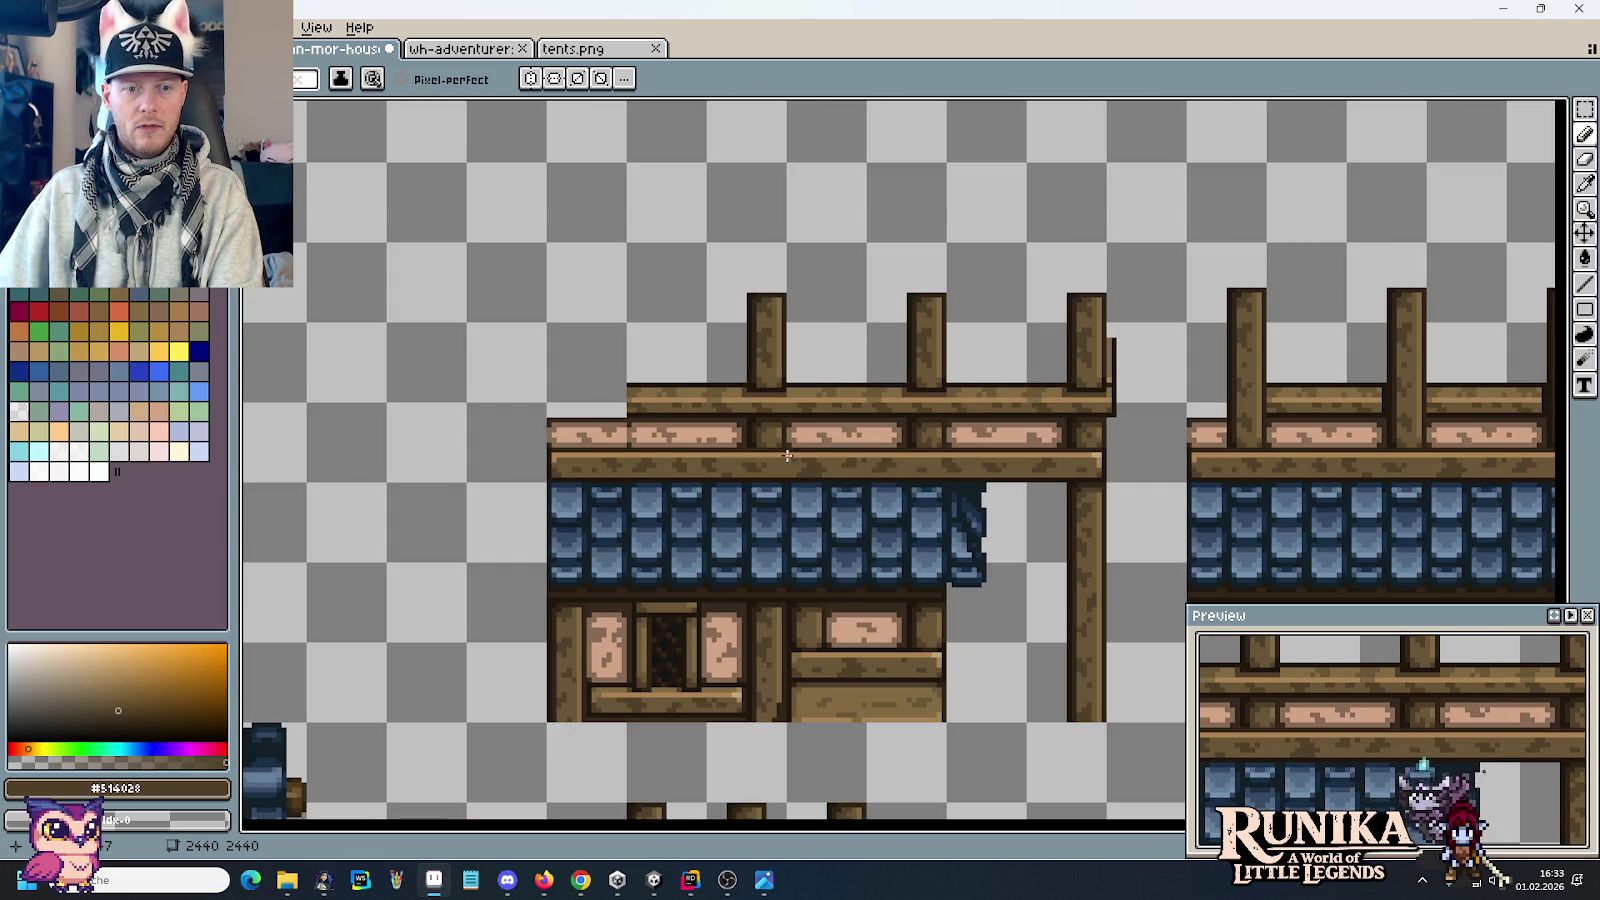
scroll(799, 467, up, 2)
scroll(842, 459, down, 3)
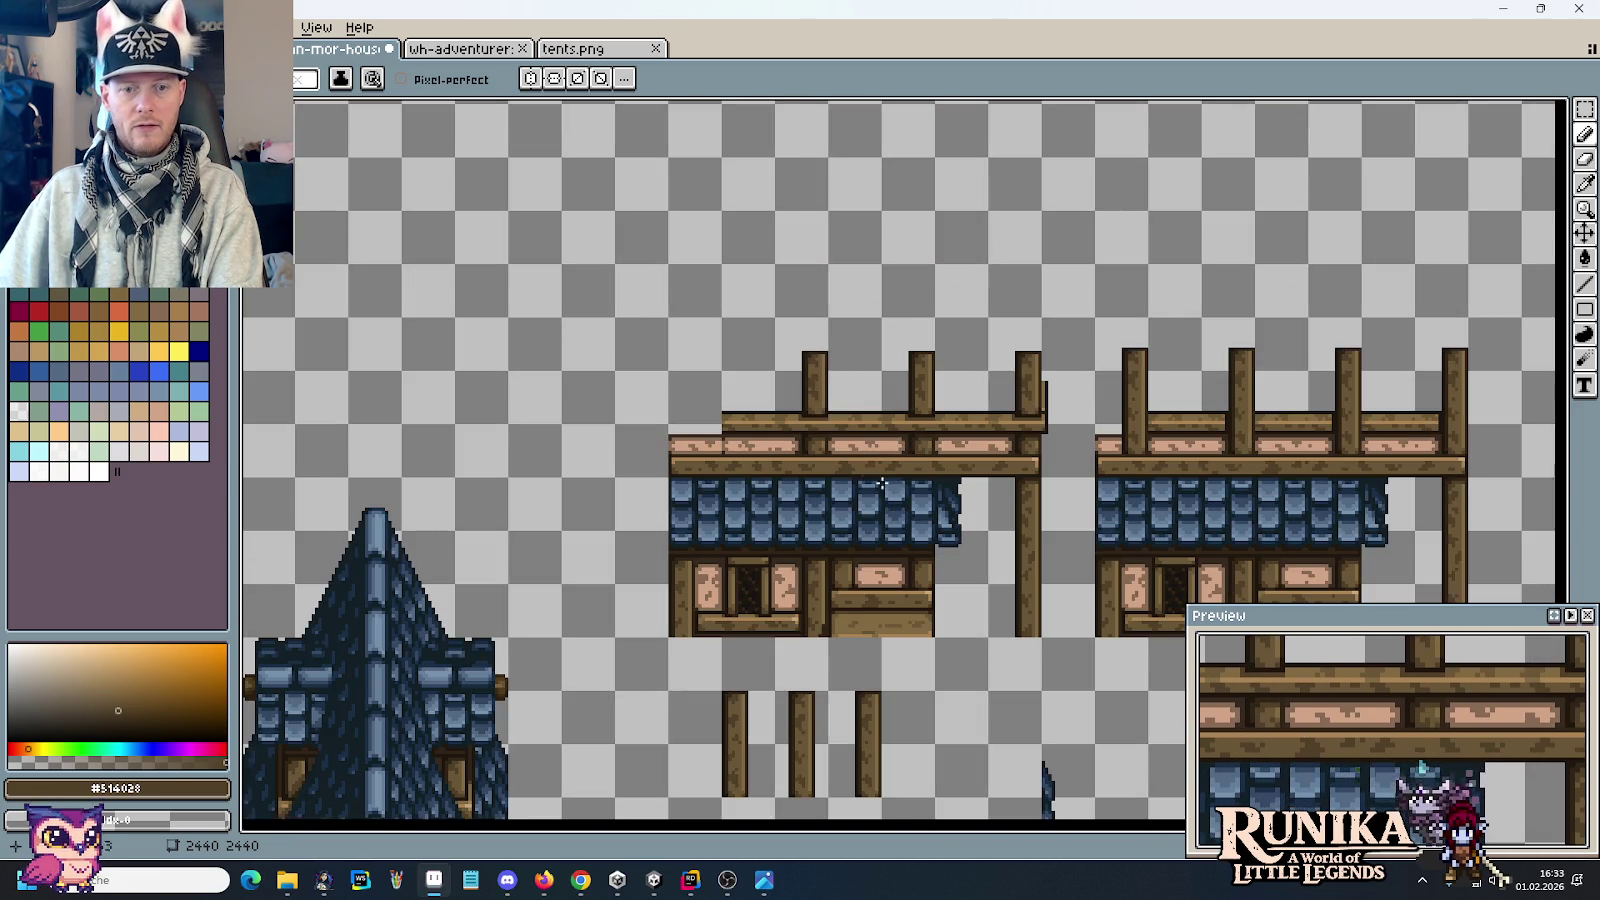
scroll(911, 517, up, 1)
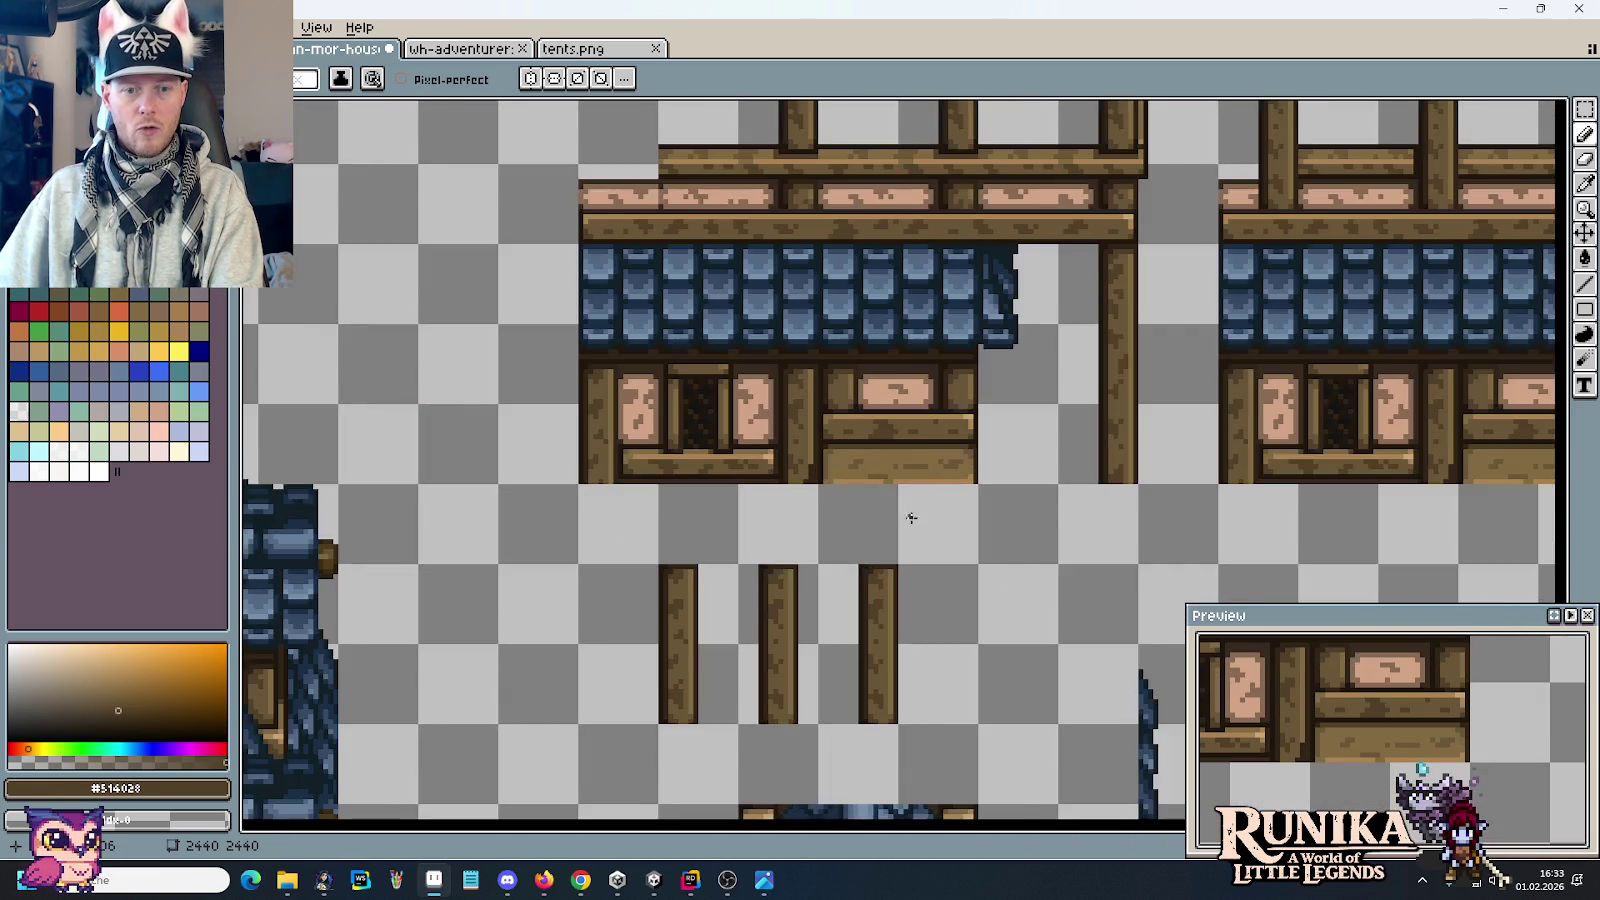
scroll(911, 517, up, 1)
scroll(910, 584, down, 2)
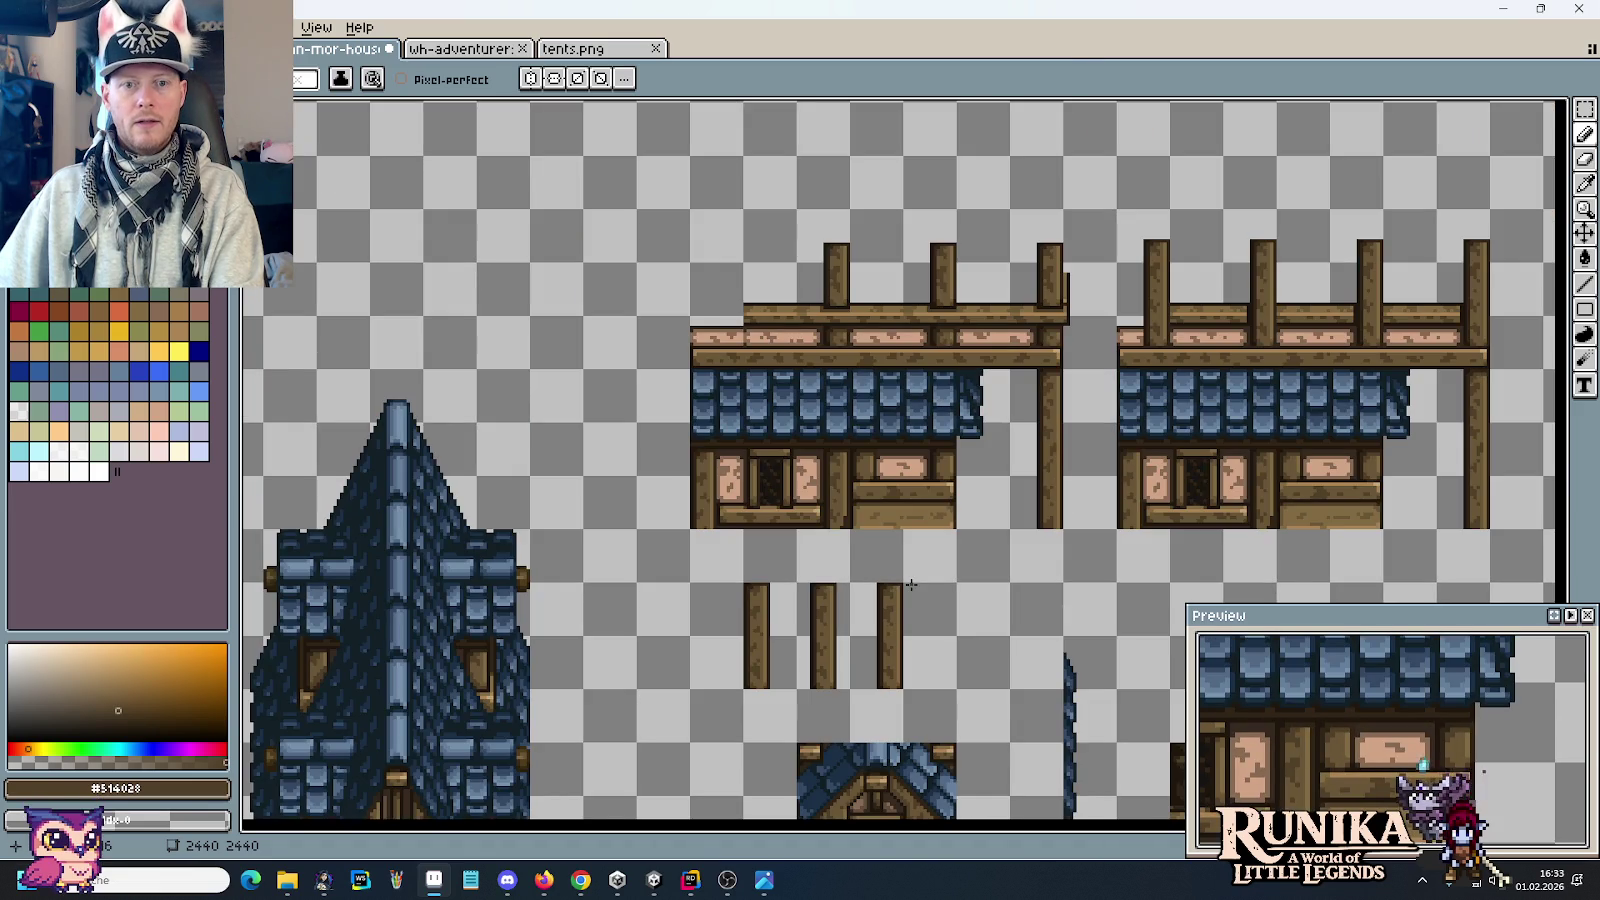
scroll(911, 584, up, 2)
key(m)
drag(861, 625, 866, 672)
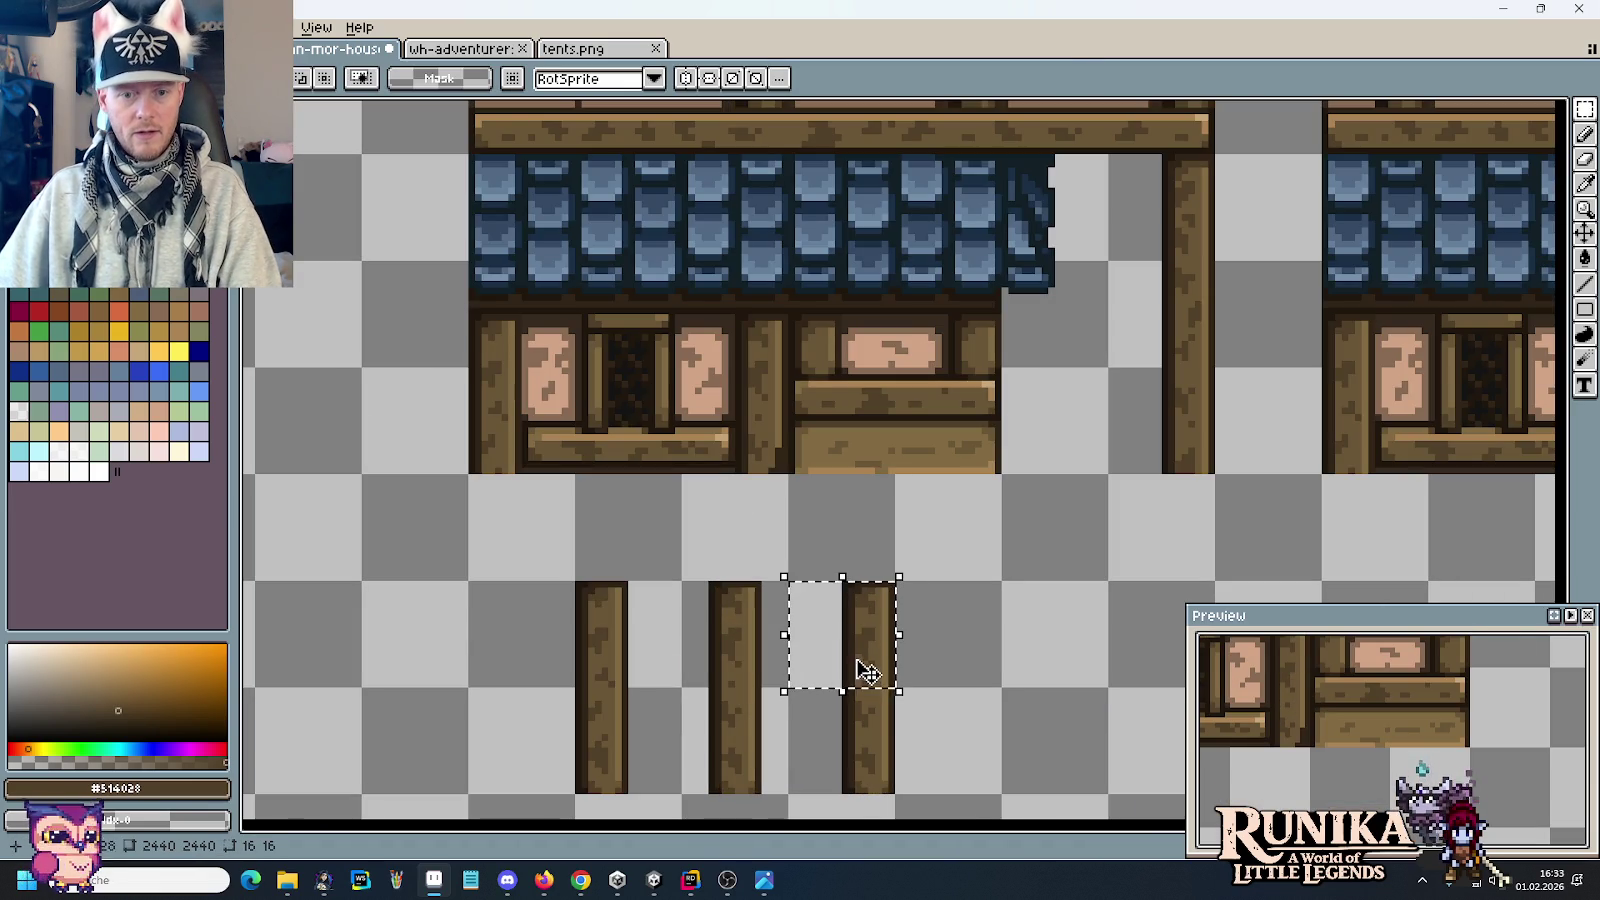
Step: Move the third post tile up onto the top beam above the blue roof and commit it
click(614, 653)
drag(614, 653, 712, 370)
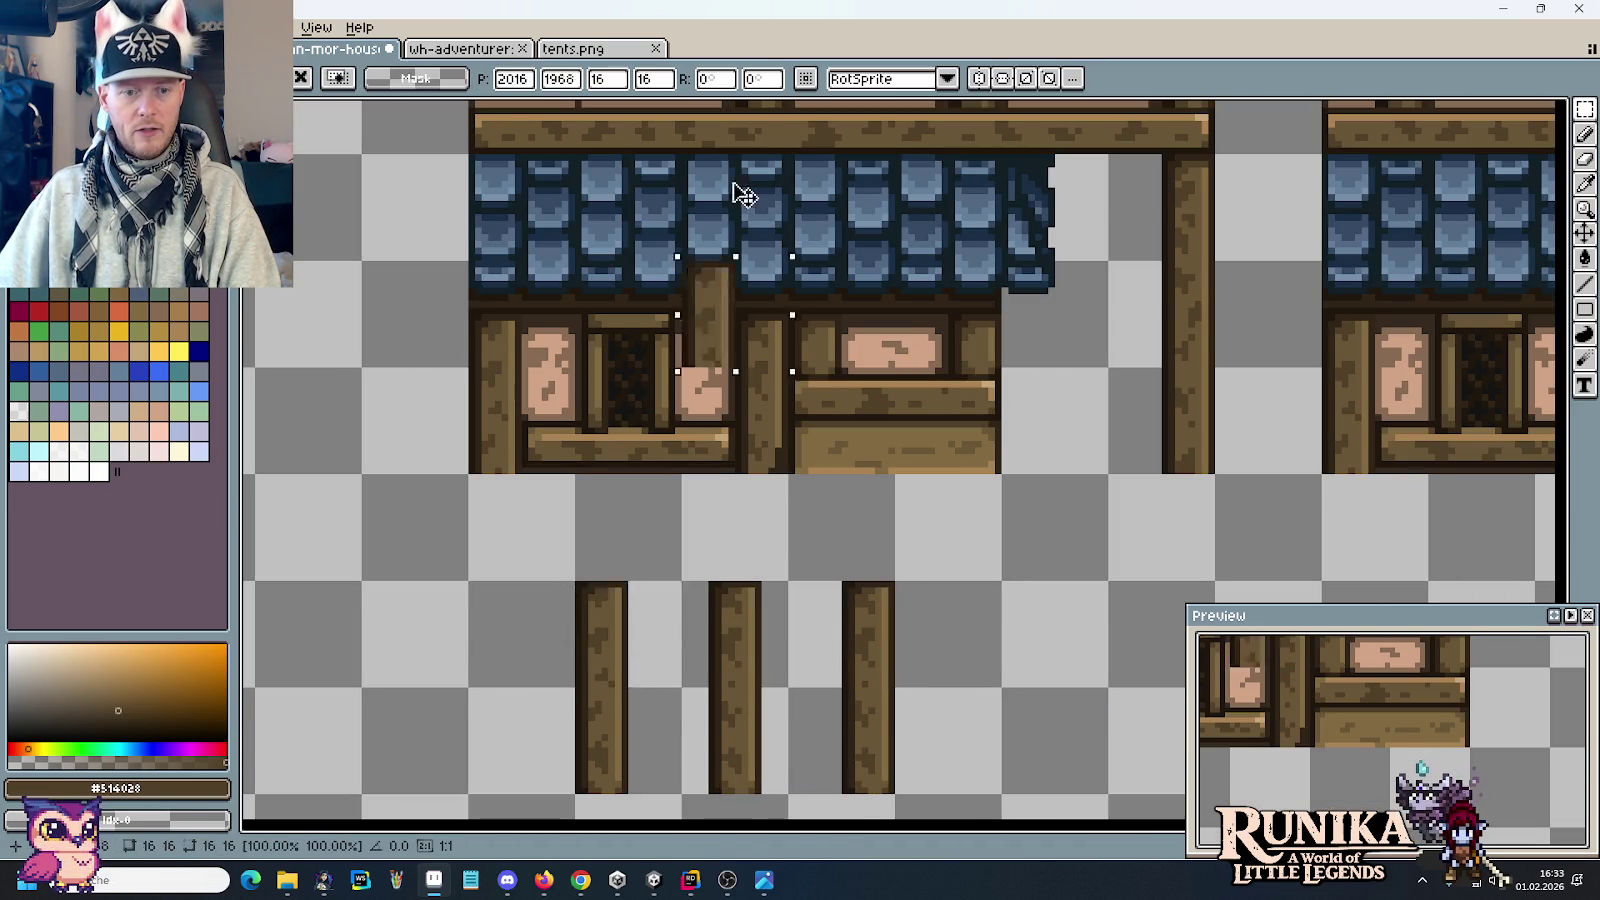
scroll(712, 370, up, 5)
drag(764, 218, 797, 368)
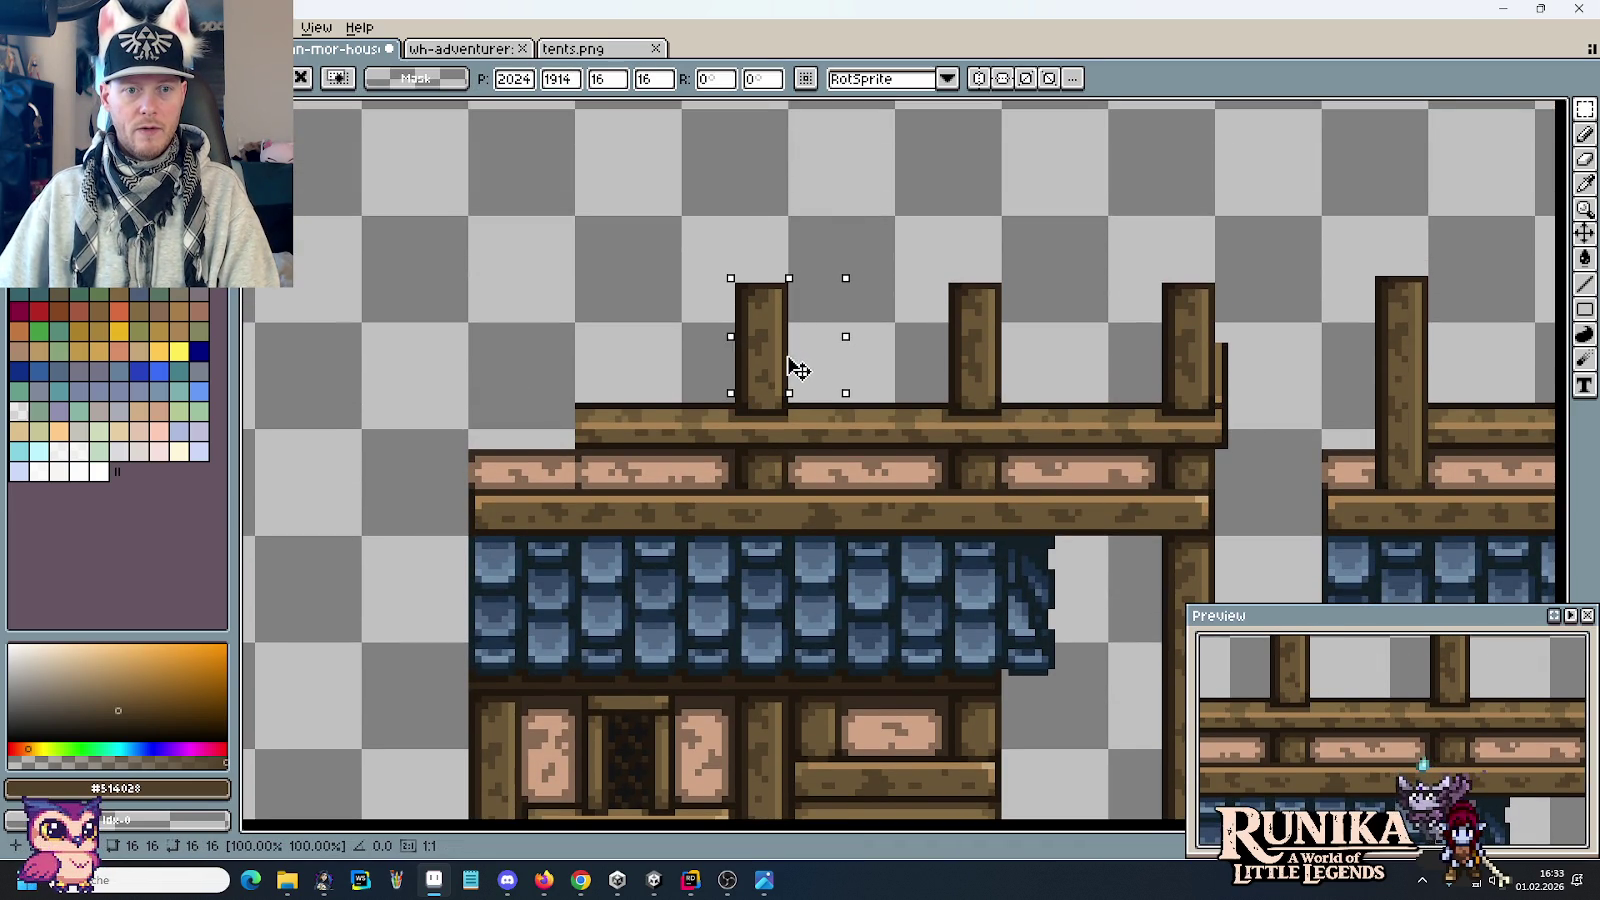
click(906, 369)
scroll(906, 369, up, 2)
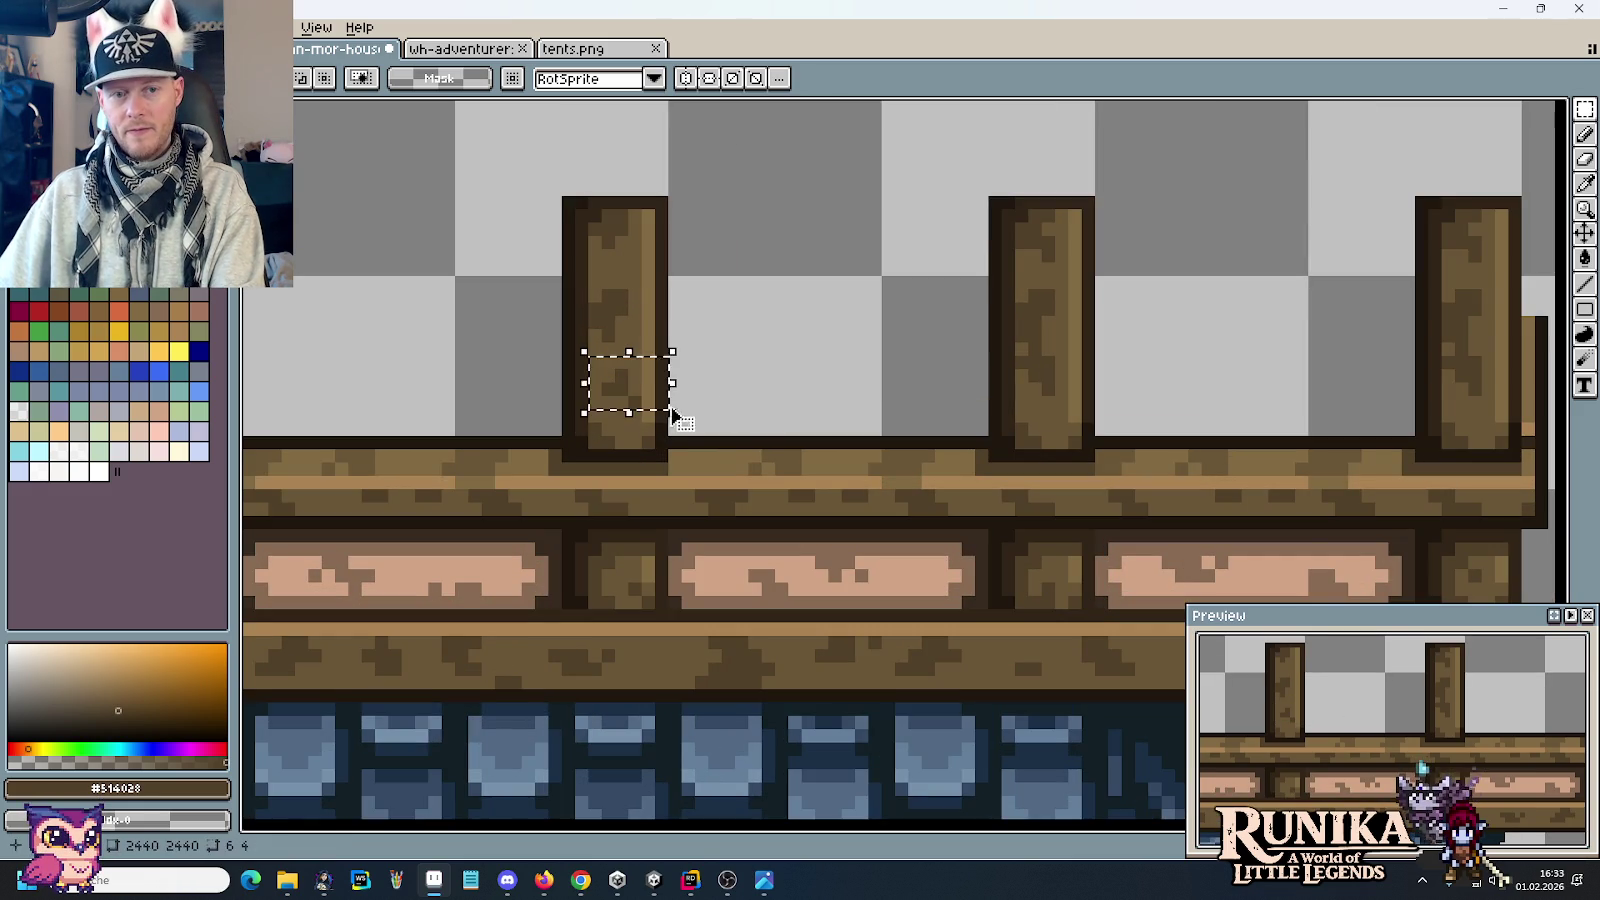
key(i)
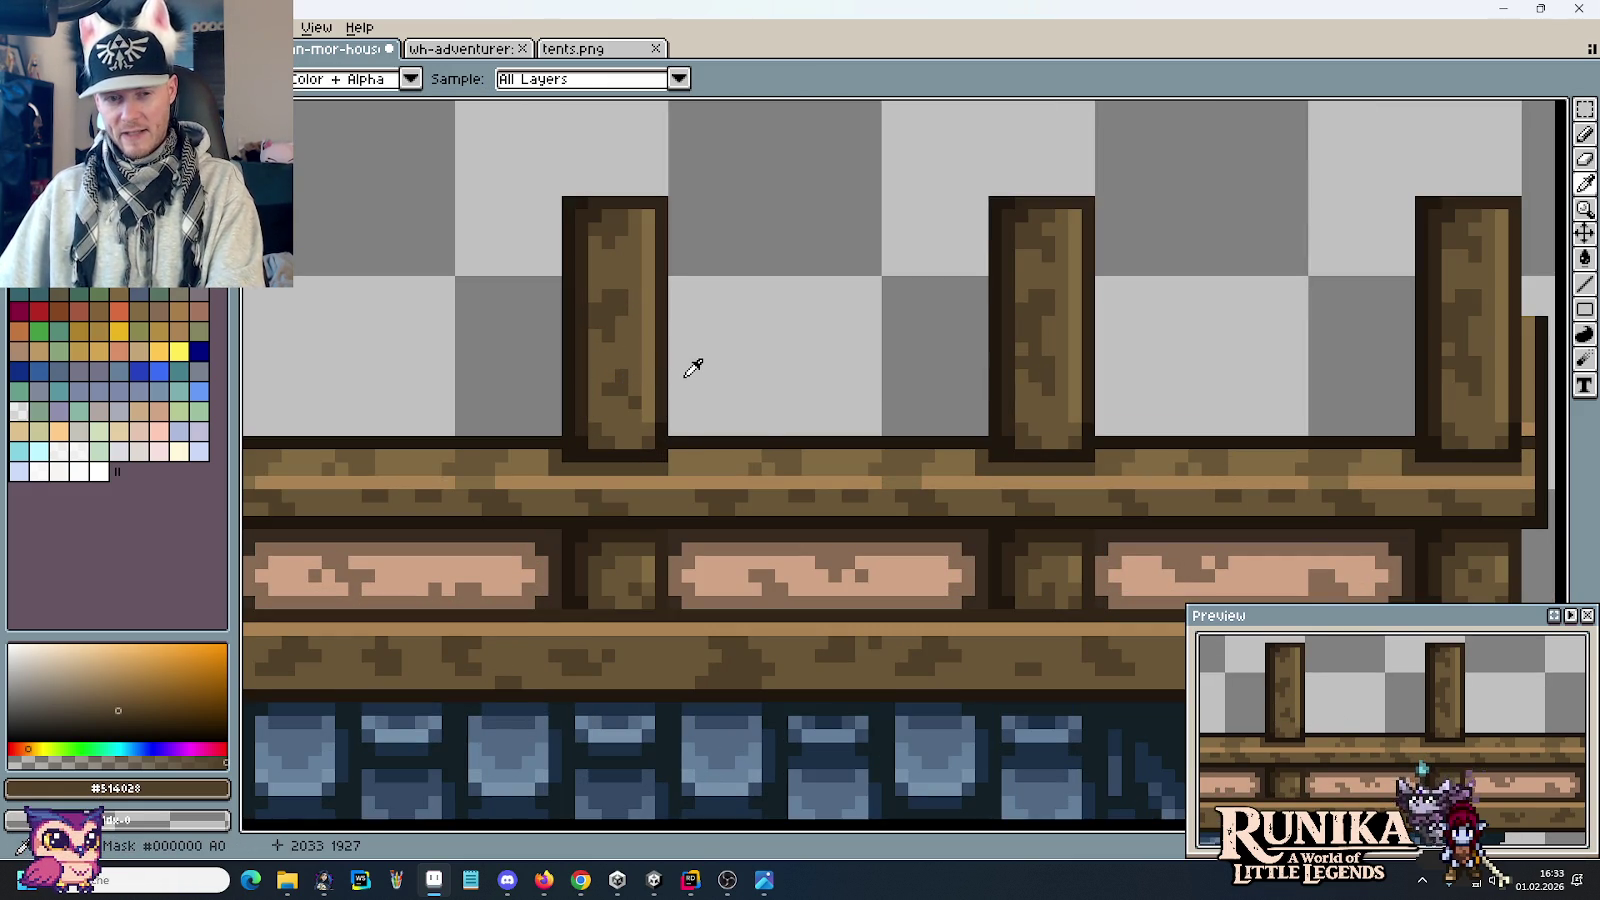
scroll(830, 335, up, 3)
Step: Pencil a few dark brown test pixels above the balcony beam, then select that cell
key(b)
drag(800, 277, 814, 277)
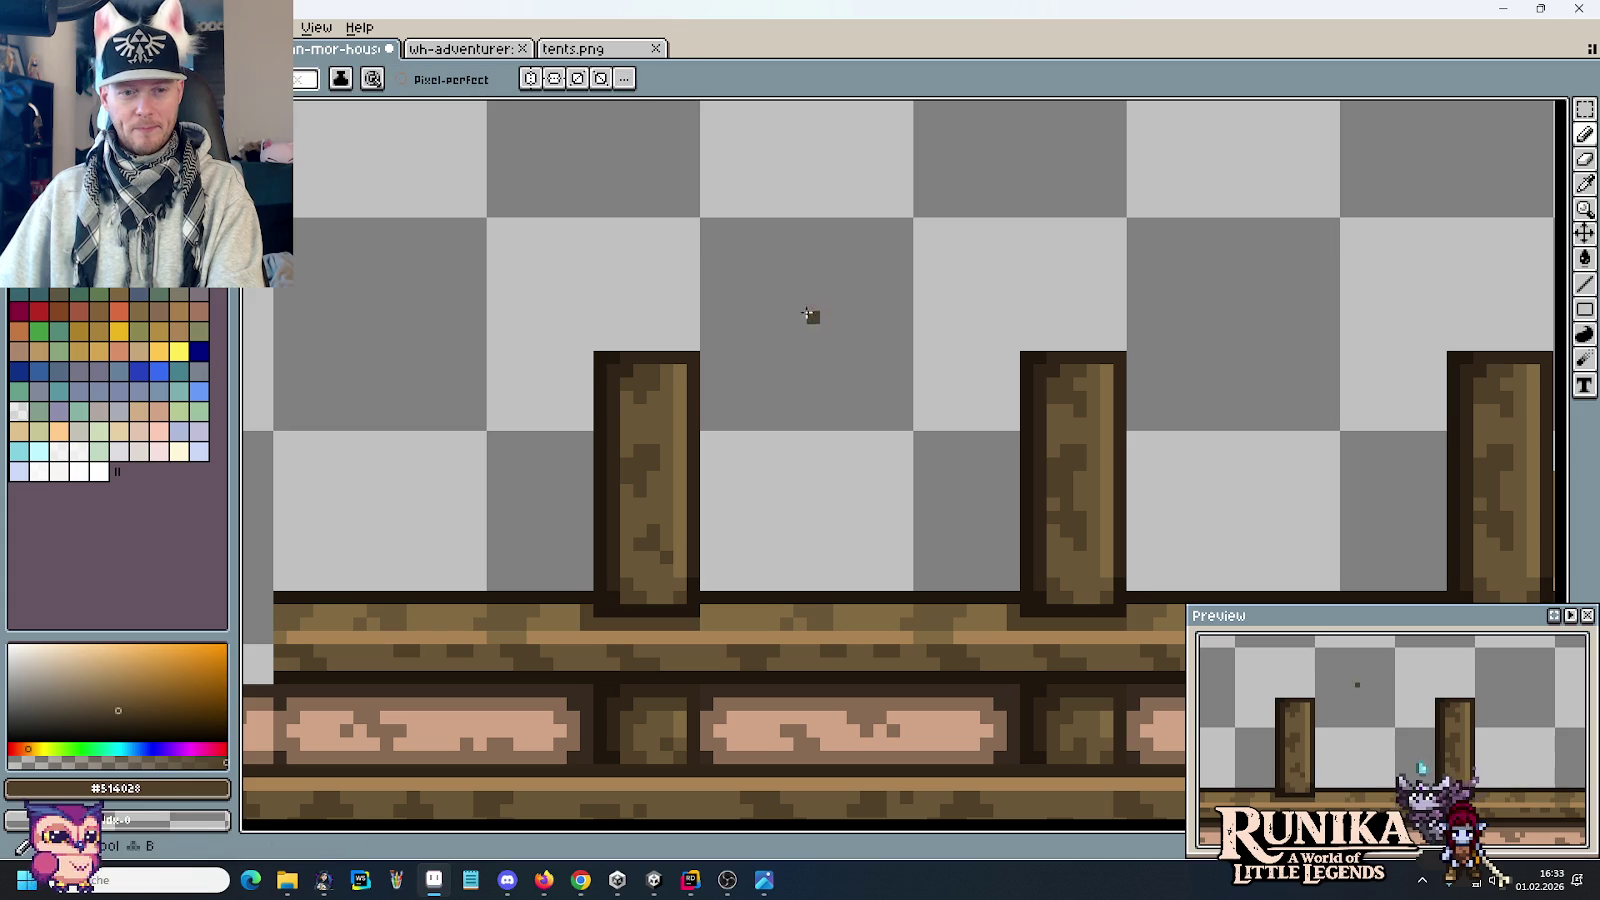
click(813, 264)
click(822, 290)
click(839, 383)
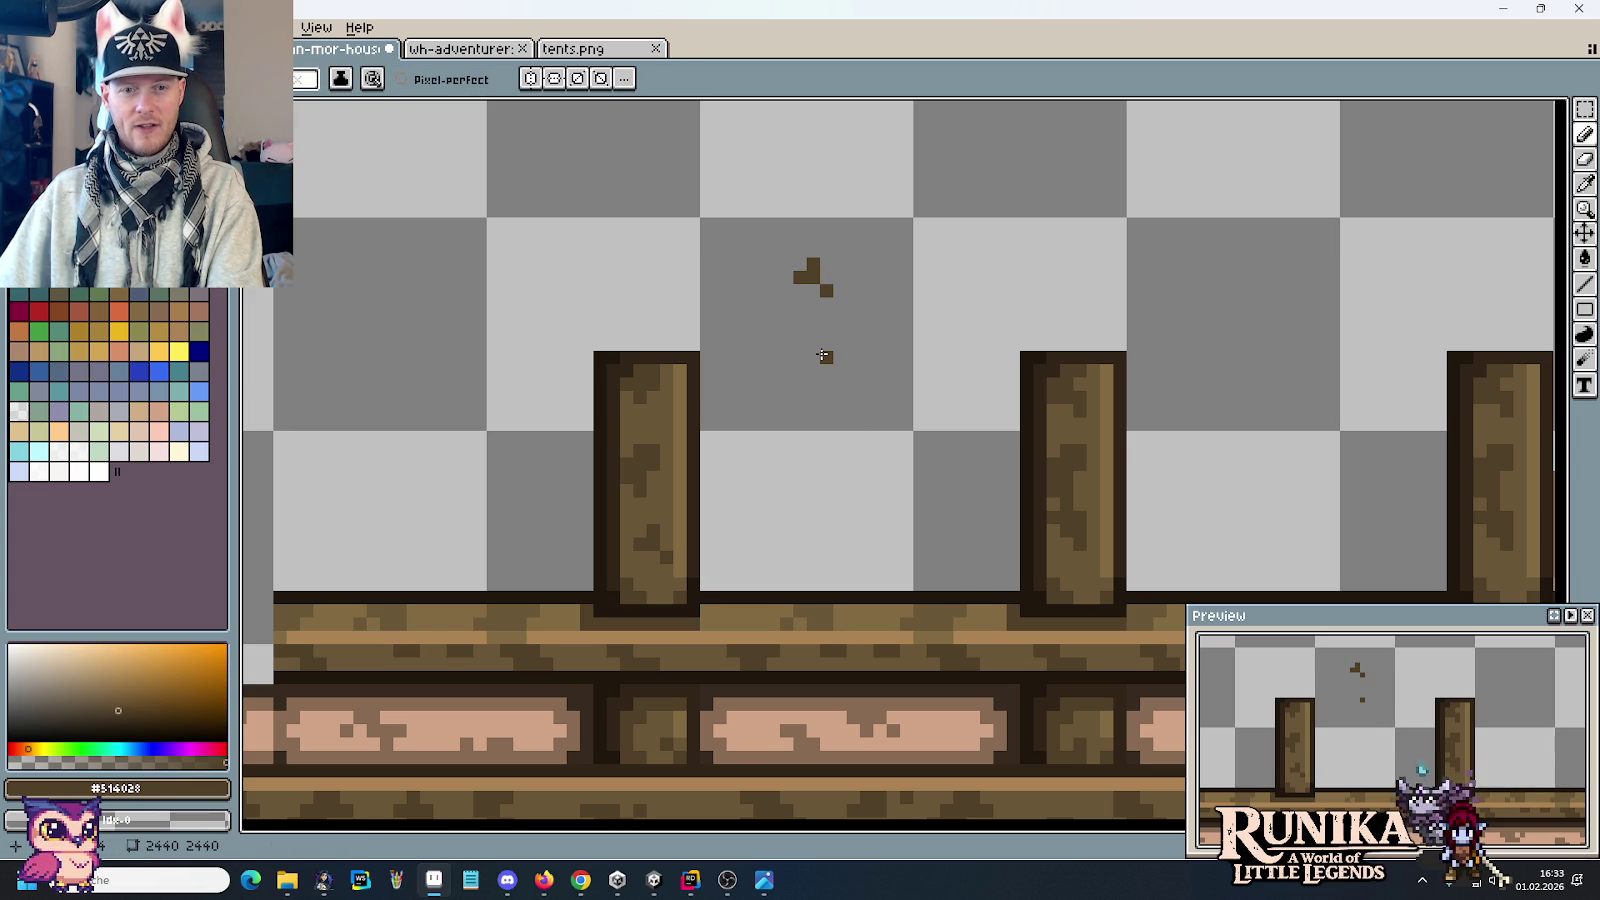
click(773, 332)
click(838, 424)
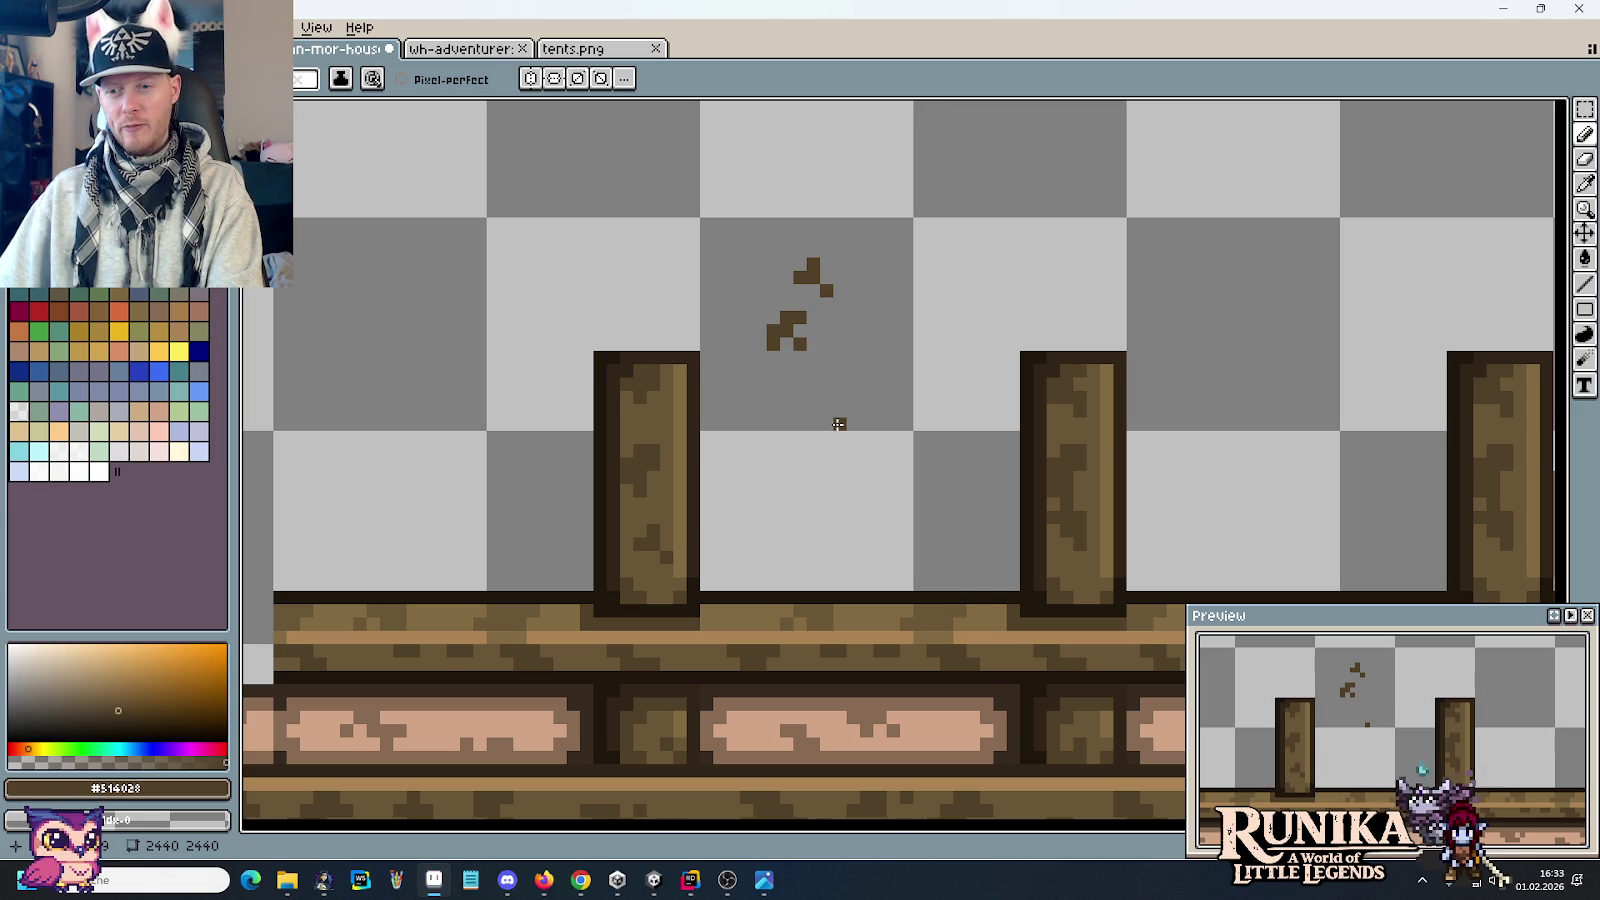
click(776, 358)
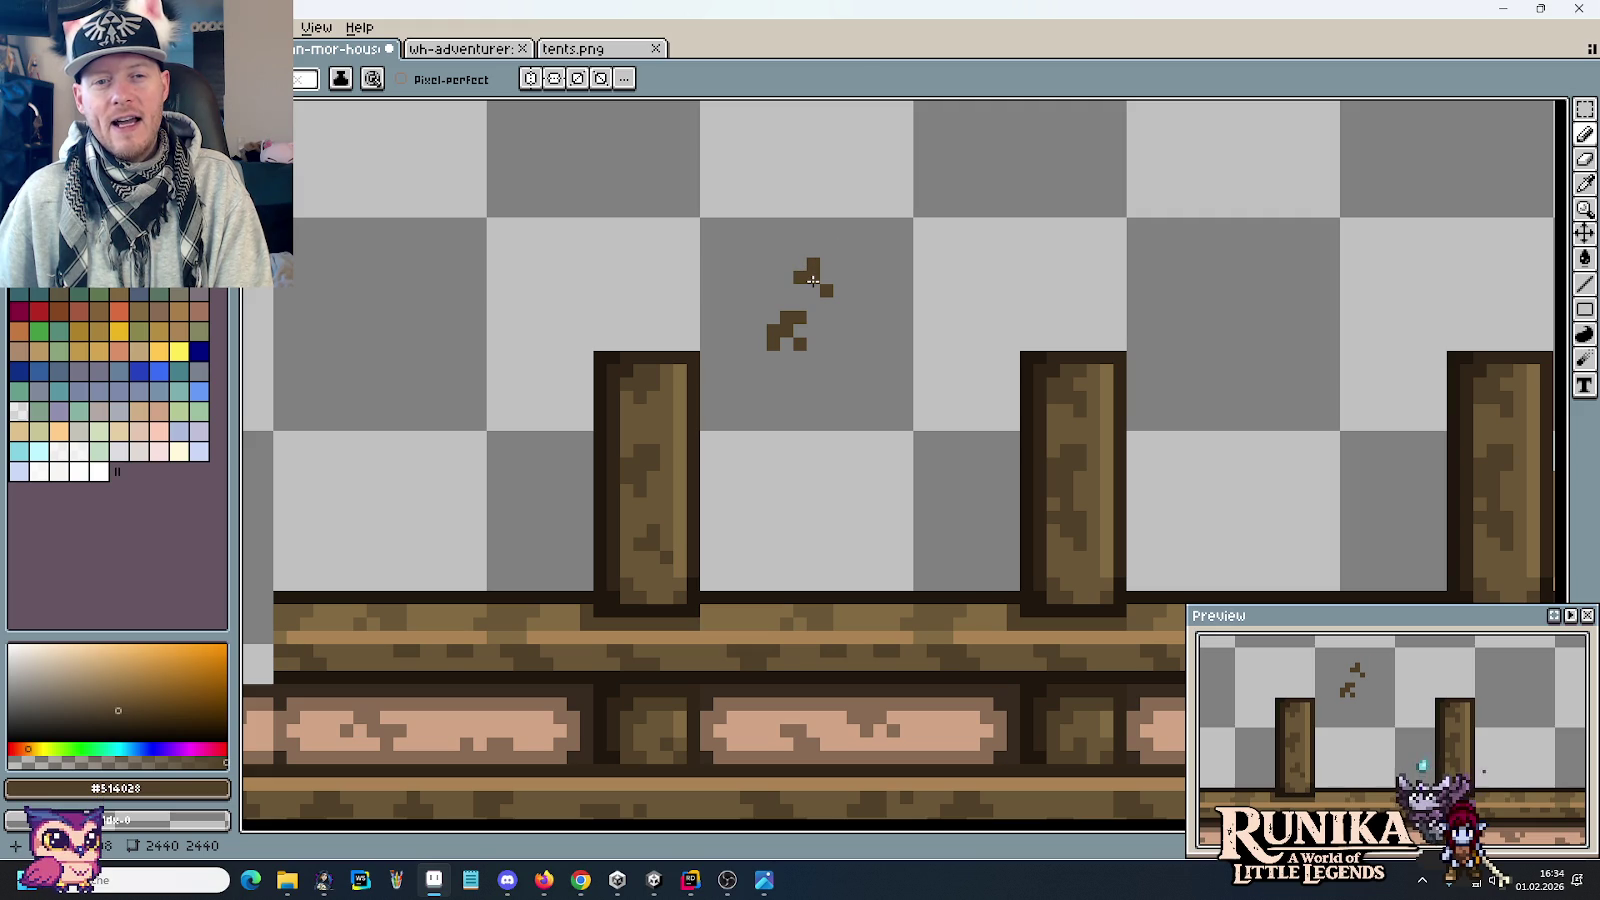
click(827, 384)
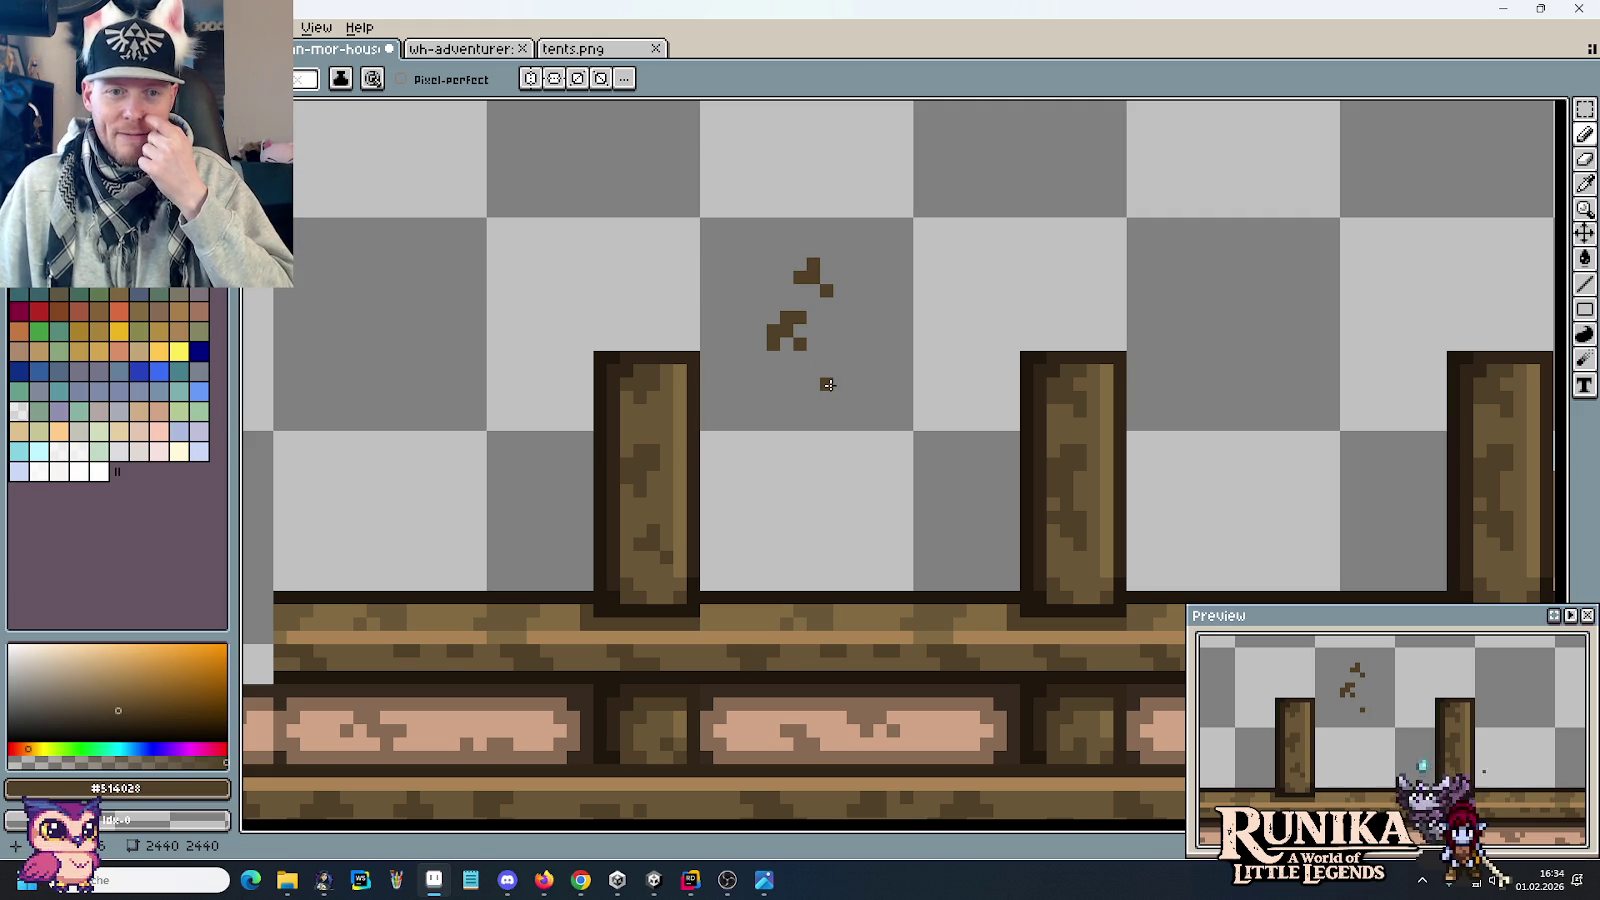
key(m)
drag(818, 314, 829, 332)
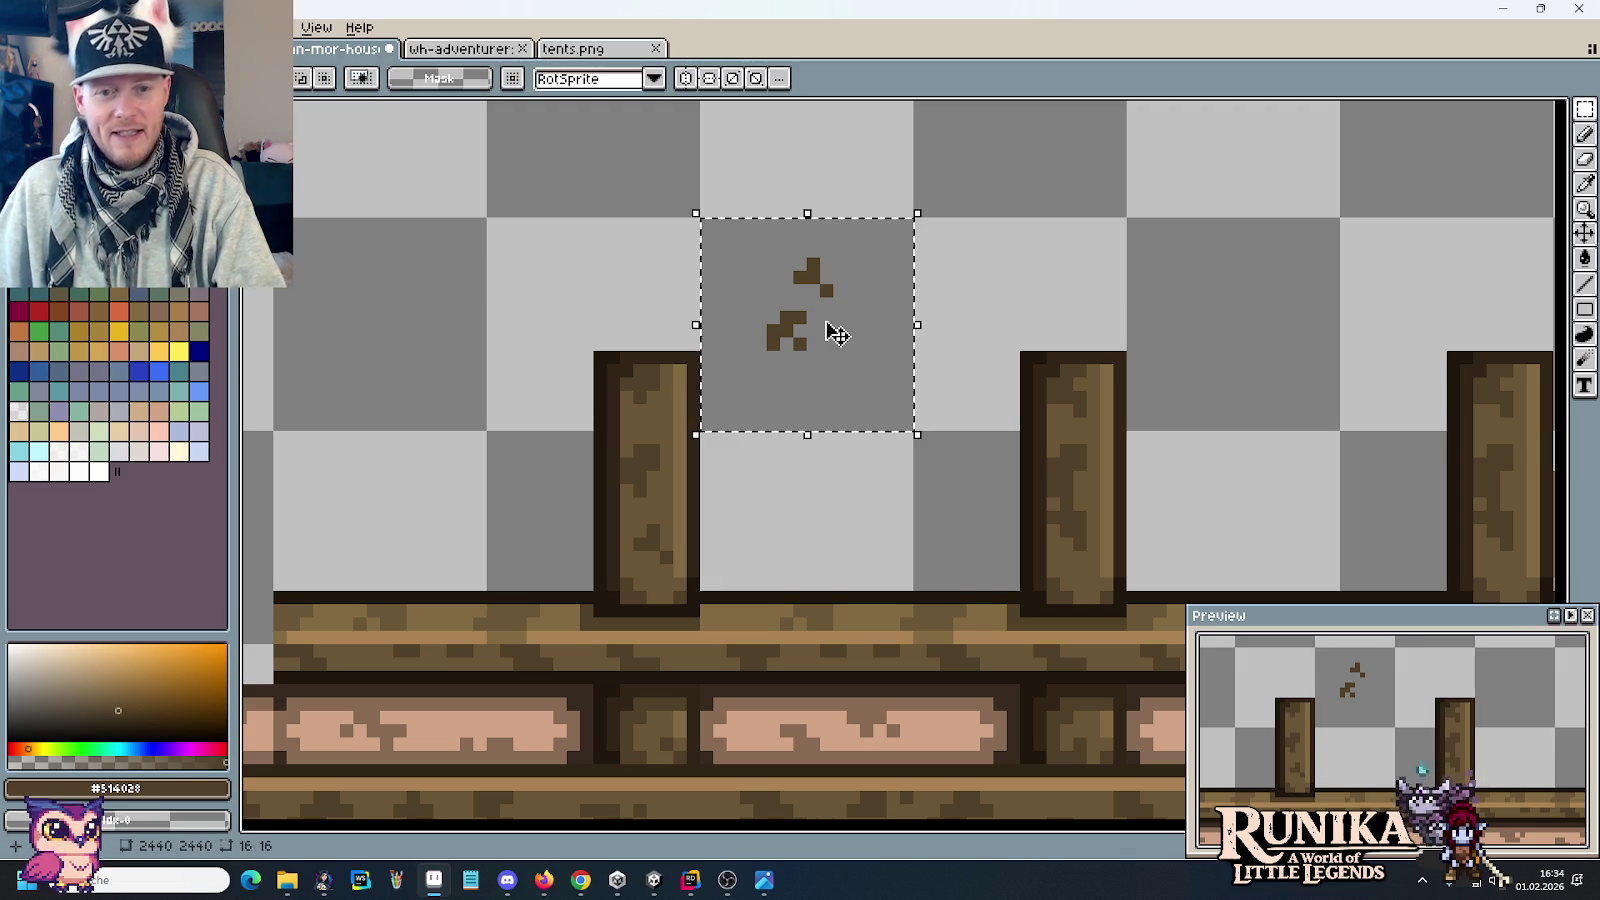
Step: Cut away the brown test pixels above the beam
key(ctrl+x)
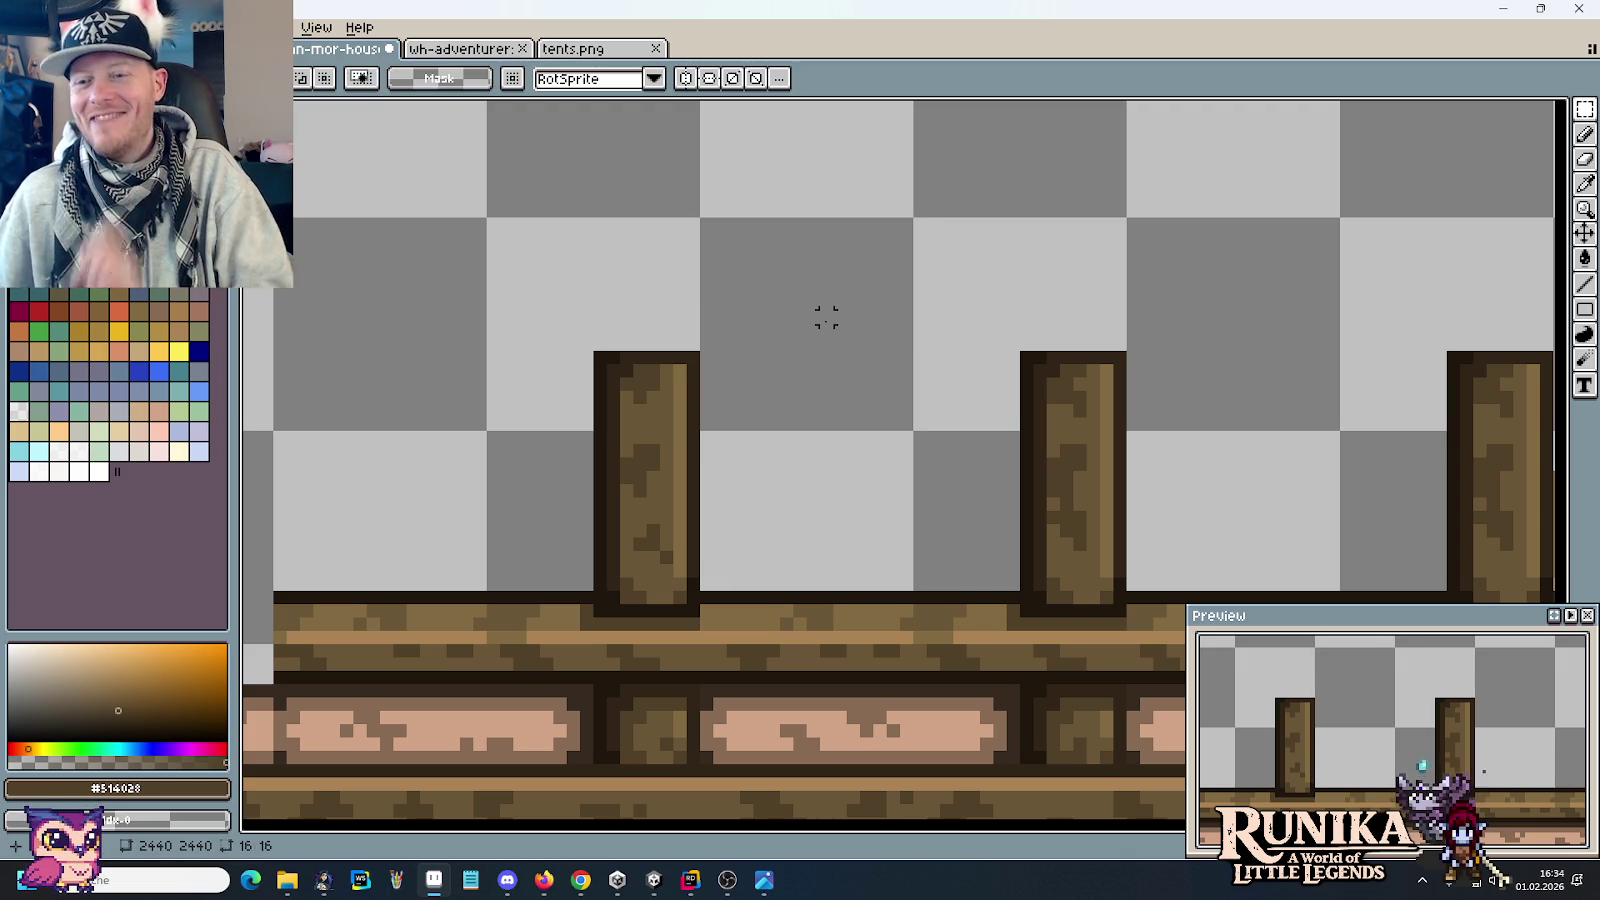
scroll(946, 370, right, 5)
scroll(946, 370, down, 1)
scroll(850, 350, right, 1)
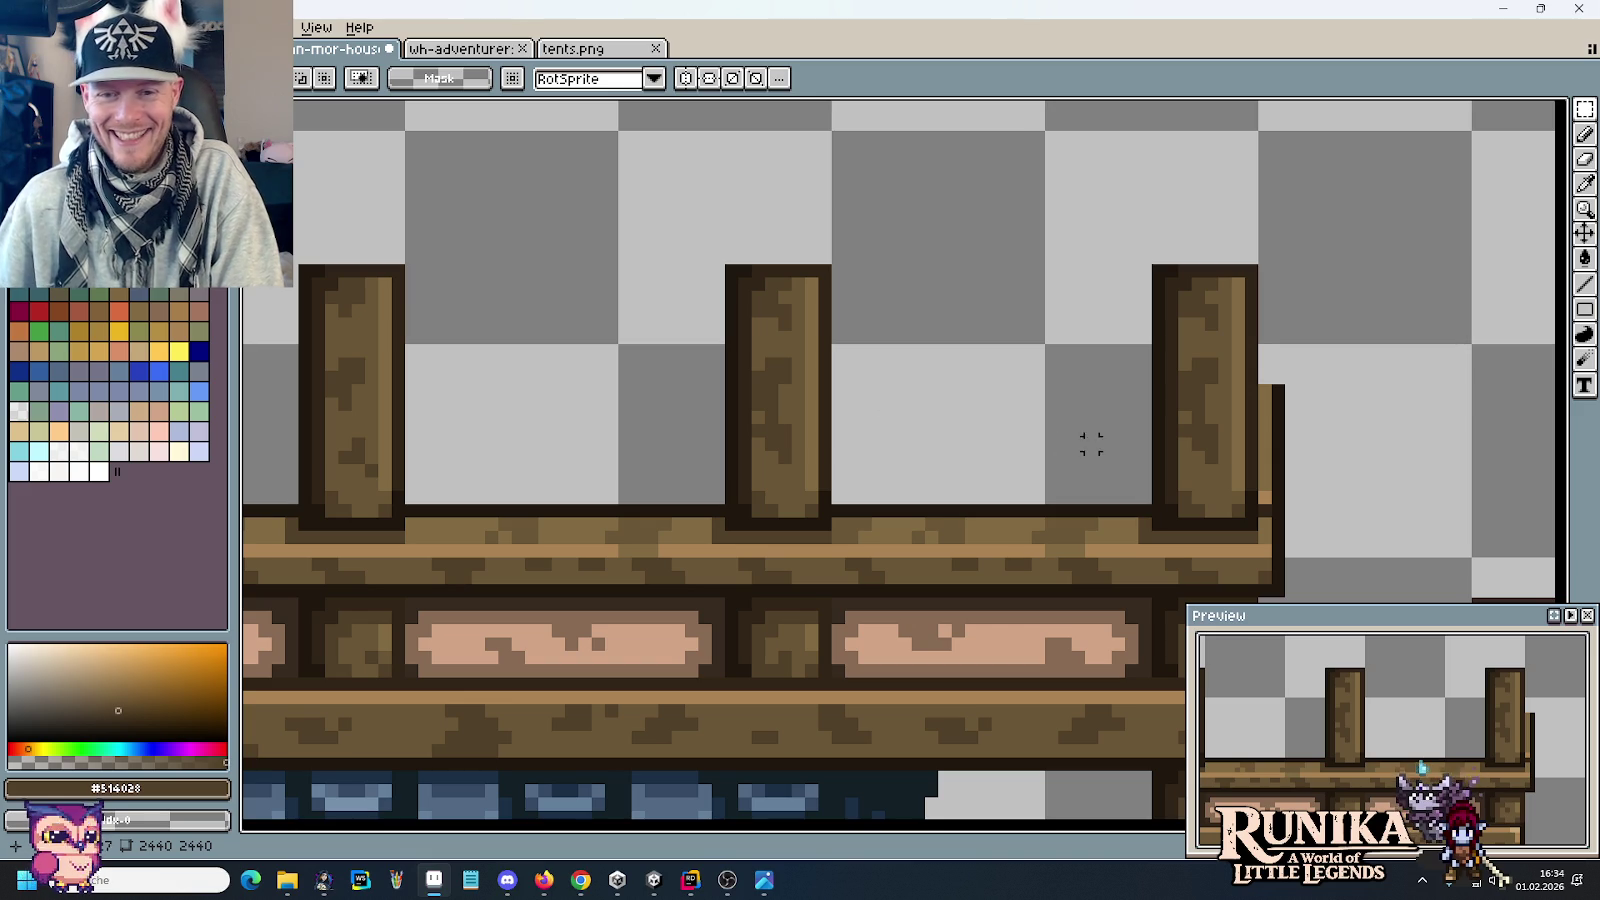
Step: Repaint the right balcony post's grain in mid brown #6a5636 with #514028 dark accents
key(i)
click(789, 396)
key(b)
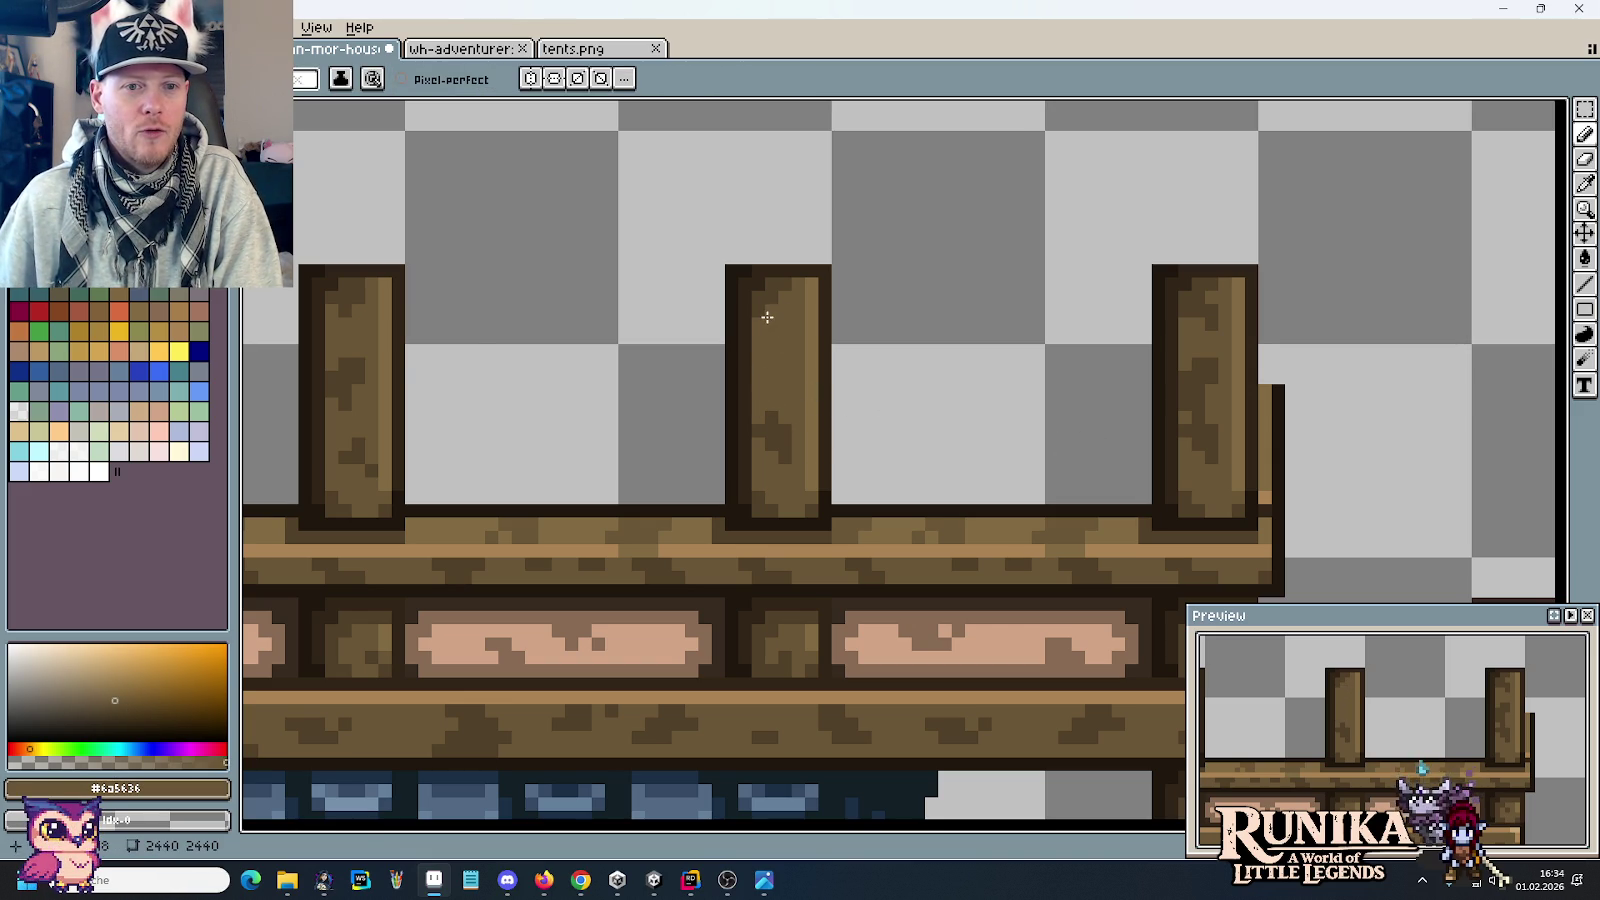
drag(1202, 425, 1204, 453)
alt+click(1212, 330)
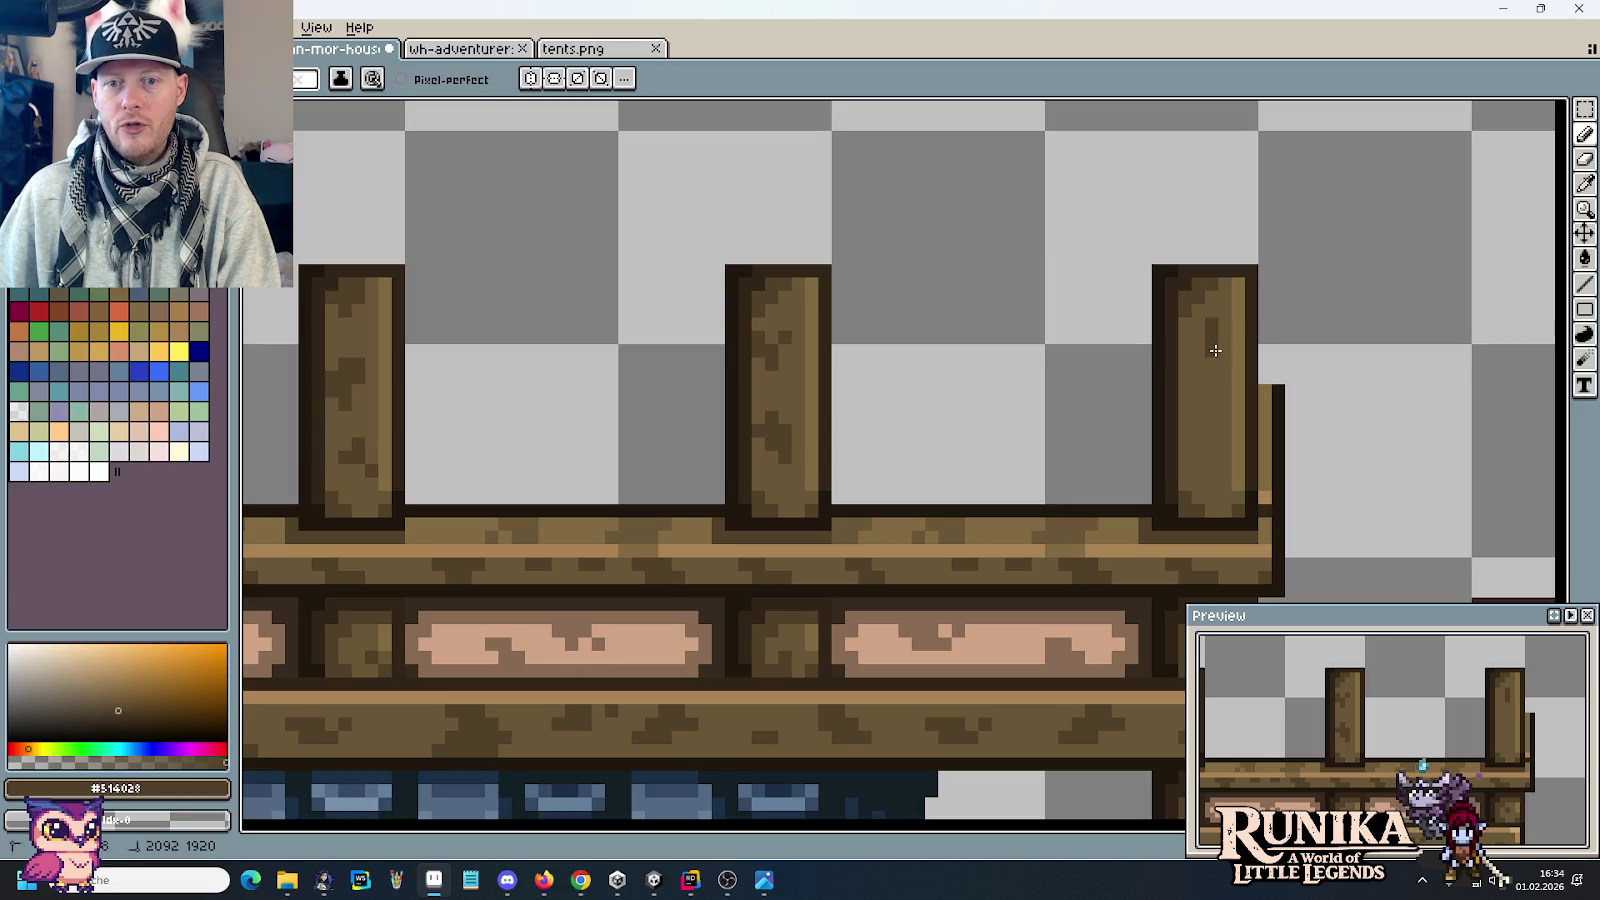
drag(1212, 330, 1214, 369)
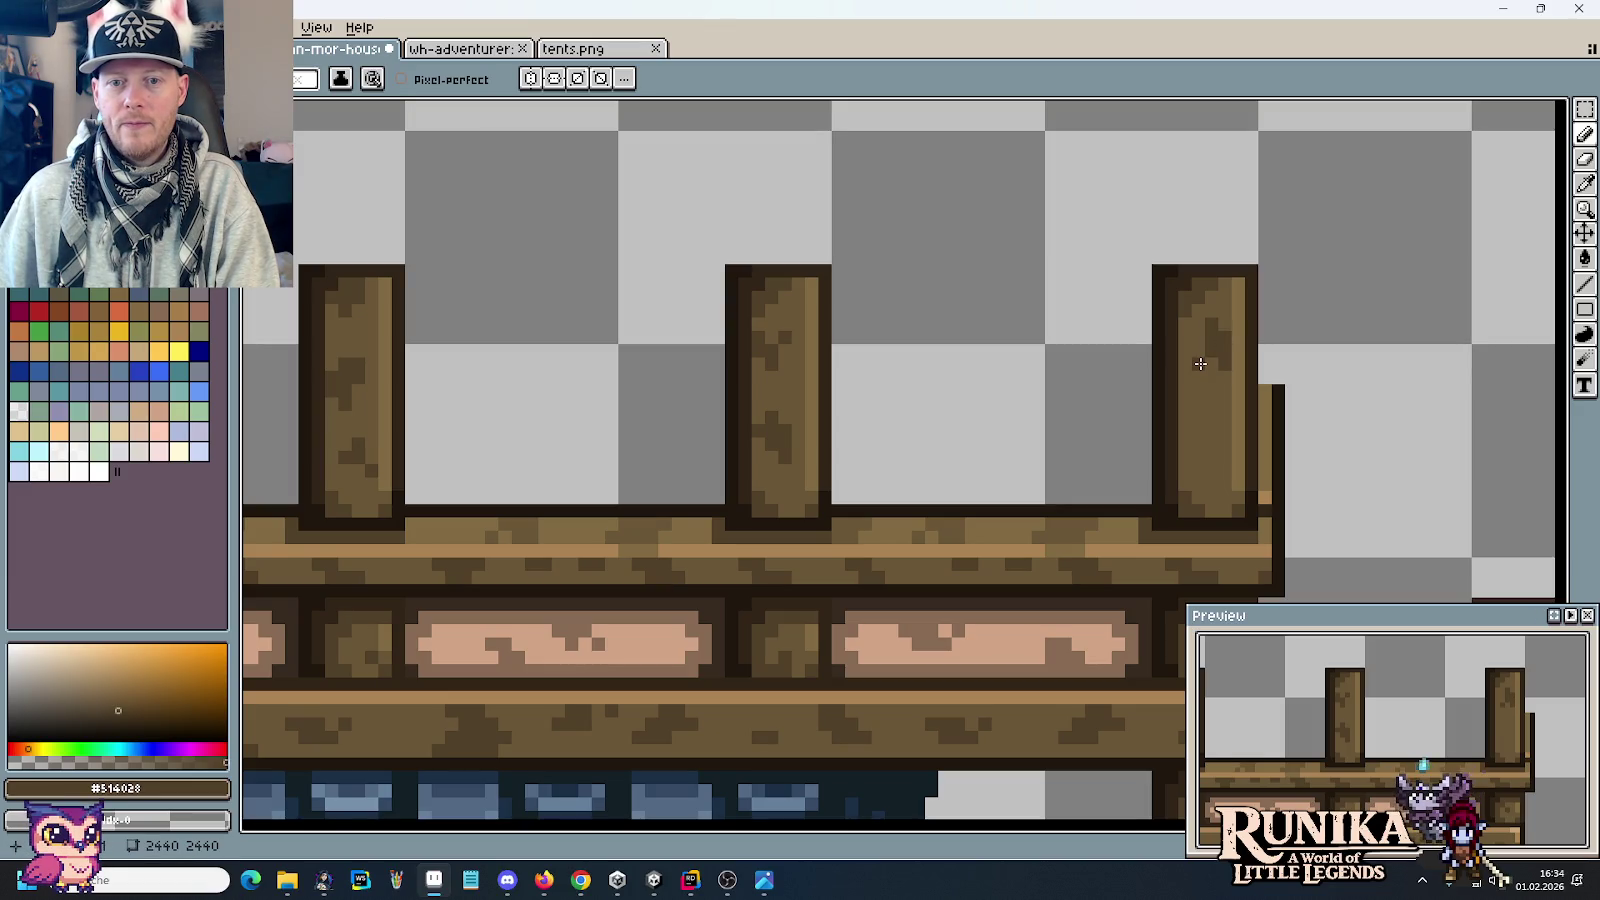
drag(1205, 418, 1205, 440)
Step: Zoom out to bring the whole house sheet into view, then bring up the reference image
scroll(1212, 548, down, 2)
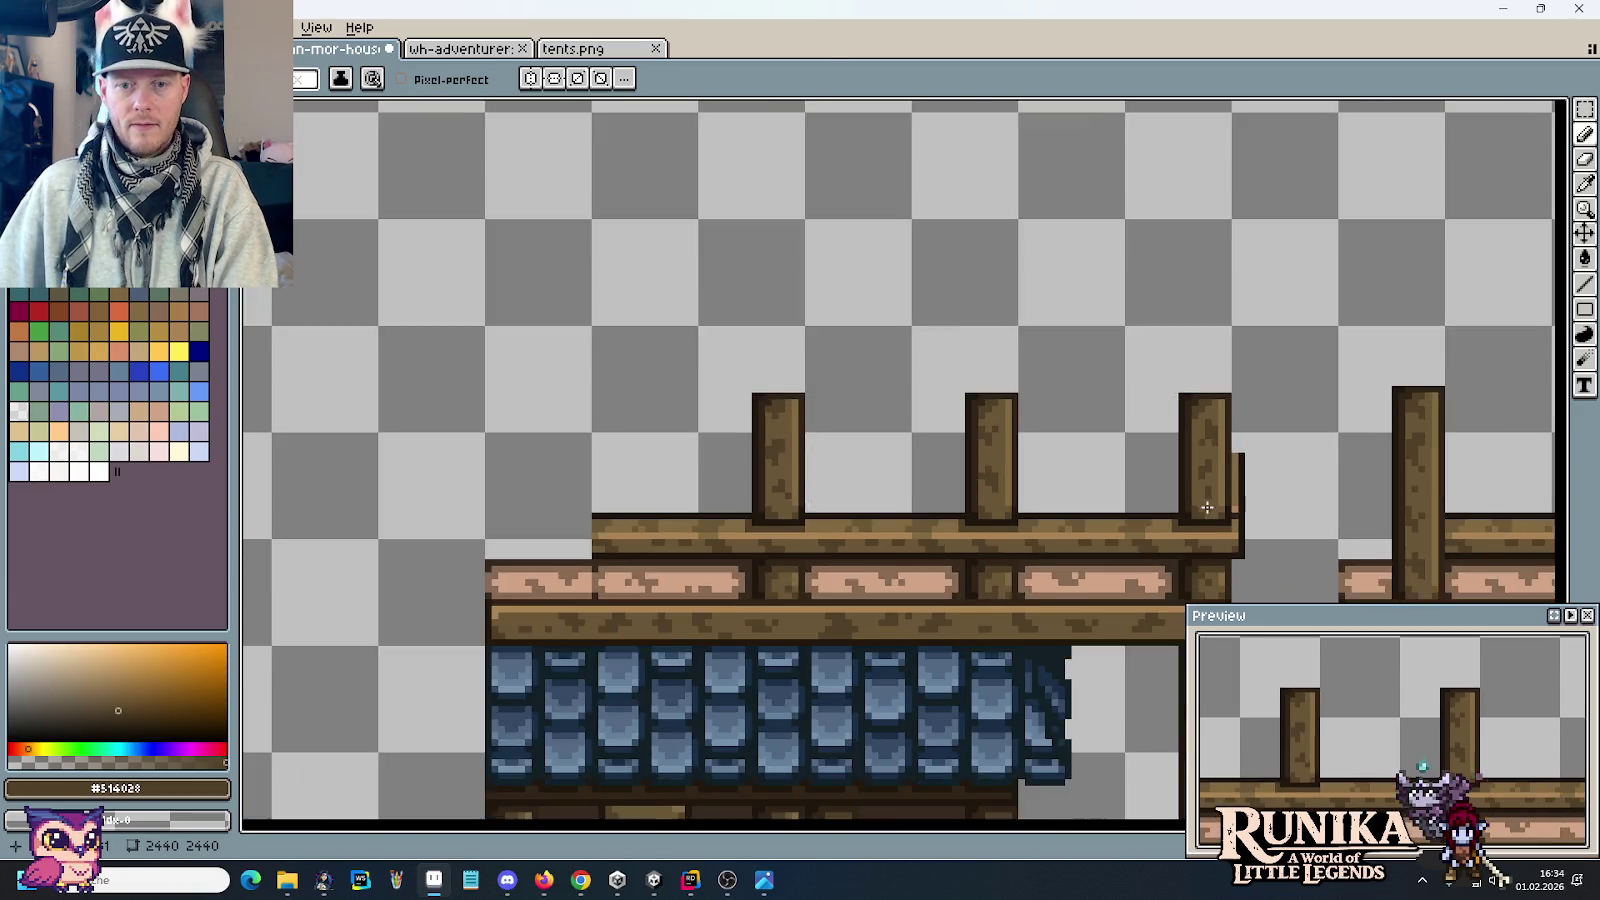
scroll(1208, 500, down, 1)
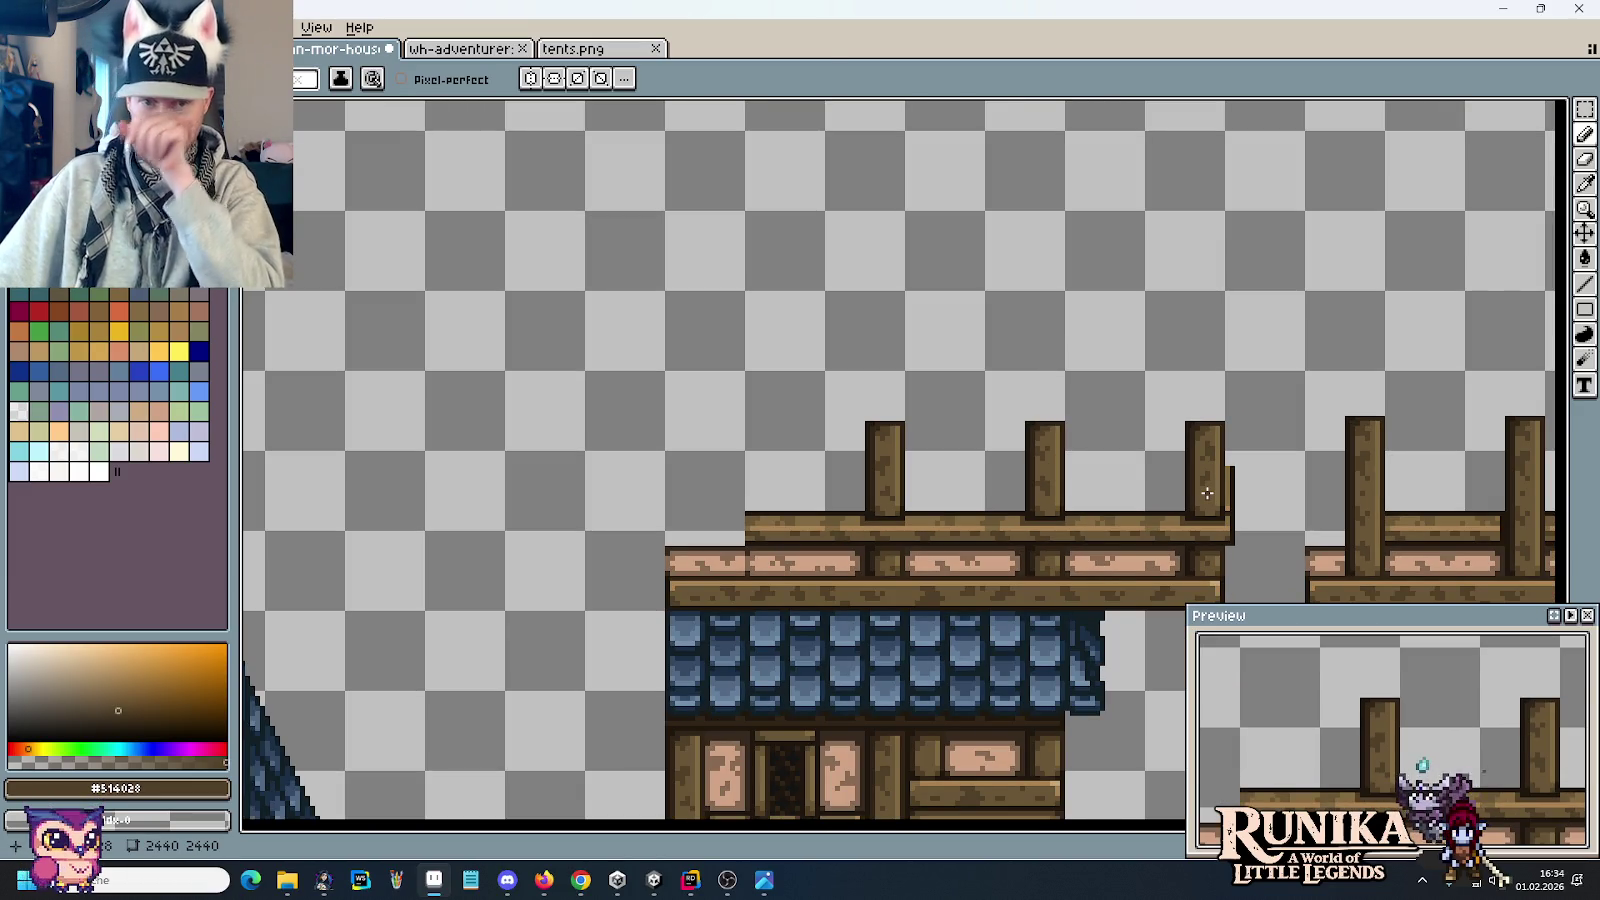
scroll(1159, 475, down, 1)
drag(1159, 475, 860, 368)
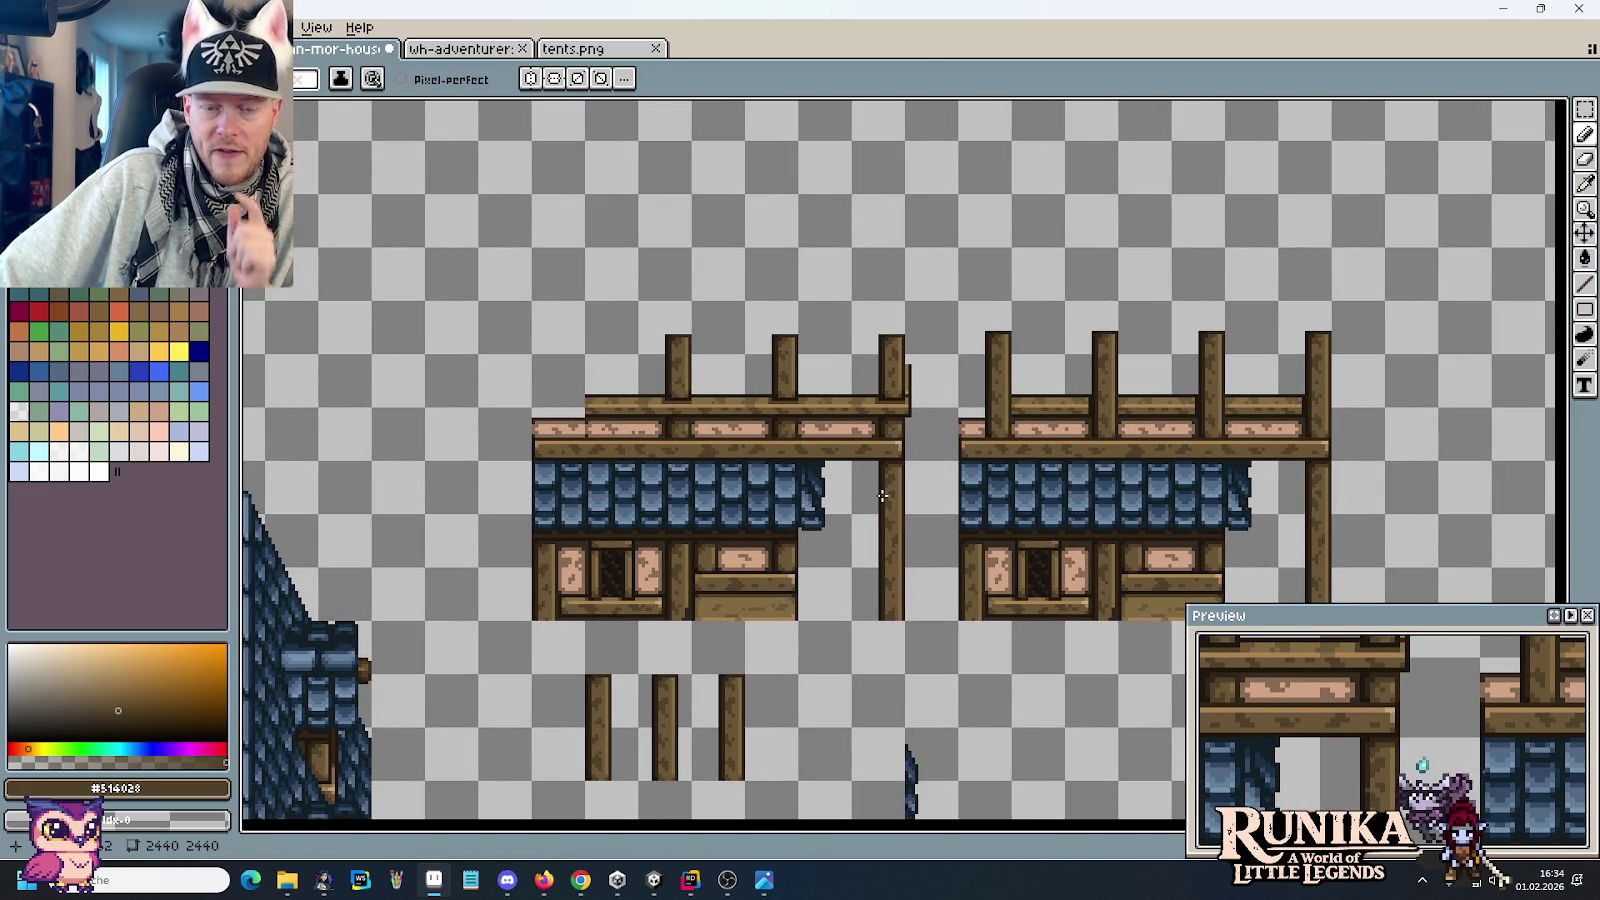
scroll(883, 495, down, 3)
scroll(920, 520, up, 1)
scroll(945, 537, up, 1)
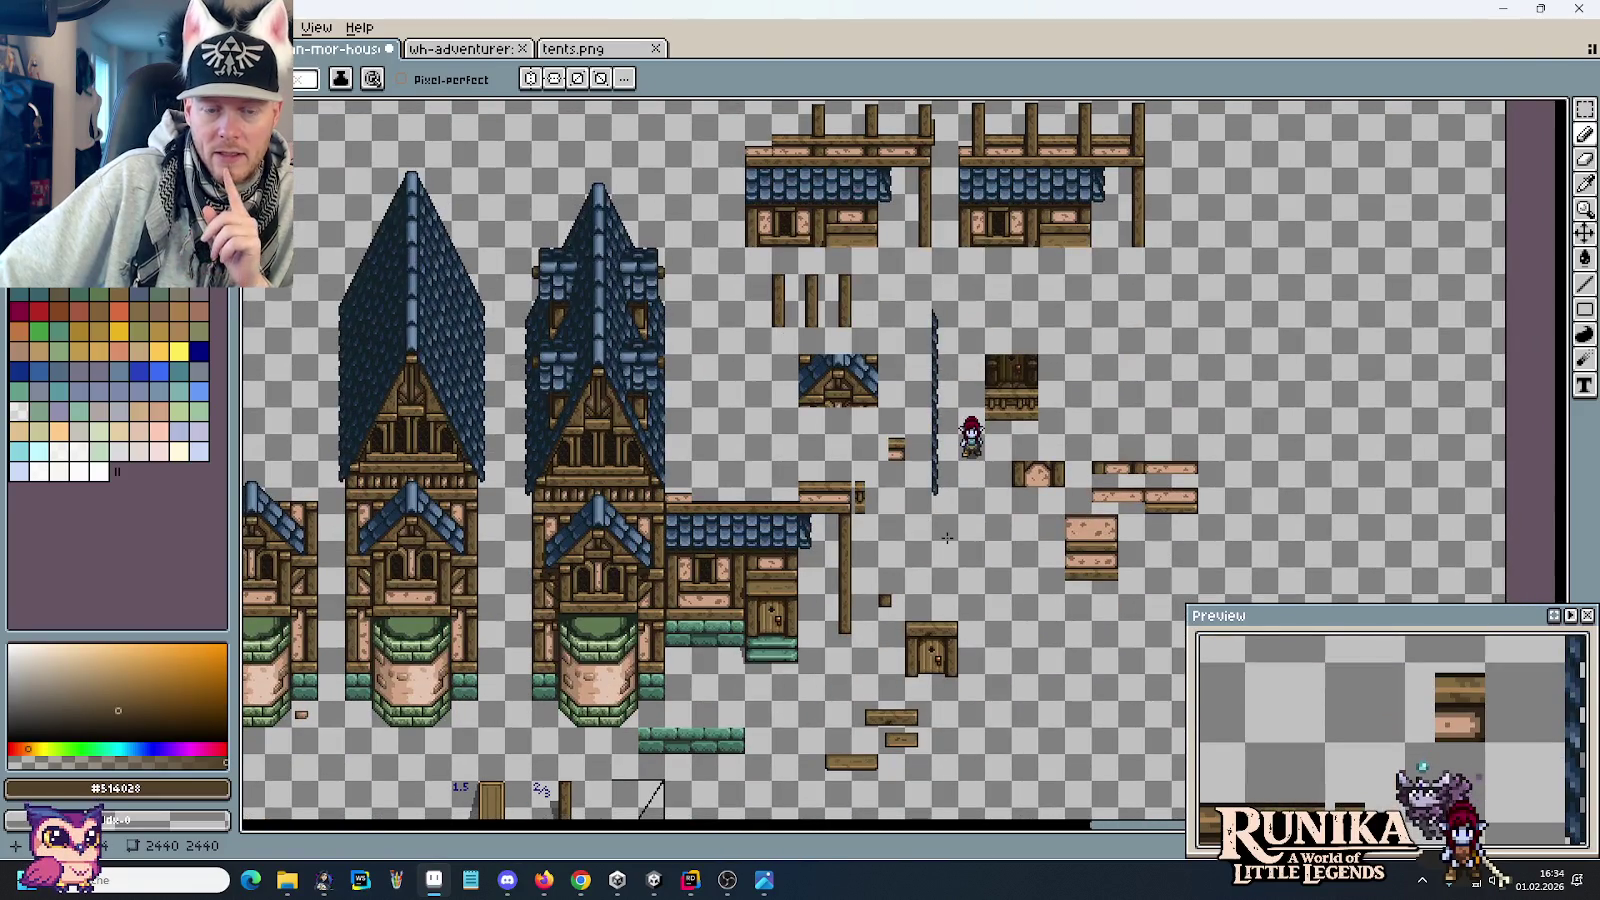
key(alt+Tab)
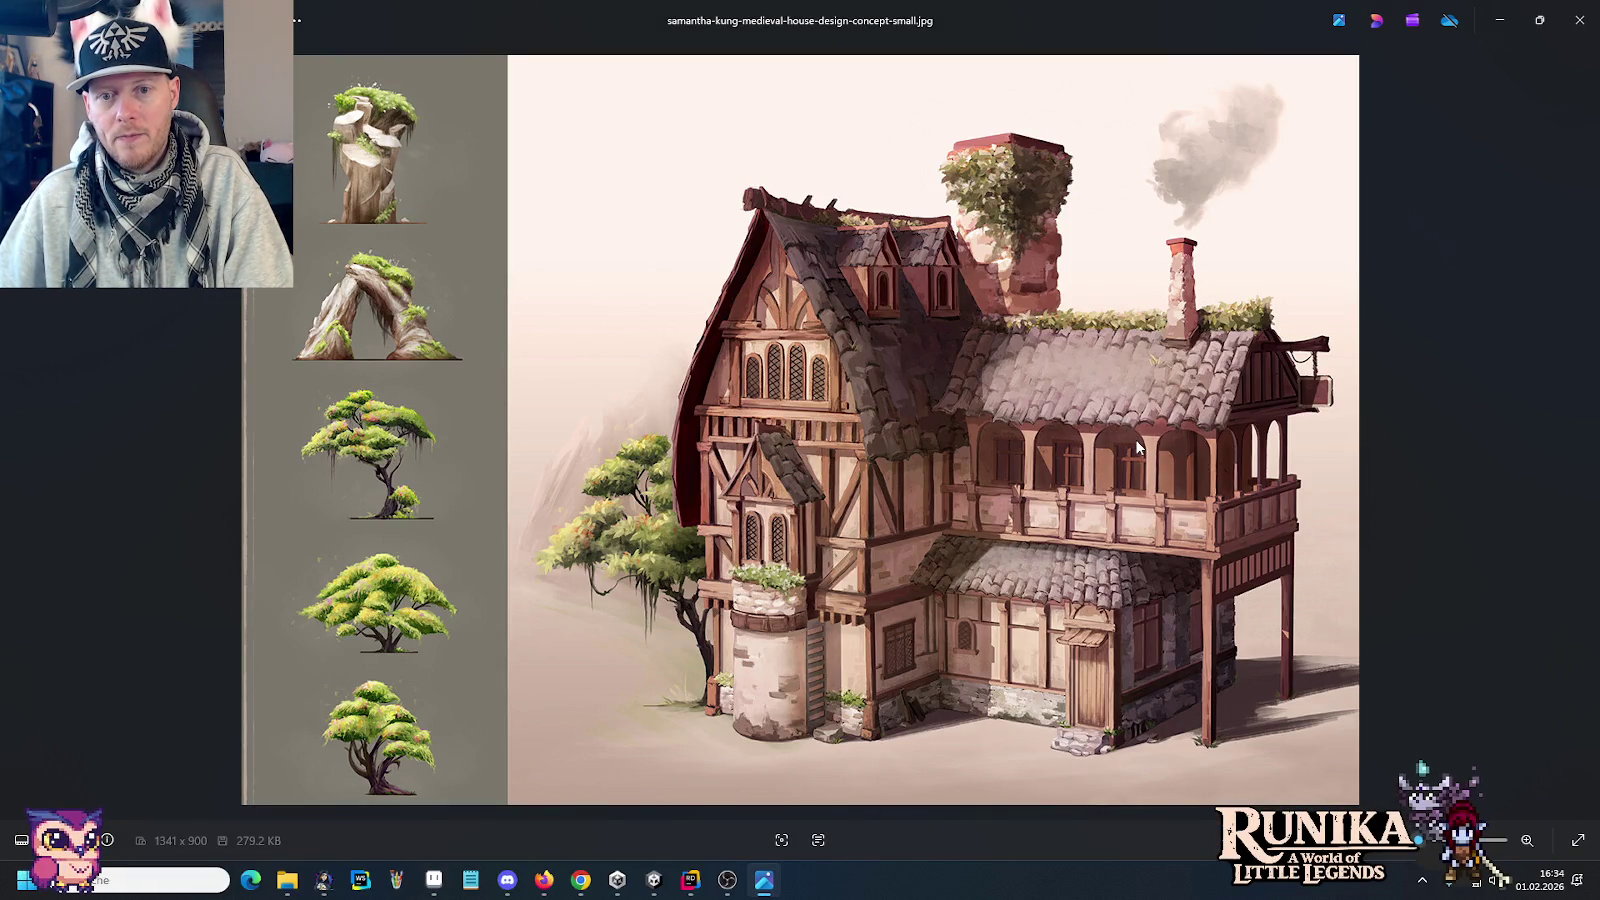
Step: Compare the medieval house concept painting in Photos with the tileset, ending in Aseprite
key(alt+Tab)
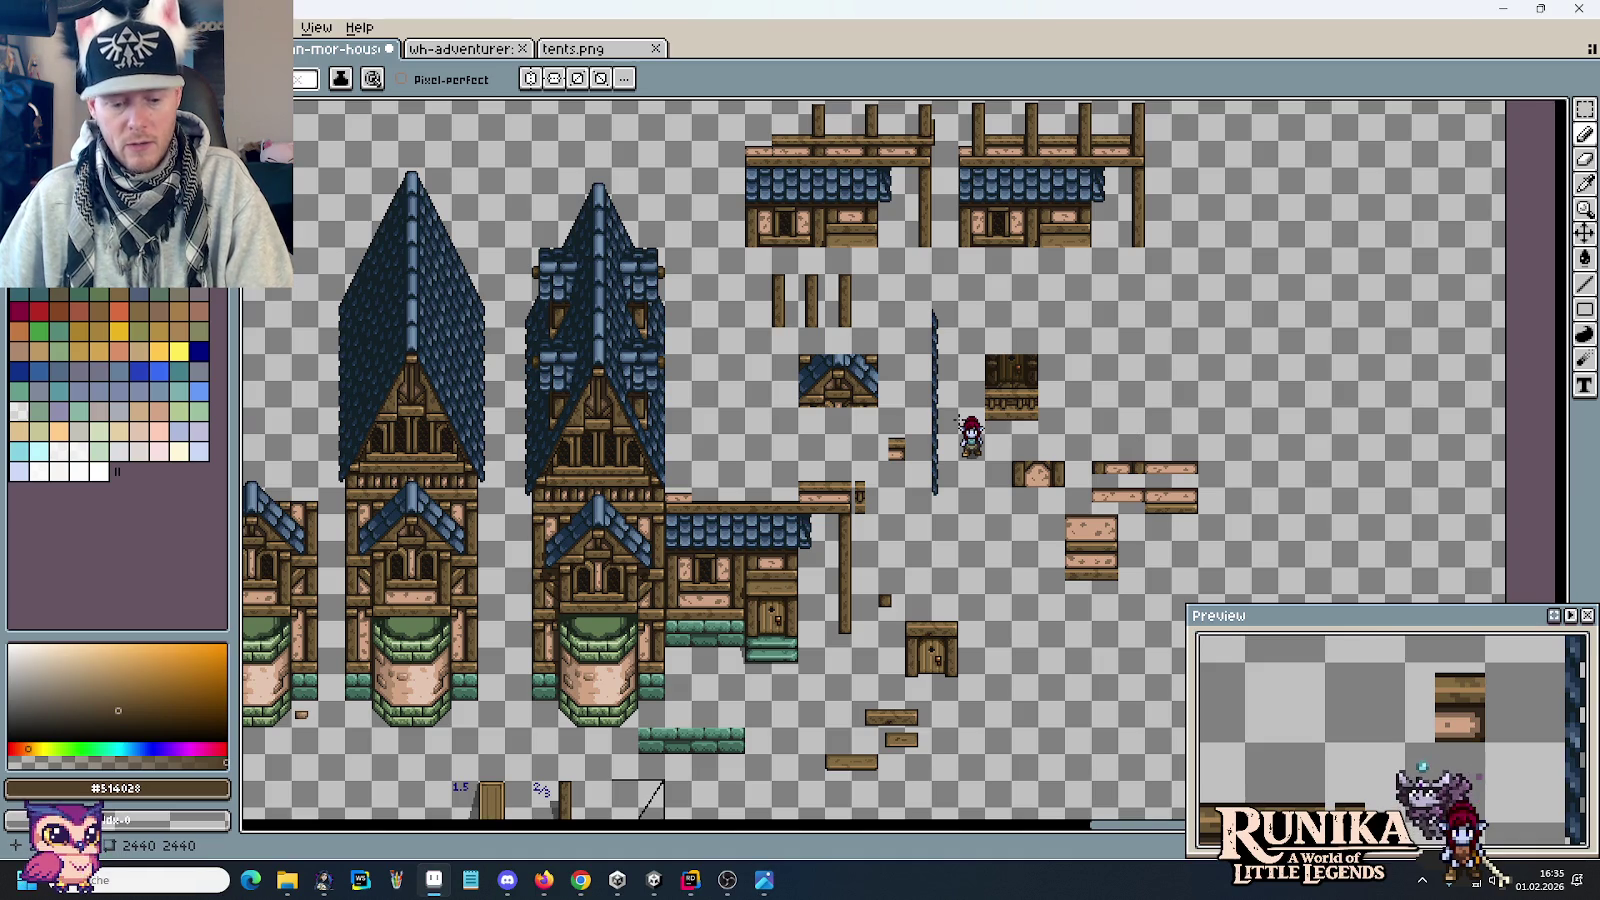
key(alt+Tab)
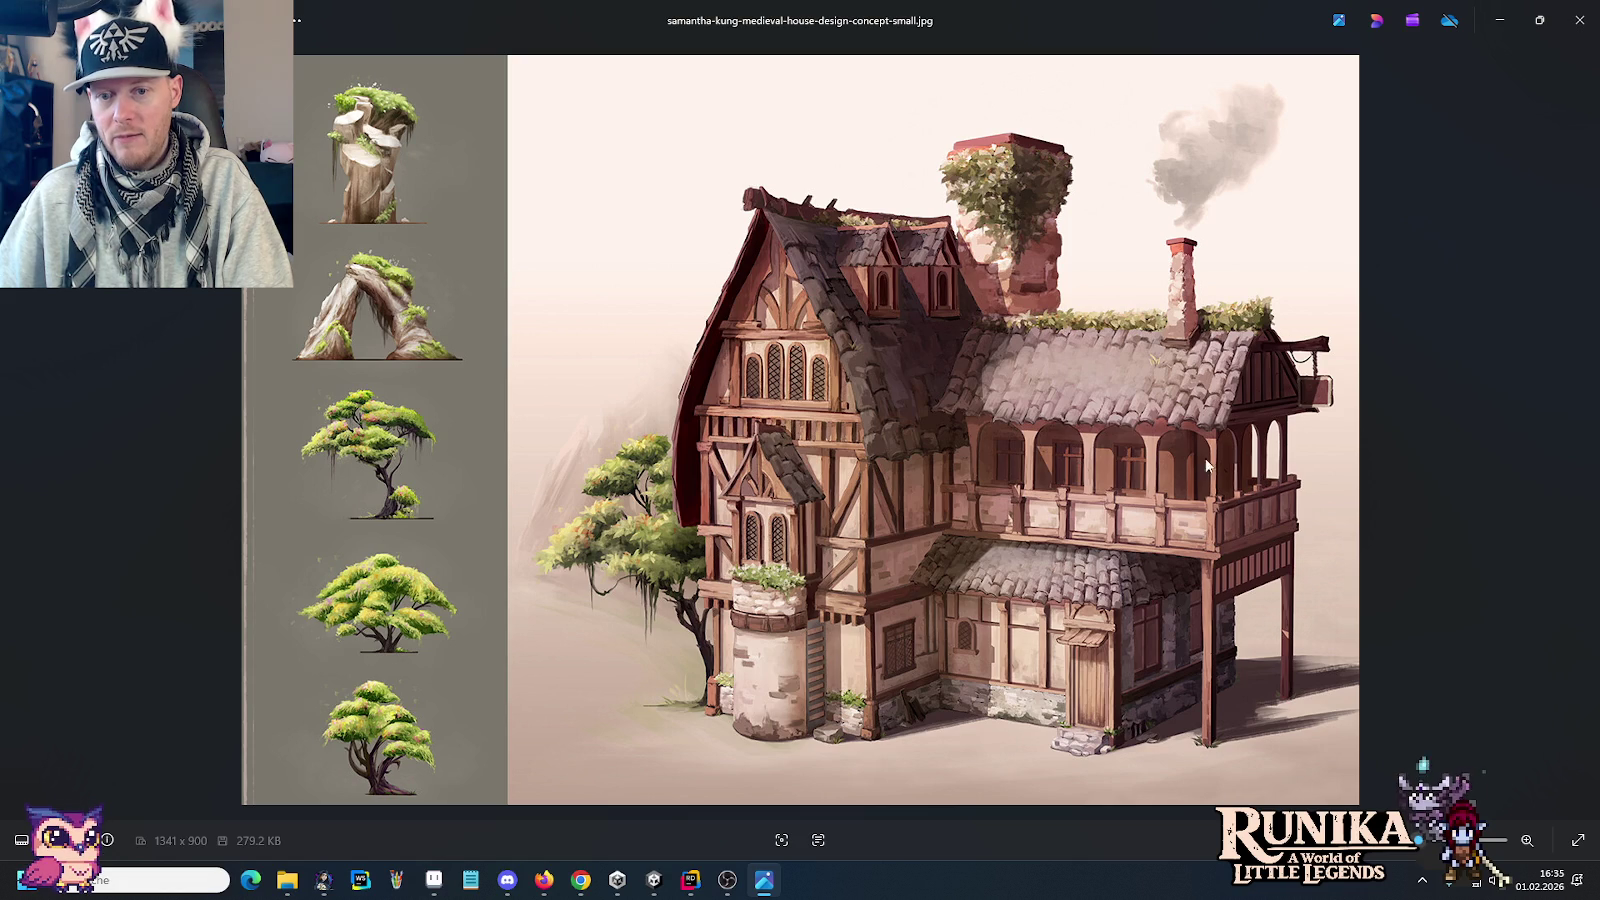
key(alt+Tab)
key(alt+Tab)
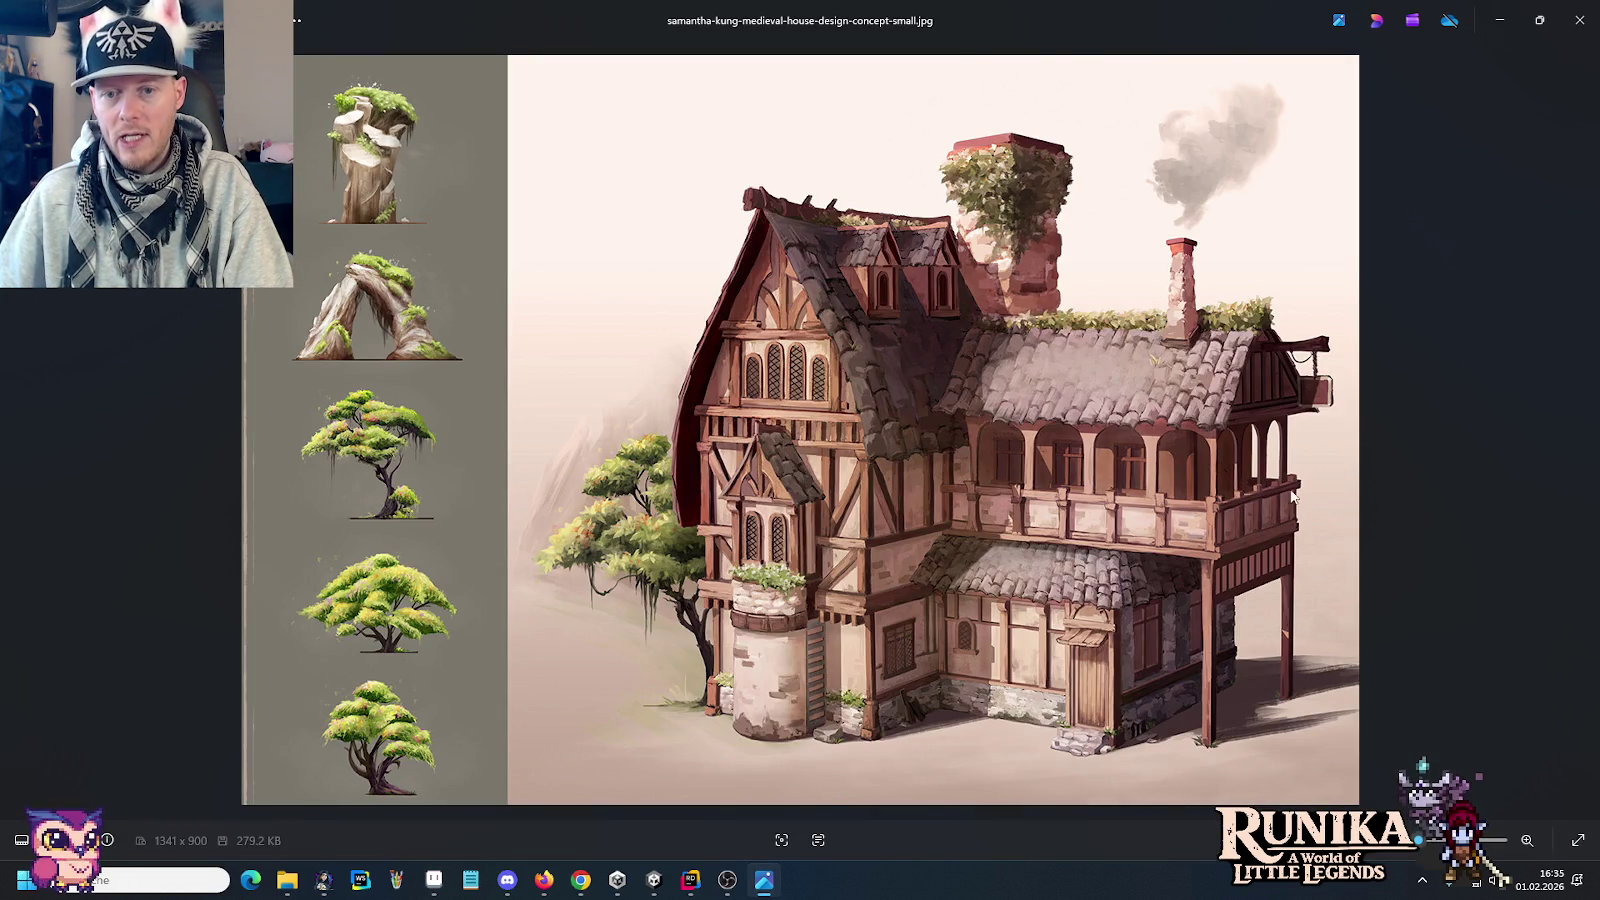
key(alt+Tab)
scroll(984, 414, up, 1)
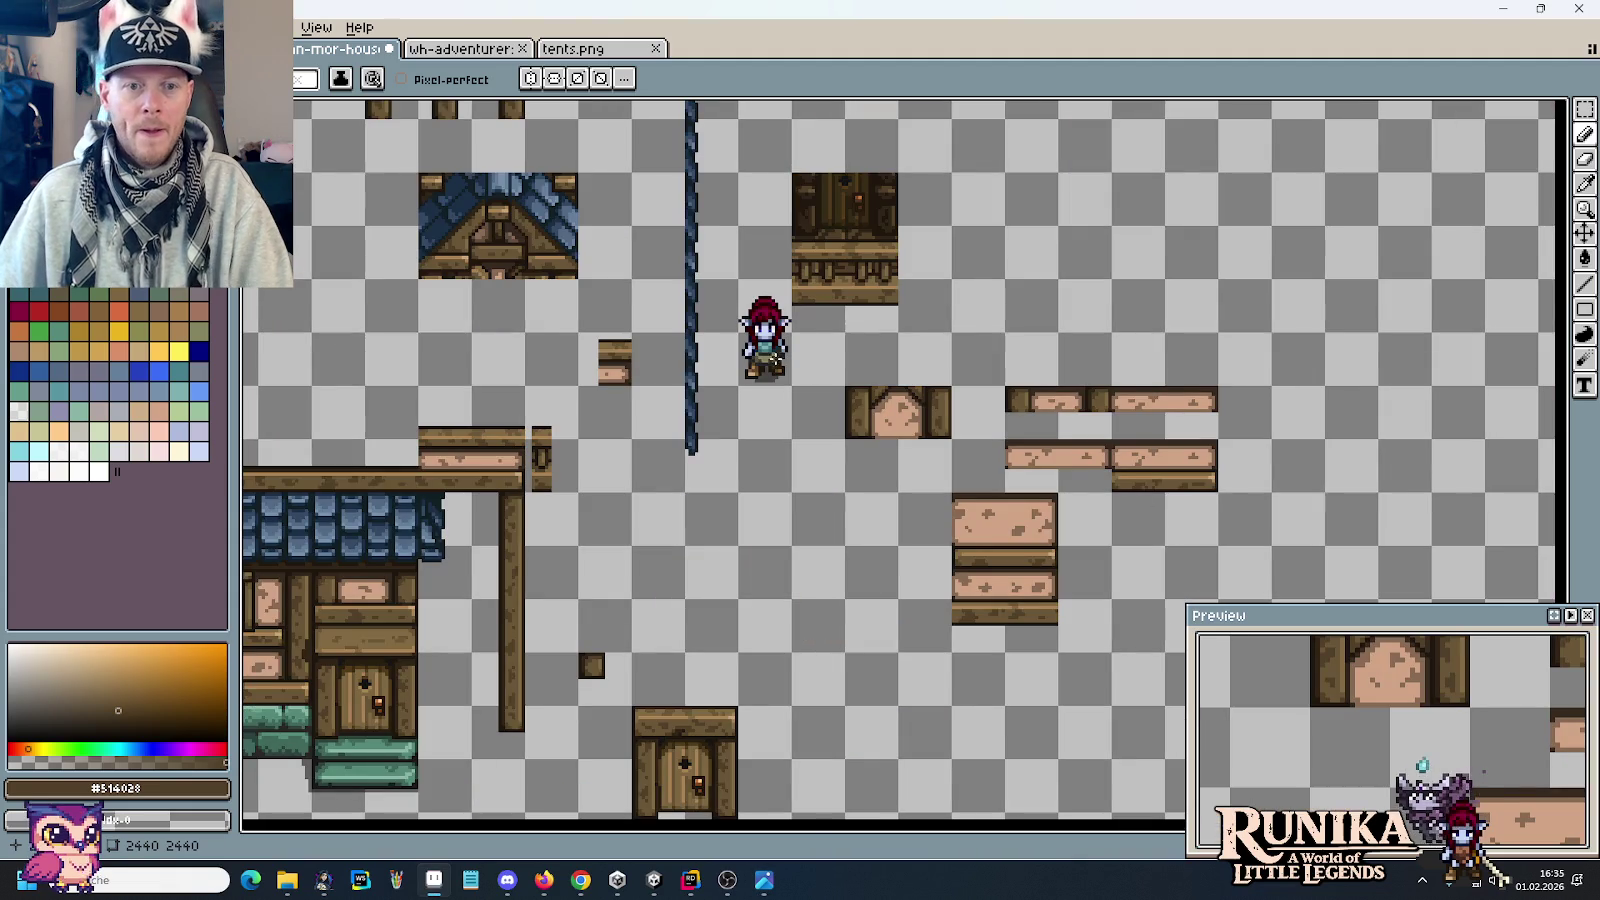
Step: Select the large blue roof tile block and move it toward the balcony houses
scroll(984, 414, down, 1)
scroll(984, 414, down, 2)
scroll(984, 414, up, 1)
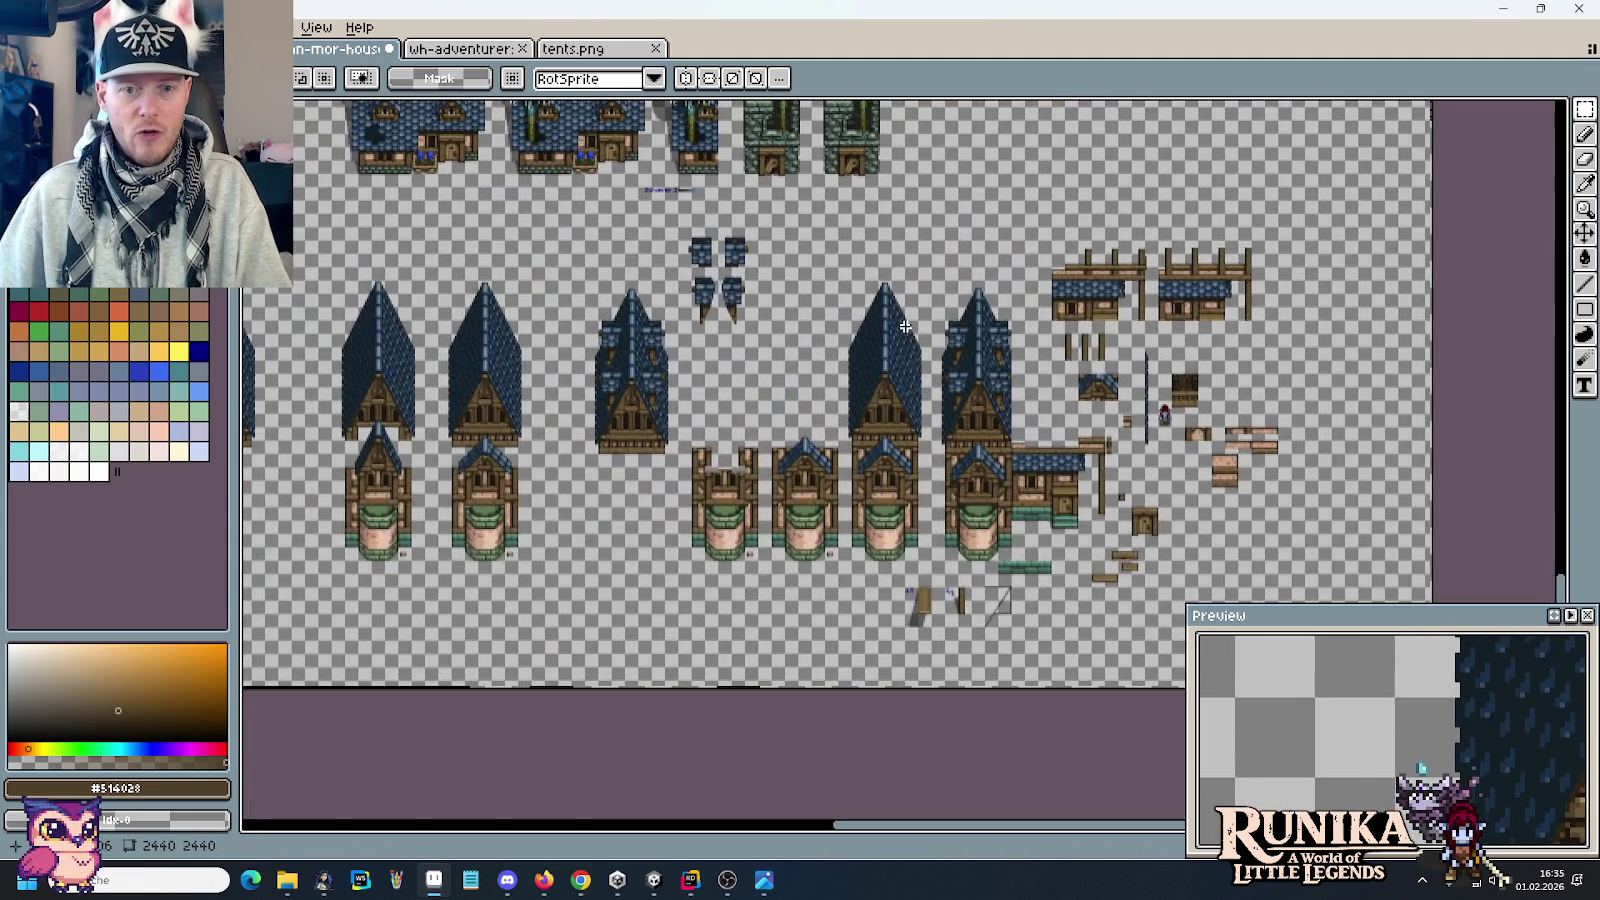
drag(320, 300, 743, 308)
scroll(743, 308, down, 1)
scroll(792, 320, up, 2)
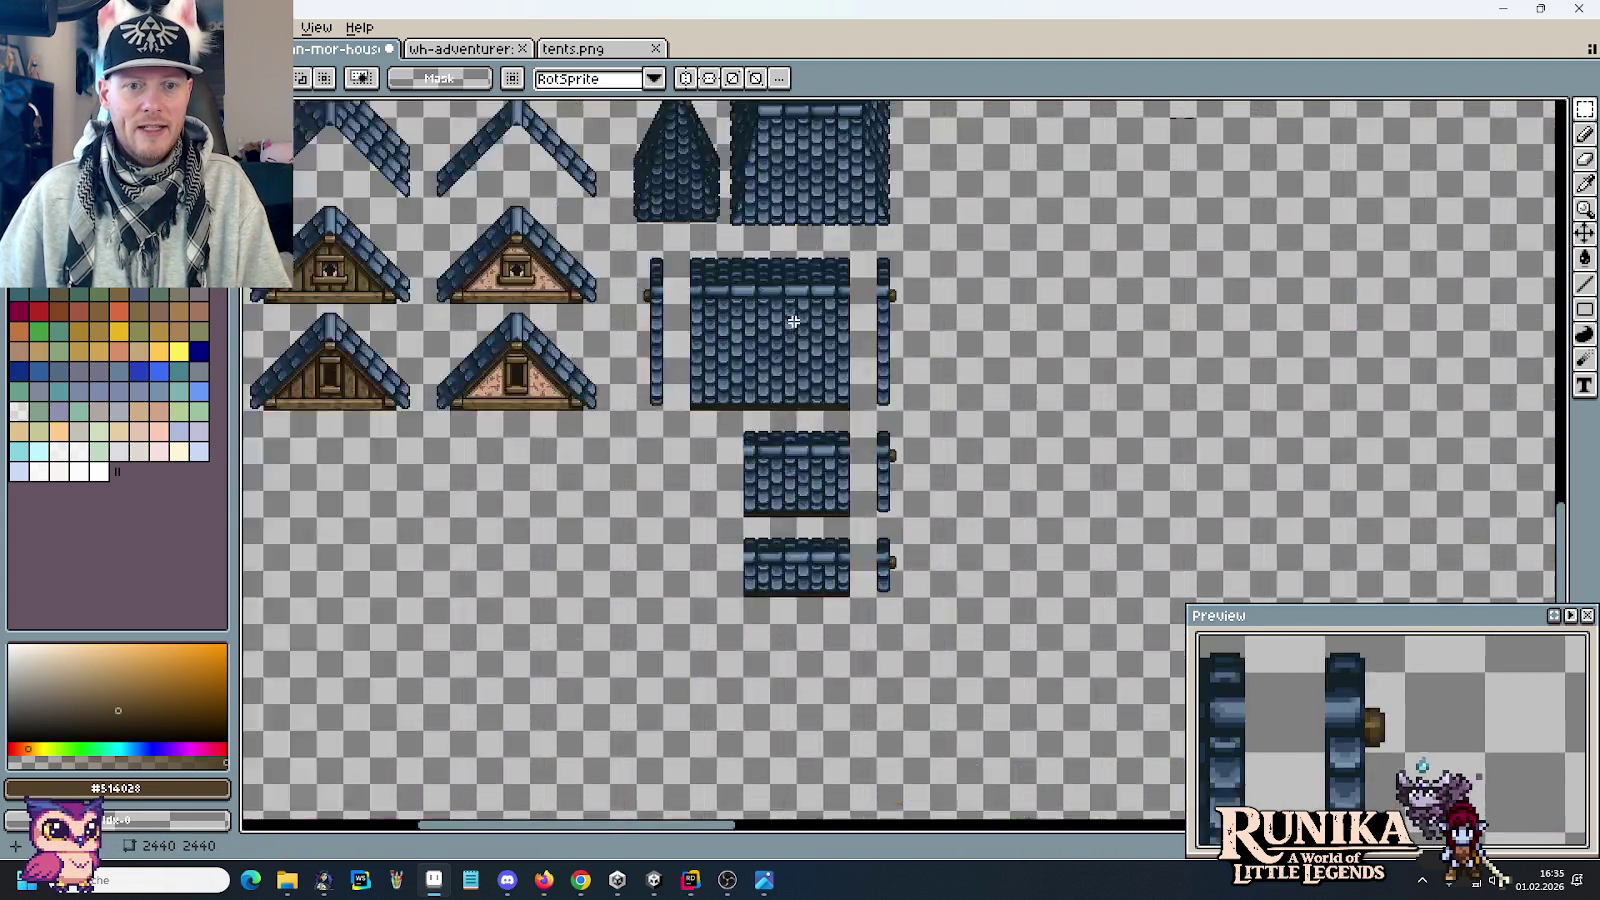
scroll(792, 320, up, 1)
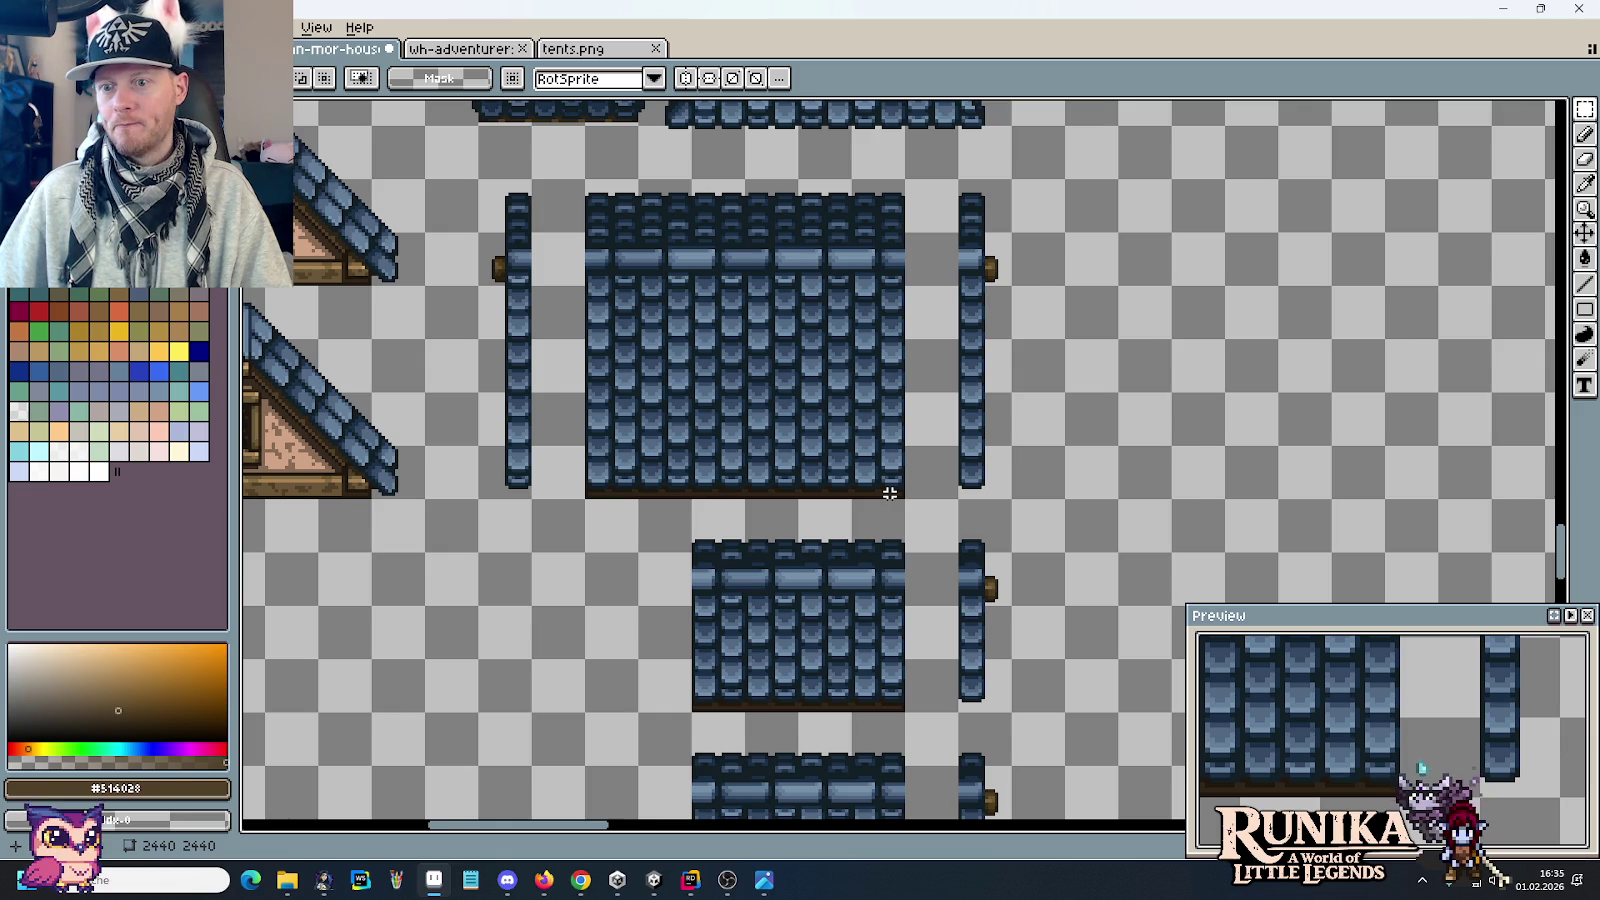
scroll(889, 493, down, 1)
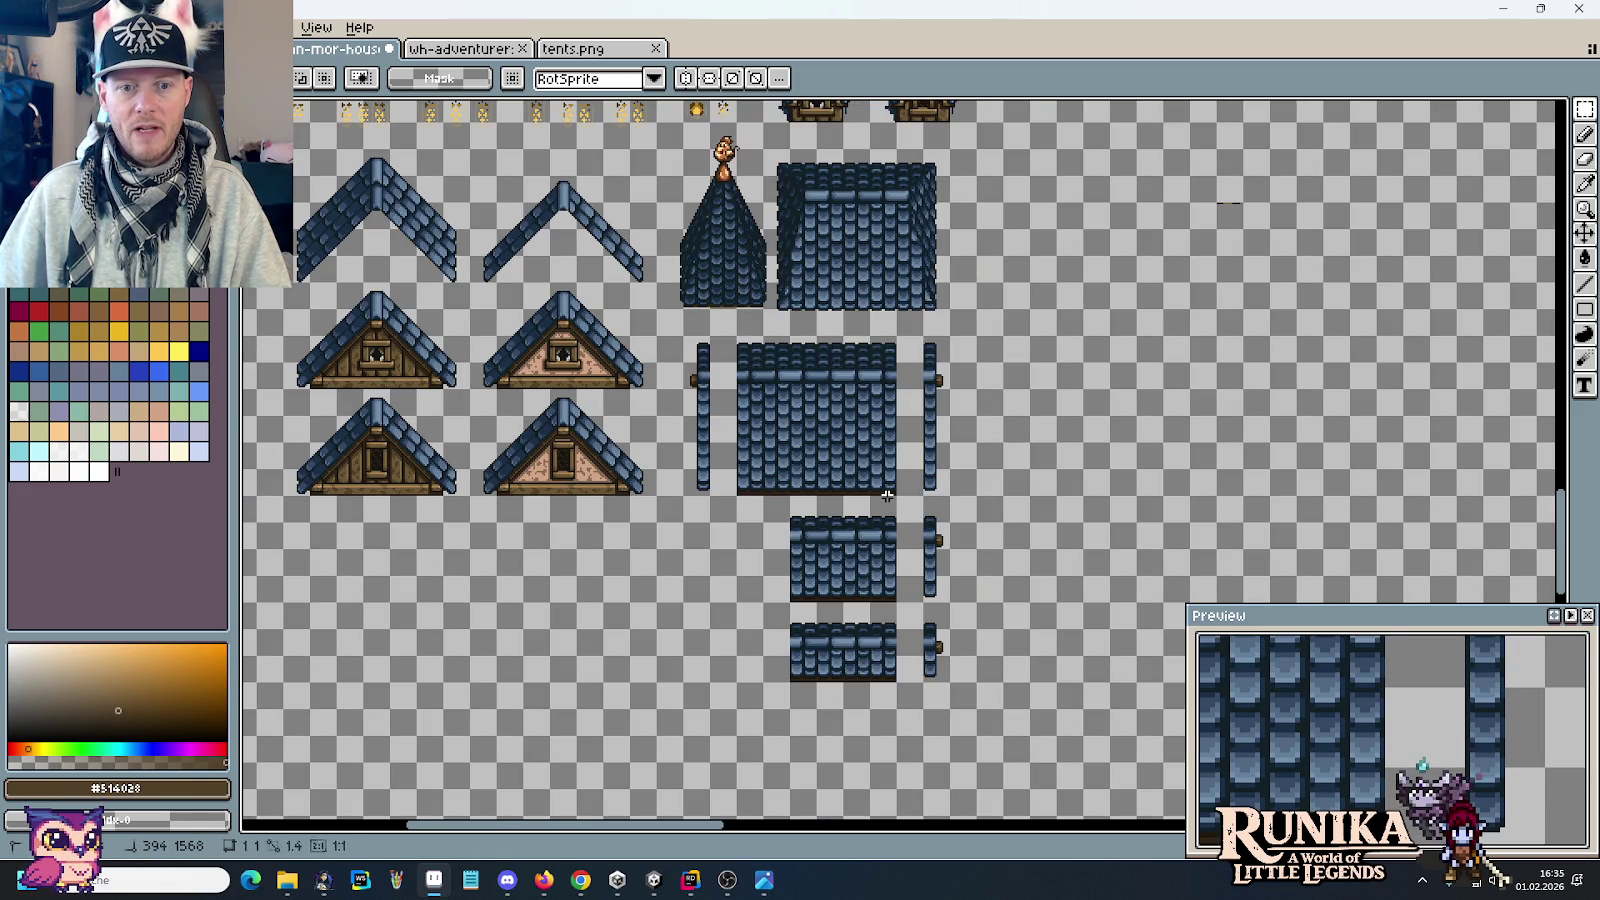
drag(733, 331, 901, 526)
mouse_move(815, 432)
mouse_down()
mouse_move(1075, 830)
mouse_move(880, 355)
mouse_up()
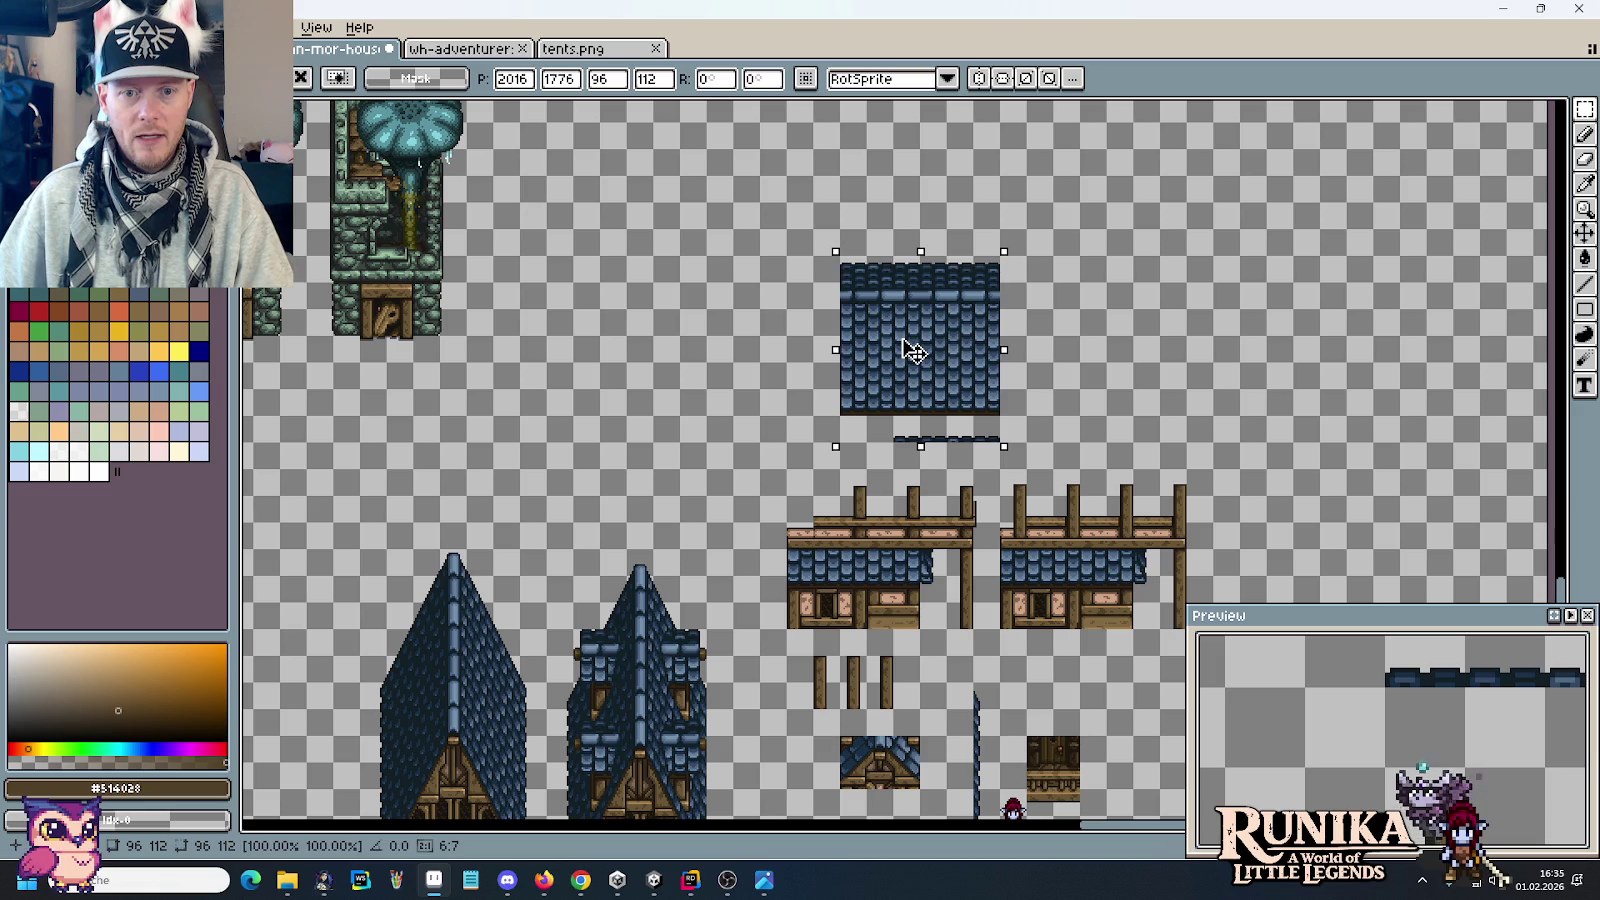
click(985, 429)
Step: Nudge the roof block down and left into place above the balcony houses
scroll(985, 429, up, 1)
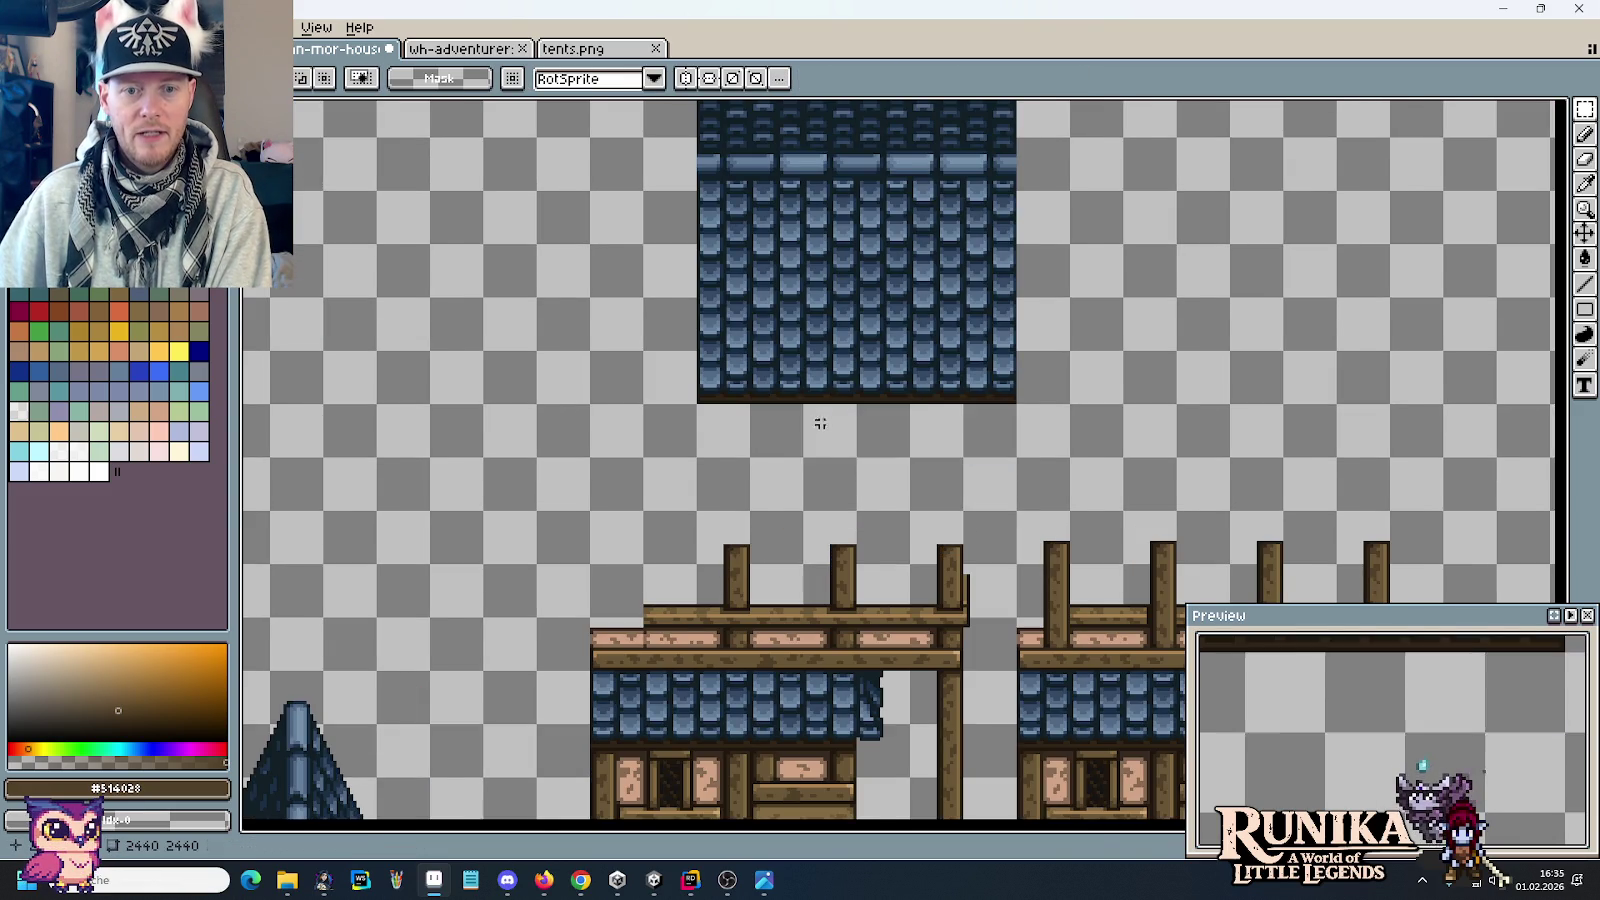
scroll(820, 420, down, 1)
click(839, 336)
scroll(839, 338, up, 1)
drag(820, 415, 815, 450)
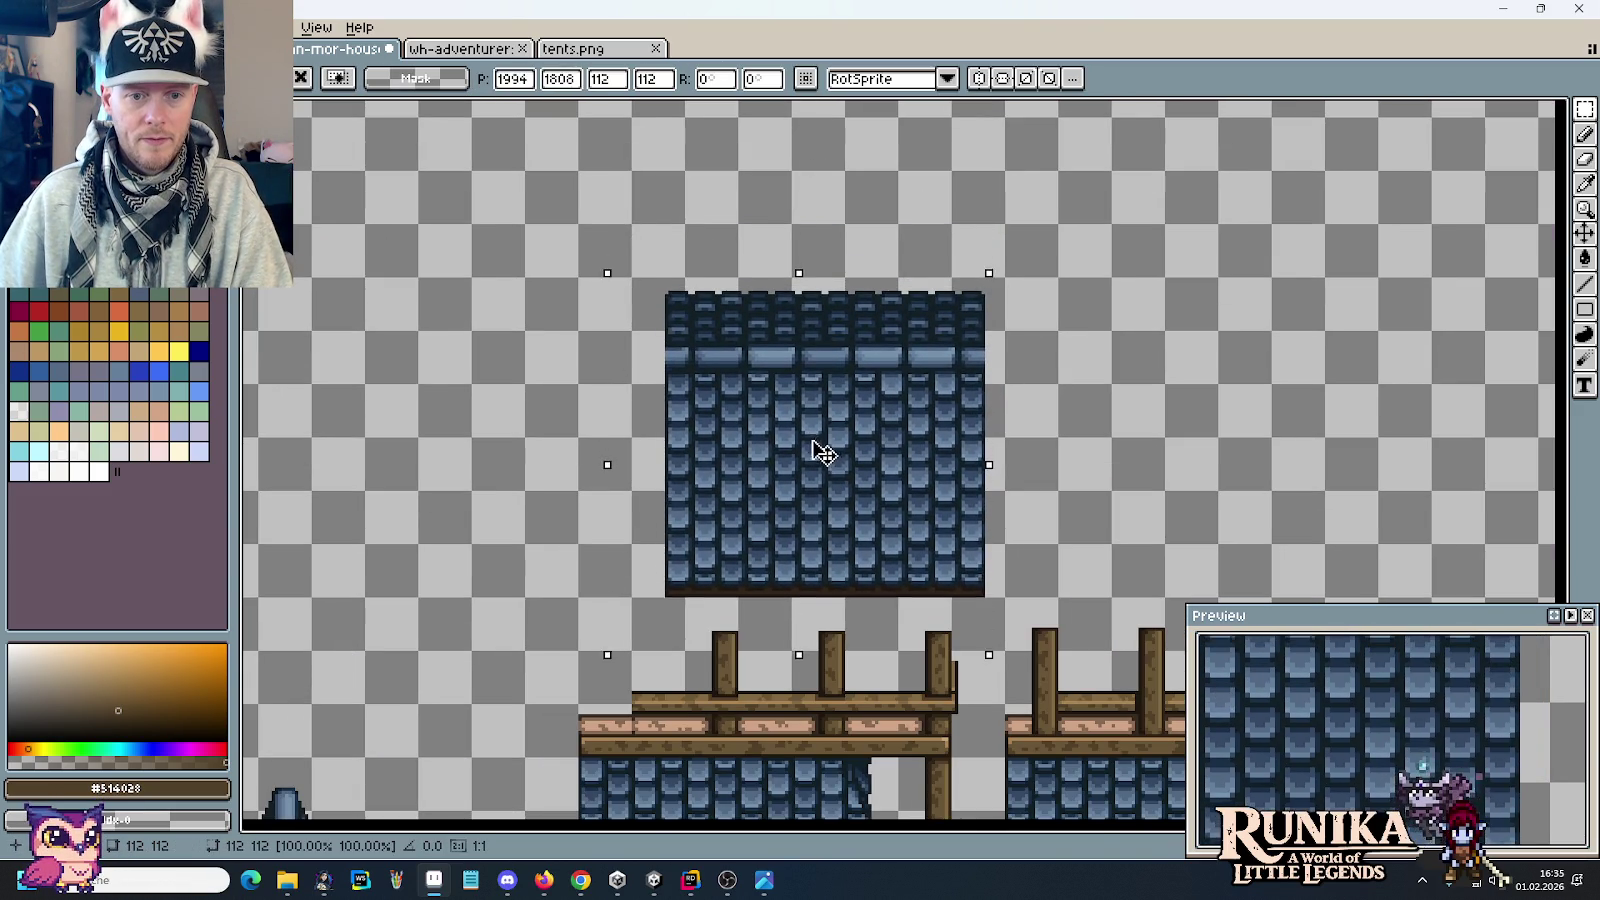
key(Down)
key(Down)
key(Down)
key(Down)
key(Down)
key(Down)
key(Down)
key(Down)
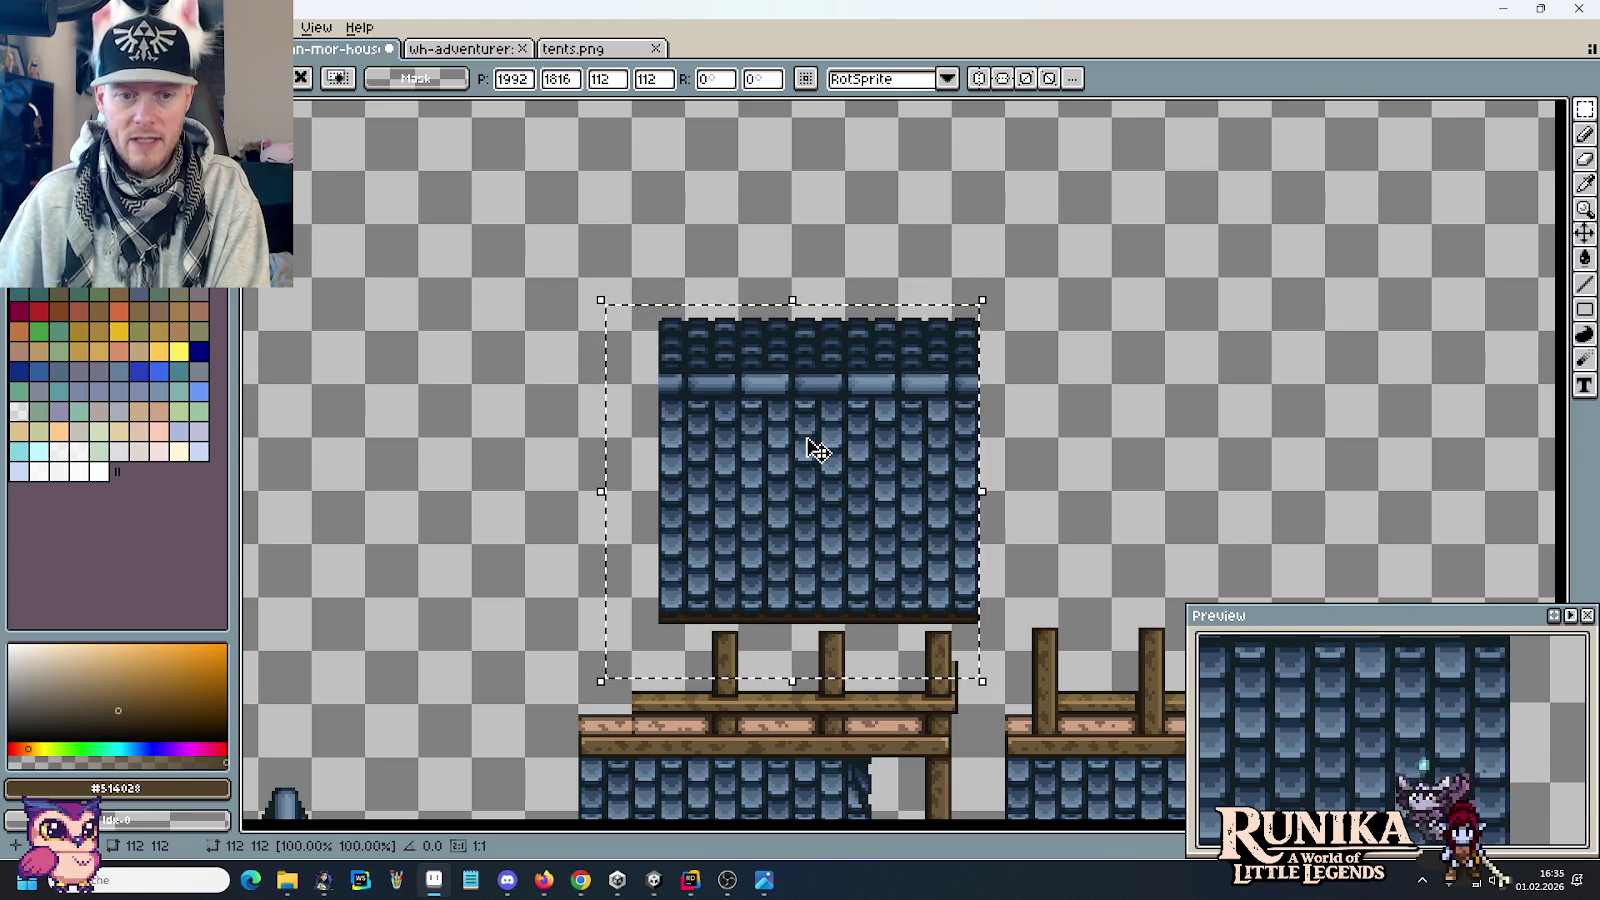
key(Left)
key(Left)
key(Left)
key(Left)
key(Left)
key(Left)
key(Left)
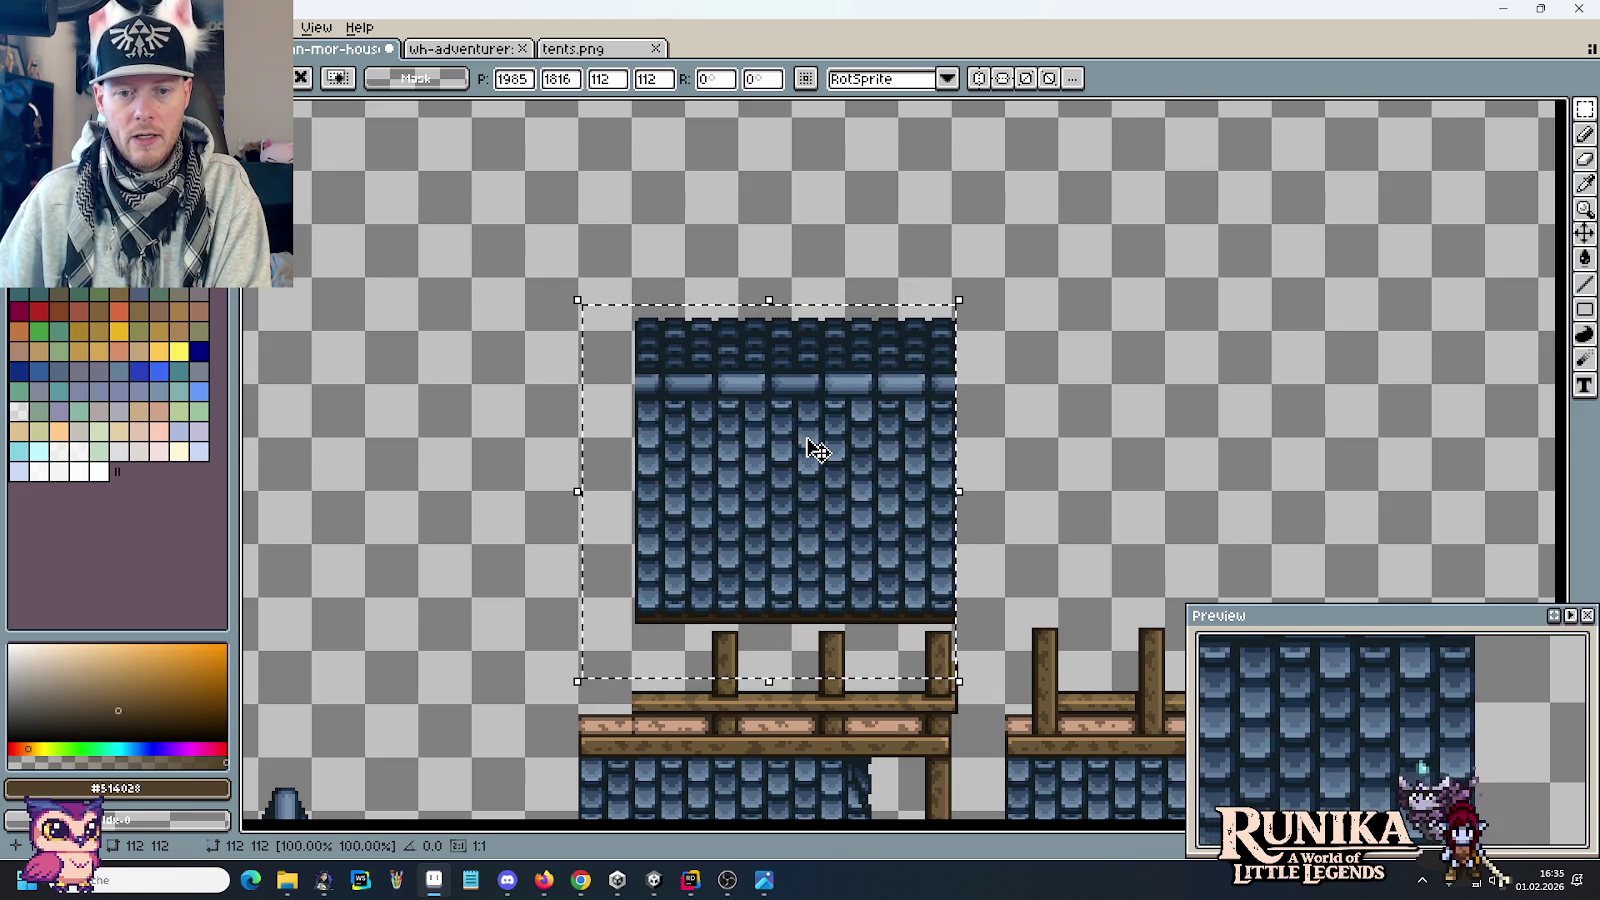
key(Left)
drag(1030, 542, 975, 325)
click(915, 393)
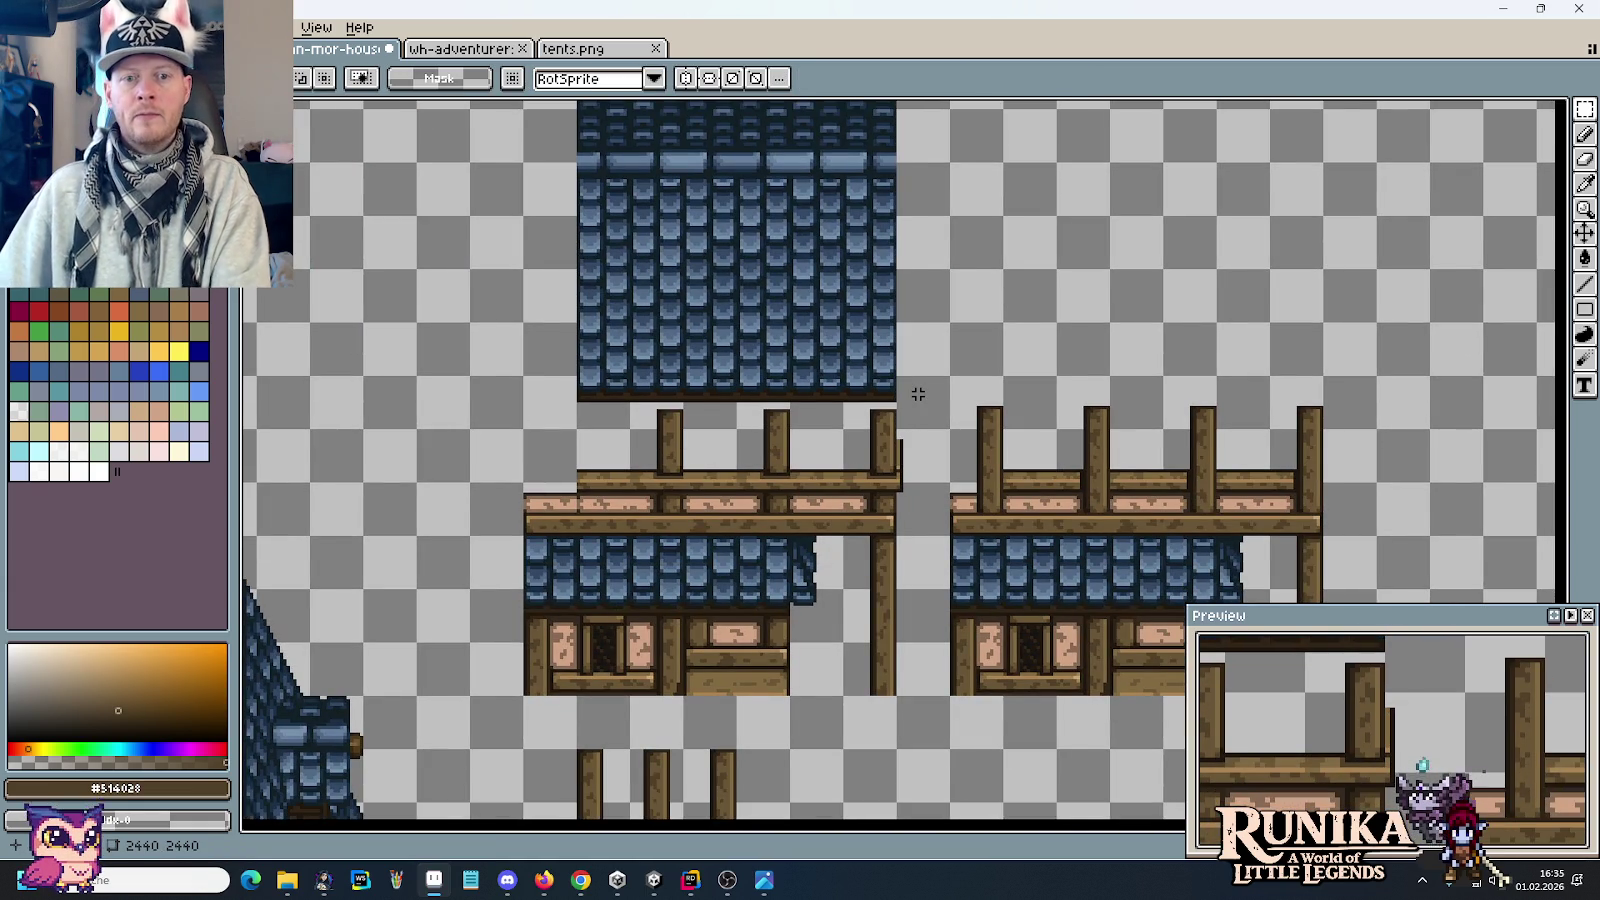
Step: Move the three posts and small roof piece sideways
scroll(918, 394, down, 2)
scroll(868, 447, up, 1)
scroll(804, 418, up, 1)
drag(825, 652, 602, 400)
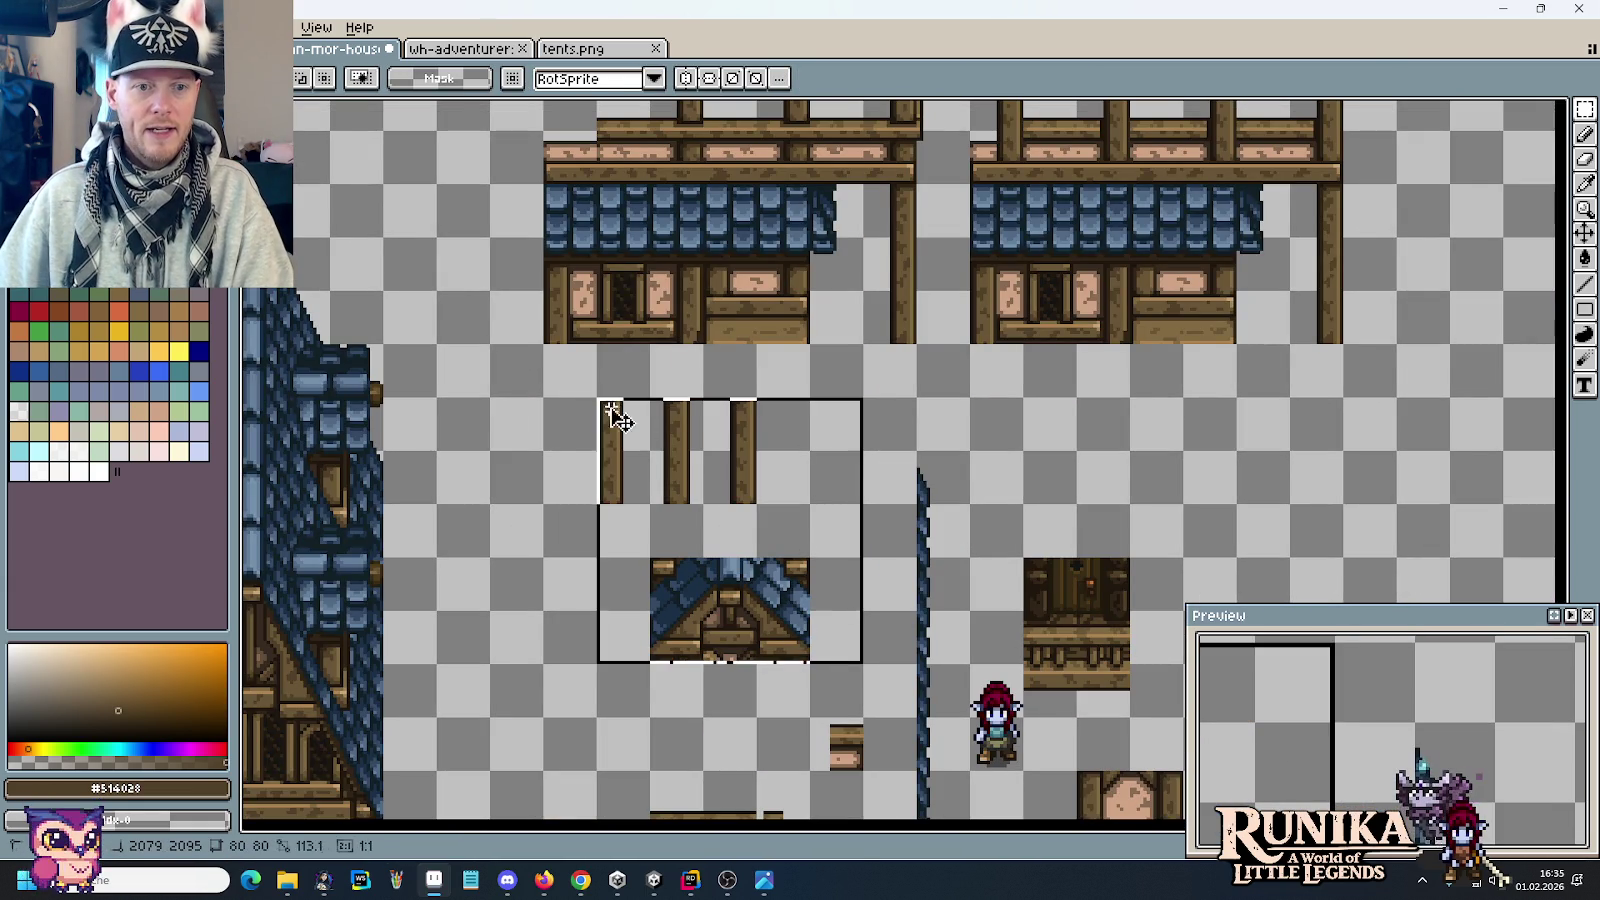
mouse_move(675, 490)
mouse_down()
mouse_move(1255, 535)
mouse_move(964, 464)
mouse_up()
key(Return)
Step: Move the upper roof block and its posts down onto the lower houses
scroll(704, 475, up, 1)
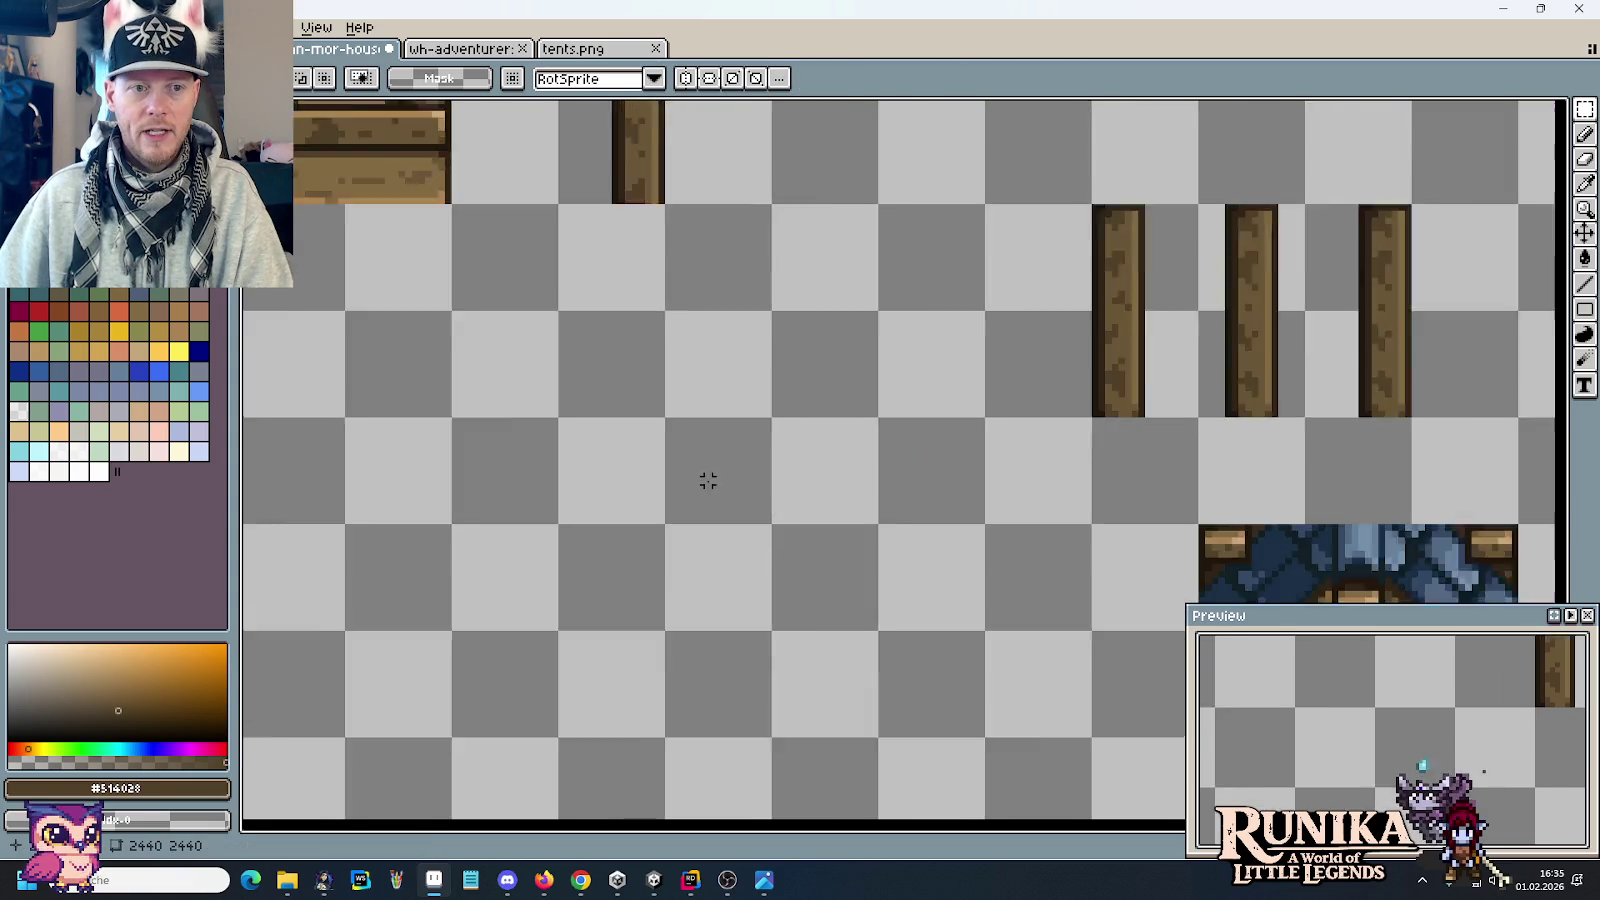
scroll(750, 446, down, 1)
scroll(853, 379, up, 1)
scroll(853, 379, down, 3)
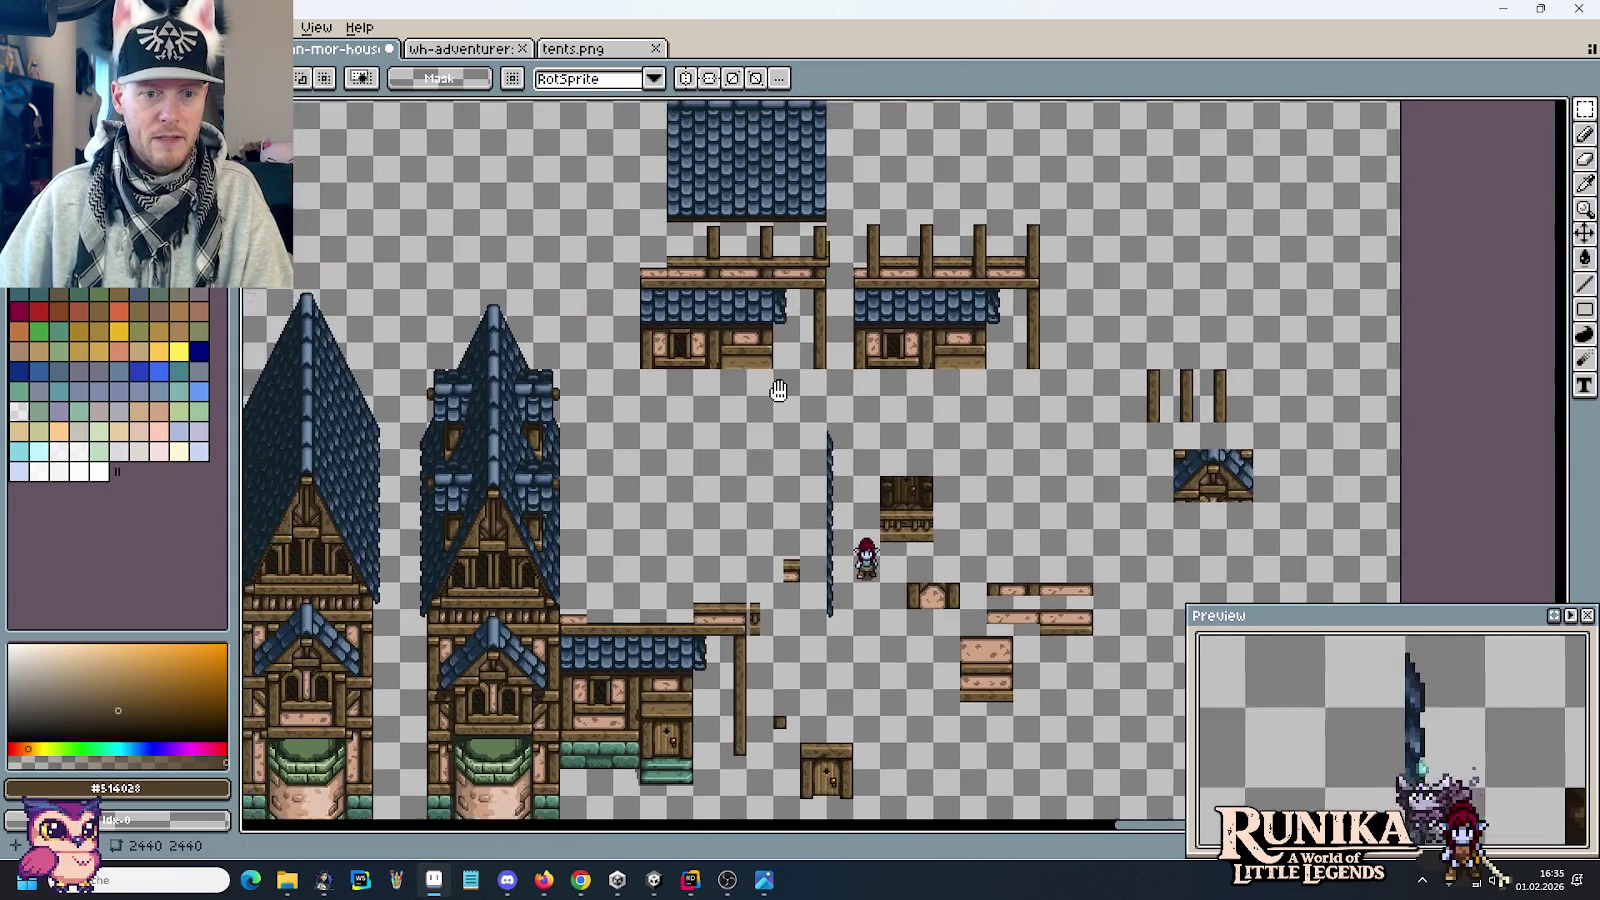
drag(853, 379, 788, 455)
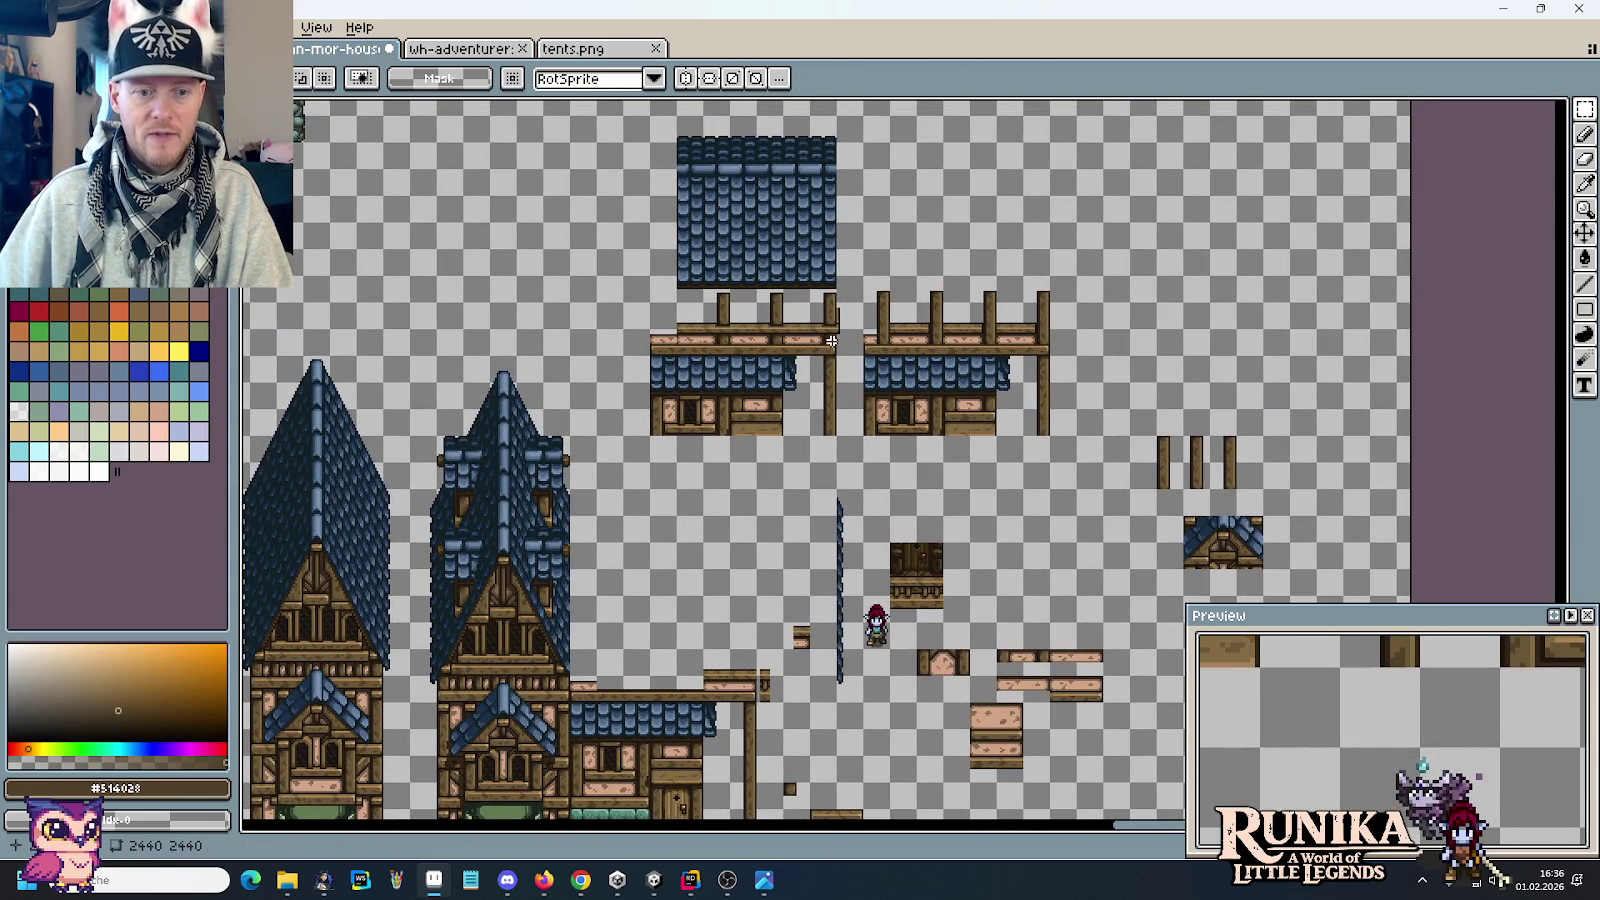
drag(838, 341, 643, 117)
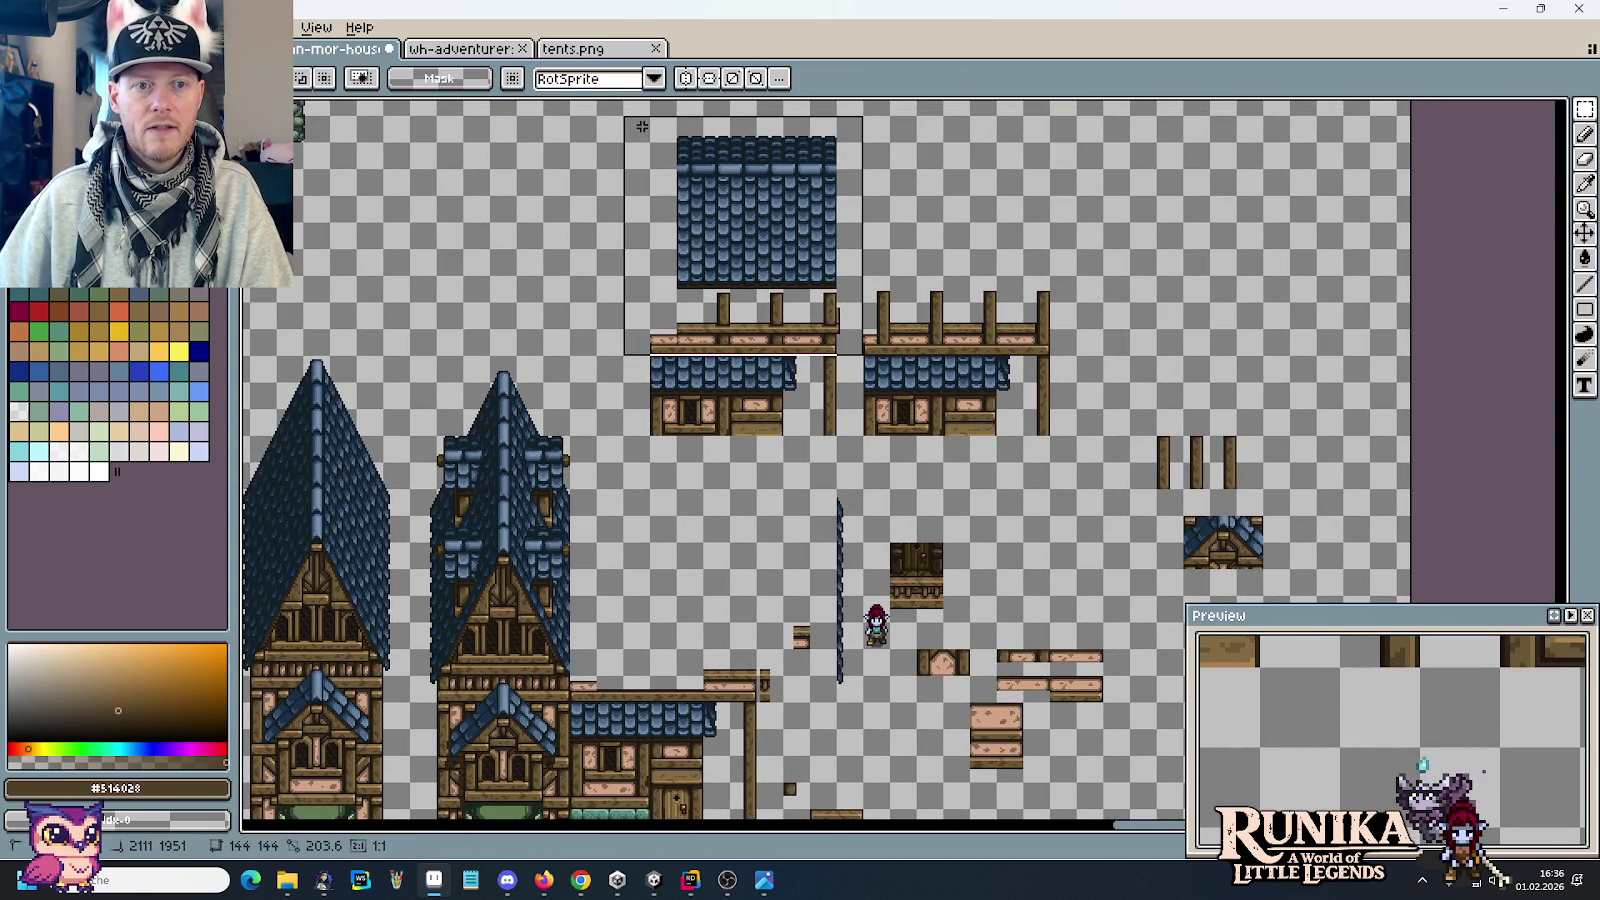
drag(759, 208, 690, 551)
key(Return)
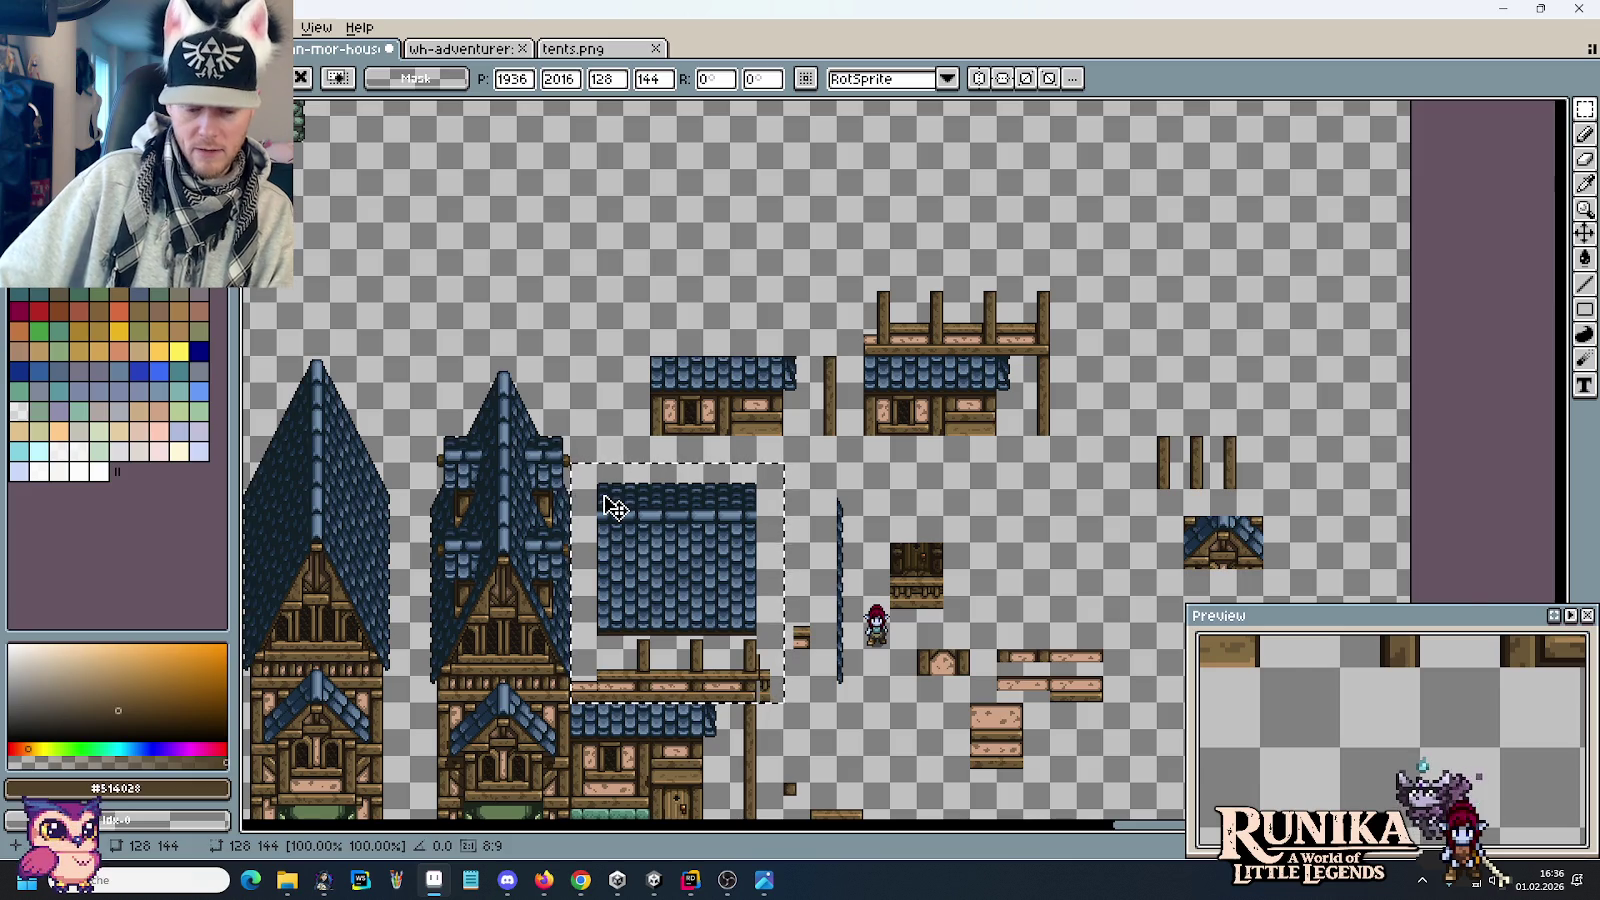
Step: Check the concept reference, then delete the selected roof piece
key(alt+Tab)
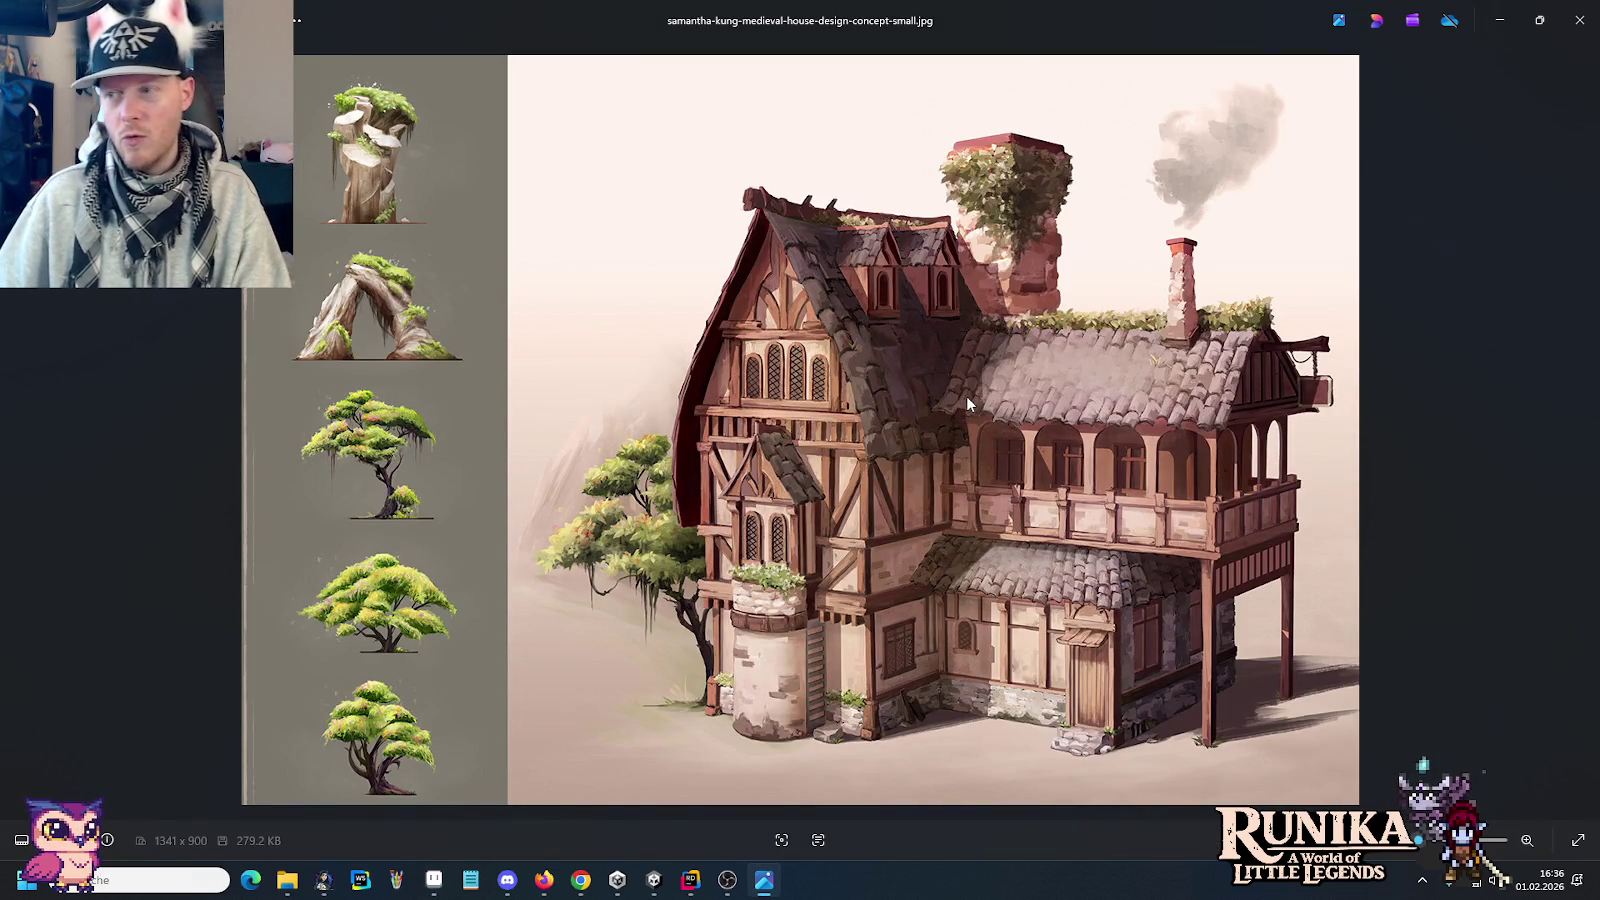
key(alt+Tab)
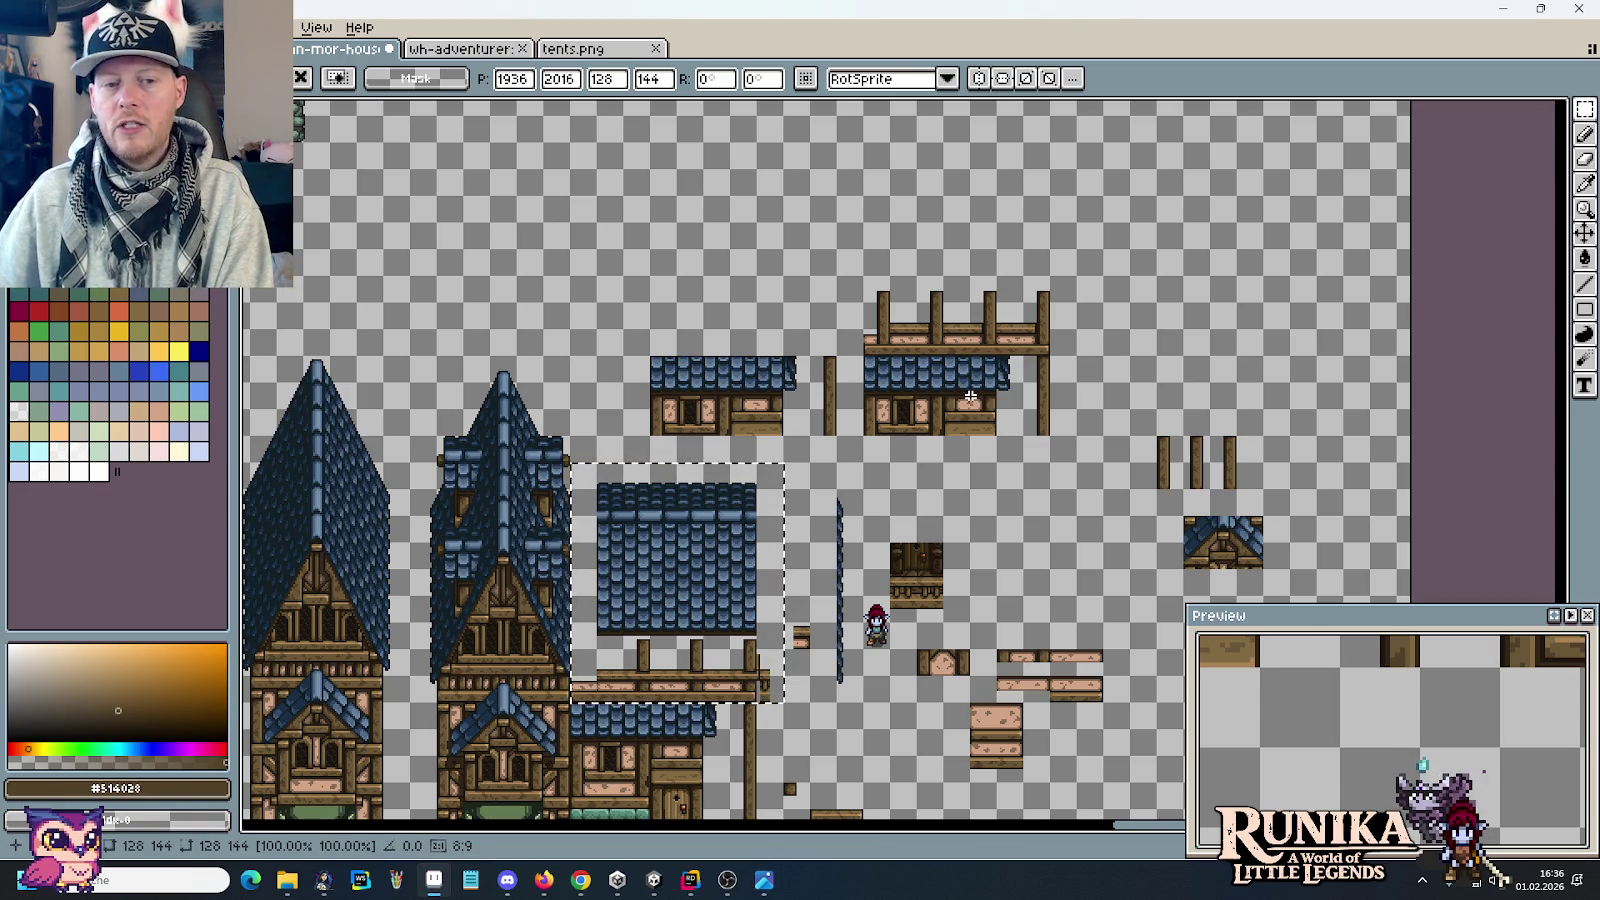
key(Delete)
scroll(674, 386, down, 2)
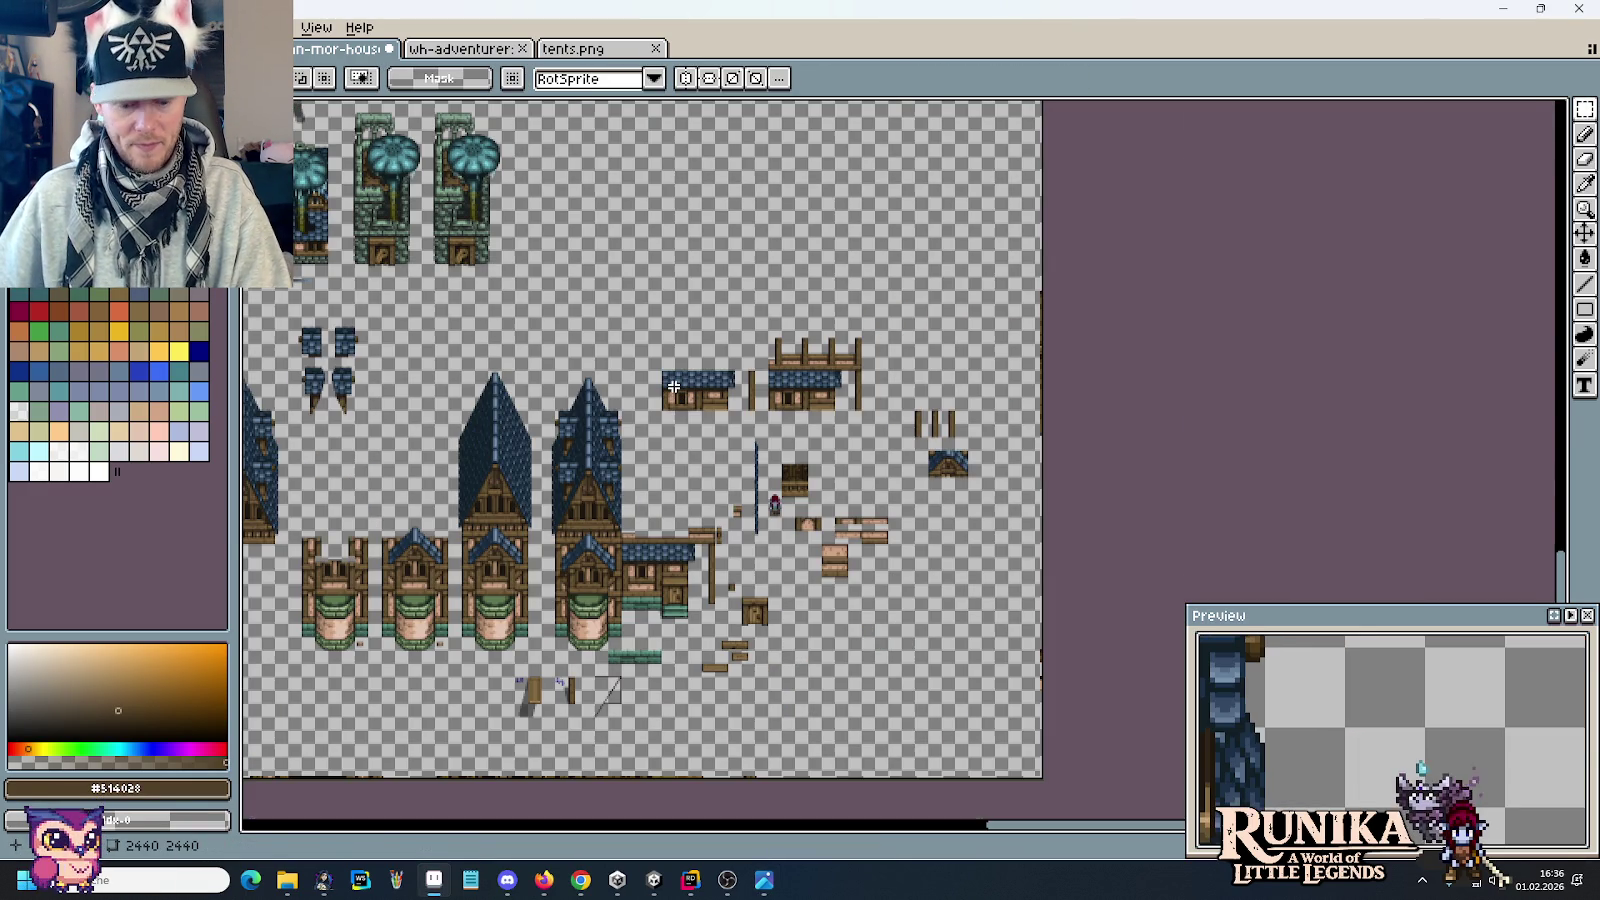
Step: Undo a stray paste and select the whole upper roof tile block with its side trim
key(ctrl+v)
key(ctrl+z)
key(ctrl+z)
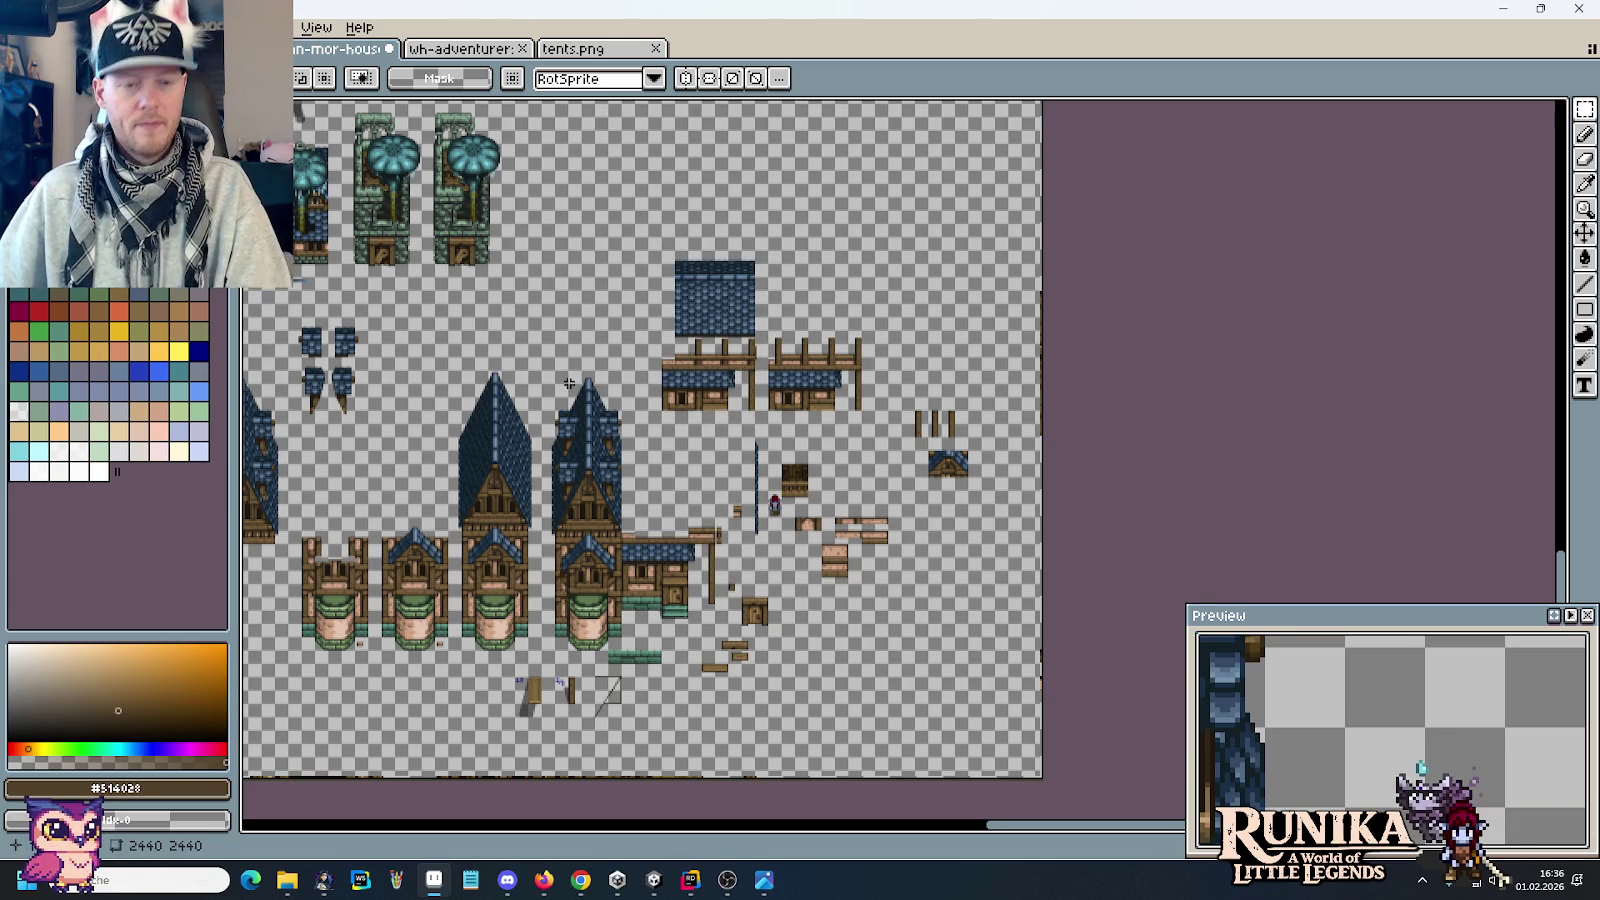
scroll(650, 380, up, 1)
scroll(750, 370, up, 1)
scroll(820, 360, up, 1)
scroll(842, 353, up, 1)
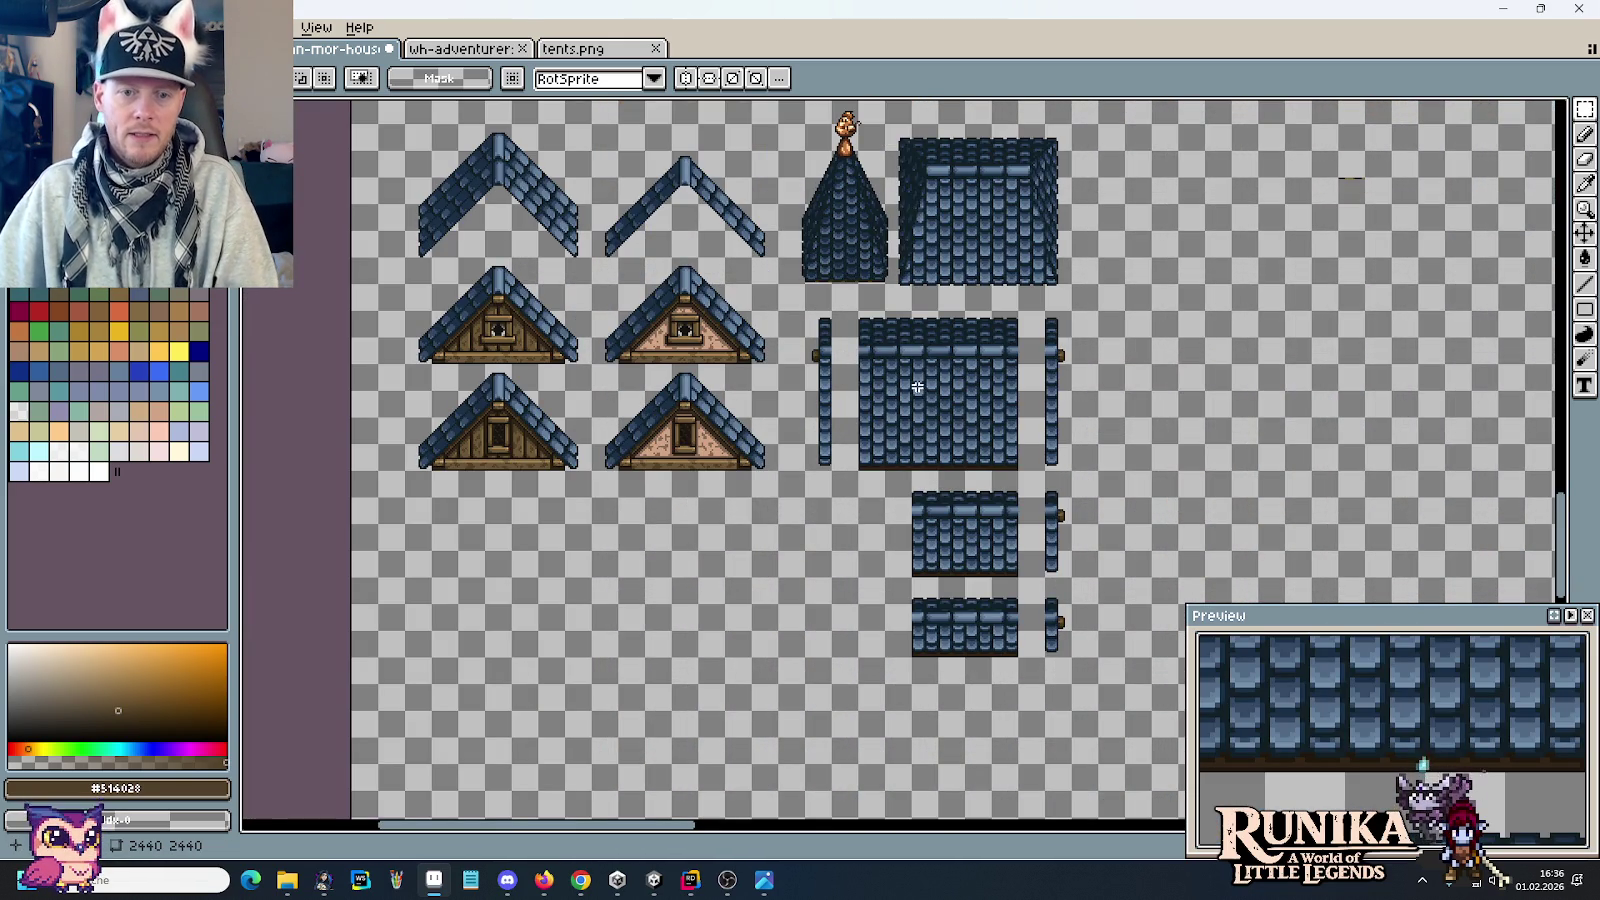
drag(876, 464, 869, 398)
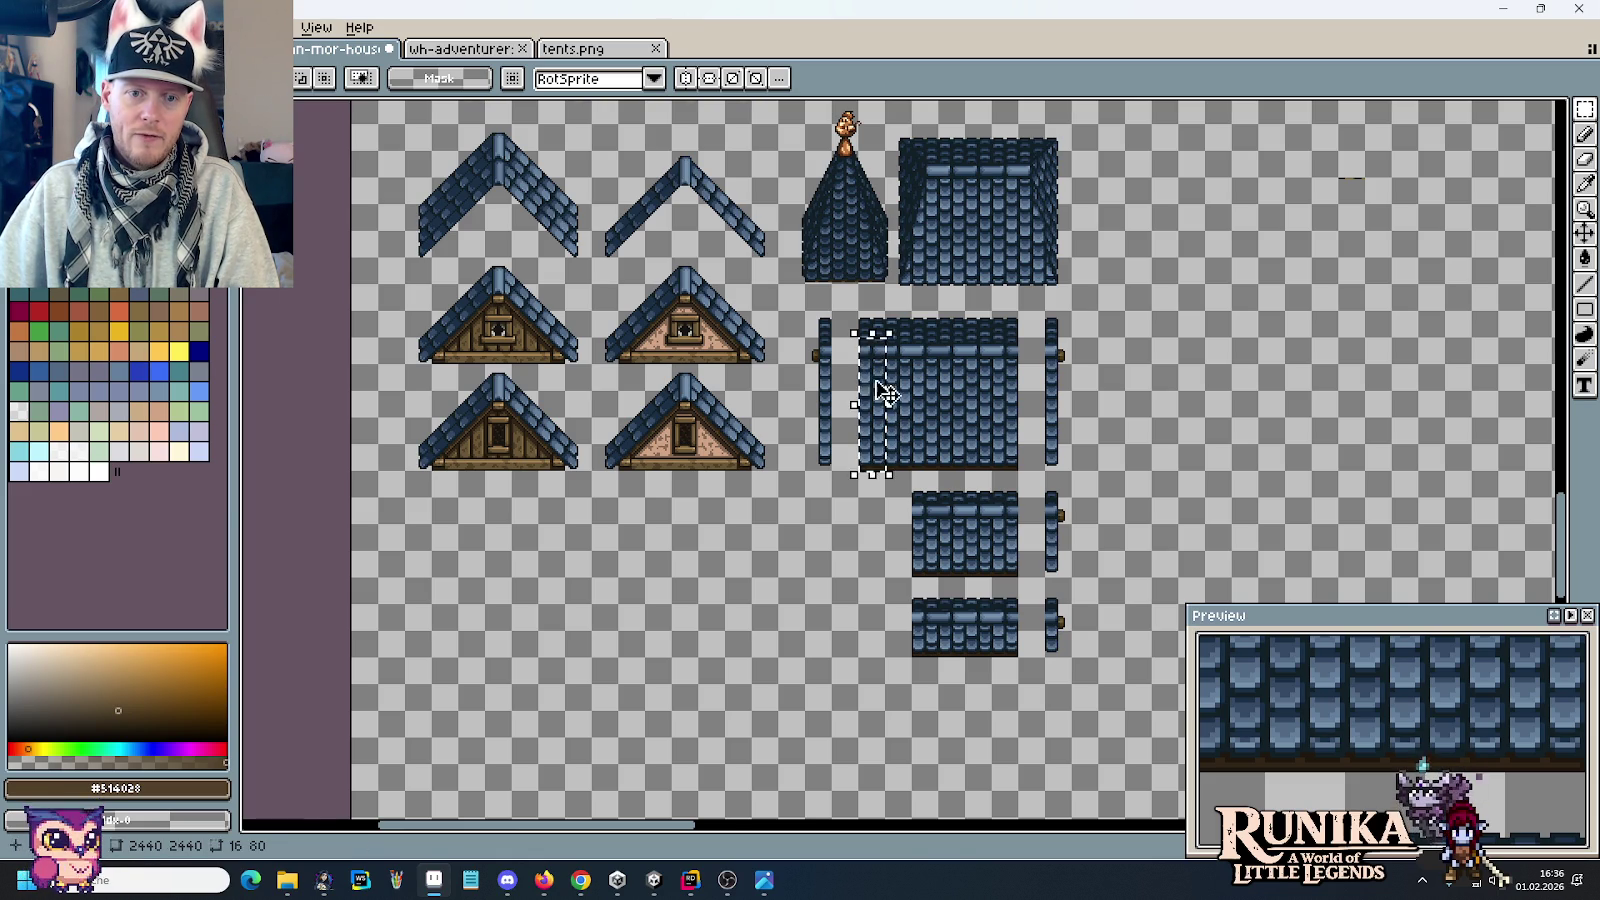
drag(914, 573, 929, 546)
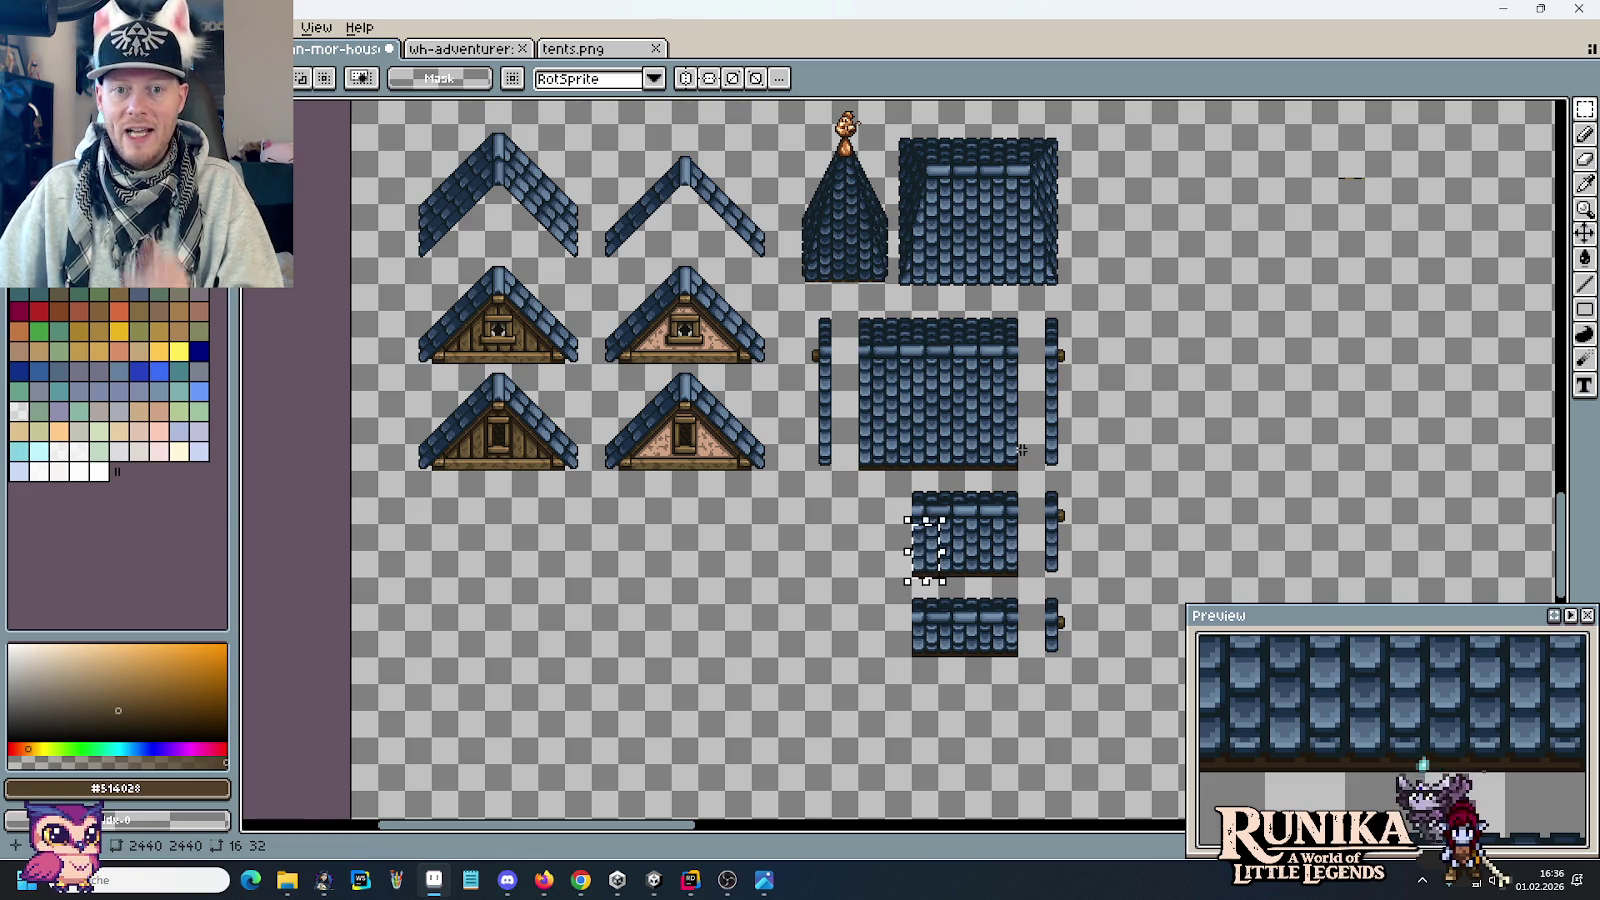
drag(1029, 322, 911, 362)
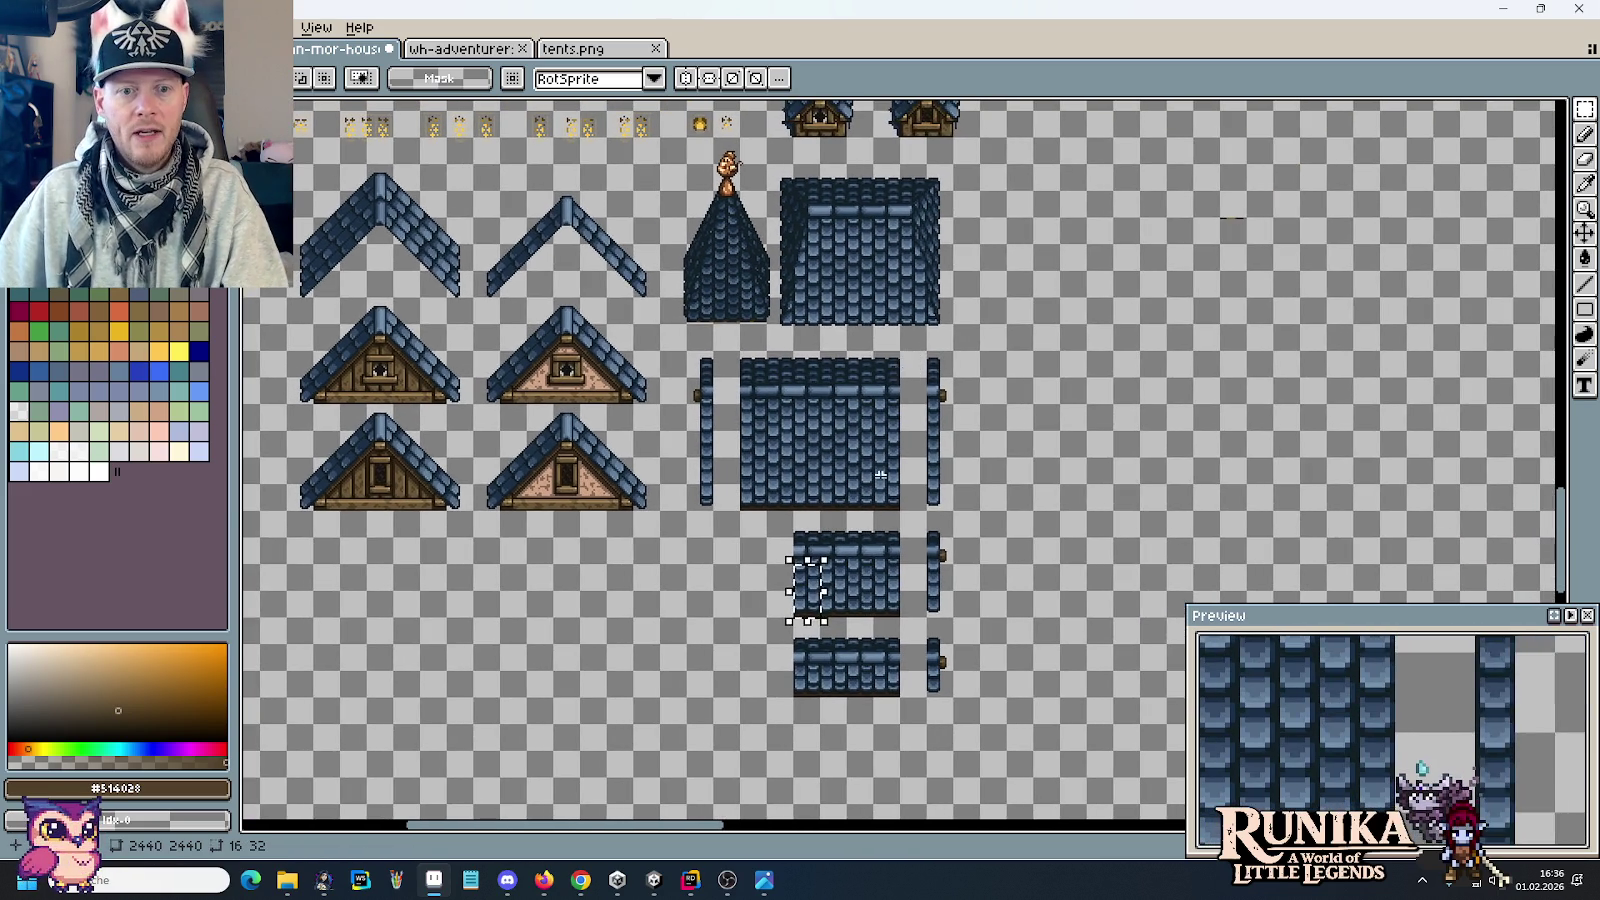
drag(903, 504, 738, 349)
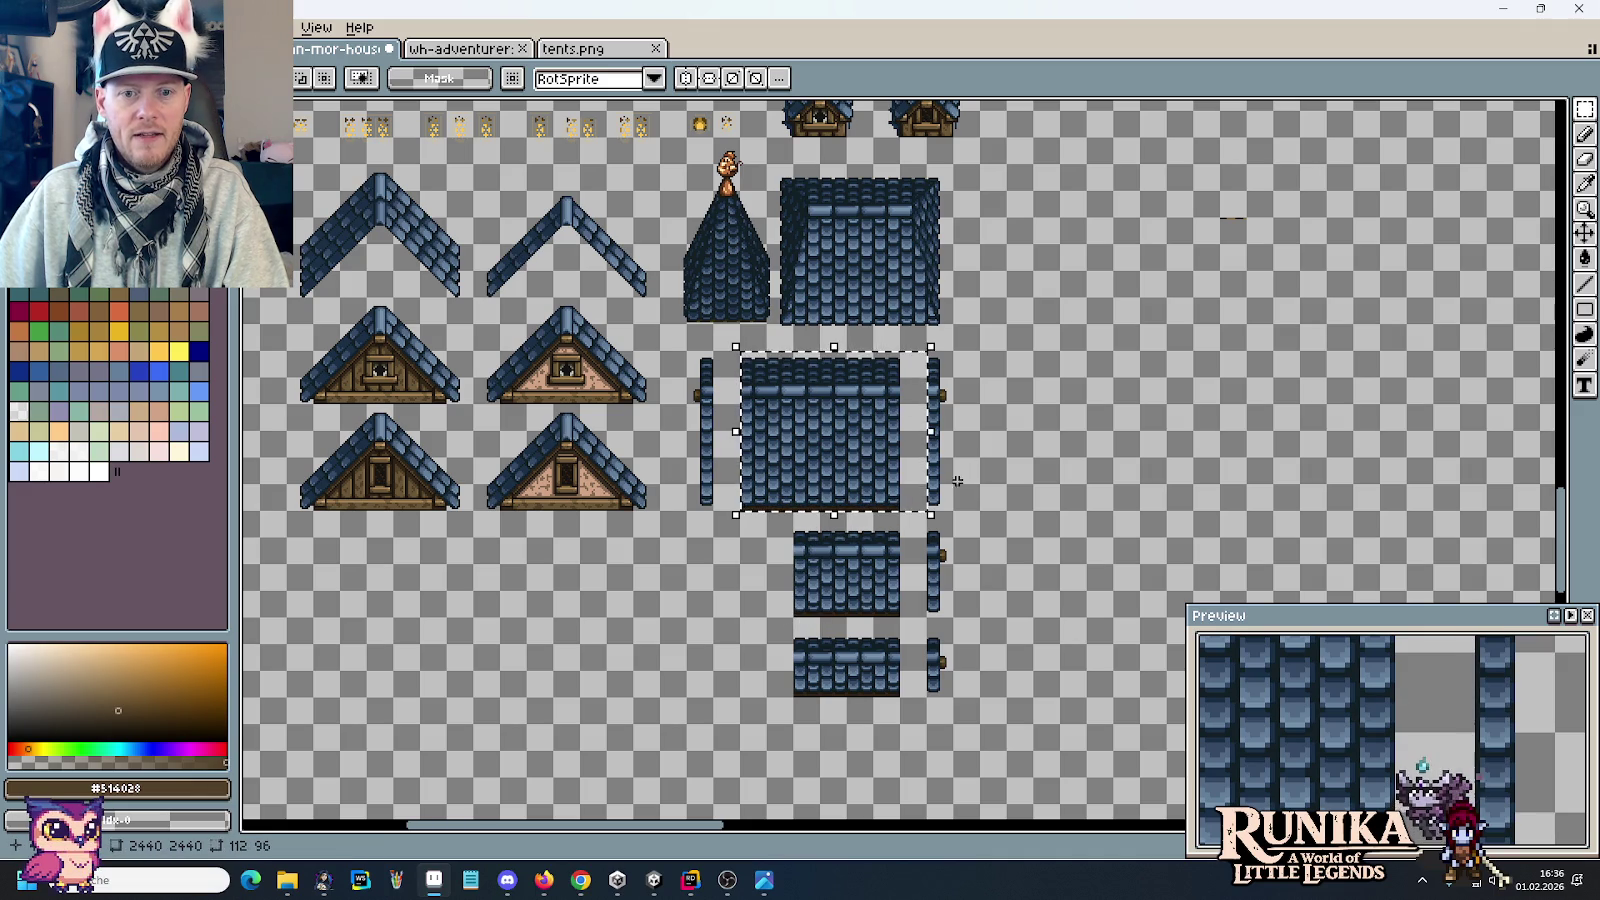
drag(985, 517, 730, 345)
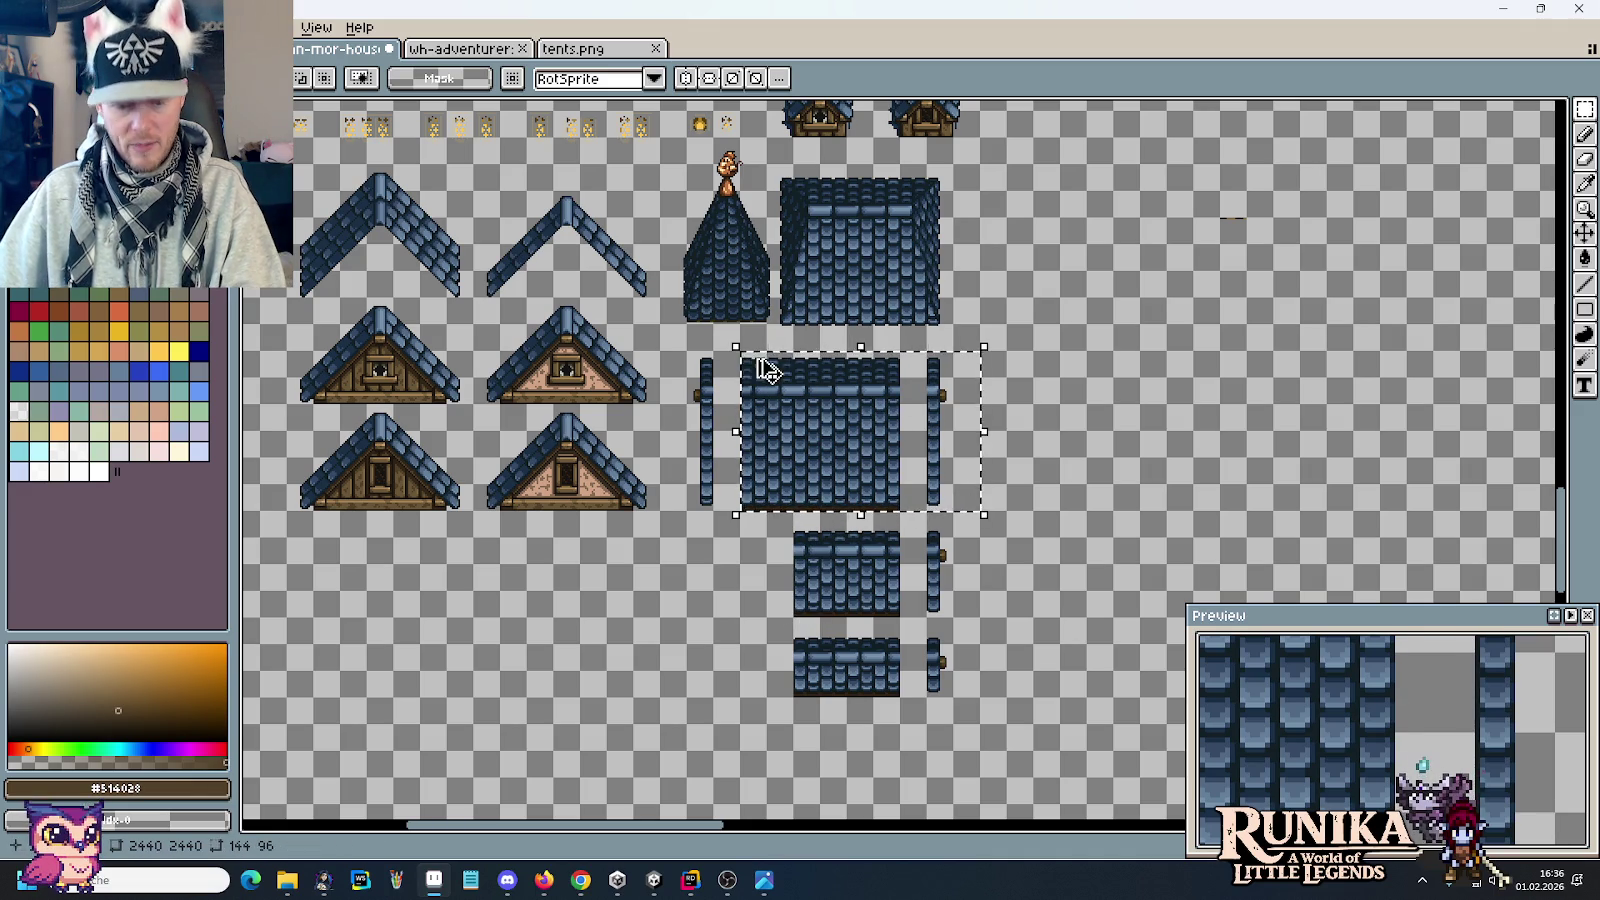
Step: Paste the roof block above the balcony house and deselect
scroll(769, 371, down, 2)
scroll(769, 371, down, 2)
mouse_move(1064, 361)
mouse_down()
mouse_move(794, 464)
mouse_move(760, 250)
mouse_up()
scroll(818, 453, up, 1)
scroll(724, 368, up, 2)
scroll(724, 368, up, 2)
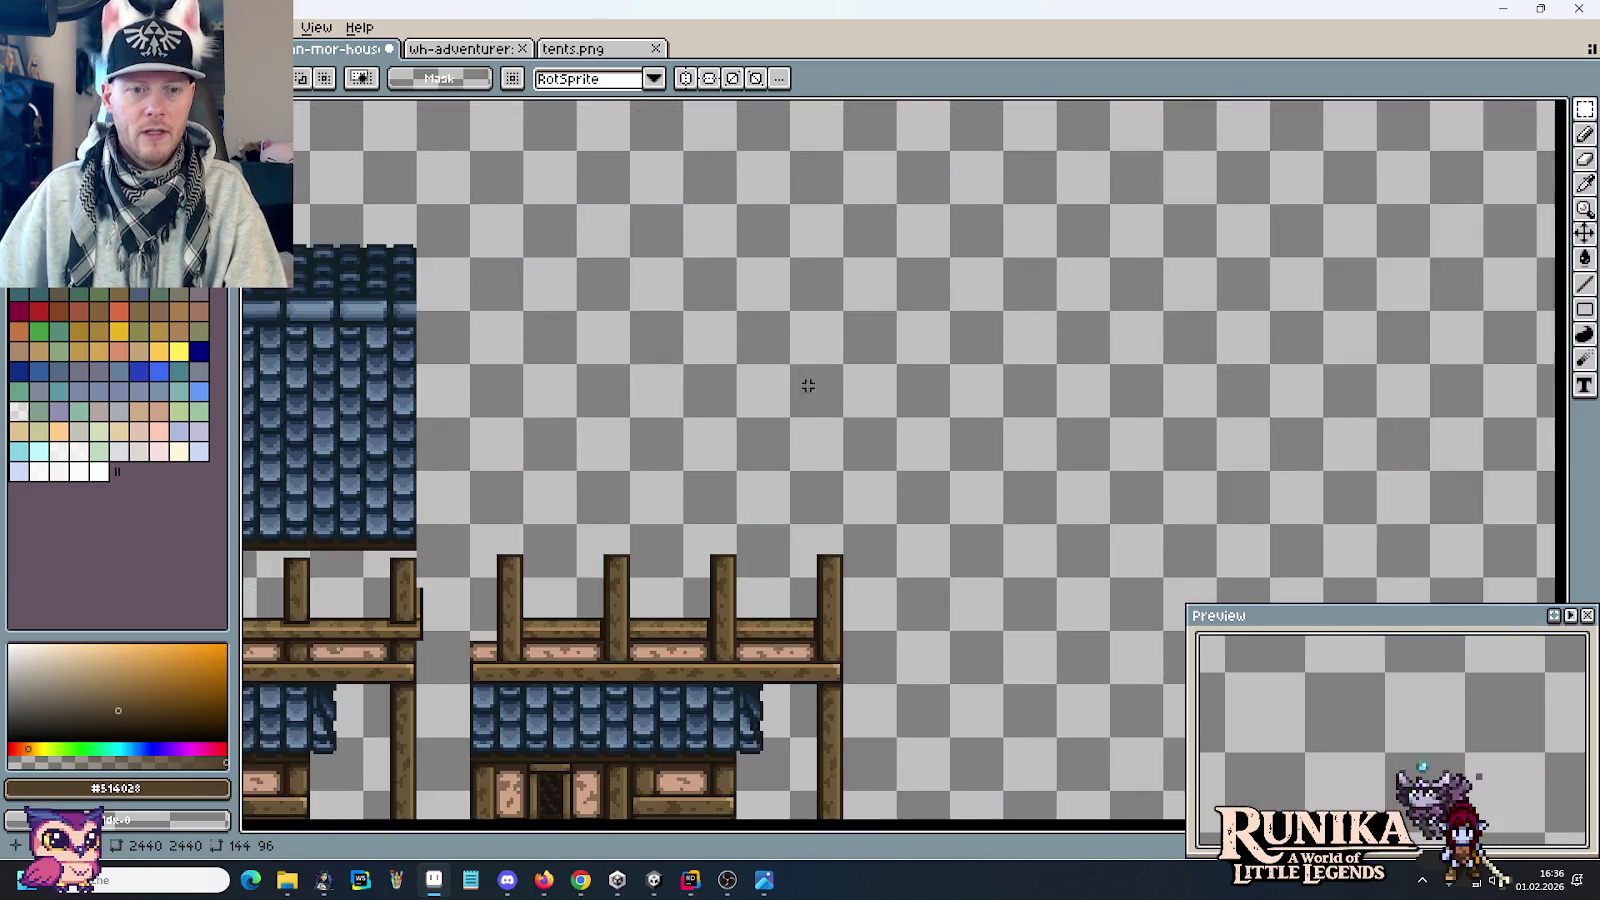
scroll(724, 368, up, 1)
key(ctrl+v)
drag(882, 536, 861, 414)
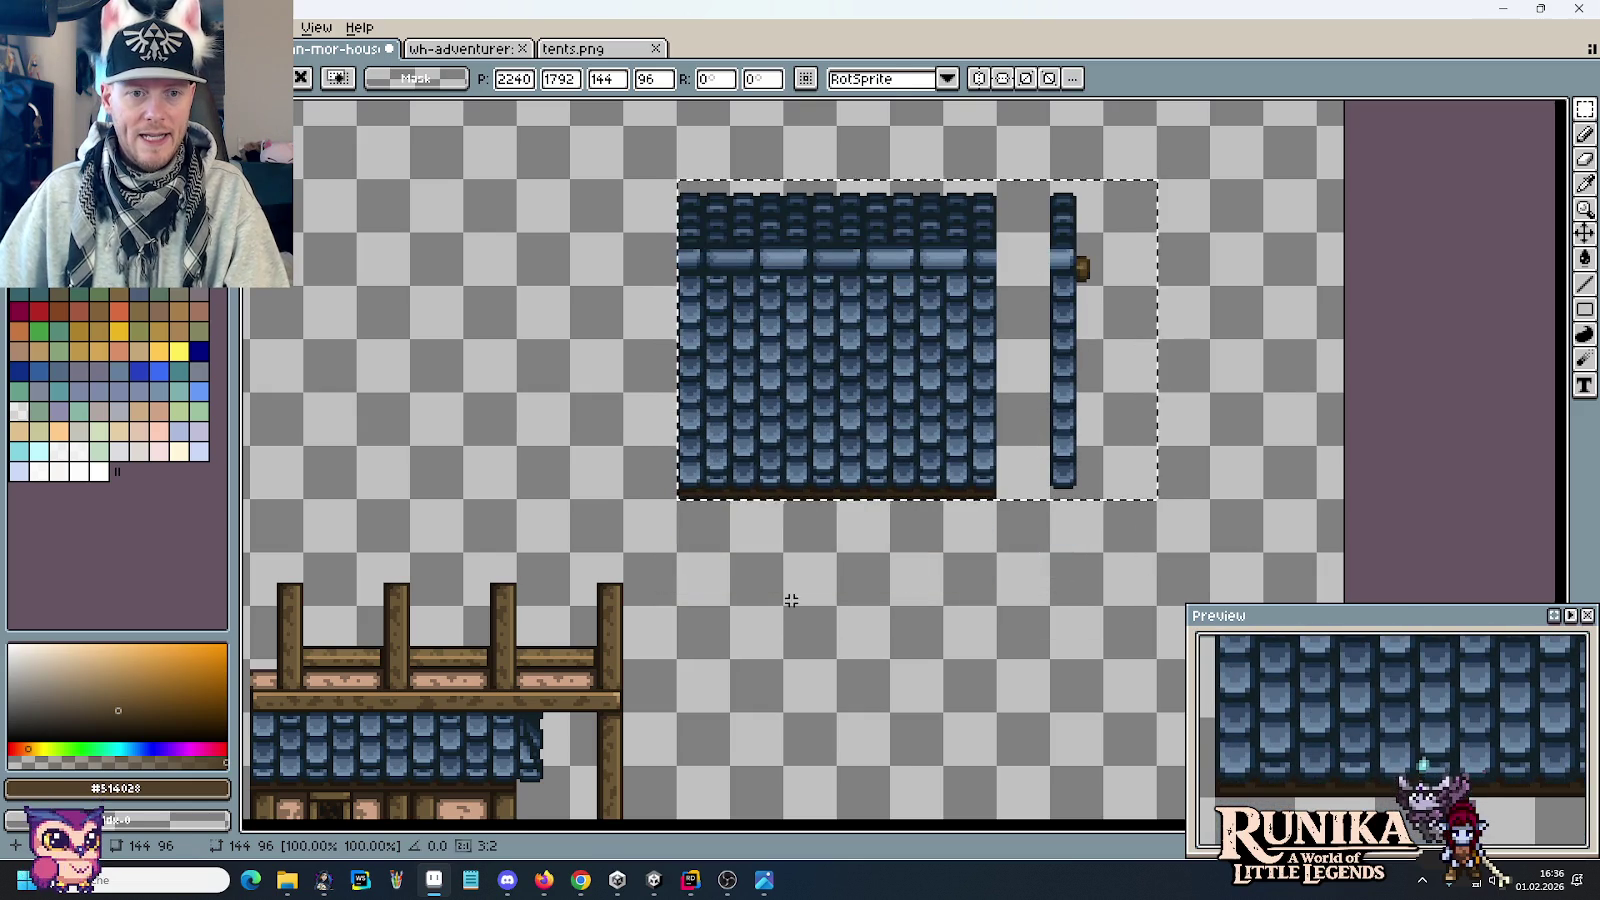
key(ctrl+d)
Step: Delete a band of tile rows and move the top strip and side post down
drag(990, 330, 711, 317)
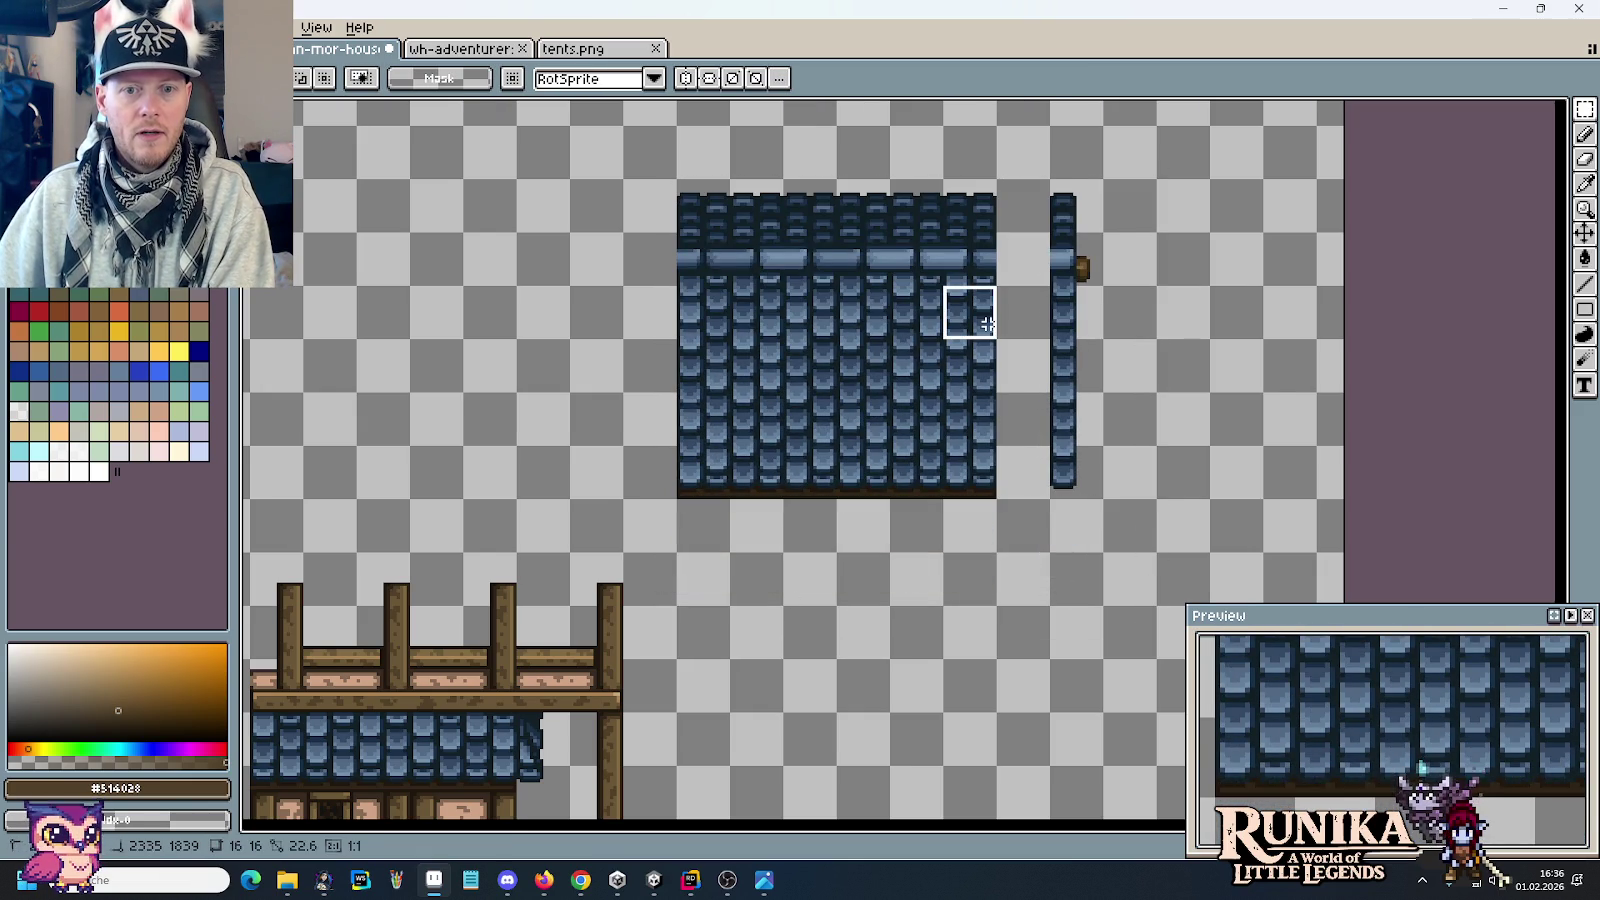
key(Delete)
drag(1038, 307, 1047, 320)
drag(1160, 122, 672, 343)
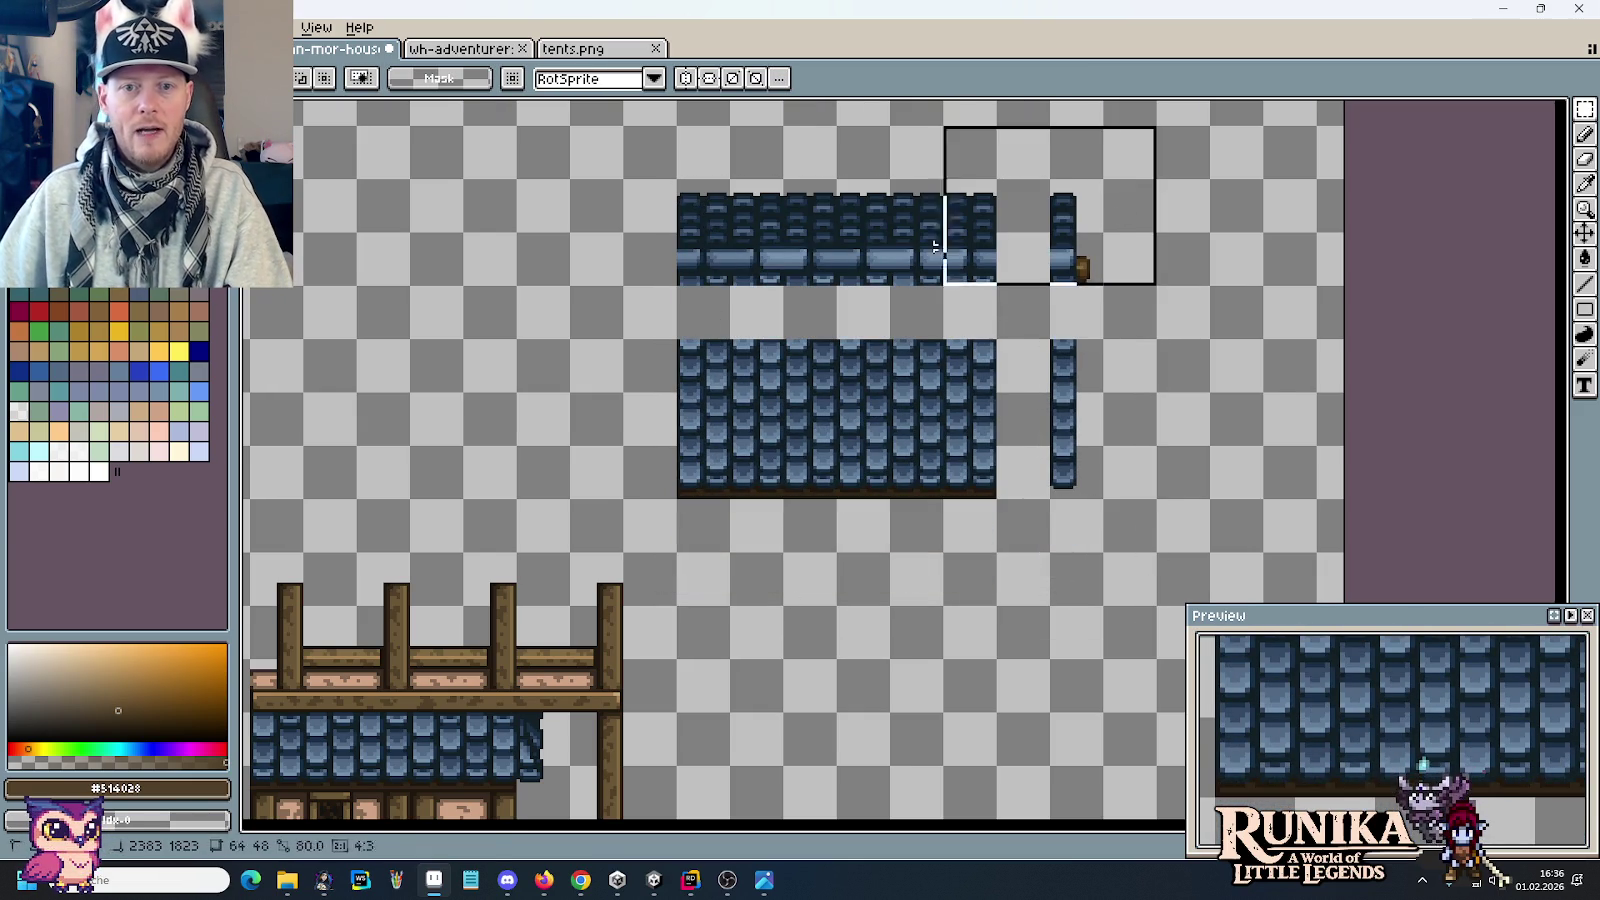
drag(770, 241, 770, 291)
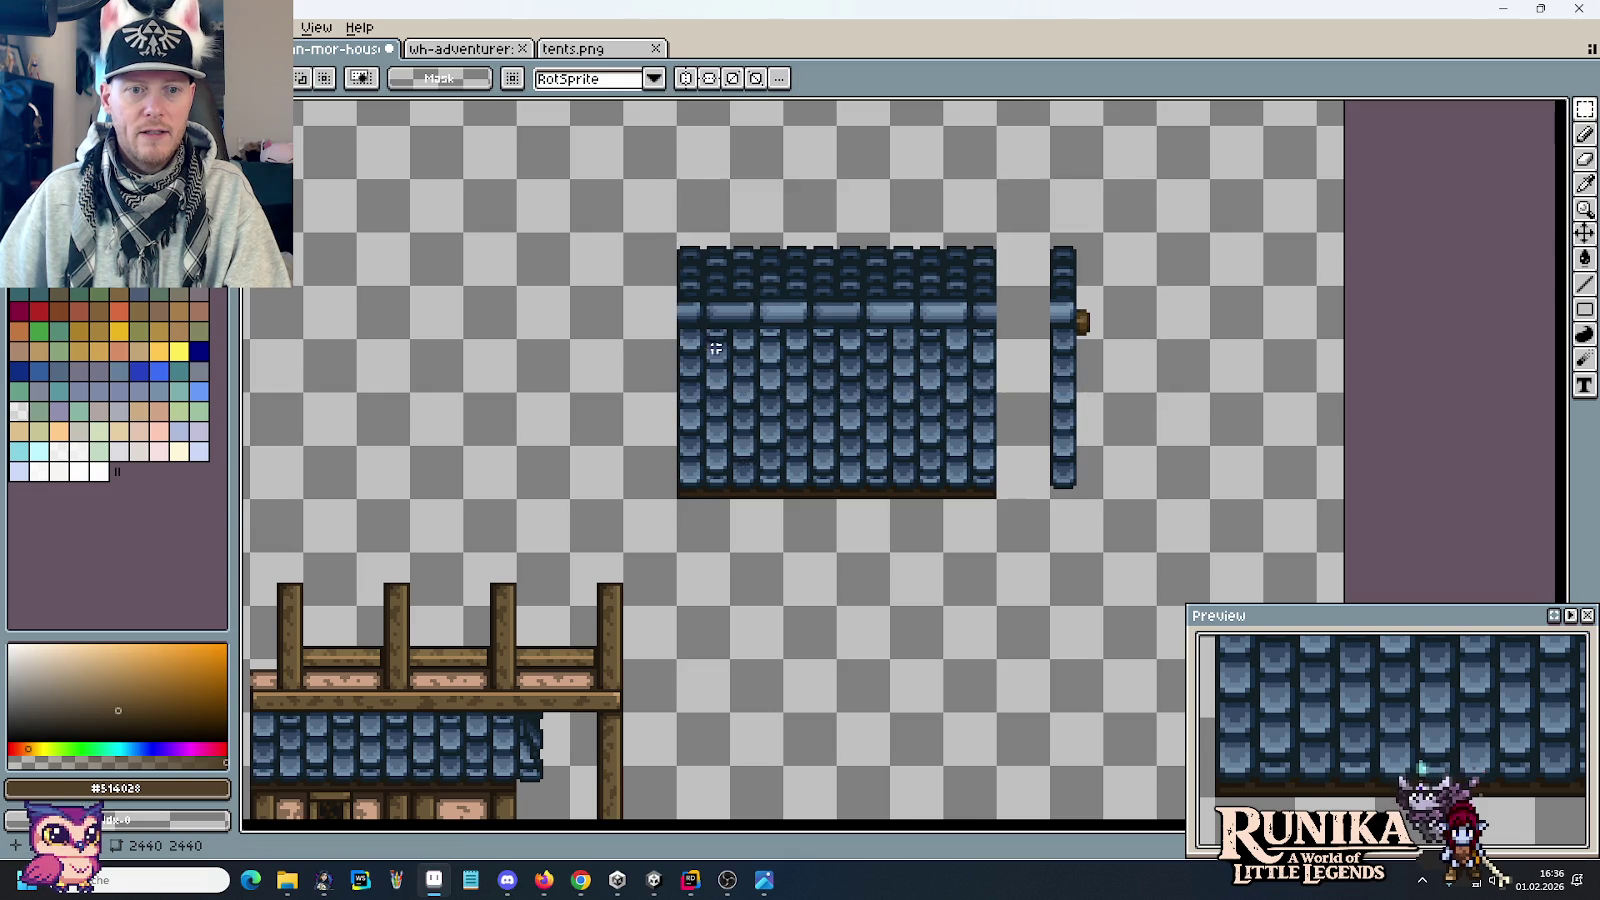
scroll(705, 333, up, 2)
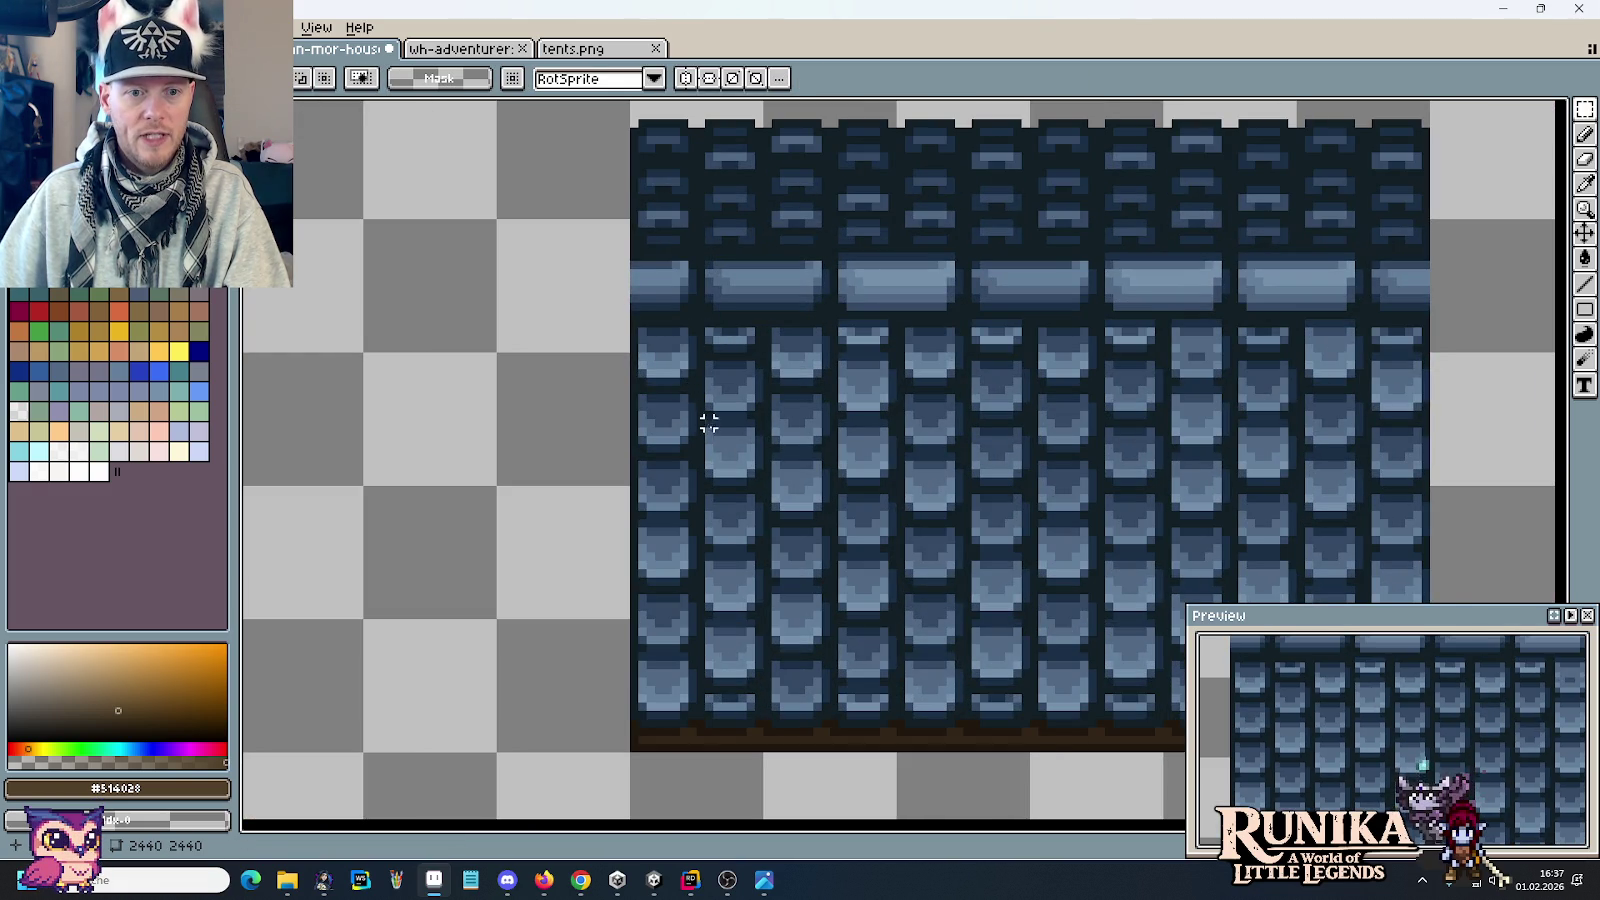
Step: Shift a small tile patch to repair the shingle pattern
mouse_move(700, 424)
mouse_down()
mouse_move(760, 464)
mouse_move(706, 345)
mouse_move(680, 352)
mouse_move(1333, 352)
mouse_up()
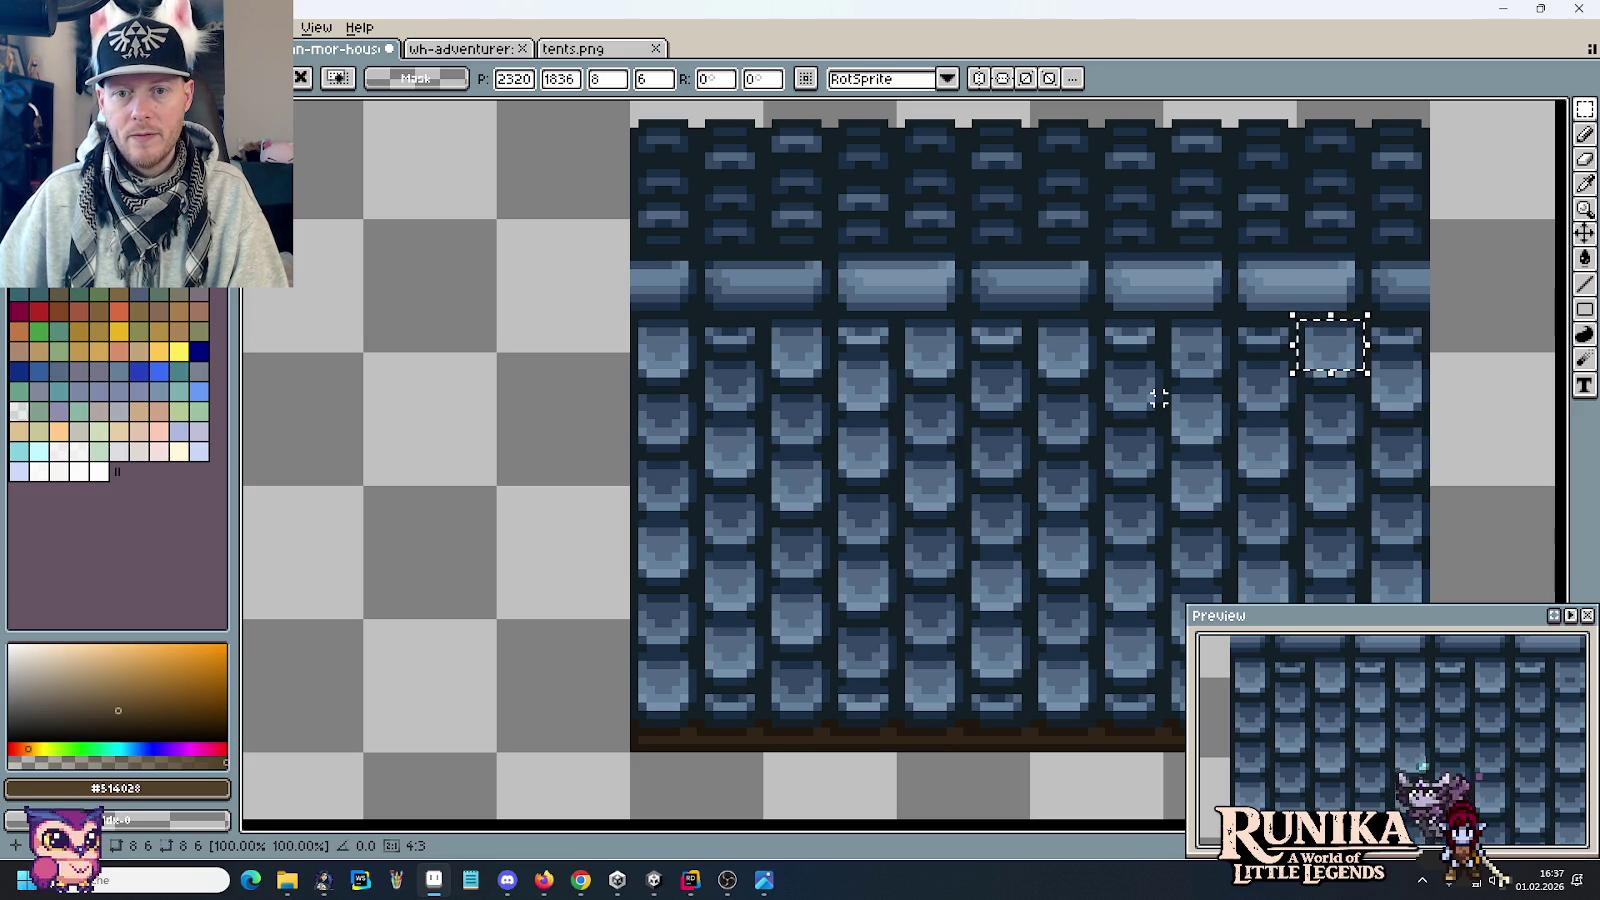
mouse_move(1152, 395)
mouse_down()
mouse_move(1098, 355)
mouse_move(1197, 342)
mouse_move(1205, 360)
mouse_up()
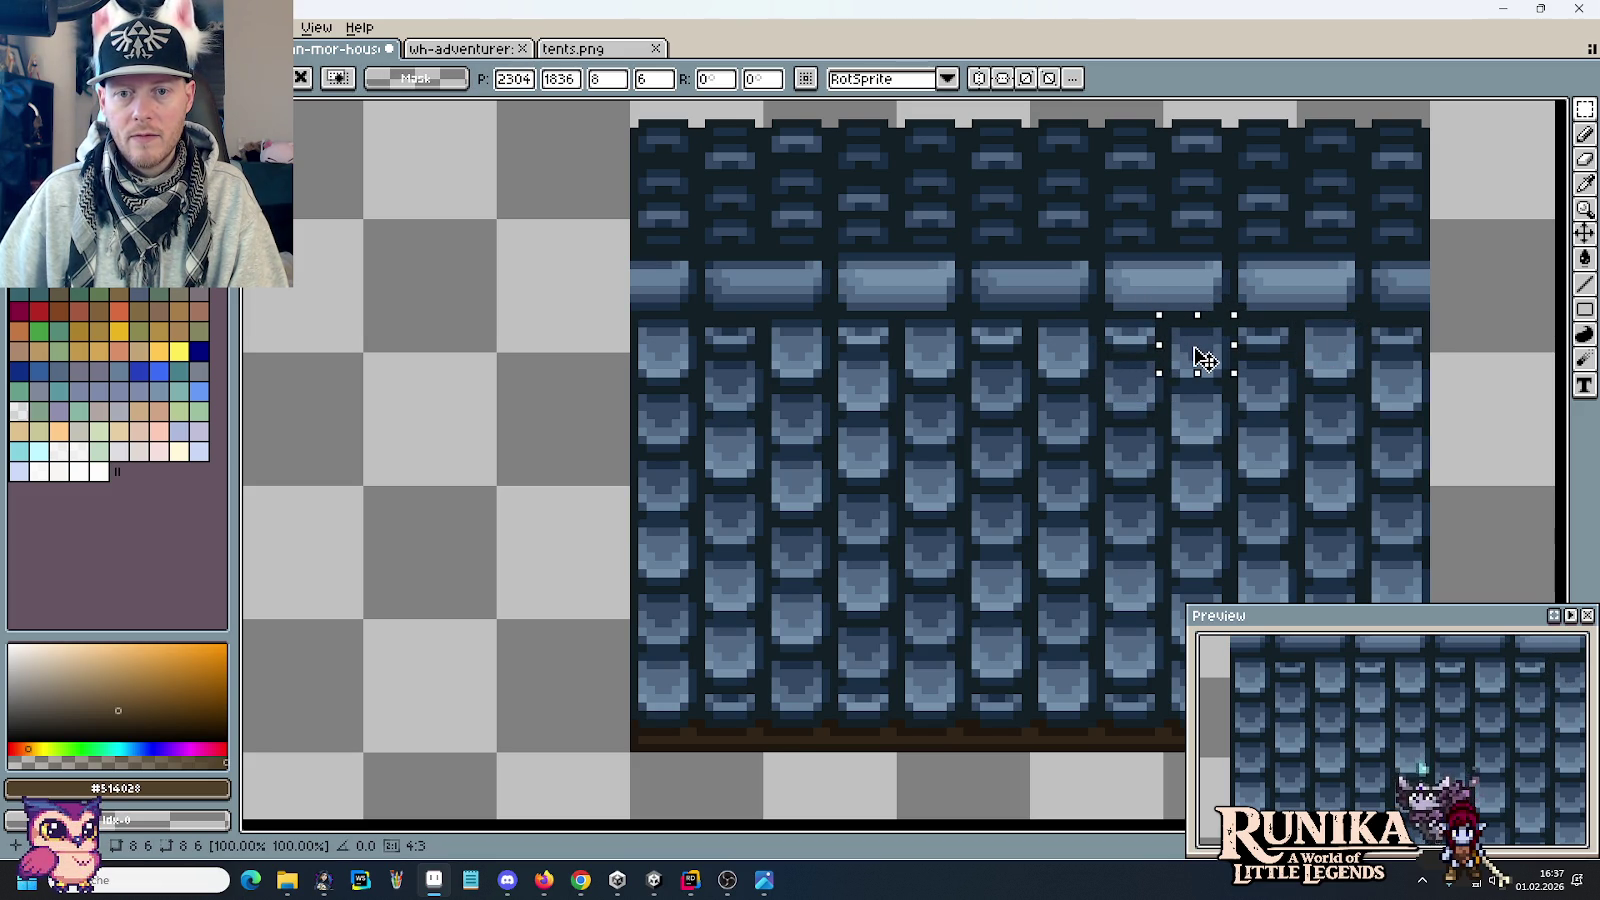
click(975, 390)
scroll(975, 390, down, 1)
scroll(975, 390, down, 1)
scroll(986, 369, up, 1)
scroll(1078, 576, down, 2)
Step: Cut the finished shorter roof block to the clipboard
drag(1132, 645, 707, 393)
key(ctrl+x)
scroll(736, 400, down, 1)
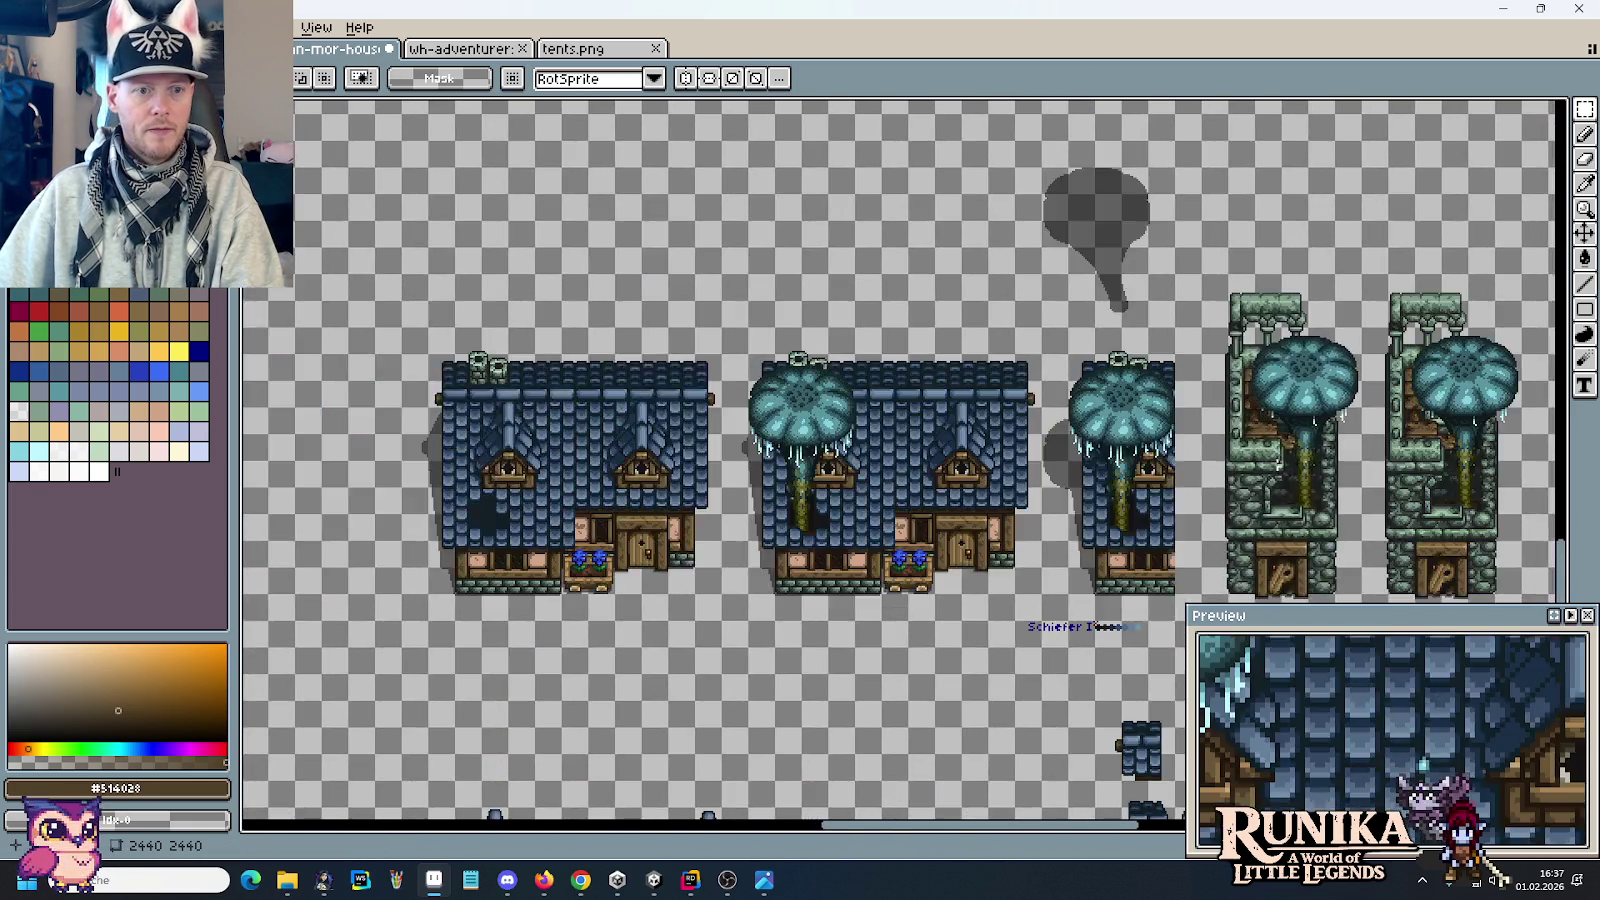
drag(1000, 500, 815, 327)
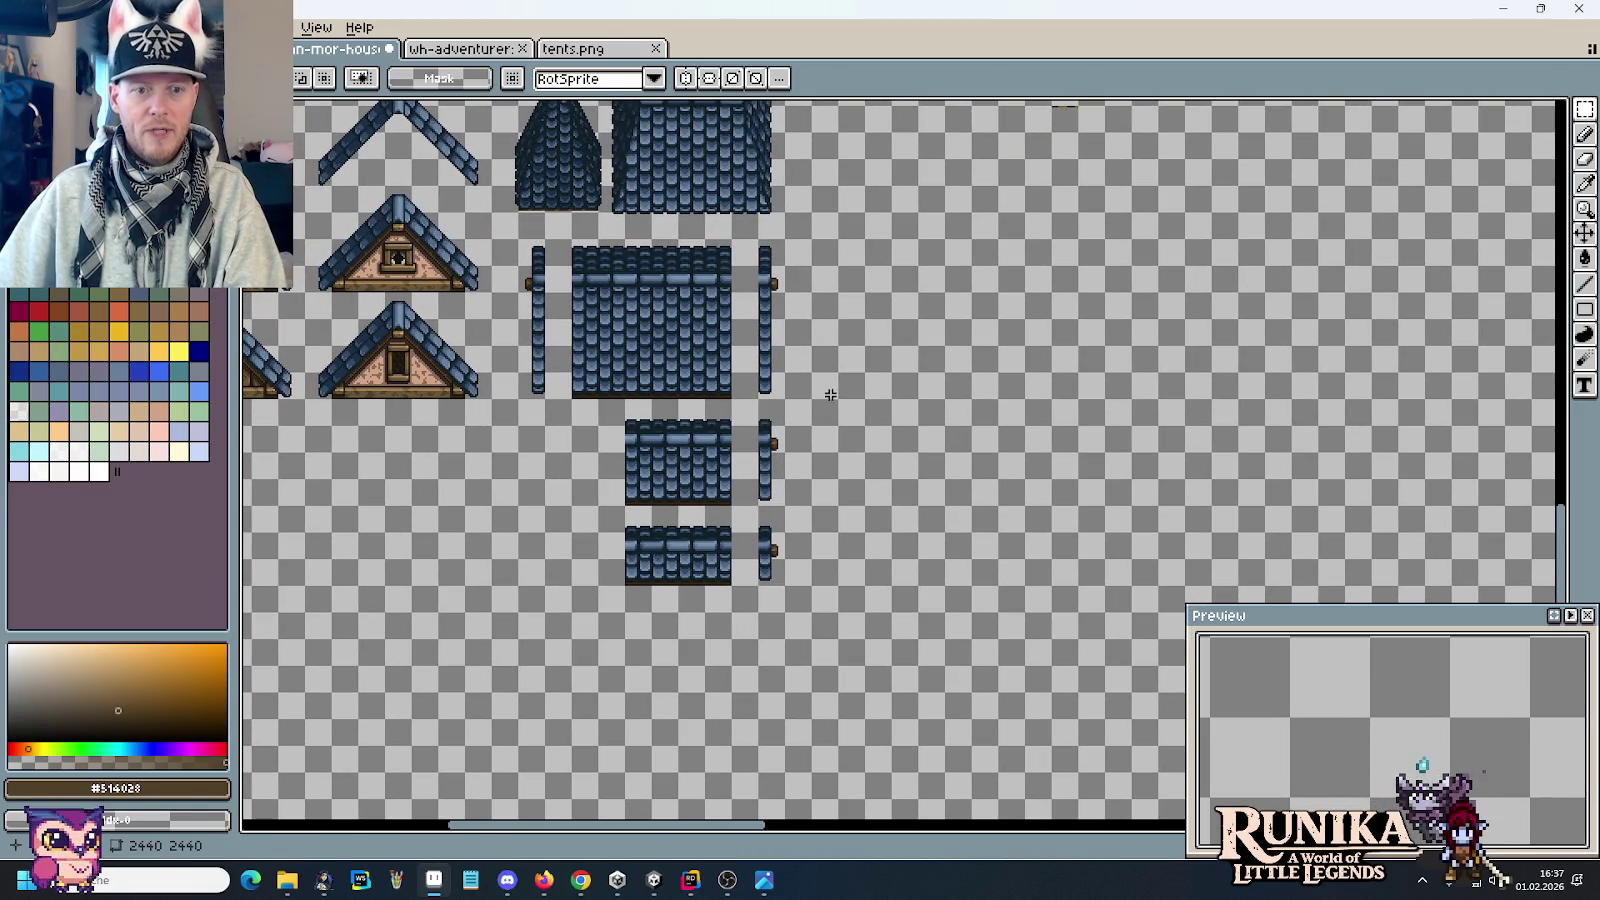
Step: Paste a copy of the shortened roof beside the other roof pieces and save the sheet
key(ctrl+v)
drag(857, 453, 876, 300)
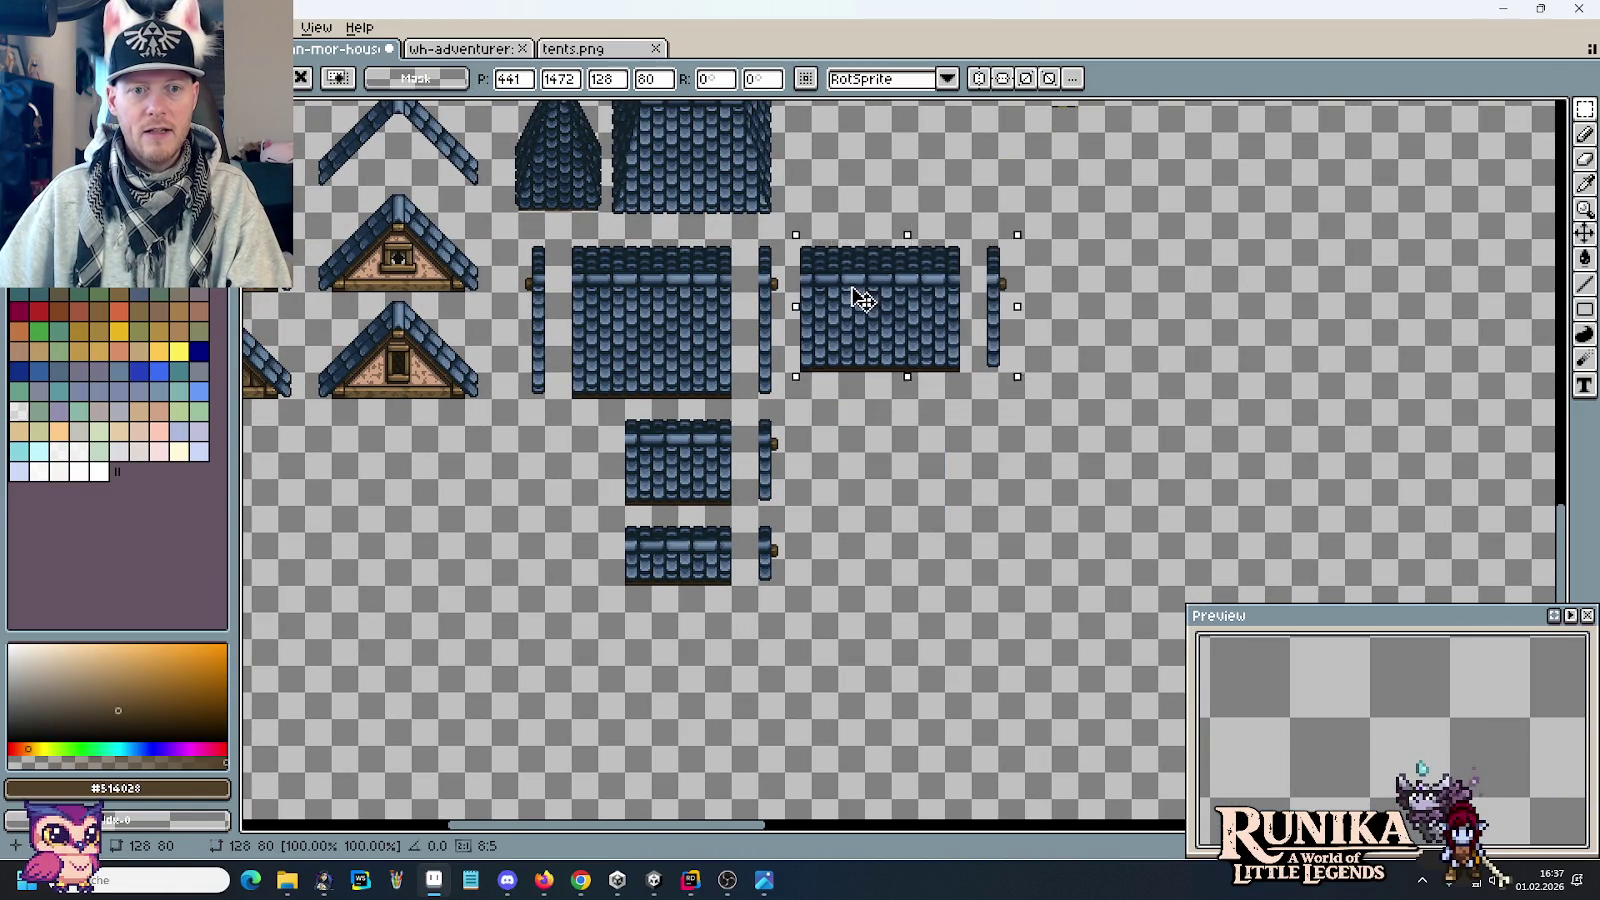
click(870, 438)
right_click(870, 438)
click(790, 442)
key(ctrl+s)
Step: Place another copy of the roof above the right balcony house frame
drag(1190, 400, 483, 268)
drag(1111, 366, 483, 268)
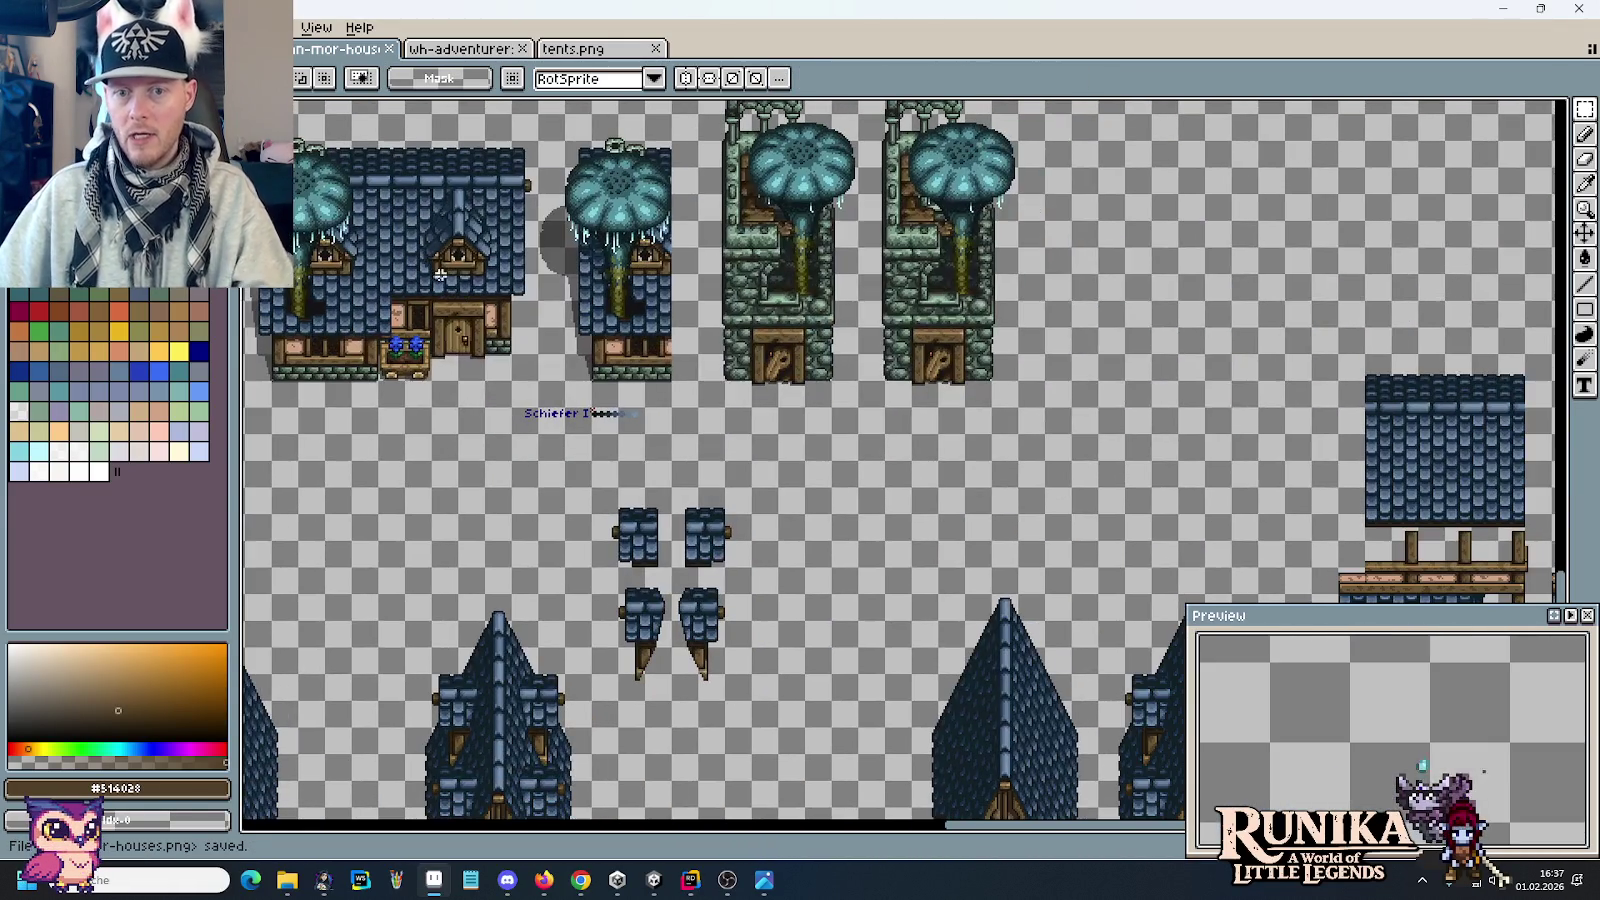
drag(860, 315, 482, 236)
drag(1146, 381, 1014, 348)
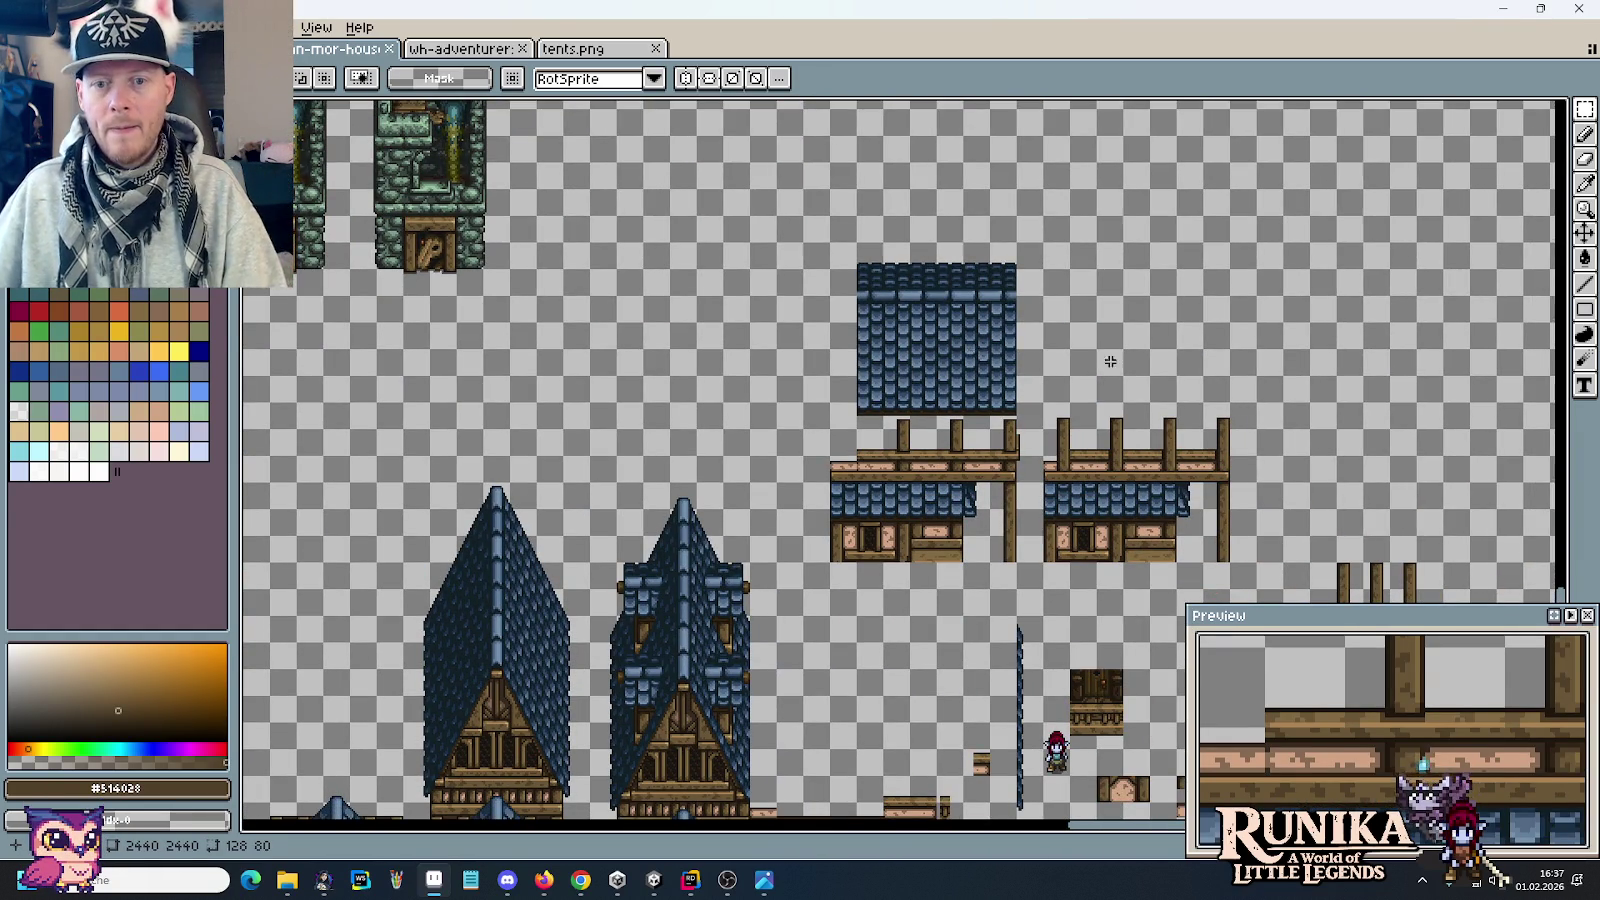
key(ctrl+v)
scroll(1300, 310, up, 1)
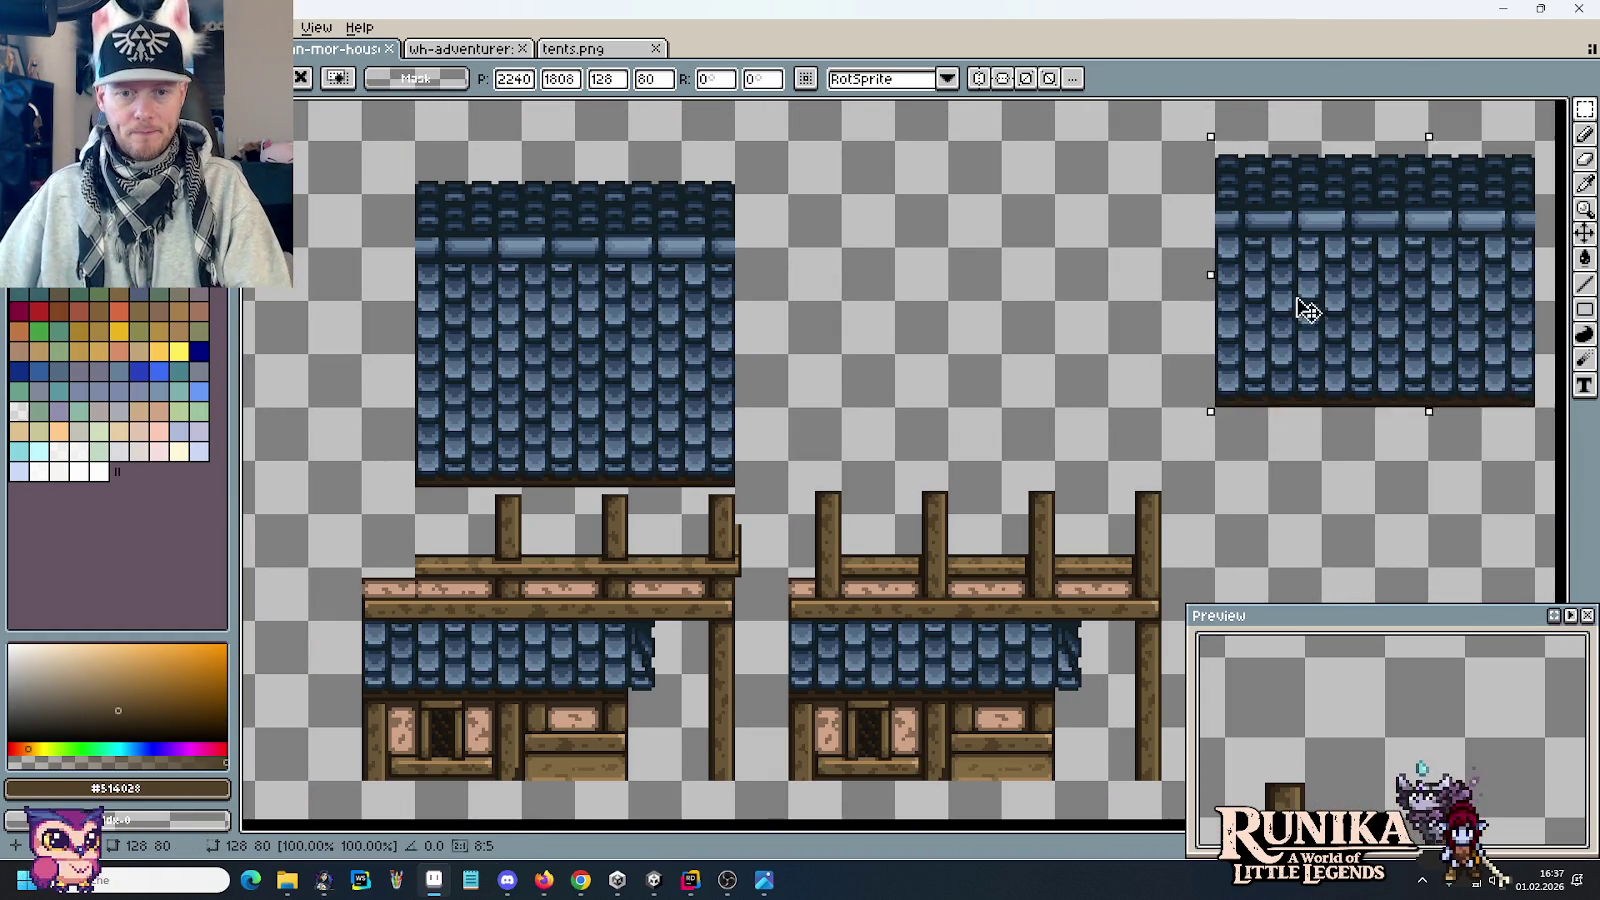
drag(1300, 310, 928, 311)
click(740, 492)
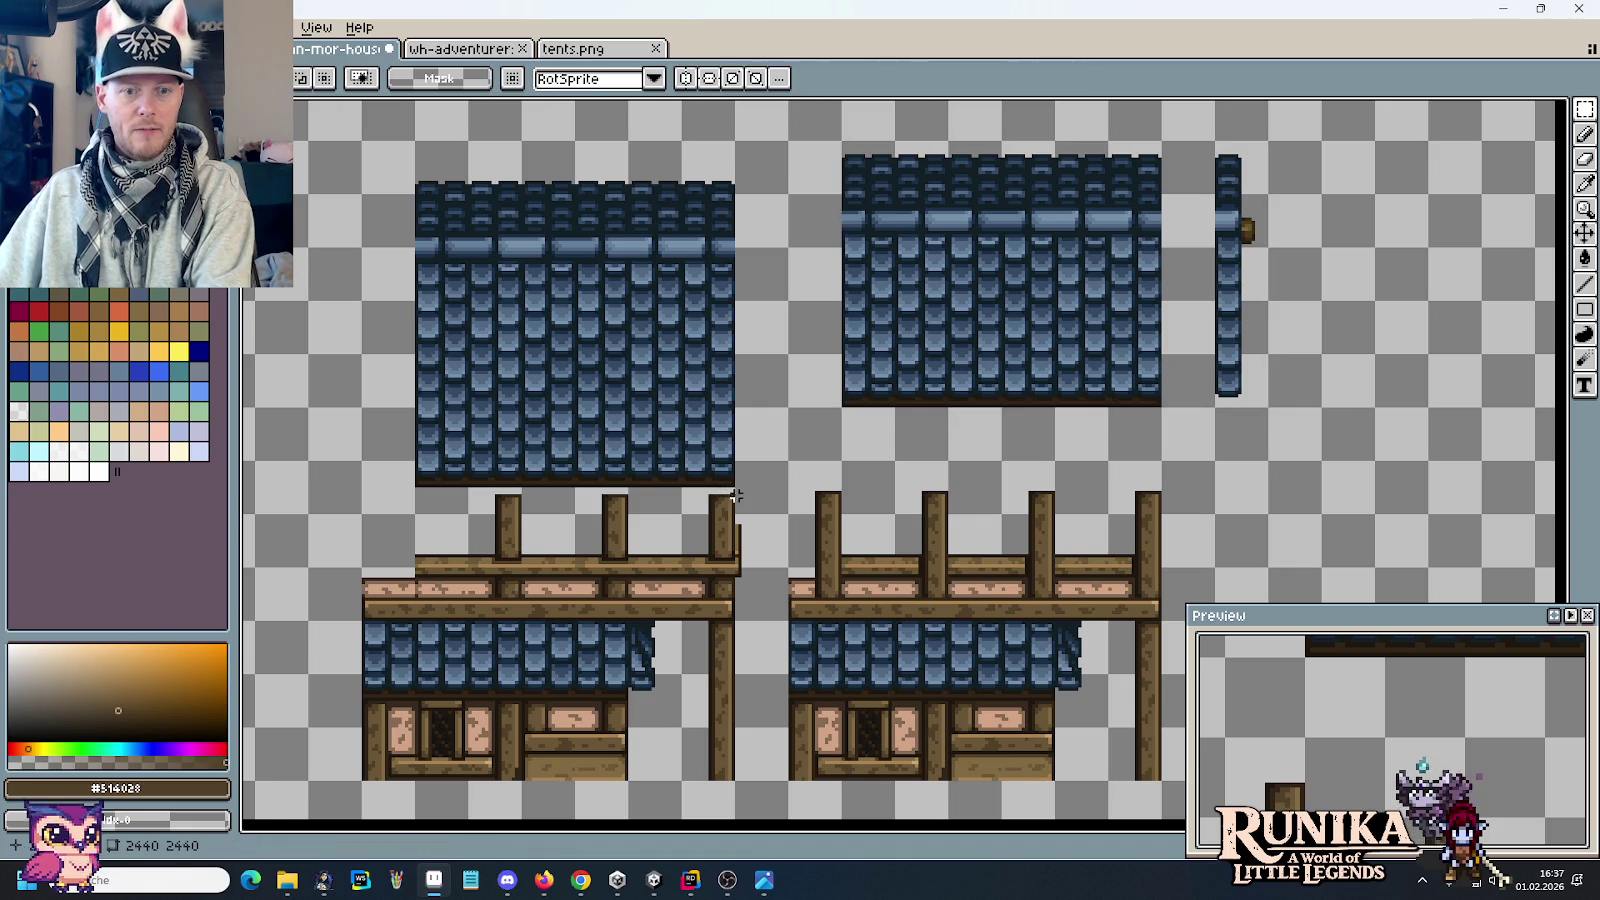
Step: Marquee-select the tops of the left balcony posts
scroll(723, 492, up, 1)
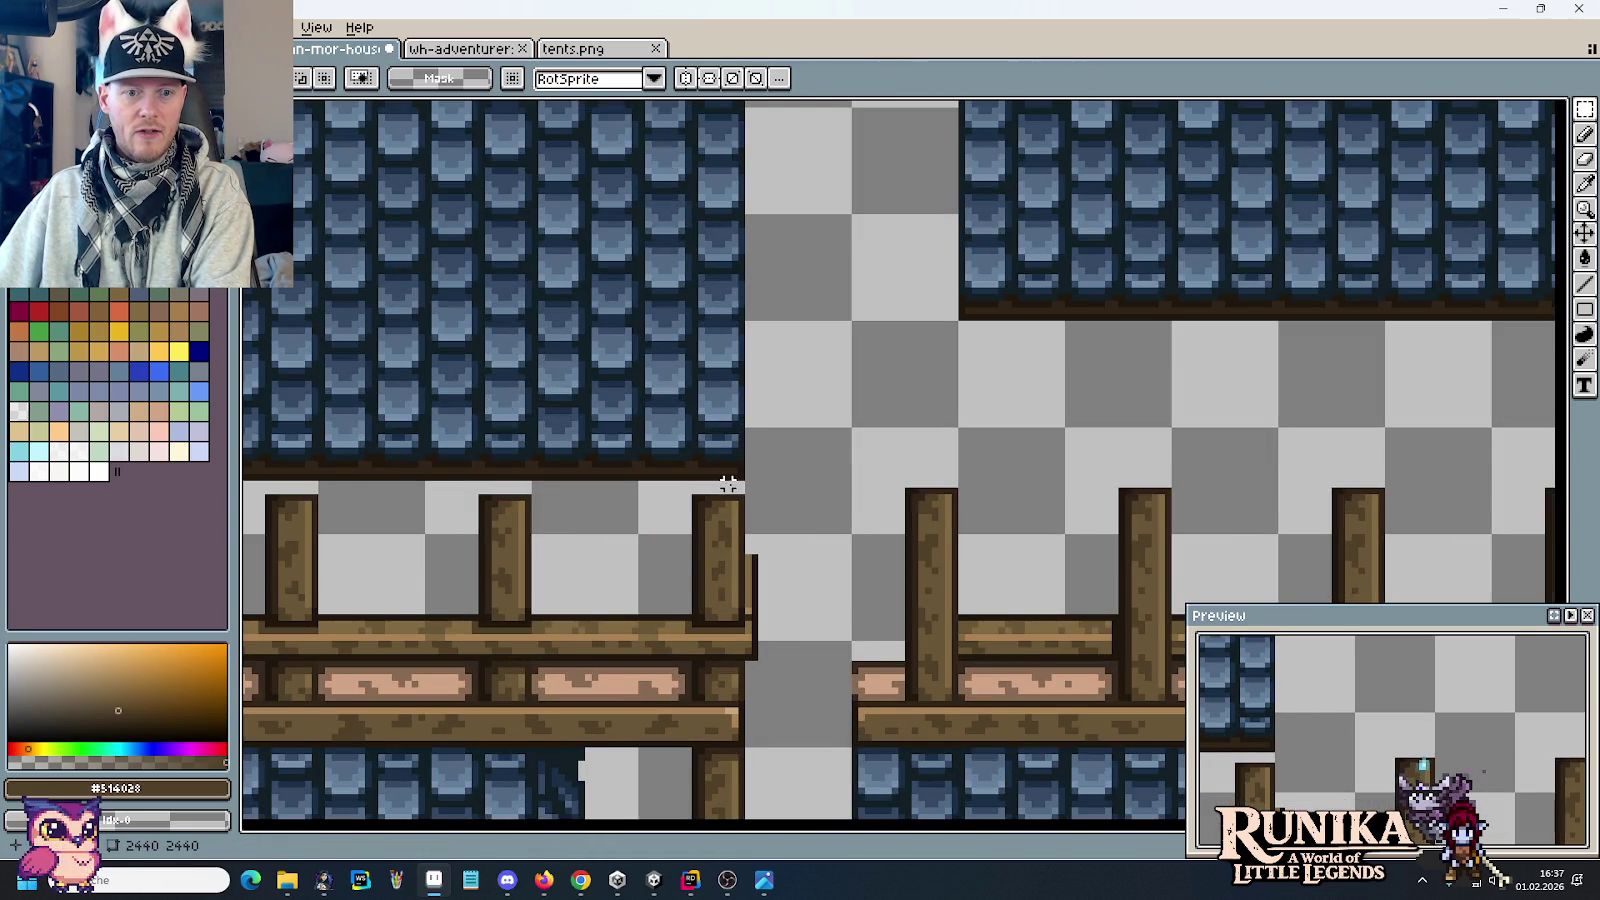
scroll(728, 484, down, 1)
scroll(728, 484, down, 1)
drag(565, 300, 757, 489)
scroll(691, 552, up, 1)
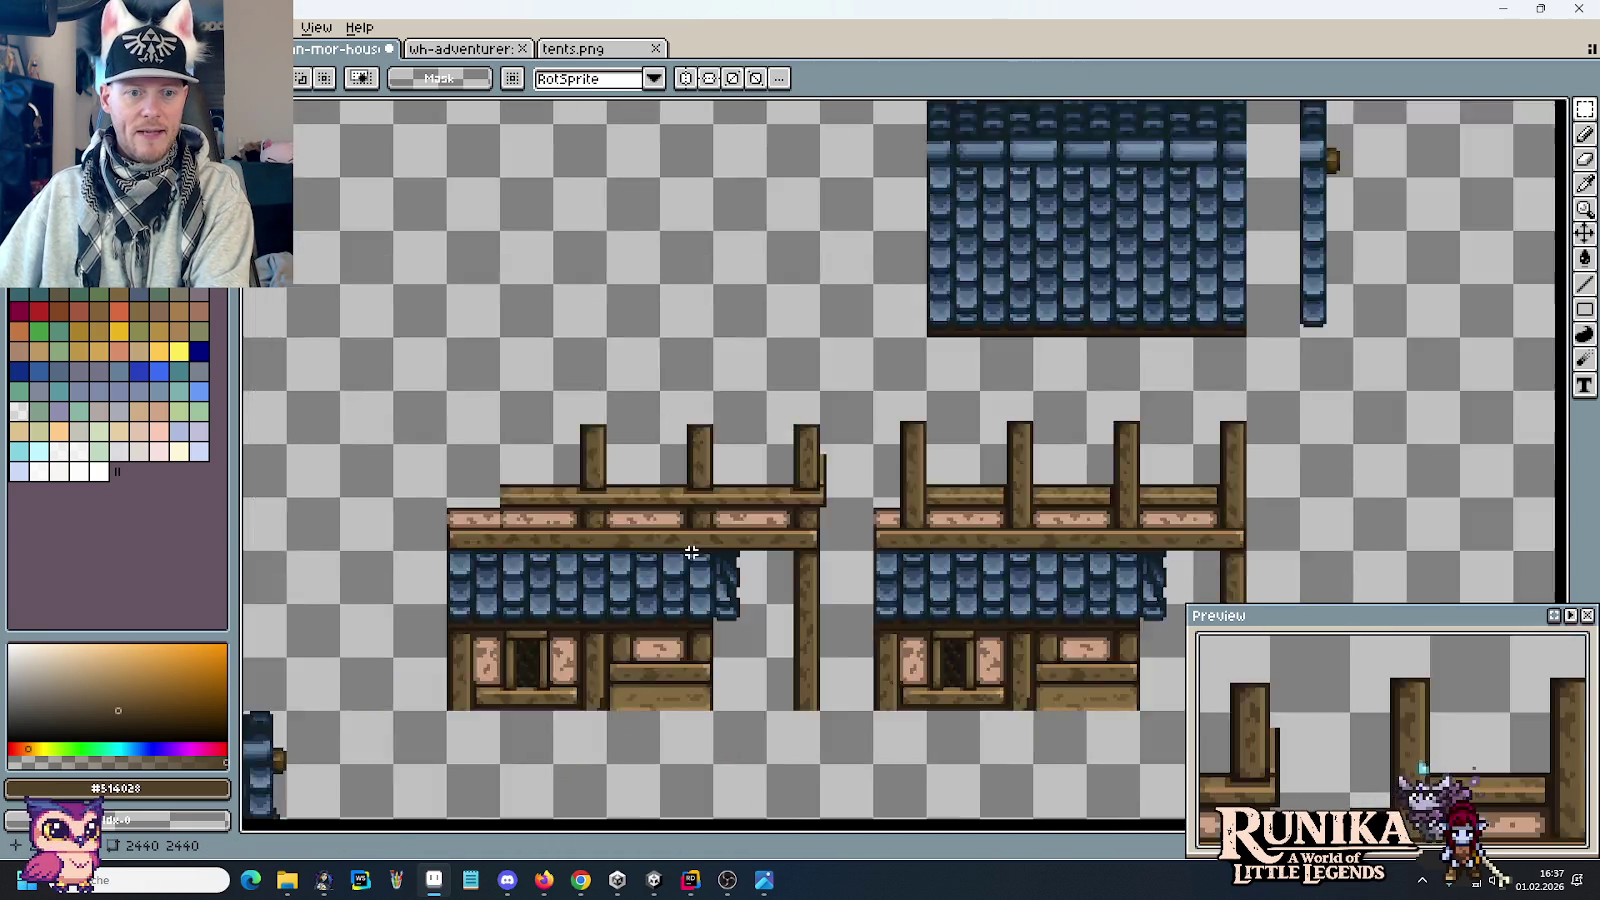
scroll(691, 552, up, 1)
drag(429, 265, 990, 372)
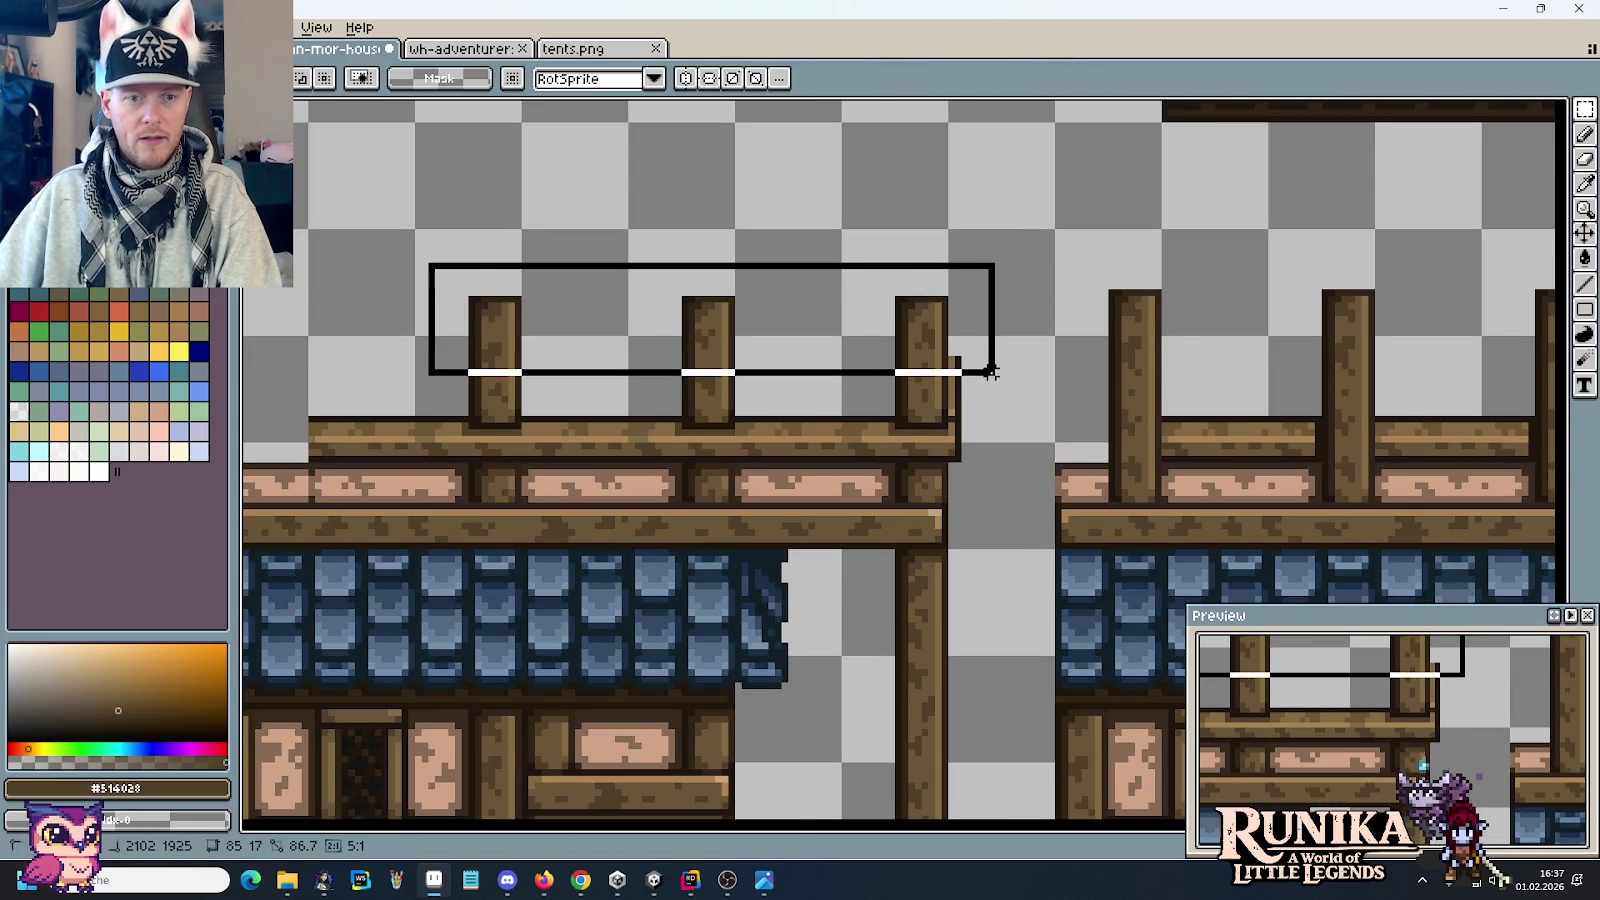
Step: Raise the post tops slightly and sample the wood colours #6a5636 and #514028
key(Up)
key(Up)
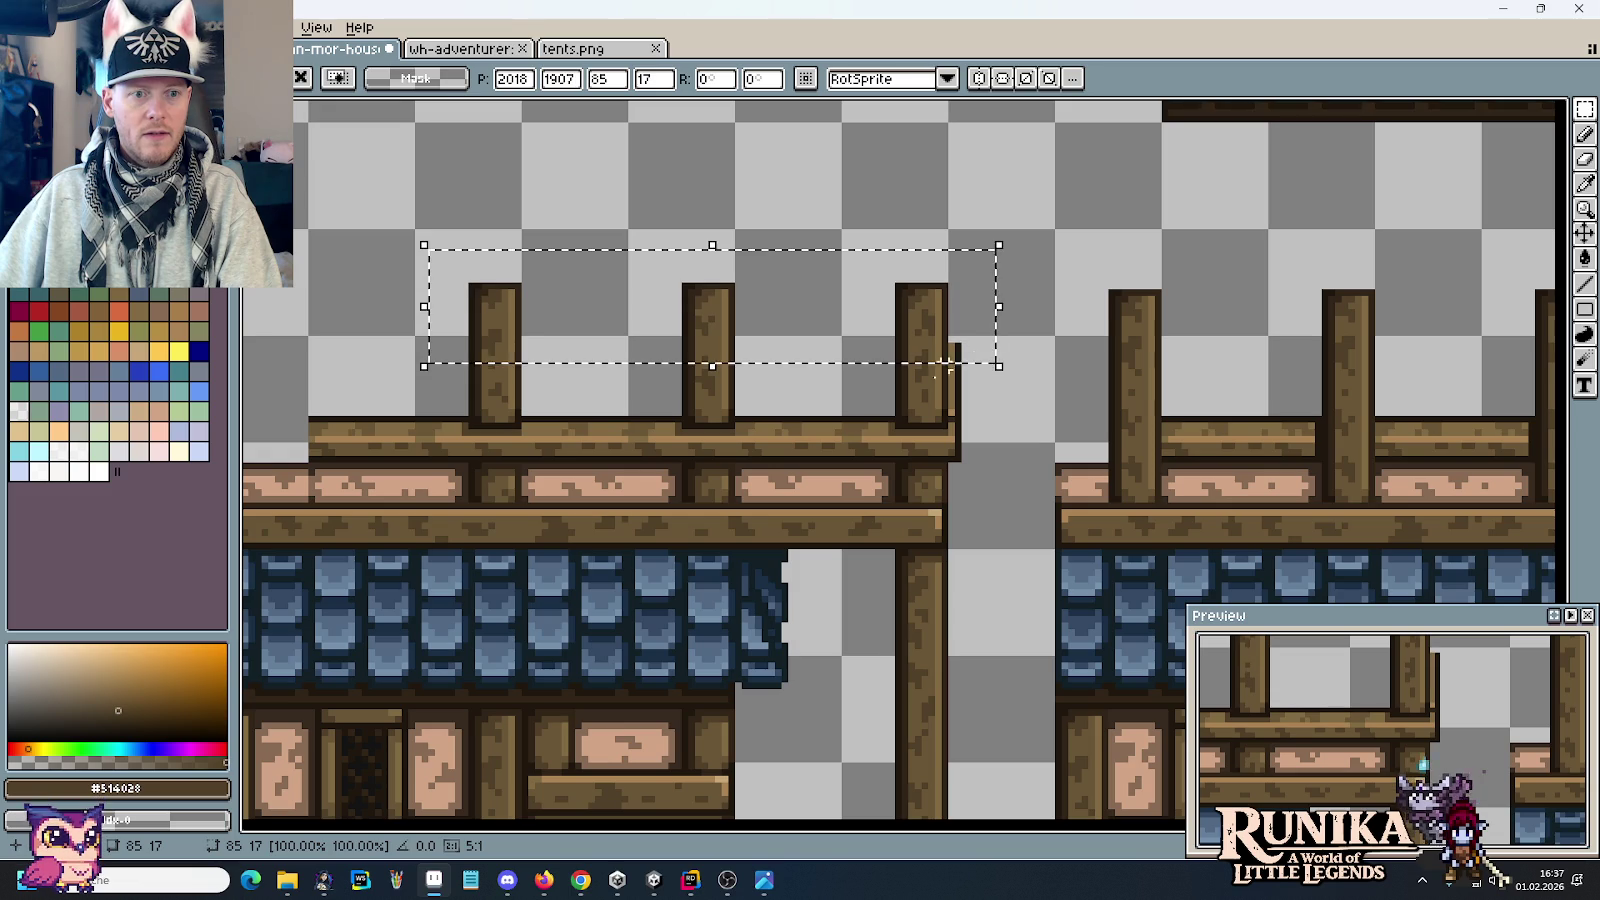
key(ctrl+d)
scroll(553, 371, up, 1)
key(i)
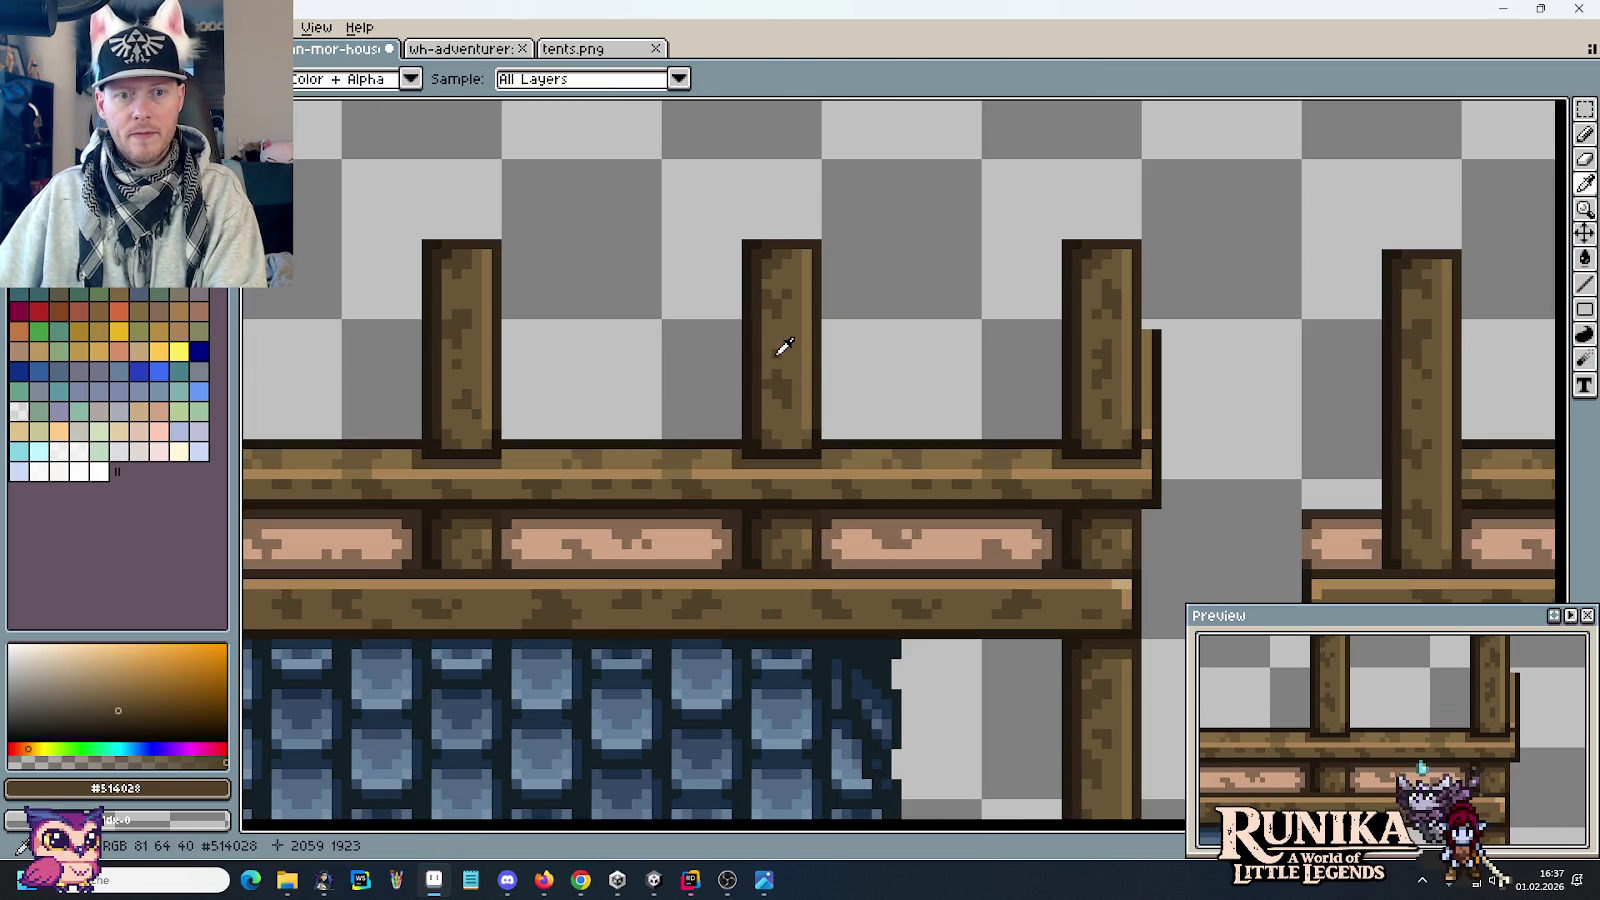
key(b)
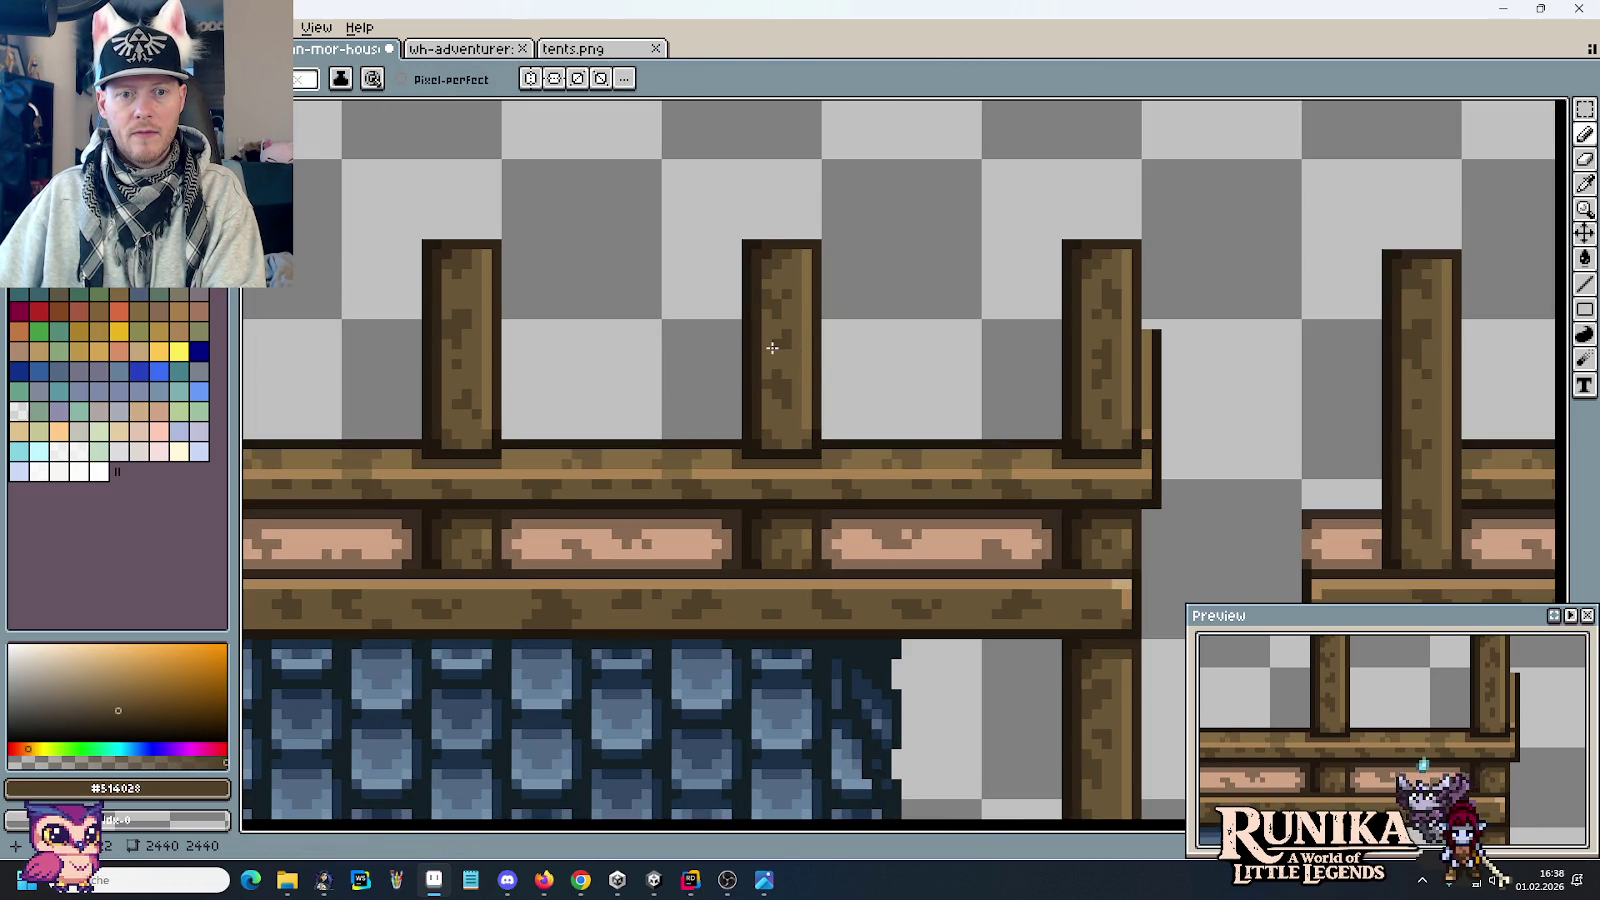
alt+click(1114, 330)
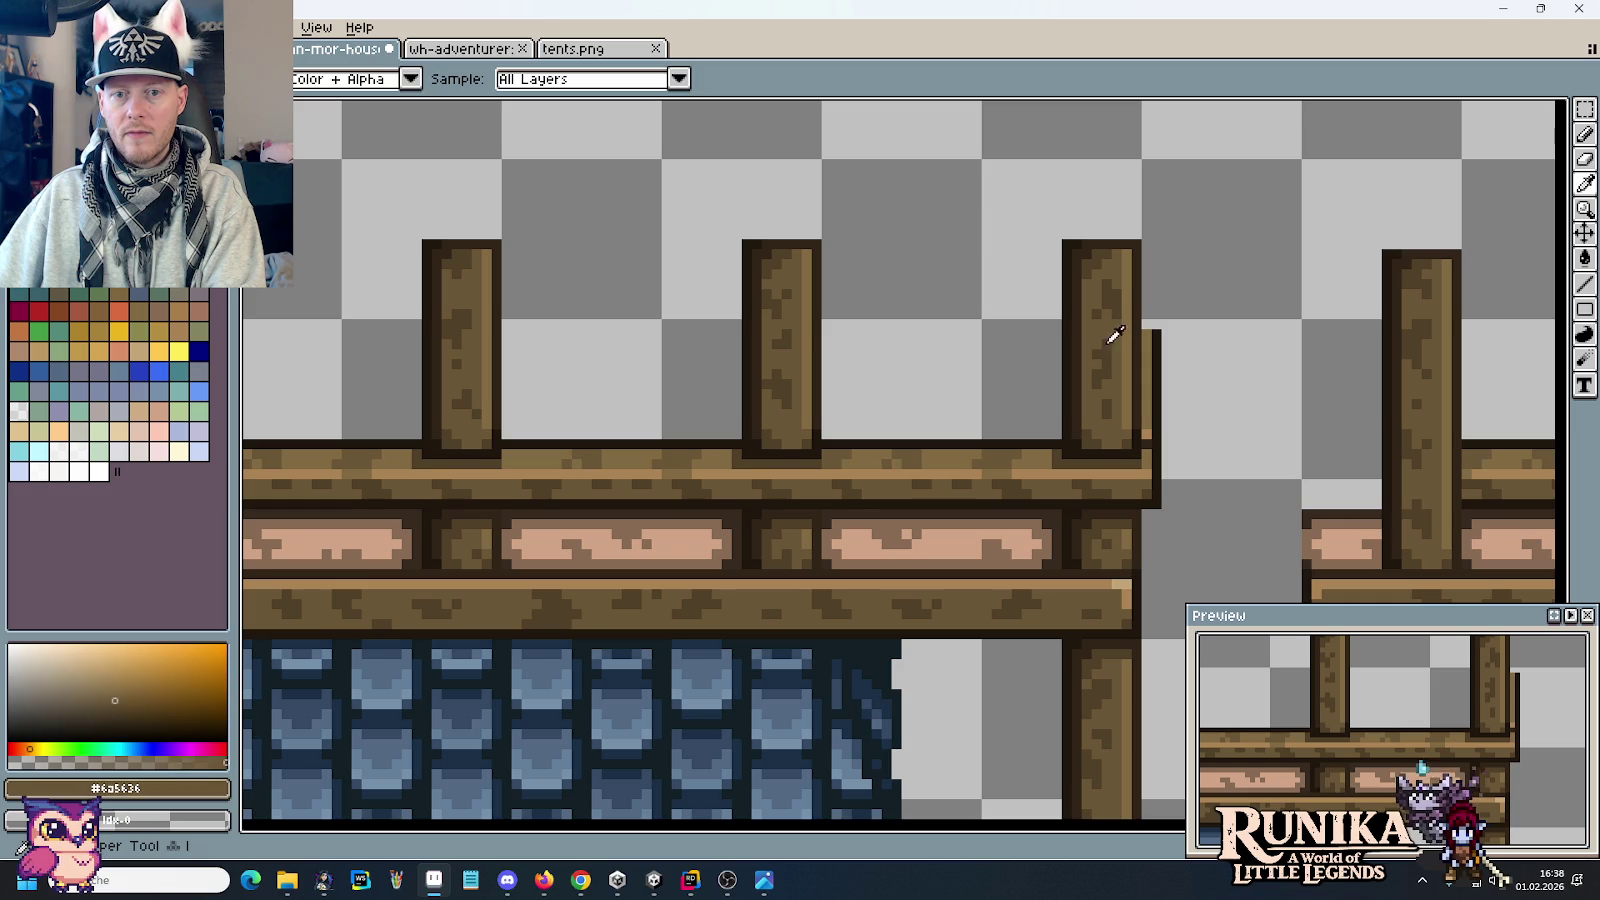
alt+click(1097, 358)
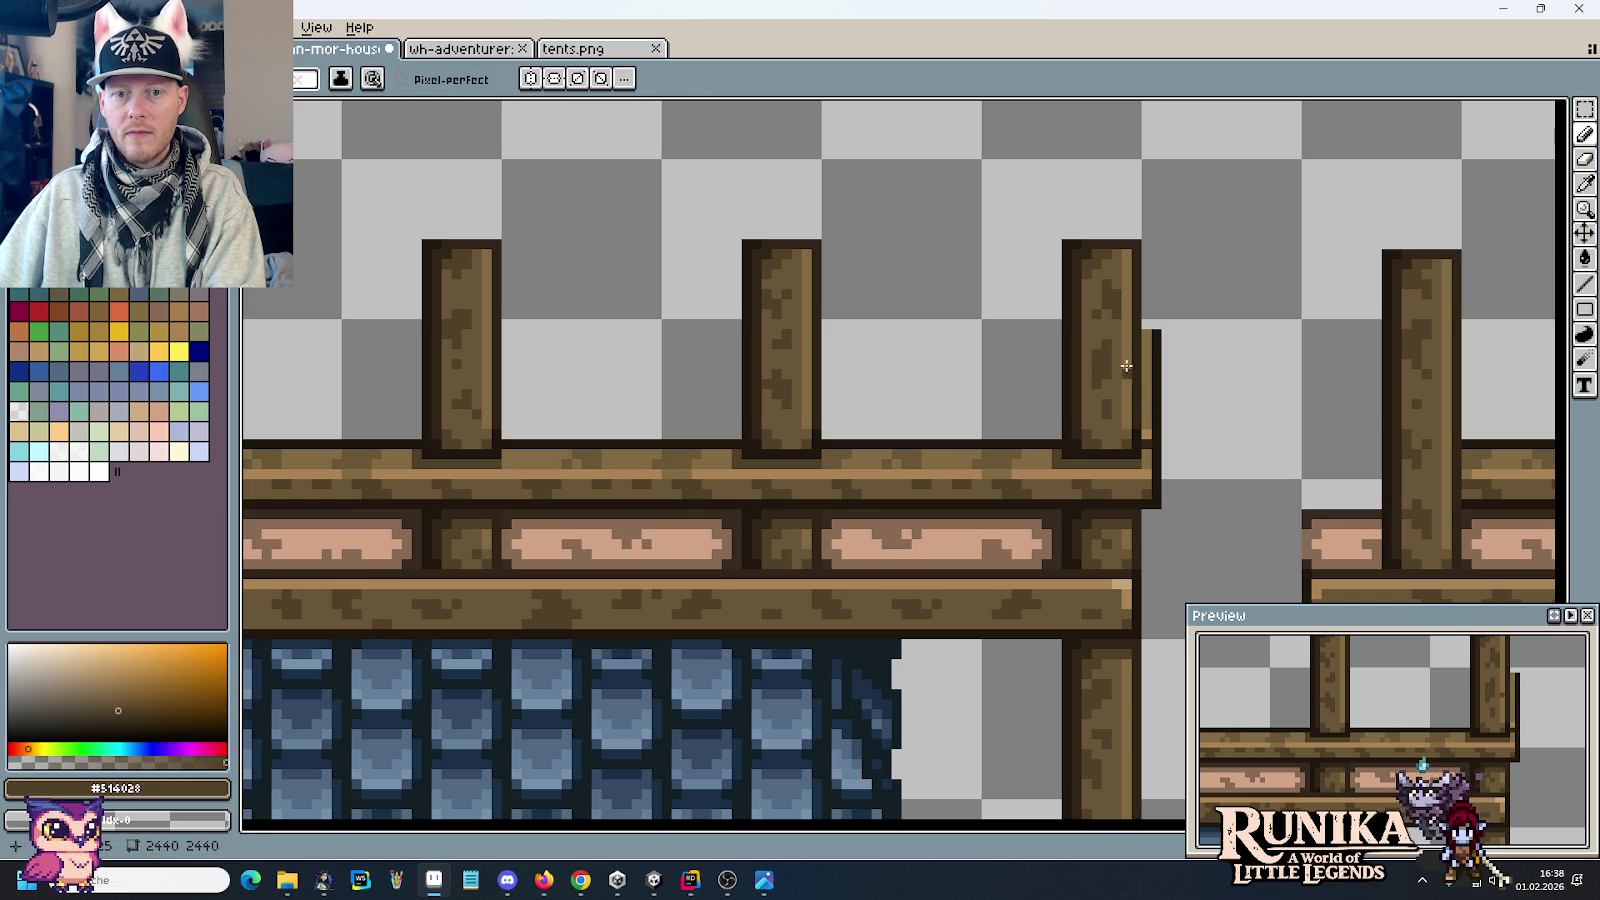
alt+click(1120, 362)
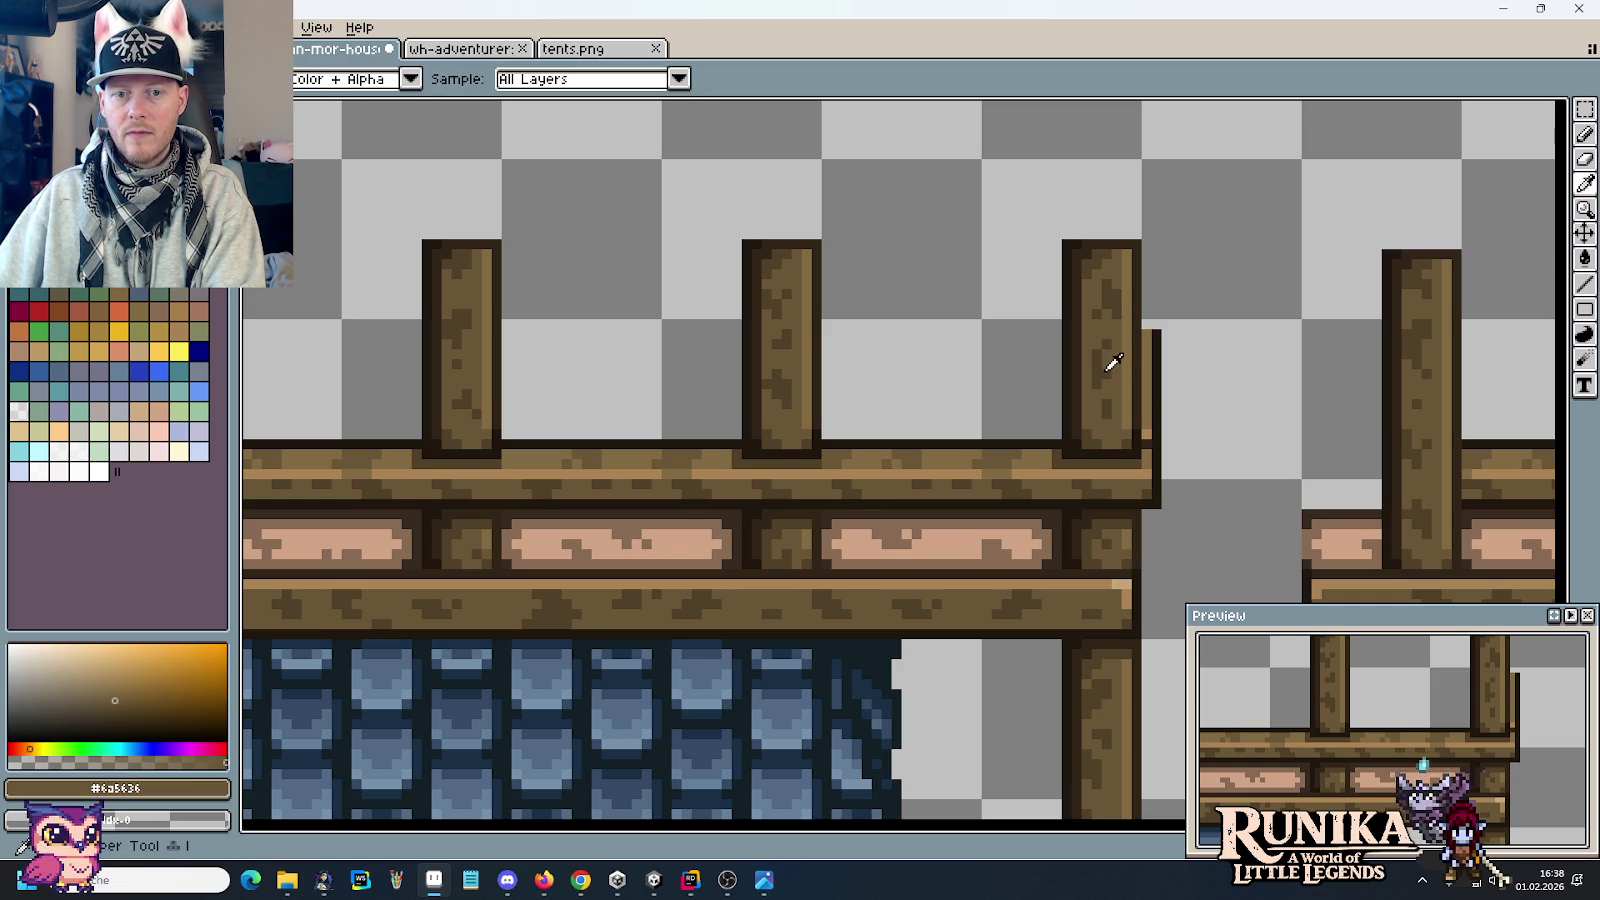
alt+click(1106, 356)
Step: Move the roof tiles and side strip down onto the left house frame
scroll(1177, 375, down, 1)
scroll(1177, 375, down, 1)
scroll(1177, 375, right, 5)
scroll(1177, 375, up, 2)
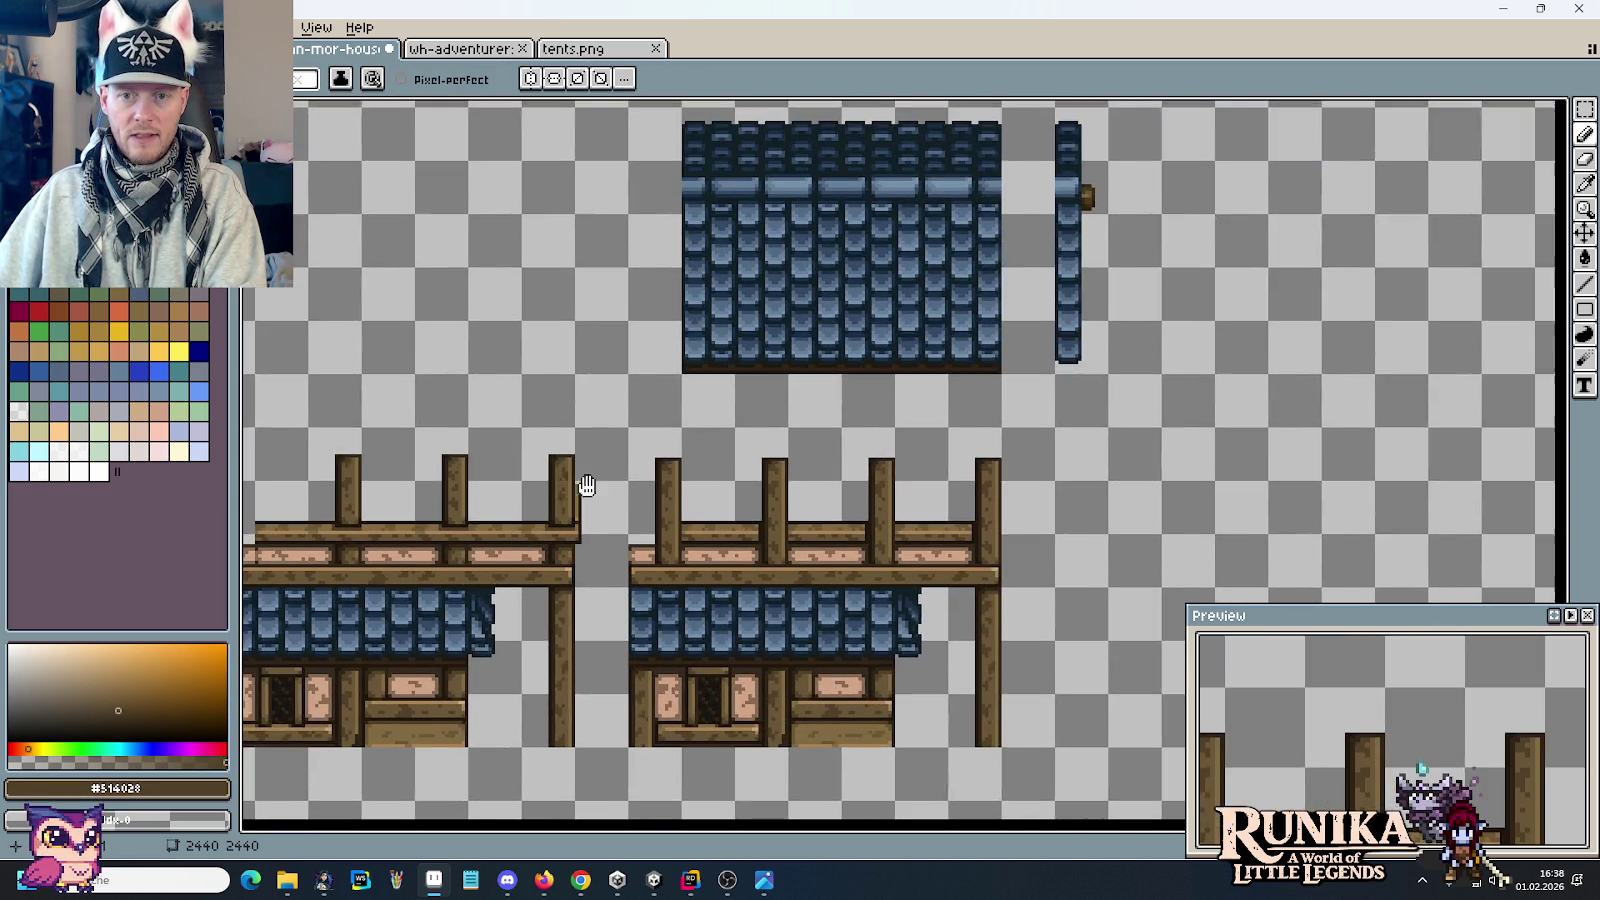
scroll(1237, 320, left, 2)
key(m)
drag(1338, 402, 904, 128)
drag(1062, 240, 670, 338)
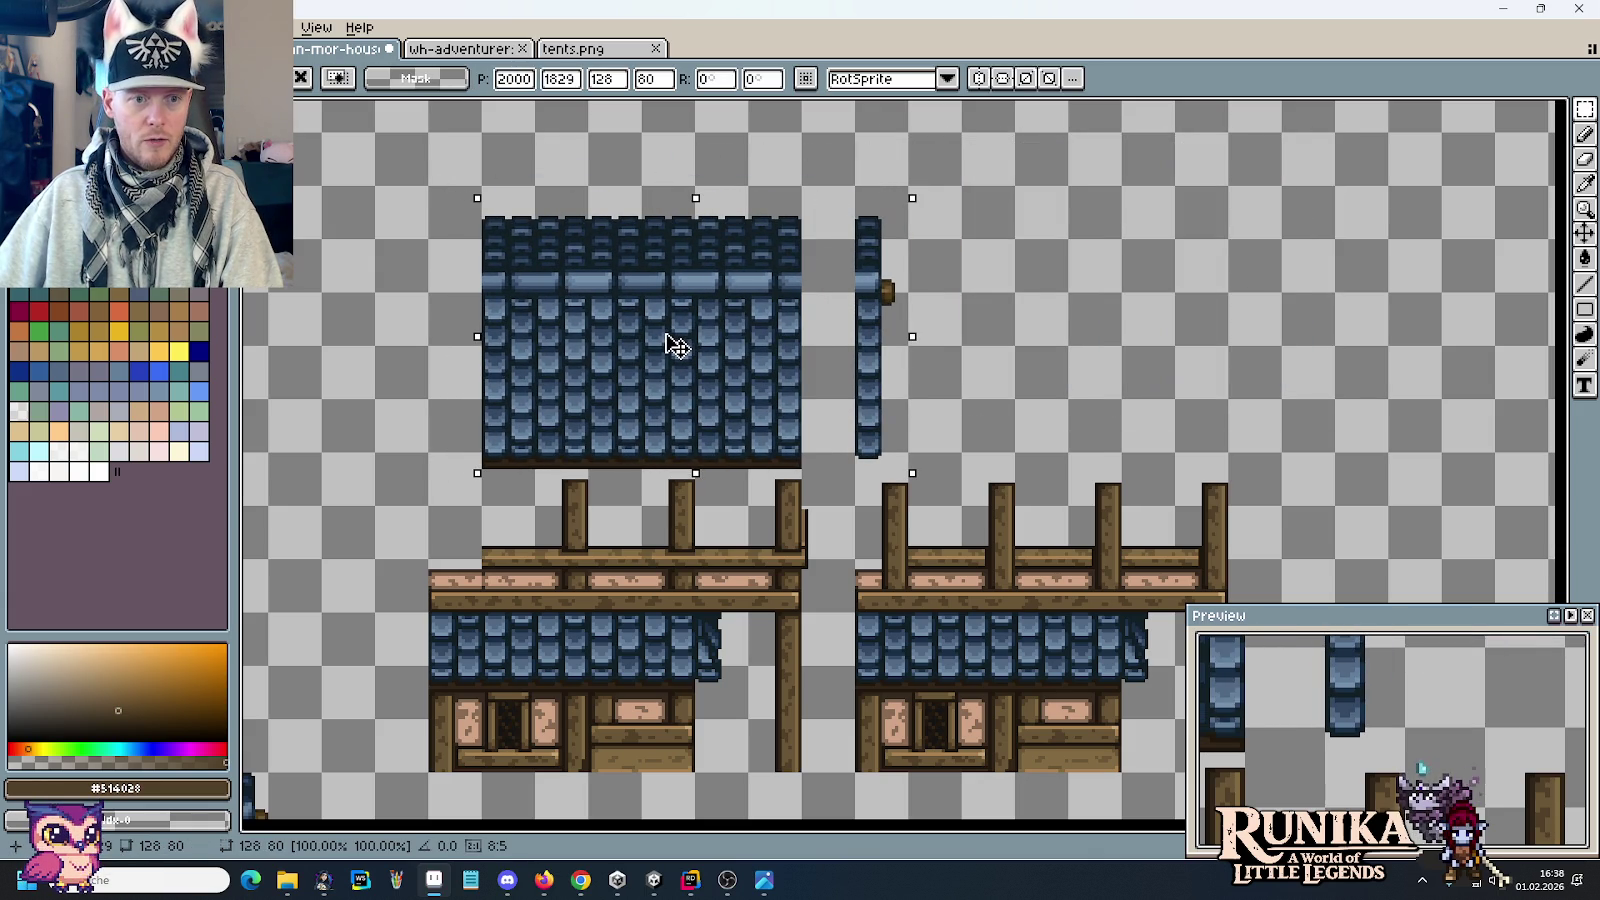
drag(676, 346, 675, 350)
click(957, 382)
drag(892, 467, 857, 500)
key(ctrl+d)
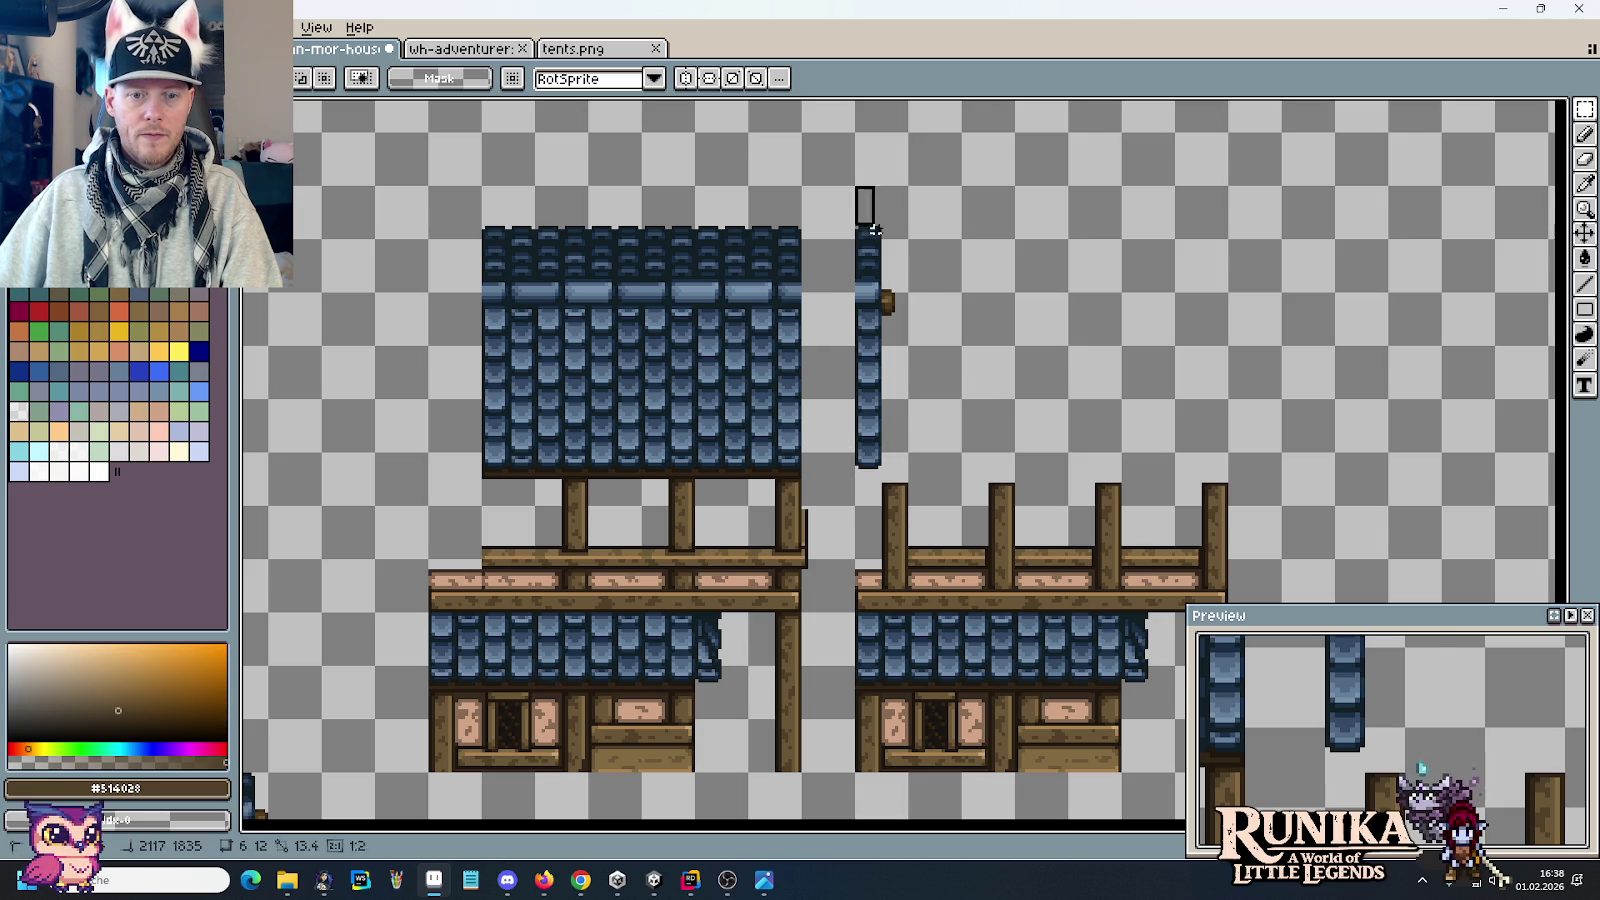
Step: Shift the roof's side strip left against the main roof
drag(854, 183, 947, 476)
drag(927, 413, 872, 413)
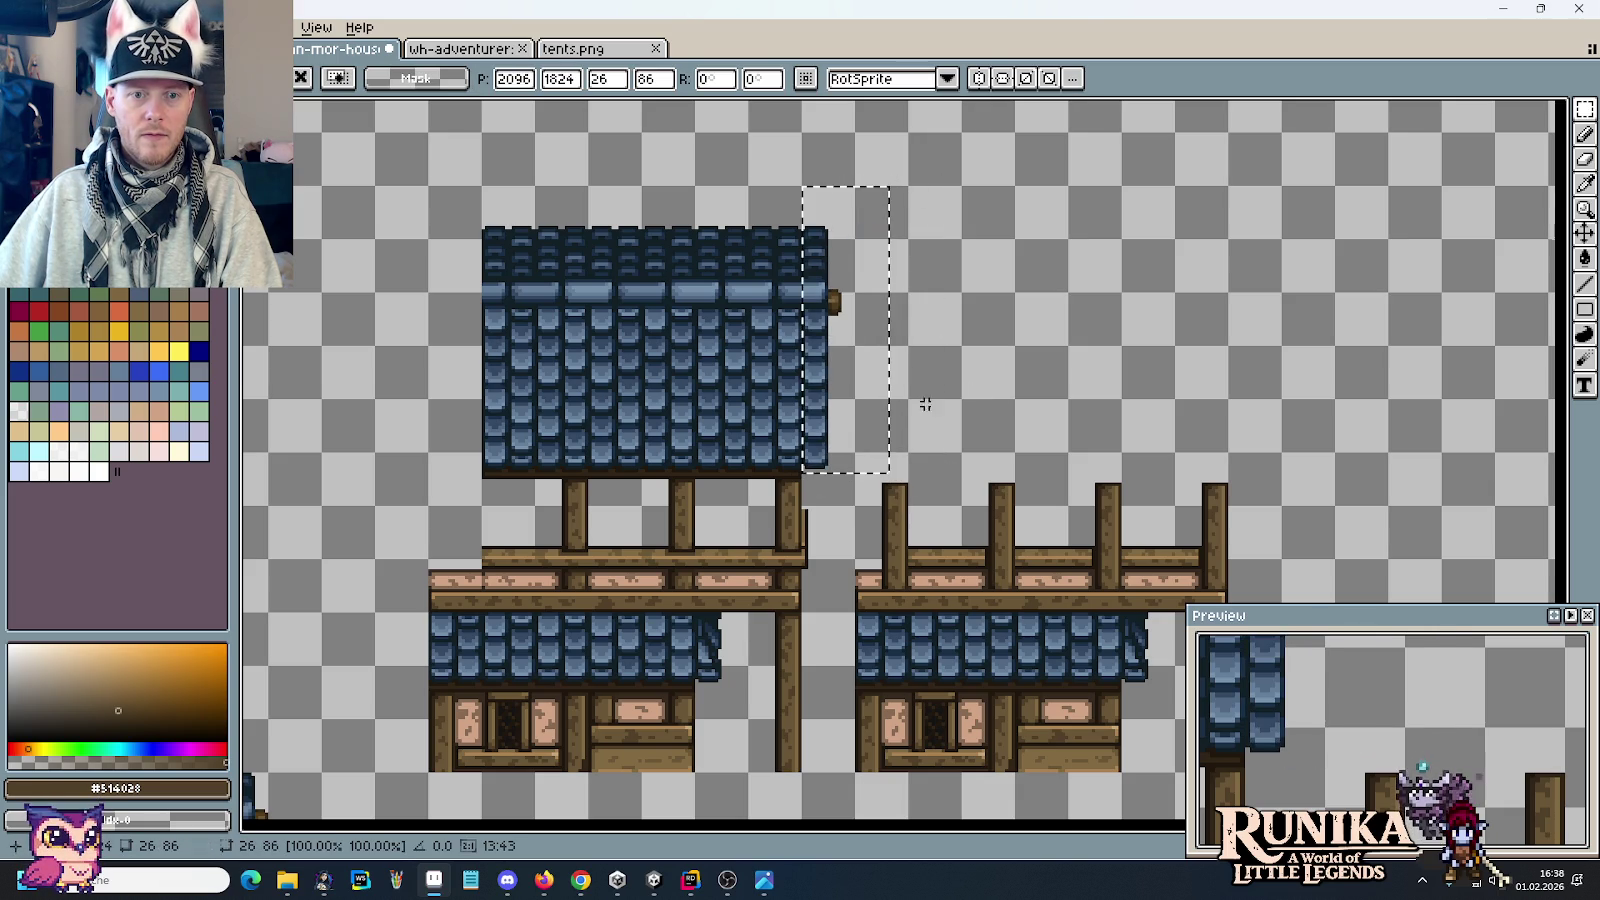
key(ctrl+d)
scroll(892, 428, down, 1)
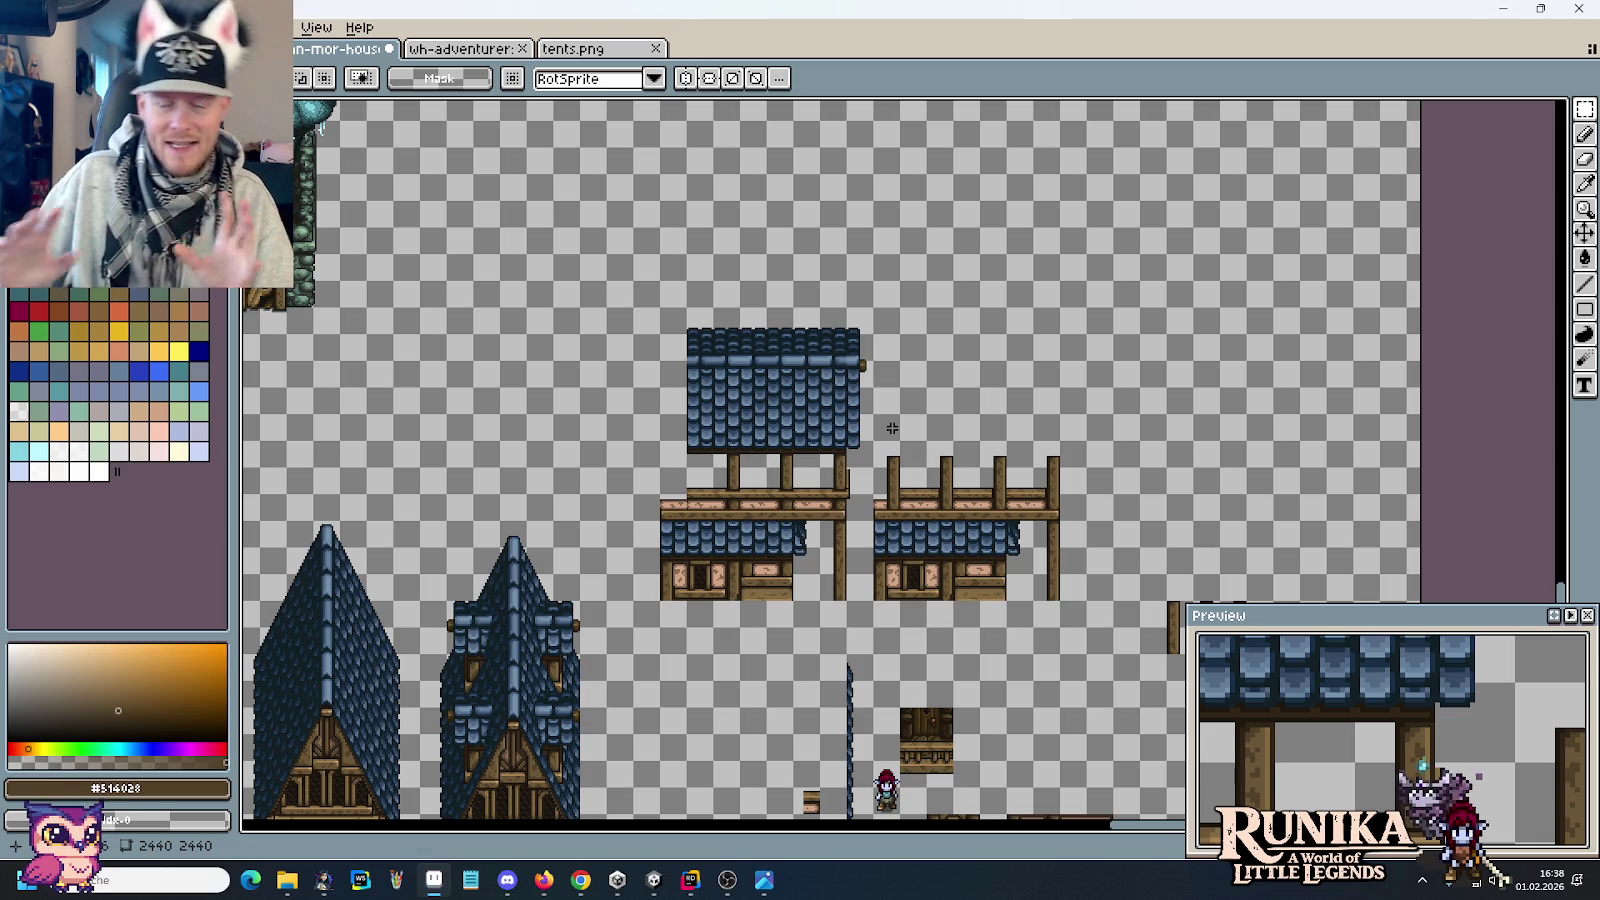
Step: Place a copy of the roofed balcony piece lower on the sheet
drag(892, 428, 962, 253)
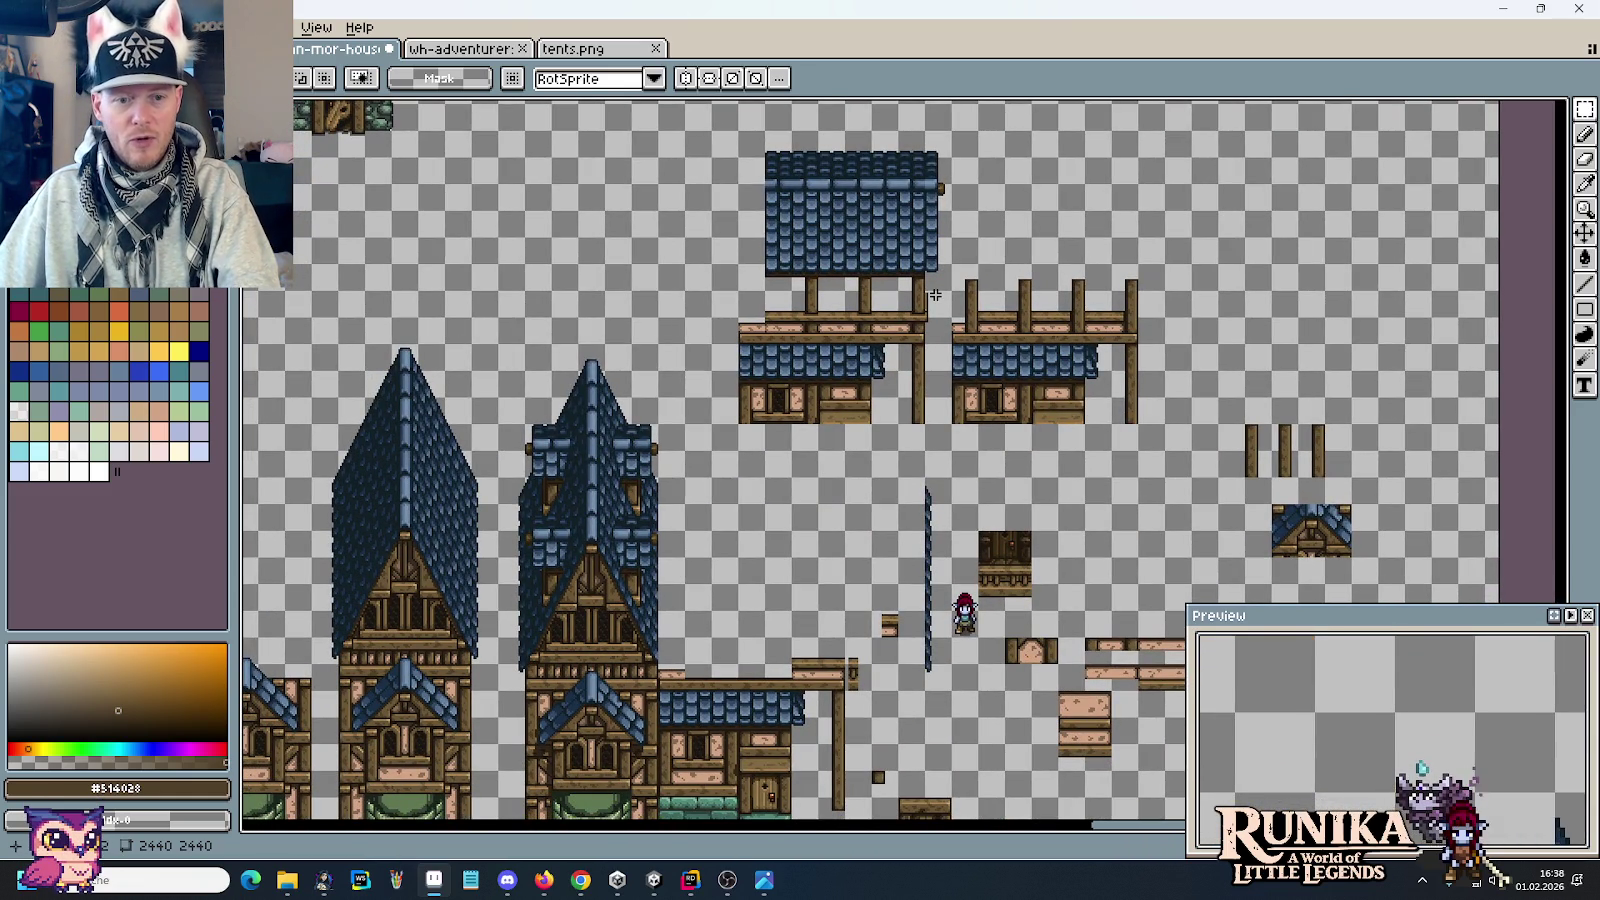
drag(928, 326, 740, 135)
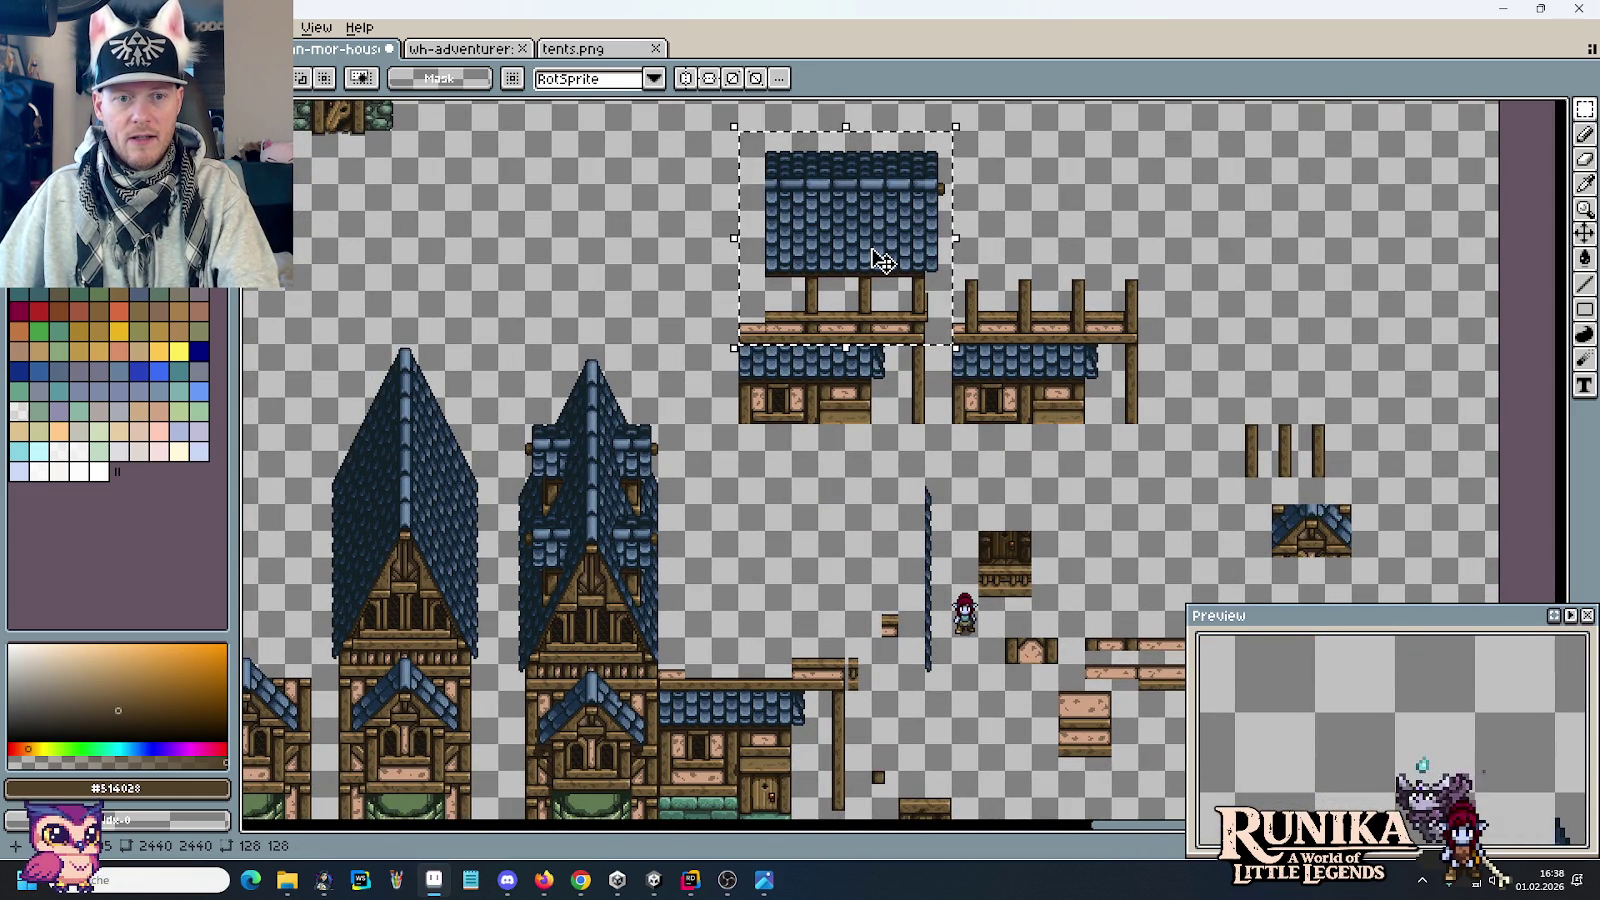
drag(880, 260, 808, 606)
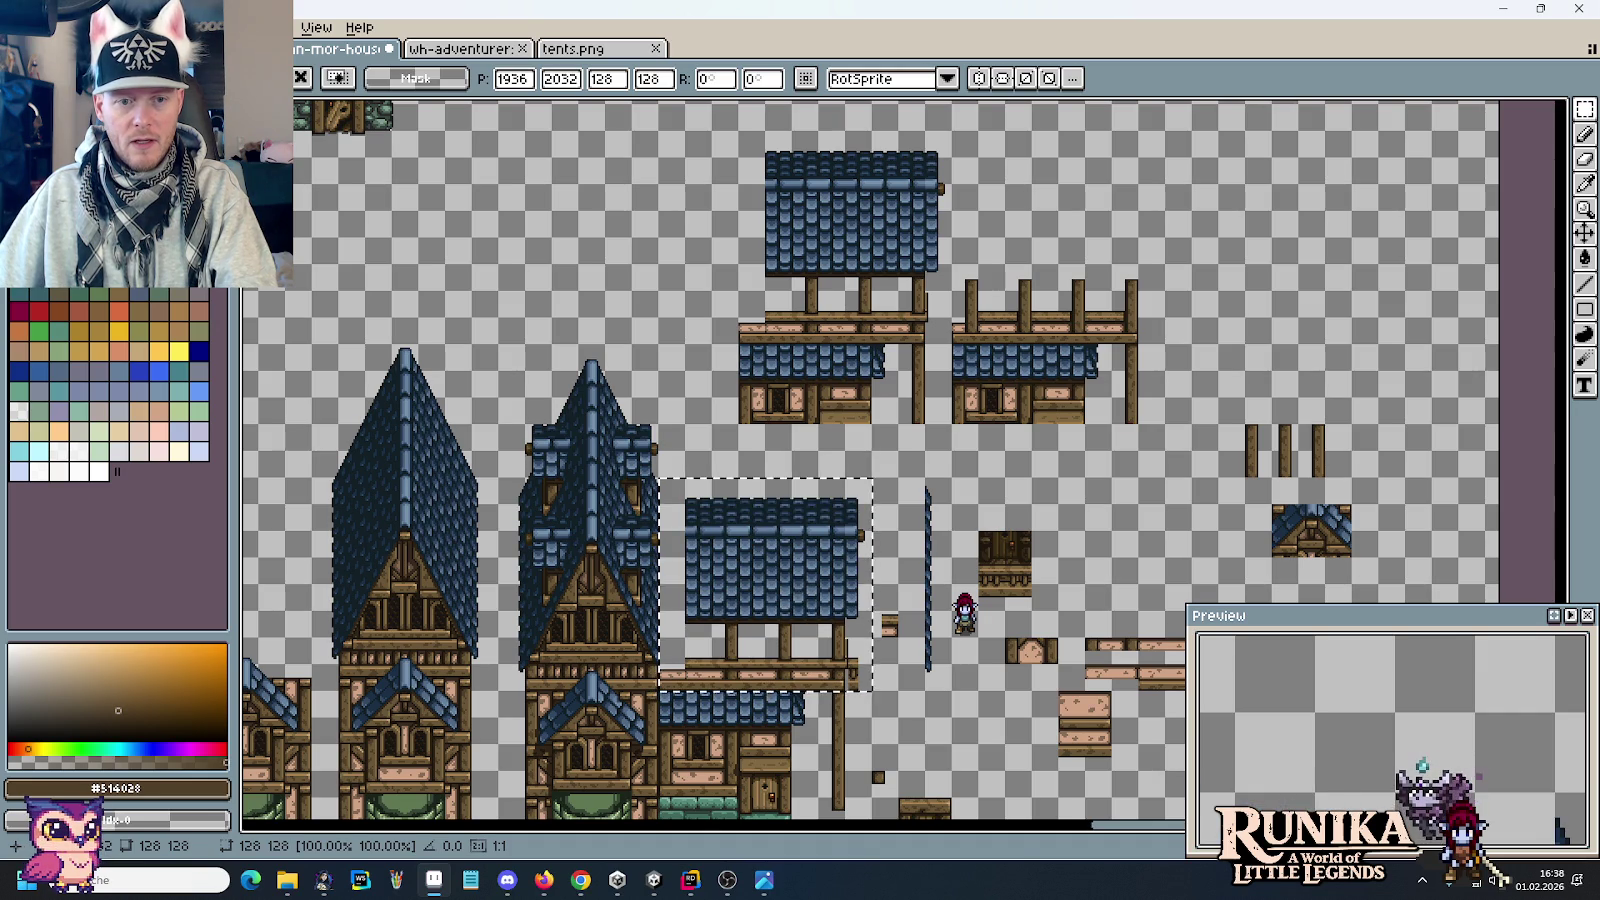
key(ctrl+d)
scroll(822, 771, up, 1)
Step: Copy the vertical blue roof strip onto the tall tower's right edge
drag(1028, 610, 1085, 128)
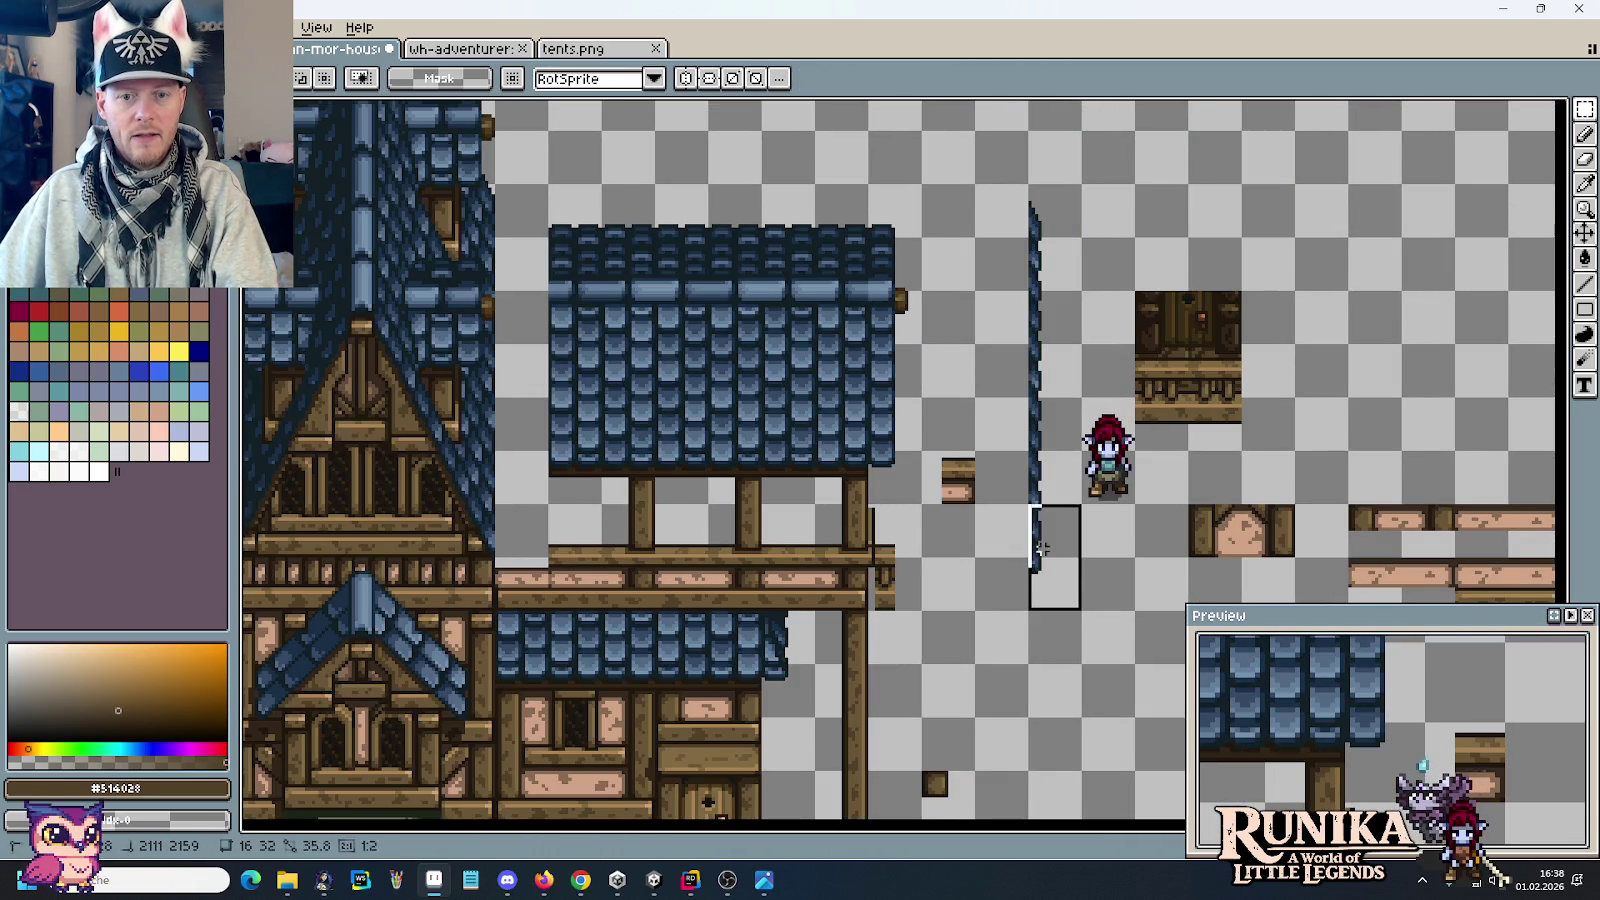
drag(1064, 296, 510, 307)
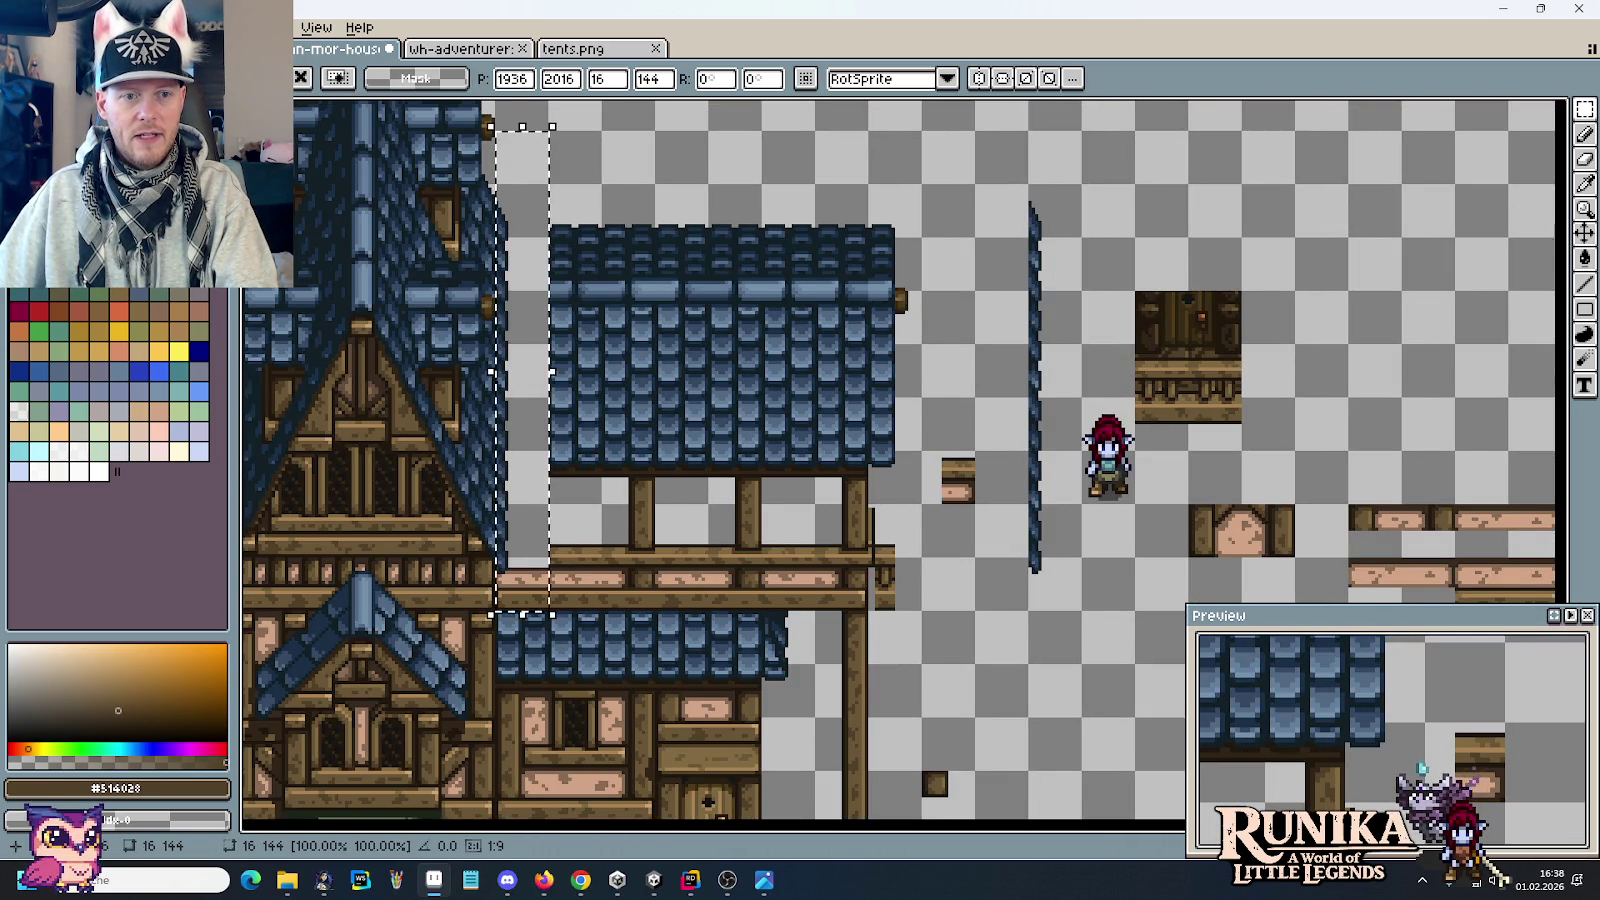
key(ctrl+d)
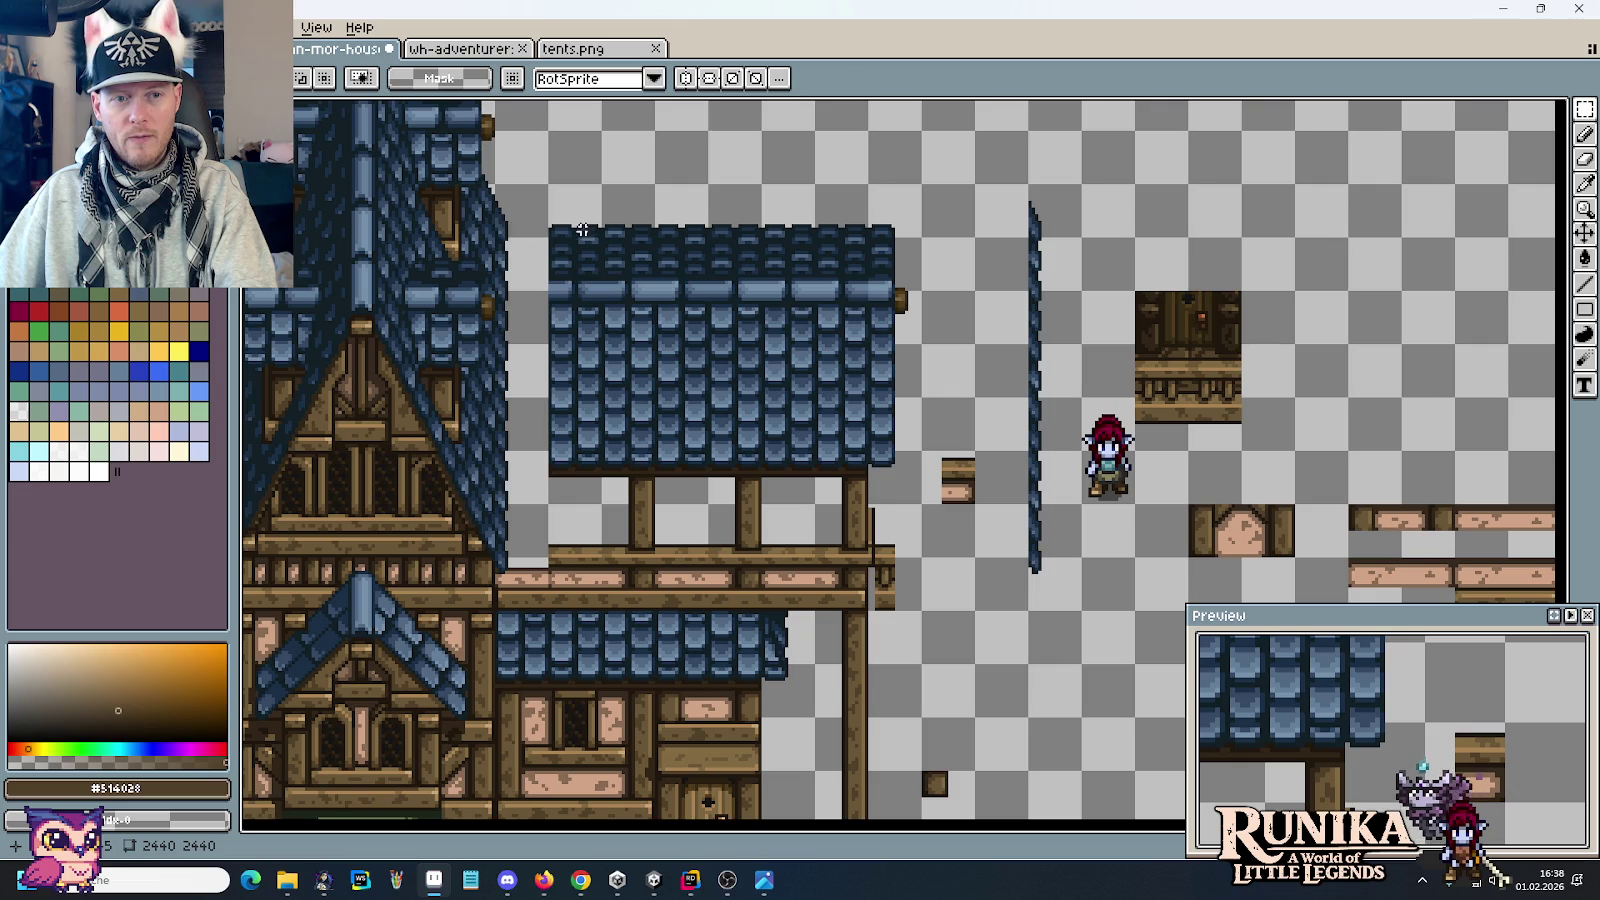
scroll(586, 230, down, 1)
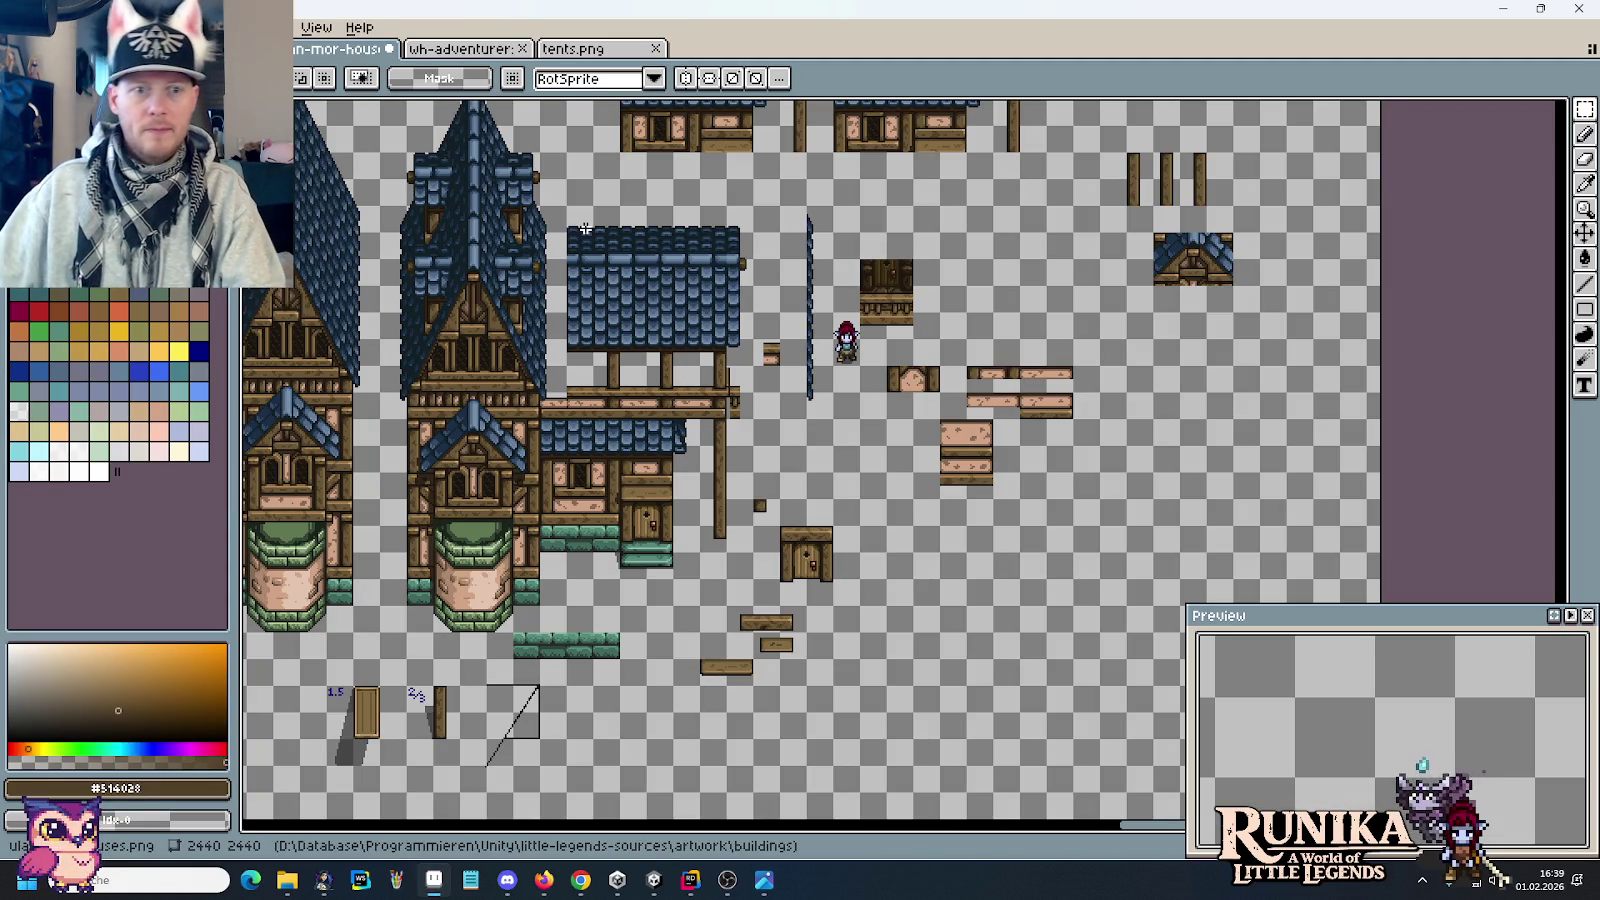
Step: Copy a column of roof tiles left to close the gap at the tower, then view the reference
scroll(585, 229, down, 1)
scroll(614, 218, up, 5)
scroll(892, 563, left, 3)
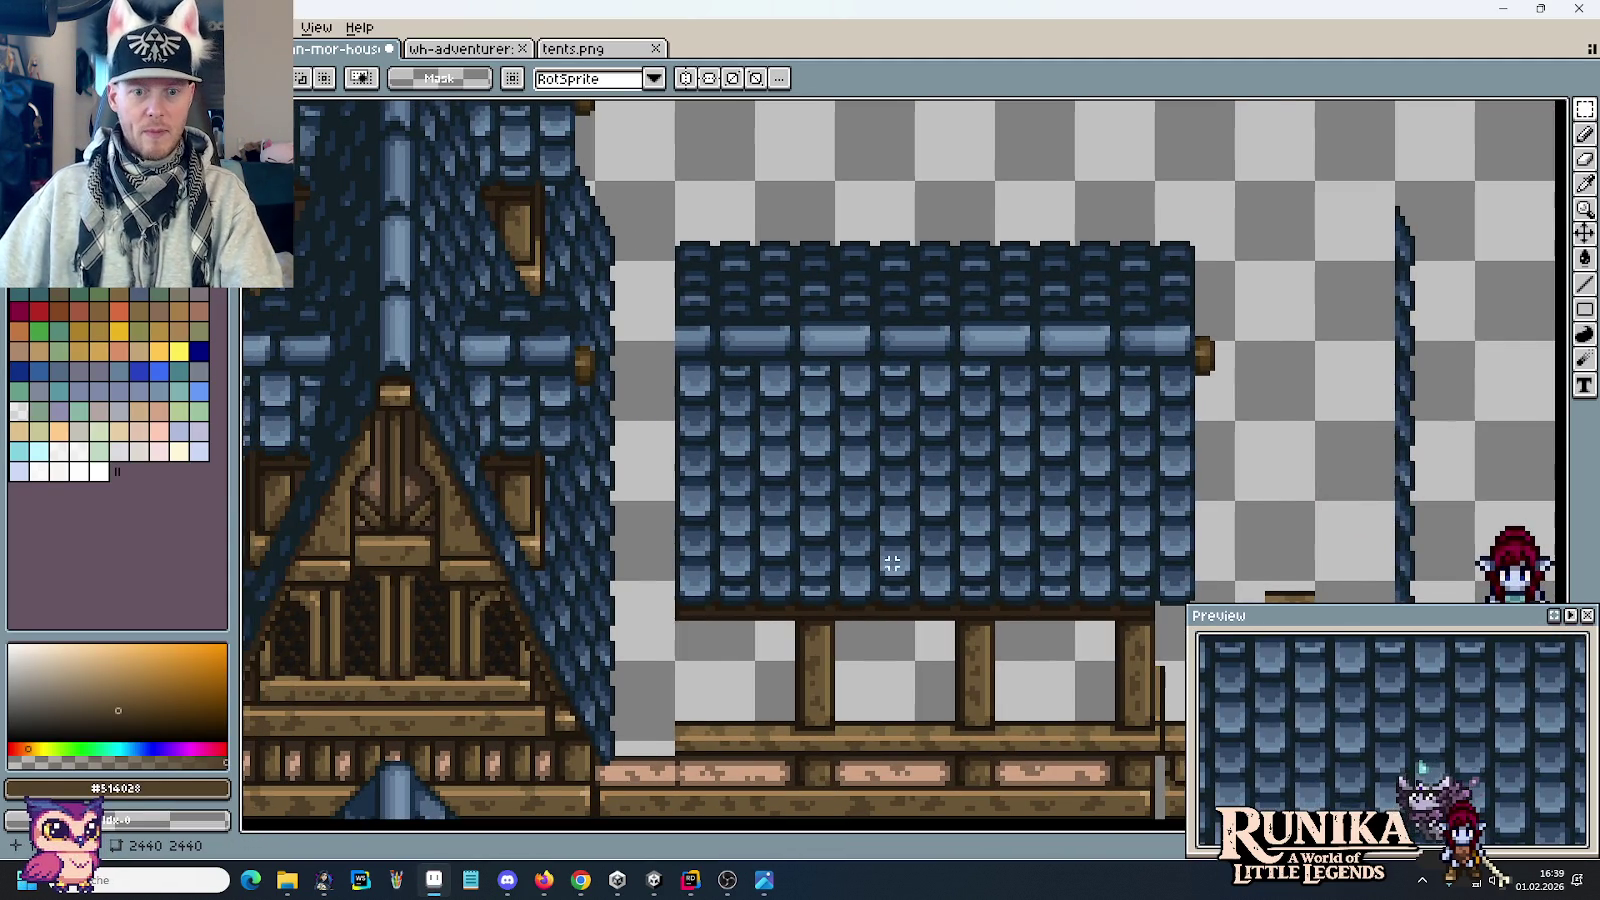
drag(872, 597, 868, 239)
drag(905, 300, 680, 318)
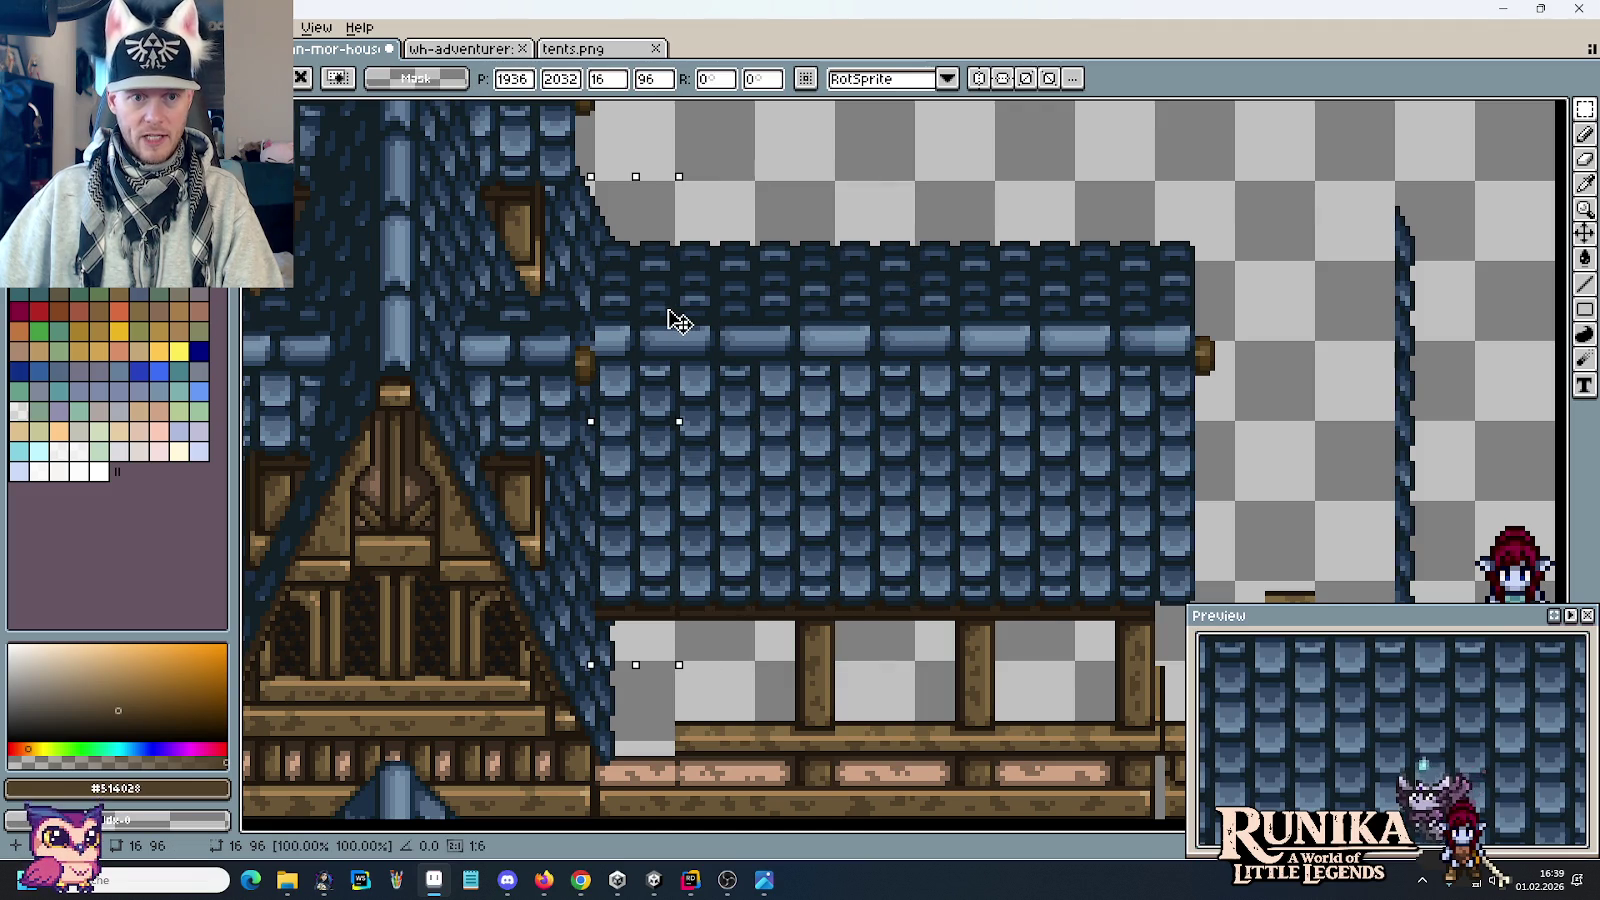
key(ctrl+d)
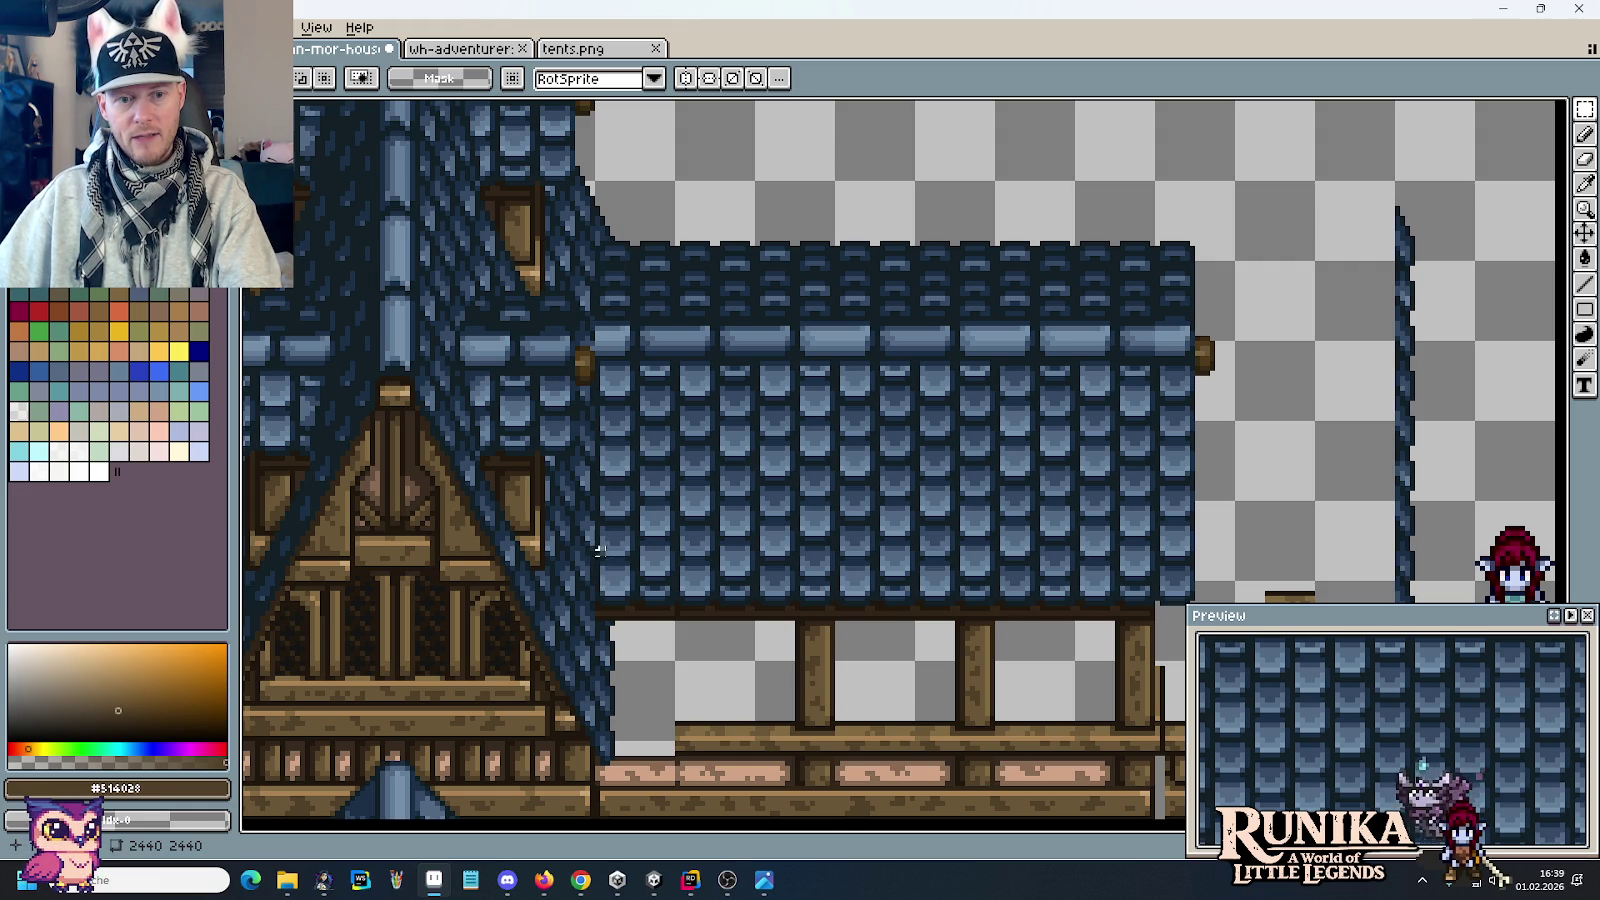
key(alt+Tab)
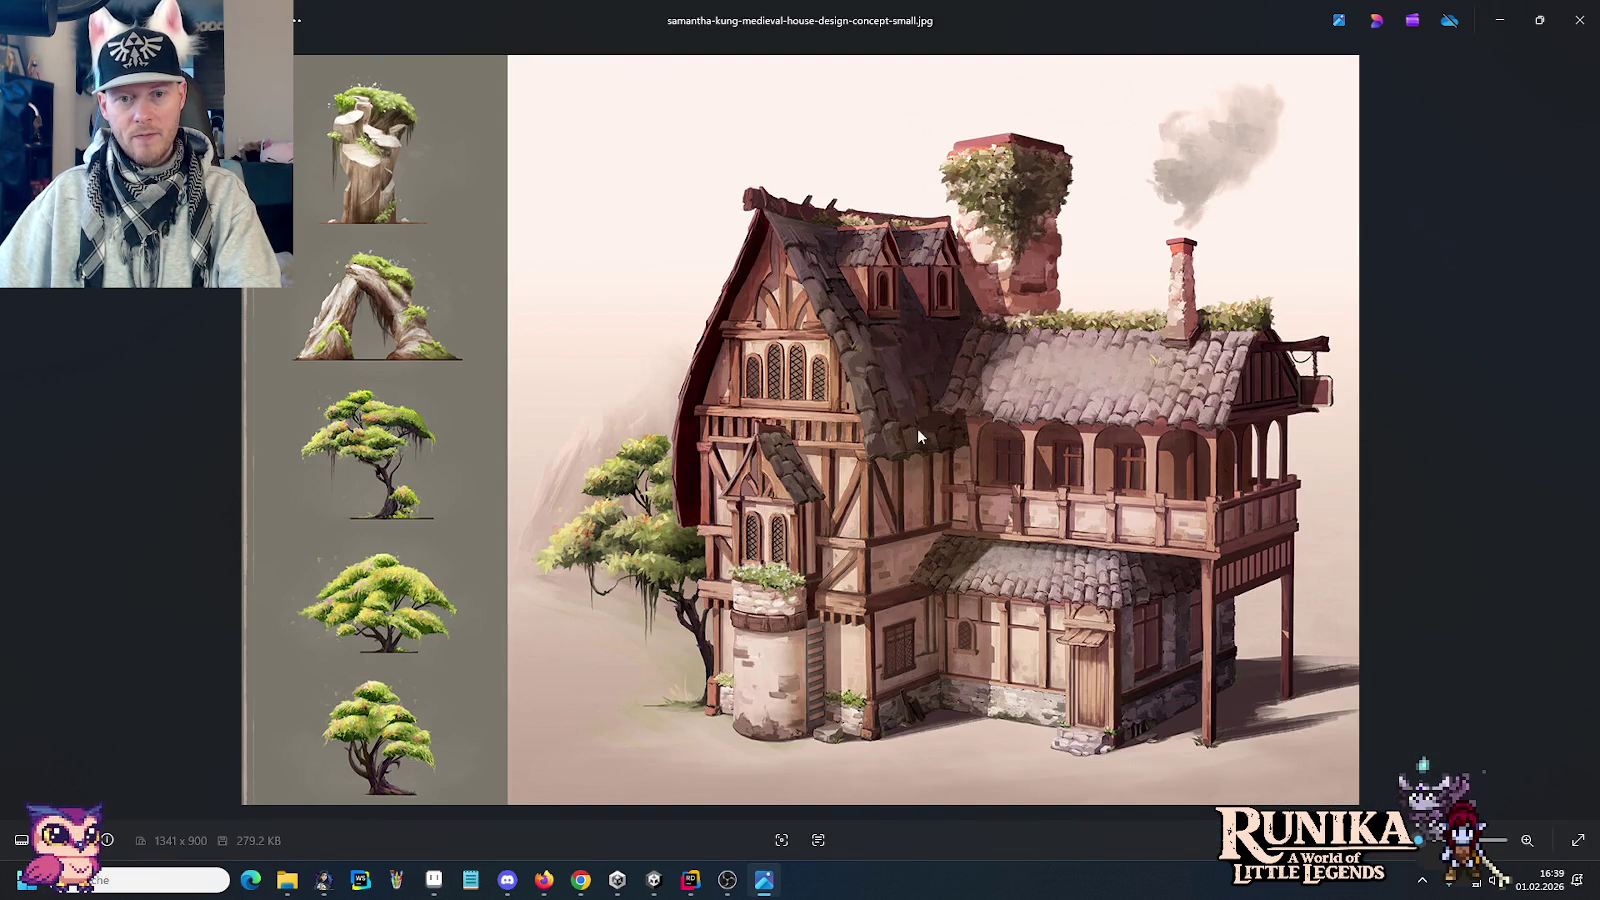
Step: Compare the concept painting with the sprite sheet, then zoom out on the full house sheet
key(alt+Tab)
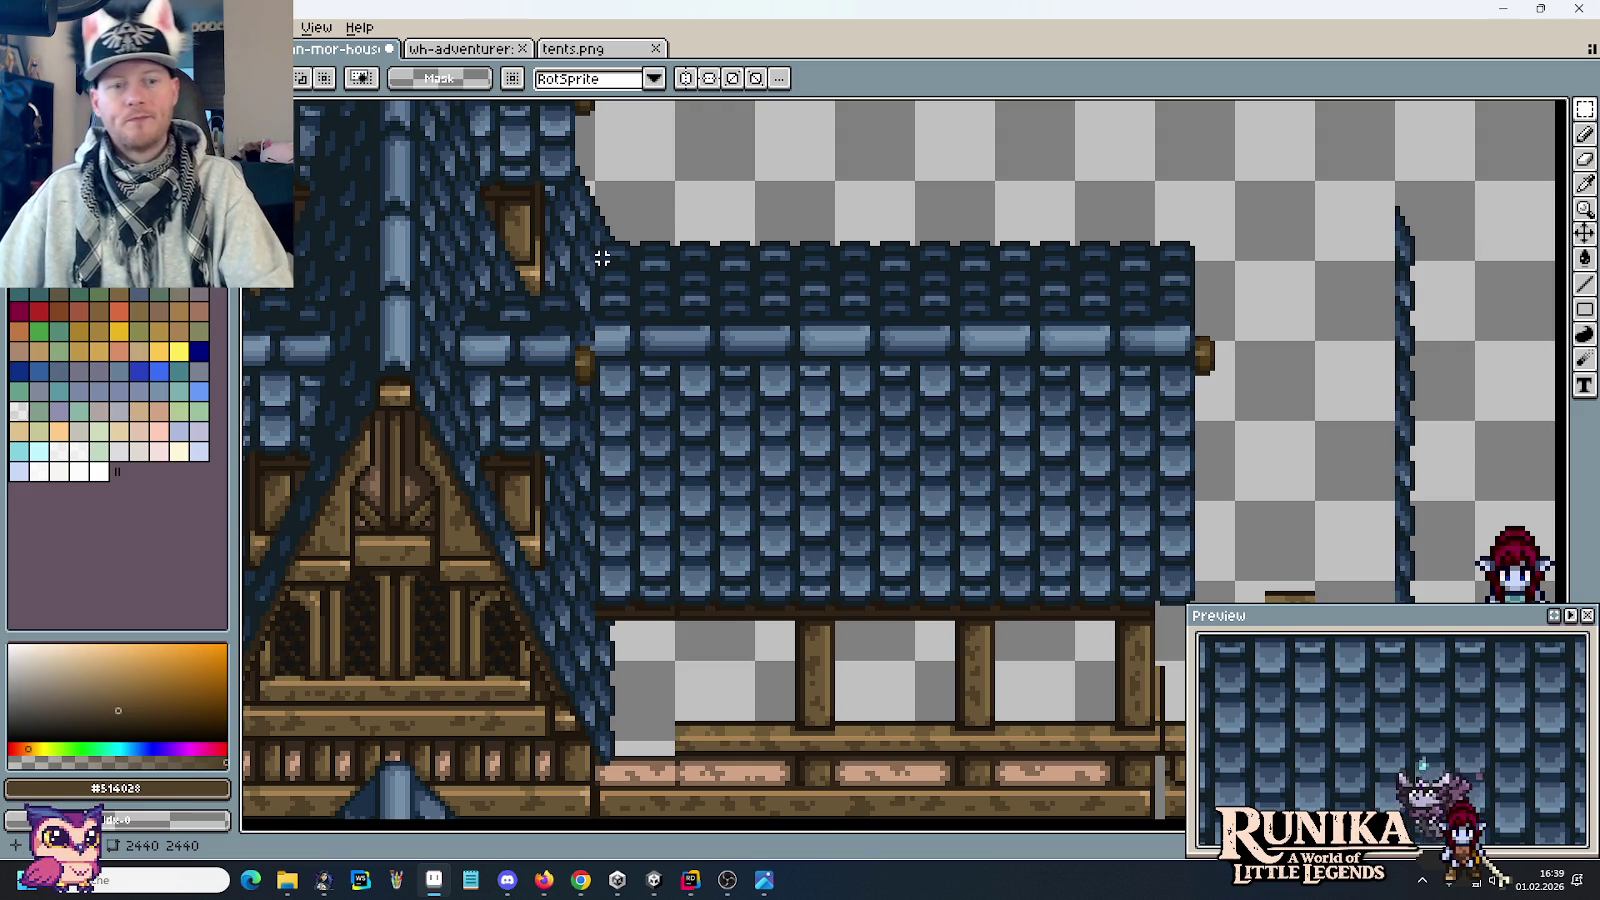
key(alt+Tab)
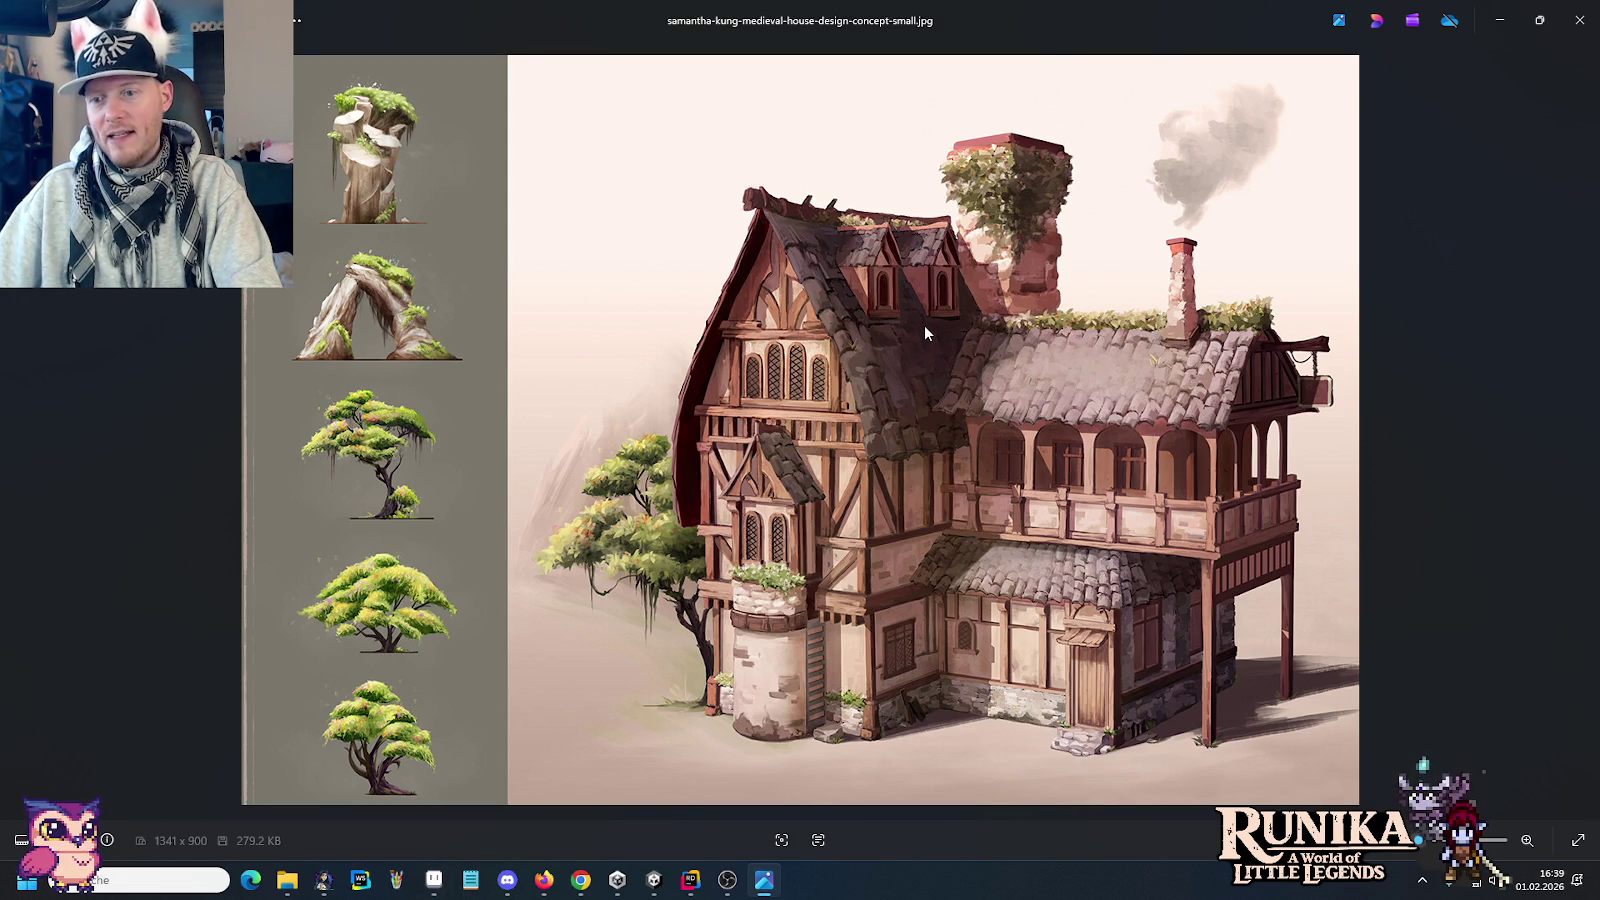
key(alt+Tab)
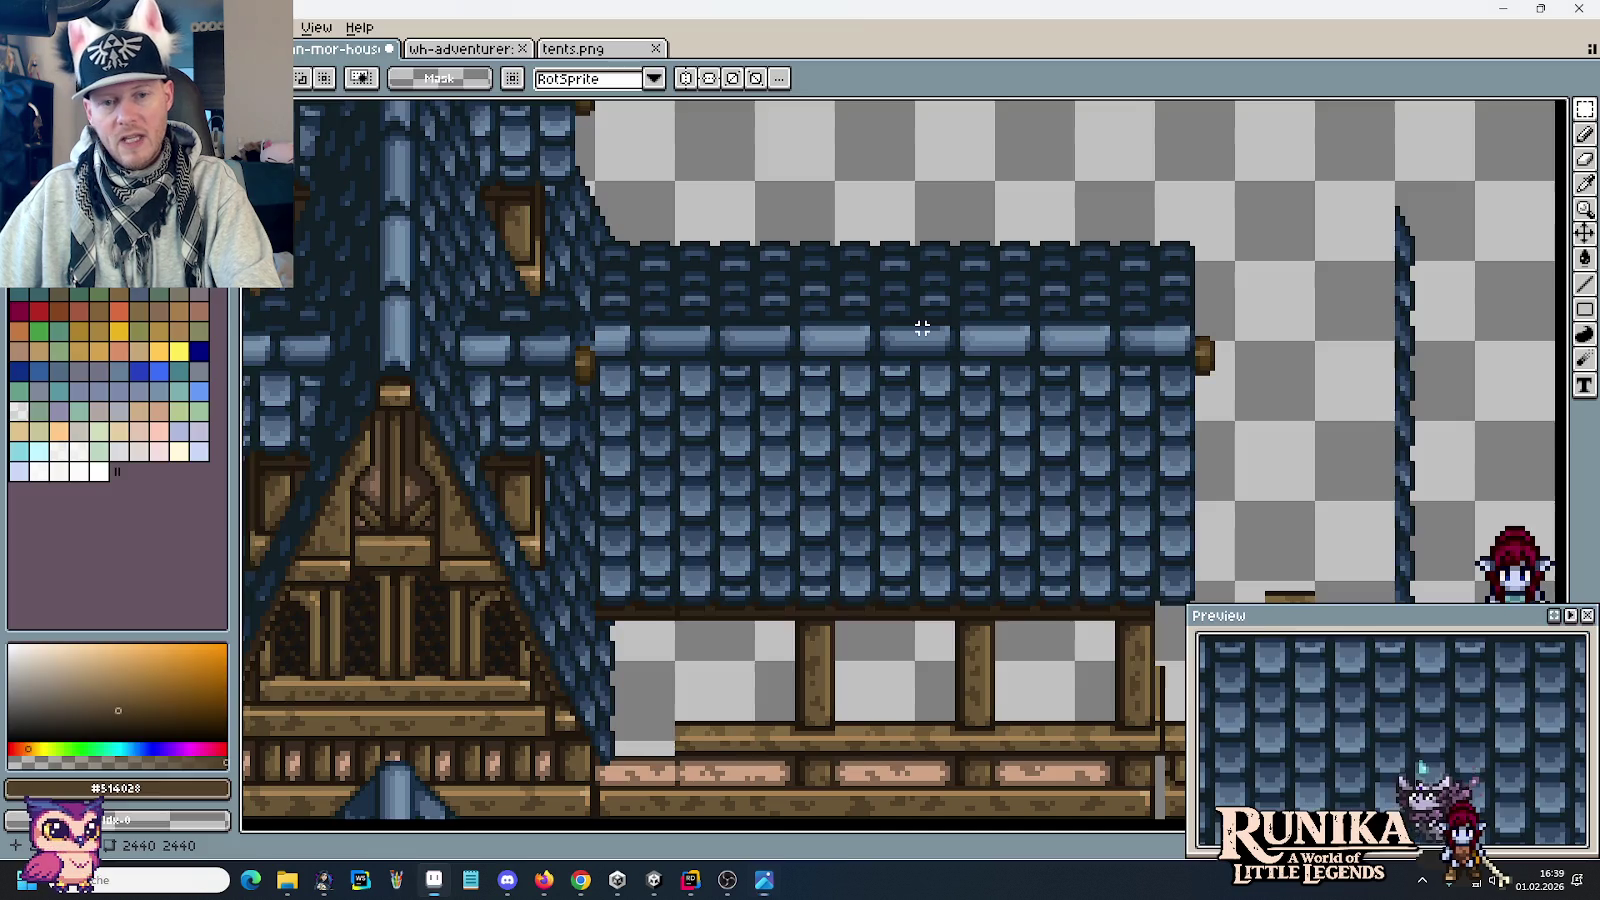
scroll(922, 328, down, 2)
scroll(1000, 328, left, 5)
scroll(1047, 329, down, 1)
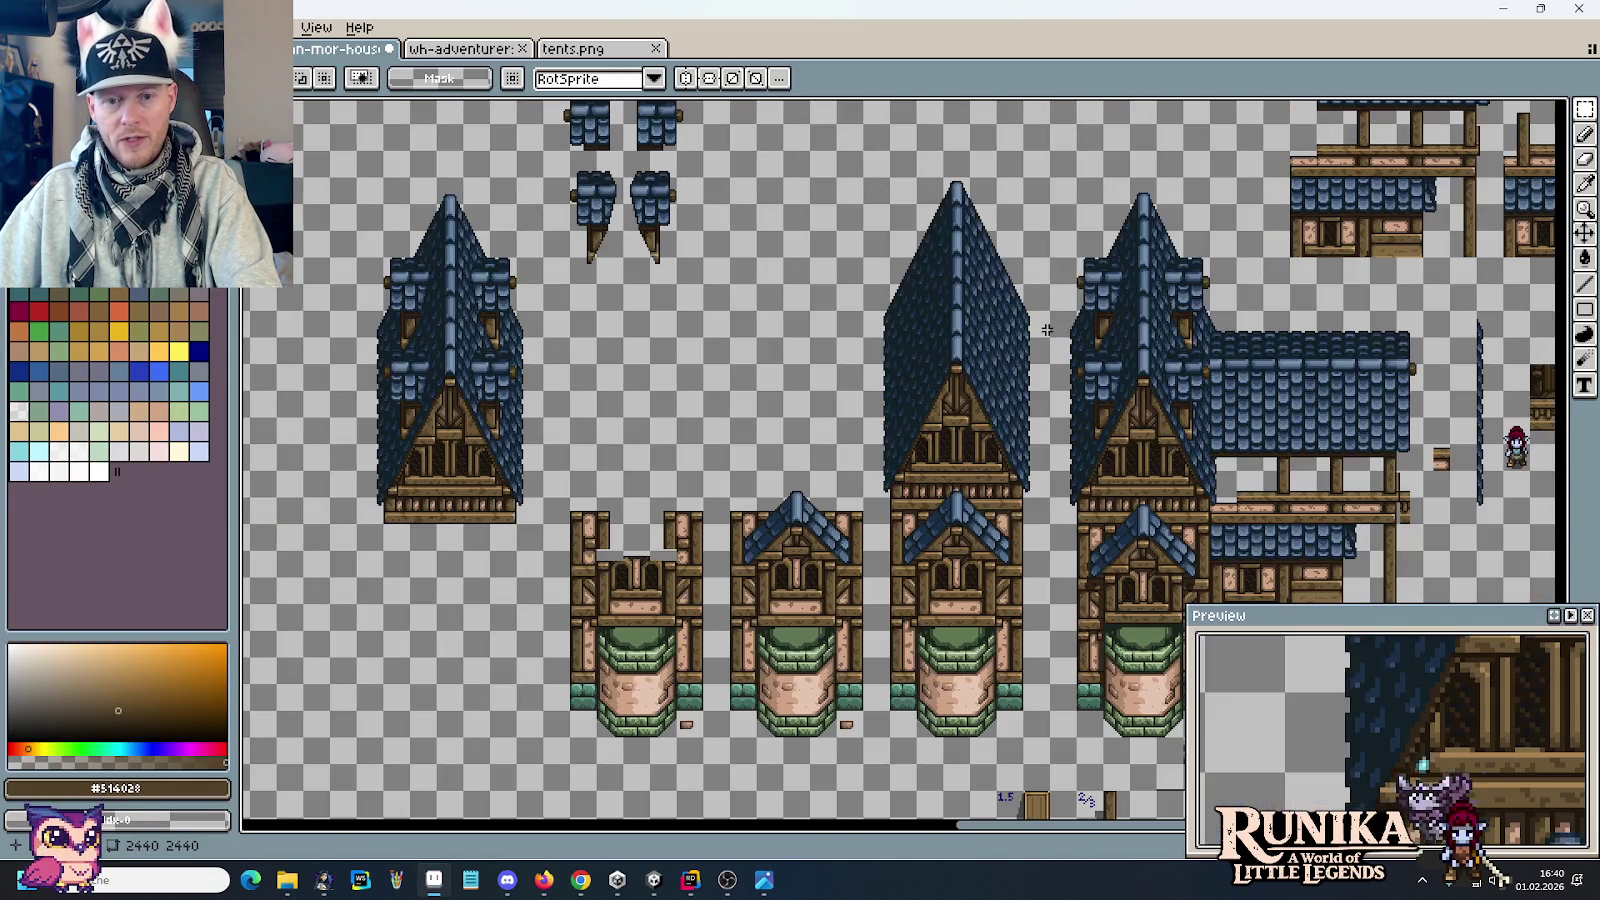
drag(687, 194, 690, 283)
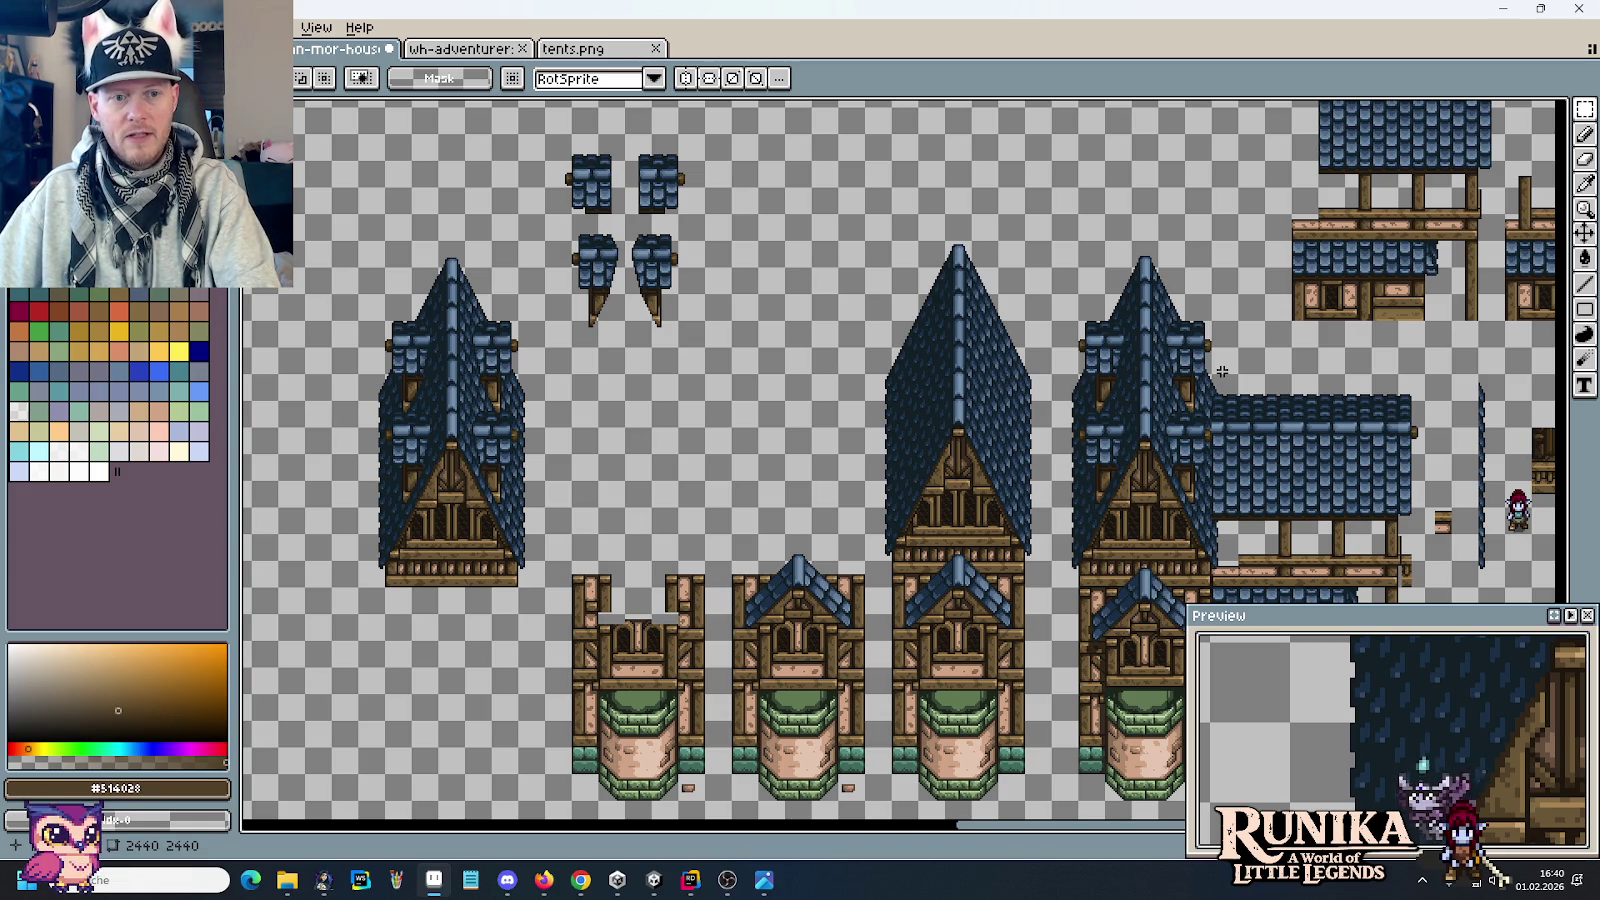
drag(1221, 371, 1032, 336)
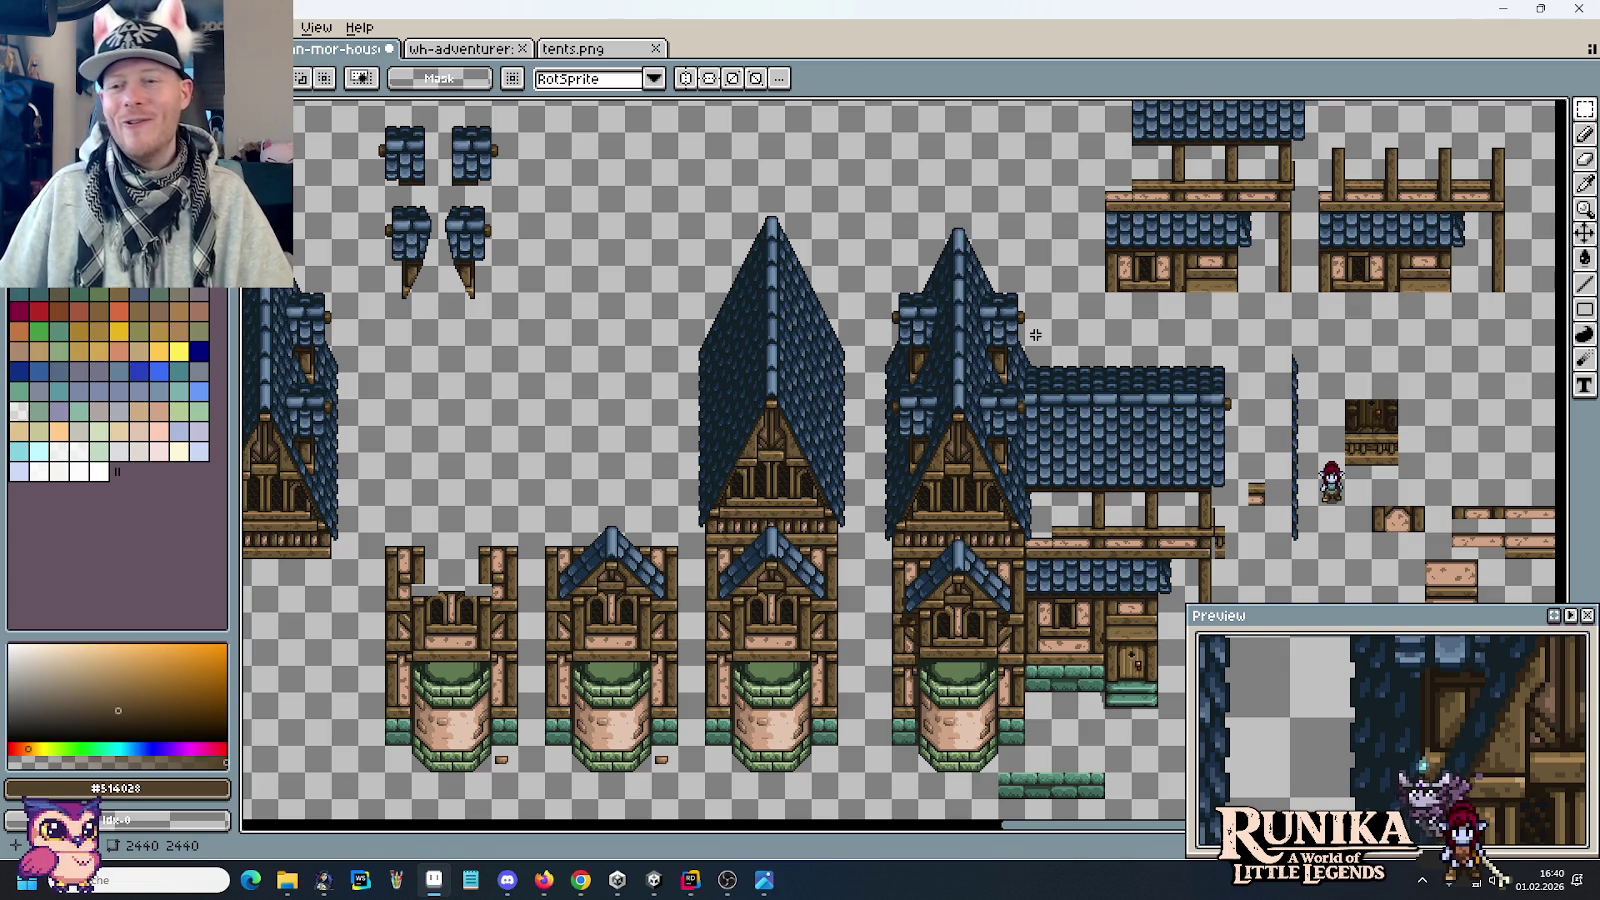
mouse_move(607, 338)
mouse_down()
mouse_move(749, 418)
mouse_move(779, 467)
mouse_up()
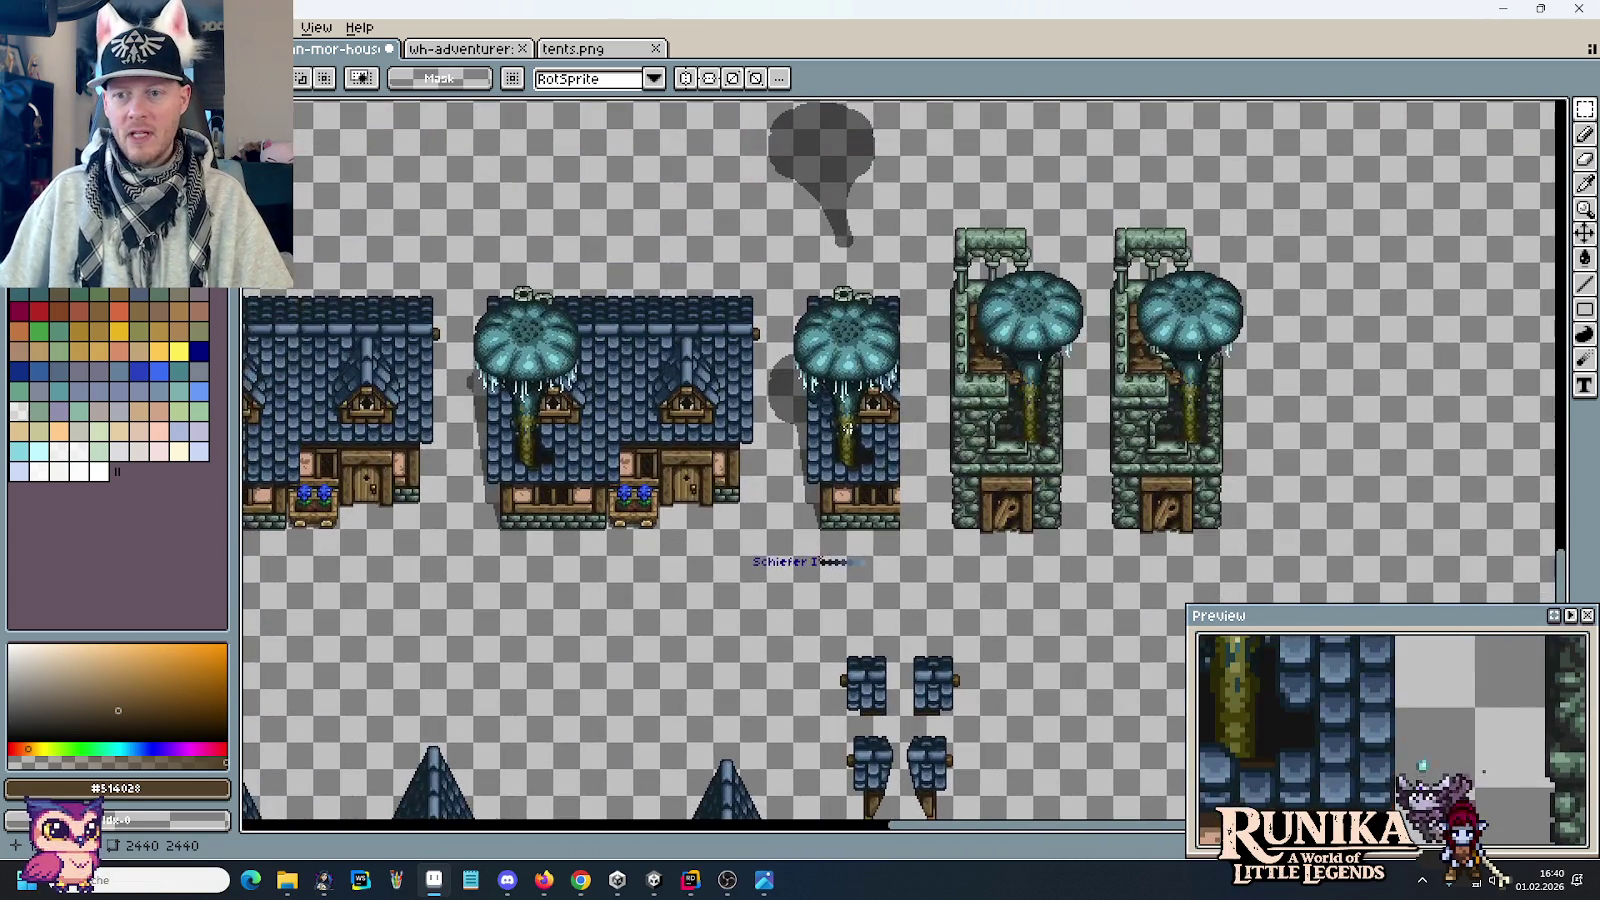
scroll(1045, 423, up, 2)
scroll(1095, 412, right, 2)
scroll(1060, 370, right, 2)
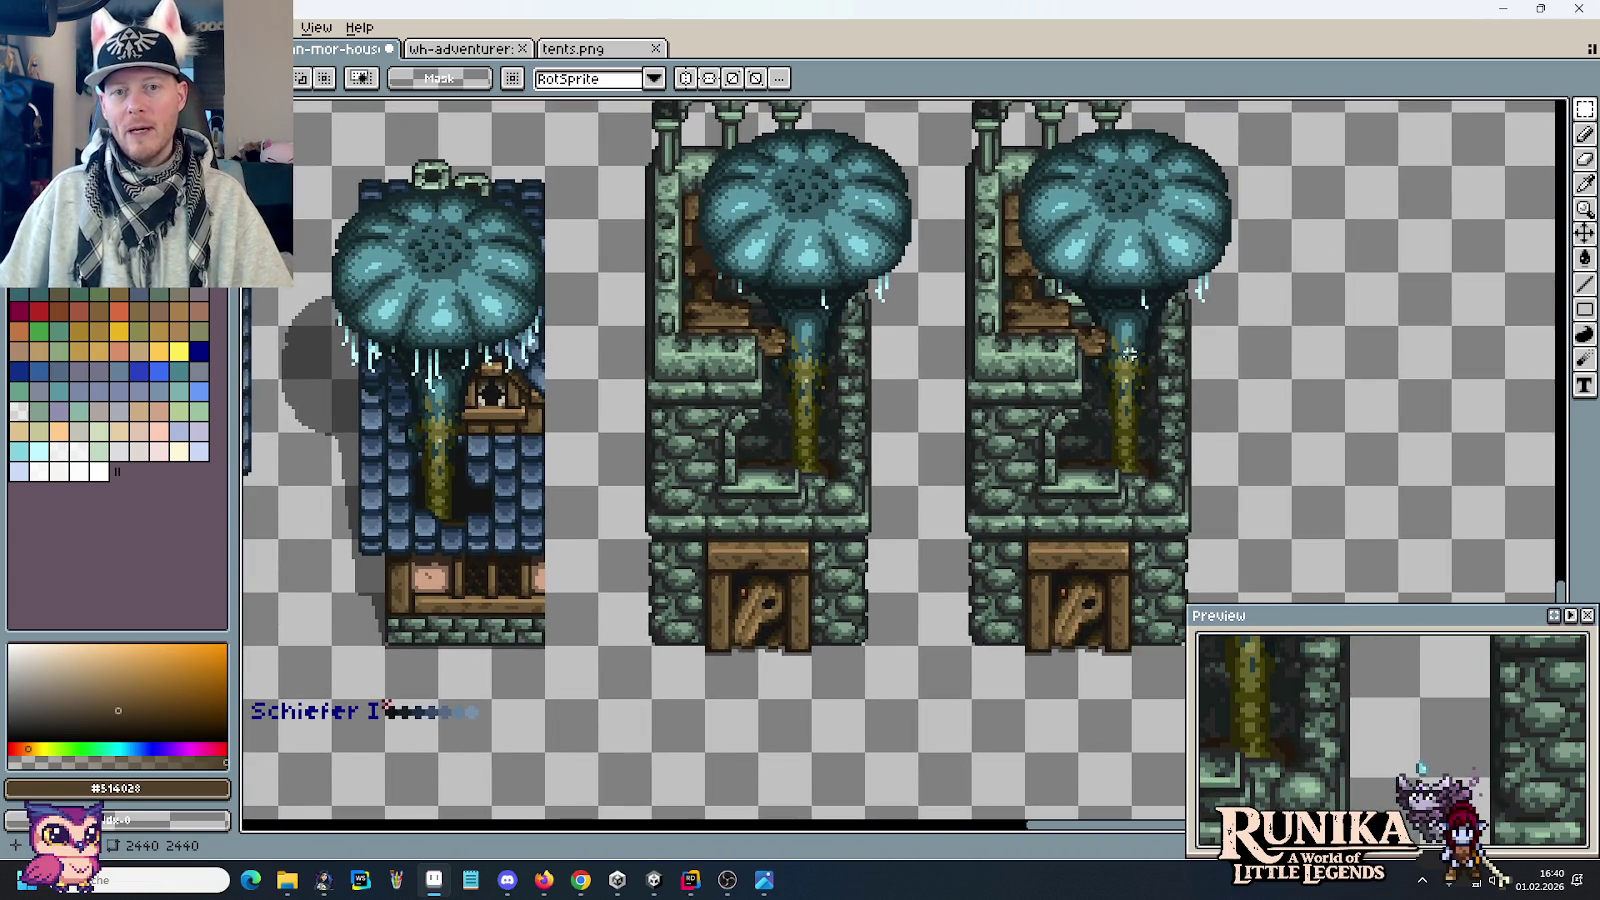
scroll(1109, 362, down, 2)
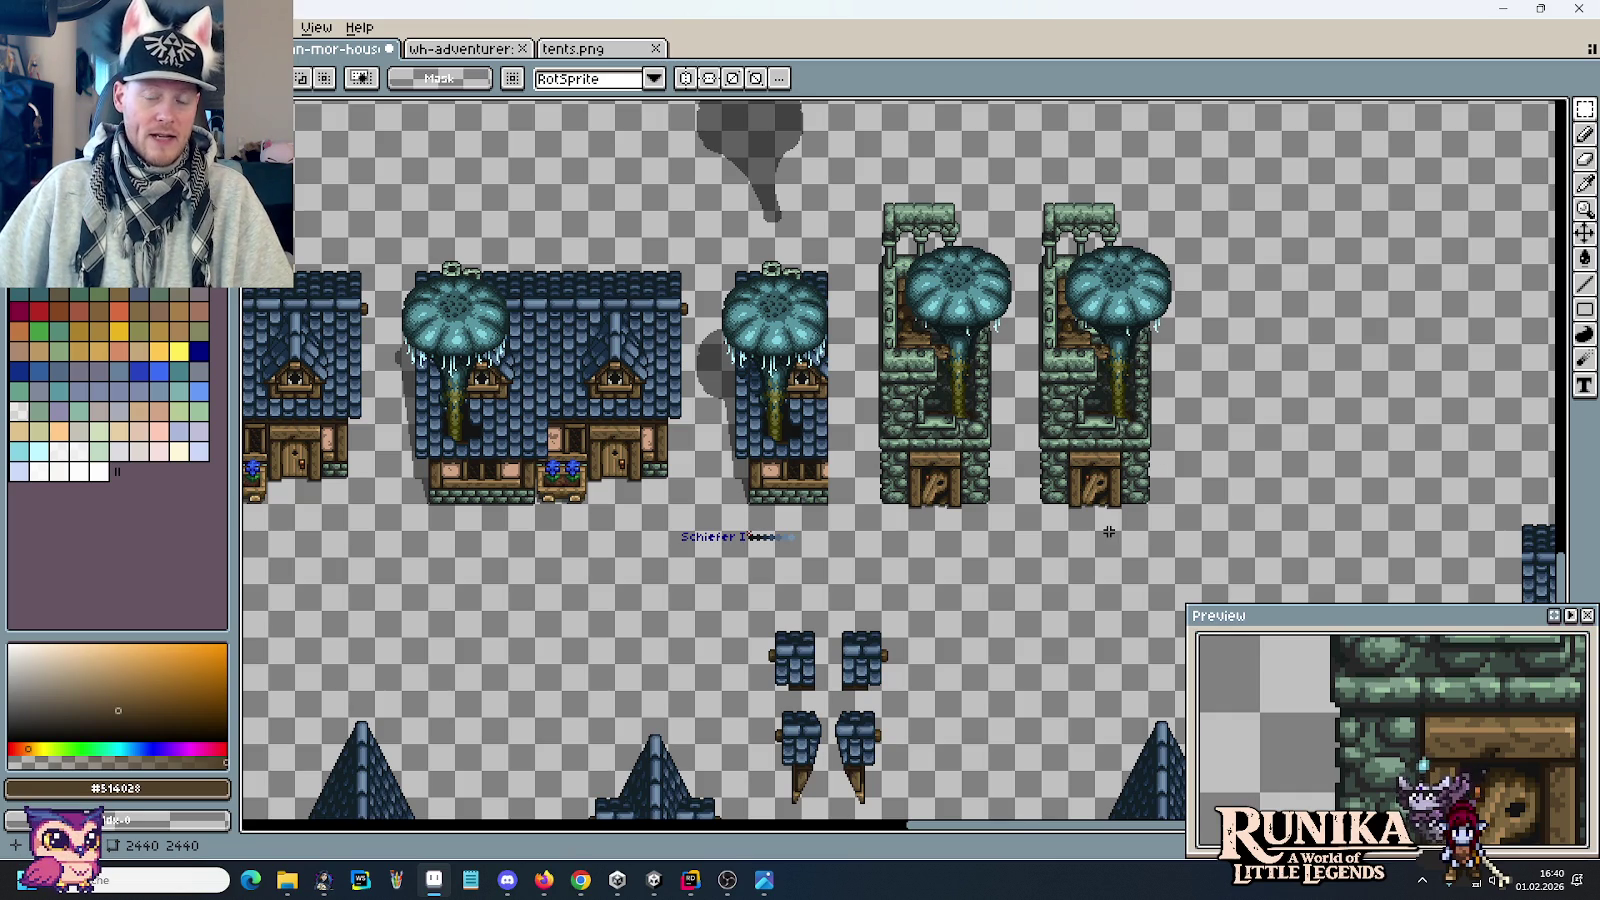
scroll(1070, 410, right, 2)
scroll(1070, 410, down, 1)
scroll(1182, 511, down, 3)
scroll(1182, 511, right, 3)
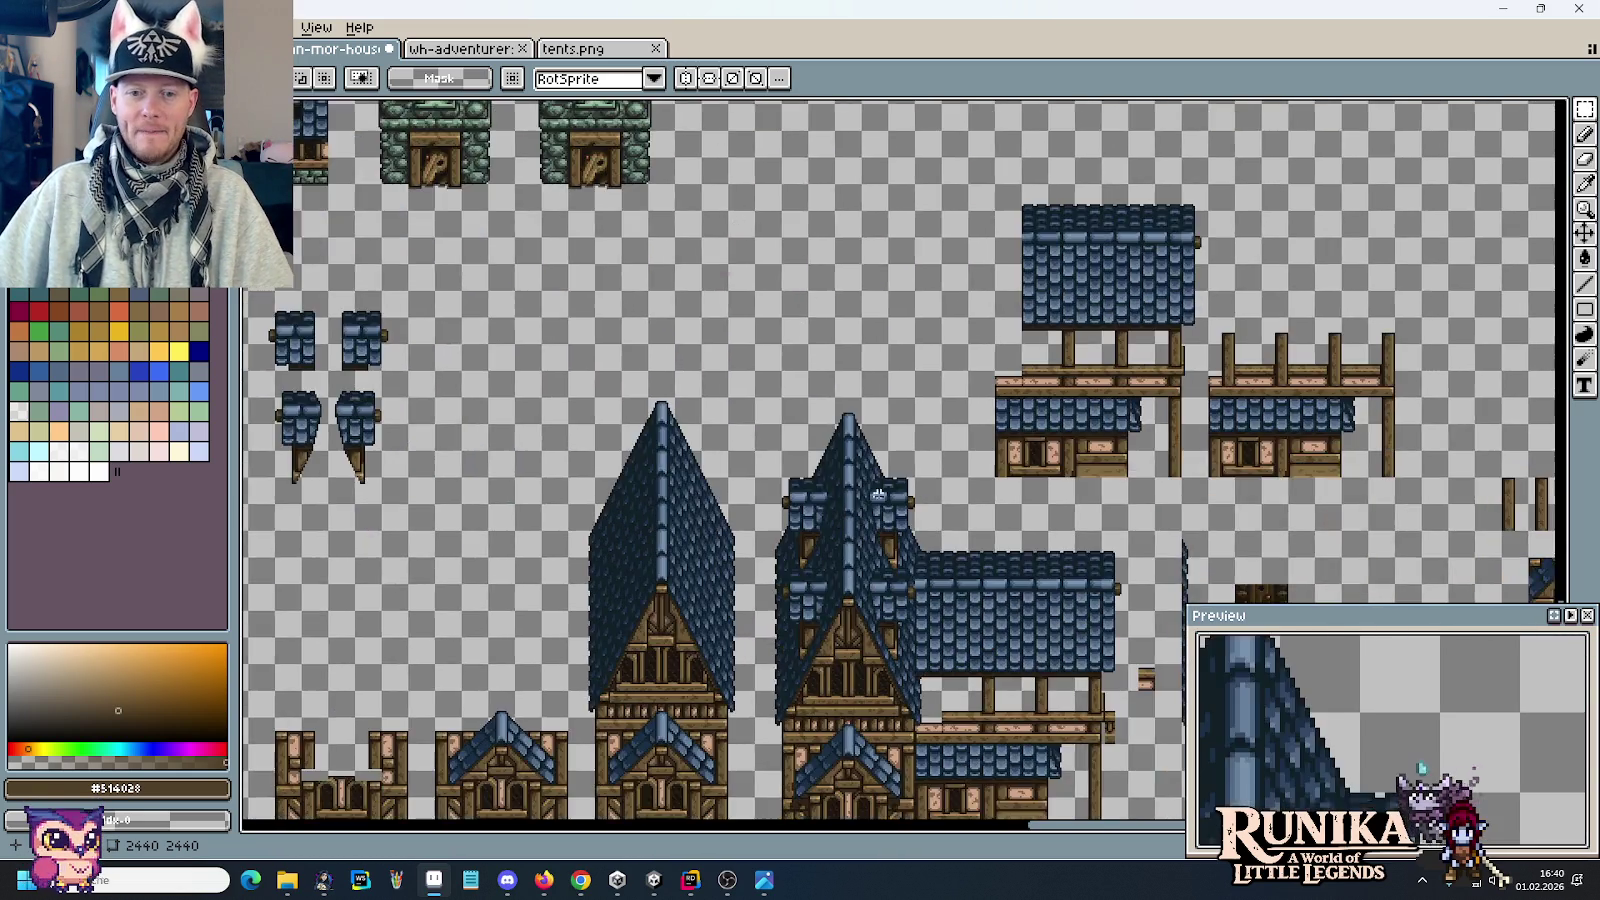
scroll(1000, 440, down, 1)
scroll(925, 405, up, 2)
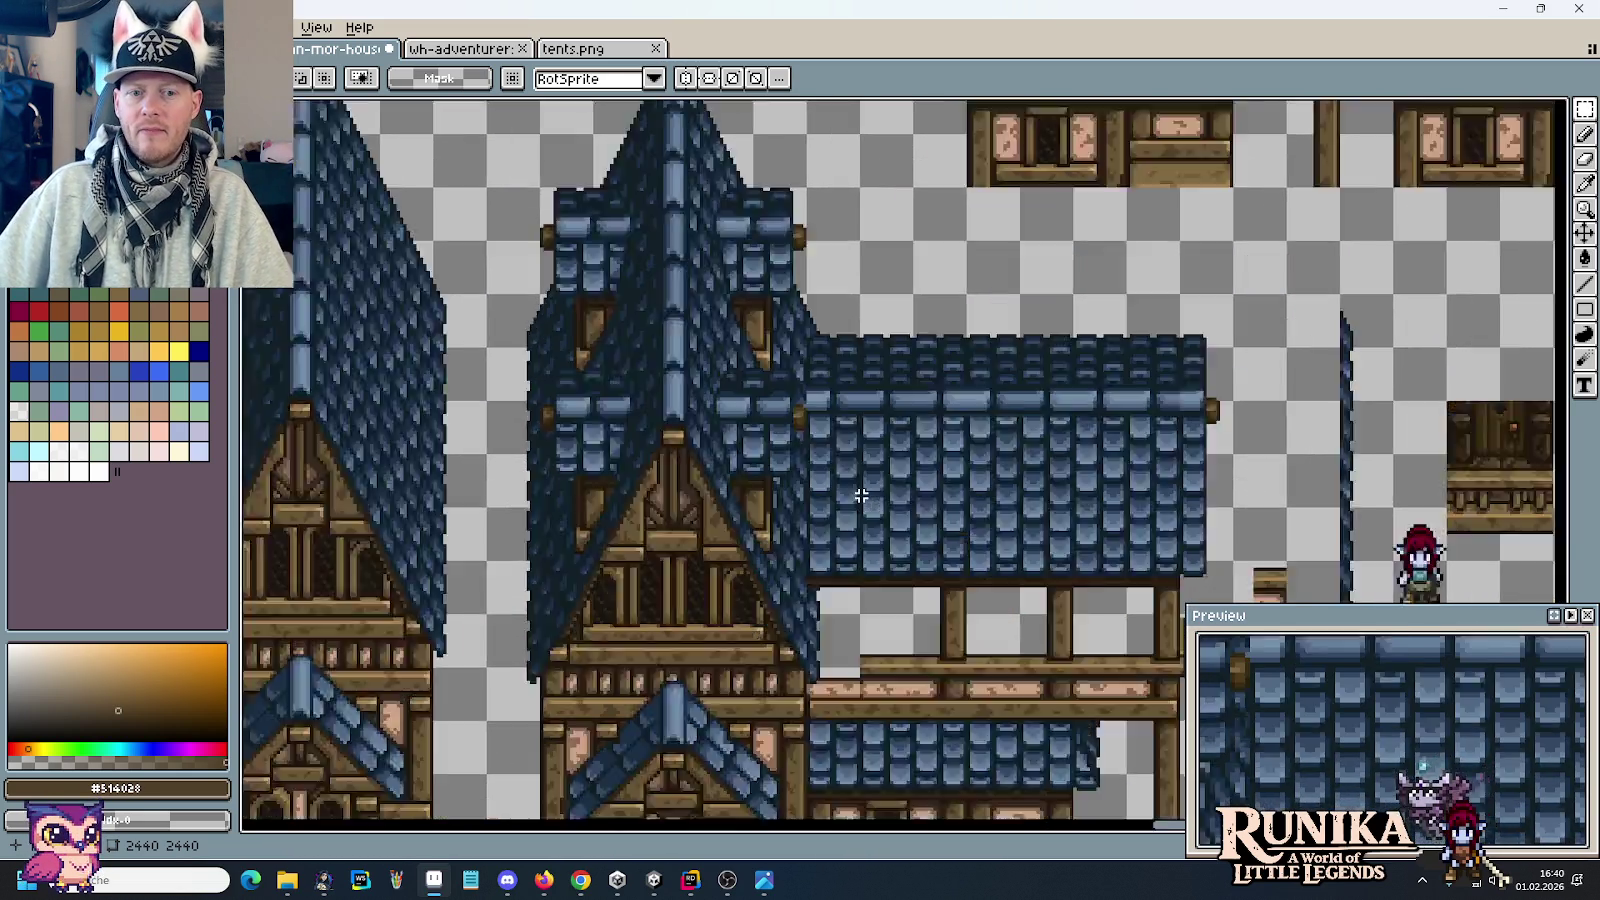
Step: Zoom in on the balcony roof and shift its last ridge tile right to the roof's end
scroll(812, 307, up, 1)
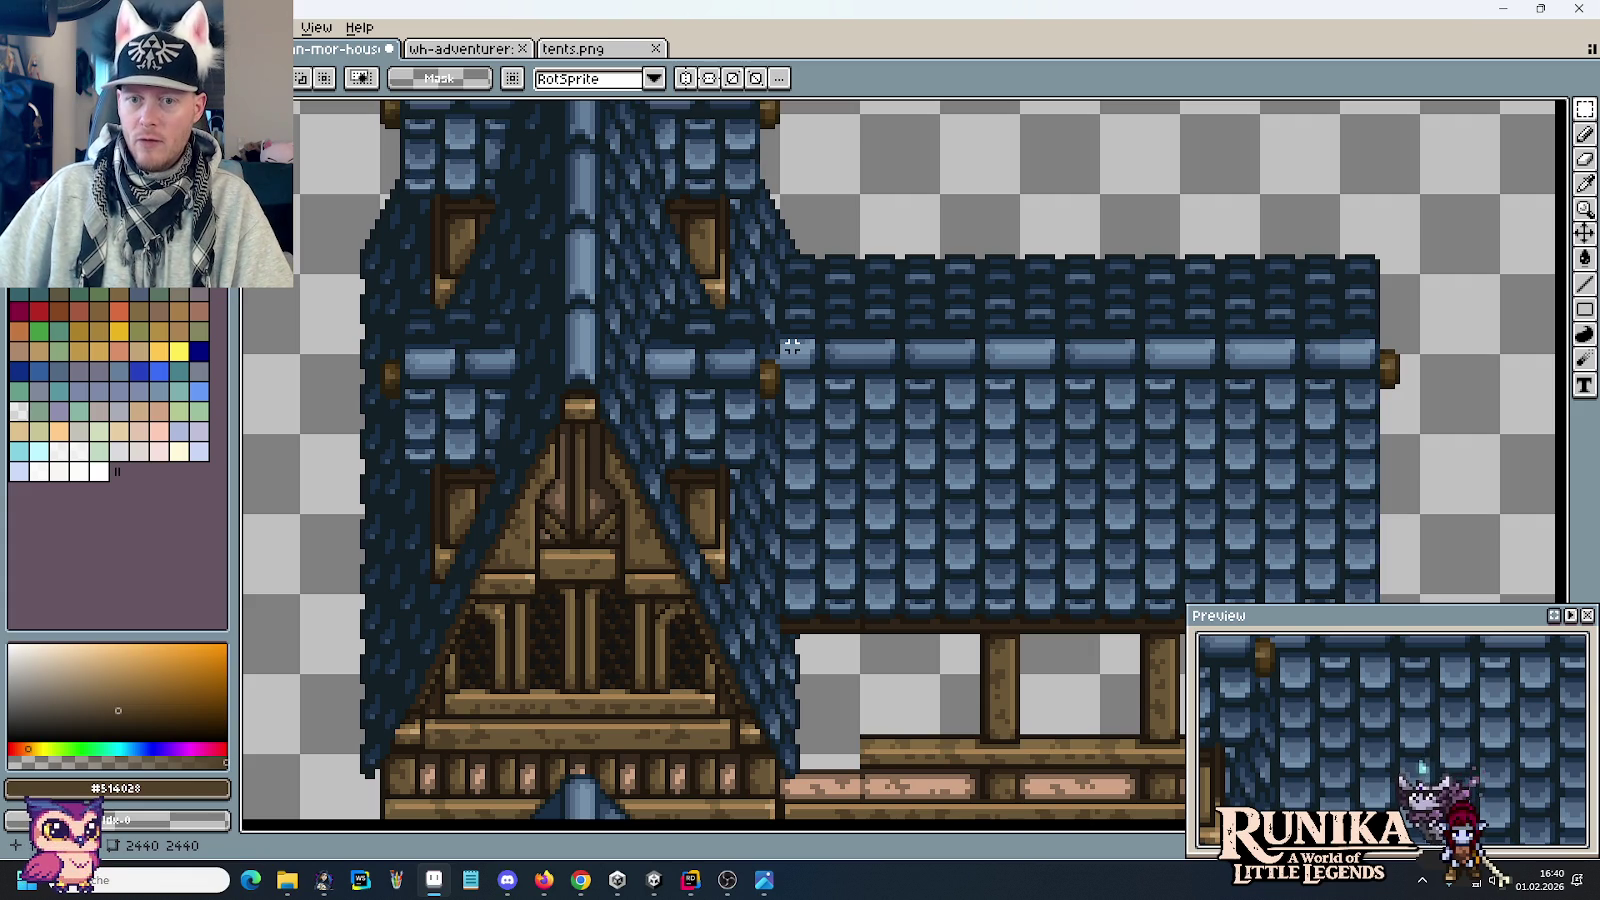
drag(1352, 351, 1140, 306)
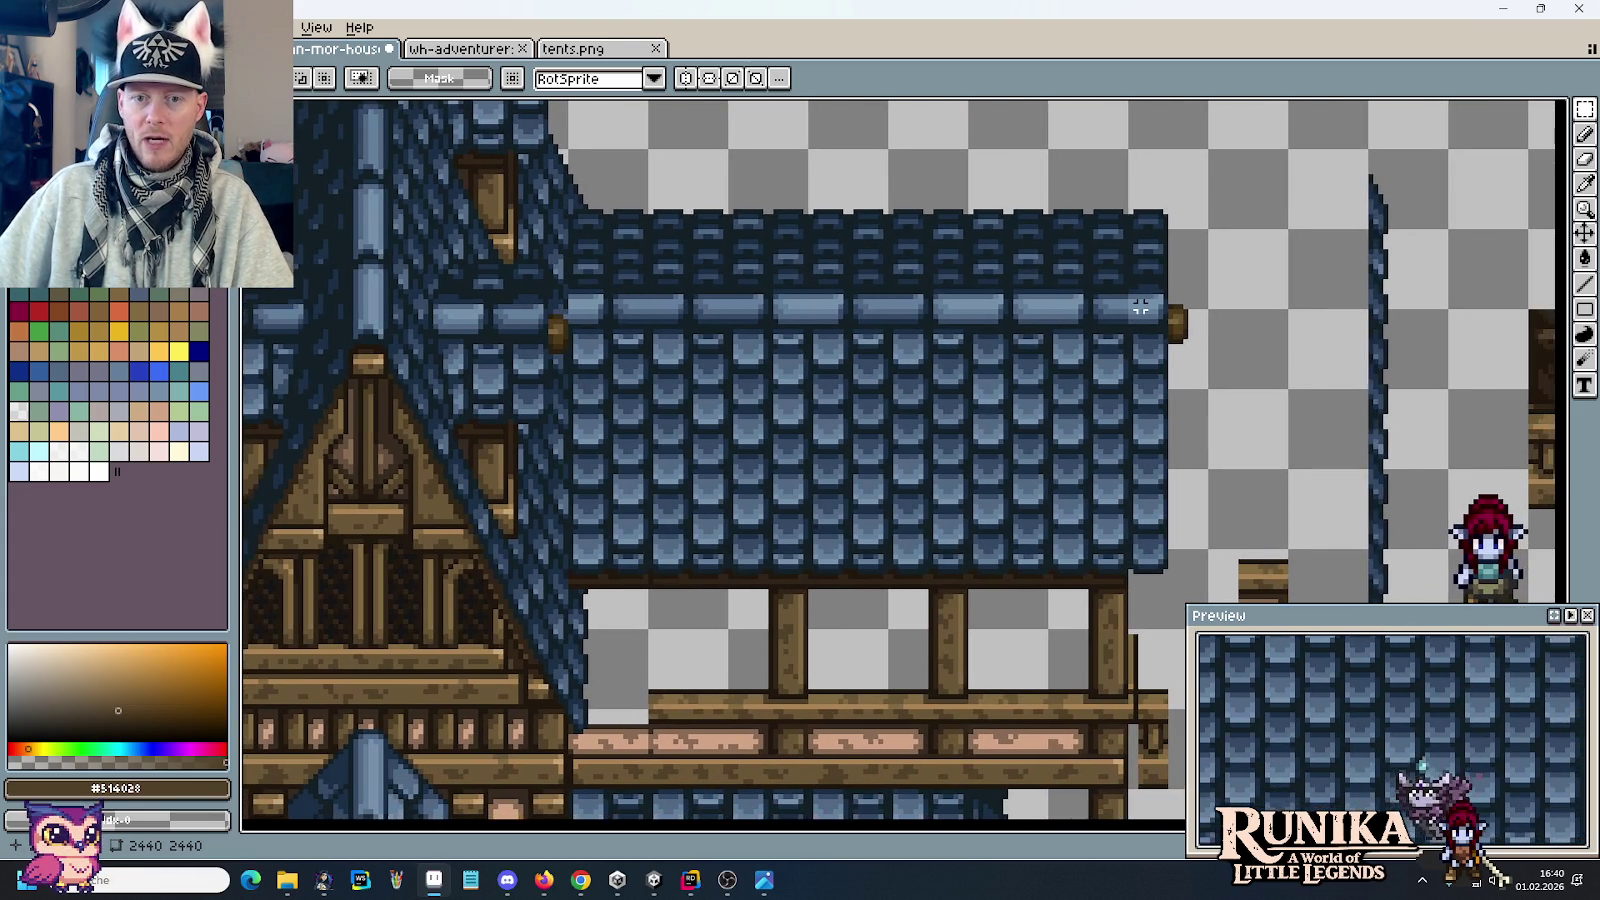
scroll(1140, 306, up, 2)
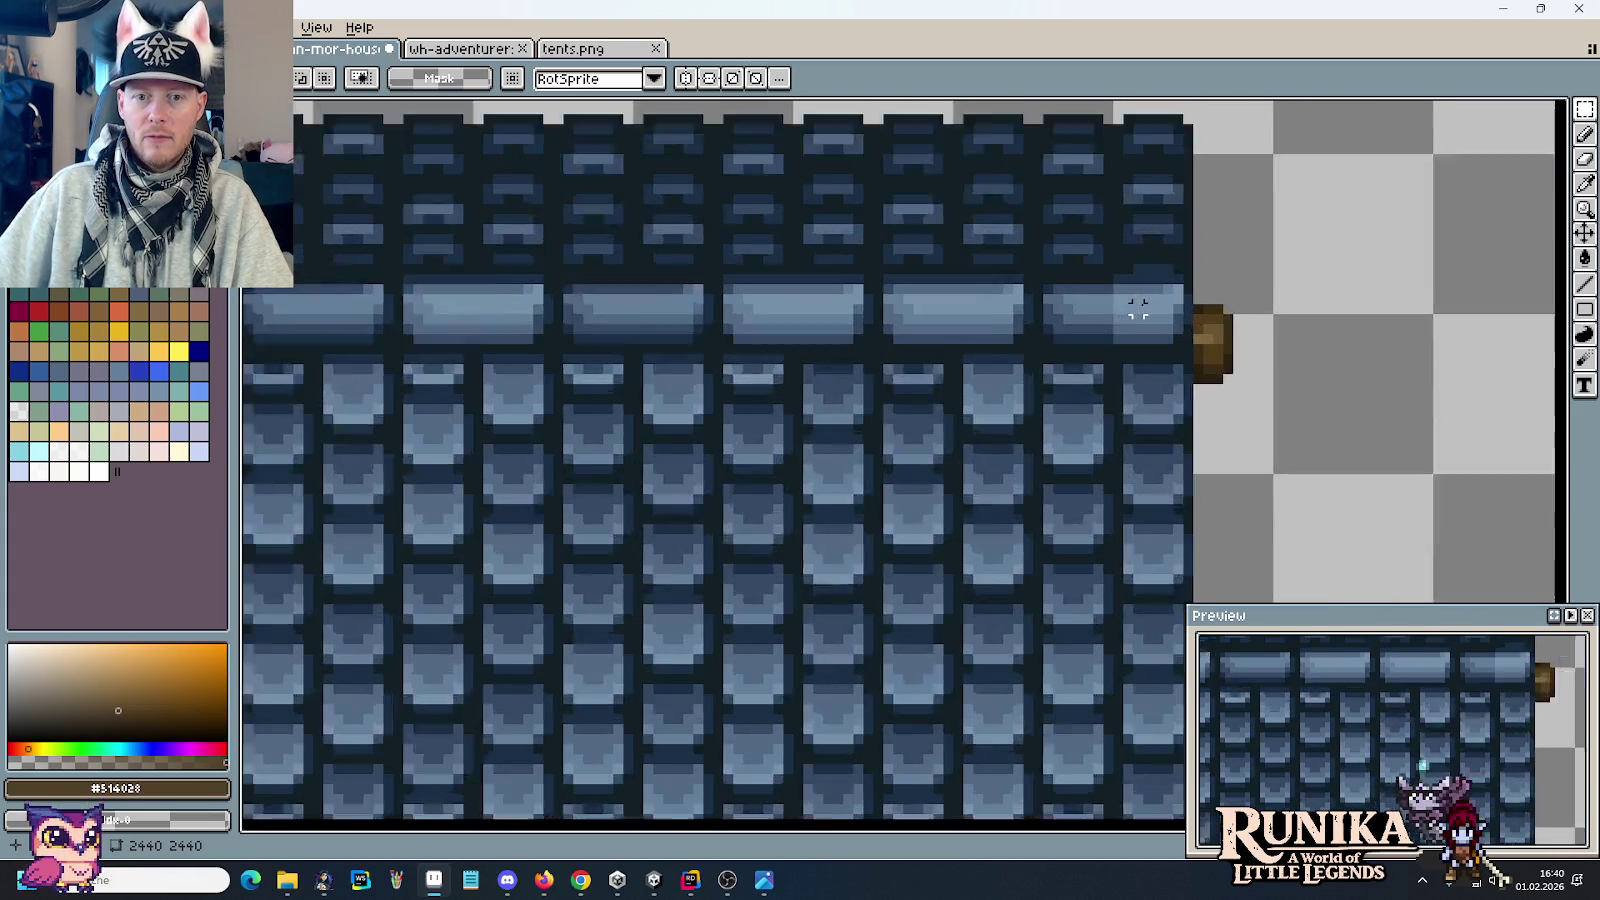
scroll(1138, 308, up, 1)
scroll(1003, 296, up, 1)
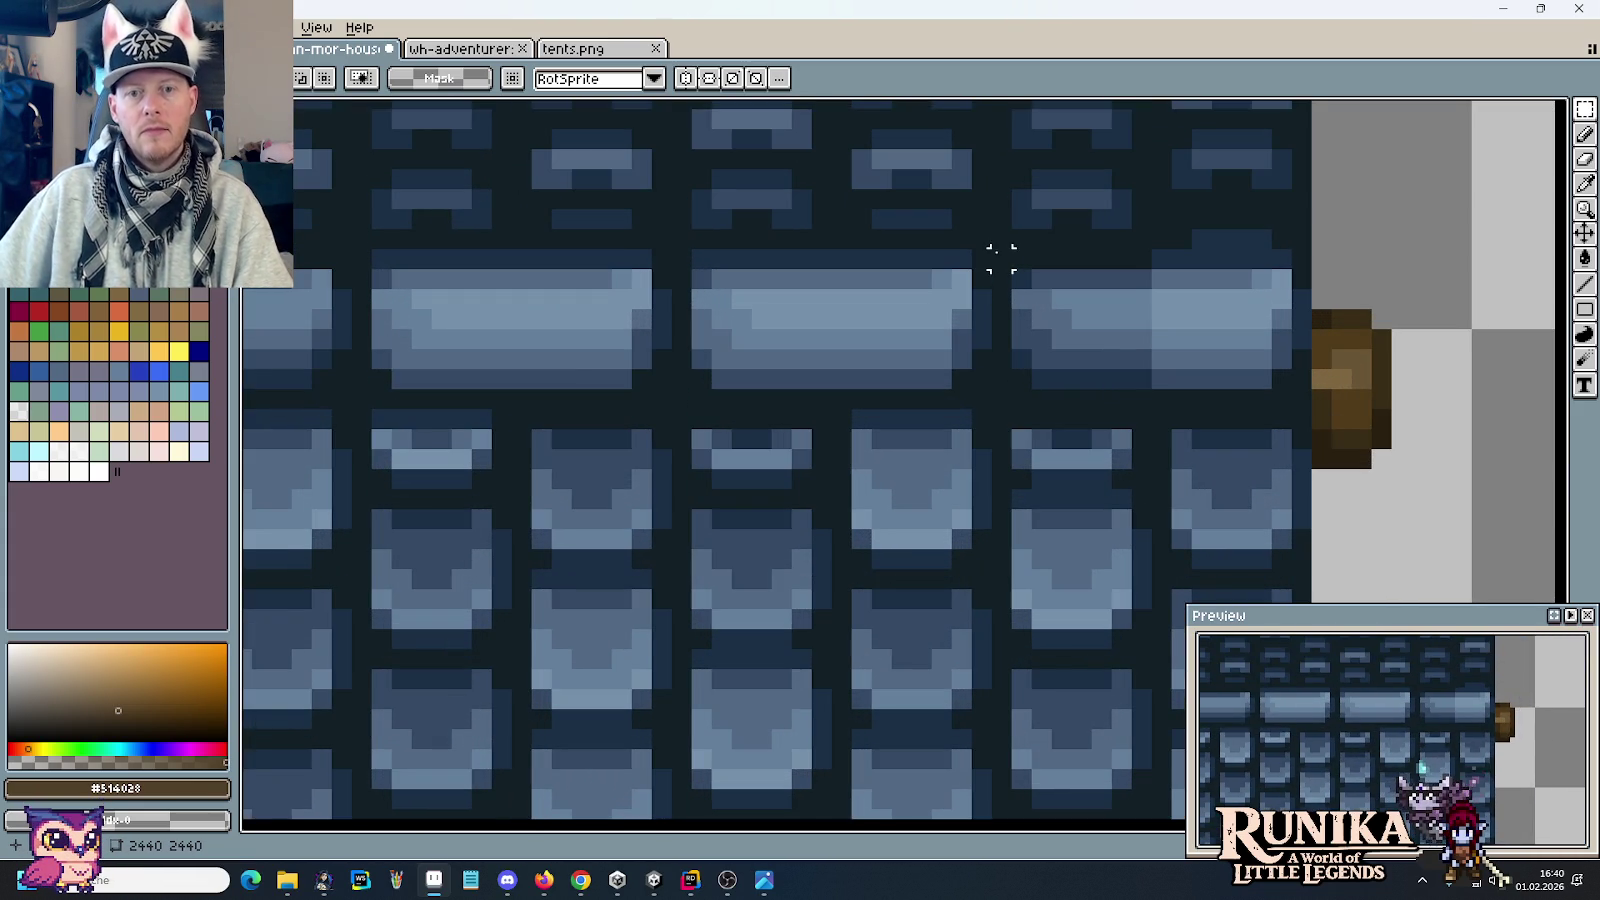
mouse_move(701, 279)
mouse_down()
mouse_move(1013, 291)
mouse_move(1206, 428)
mouse_up()
mouse_move(1156, 381)
mouse_down()
mouse_move(1410, 395)
mouse_move(1461, 375)
mouse_up()
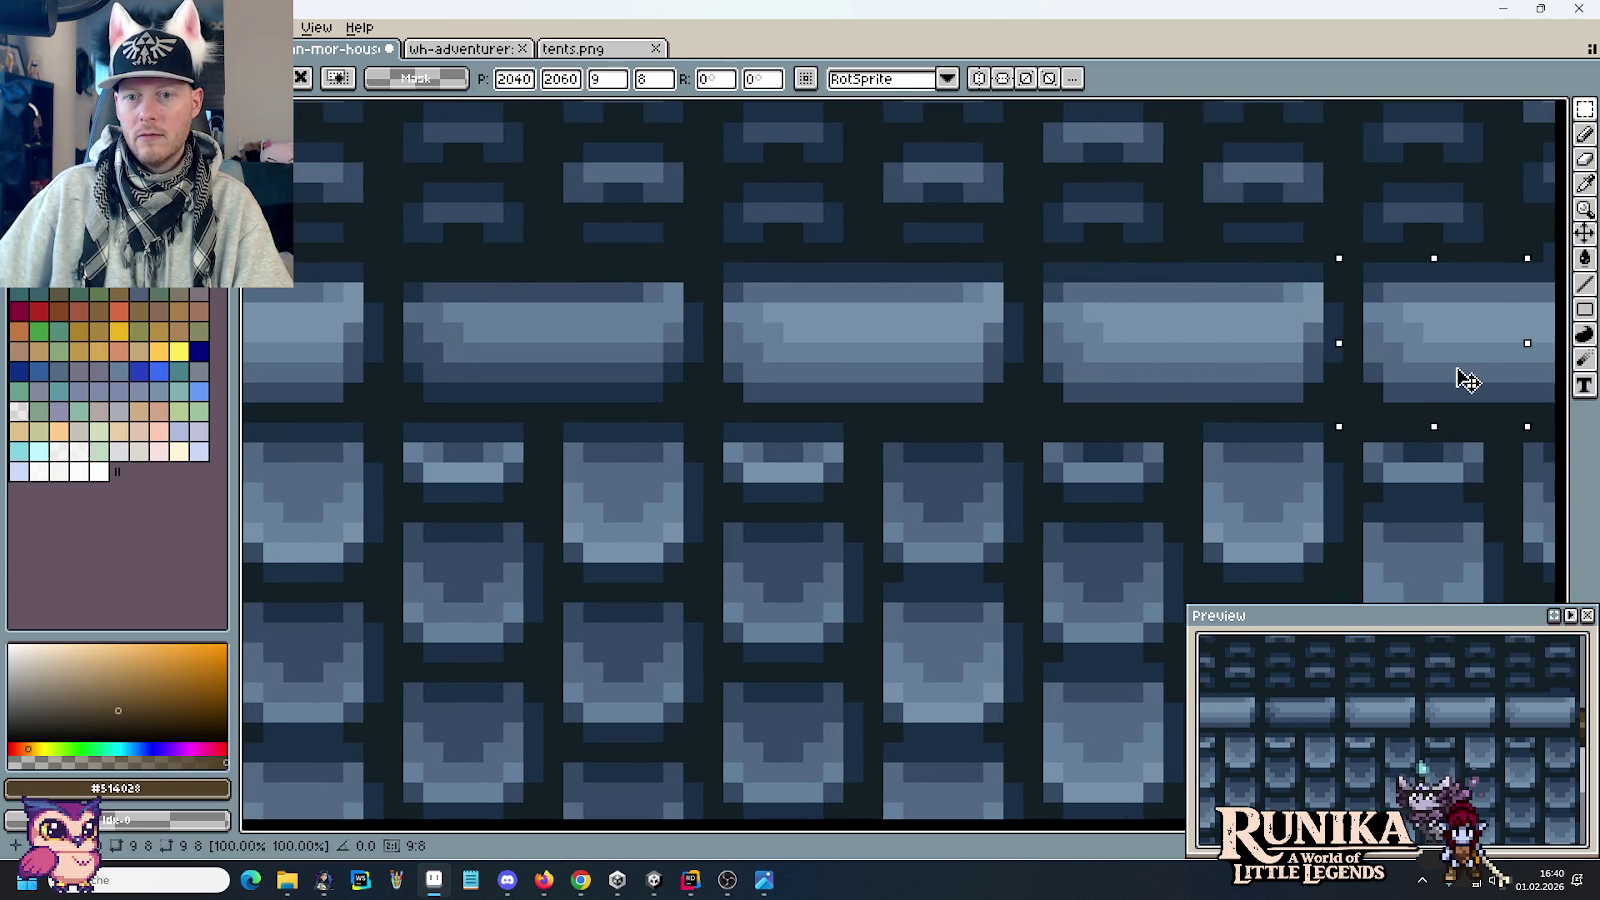
key(Return)
scroll(1168, 350, down, 2)
scroll(1168, 350, down, 1)
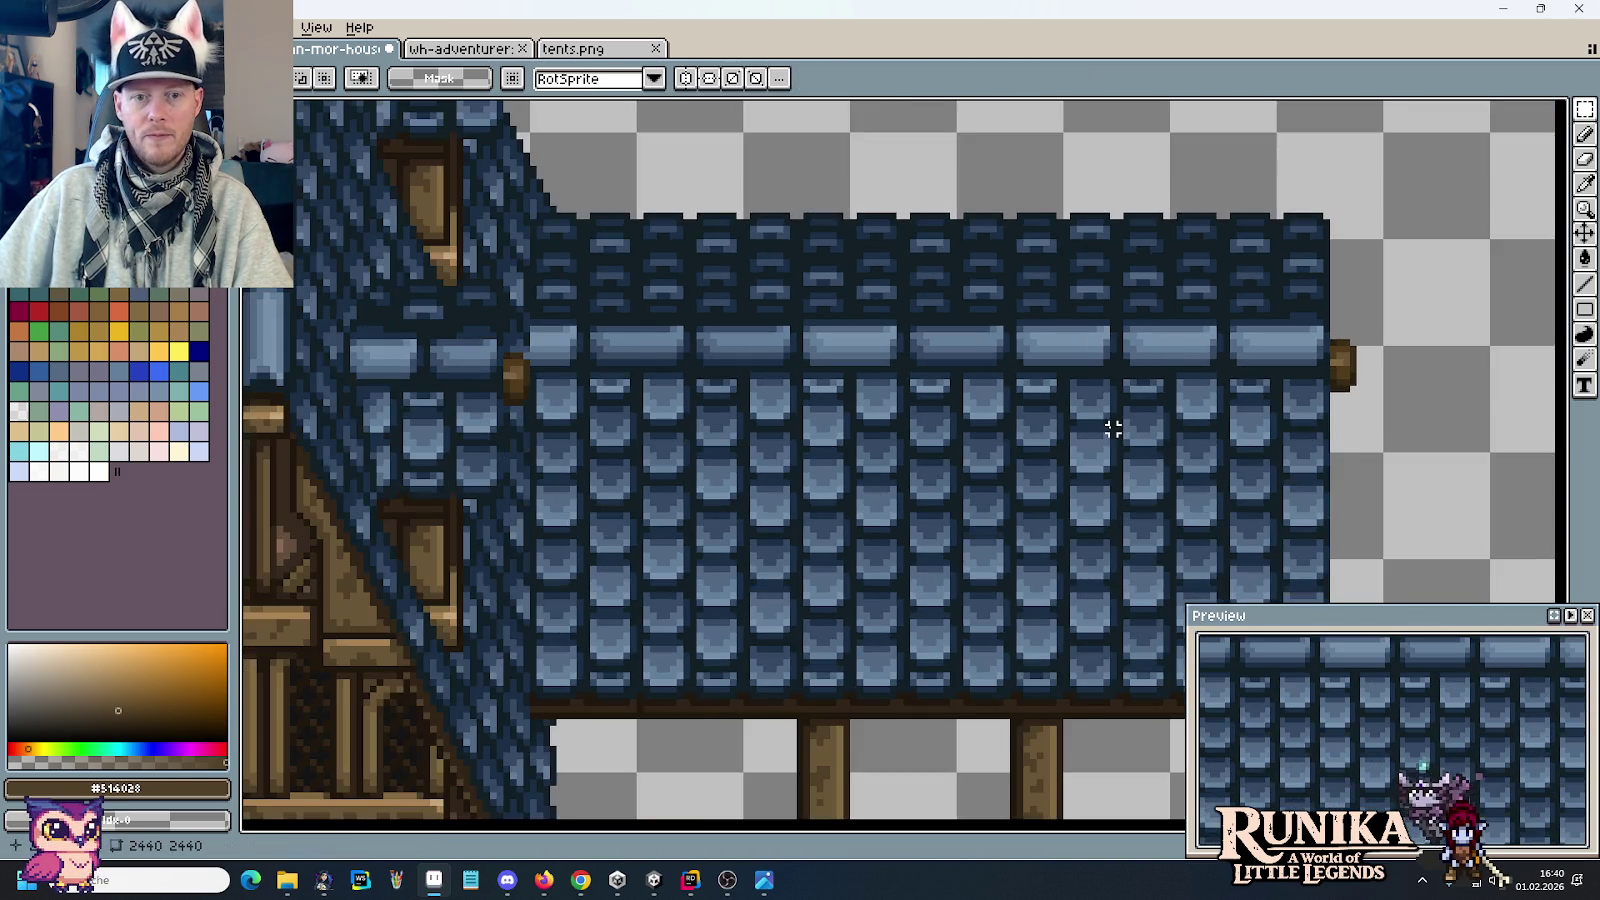
scroll(1113, 428, down, 2)
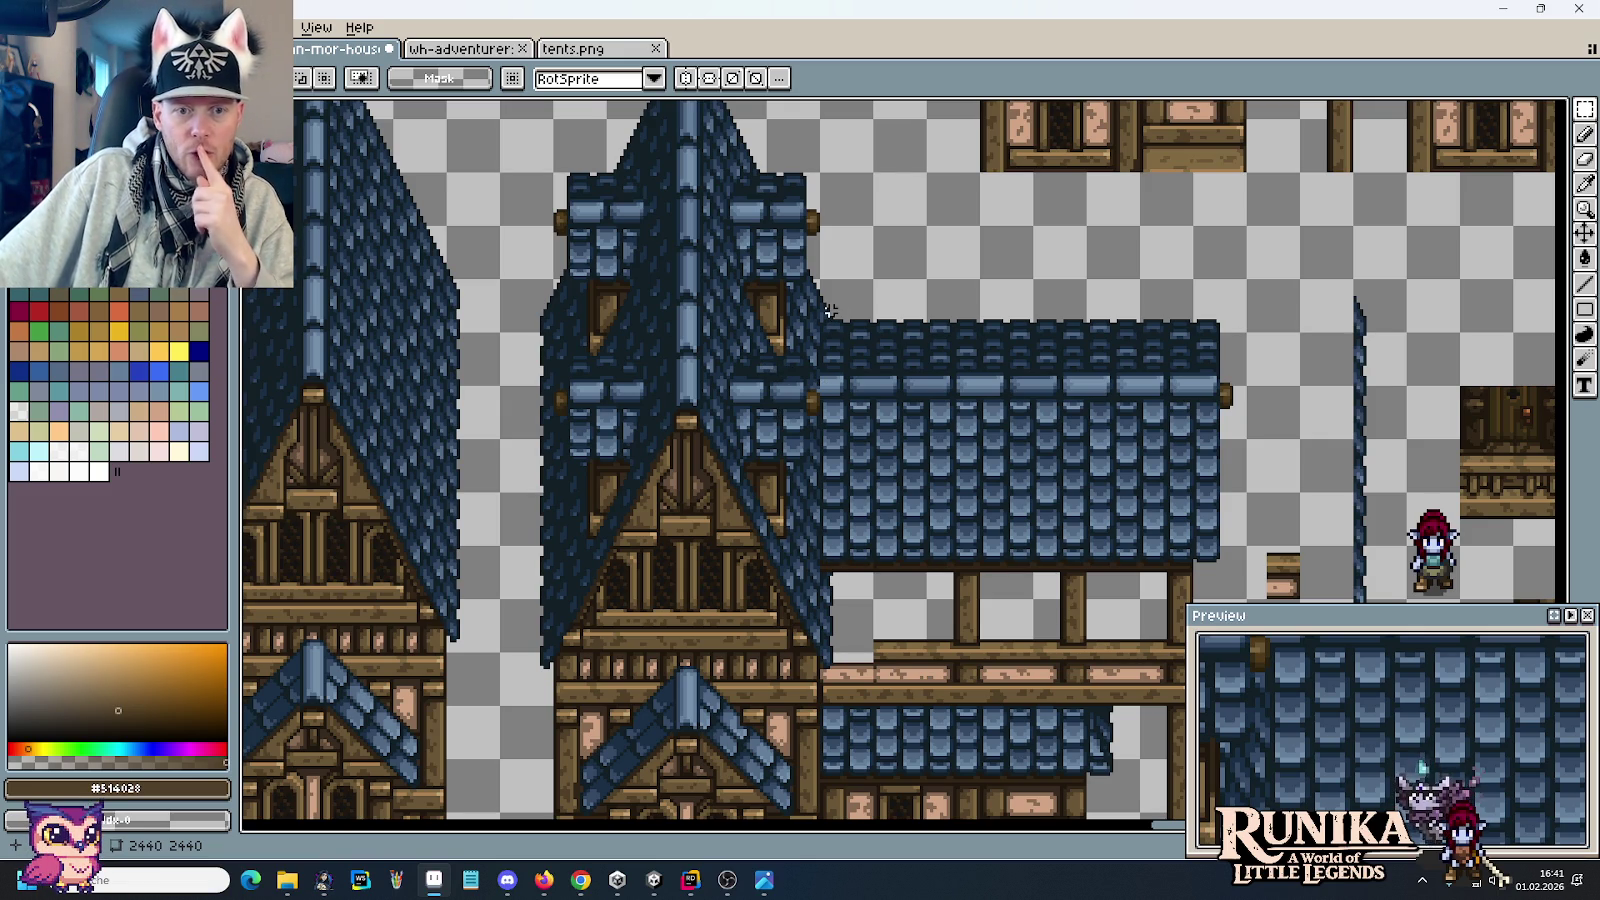
Step: Select the Eyedropper and compare the sprite with the concept painting three times
key(i)
key(alt+Tab)
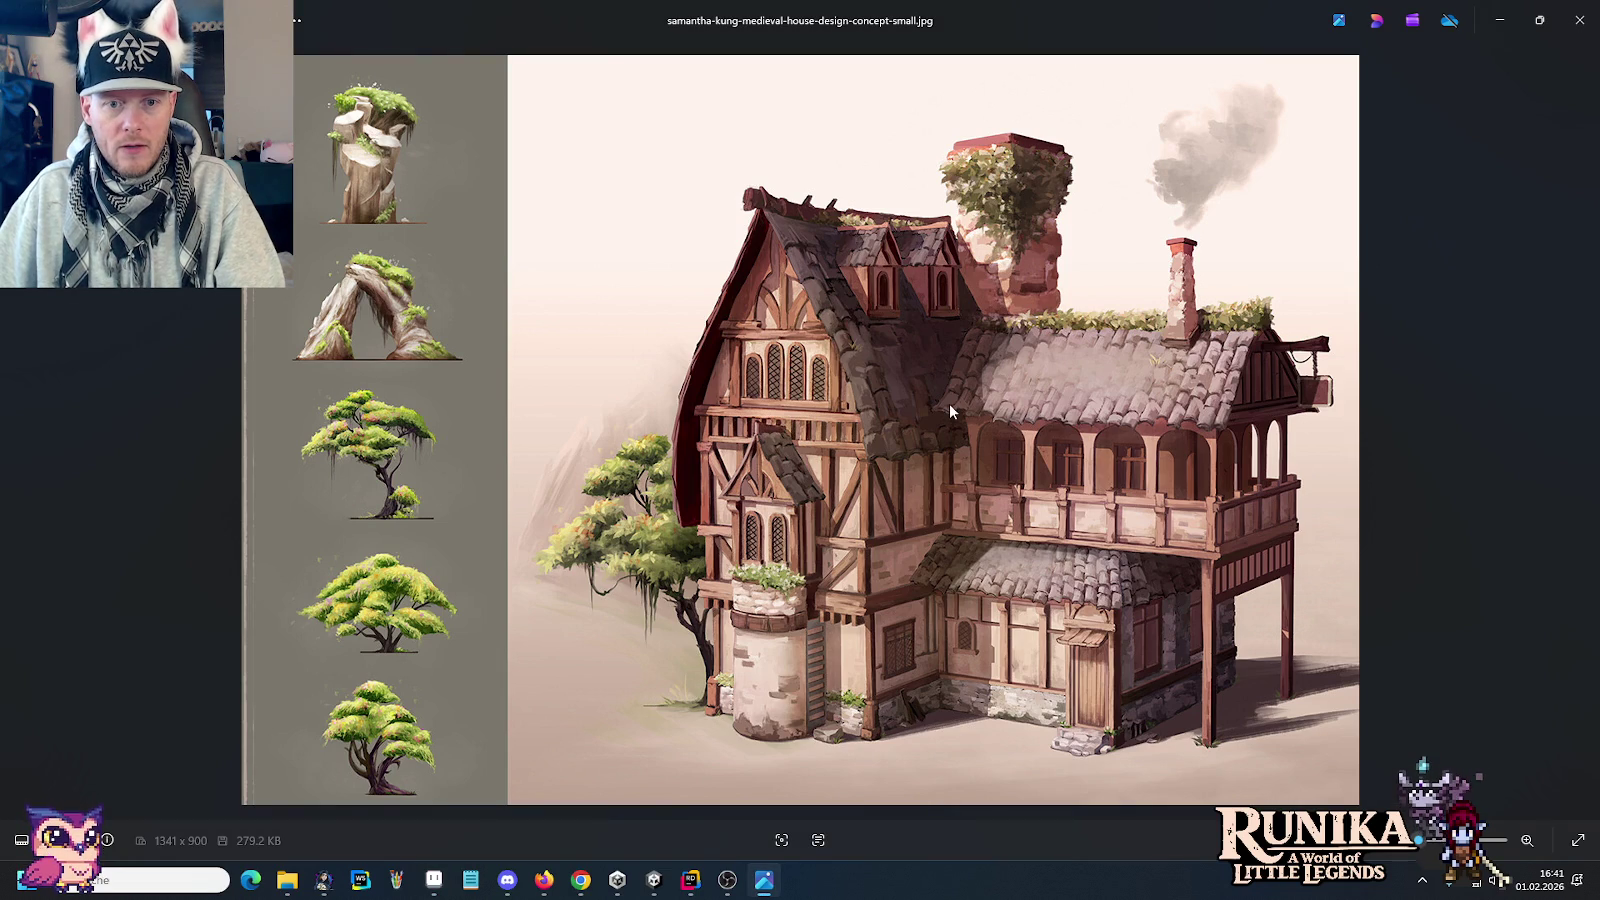
key(alt+Tab)
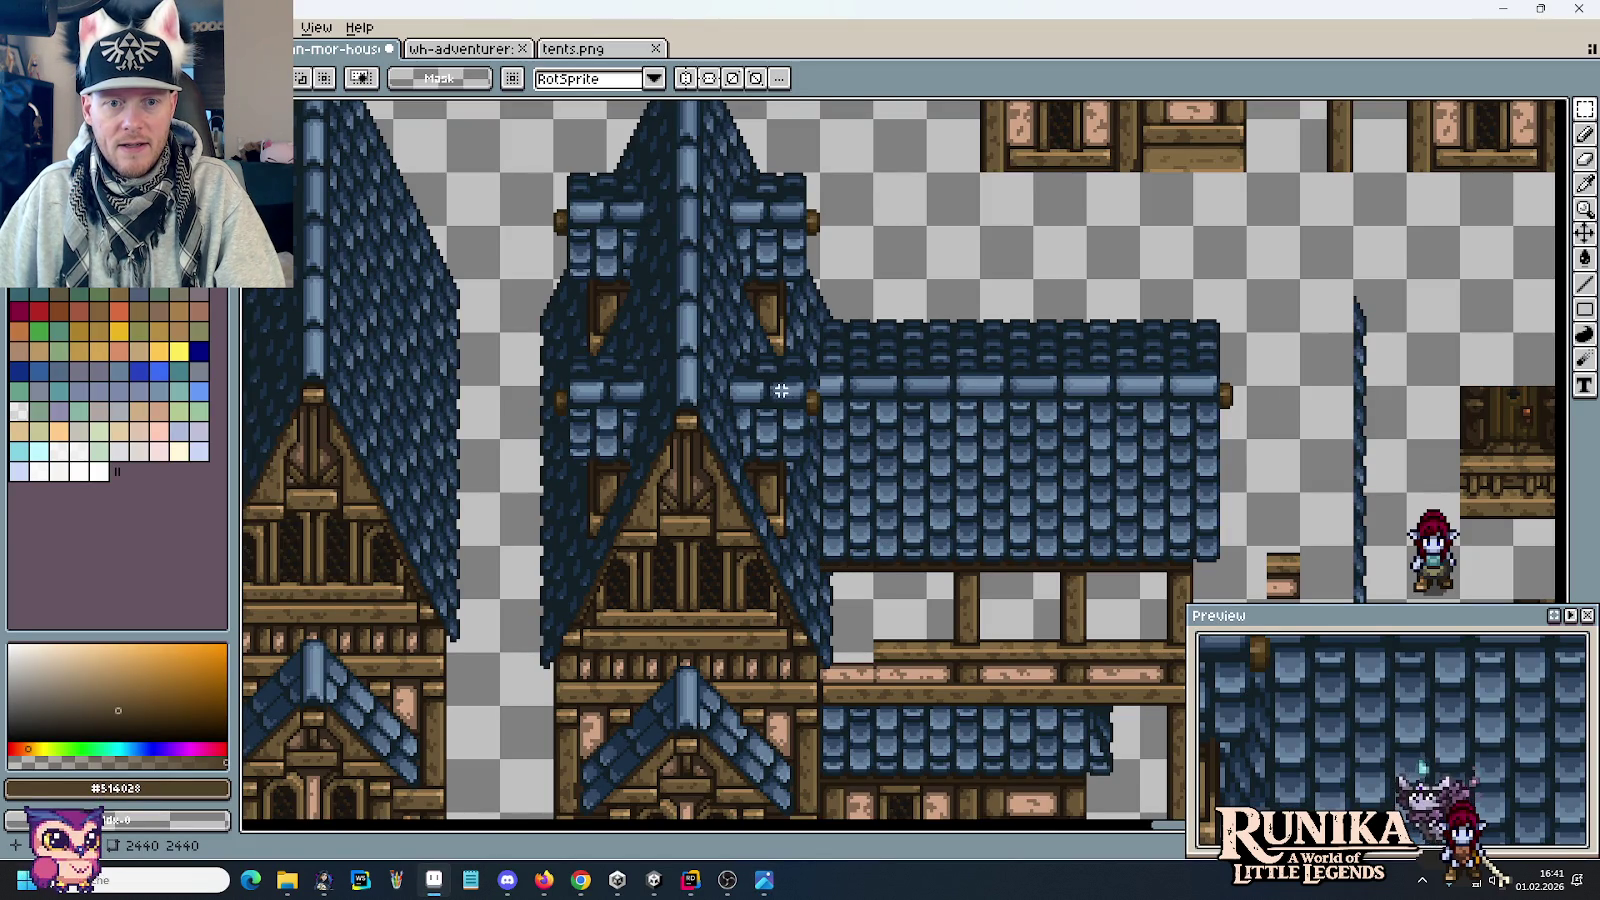
key(alt+Tab)
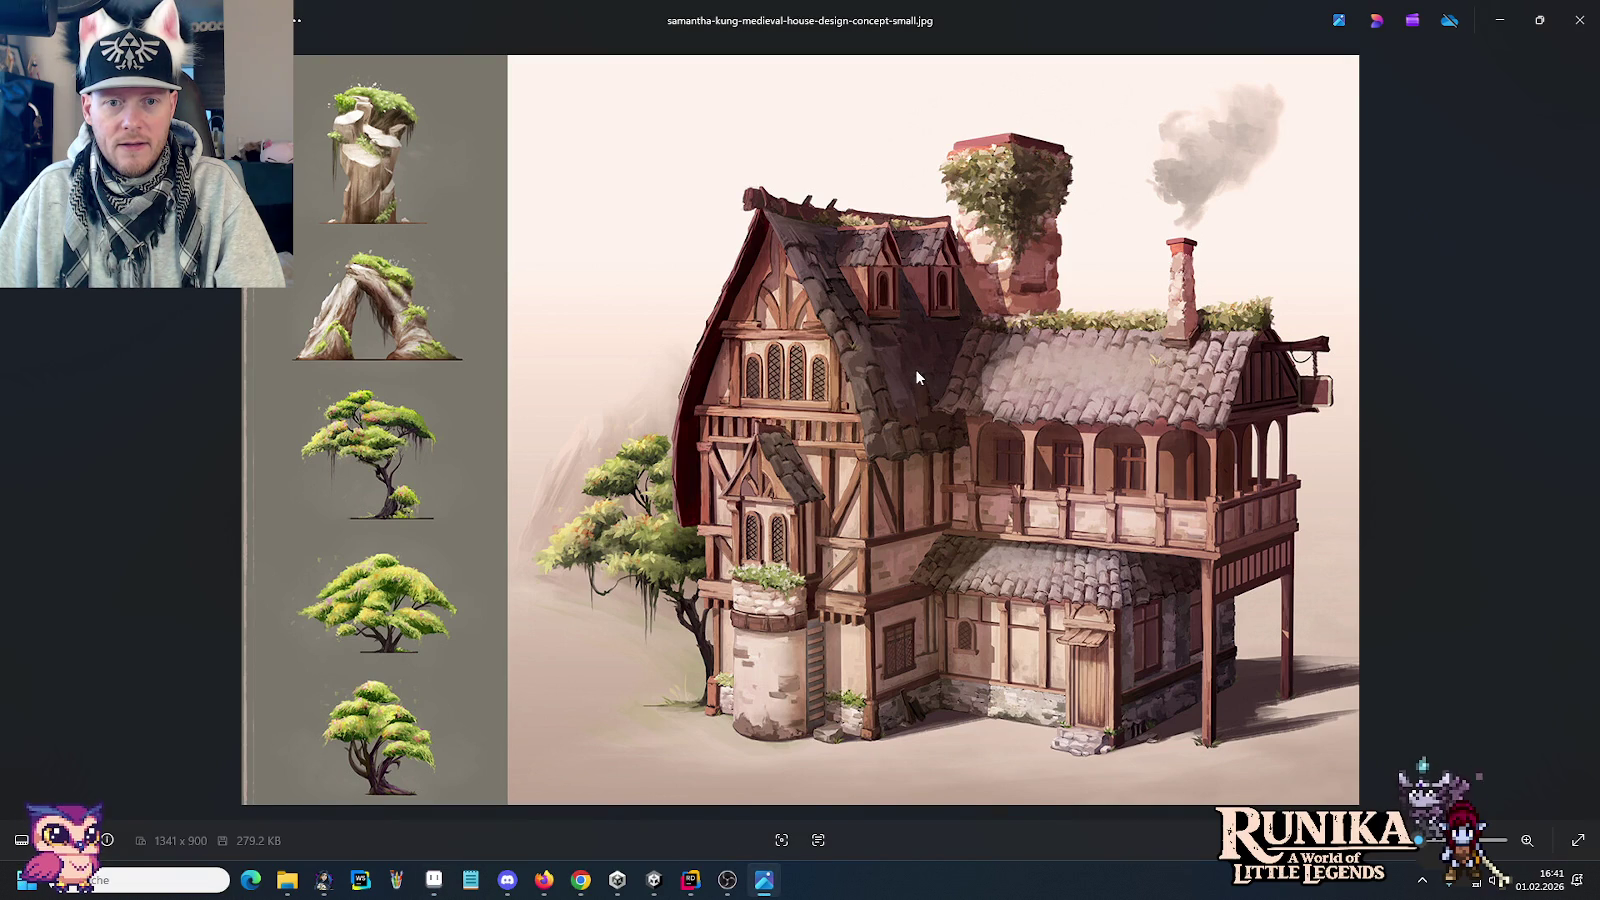
key(alt+Tab)
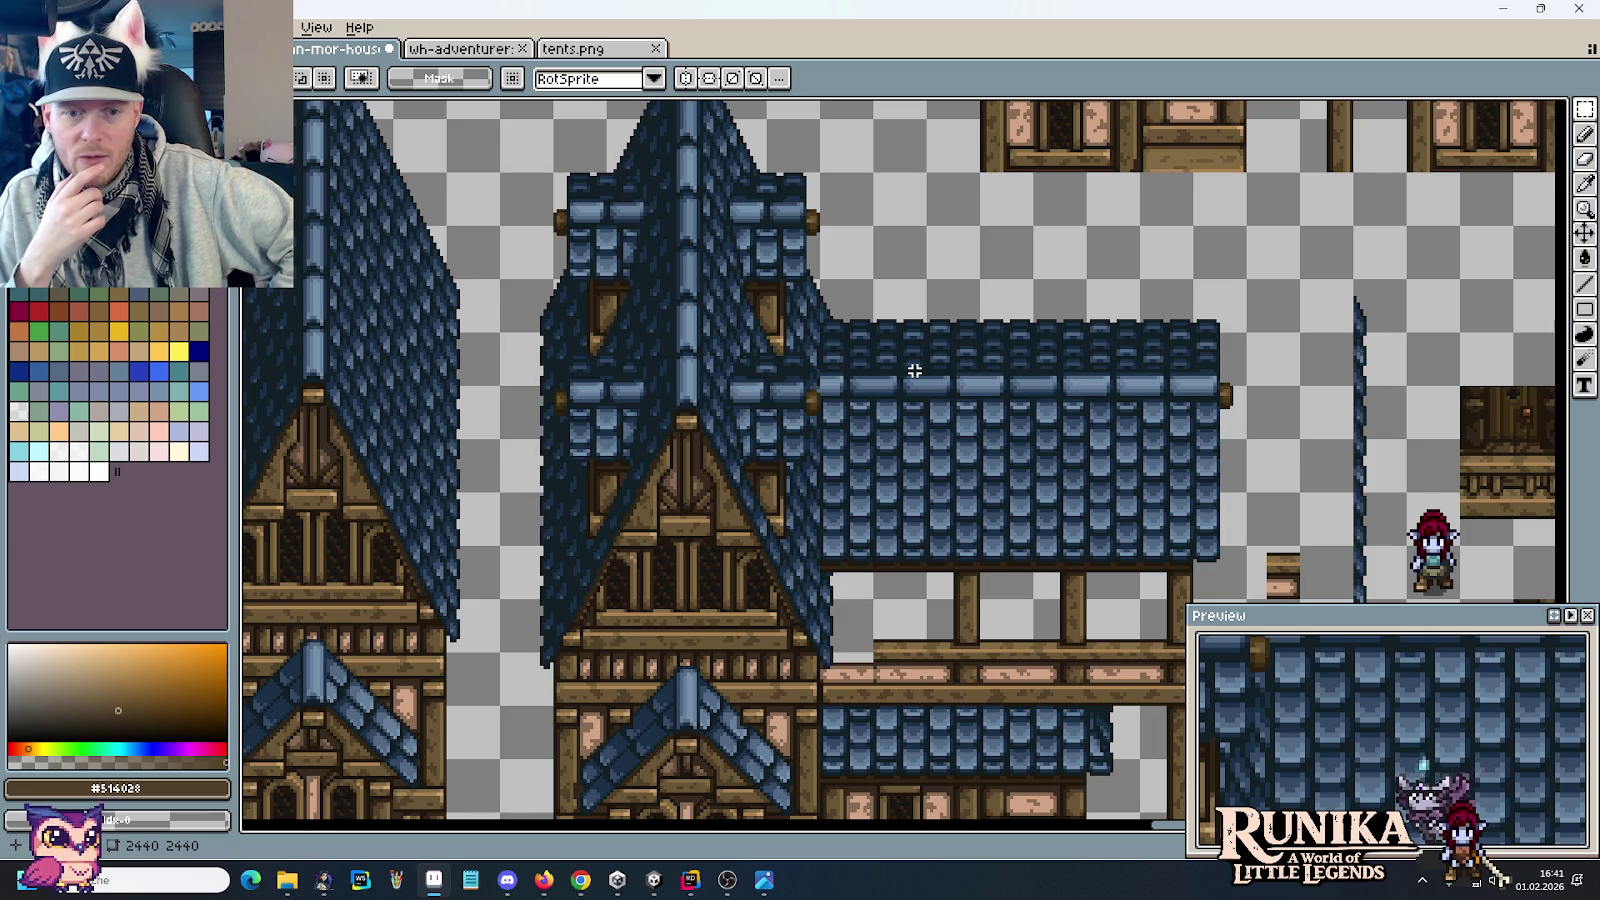
key(alt+Tab)
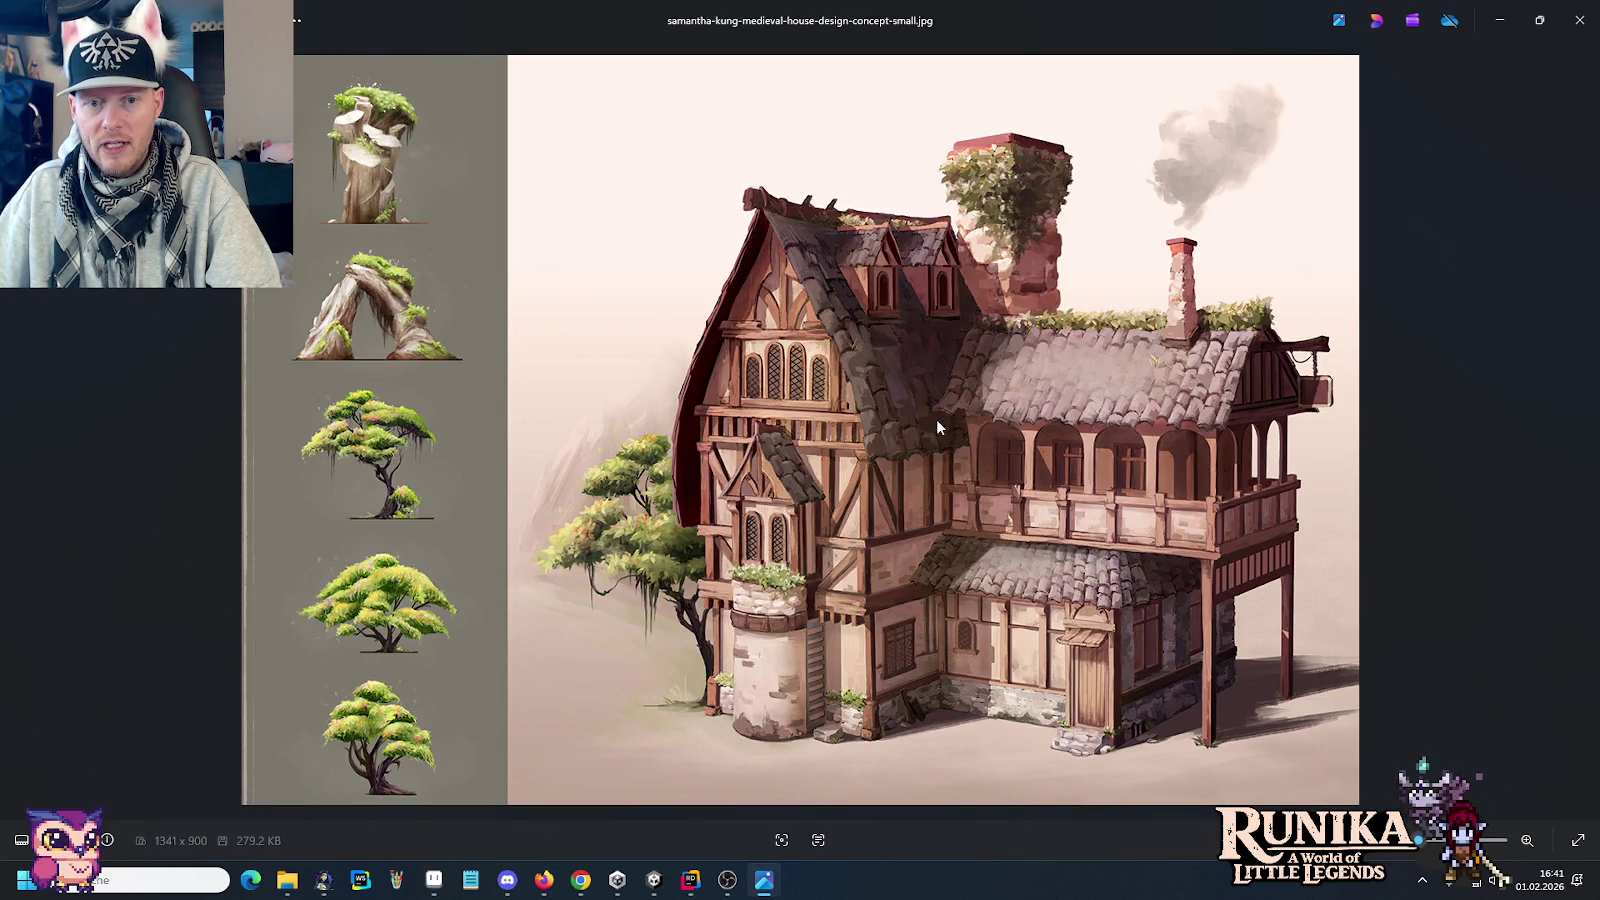
key(alt+Tab)
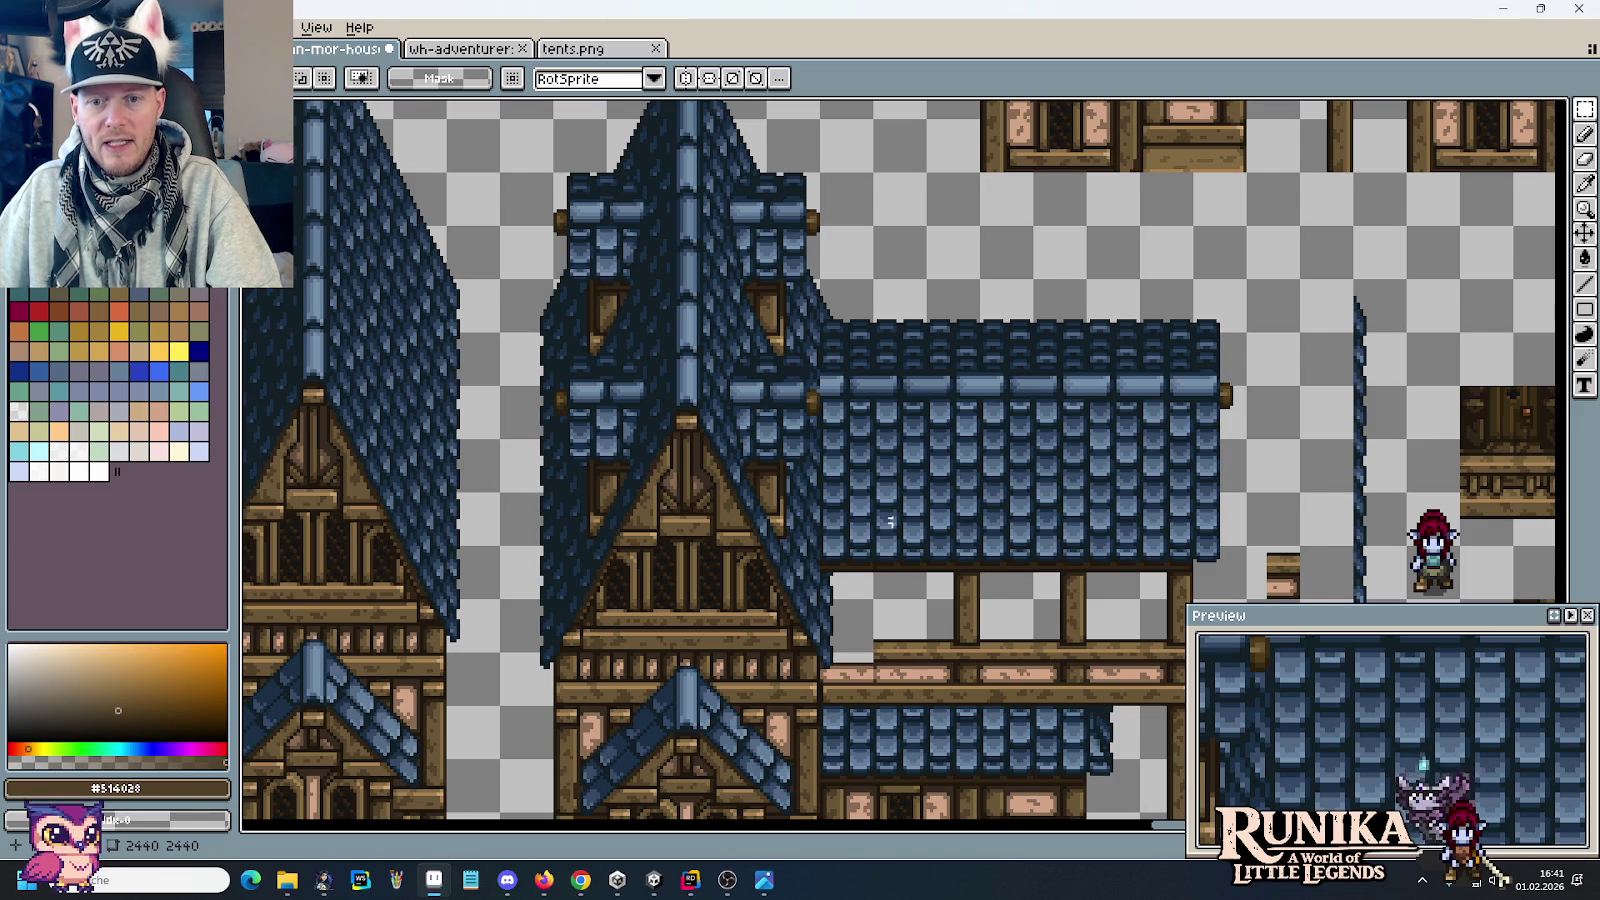
Step: Move two tall columns of roof tiles left in the upper blue roof
scroll(843, 541, down, 2)
drag(1197, 176, 1092, 335)
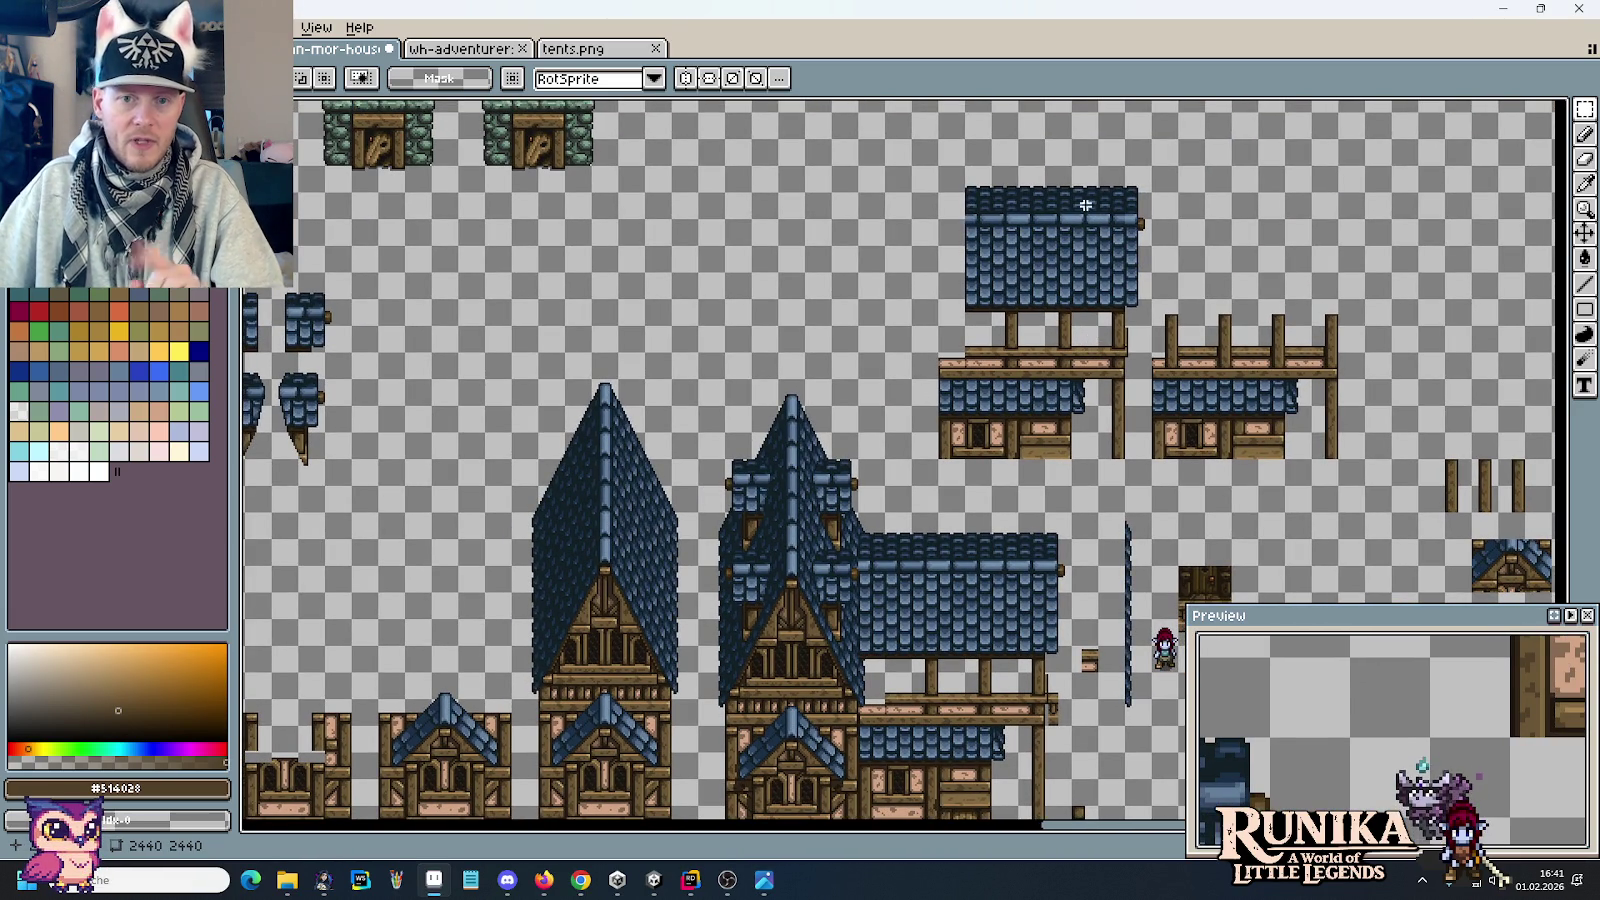
scroll(1064, 198, up, 1)
scroll(1063, 206, up, 1)
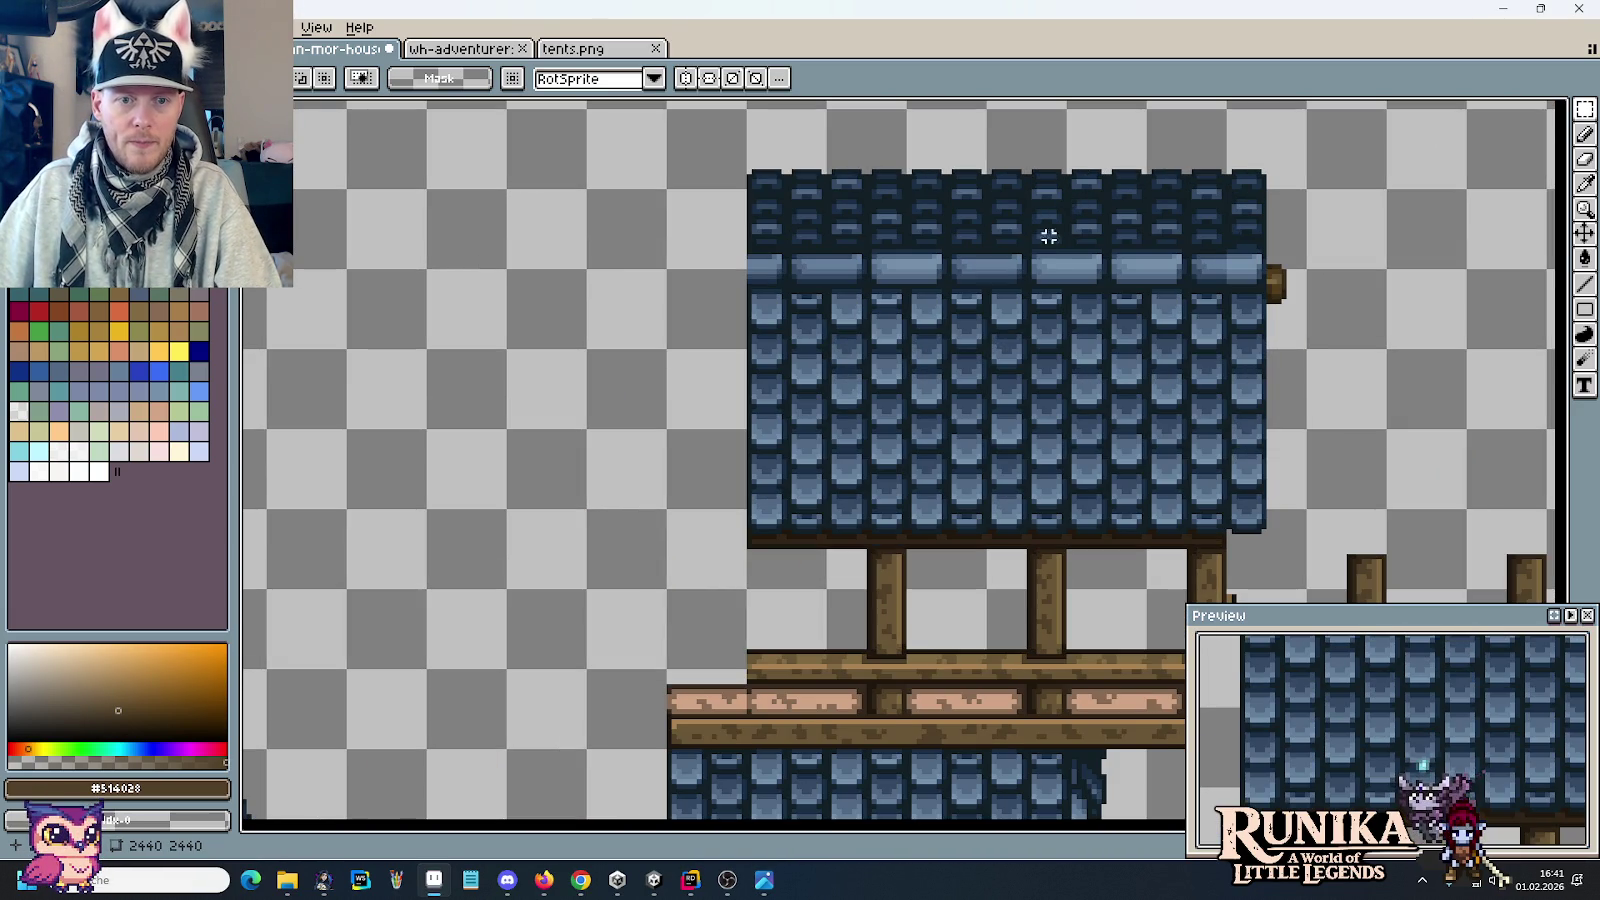
drag(988, 510, 1068, 105)
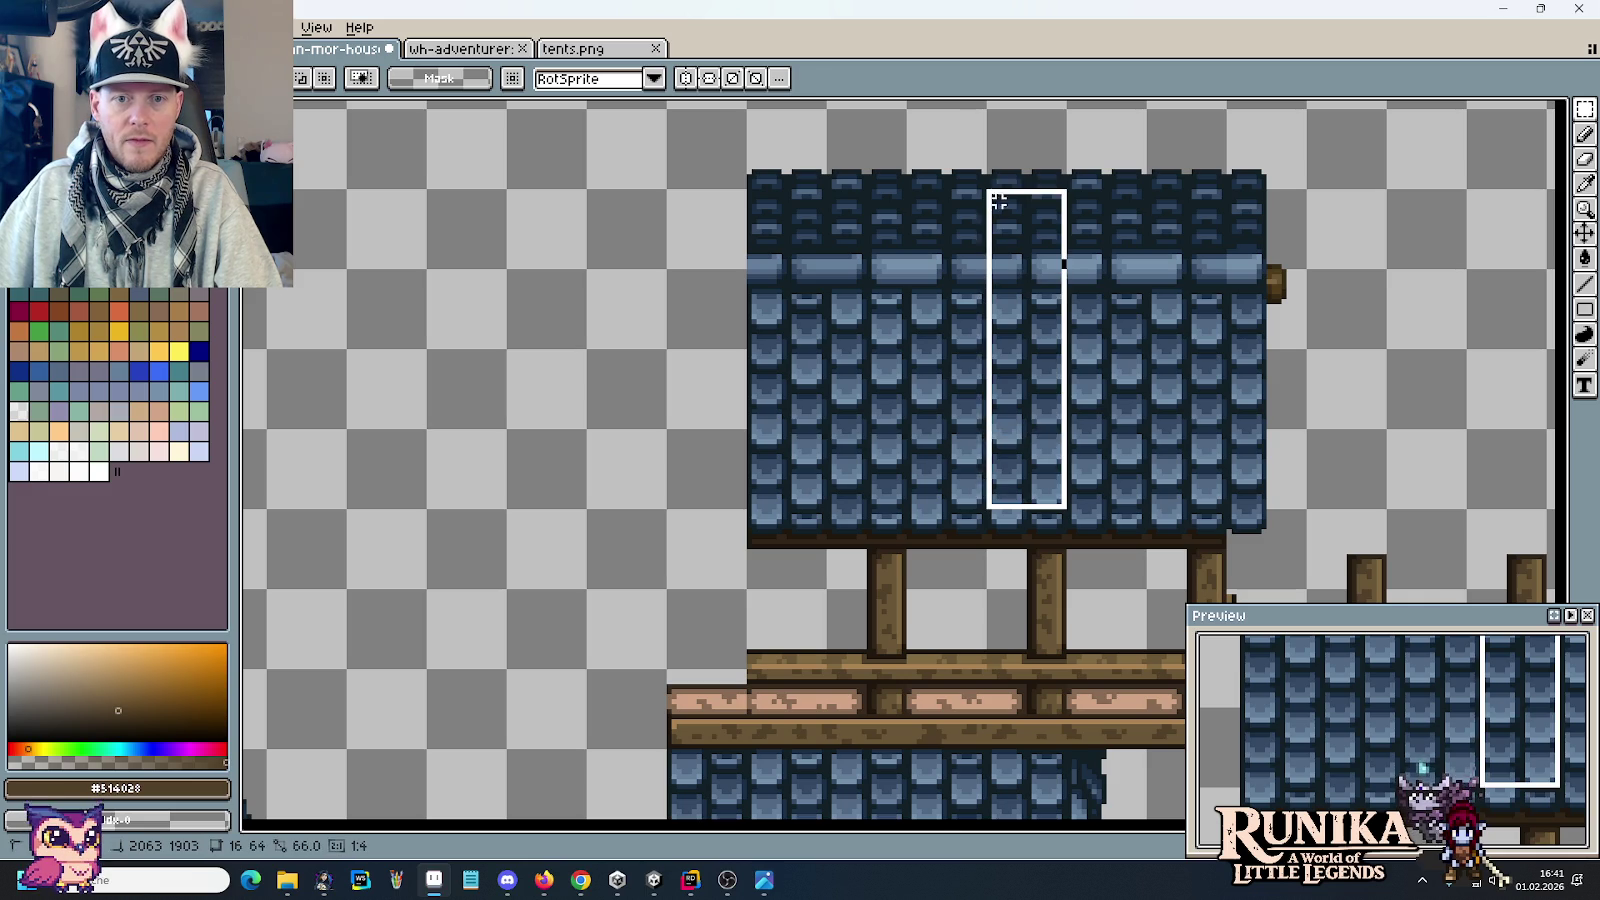
drag(1061, 230, 895, 230)
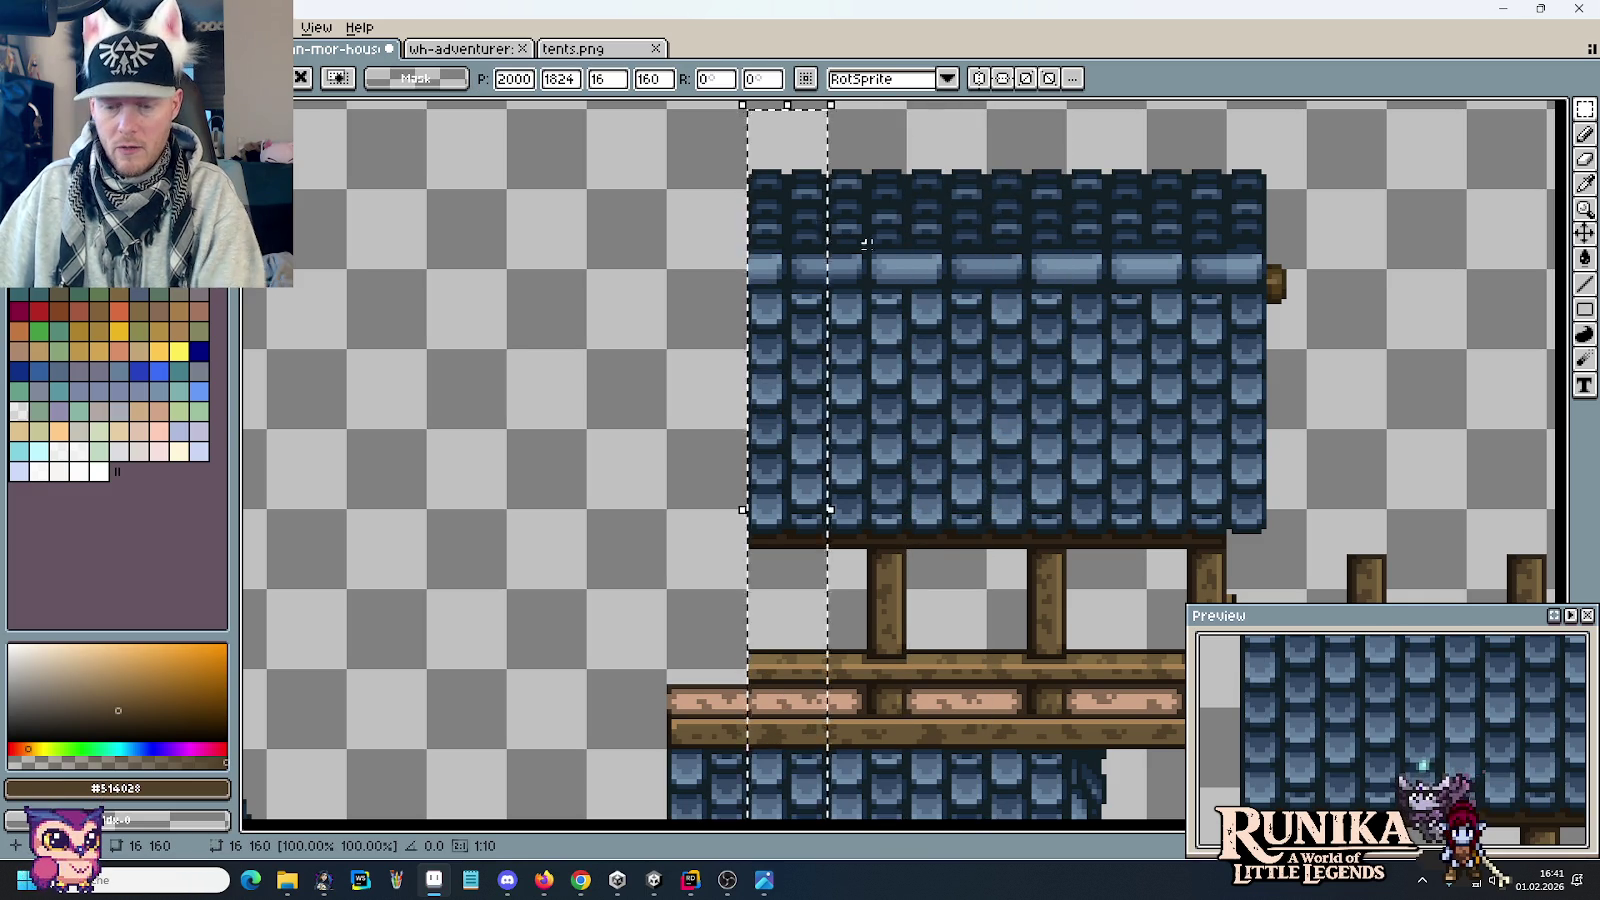
key(Return)
drag(928, 528, 938, 105)
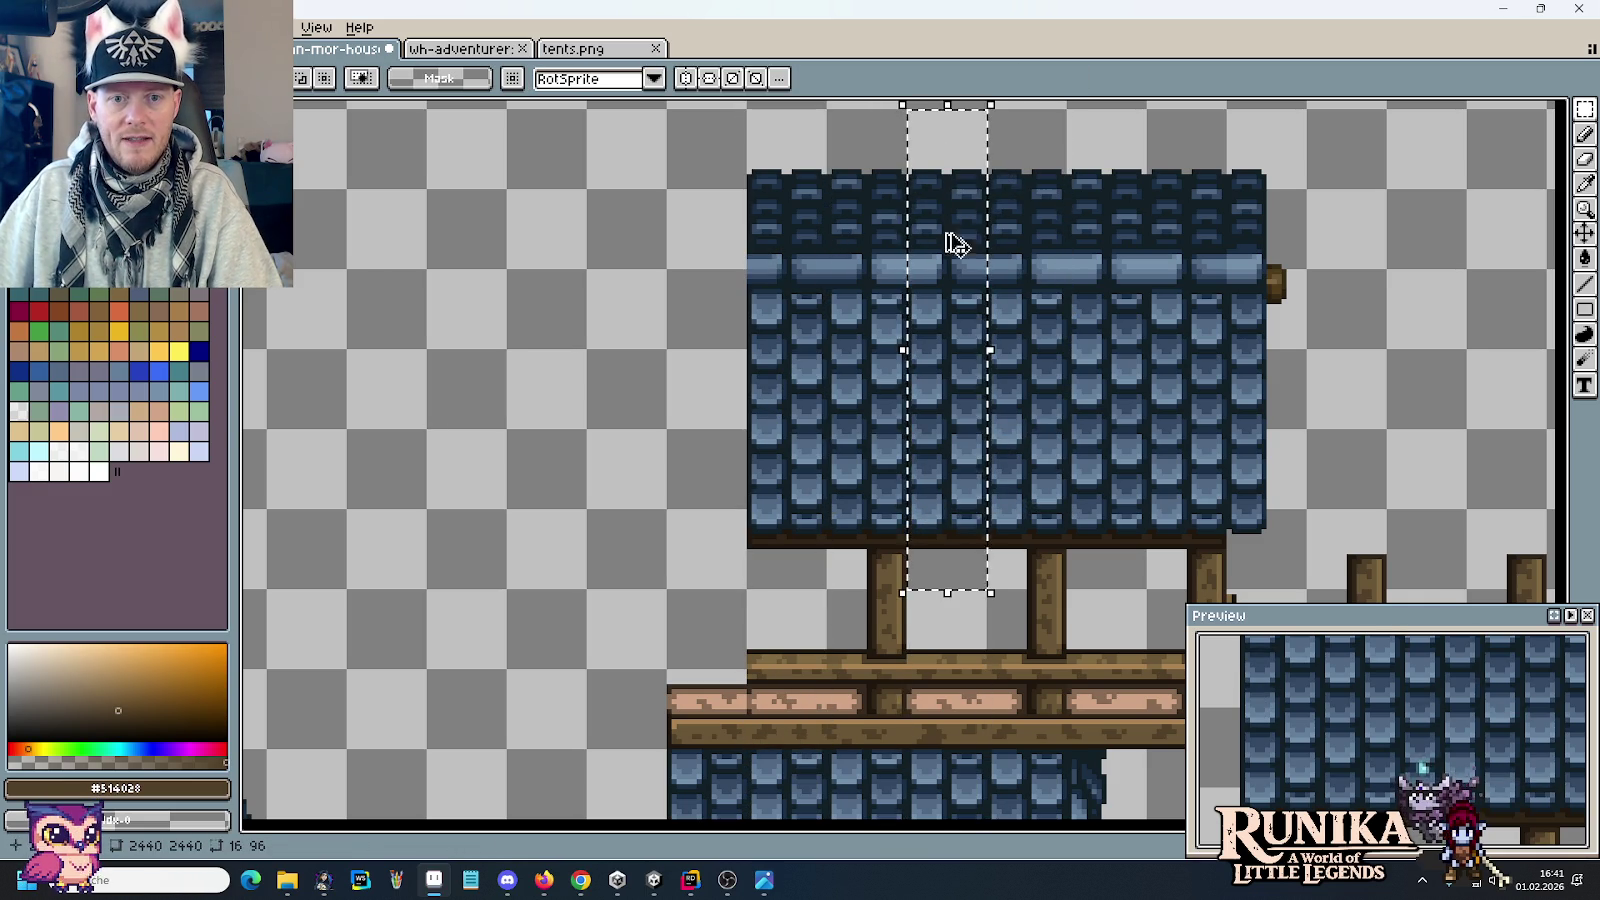
drag(953, 240, 711, 250)
key(Return)
Step: Copy a ridge-bar segment onto the next bar to even out the ridge
scroll(1236, 243, up, 3)
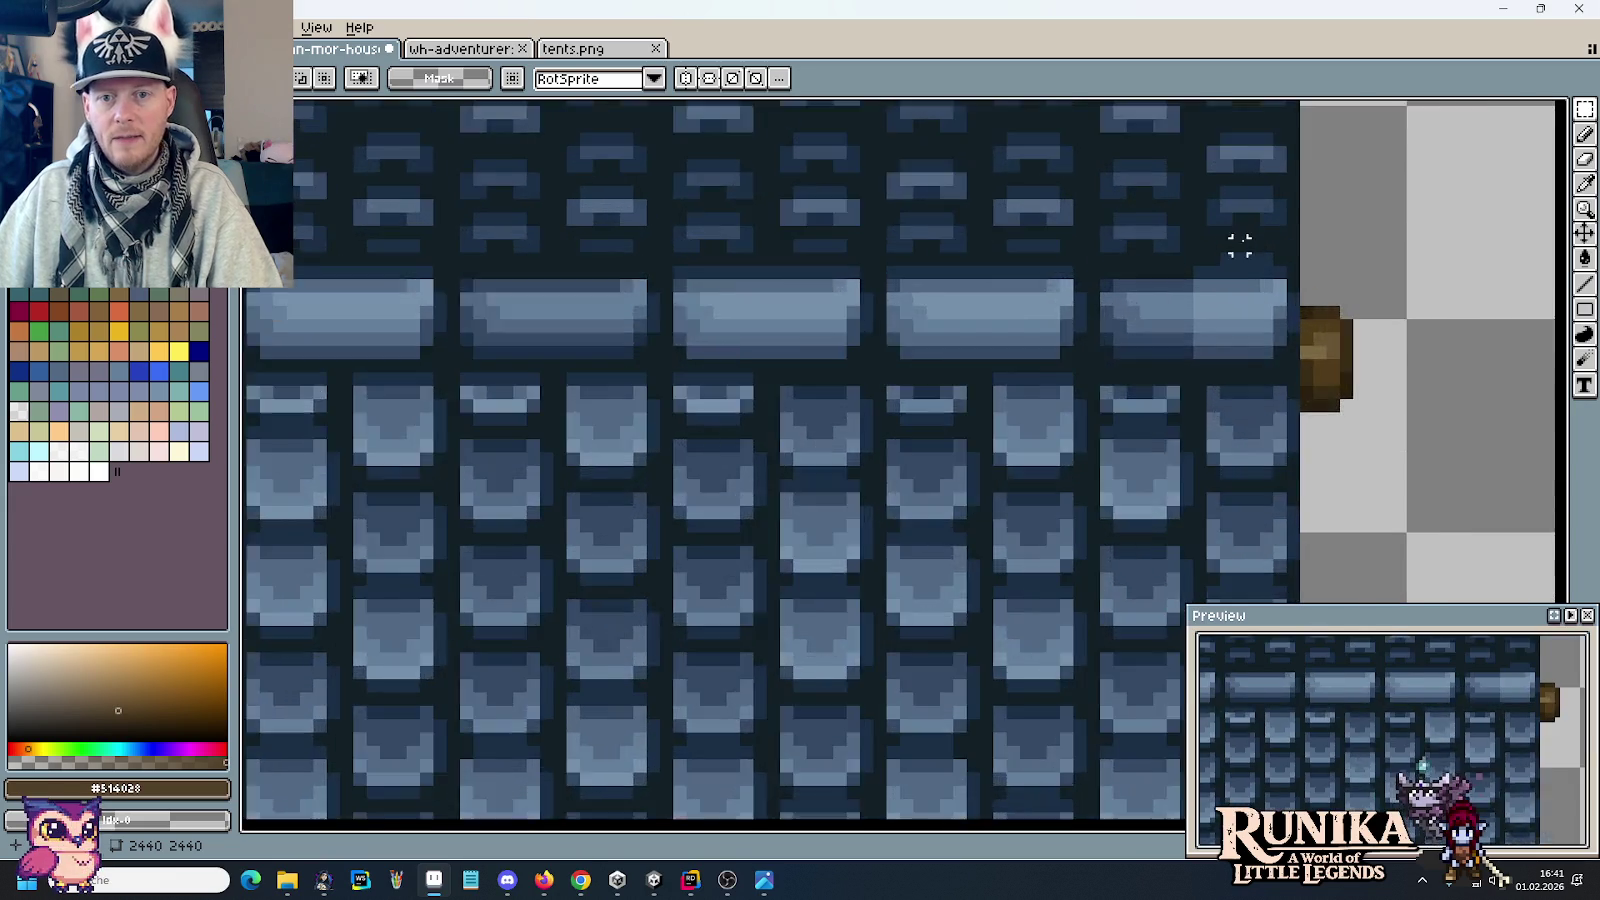
scroll(814, 279, up, 2)
drag(688, 275, 890, 440)
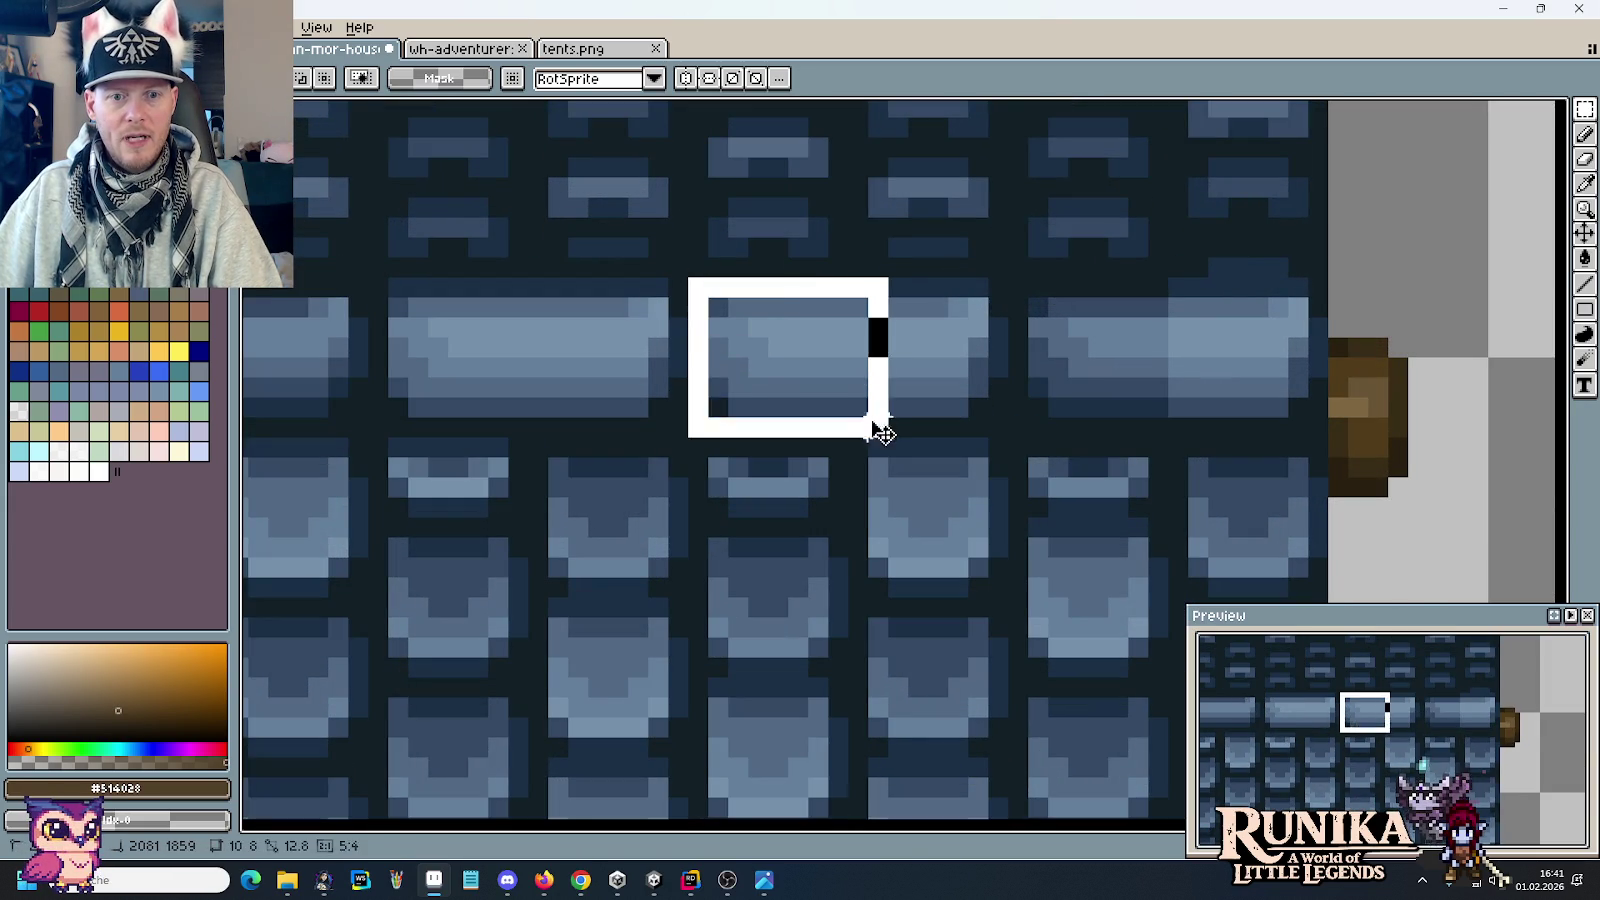
drag(837, 386, 1153, 386)
key(Return)
scroll(841, 293, down, 3)
scroll(593, 318, down, 1)
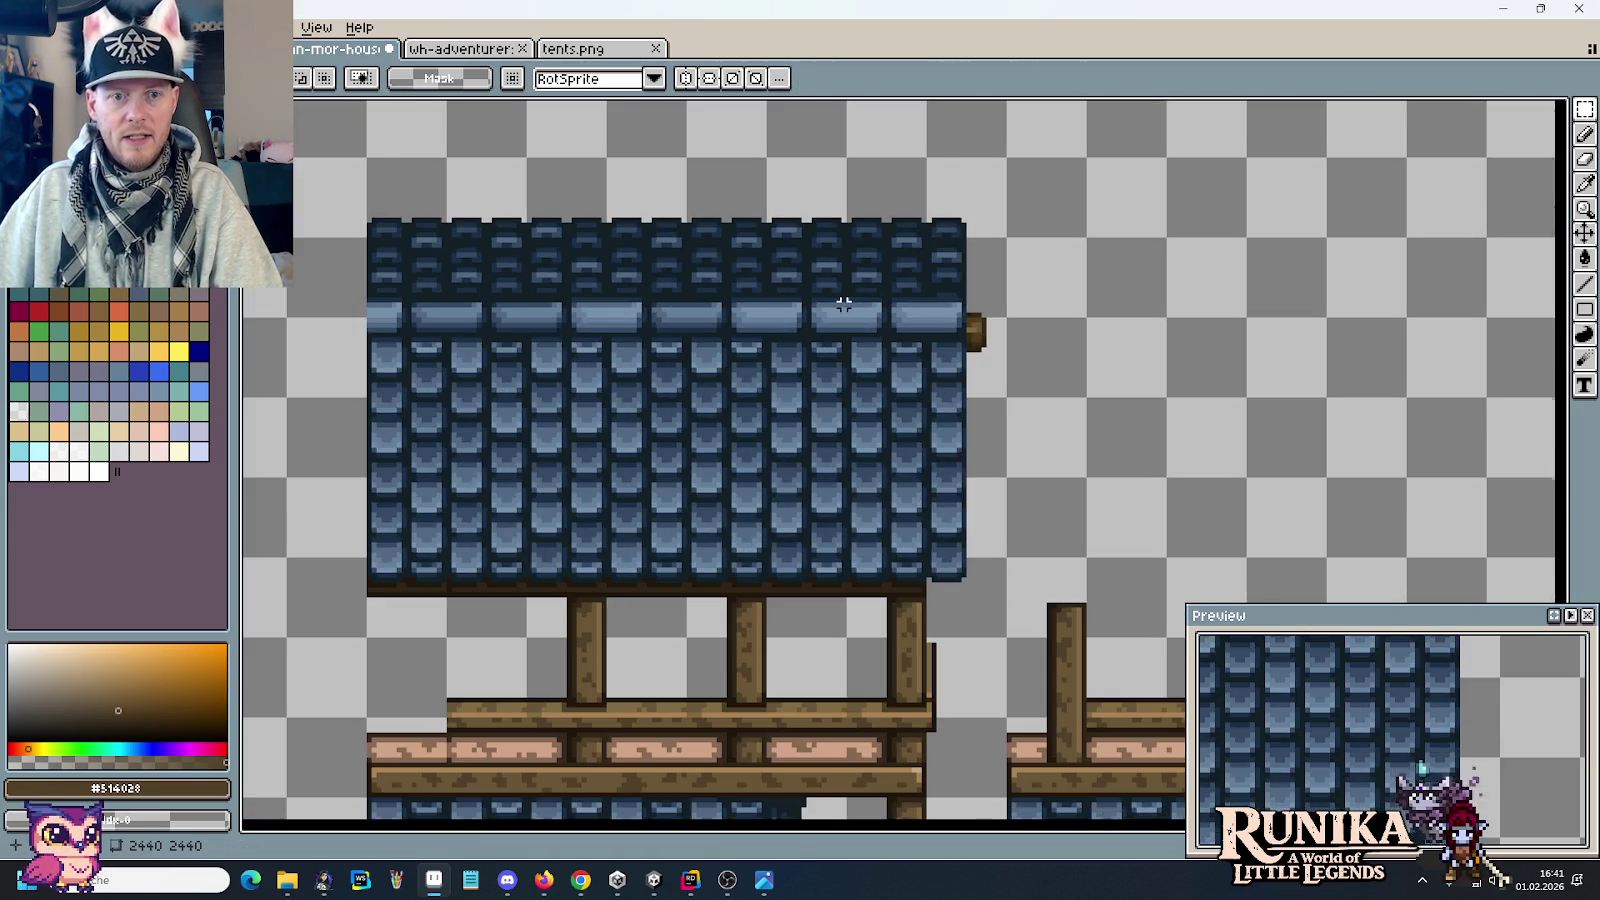
drag(593, 318, 973, 264)
Step: Move the narrow vertical roof strip next to the other strip
scroll(965, 268, down, 1)
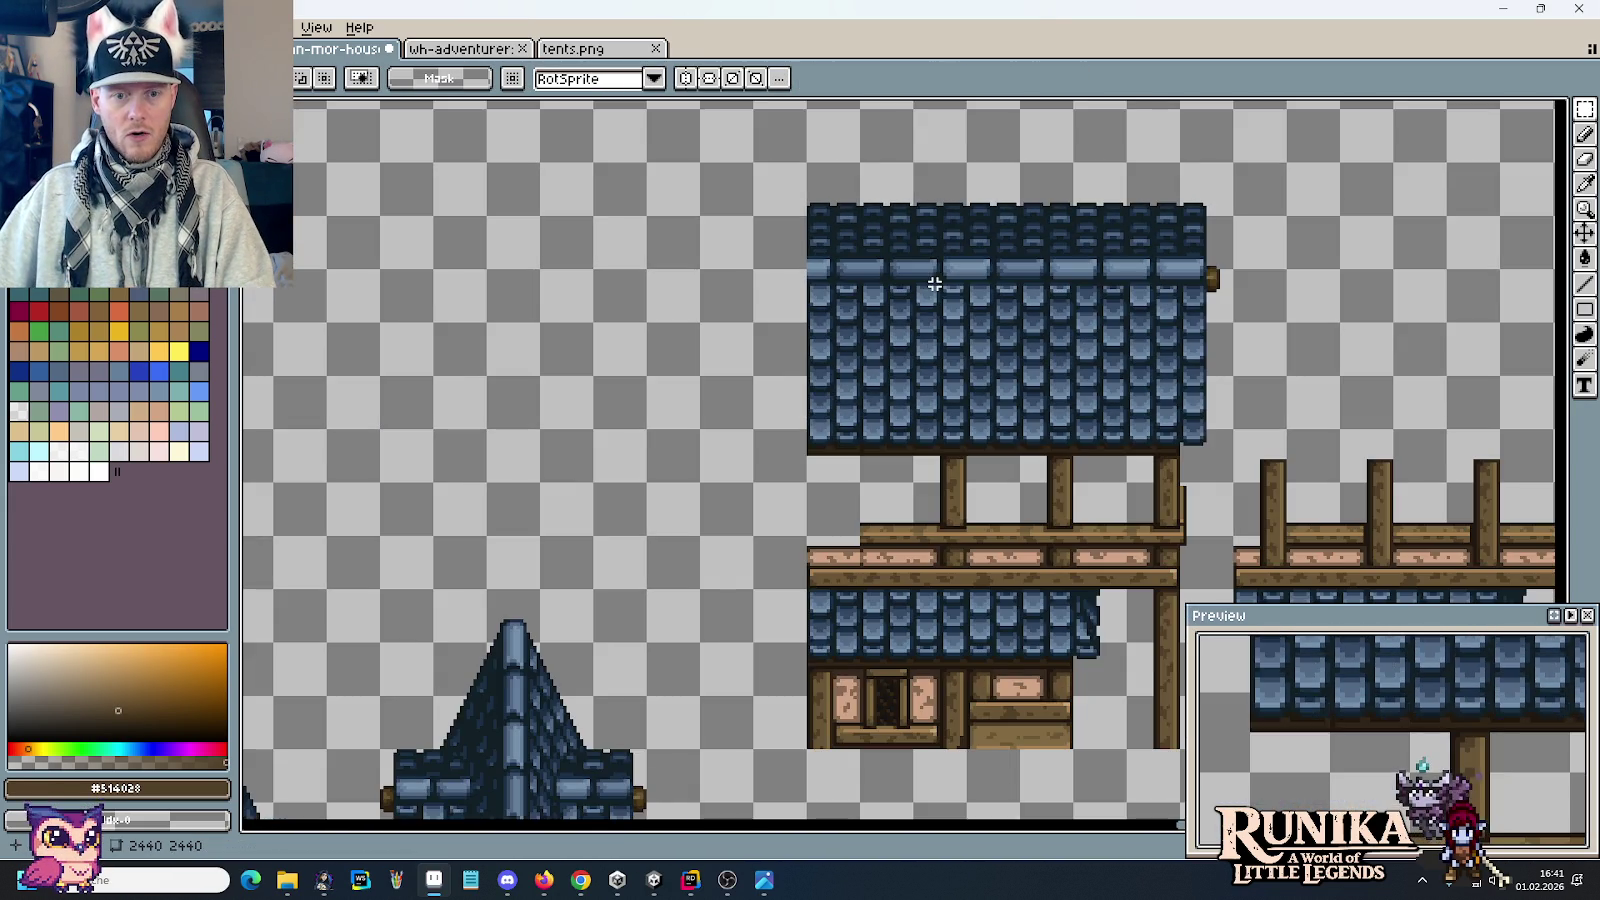
scroll(733, 591, down, 5)
scroll(733, 591, down, 3)
scroll(733, 591, up, 1)
drag(400, 260, 876, 464)
scroll(876, 464, up, 2)
scroll(876, 464, up, 4)
drag(857, 339, 1057, 272)
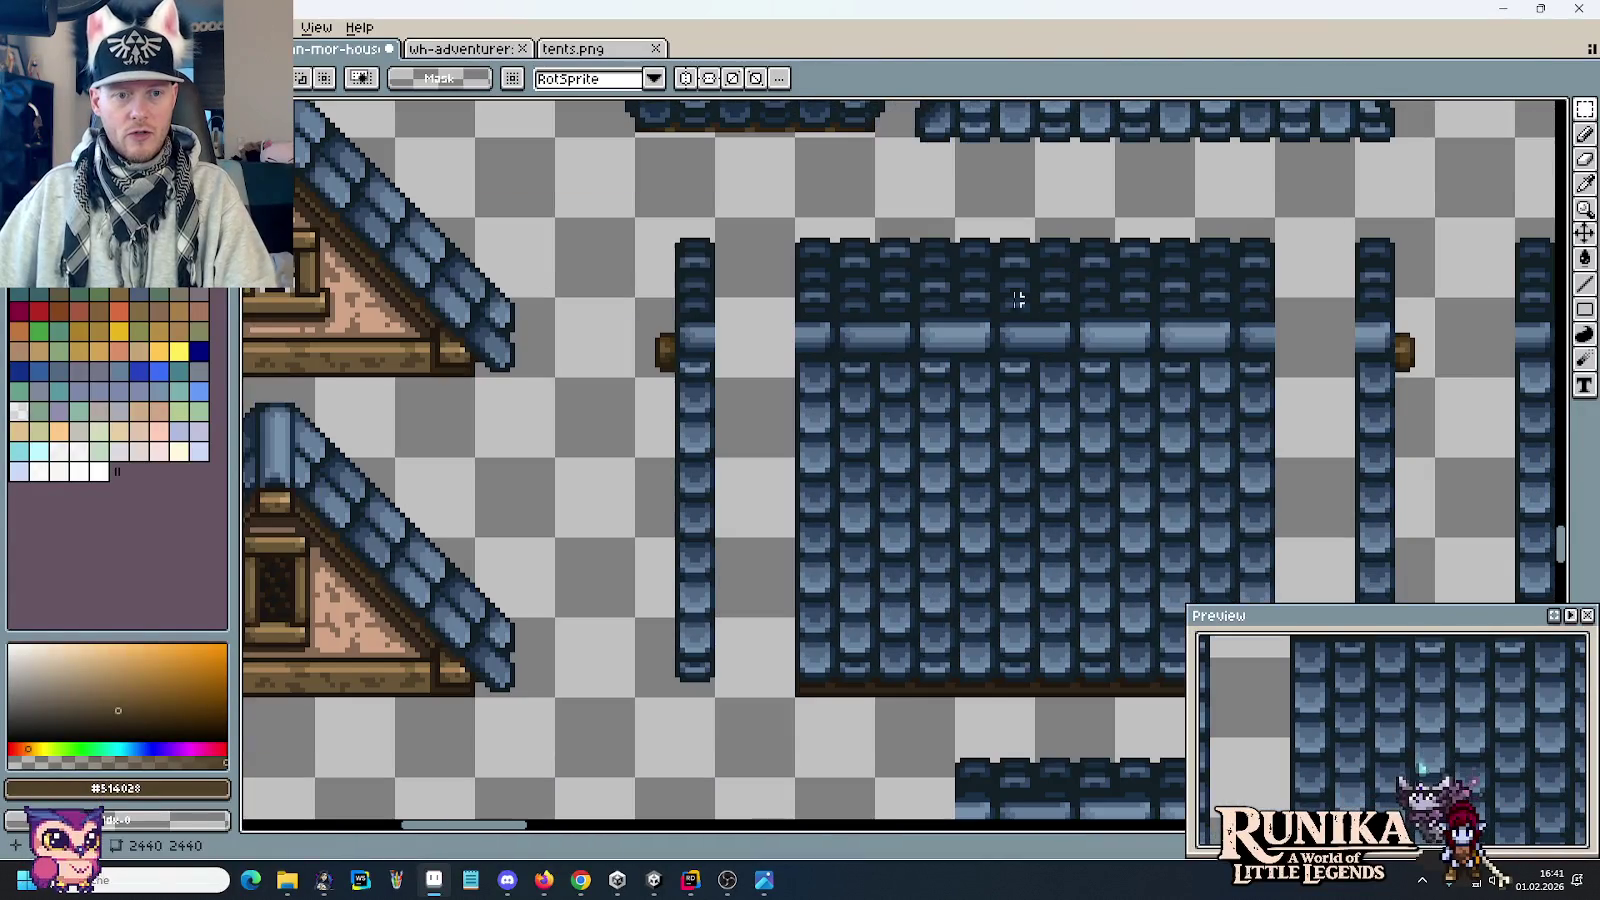
drag(706, 660, 640, 222)
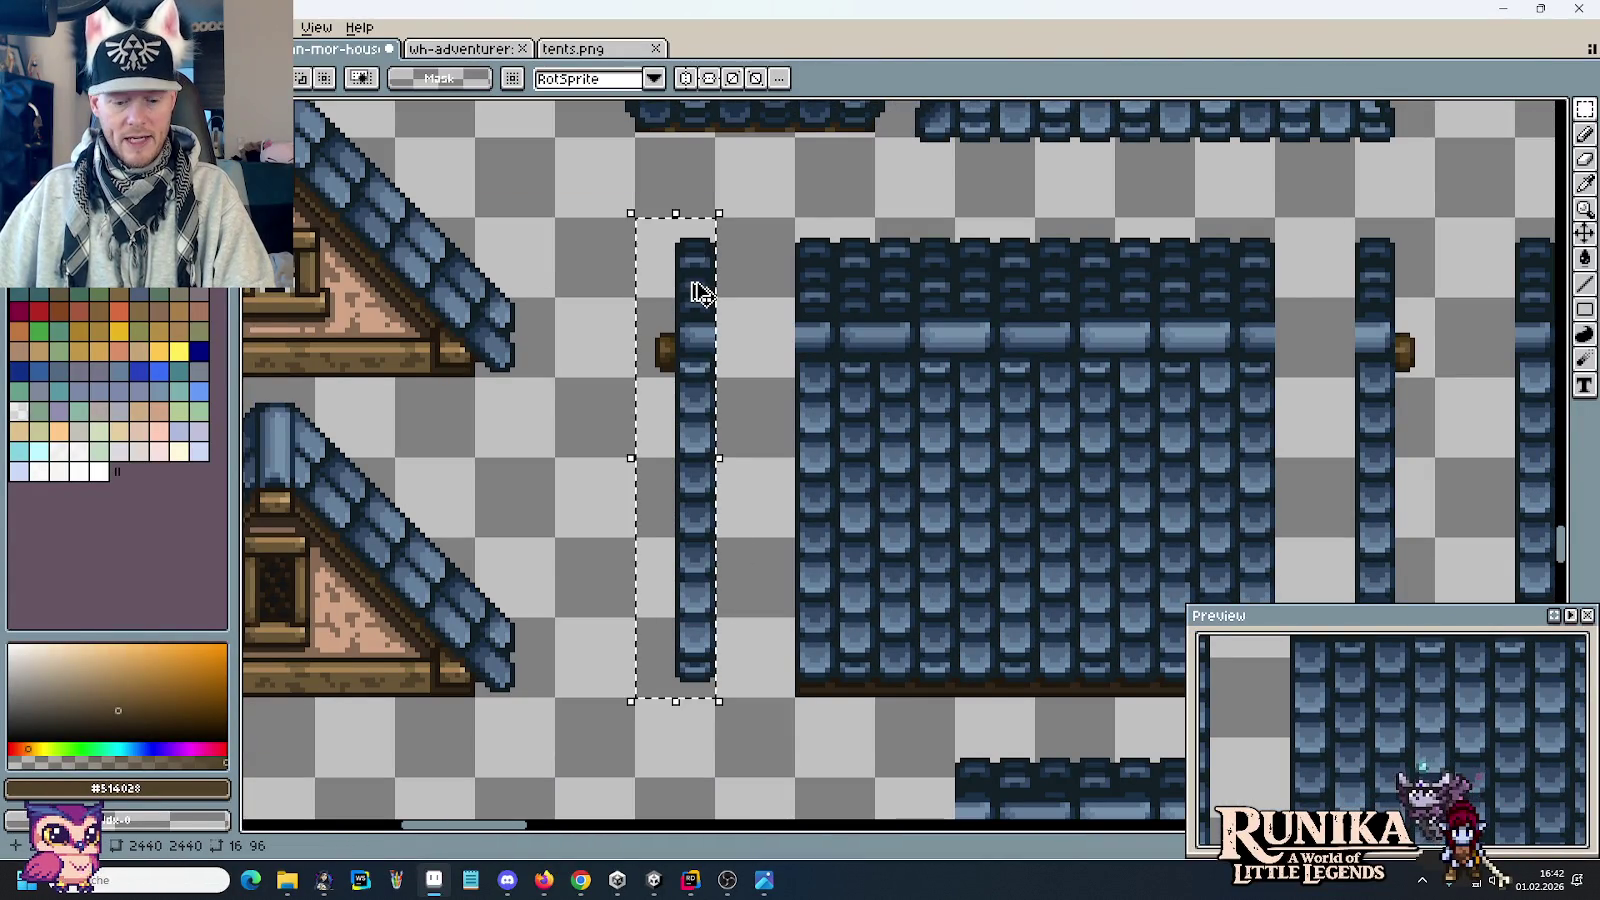
drag(700, 362, 1030, 366)
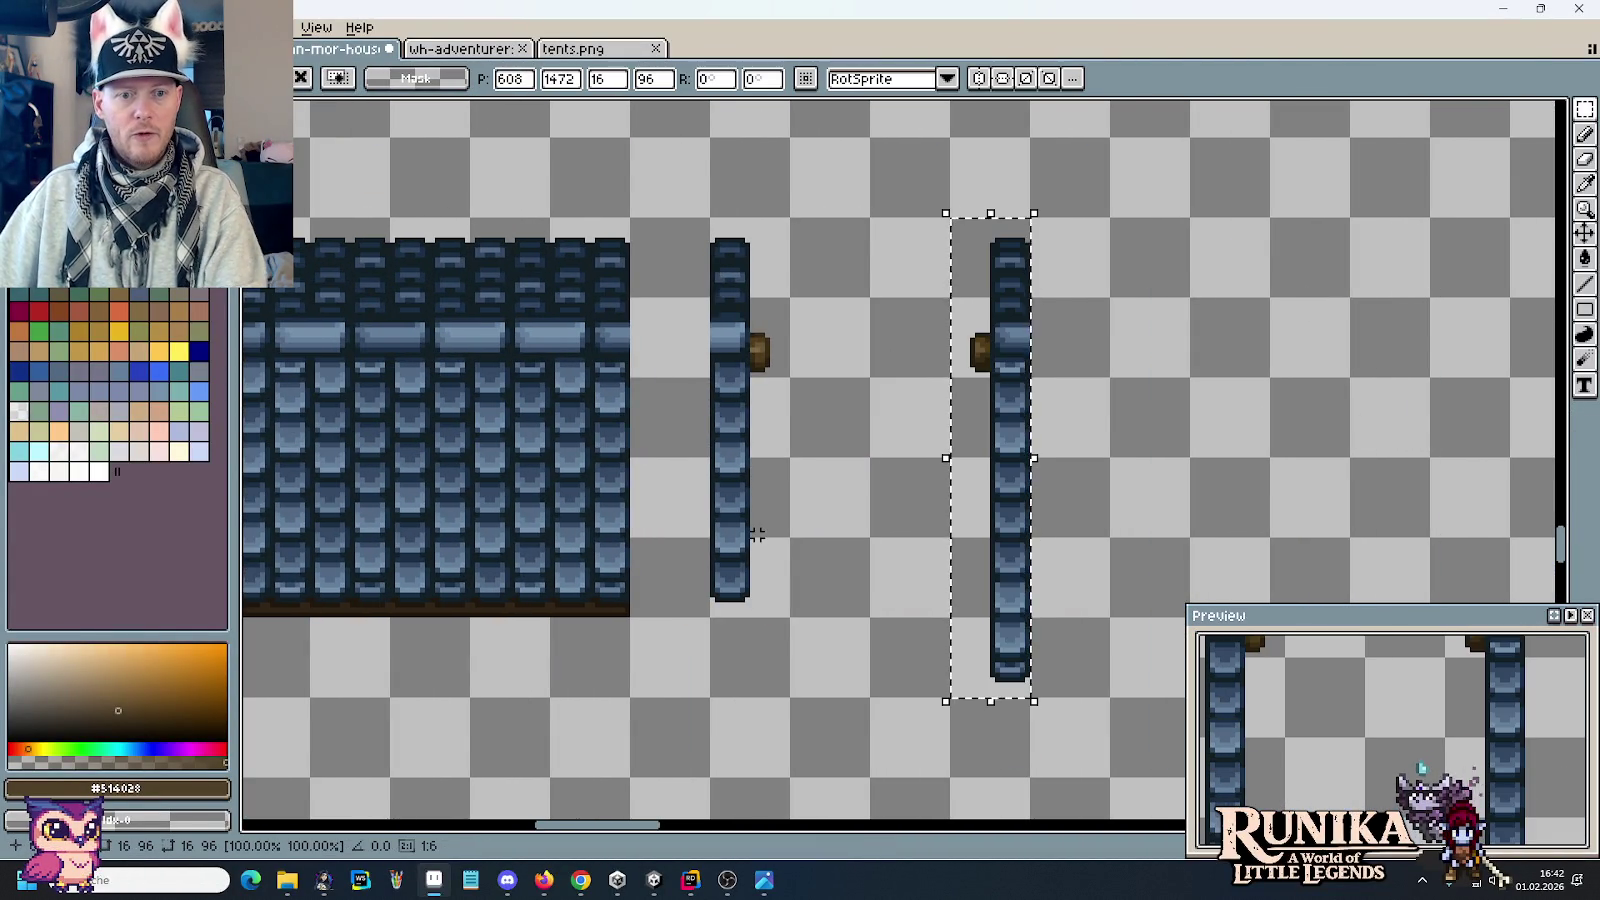
scroll(1000, 550, down, 2)
key(ctrl+d)
Step: Shift the roof block right, rejoin the right strip, and place a strip left of the block
drag(860, 598, 427, 325)
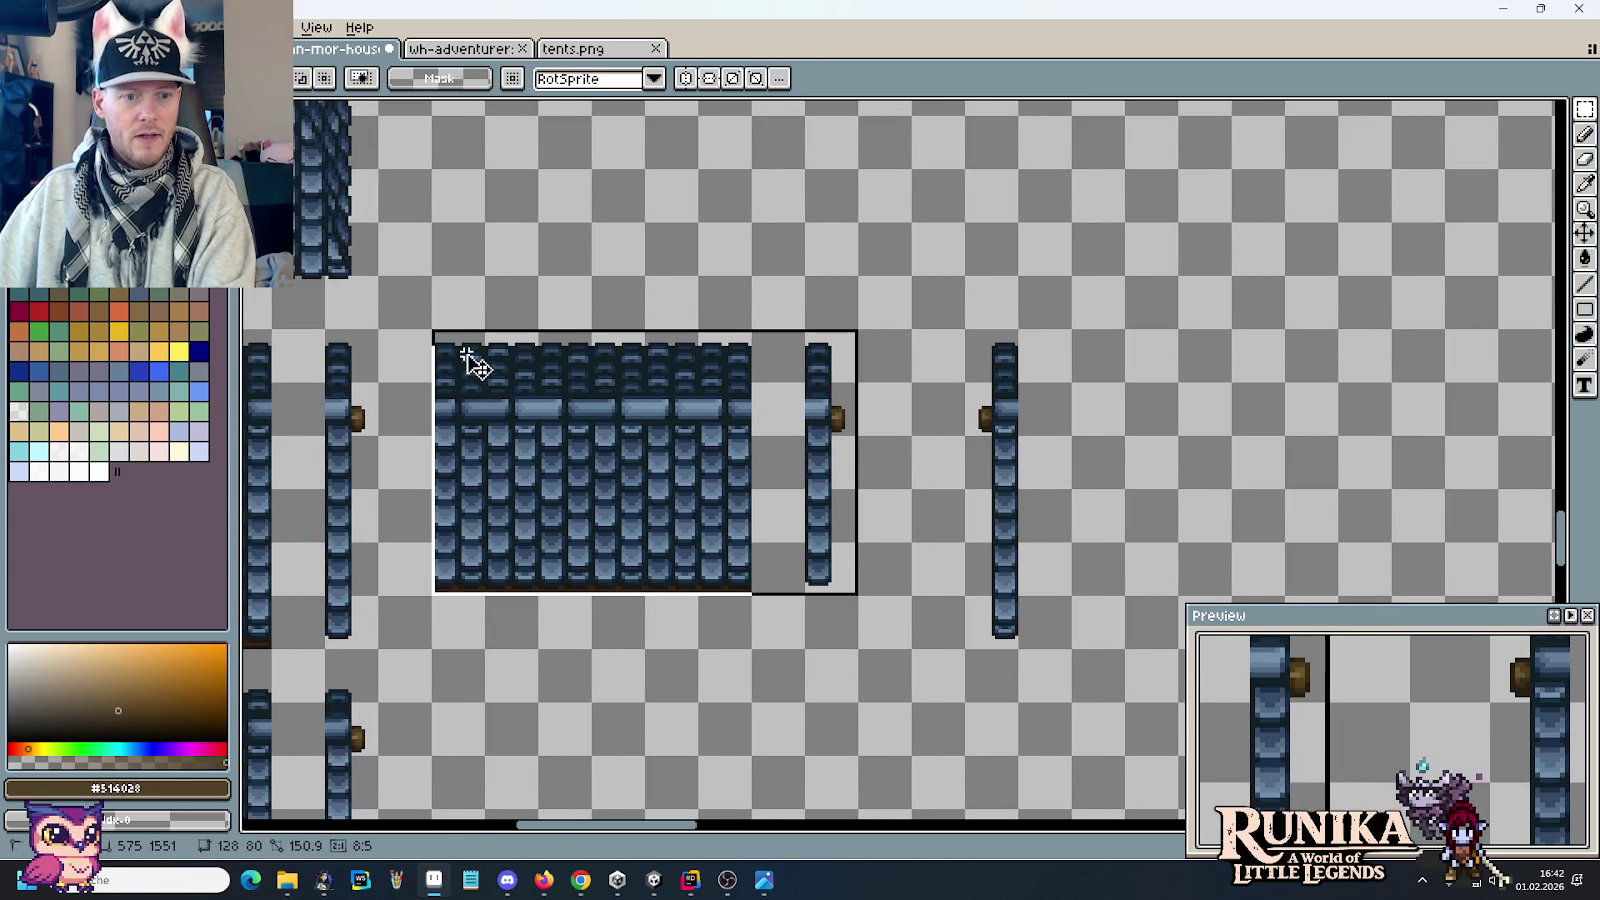
drag(543, 414, 607, 443)
key(Return)
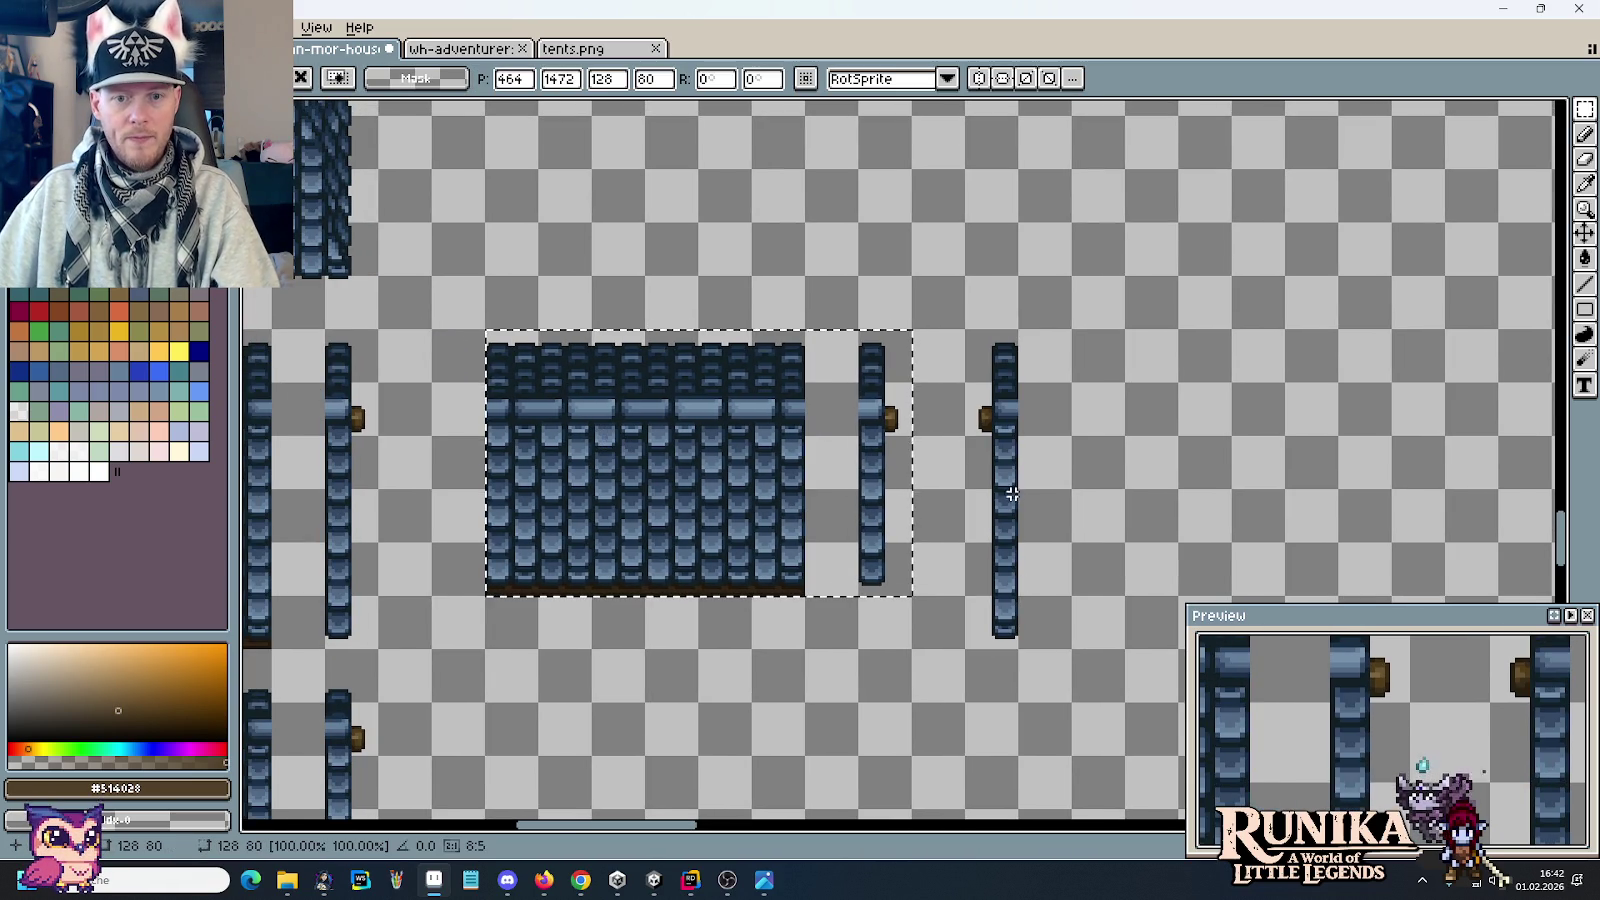
key(ctrl+d)
drag(1005, 435, 1005, 490)
mouse_move(1012, 640)
mouse_down()
mouse_move(965, 543)
mouse_move(1000, 505)
mouse_up()
key(ctrl+d)
mouse_move(1000, 357)
mouse_down()
mouse_move(1012, 596)
mouse_move(444, 555)
mouse_up()
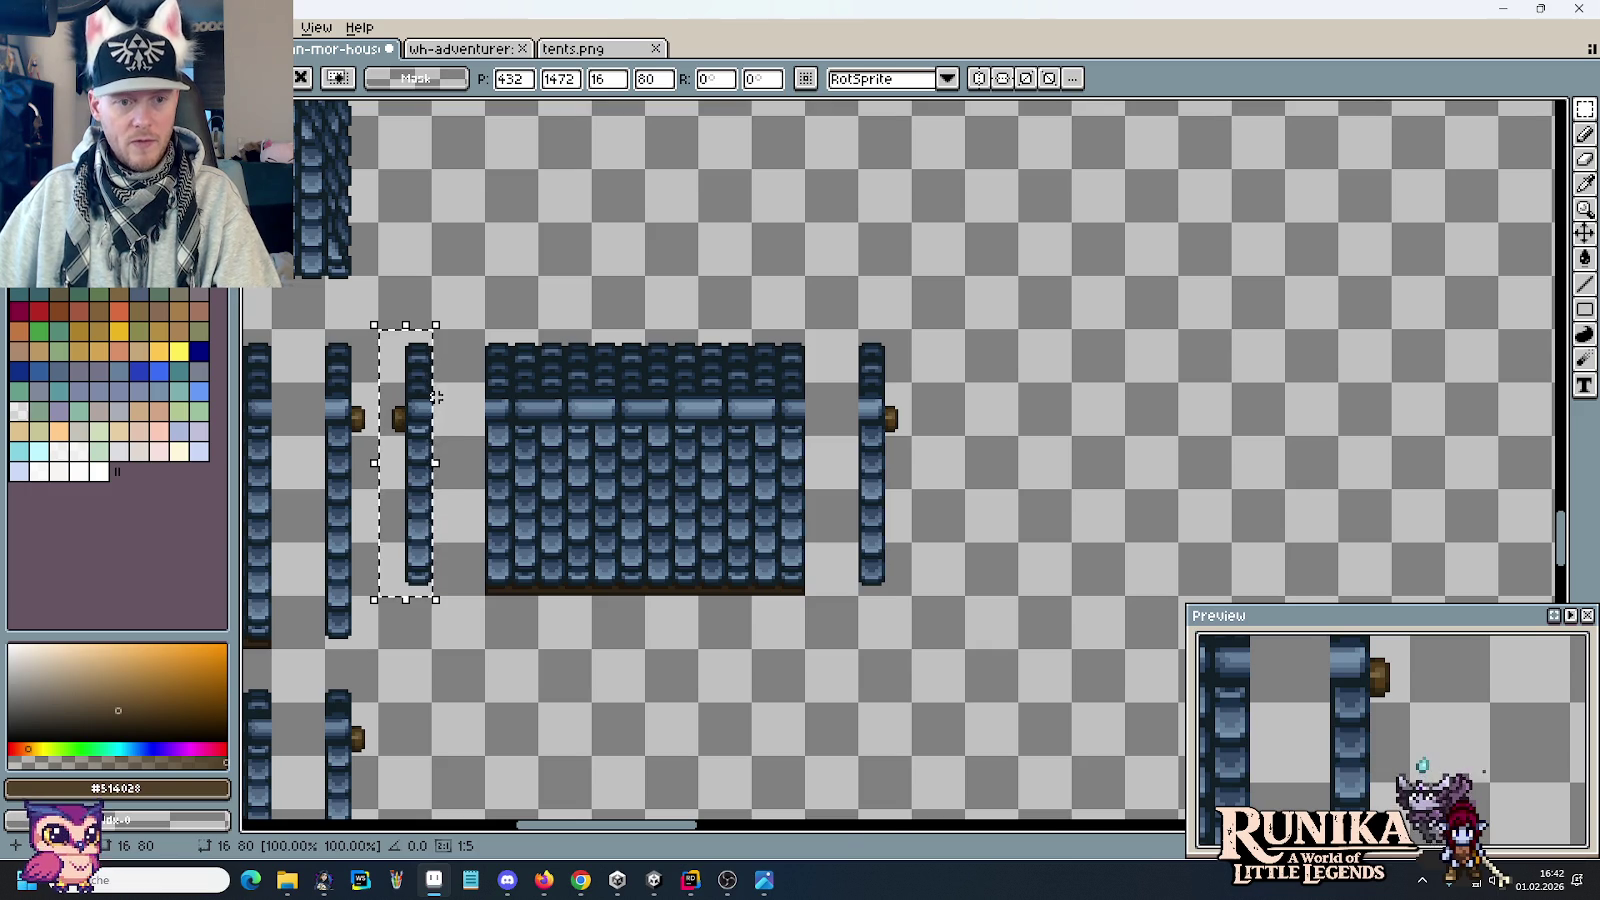
Step: Save the sprite sheet with Ctrl+S
key(ctrl+s)
scroll(443, 405, down, 2)
scroll(768, 421, down, 2)
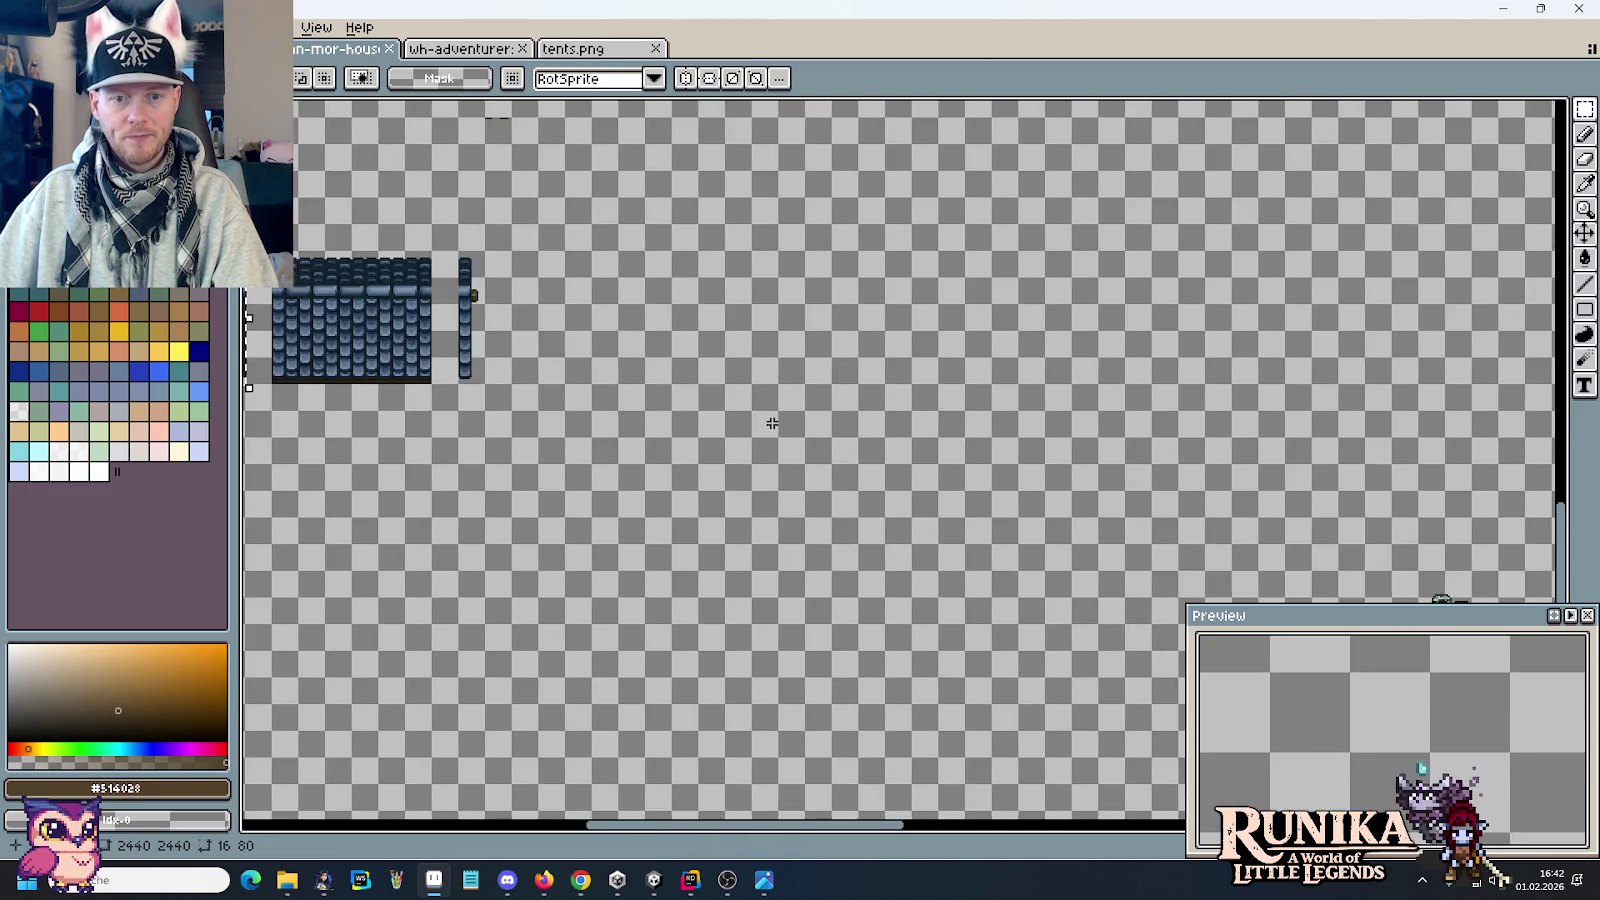
scroll(957, 453, down, 2)
scroll(1090, 476, down, 3)
scroll(1090, 476, up, 3)
scroll(1090, 476, up, 2)
Step: Move the left side strip further left, level with the roof top
mouse_move(914, 418)
mouse_down()
mouse_move(818, 343)
mouse_move(836, 339)
mouse_up()
click(740, 320)
drag(740, 320, 815, 372)
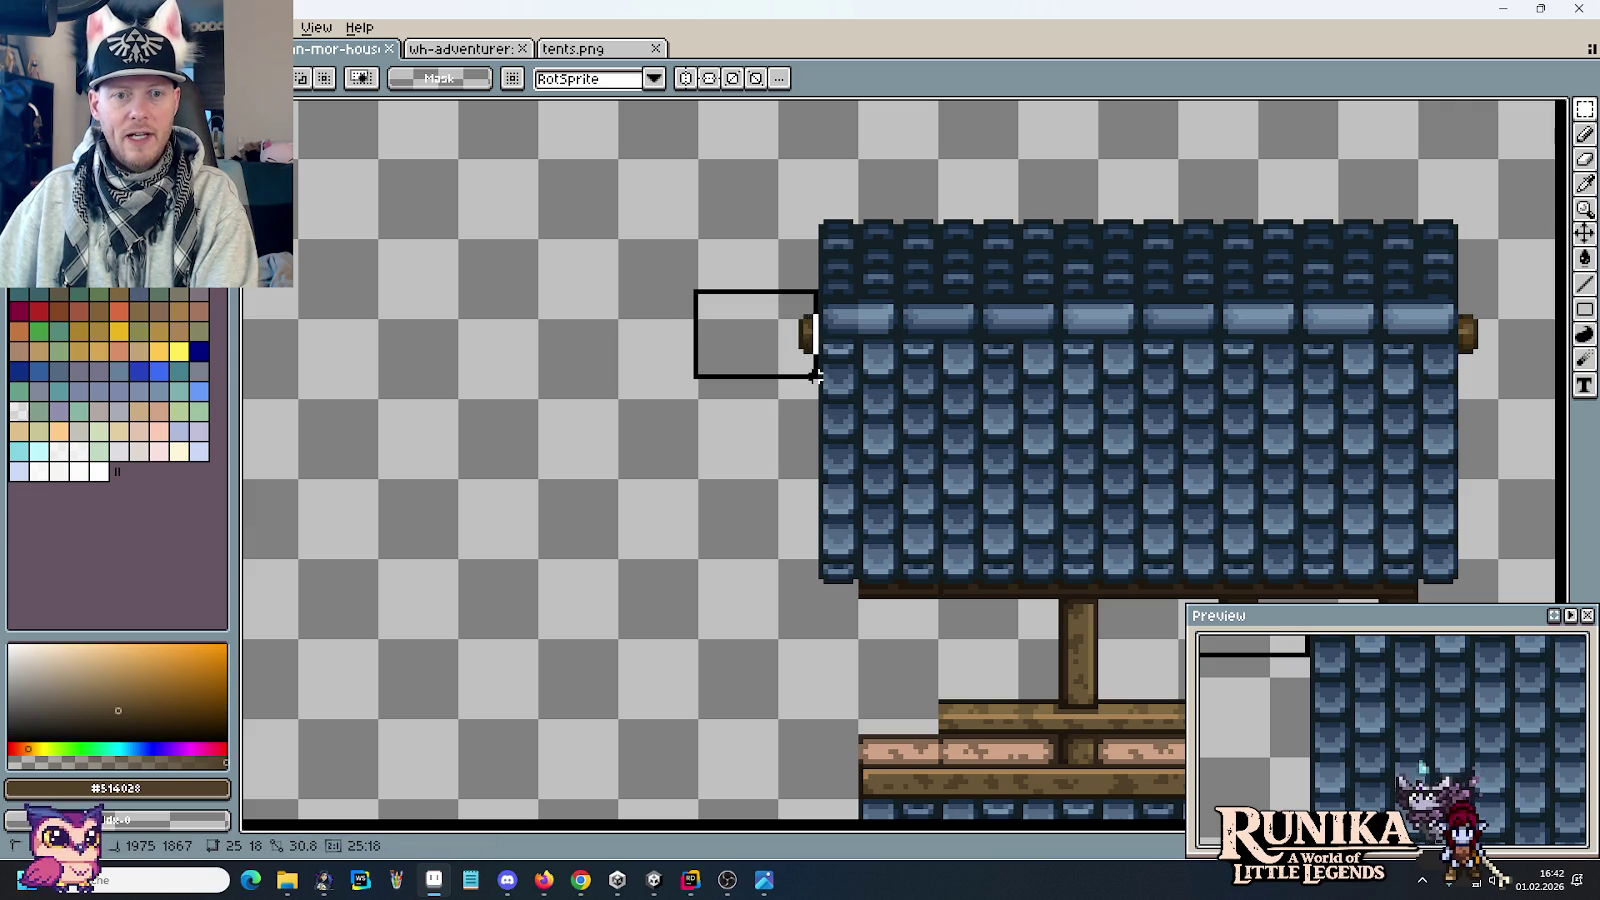
scroll(885, 315, up, 1)
scroll(916, 330, up, 2)
scroll(918, 326, up, 1)
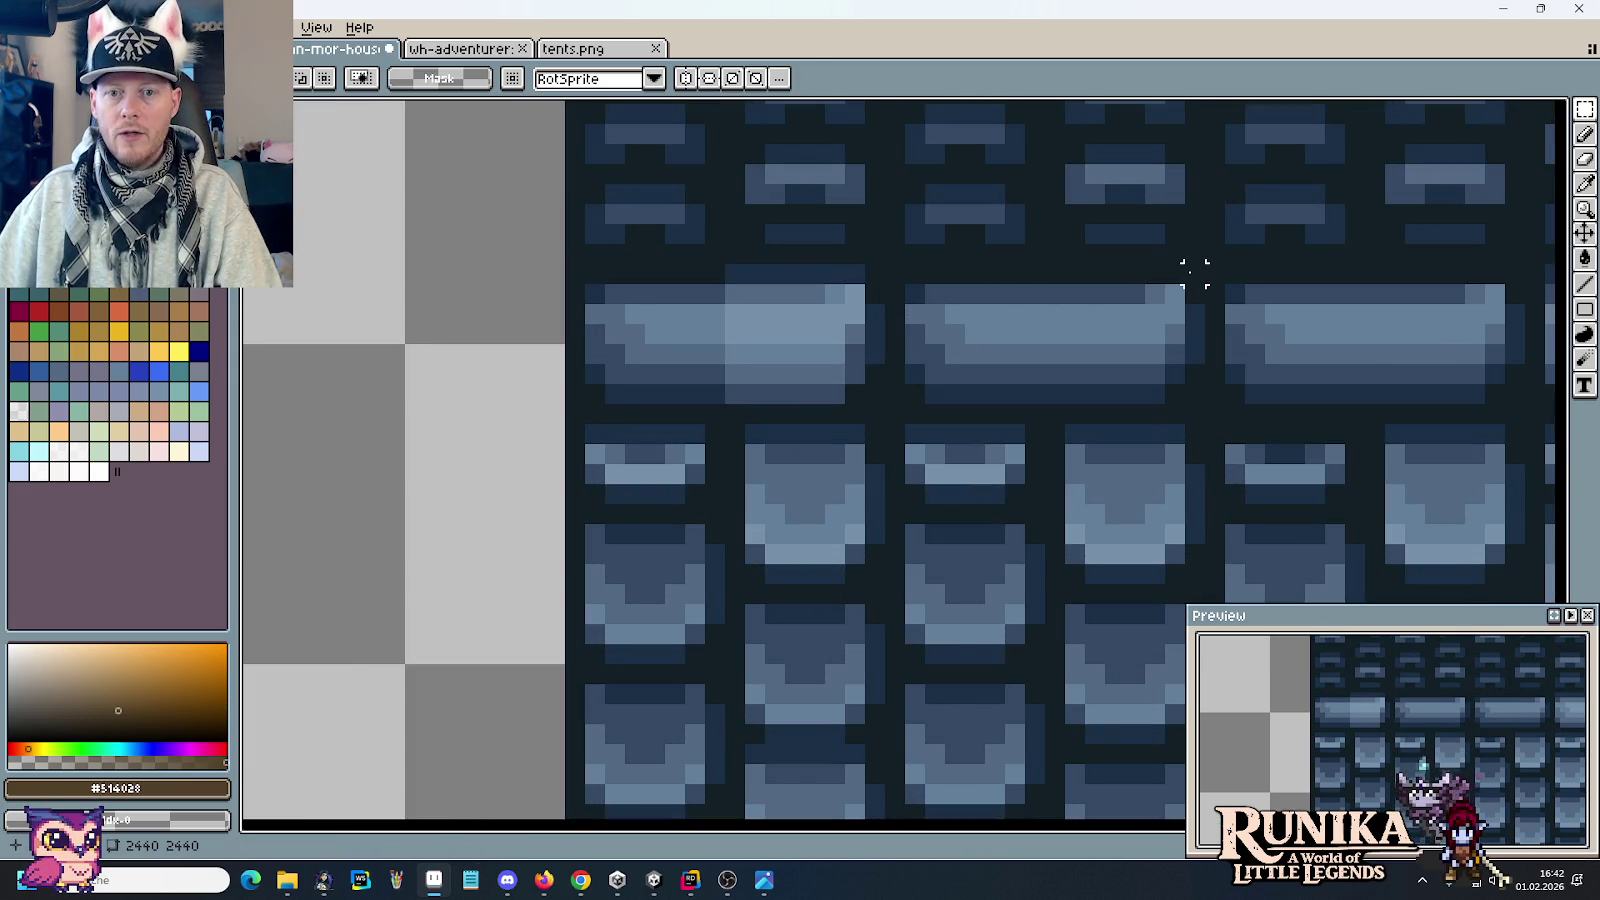
Step: Move a group of roof tiles left into alignment
drag(1195, 273, 1025, 410)
mouse_move(1115, 375)
mouse_down()
mouse_move(800, 383)
mouse_move(814, 368)
mouse_up()
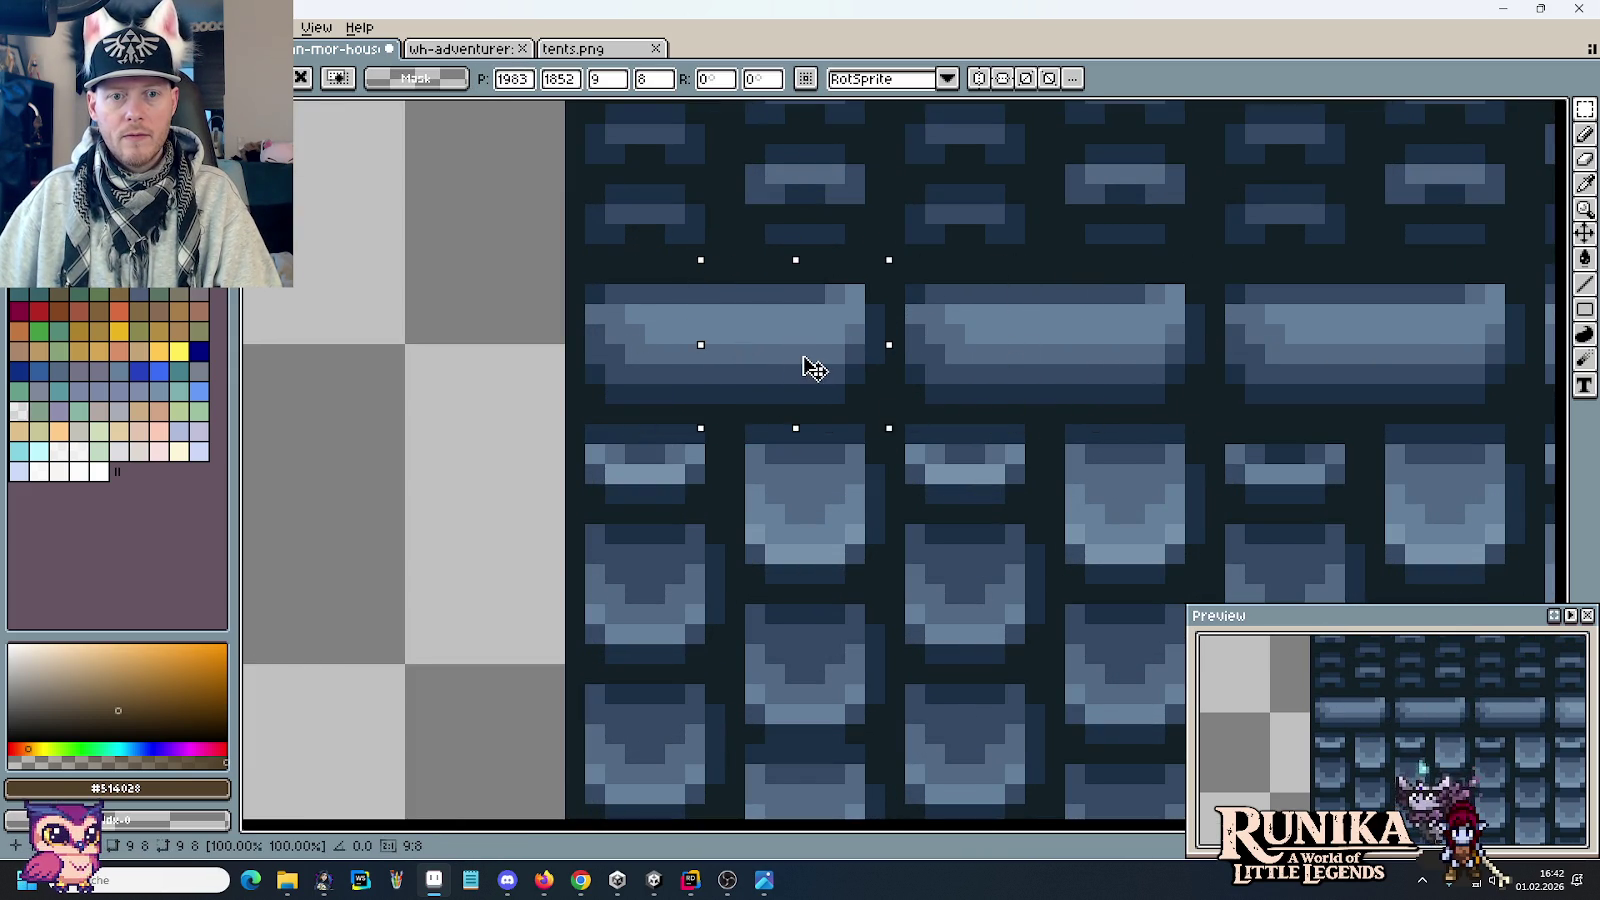
click(1115, 393)
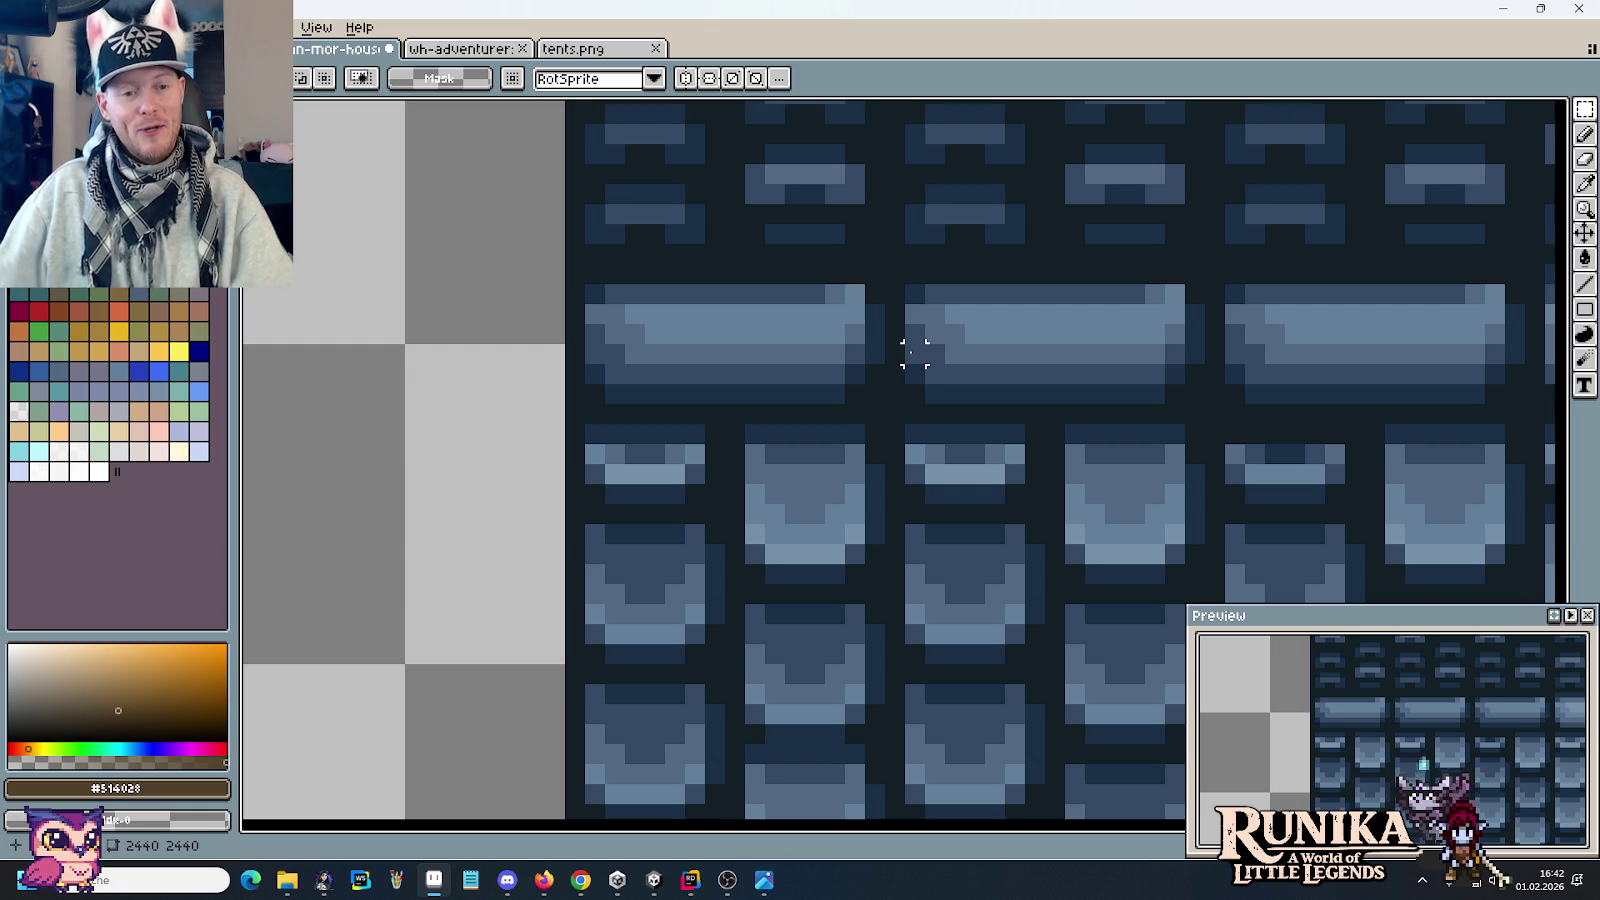
scroll(914, 352, down, 1)
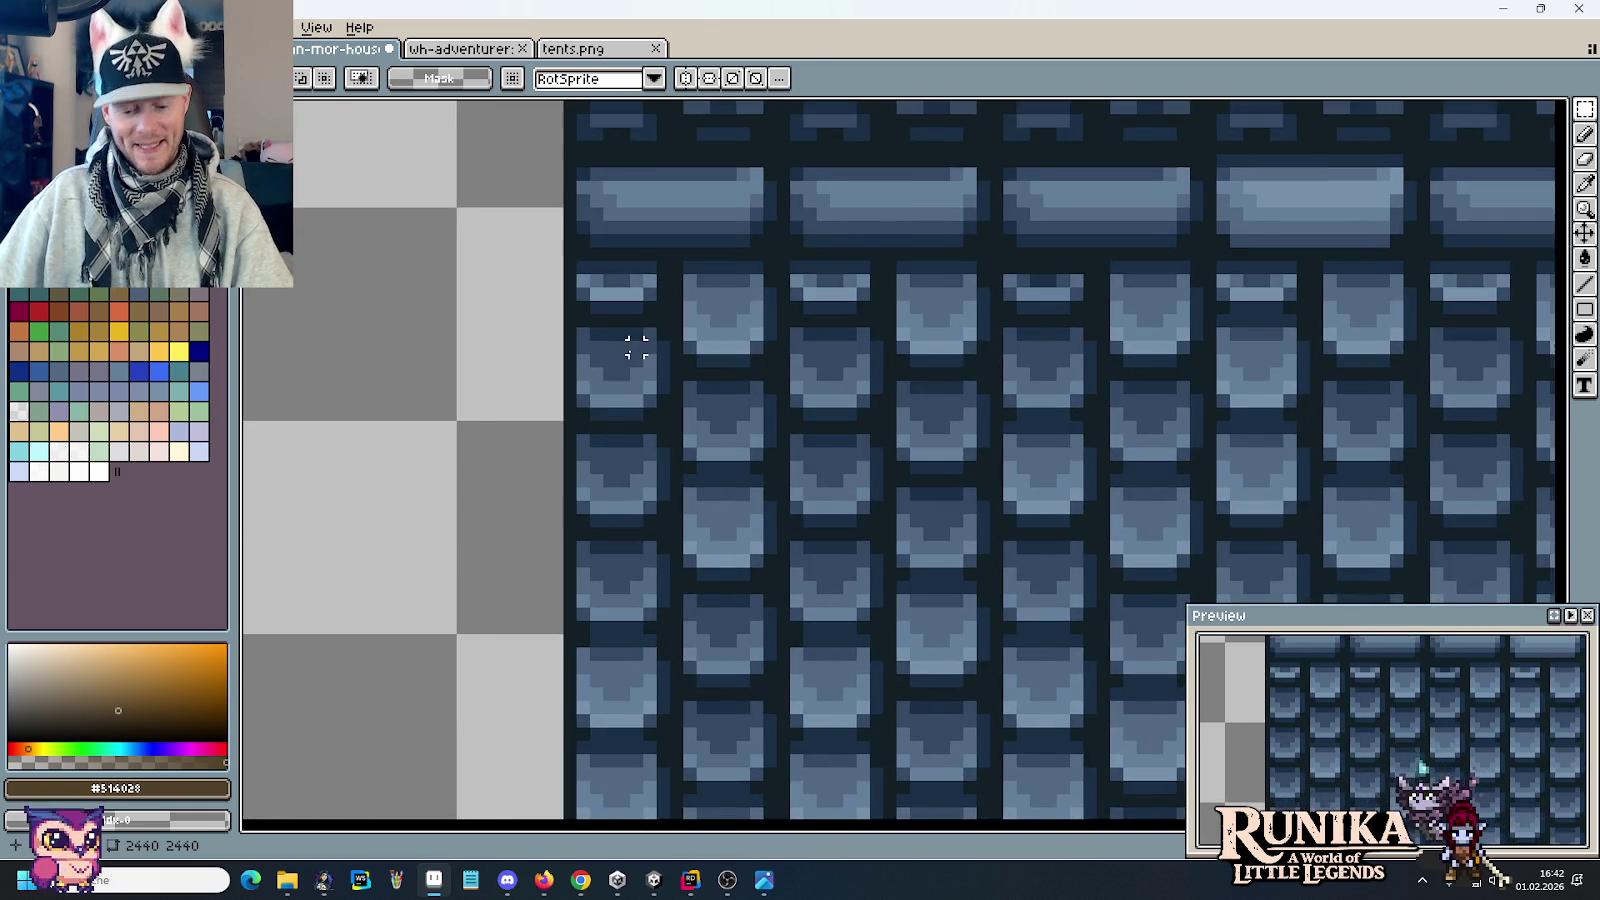
key(b)
scroll(543, 399, down, 1)
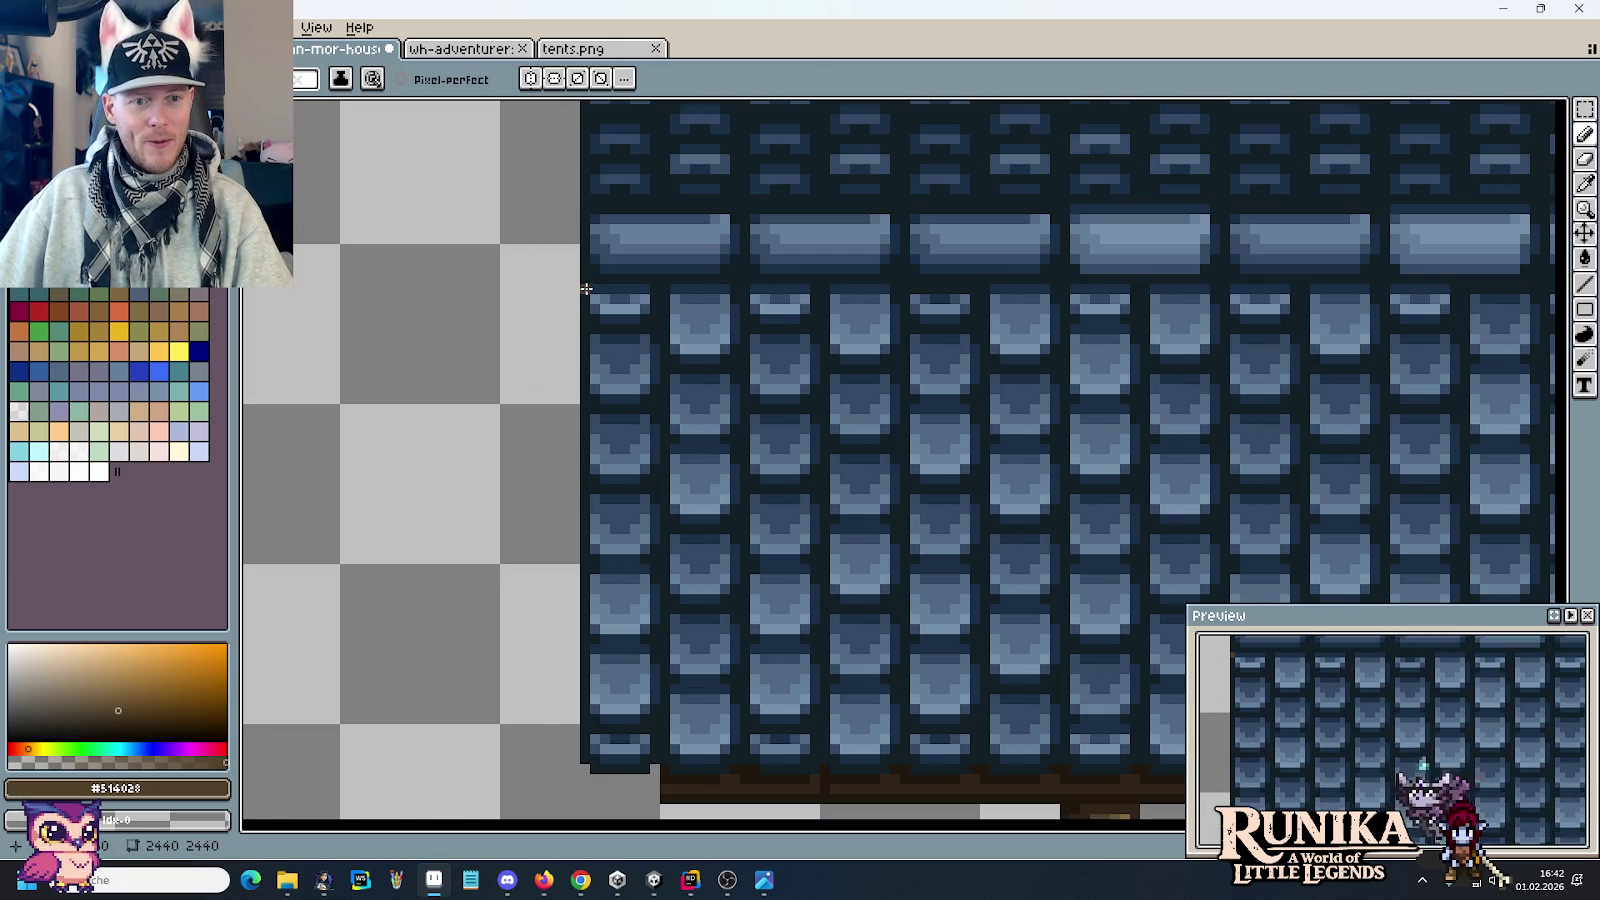
Step: Cut the roof's top-left corner along guide lines into a stepped diagonal slope
drag(586, 289, 657, 758)
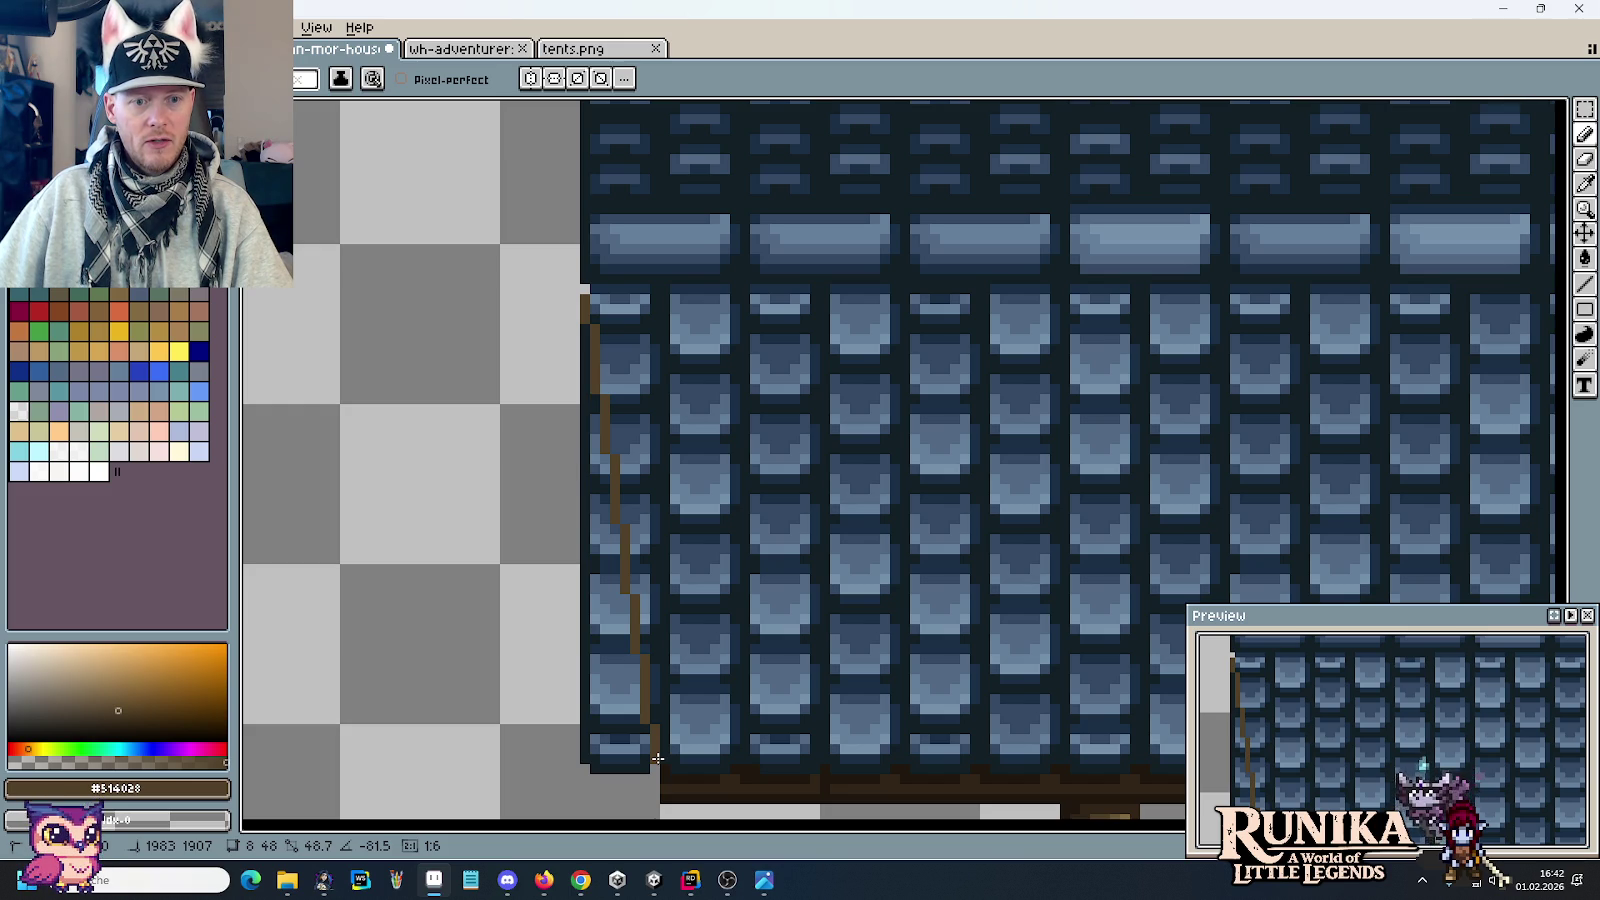
shift+right_click(657, 758)
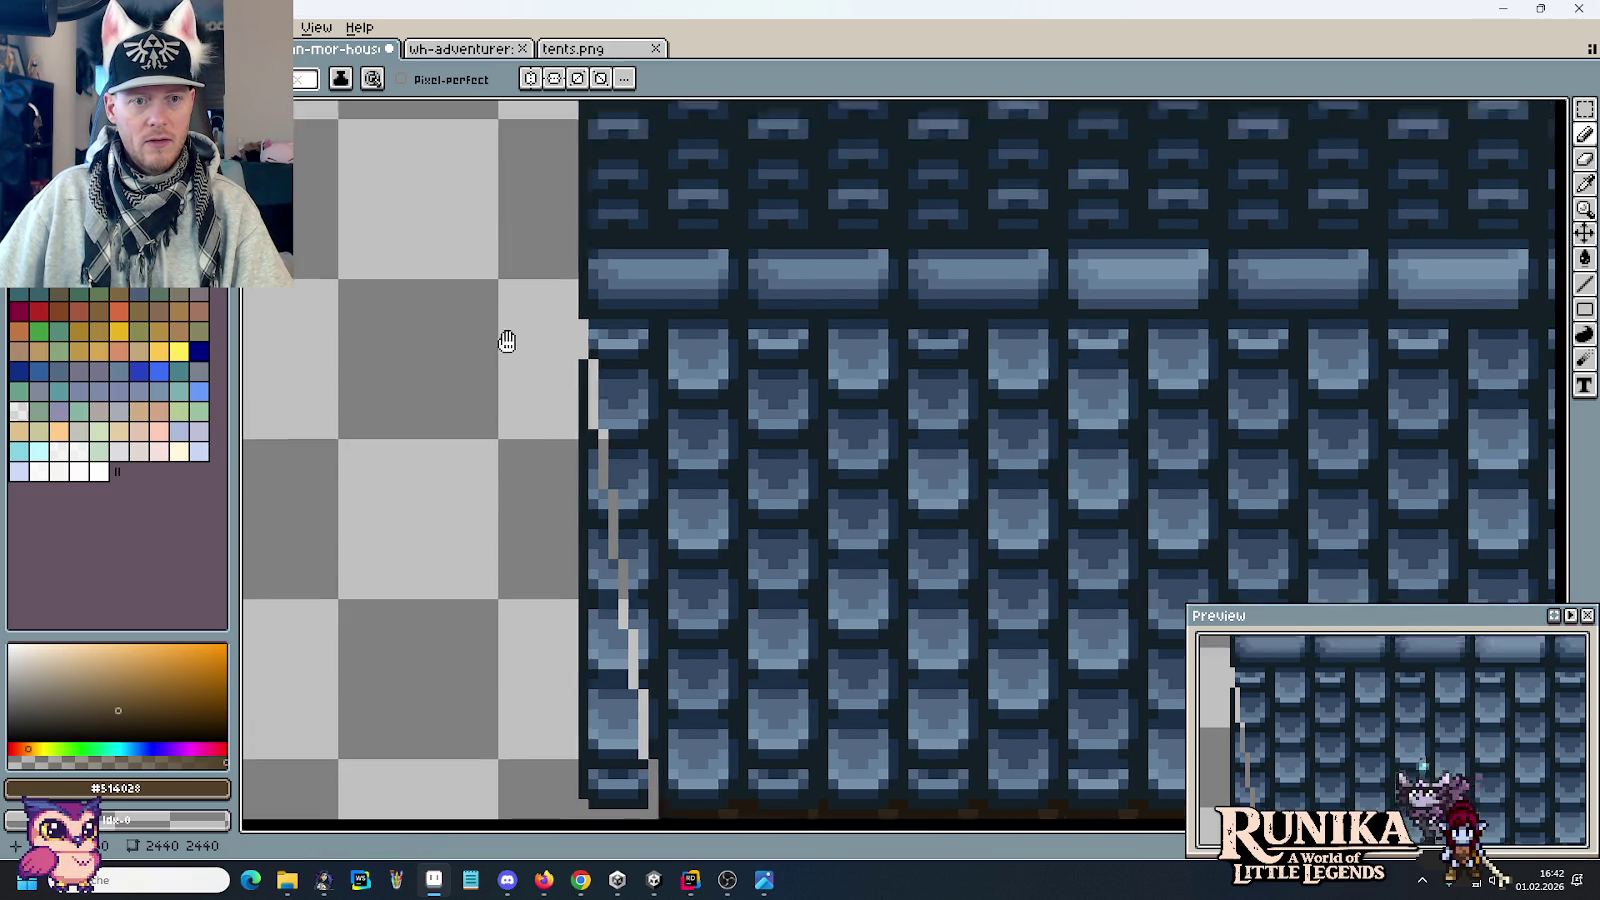
scroll(555, 429, up, 3)
drag(566, 427, 638, 290)
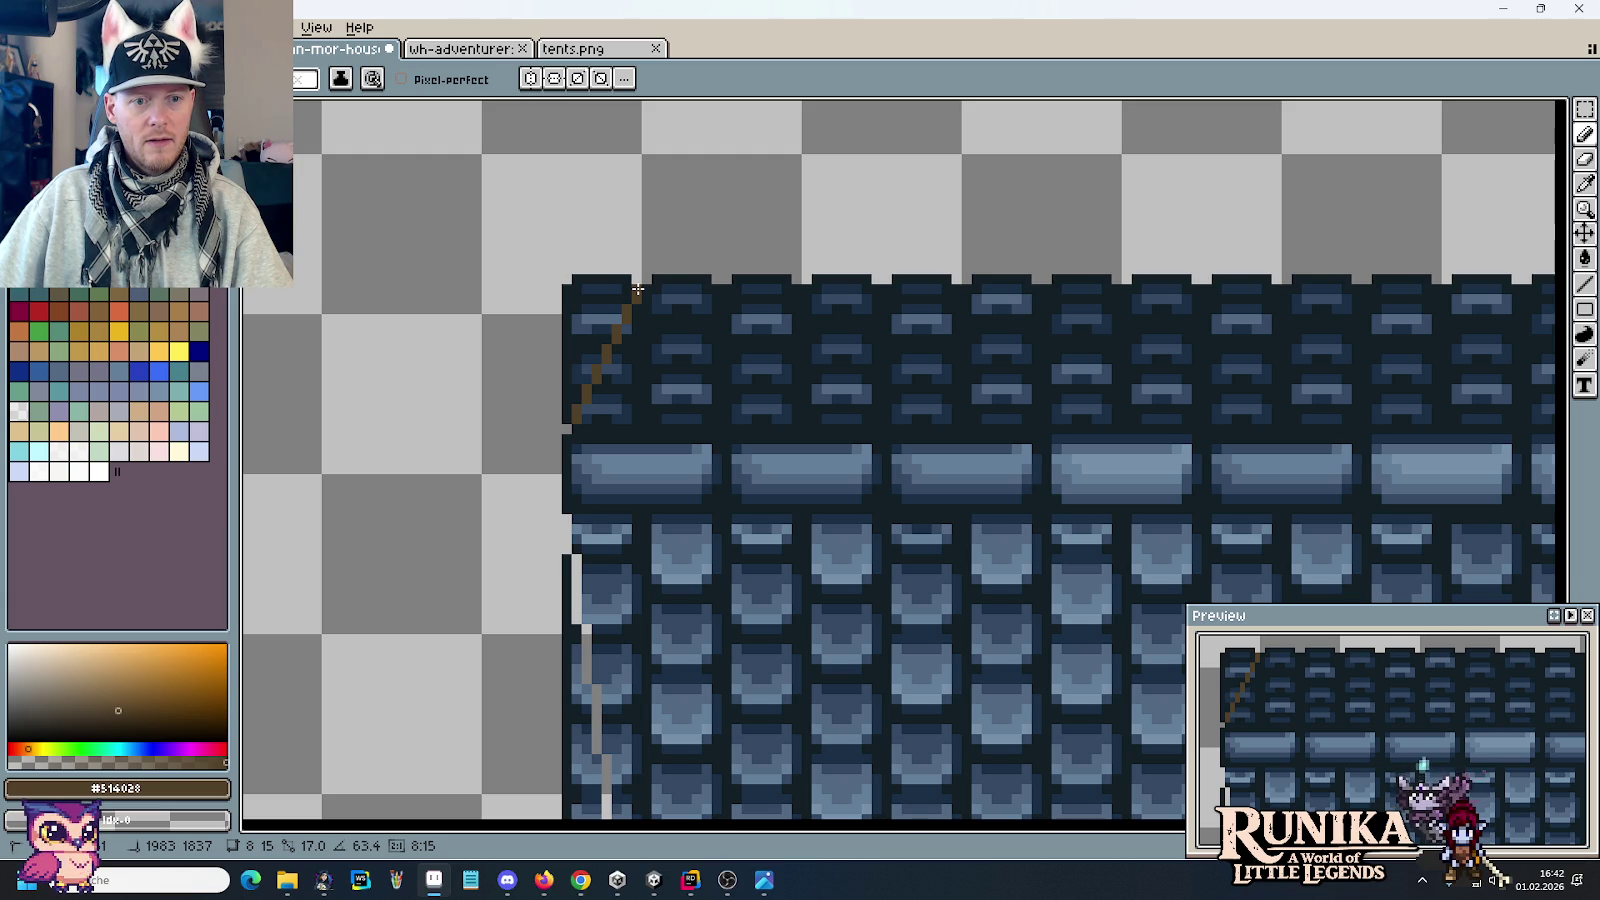
shift+right_click(638, 290)
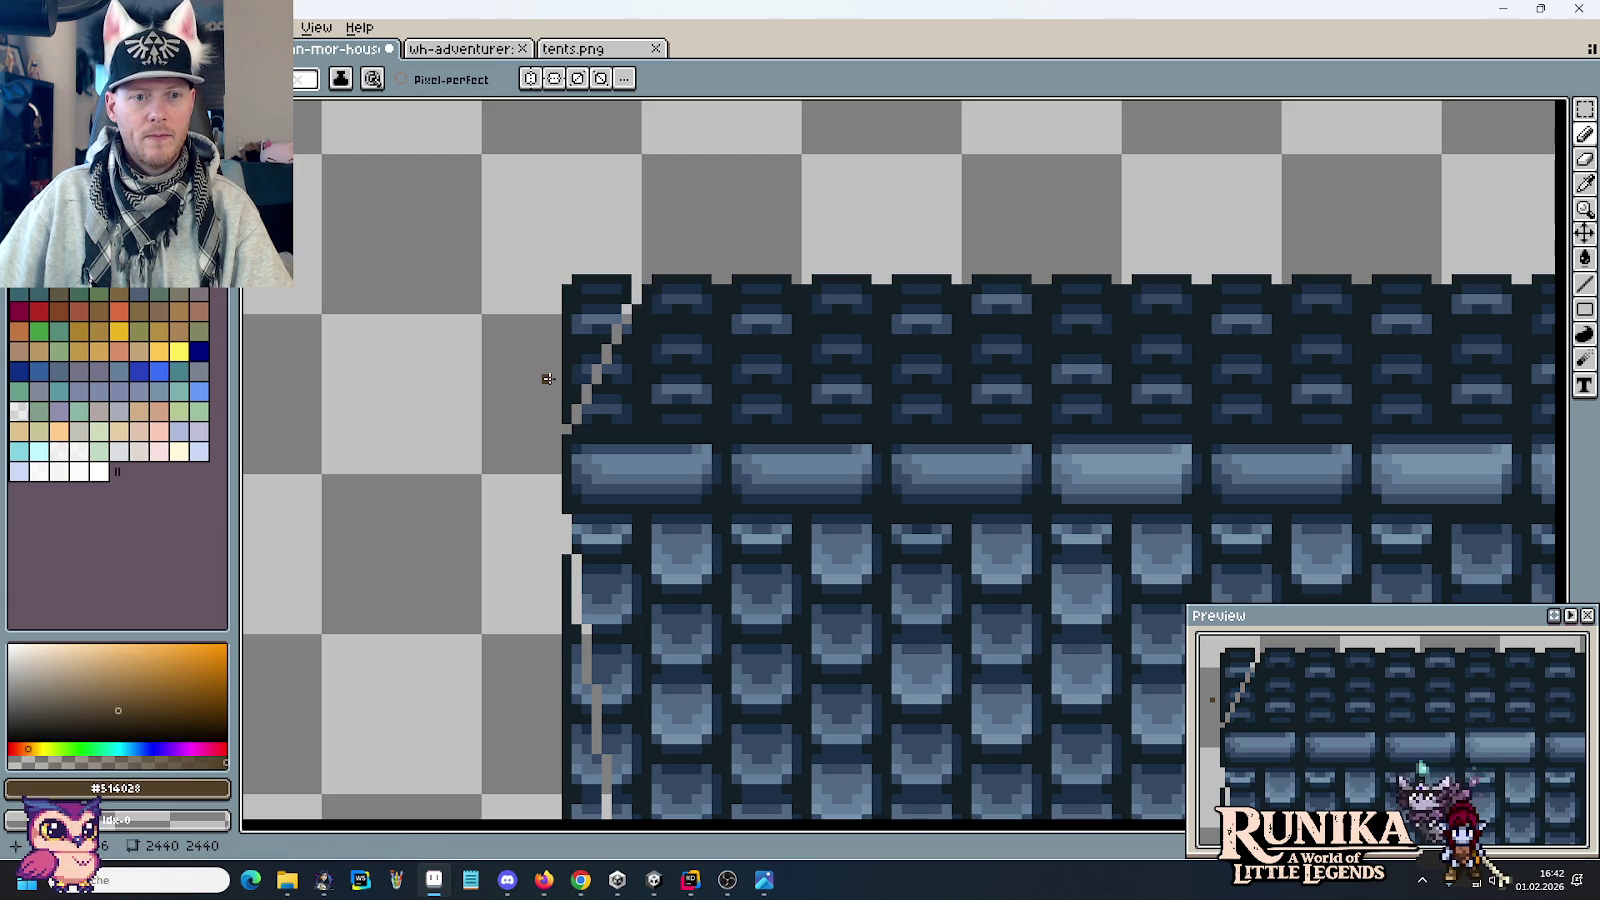
drag(575, 410, 632, 289)
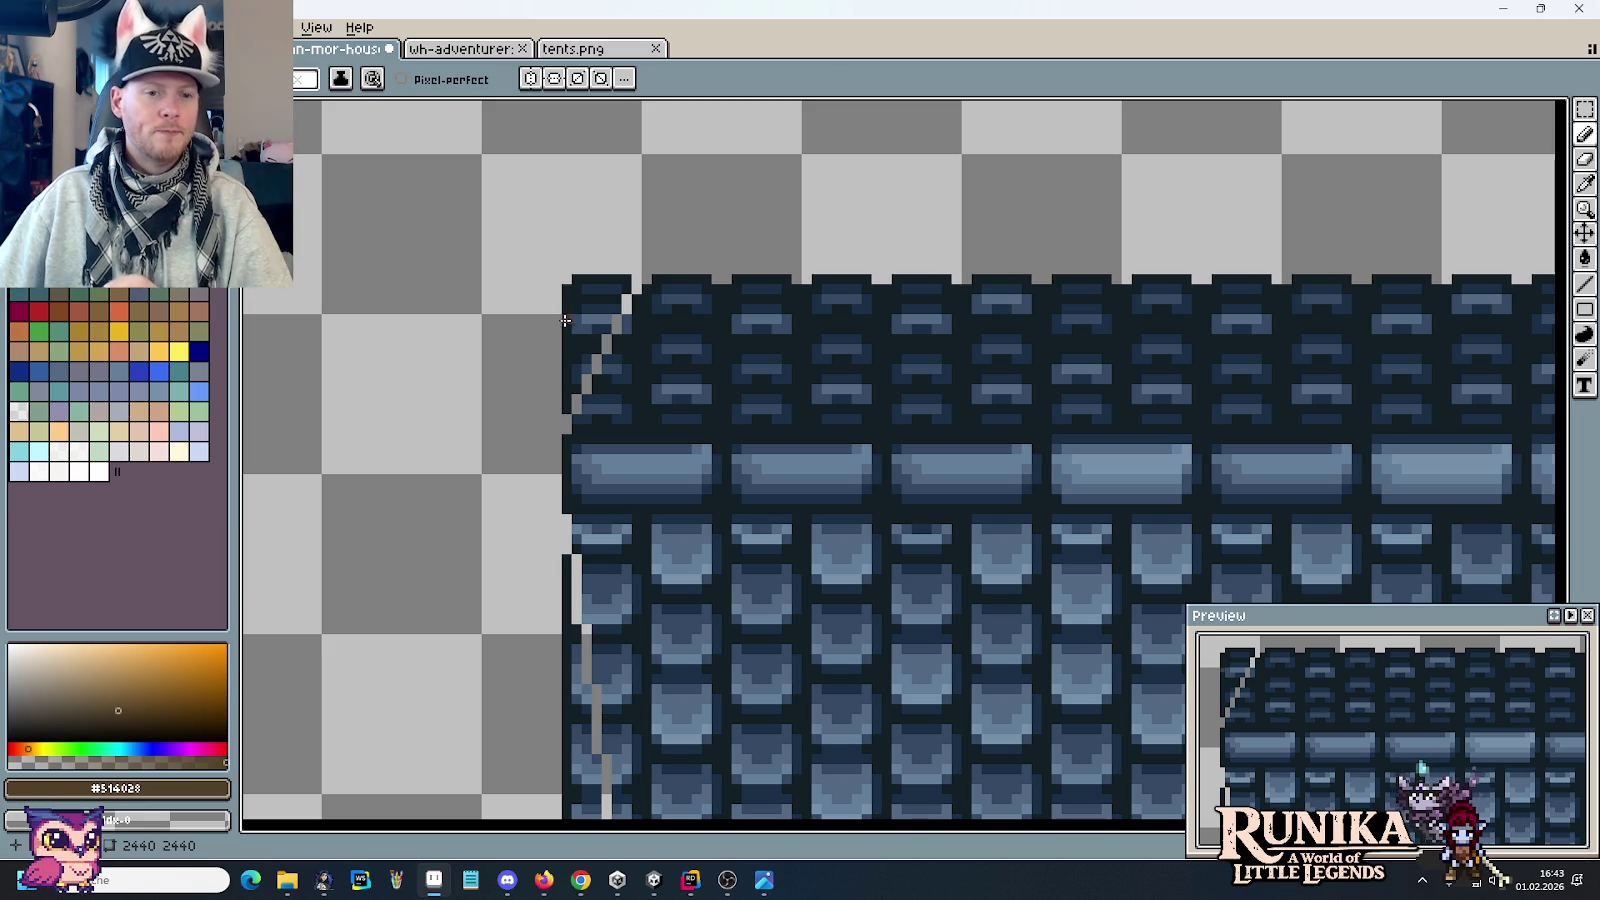
drag(559, 409, 564, 290)
drag(562, 361, 617, 280)
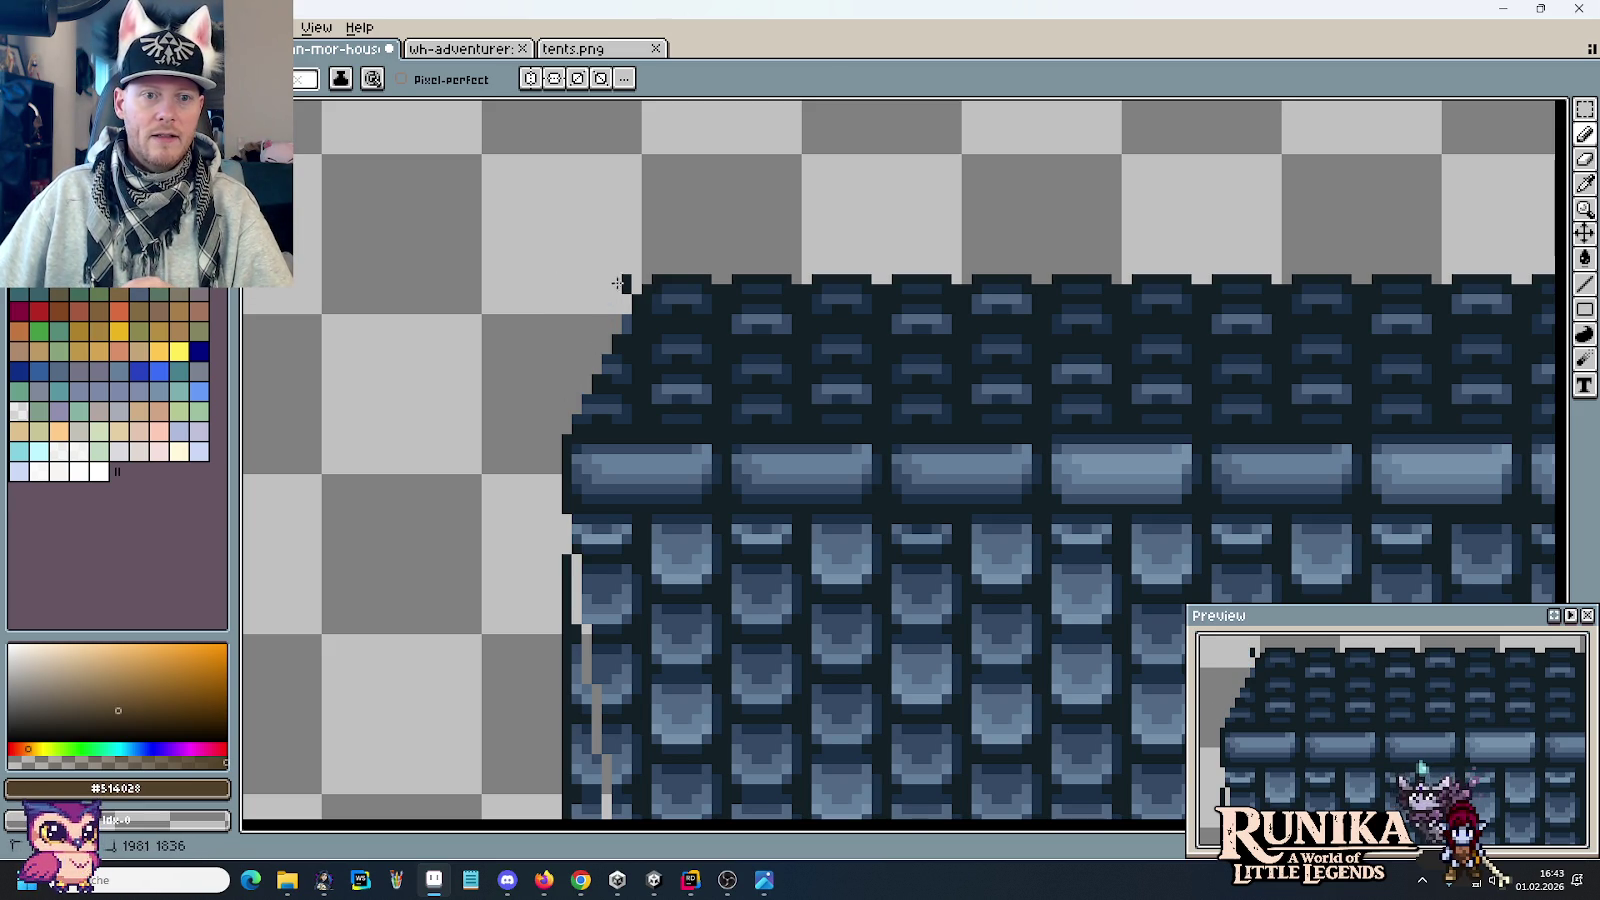
Step: Sample the dark #121F26 outline colour from the roof
scroll(625, 281, up, 3)
key(i)
click(497, 676)
Step: Outline the stepped roof edge in dark pixels and darken edge pixels with #1a2f45
key(b)
click(491, 647)
click(491, 621)
click(518, 594)
click(516, 568)
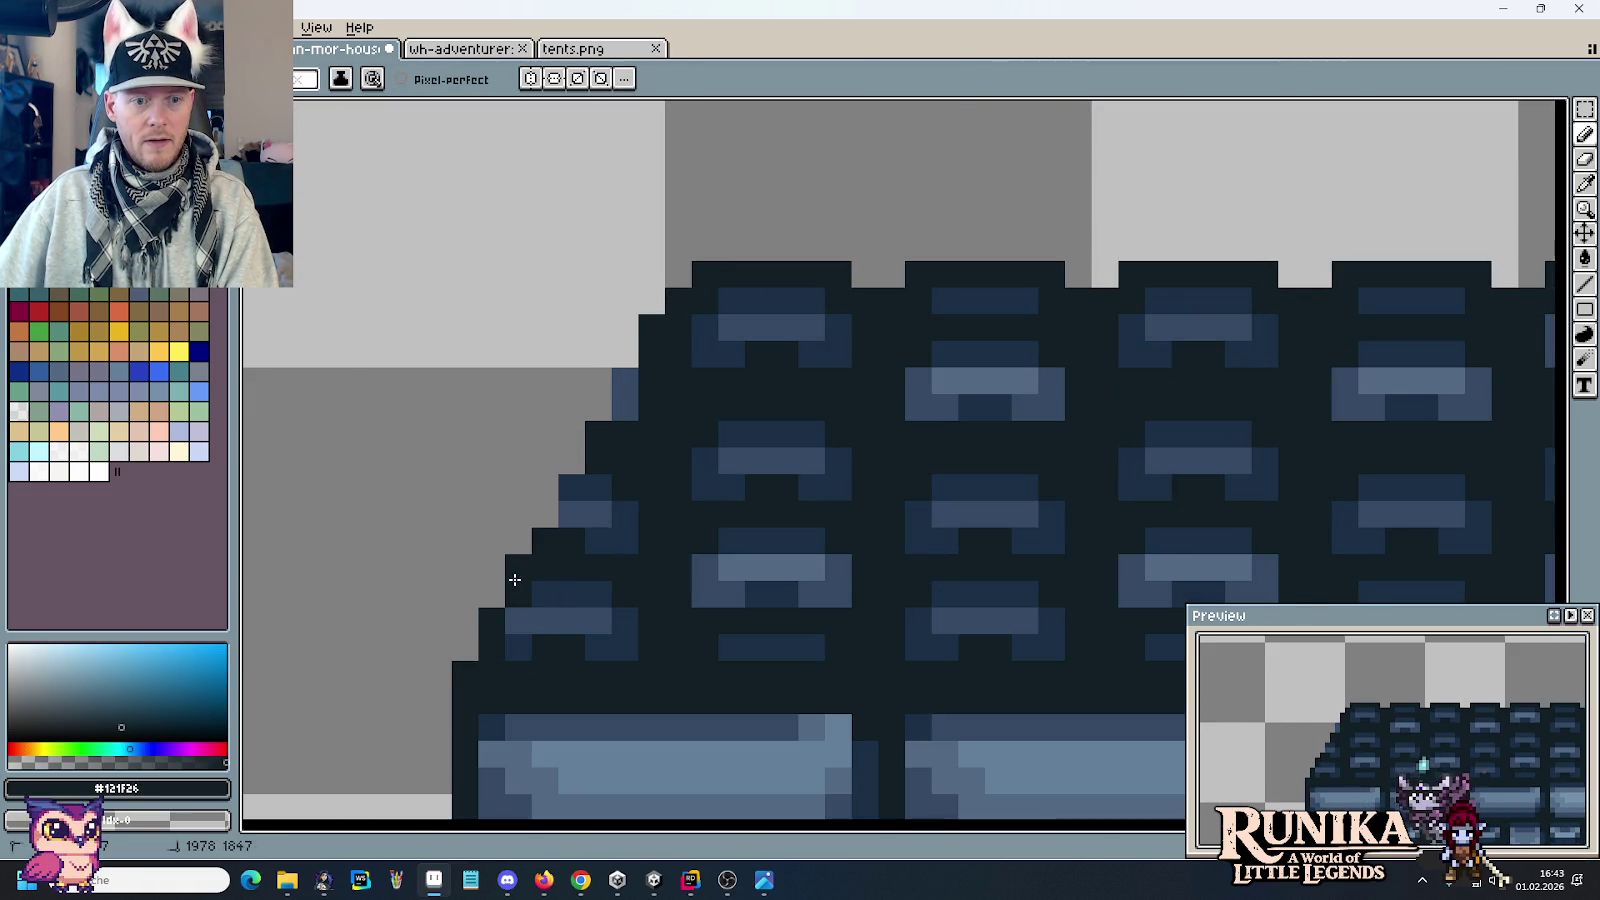
drag(544, 528, 623, 354)
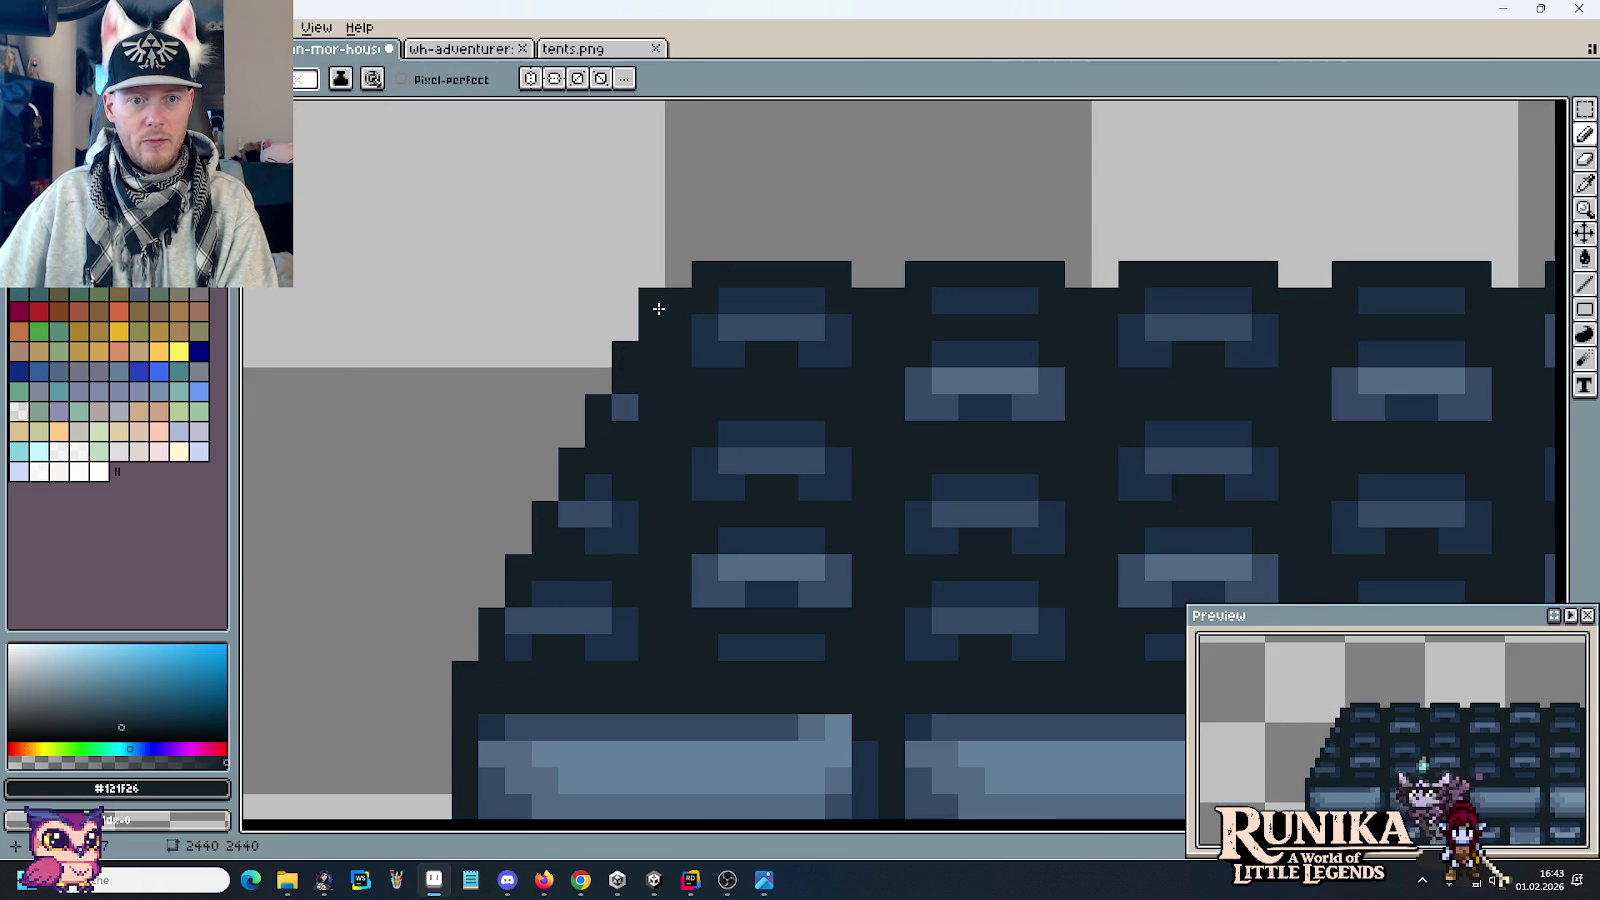
alt+click(621, 510)
click(623, 405)
click(524, 624)
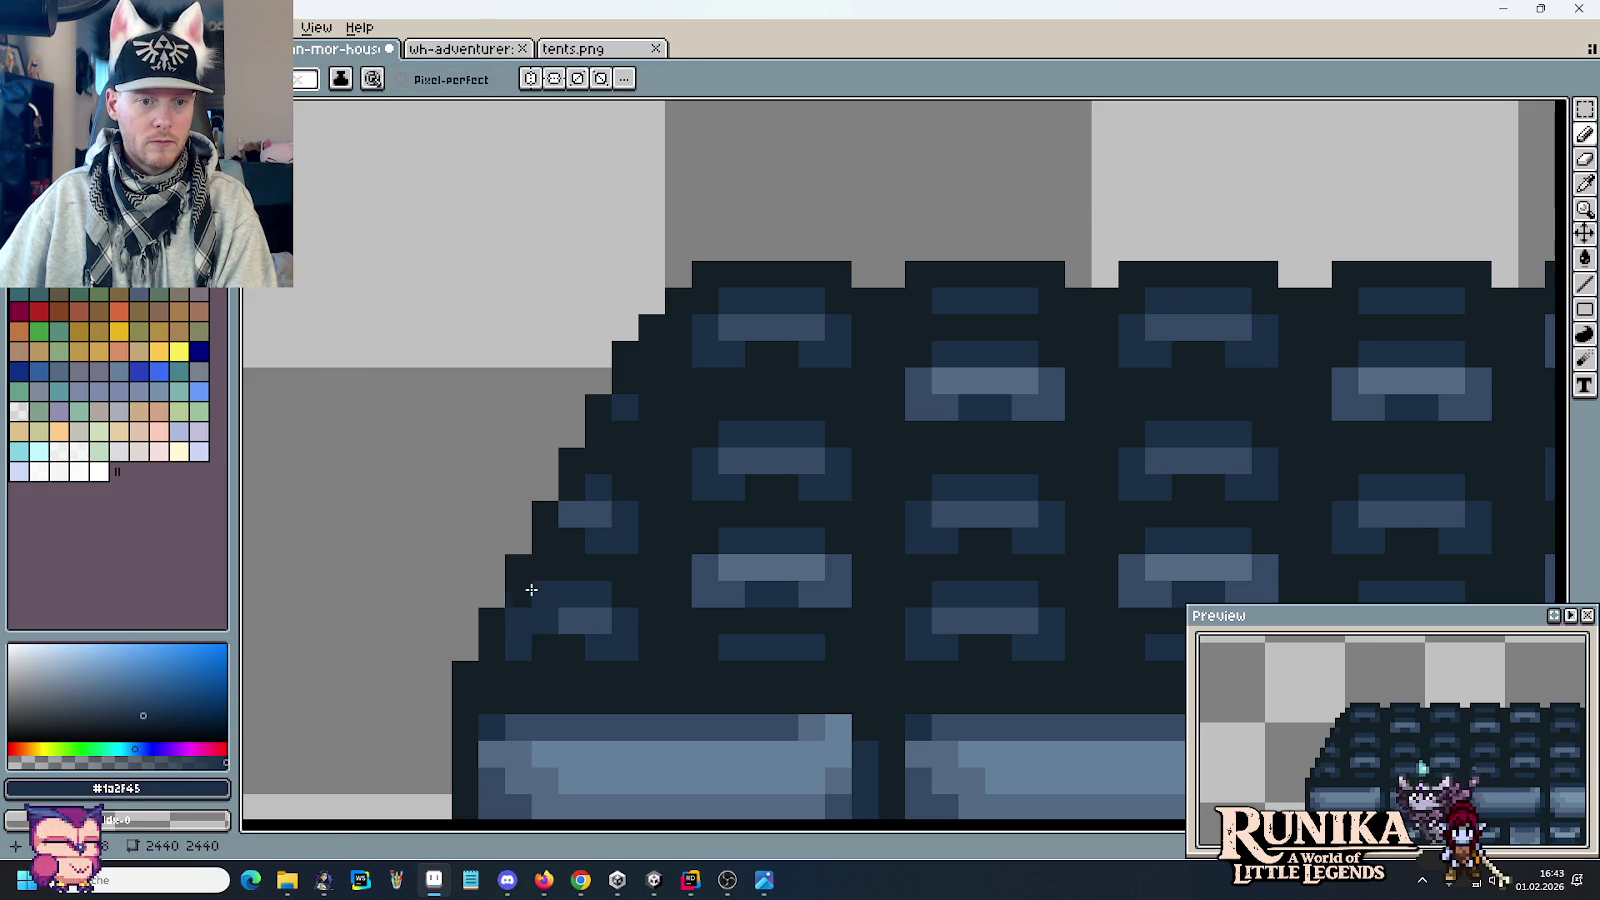
alt+click(525, 553)
Step: Erase the stray dark outline pixels along the wall's left edge
scroll(503, 636, down, 3)
scroll(566, 342, up, 2)
scroll(566, 342, up, 1)
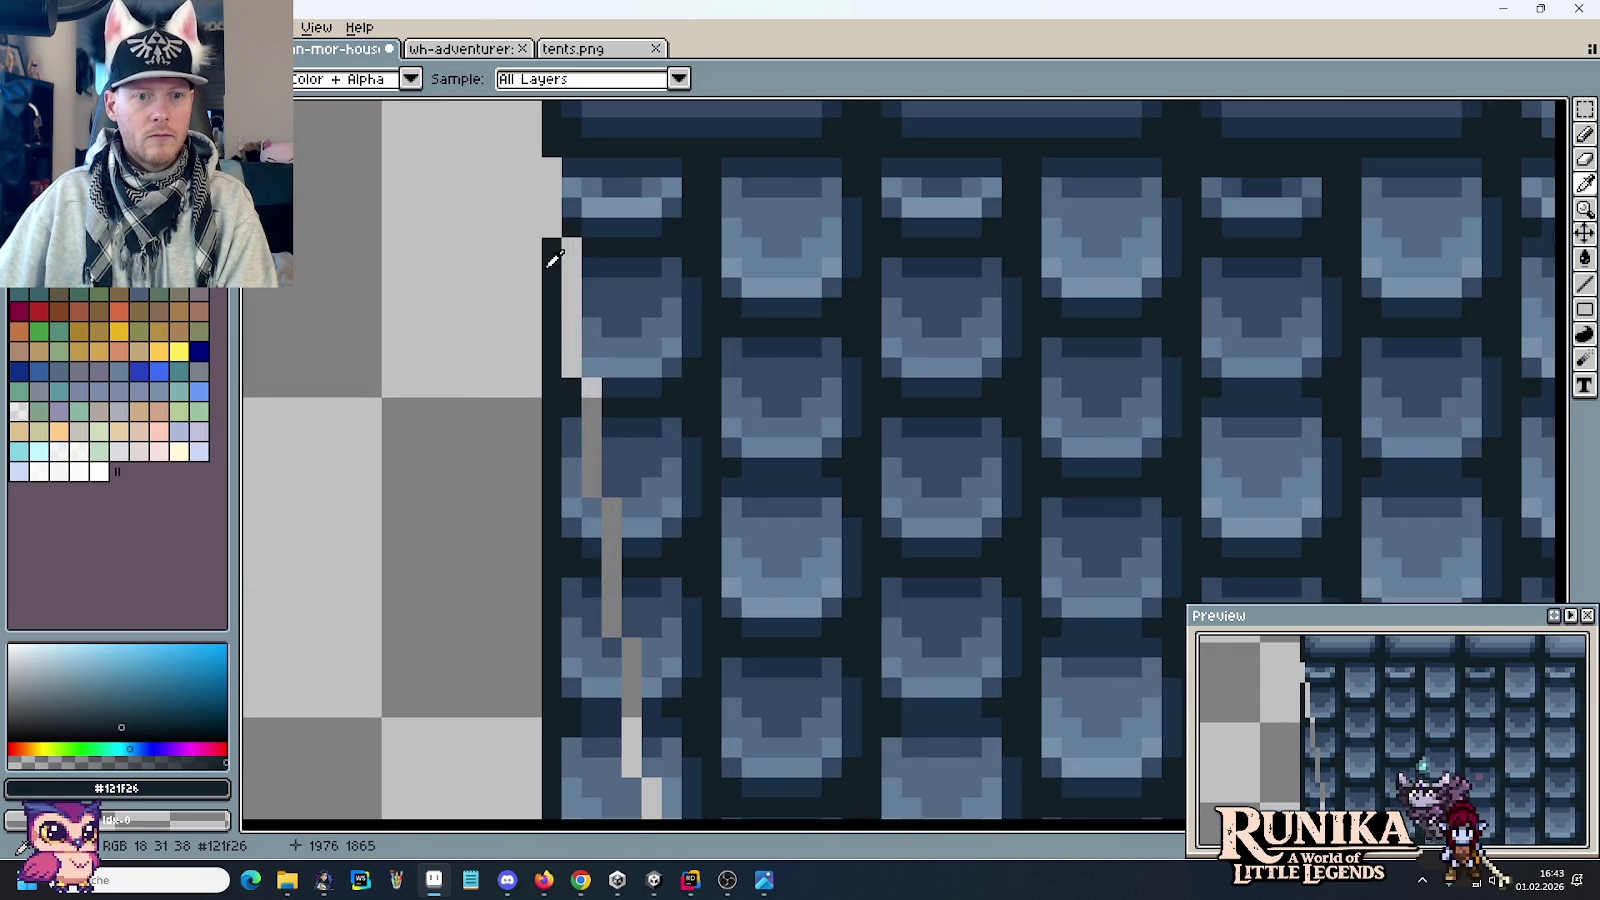
drag(551, 240, 575, 385)
scroll(575, 385, down, 2)
drag(551, 250, 511, 620)
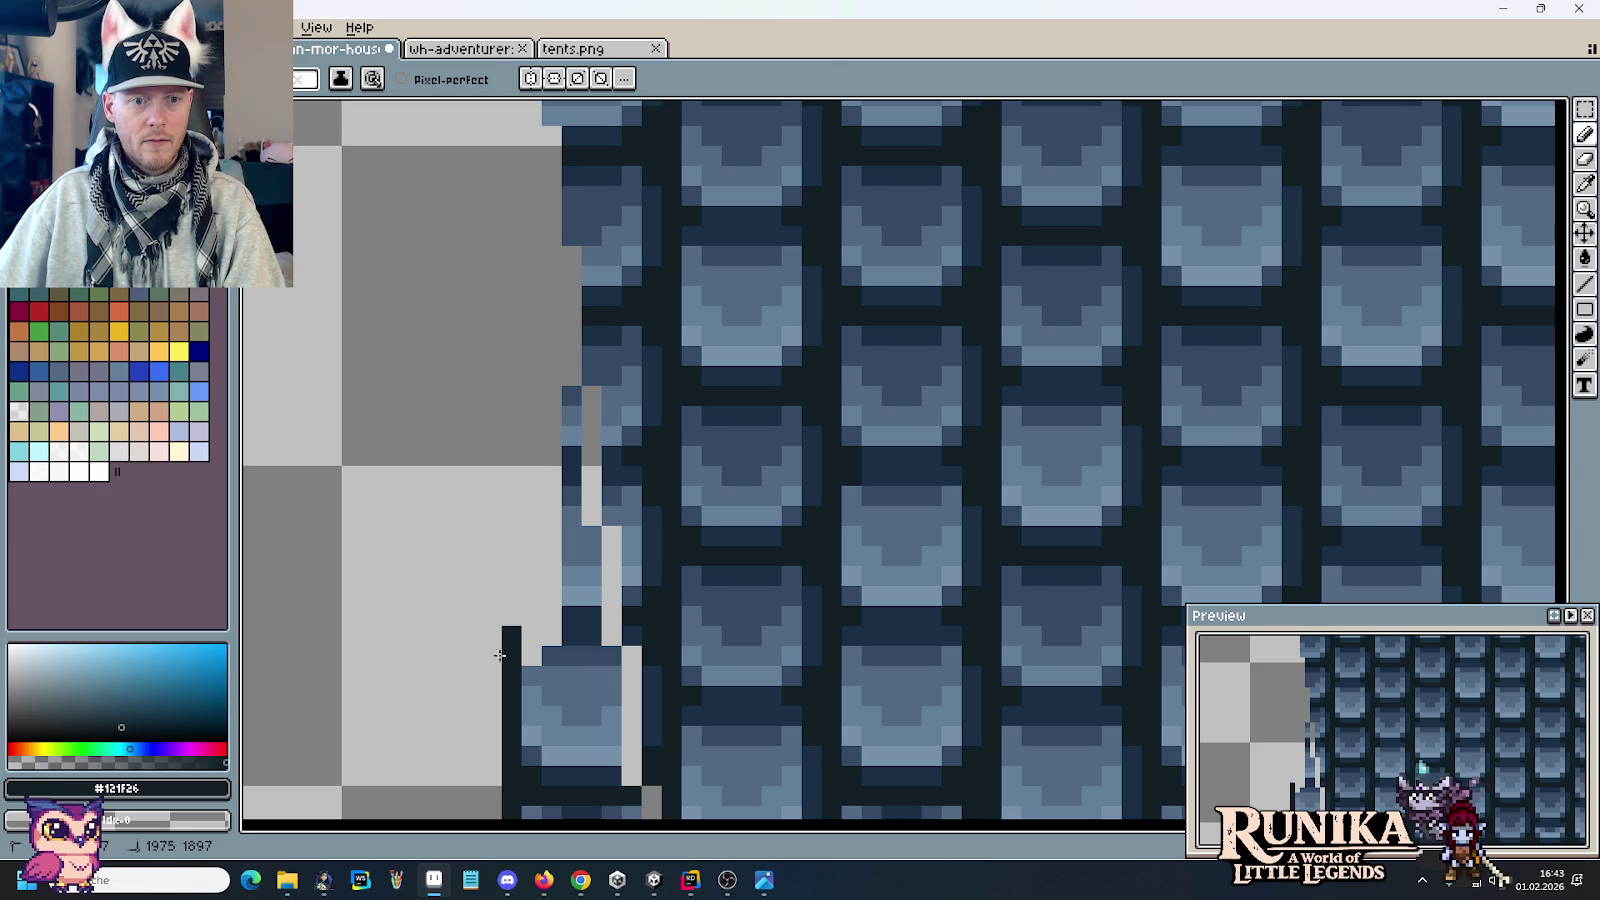
scroll(530, 500, down, 3)
drag(556, 247, 551, 340)
mouse_move(568, 145)
mouse_down()
mouse_move(560, 460)
mouse_move(600, 630)
mouse_move(626, 595)
mouse_move(590, 285)
mouse_move(597, 483)
mouse_up()
mouse_move(589, 543)
mouse_down()
mouse_move(607, 475)
mouse_move(511, 357)
mouse_move(504, 650)
mouse_move(575, 495)
mouse_move(543, 486)
mouse_move(503, 535)
mouse_up()
click(510, 525)
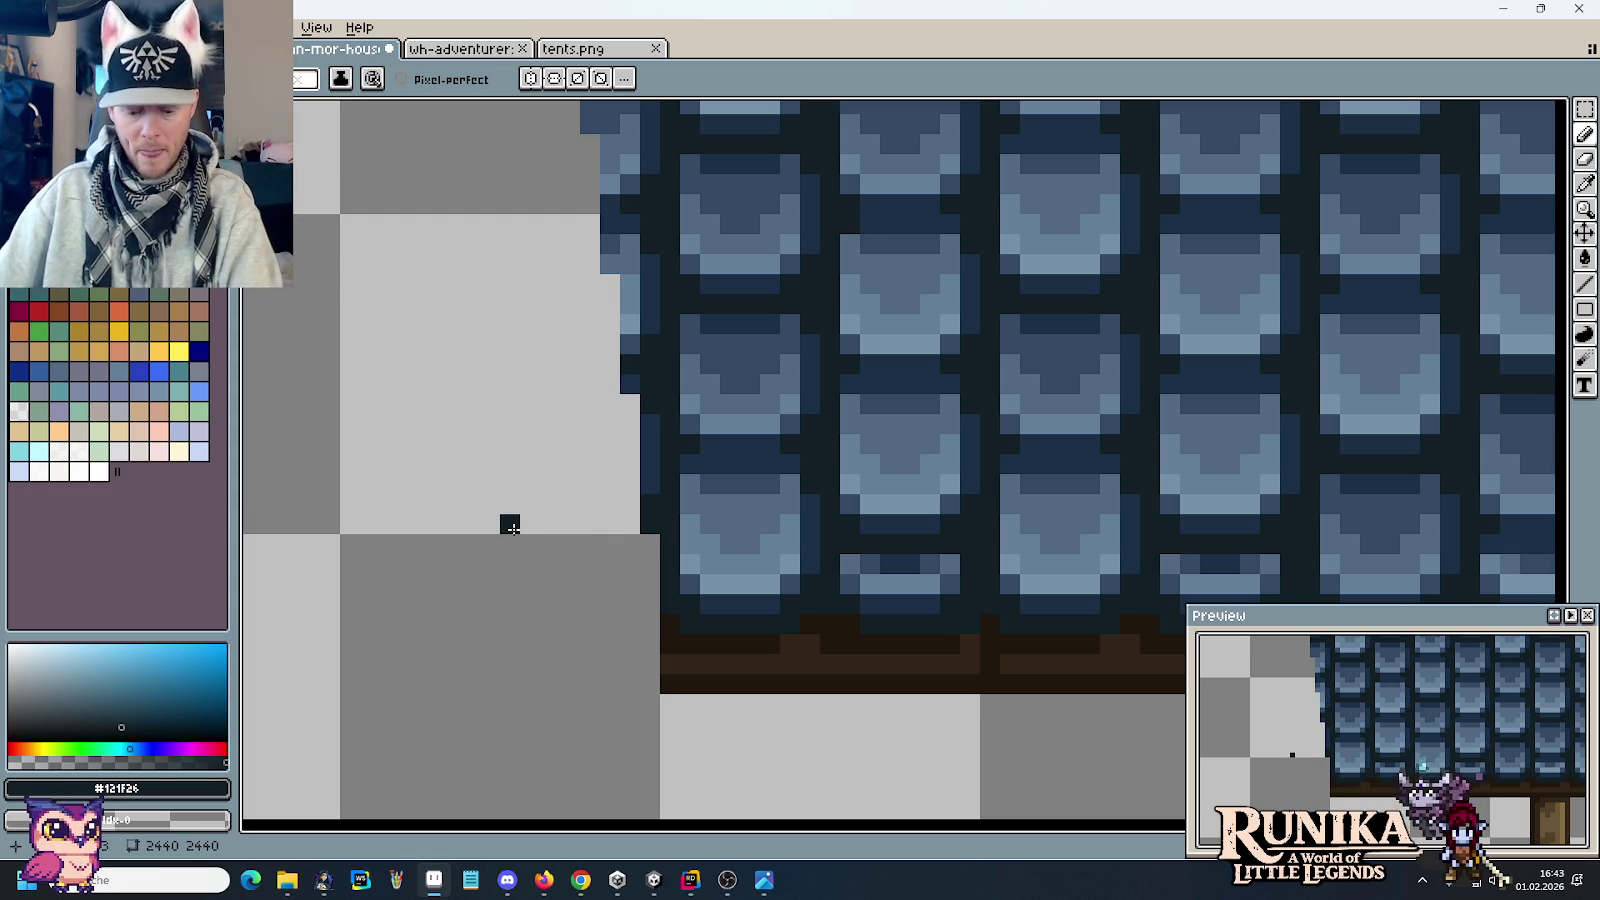
Step: Redraw the dark outline up the roof's left edge to its top corner
key(i)
key(b)
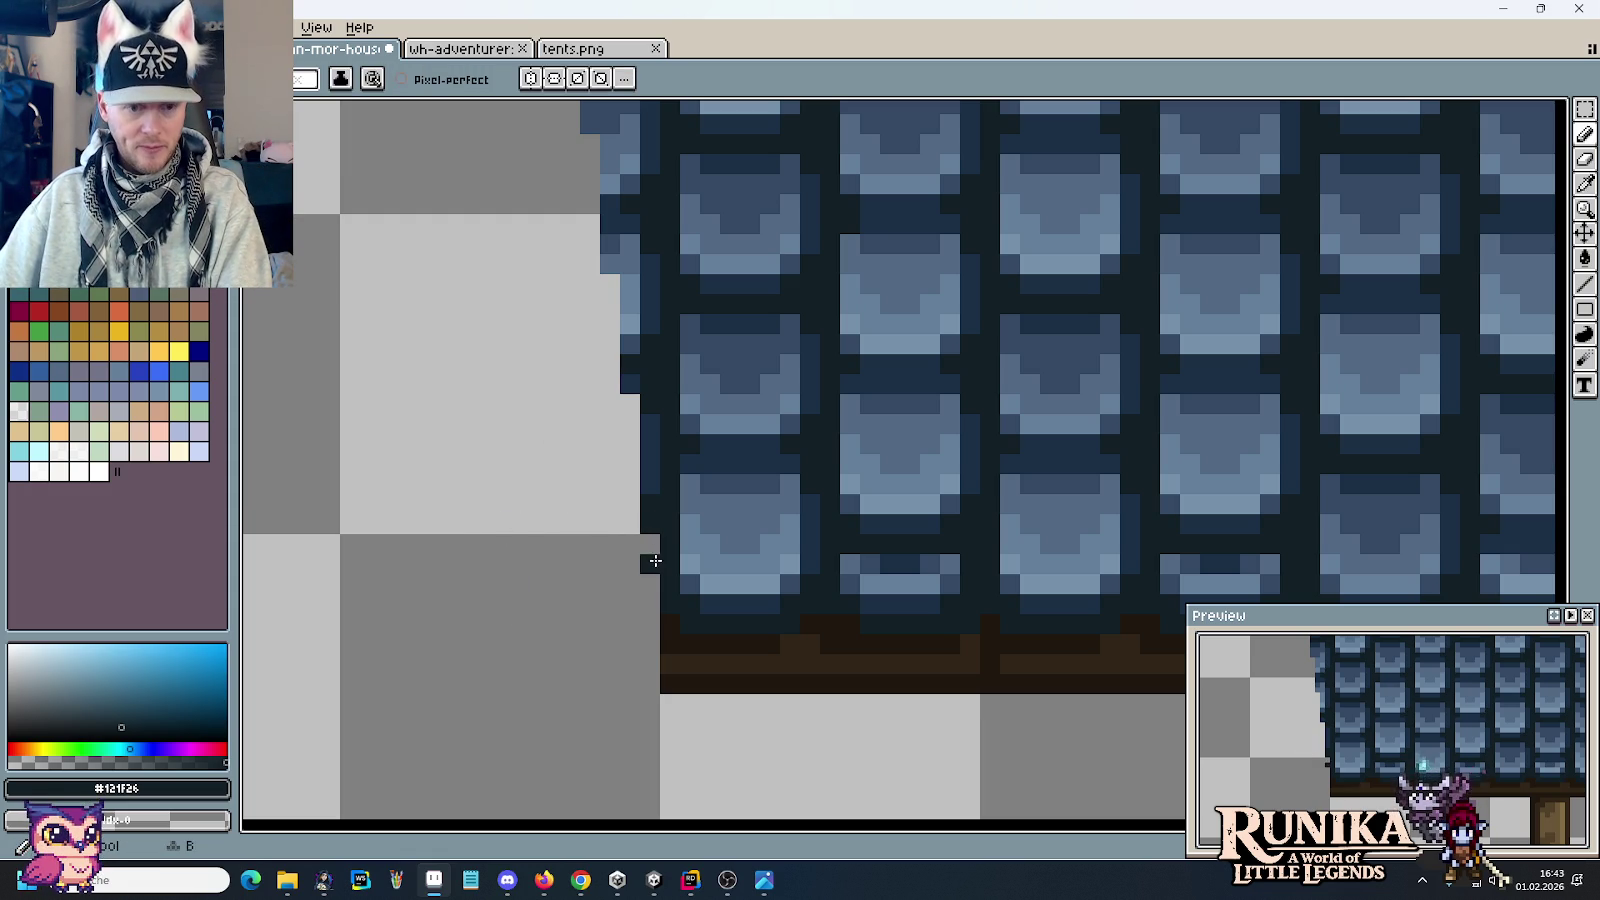
drag(650, 484, 650, 424)
click(630, 344)
mouse_move(630, 344)
mouse_down()
mouse_move(625, 503)
mouse_move(600, 157)
mouse_up()
scroll(600, 157, up, 2)
mouse_move(577, 550)
mouse_down()
mouse_move(575, 464)
mouse_move(553, 436)
mouse_move(553, 304)
mouse_move(517, 208)
mouse_up()
alt+click(553, 223)
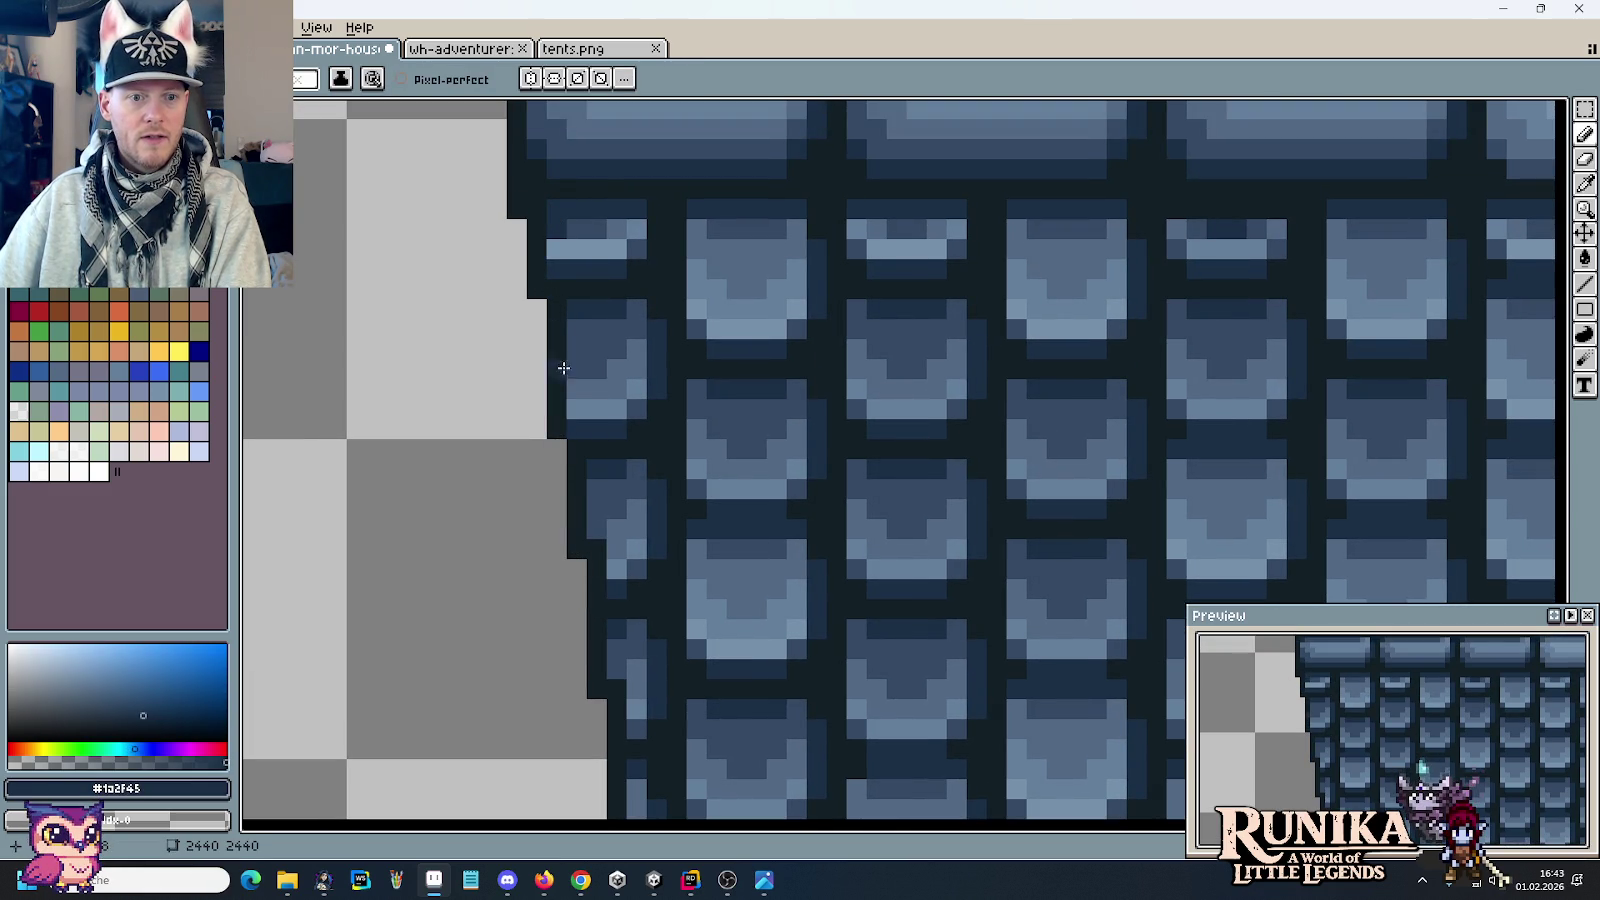
scroll(607, 672, down, 3)
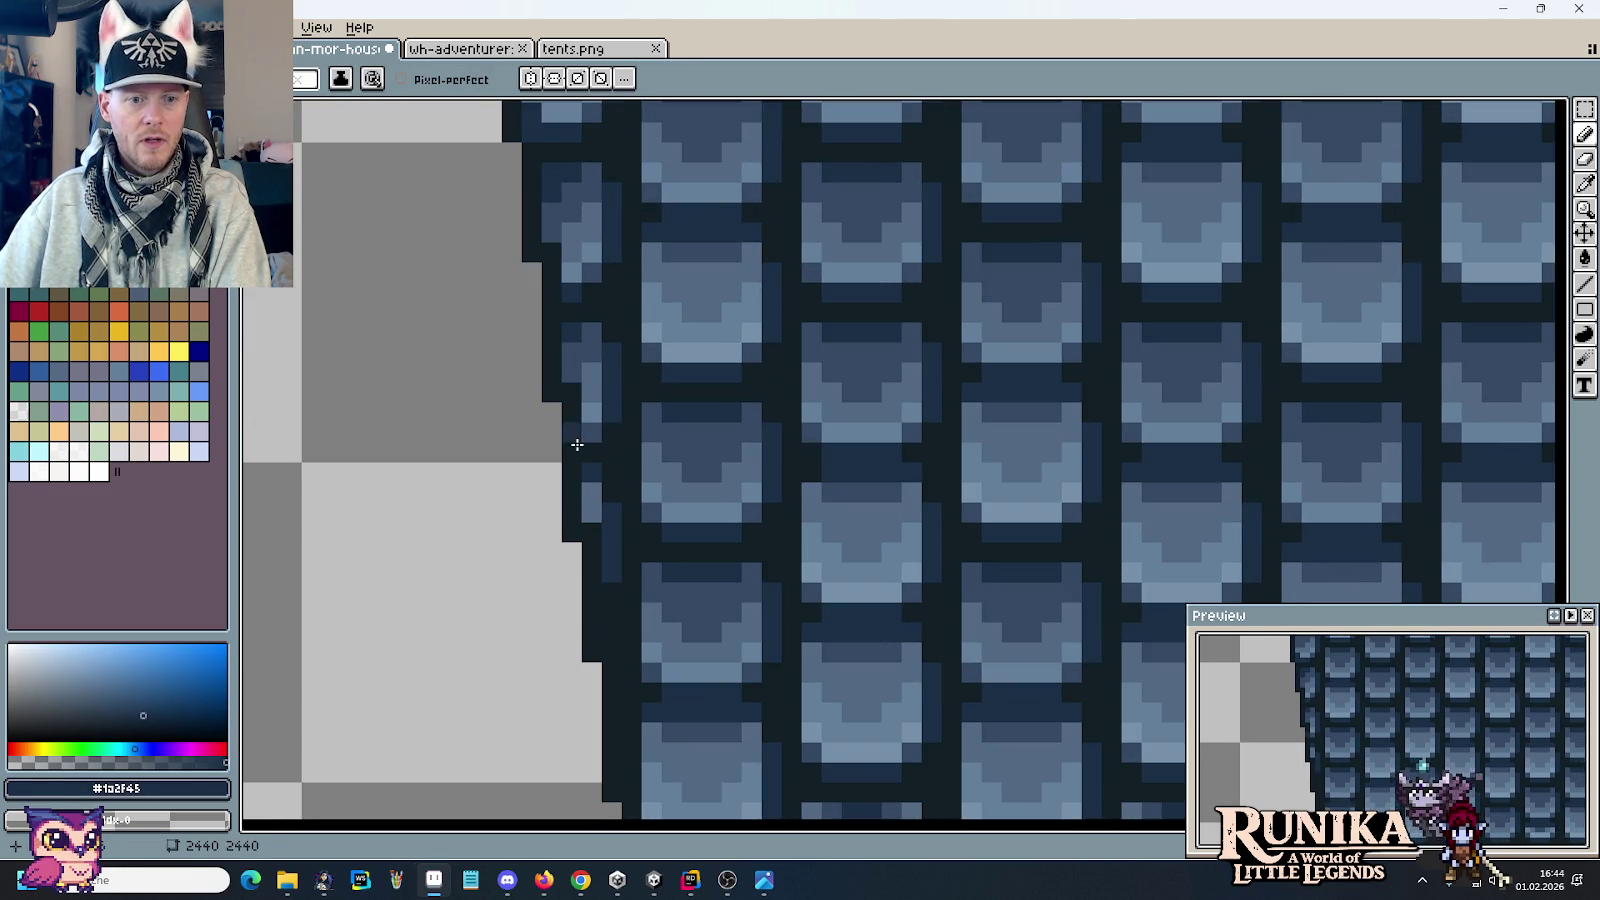
Step: Shade the roof's left edge tiles with #344964, #1a2f45 and #526984
alt+click(657, 459)
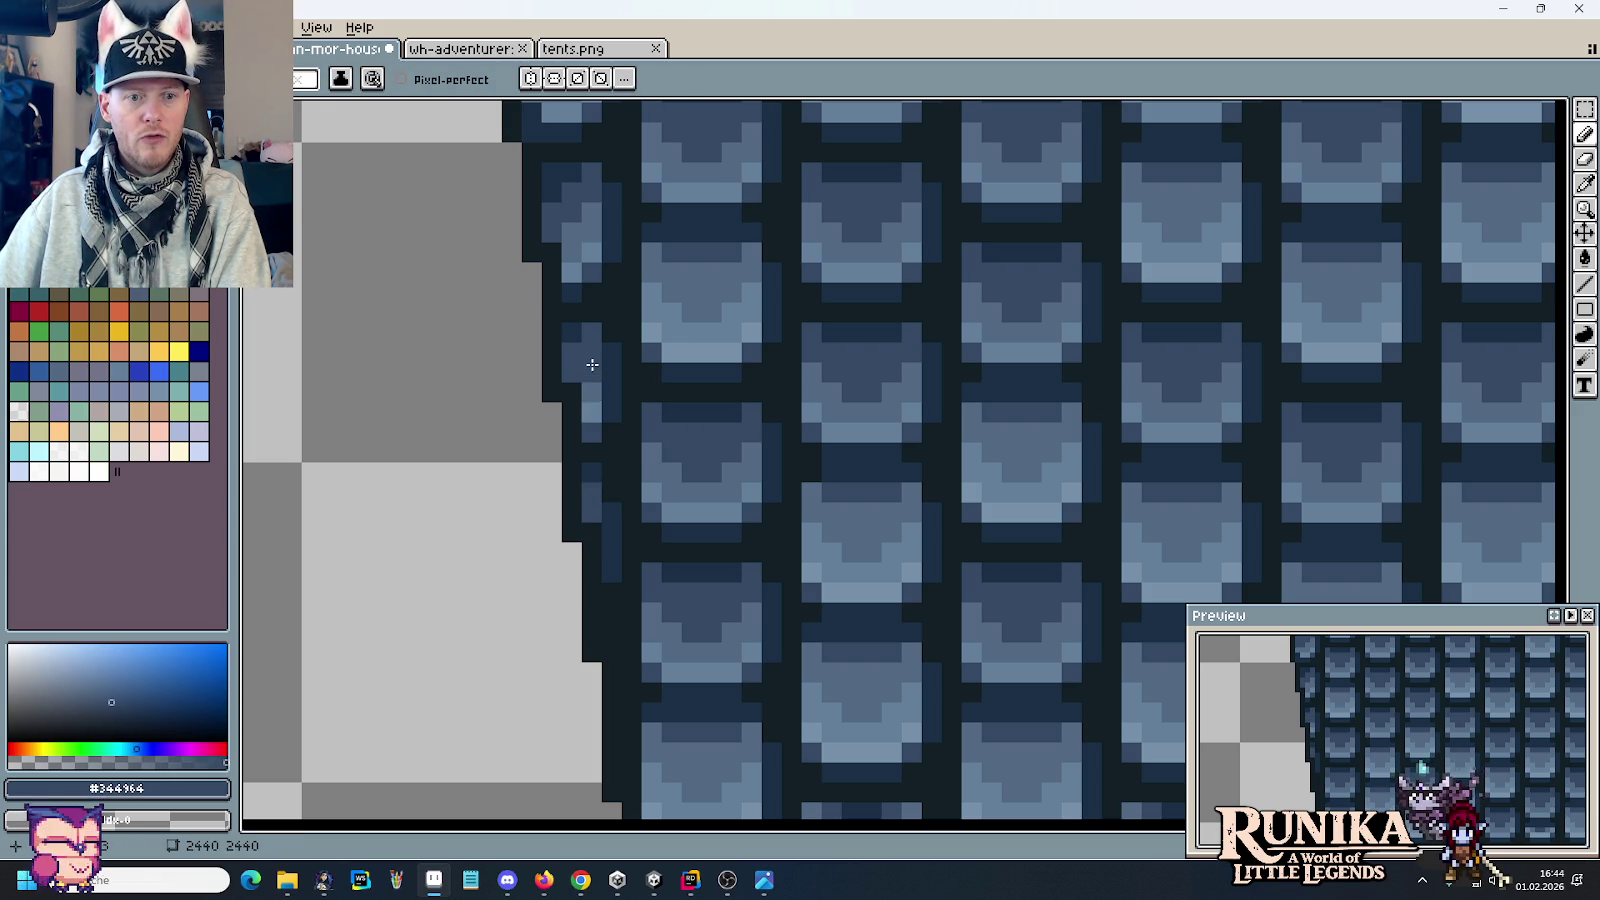
scroll(590, 422, up, 3)
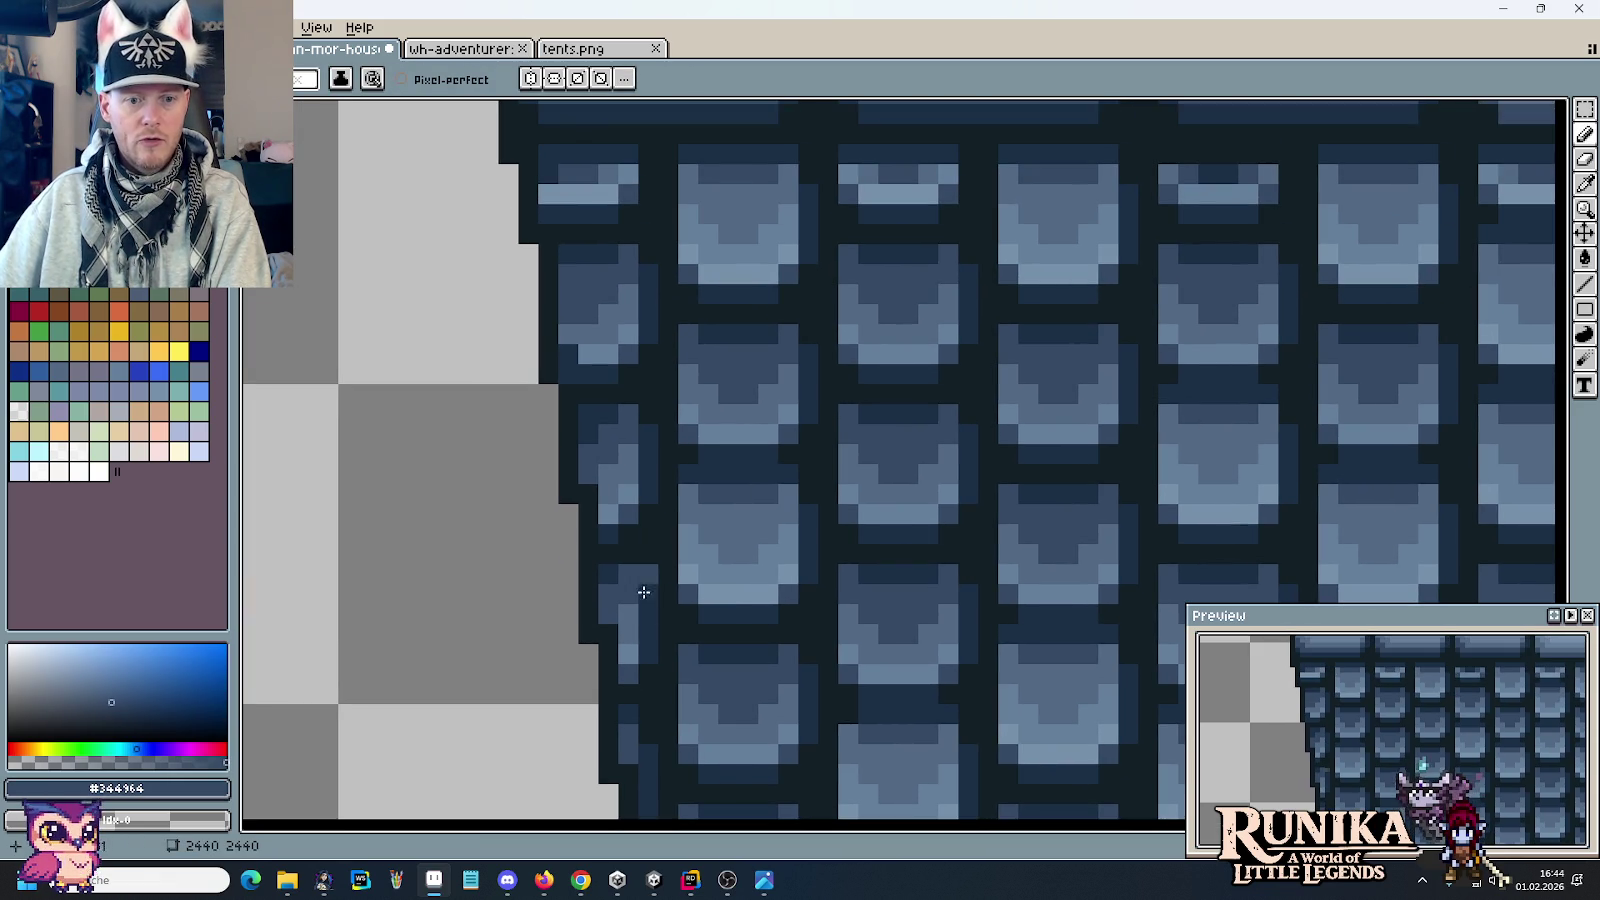
click(588, 393)
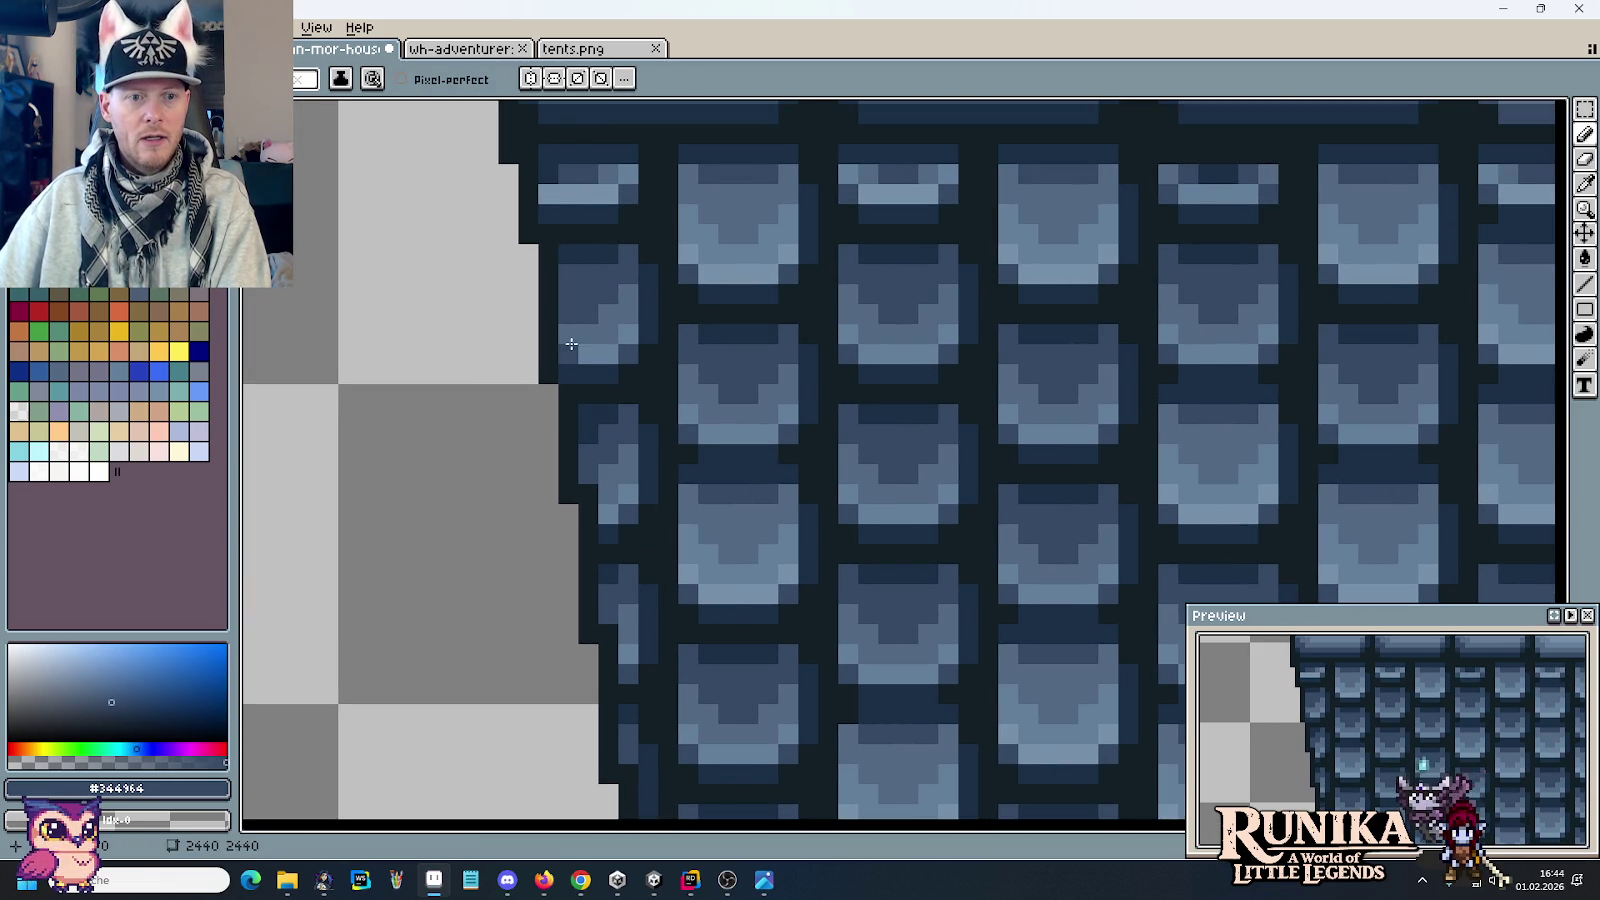
alt+click(572, 294)
click(609, 340)
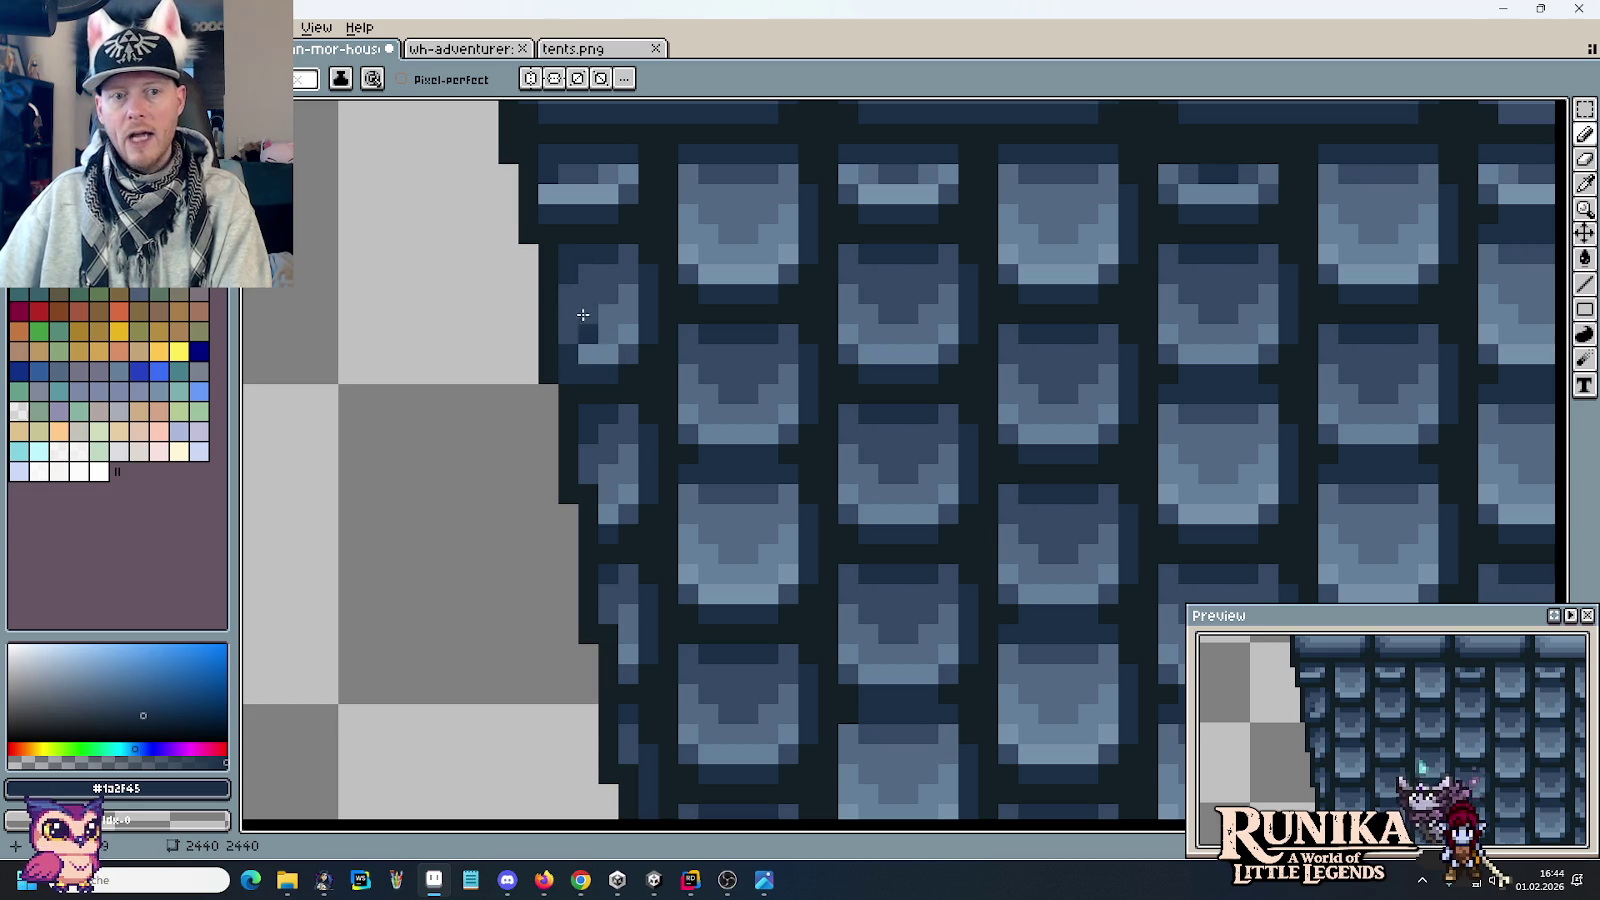
scroll(590, 330, up, 3)
alt+click(576, 324)
drag(560, 338, 573, 346)
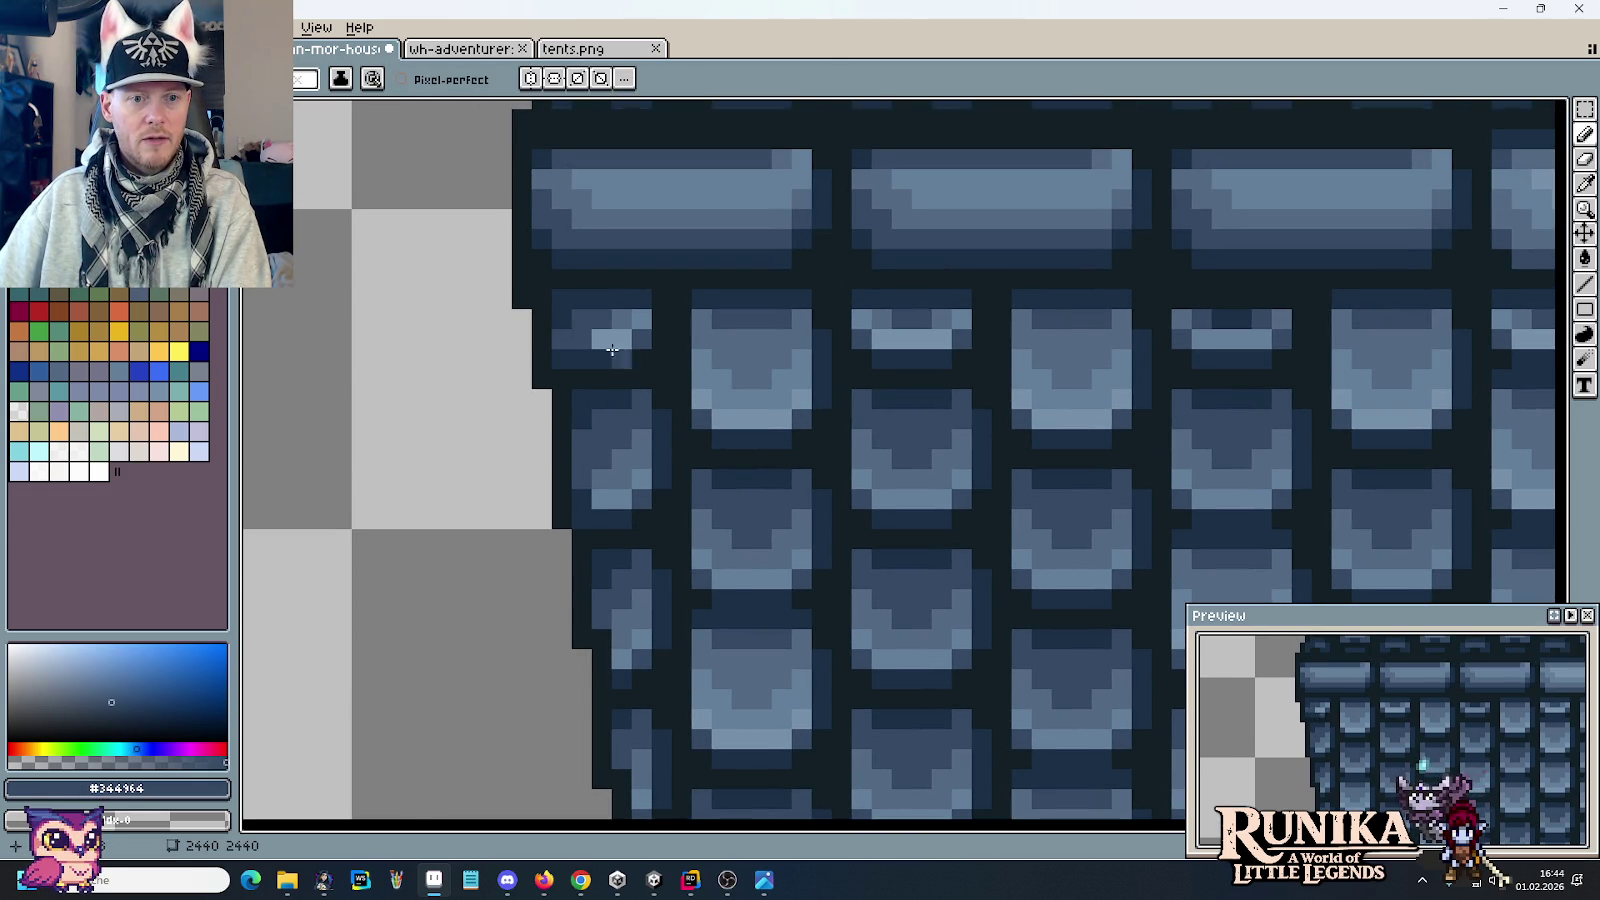
alt+click(624, 318)
drag(582, 342, 594, 343)
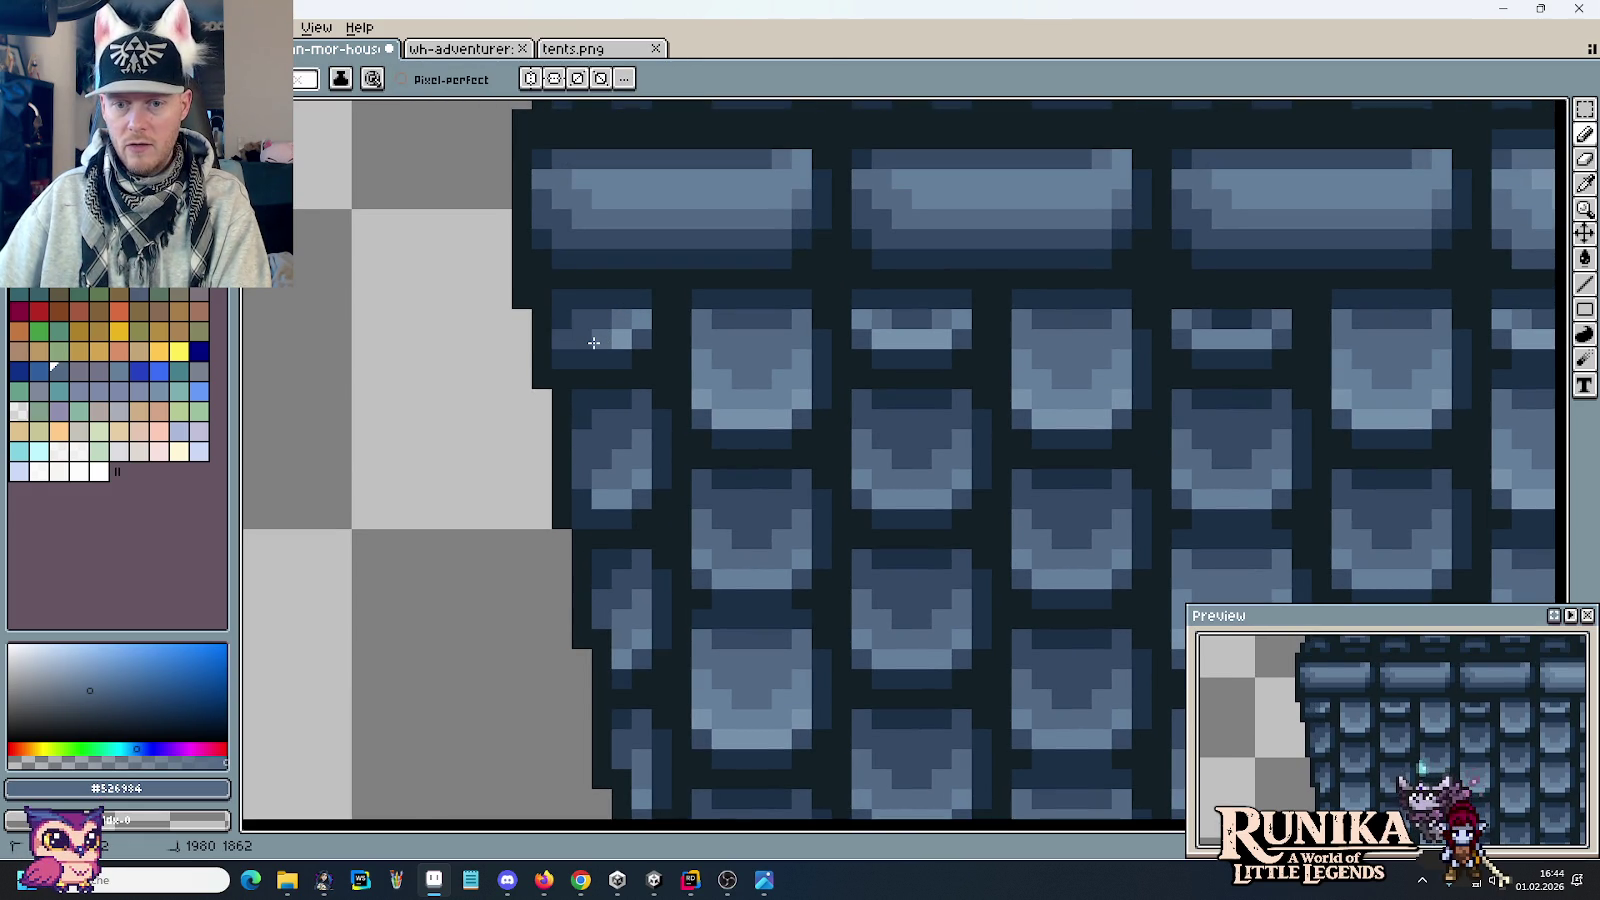
scroll(598, 460, down, 3)
drag(570, 535, 584, 320)
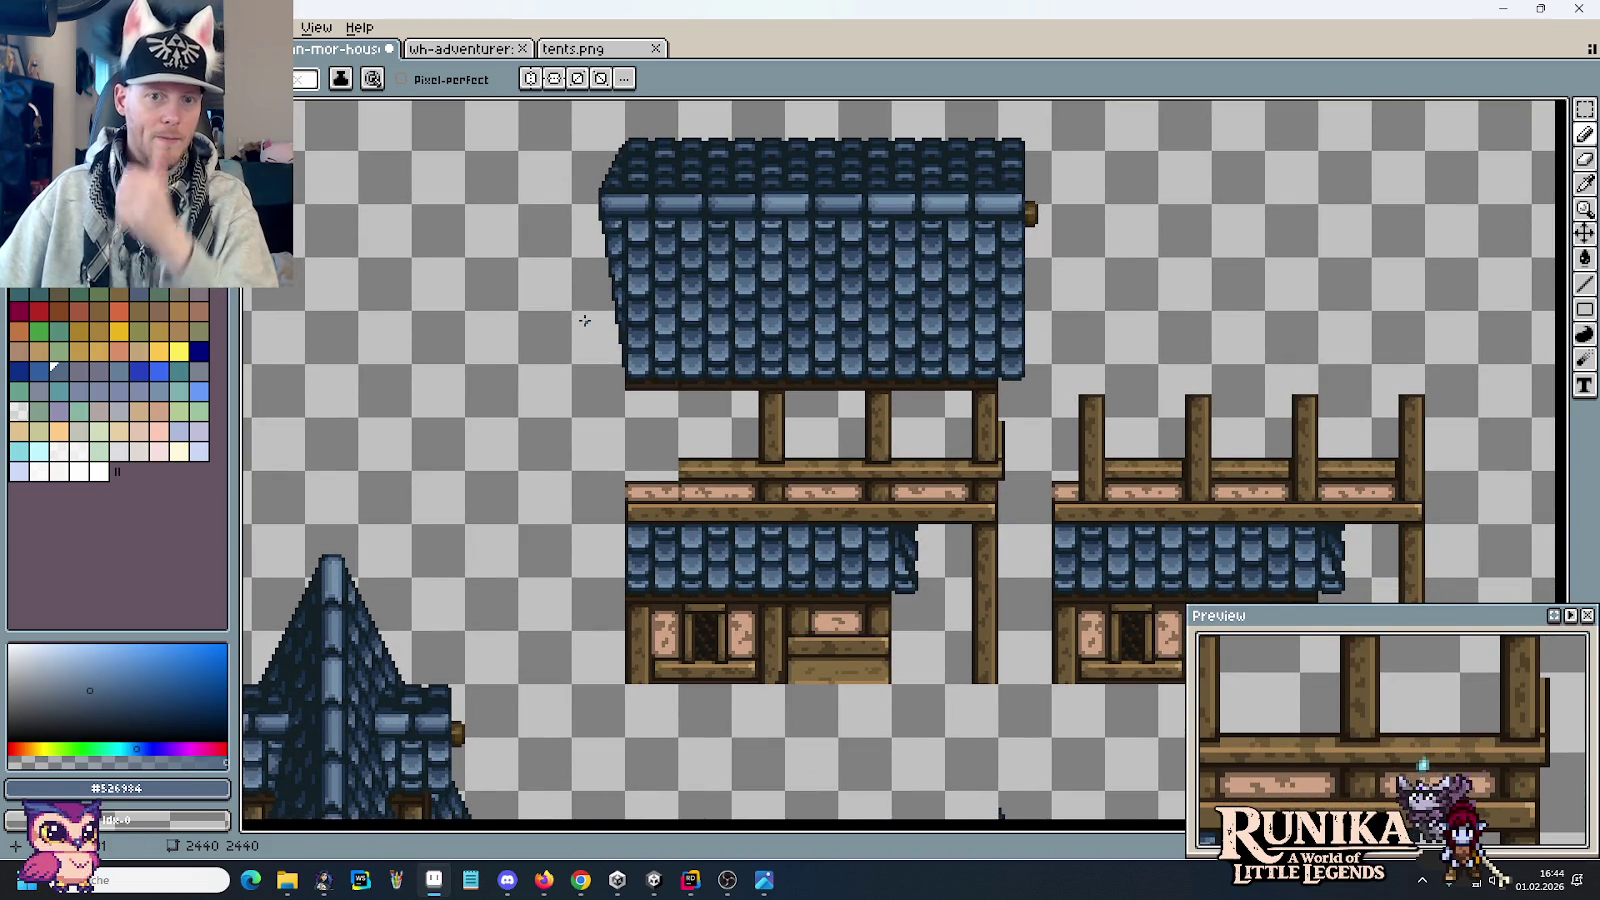
Step: Move the tall roof-edge strip onto the big blue roof
scroll(584, 320, down, 2)
drag(643, 494, 790, 370)
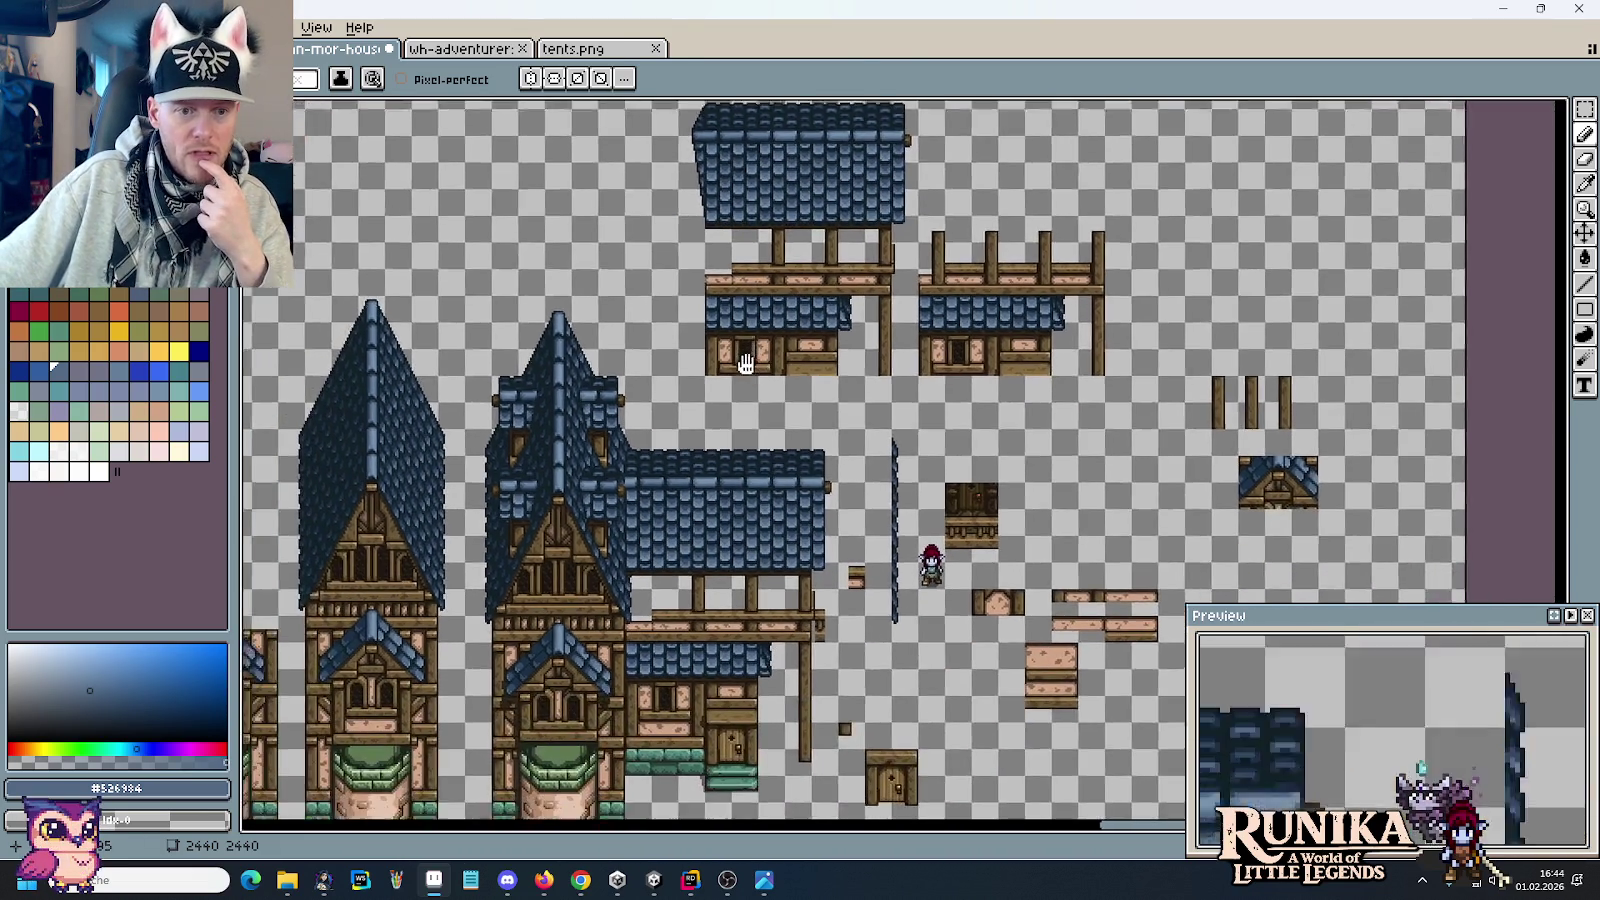
scroll(748, 426, up, 2)
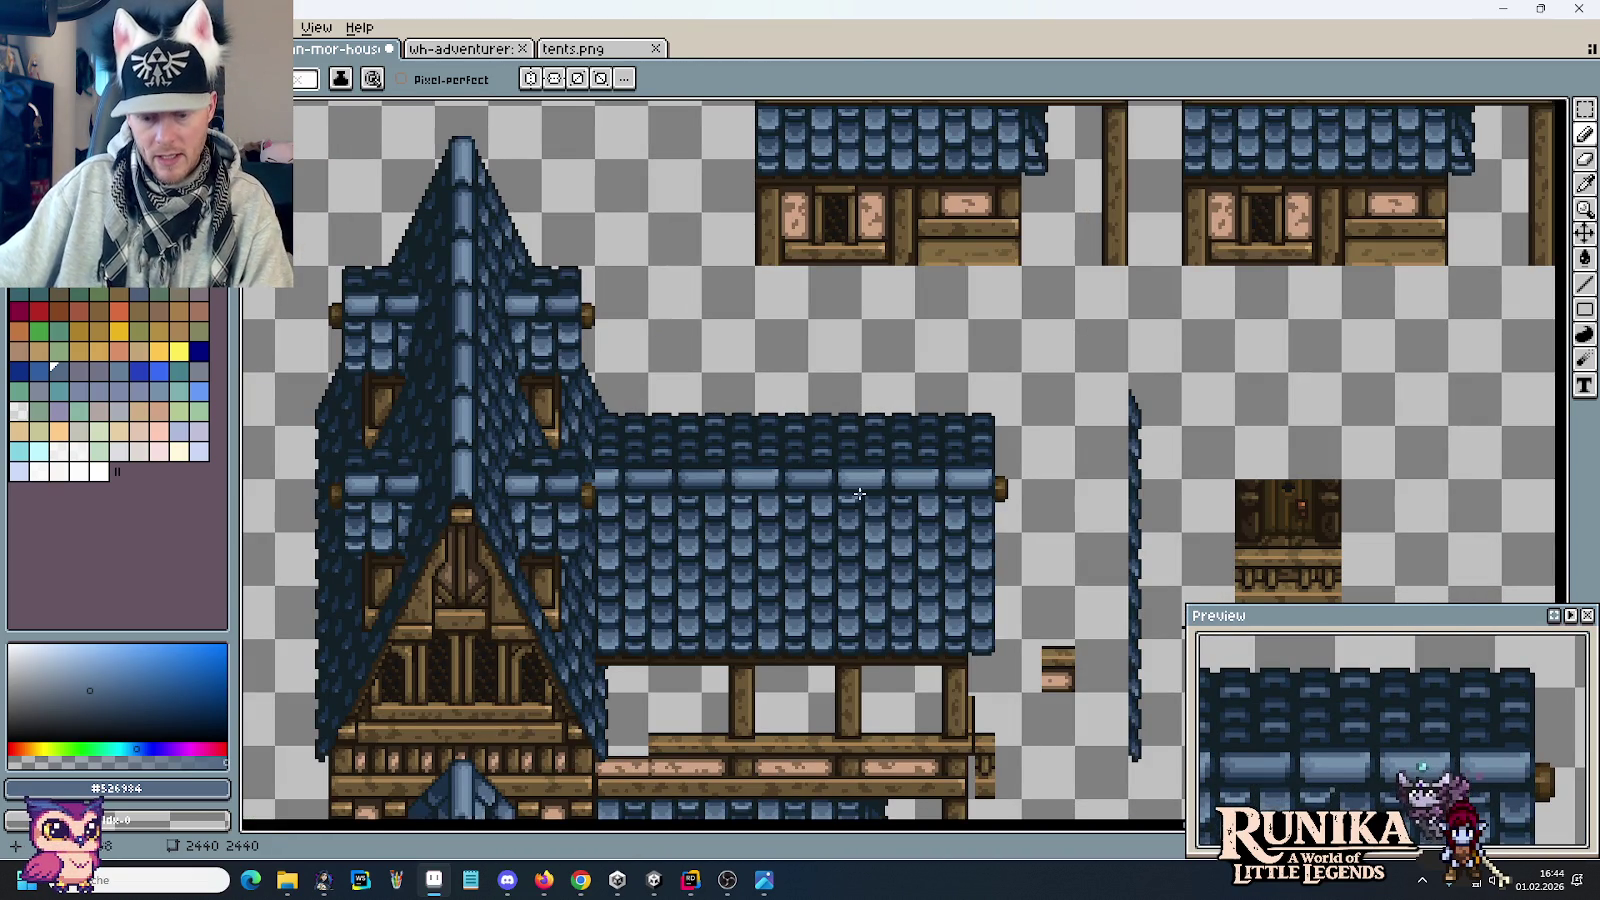
key(m)
drag(1184, 802, 1128, 370)
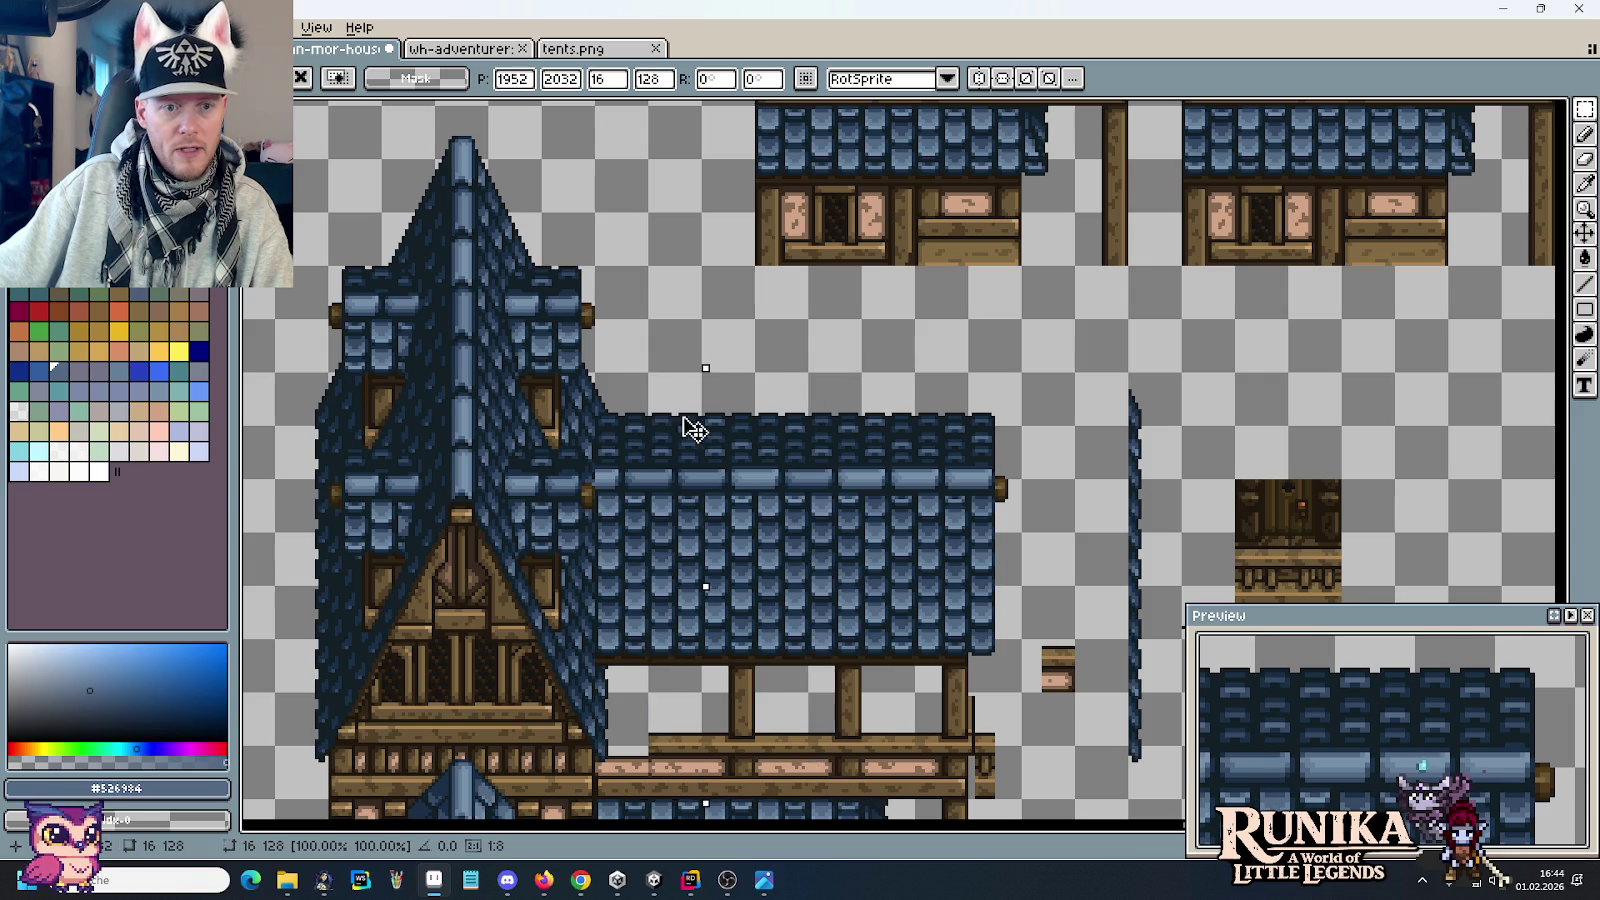
drag(1155, 442, 628, 432)
Step: Move the blue roof's left edge strip down onto the lower roof
scroll(799, 427, down, 2)
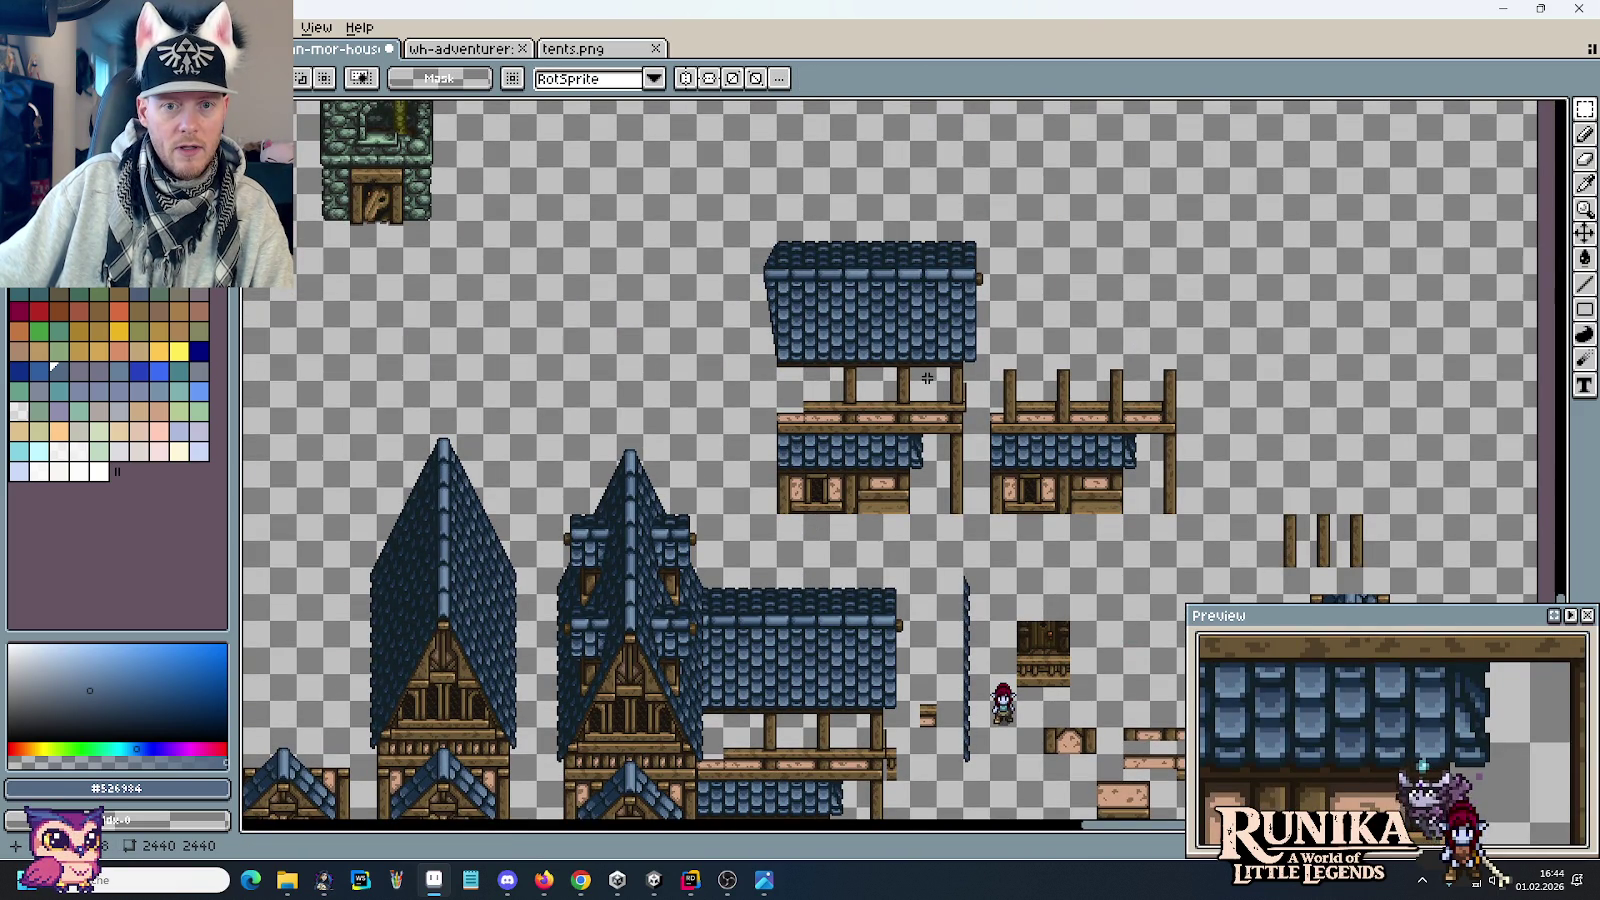
drag(806, 410, 746, 216)
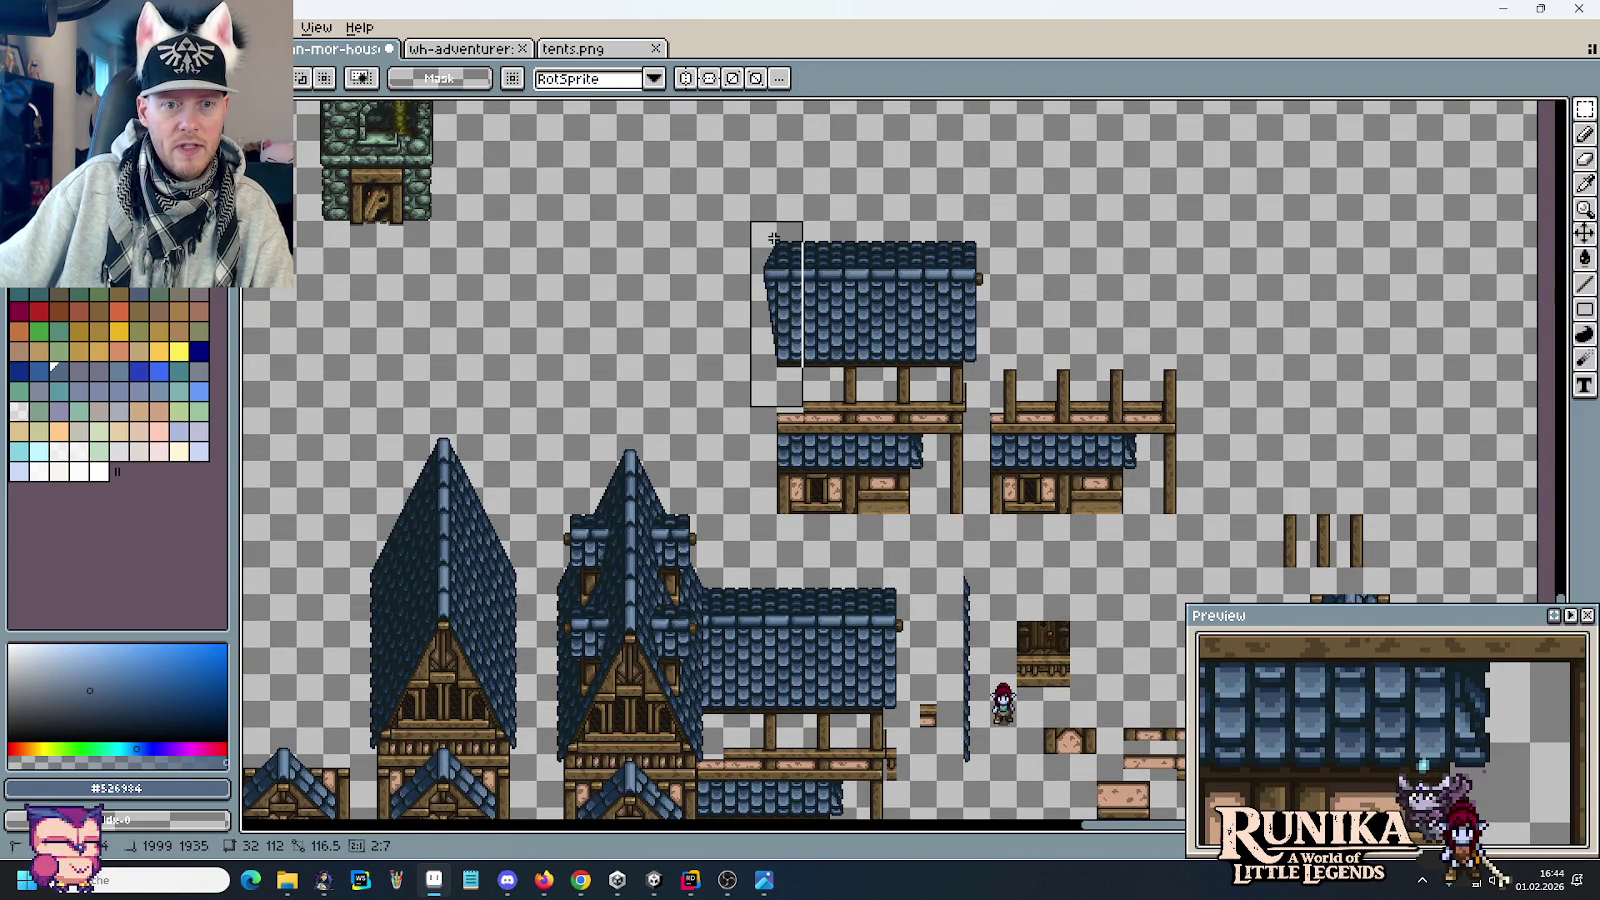
drag(790, 320, 717, 672)
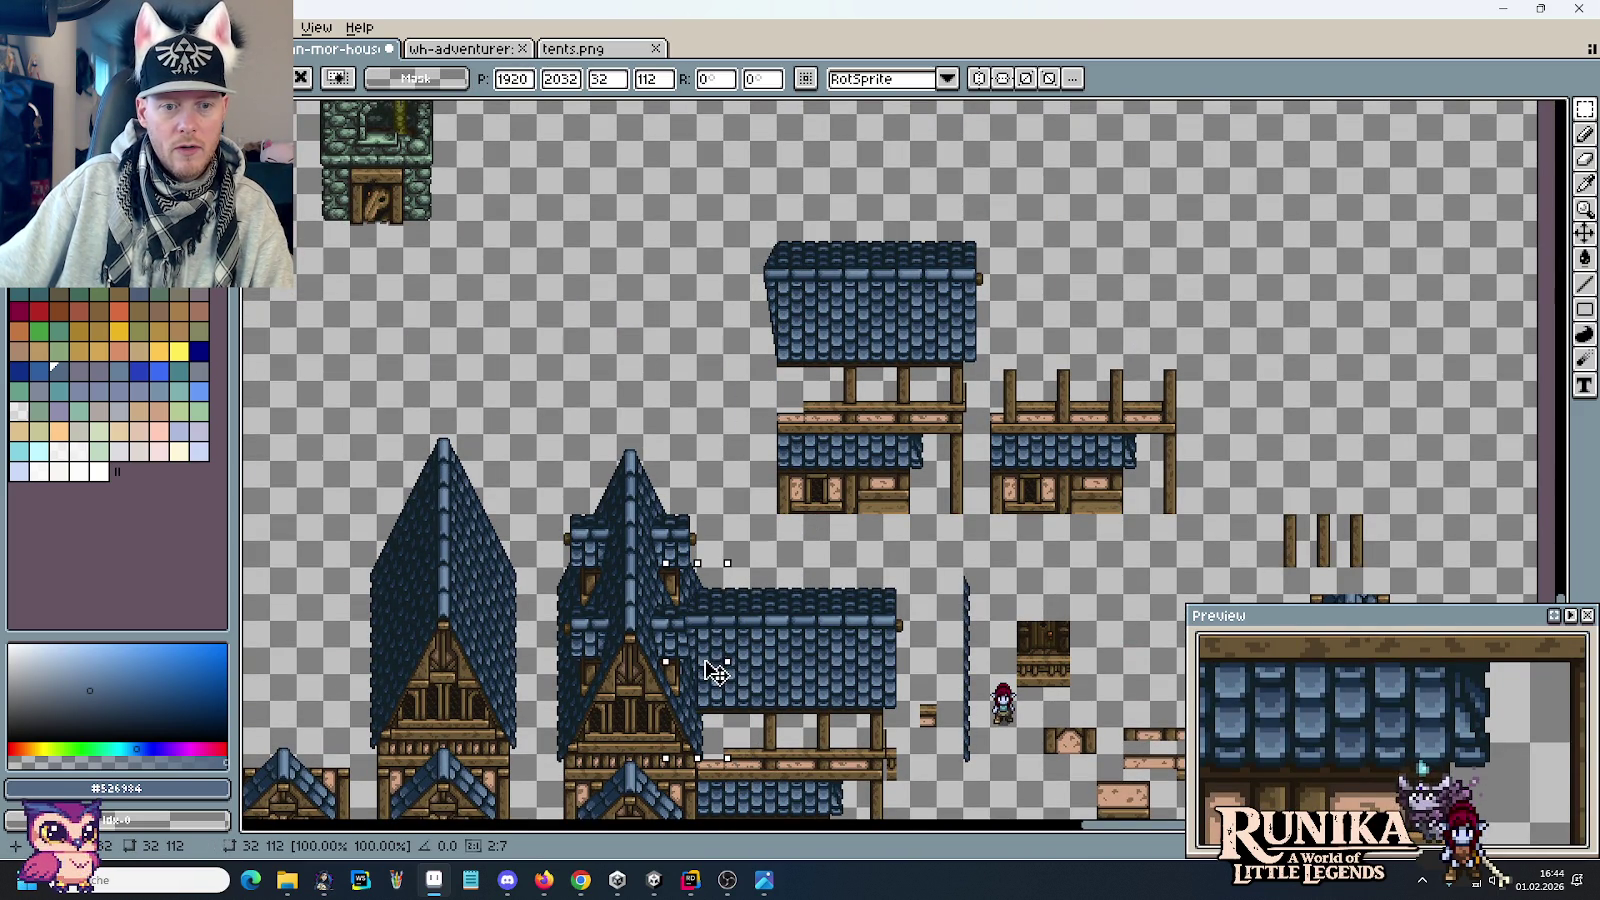
click(613, 611)
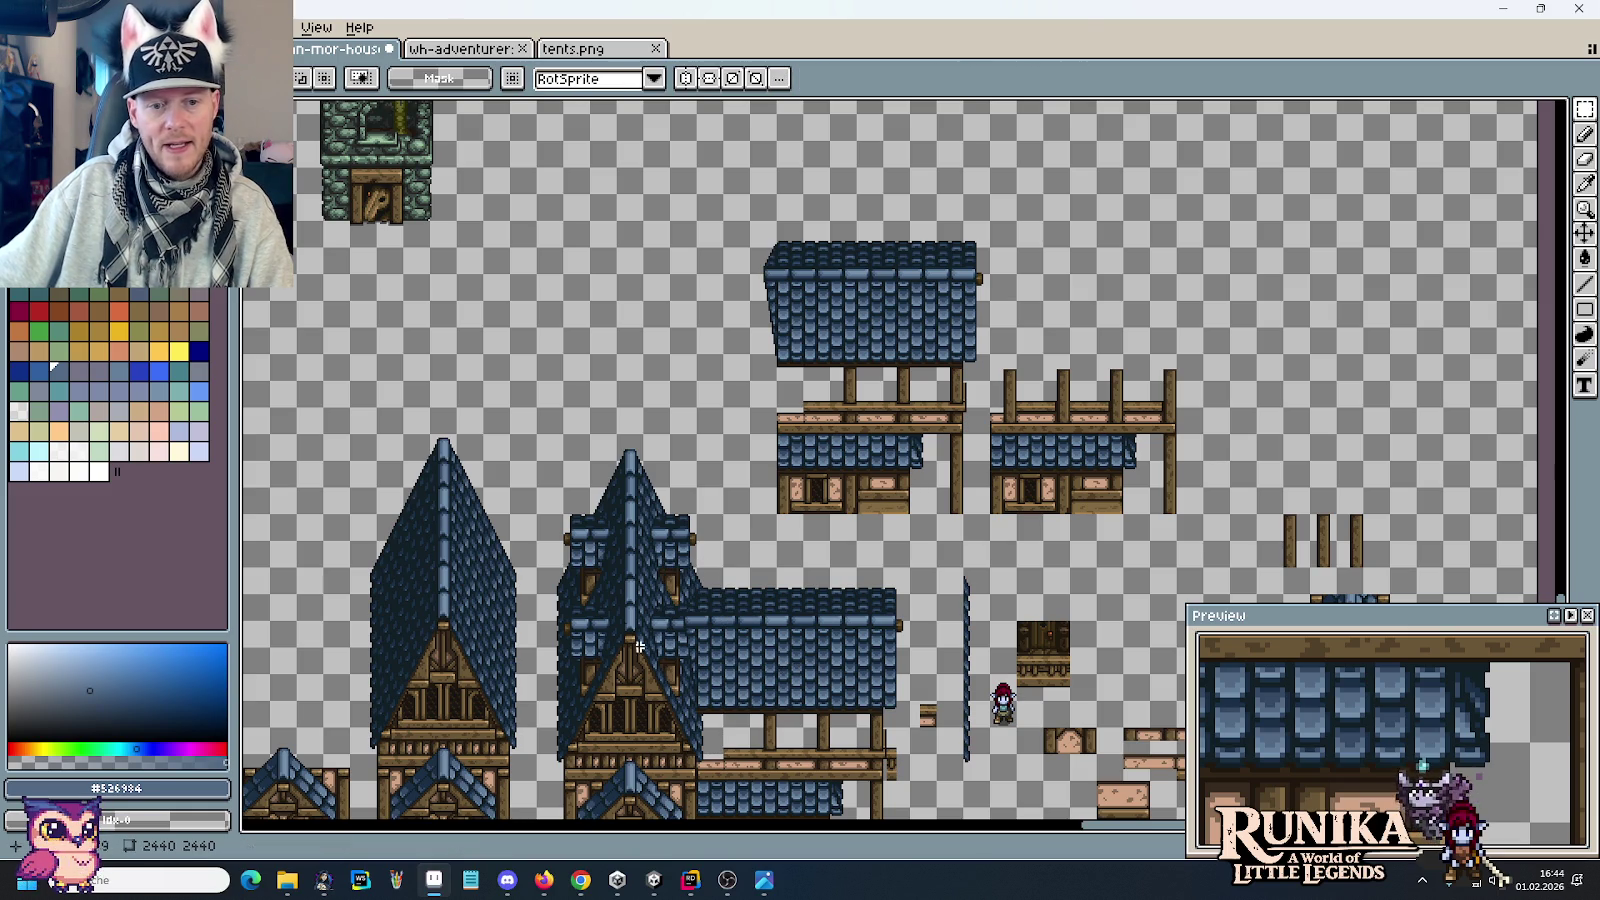
Step: Nudge the roof piece left into alignment and drop it in place
scroll(613, 611, left, 5)
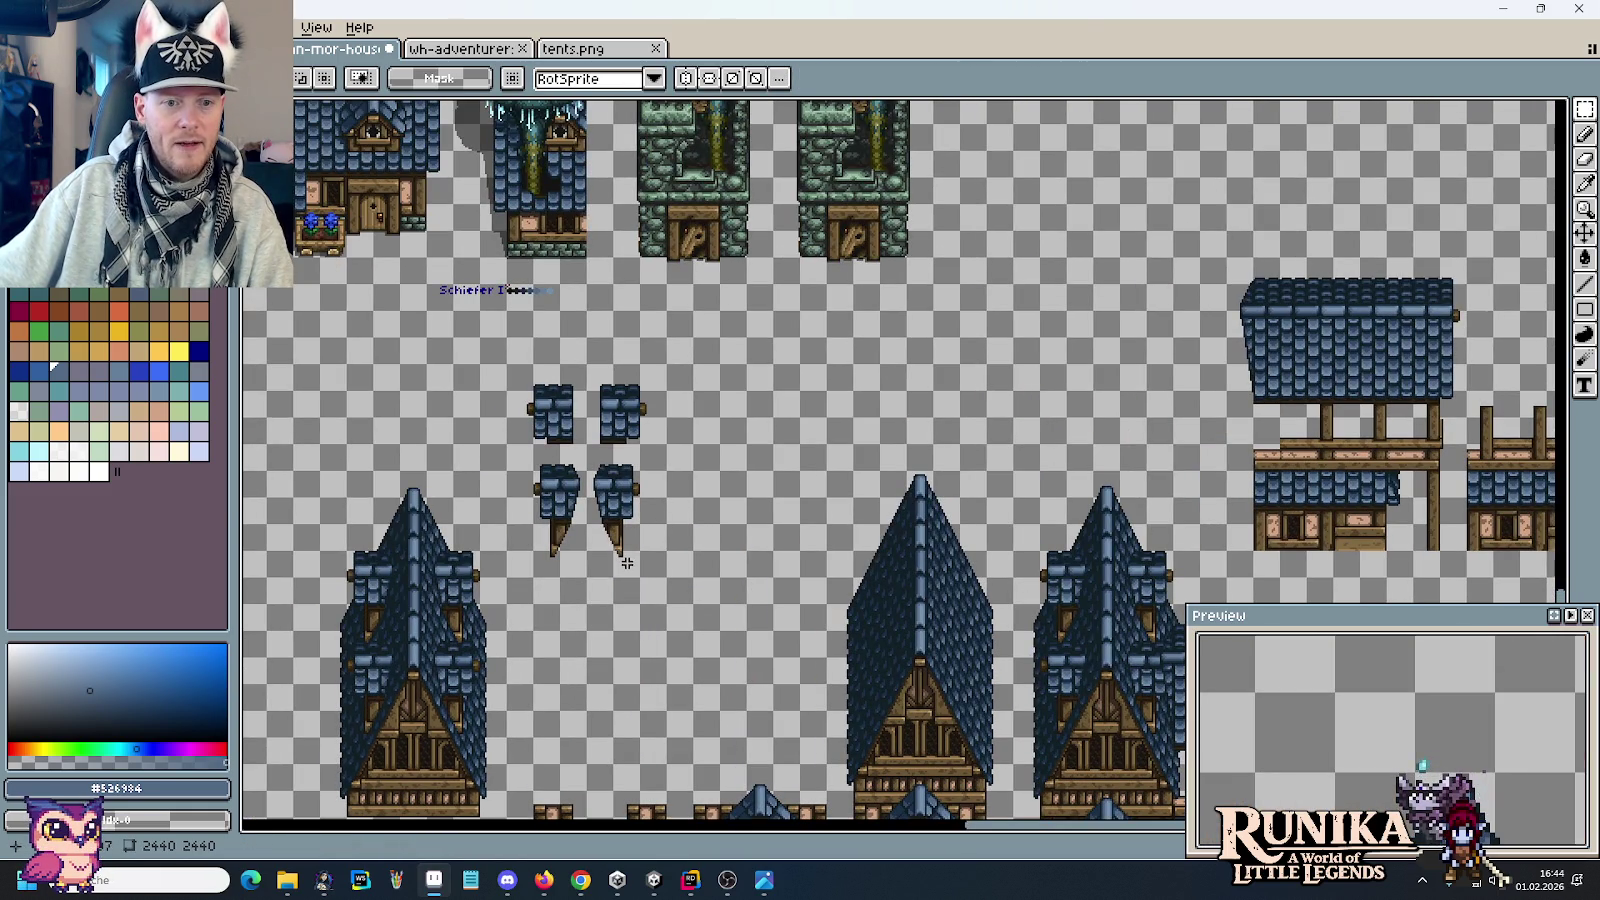
drag(665, 578, 587, 442)
scroll(1100, 700, down, 1)
scroll(1503, 831, right, 5)
scroll(807, 470, up, 2)
mouse_move(807, 470)
mouse_down()
mouse_move(750, 464)
mouse_move(778, 432)
mouse_move(773, 457)
mouse_up()
scroll(828, 578, down, 1)
scroll(814, 420, up, 1)
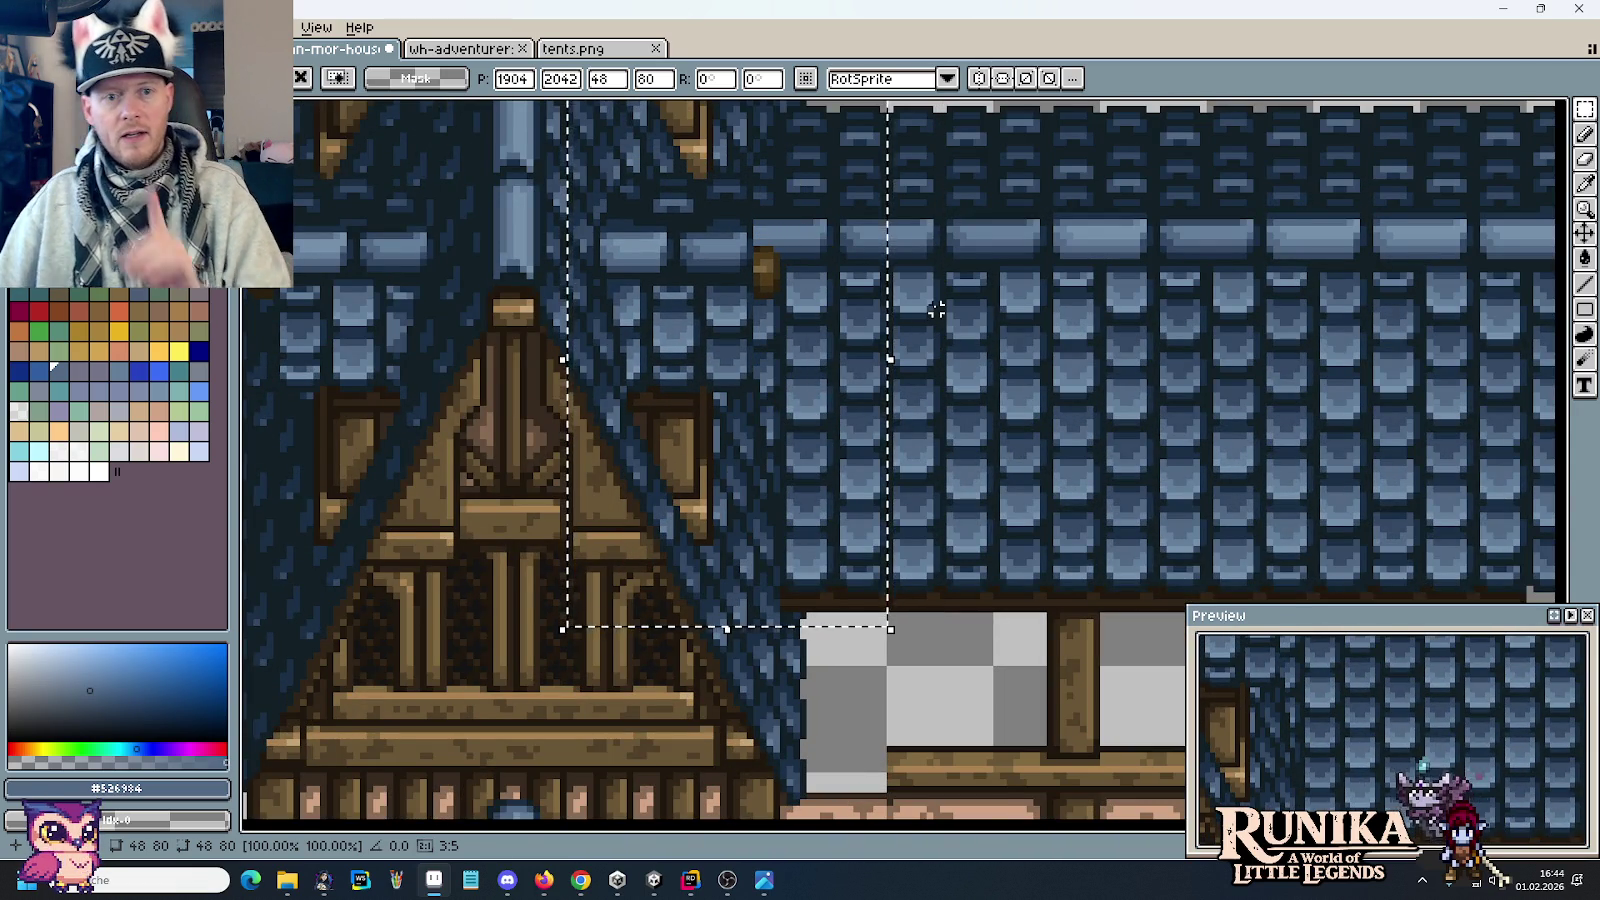
key(ctrl+d)
Step: Close the gap where the roof bar meets the post
scroll(860, 300, down, 2)
scroll(812, 294, down, 1)
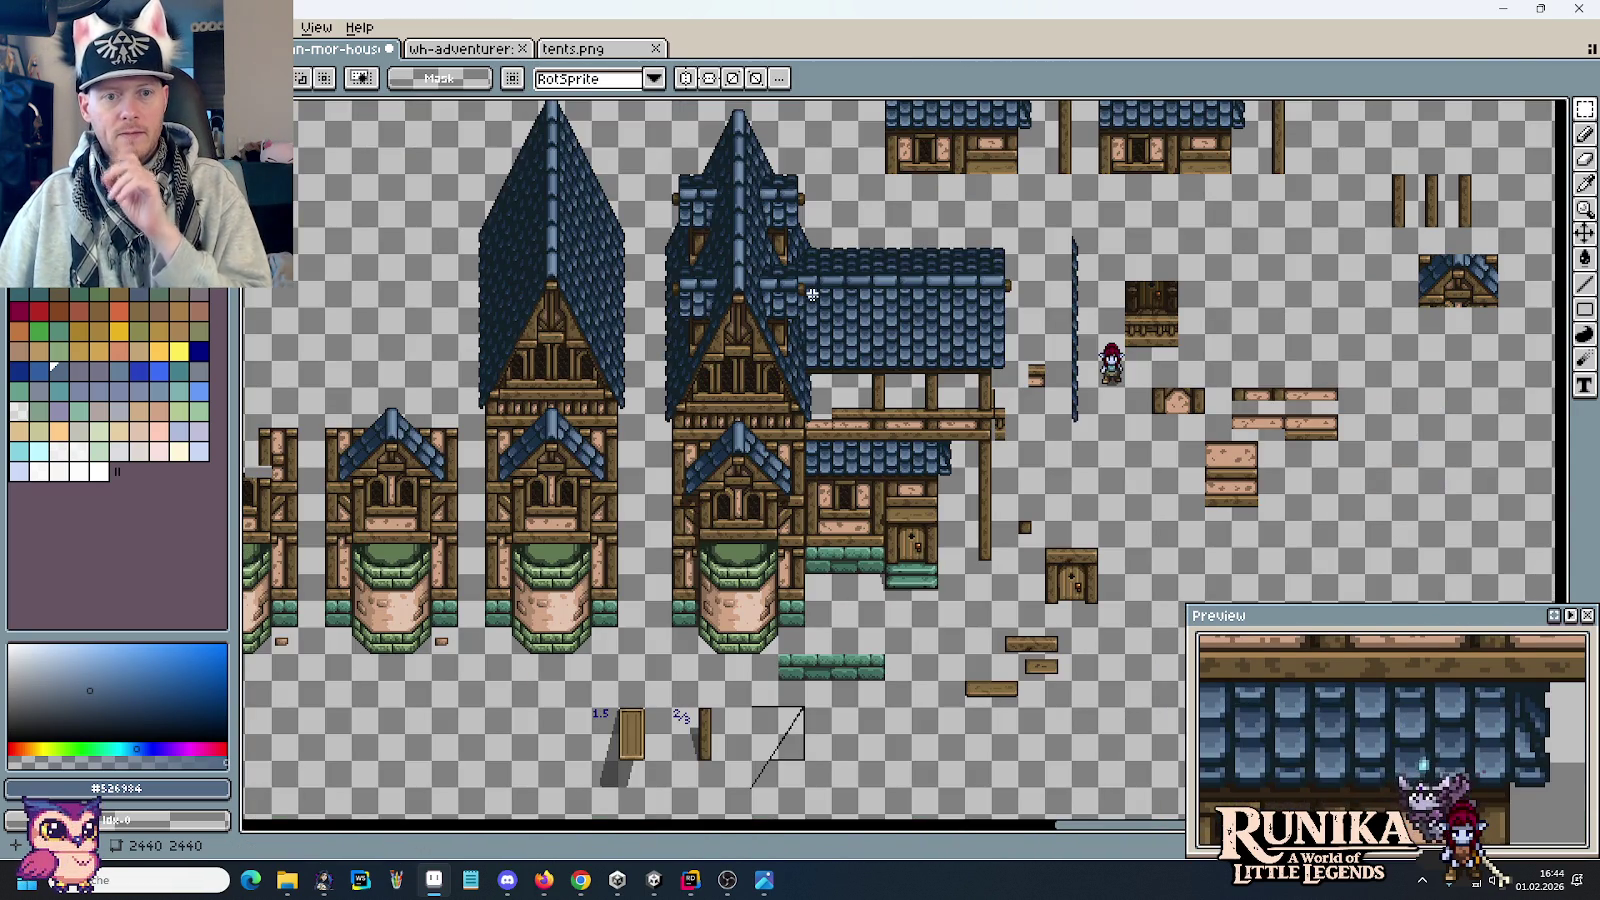
scroll(797, 270, up, 3)
scroll(800, 280, up, 1)
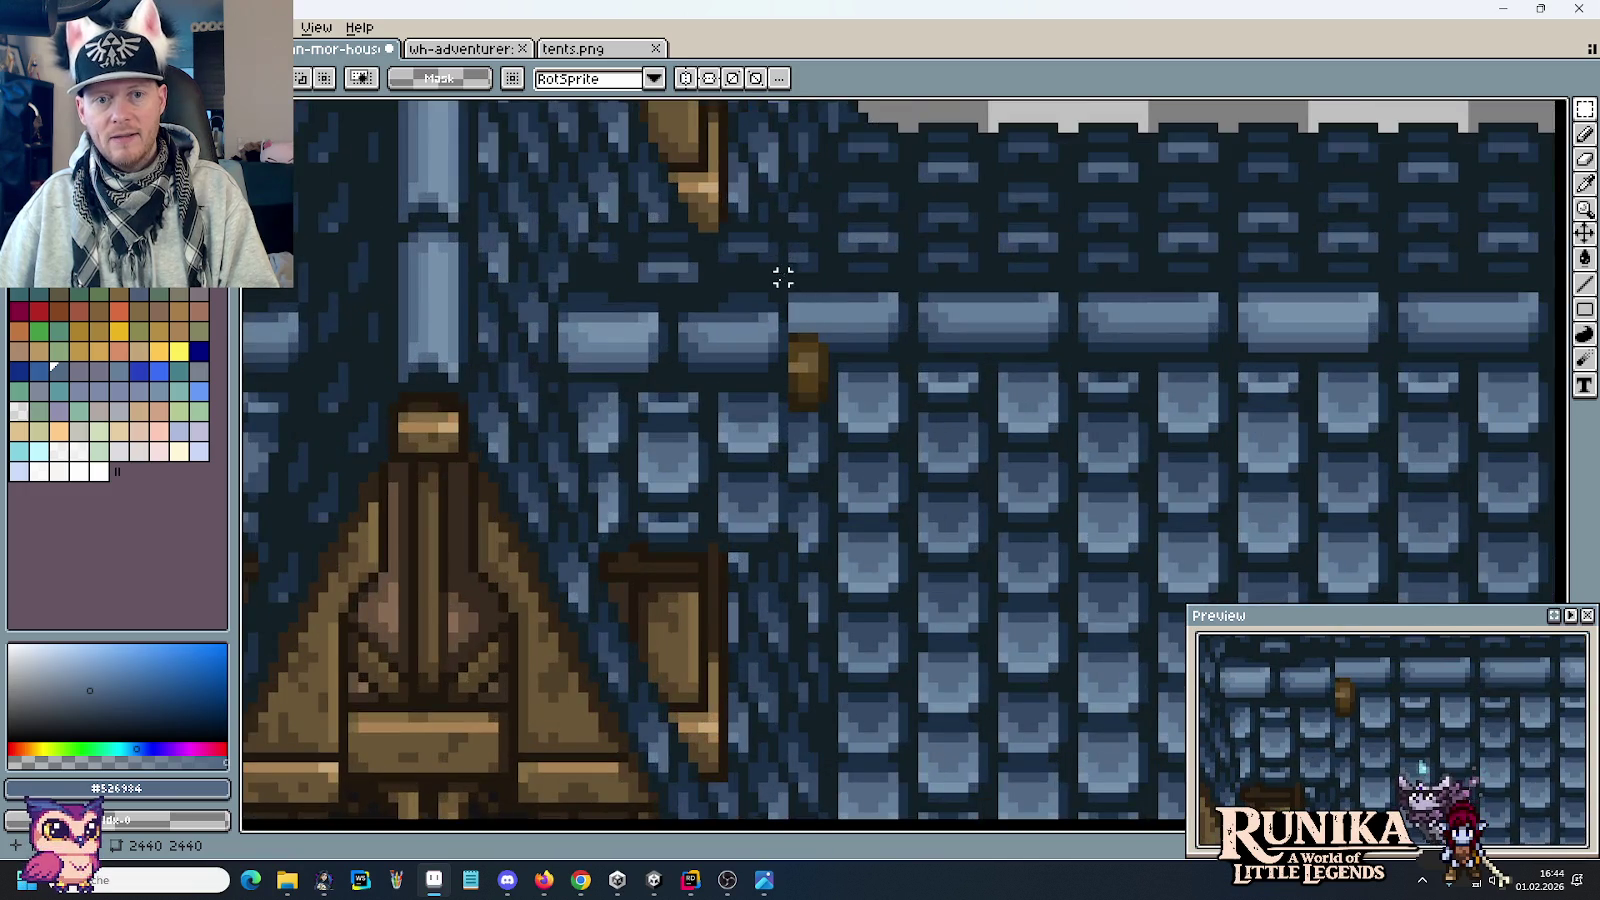
click(838, 338)
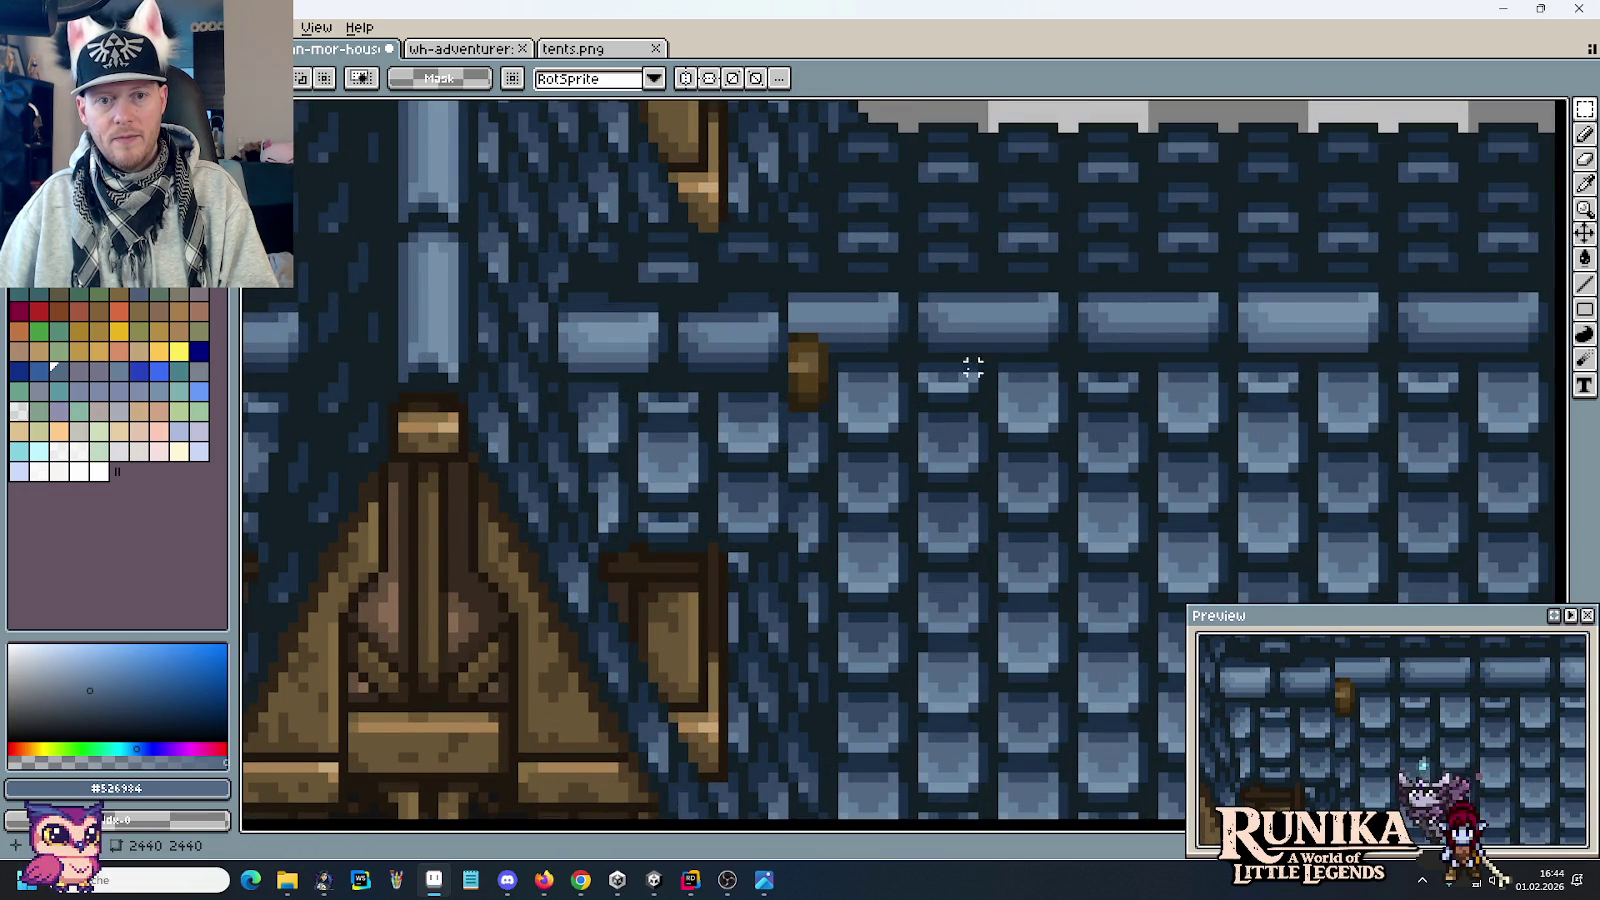
Step: Switch to the medieval house concept art in Photos
scroll(793, 297, down, 2)
scroll(793, 297, down, 1)
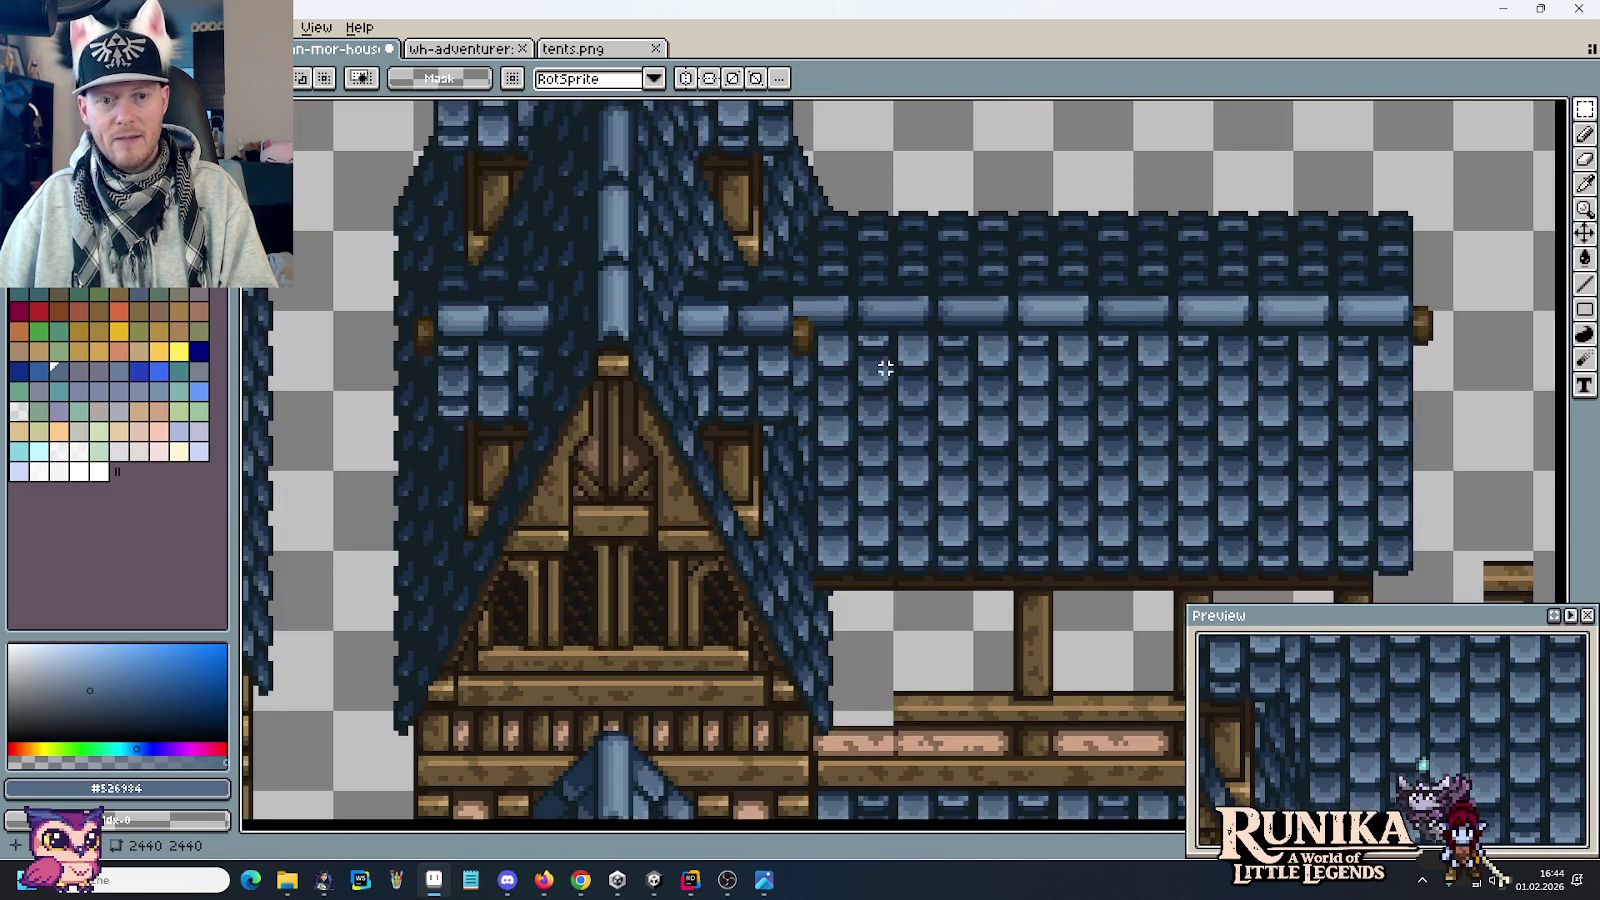
scroll(835, 254, down, 2)
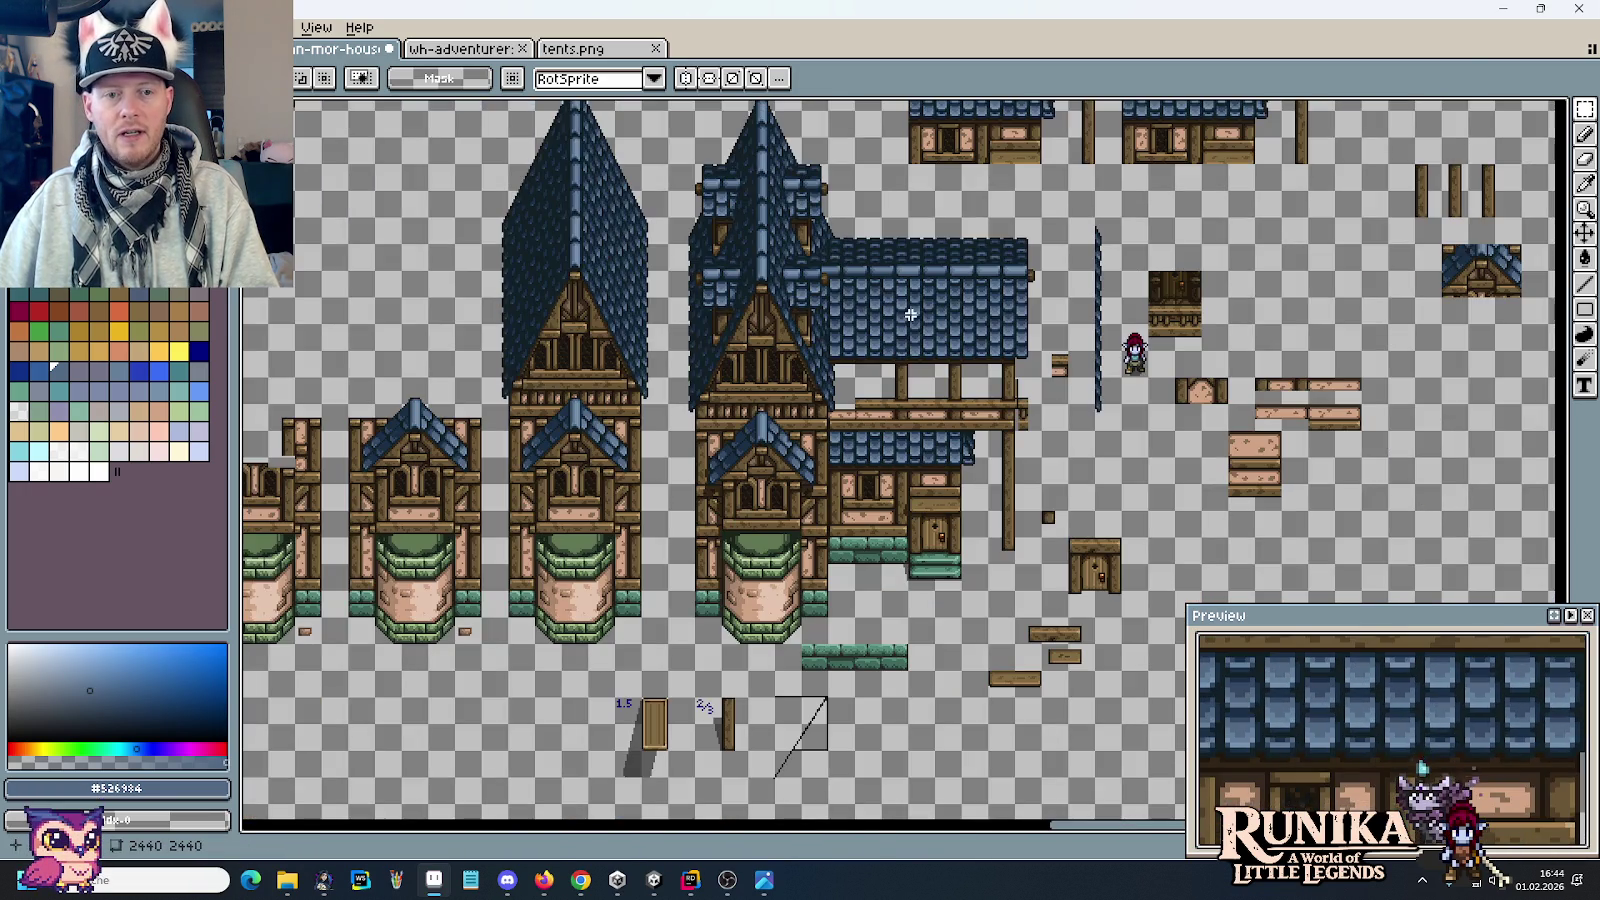
scroll(909, 310, up, 1)
scroll(800, 300, up, 1)
scroll(697, 256, up, 1)
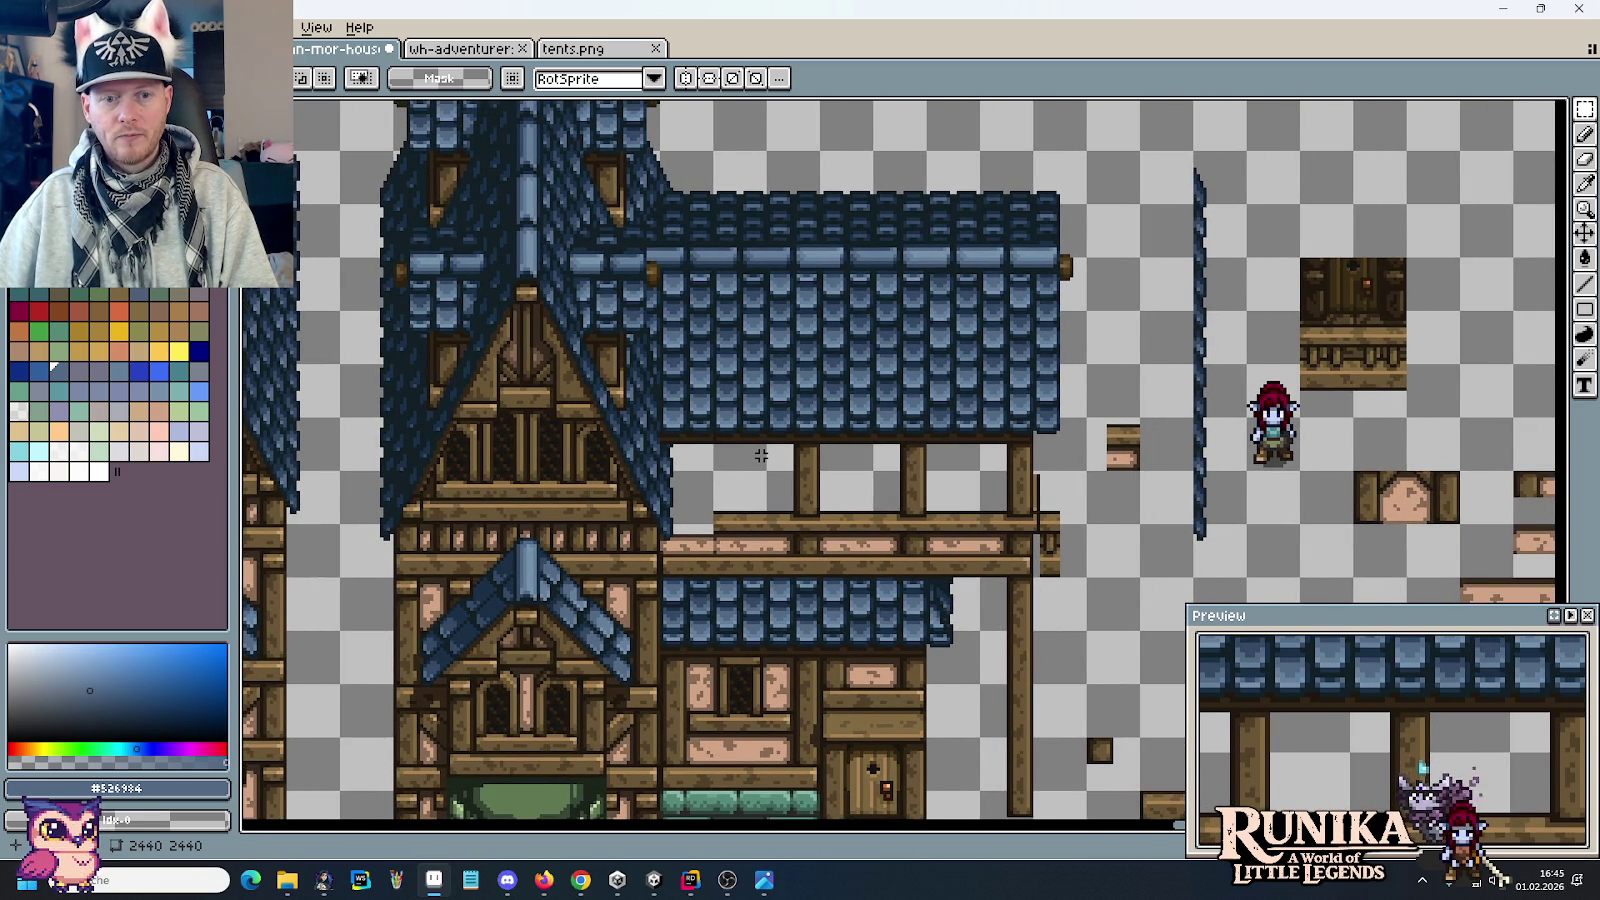
key(alt+Tab)
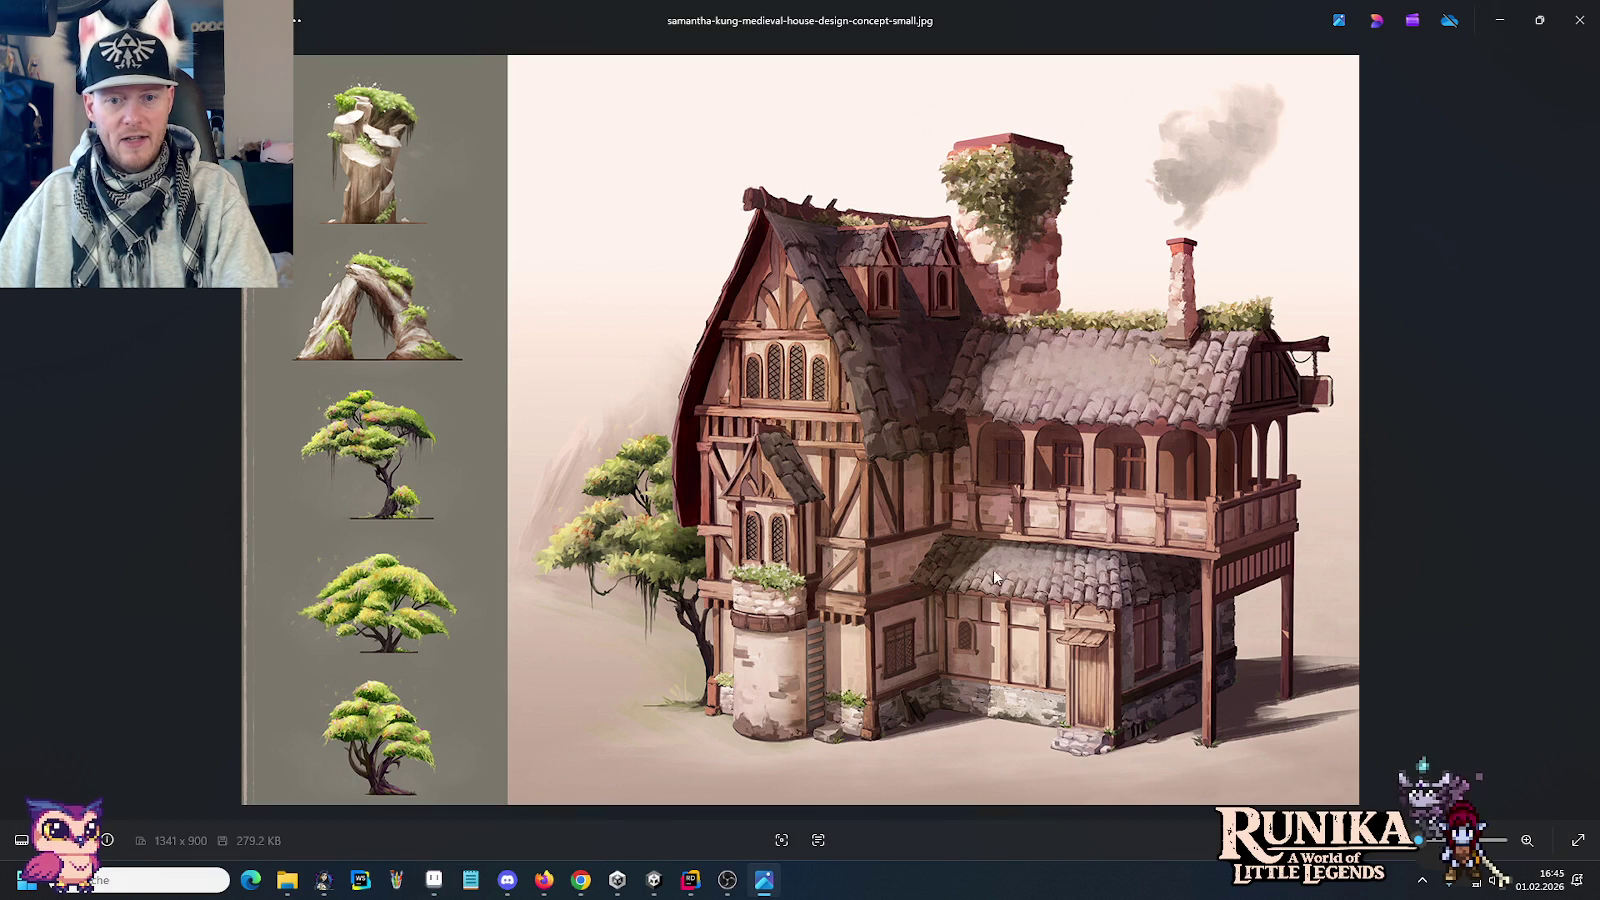
key(alt+Tab)
scroll(745, 523, up, 1)
scroll(746, 526, up, 1)
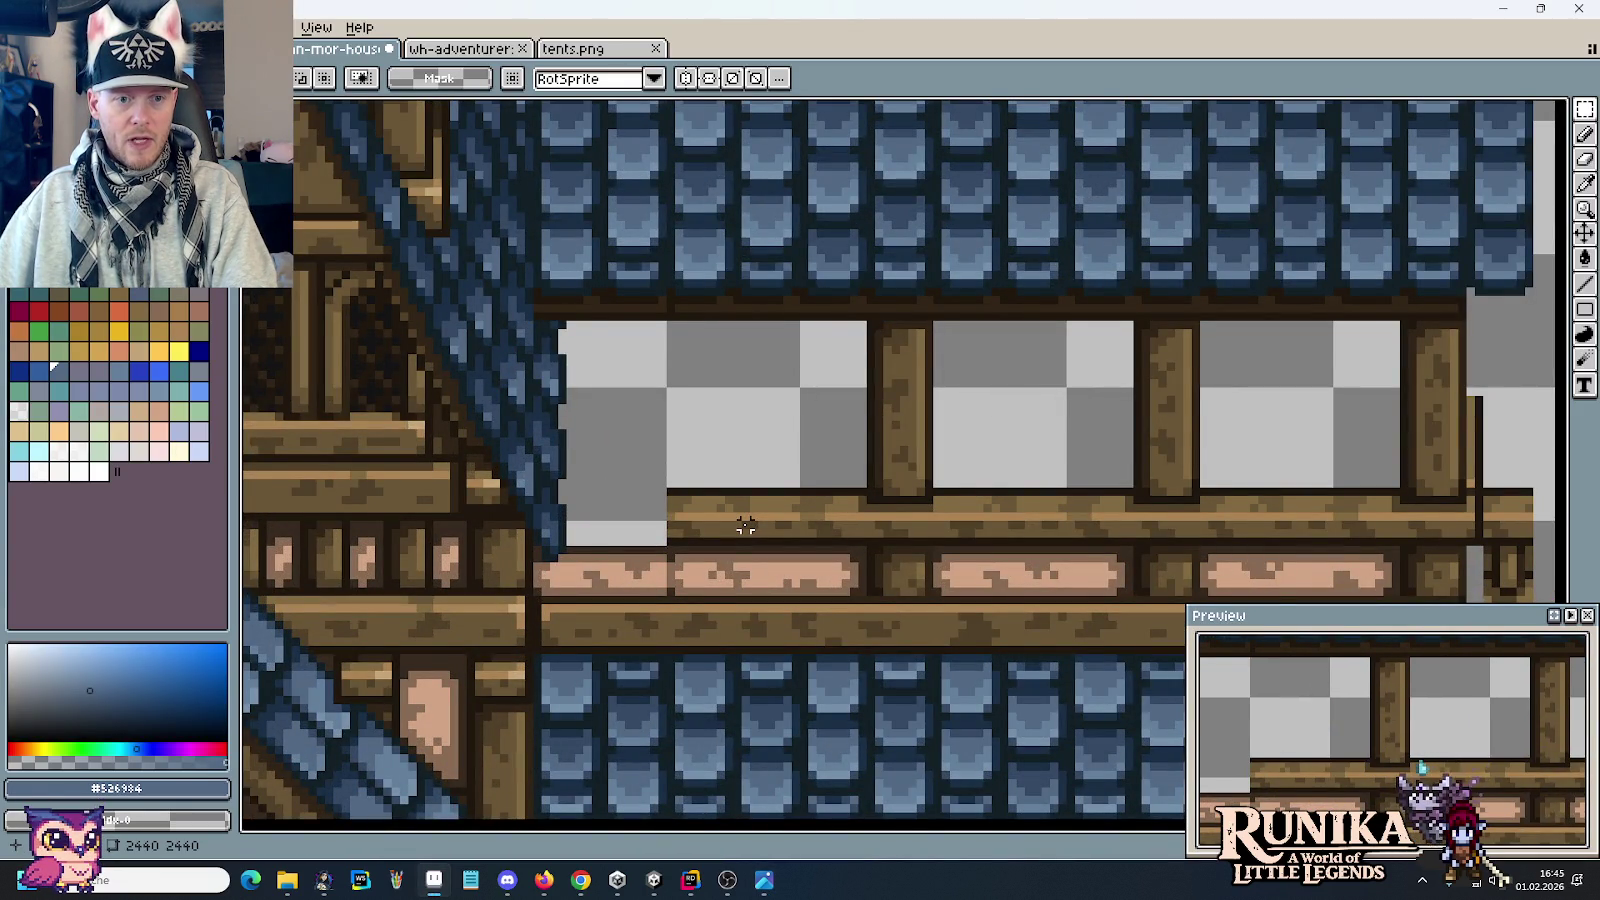
scroll(745, 525, down, 1)
scroll(745, 525, down, 1)
scroll(745, 525, down, 1)
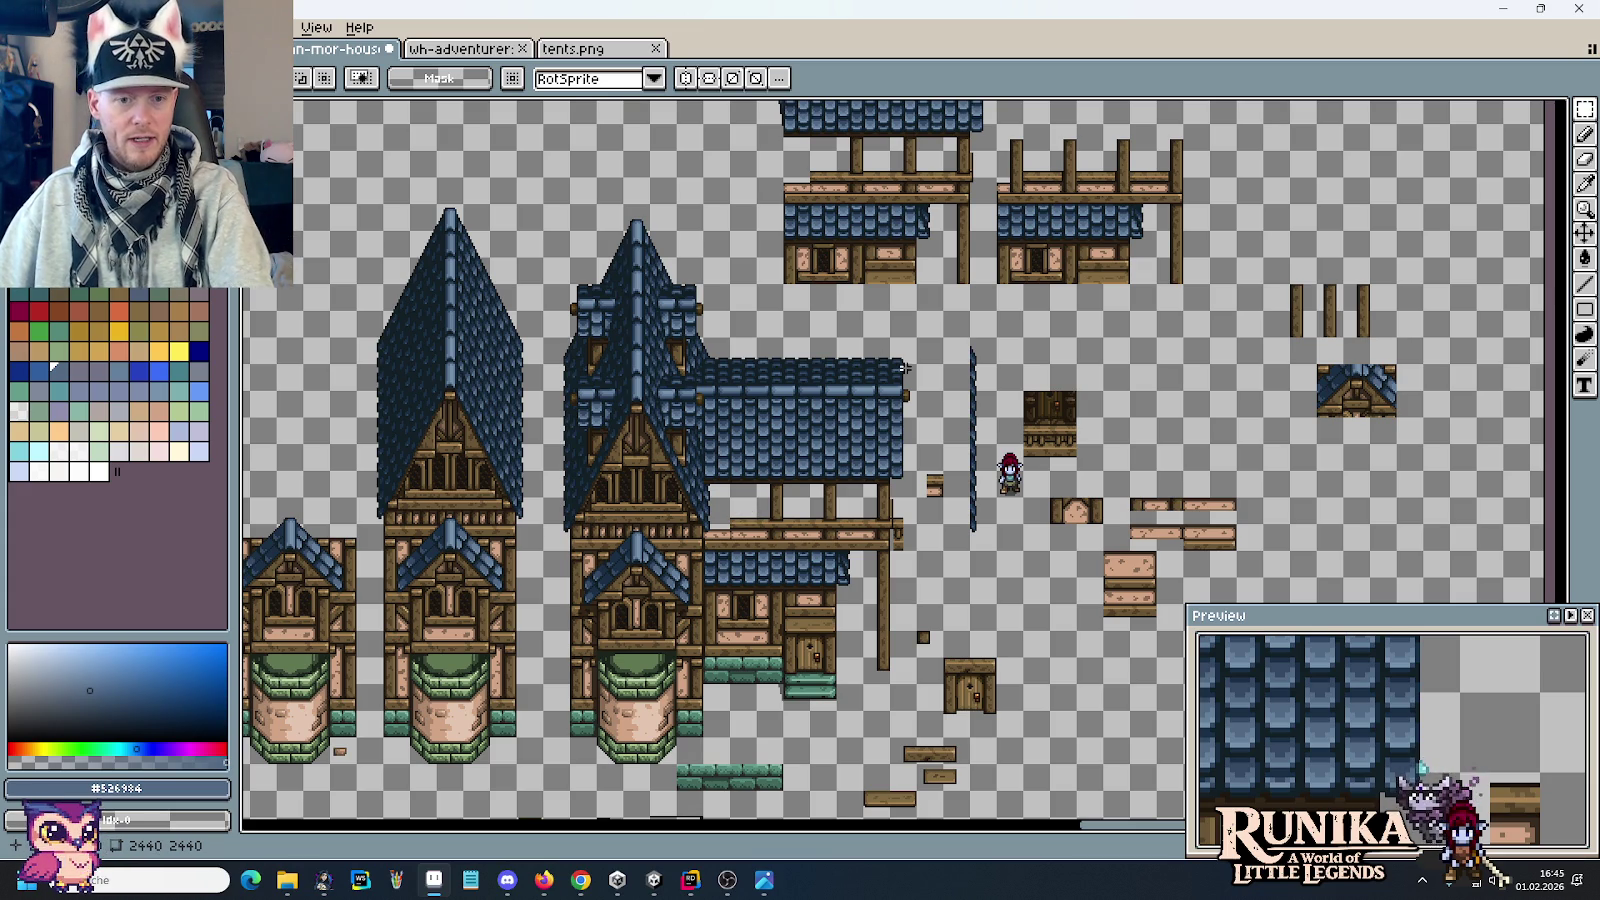
key(alt+Tab)
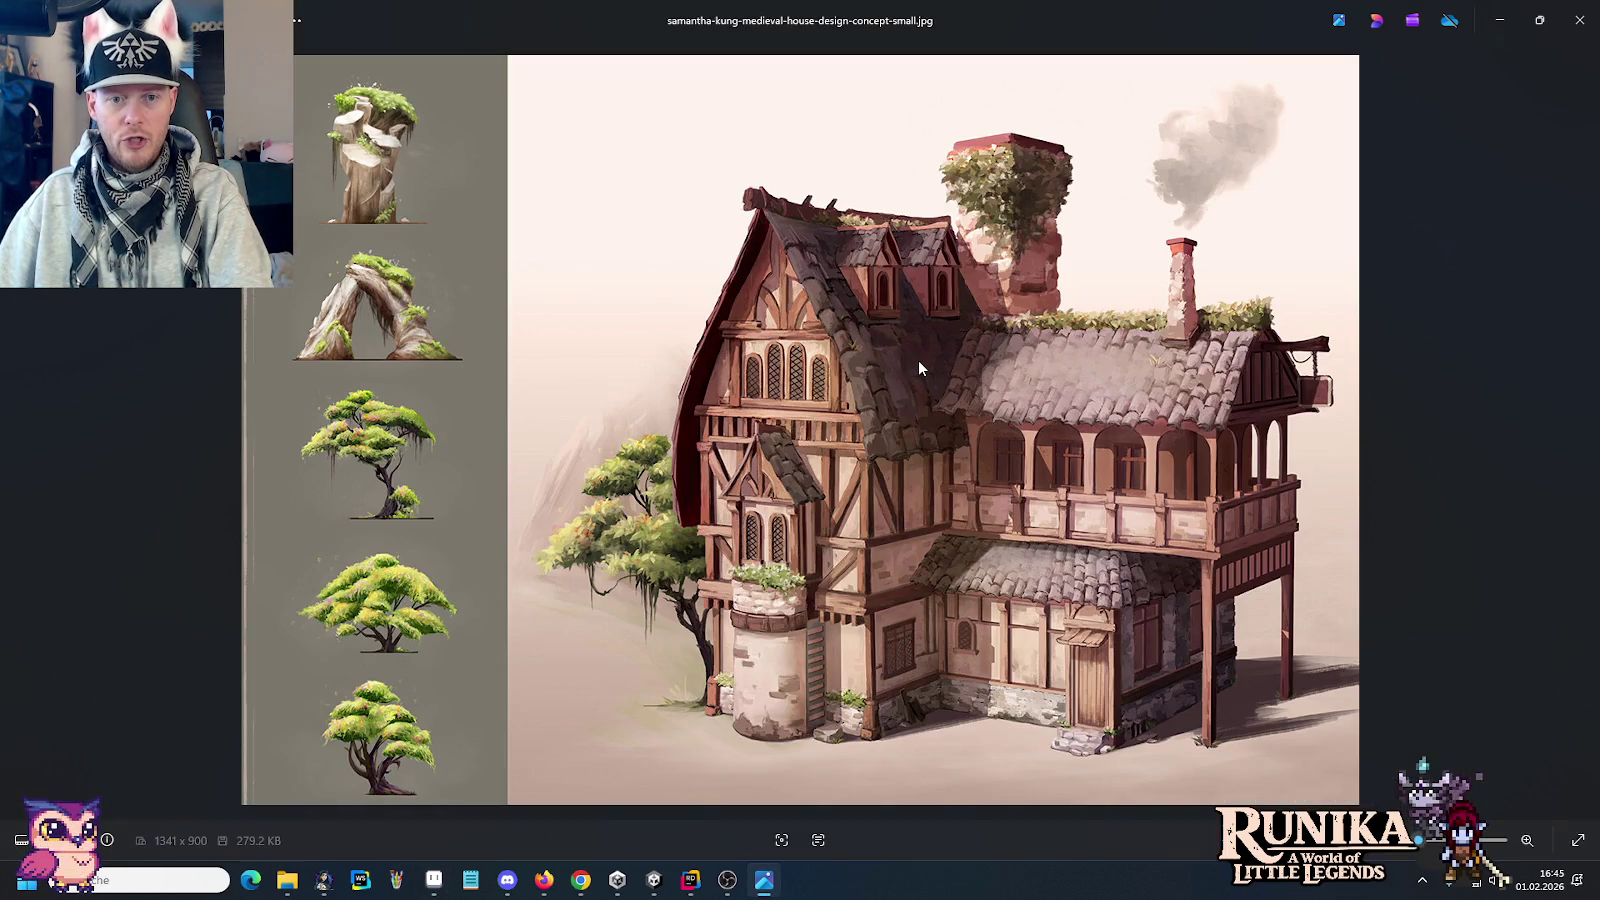
key(alt+Tab)
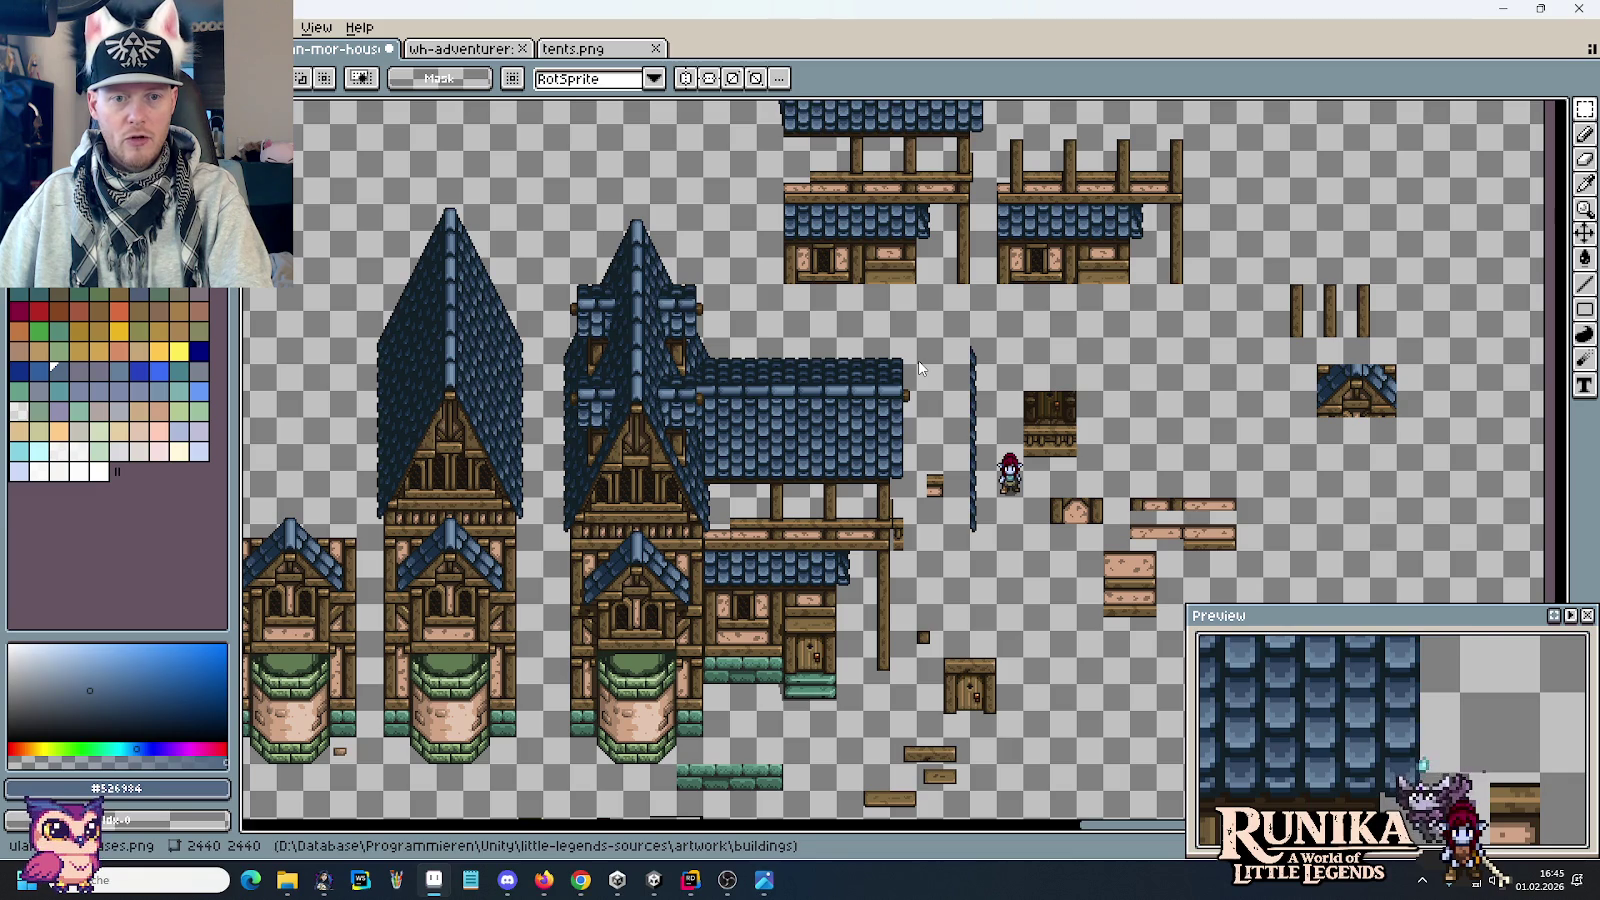
key(alt+Tab)
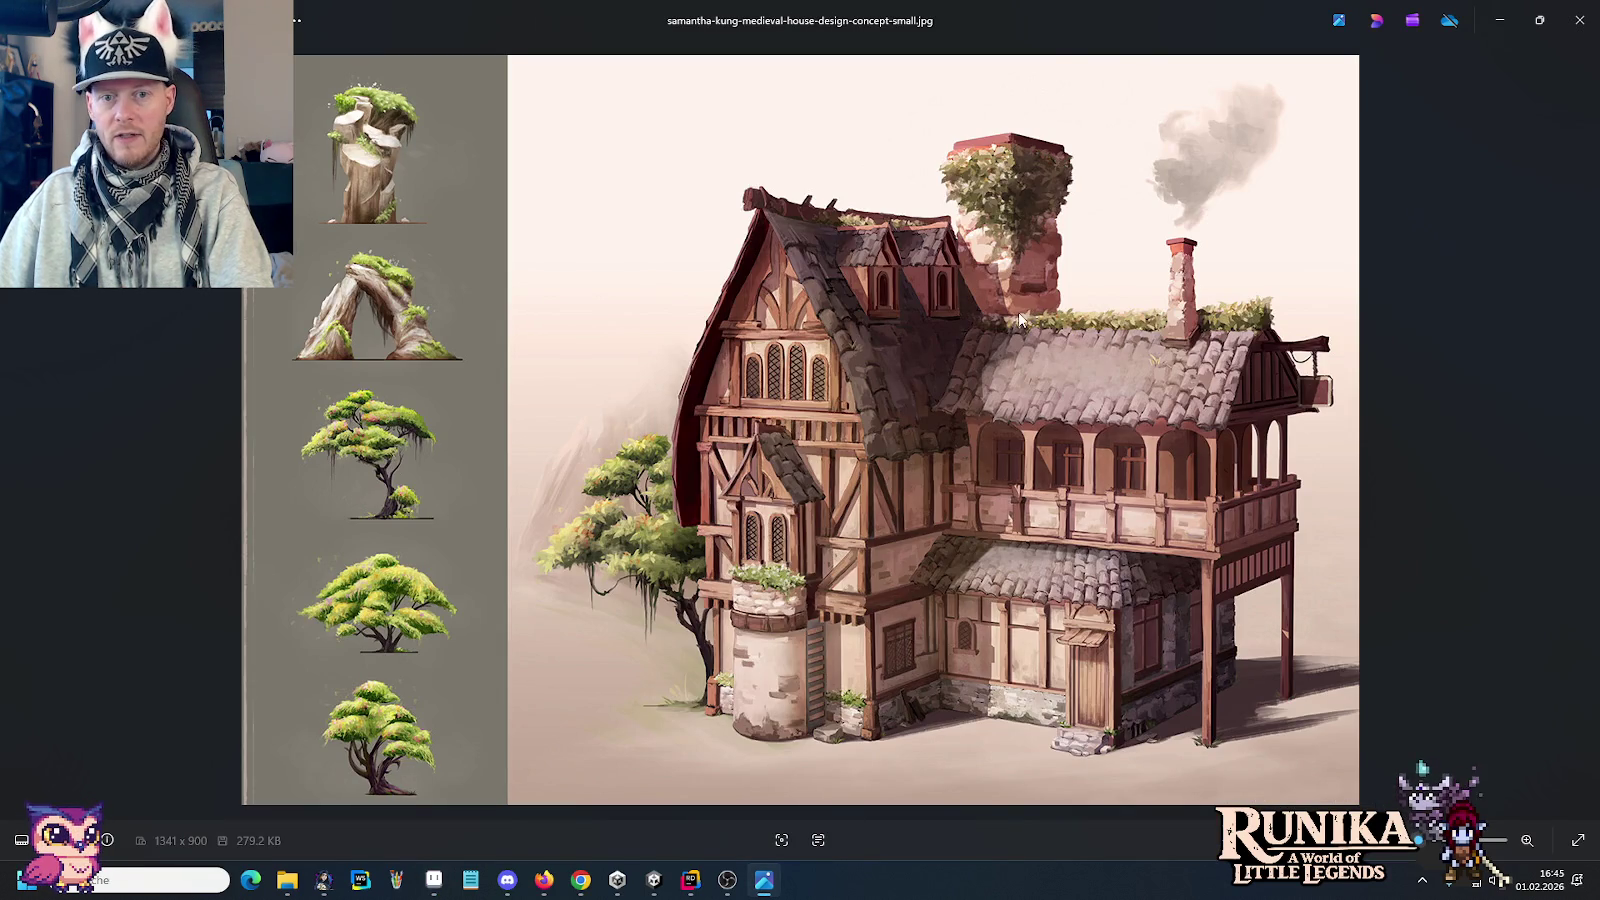
key(alt+Tab)
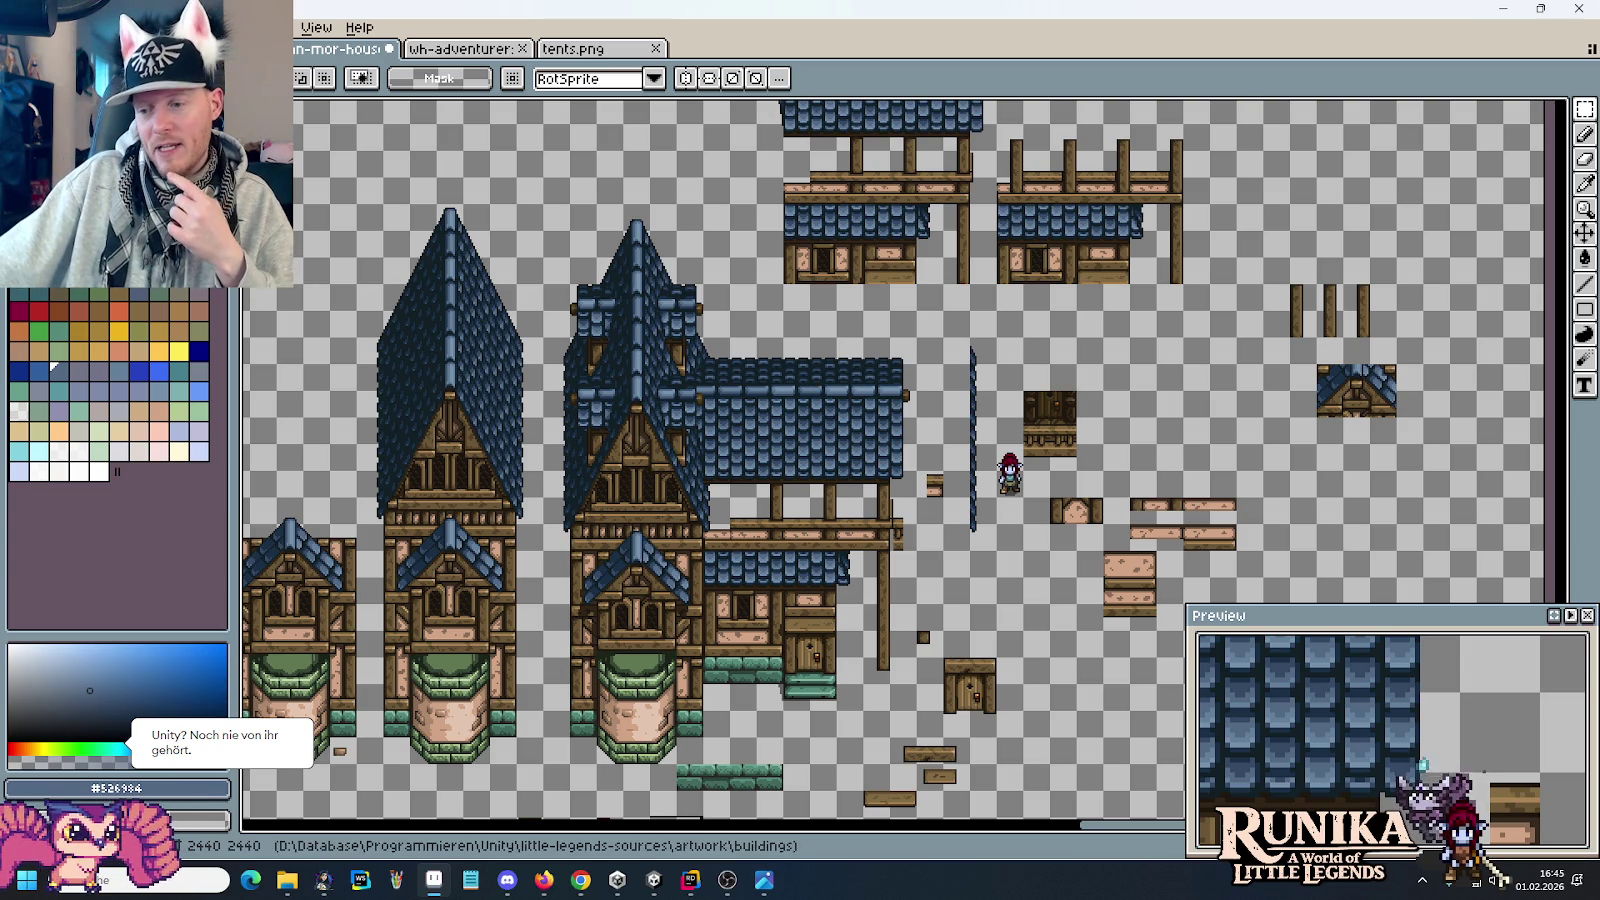
key(alt+Tab)
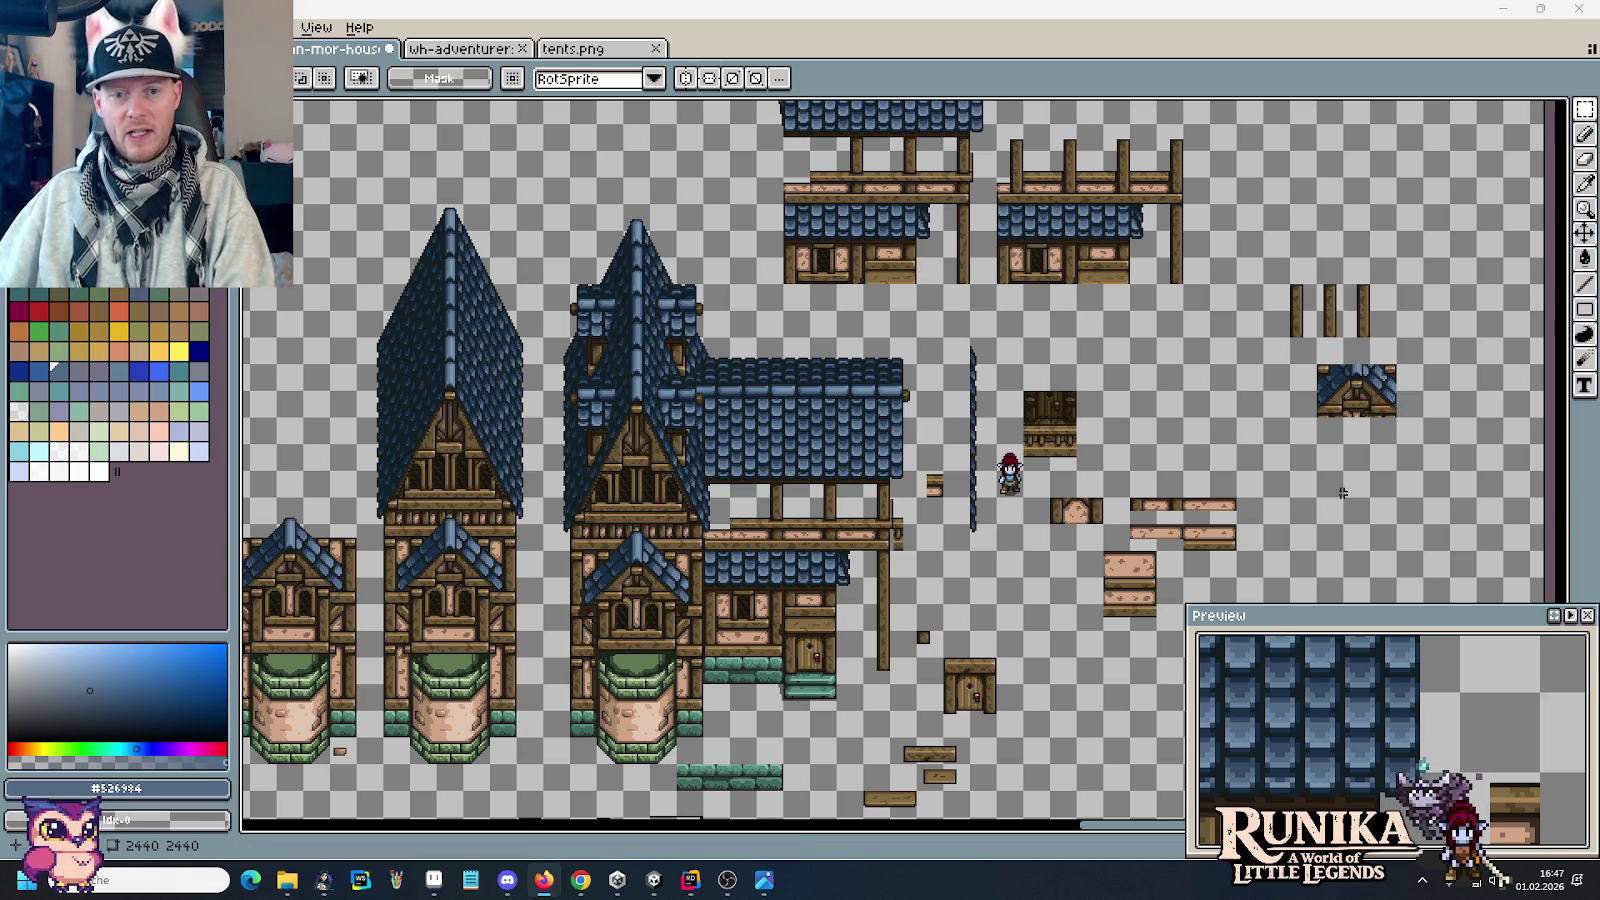
scroll(1017, 452, up, 1)
Step: Marquee-select the stray wooden plank beside the balcony roof and delete it
scroll(846, 475, up, 1)
mouse_move(818, 507)
mouse_down()
mouse_move(857, 476)
mouse_move(866, 576)
mouse_up()
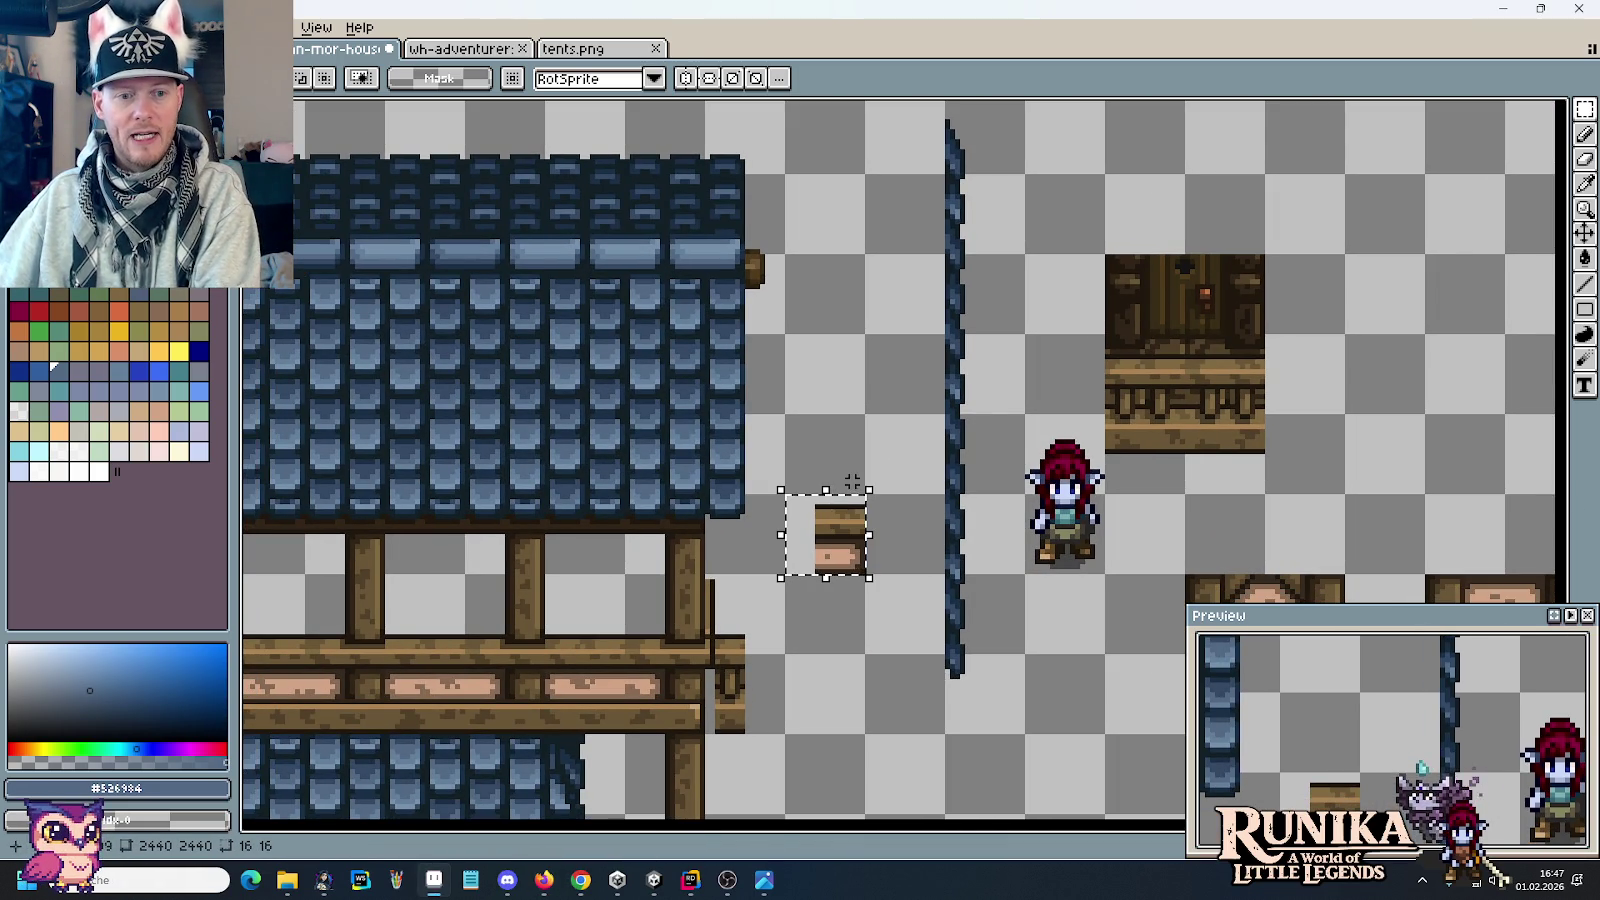
drag(832, 452, 953, 446)
key(Delete)
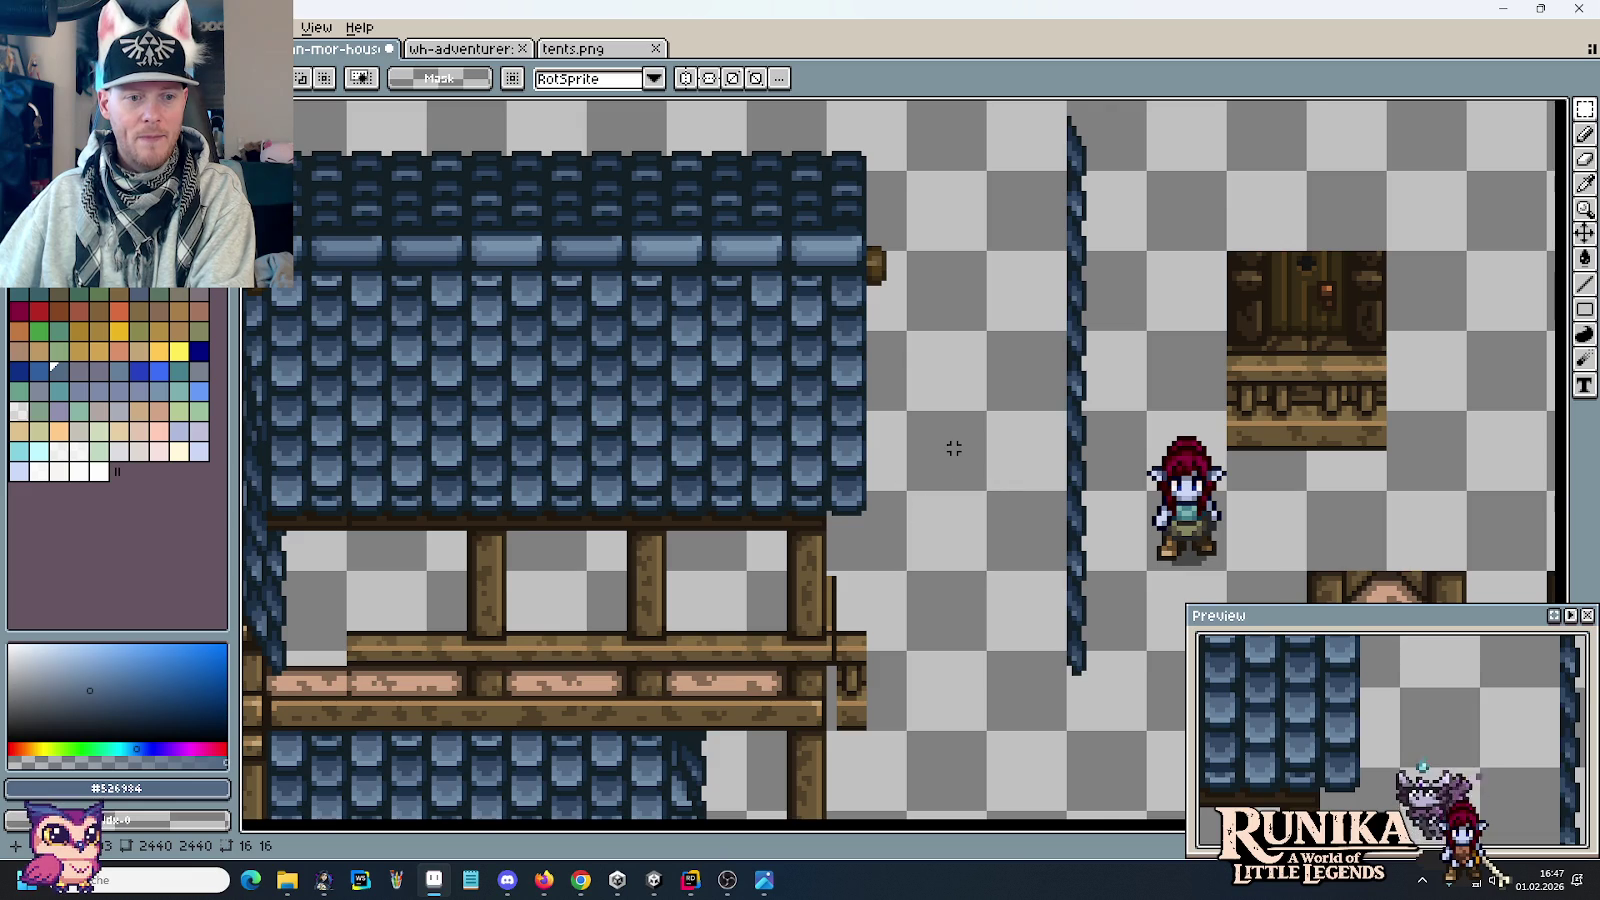
scroll(955, 447, down, 1)
scroll(958, 265, up, 5)
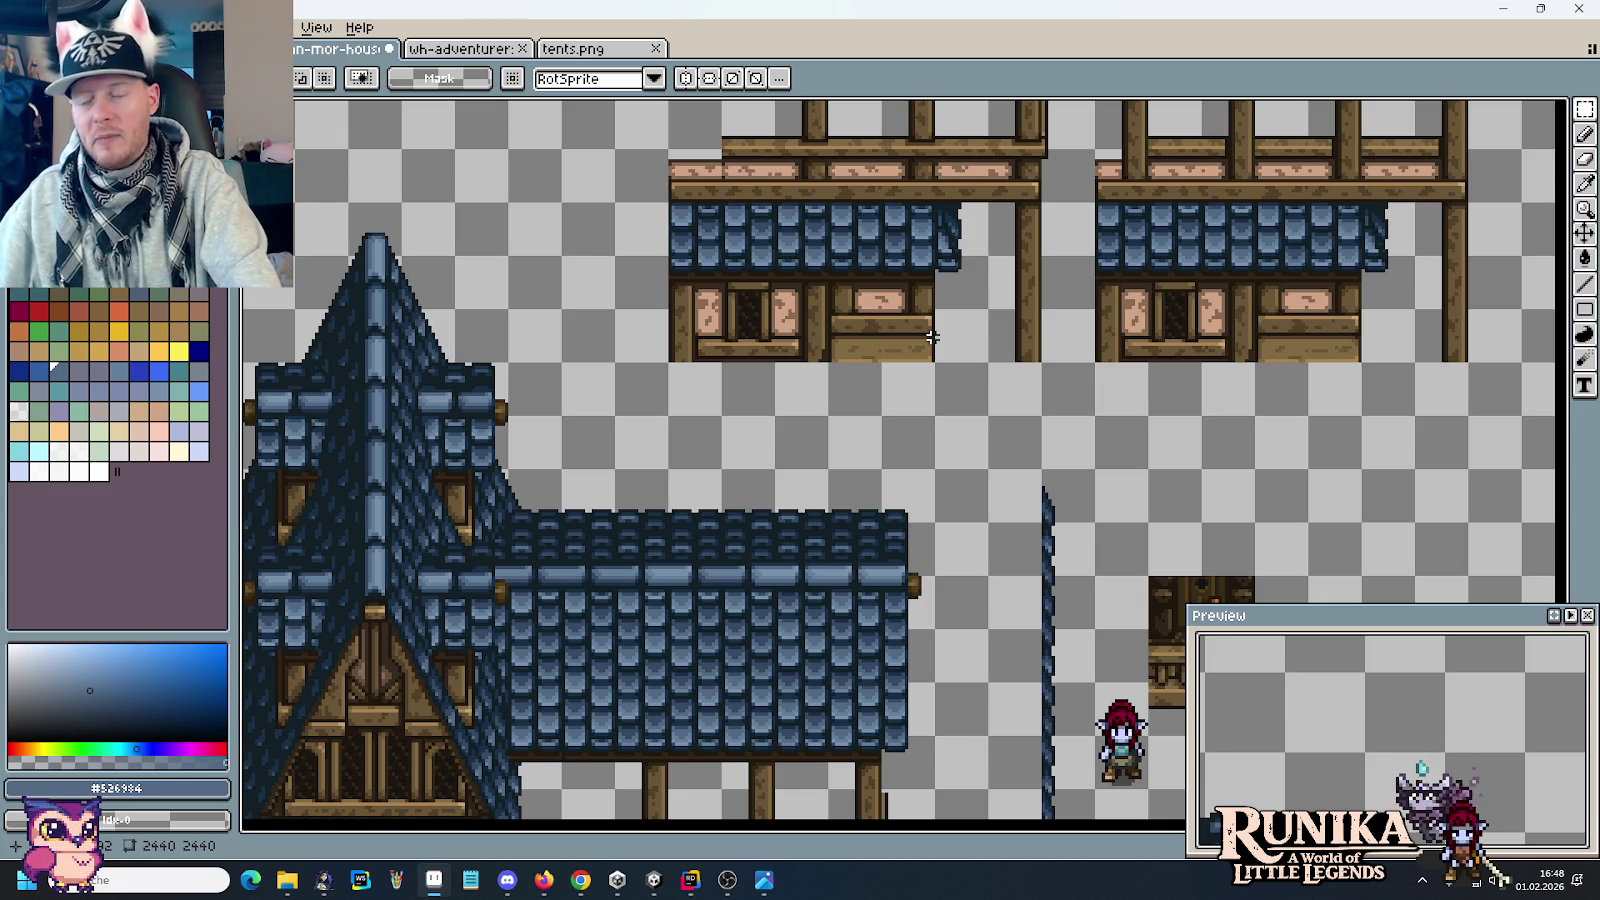
scroll(893, 277, up, 5)
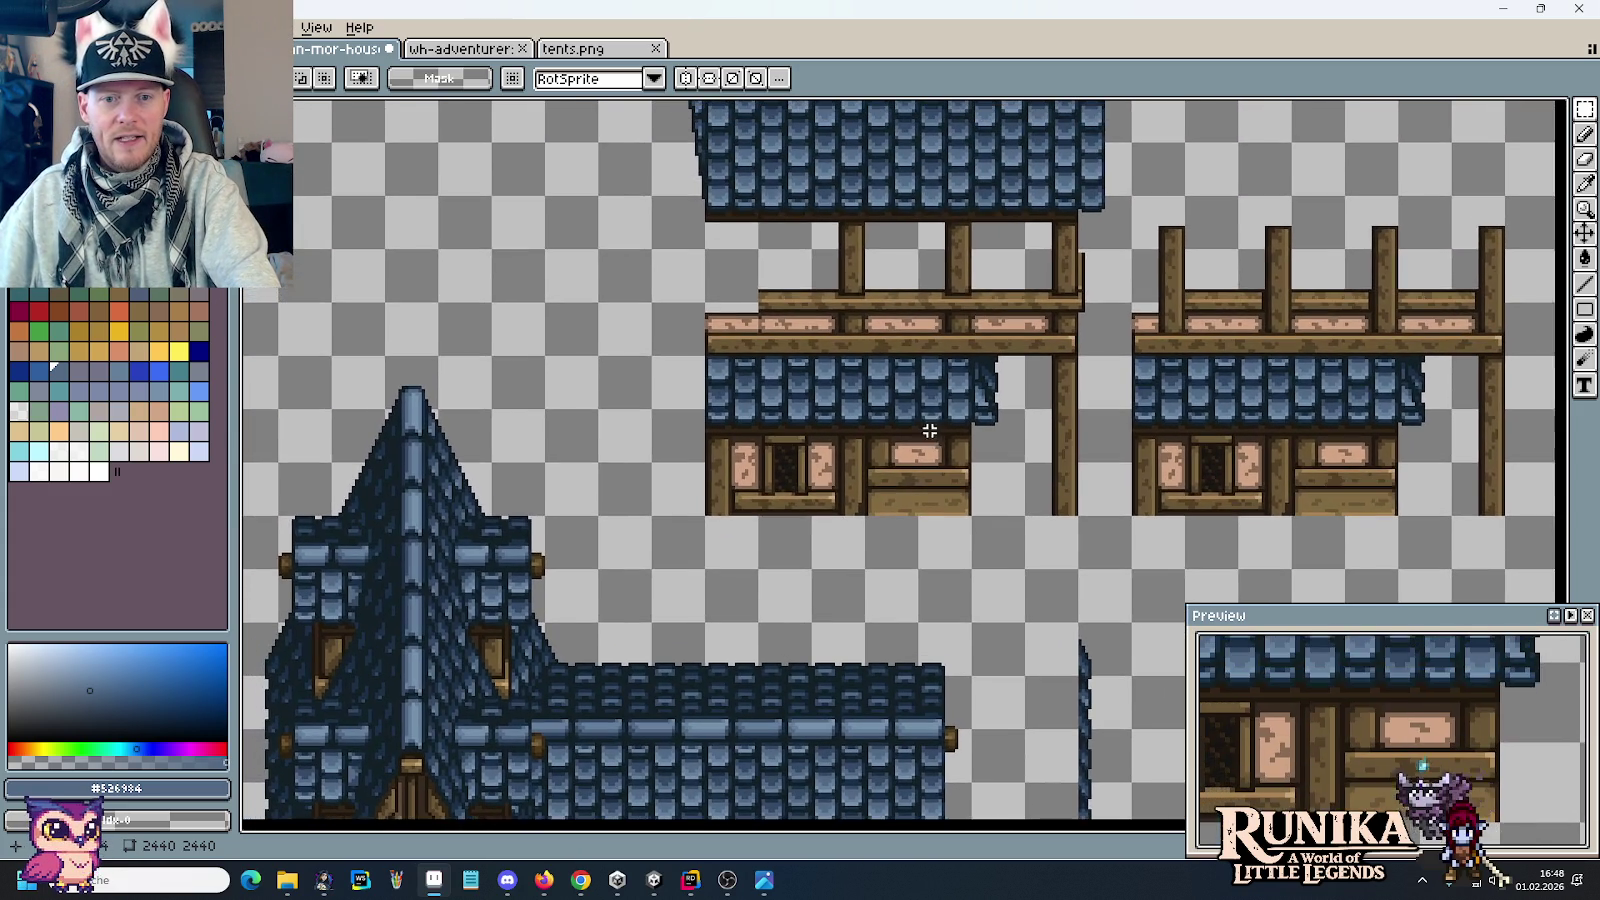
scroll(908, 338, up, 3)
drag(908, 338, 911, 360)
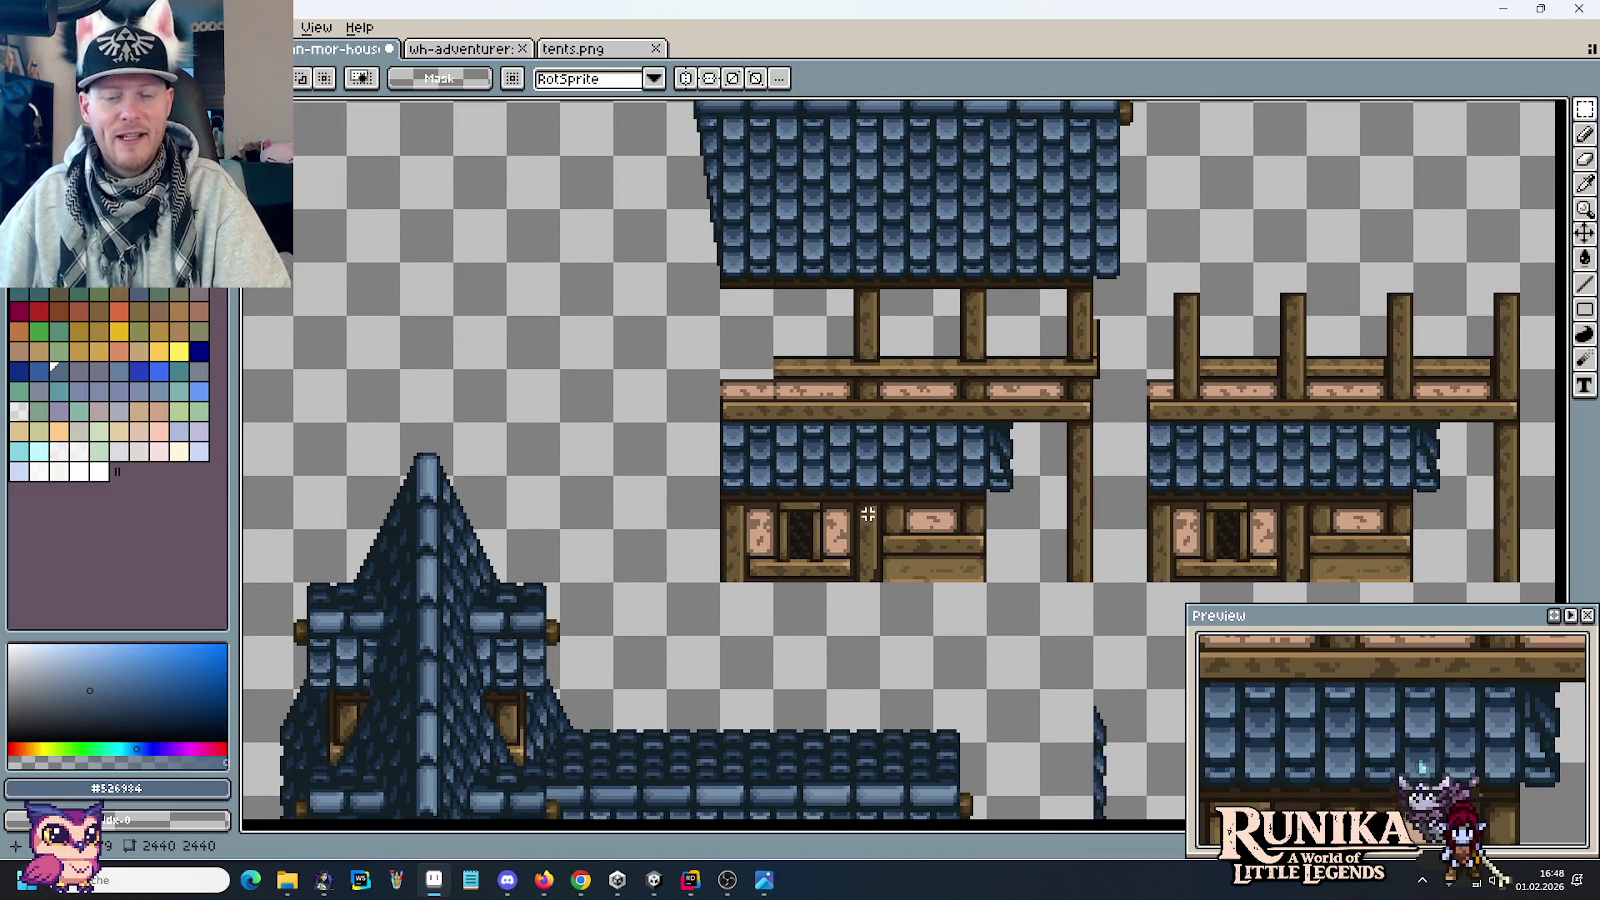
drag(868, 514, 856, 463)
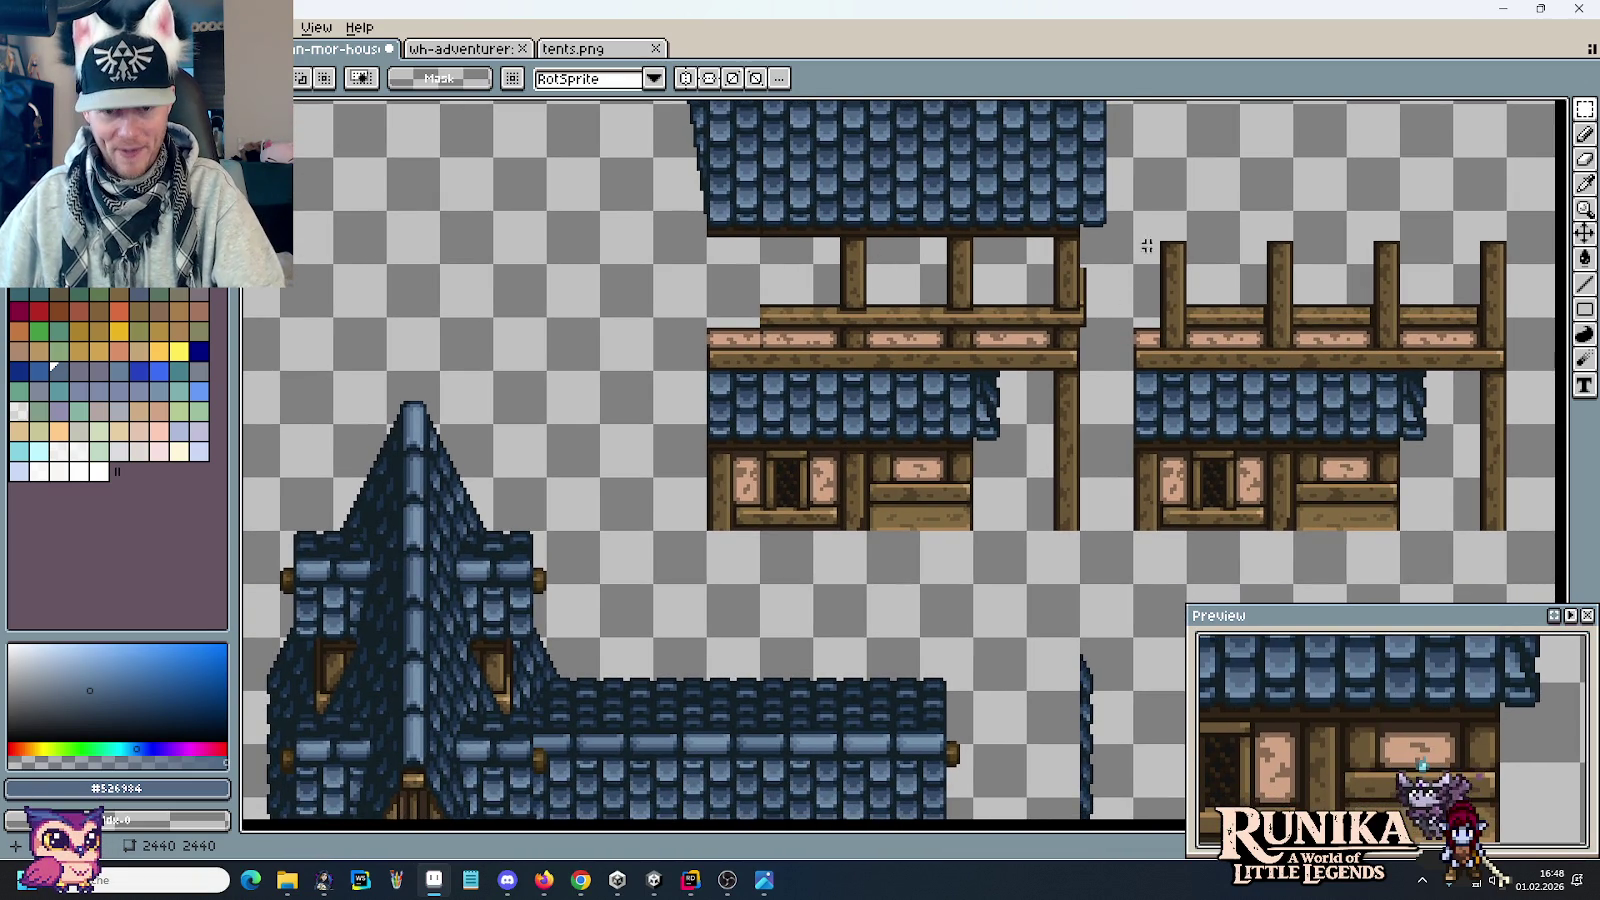
scroll(1000, 330, up, 3)
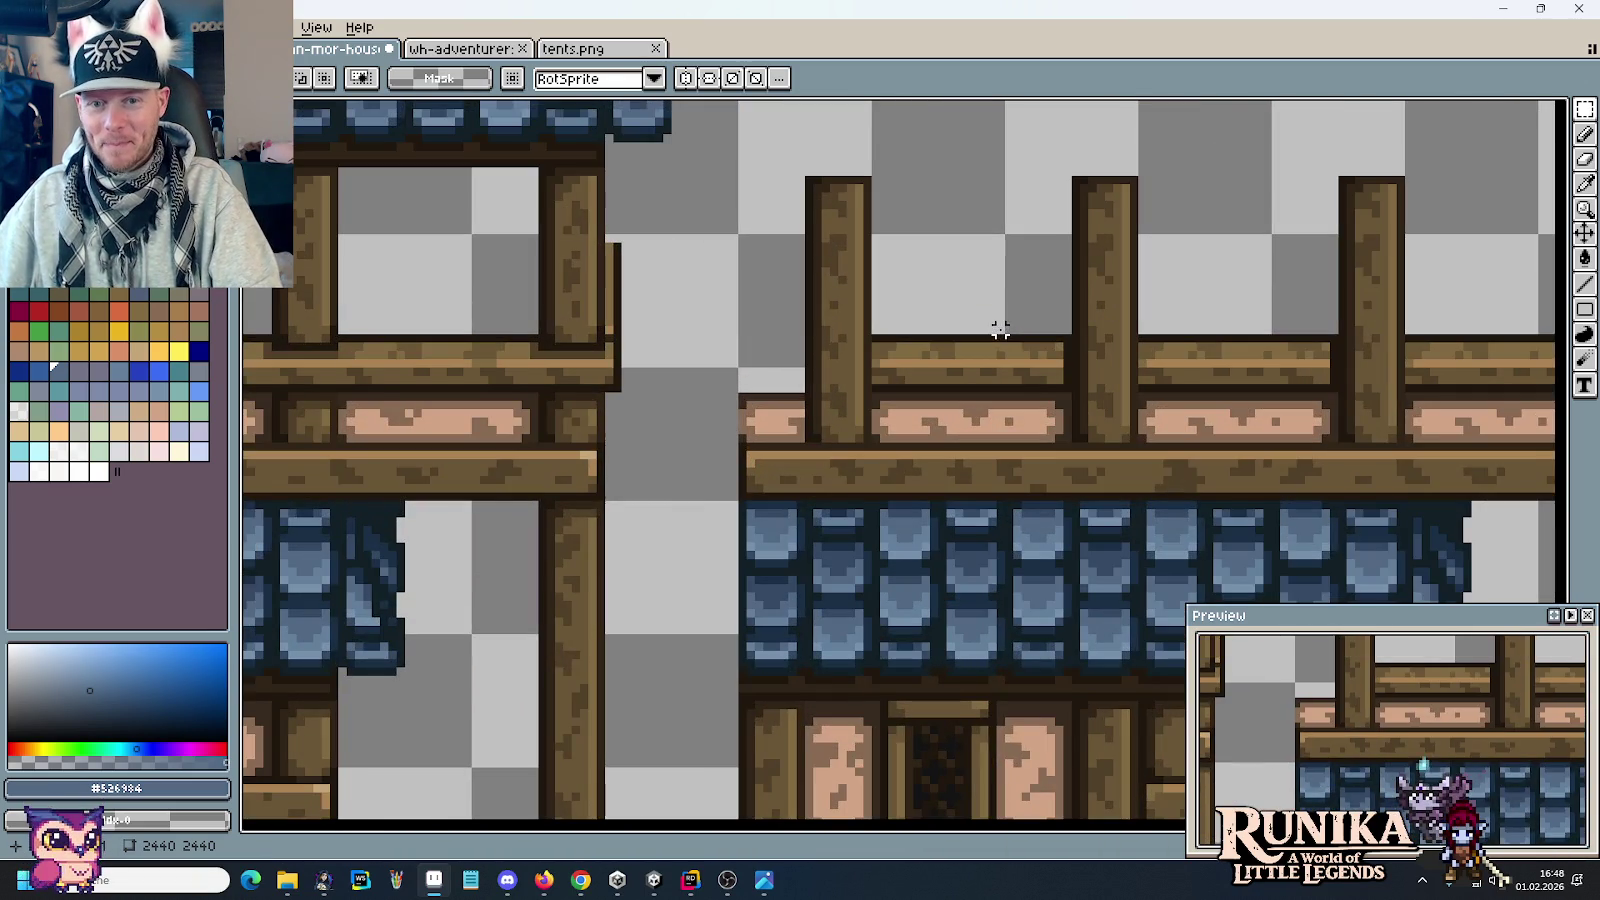
drag(1184, 346, 760, 325)
mouse_move(561, 341)
mouse_down()
mouse_move(1204, 332)
mouse_move(889, 321)
mouse_up()
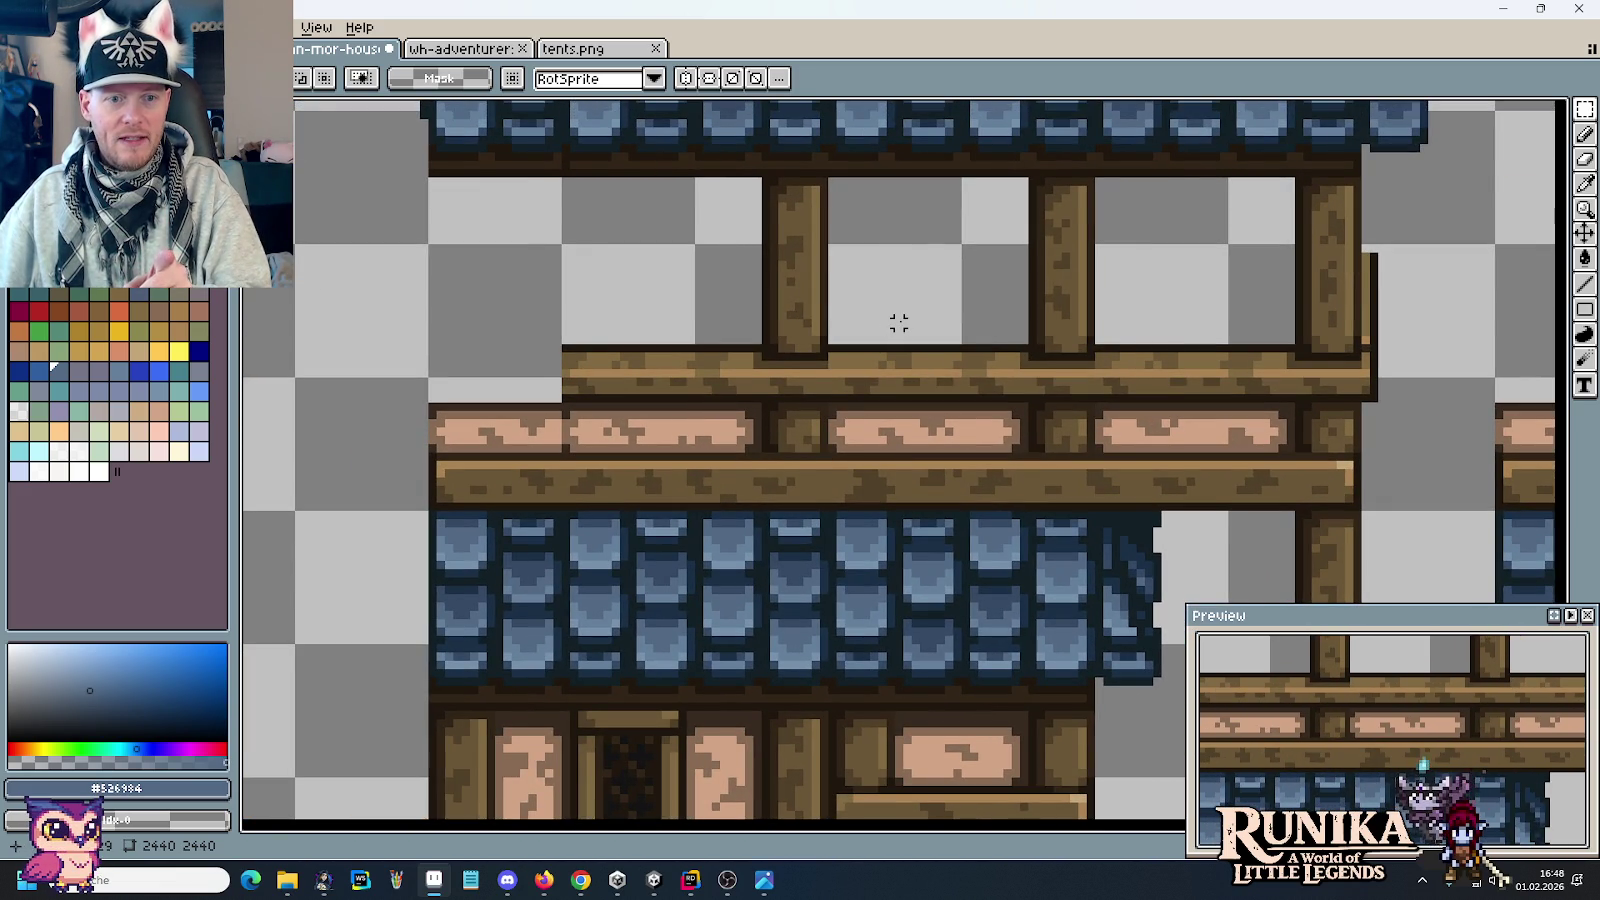
scroll(899, 322, down, 3)
scroll(899, 321, down, 1)
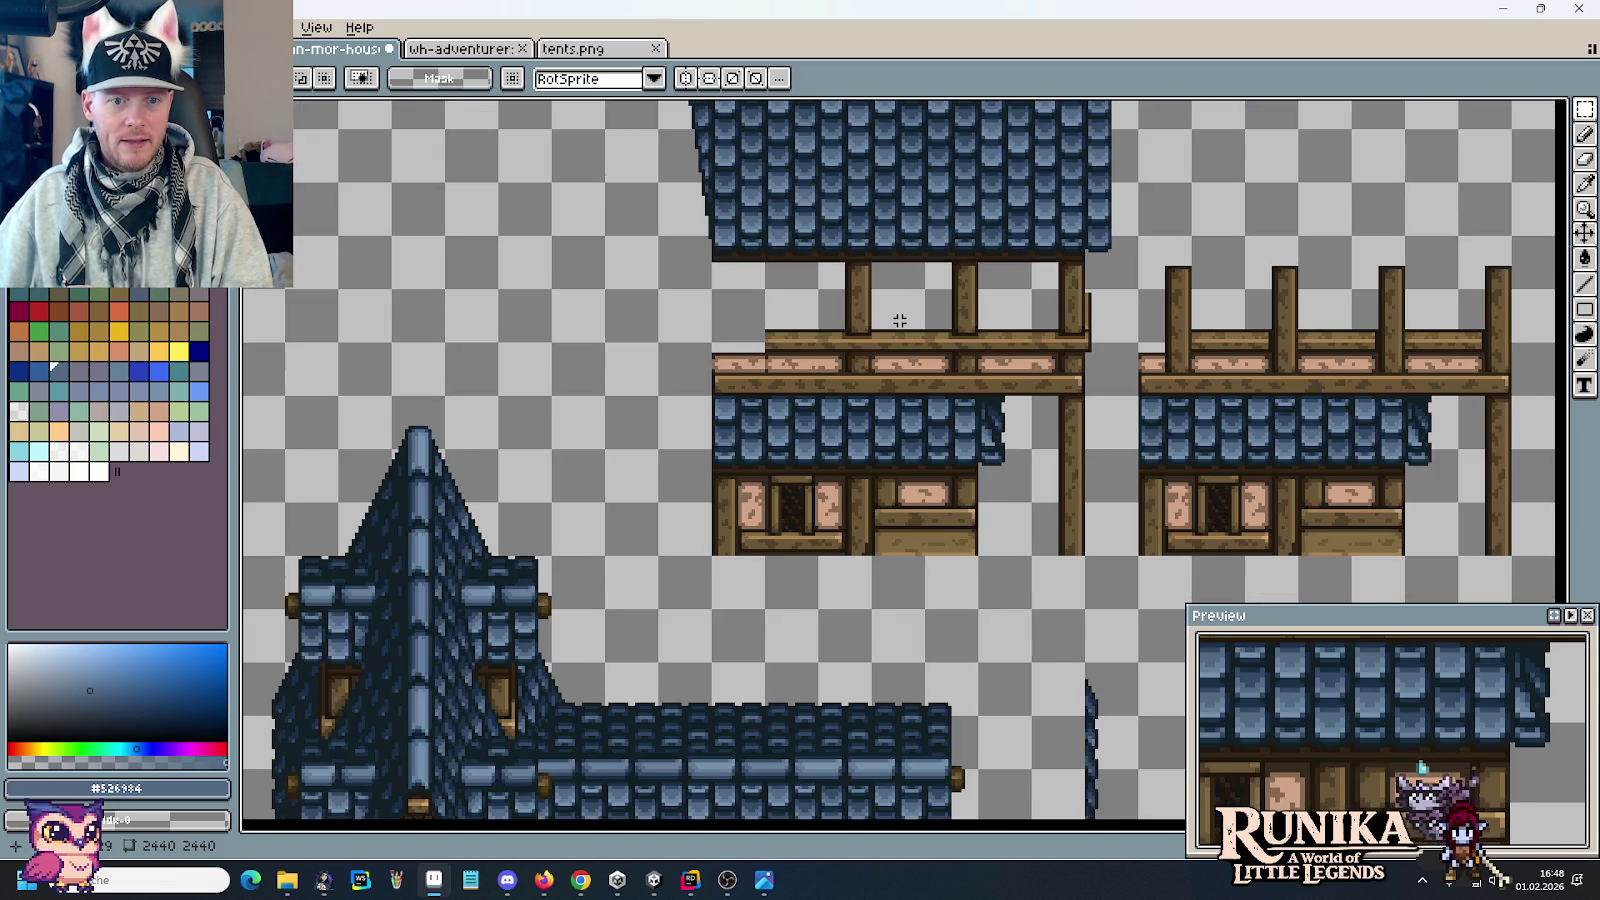
scroll(862, 341, up, 2)
mouse_move(862, 341)
mouse_down()
mouse_move(989, 468)
mouse_move(1054, 587)
mouse_up()
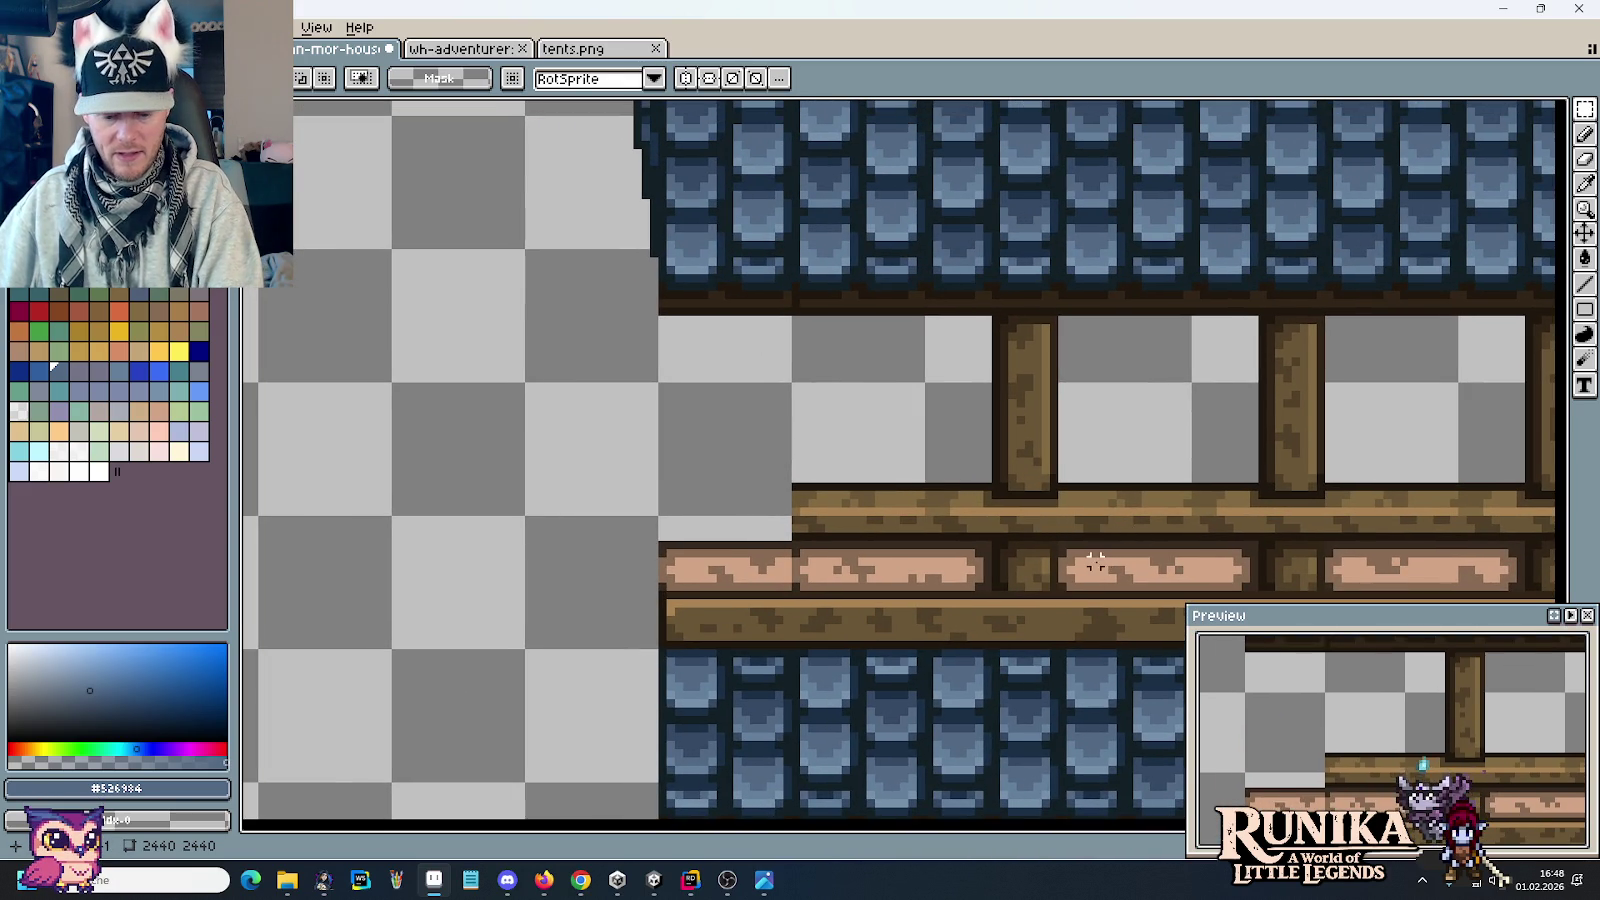
scroll(1110, 540, up, 2)
key(i)
Step: Pick the dark outline brown and draw dark lines beside the balcony post
click(804, 564)
key(b)
drag(960, 502, 962, 629)
scroll(804, 421, down, 2)
scroll(806, 420, up, 1)
drag(885, 455, 886, 355)
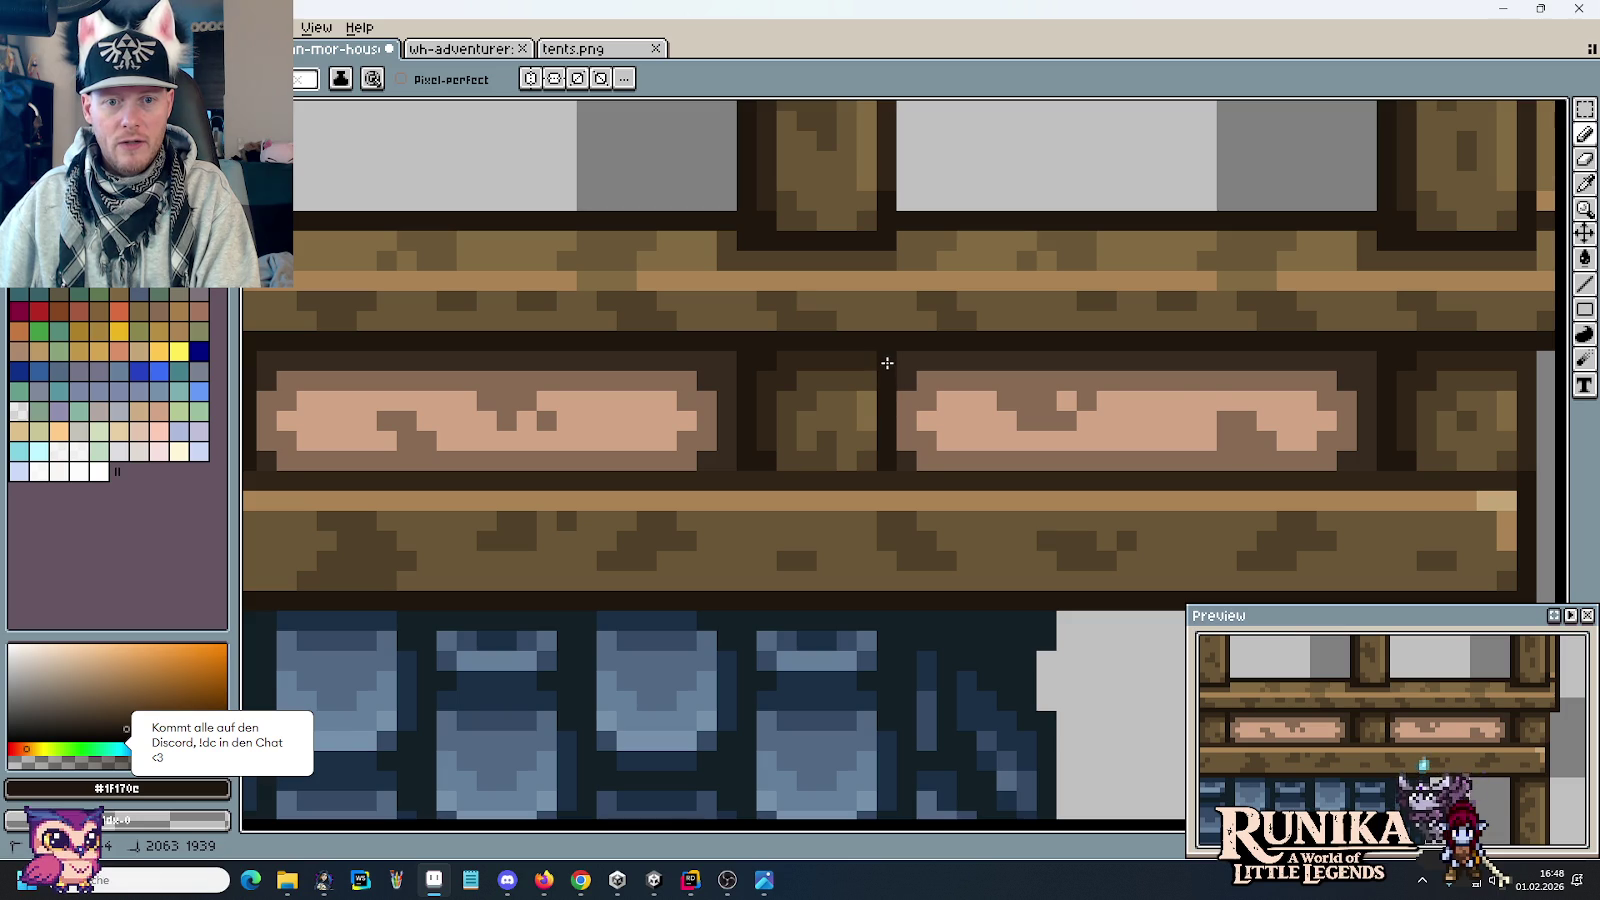
Step: Darken the outline along the beam's edge across the next section
scroll(1082, 400, right, 4)
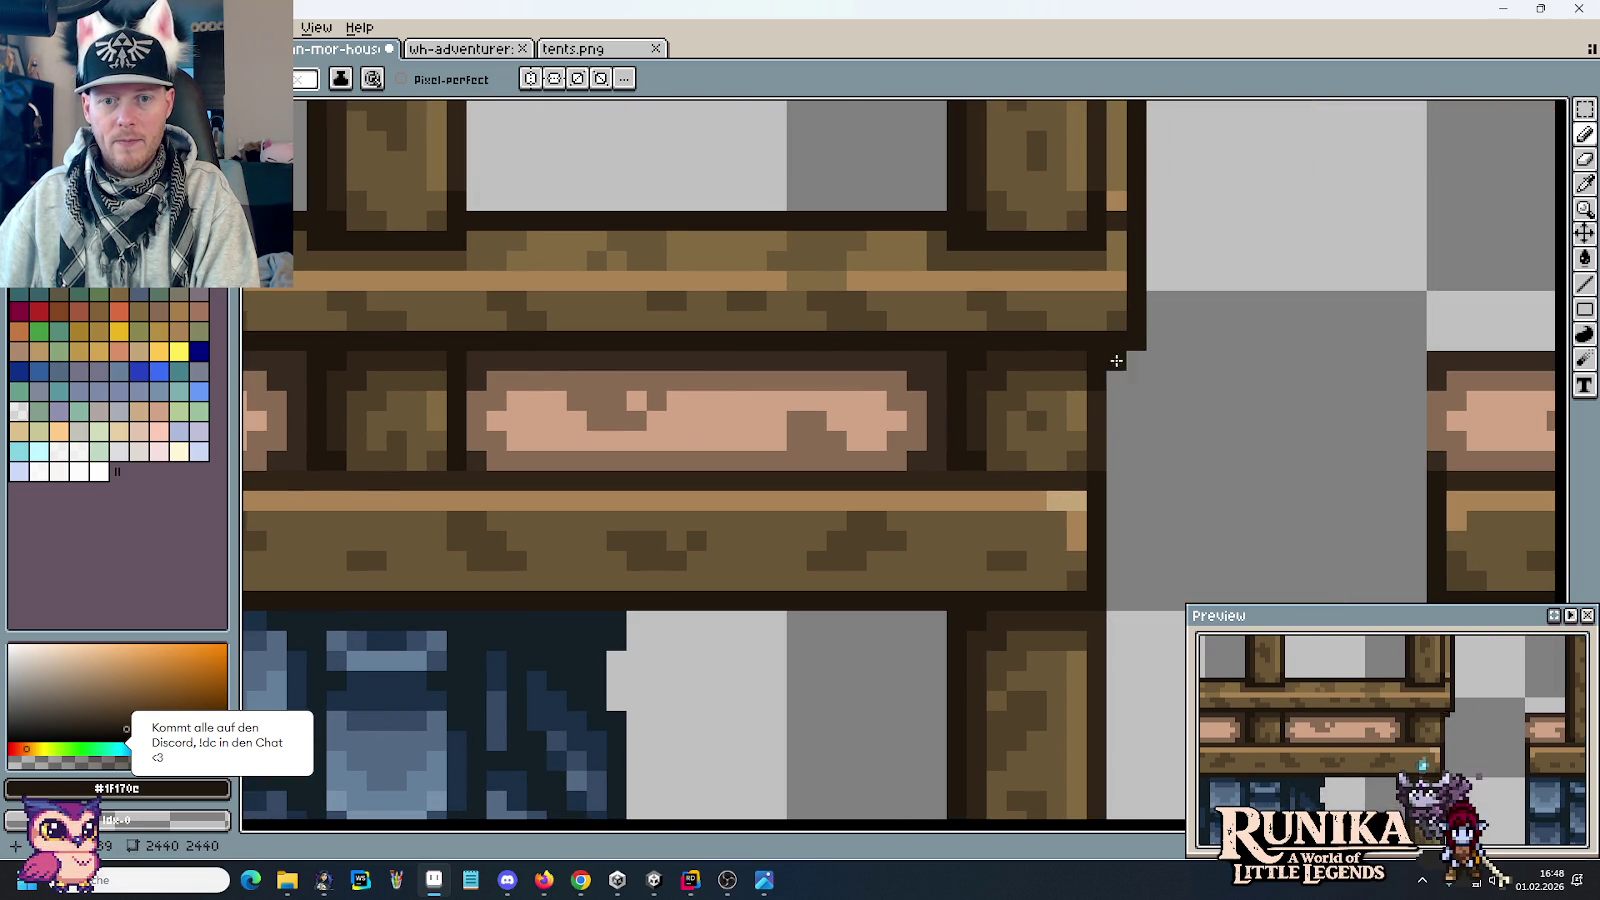
scroll(1128, 421, down, 2)
scroll(1113, 447, up, 1)
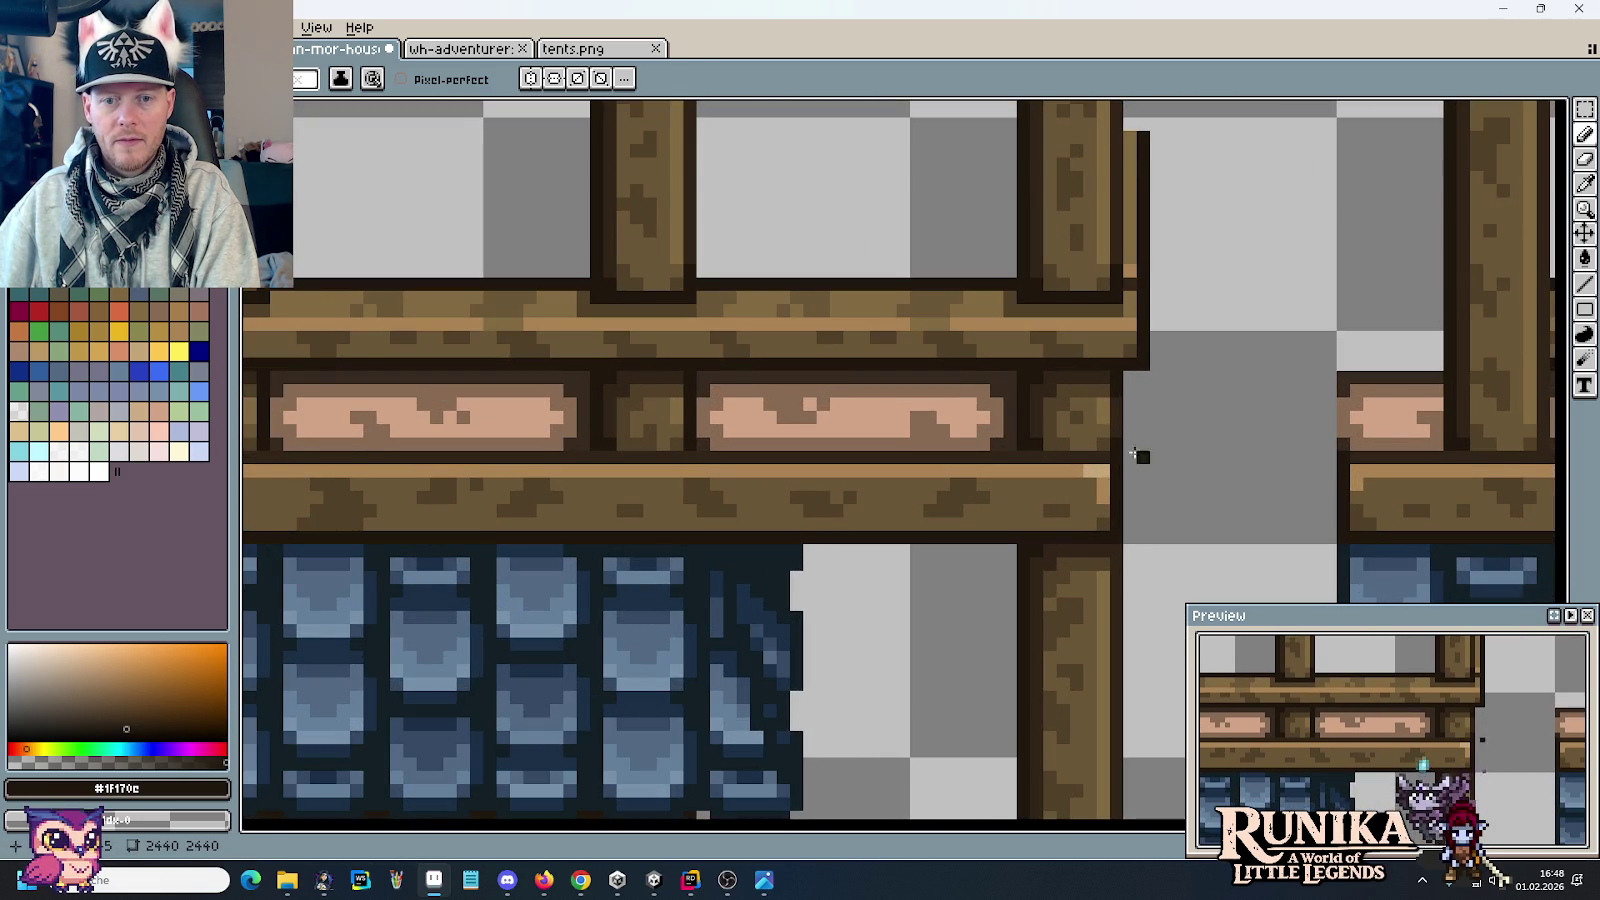
scroll(1209, 456, down, 1)
scroll(905, 454, up, 3)
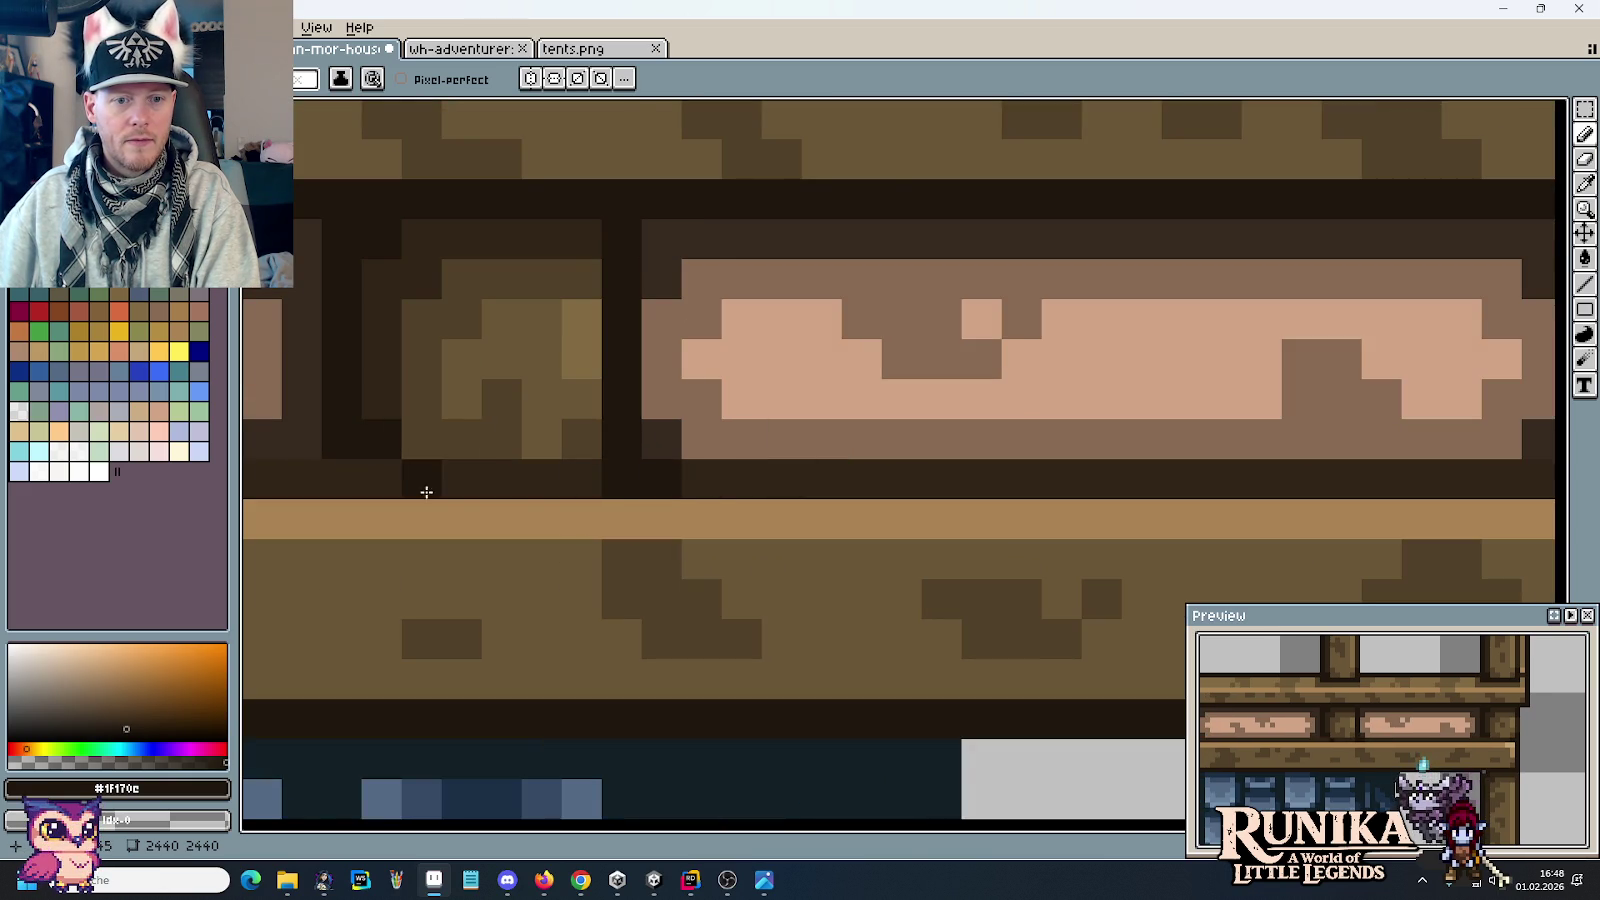
drag(500, 493, 1232, 464)
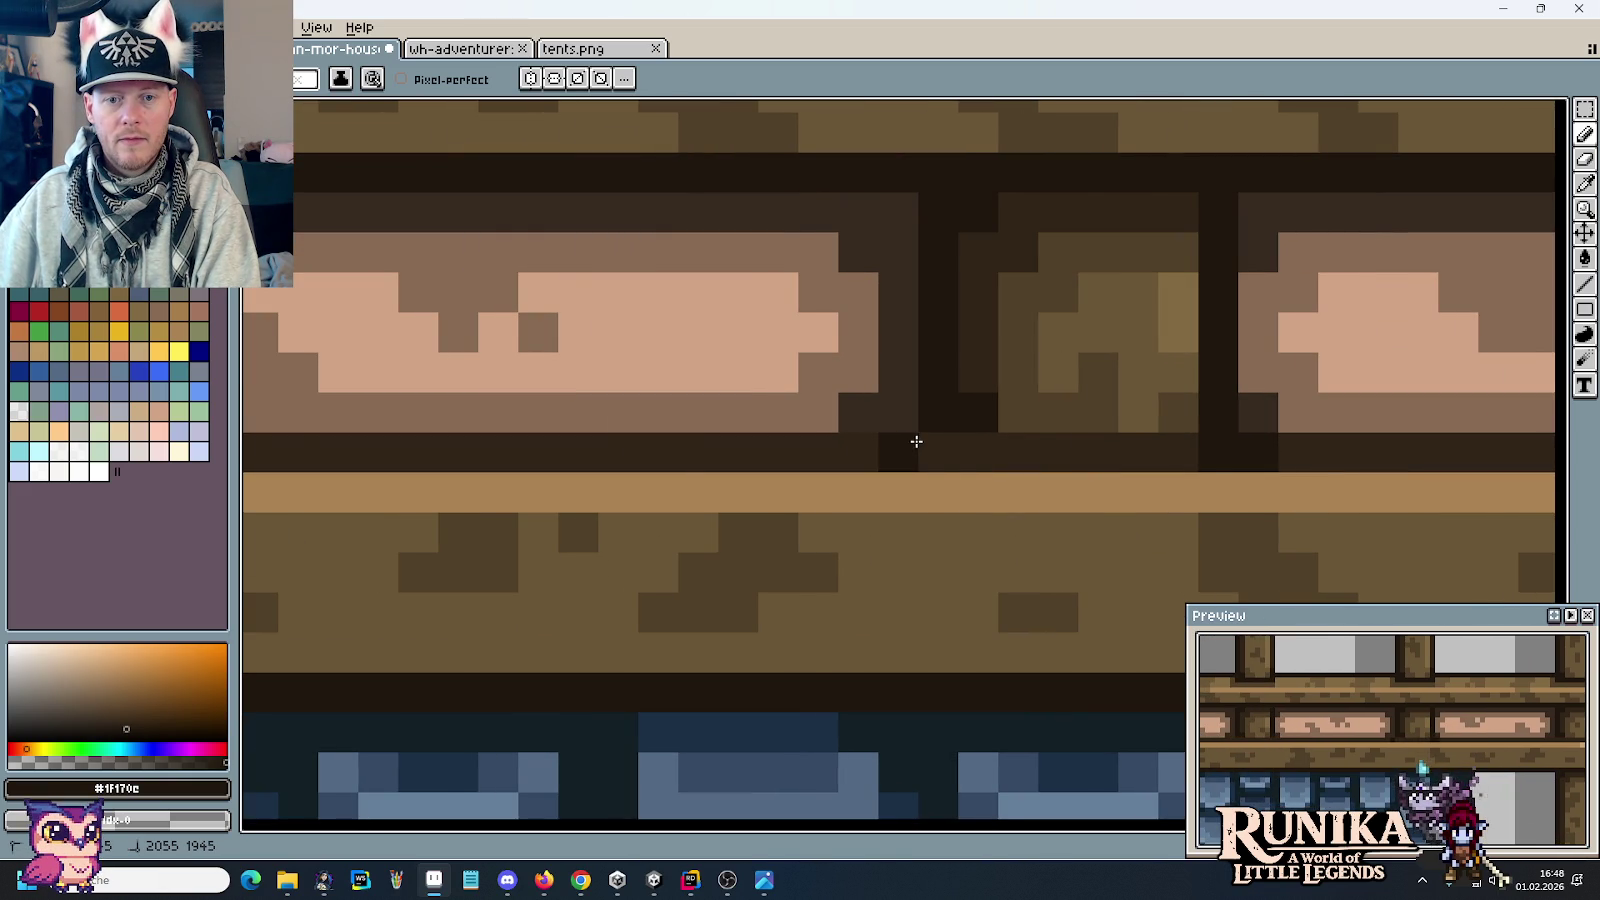
drag(912, 441, 1189, 446)
scroll(1188, 450, down, 3)
scroll(1188, 450, up, 1)
scroll(1100, 448, up, 1)
mouse_move(775, 446)
mouse_down()
mouse_move(1018, 446)
mouse_move(693, 428)
mouse_up()
scroll(1017, 449, up, 1)
scroll(1017, 449, down, 2)
scroll(1096, 468, down, 2)
scroll(708, 432, down, 1)
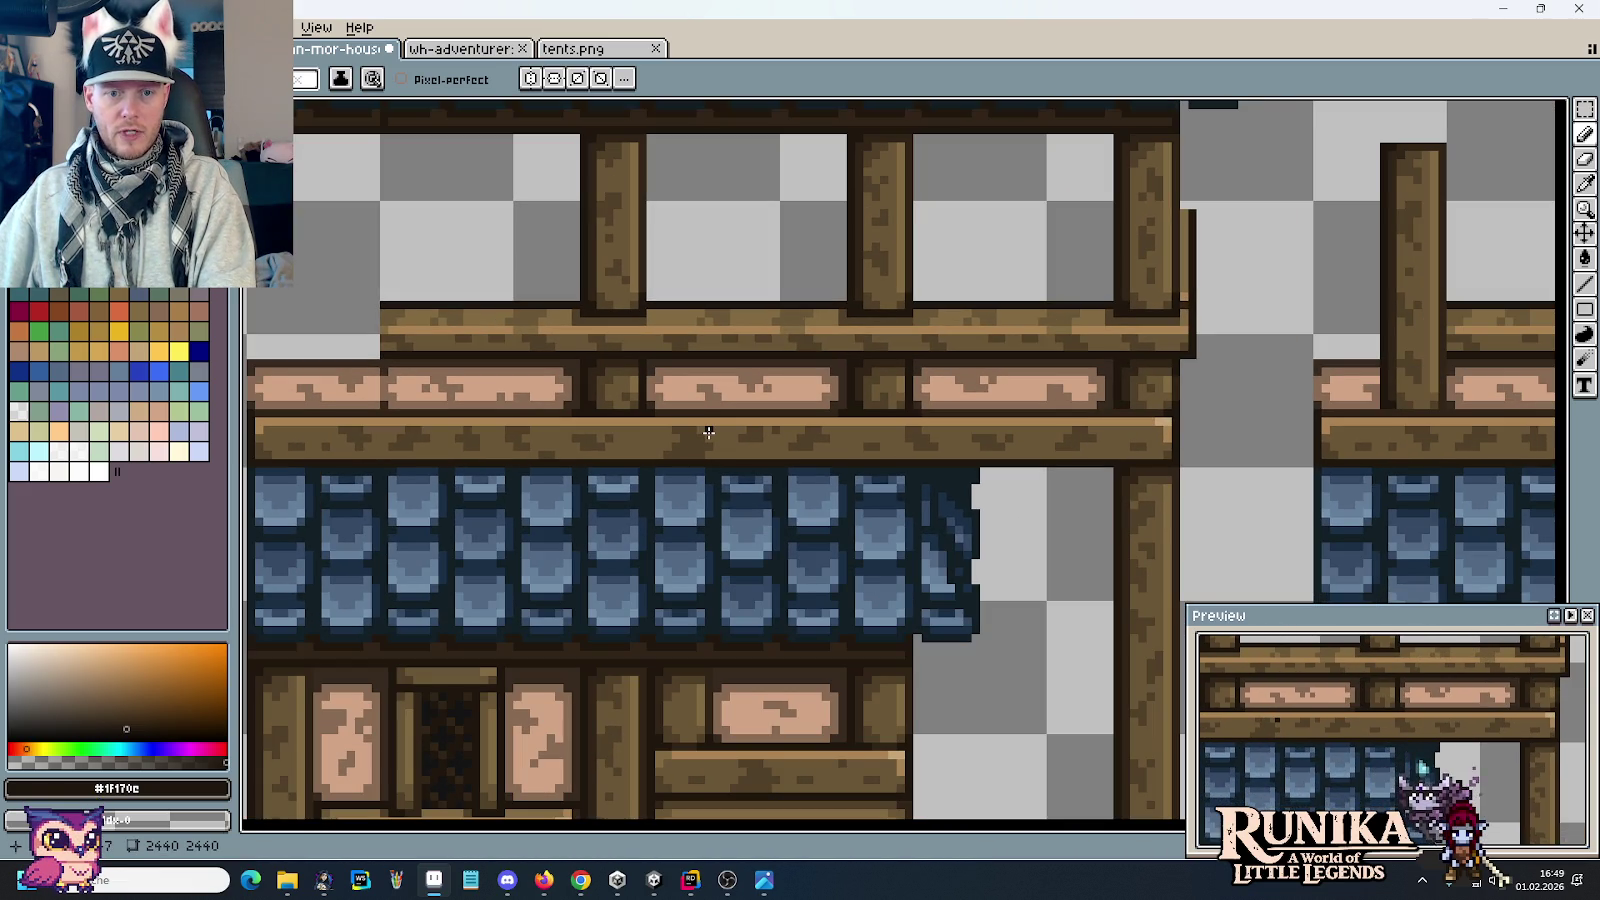
scroll(1080, 447, up, 2)
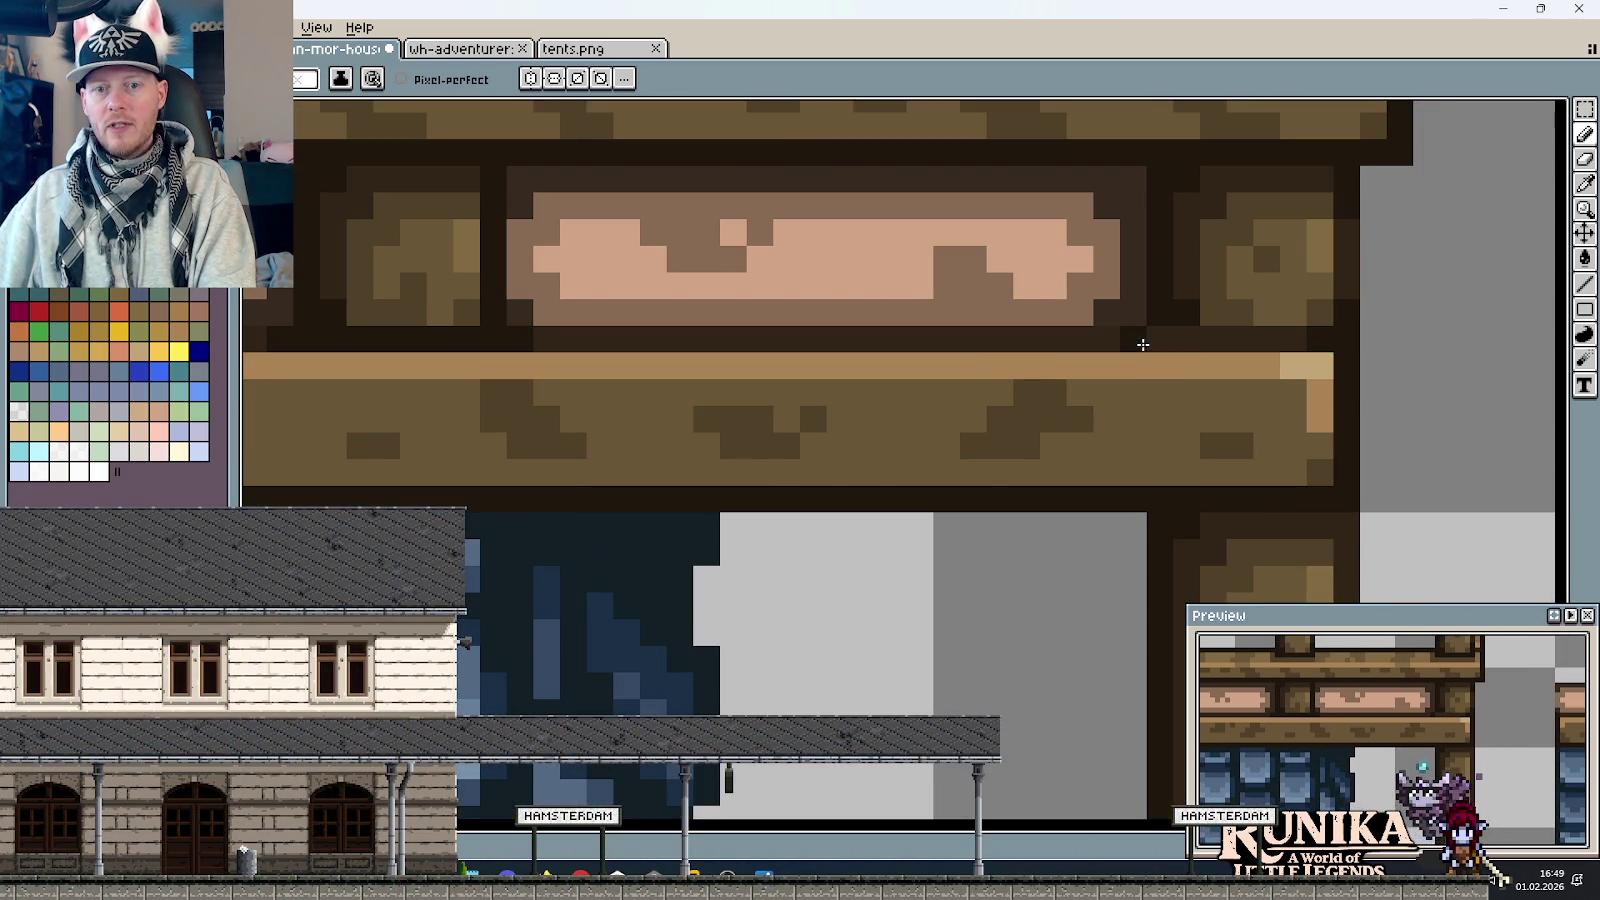
Step: Darken a short stretch of the lower beam edge, then zoom out to the full sheet
drag(1175, 340, 1280, 338)
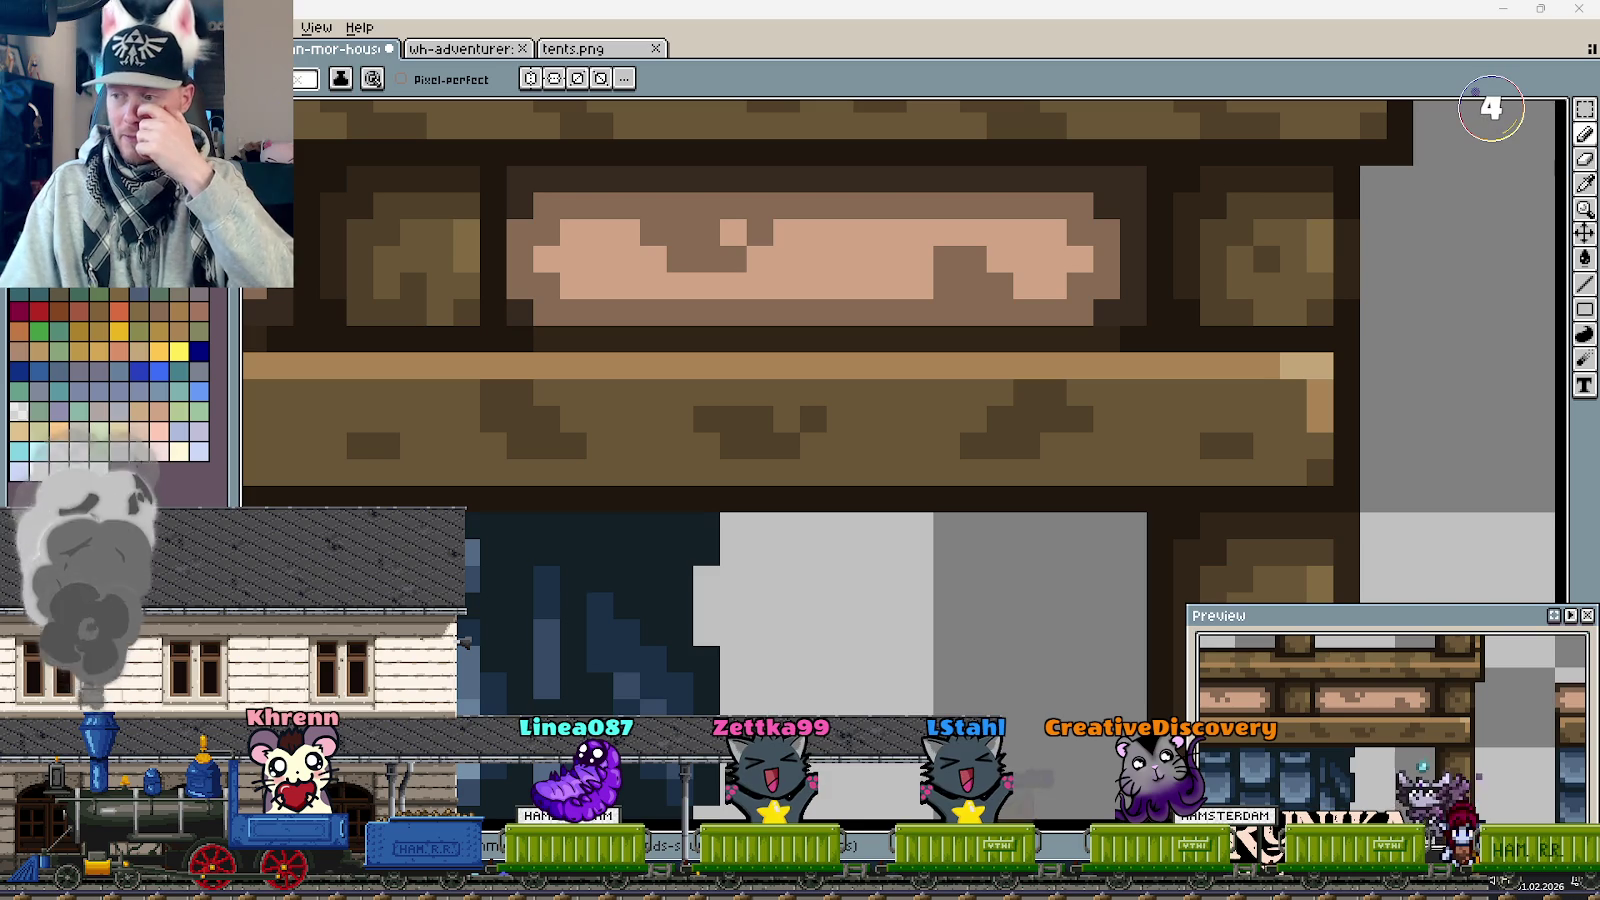
scroll(1098, 363, down, 2)
scroll(1098, 363, down, 2)
scroll(1098, 363, down, 3)
scroll(1000, 300, down, 2)
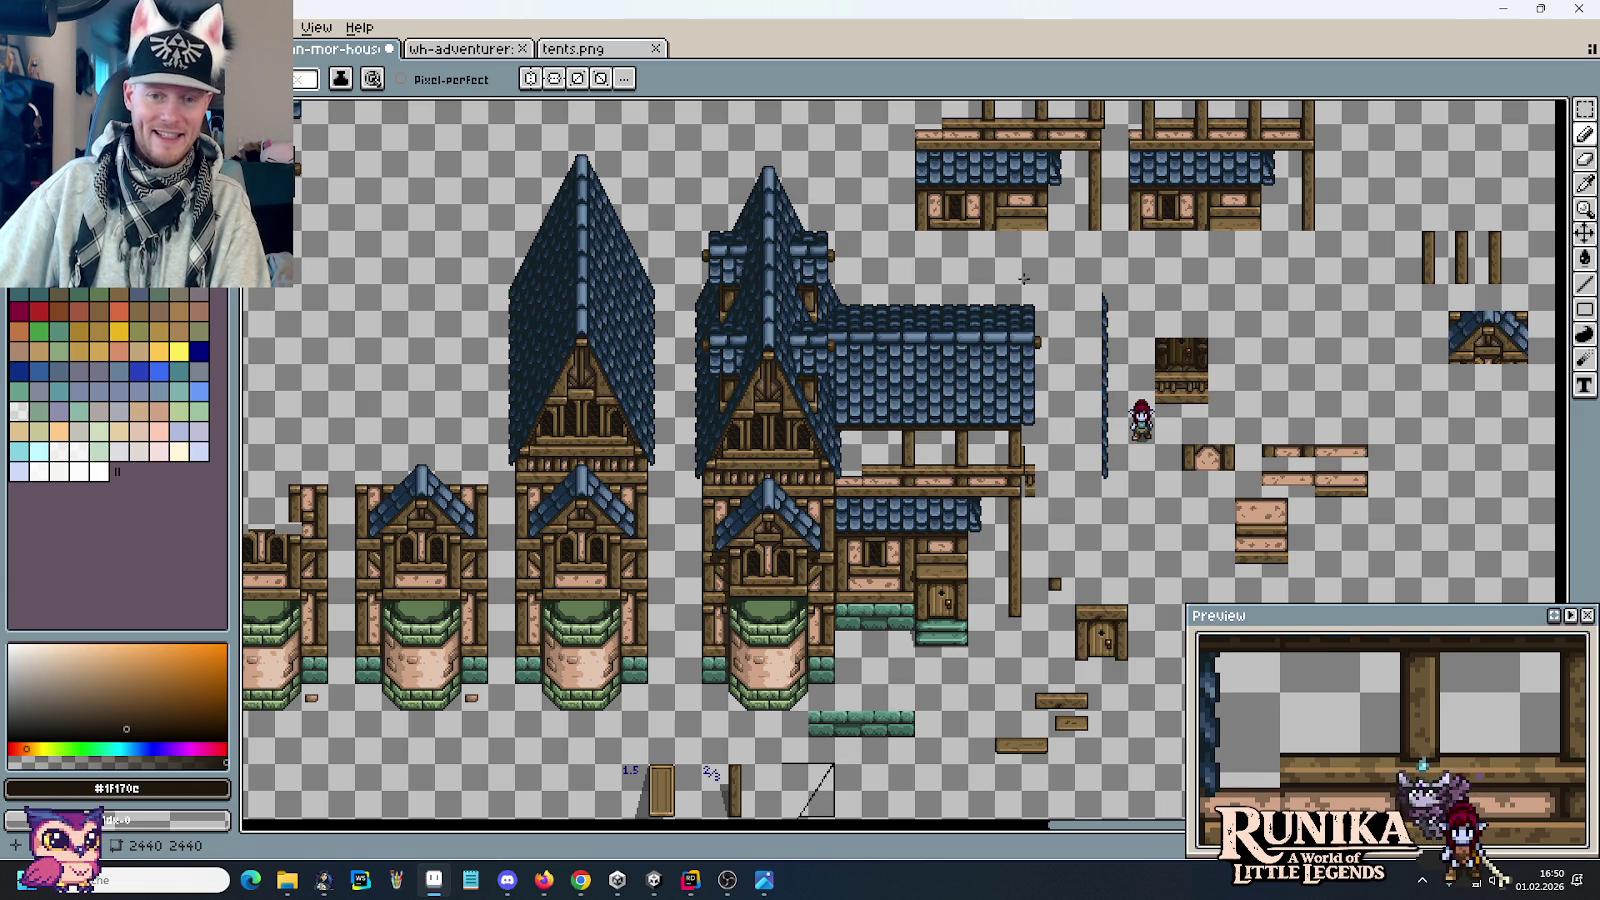
scroll(1020, 236, up, 1)
scroll(960, 280, up, 1)
scroll(918, 322, up, 1)
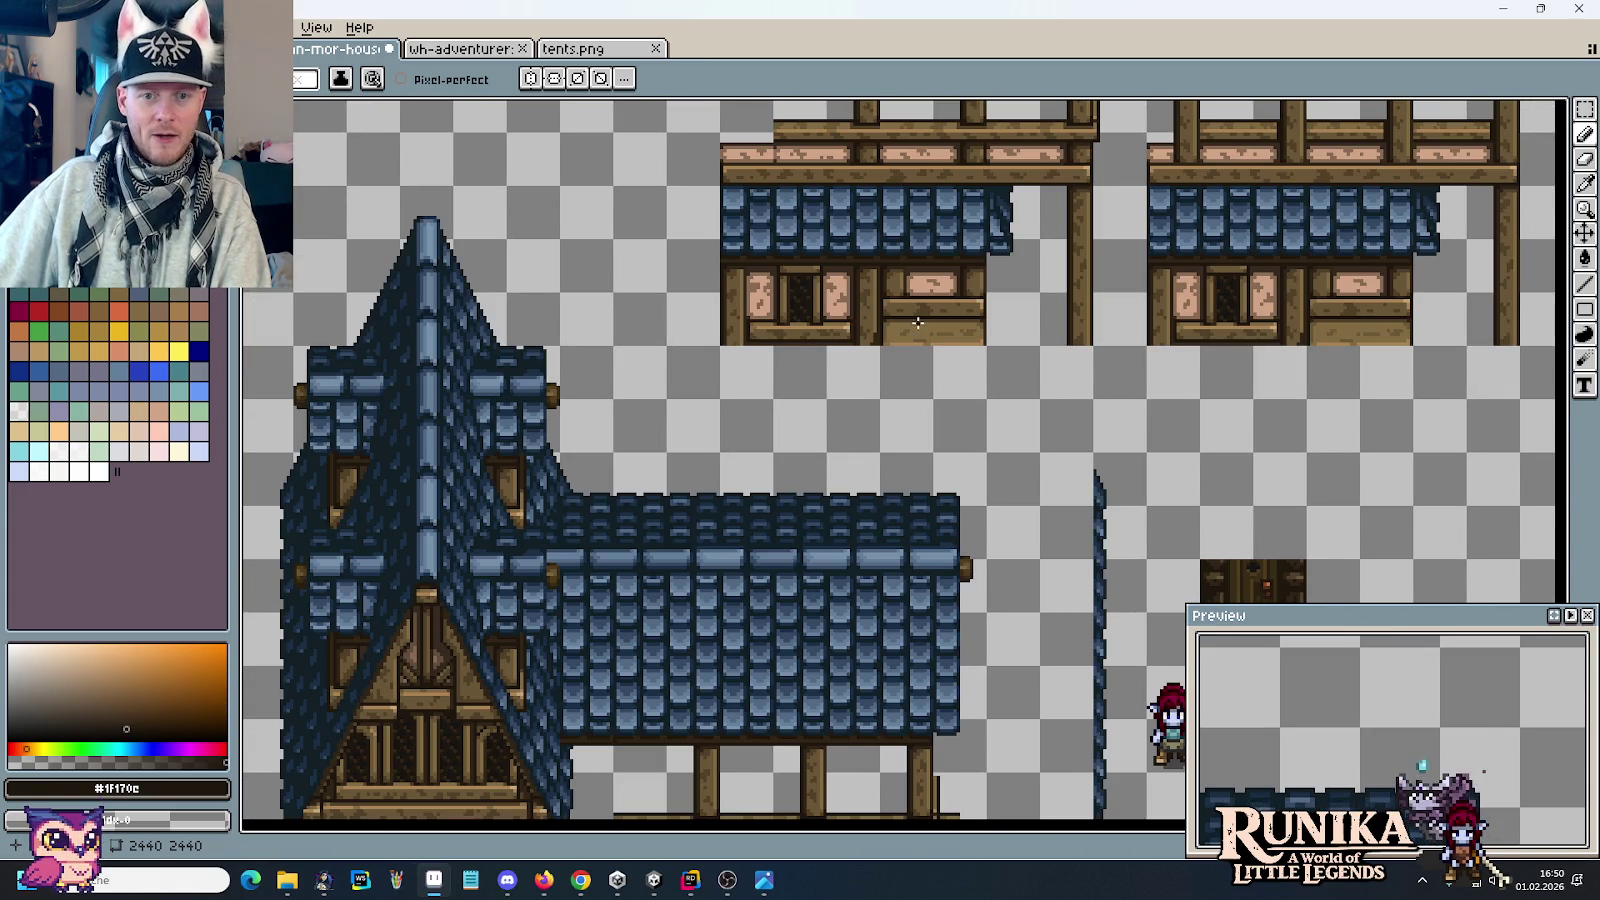
drag(952, 292, 967, 438)
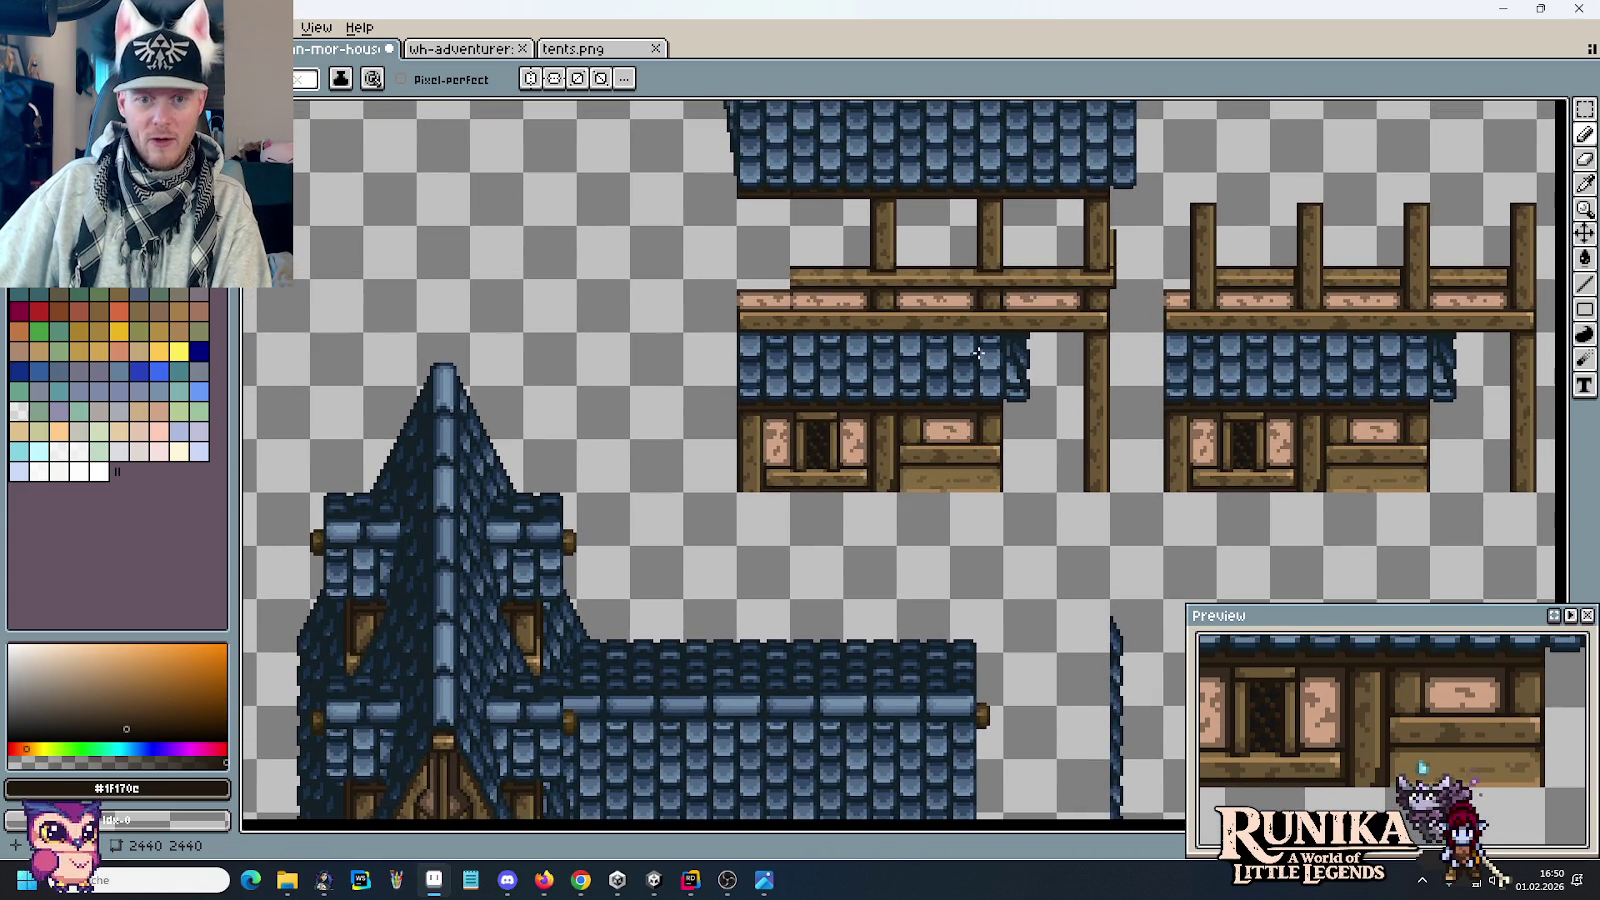
drag(958, 316, 964, 428)
scroll(928, 400, up, 1)
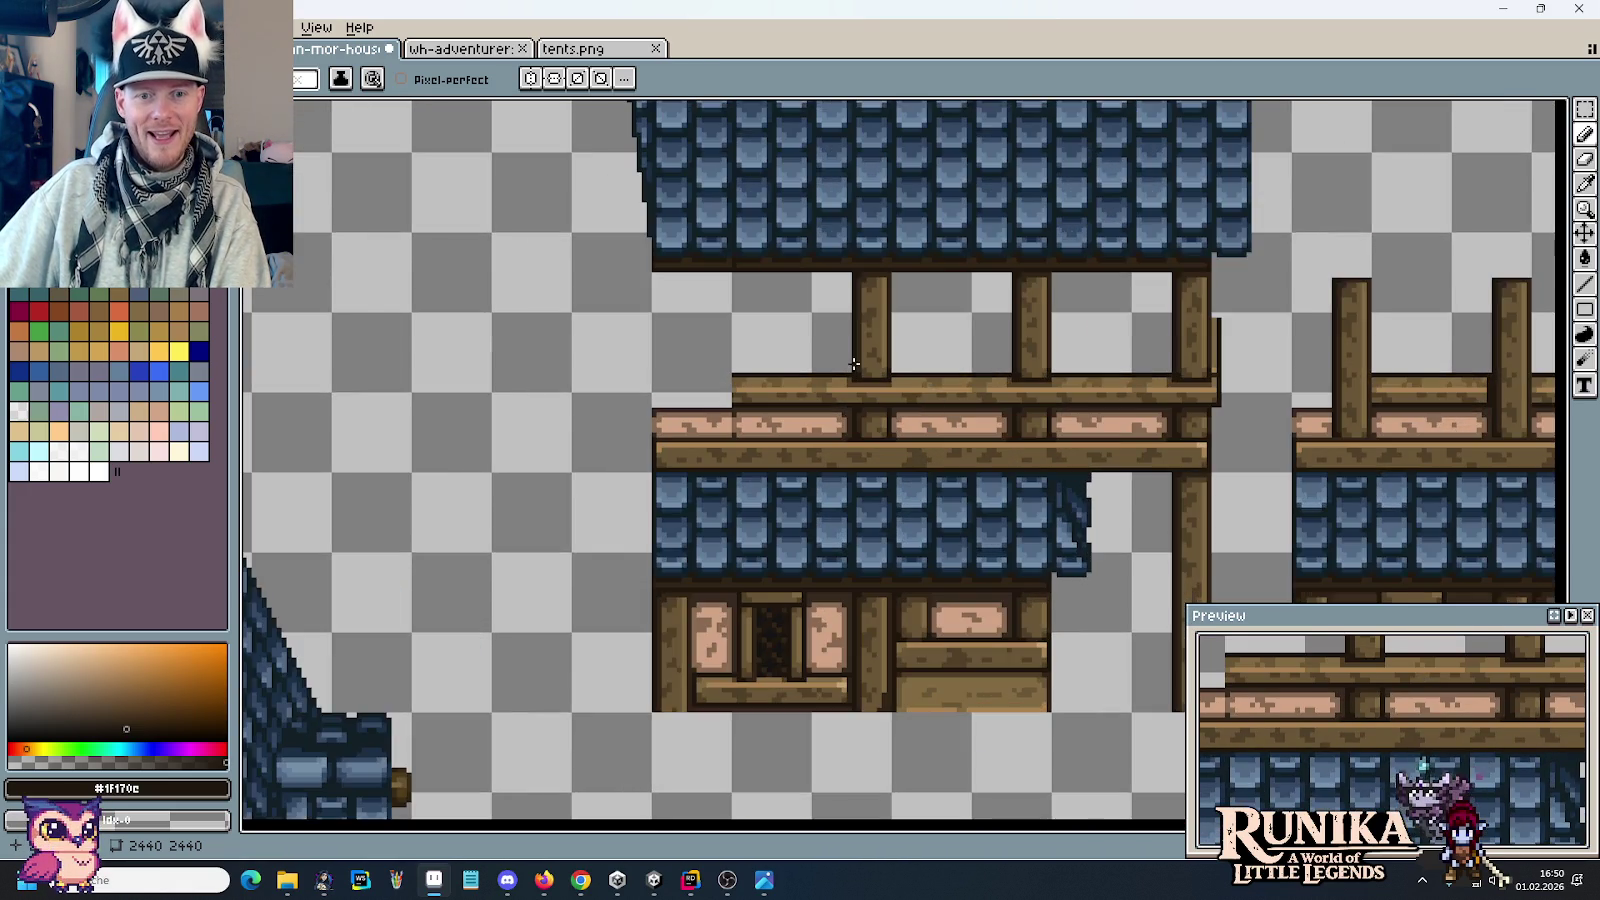
scroll(854, 364, up, 1)
scroll(854, 364, up, 1)
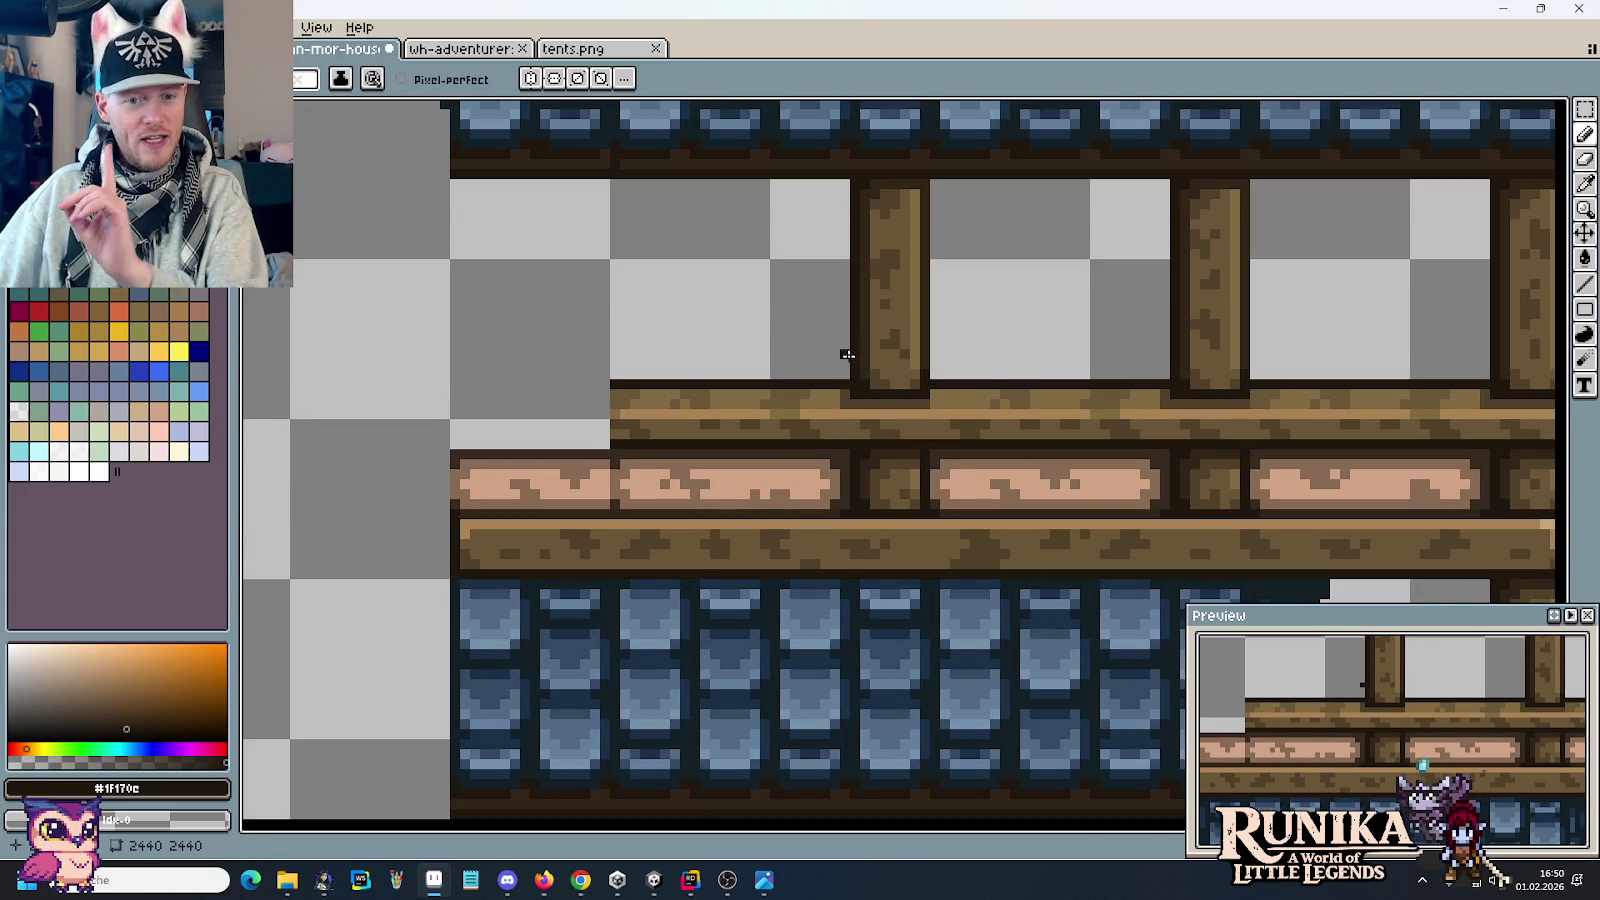
mouse_move(965, 411)
mouse_down()
mouse_move(1008, 470)
mouse_move(618, 395)
mouse_up()
scroll(1075, 492, up, 2)
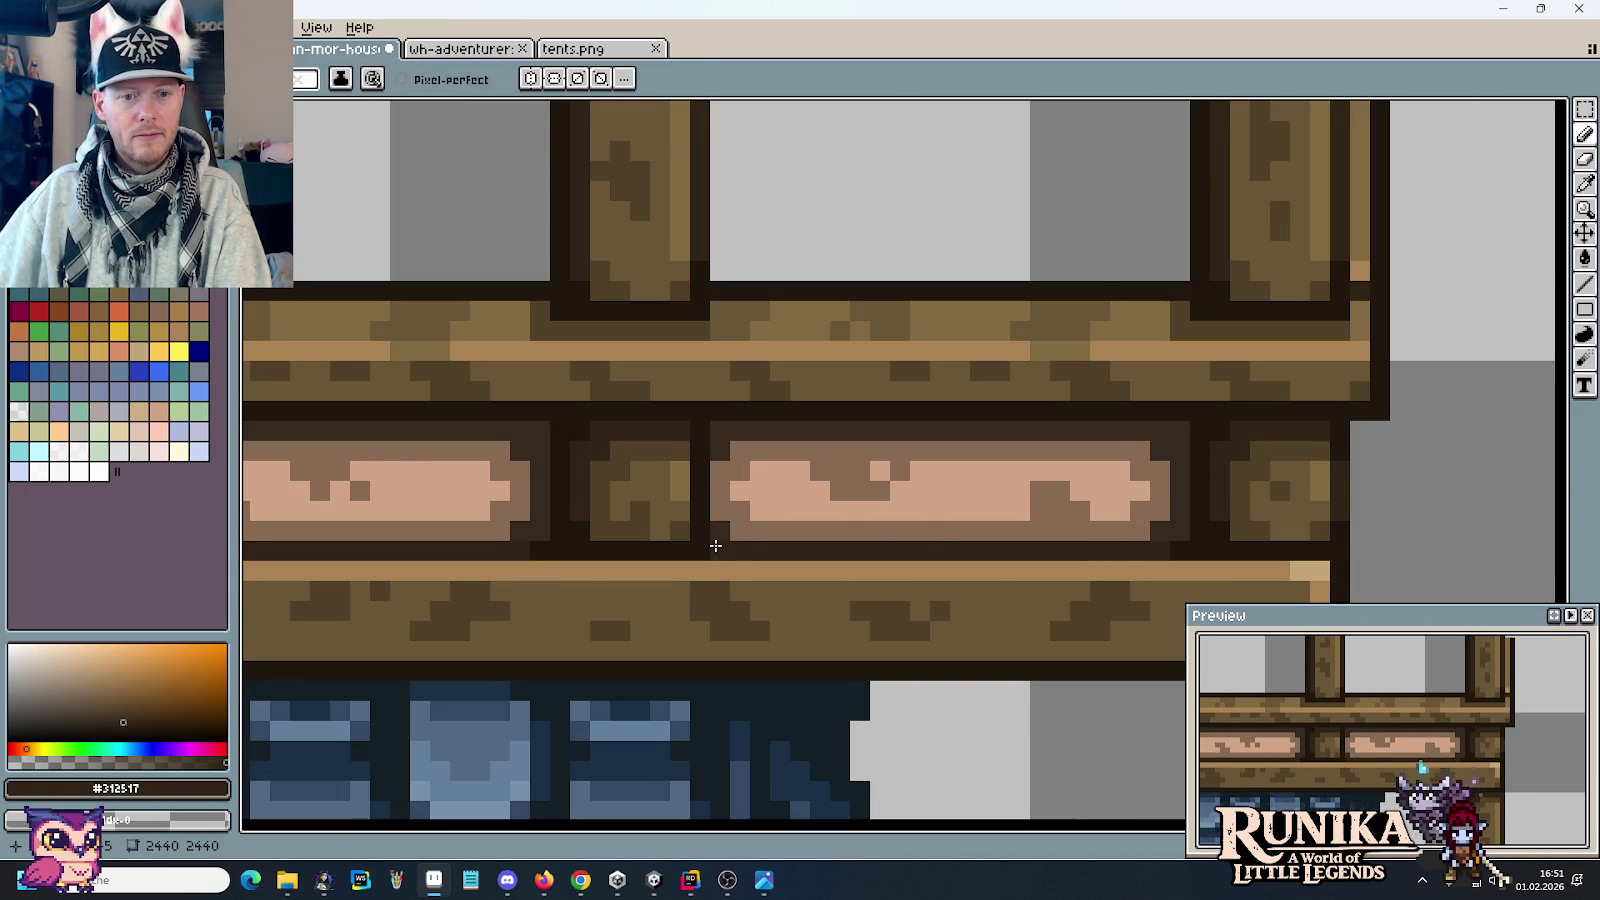
drag(981, 571, 1101, 475)
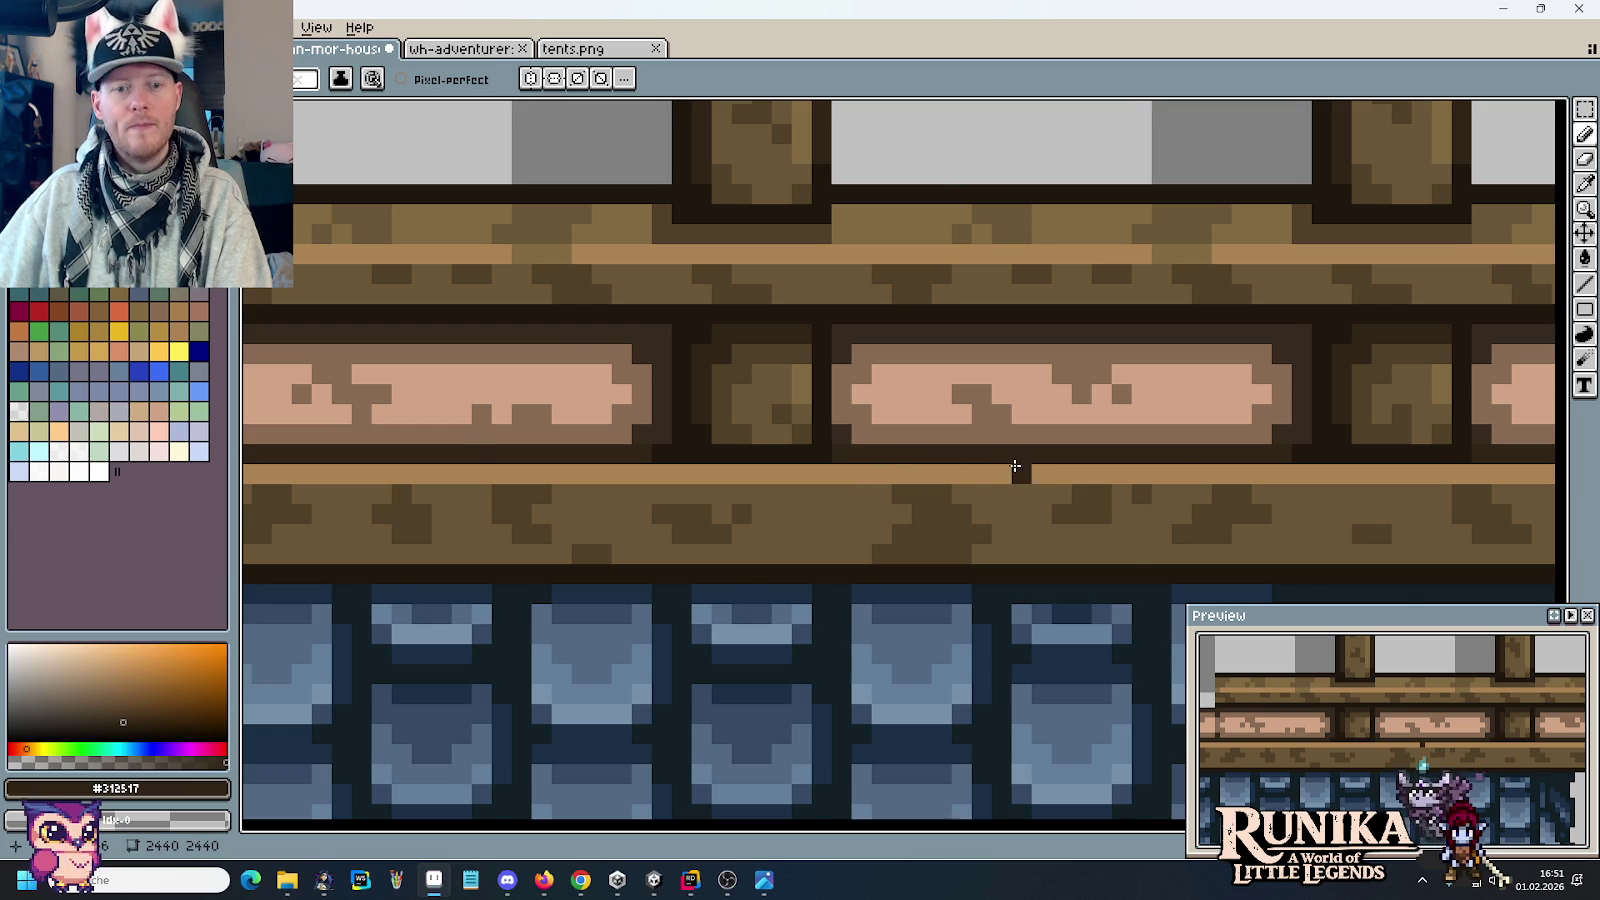
scroll(1015, 467, down, 2)
drag(831, 432, 993, 457)
scroll(993, 457, down, 1)
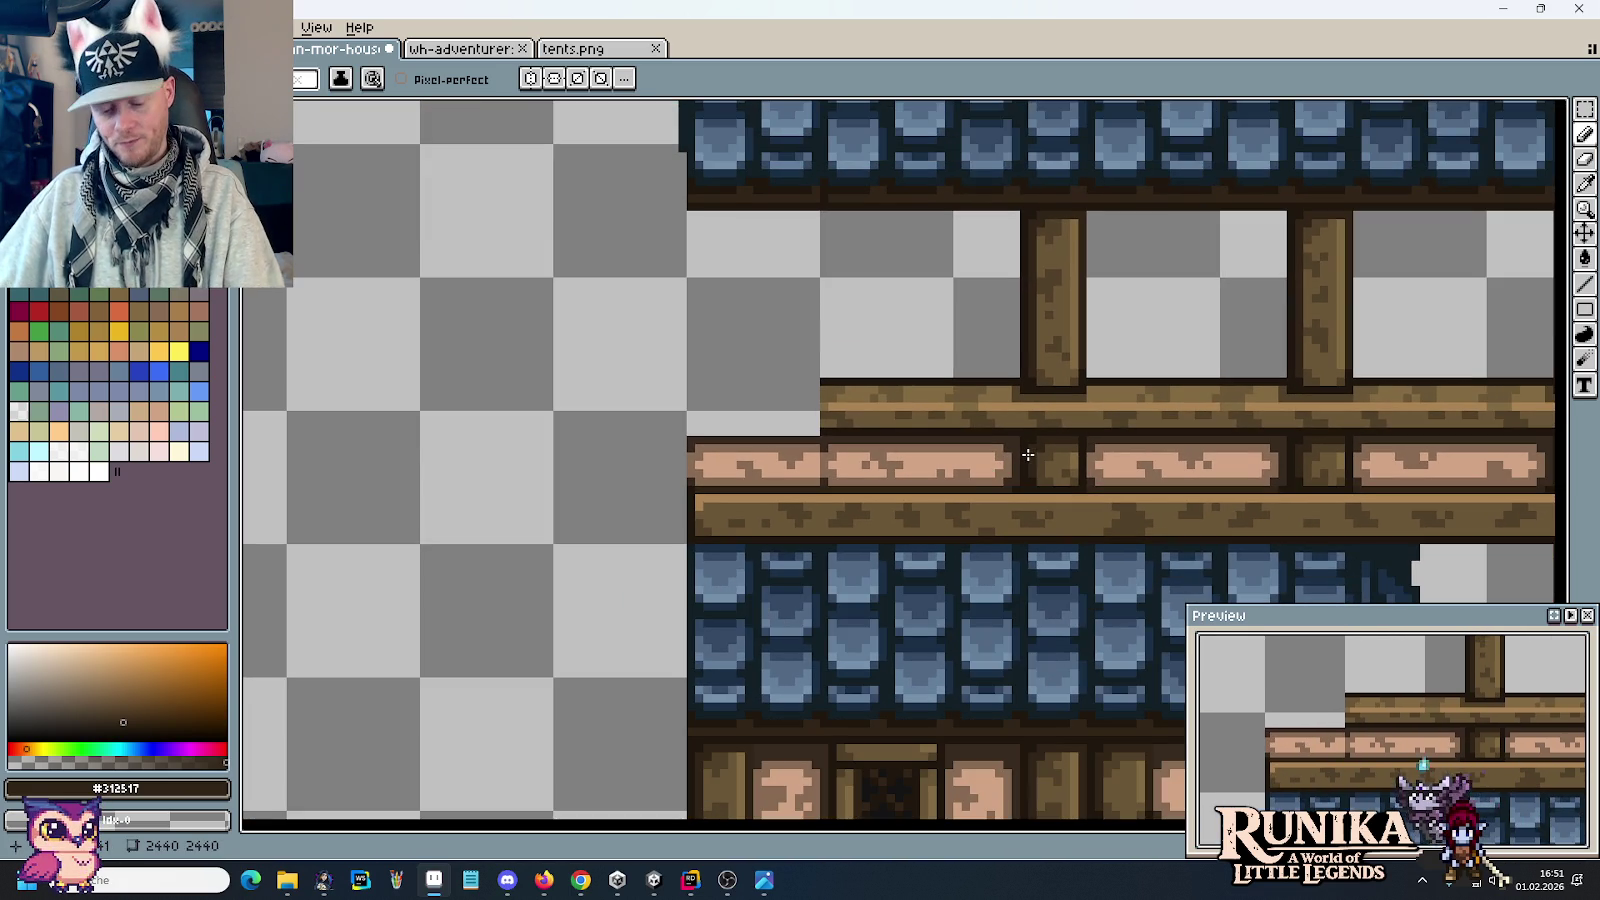
Step: Copy a wooden post and beam section to close off the balcony's left end
key(m)
drag(1082, 488, 957, 212)
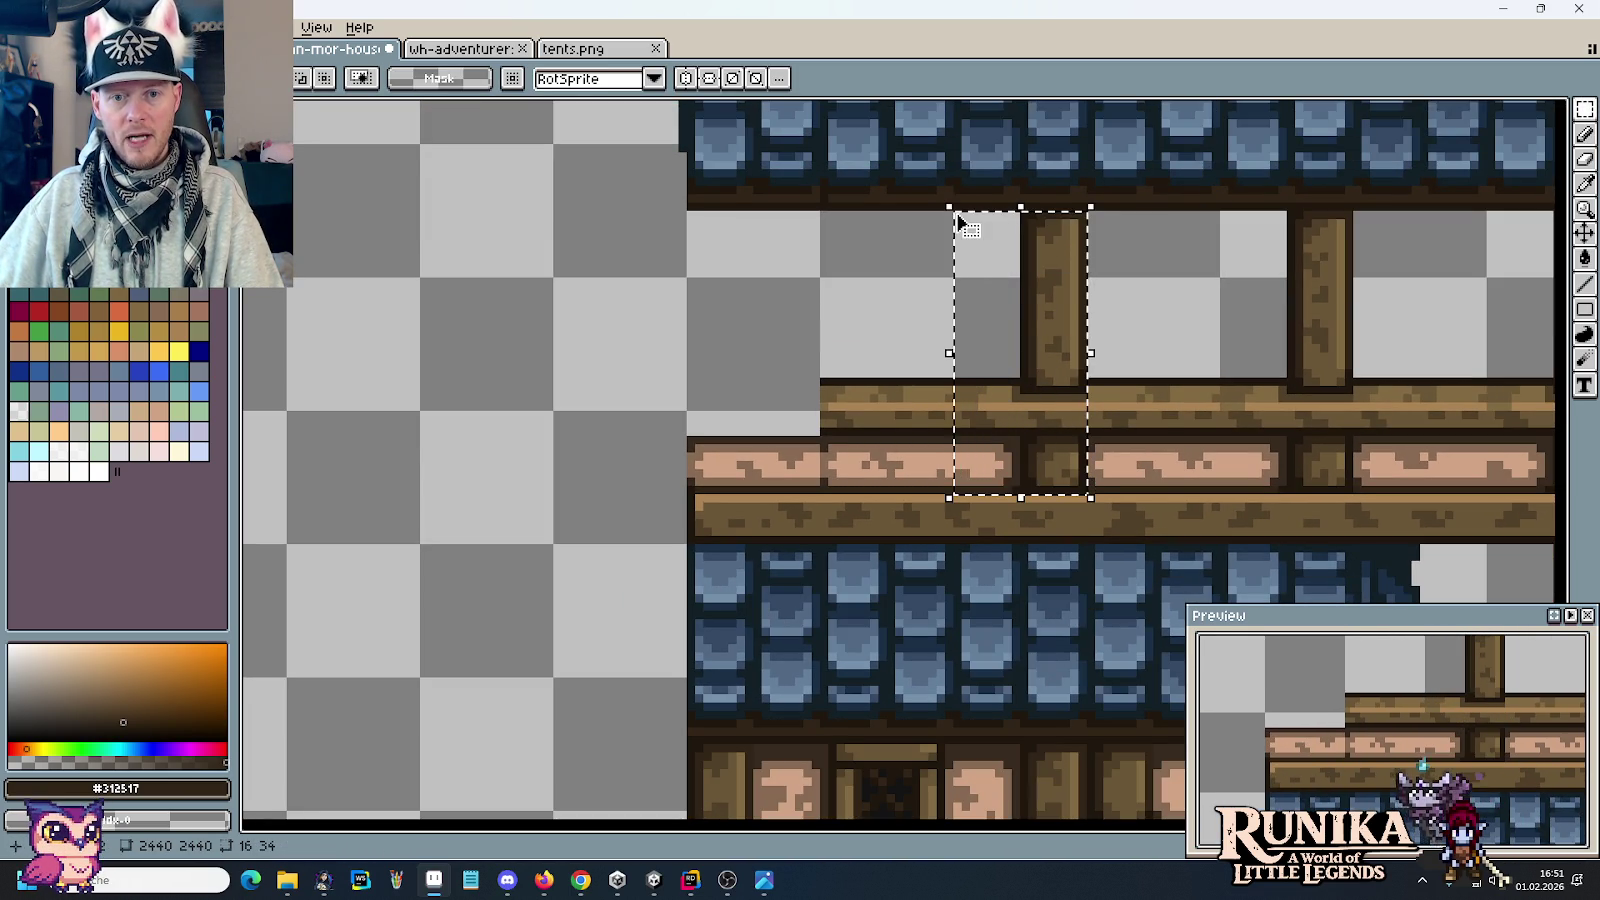
mouse_move(1039, 303)
mouse_down()
mouse_move(760, 297)
mouse_move(878, 293)
mouse_up()
key(Delete)
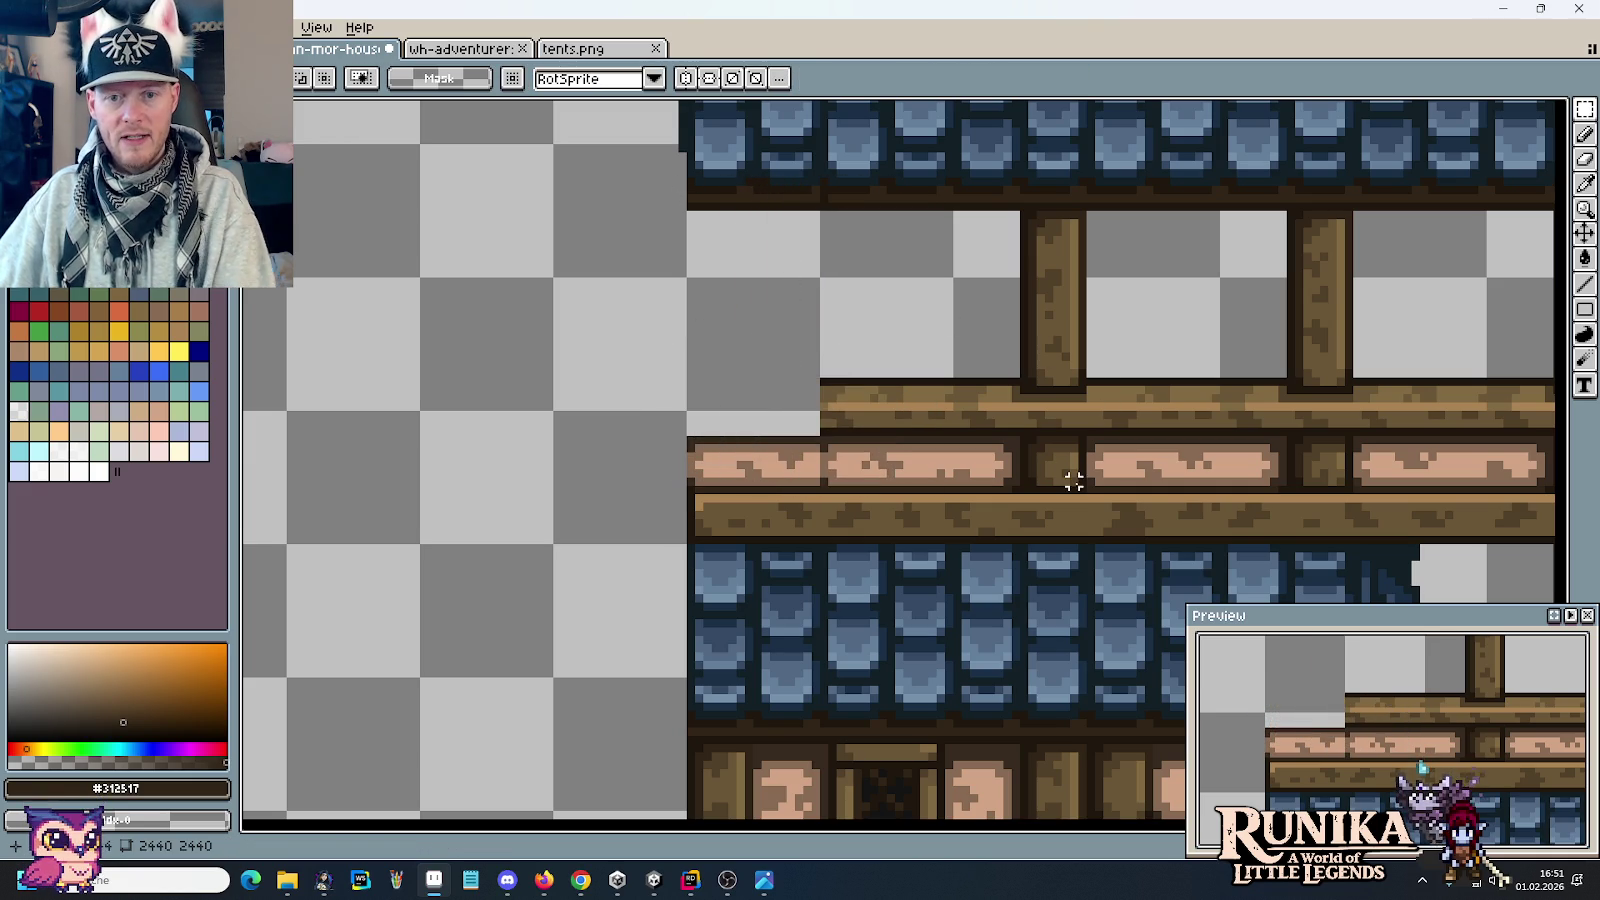
mouse_move(1082, 488)
mouse_down()
mouse_move(1007, 203)
mouse_move(797, 268)
mouse_up()
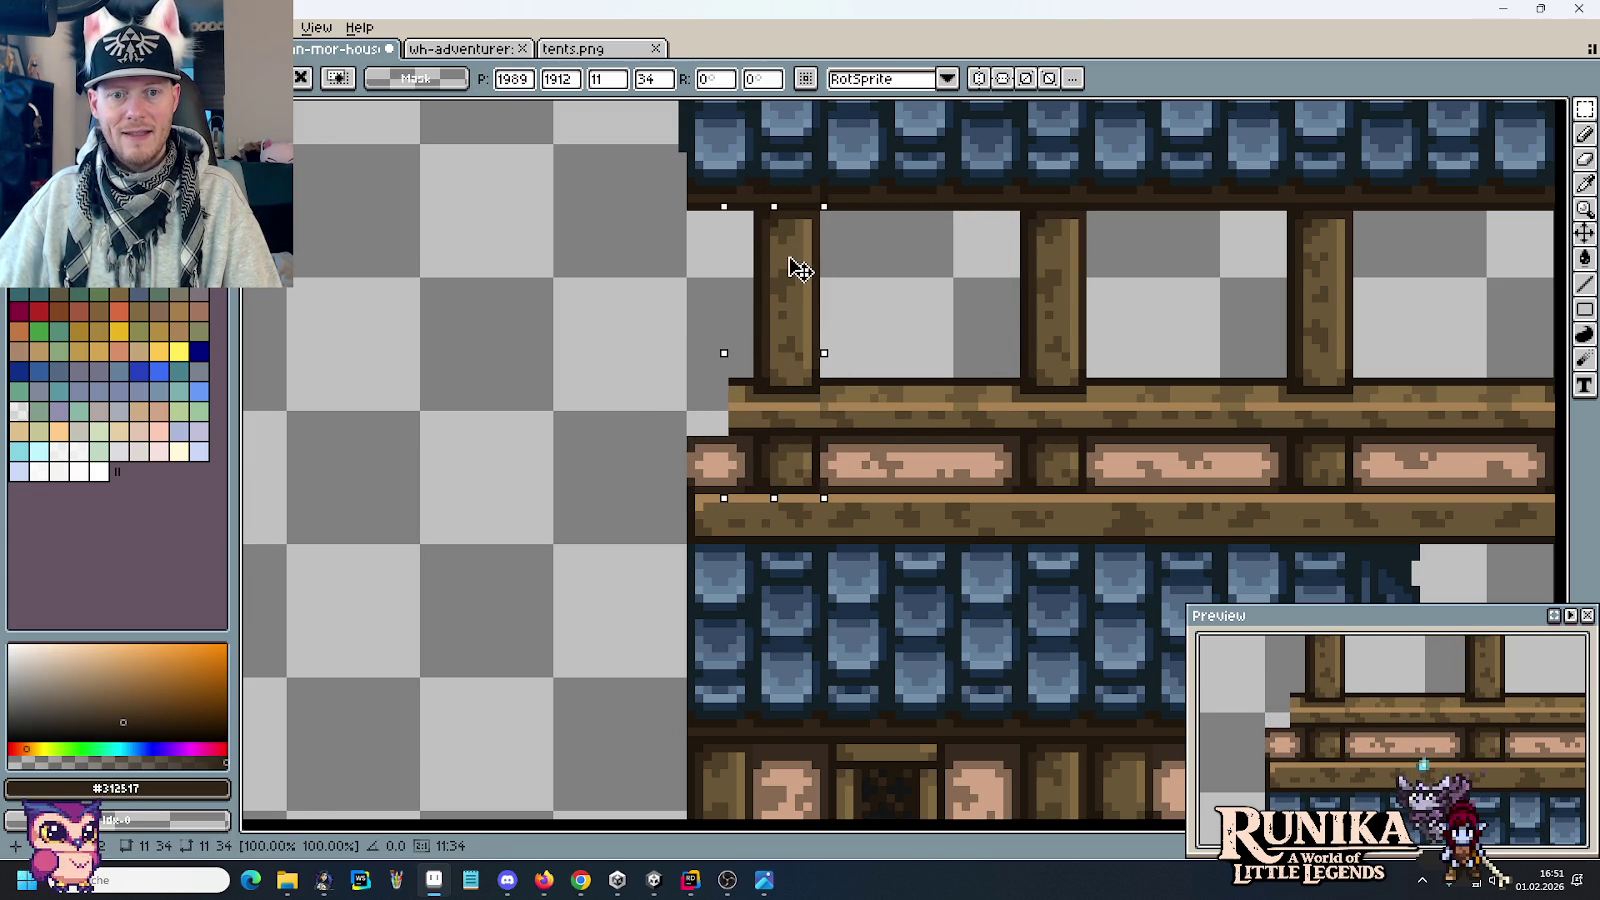
click(914, 314)
scroll(964, 329, down, 1)
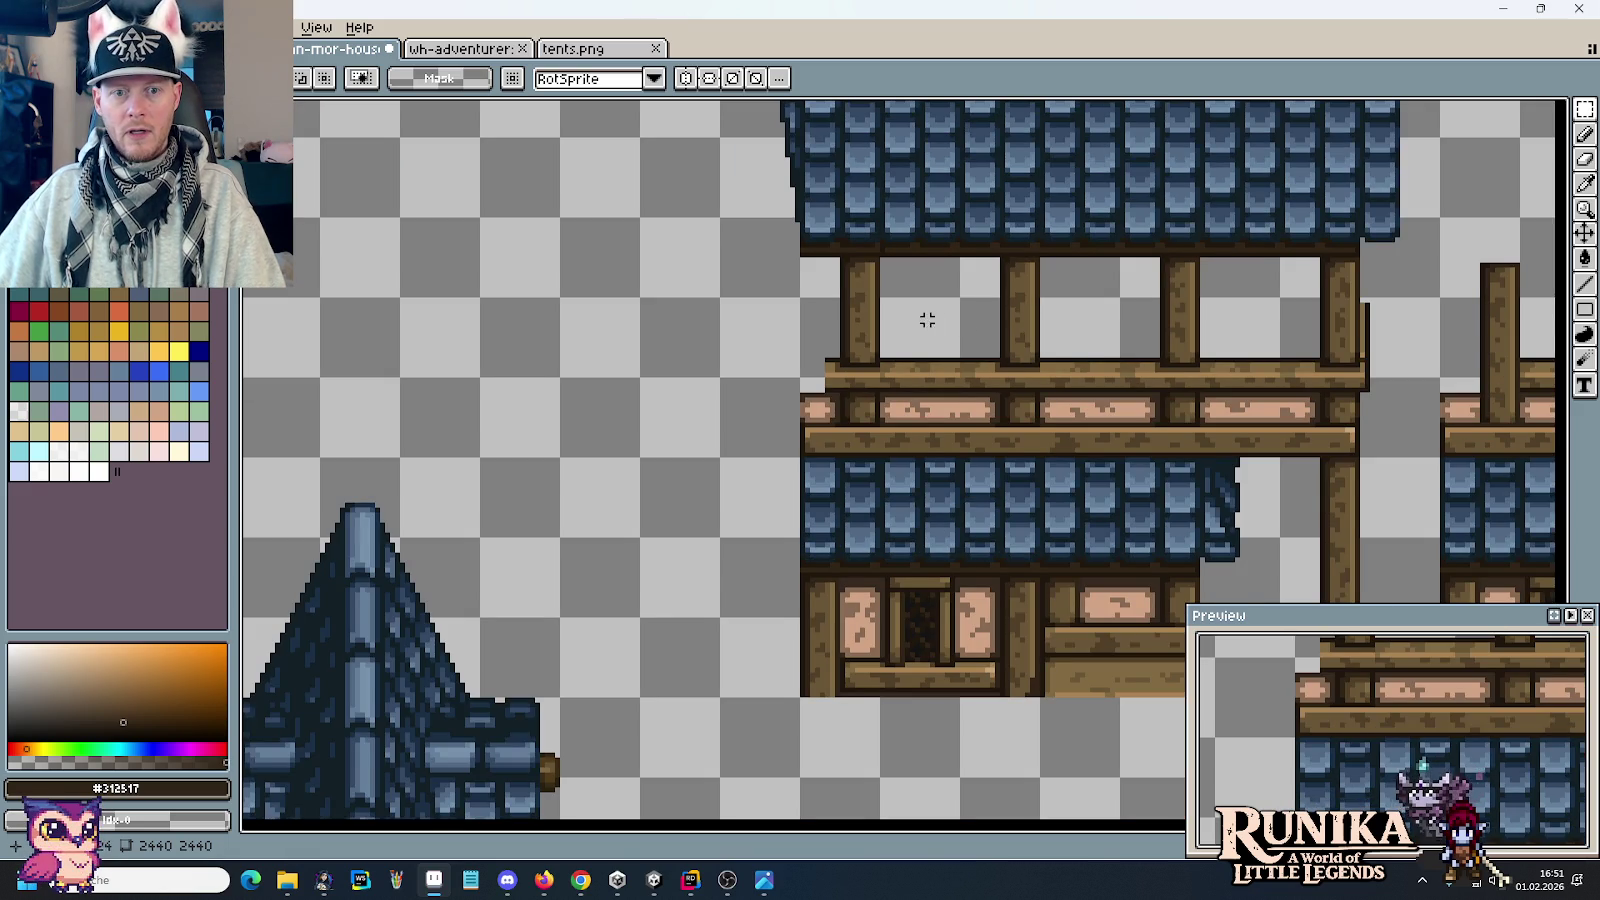
scroll(962, 340, down, 3)
mouse_move(394, 206)
mouse_down()
mouse_move(1047, 543)
mouse_move(1049, 683)
mouse_up()
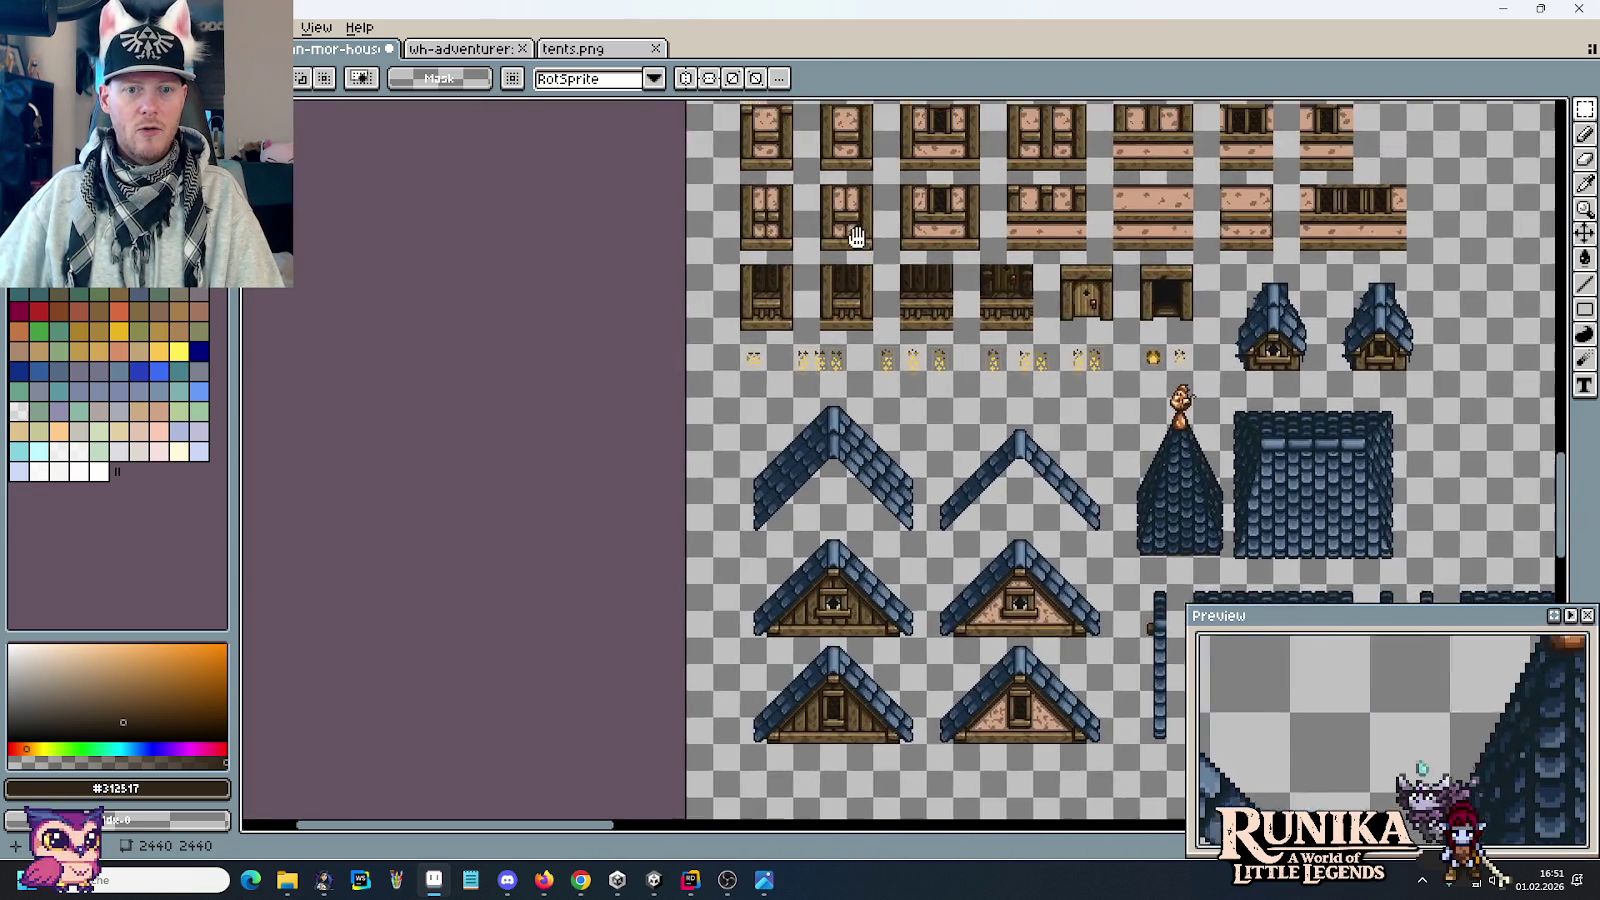
Step: Select the door sprite's middle wooden plank and return to the blue-roofed house
scroll(932, 296, up, 3)
scroll(816, 360, up, 1)
scroll(814, 354, up, 1)
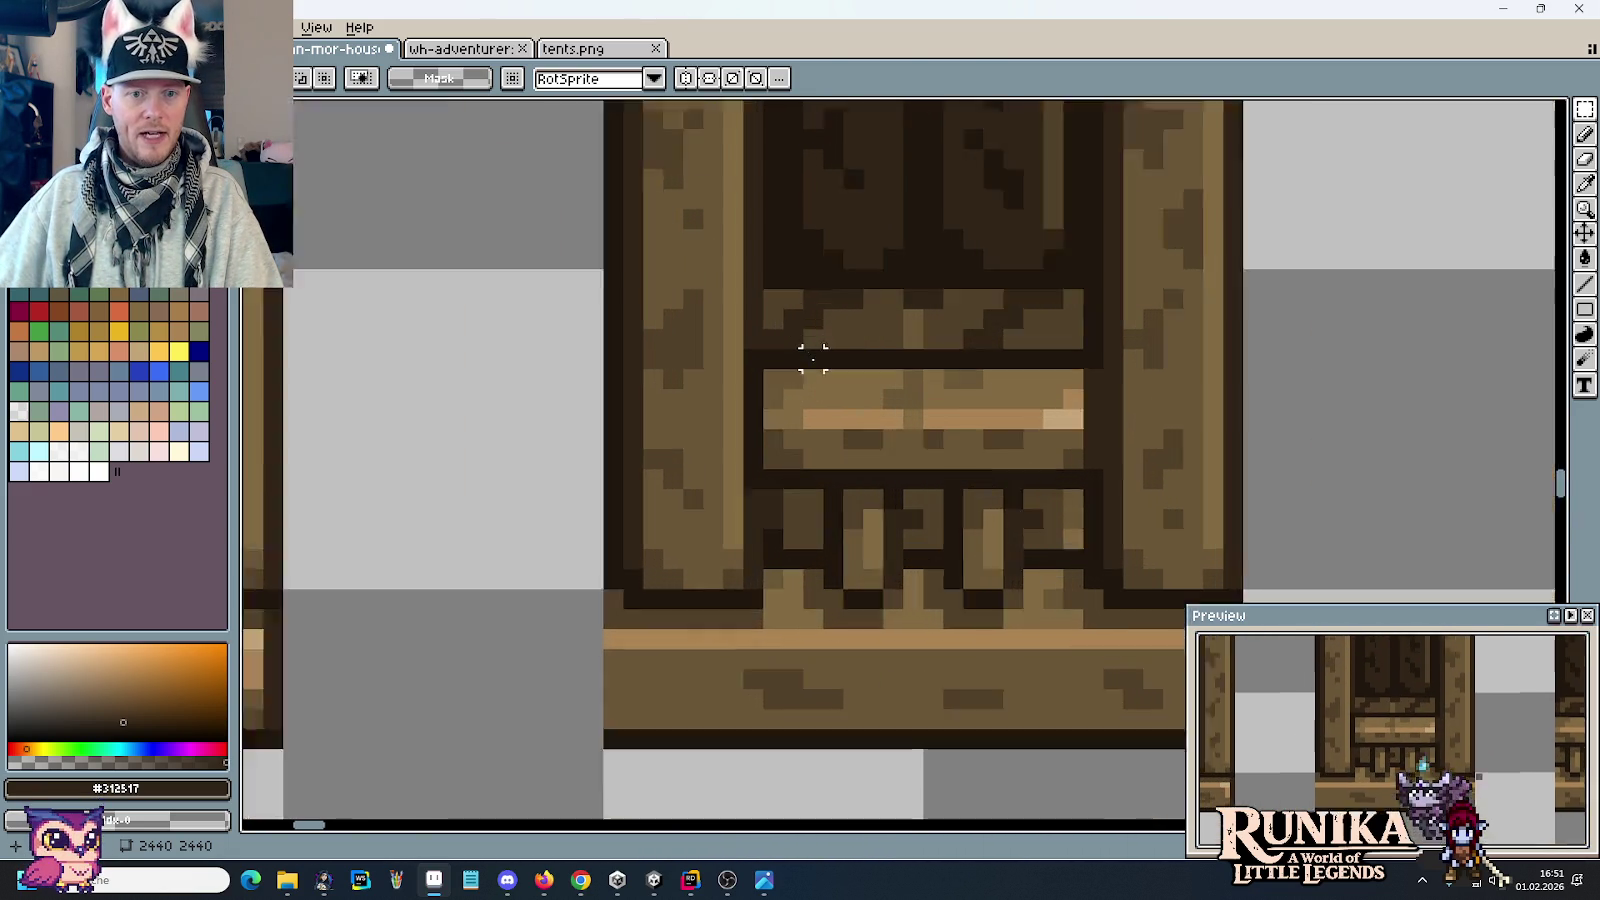
drag(746, 352, 1092, 486)
scroll(778, 403, down, 2)
scroll(778, 403, down, 2)
mouse_move(901, 428)
mouse_down()
mouse_move(993, 294)
mouse_move(832, 239)
mouse_up()
scroll(993, 294, up, 3)
scroll(832, 239, up, 1)
Step: Paste the plank onto empty canvas left of the roof and trim it shorter
key(ctrl+v)
drag(918, 446, 497, 410)
key(Return)
mouse_move(362, 298)
mouse_down()
mouse_move(435, 478)
mouse_move(900, 671)
mouse_up()
click(728, 543)
scroll(728, 543, down, 2)
Step: Sample the light wood post colour and the mid-brown beam colour
scroll(711, 514, down, 1)
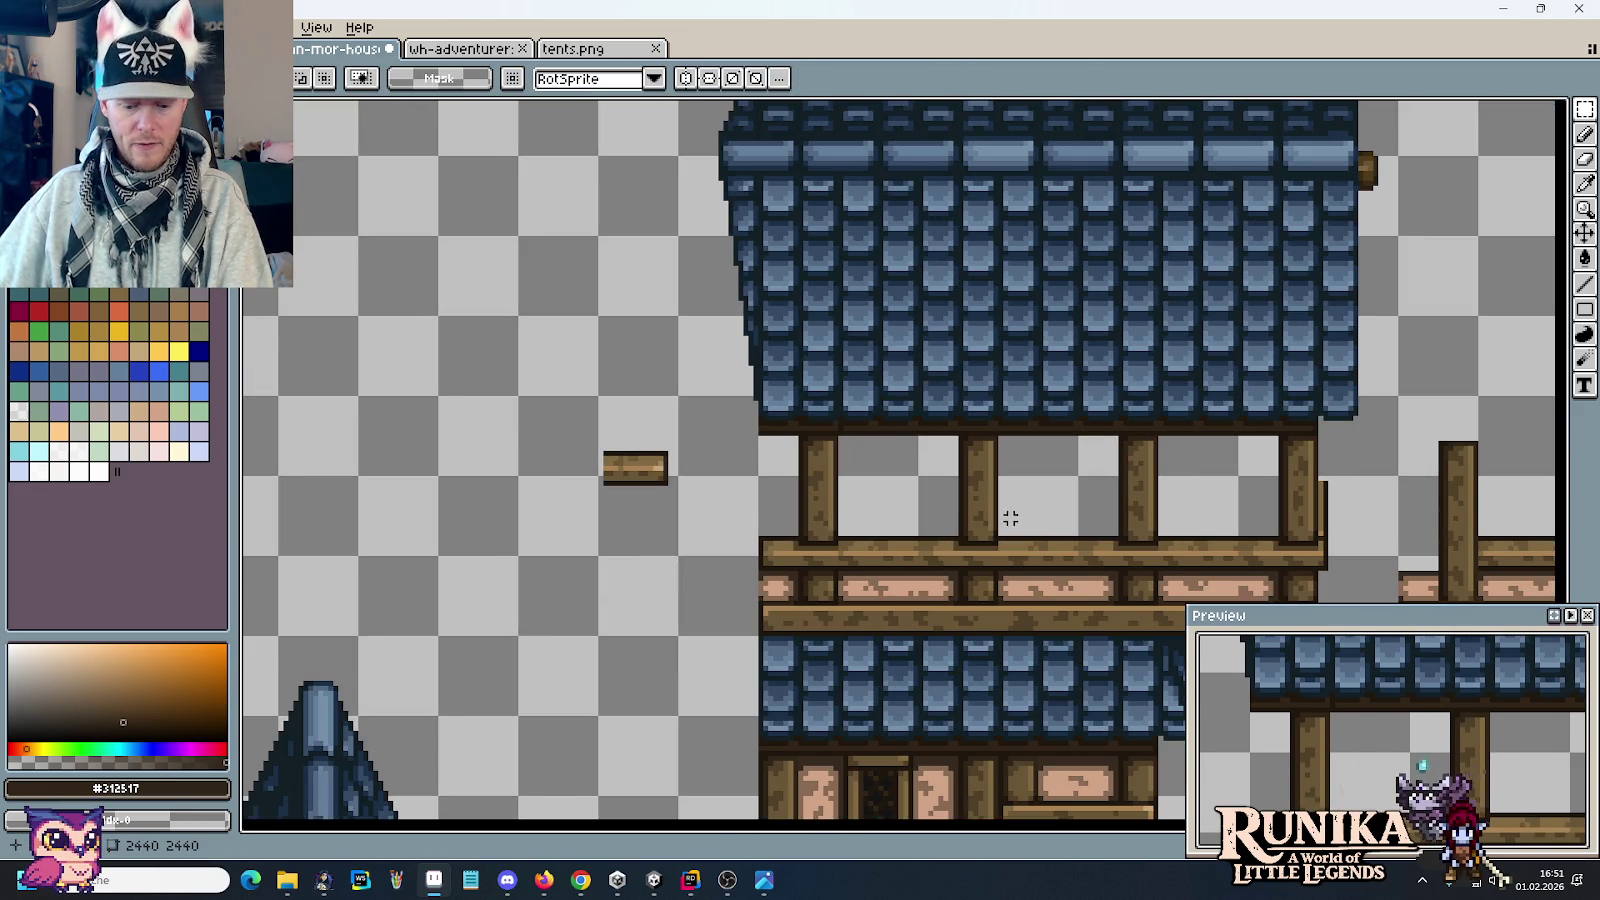
scroll(896, 525, up, 2)
key(i)
click(765, 460)
key(b)
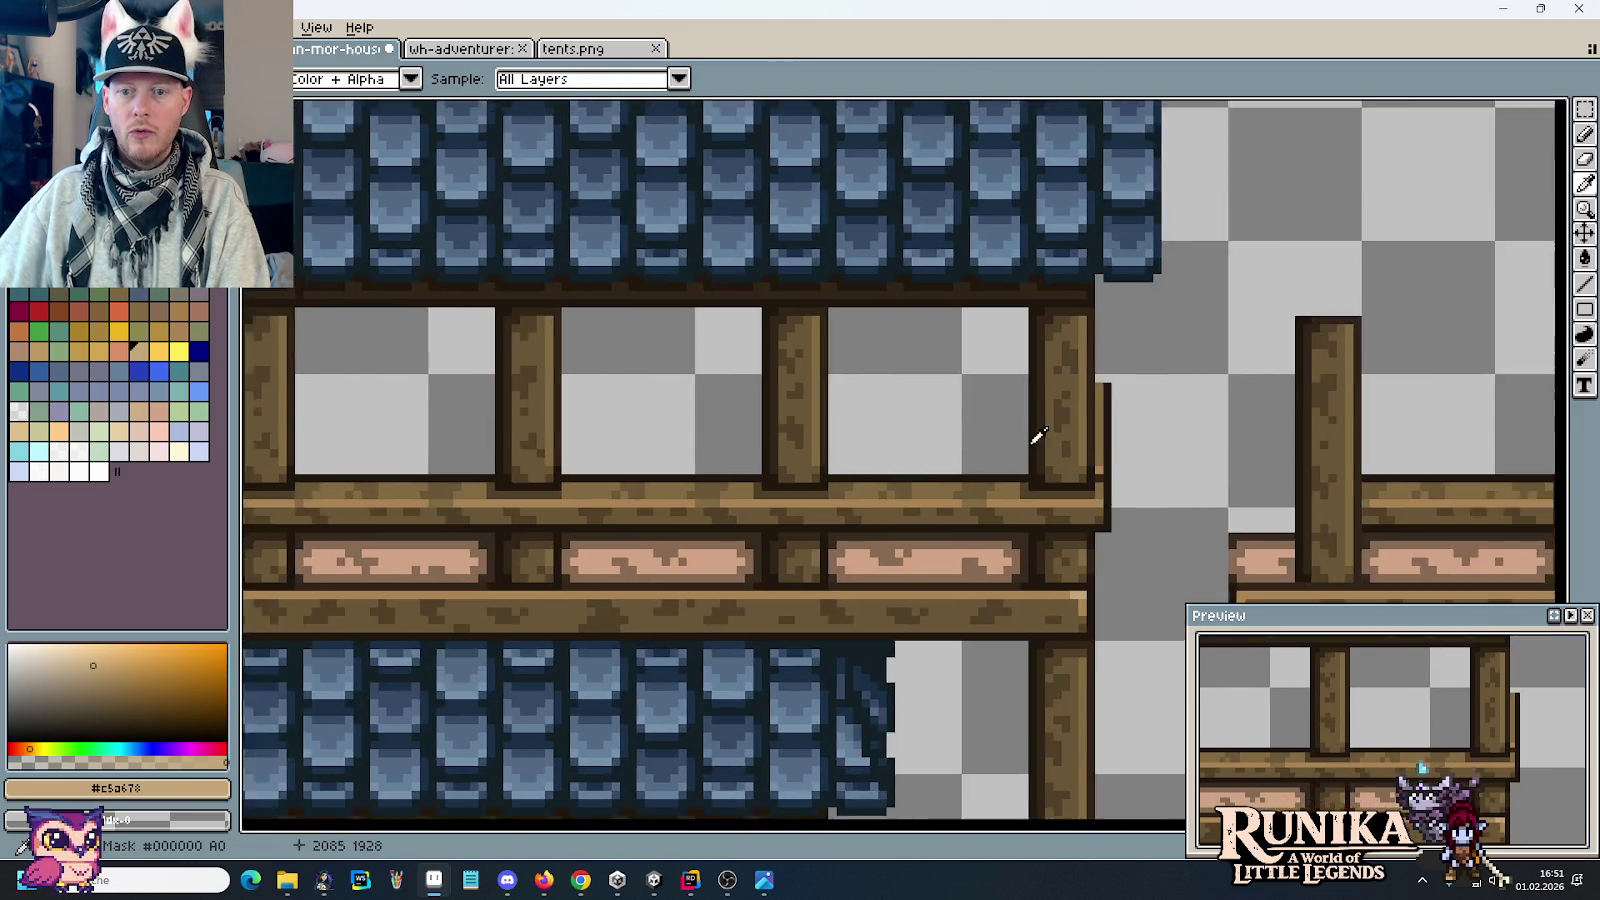
scroll(1057, 513, up, 1)
scroll(1165, 511, down, 1)
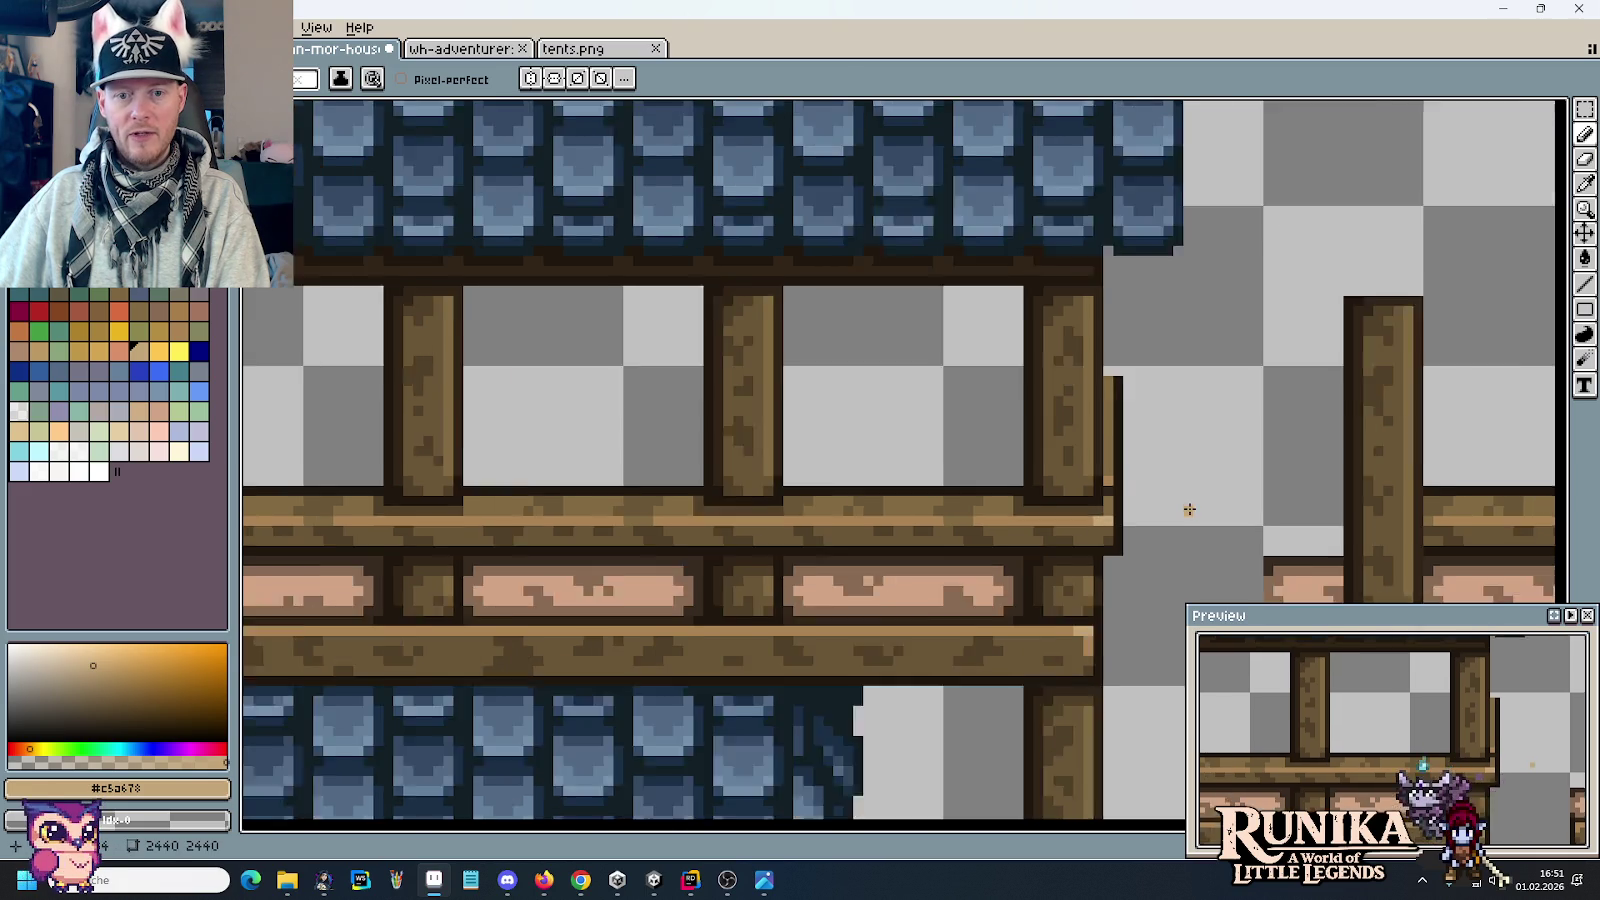
scroll(1189, 504, down, 1)
scroll(1130, 515, up, 1)
scroll(1128, 518, up, 1)
key(i)
click(1110, 510)
key(b)
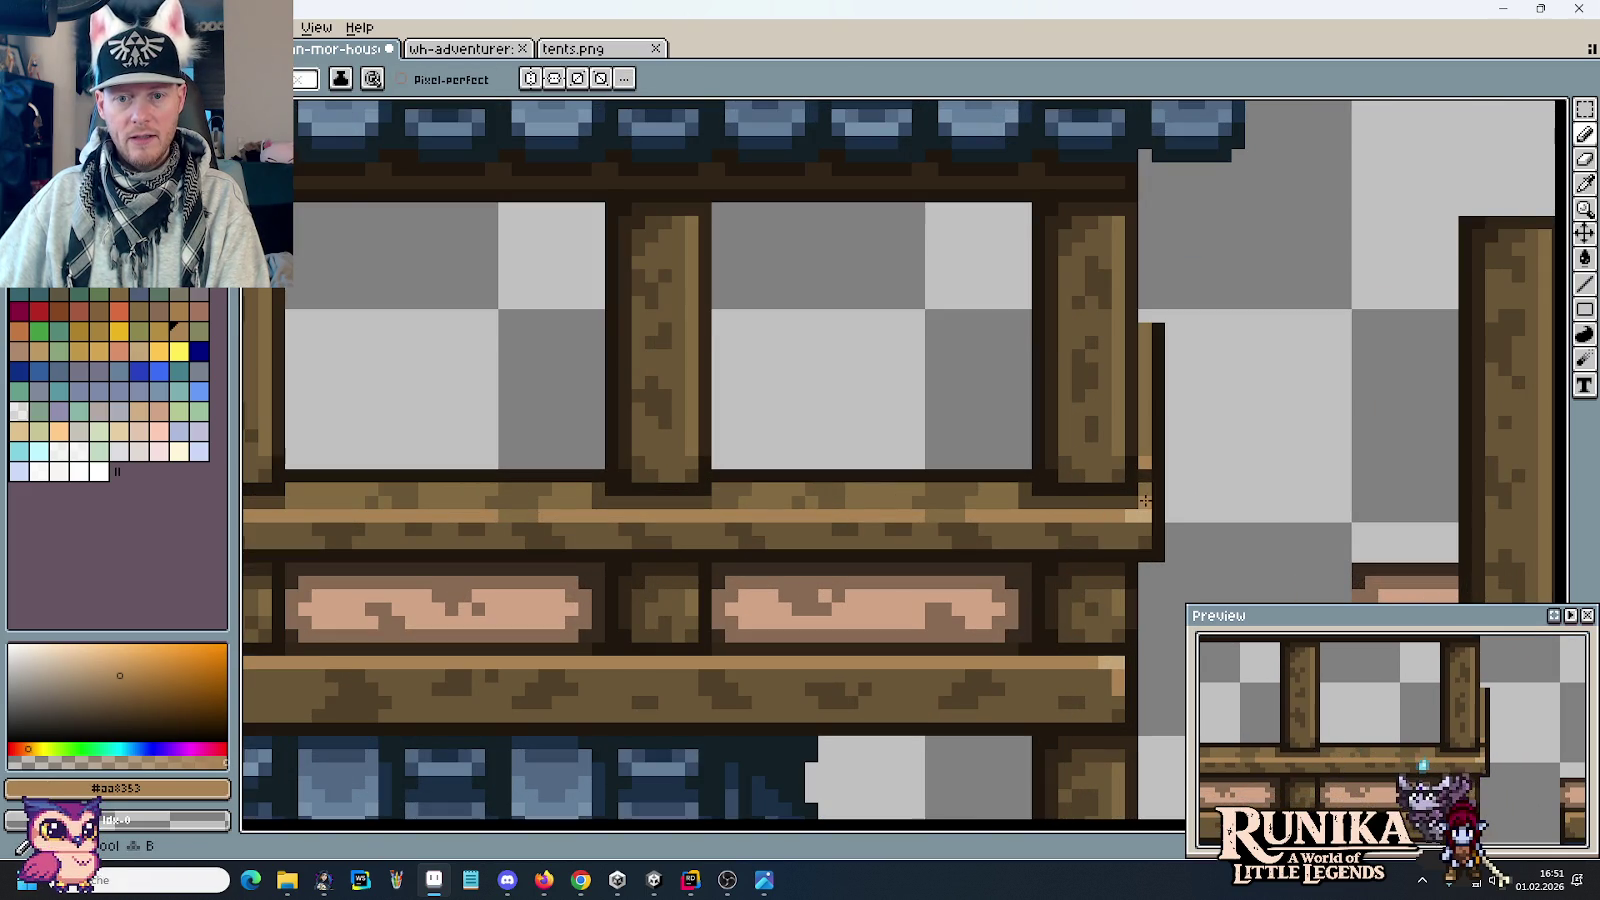
Step: Marquee-select the spare plank piece beside the house and delete it
scroll(1206, 500, up, 1)
scroll(1206, 500, down, 1)
scroll(1206, 500, down, 1)
drag(574, 386, 1111, 425)
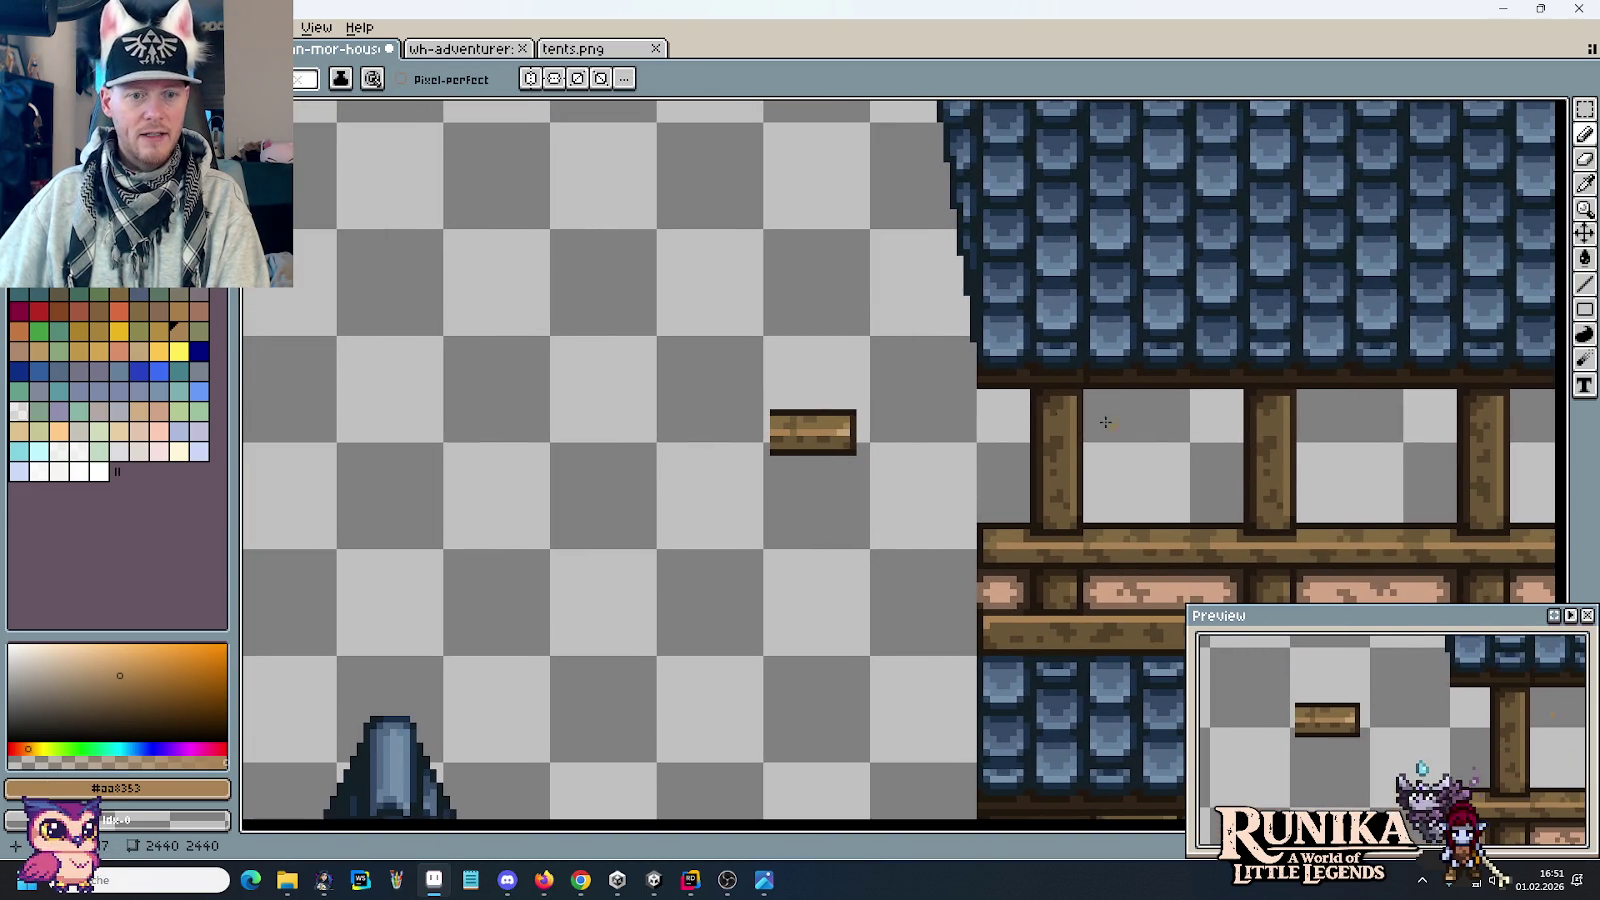
key(m)
drag(707, 353, 867, 459)
key(Delete)
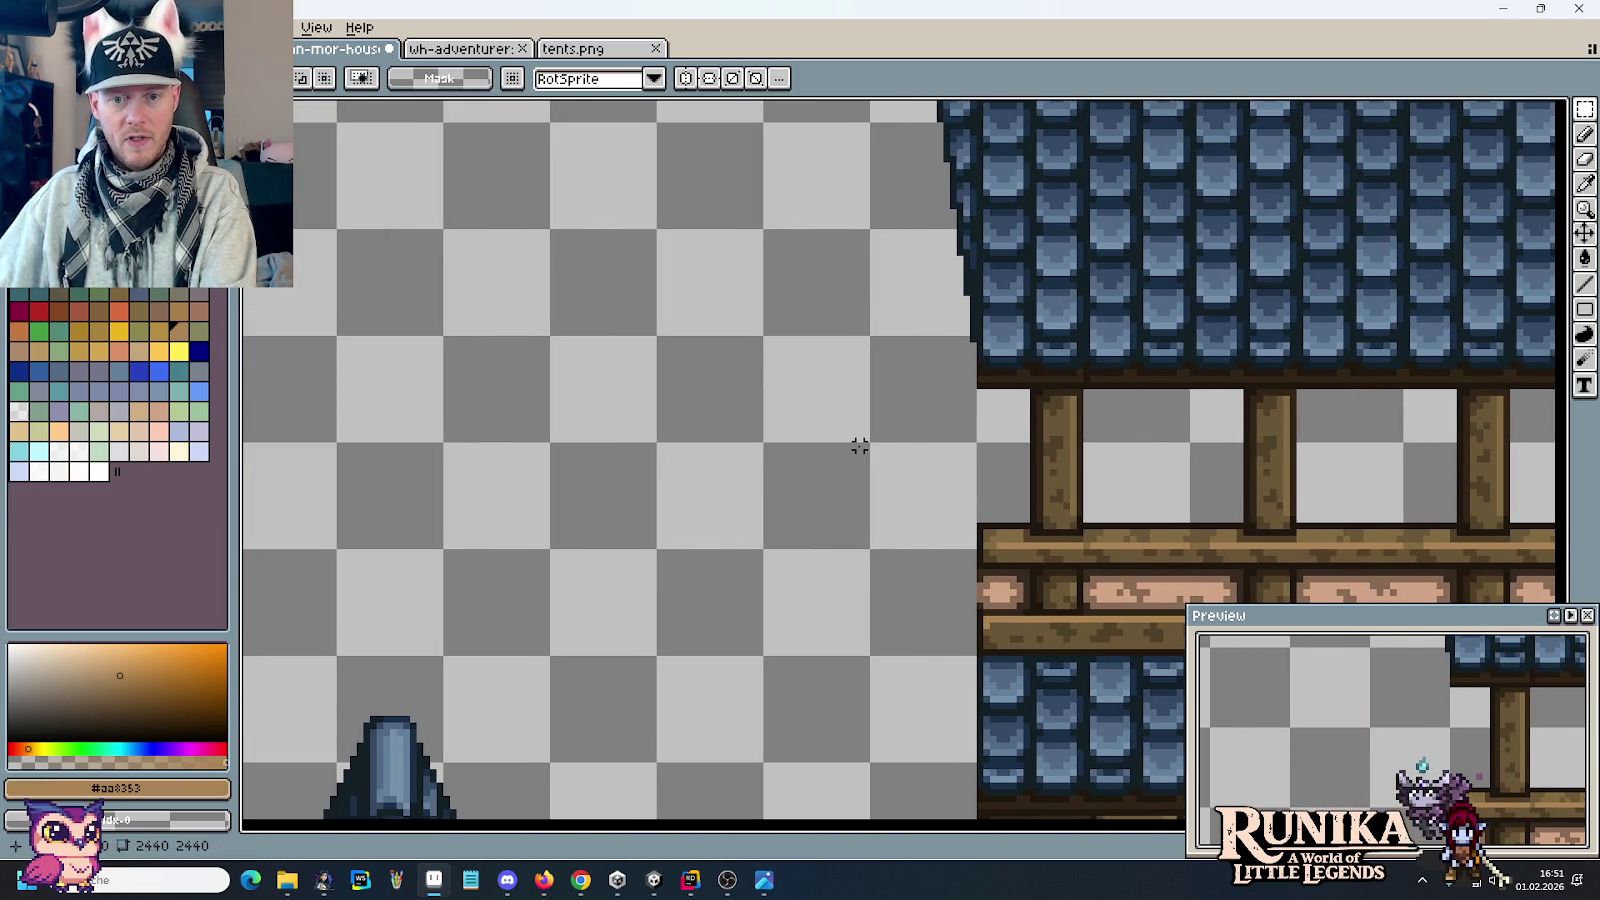
scroll(860, 452, down, 1)
scroll(885, 478, down, 2)
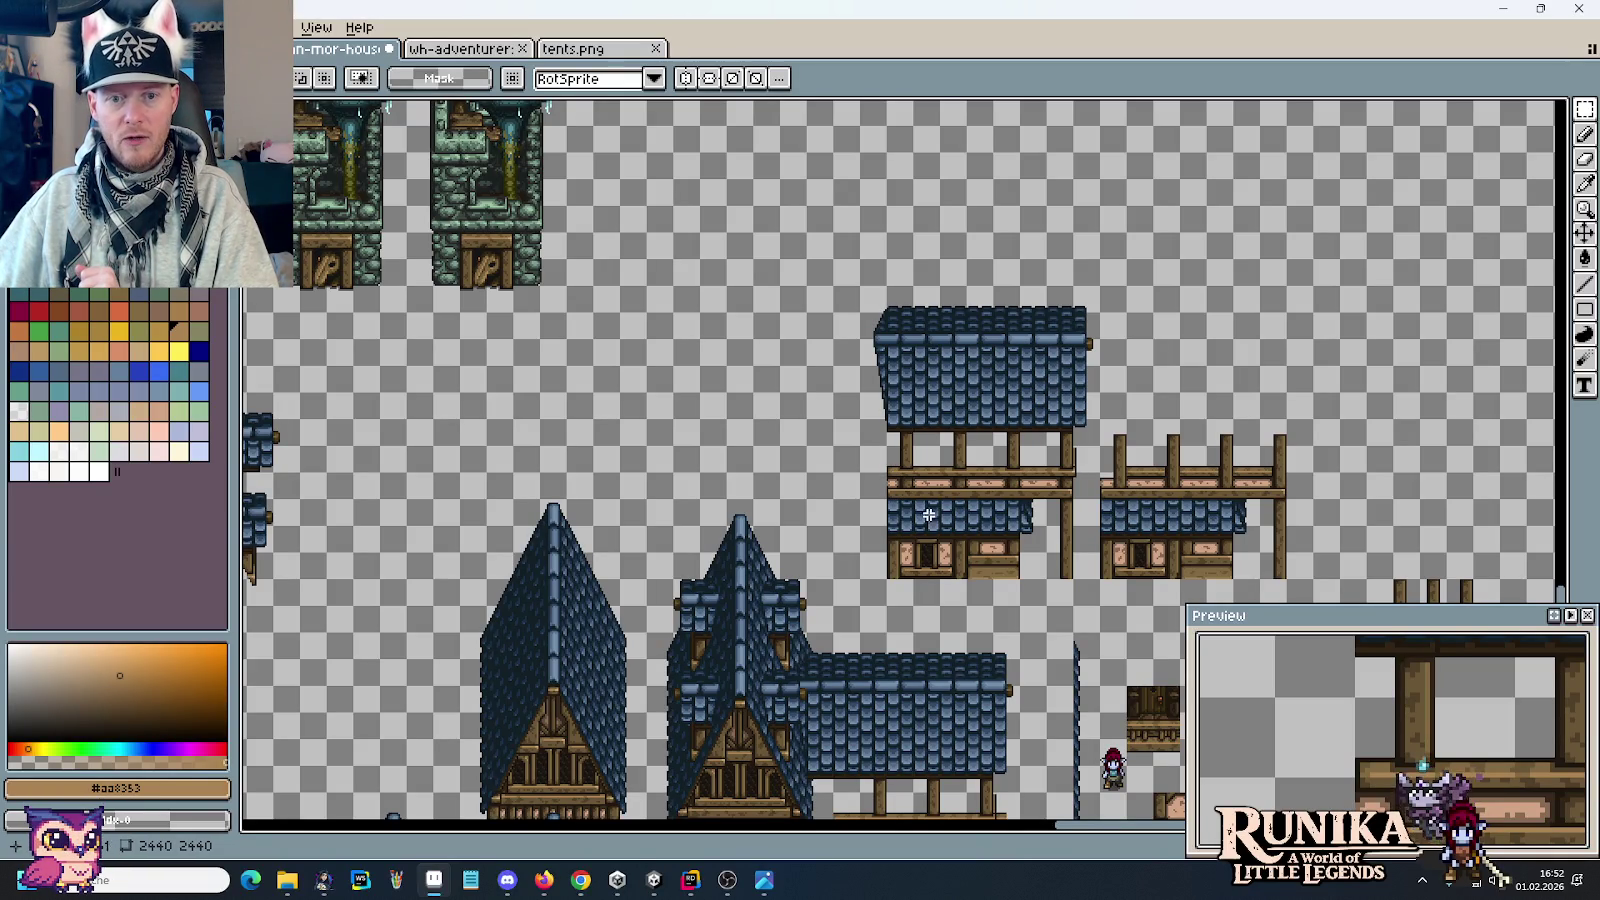
Step: Paste a copied pink brick piece and place it beside the top of the balcony post
drag(886, 424, 856, 310)
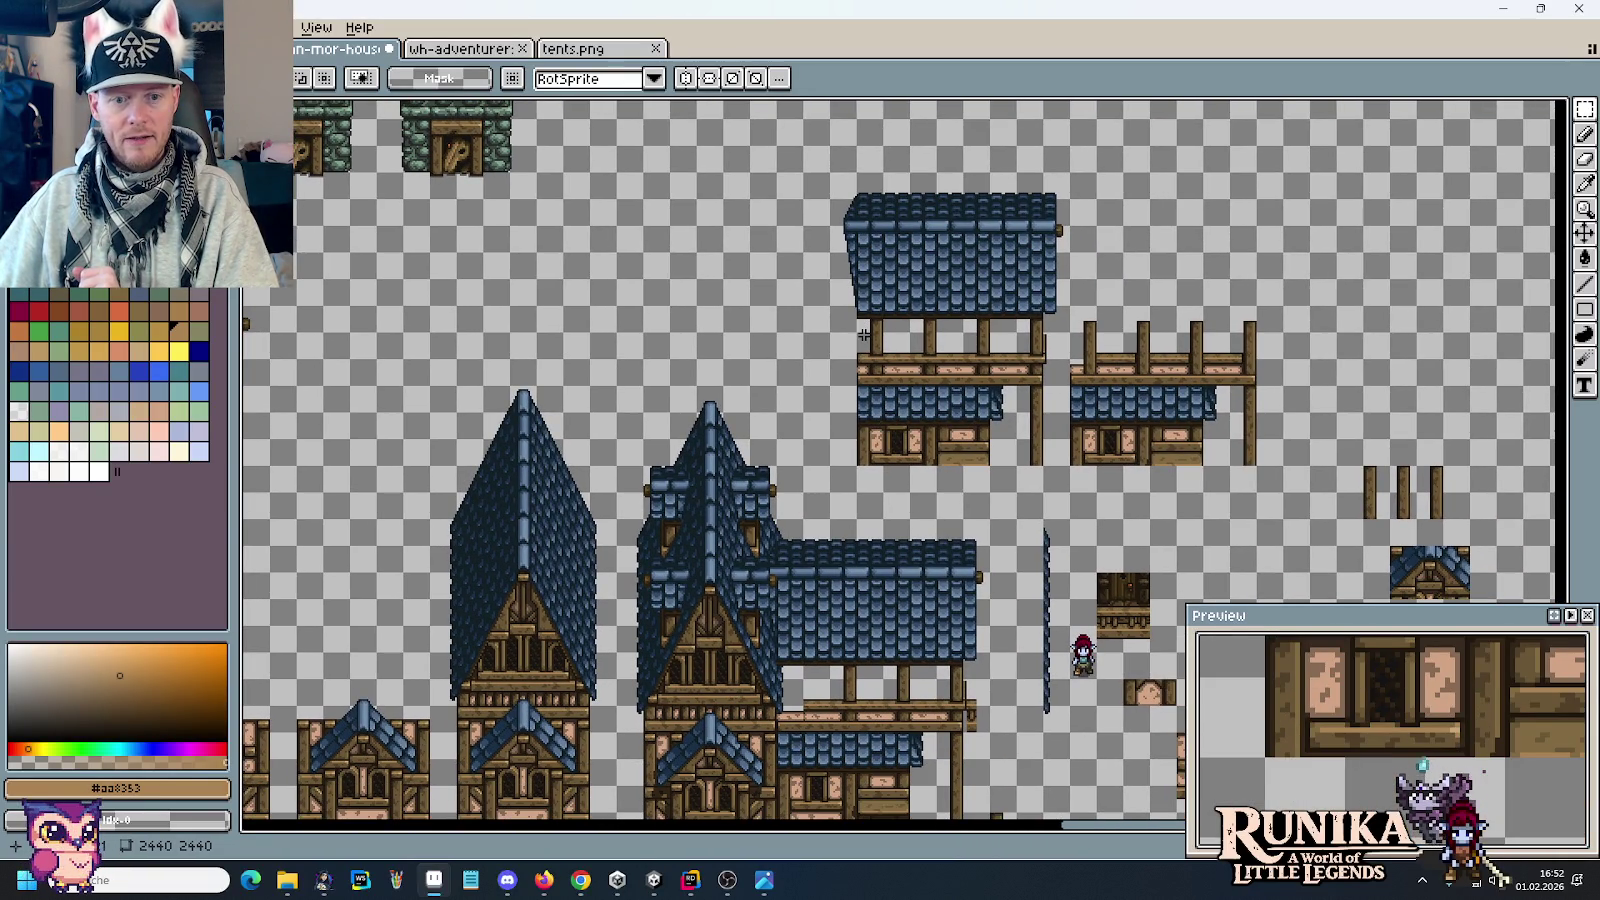
drag(961, 436, 919, 421)
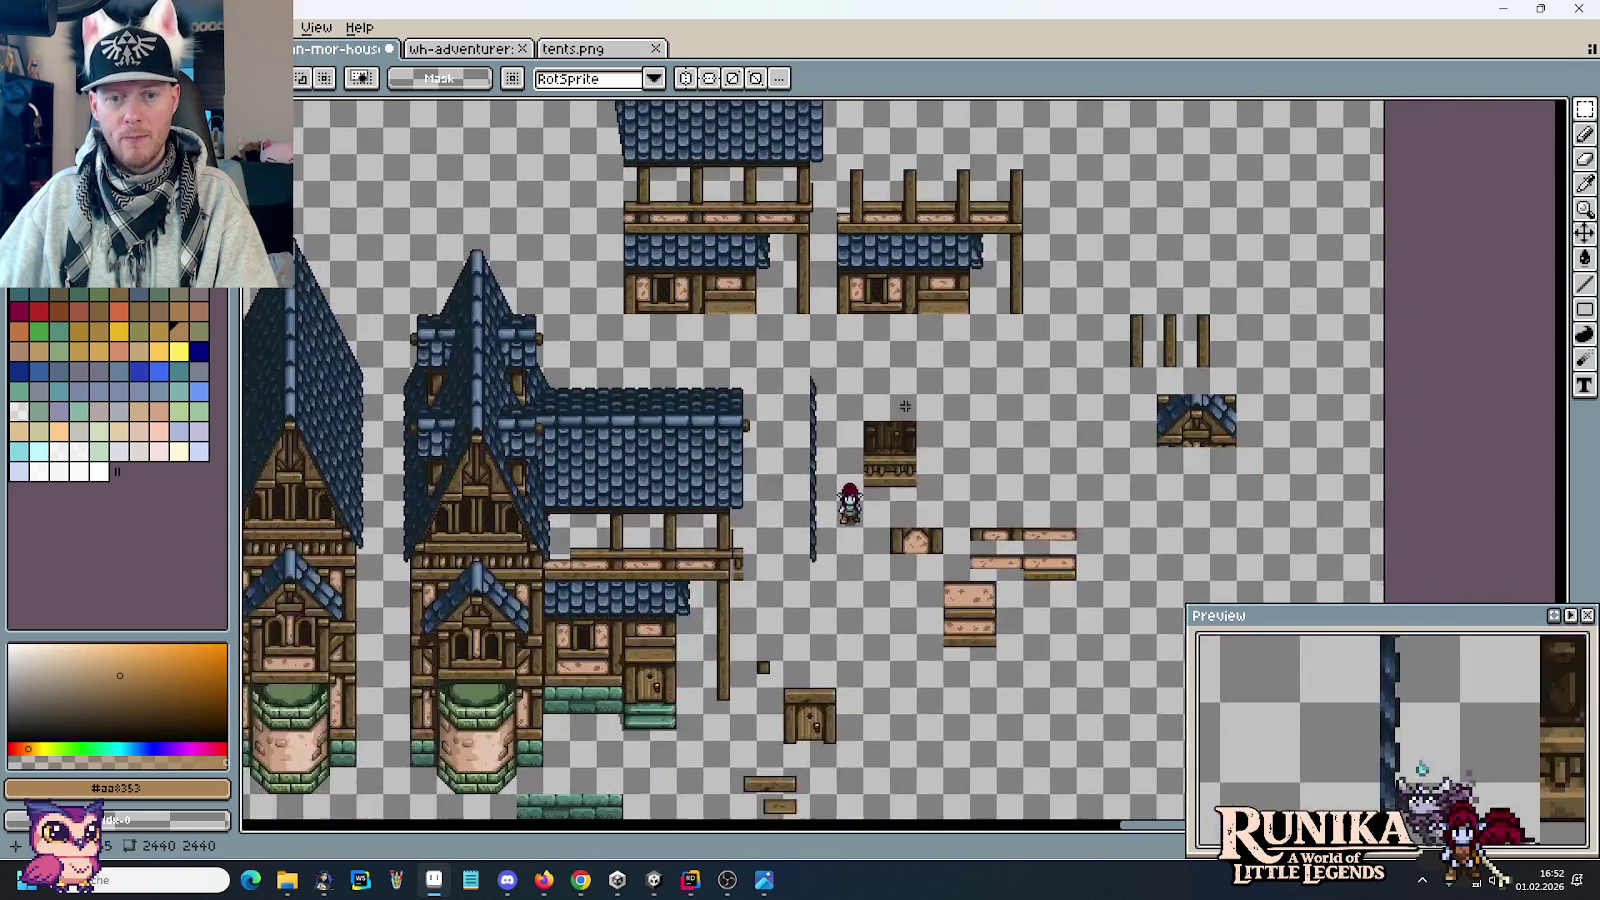
scroll(940, 428, up, 3)
drag(1035, 483, 661, 161)
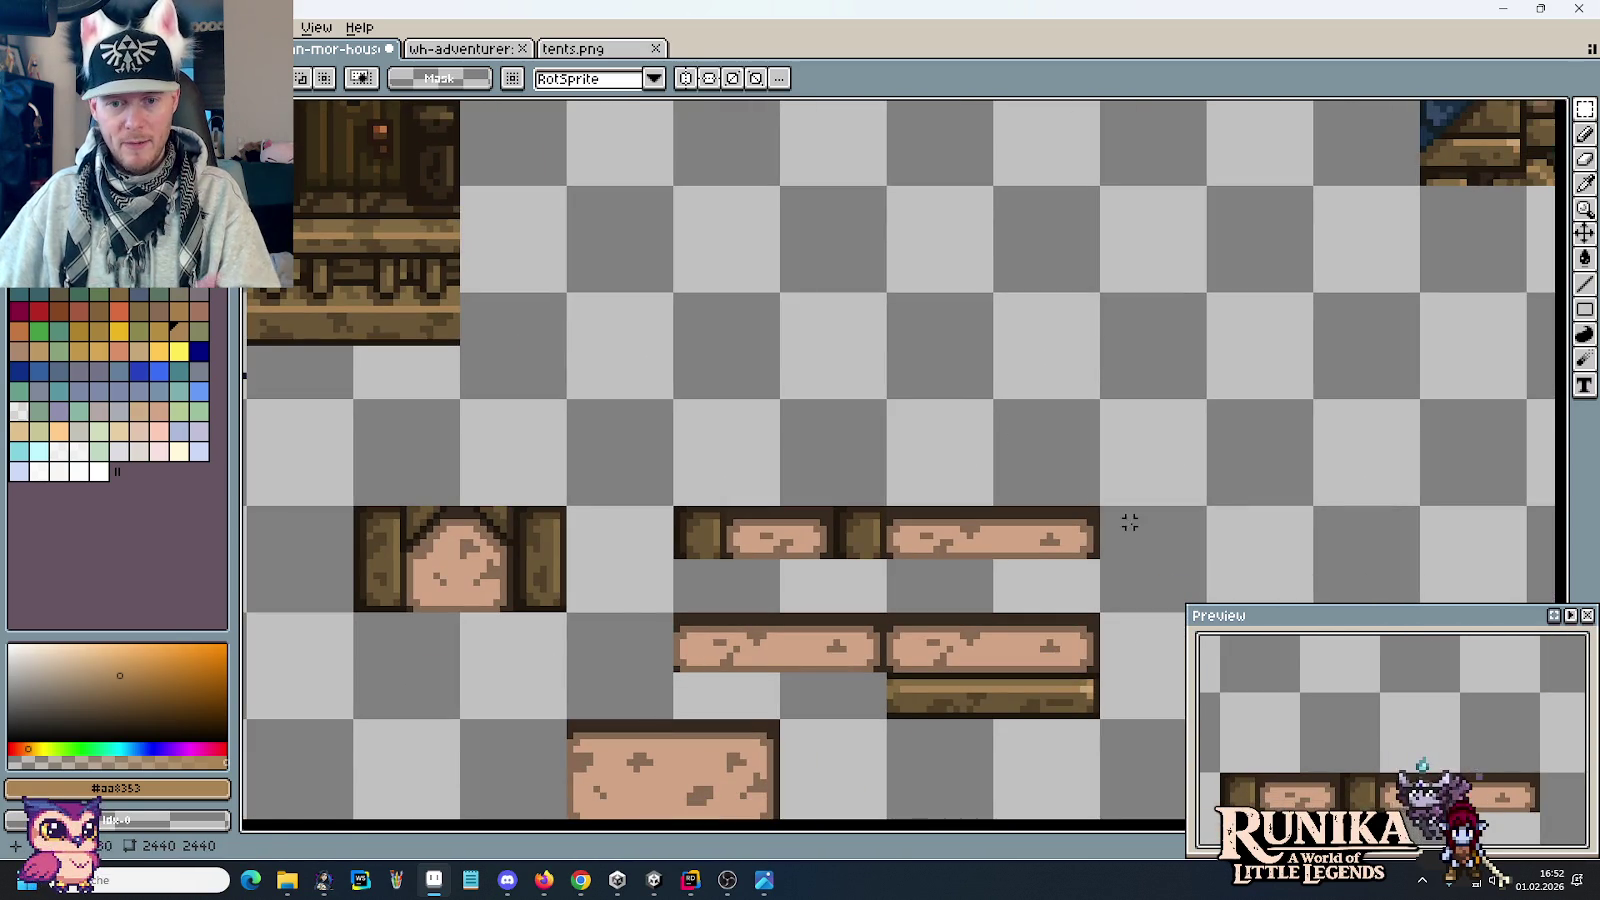
scroll(1075, 537, down, 3)
scroll(964, 500, up, 2)
scroll(765, 485, up, 2)
scroll(765, 485, up, 2)
scroll(768, 346, up, 2)
key(ctrl+v)
mouse_move(936, 411)
mouse_down()
mouse_move(782, 318)
mouse_move(814, 314)
mouse_up()
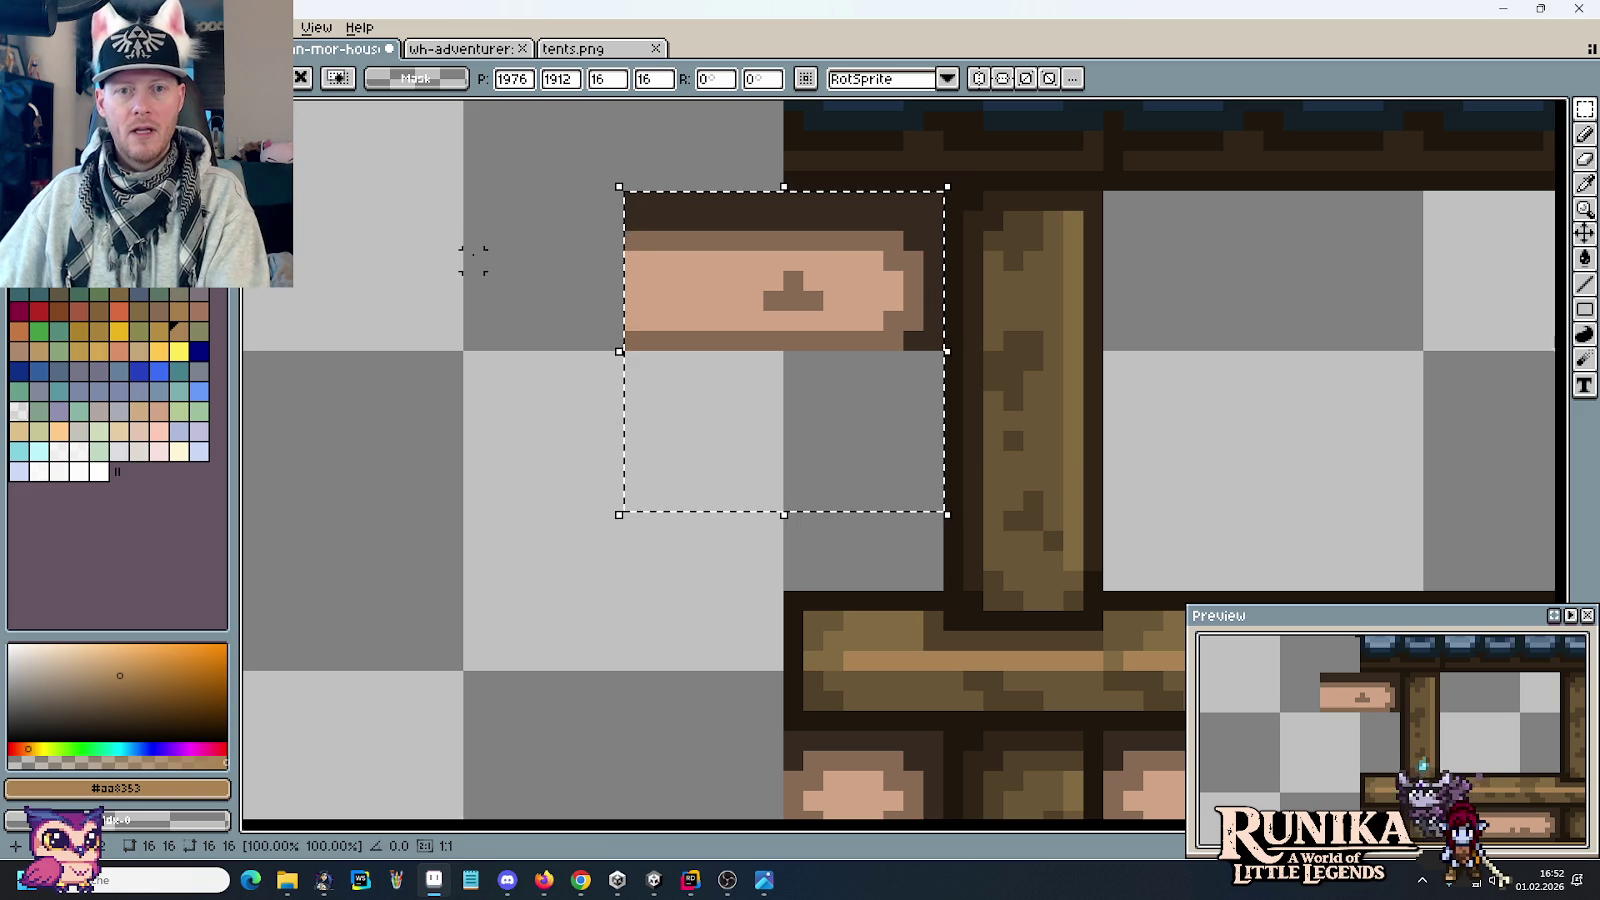
click(392, 240)
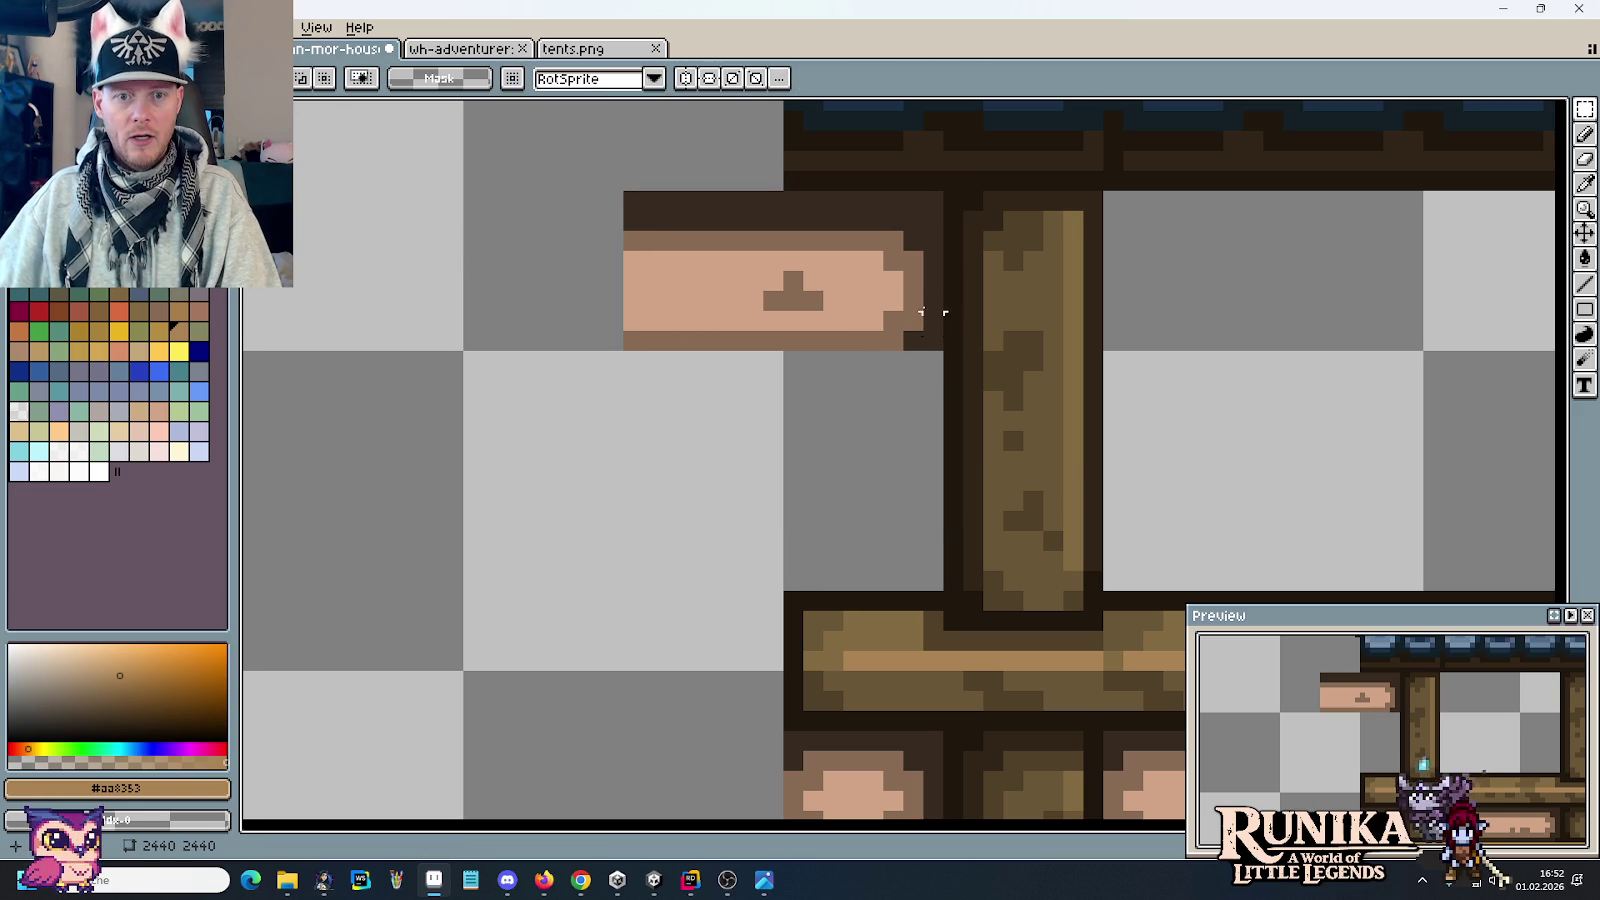
Step: Move the brick's end lower beside the post and draw a dark outline strip down it
drag(920, 262, 800, 338)
mouse_move(940, 270)
mouse_down()
mouse_move(865, 328)
mouse_move(872, 560)
mouse_up()
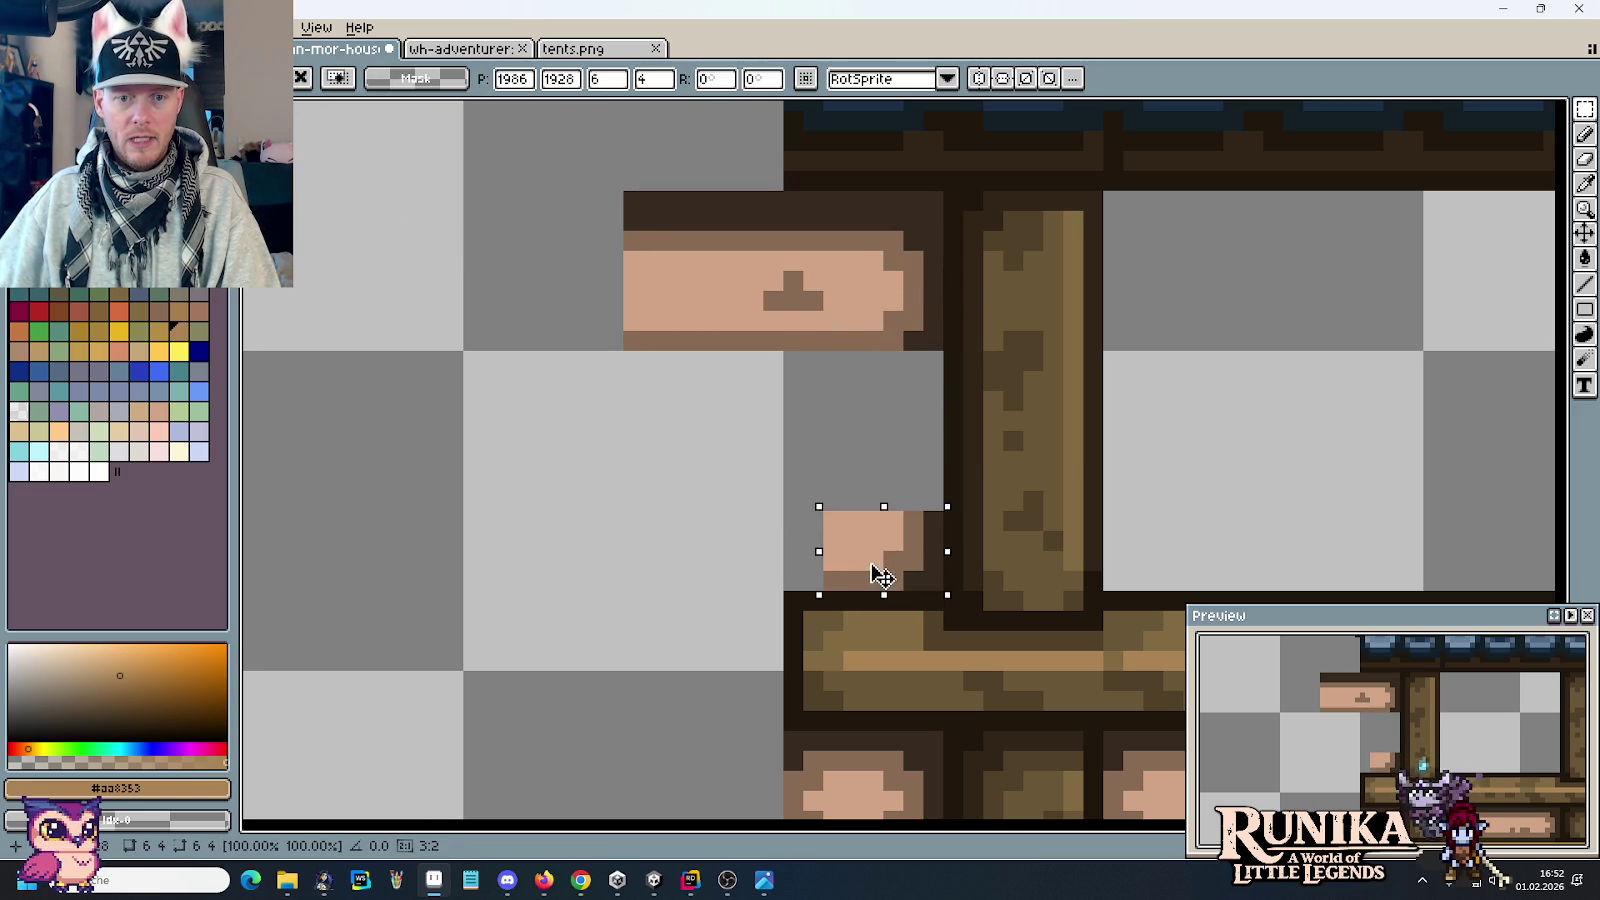
click(1013, 540)
key(i)
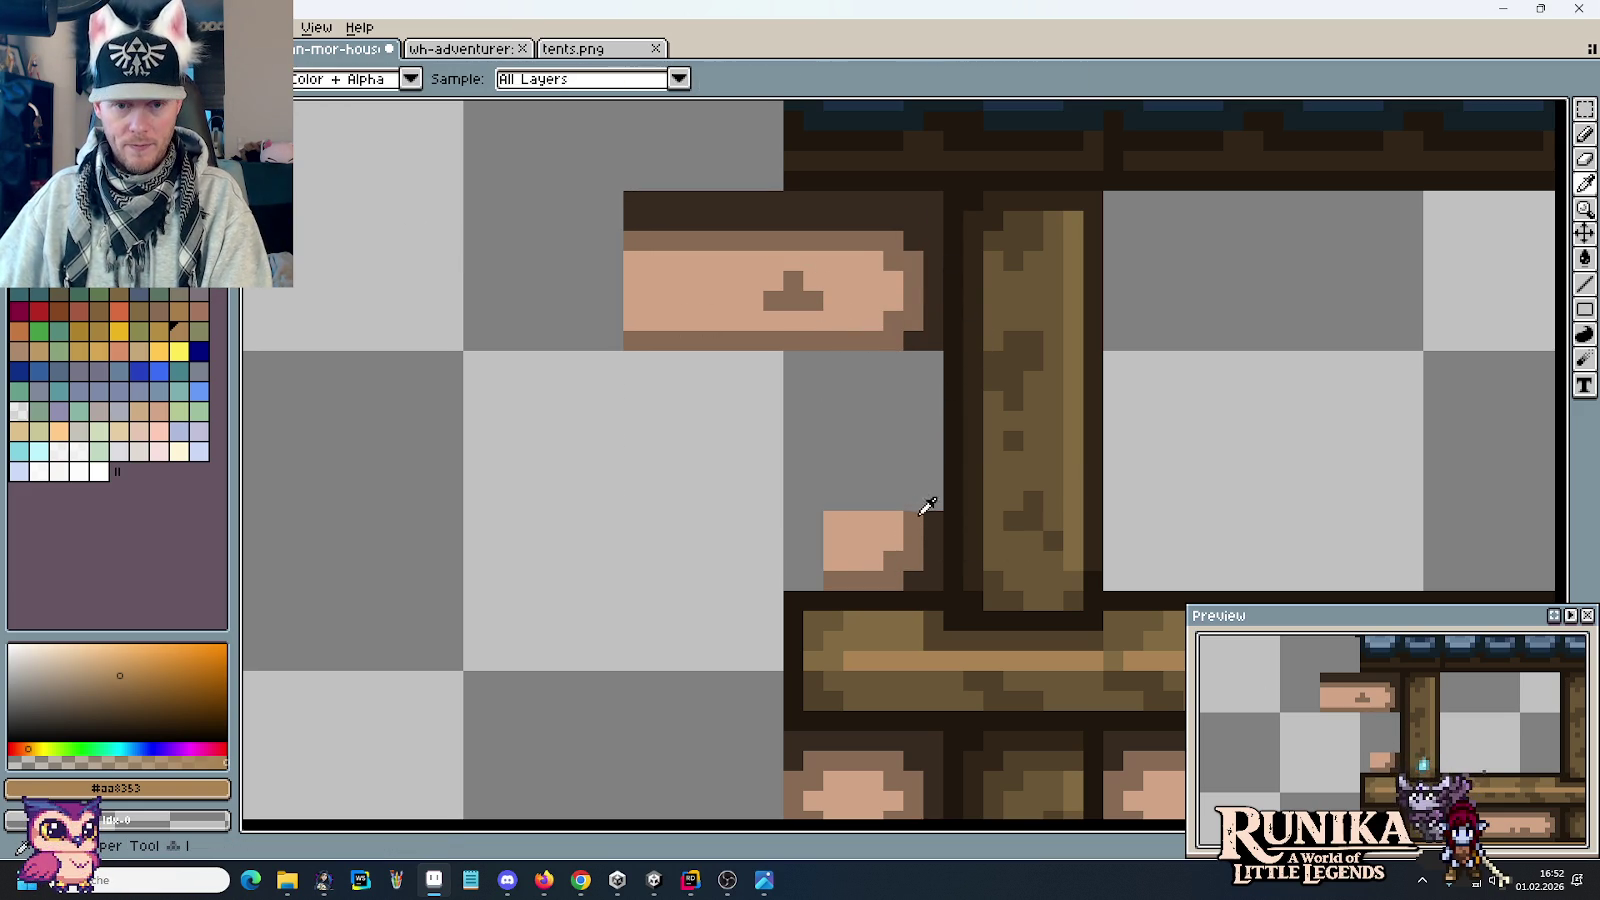
click(932, 505)
key(b)
shift+click(925, 357)
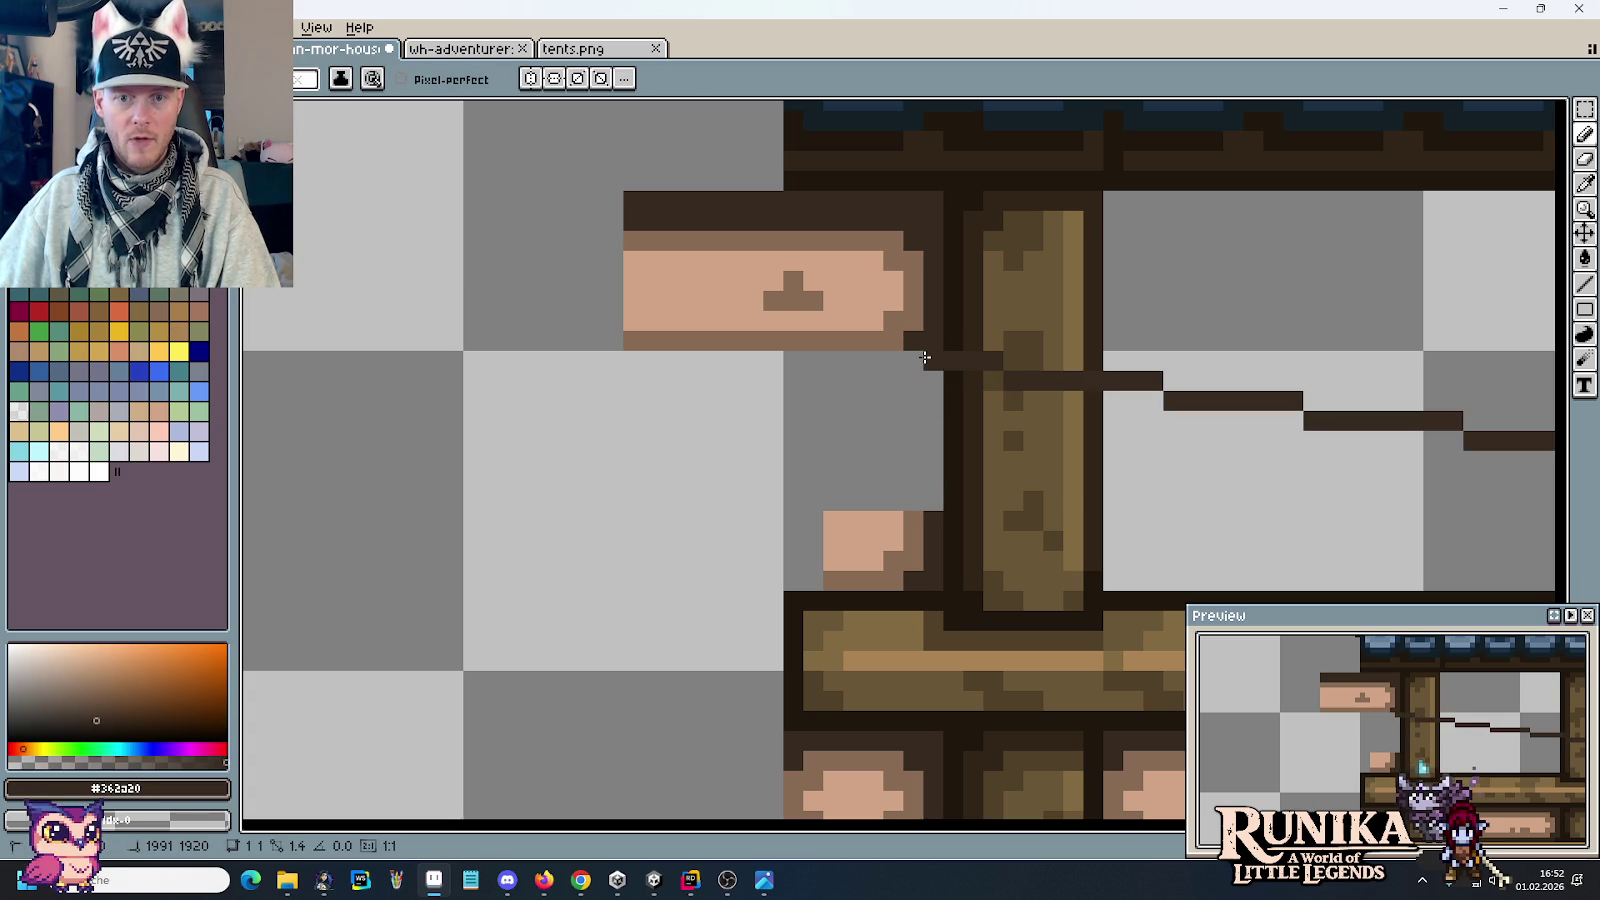
key(ctrl+z)
drag(933, 372, 933, 493)
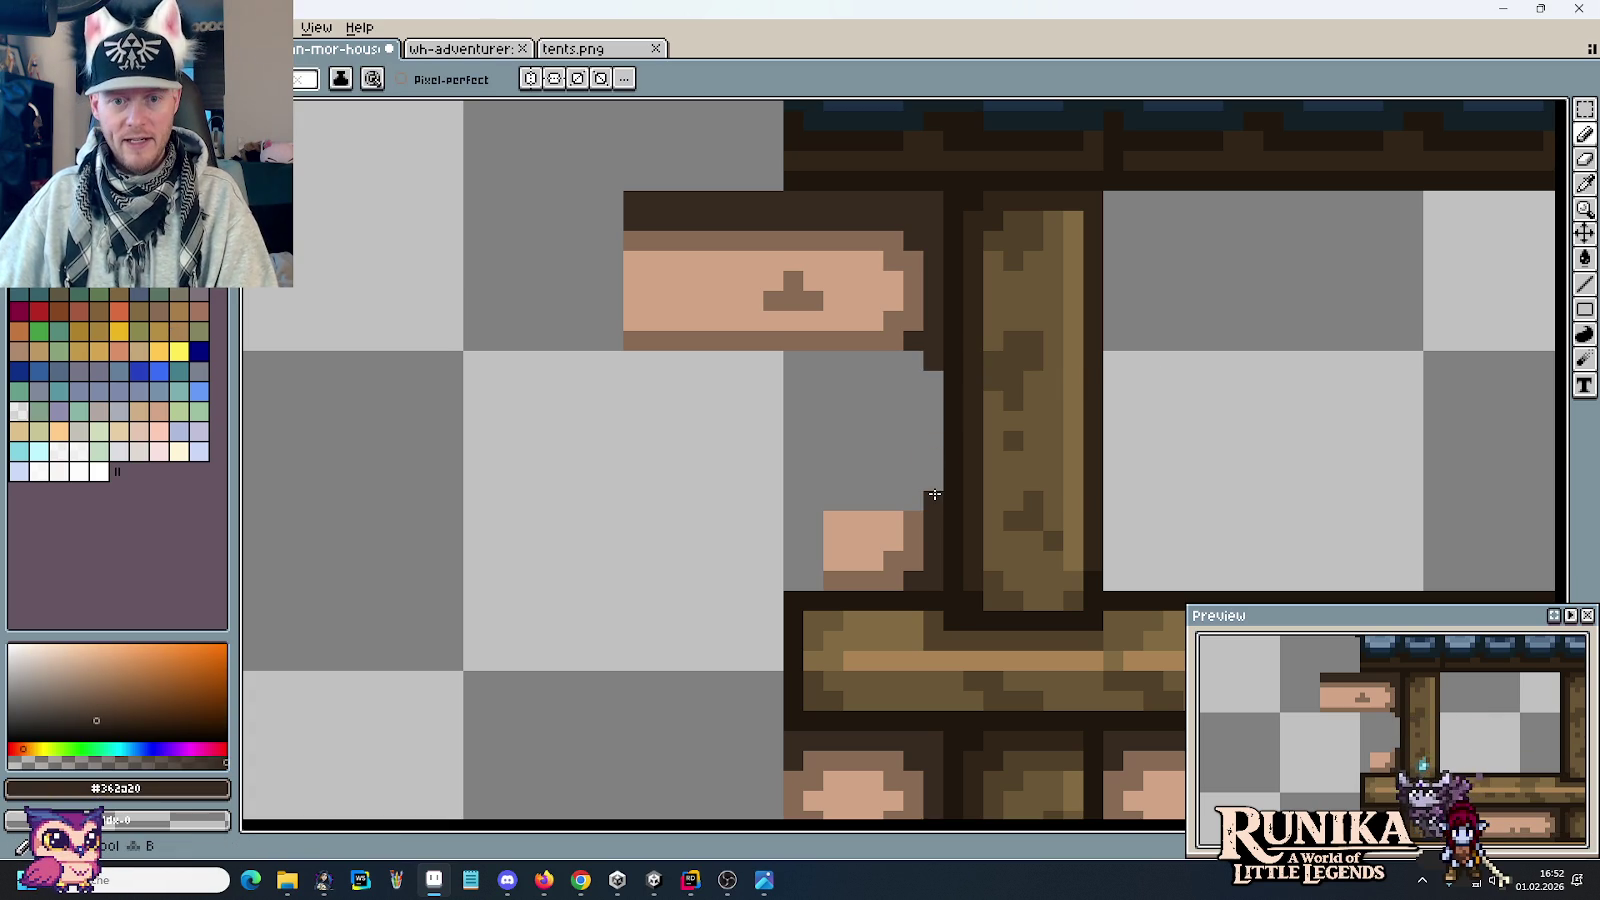
shift+click(934, 494)
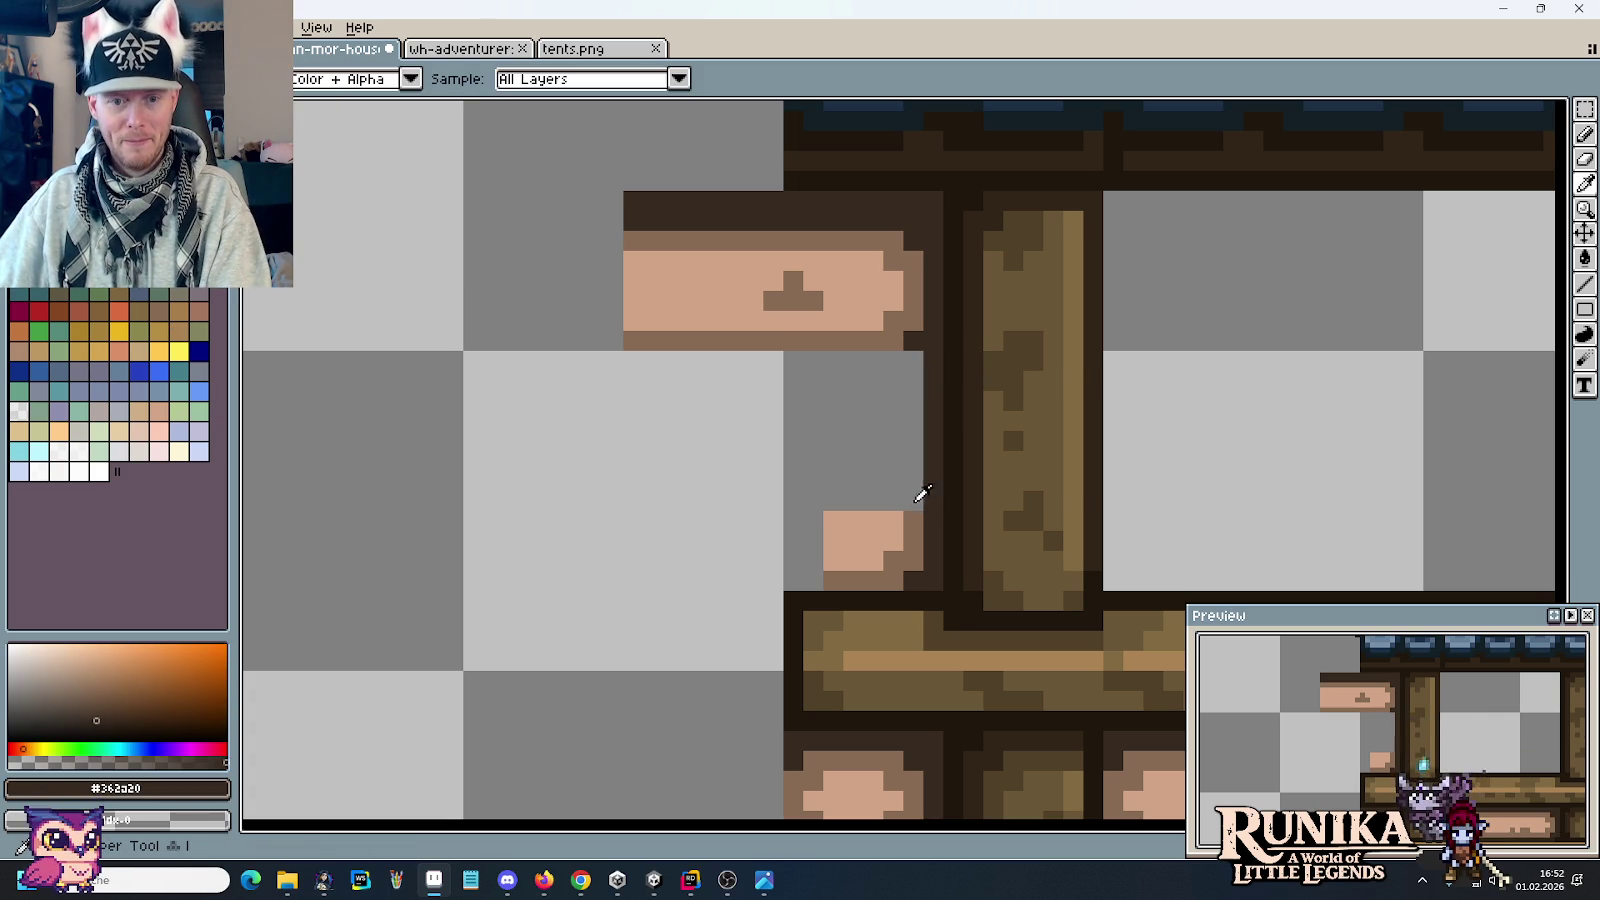
Step: Add a brown vertical edge and a dark outline pixel to the new plank, then fill its grey gaps pink
alt+click(911, 508)
mouse_move(911, 483)
mouse_down()
mouse_move(911, 345)
mouse_move(890, 506)
mouse_up()
alt+click(894, 307)
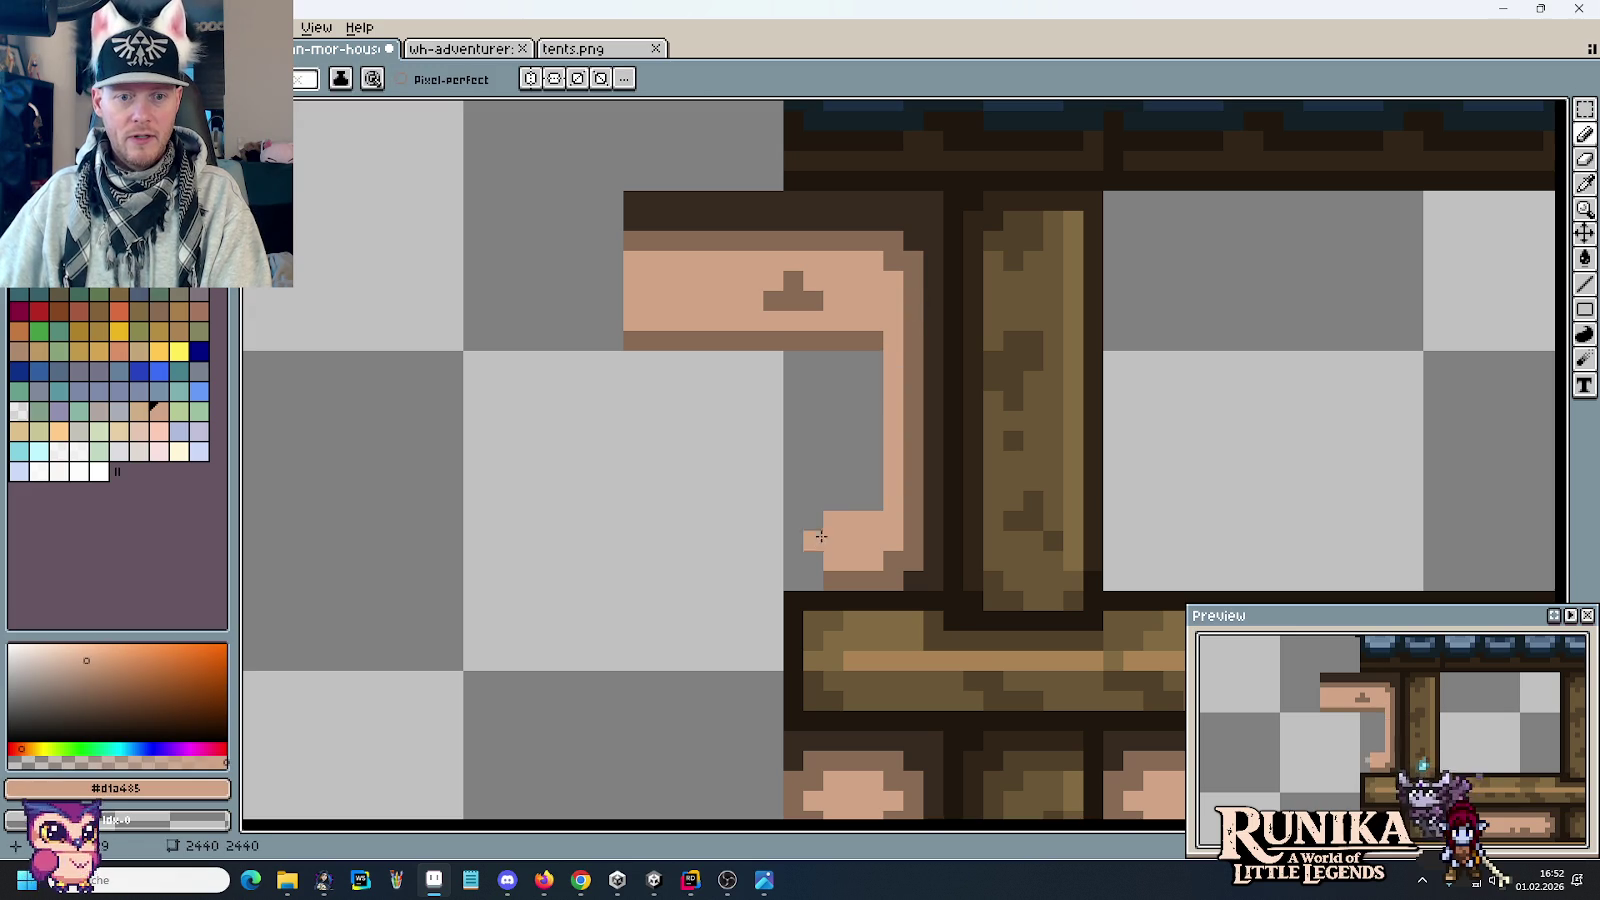
alt+click(823, 576)
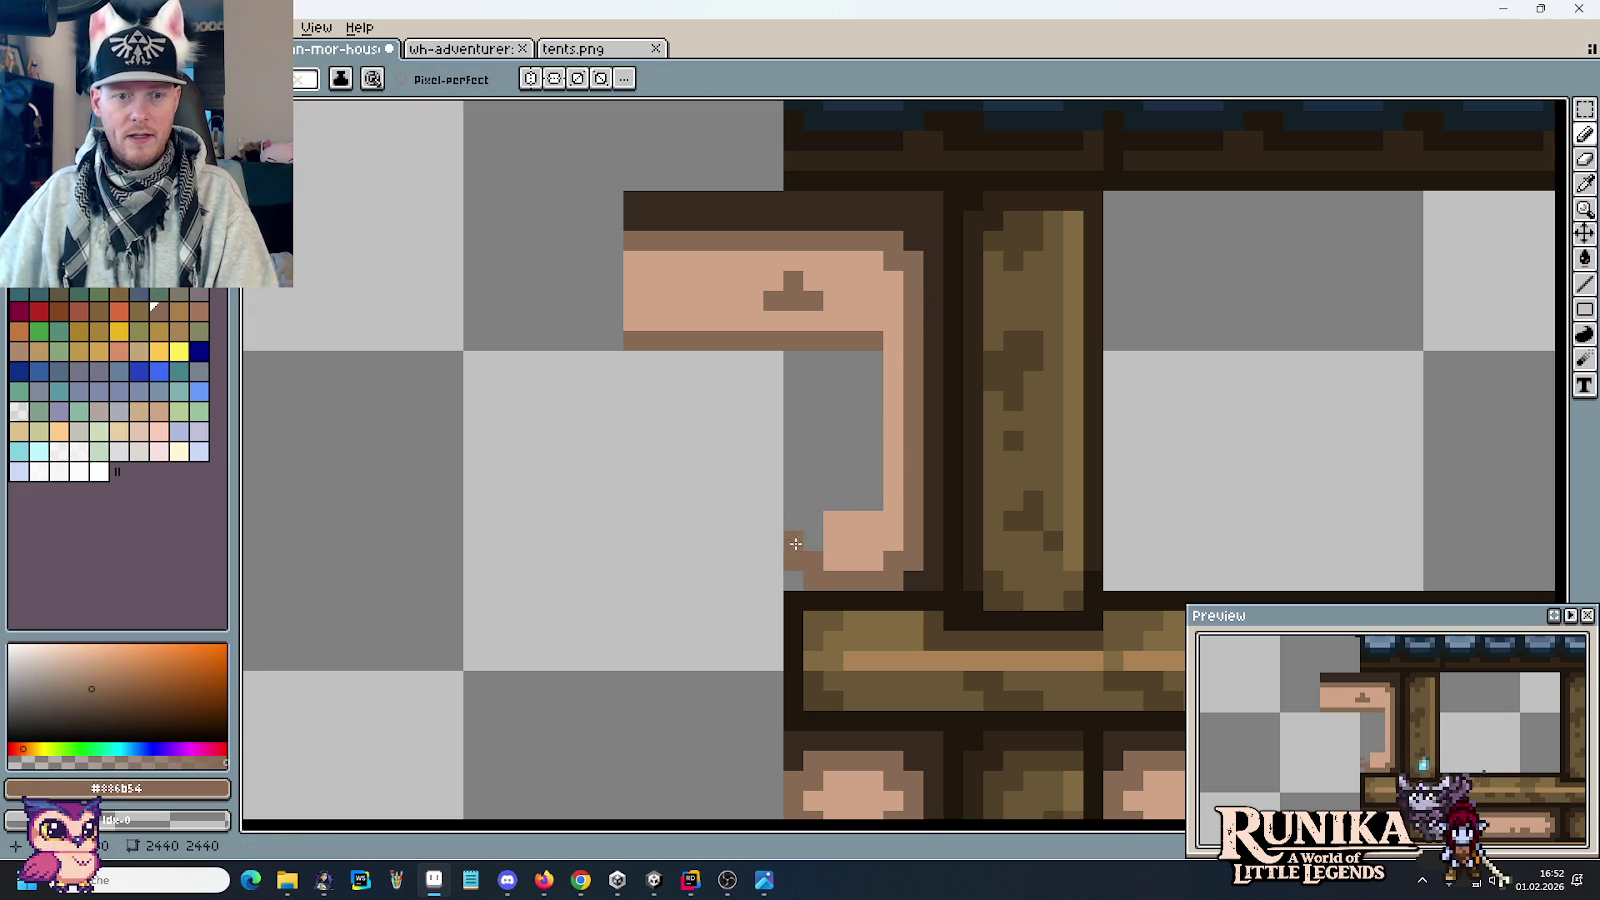
shift+click(796, 256)
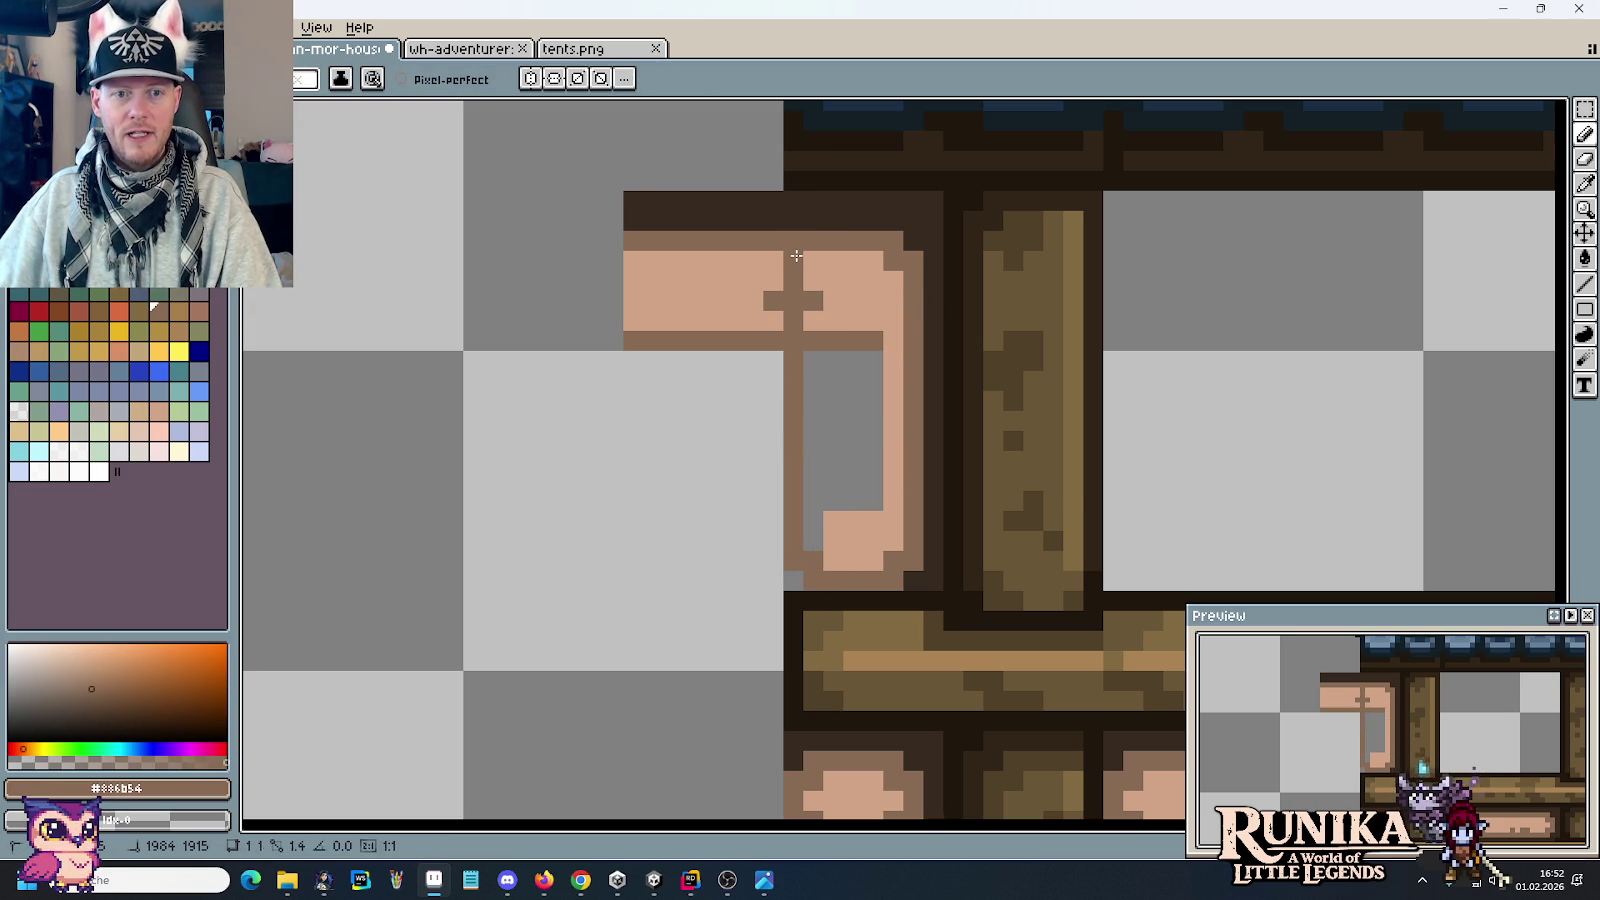
alt+click(814, 221)
click(805, 558)
alt+click(846, 536)
key(g)
click(843, 382)
key(b)
click(828, 340)
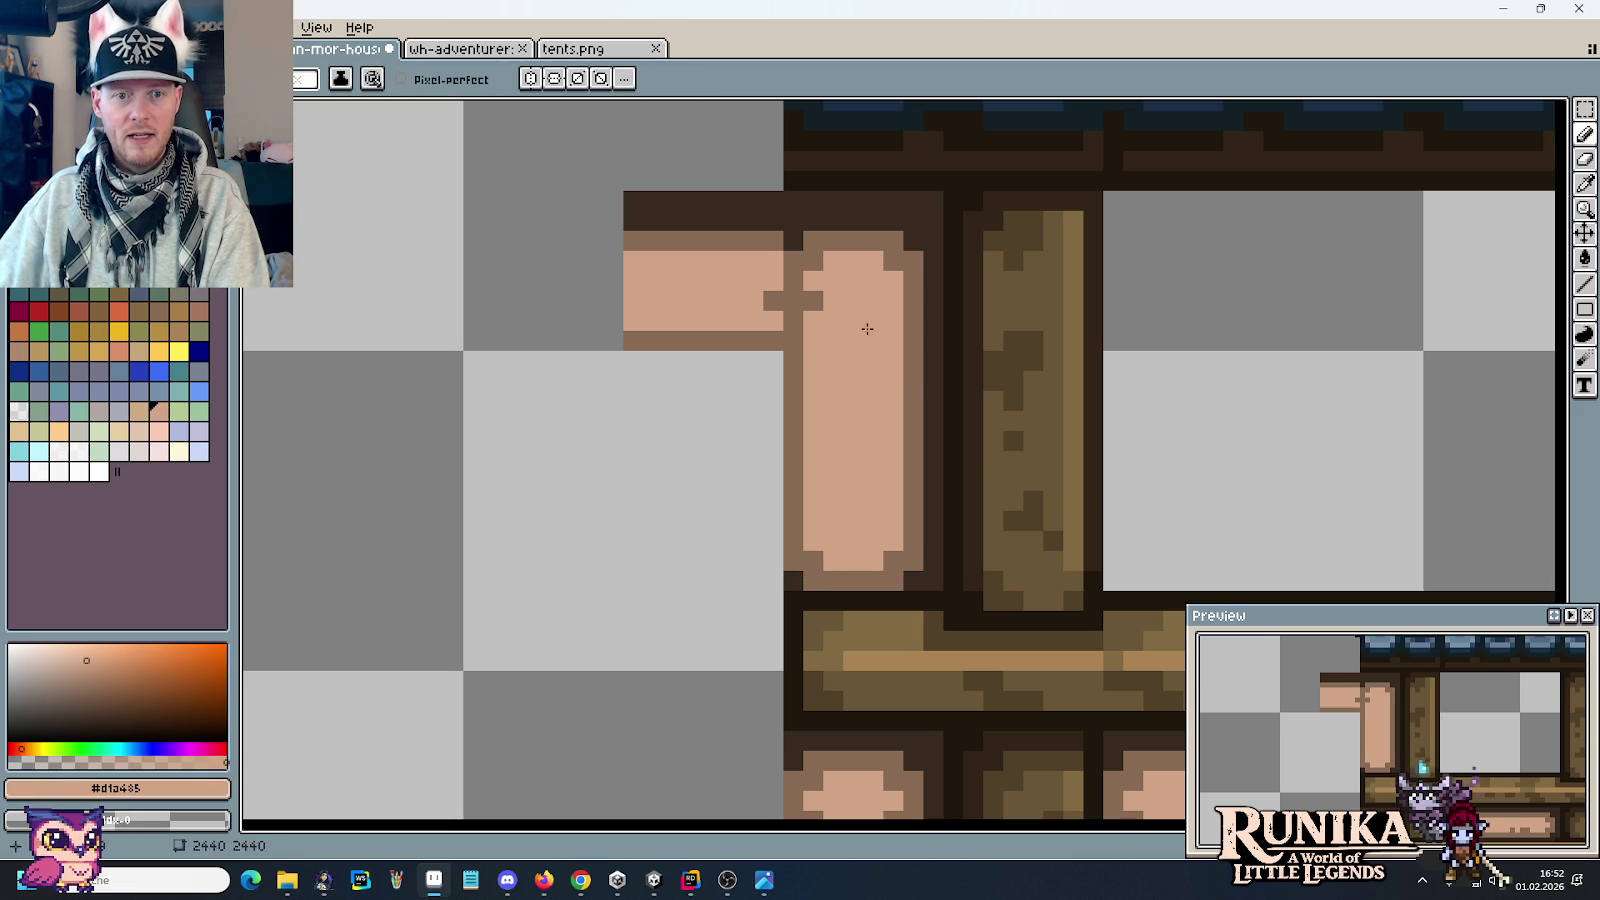
Step: Delete the leftover pink tab and place the vertical plank infill panel onto the balcony beam
key(m)
mouse_move(463, 108)
mouse_down()
mouse_move(785, 350)
mouse_move(866, 220)
mouse_move(875, 97)
mouse_move(834, 202)
mouse_up()
key(Delete)
scroll(752, 280, down, 5)
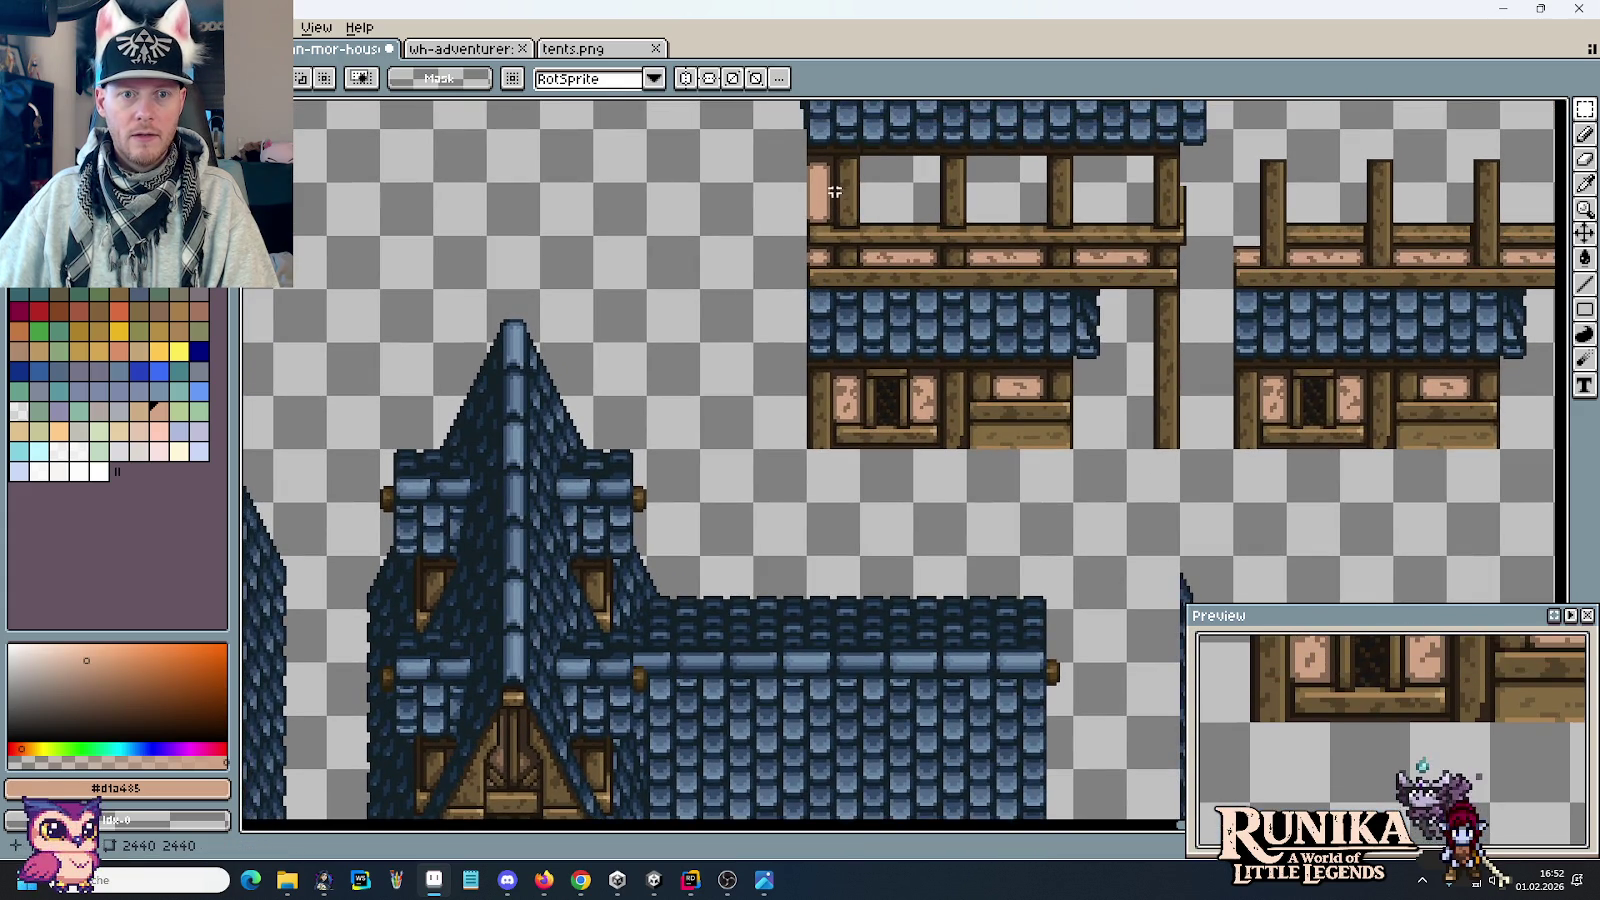
drag(831, 147, 840, 240)
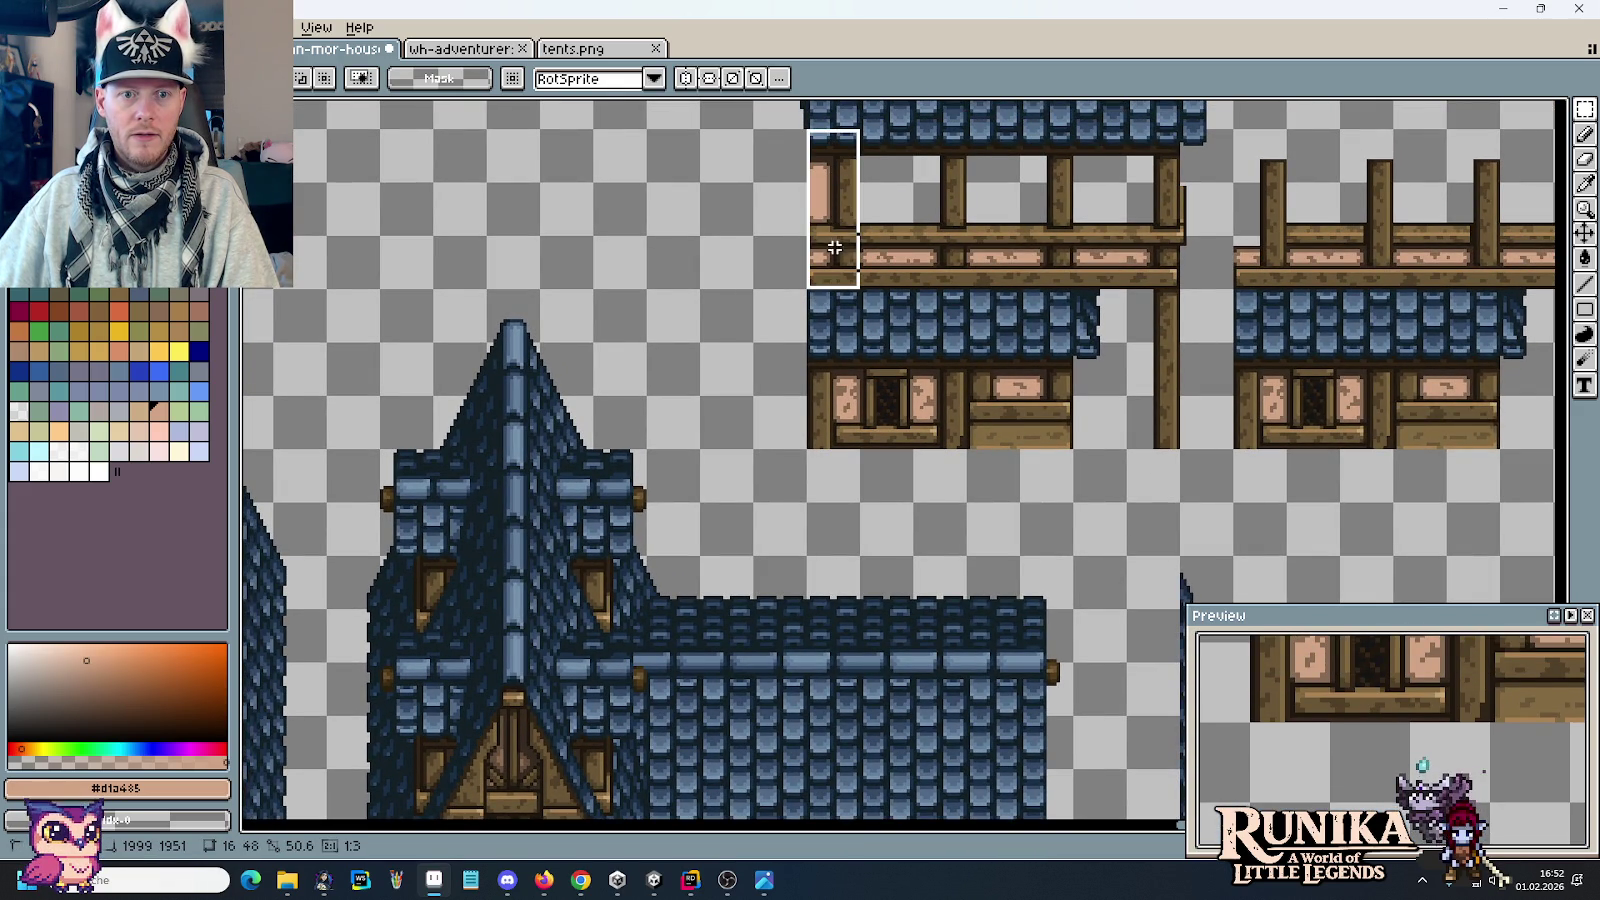
scroll(820, 400, down, 5)
mouse_move(848, 243)
mouse_down()
mouse_move(800, 505)
mouse_move(710, 475)
mouse_up()
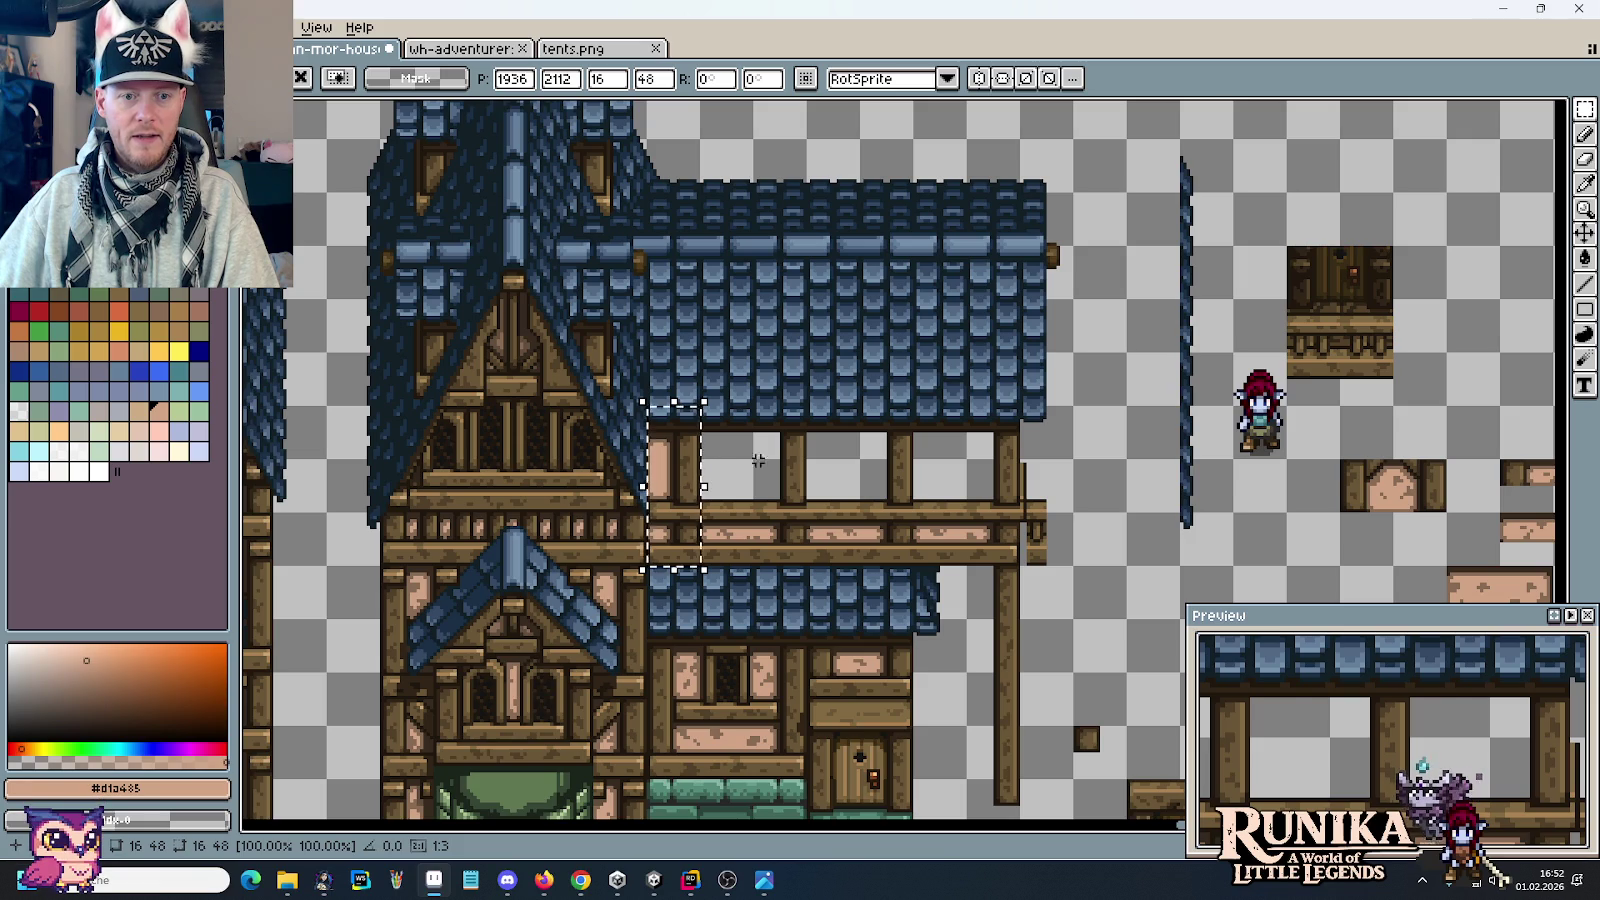
key(Return)
drag(1176, 402, 1238, 569)
mouse_move(1210, 510)
mouse_down()
mouse_move(1196, 543)
mouse_move(686, 518)
mouse_move(688, 543)
mouse_up()
click(741, 517)
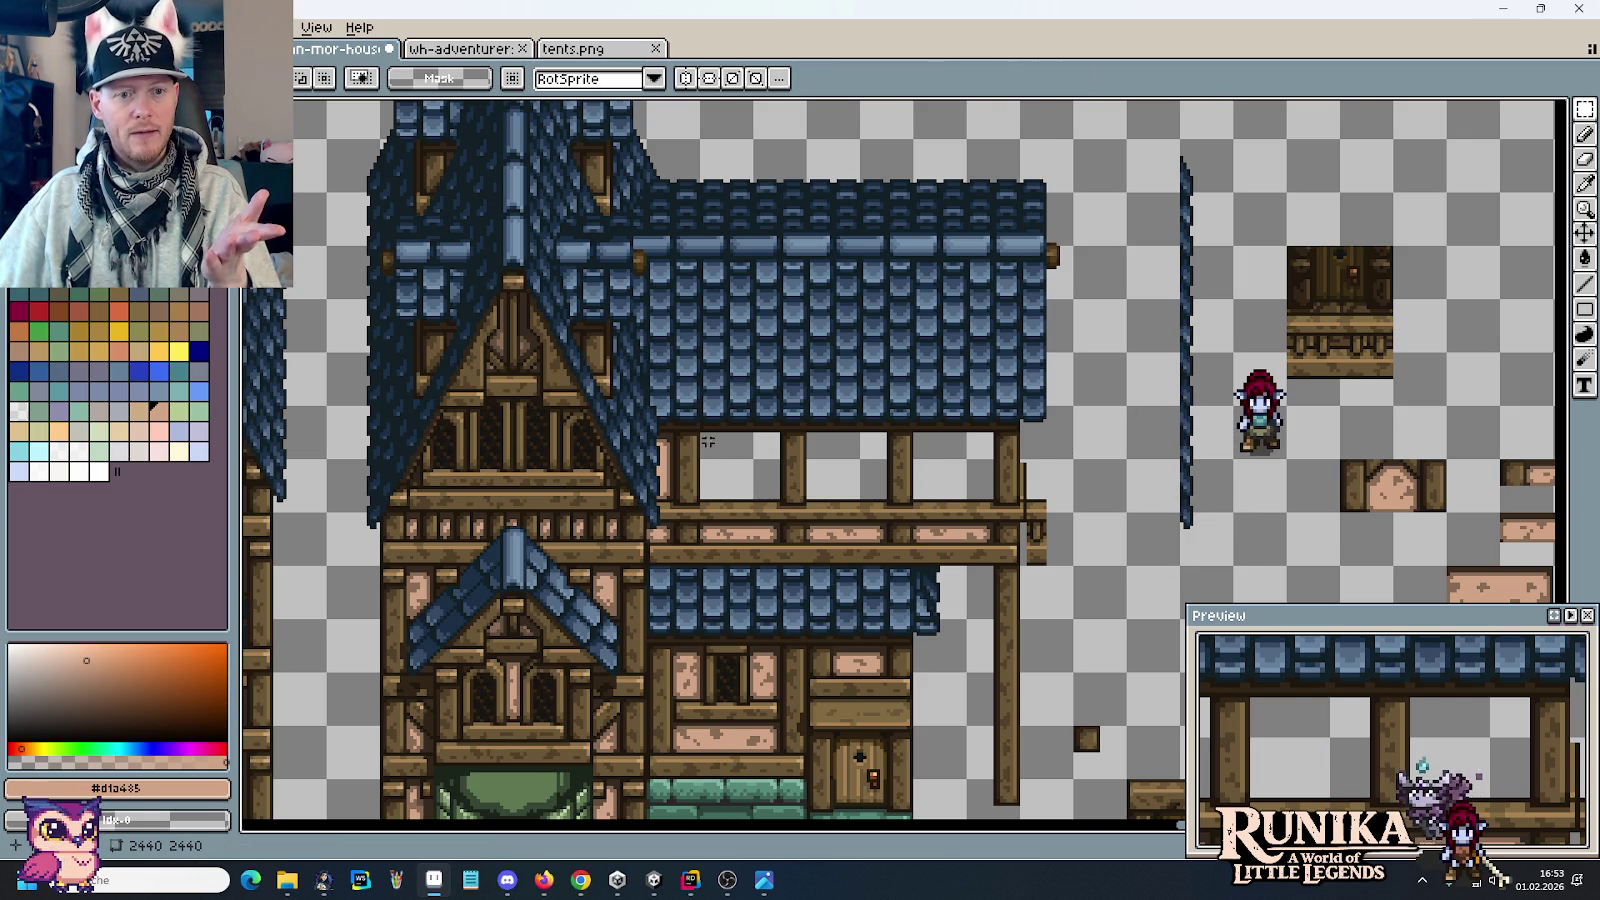
scroll(660, 408, up, 1)
Step: Paint light blue tile pixels along the steep roof's lower corner edge
scroll(660, 408, up, 2)
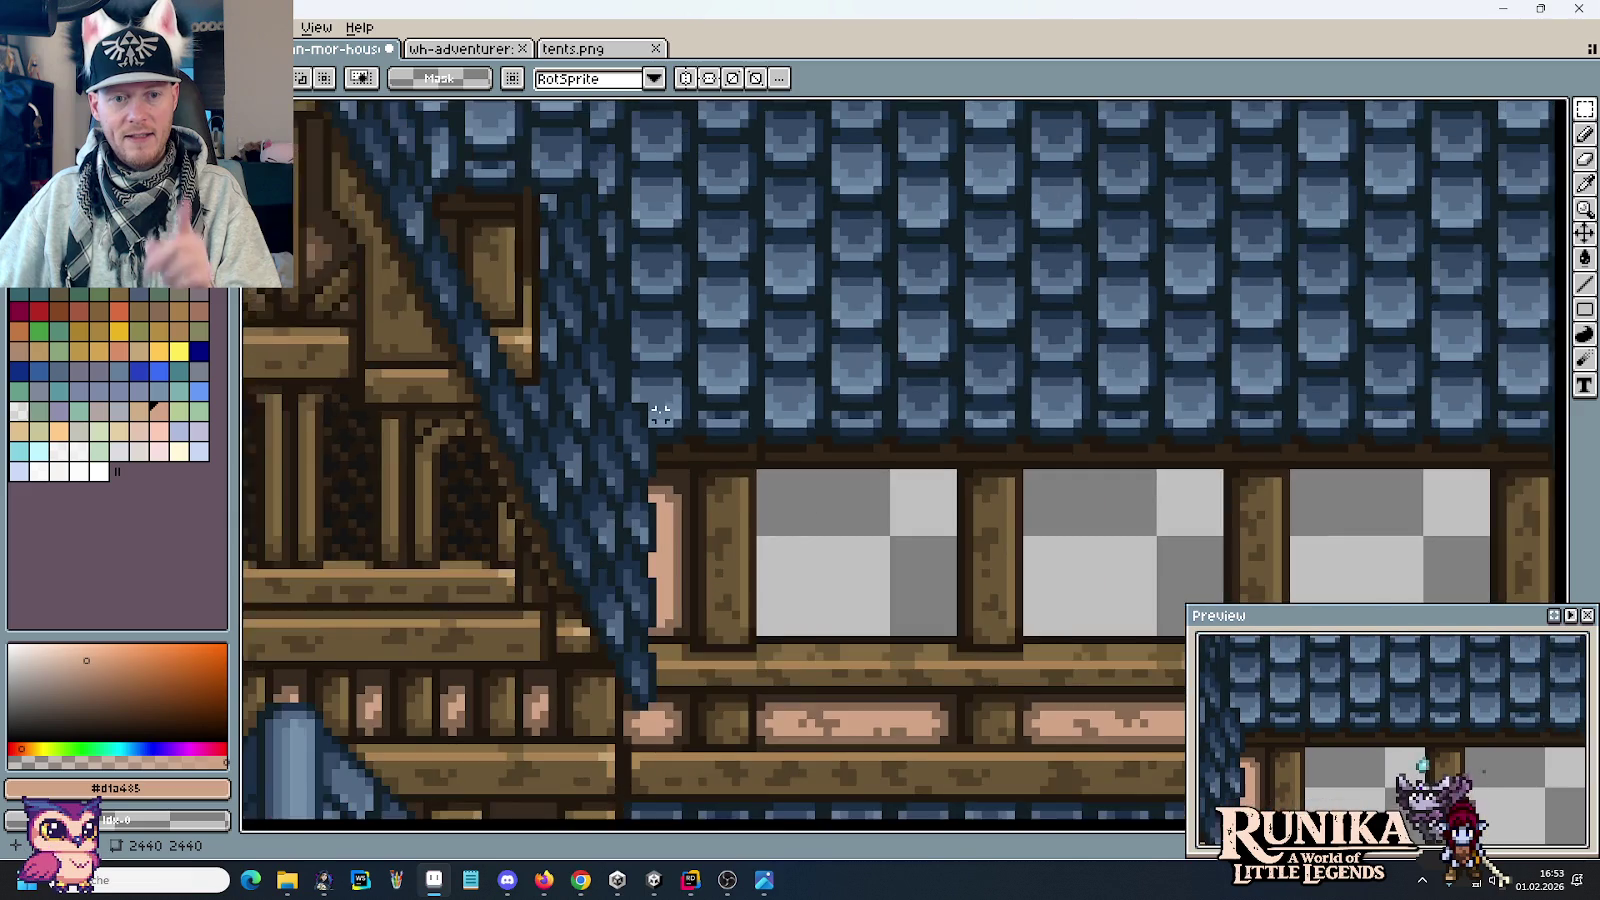
scroll(662, 410, down, 1)
scroll(665, 413, down, 1)
scroll(620, 420, up, 2)
scroll(740, 446, up, 1)
key(b)
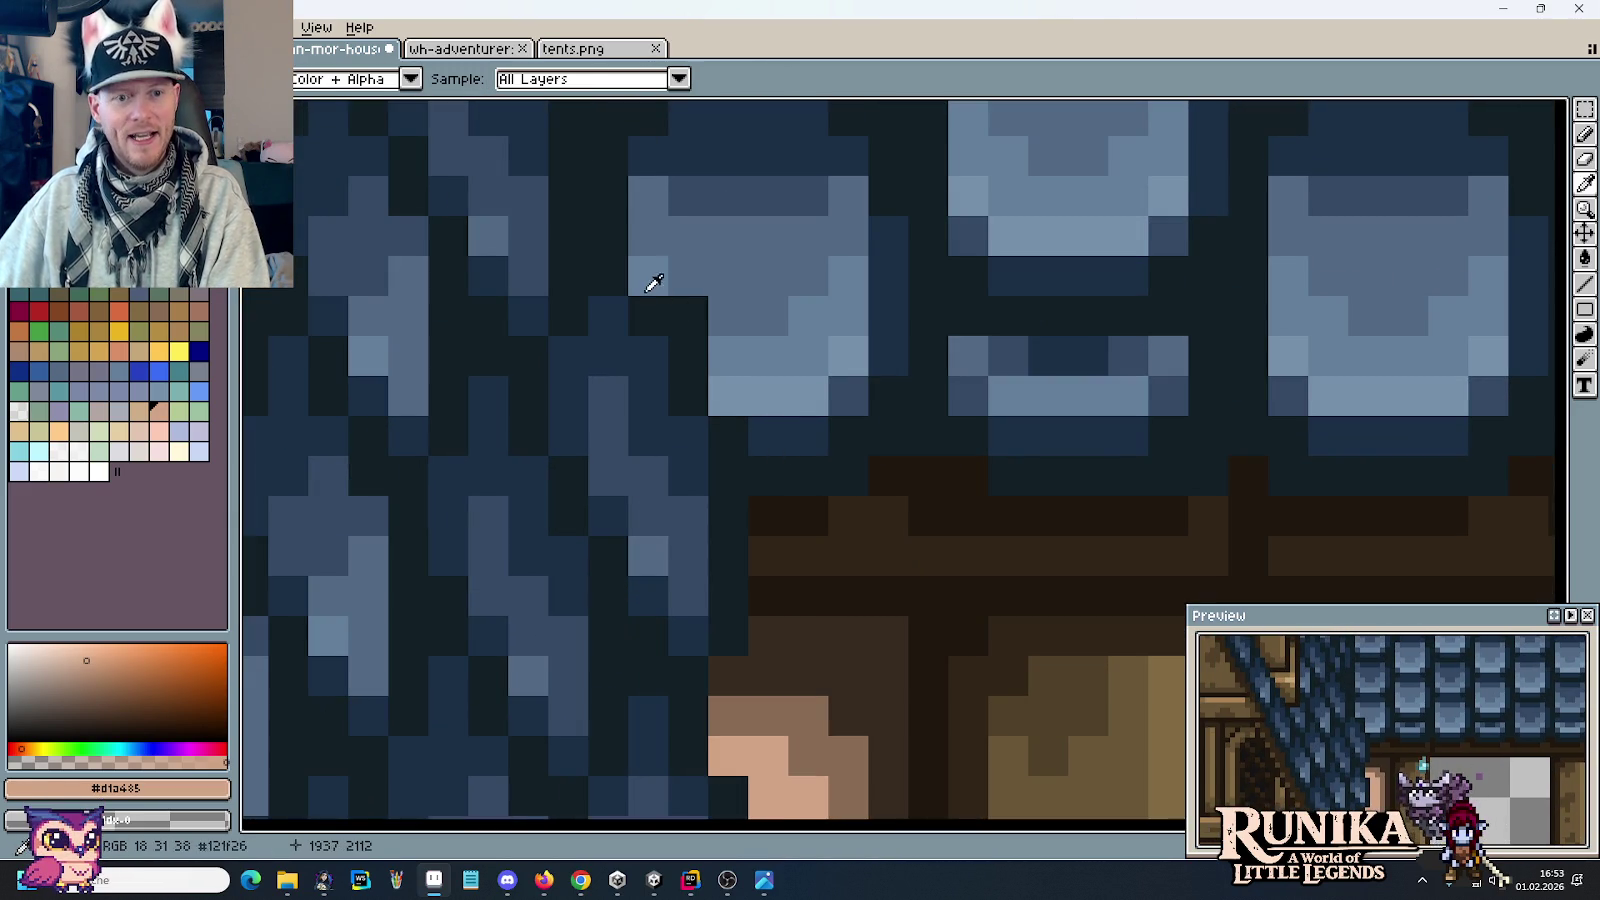
alt+click(650, 272)
click(656, 307)
drag(688, 315, 688, 355)
alt+click(760, 395)
click(688, 395)
click(648, 355)
Step: Darken the roof-edge pixels at the corner with the dark outline colour #121f26
alt+click(763, 470)
click(688, 475)
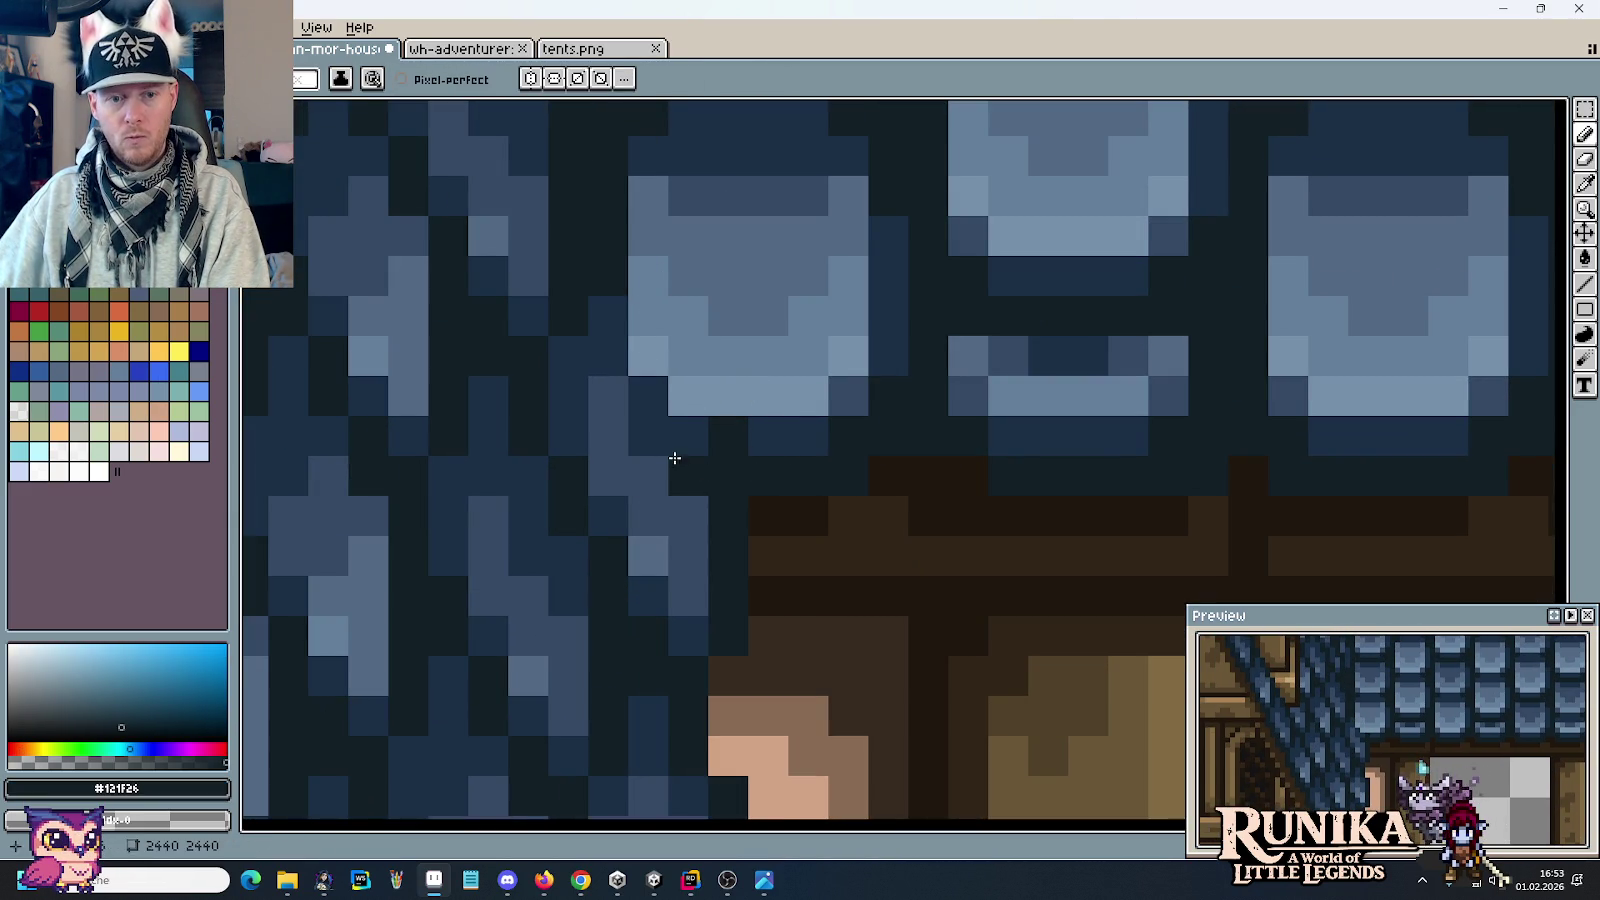
click(648, 435)
click(648, 395)
click(610, 395)
click(608, 355)
click(608, 315)
click(688, 395)
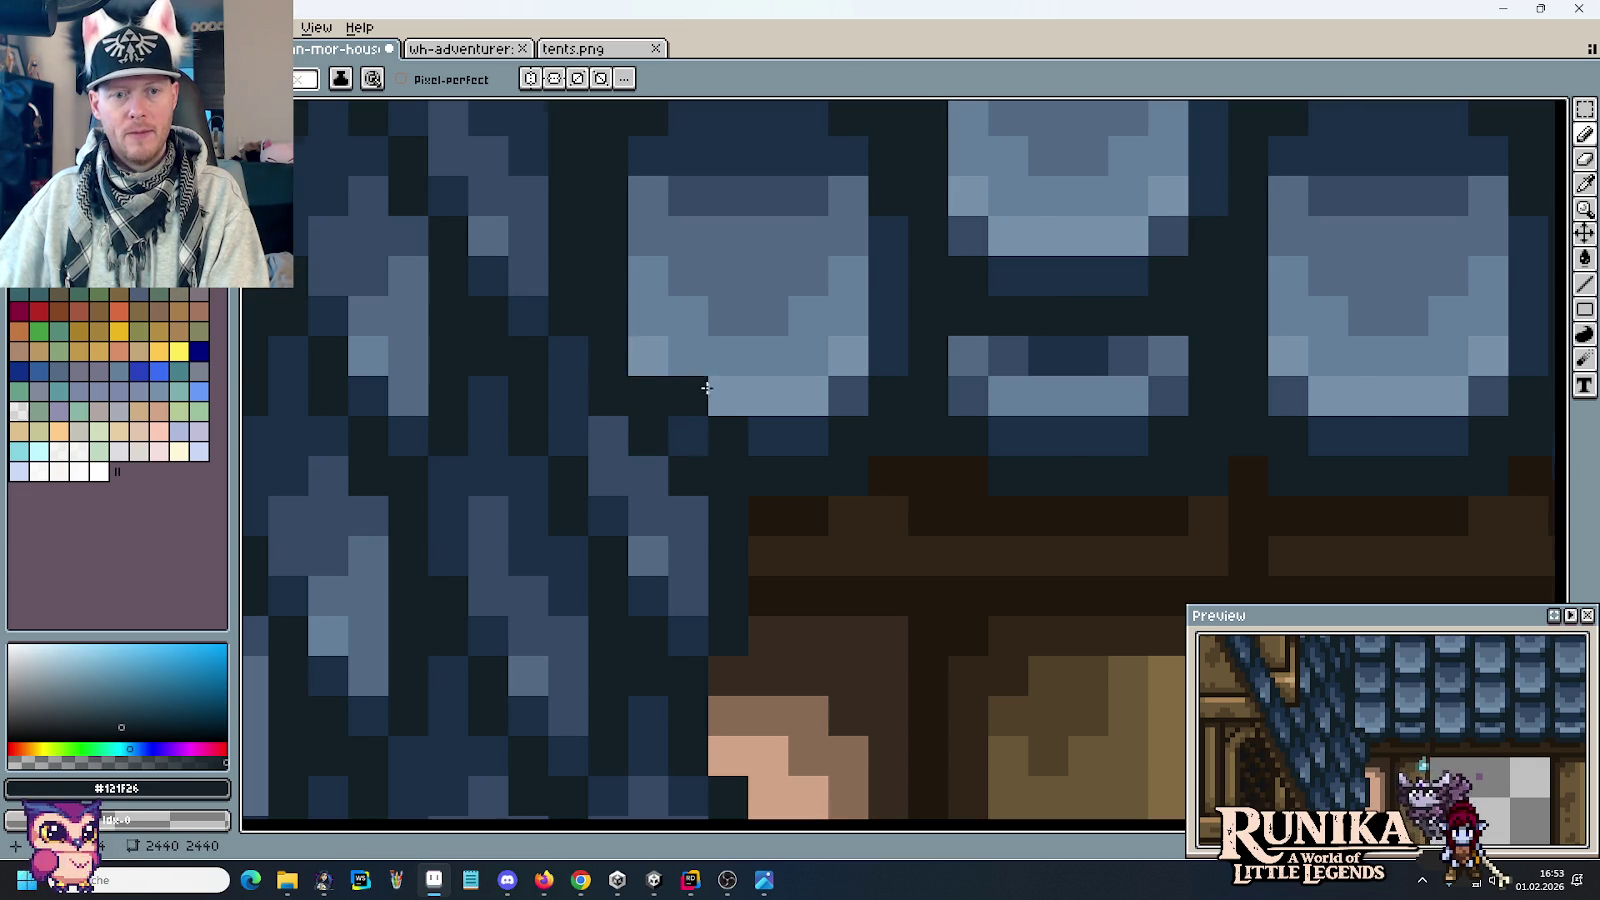
scroll(830, 458, down, 3)
scroll(735, 417, up, 3)
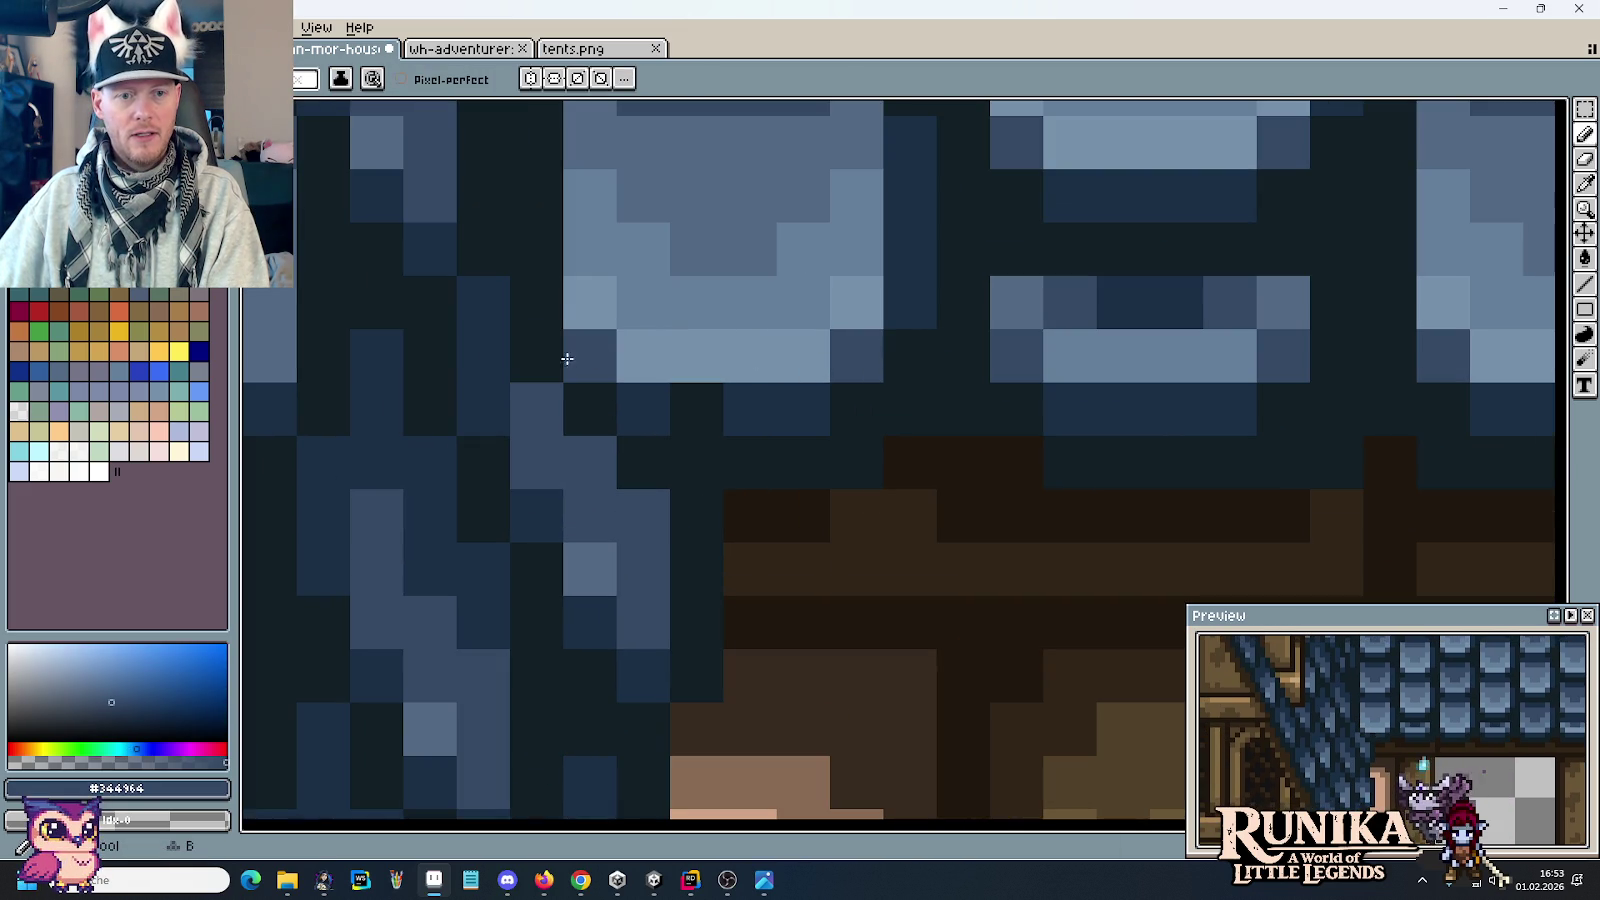
Step: Darken a few more navy roof pixels and roof-edge pixels near the corner
alt+click(702, 407)
alt+click(671, 446)
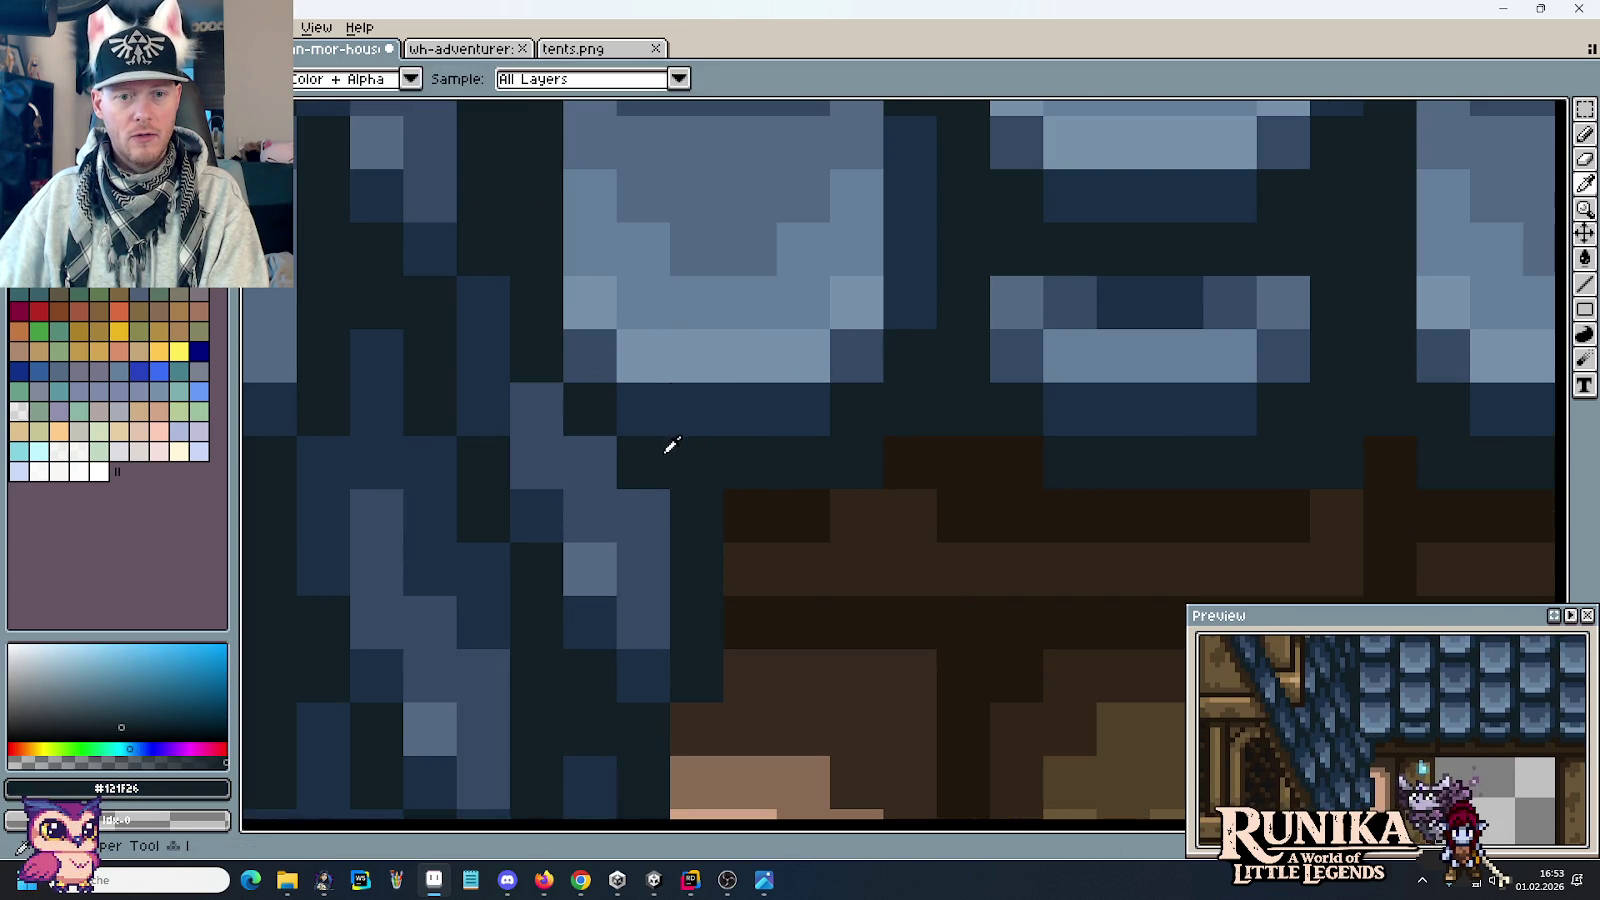
click(537, 410)
click(715, 420)
scroll(812, 440, down, 3)
scroll(814, 455, down, 1)
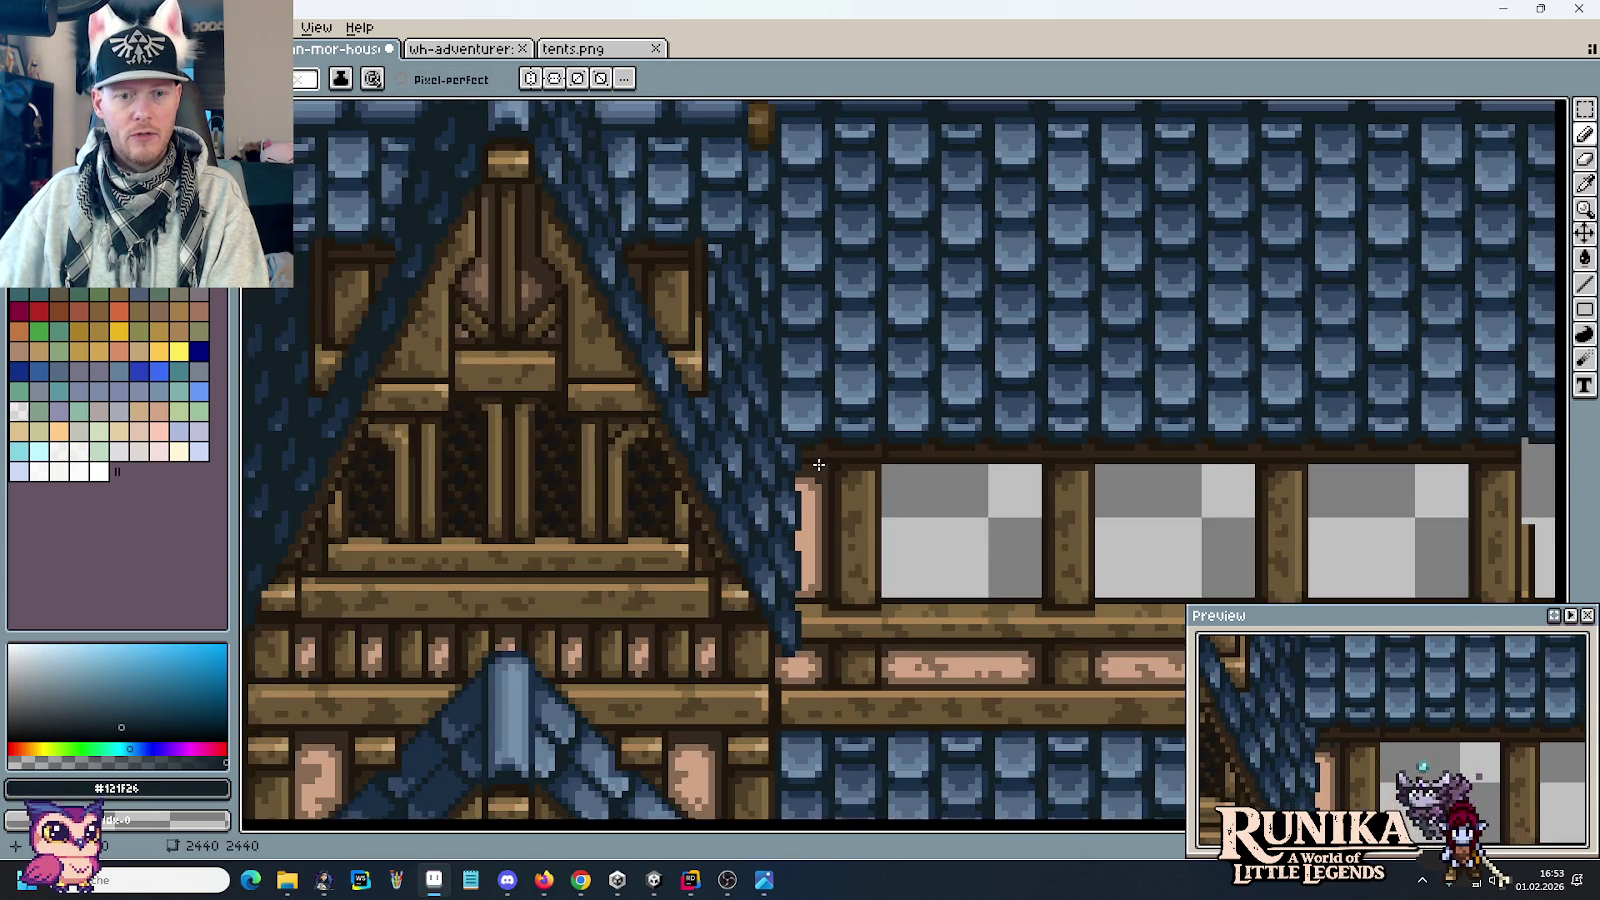
scroll(815, 462, down, 1)
scroll(815, 462, down, 1)
scroll(799, 462, up, 4)
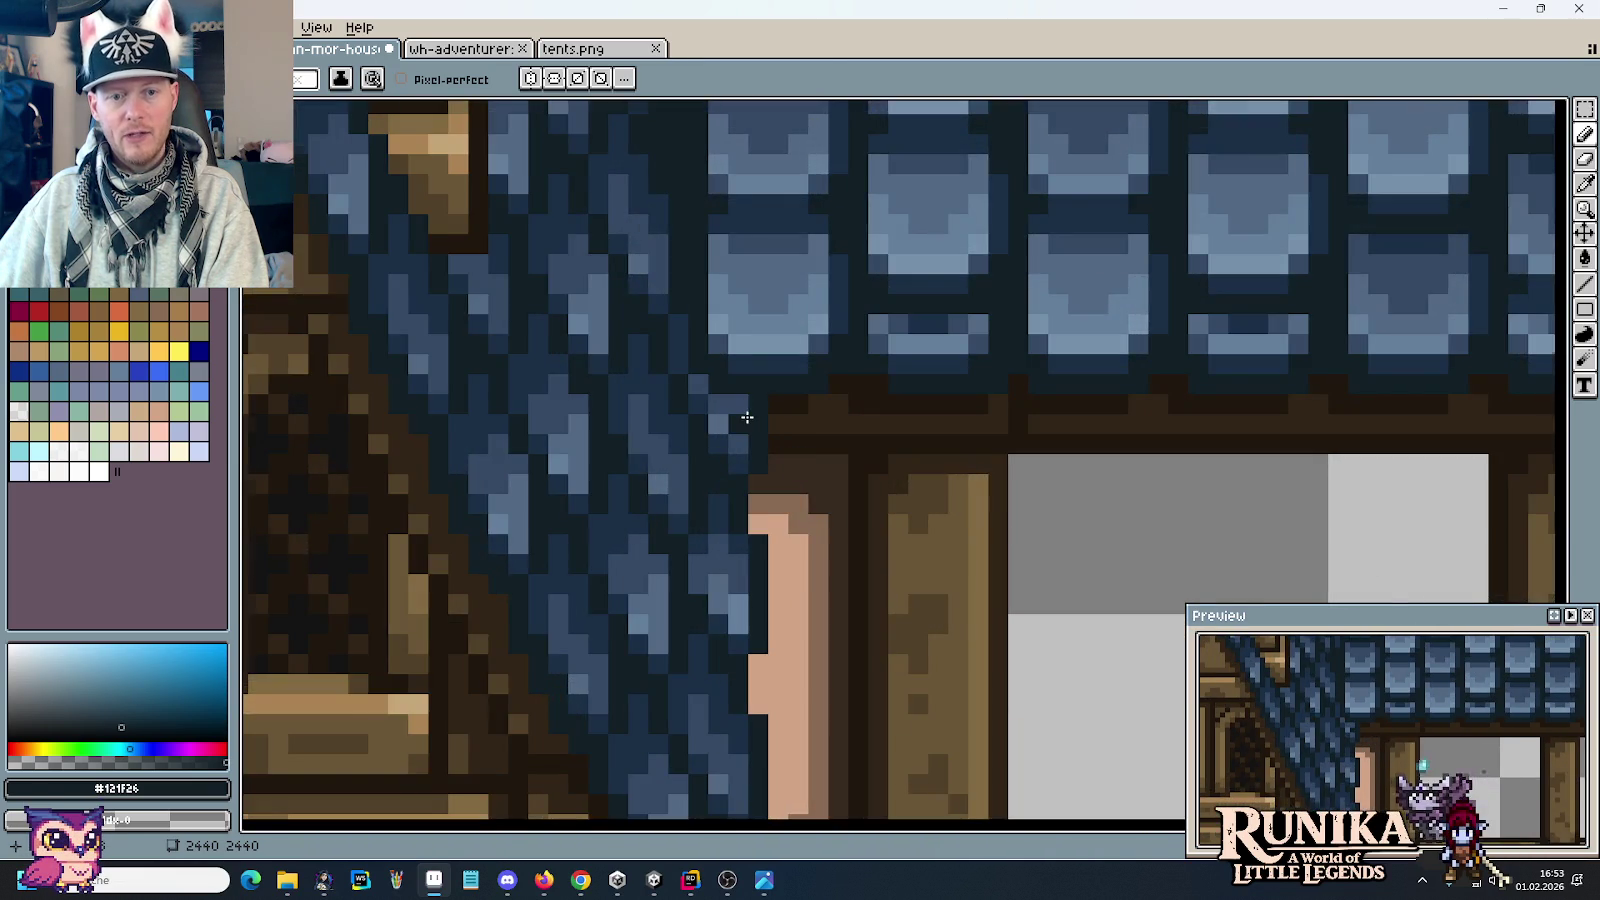
scroll(735, 400, up, 1)
mouse_move(727, 425)
mouse_down()
mouse_move(723, 450)
mouse_move(608, 234)
mouse_up()
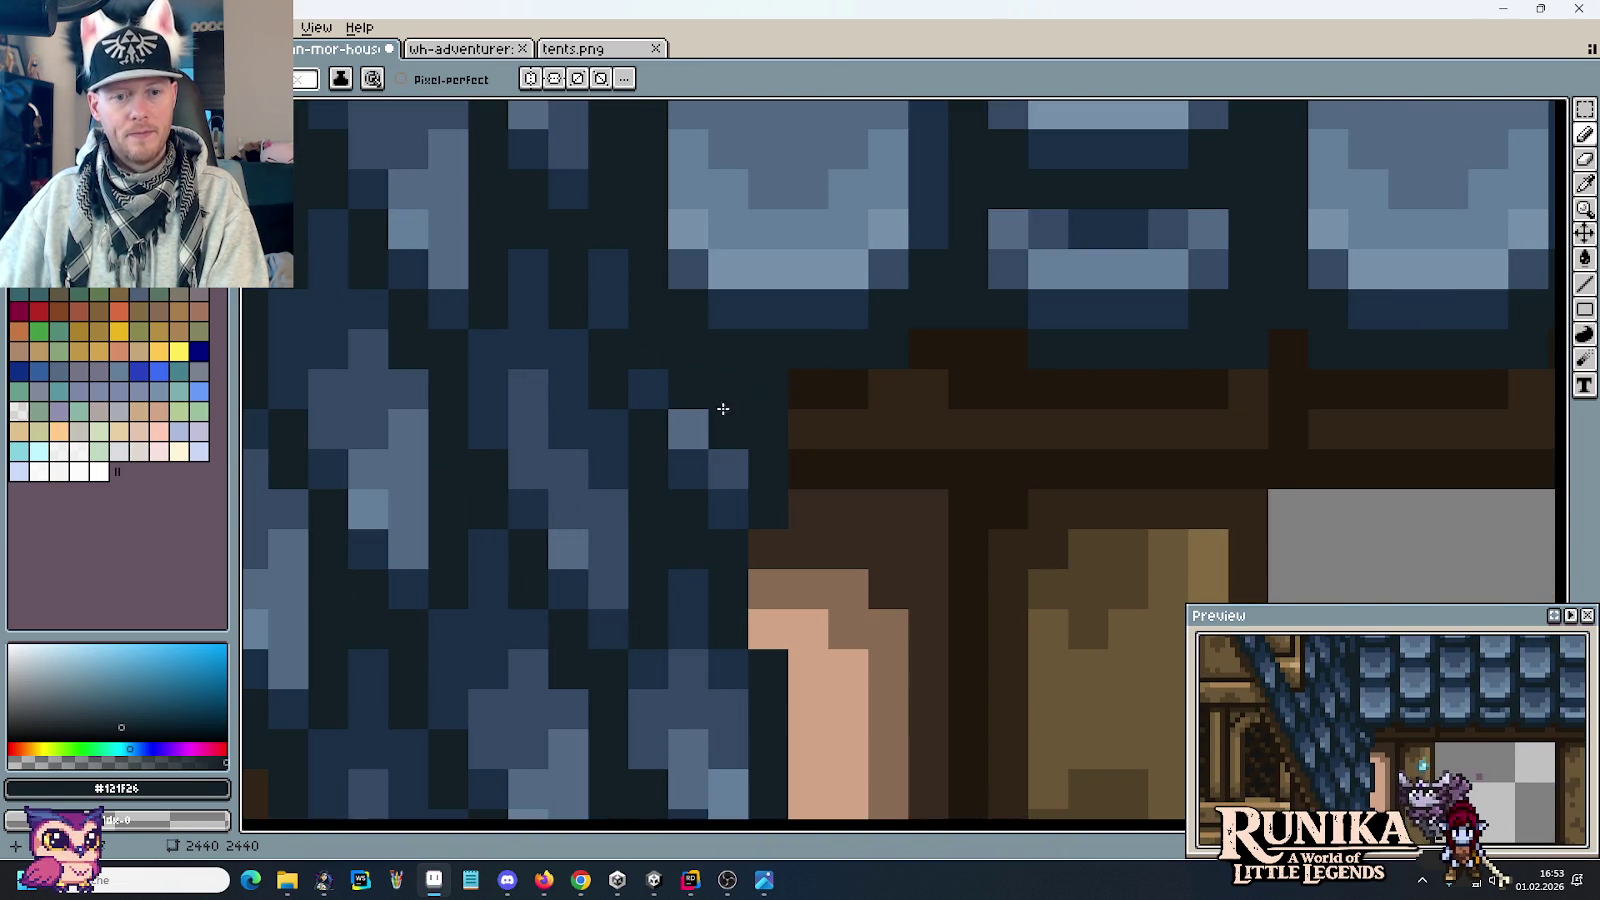
Step: Compare the roof's mid-blue #344964 and navy #1a2f45 by picking them from the tiles
alt+click(730, 466)
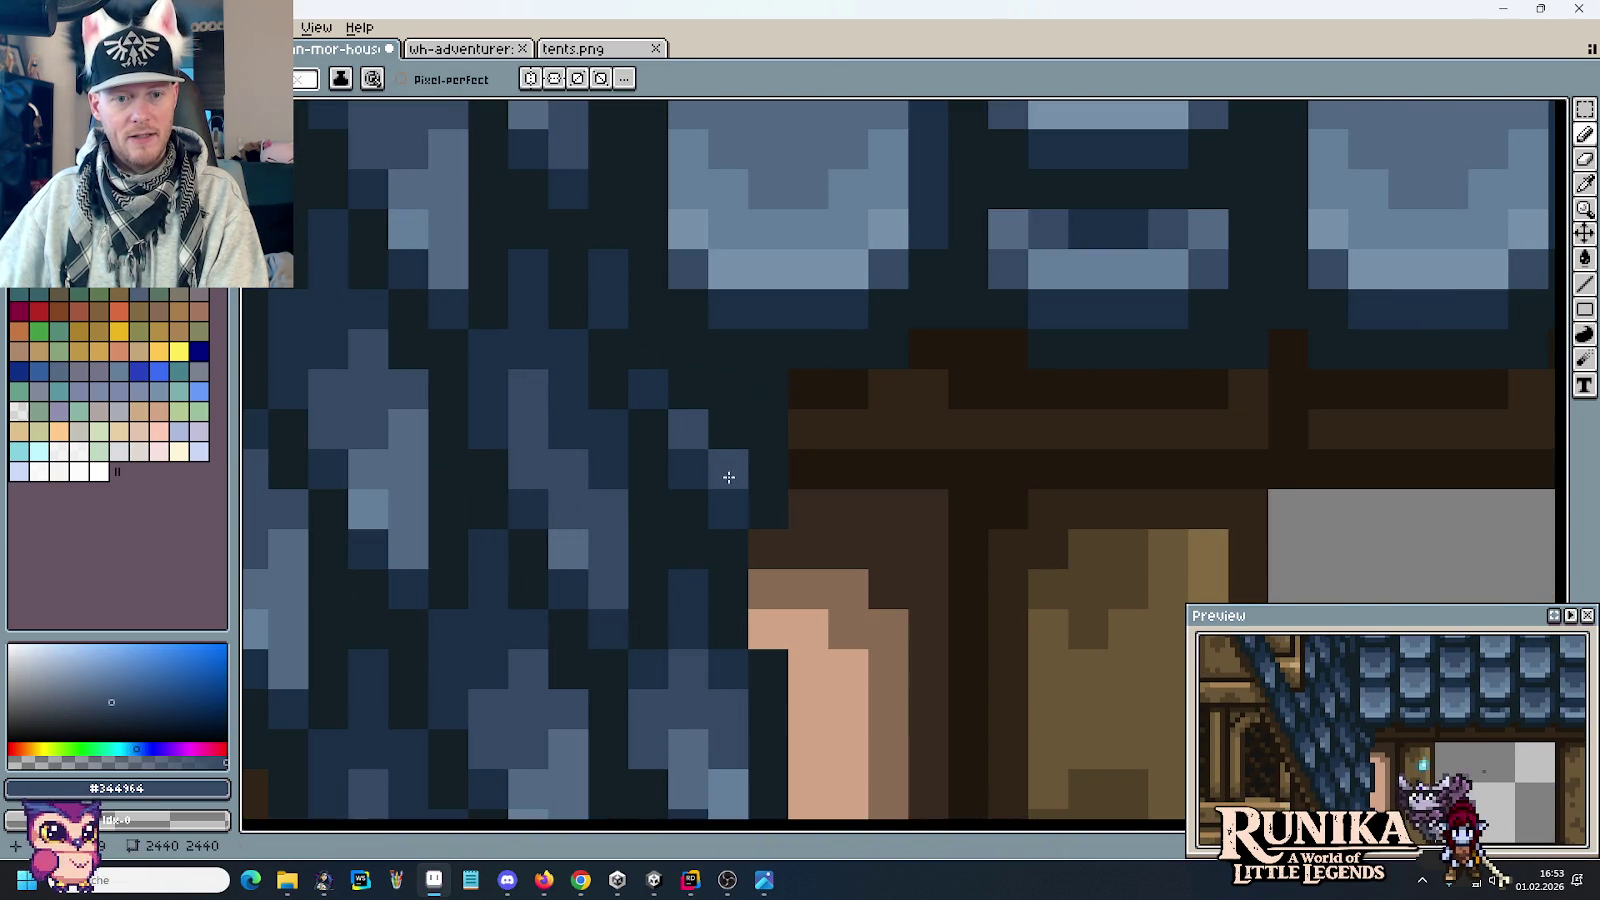
alt+click(729, 477)
scroll(725, 550, down, 5)
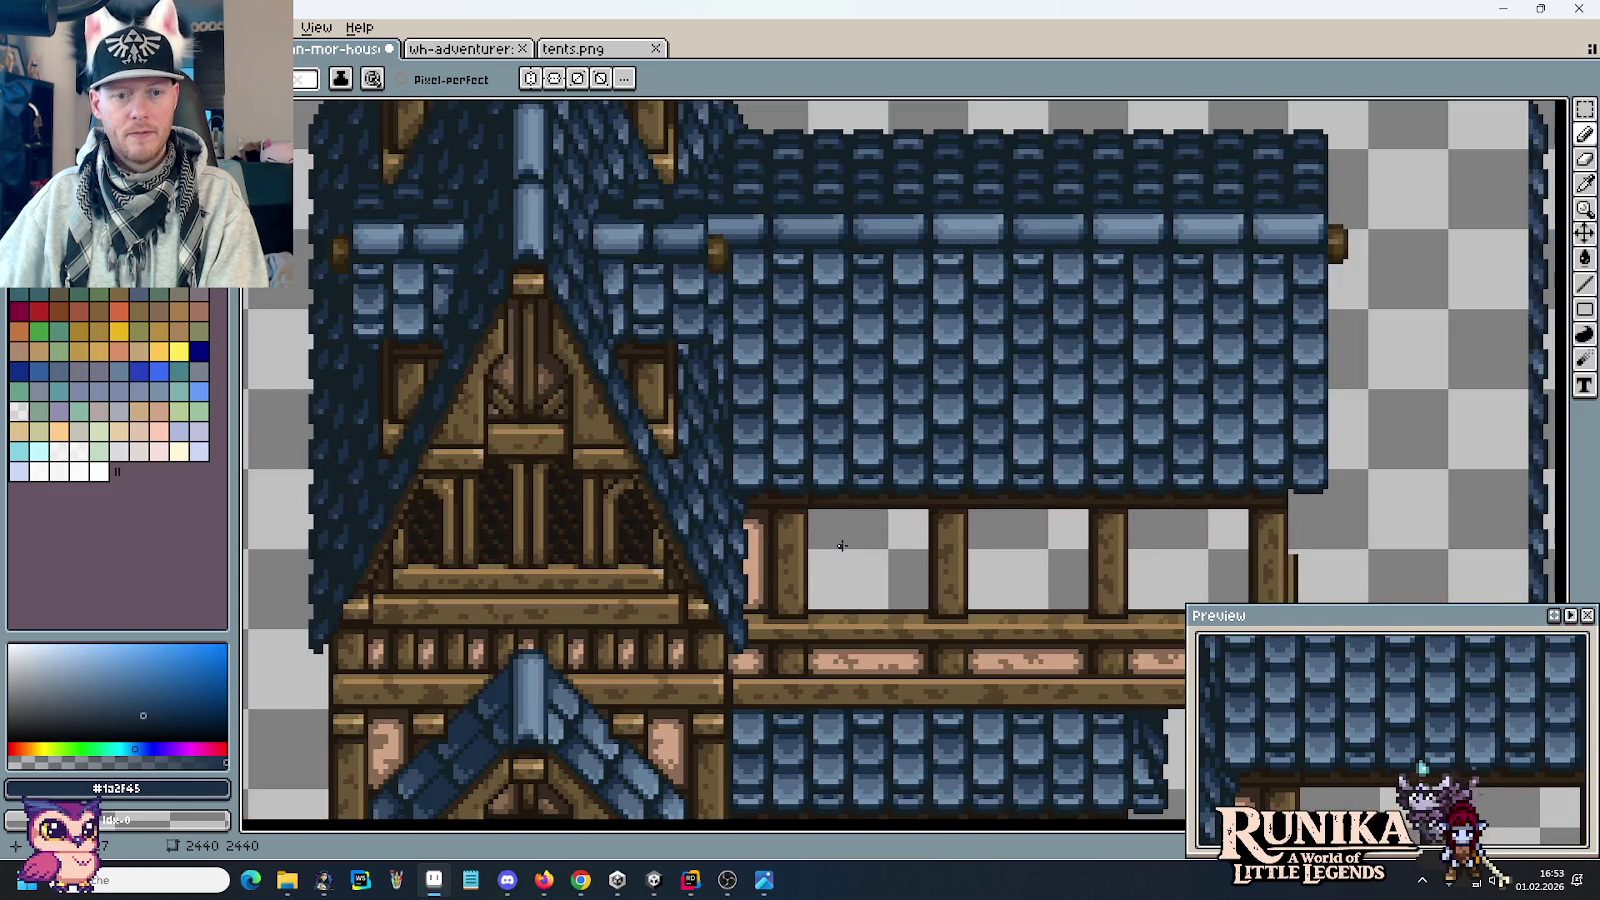
scroll(800, 528, right, 2)
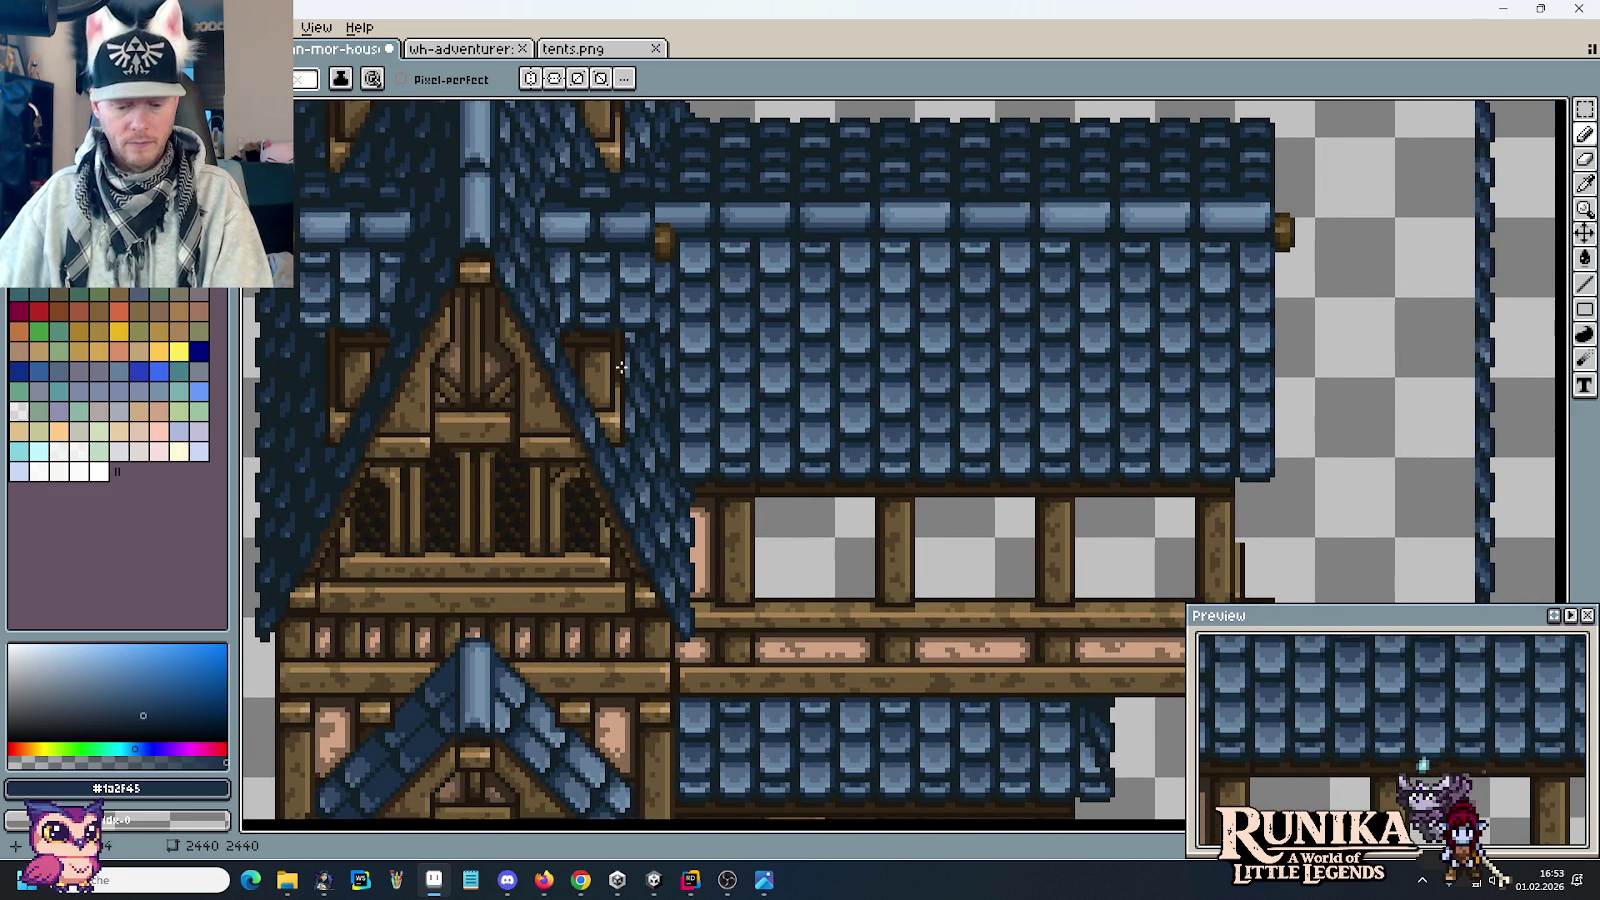
scroll(614, 346, up, 3)
scroll(714, 428, up, 1)
key(i)
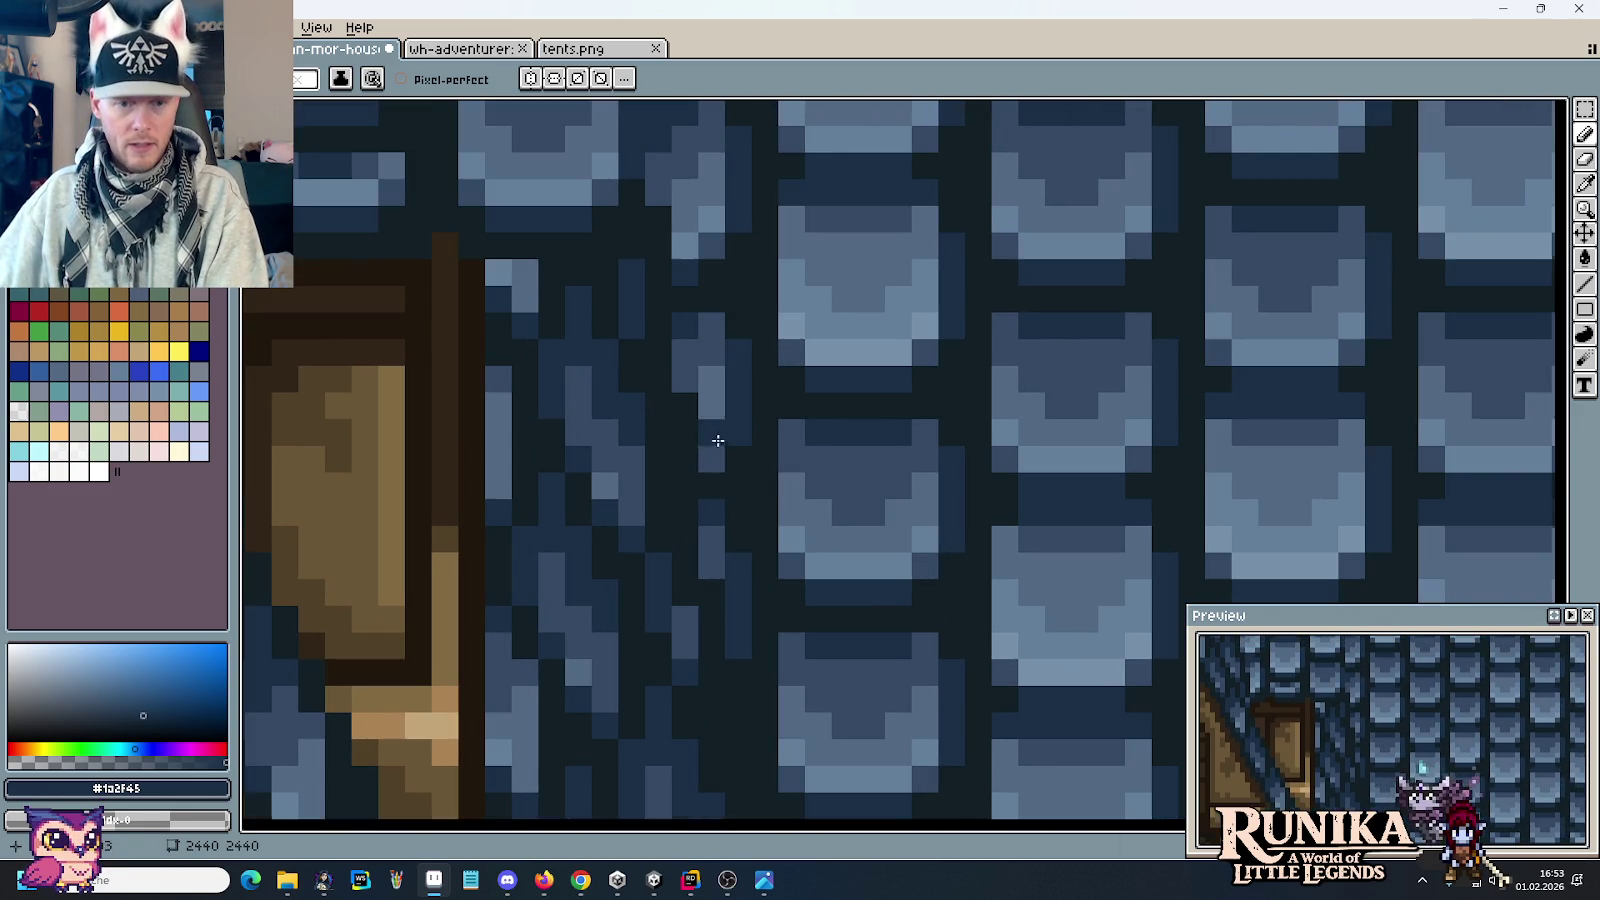
key(b)
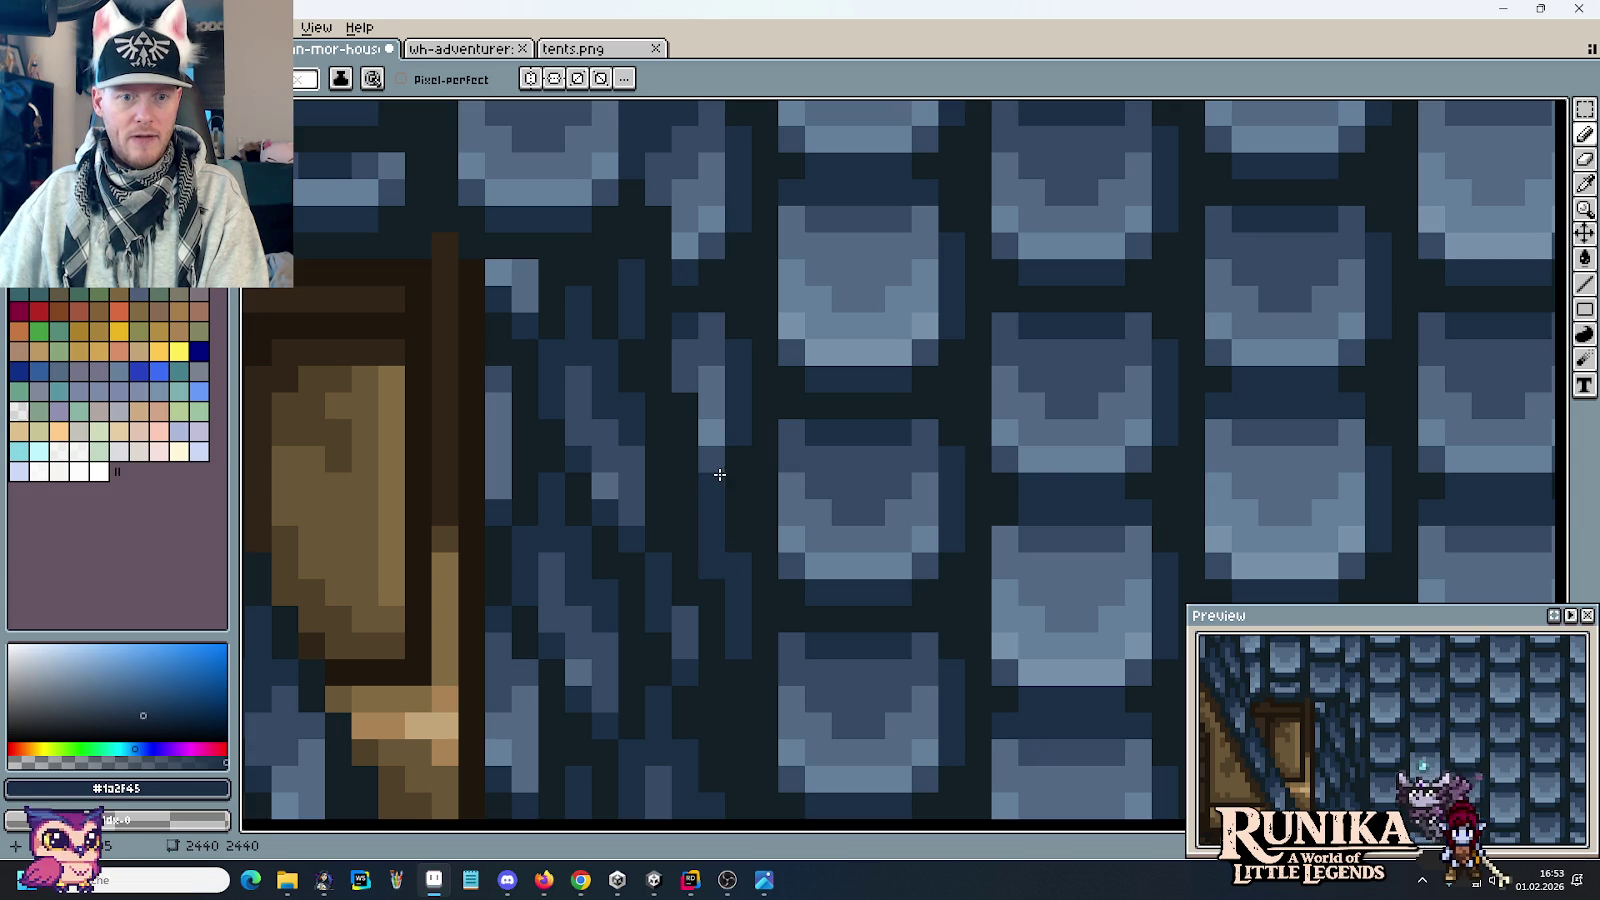
alt+click(689, 375)
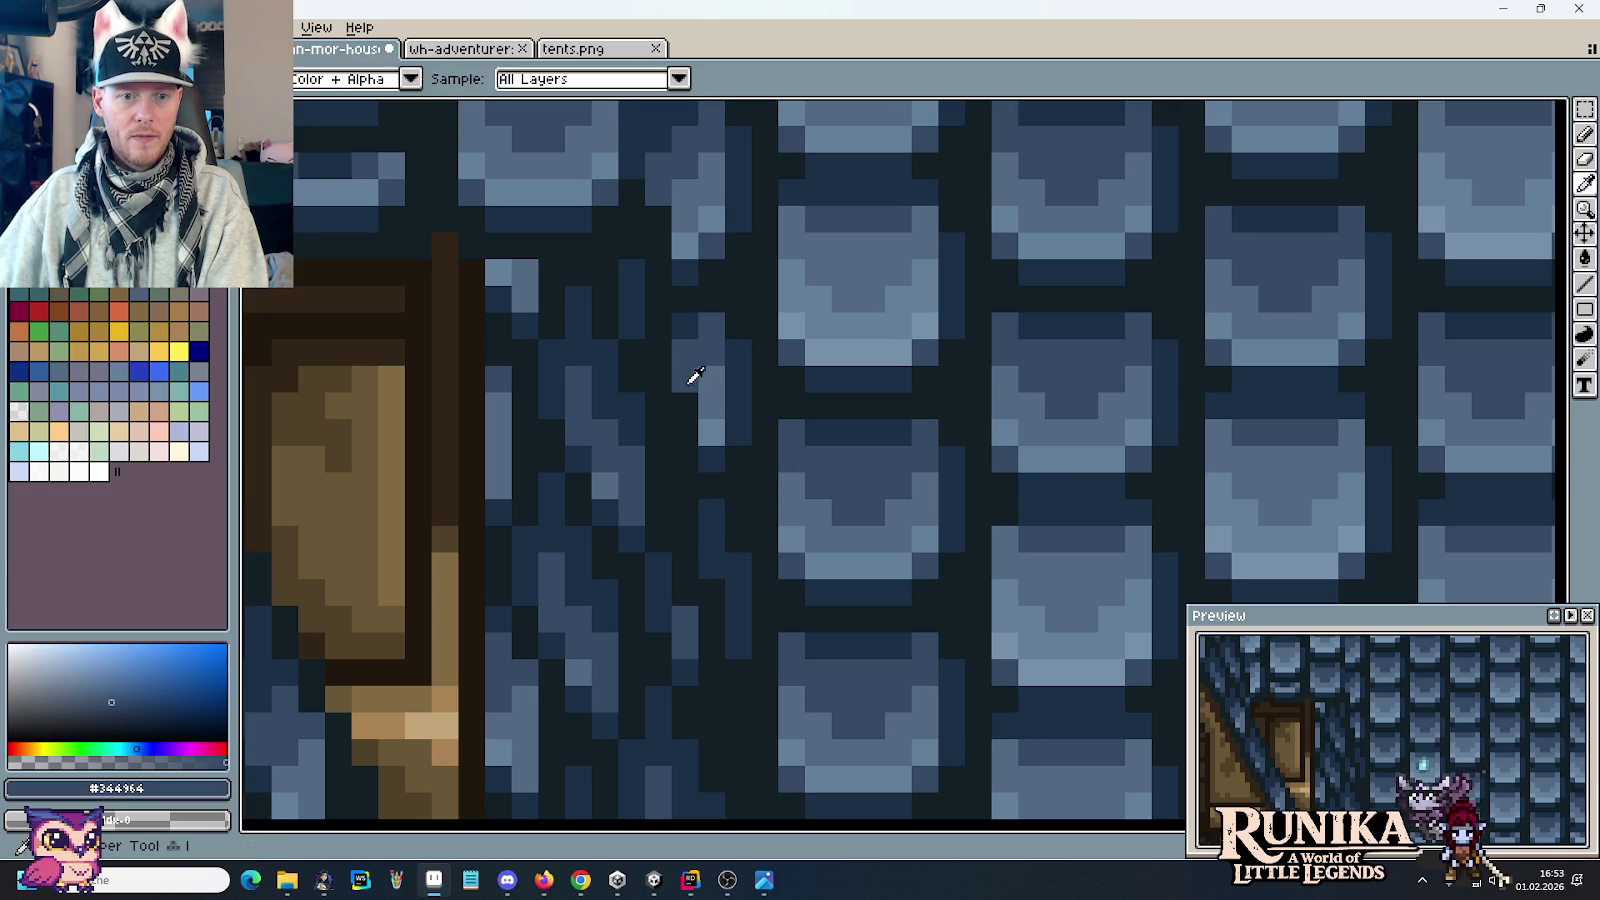
scroll(710, 430, down, 2)
scroll(795, 451, down, 3)
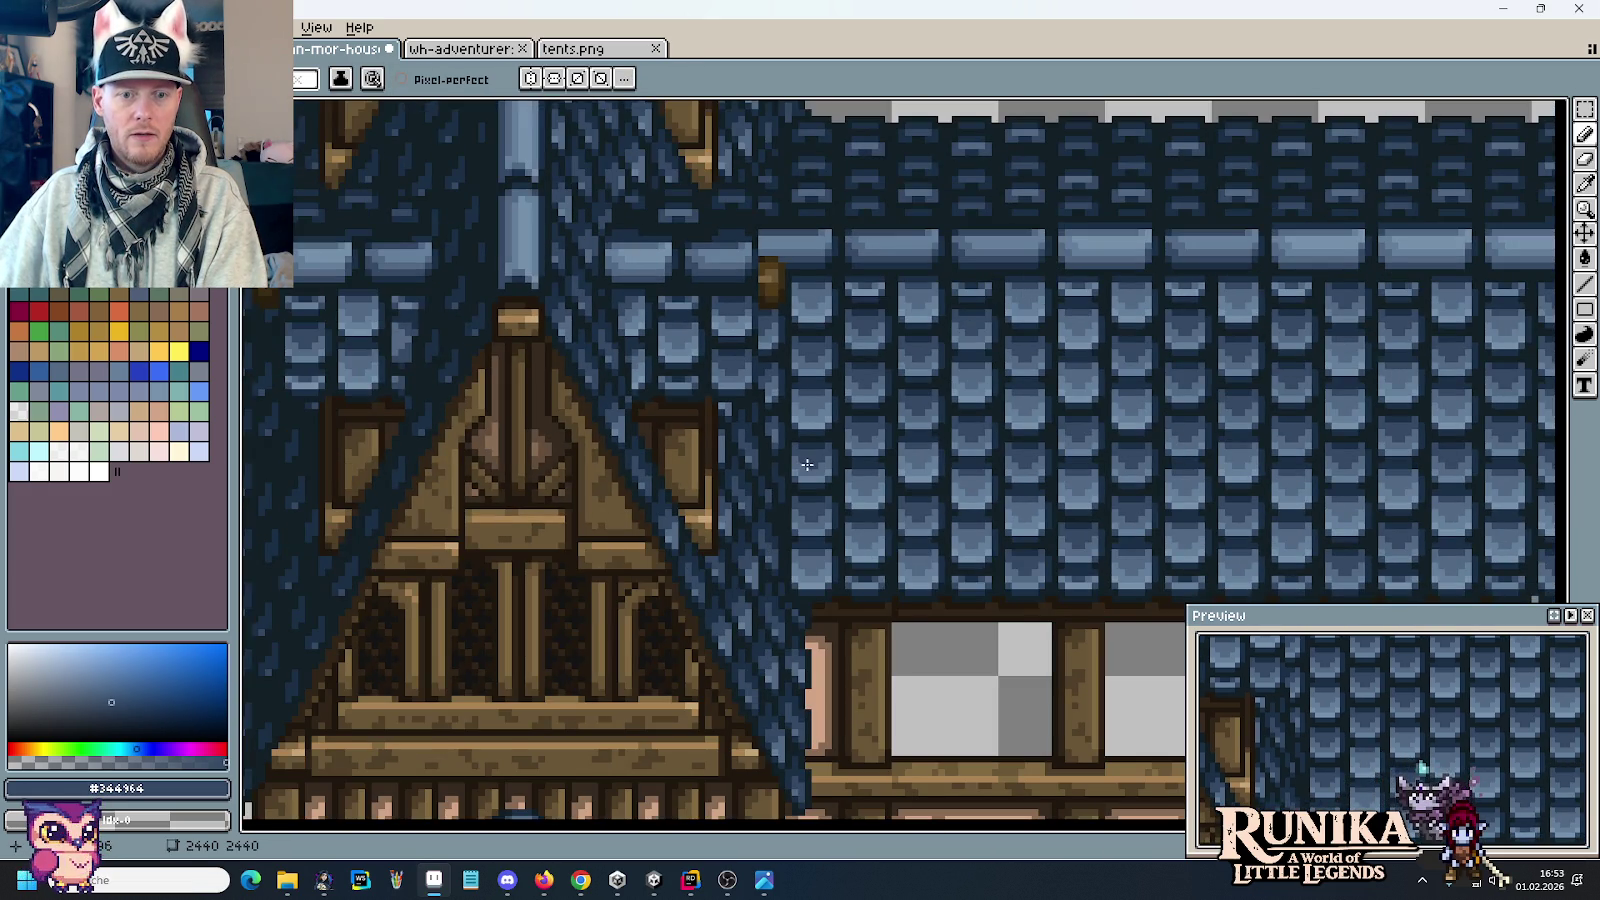
scroll(800, 466, up, 1)
scroll(795, 470, up, 4)
key(alt)
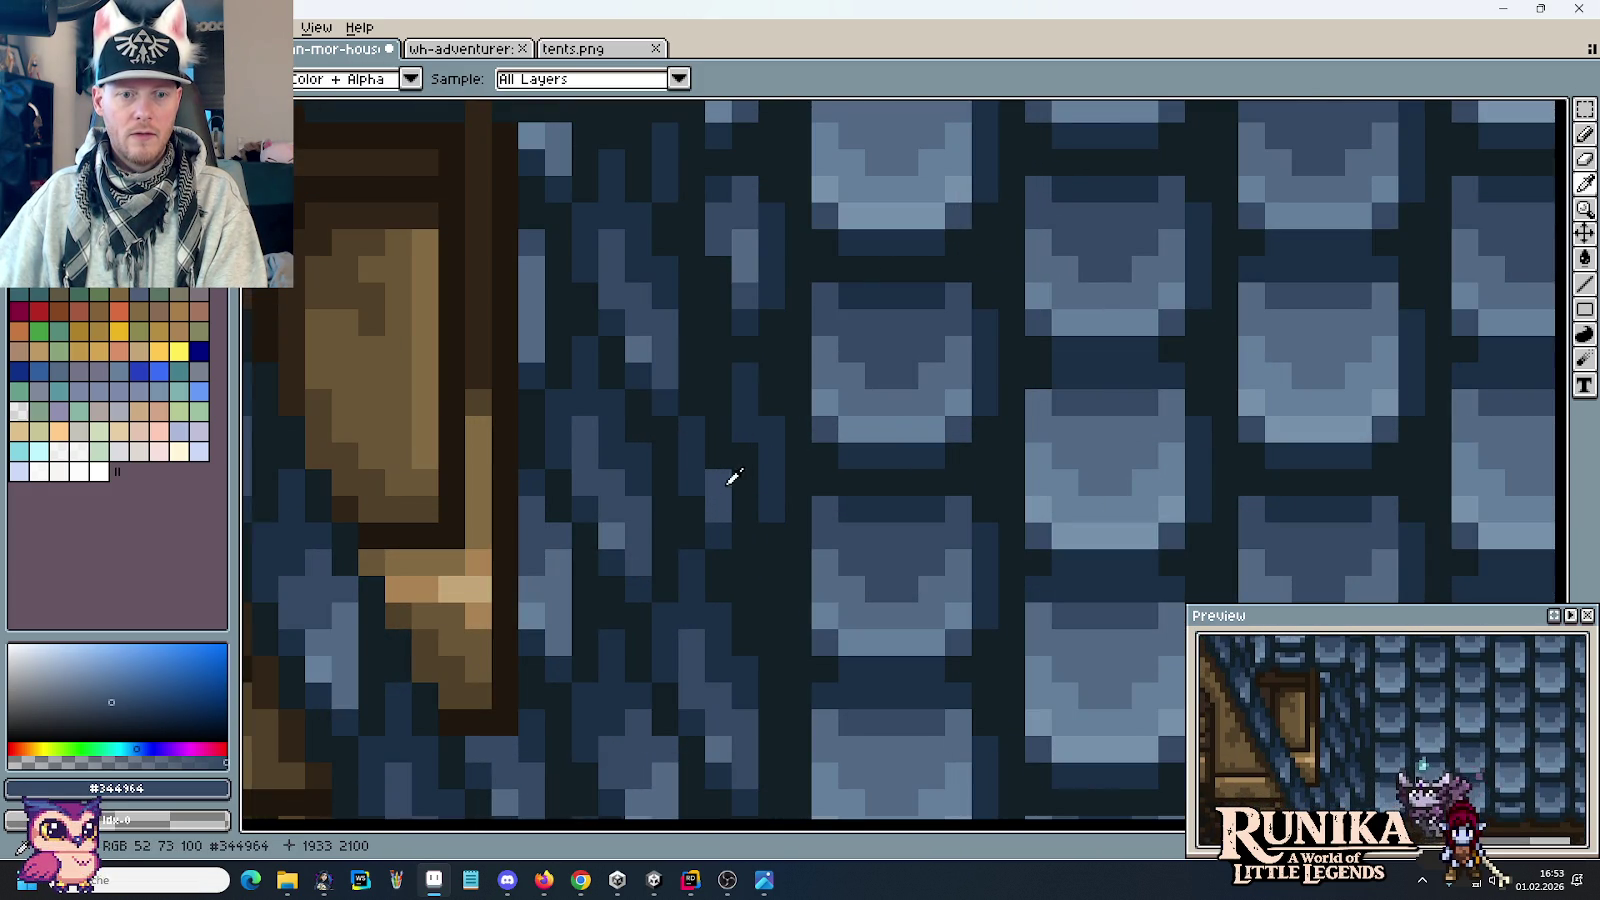
alt+click(716, 488)
scroll(714, 505, down, 3)
scroll(700, 490, up, 2)
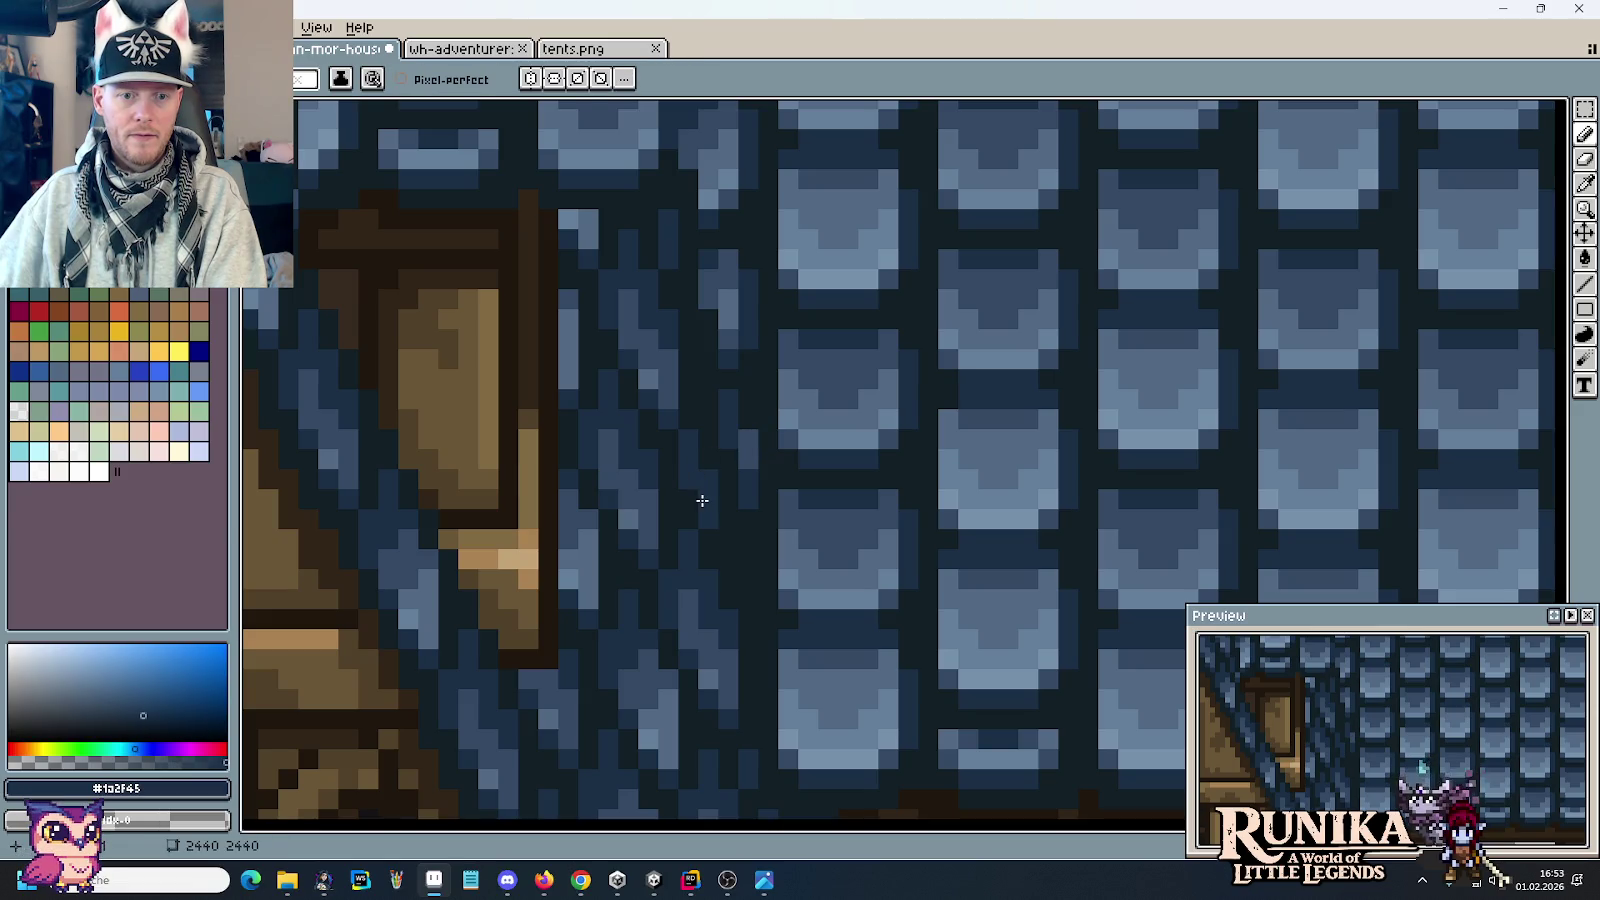
alt+click(745, 440)
scroll(800, 488, down, 2)
scroll(800, 488, down, 2)
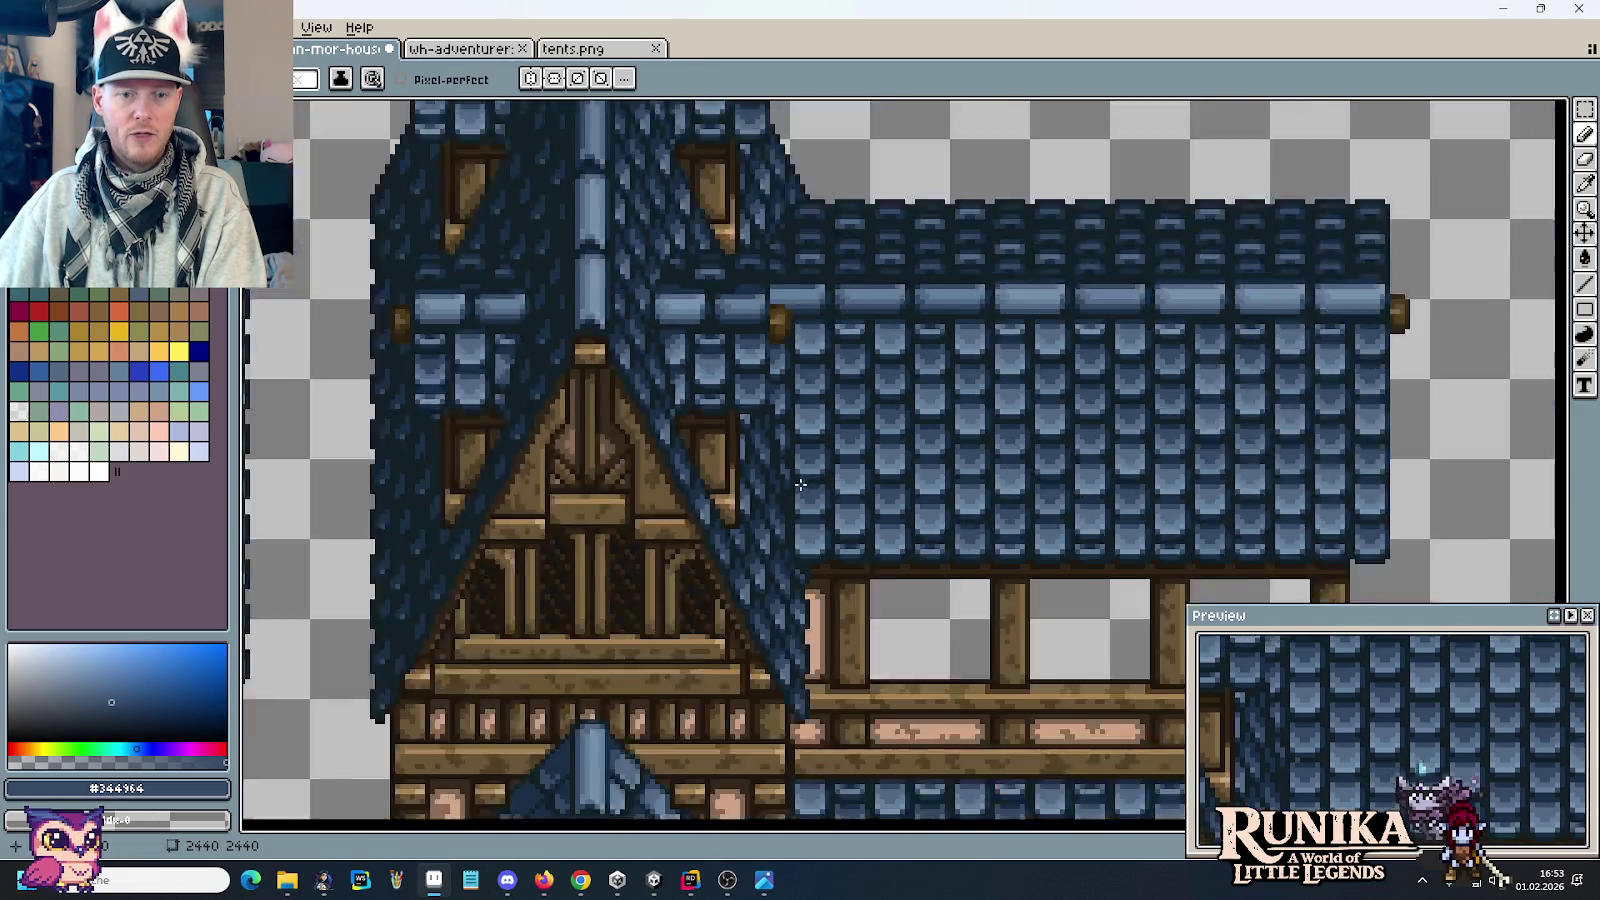
scroll(800, 488, up, 1)
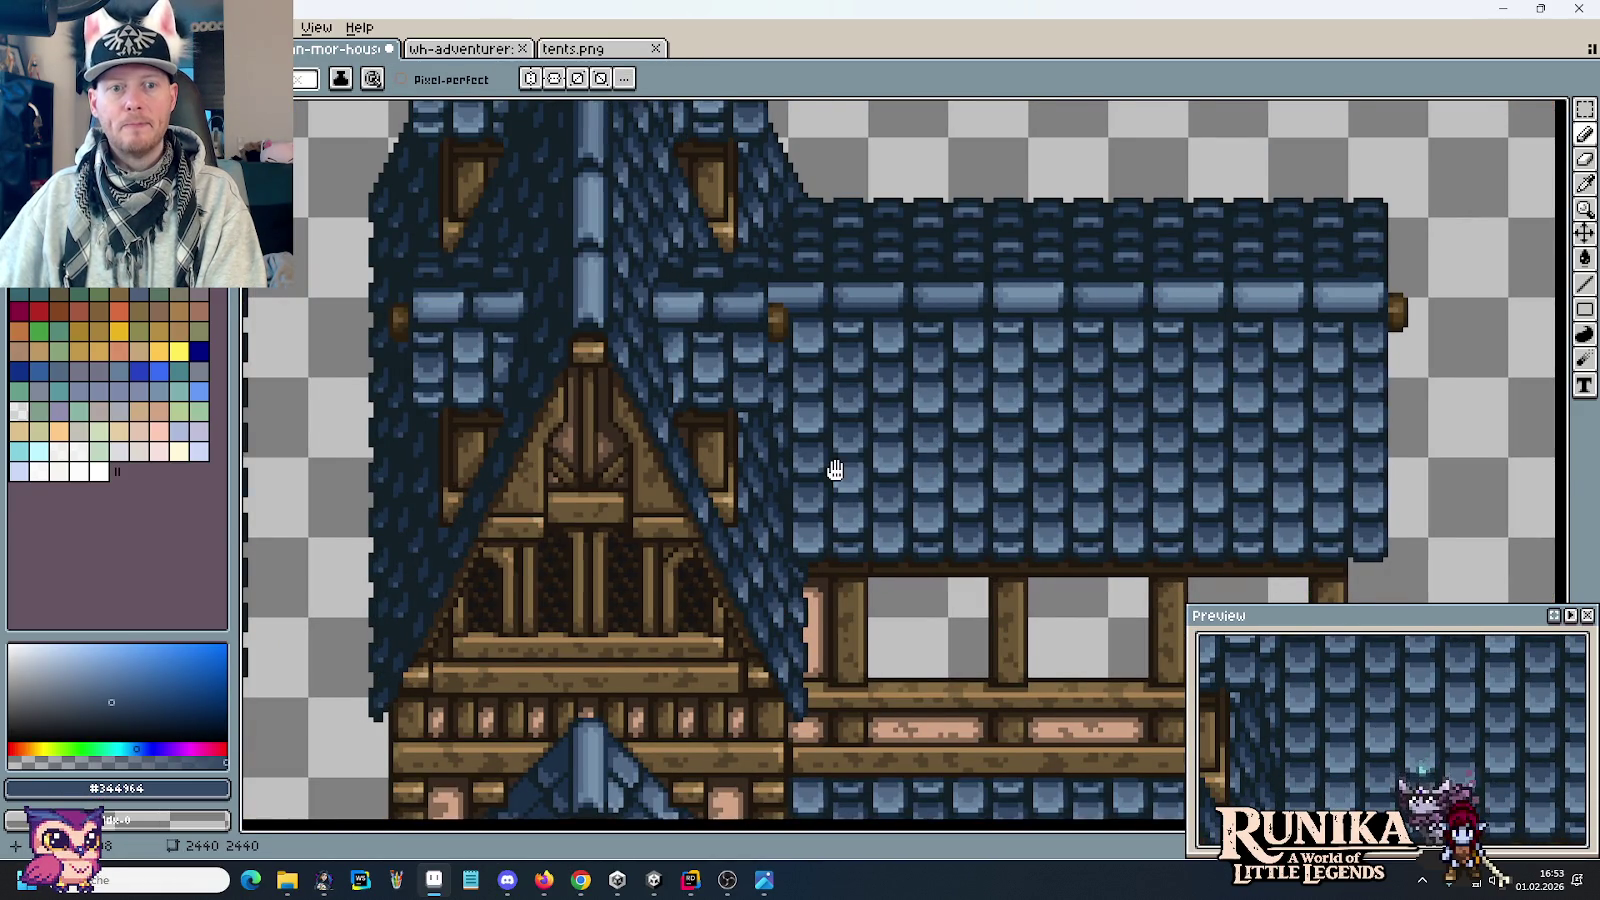
Step: Extend the right balcony post's brown #826a42 edge up to the roof
drag(835, 470, 767, 481)
scroll(783, 478, down, 1)
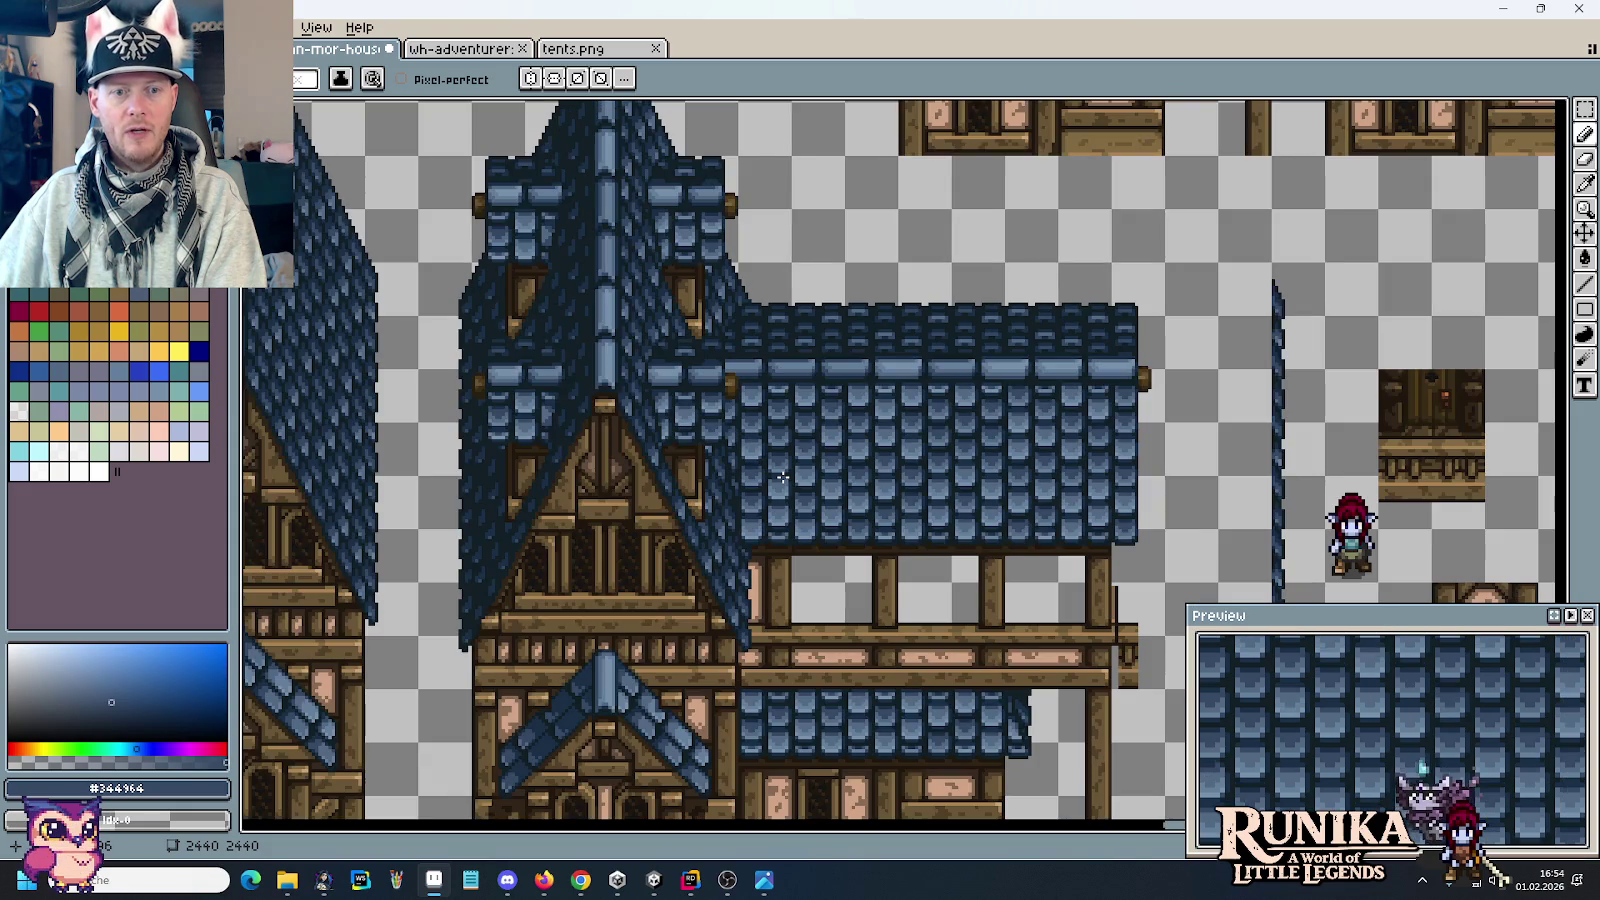
drag(832, 468, 687, 394)
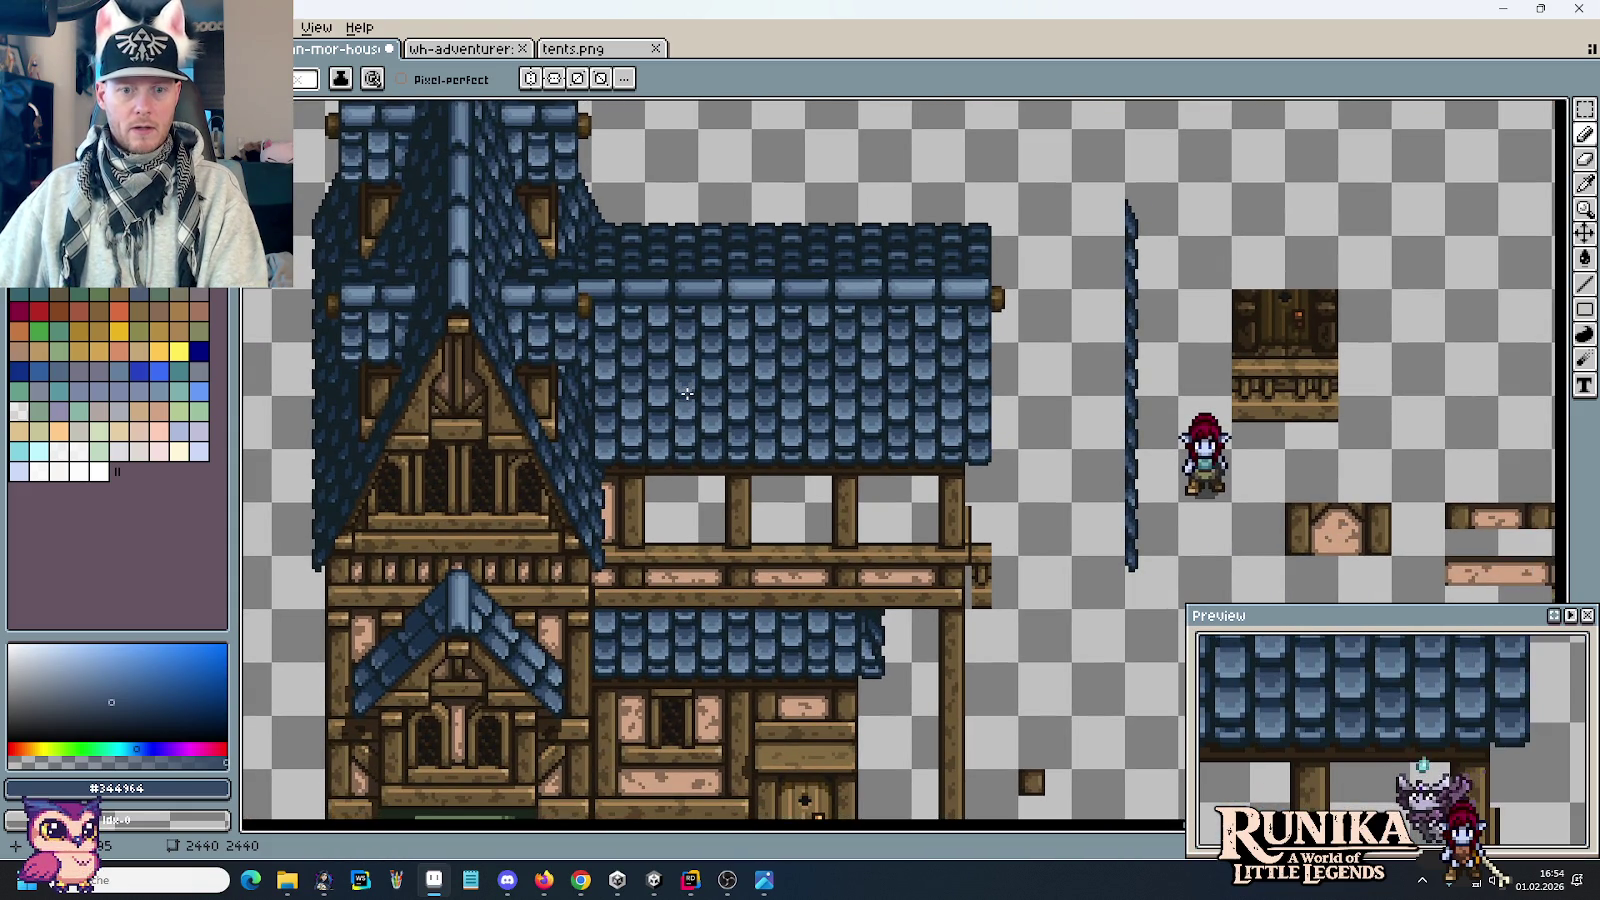
scroll(988, 498, up, 2)
alt+click(912, 515)
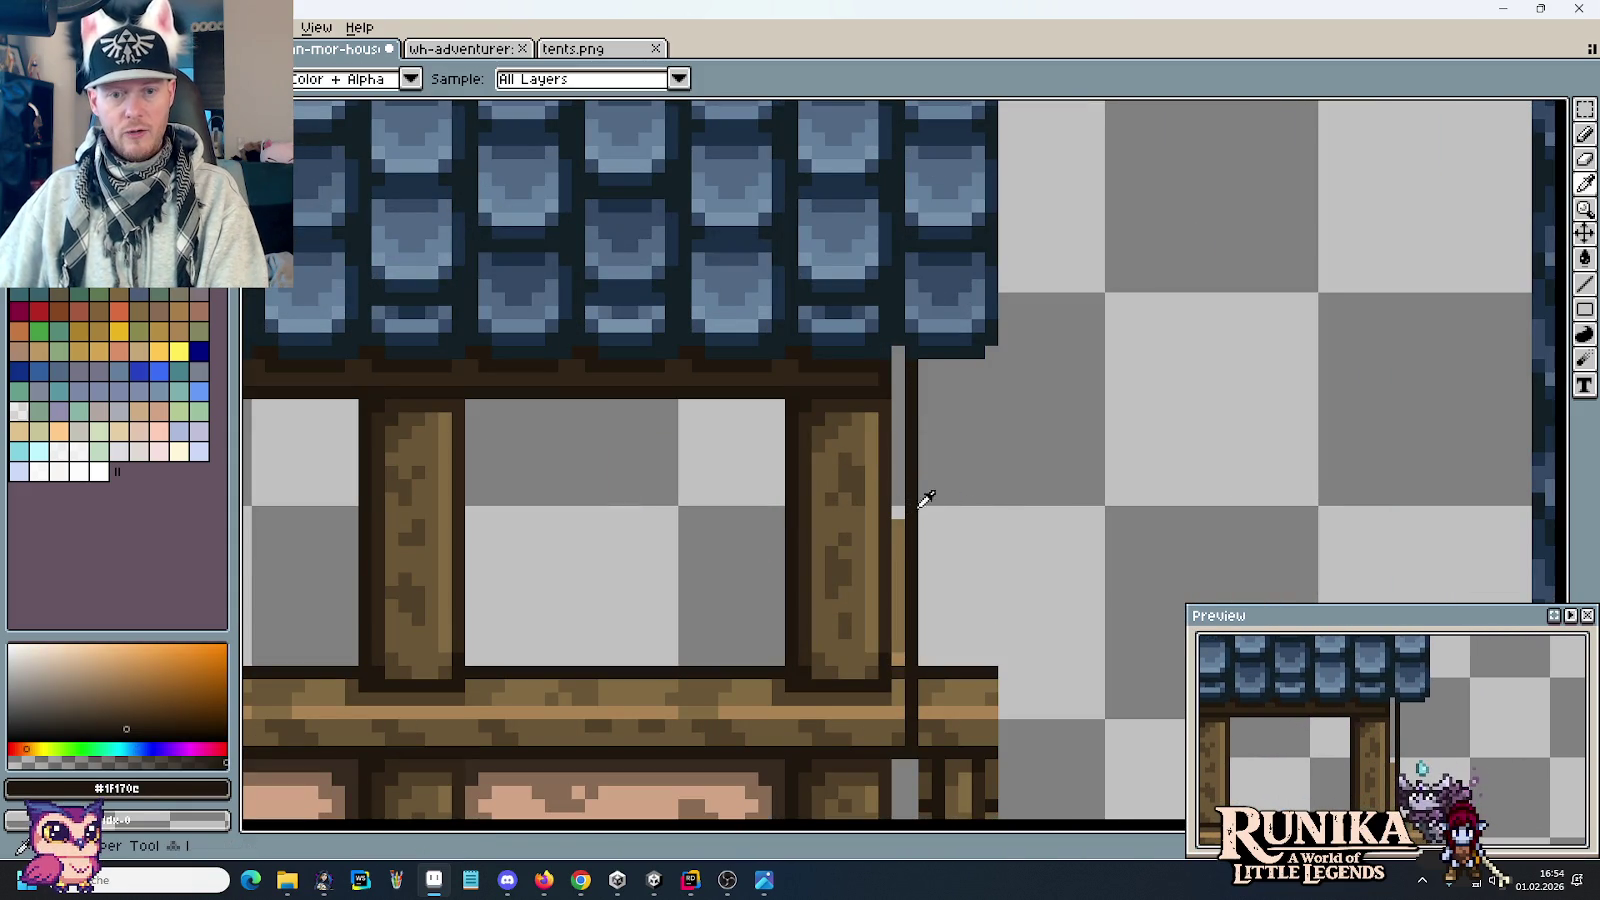
alt+click(899, 516)
drag(899, 513, 899, 352)
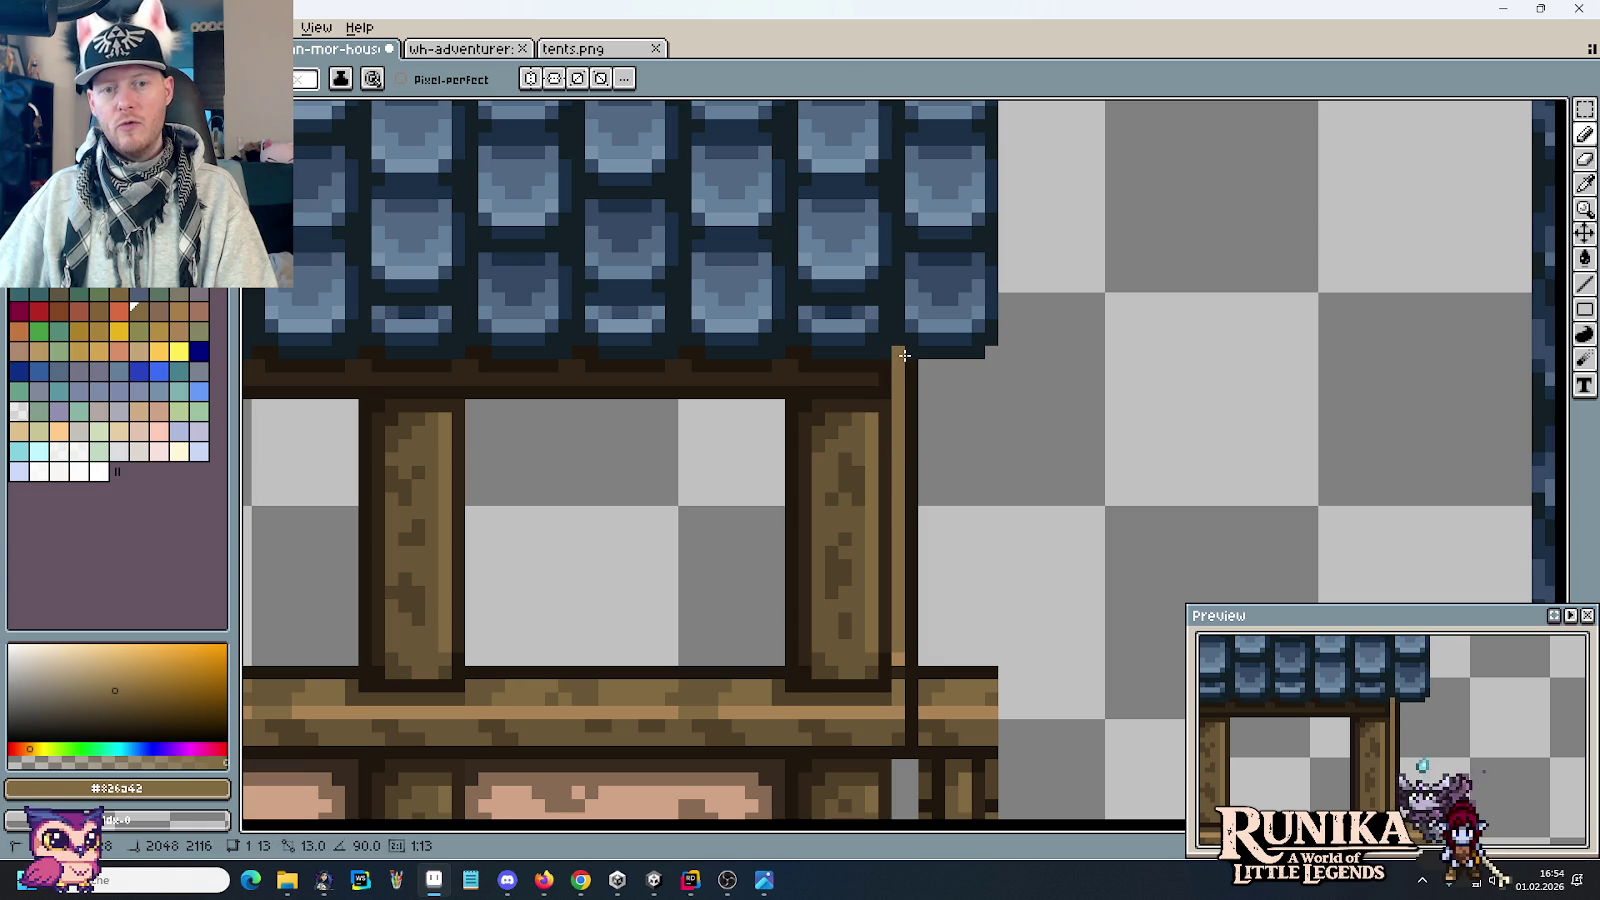
scroll(1028, 474, down, 2)
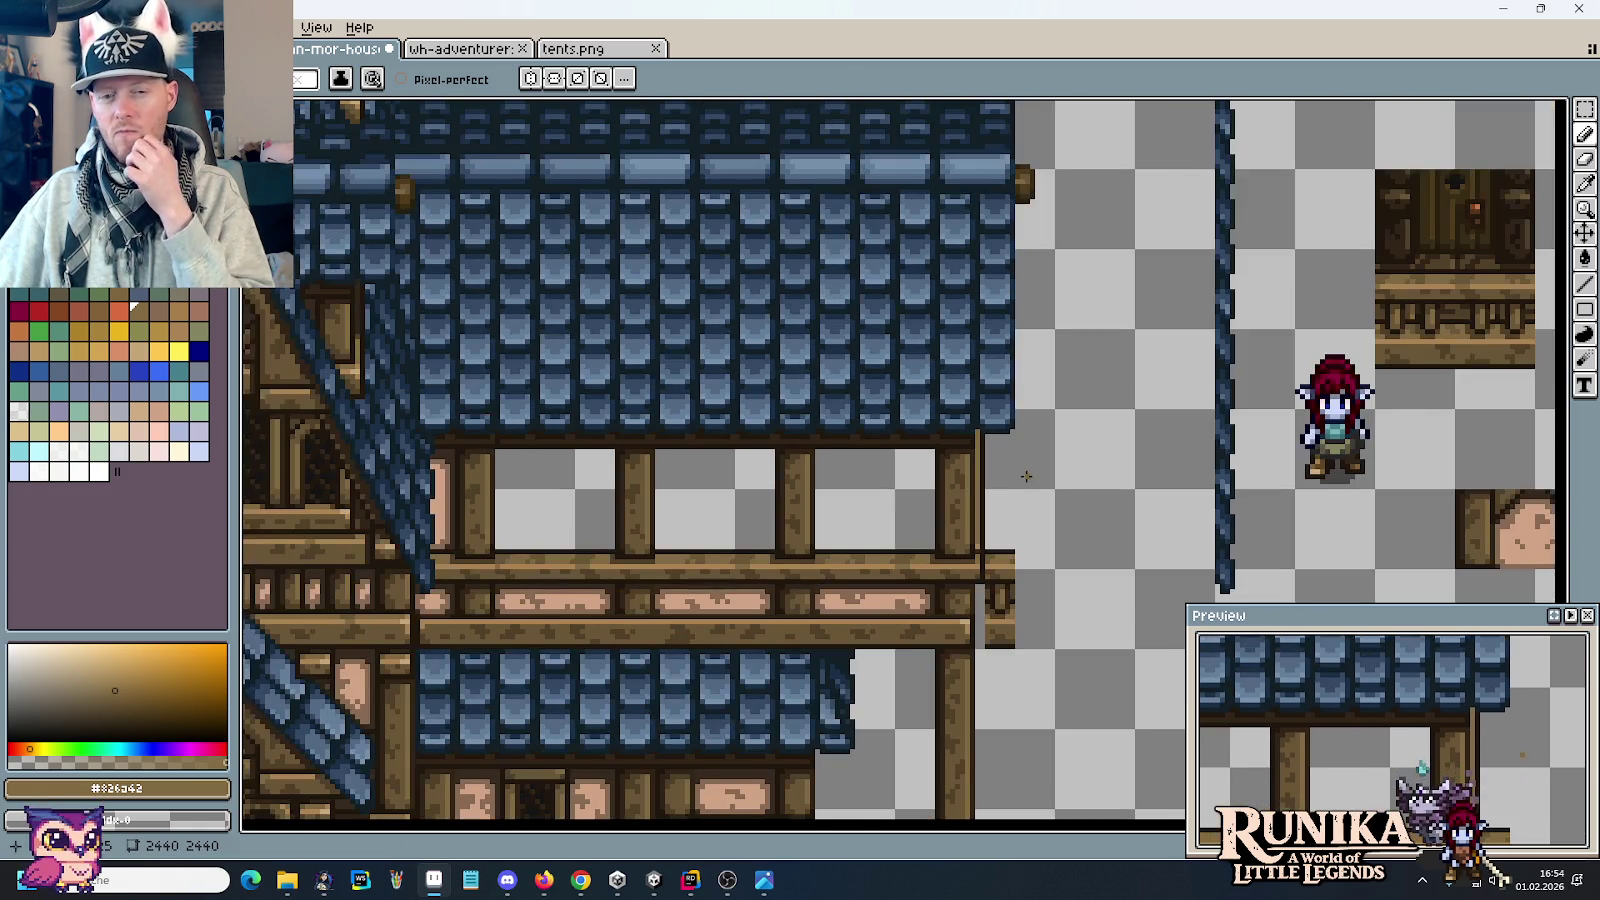
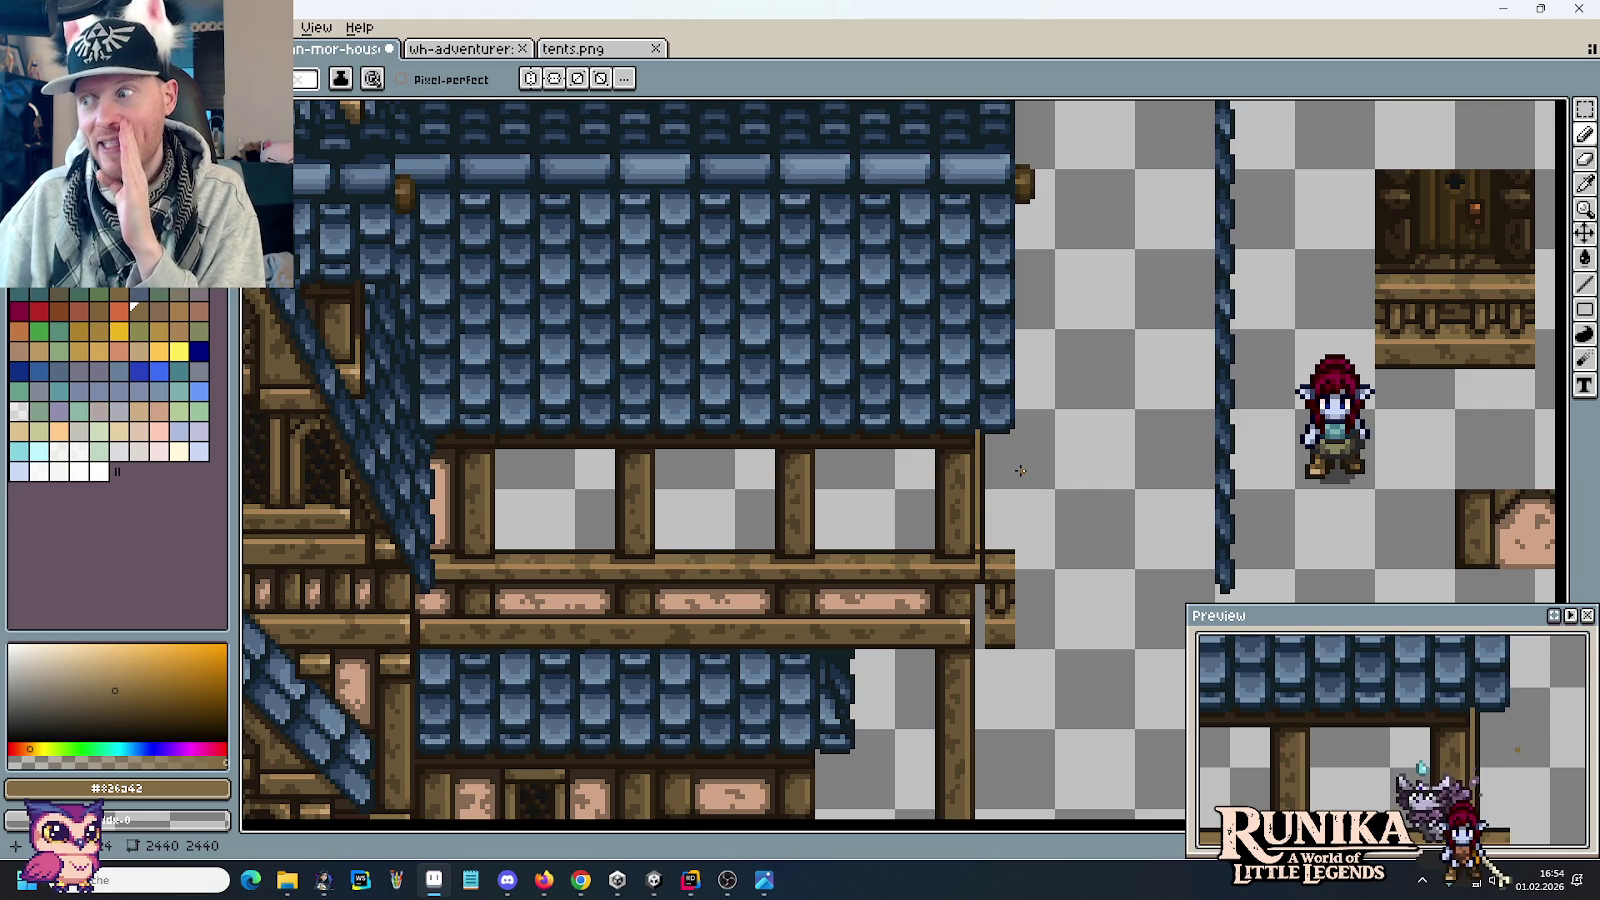
Step: Delete the stray beam stub past the right wall and shift the beam's right end one pixel right
key(m)
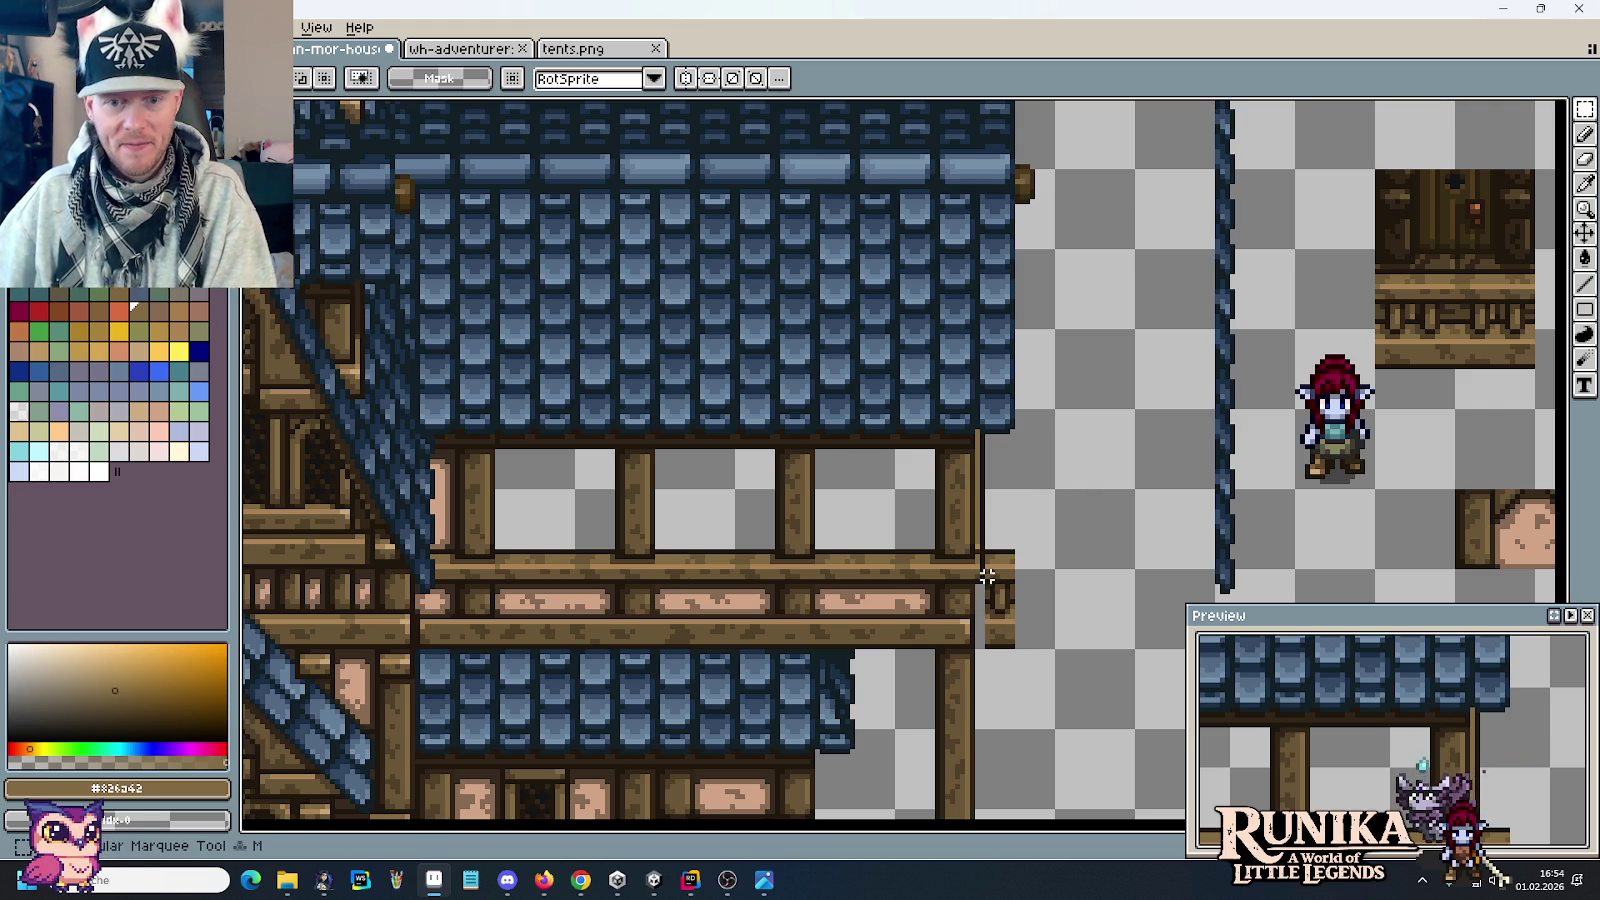
drag(986, 552, 1080, 652)
key(Delete)
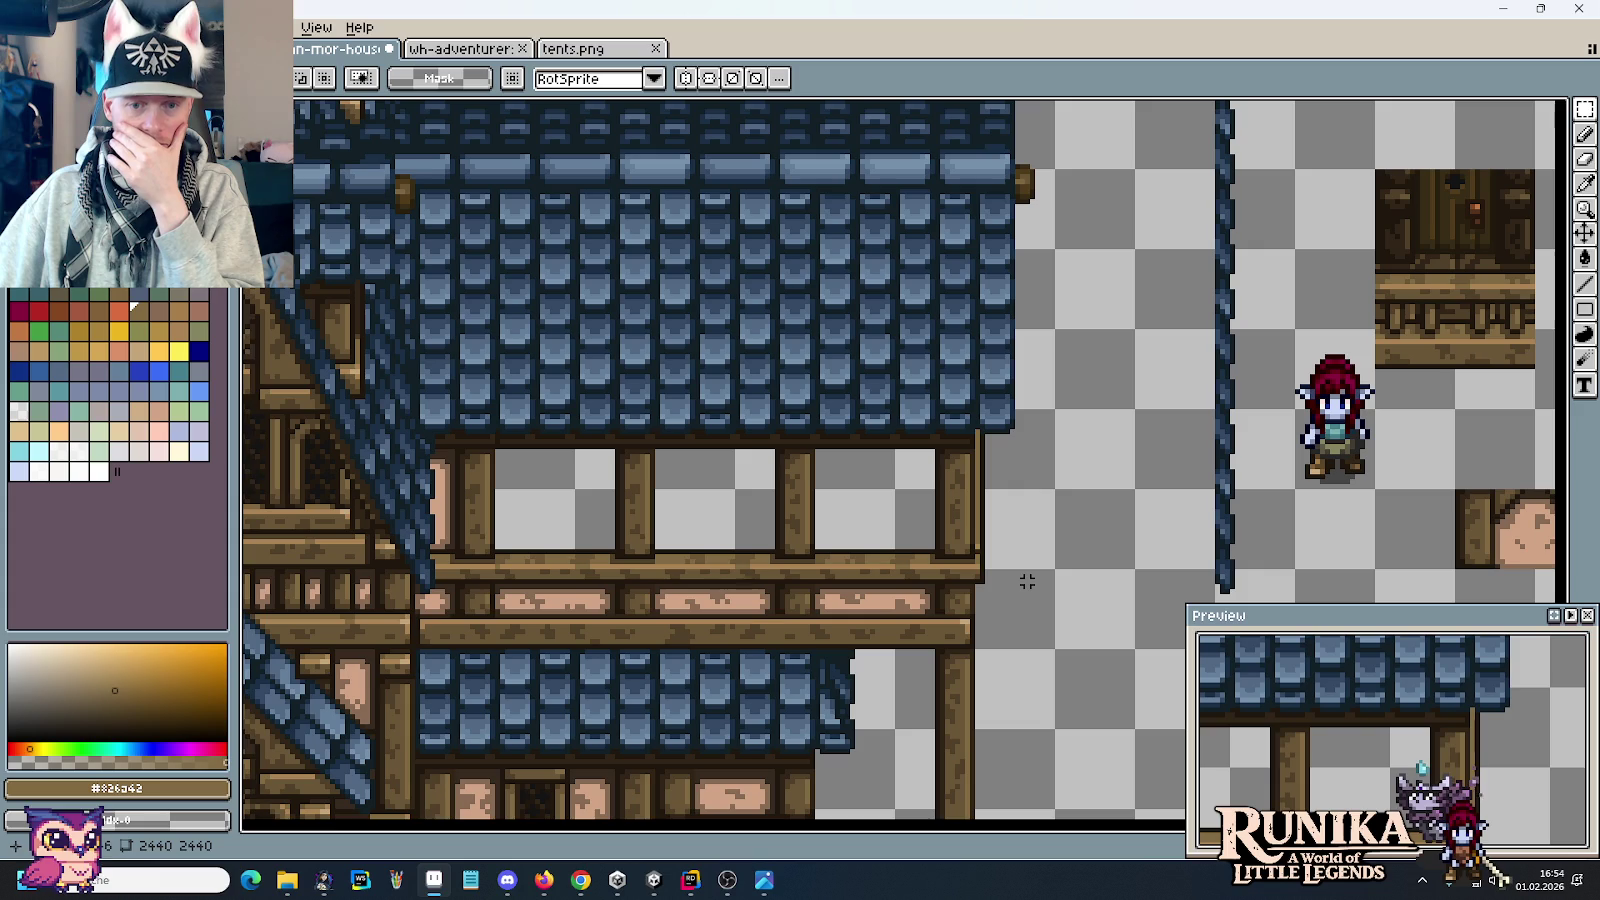
scroll(1003, 654, up, 5)
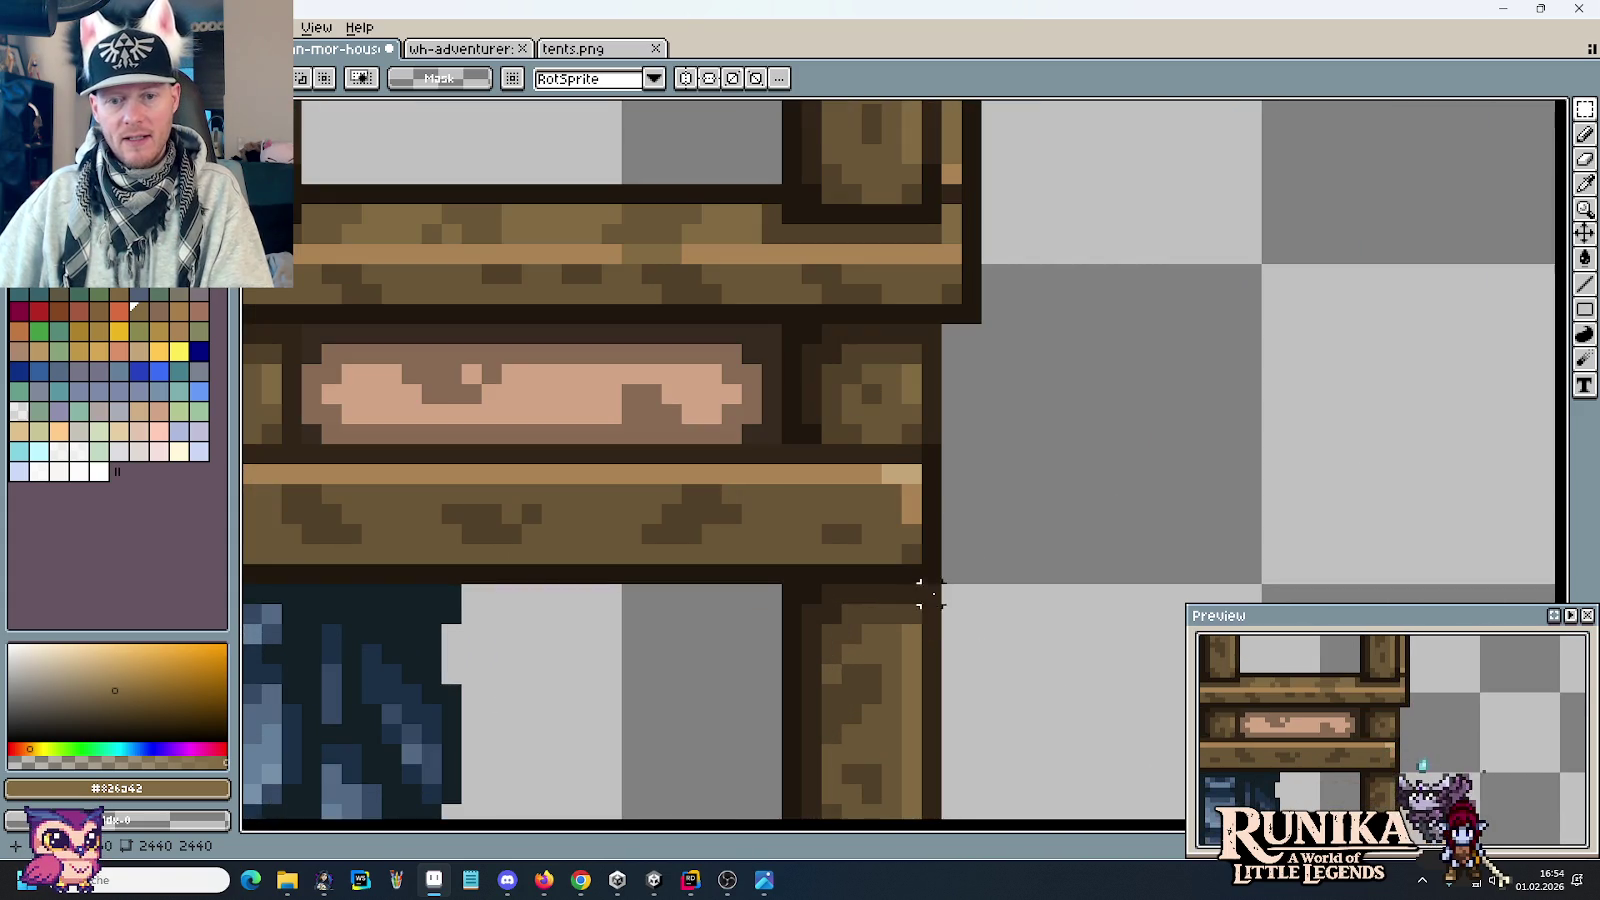
mouse_move(860, 445)
mouse_down()
mouse_move(1005, 585)
mouse_move(997, 551)
mouse_move(1011, 546)
mouse_up()
key(Return)
key(ctrl+d)
Step: Draw a dark outline up the beam's right end and add a tan highlight pixel
key(i)
click(981, 450)
key(b)
drag(971, 430, 967, 360)
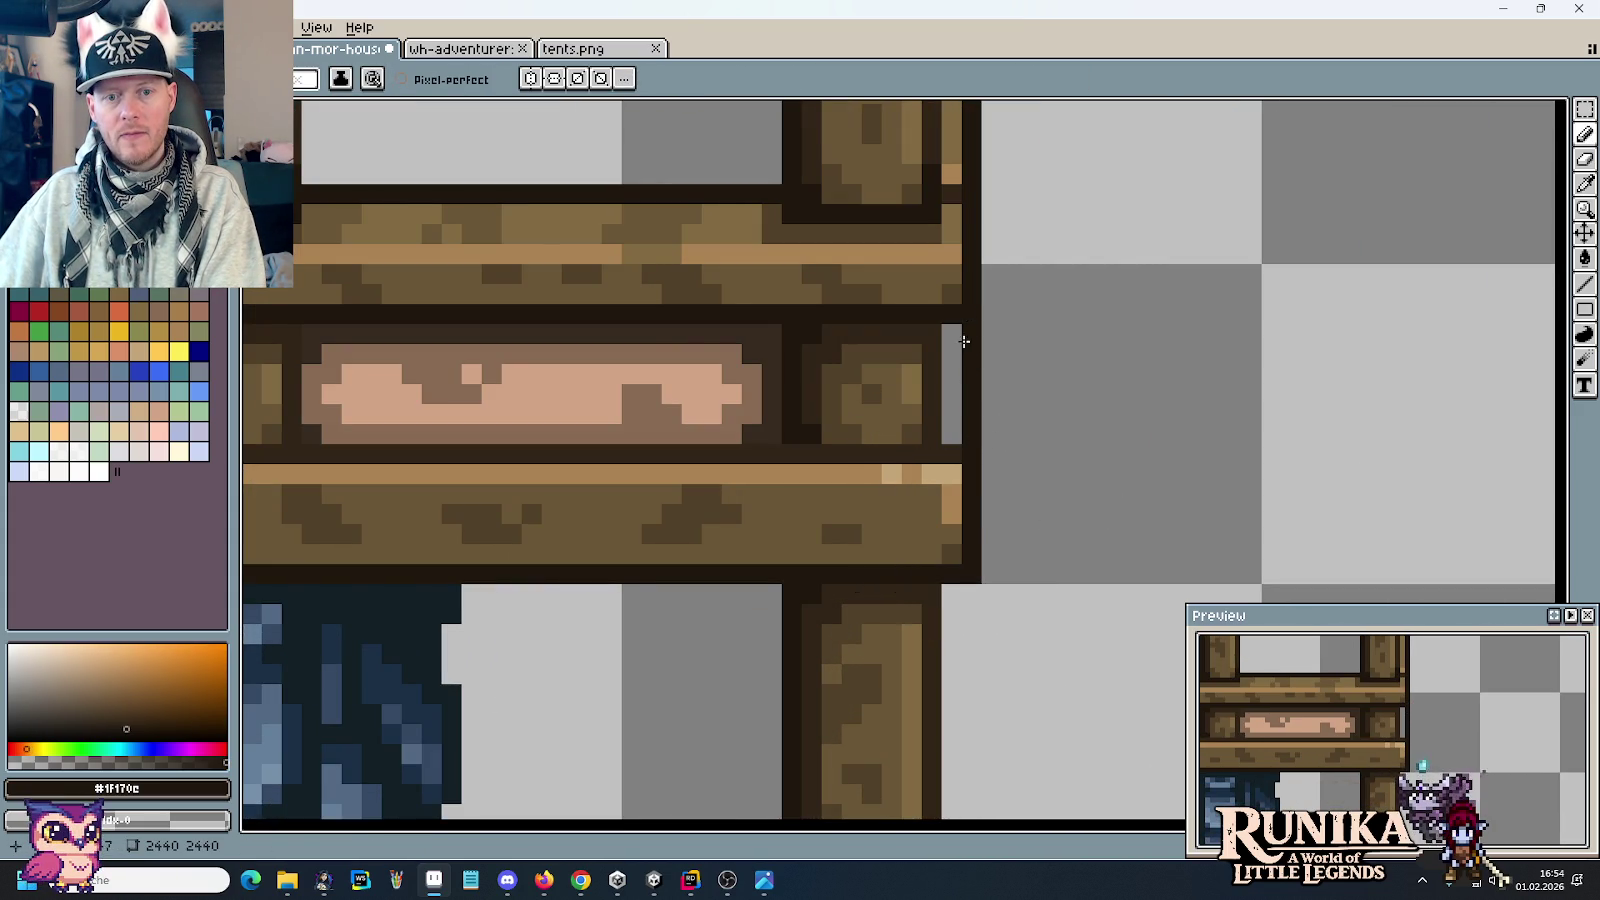
drag(1012, 296, 1000, 436)
key(i)
click(939, 328)
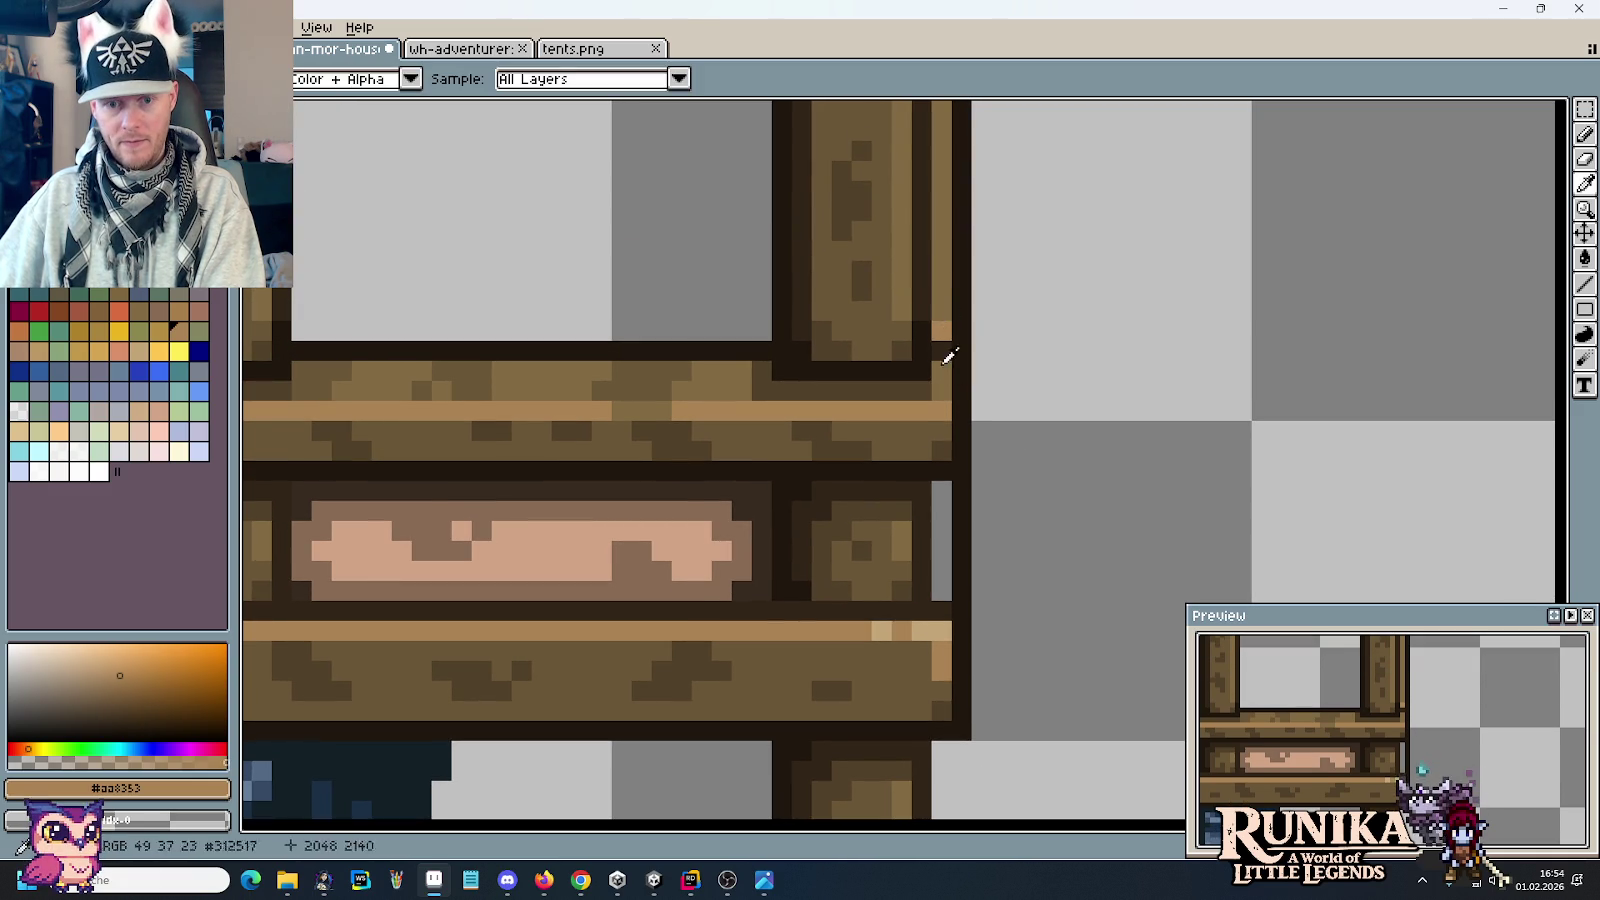
key(b)
click(929, 610)
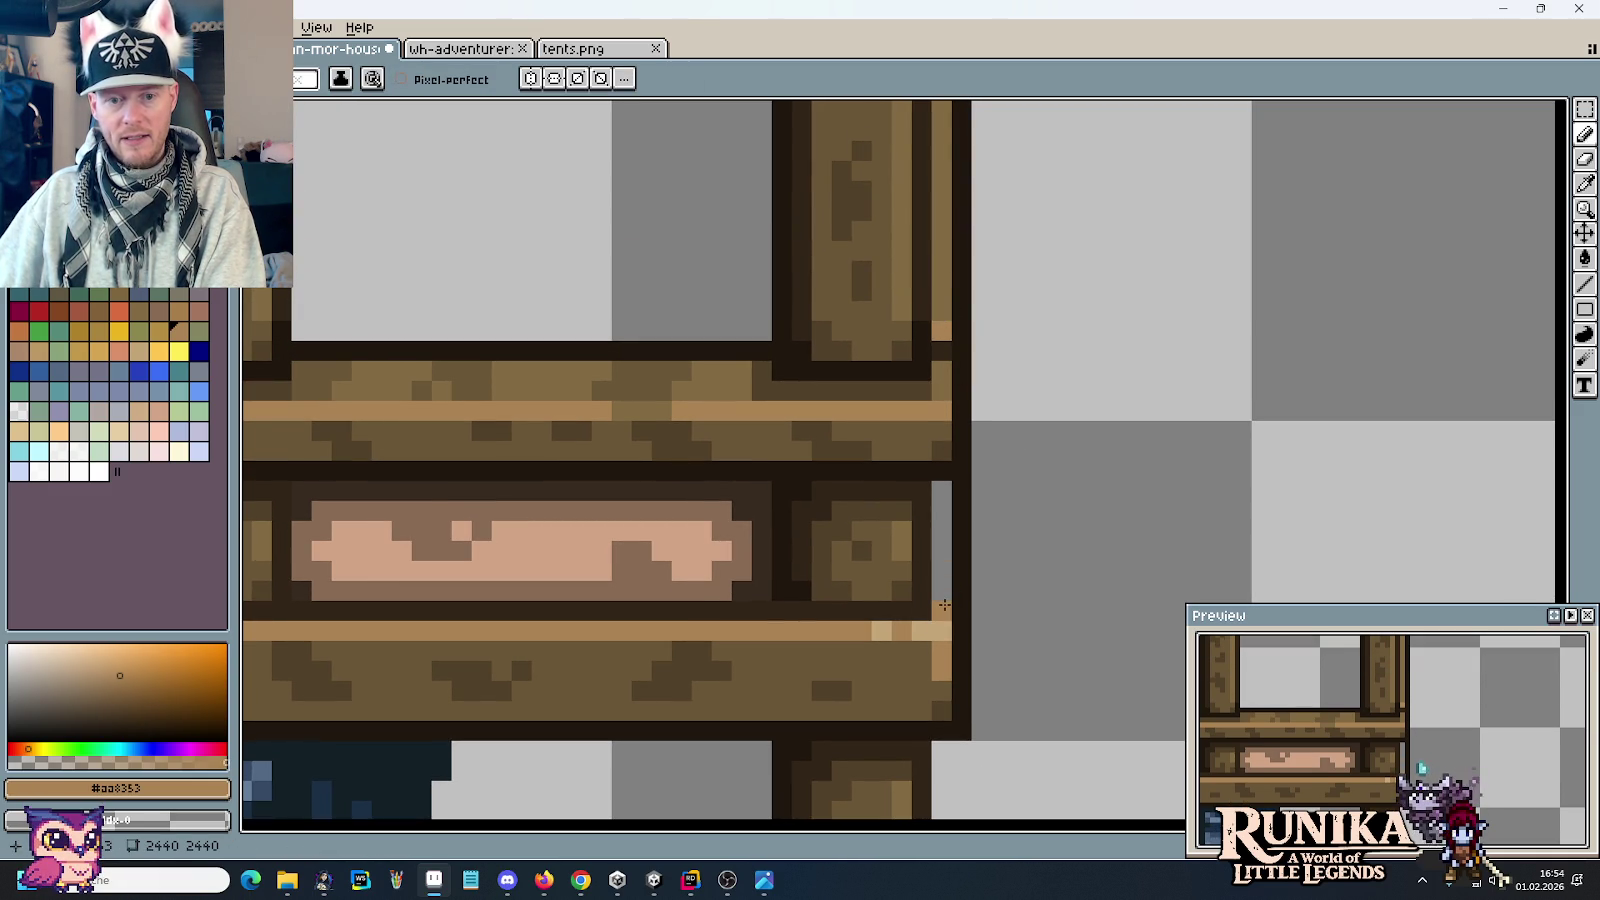
Step: Paint the grey gap column beside the beam brown, then sample dark brown #514028
key(i)
click(940, 293)
key(b)
drag(942, 482, 942, 600)
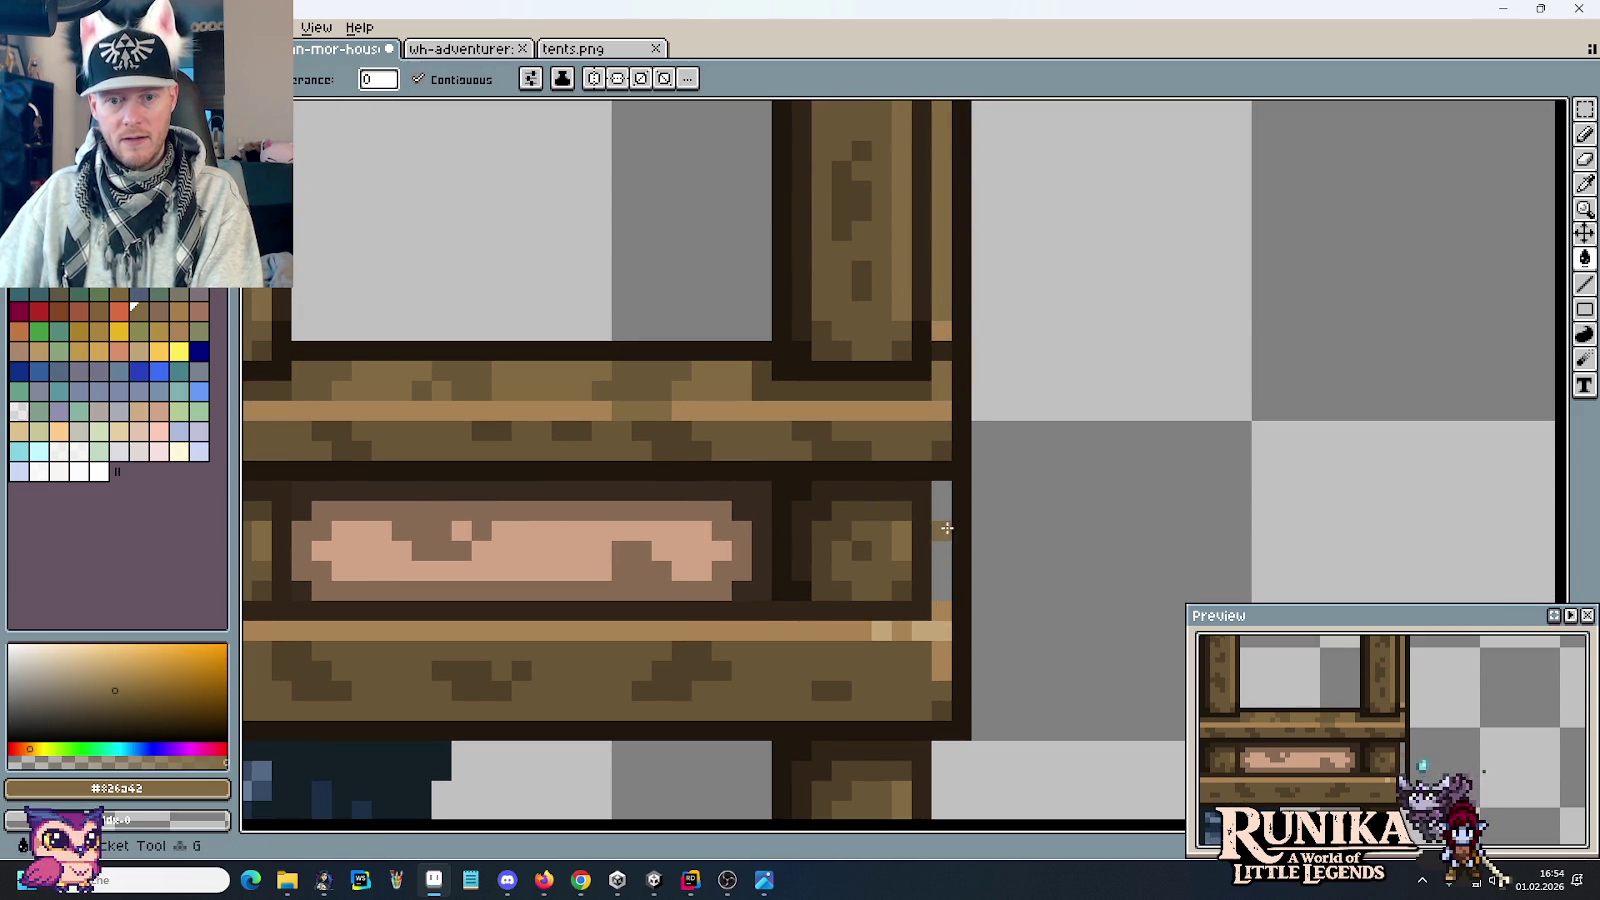
key(g)
scroll(1018, 542, down, 1)
key(i)
click(985, 527)
key(b)
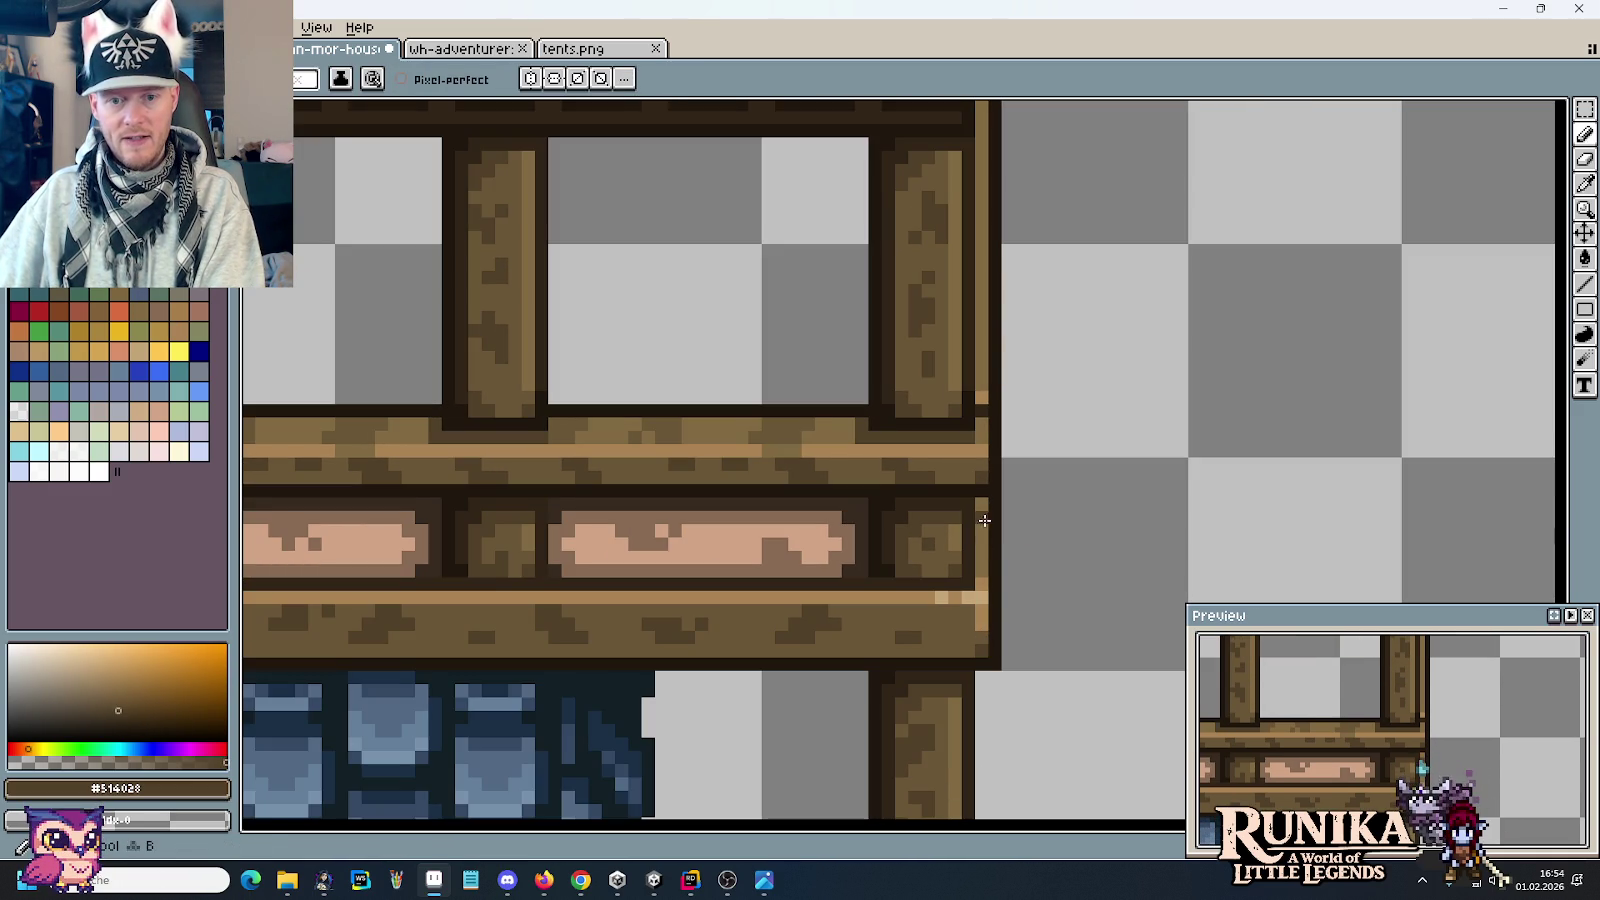
scroll(1120, 455, down, 2)
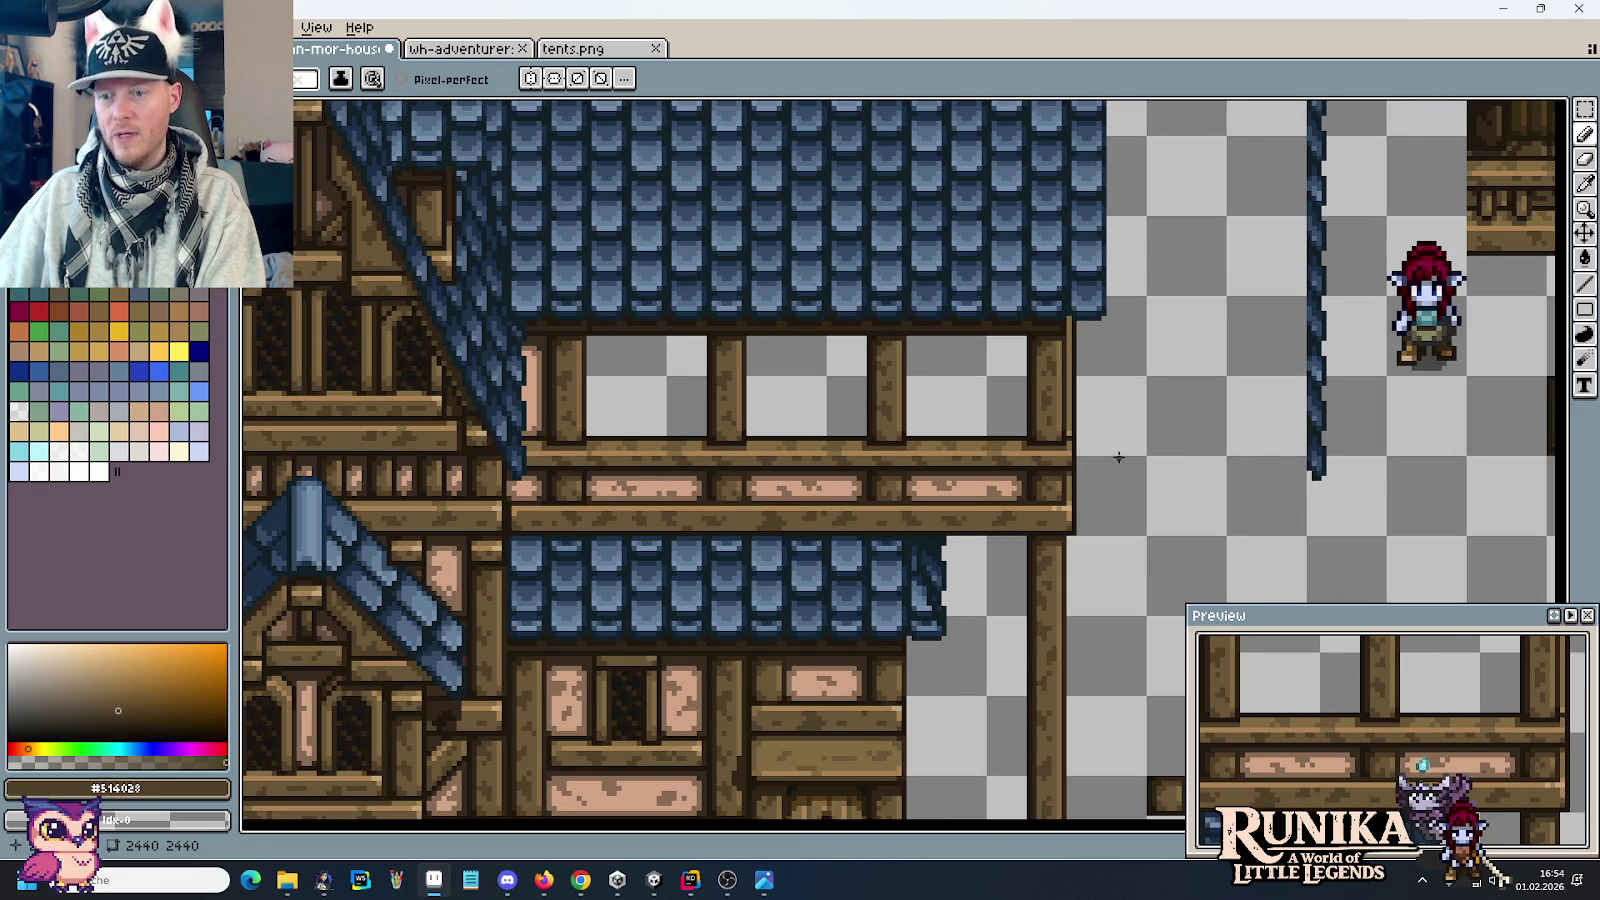
mouse_move(689, 528)
mouse_down()
mouse_move(1150, 468)
mouse_move(682, 452)
mouse_up()
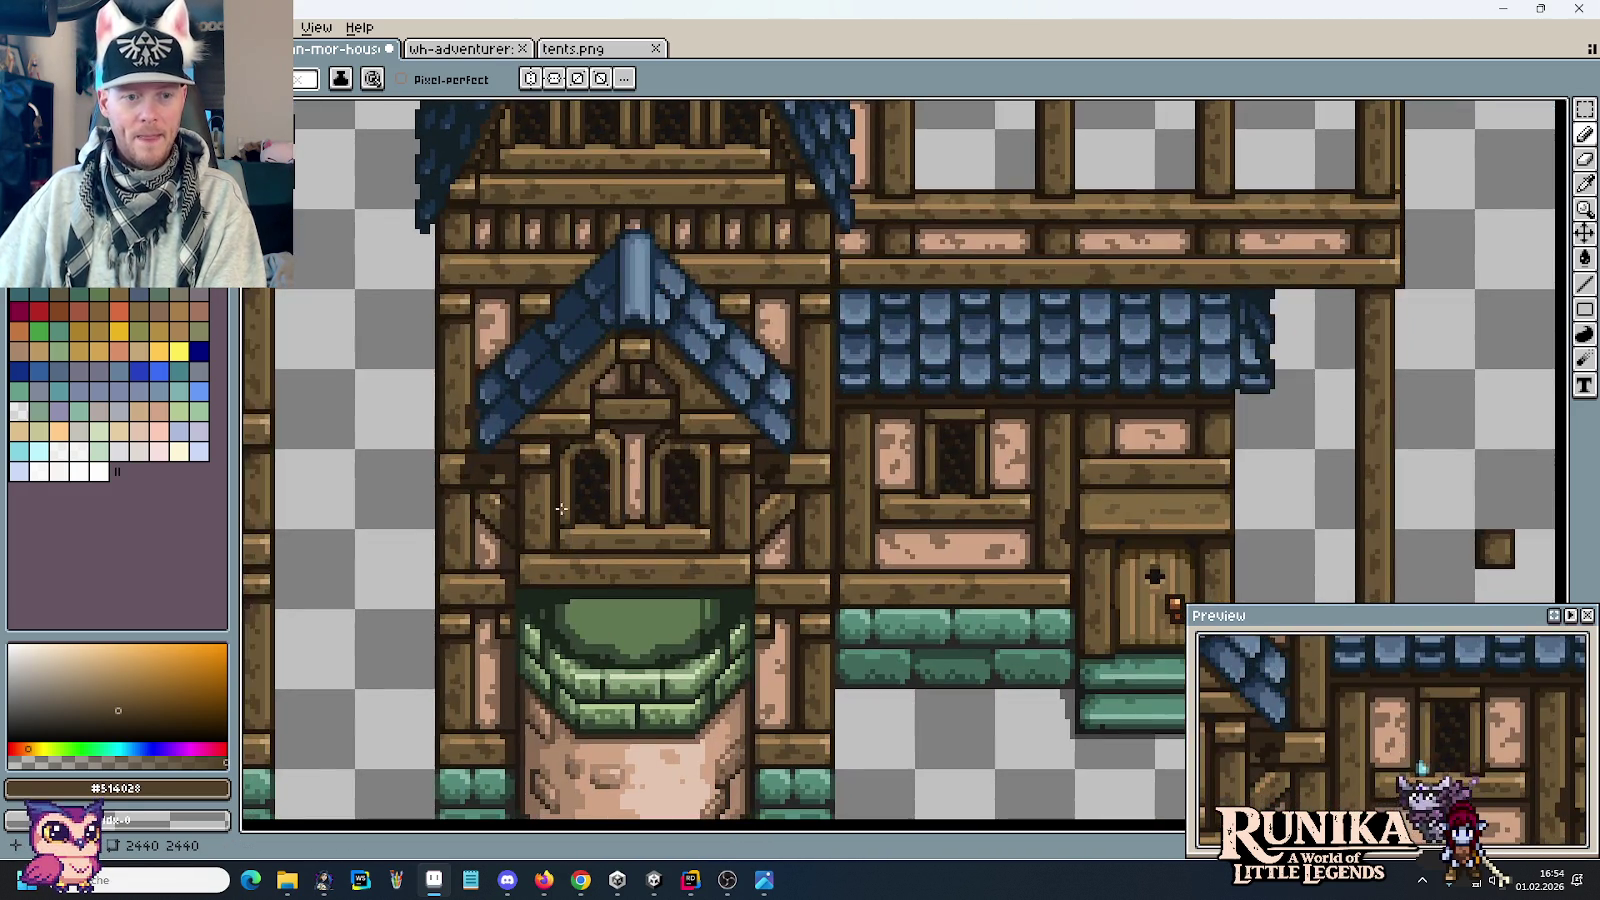
drag(1395, 320, 1128, 494)
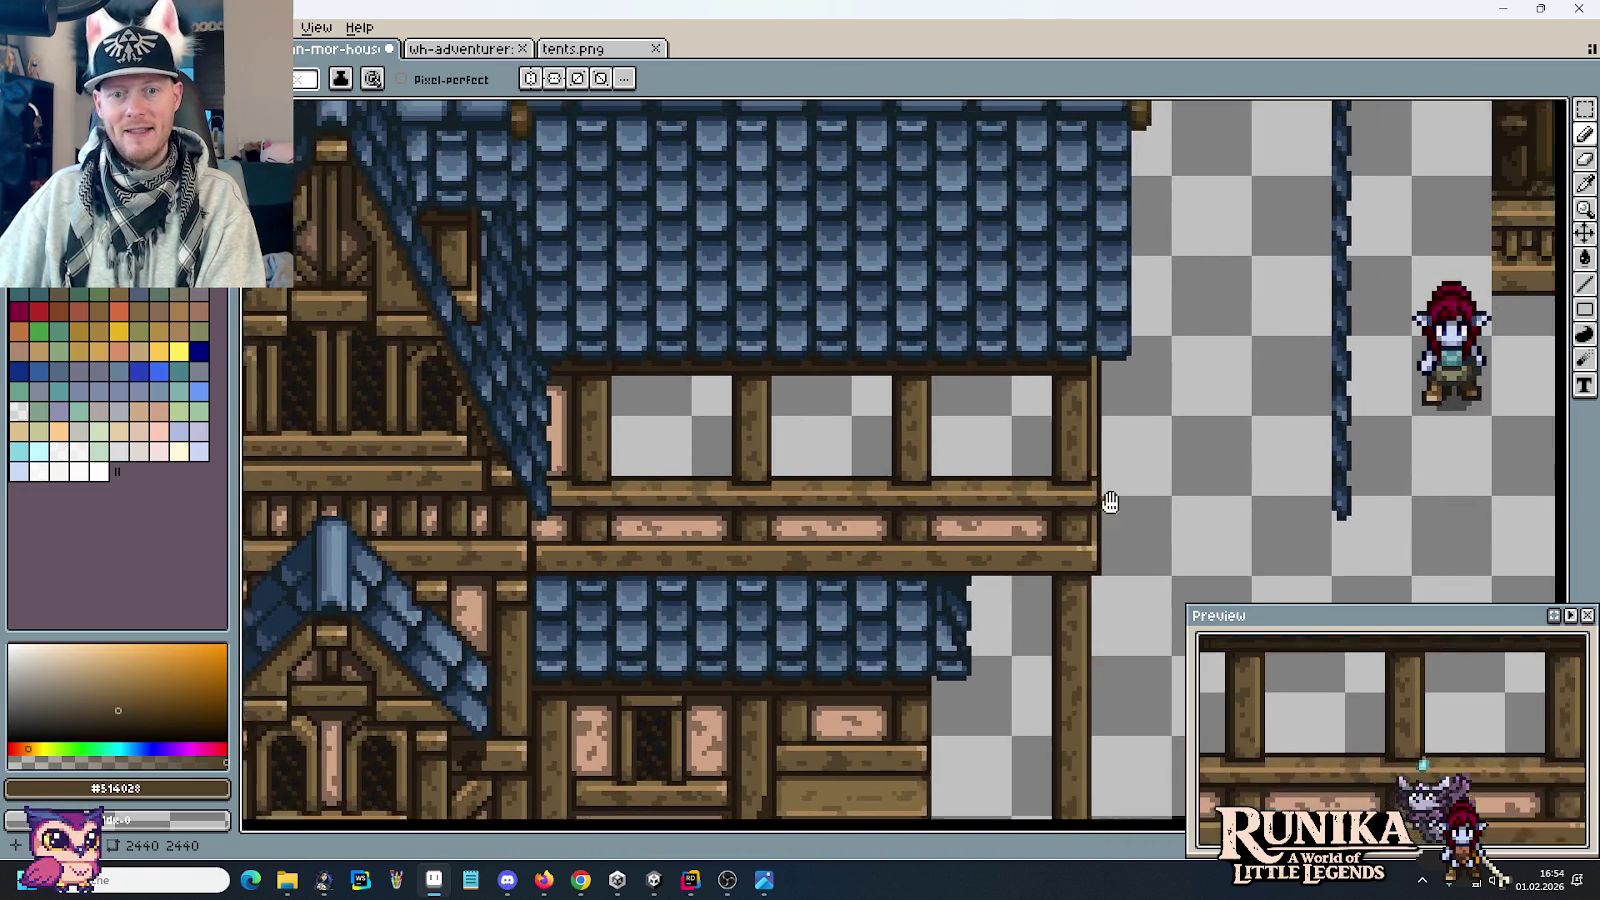
scroll(1107, 460, up, 1)
scroll(1090, 380, up, 1)
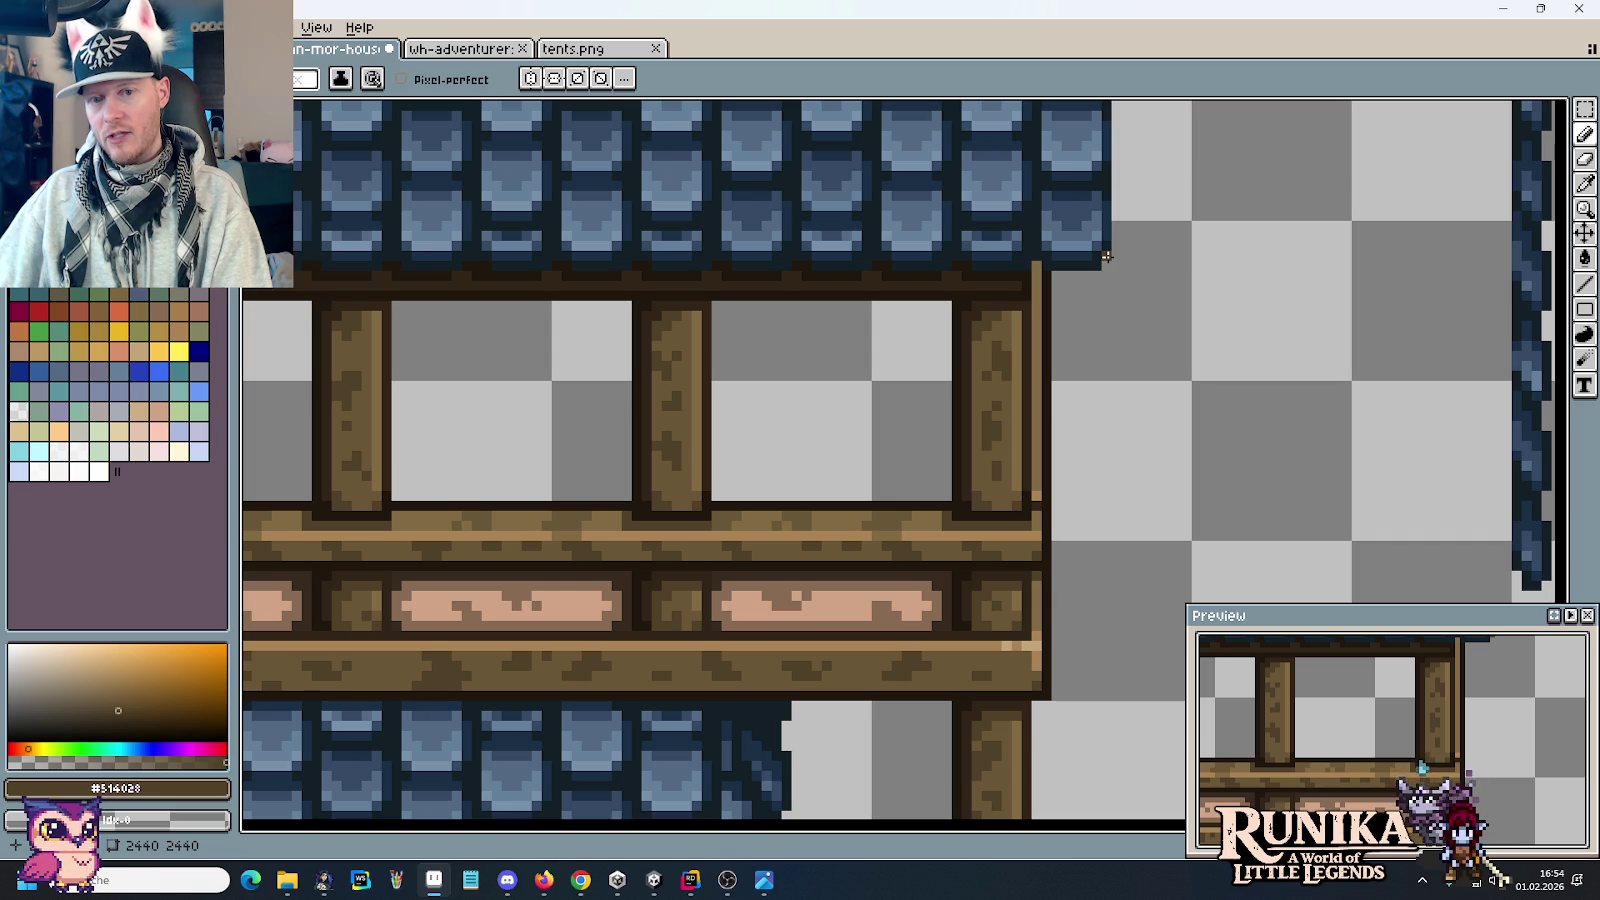
scroll(1106, 345, up, 1)
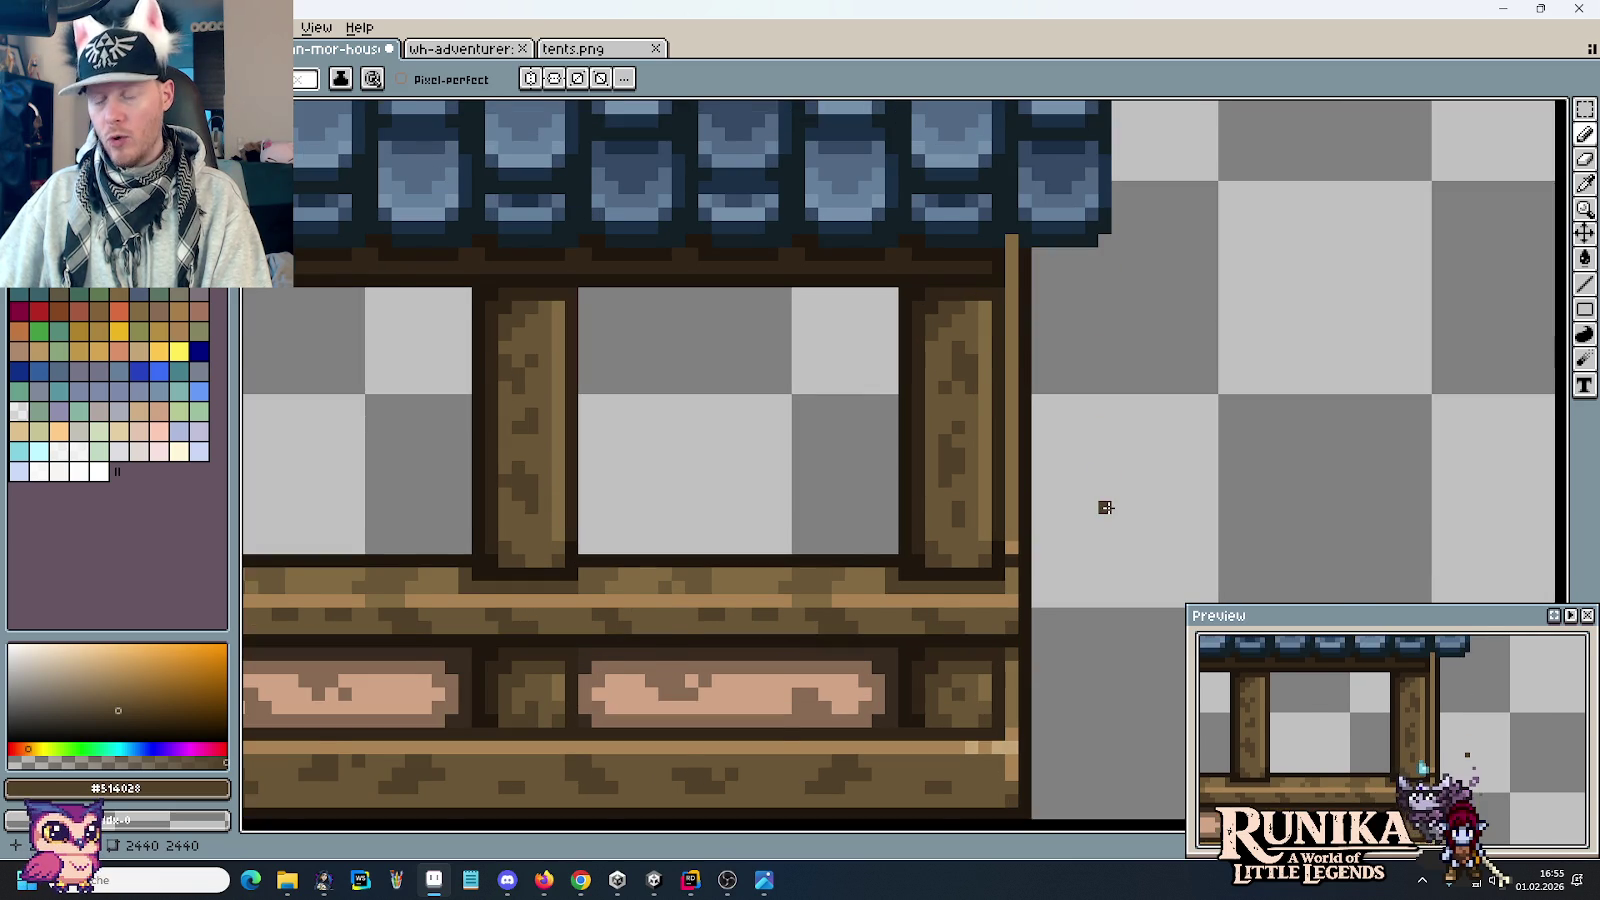
scroll(1106, 507, down, 1)
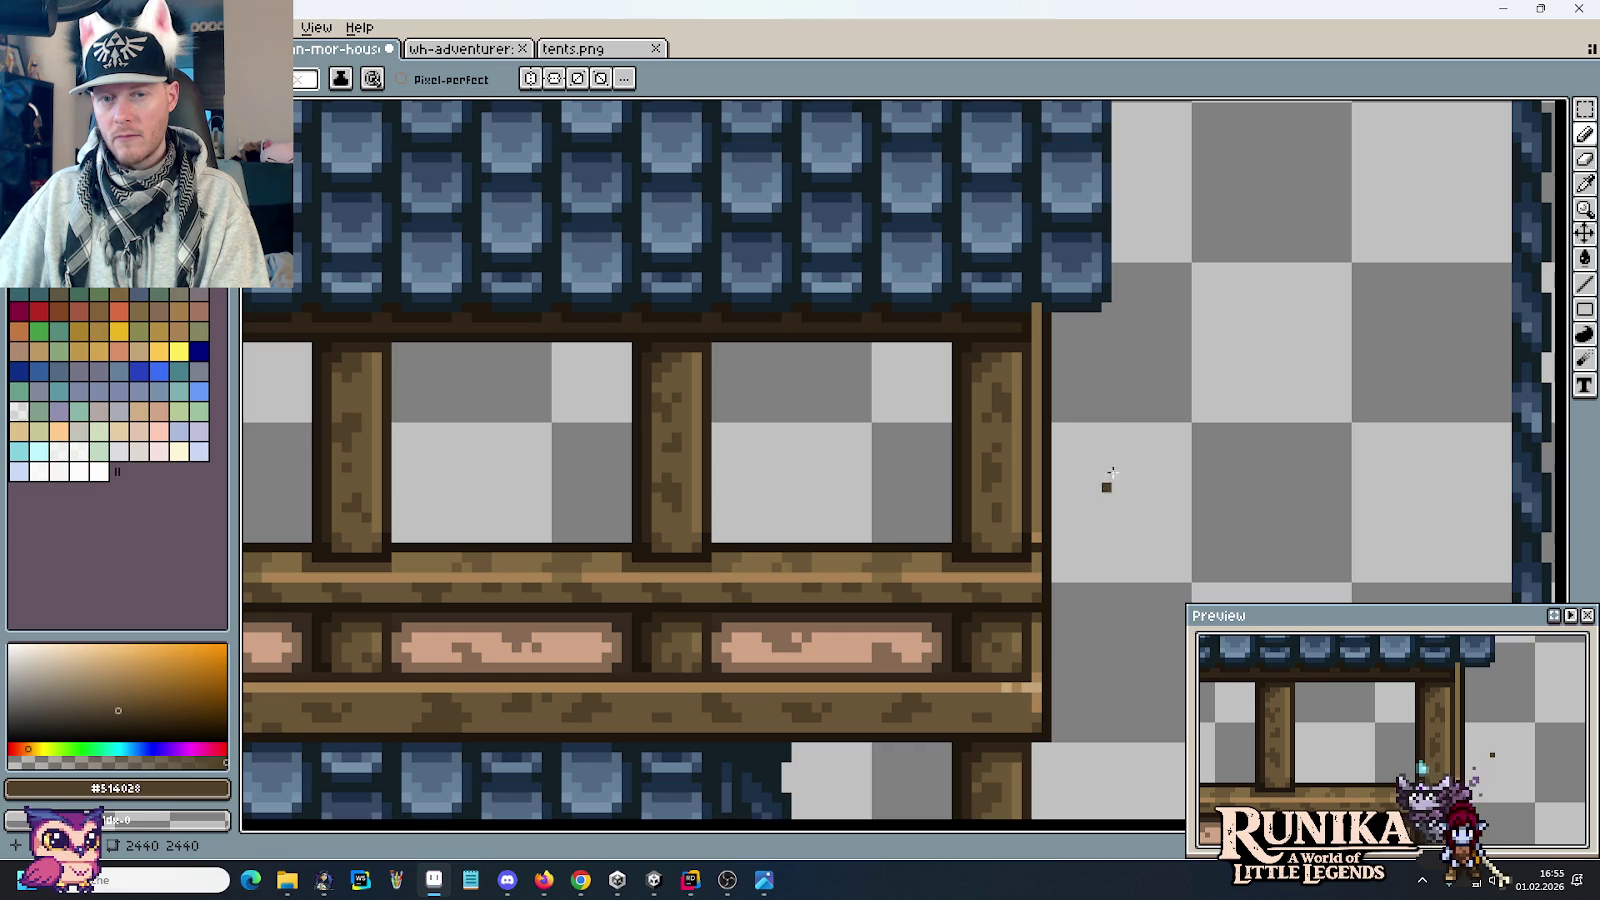
key(m)
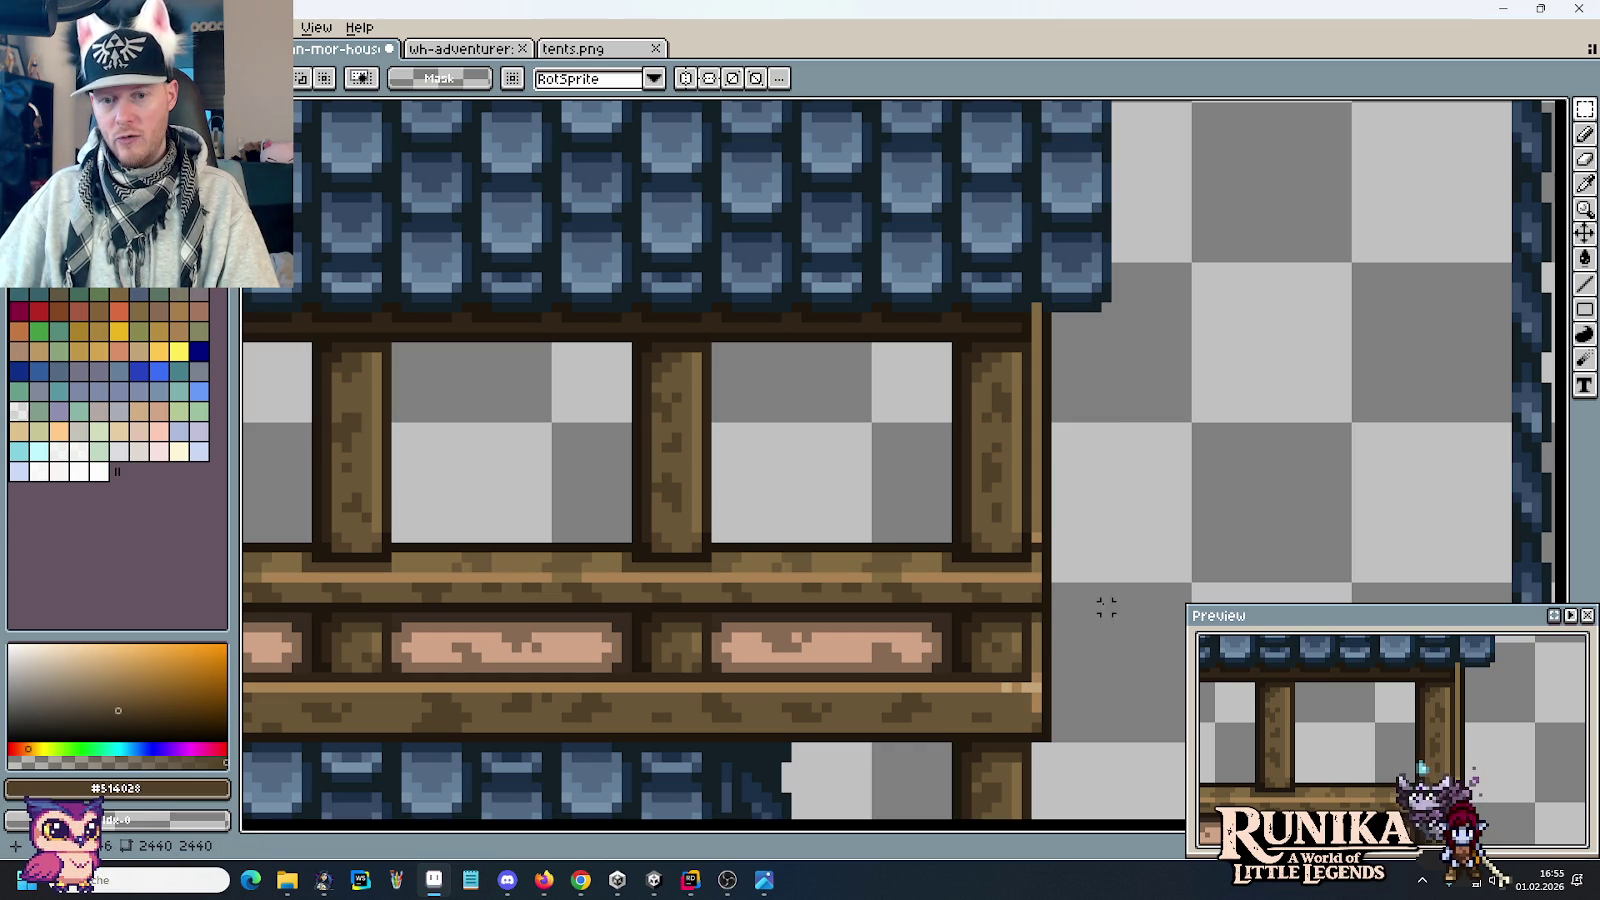
drag(1106, 597, 1088, 305)
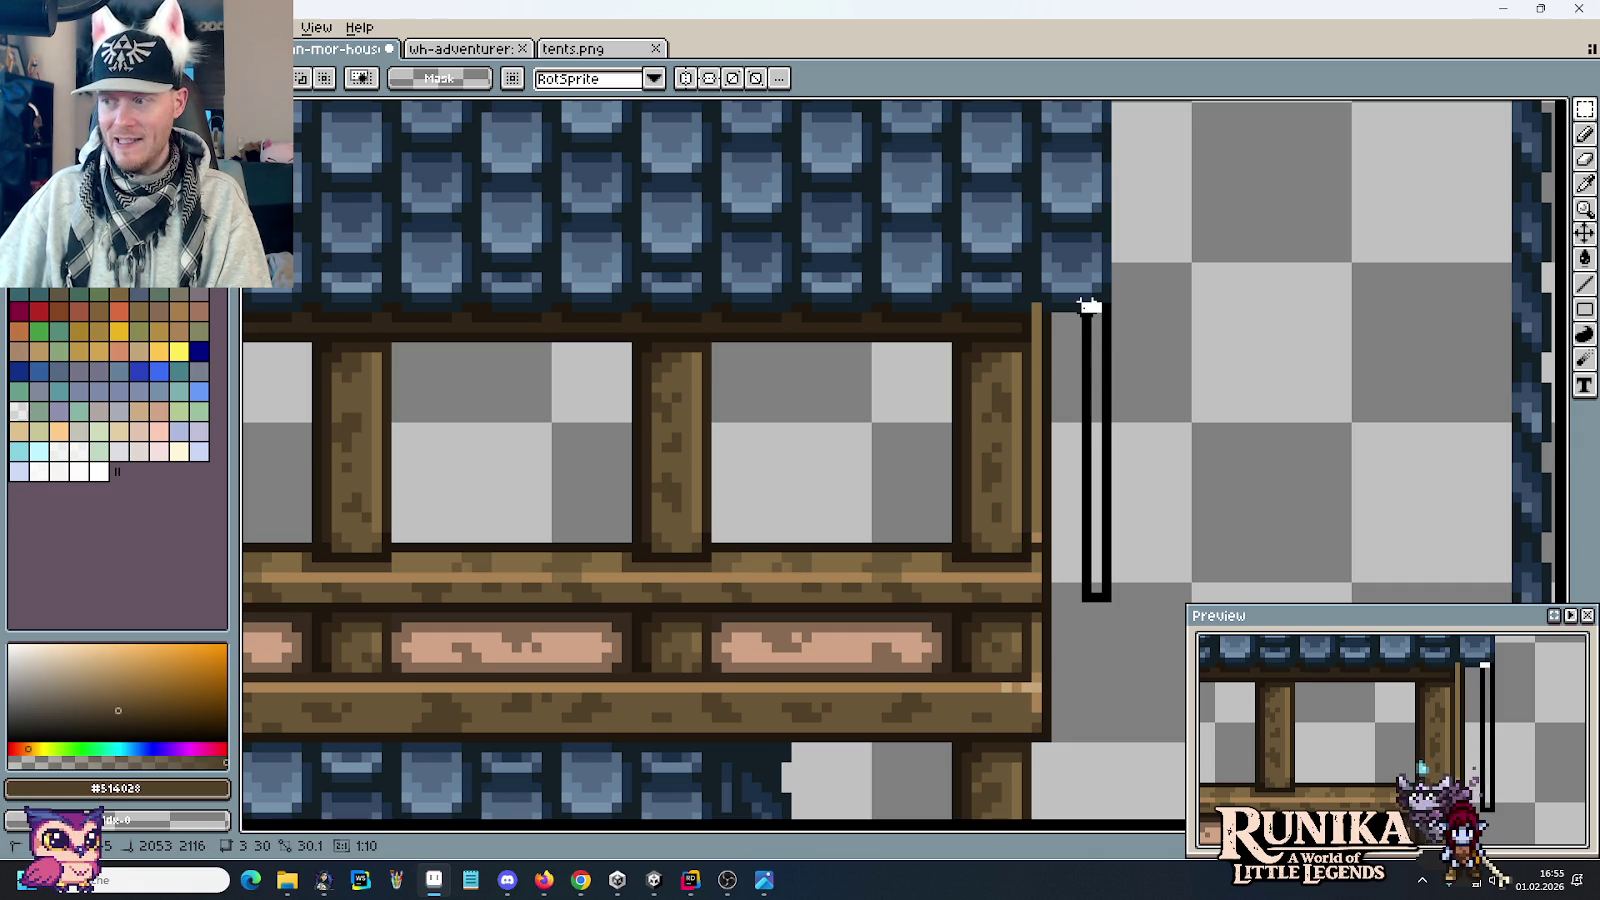
drag(1088, 305, 1098, 408)
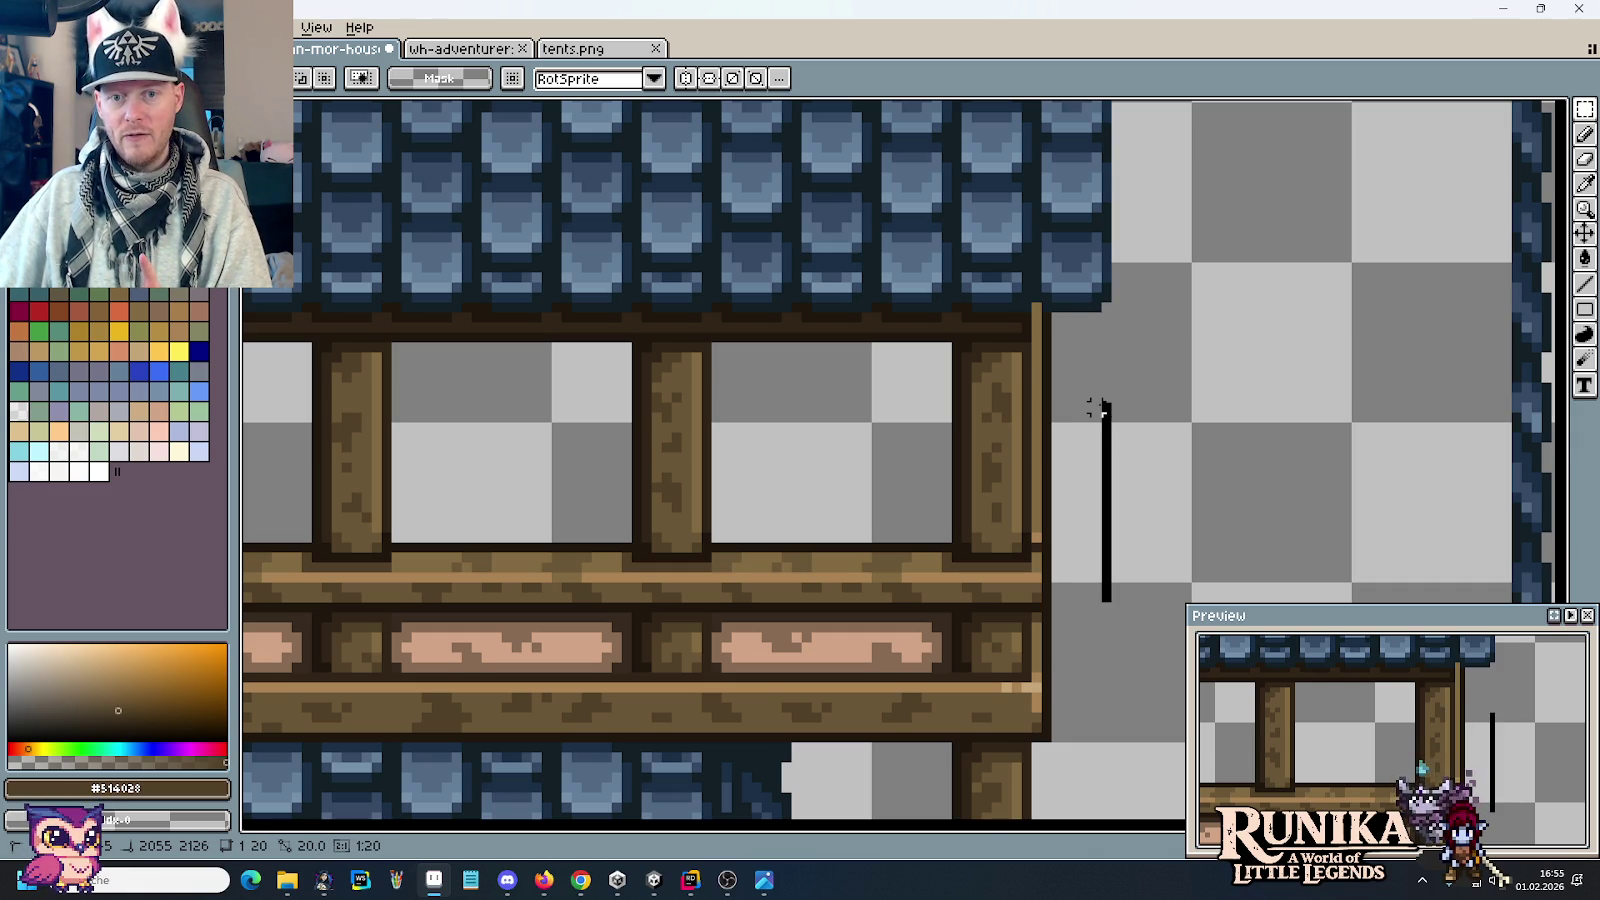
drag(1097, 408, 1054, 408)
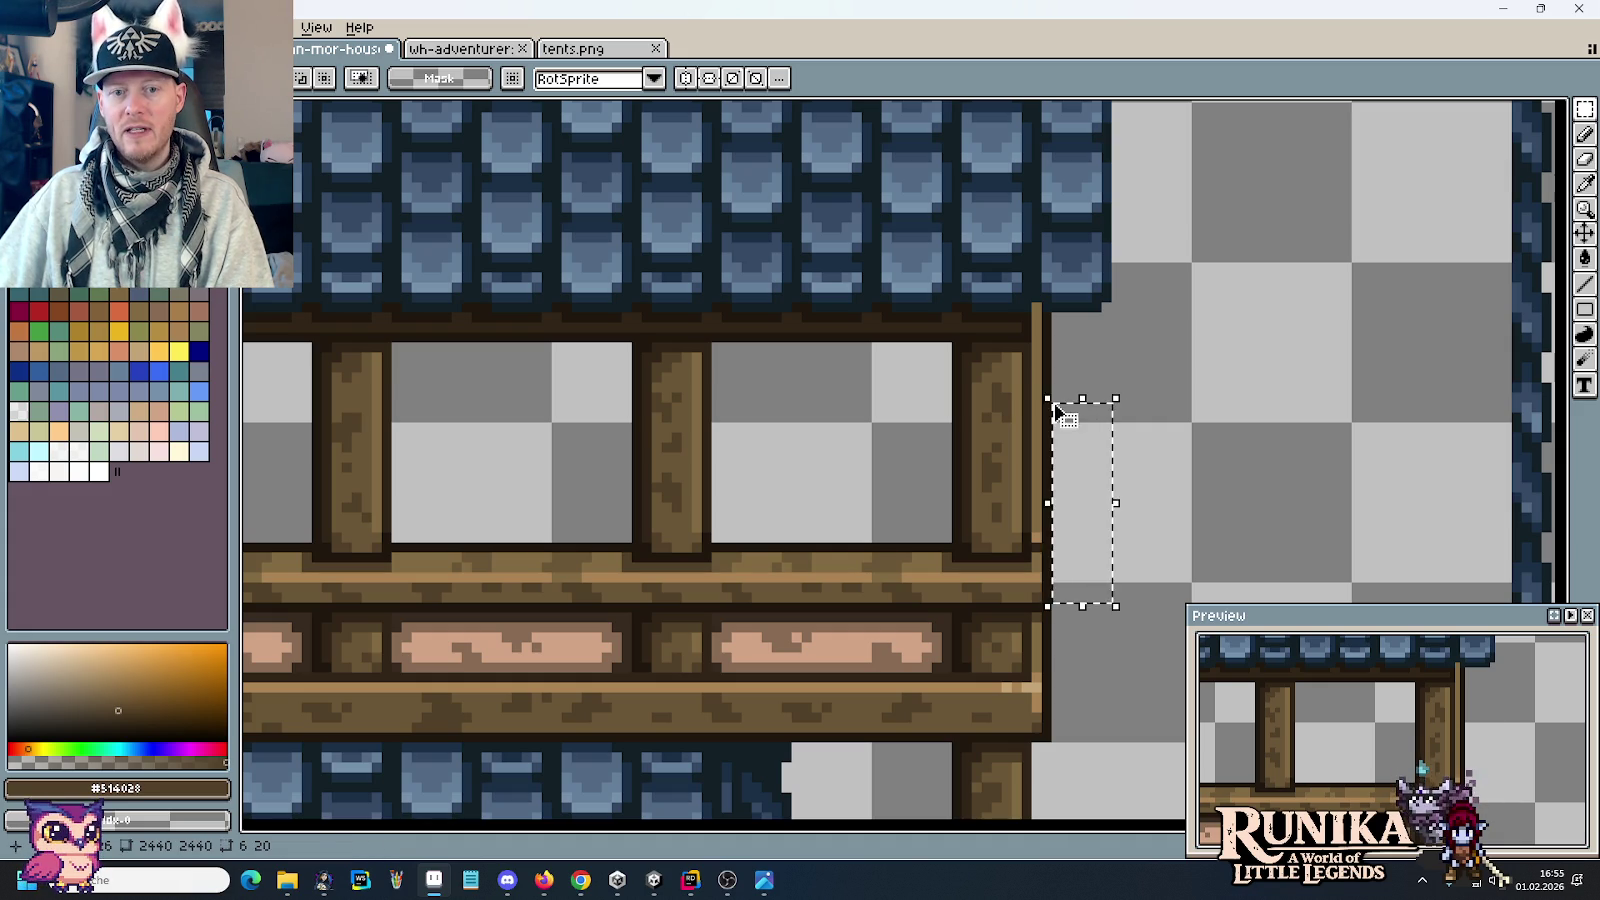
drag(1054, 408, 1048, 403)
click(1005, 400)
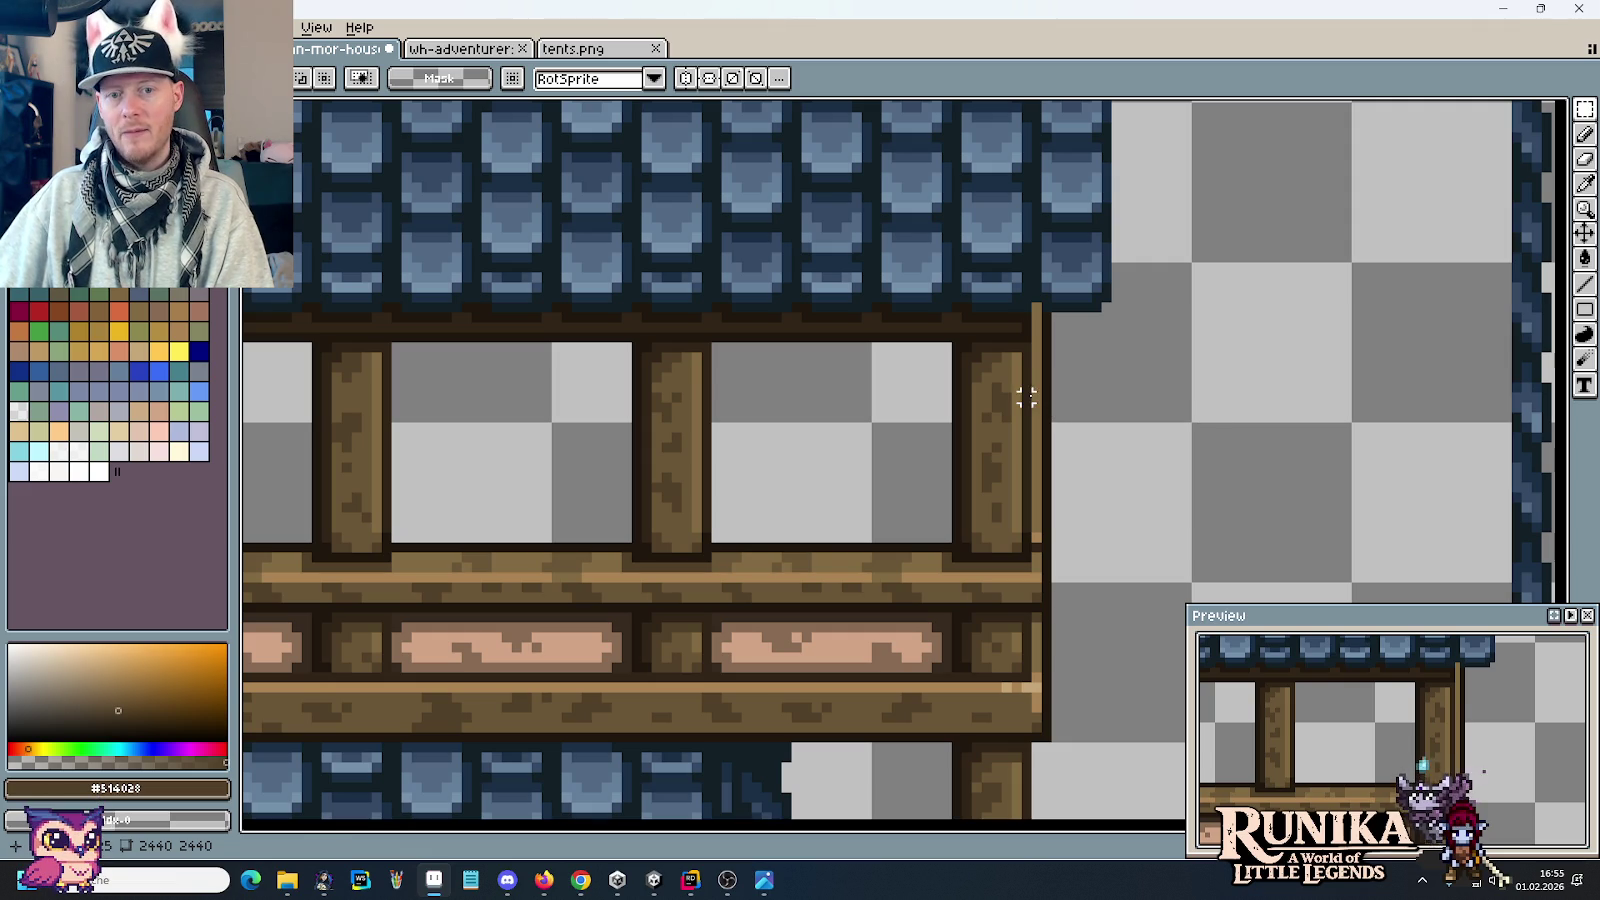
drag(1026, 397, 1037, 397)
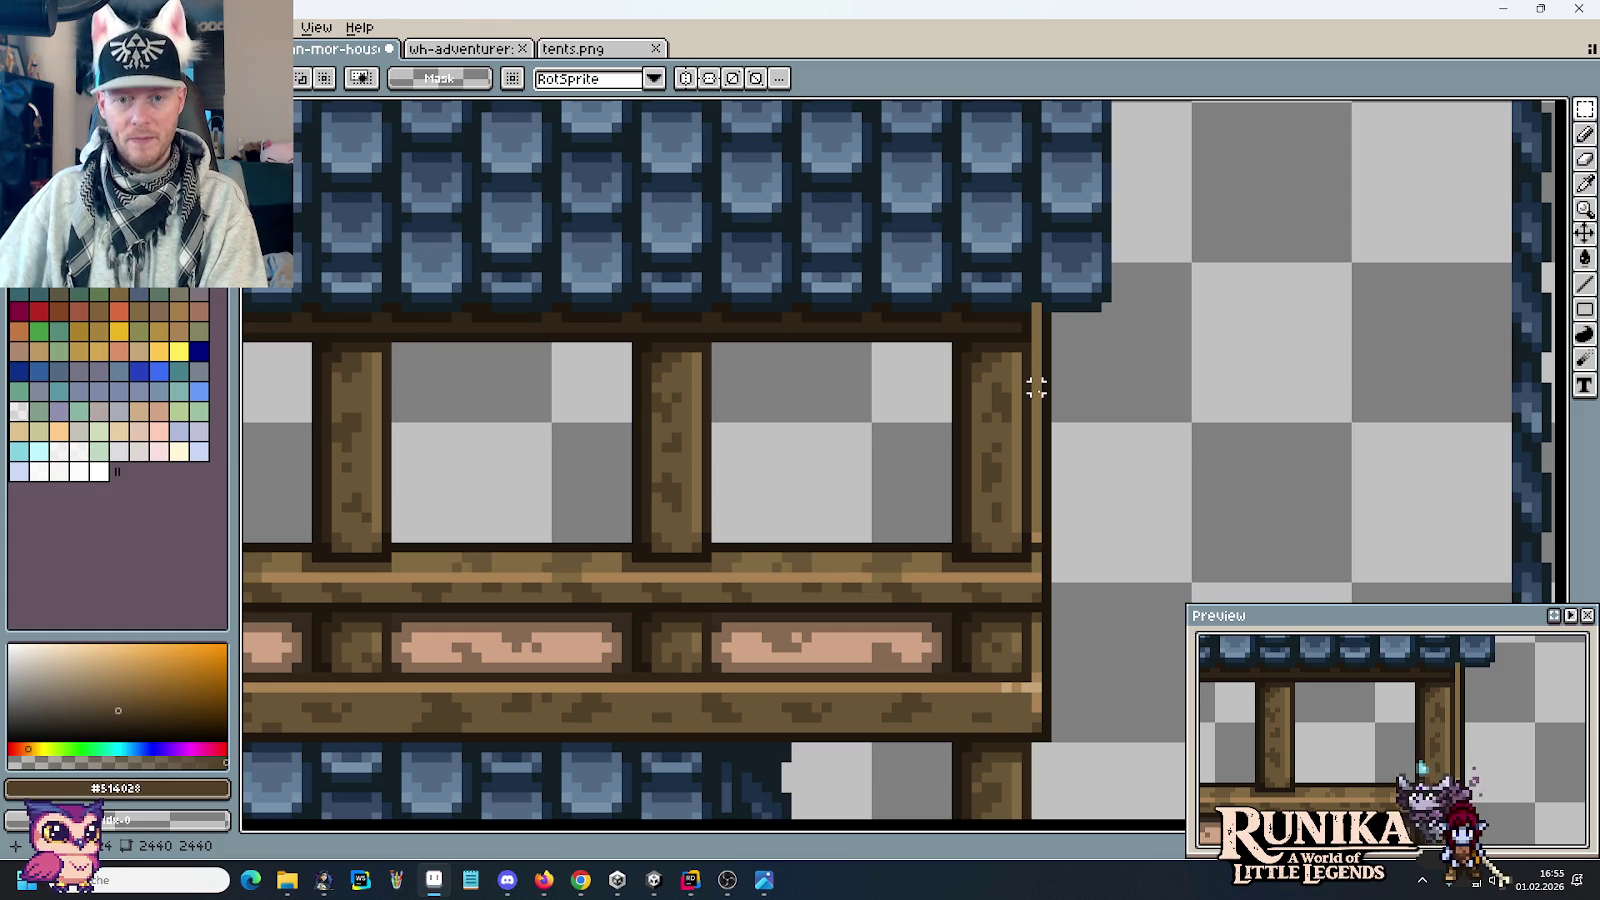
scroll(1036, 387, up, 1)
key(b)
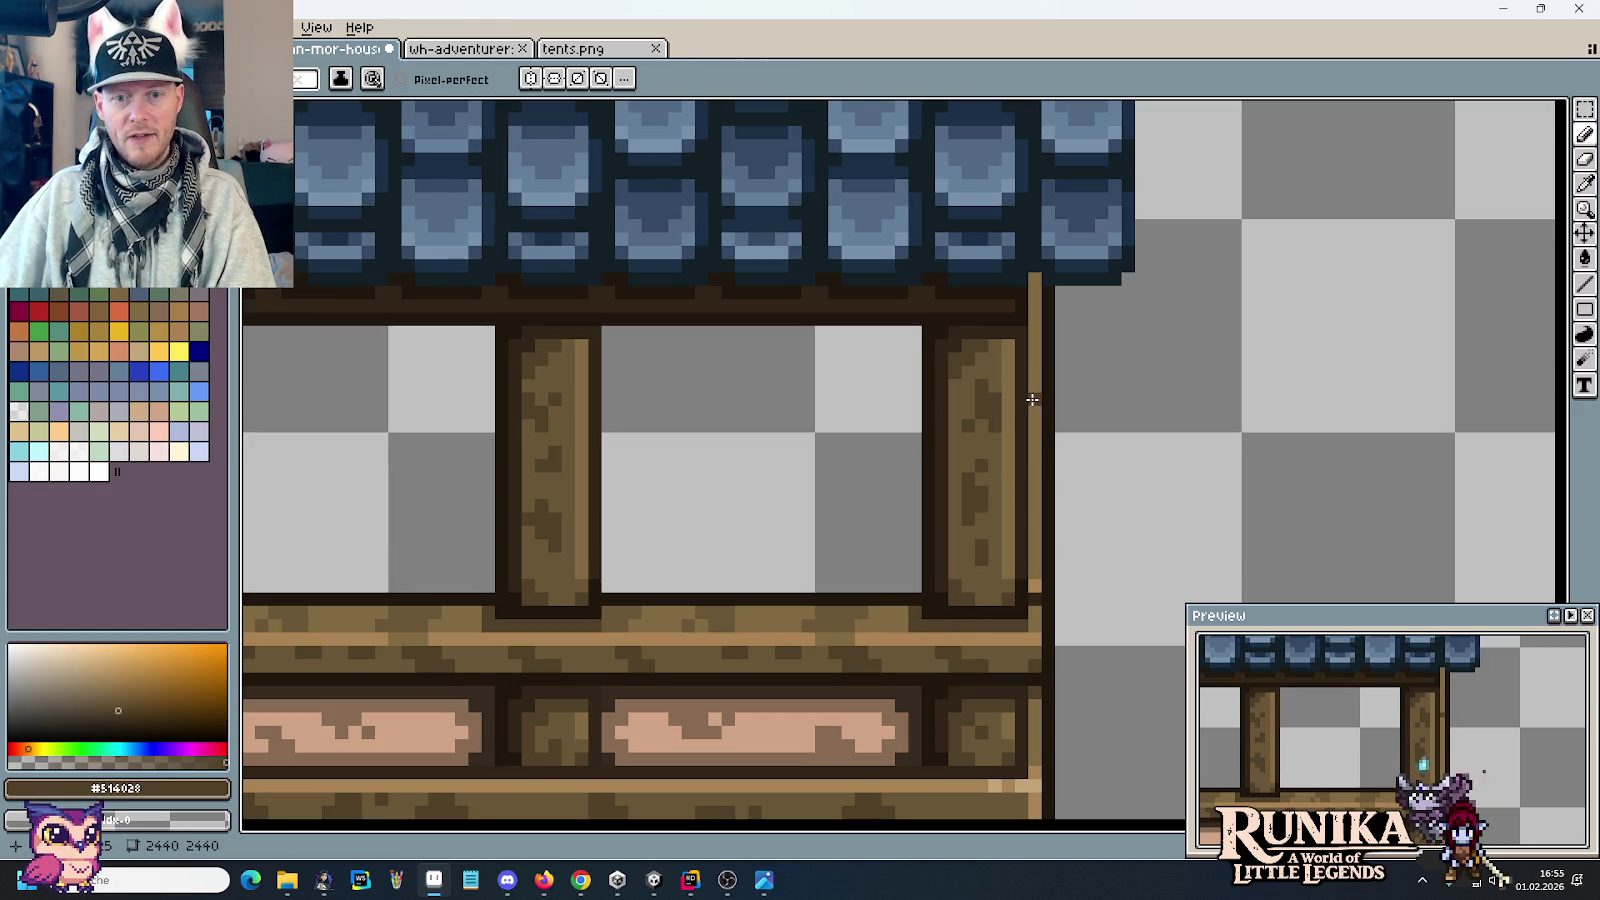
Step: Paint the post's light-brown edge stripe dark brown
drag(1034, 402, 1035, 286)
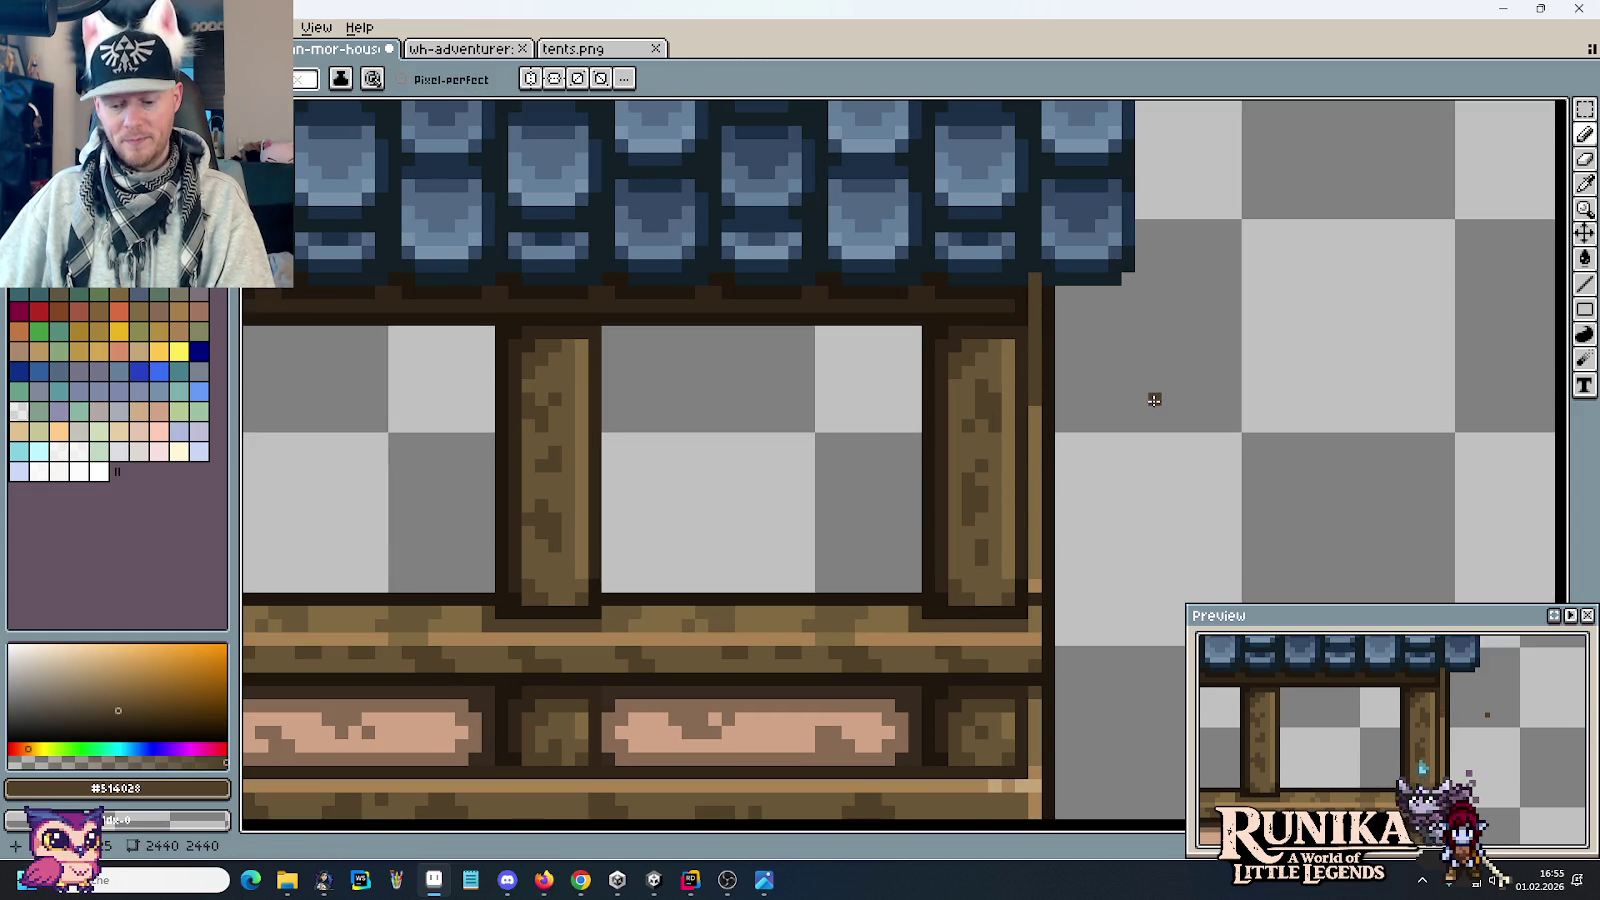
key(m)
scroll(1154, 400, down, 1)
scroll(1154, 402, down, 2)
scroll(1153, 405, down, 1)
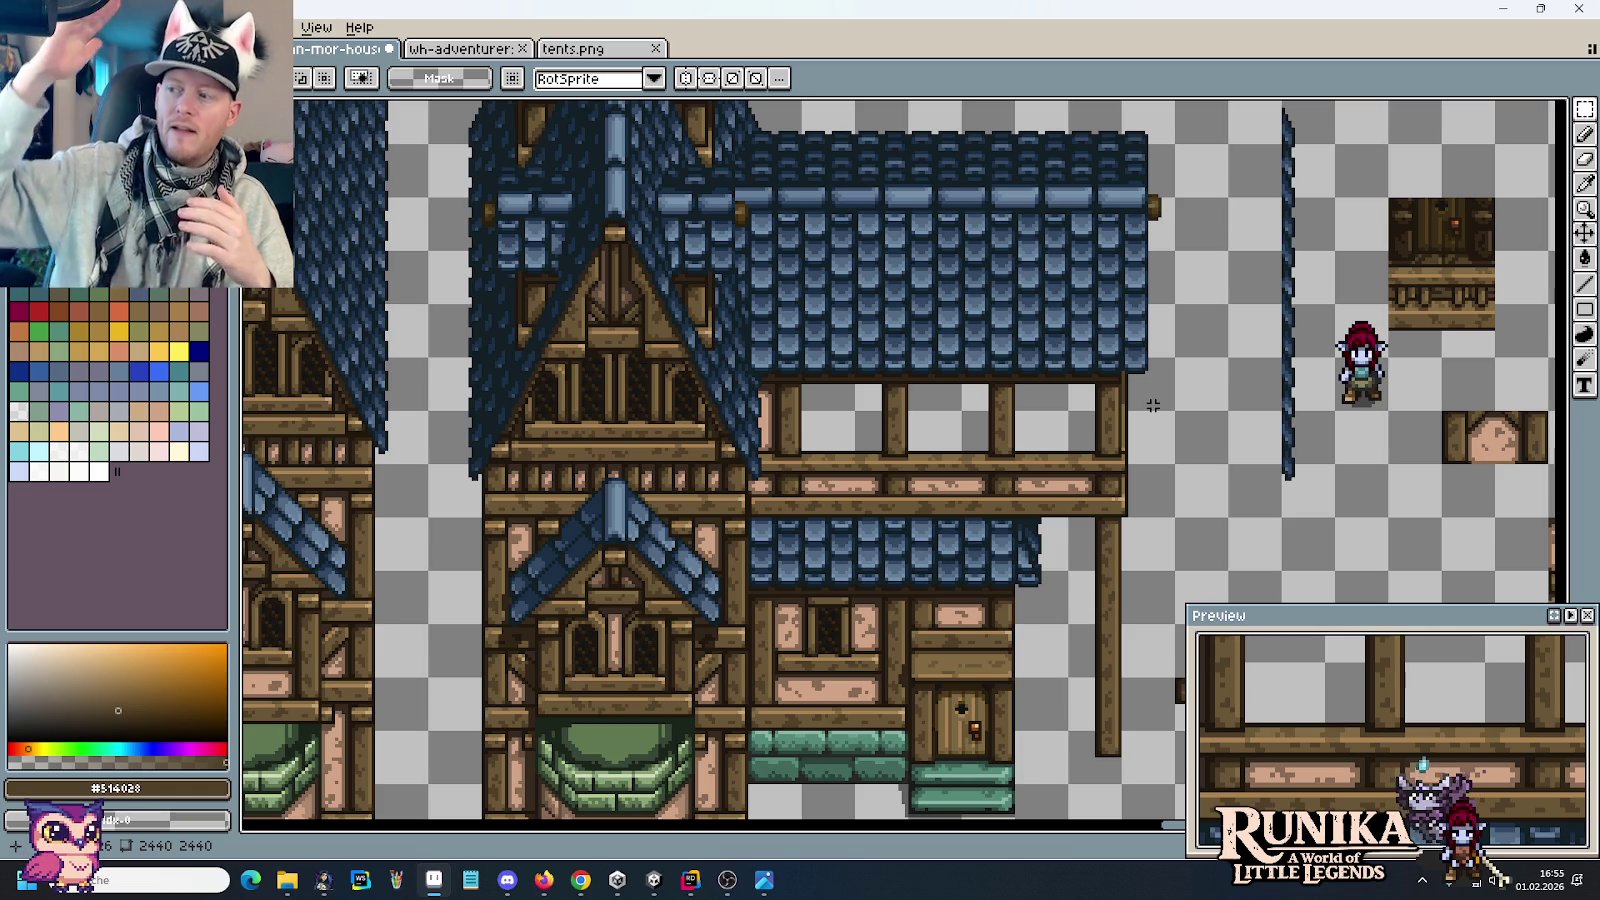
scroll(1153, 405, up, 2)
scroll(1107, 472, up, 2)
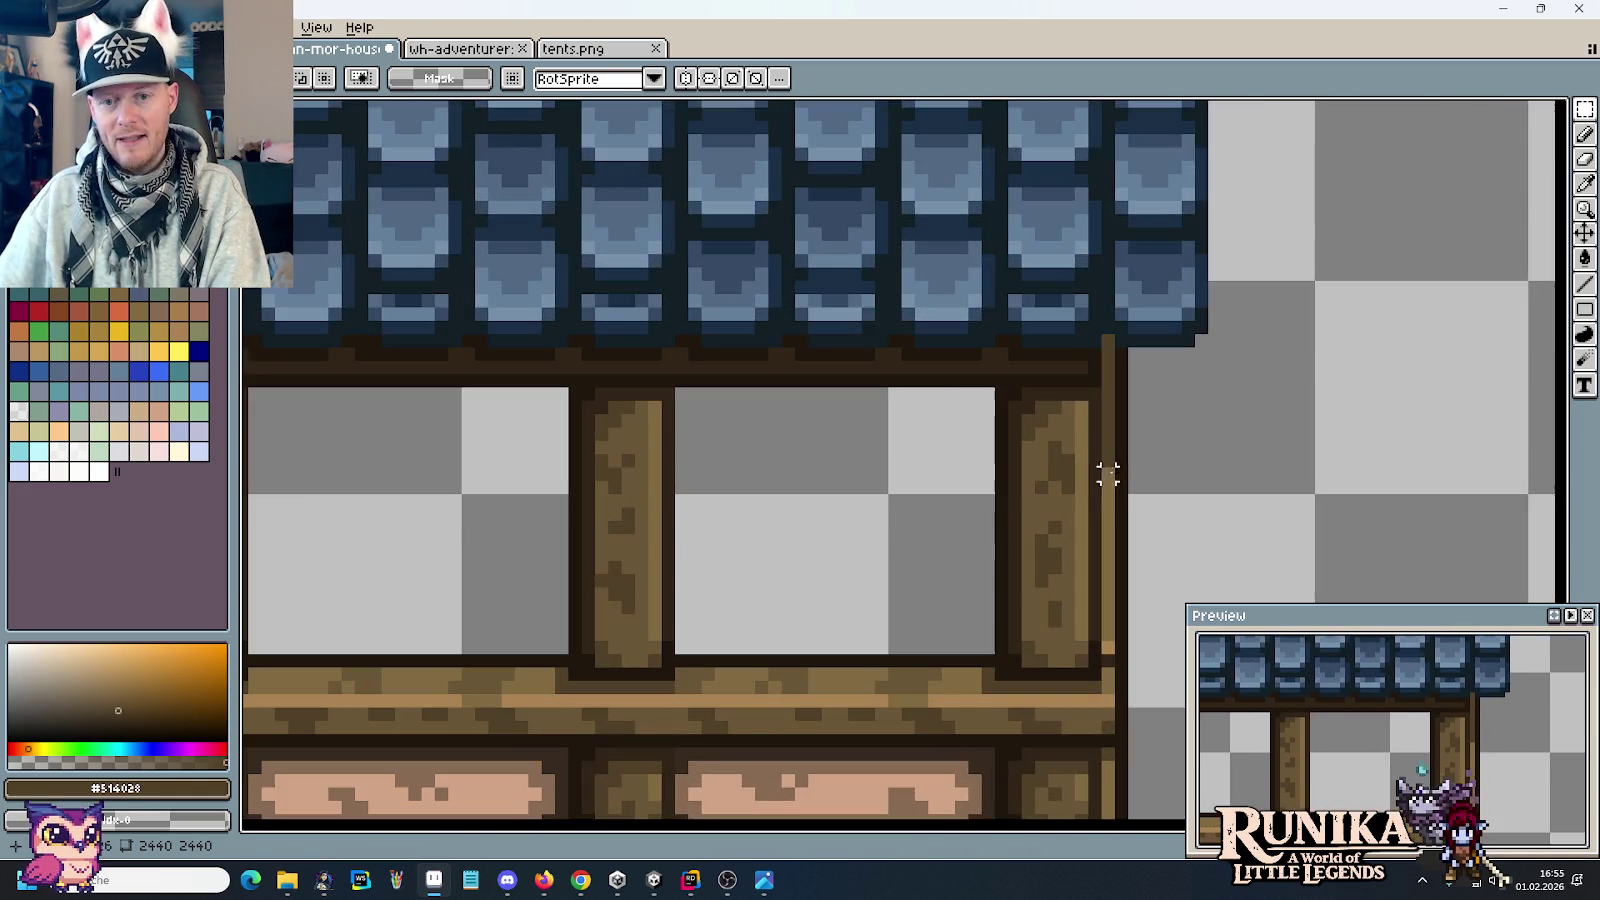
Step: Sample the lighter brown #826a42 and the dark brown #312517 from the balcony frame
key(b)
alt+click(1106, 424)
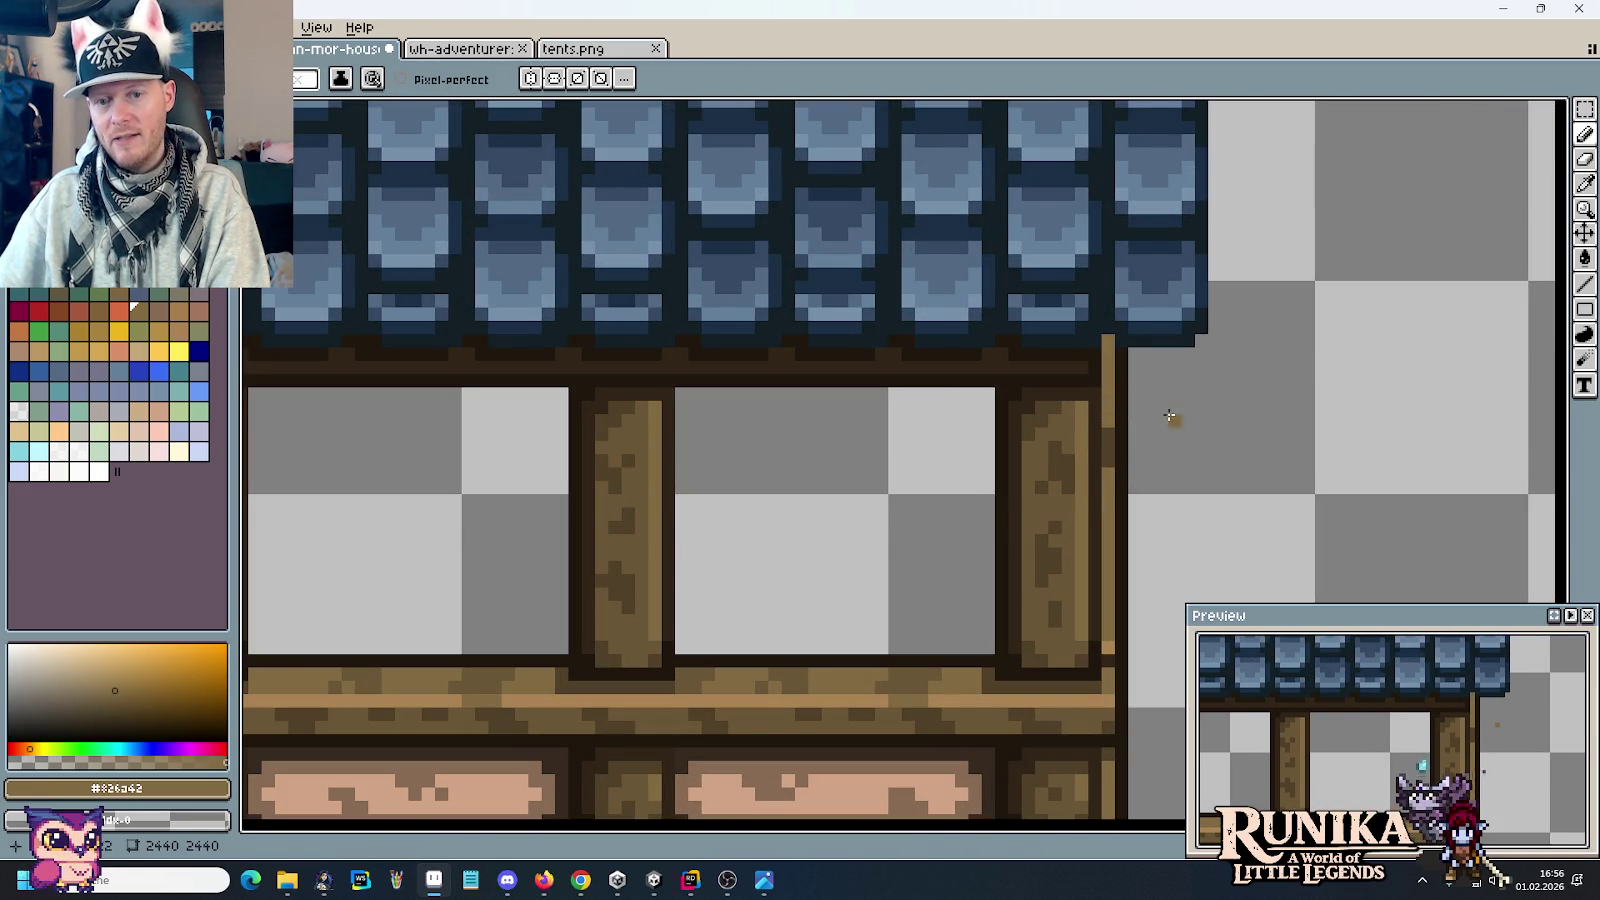
scroll(1169, 414, down, 2)
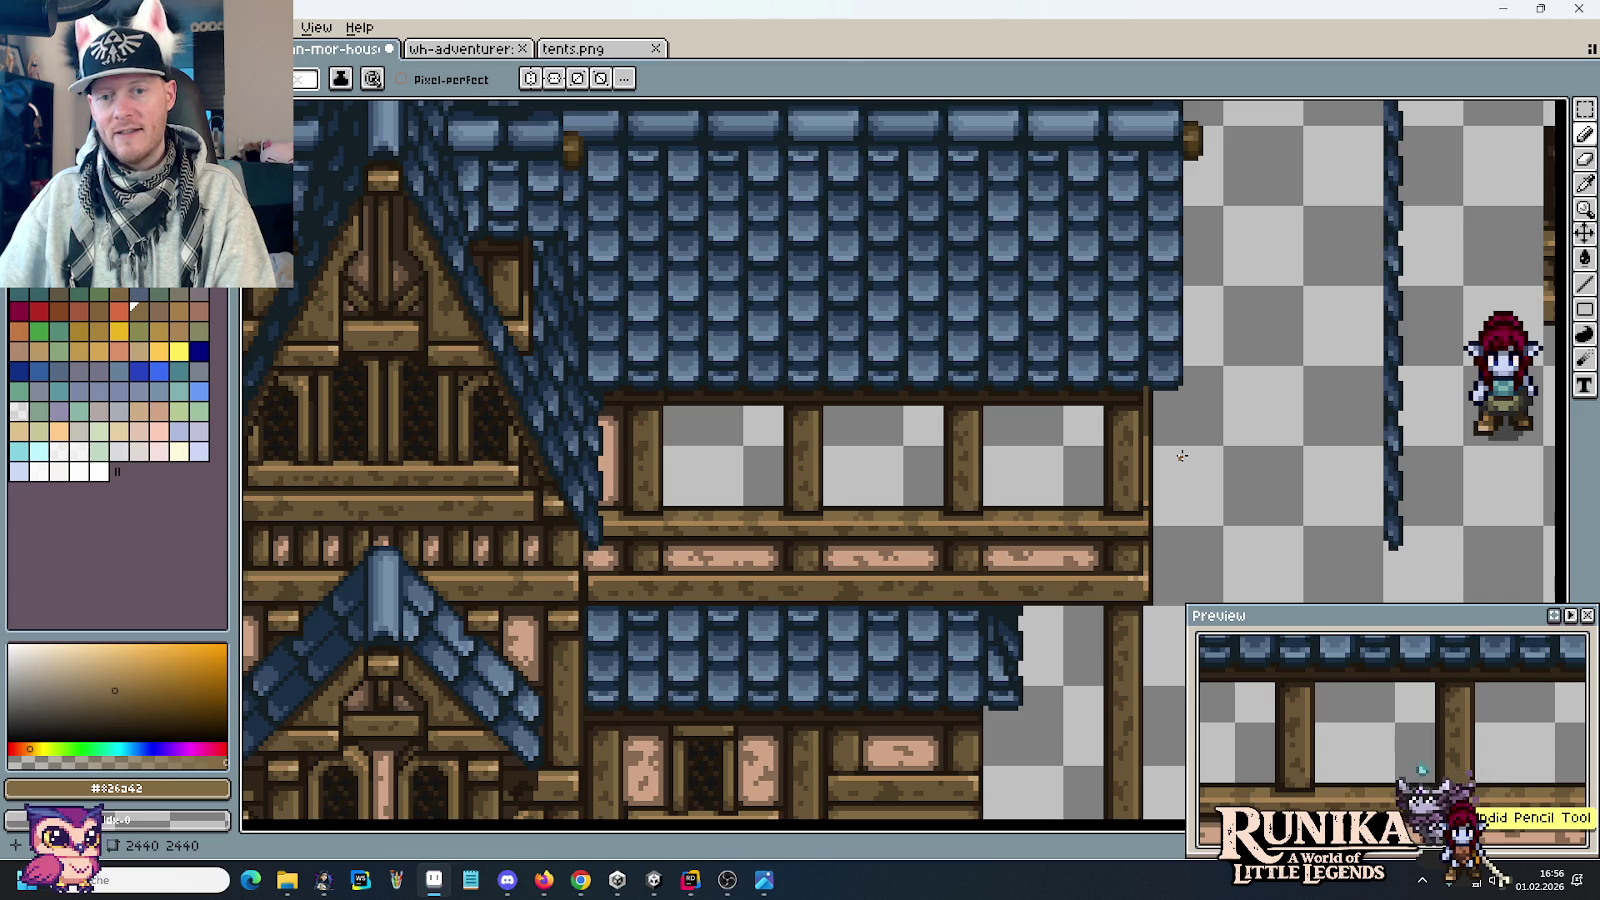
scroll(1182, 456, down, 2)
scroll(1120, 400, up, 2)
scroll(1075, 347, up, 1)
key(i)
alt+click(1062, 330)
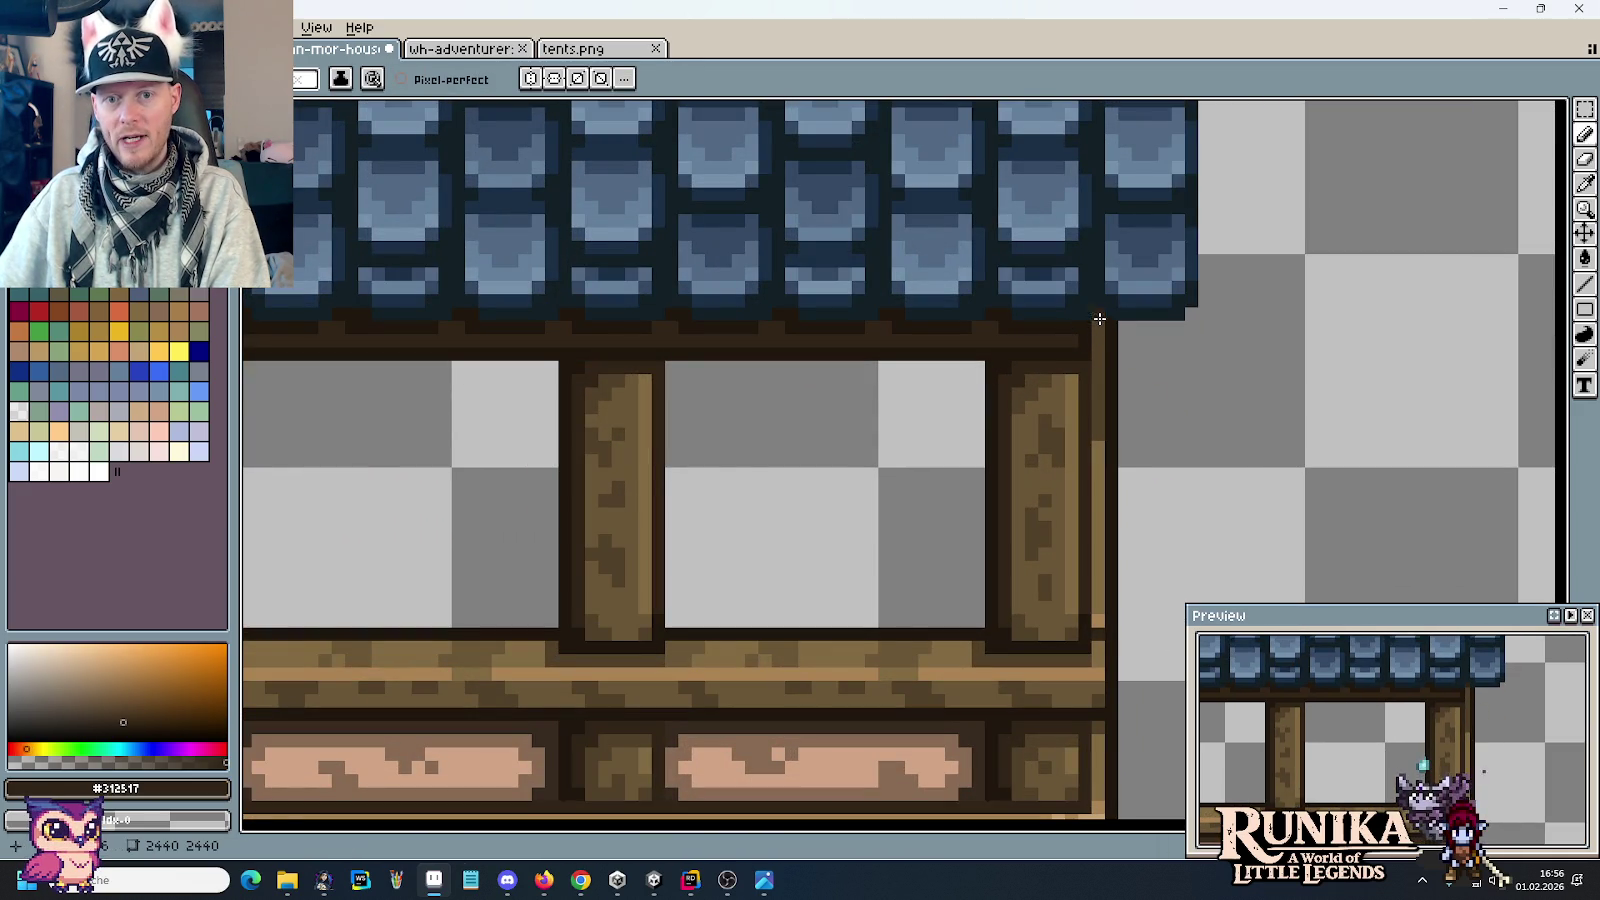
scroll(1145, 415, down, 1)
scroll(1168, 454, down, 1)
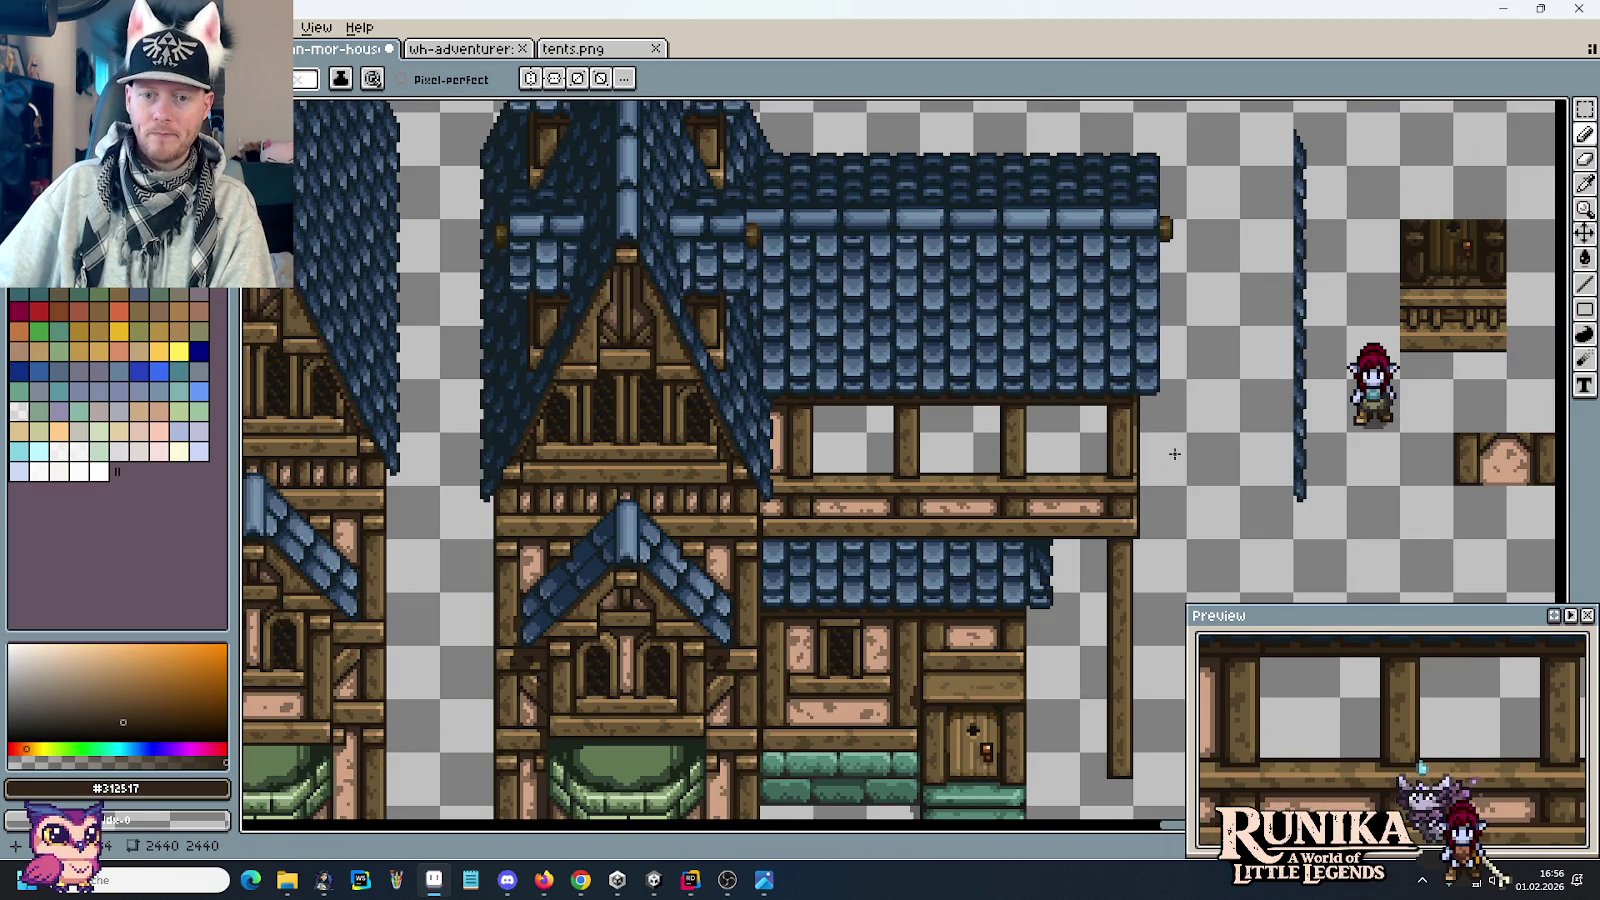
scroll(1168, 454, up, 2)
scroll(1128, 414, up, 1)
Step: Draw a dark vertical line along the right post of the upper balcony frame
key(i)
alt+click(1107, 420)
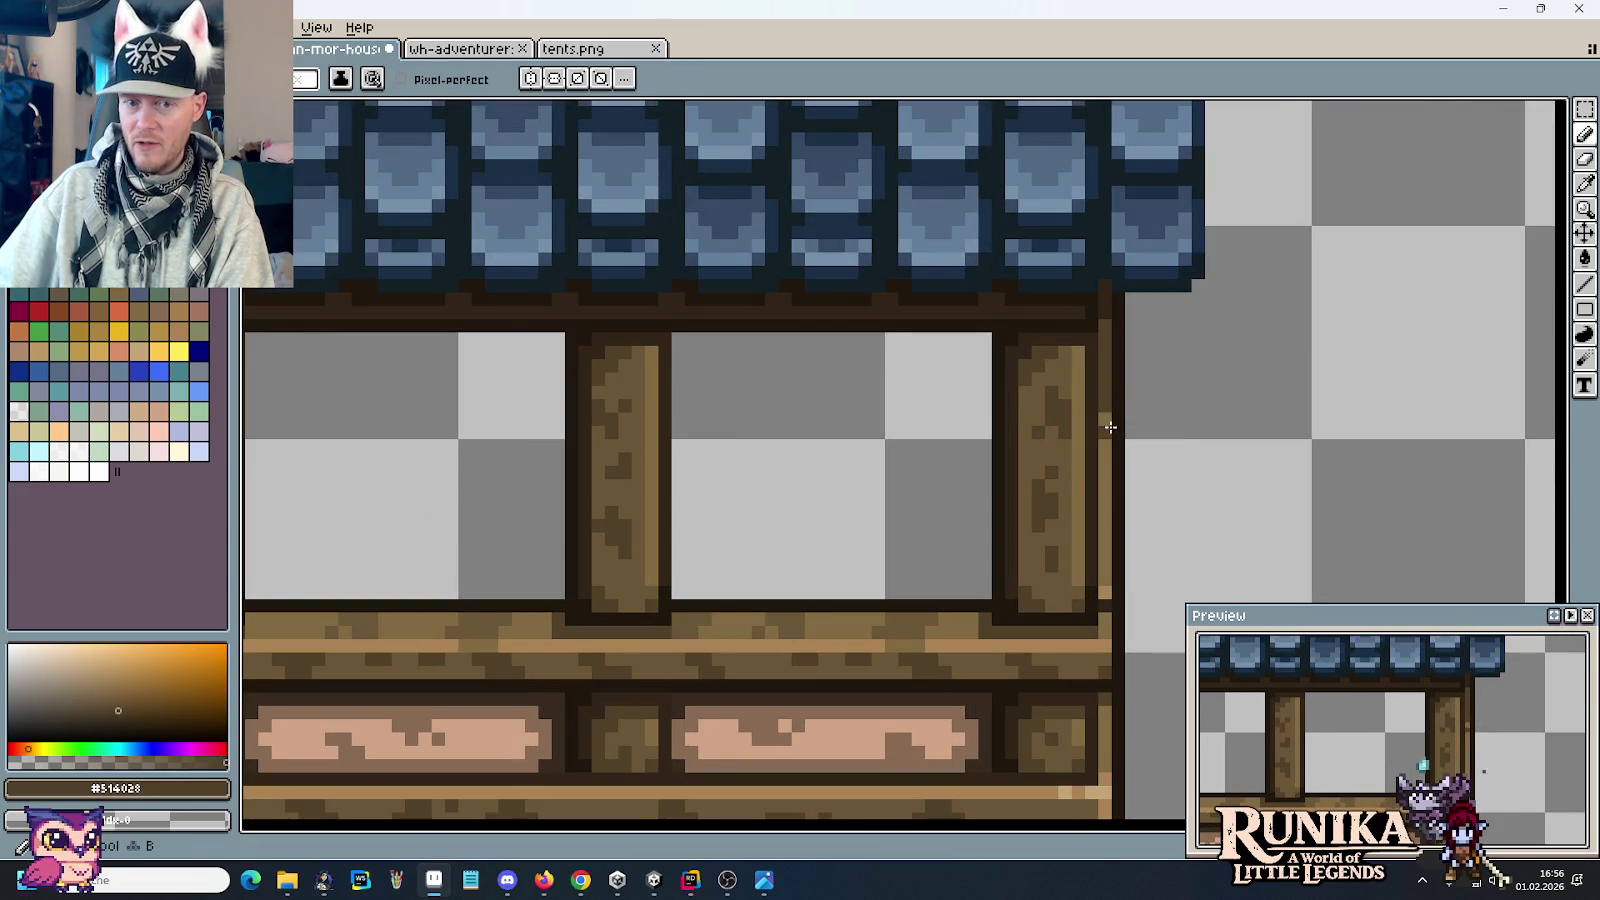
scroll(1189, 418, down, 1)
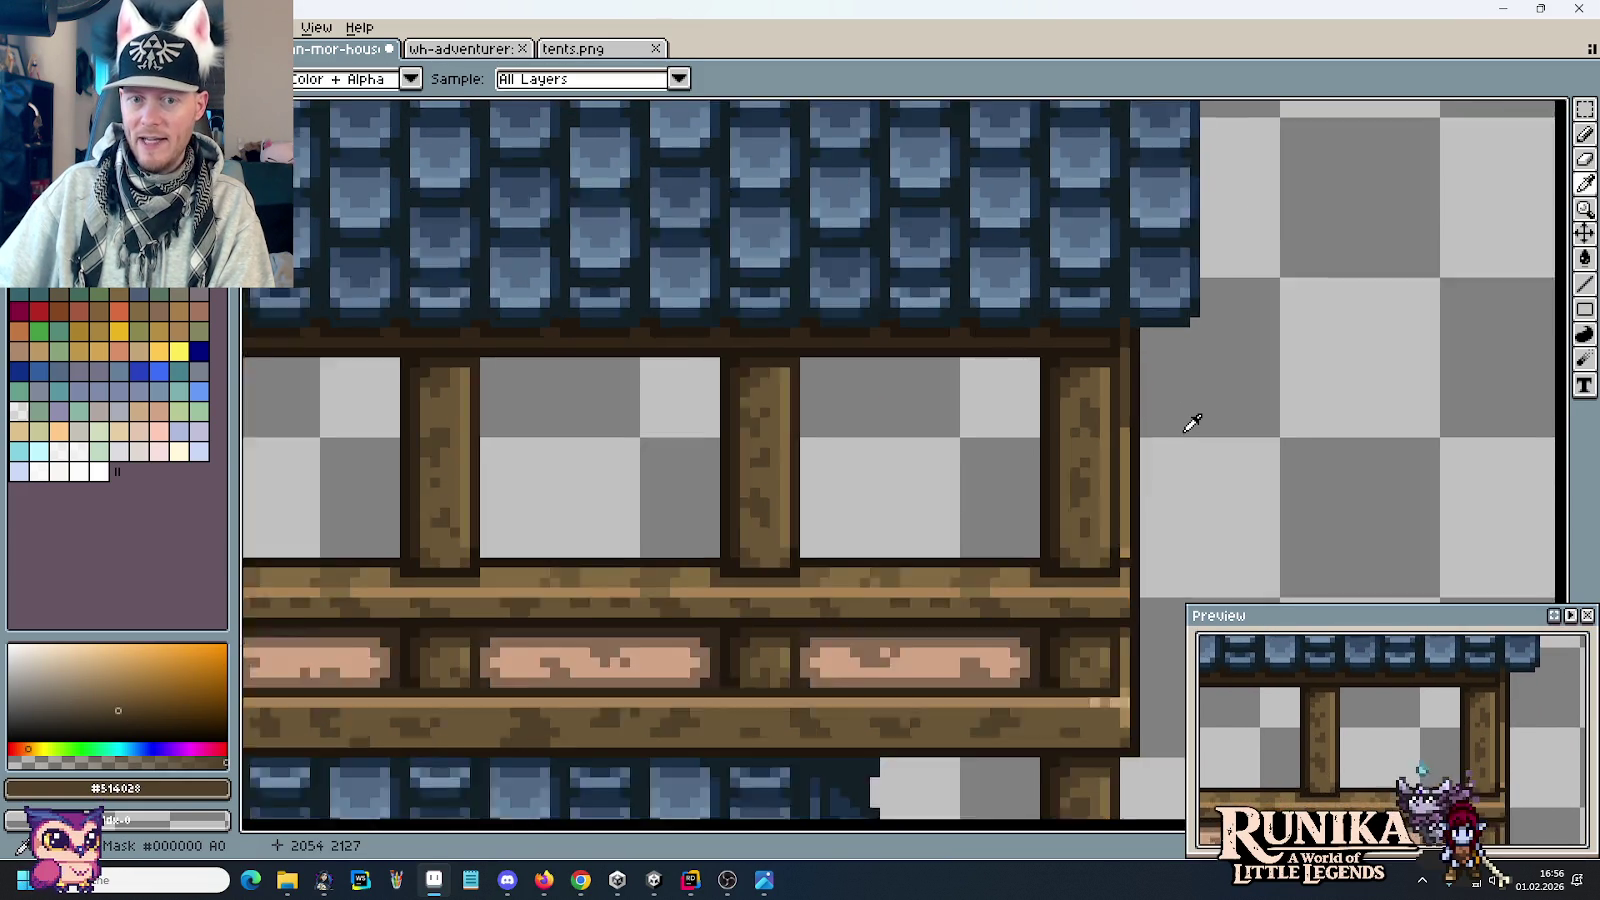
key(b)
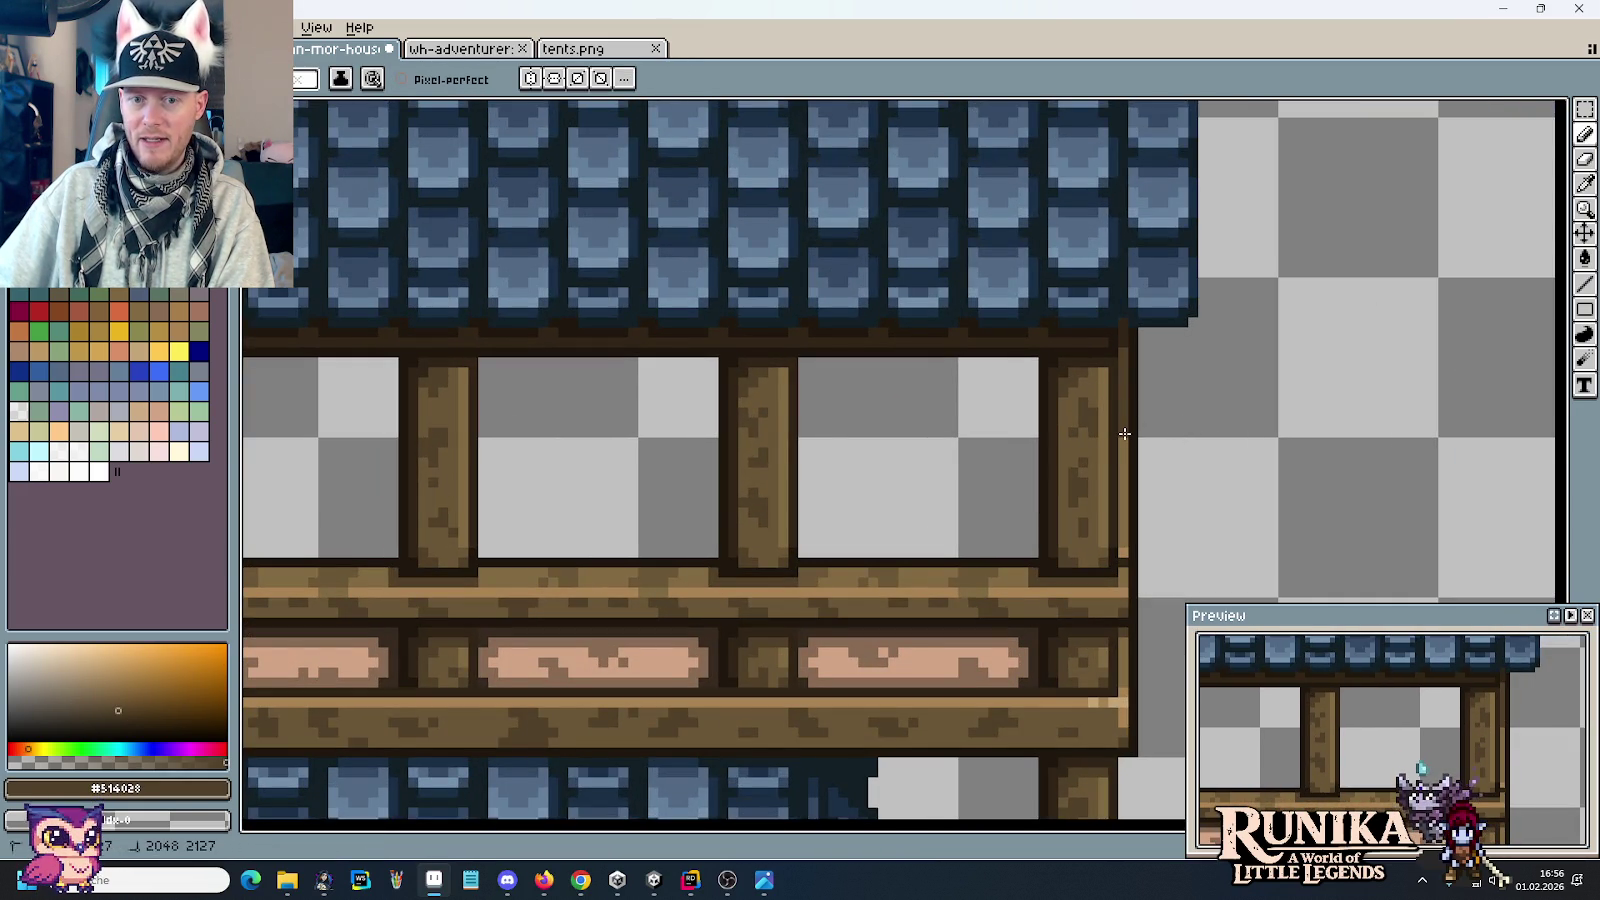
scroll(1202, 441, down, 3)
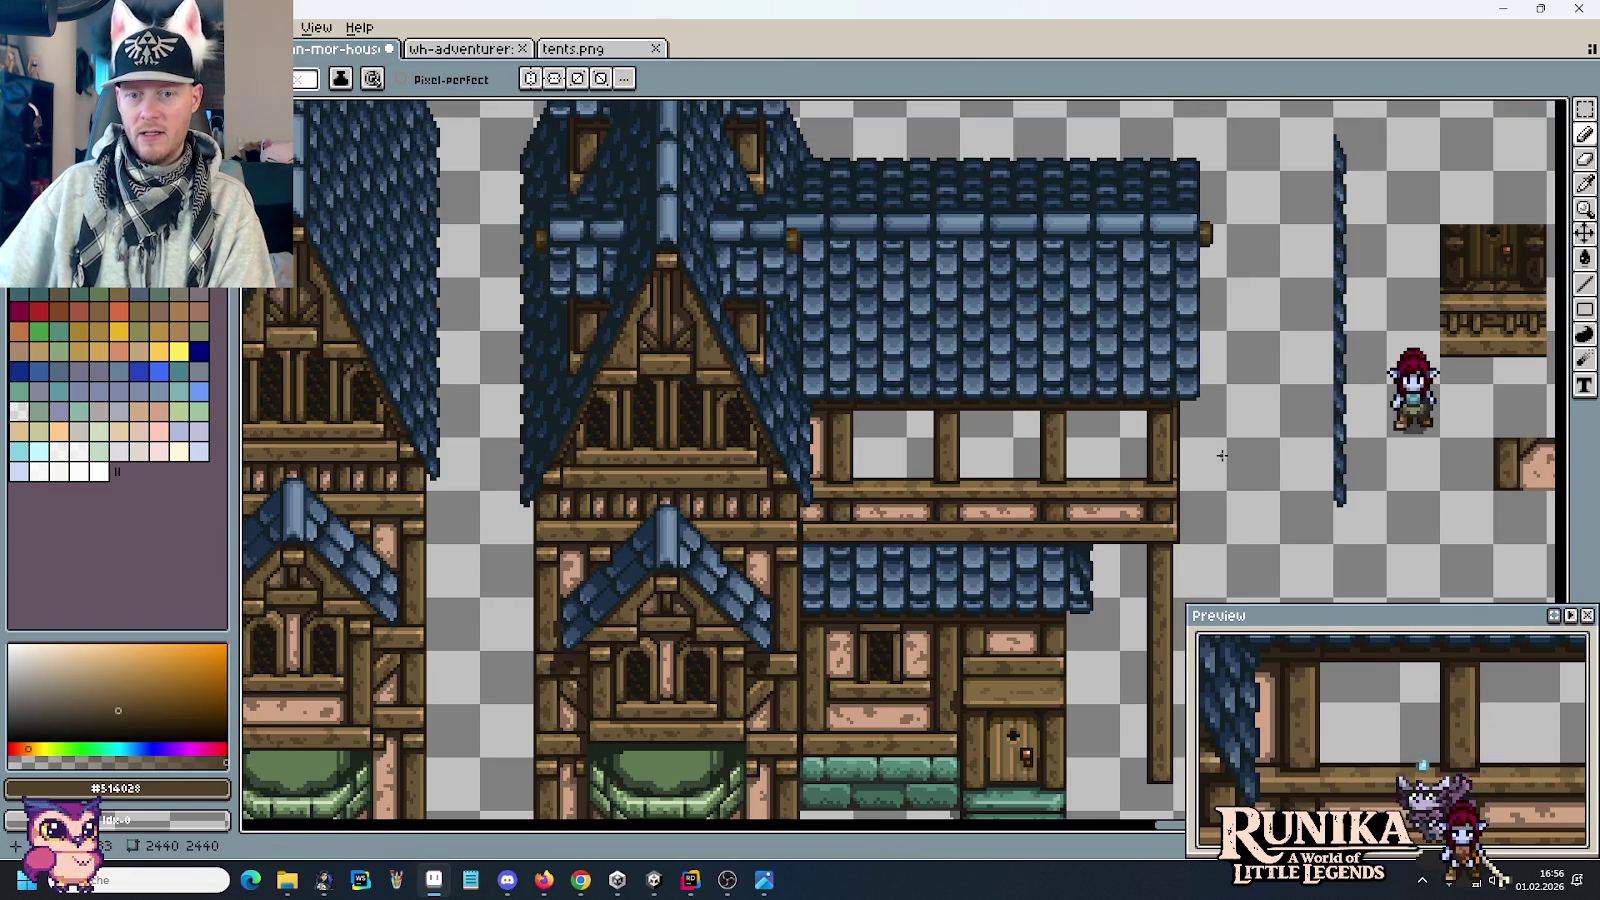
scroll(1222, 455, up, 3)
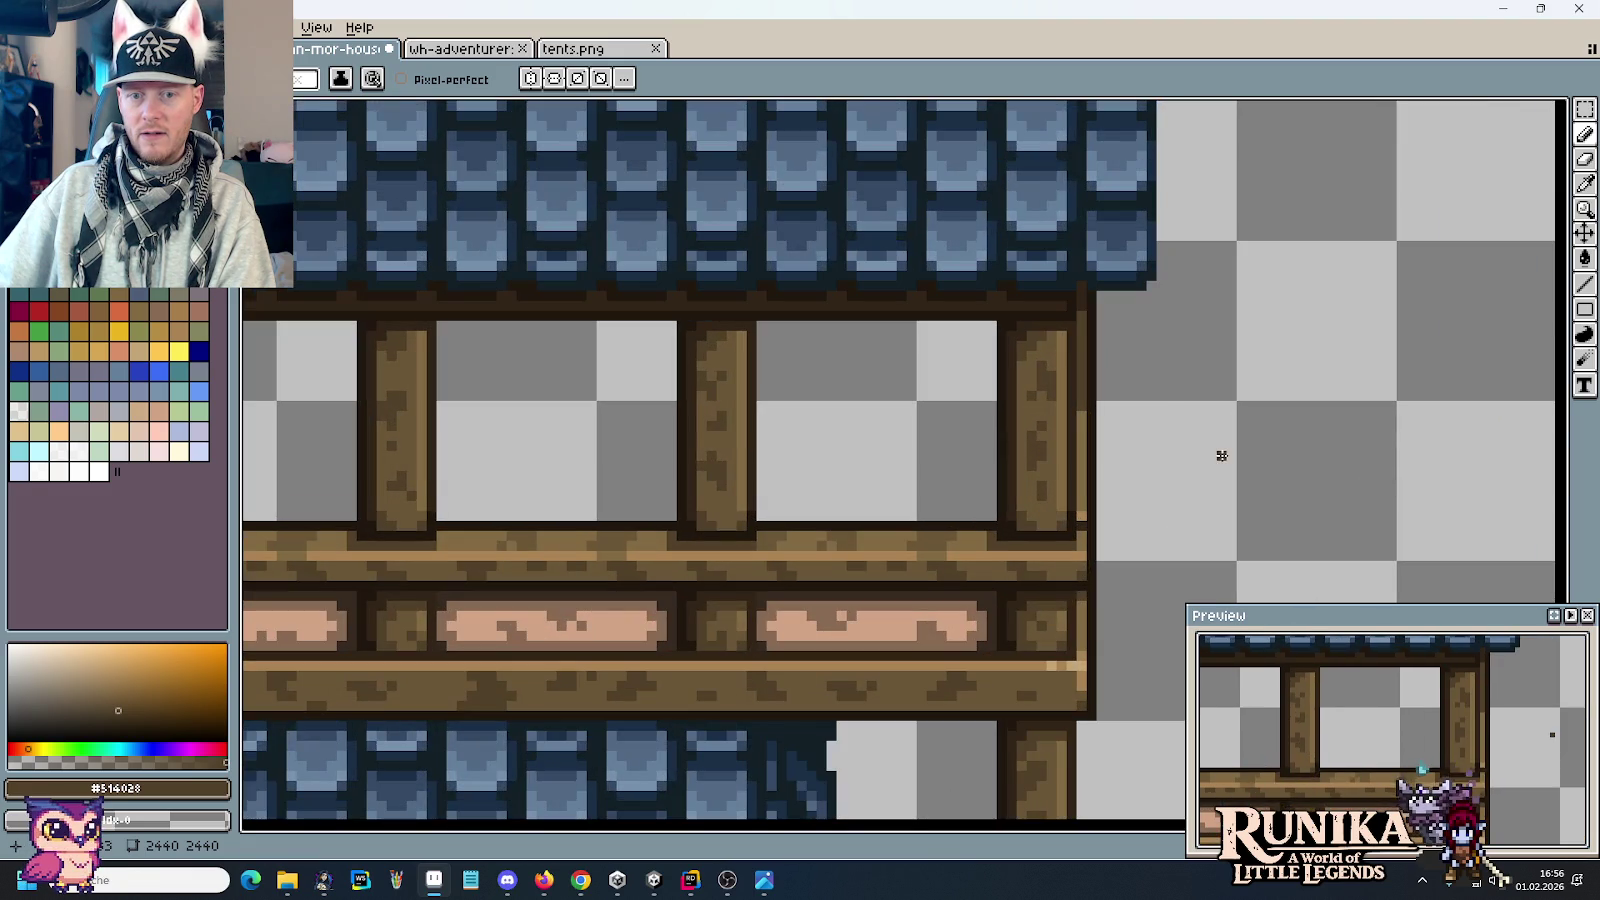
scroll(1191, 421, down, 1)
scroll(1191, 421, down, 2)
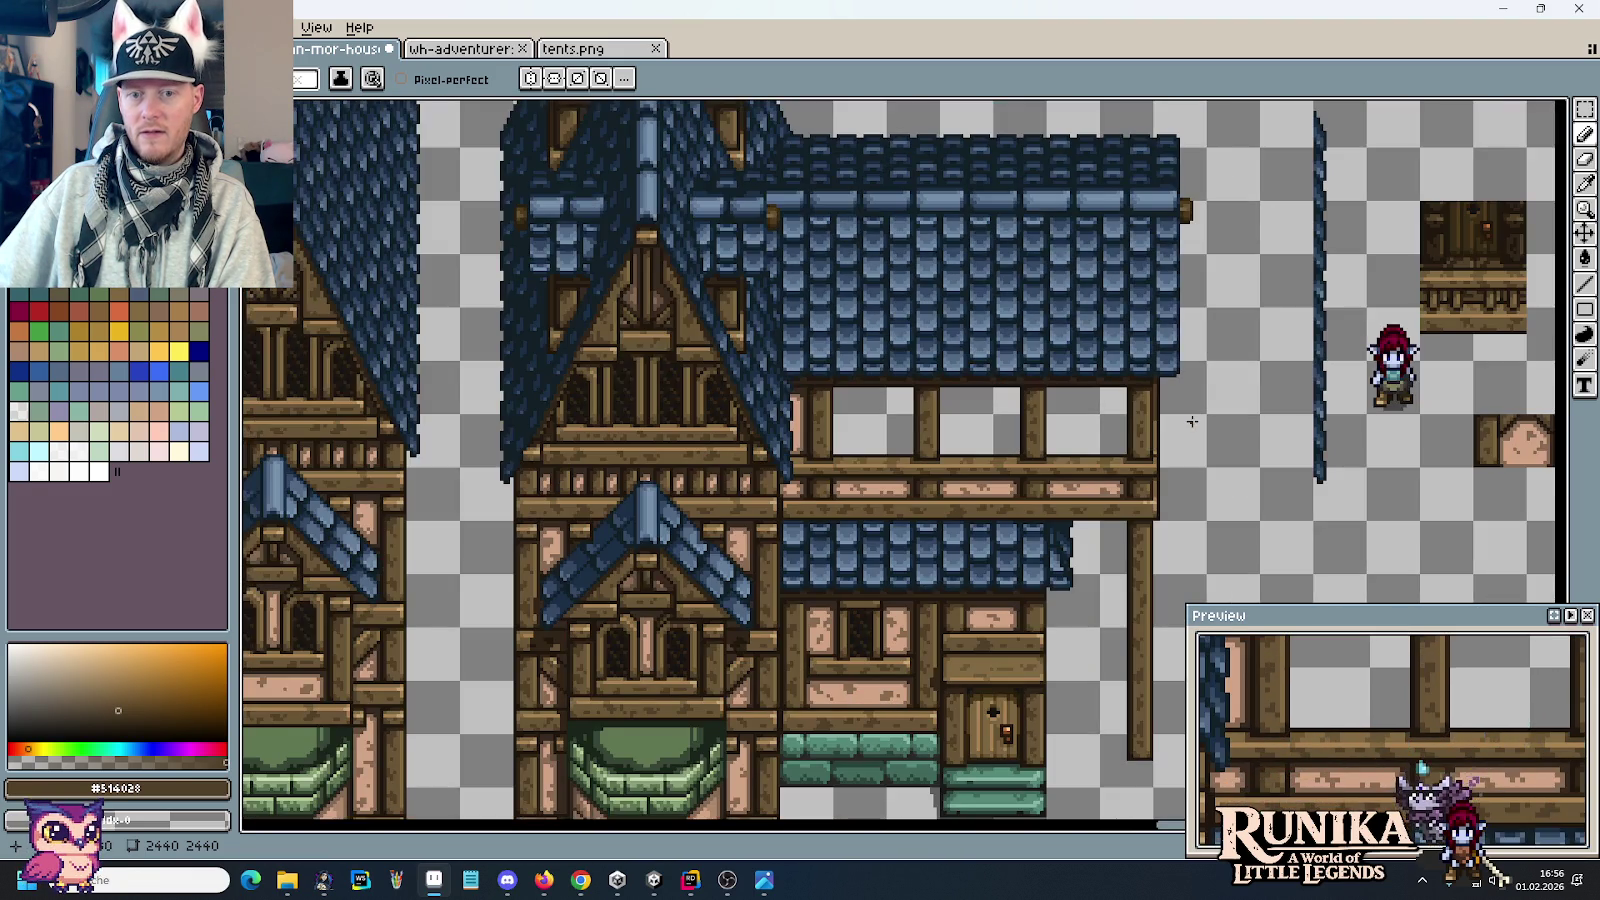
scroll(1191, 421, up, 3)
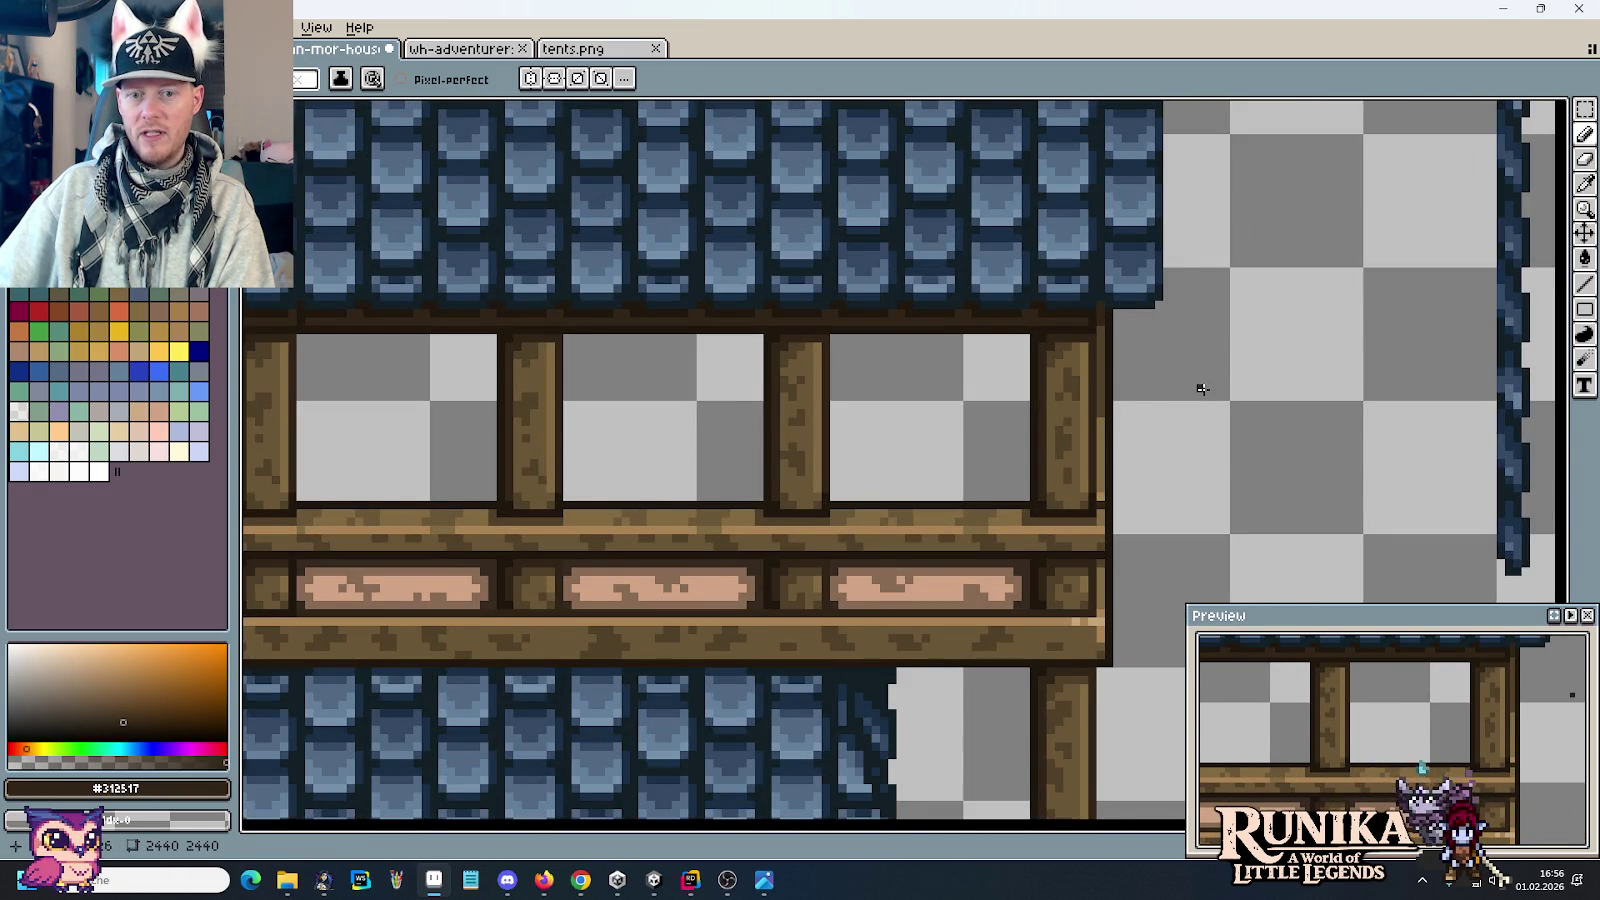
scroll(1206, 389, up, 2)
alt+click(1046, 262)
shift+click(1042, 603)
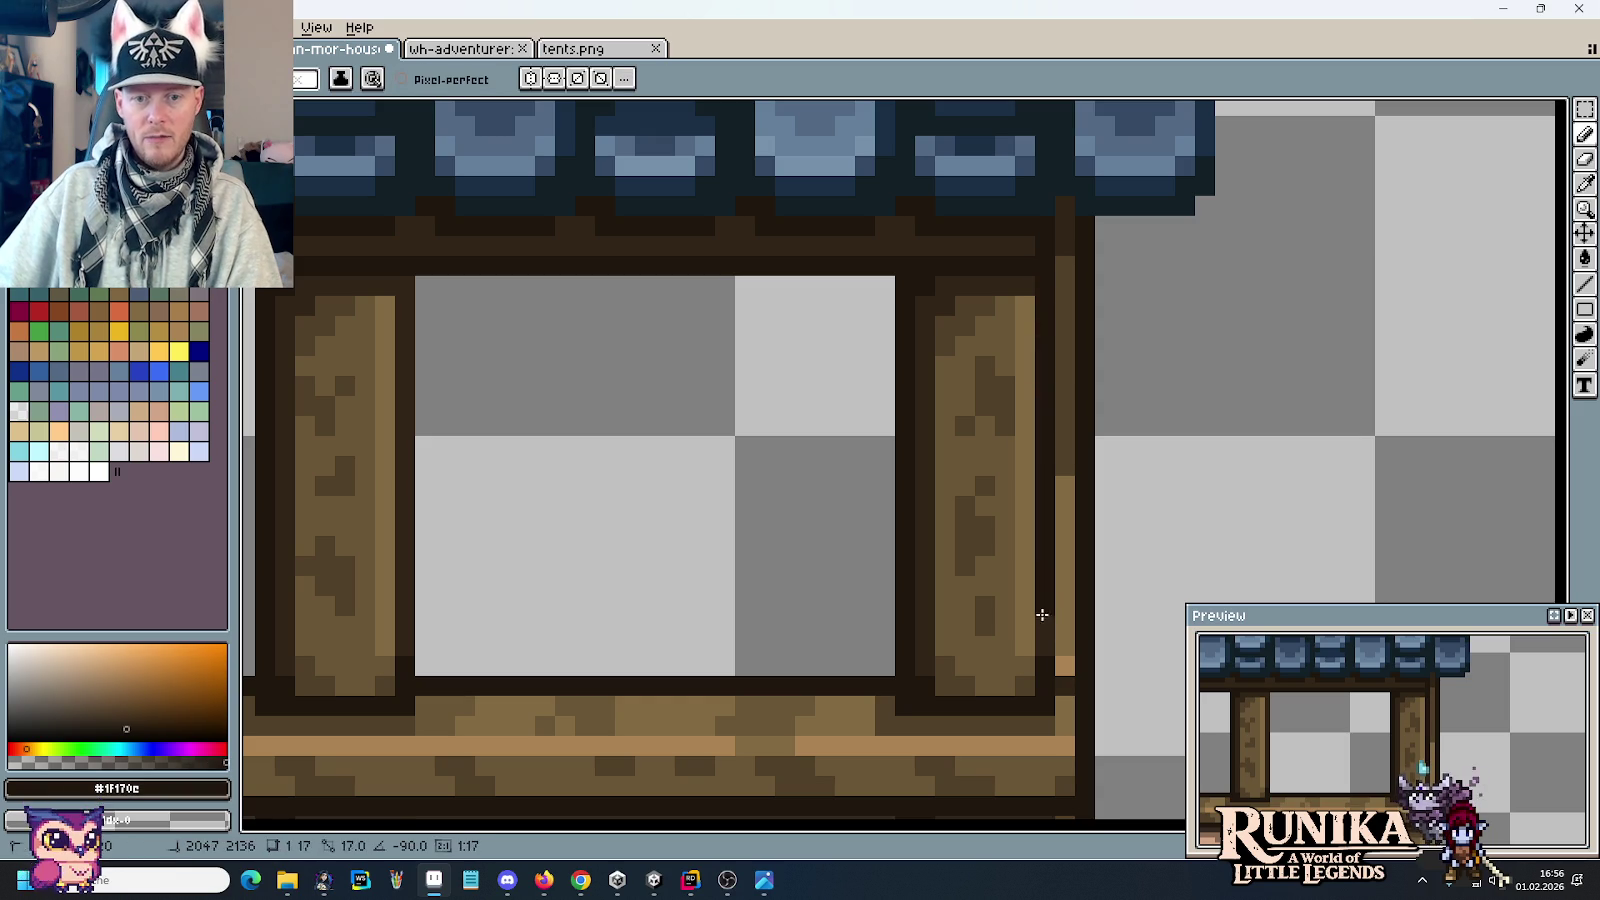
alt+click(1063, 260)
Step: Paint a short dark #312517 line down the brown beam strip
drag(1063, 260, 1064, 316)
scroll(1222, 368, down, 3)
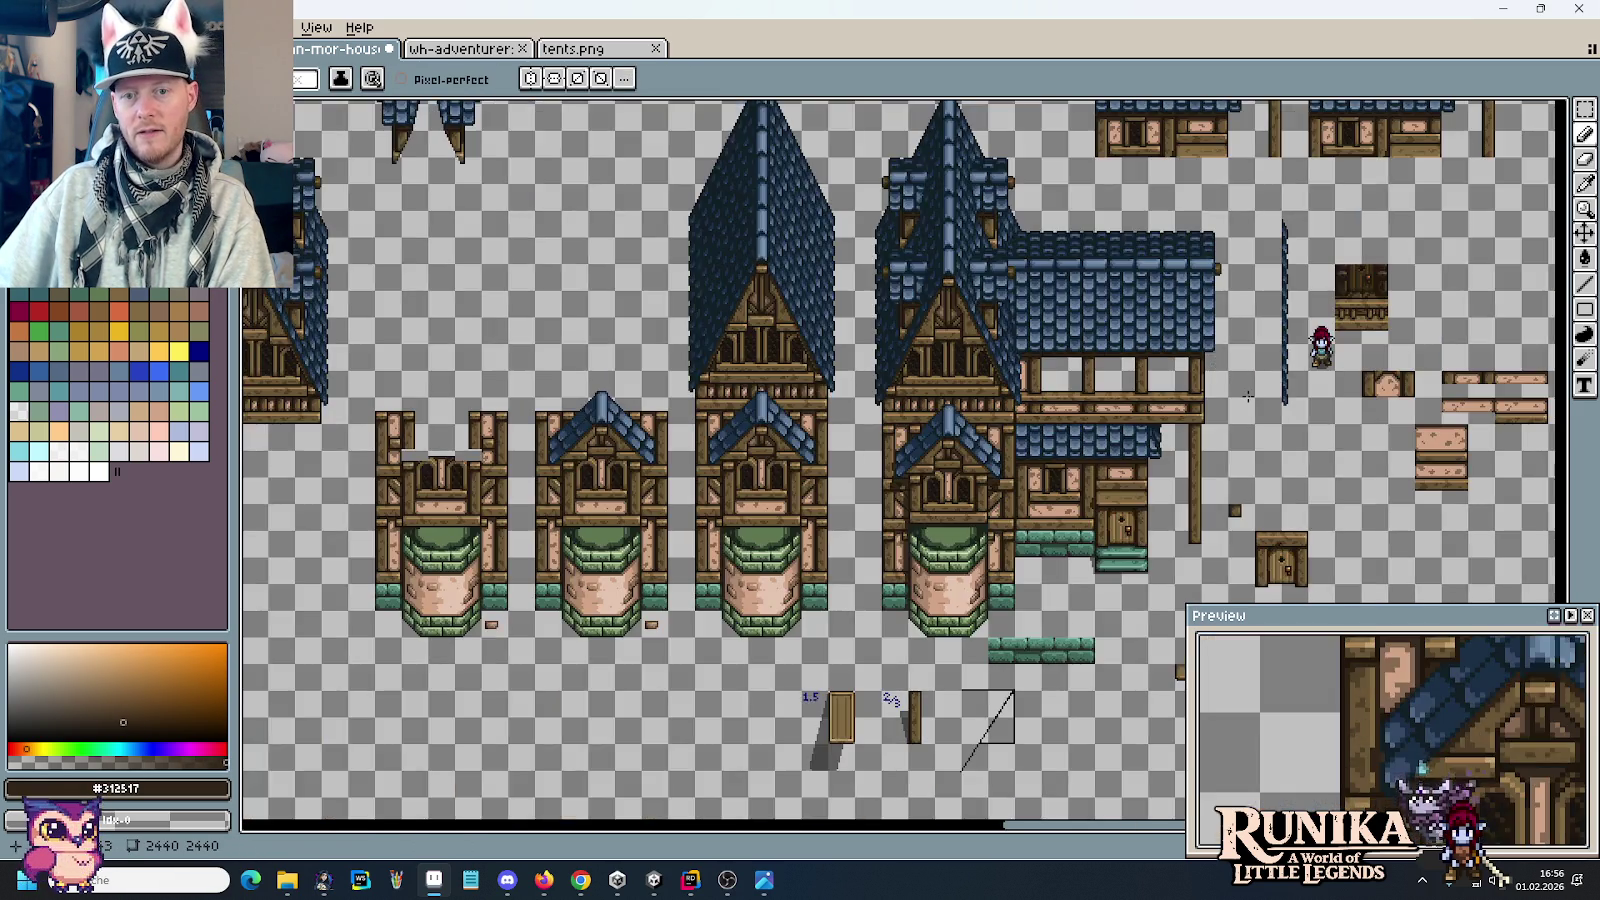
scroll(1247, 396, up, 2)
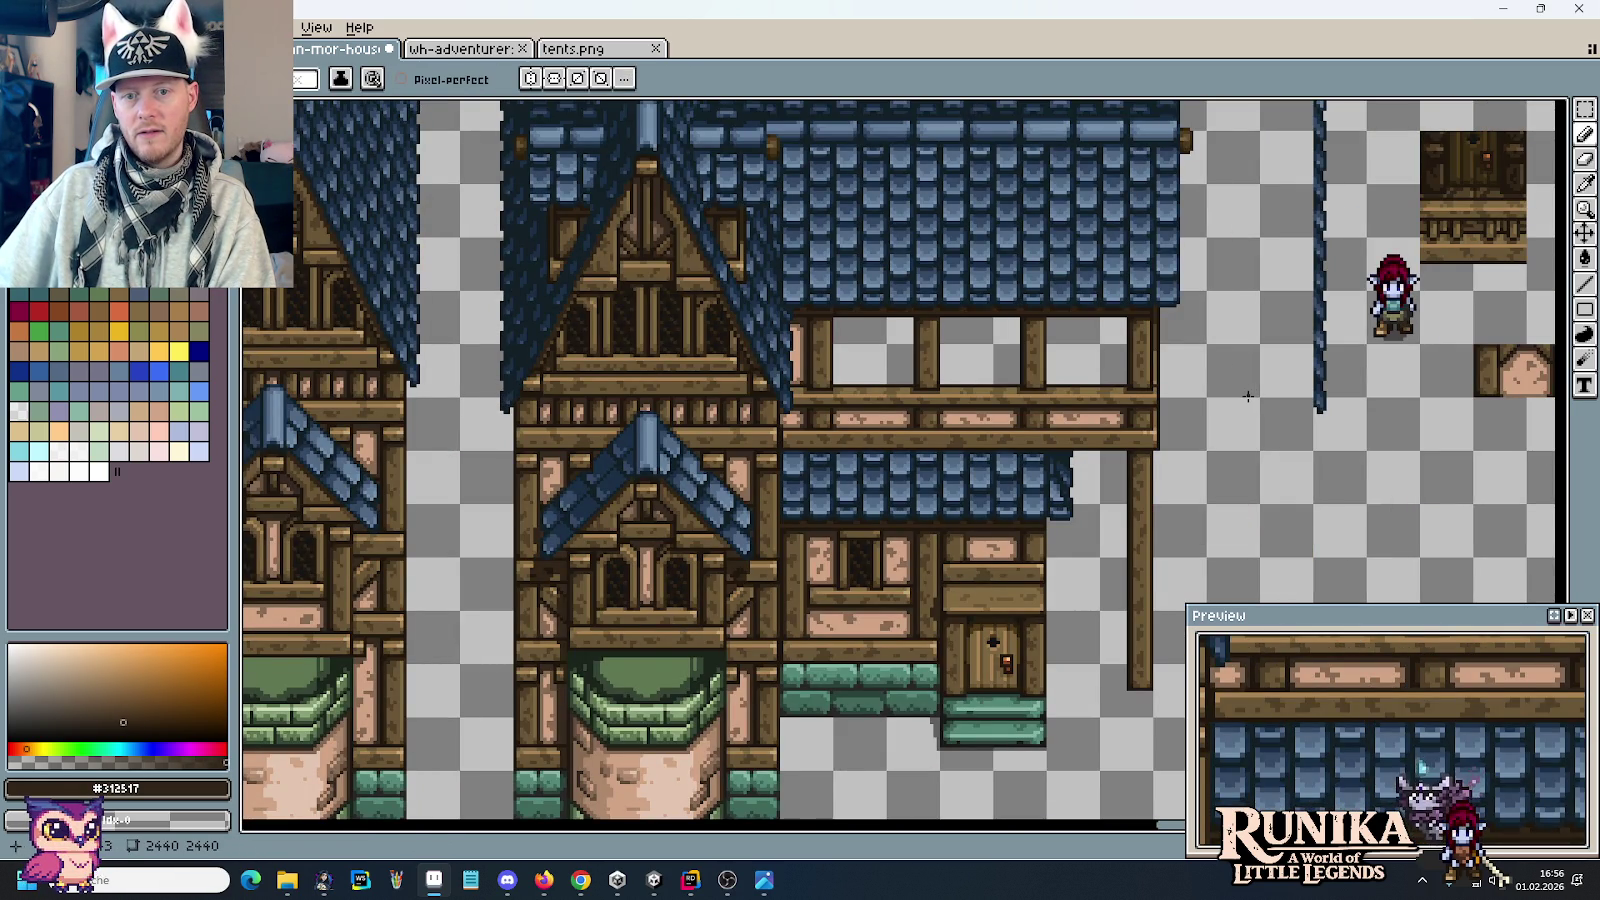
Step: Try several rectangular selections around the balcony beam end and release them
key(m)
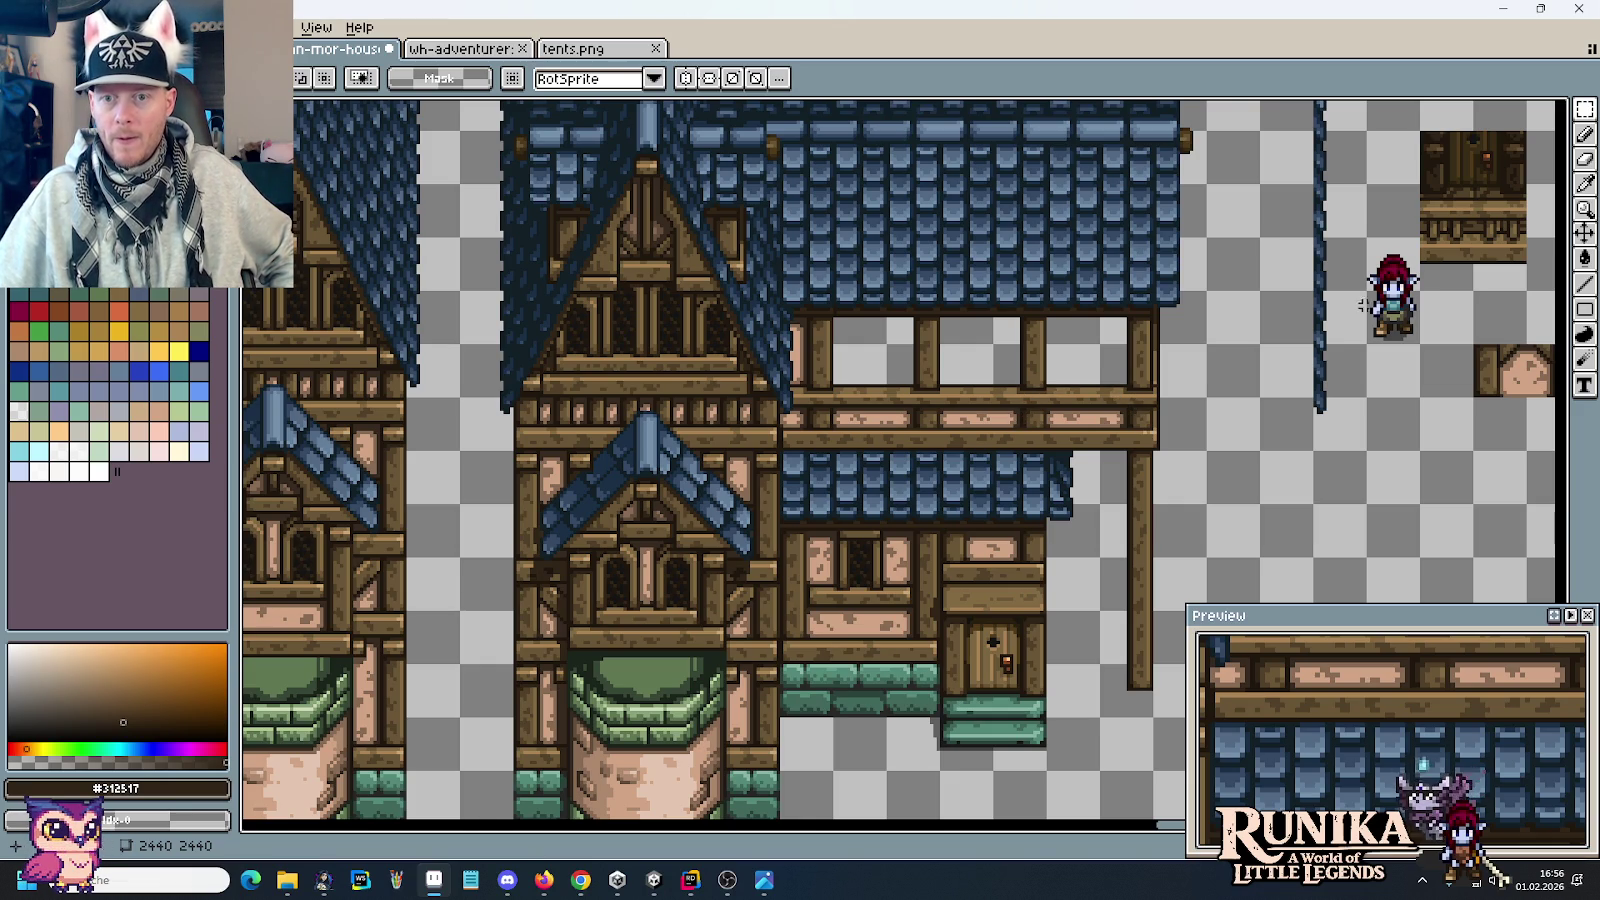
drag(1144, 419, 1144, 420)
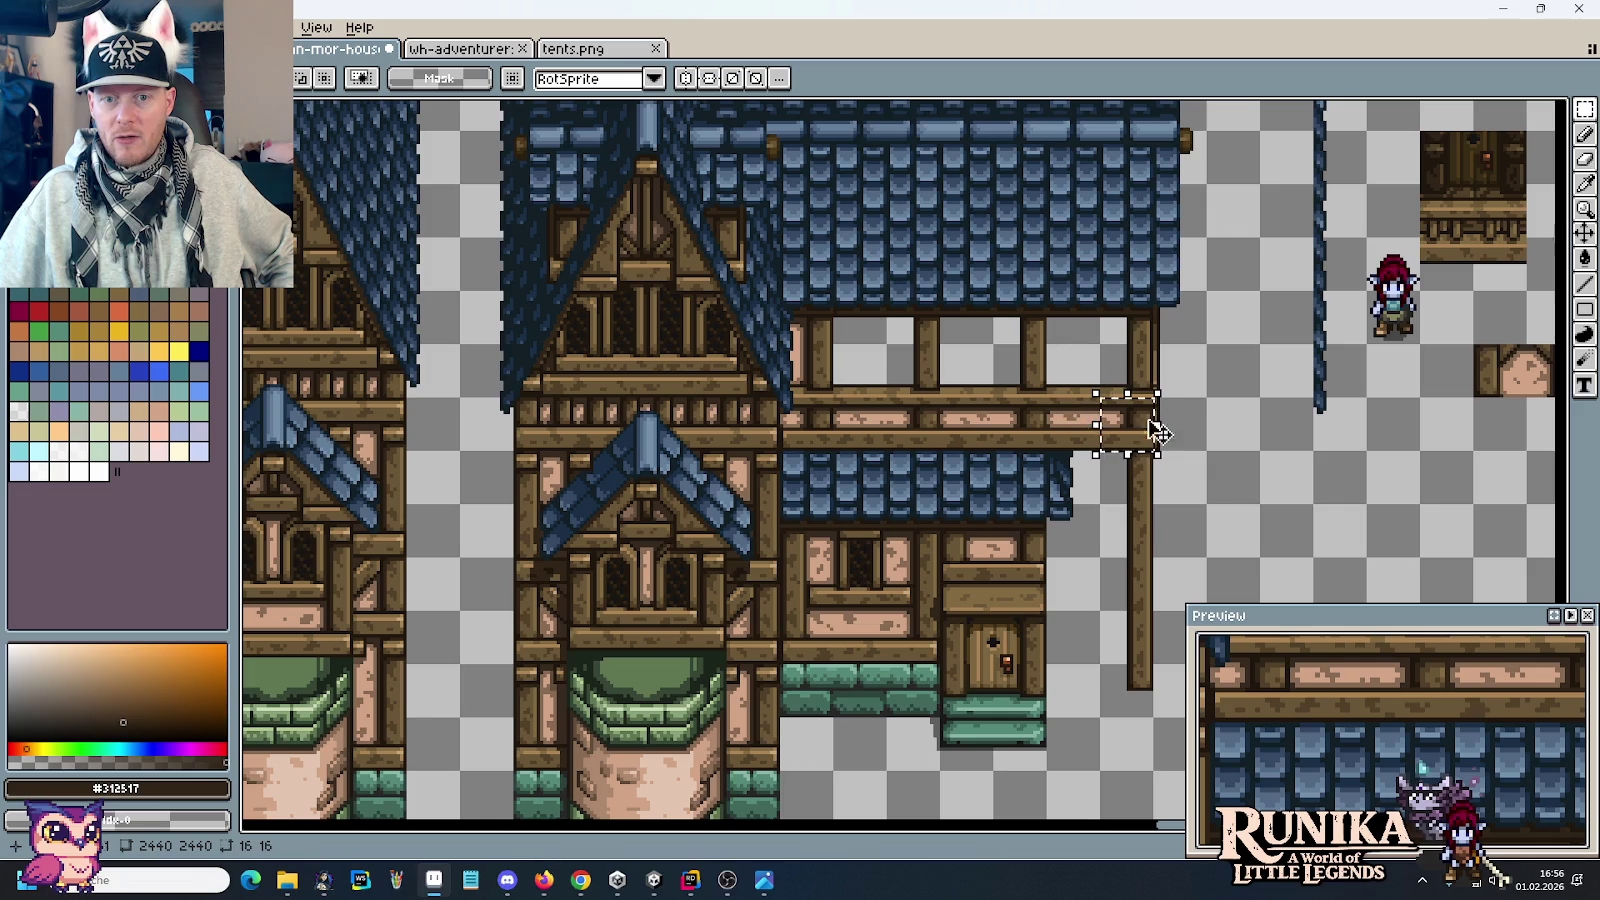
key(ctrl+d)
drag(1194, 421, 1157, 367)
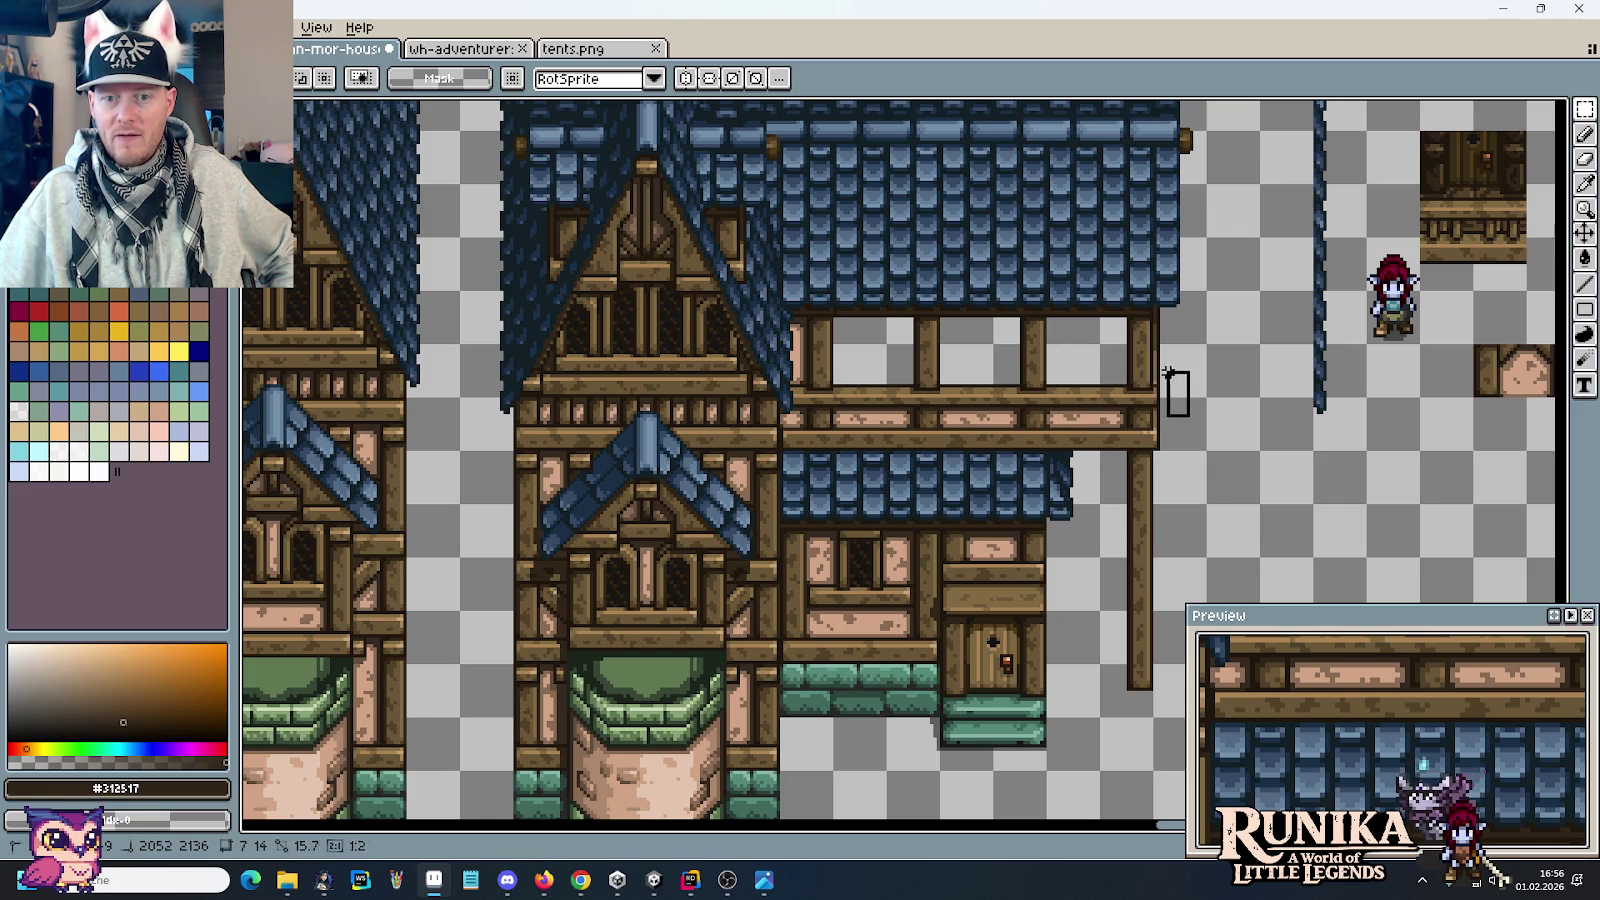
click(1194, 422)
drag(1191, 422, 1057, 352)
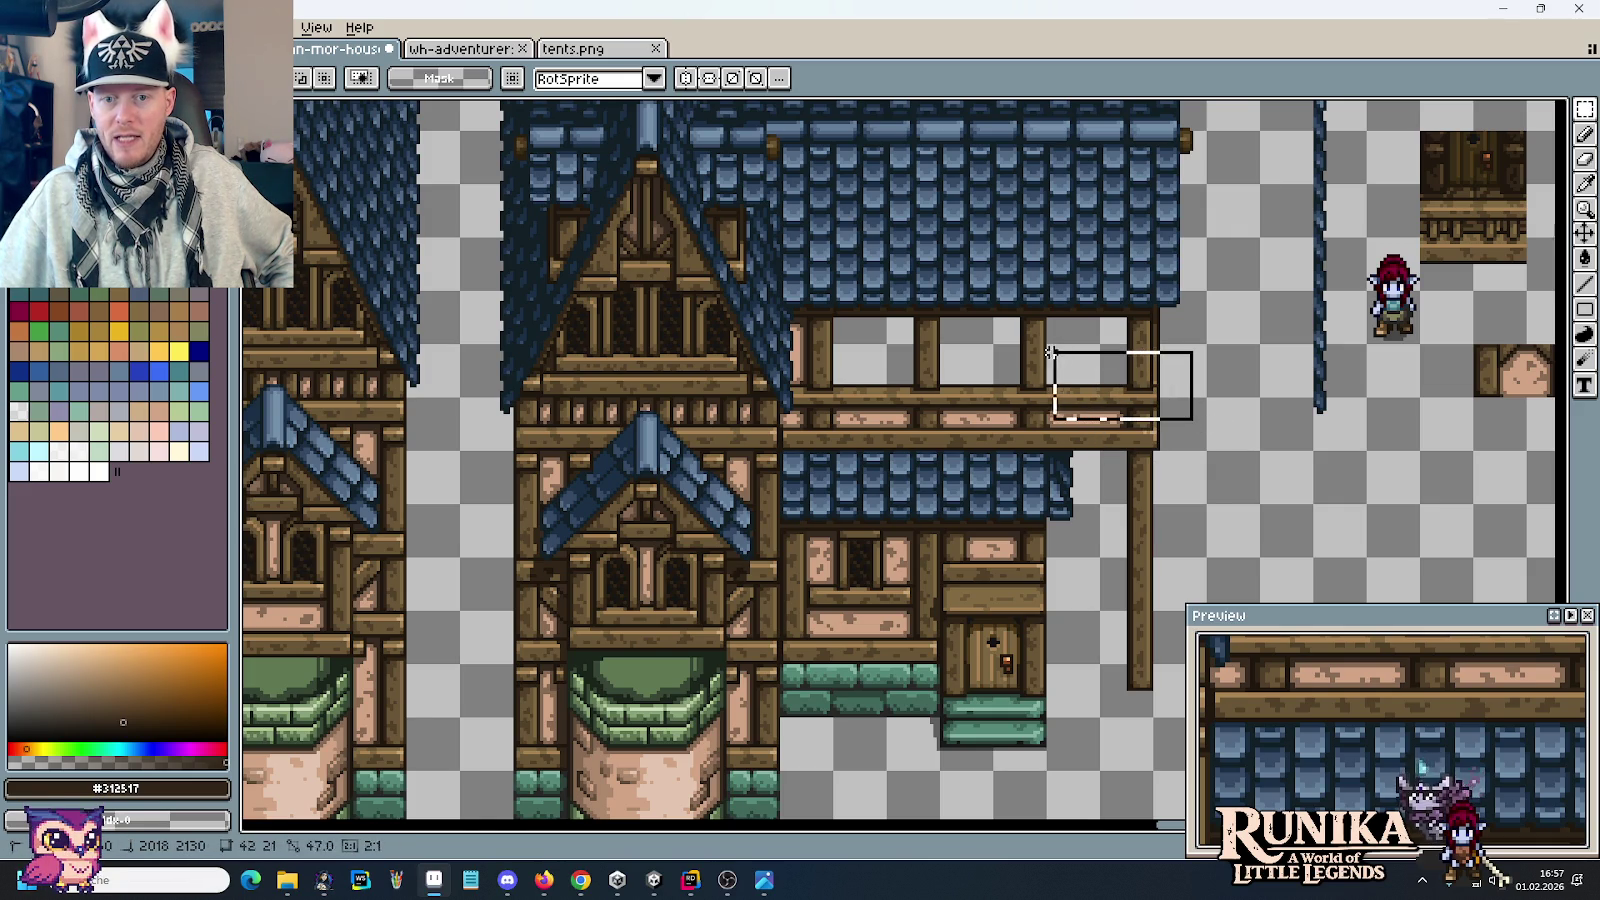
drag(1057, 352, 1002, 363)
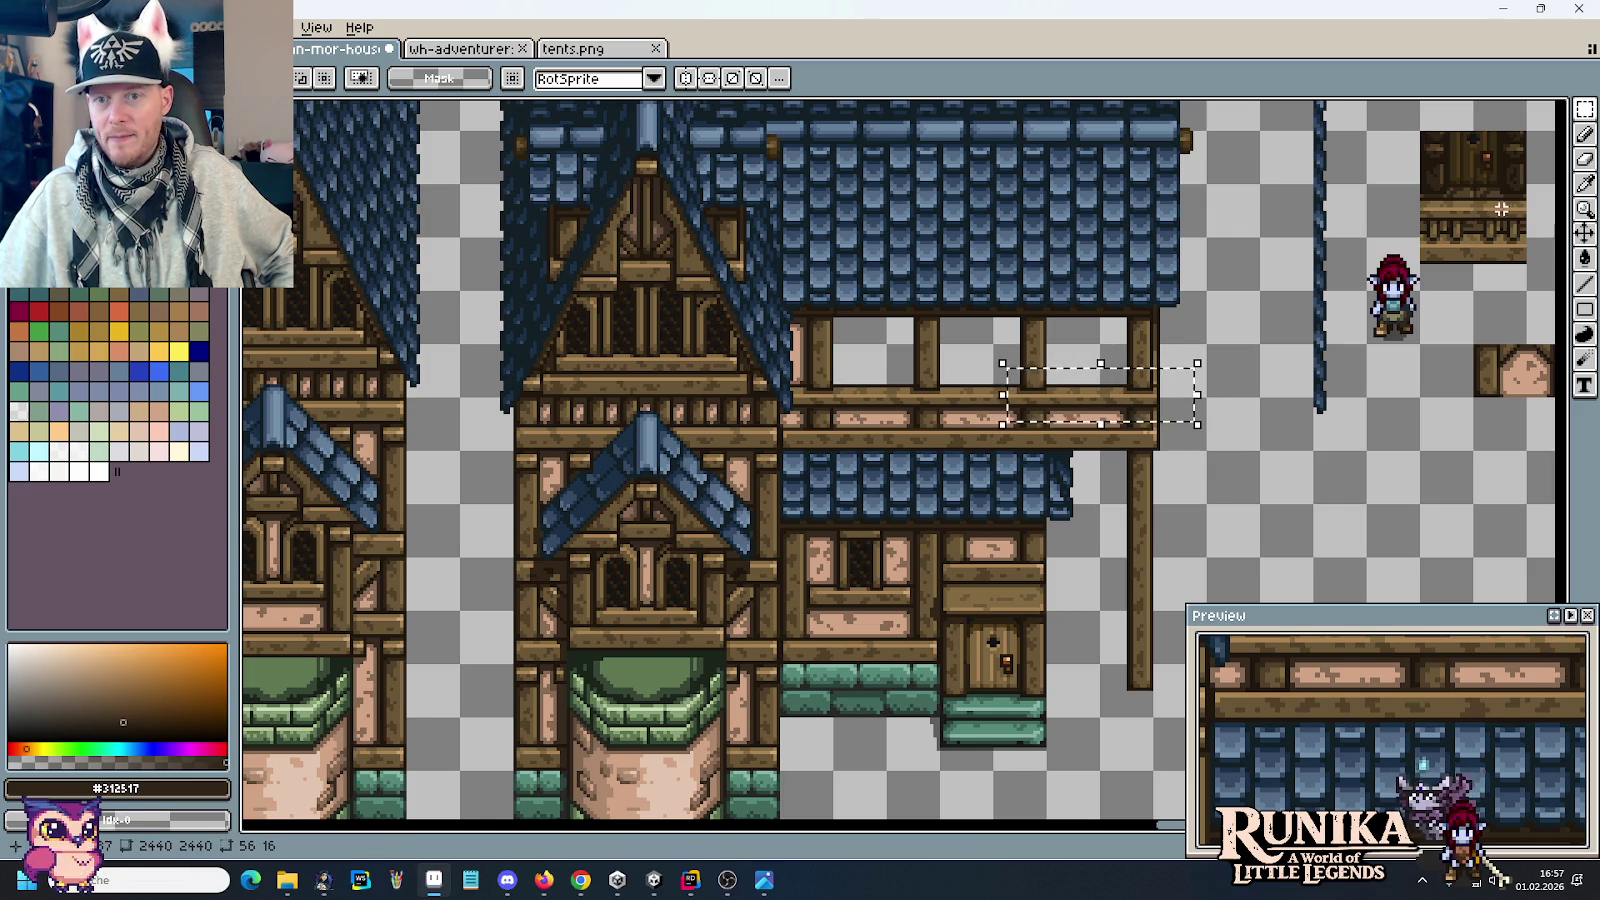
drag(1530, 181, 1416, 240)
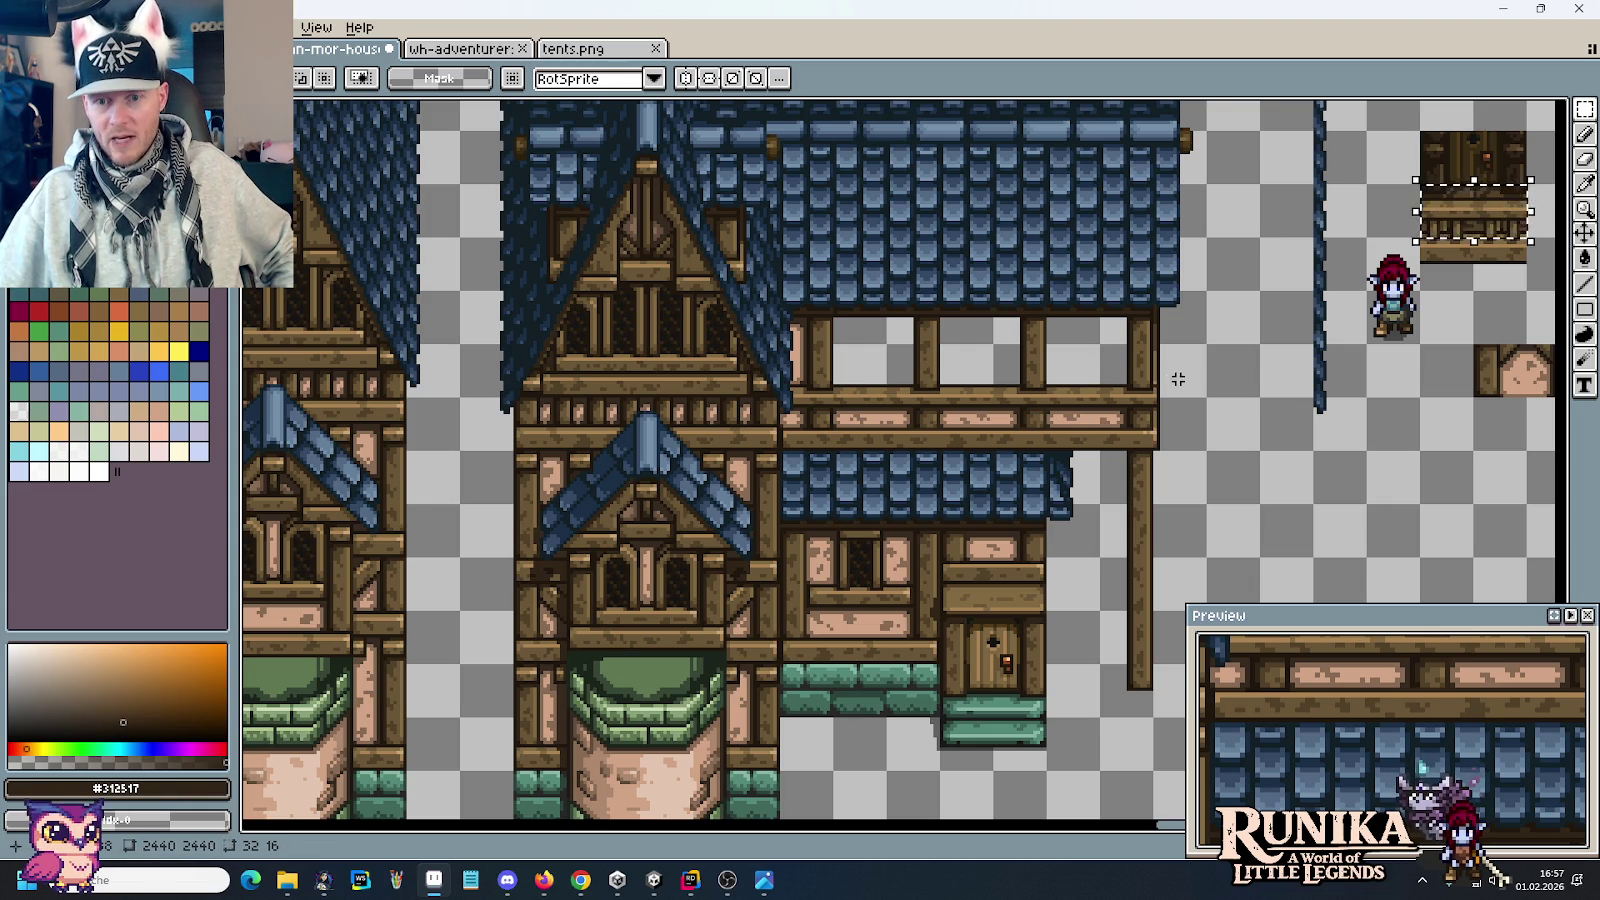
mouse_move(1175, 373)
mouse_down()
mouse_move(1152, 393)
mouse_move(790, 394)
mouse_up()
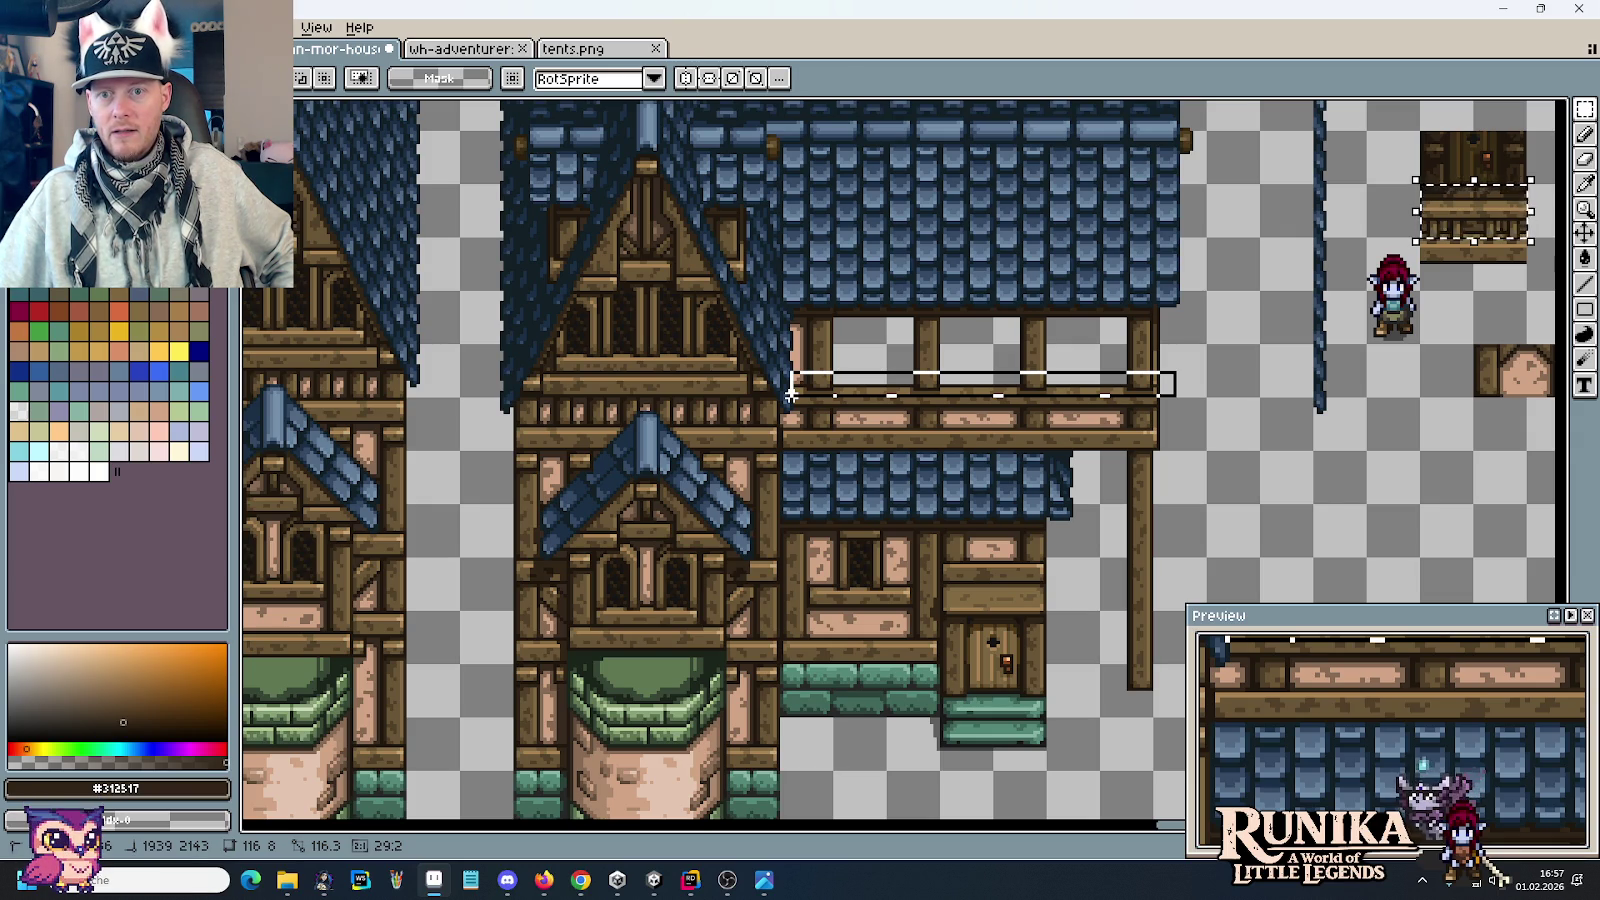
click(792, 397)
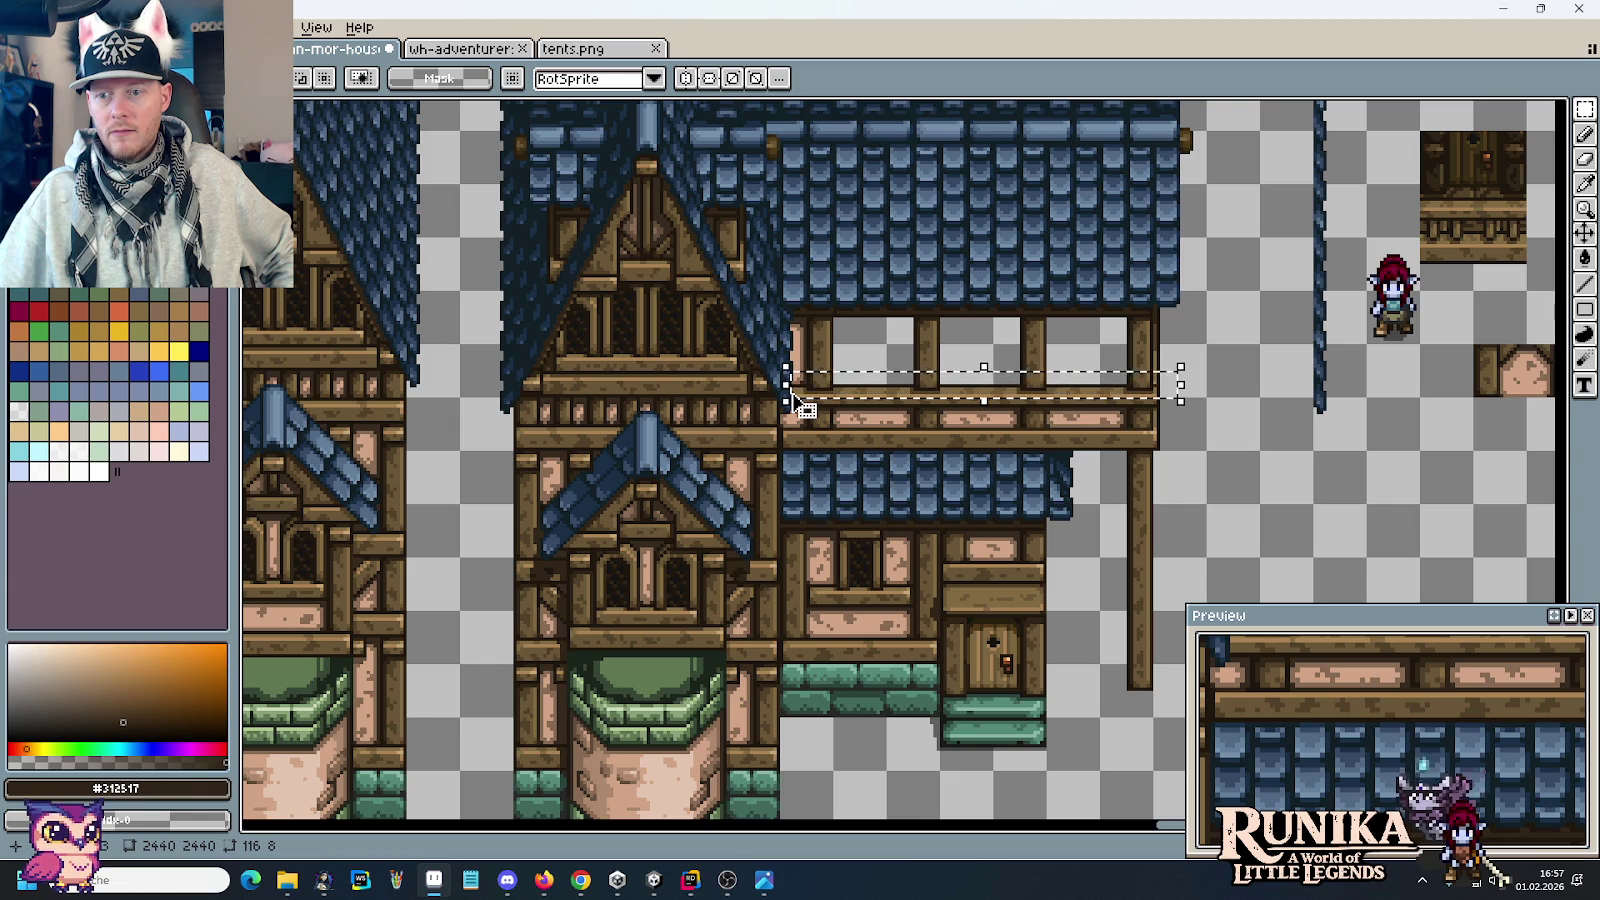
click(1114, 532)
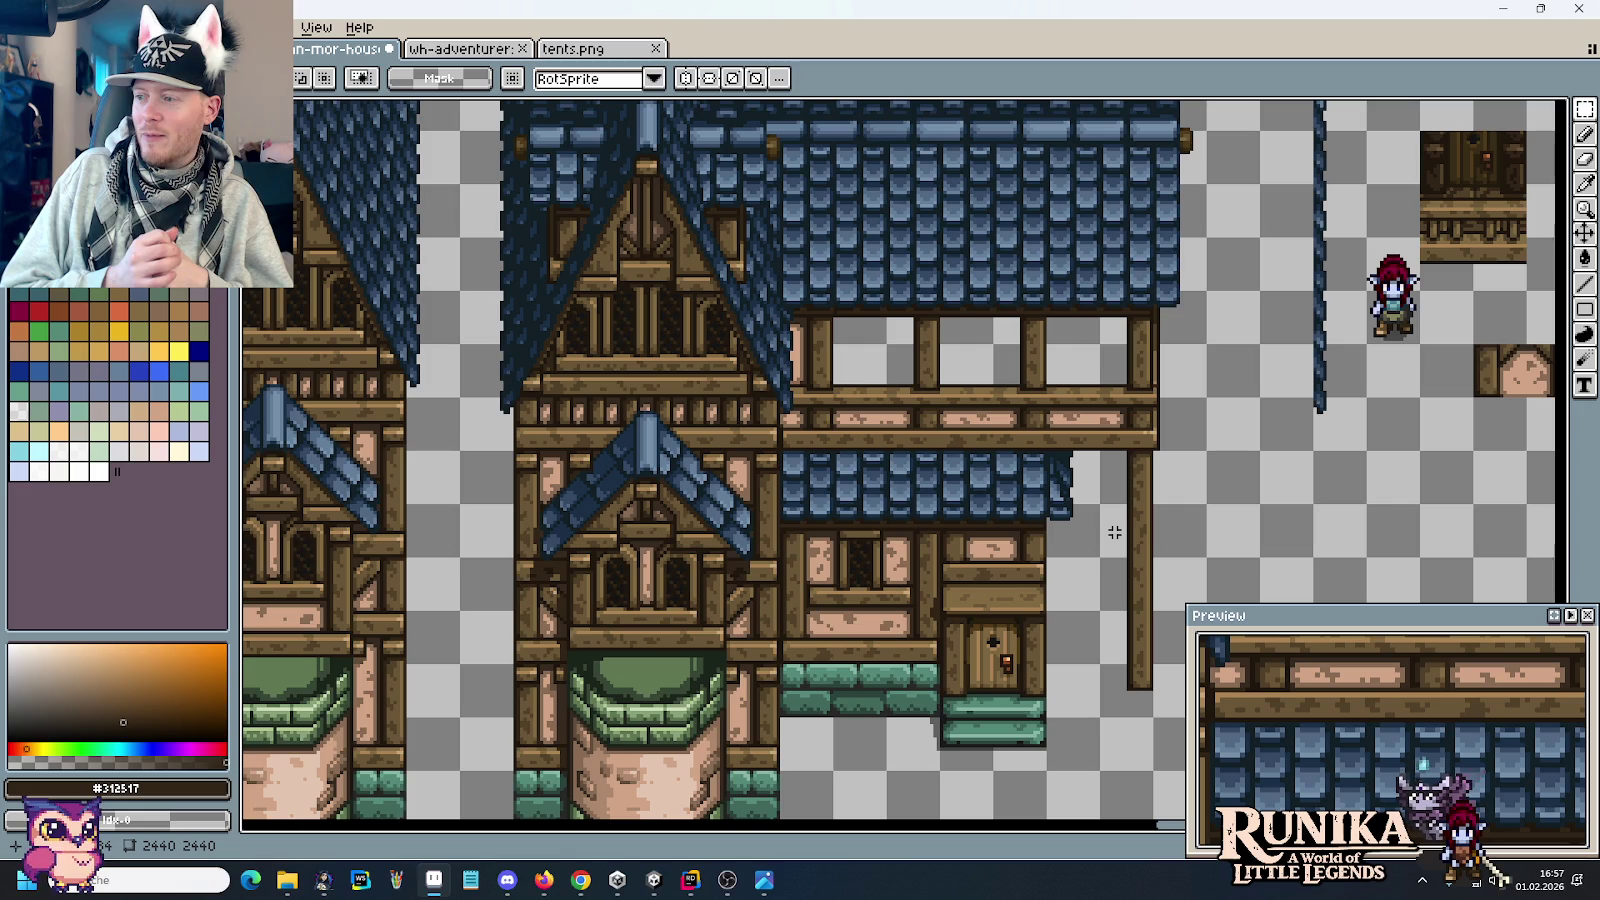
Step: Save the house tileset and open same-house-2021-2024.png for reference
key(ctrl+s)
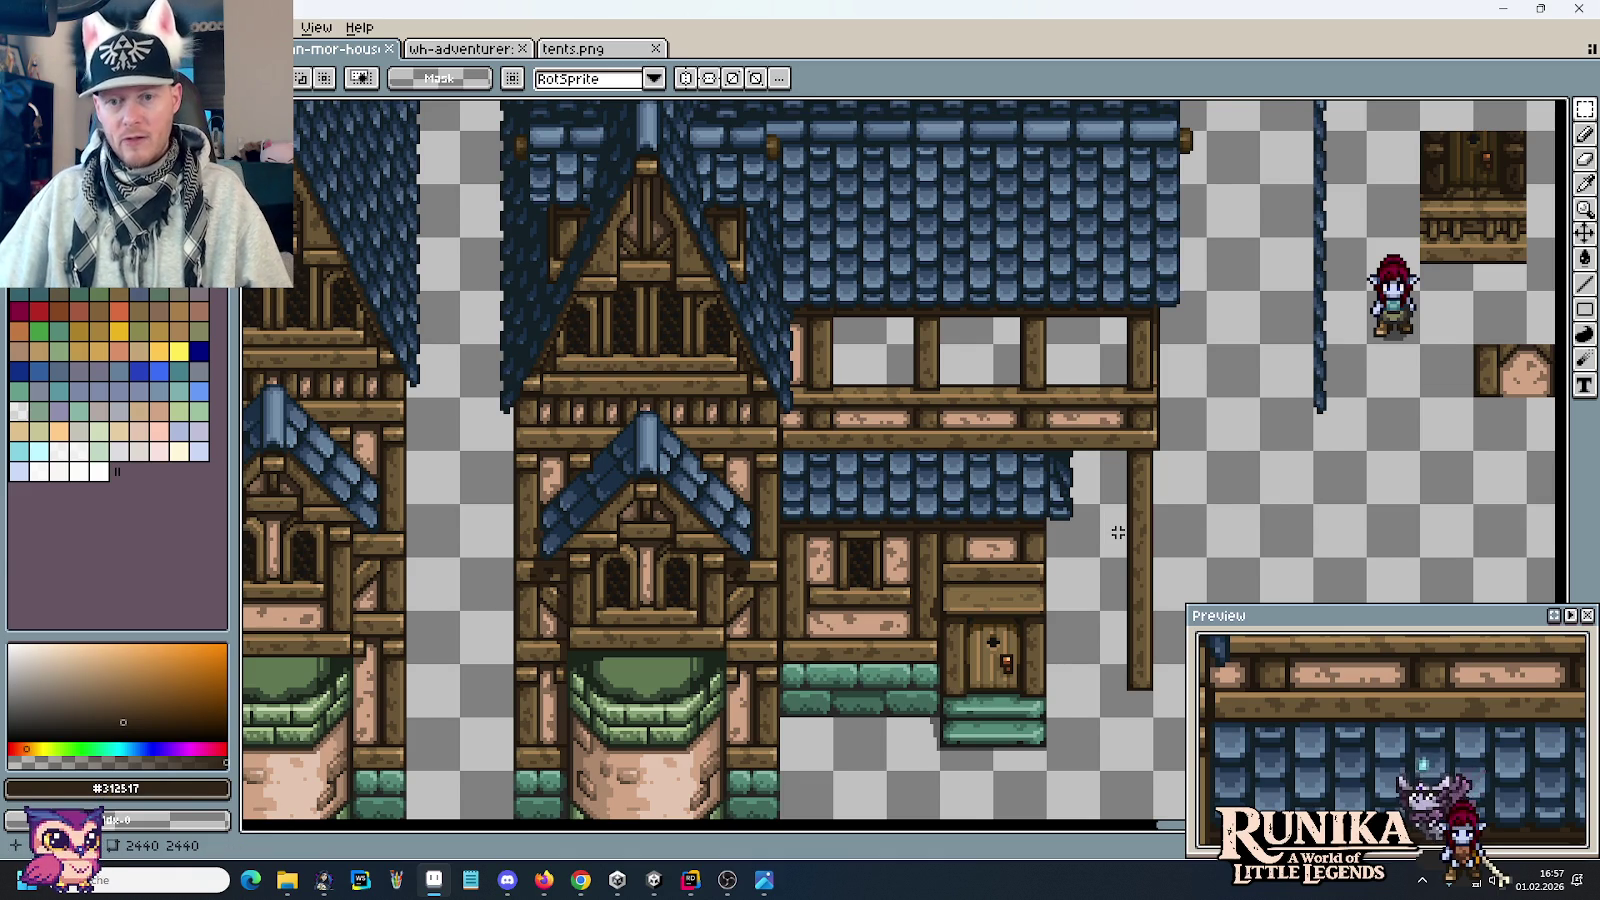
scroll(1115, 532, down, 2)
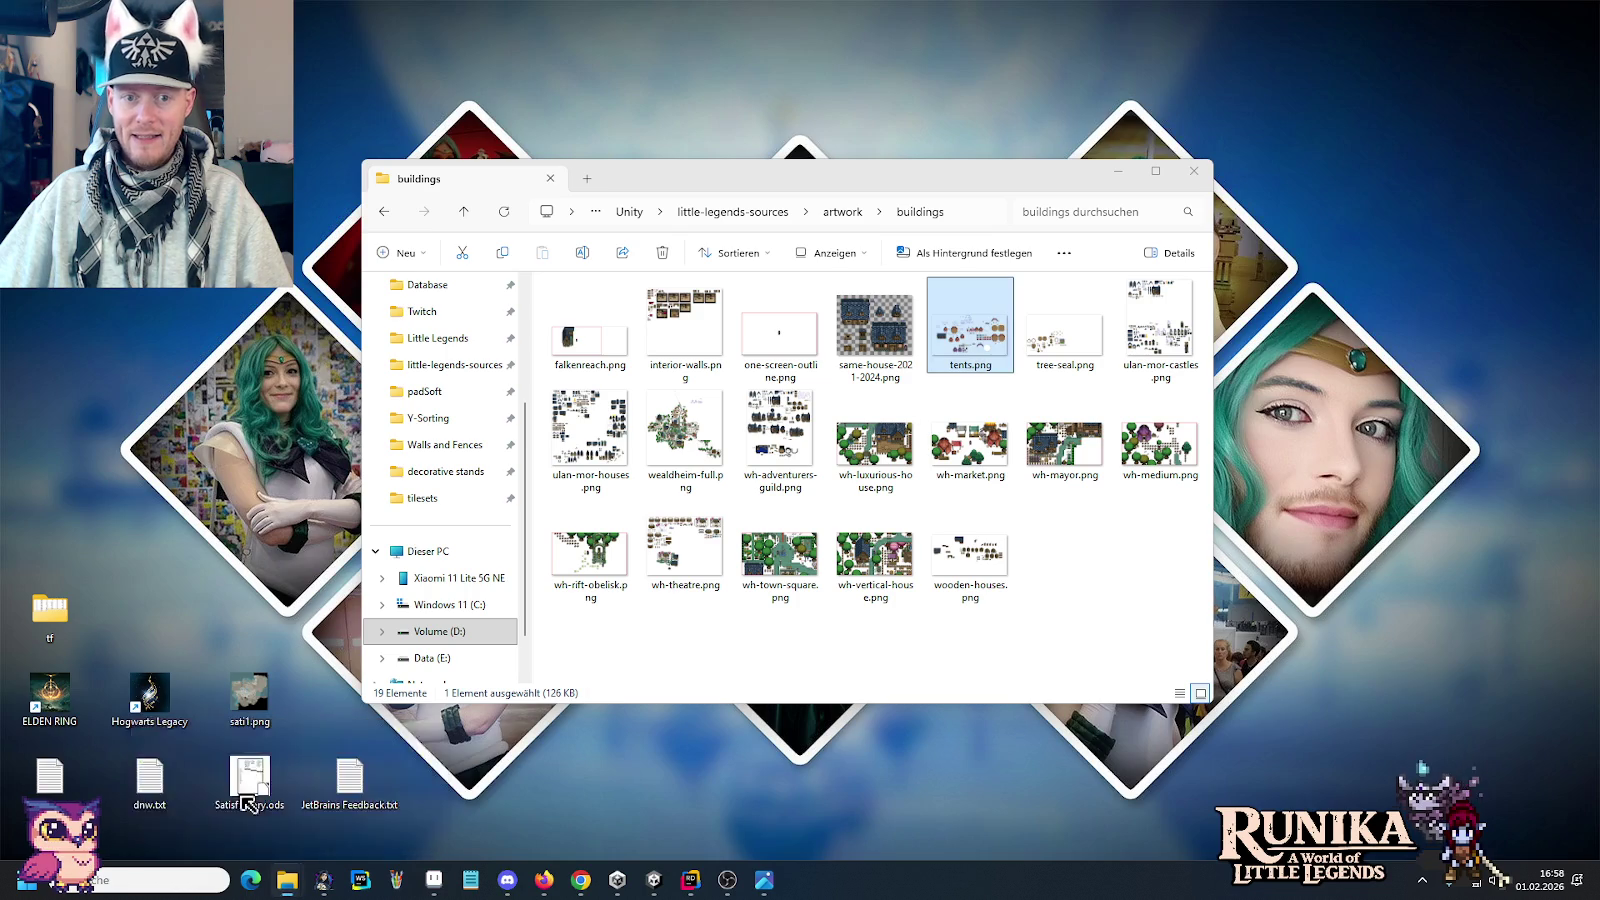
click(240, 805)
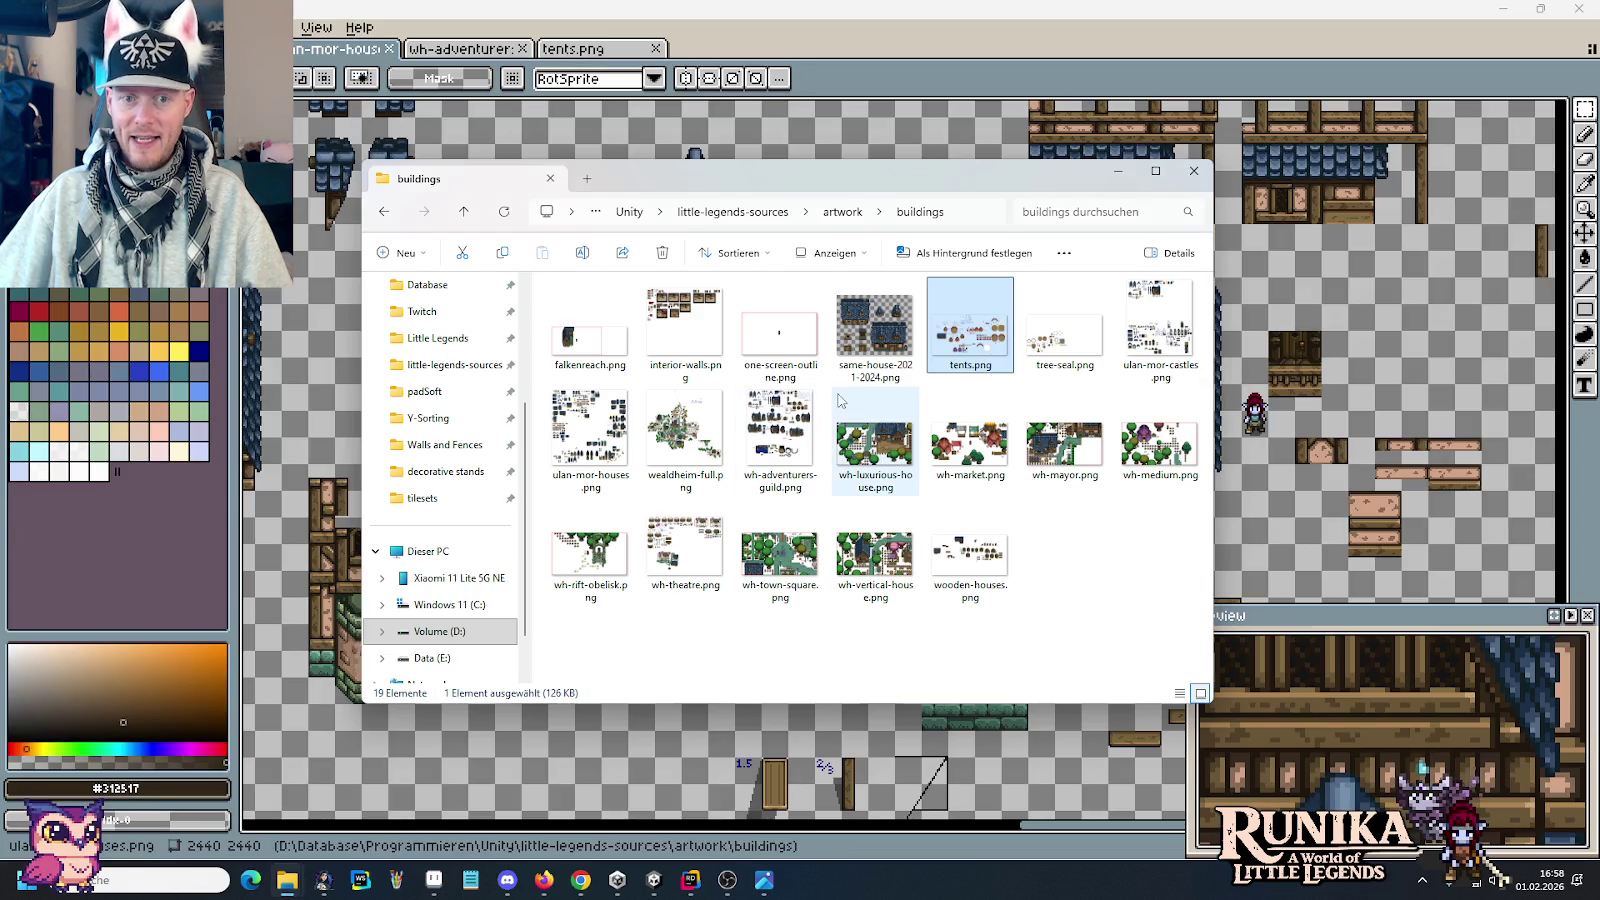
double_click(870, 332)
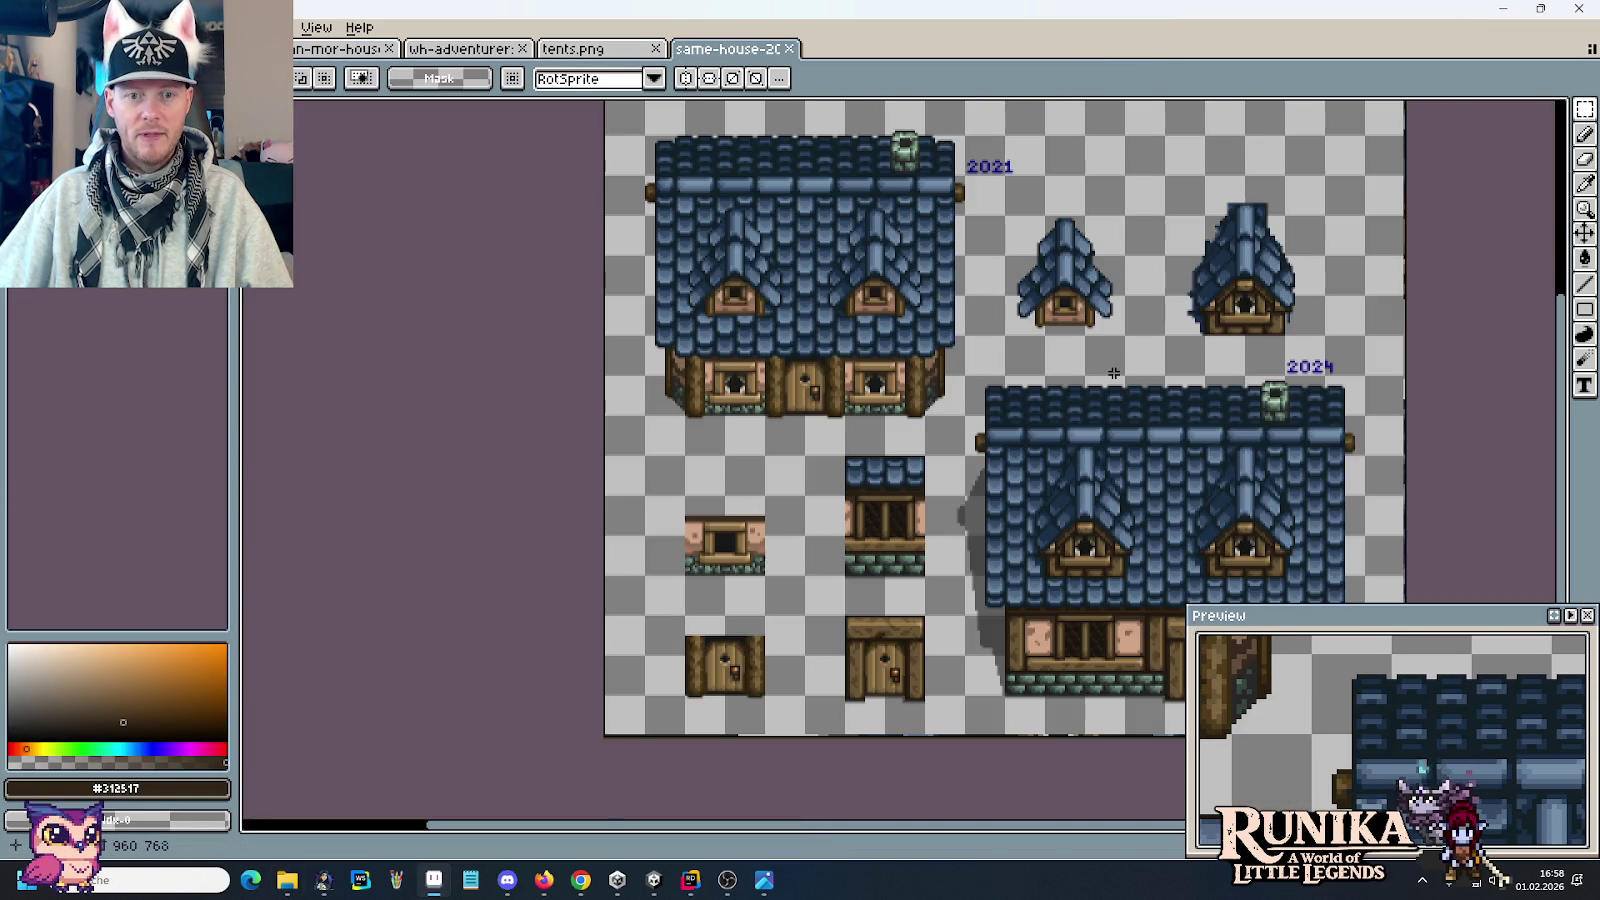
scroll(1113, 373, up, 1)
scroll(965, 603, up, 1)
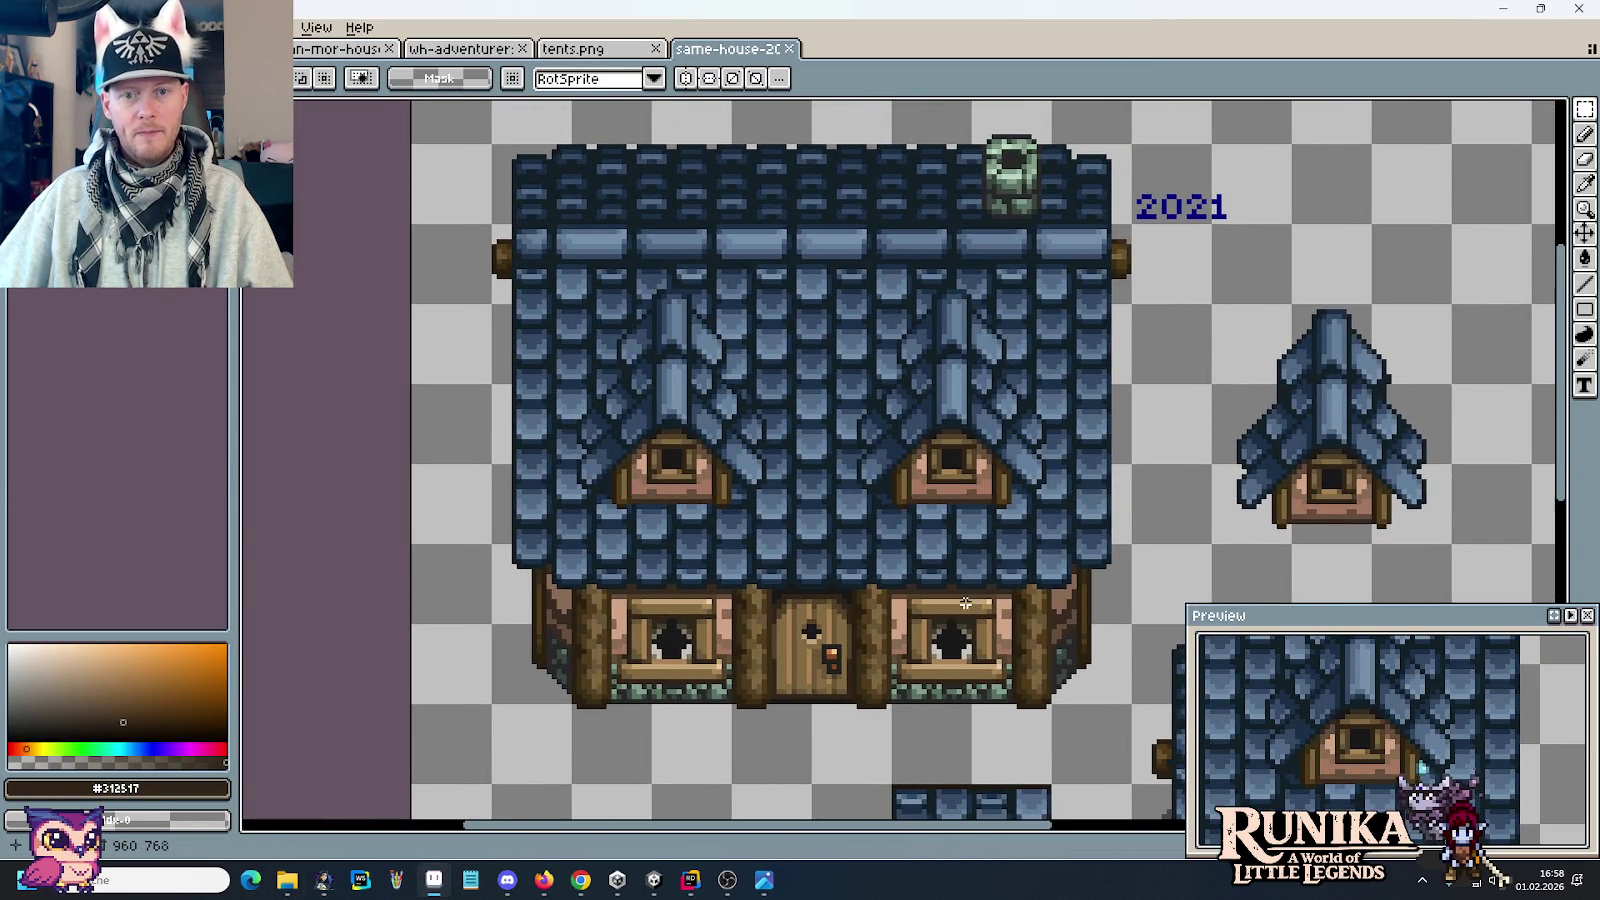
mouse_move(1237, 172)
mouse_down()
mouse_move(1158, 197)
mouse_move(1242, 228)
mouse_up()
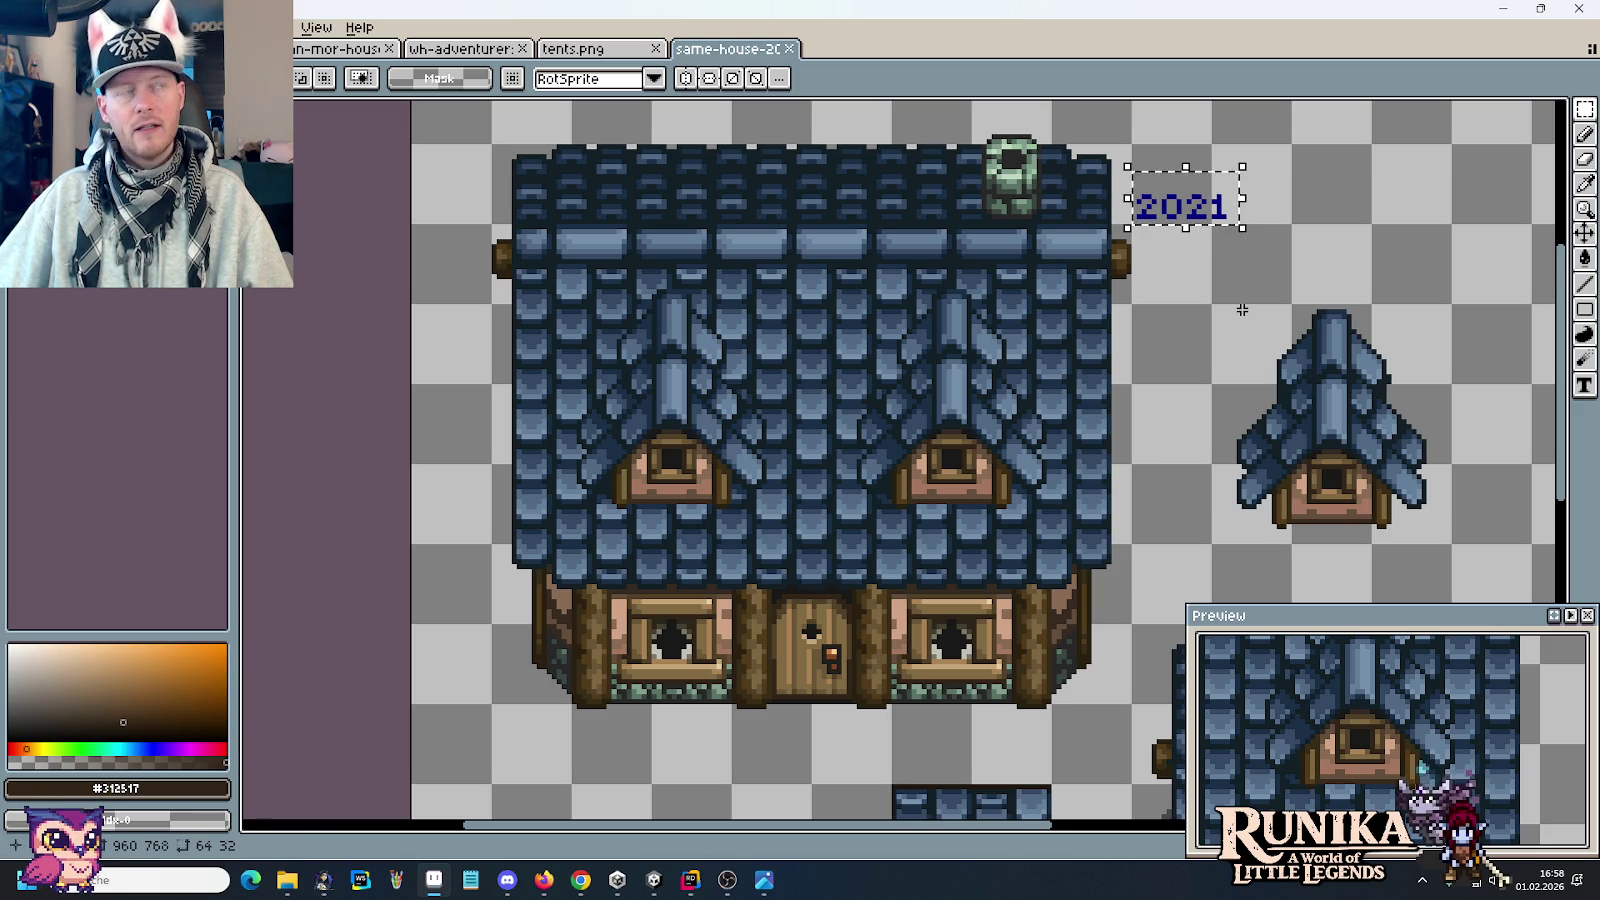
key(ctrl+d)
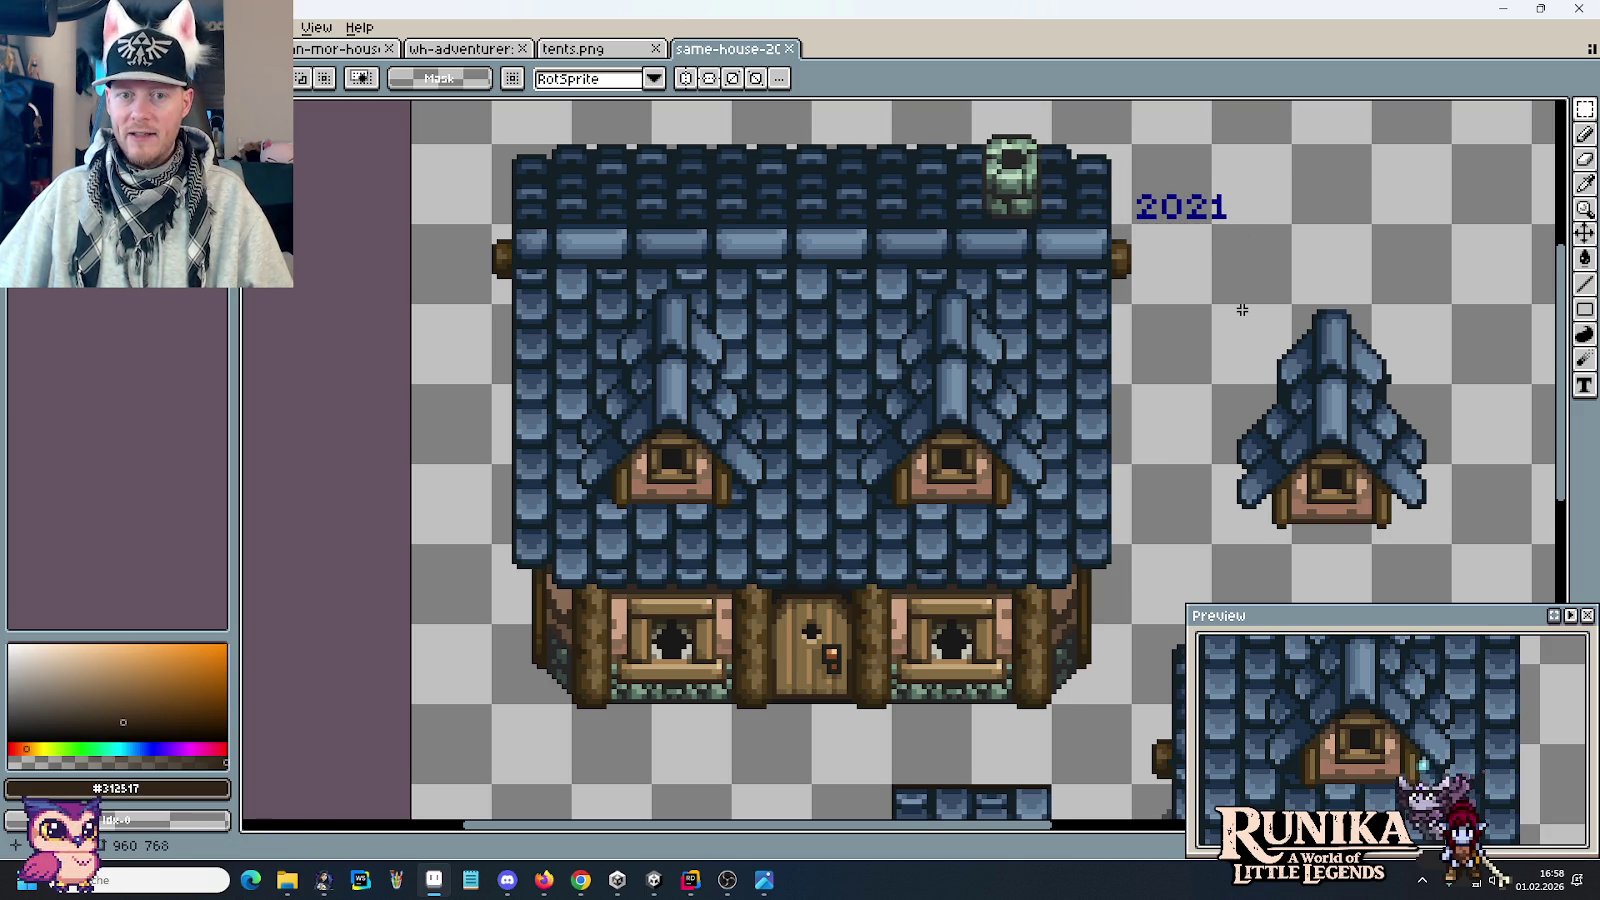
scroll(932, 570, down, 1)
scroll(940, 555, down, 1)
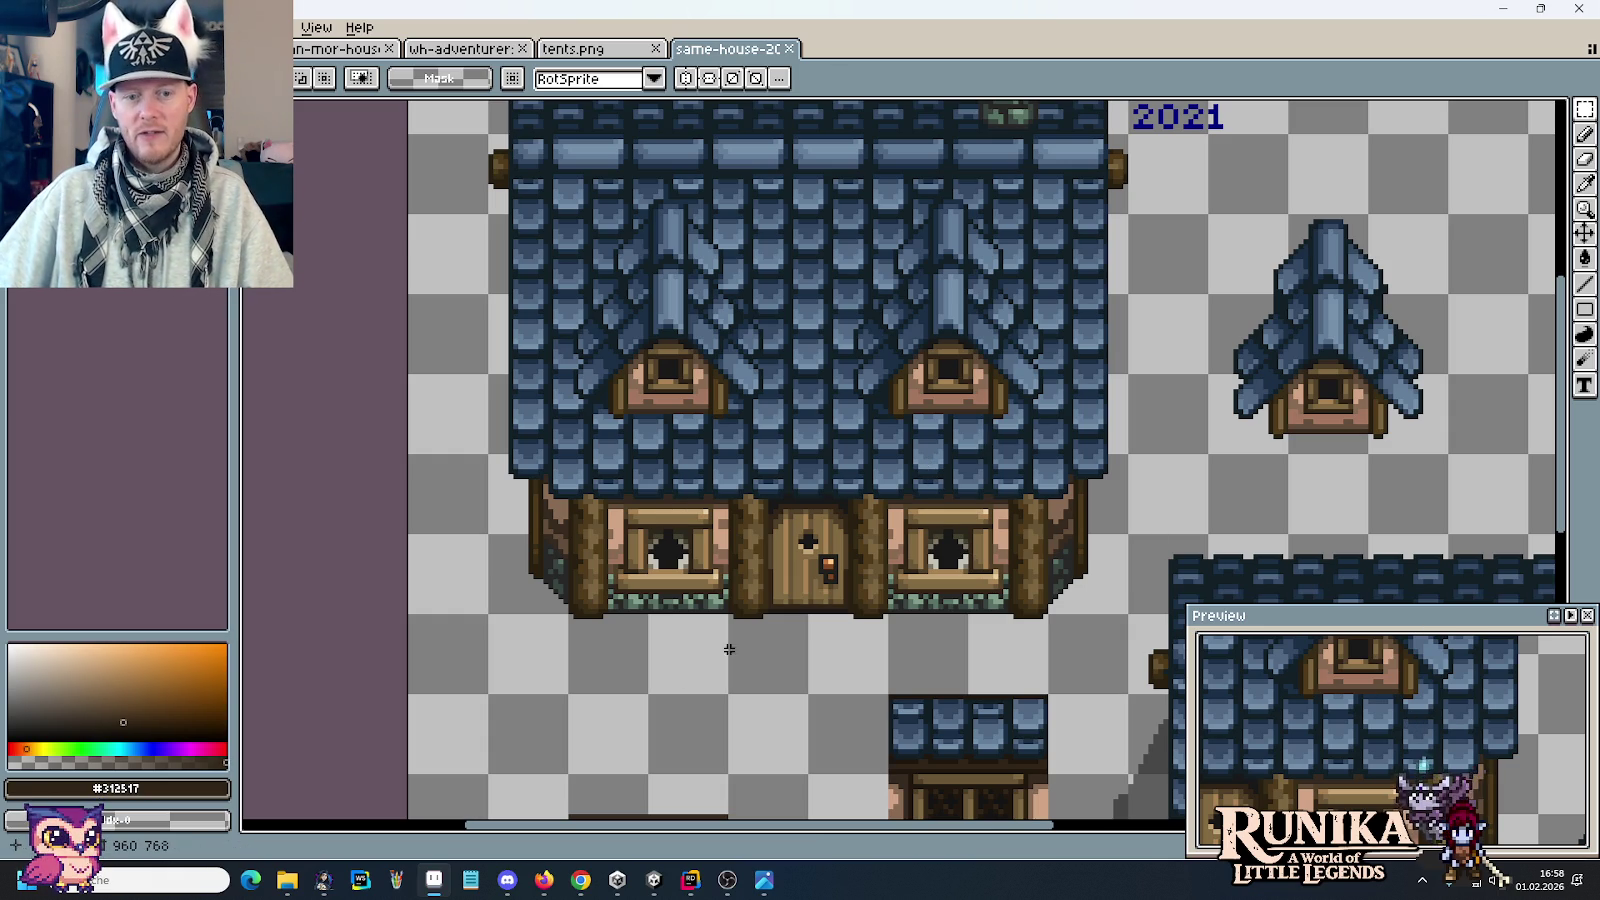
drag(1014, 500, 1048, 652)
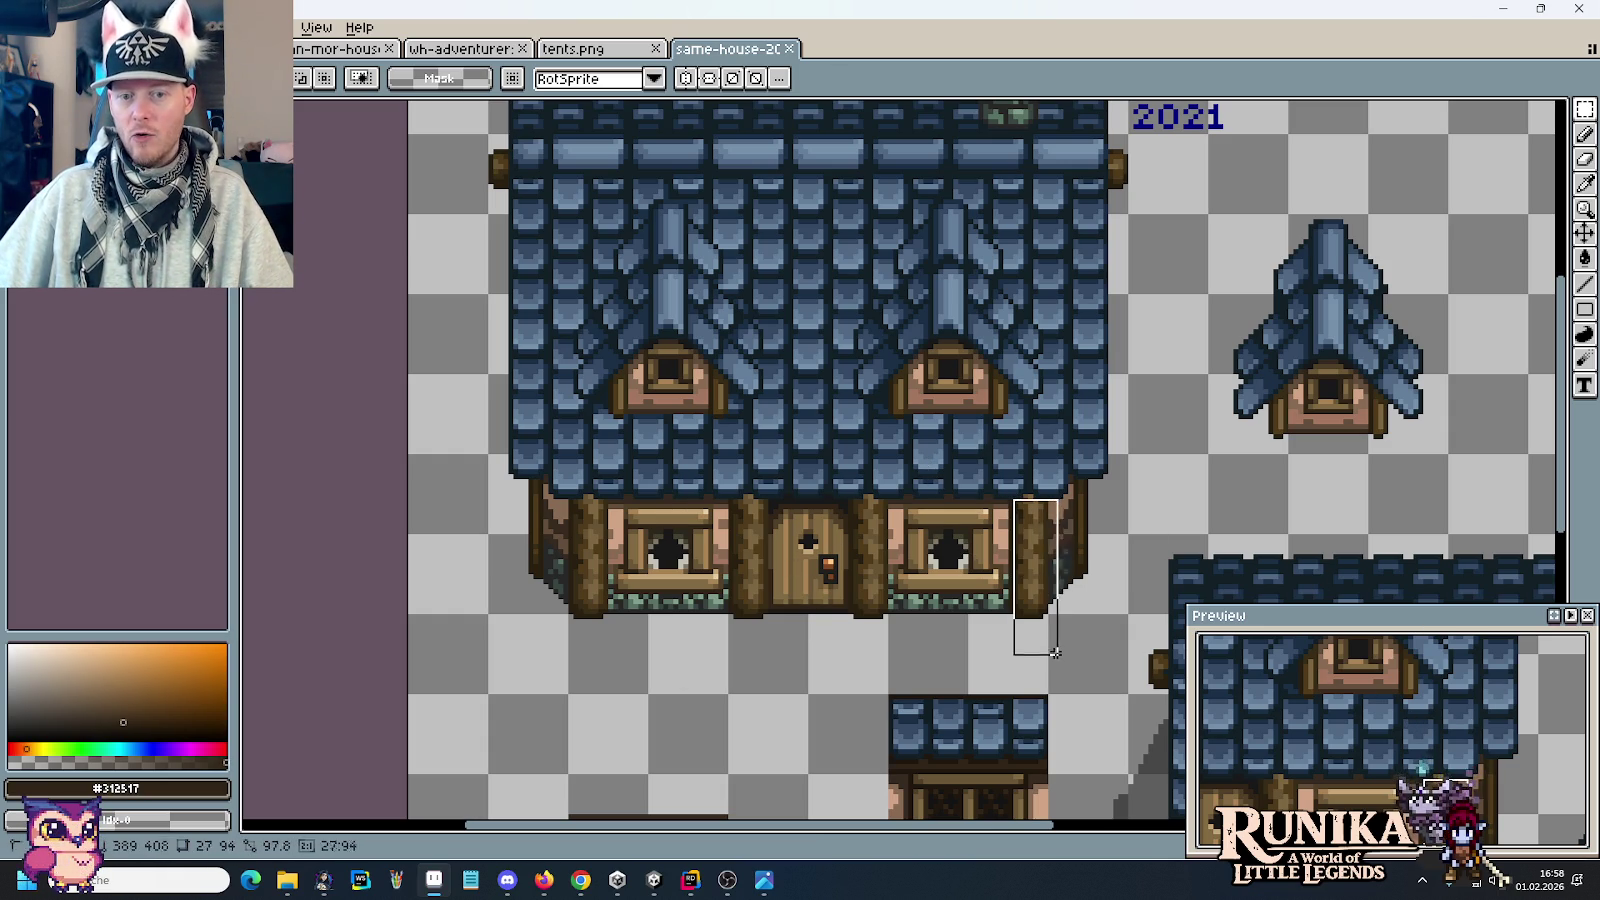
click(1050, 600)
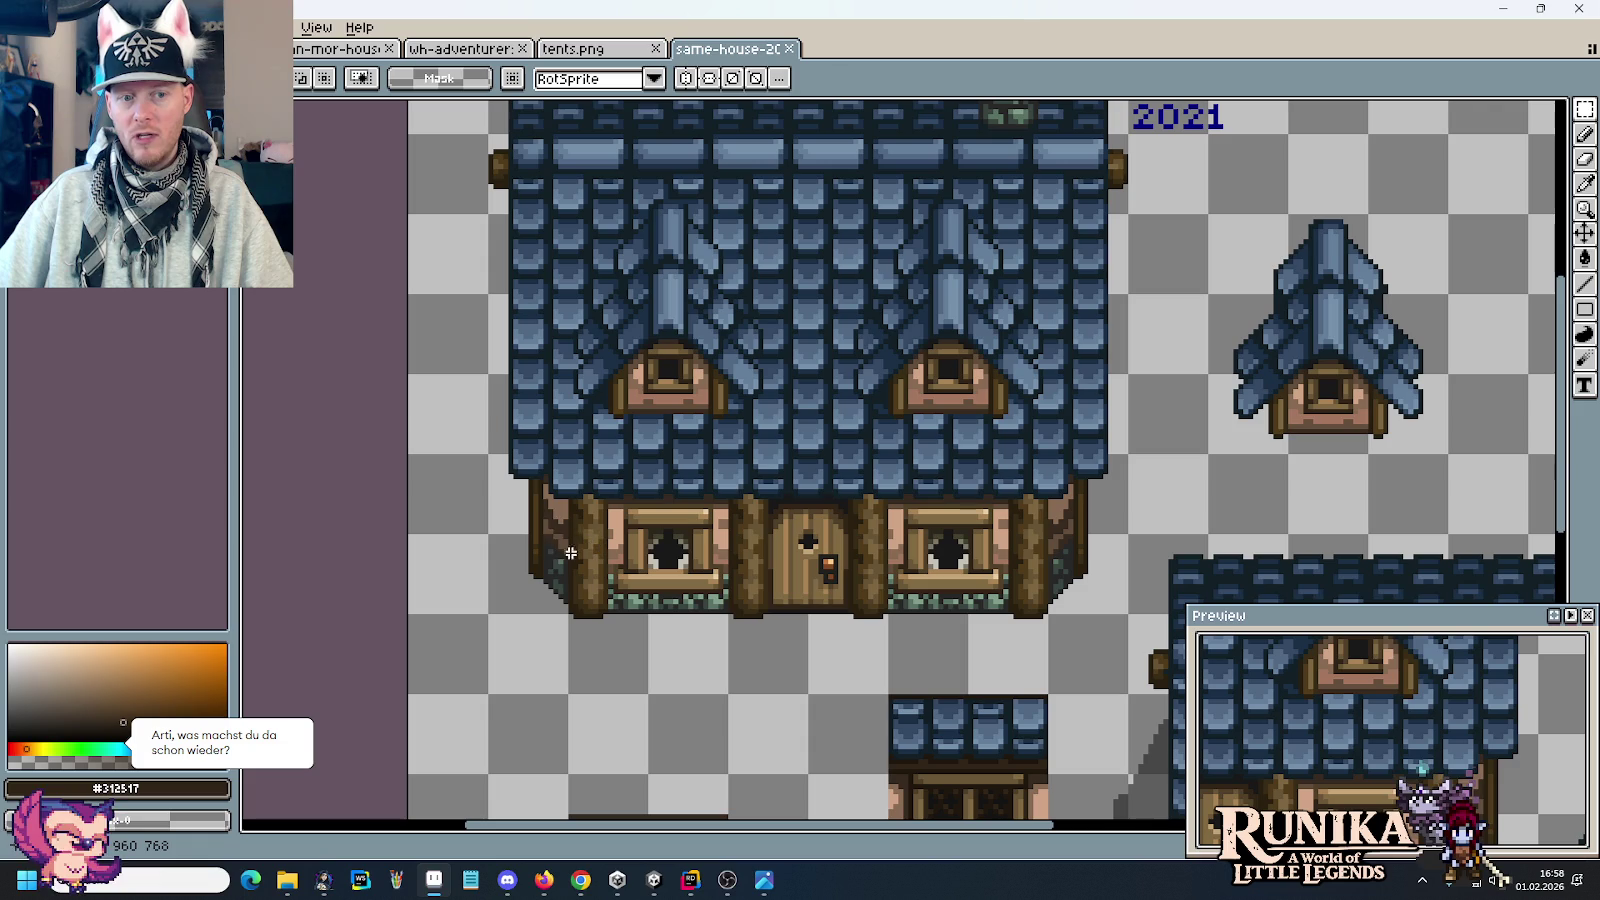
scroll(636, 431, up, 5)
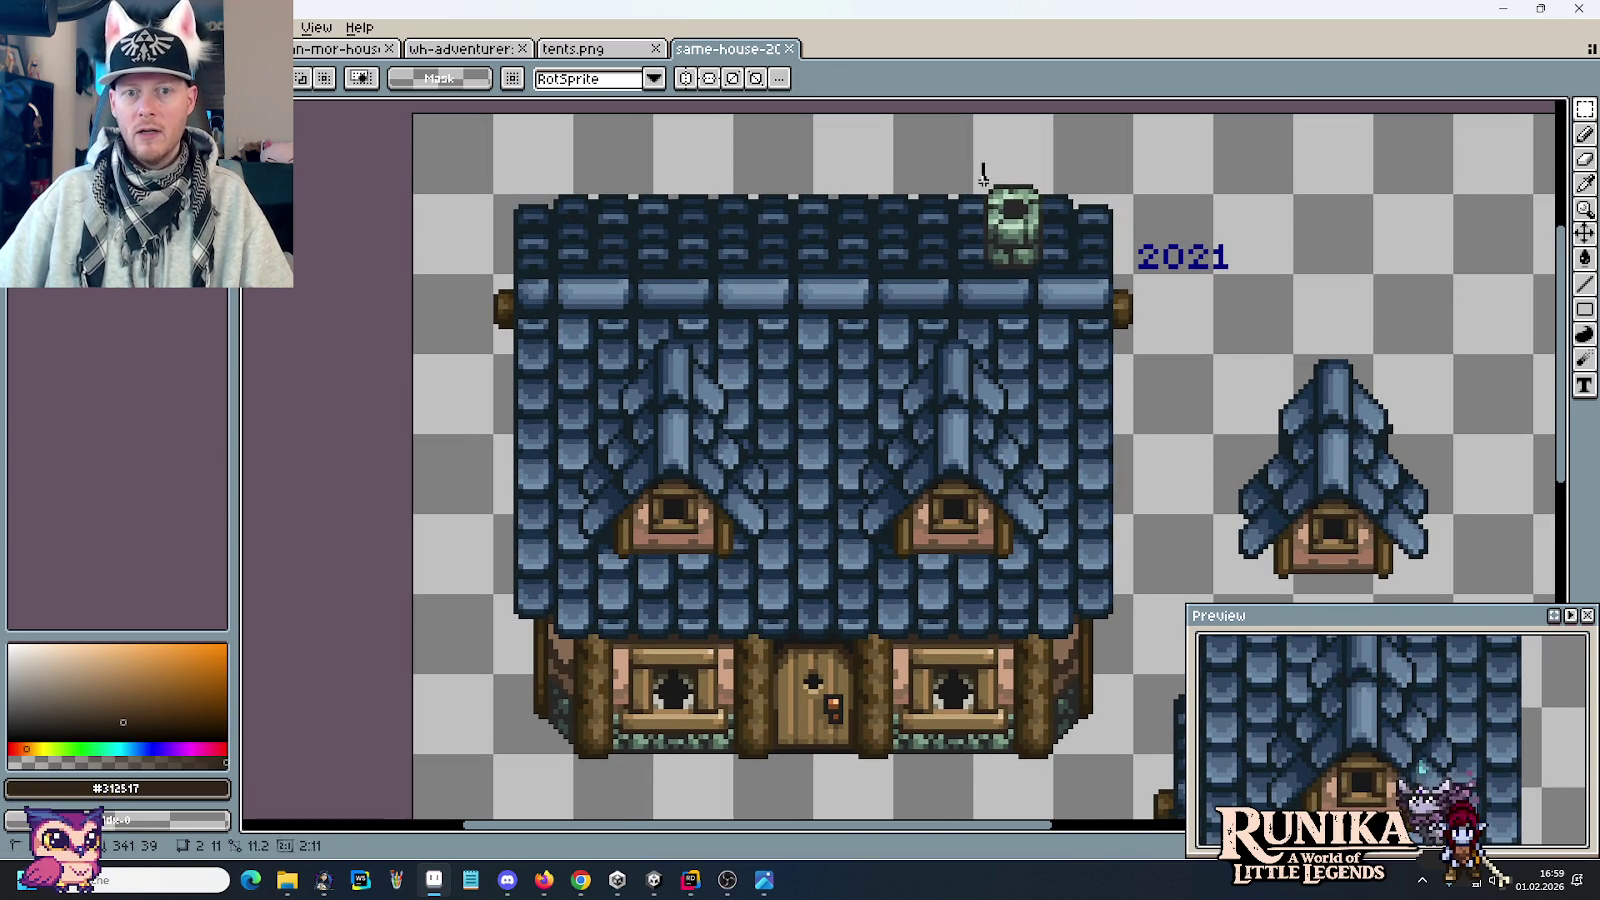
scroll(808, 386, down, 5)
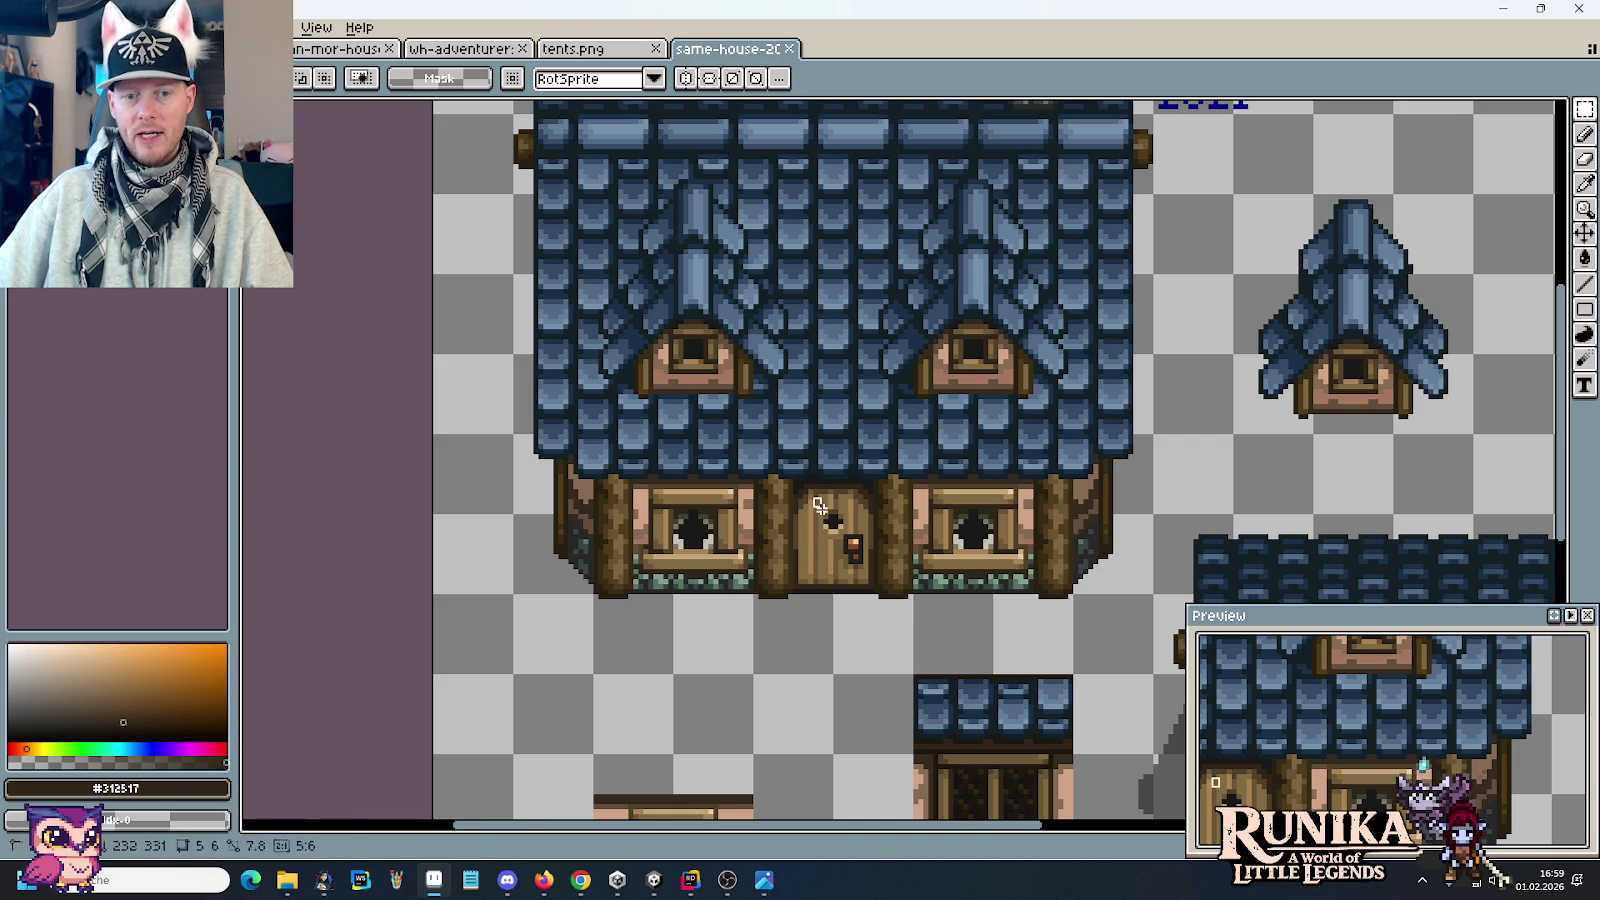
scroll(980, 648, down, 1)
drag(980, 648, 1004, 510)
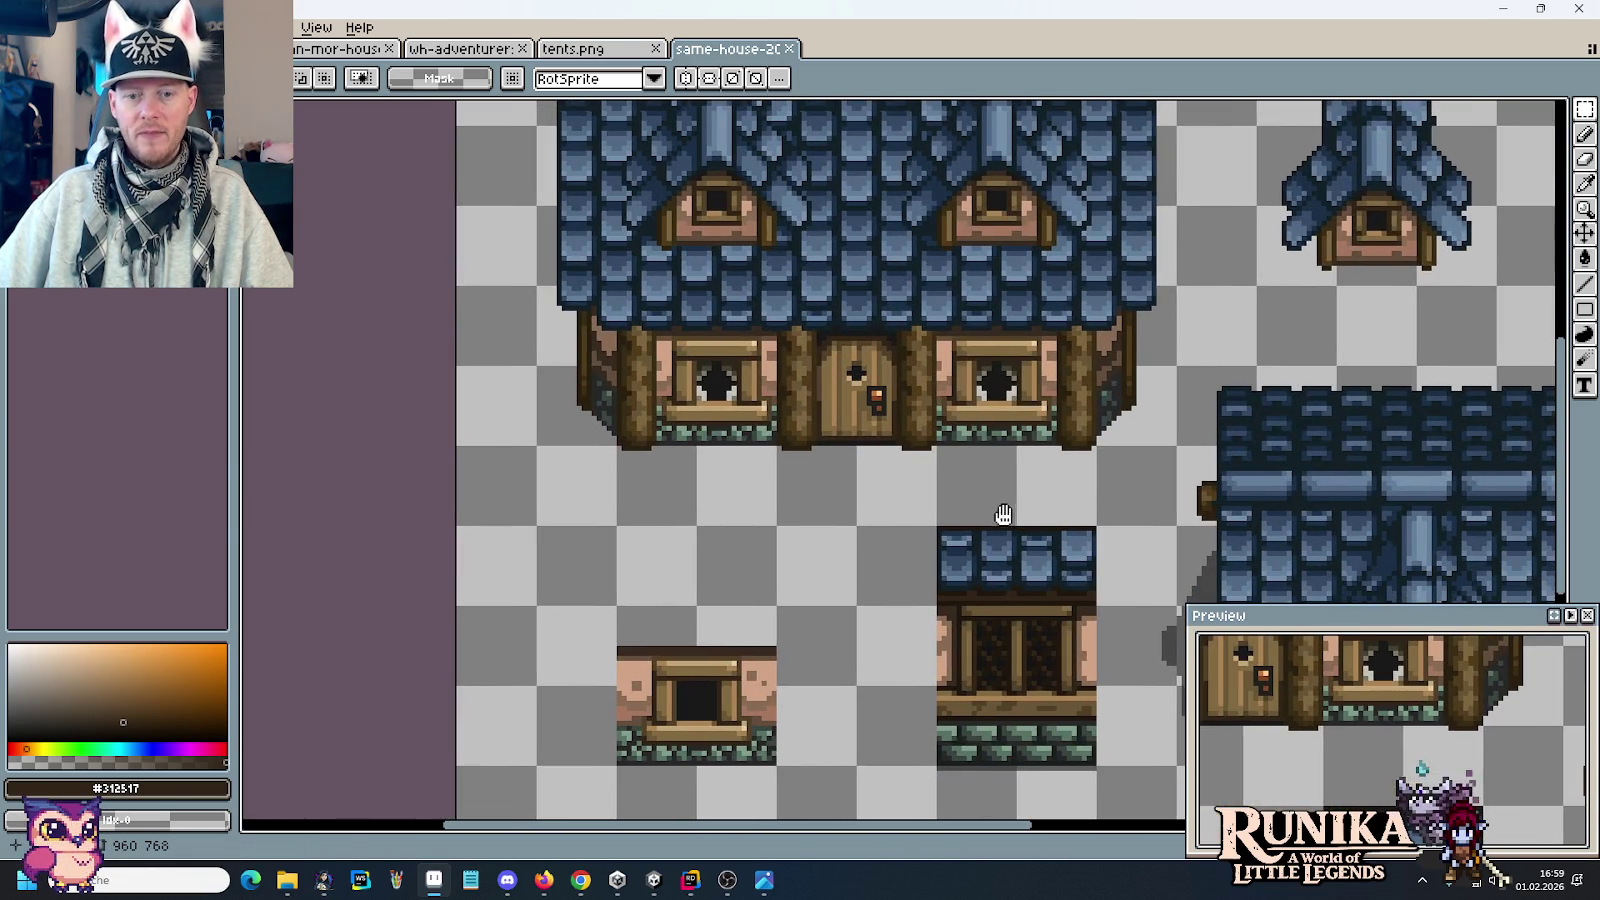
drag(584, 645, 768, 768)
drag(921, 540, 1120, 740)
key(ctrl+d)
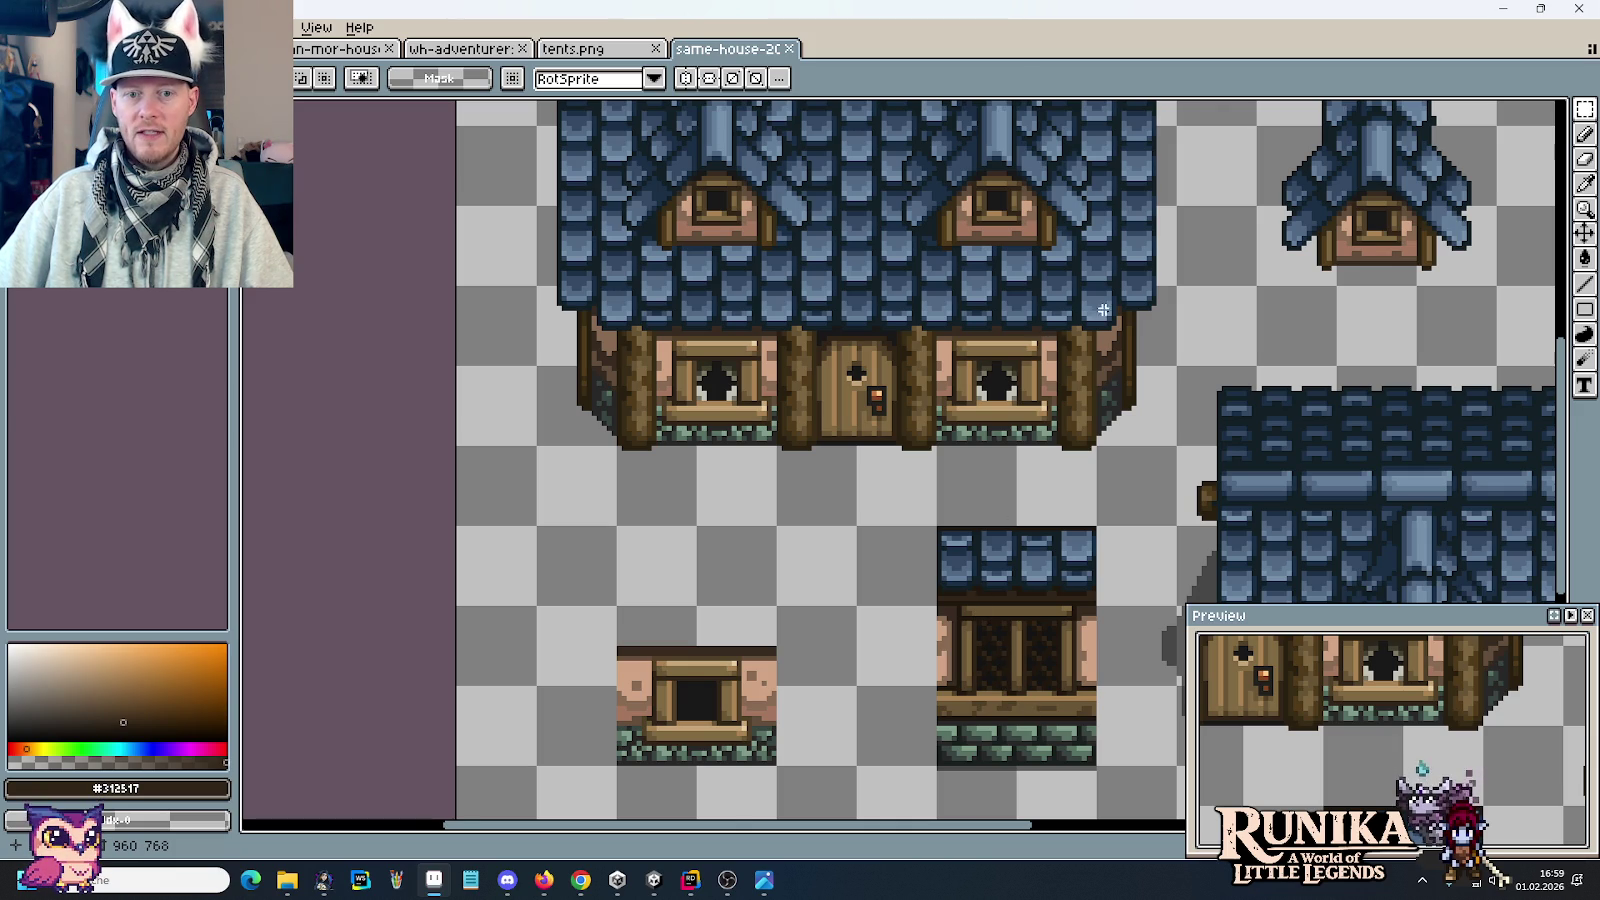
drag(1089, 313, 628, 523)
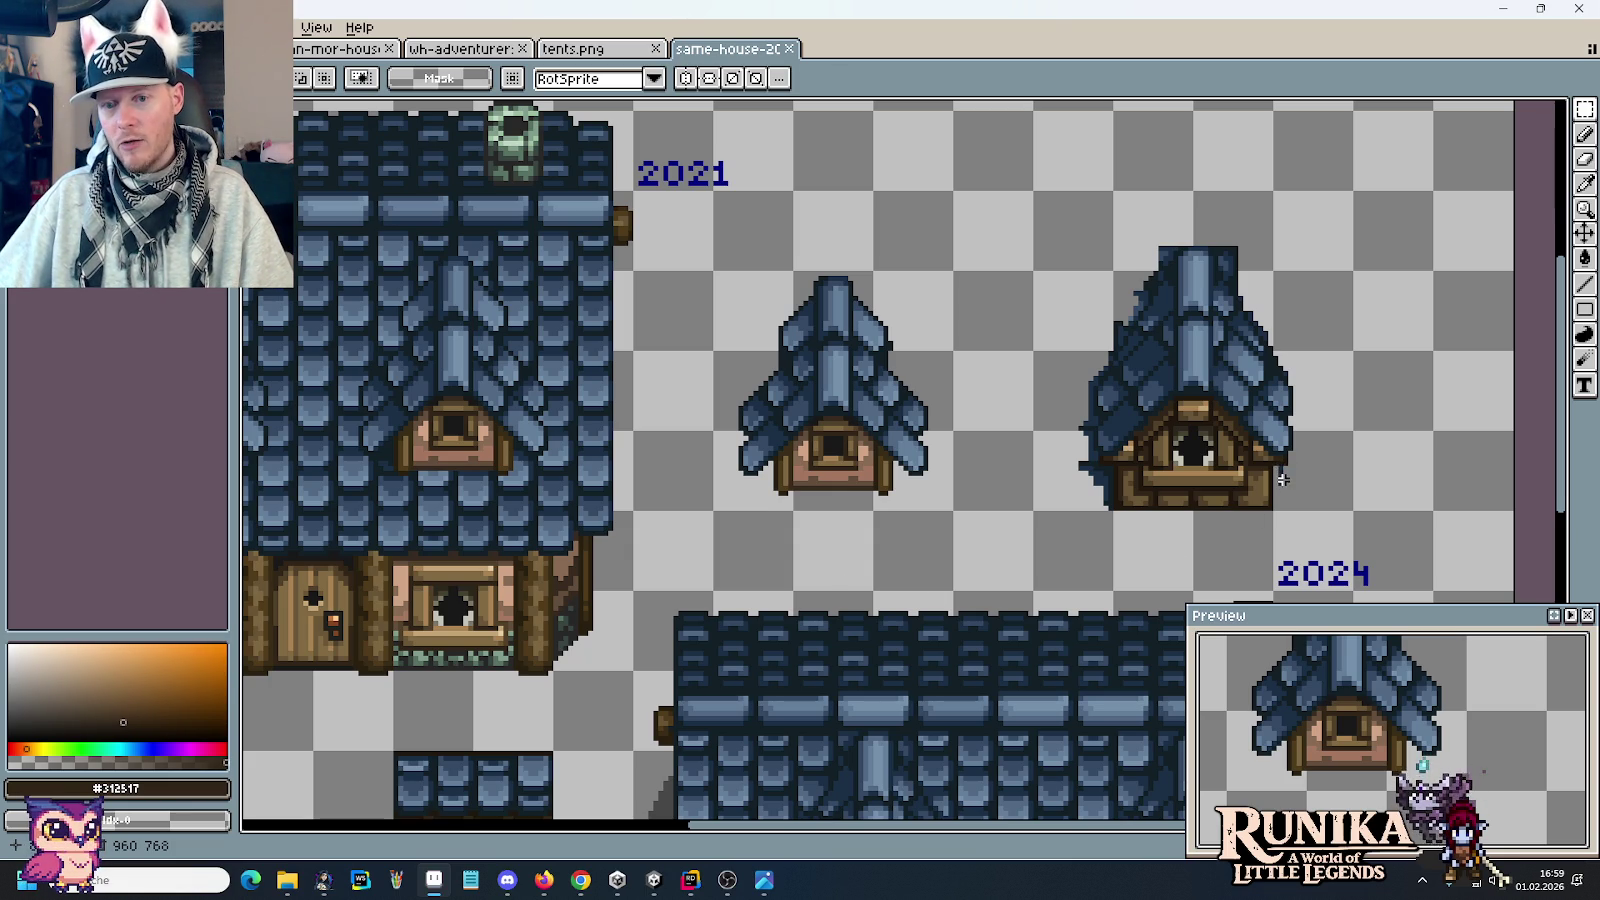
drag(1270, 460, 1283, 506)
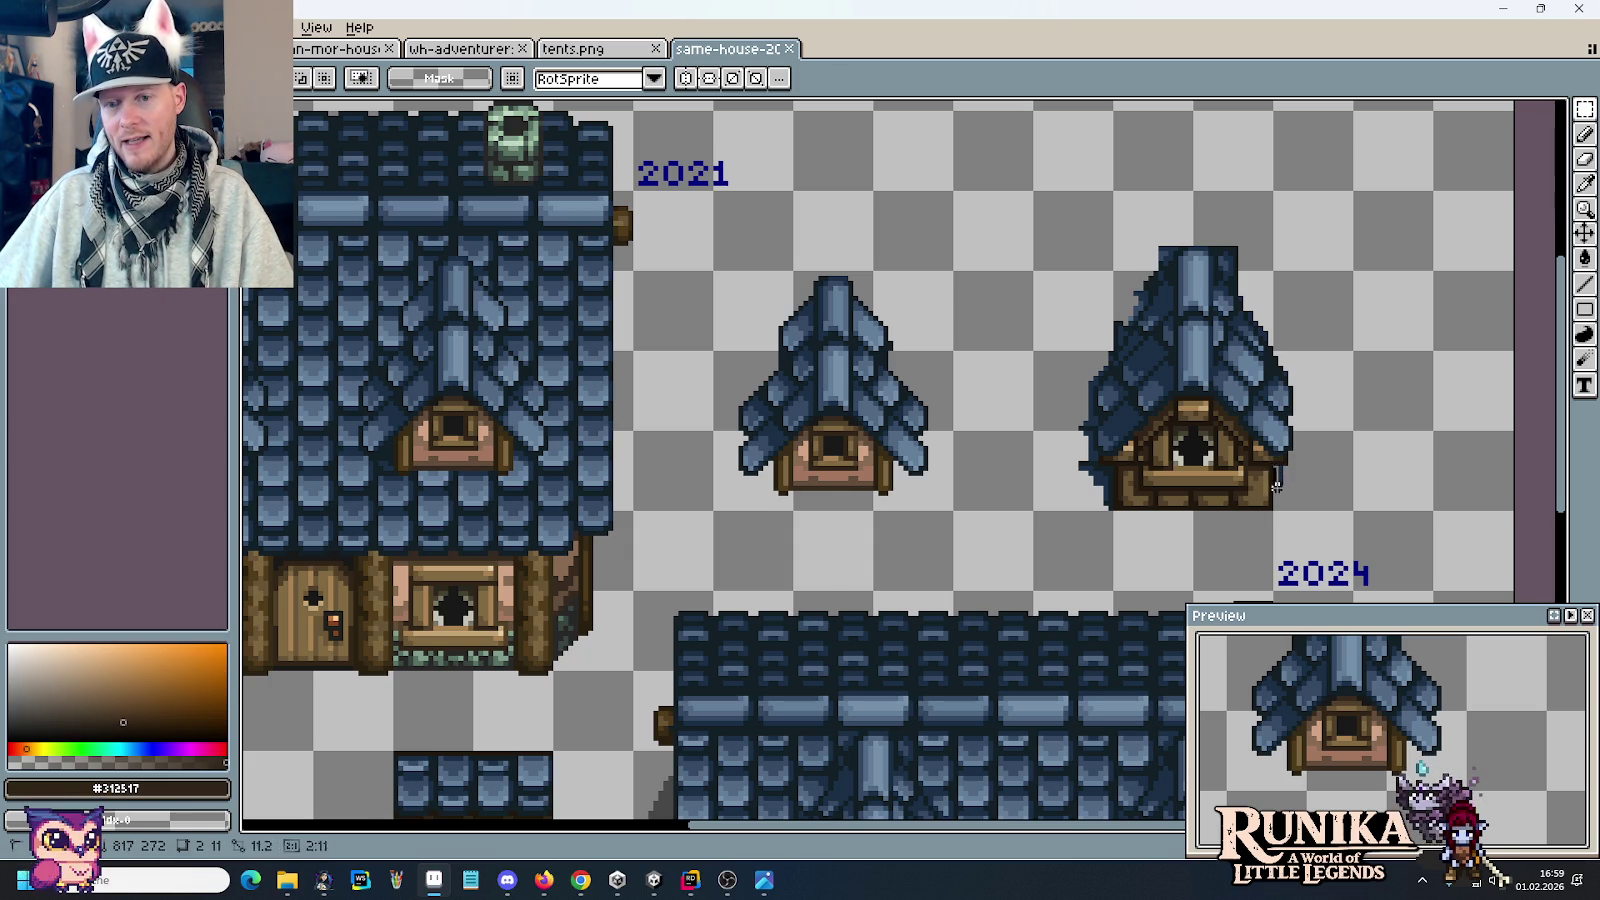
click(575, 338)
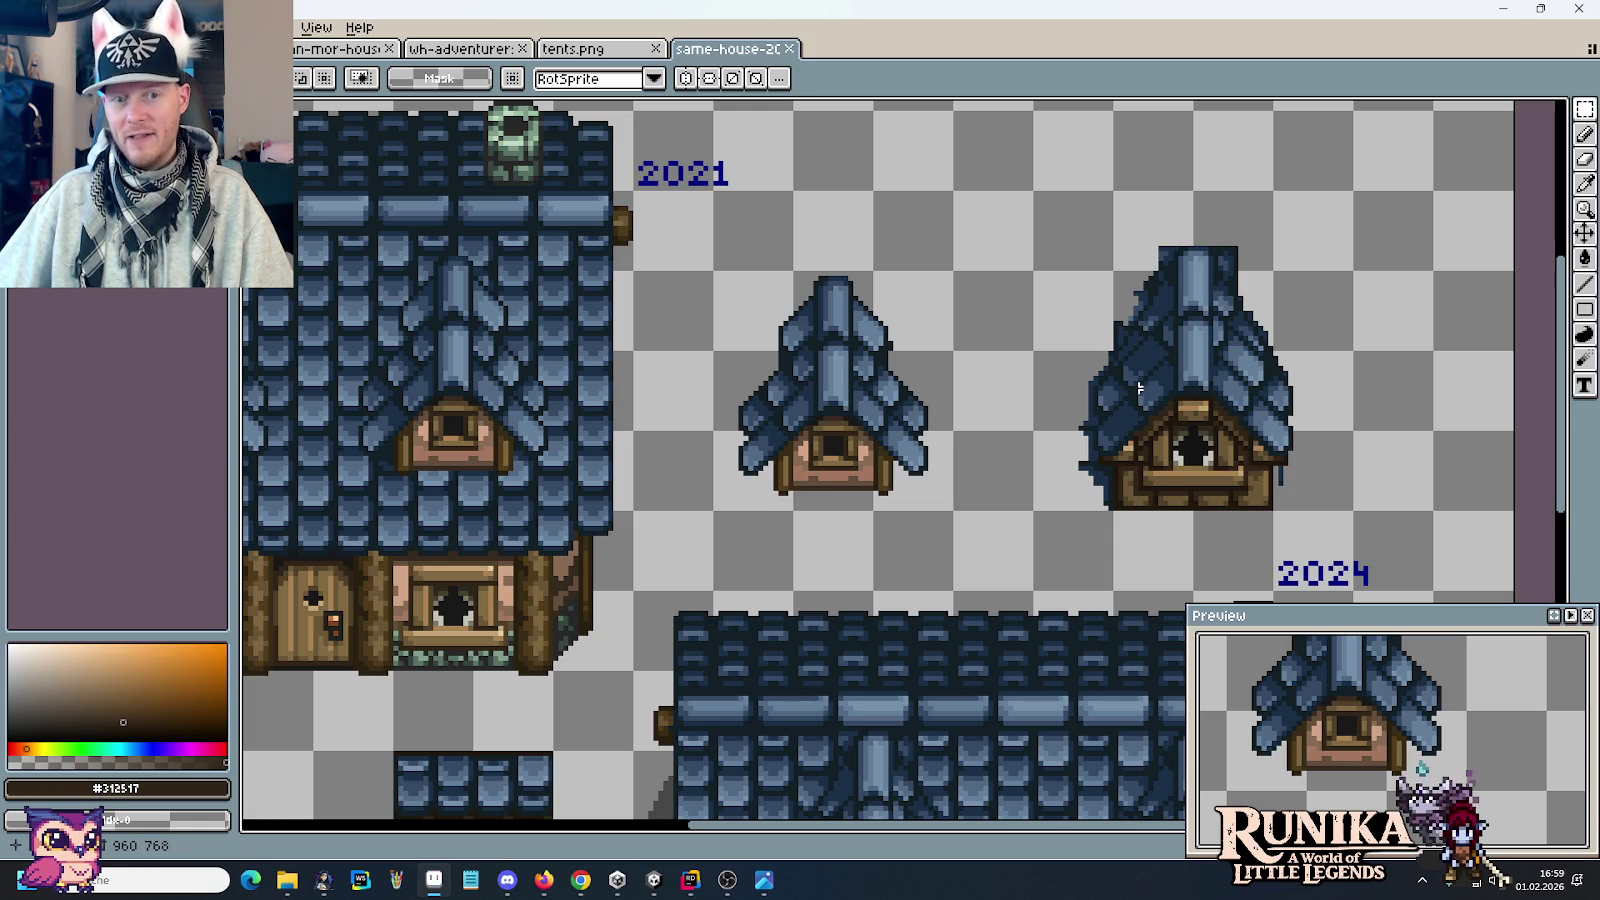
scroll(729, 418, left, 3)
scroll(900, 403, left, 5)
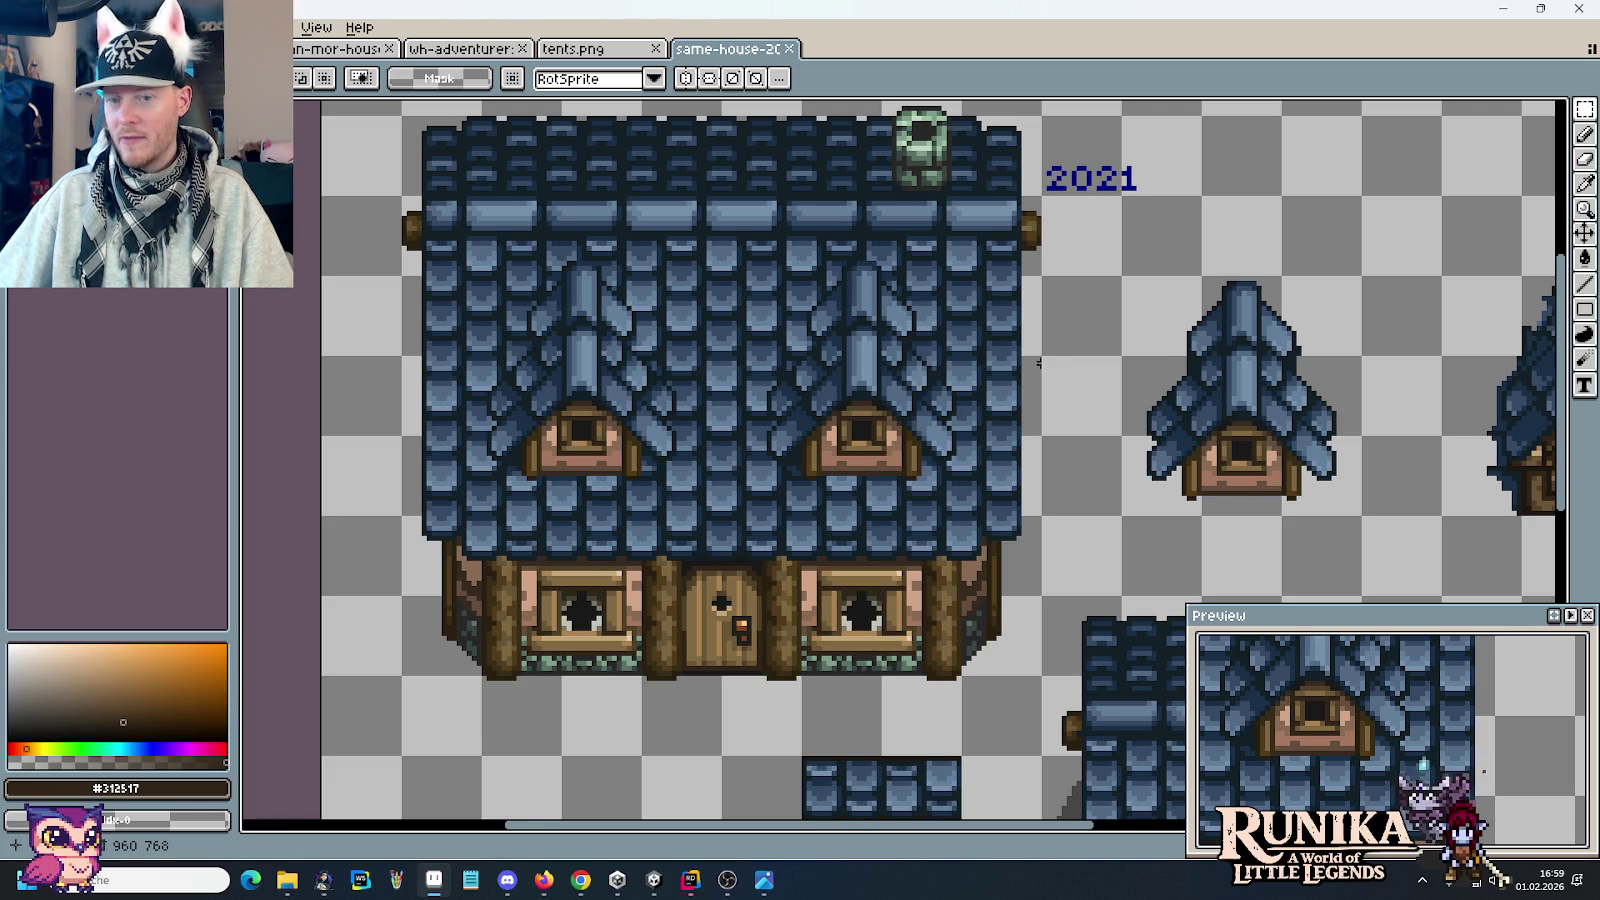
scroll(957, 376, right, 6)
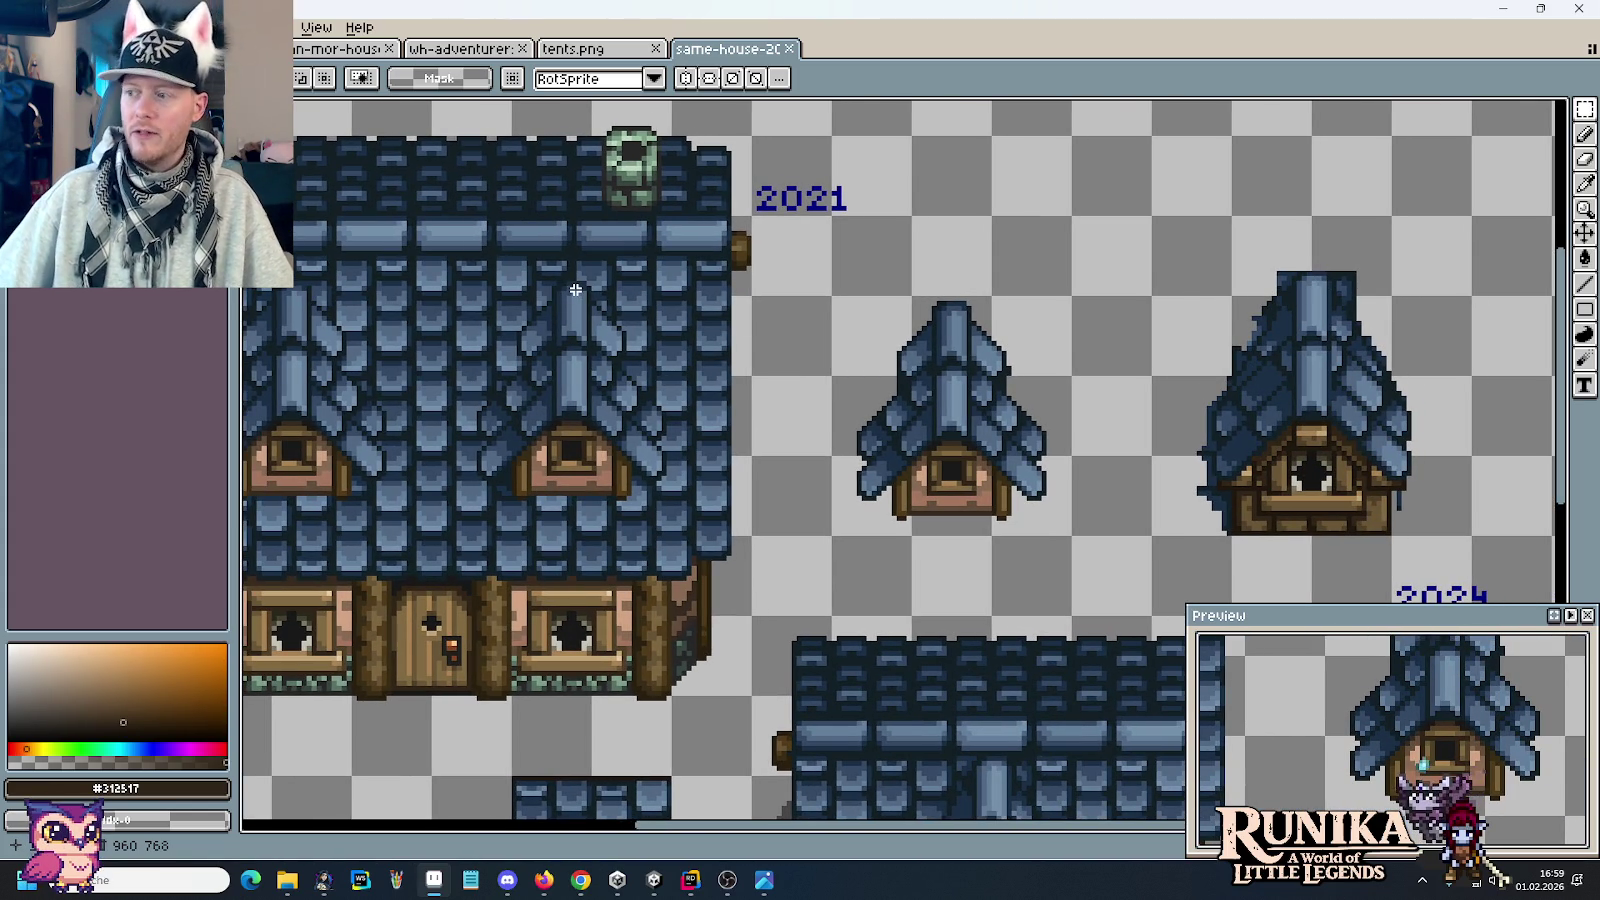
mouse_move(944, 630)
mouse_down()
mouse_move(684, 153)
mouse_move(580, 170)
mouse_up()
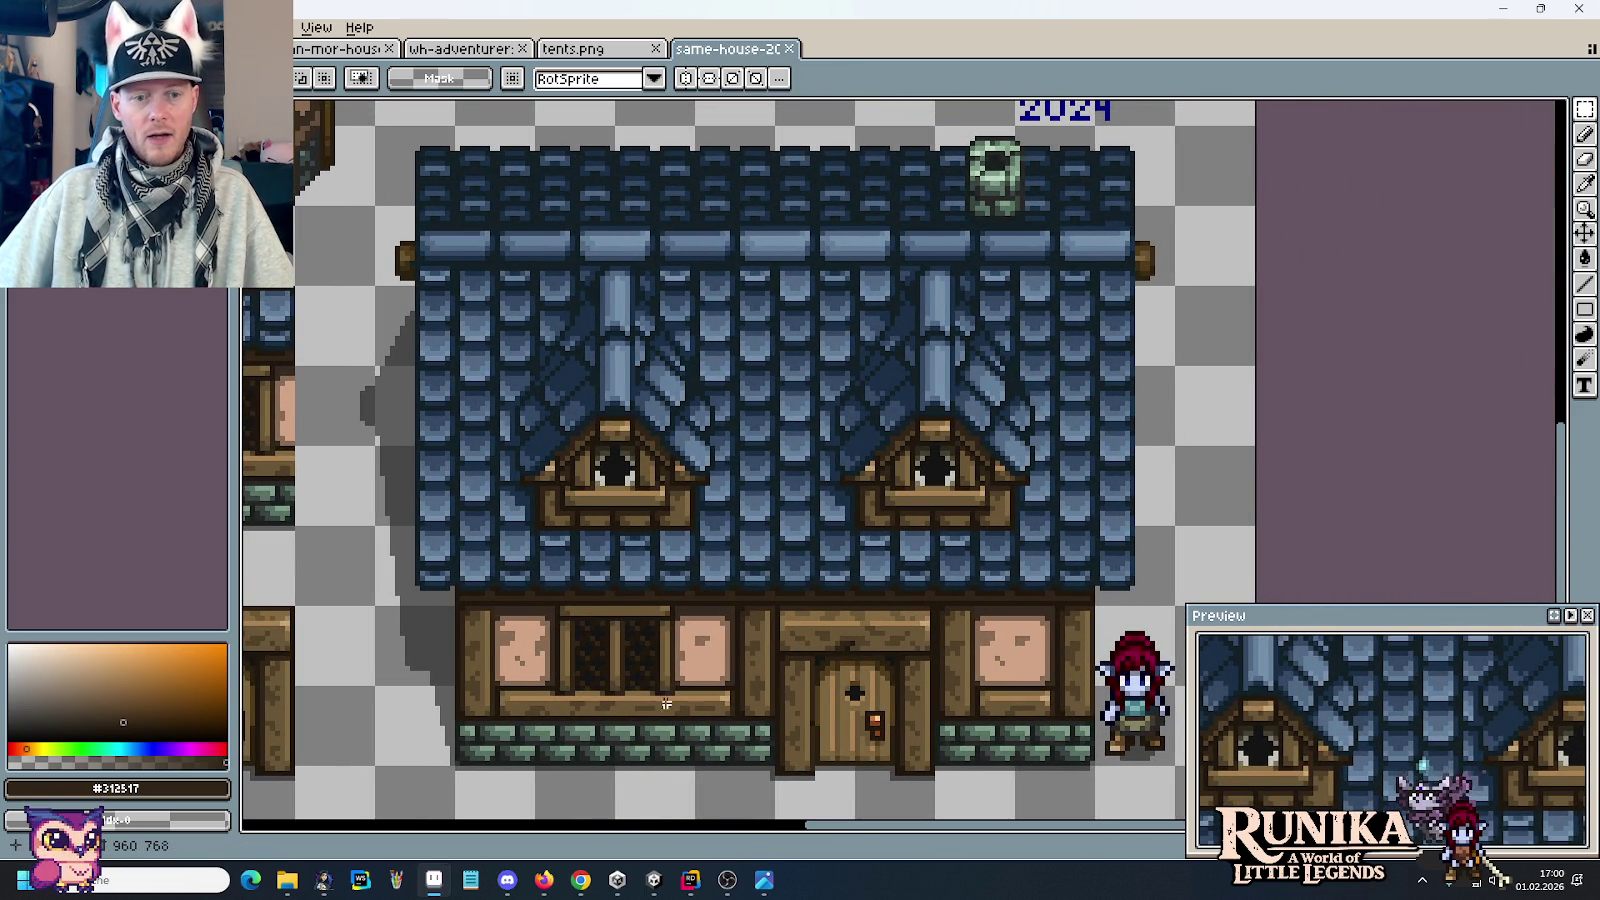
drag(541, 593, 705, 723)
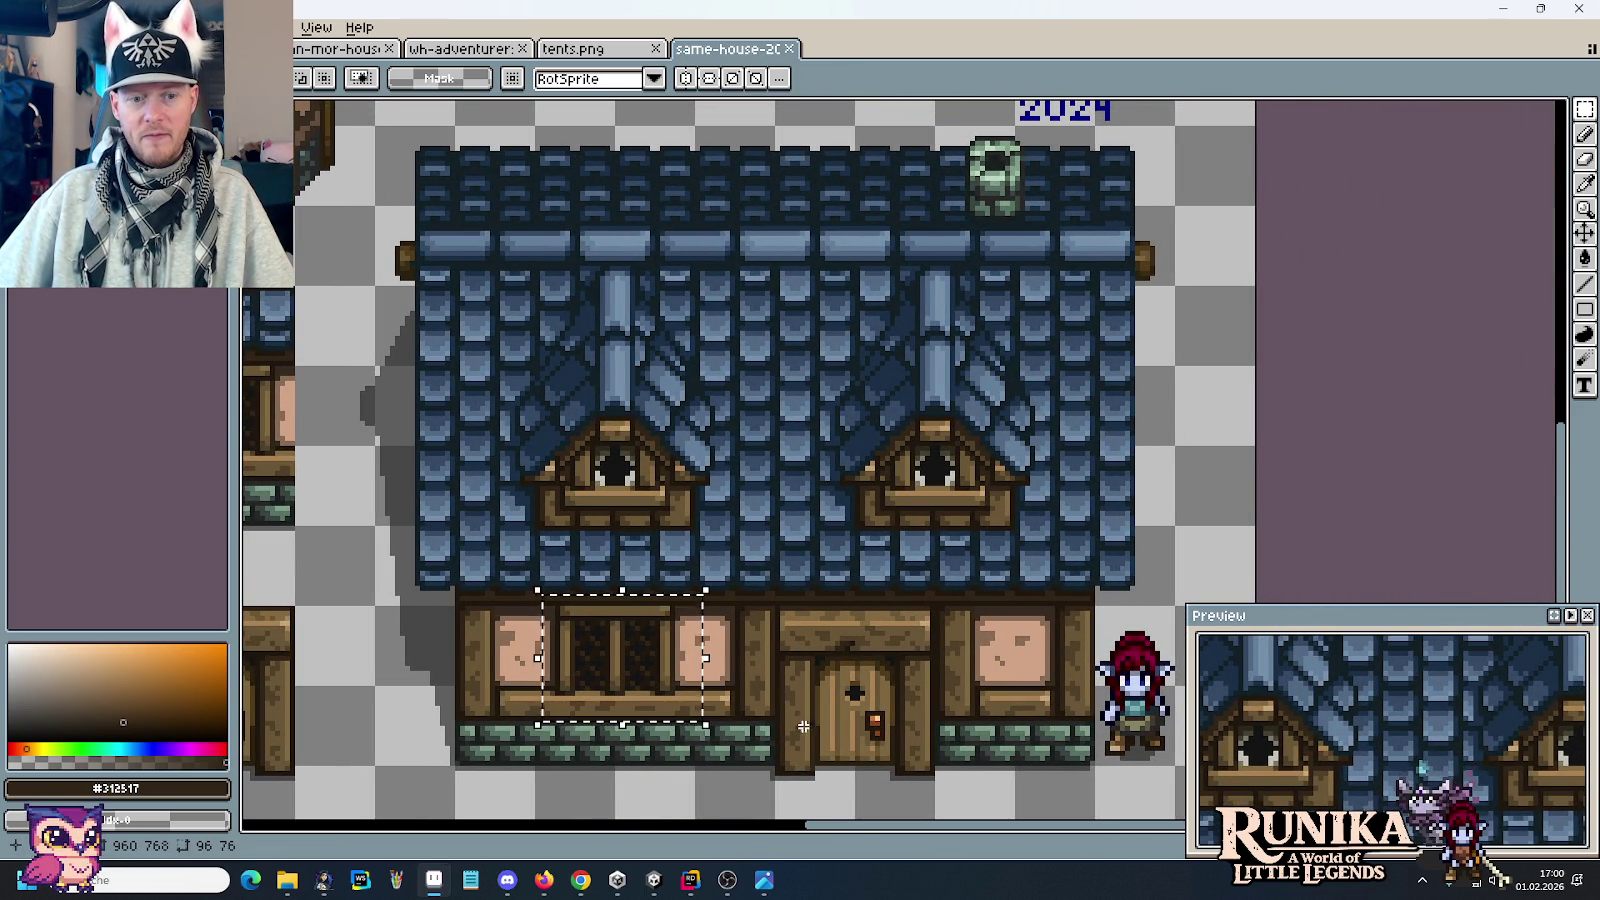
scroll(815, 490, up, 5)
scroll(815, 490, left, 8)
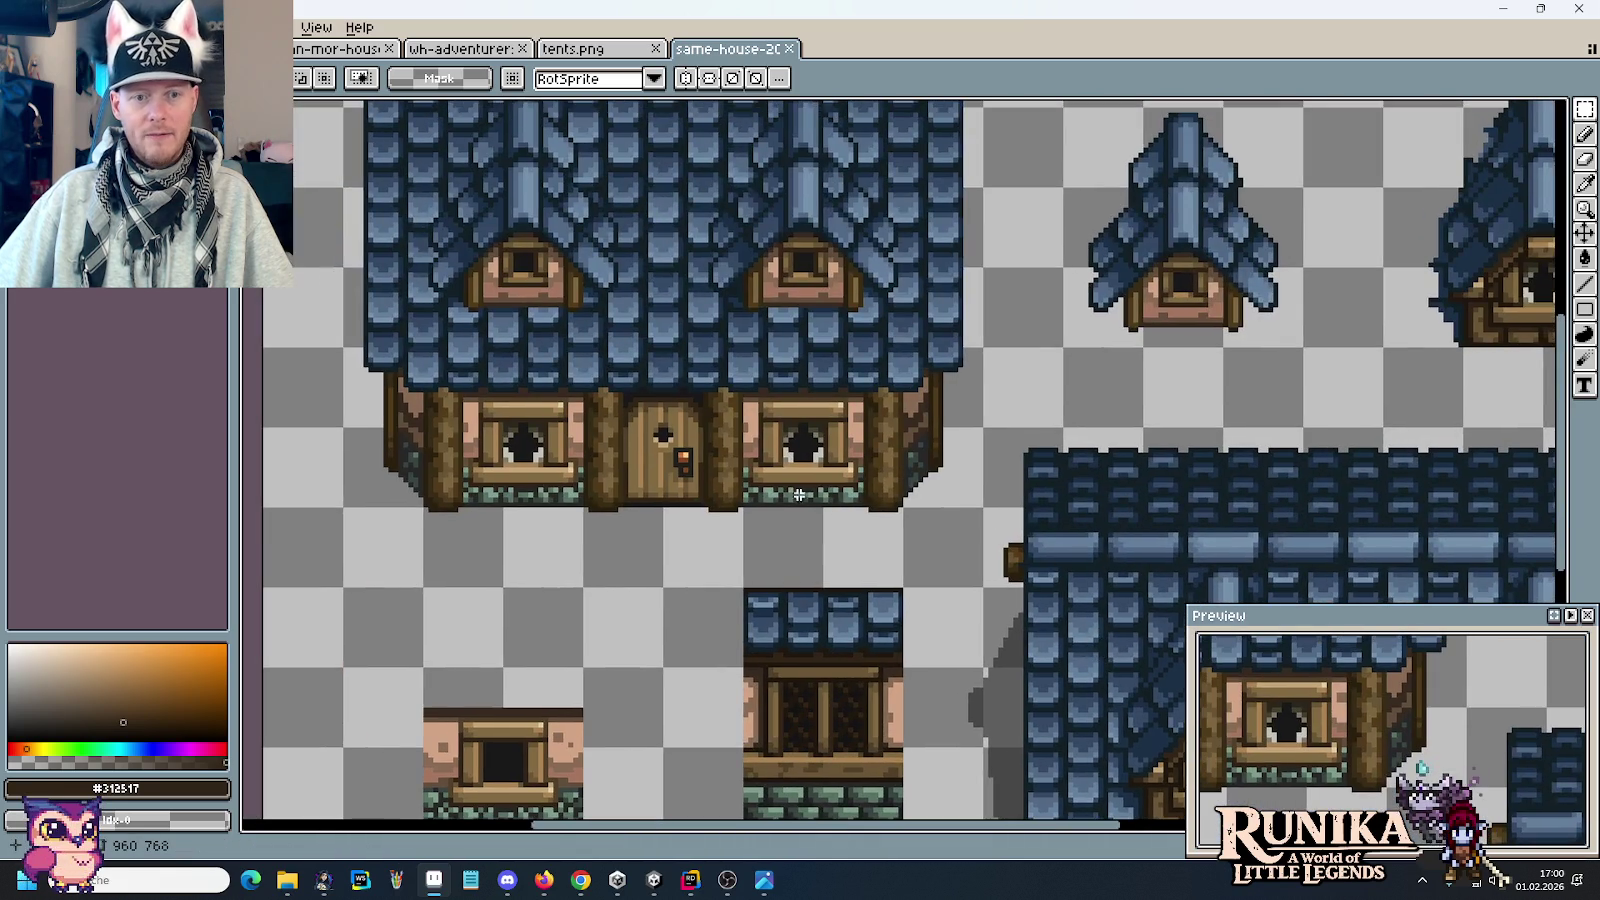
drag(735, 390, 868, 527)
scroll(532, 305, down, 6)
scroll(532, 305, right, 8)
drag(770, 460, 875, 636)
click(958, 557)
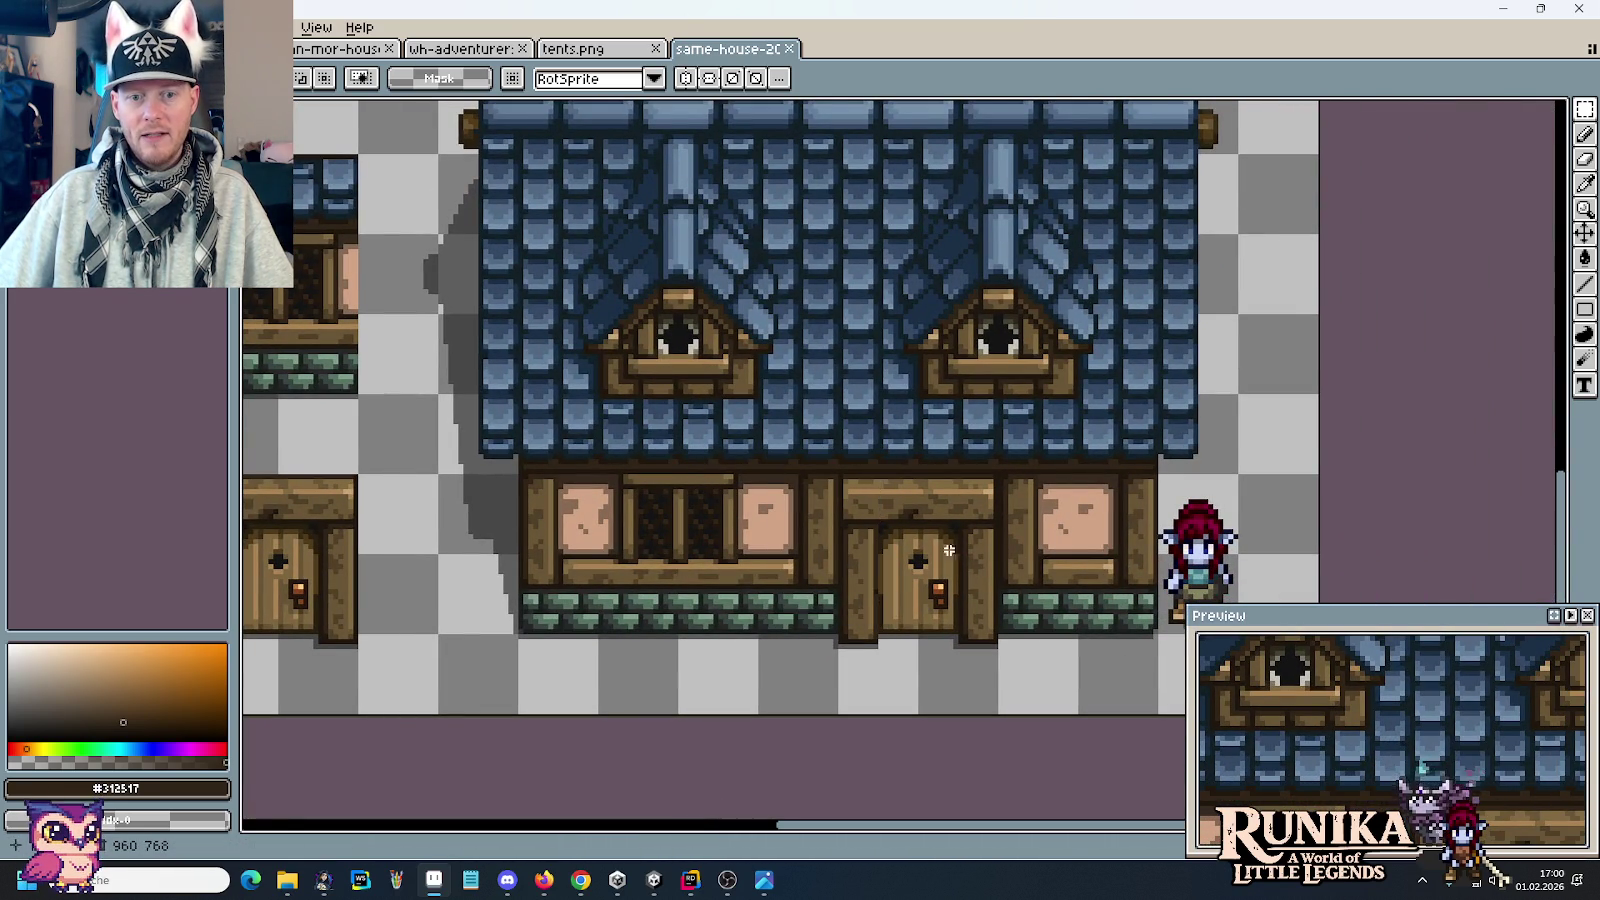
drag(840, 471, 1020, 690)
click(575, 598)
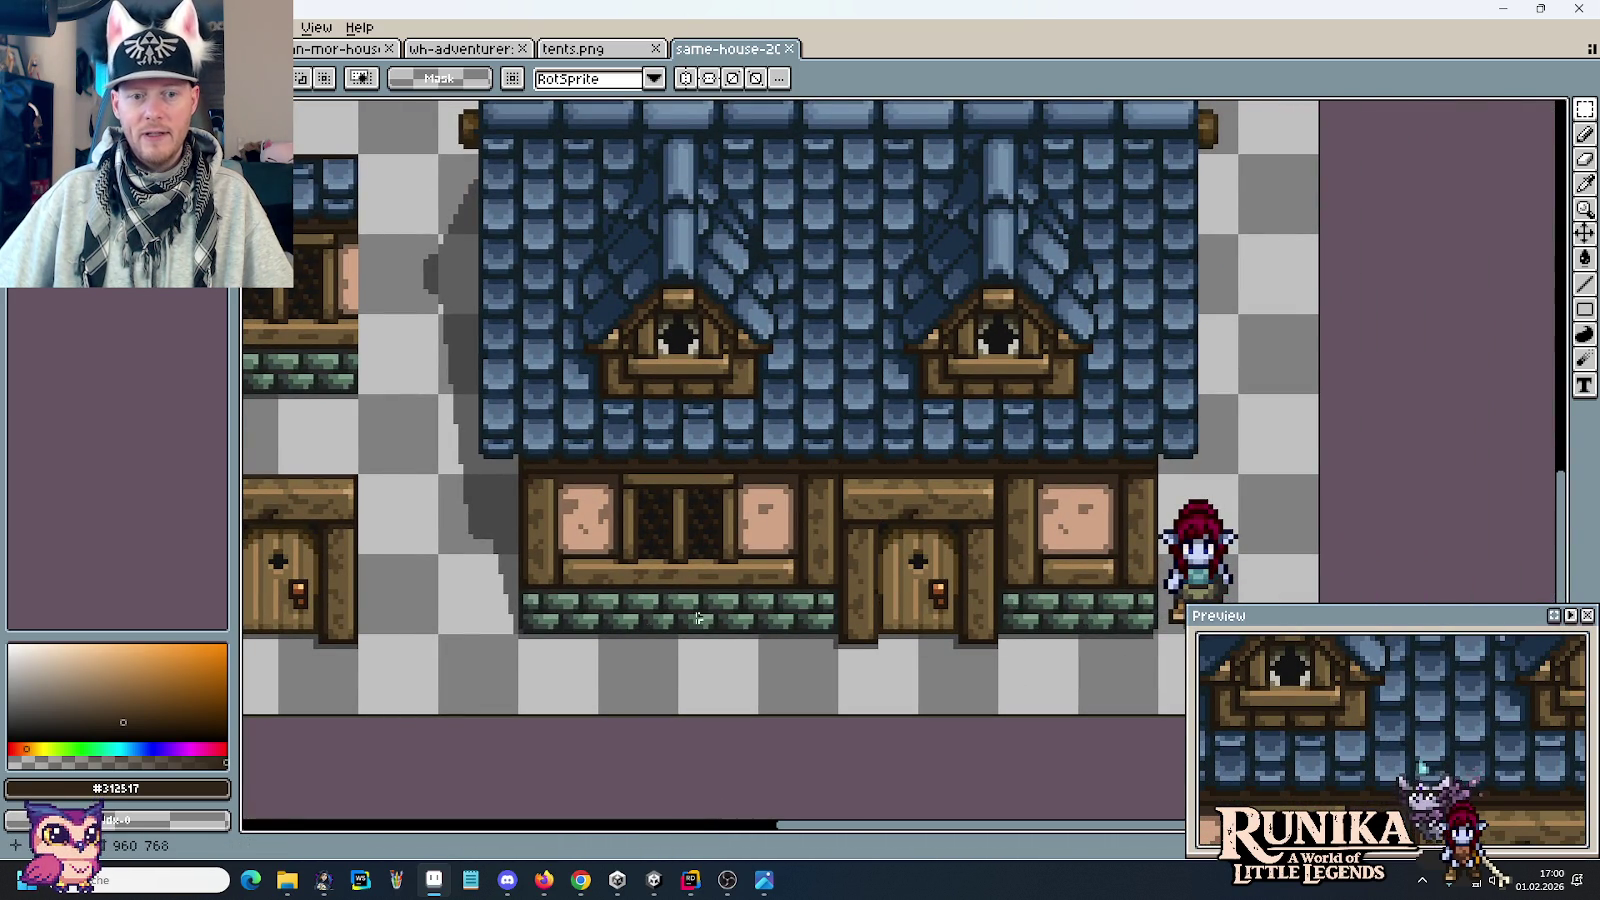
drag(531, 586, 770, 676)
scroll(803, 460, up, 5)
scroll(803, 460, left, 7)
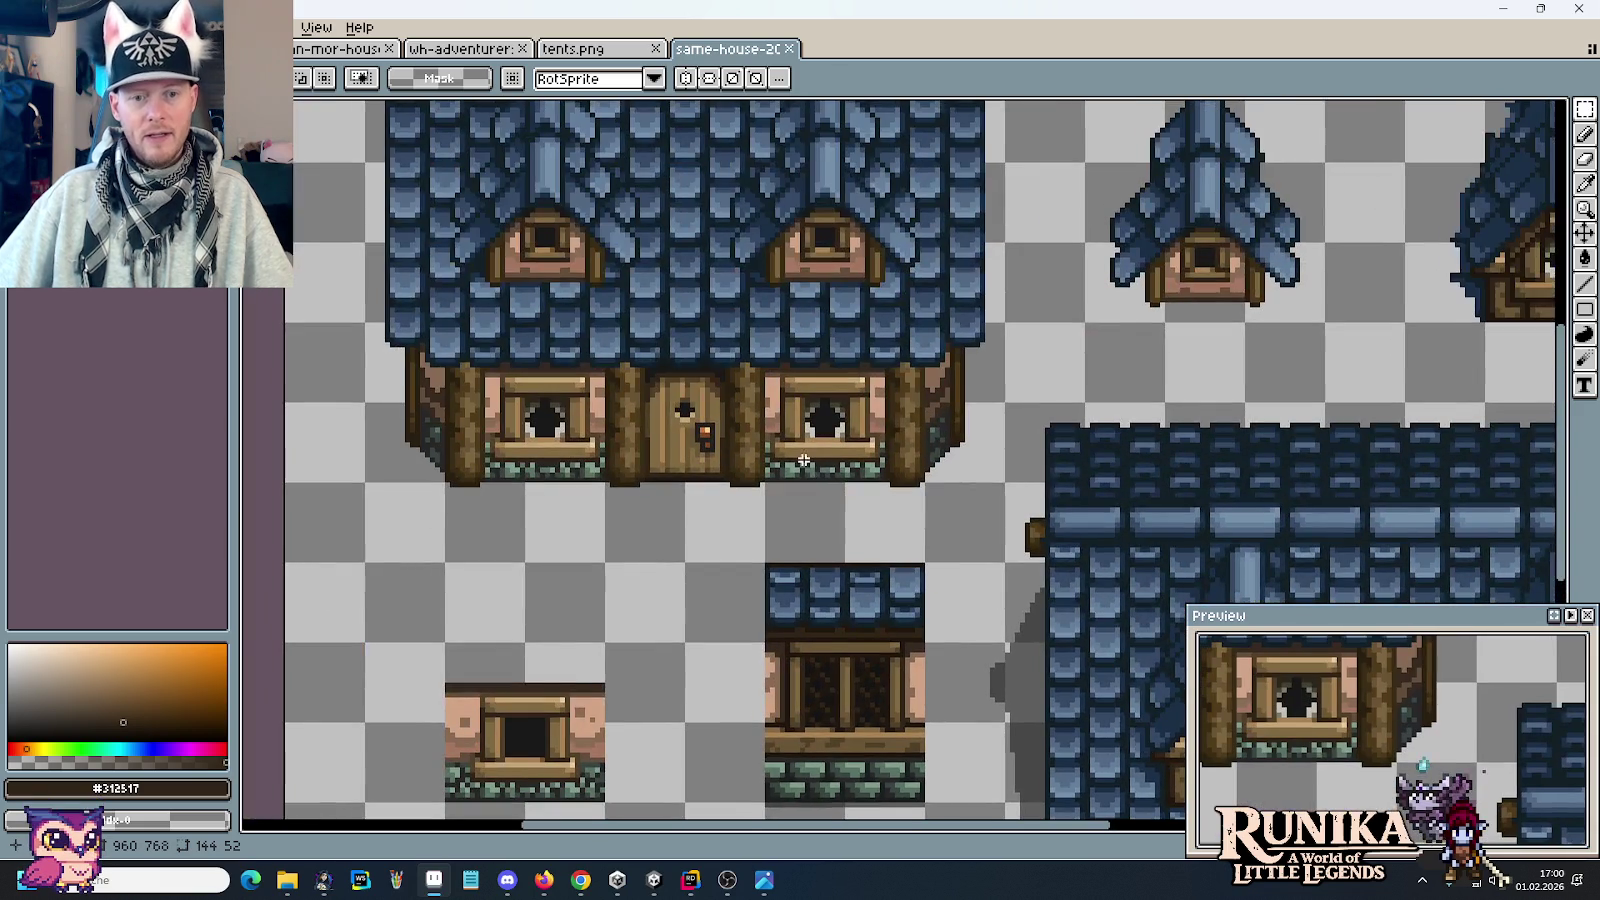
drag(955, 668, 443, 366)
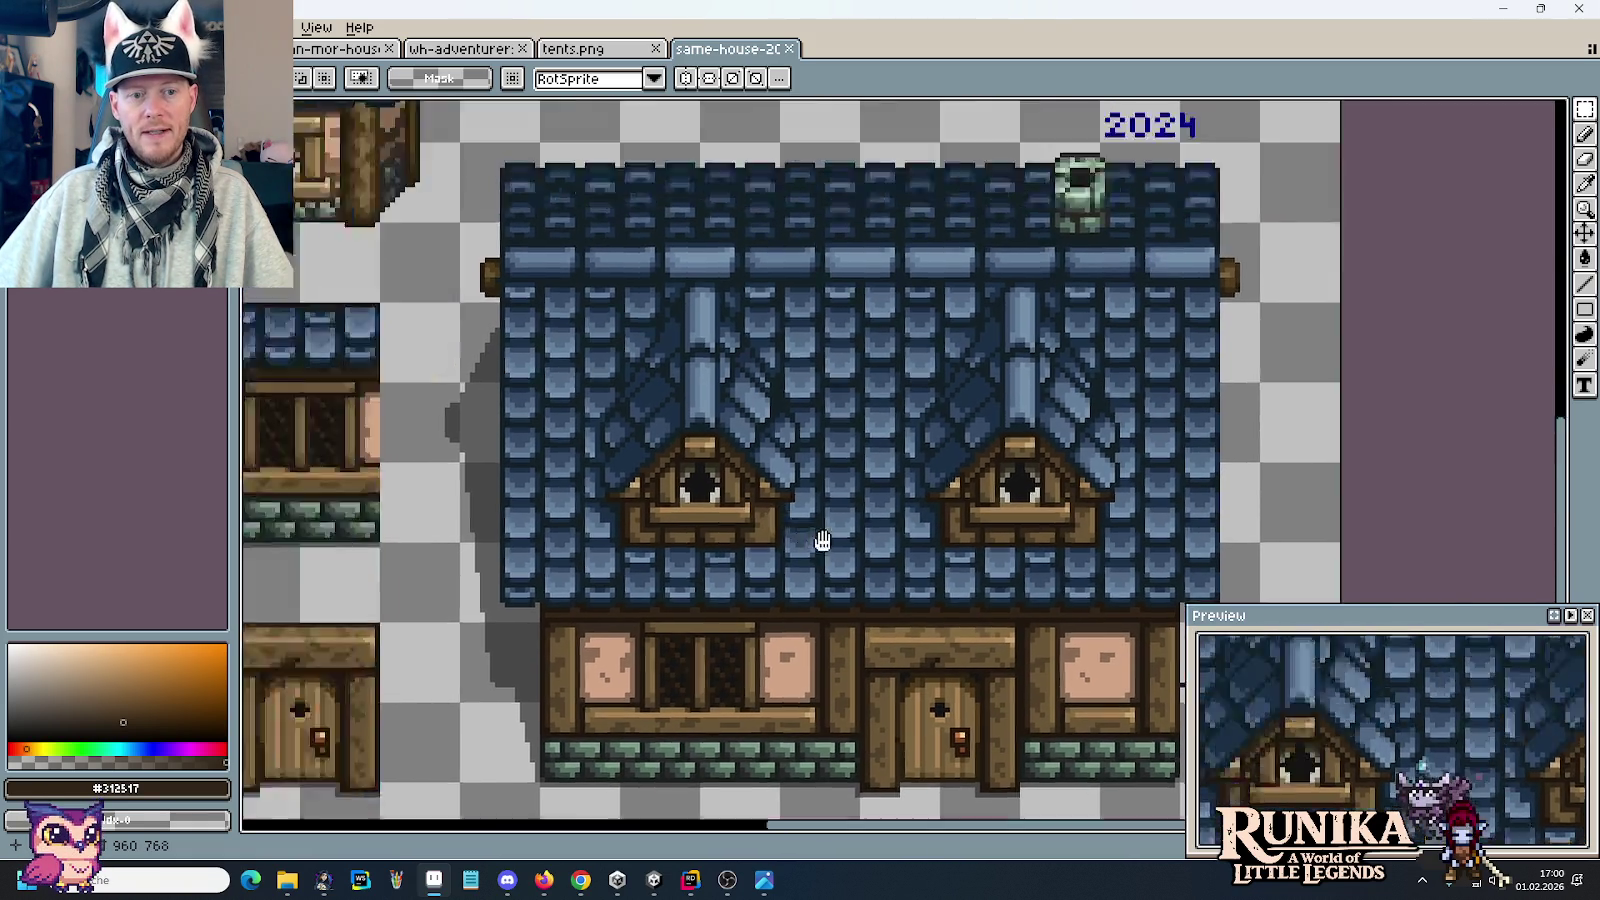
drag(822, 483, 1018, 638)
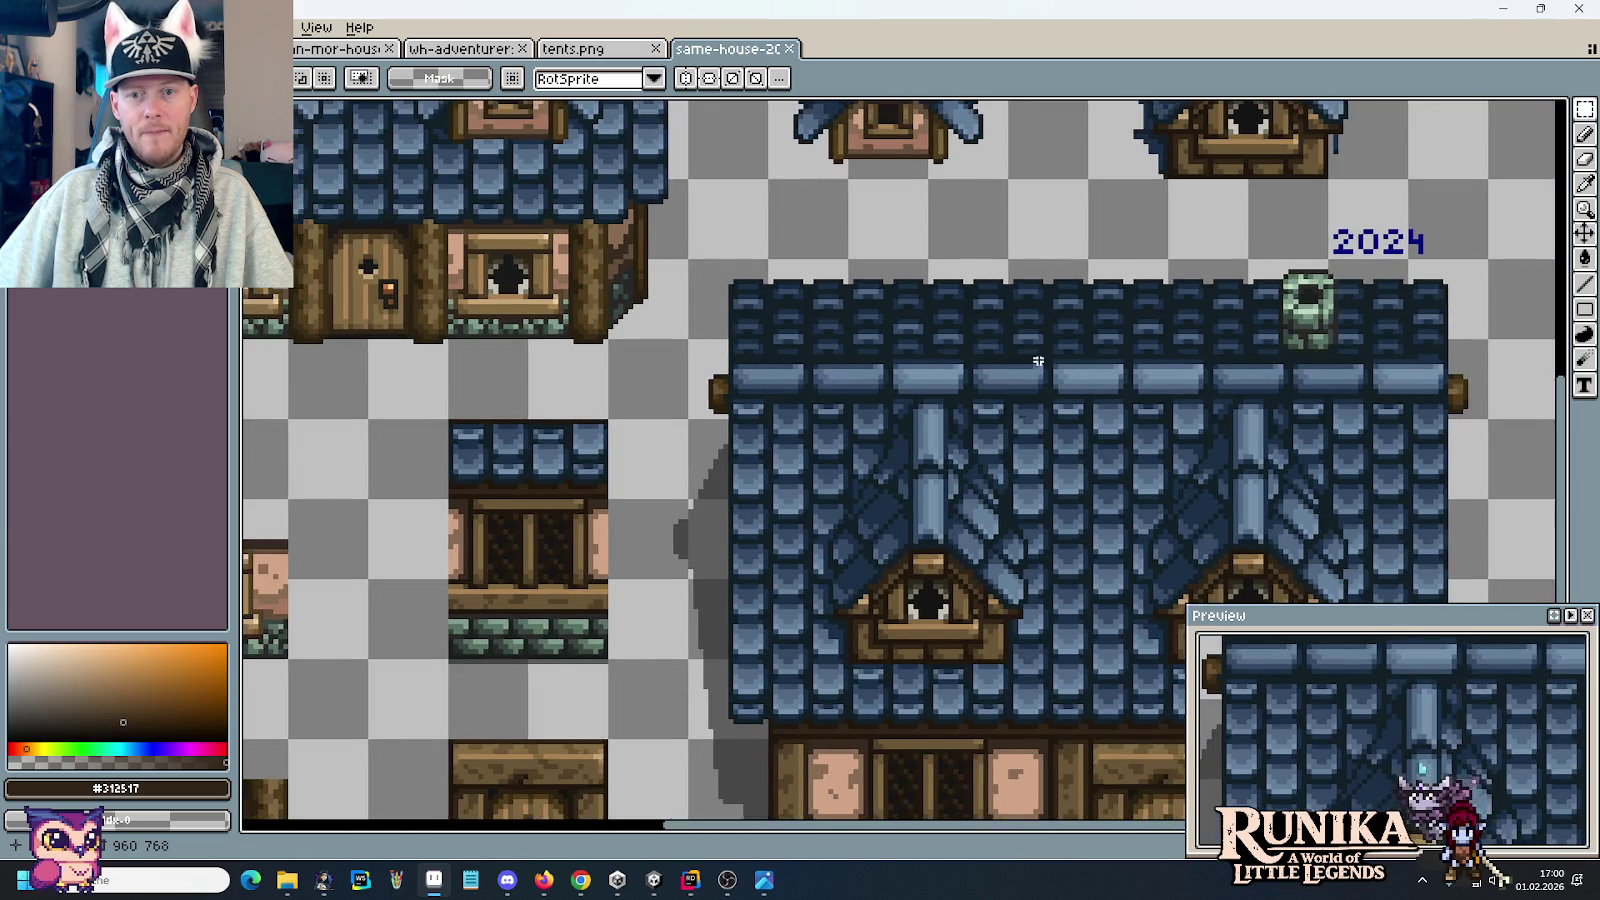
drag(1021, 410, 843, 509)
drag(1175, 302, 1288, 333)
key(ctrl+d)
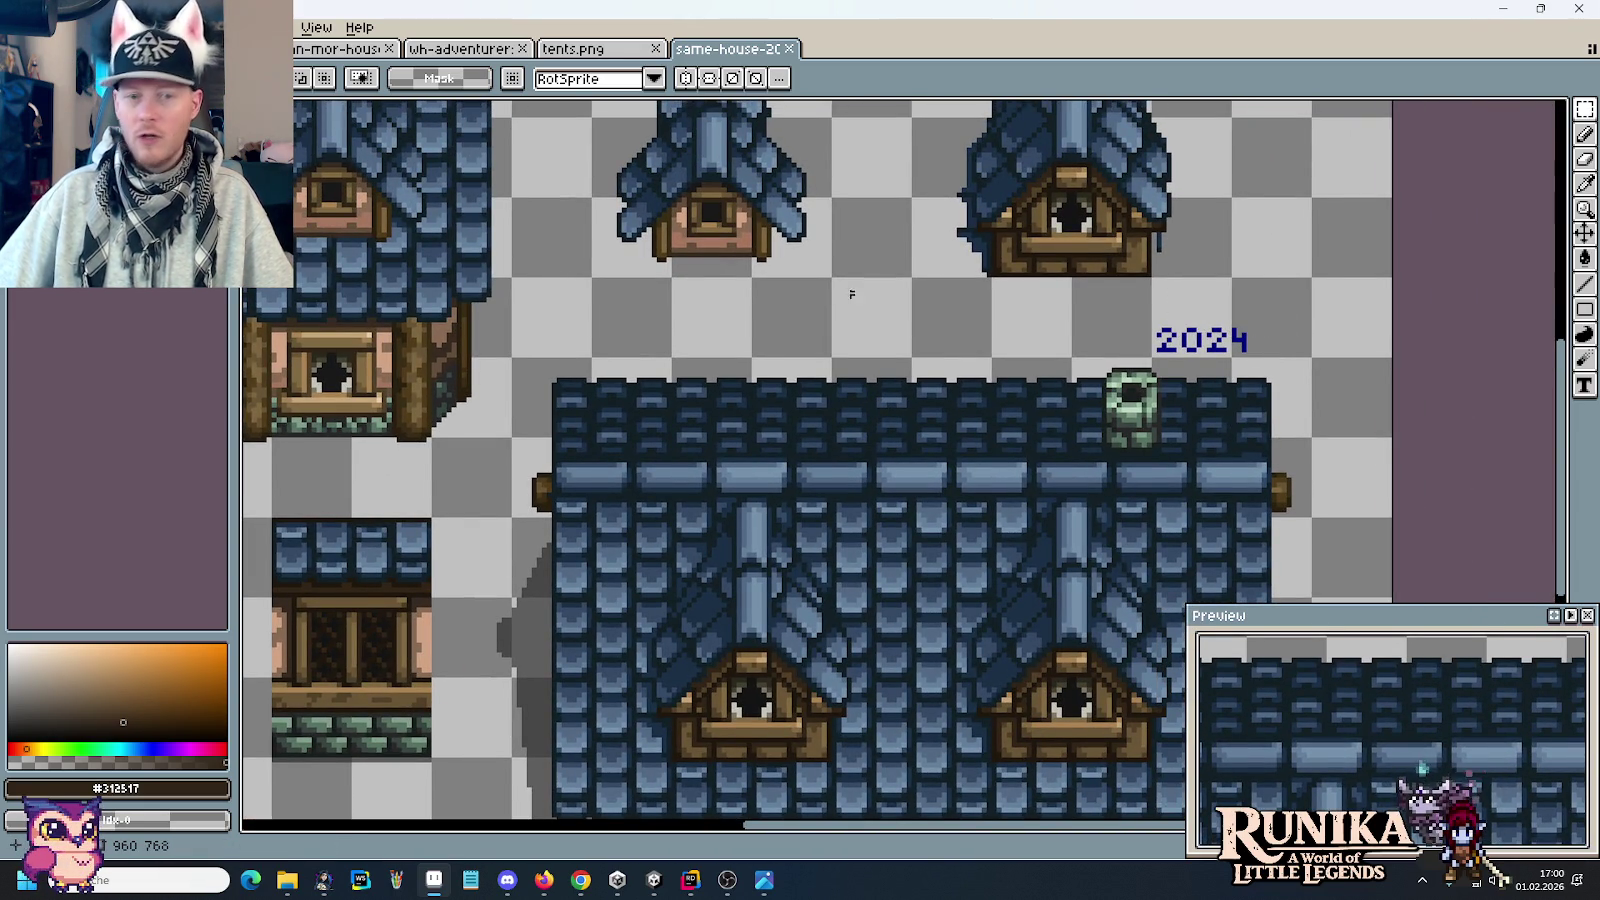
drag(965, 352, 880, 262)
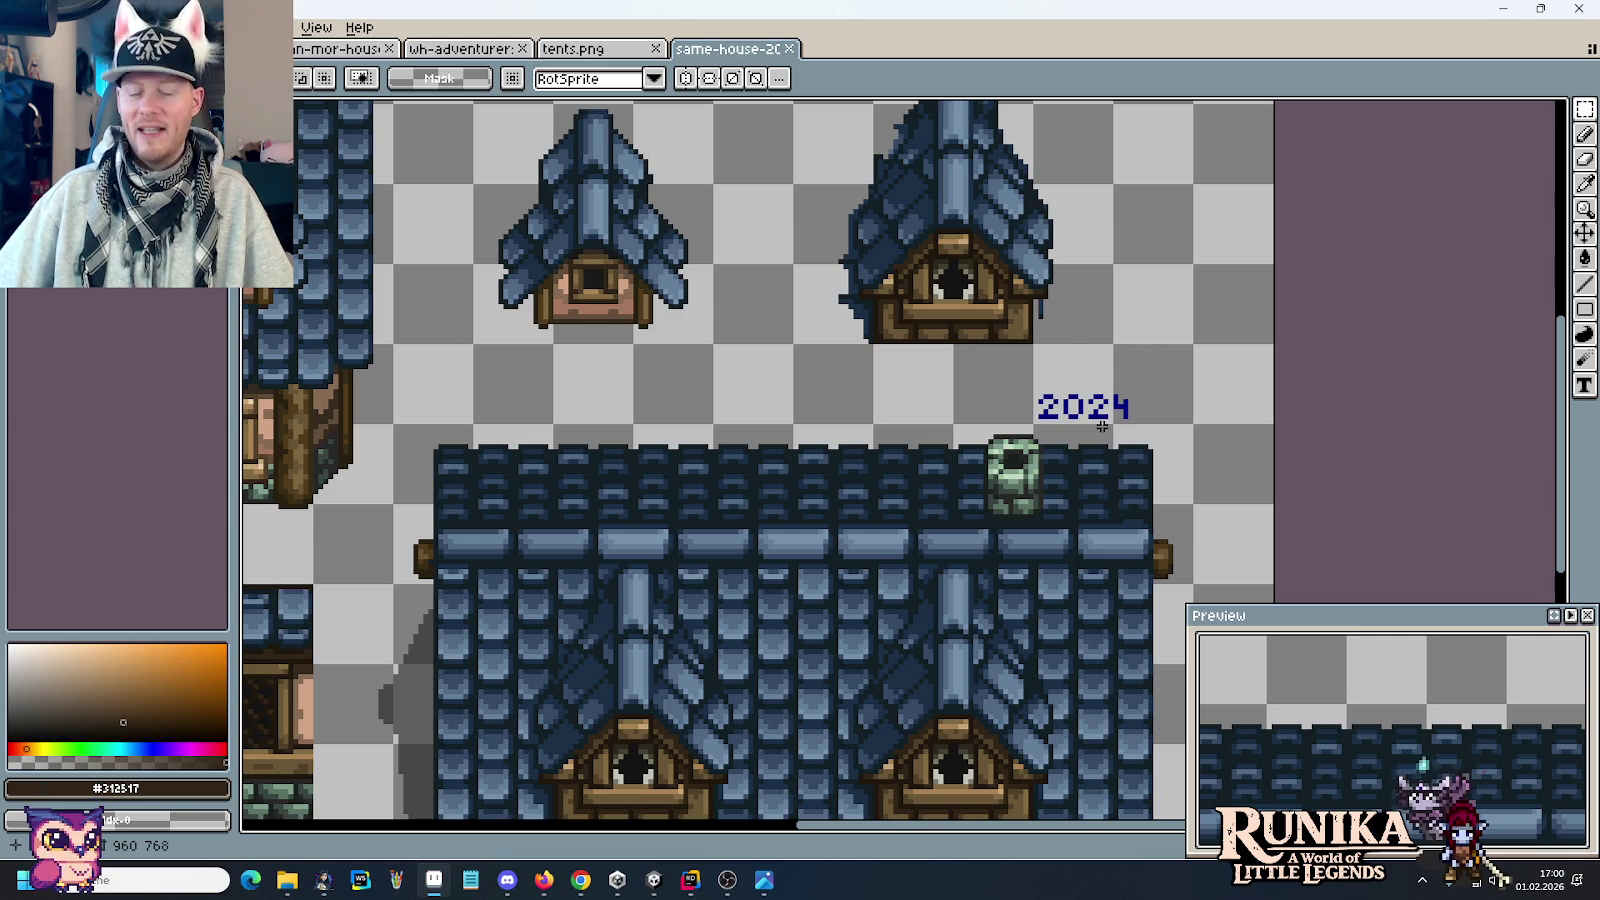
scroll(829, 474, down, 5)
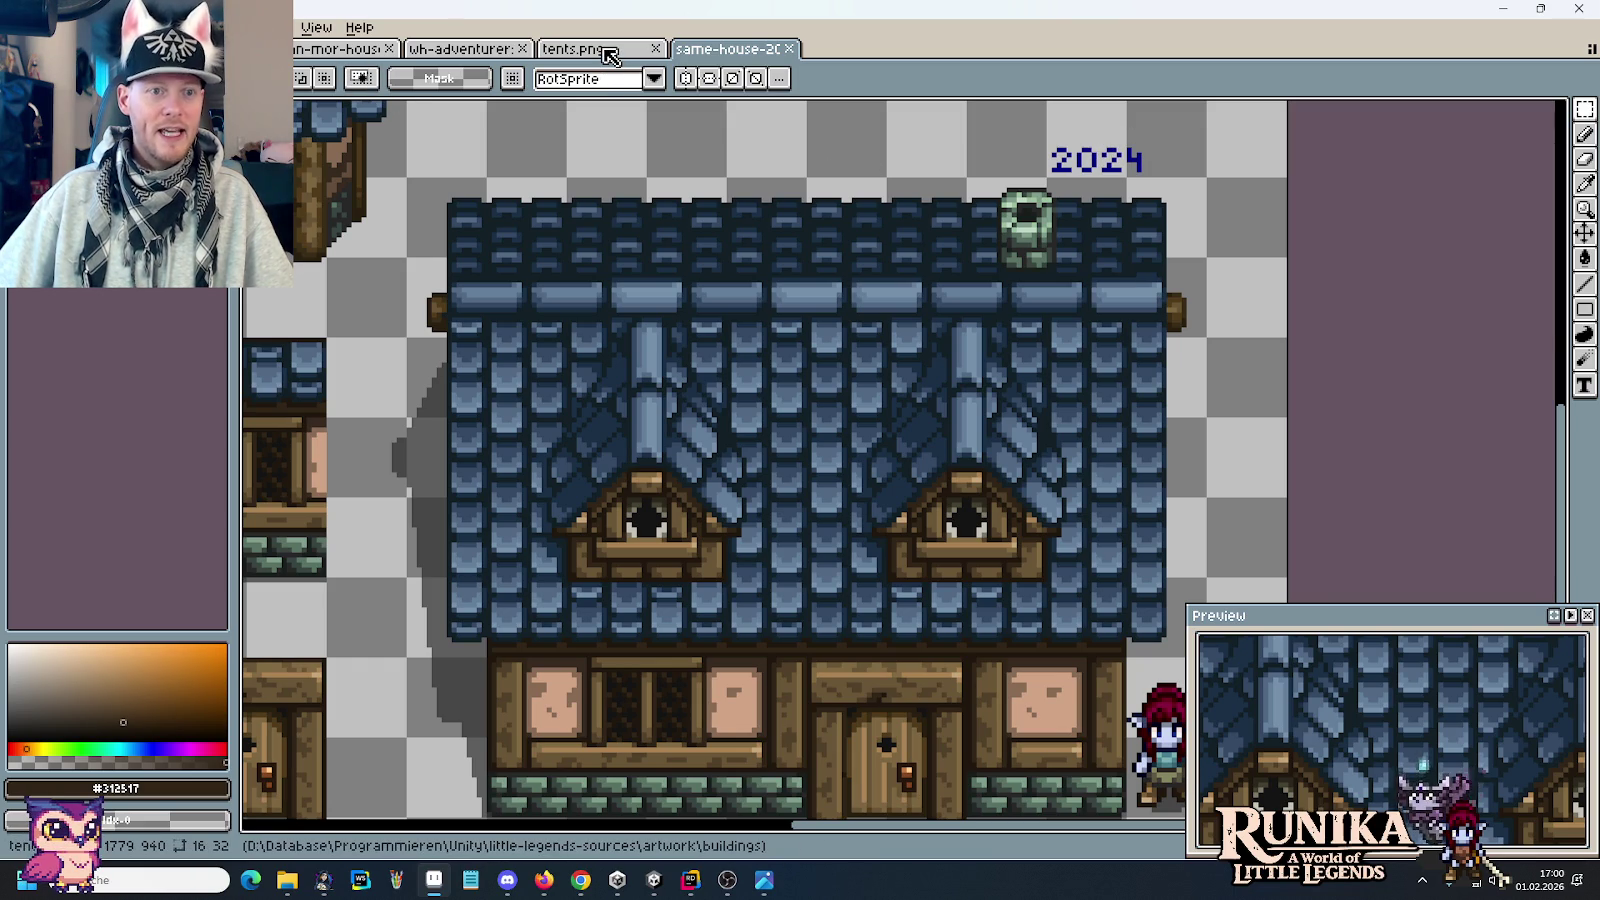
Step: Switch to the wh-adventurer sheet and frame the house sprites
click(450, 50)
scroll(860, 395, down, 1)
scroll(860, 395, down, 1)
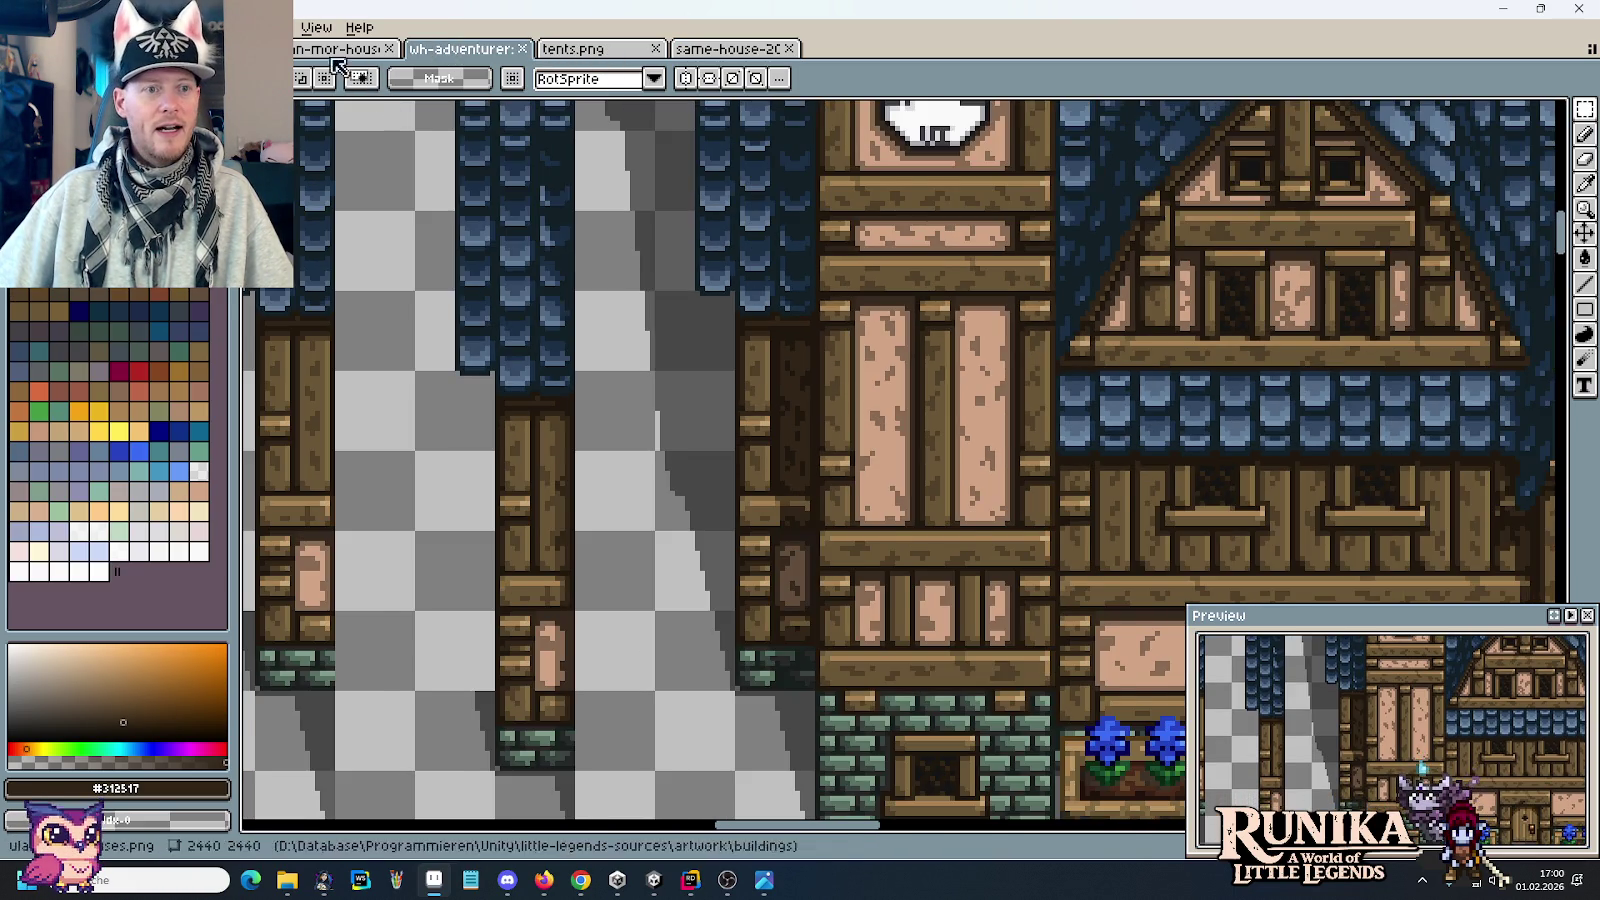
scroll(486, 190, down, 2)
scroll(1013, 413, up, 2)
drag(1026, 425, 1096, 538)
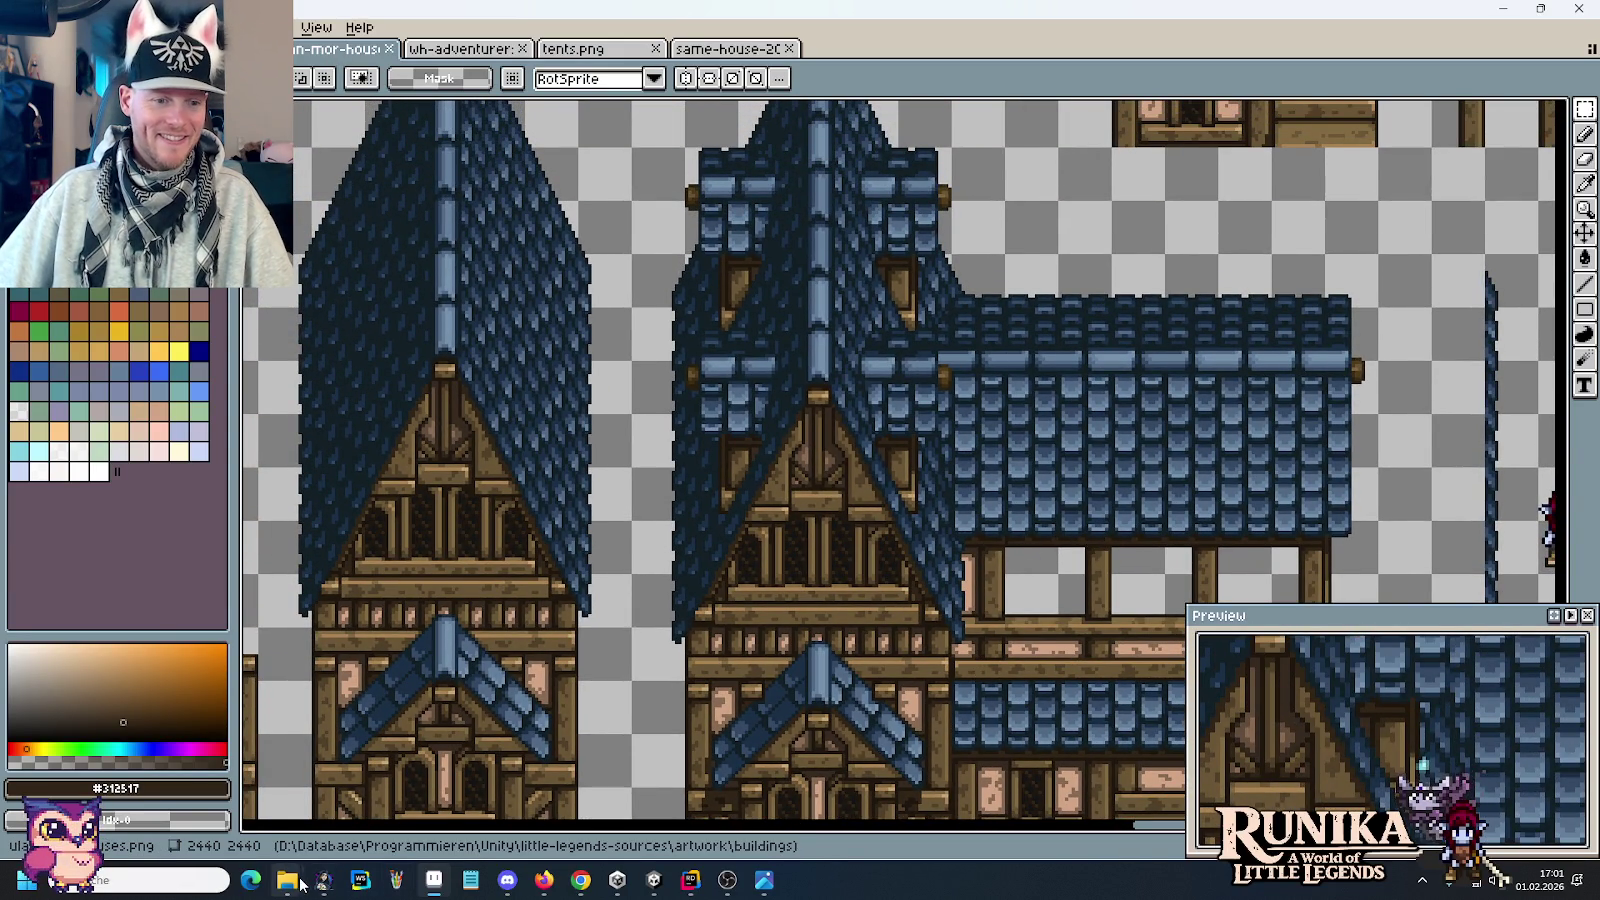
Step: Open story-opening.png from the artwork > cutscenes folder
mouse_move(286, 880)
click(205, 775)
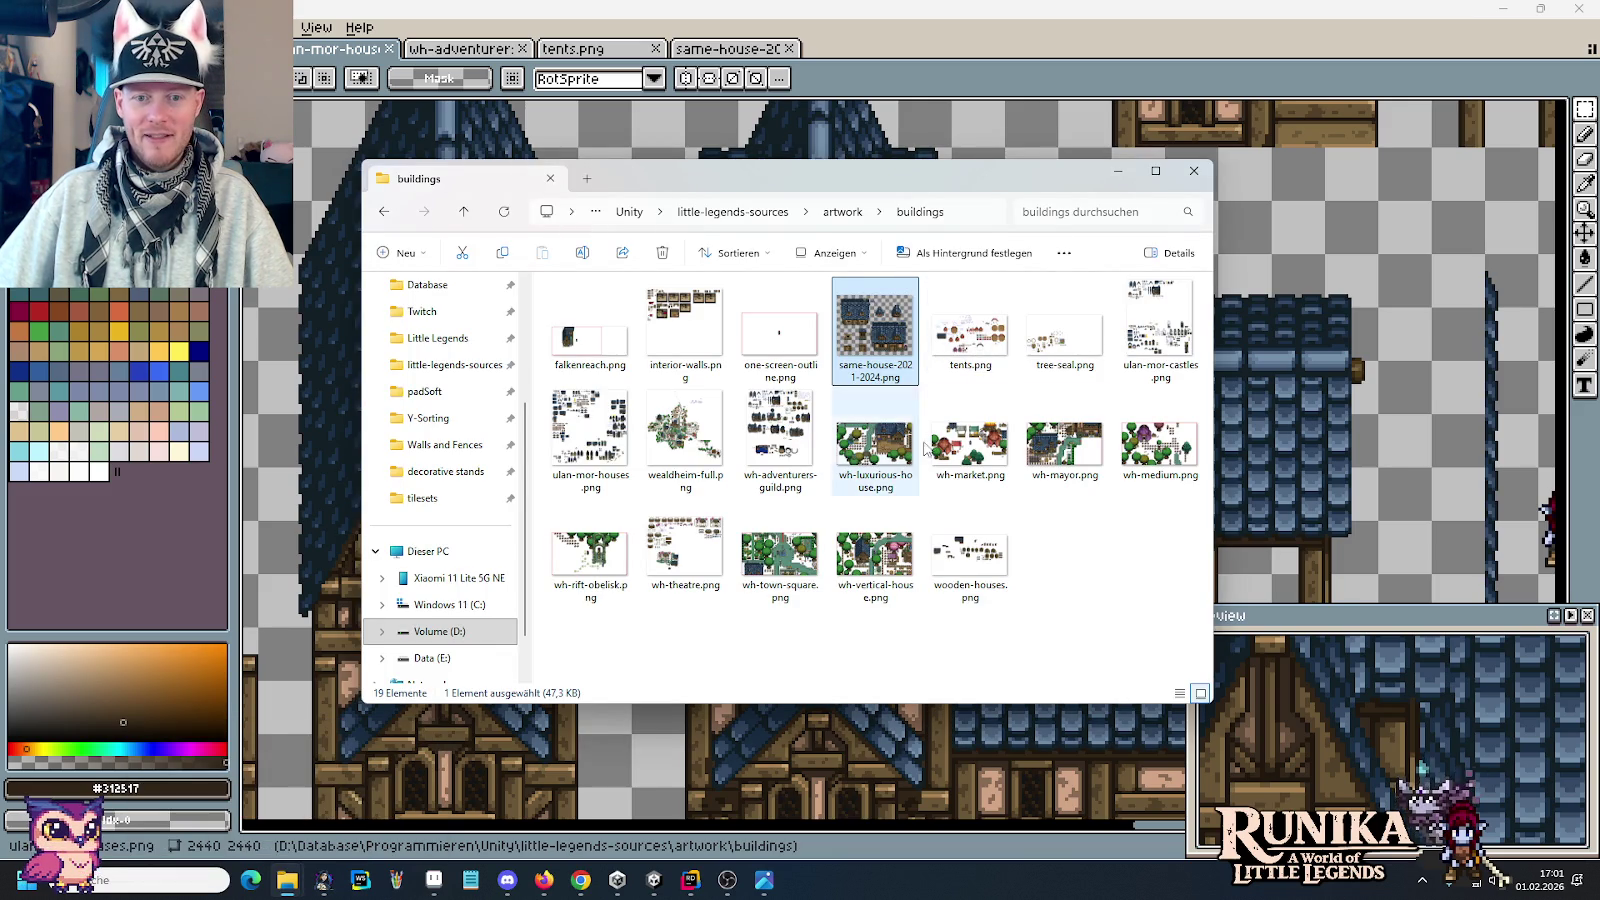
click(838, 212)
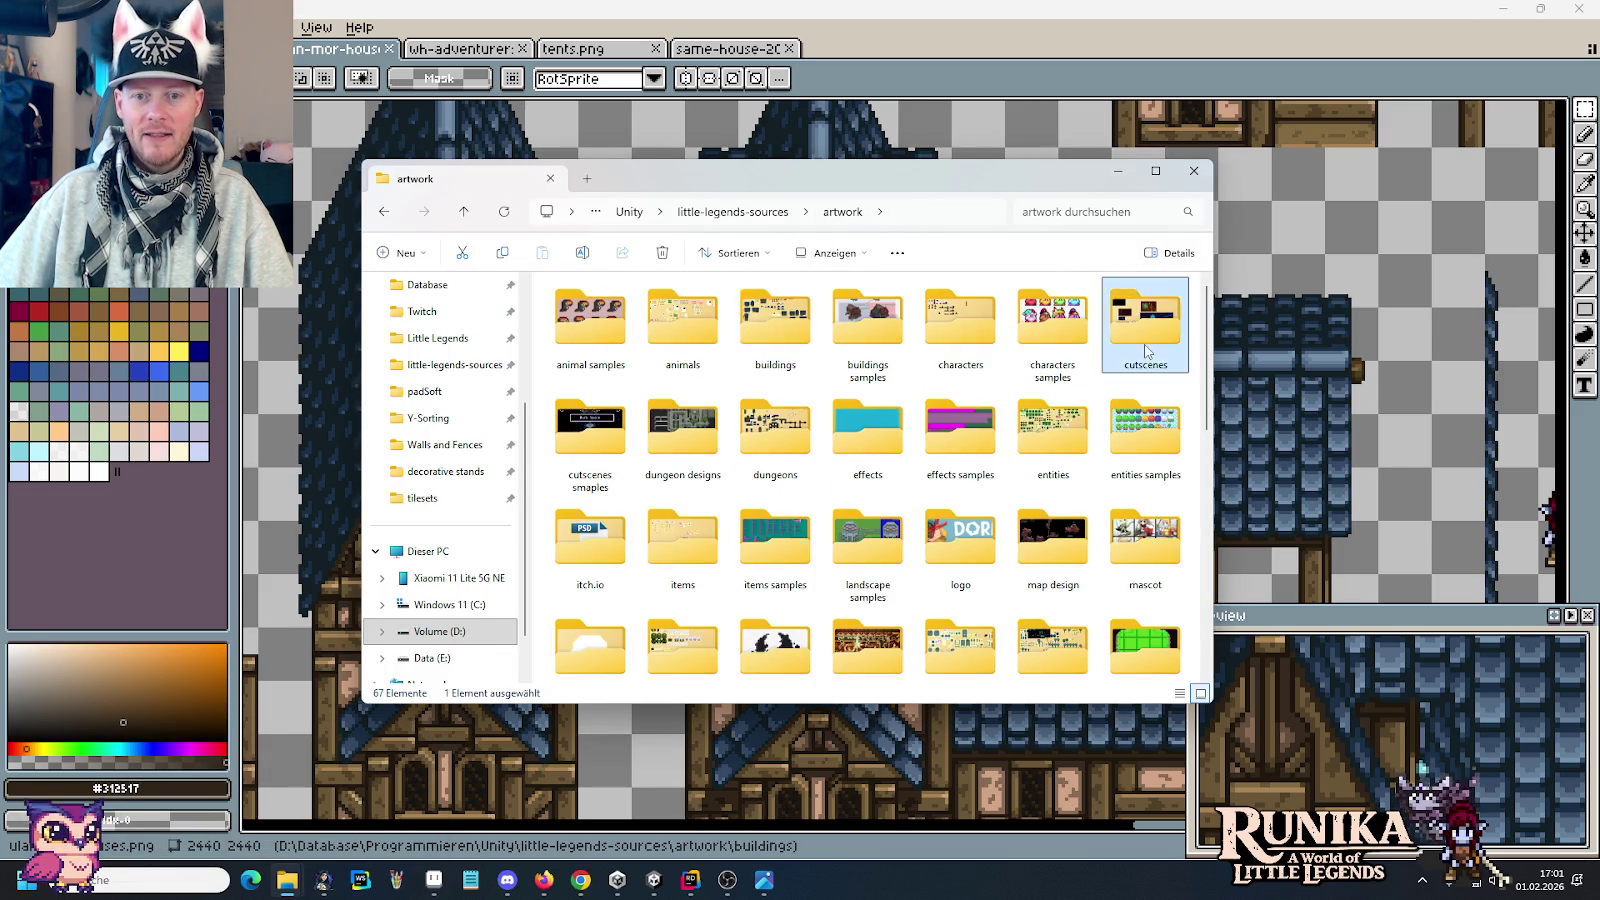
double_click(1145, 330)
click(605, 345)
double_click(605, 345)
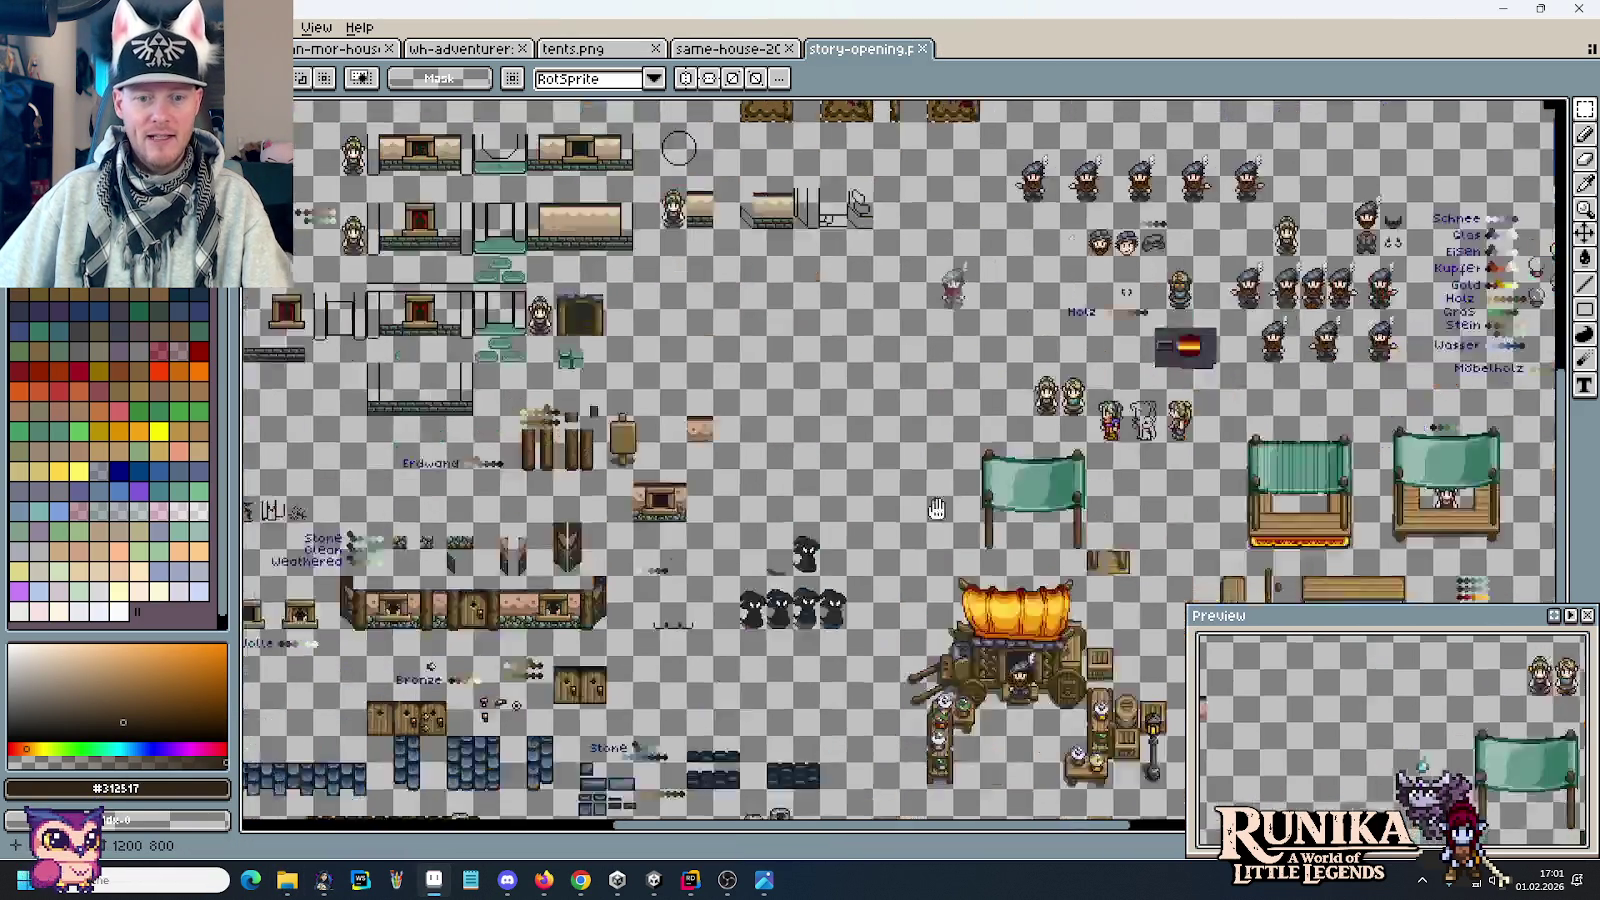
Step: Copy the two-dormer blue-roofed house from story-opening and paste it into the houses sheet
mouse_move(545, 826)
mouse_down()
mouse_move(815, 450)
mouse_move(865, 462)
mouse_move(802, 472)
mouse_up()
scroll(815, 450, up, 2)
drag(1088, 698, 655, 212)
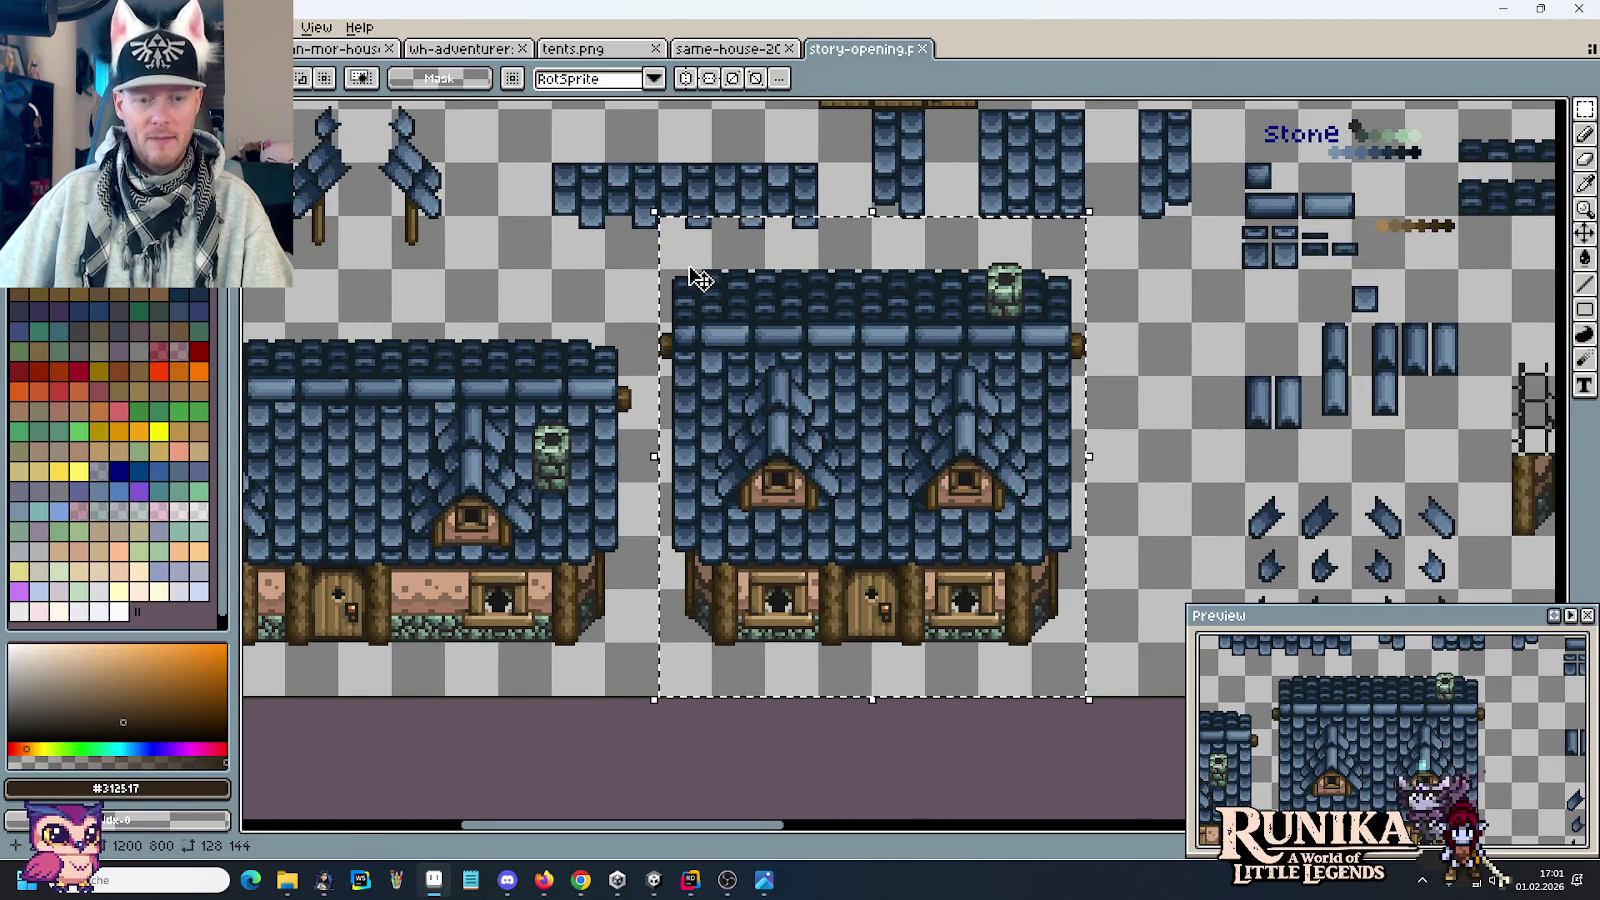
scroll(700, 279, down, 2)
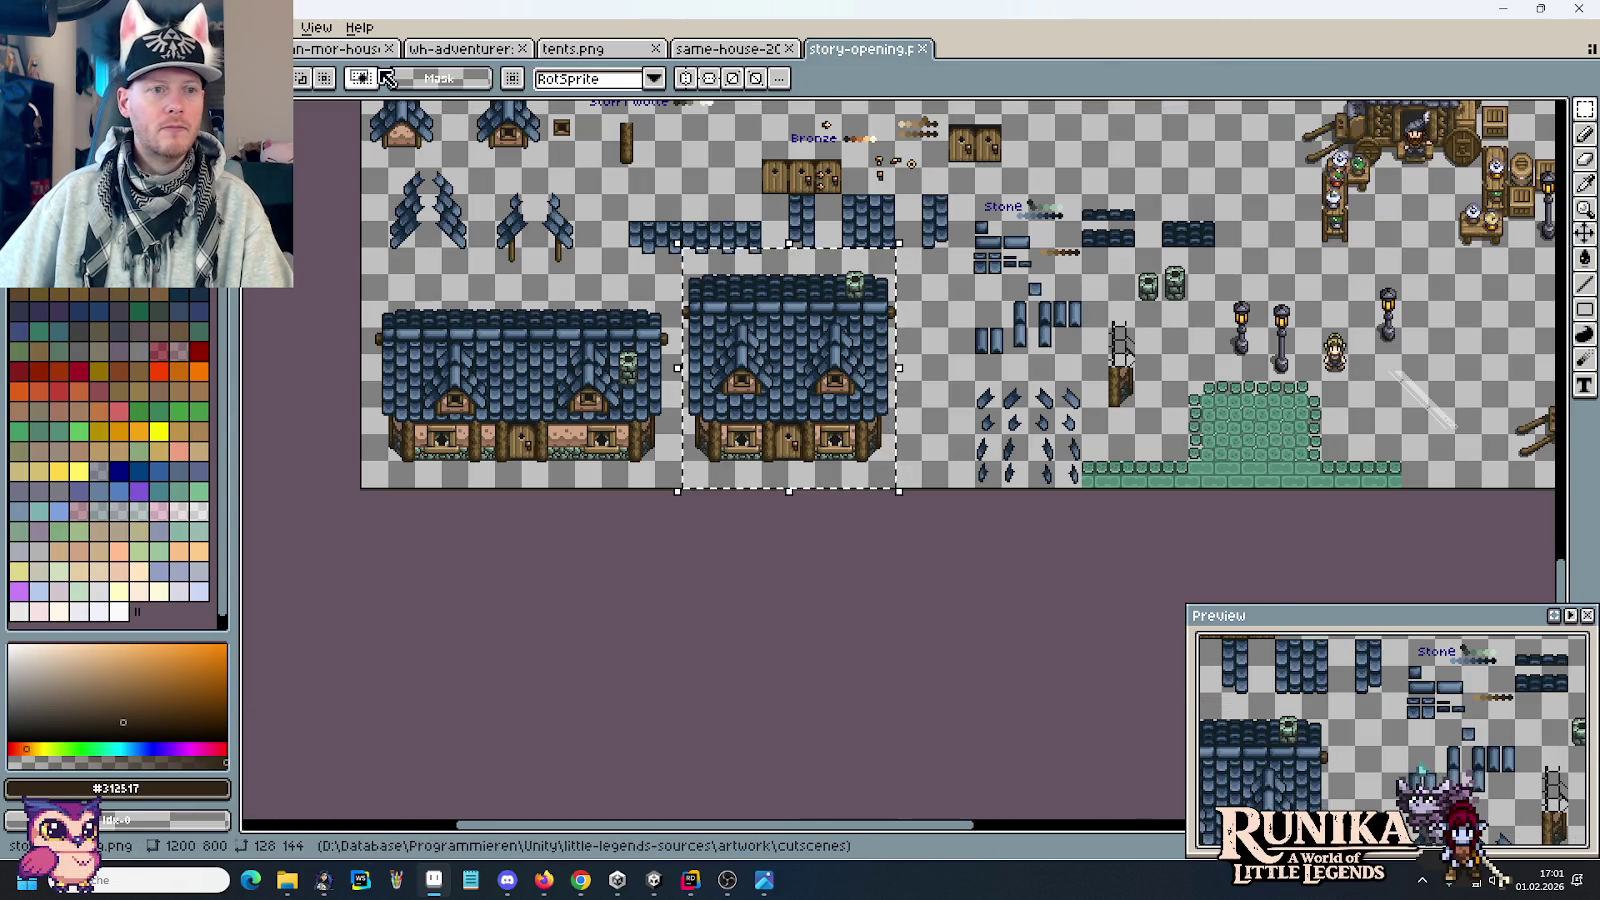
click(340, 48)
scroll(779, 590, down, 5)
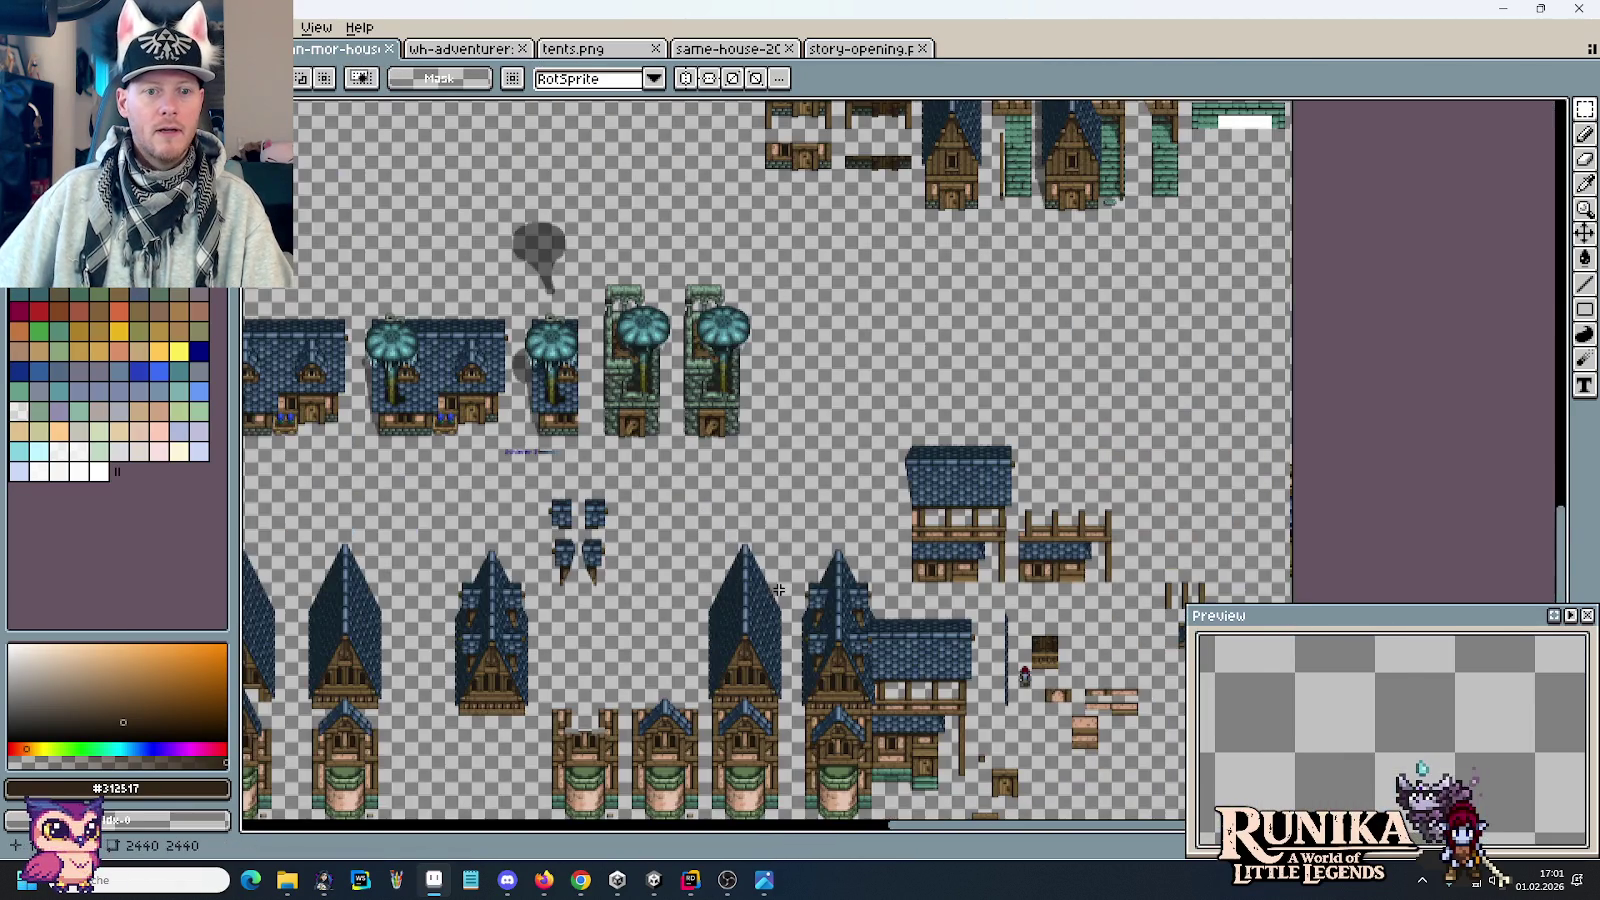
scroll(850, 530, up, 5)
key(ctrl+v)
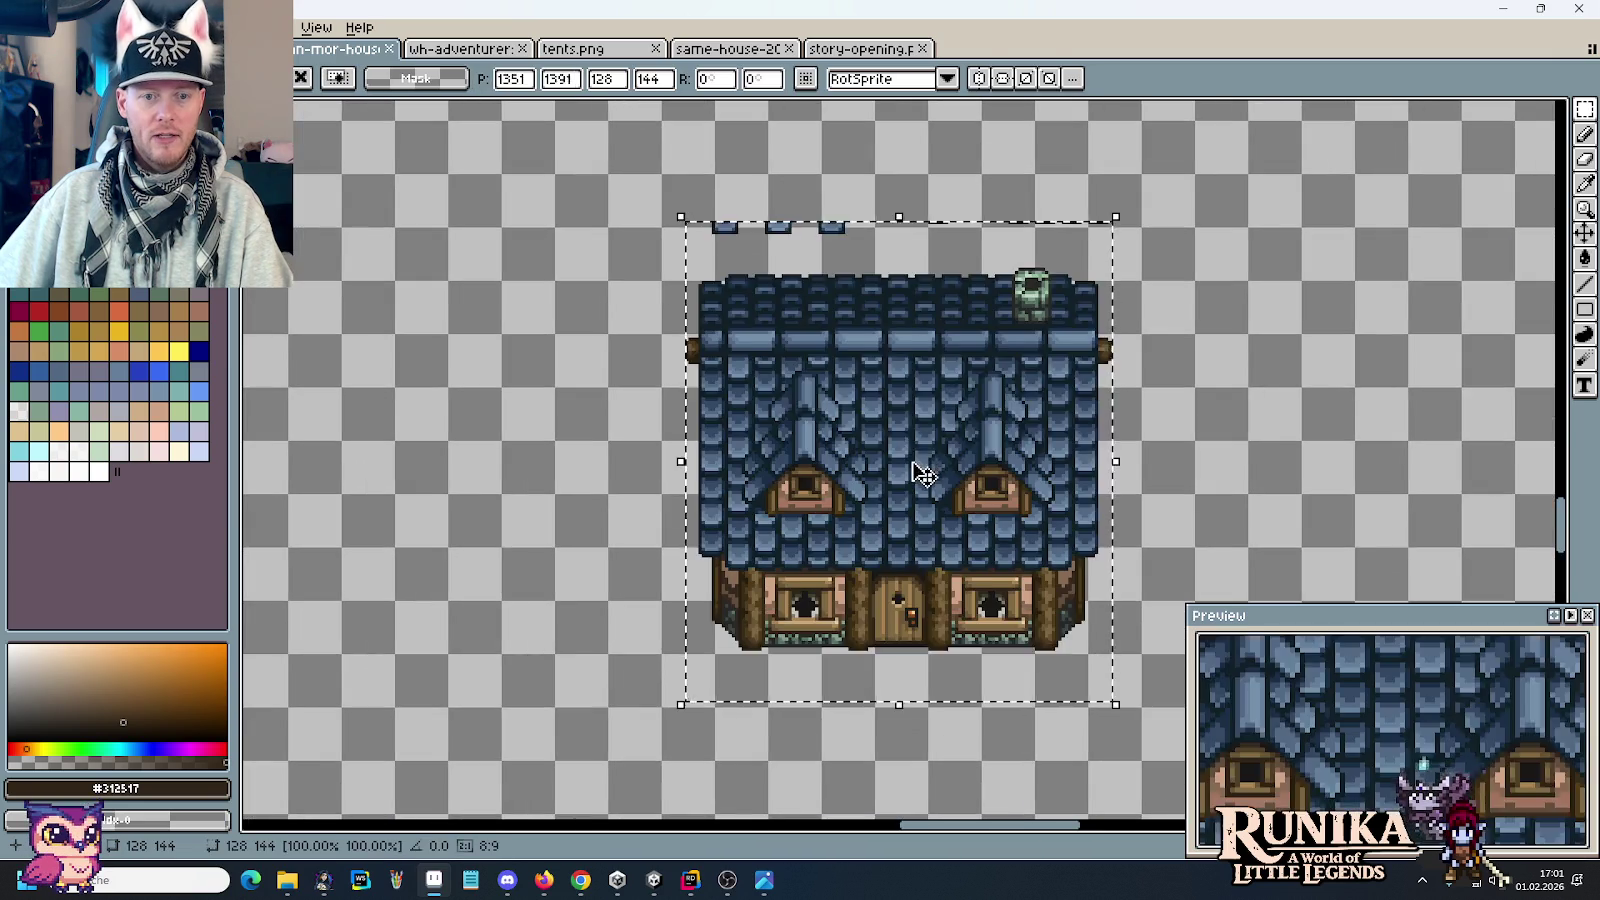
drag(928, 470, 848, 475)
key(Return)
Step: Copy the middle timber tower and place the floating copy to the house's right
drag(578, 181, 1100, 268)
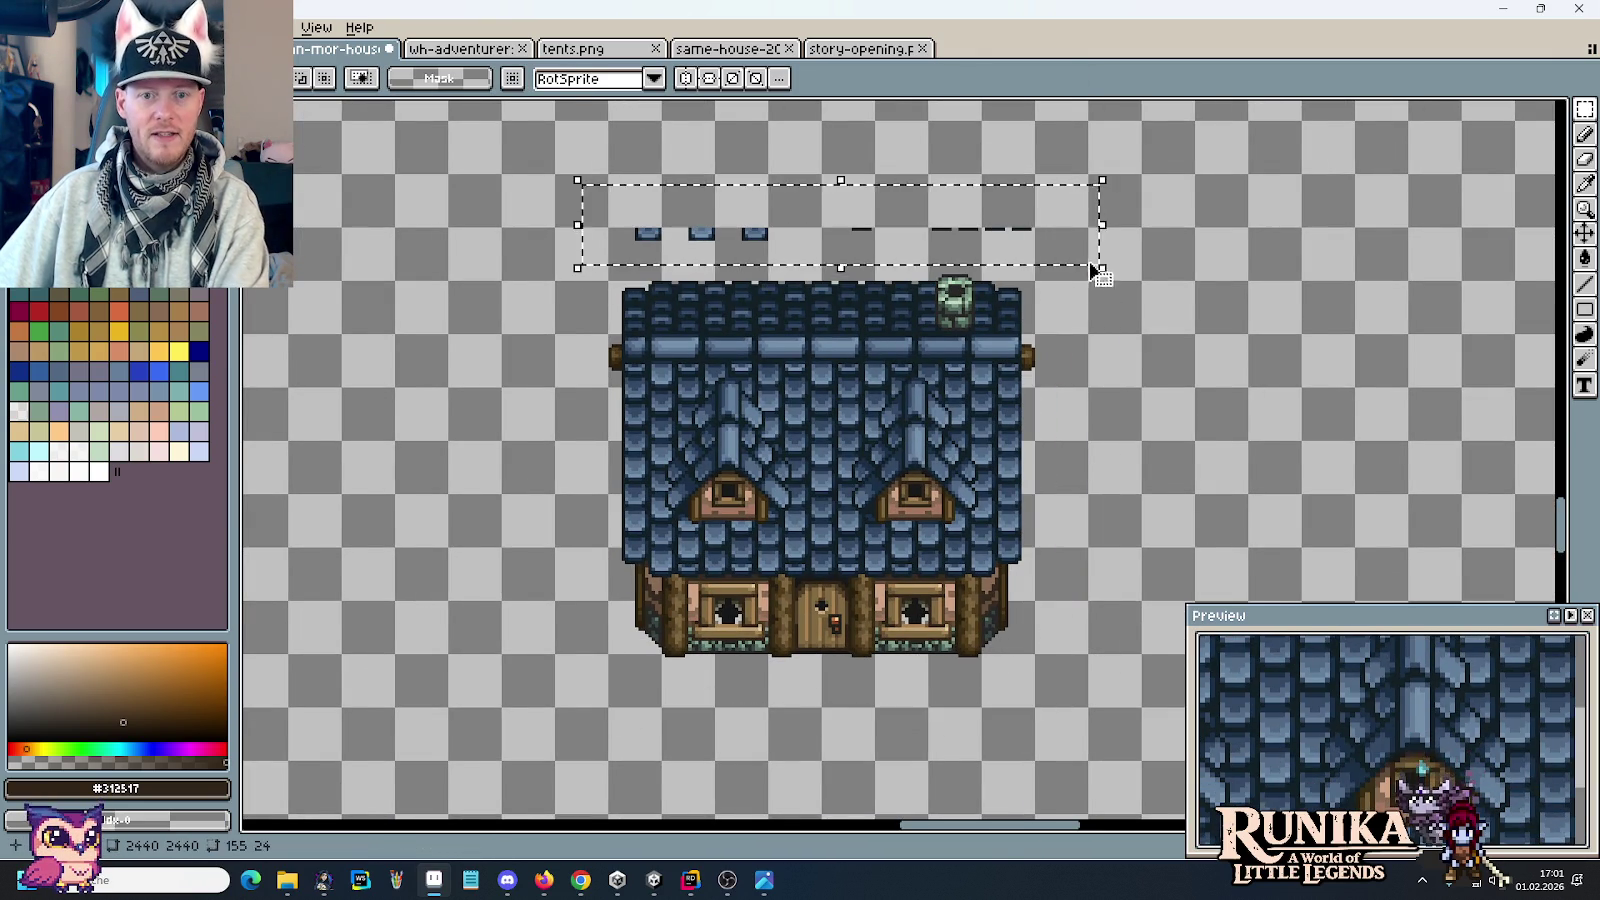
scroll(1100, 272, down, 4)
scroll(764, 392, up, 4)
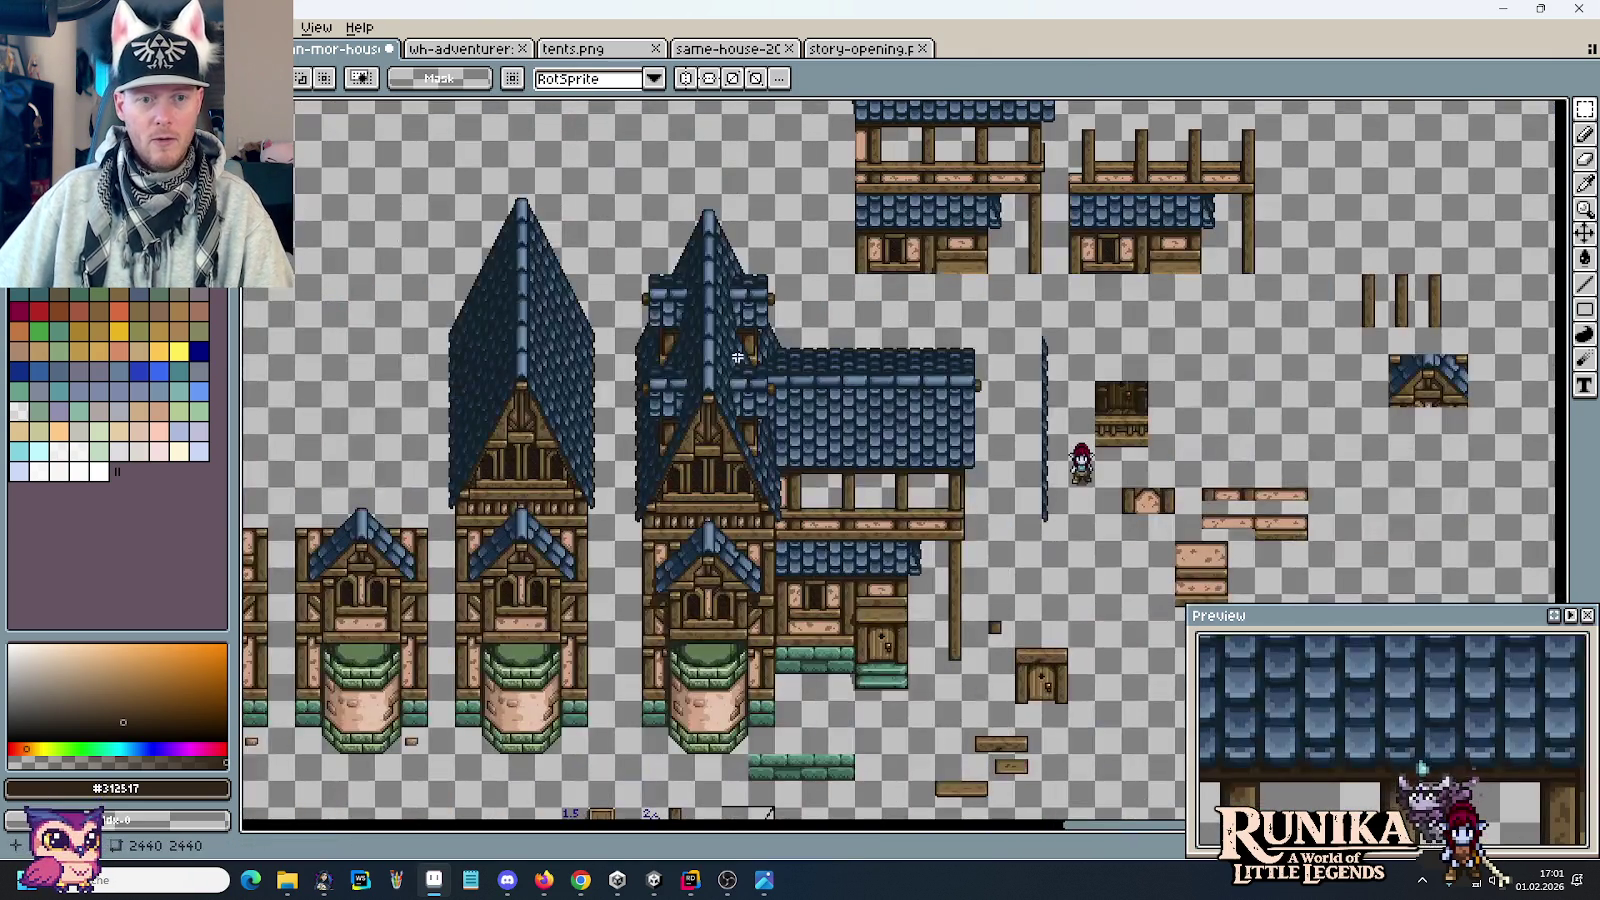
drag(611, 190, 806, 651)
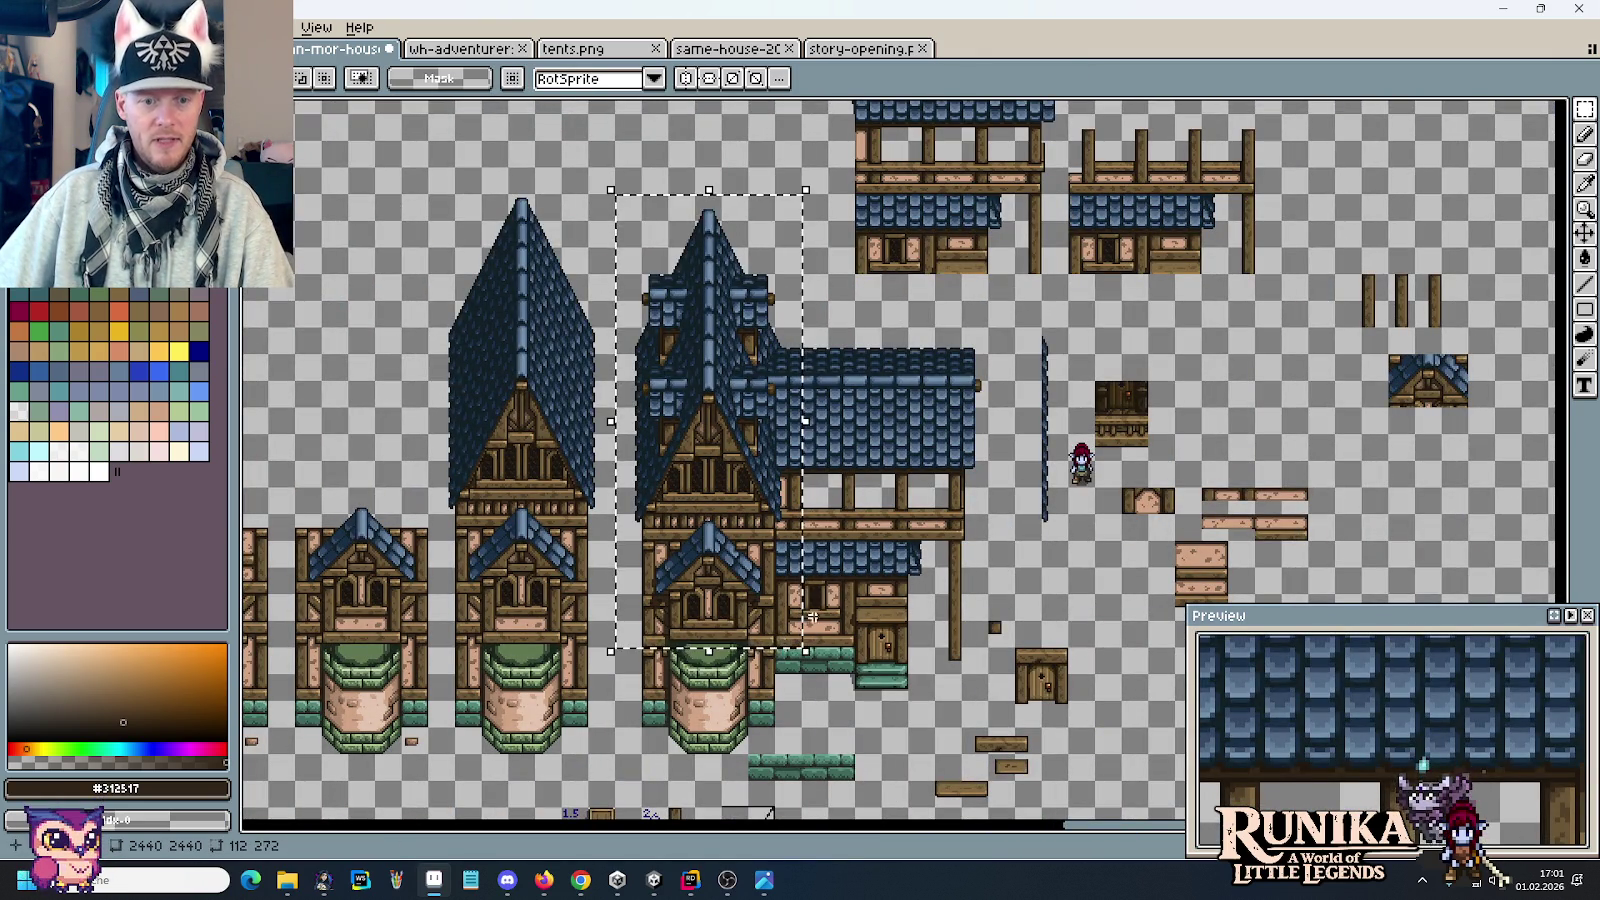
key(ctrl+c)
key(ctrl+v)
scroll(895, 530, up, 5)
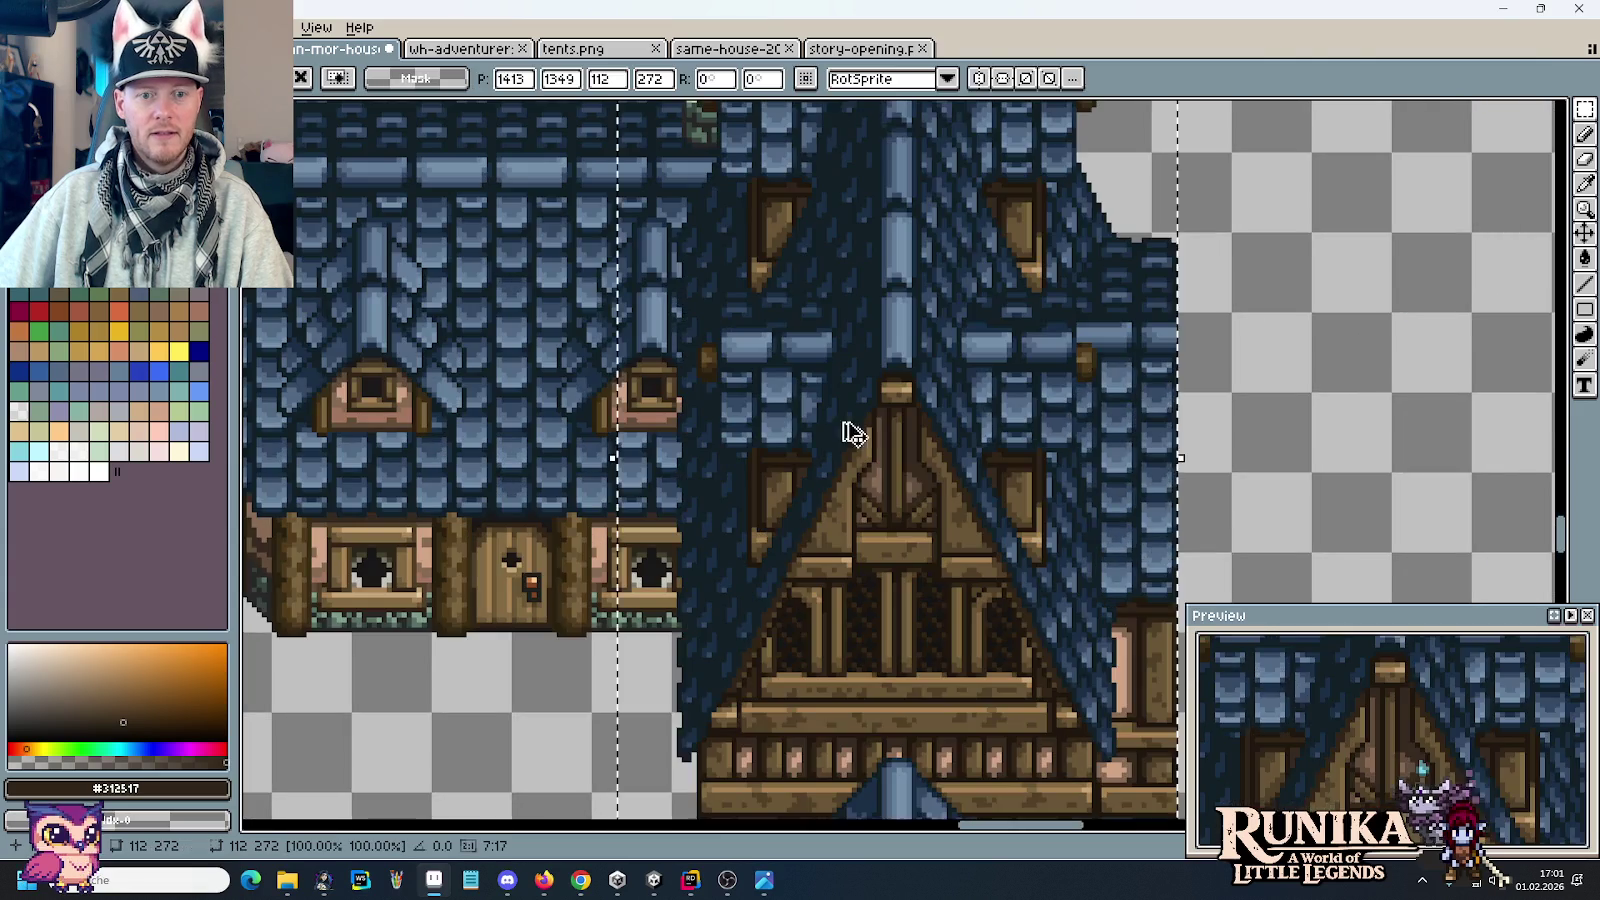
scroll(895, 530, down, 5)
drag(1089, 155, 1096, 125)
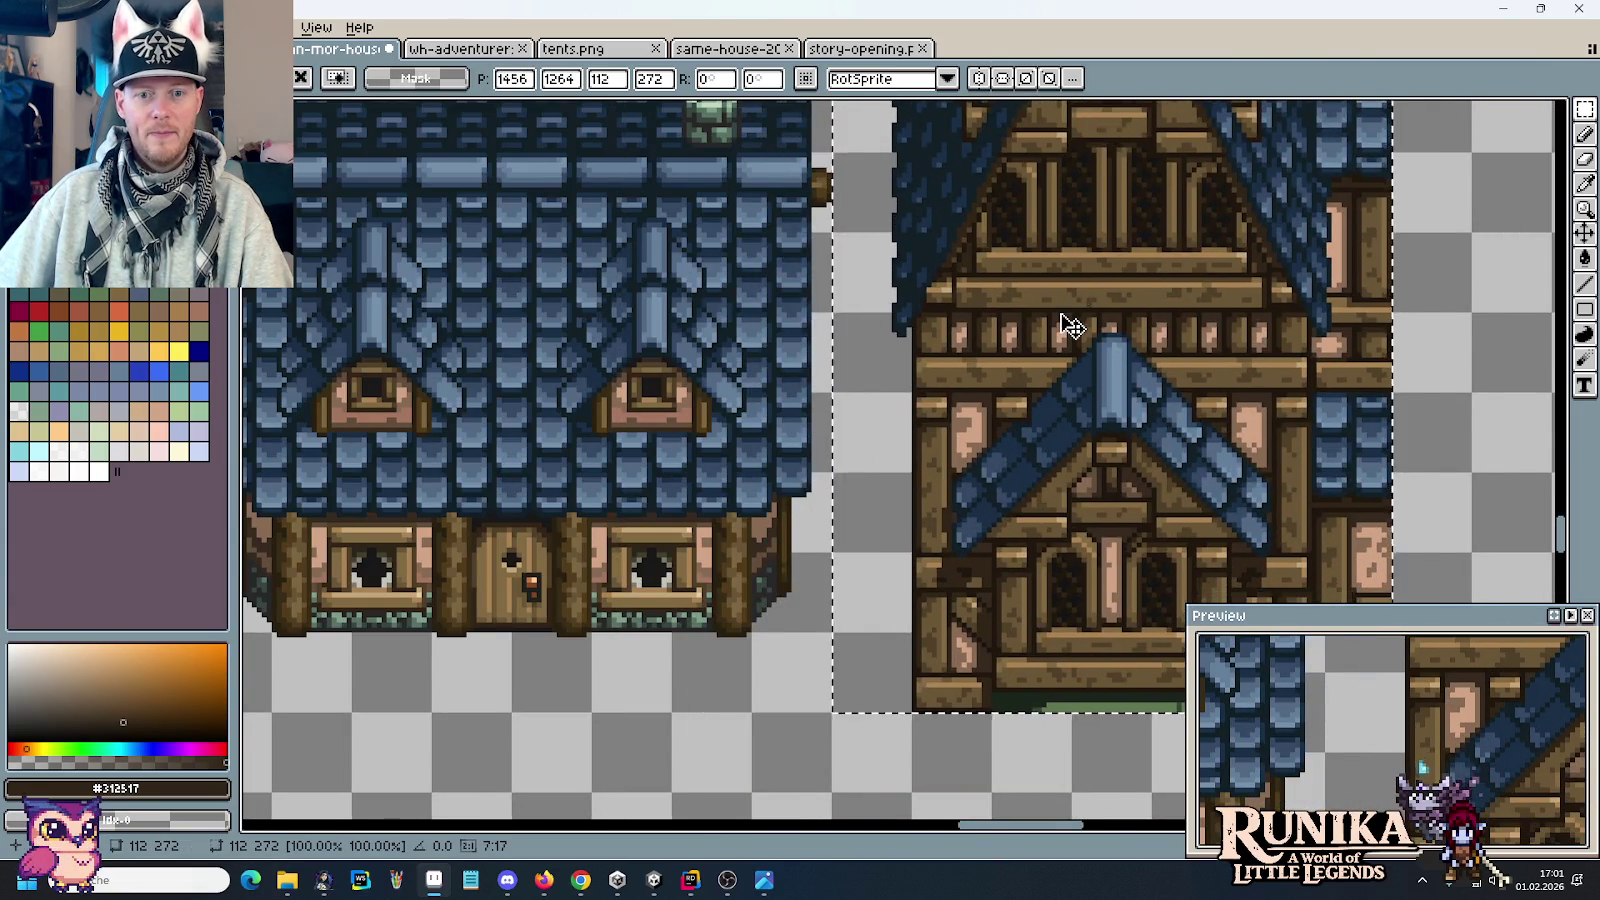
scroll(1064, 329, down, 1)
drag(1250, 288, 1179, 418)
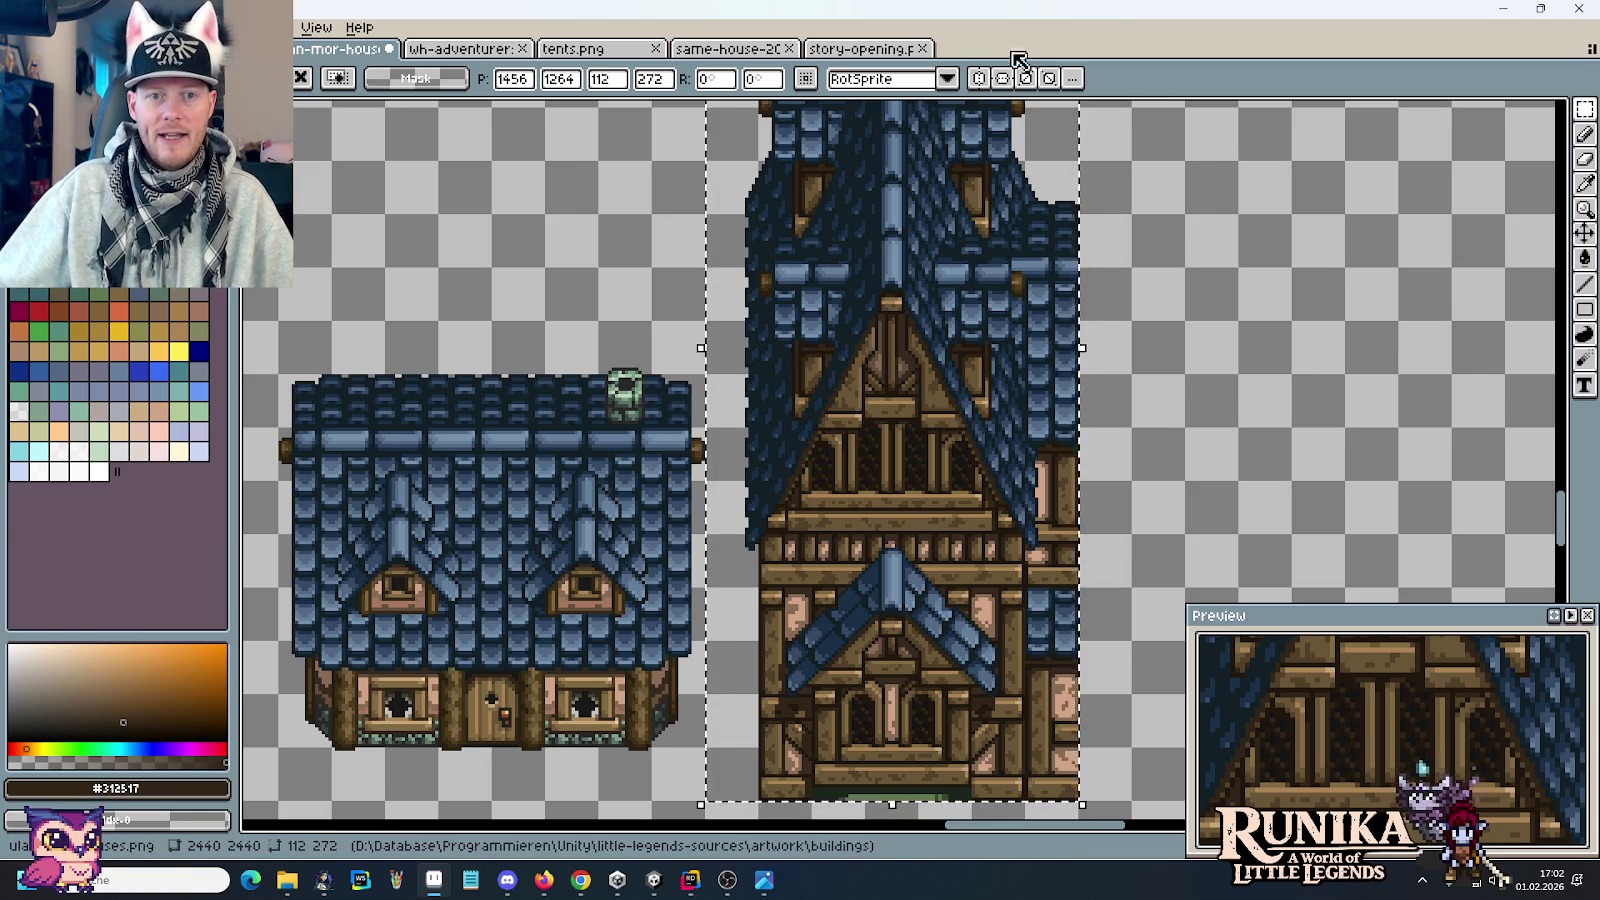
Step: Bring the story-opening.png sheet back to the front
click(862, 48)
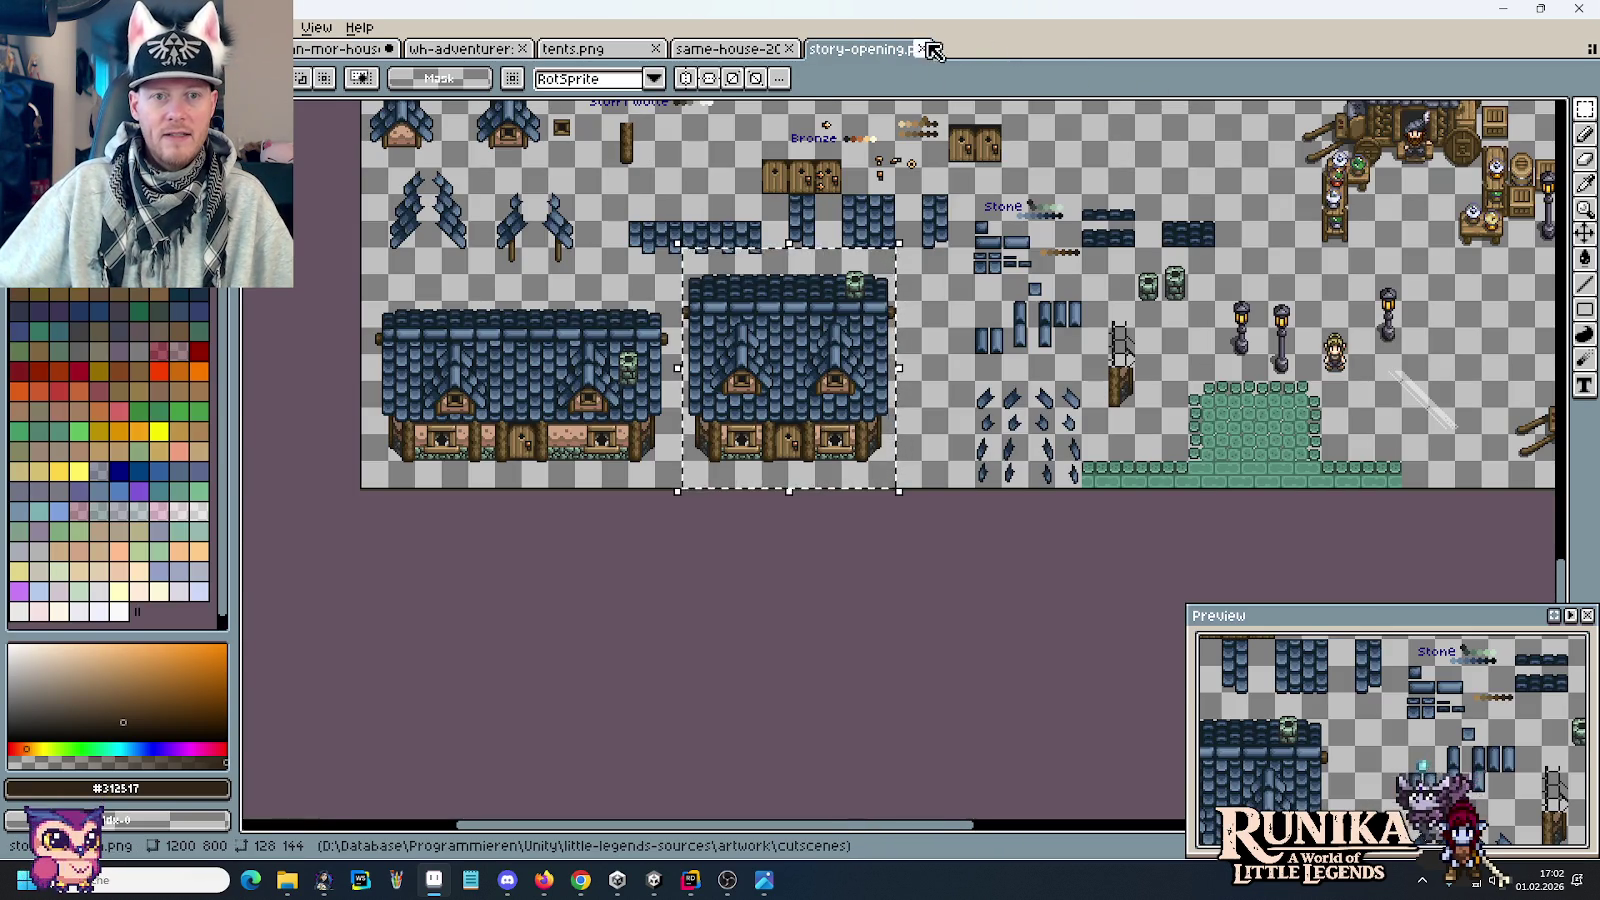
Step: Close story-opening.png and zoom in on the same-house dormer
click(922, 48)
drag(1018, 469, 1043, 389)
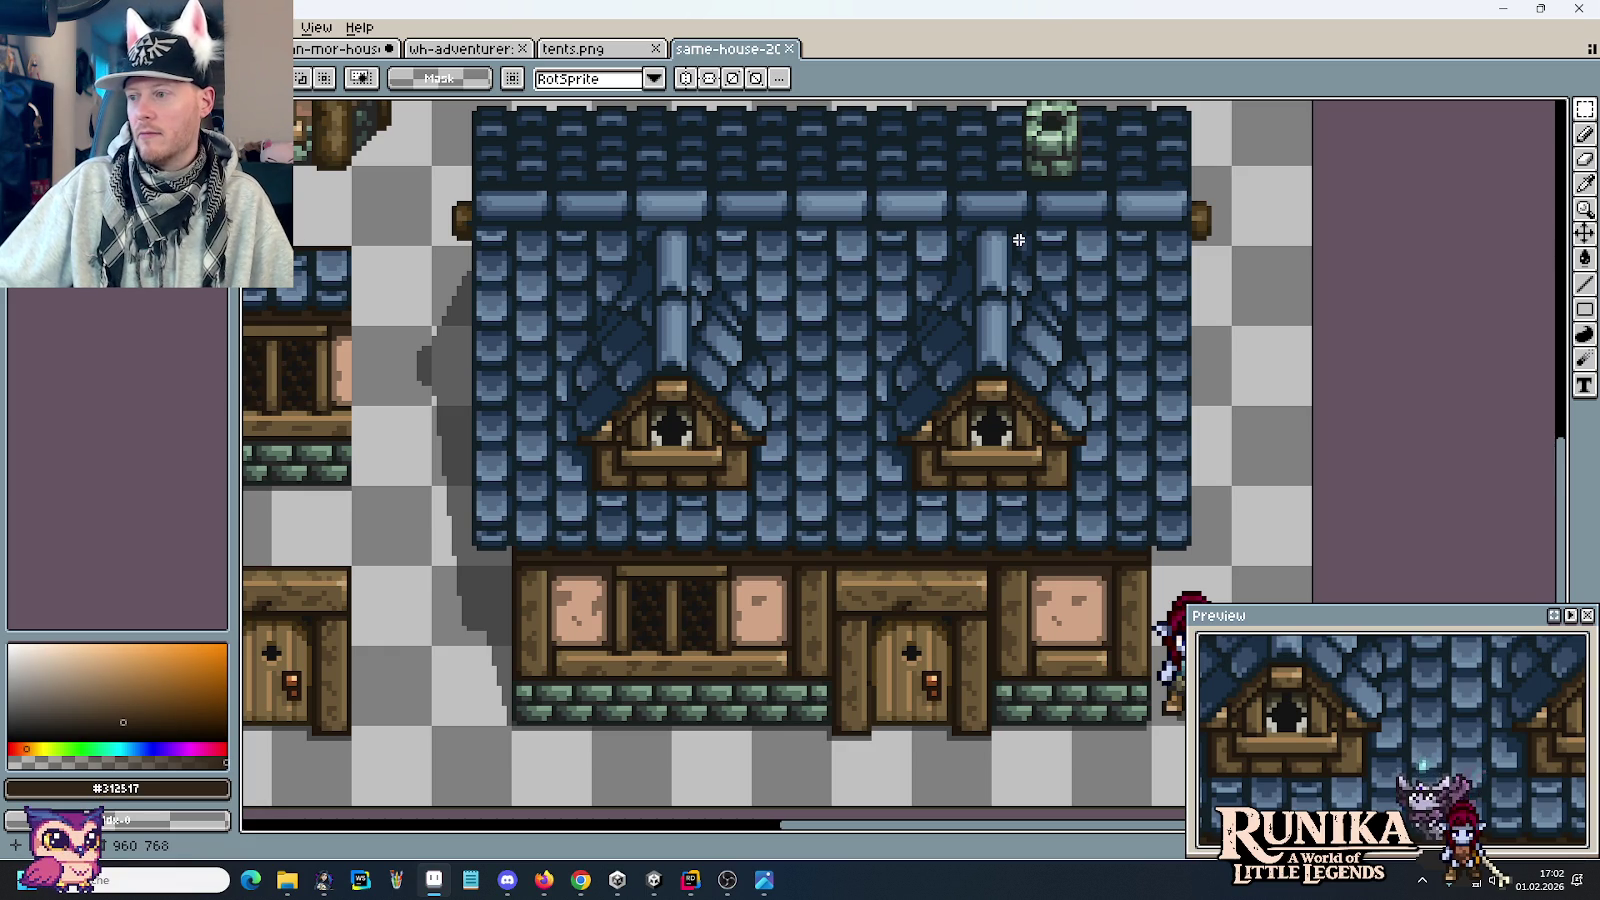
scroll(977, 368, up, 3)
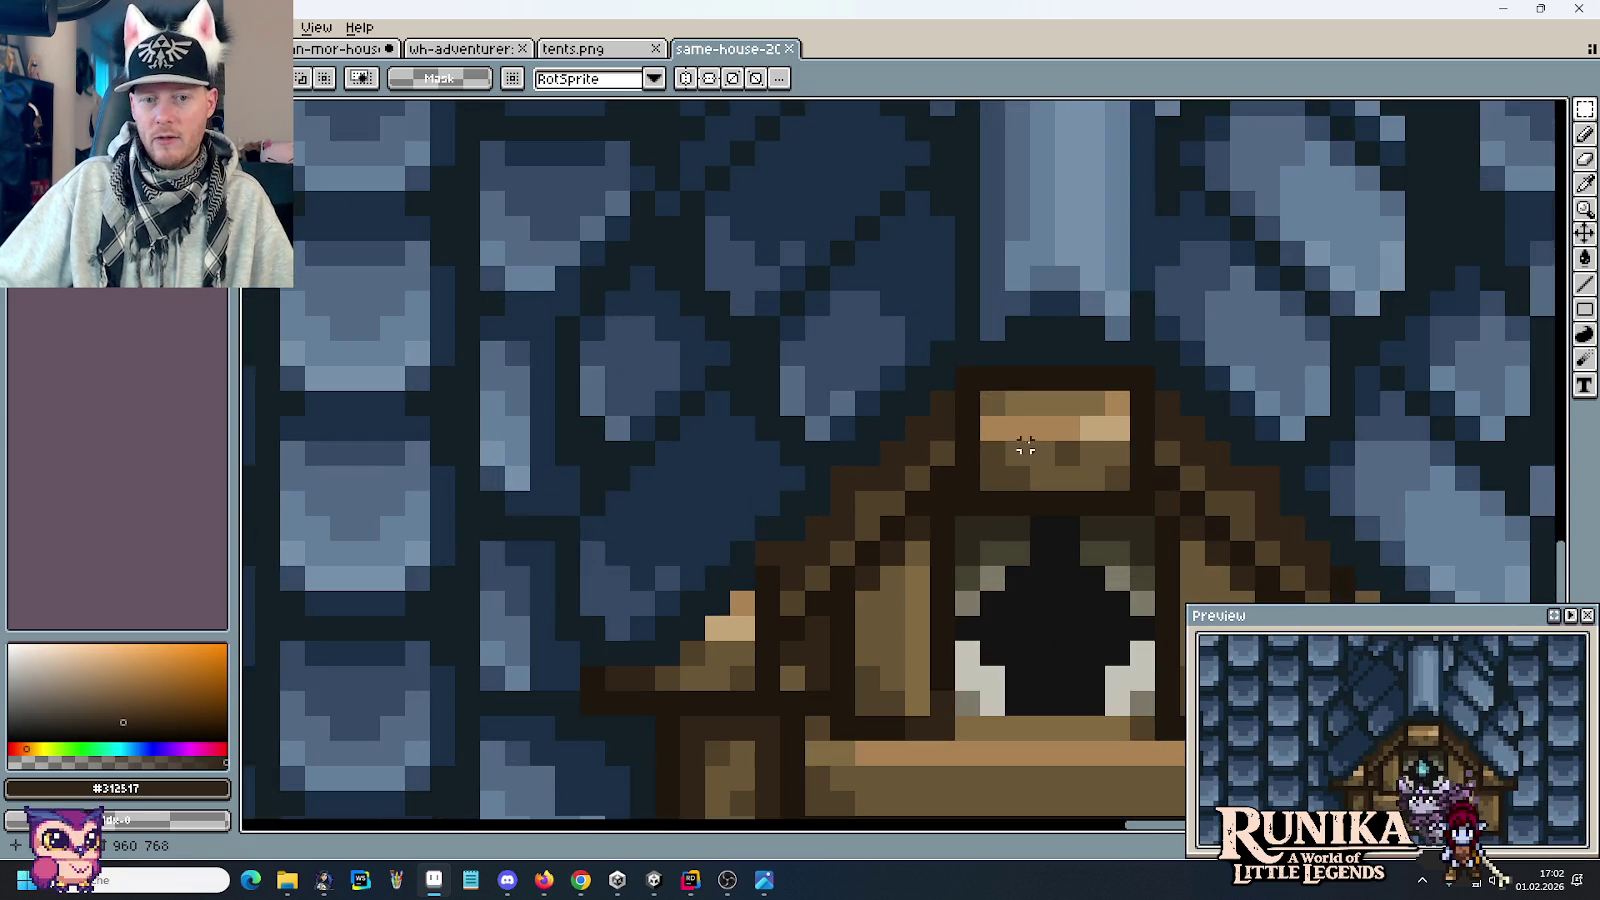
scroll(1000, 400, up, 1)
scroll(1220, 314, up, 1)
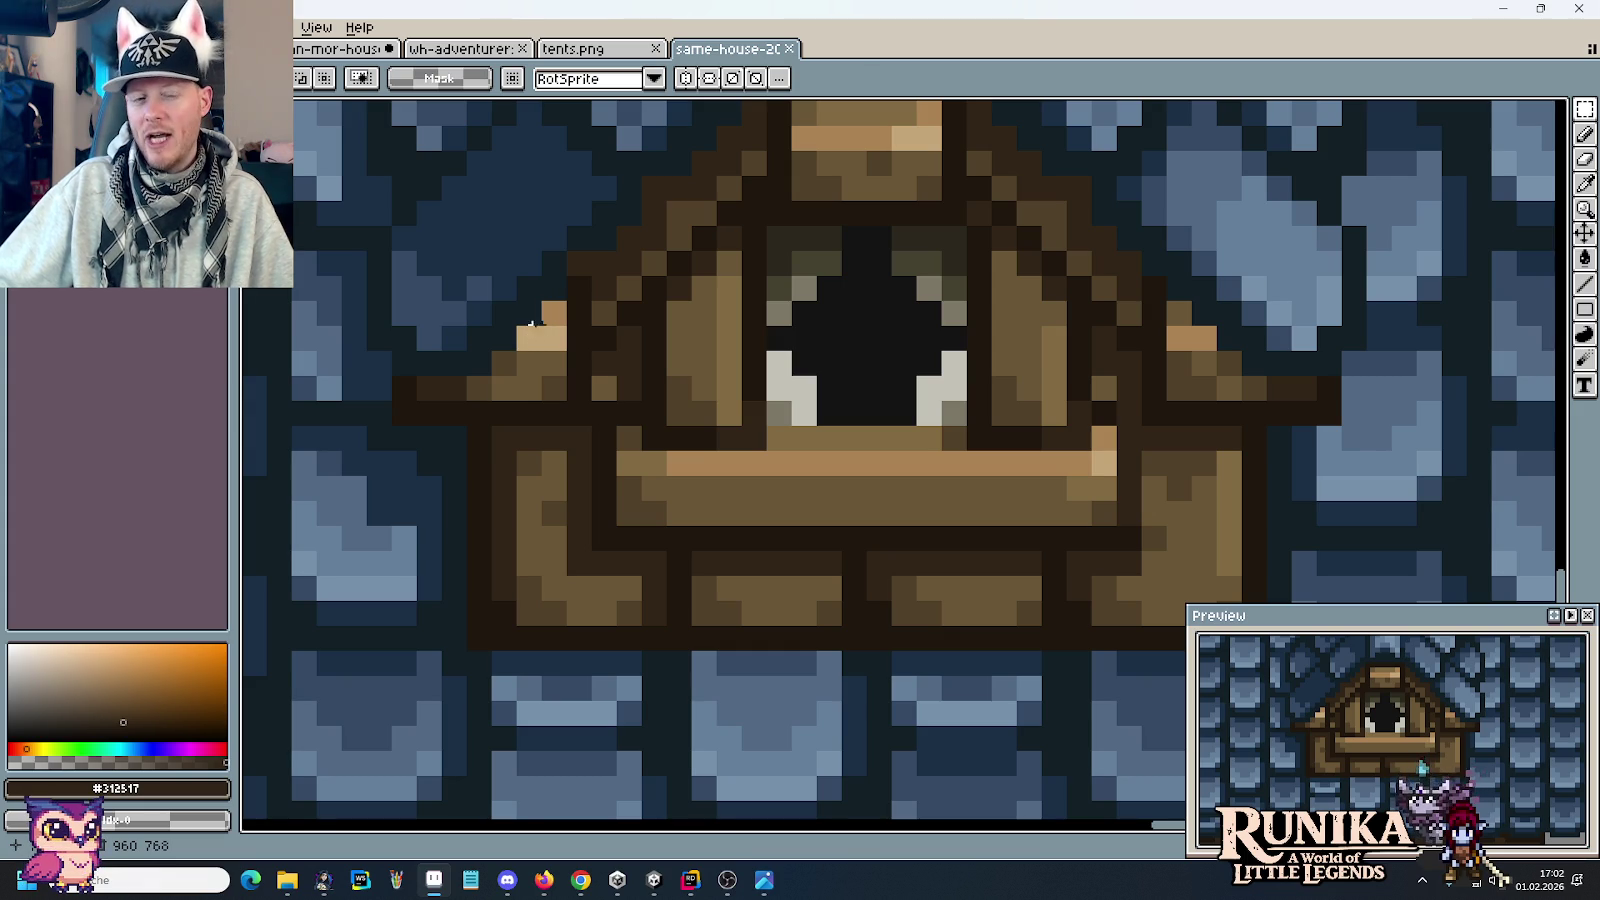
scroll(1131, 371, down, 2)
scroll(1136, 366, down, 2)
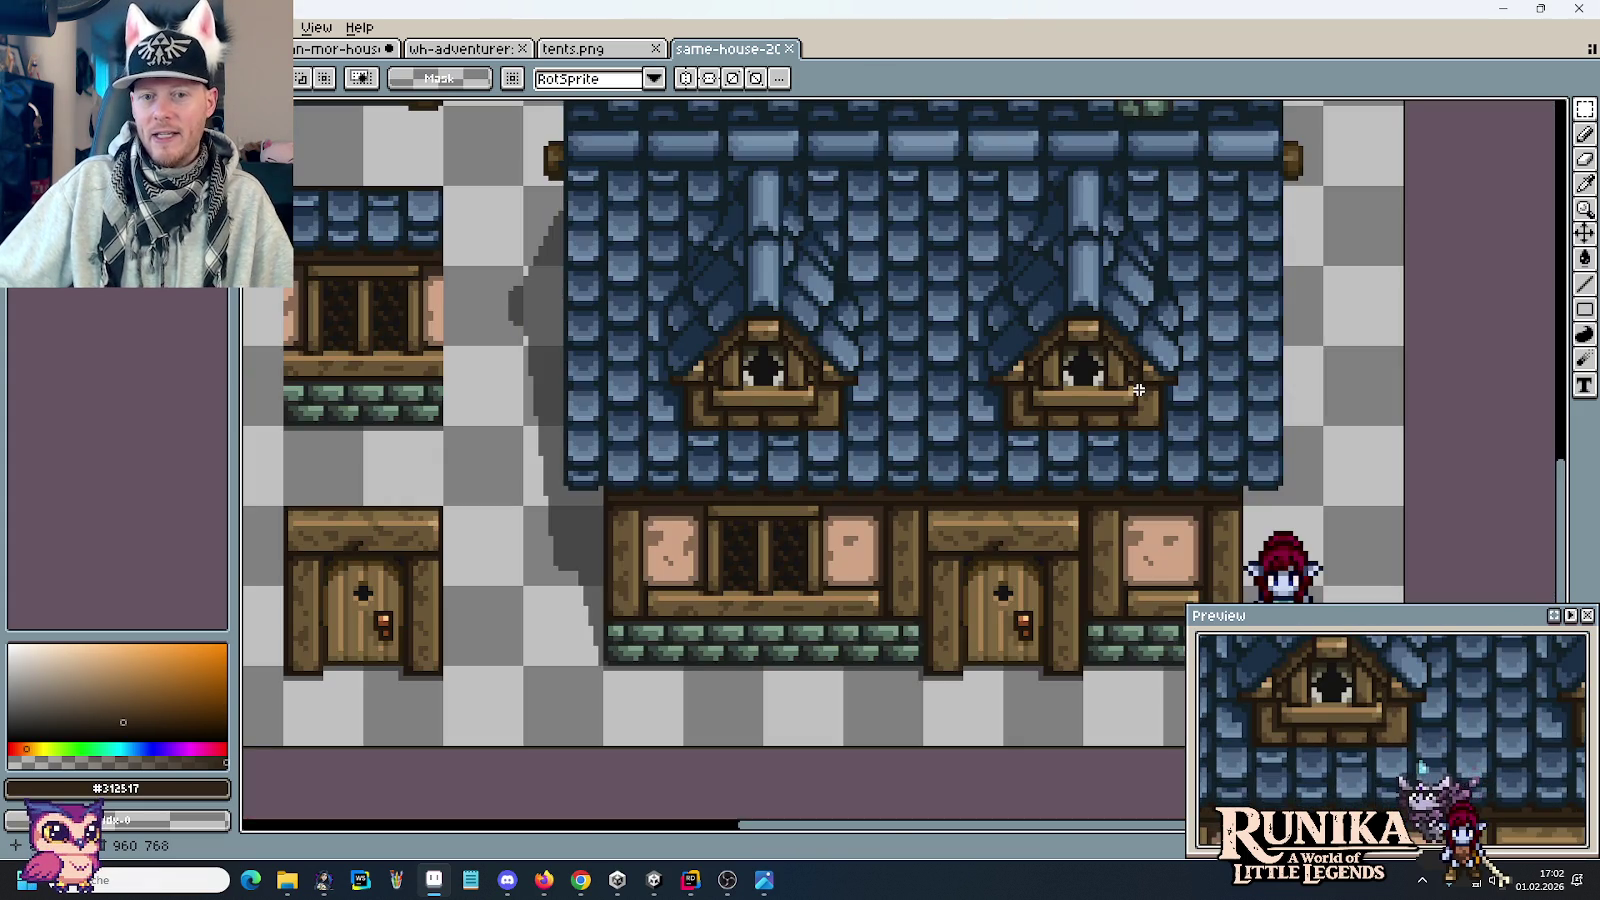
Step: Close same-house-2021-2024.png and return to the ulan-mor-houses.png sheet
click(789, 48)
click(345, 48)
scroll(885, 414, down, 1)
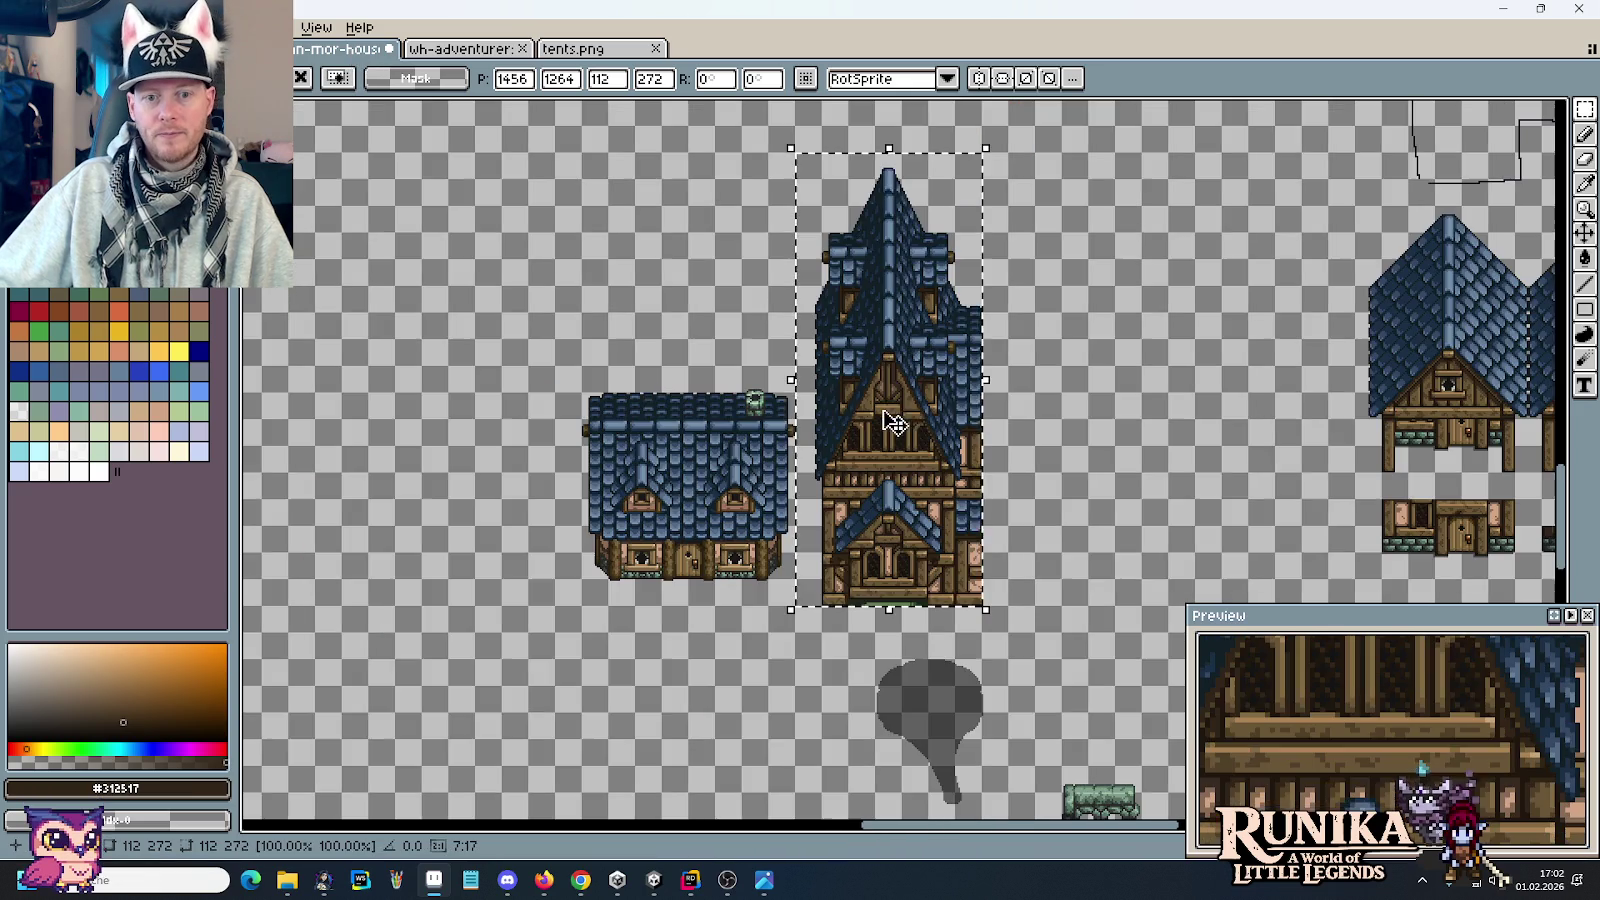
Step: Delete the pasted tower and small blue-roofed house, then save ulan-mor-houses.png
key(Delete)
drag(491, 306, 845, 572)
key(Delete)
key(ctrl+s)
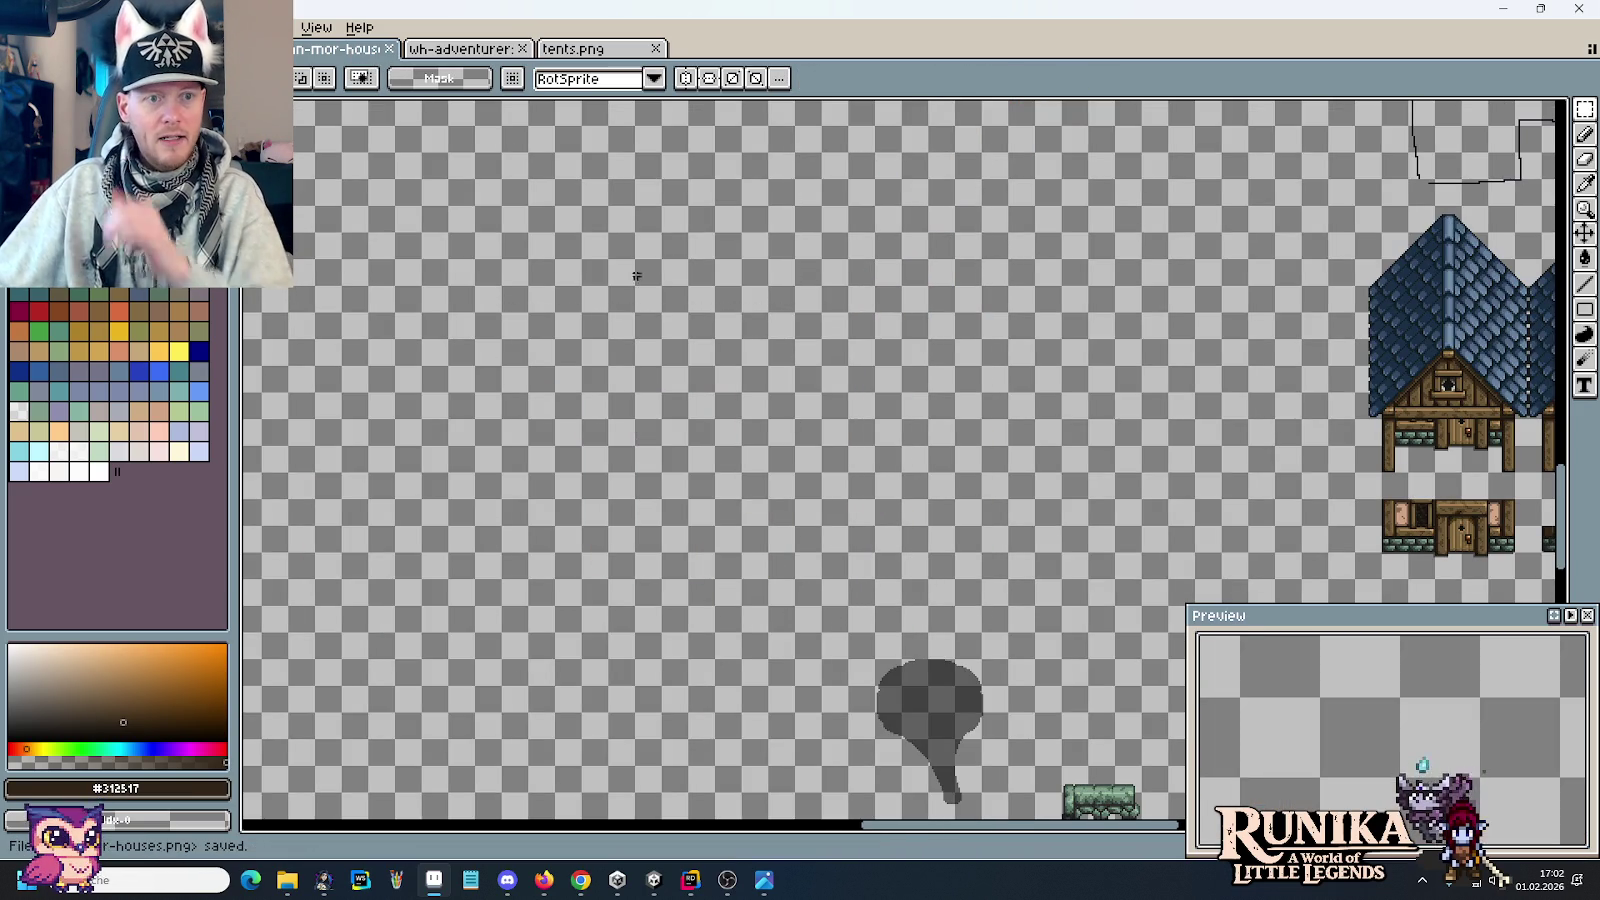
mouse_move(803, 507)
mouse_down()
mouse_move(914, 549)
mouse_move(700, 300)
mouse_move(540, 808)
mouse_up()
scroll(914, 549, up, 2)
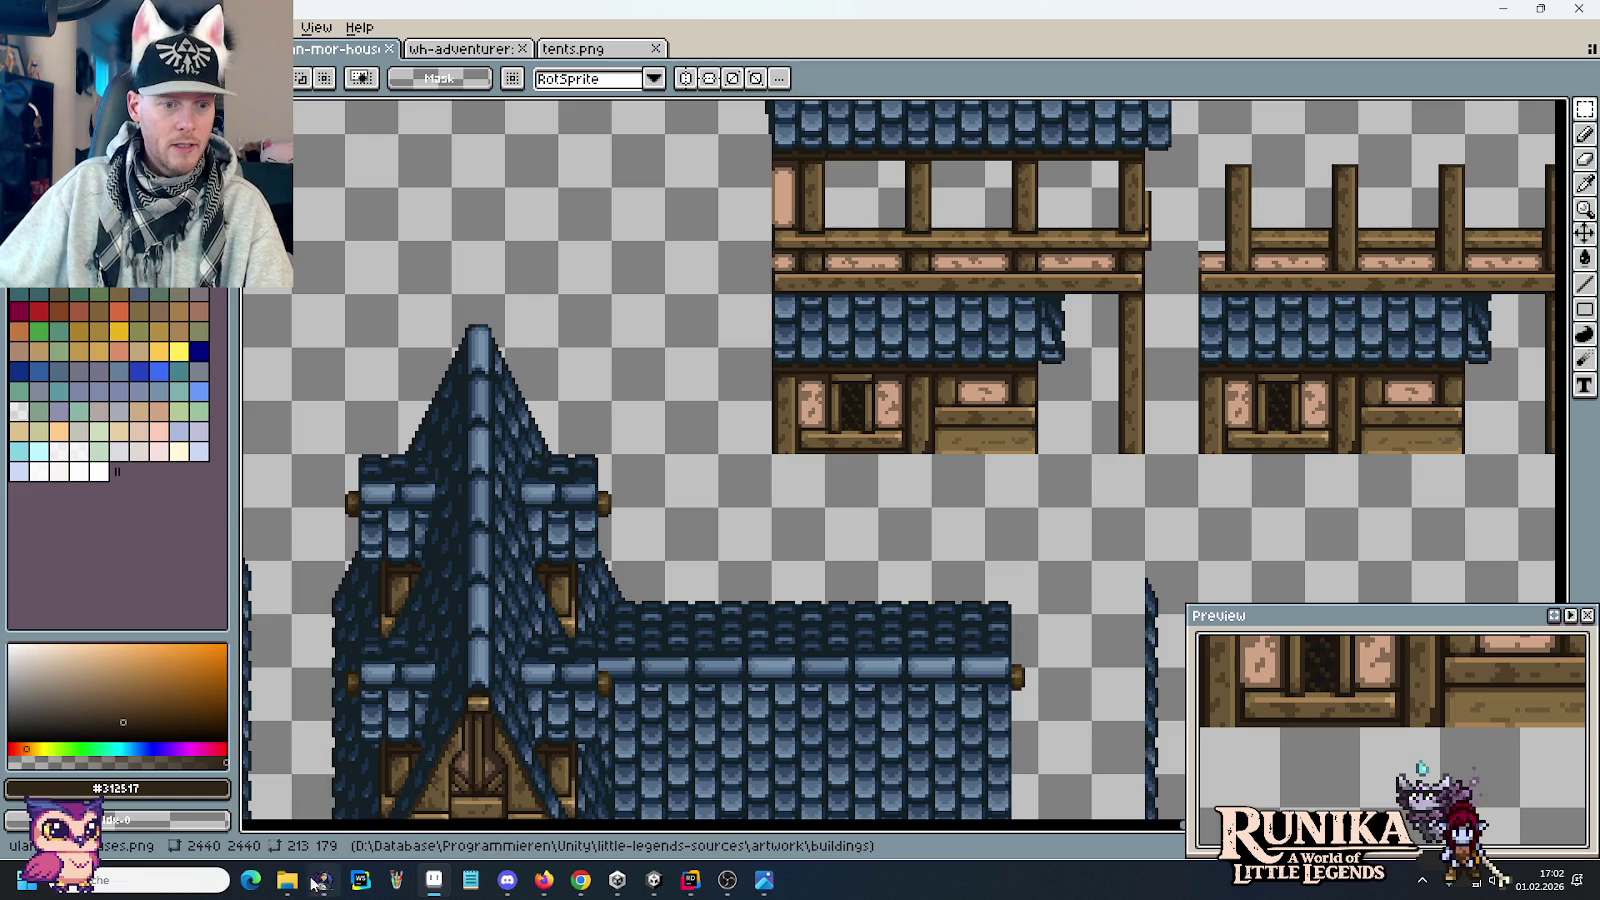
click(210, 780)
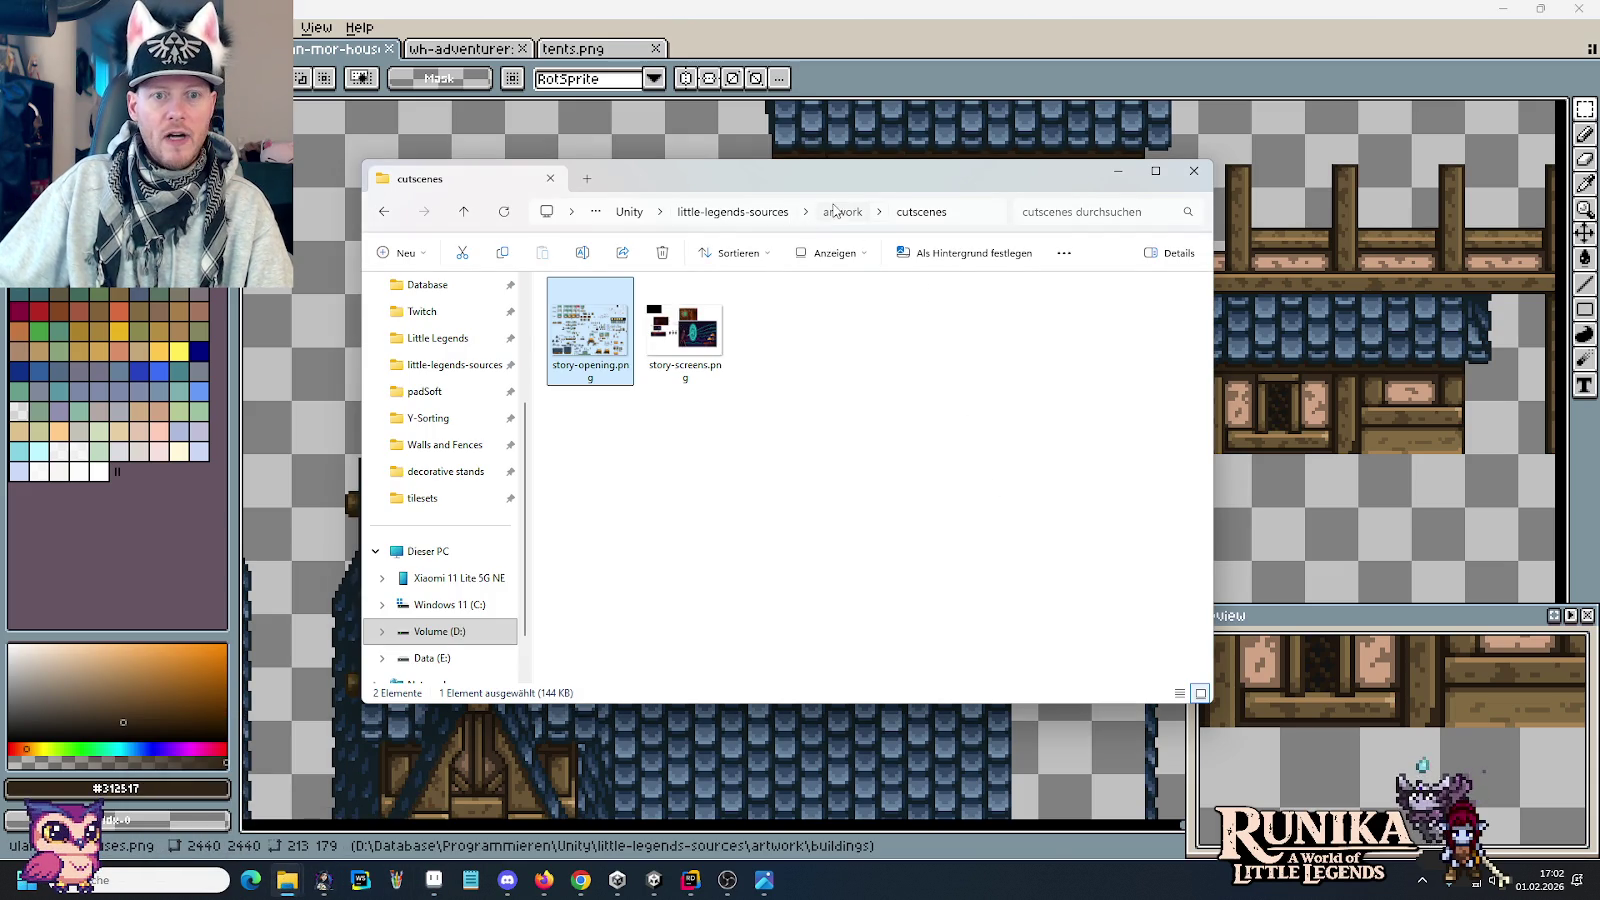
Step: Open crafting-devices.PNG from the artwork > entities folder in Aseprite
click(835, 211)
click(622, 448)
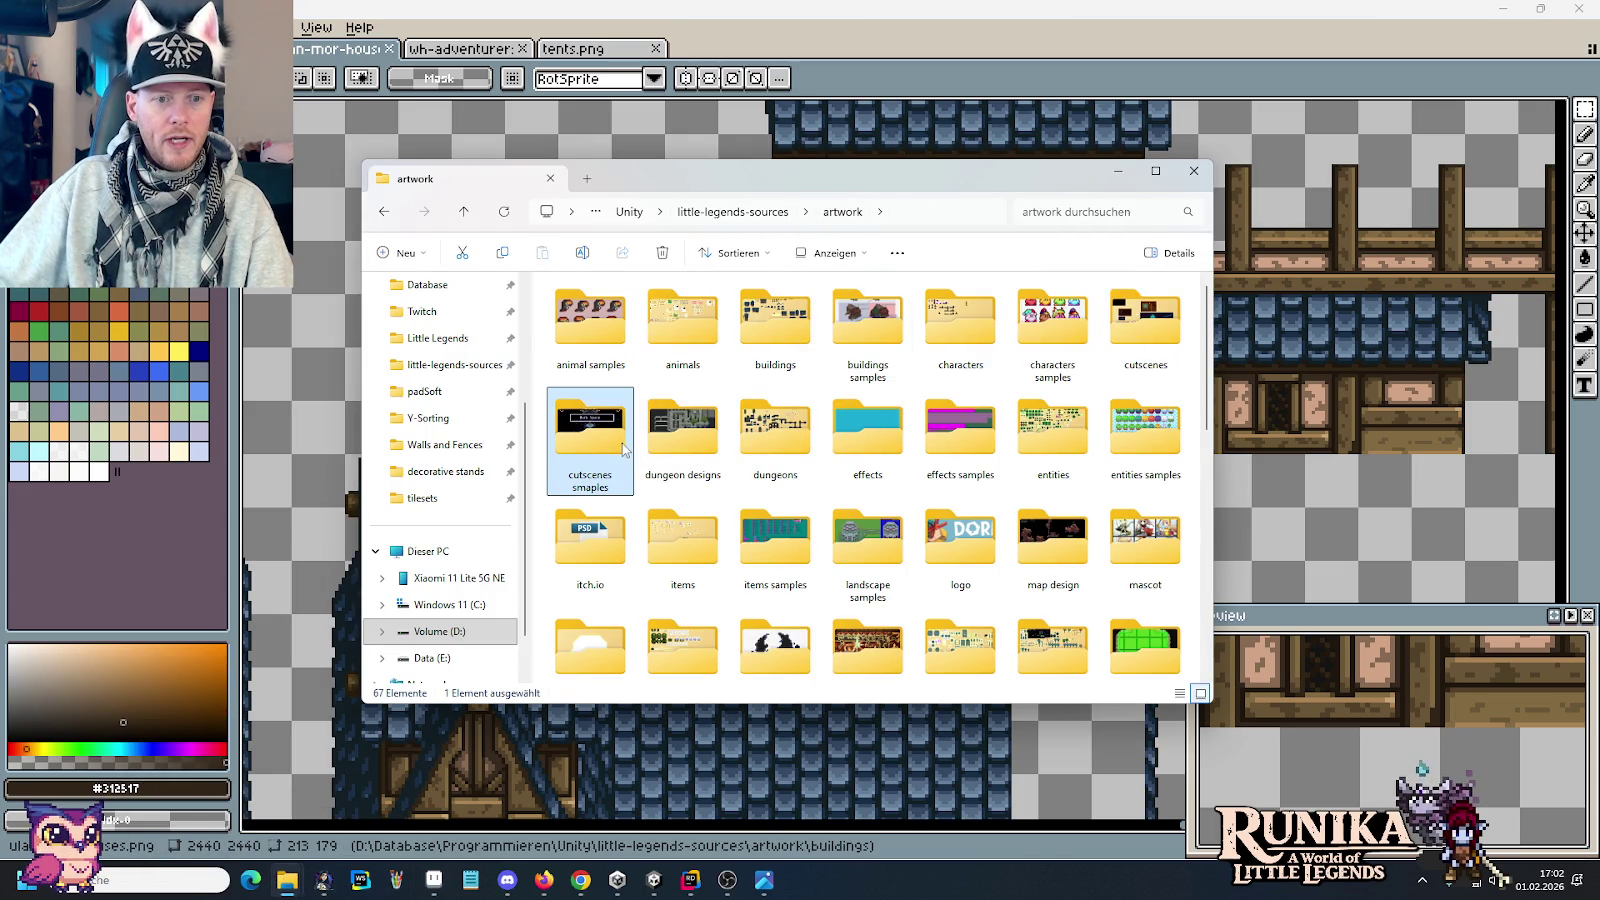
click(1042, 448)
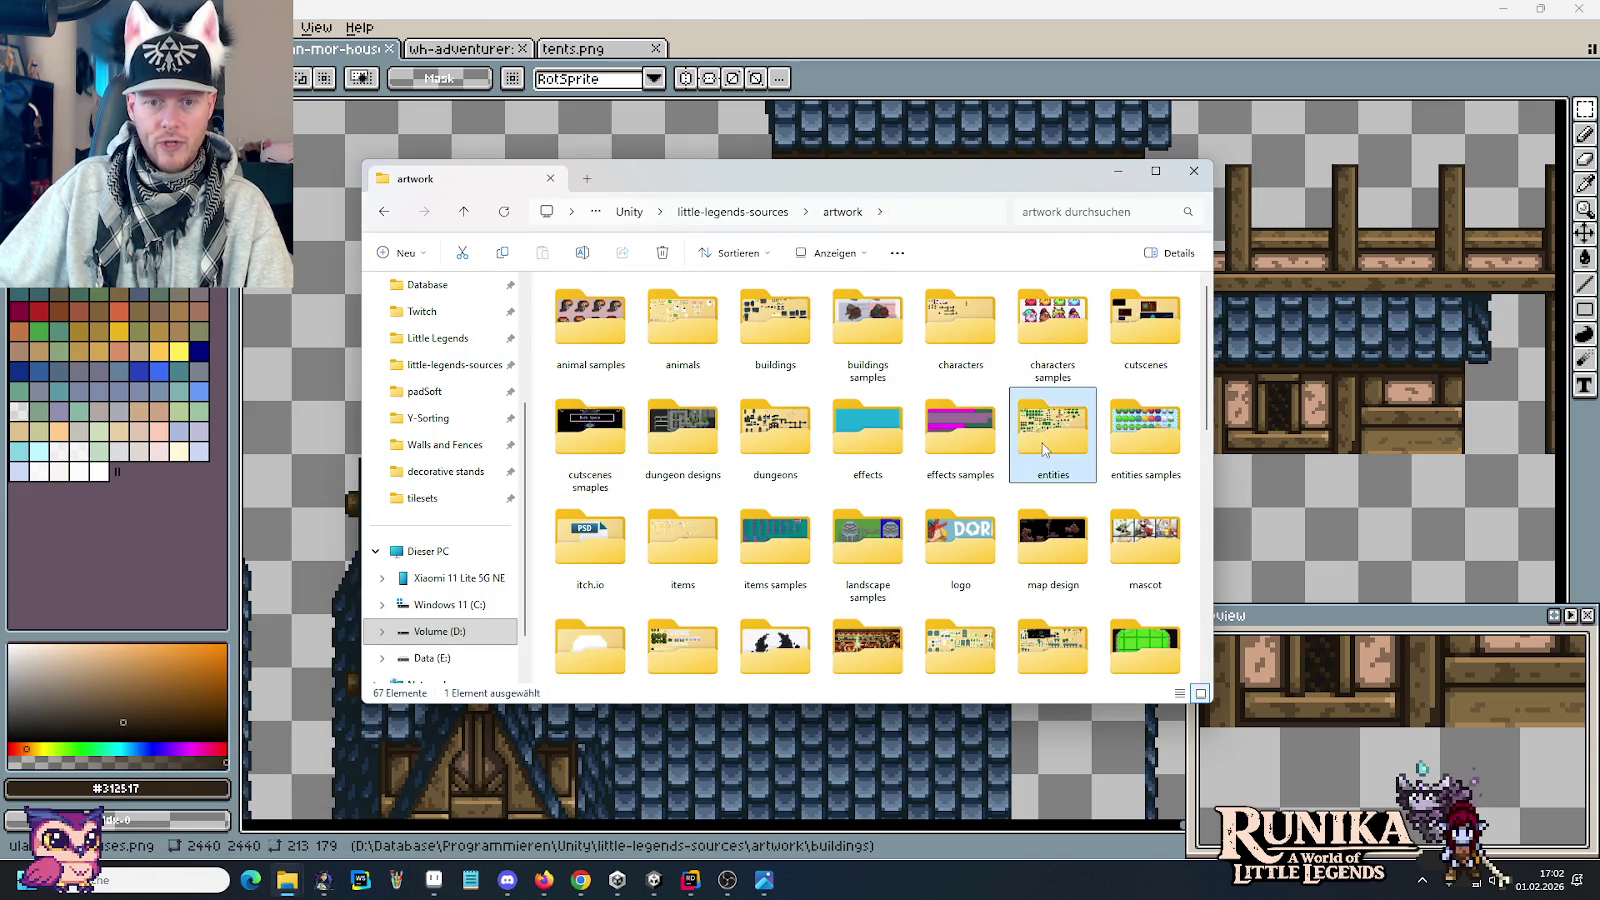
double_click(1042, 448)
click(1020, 346)
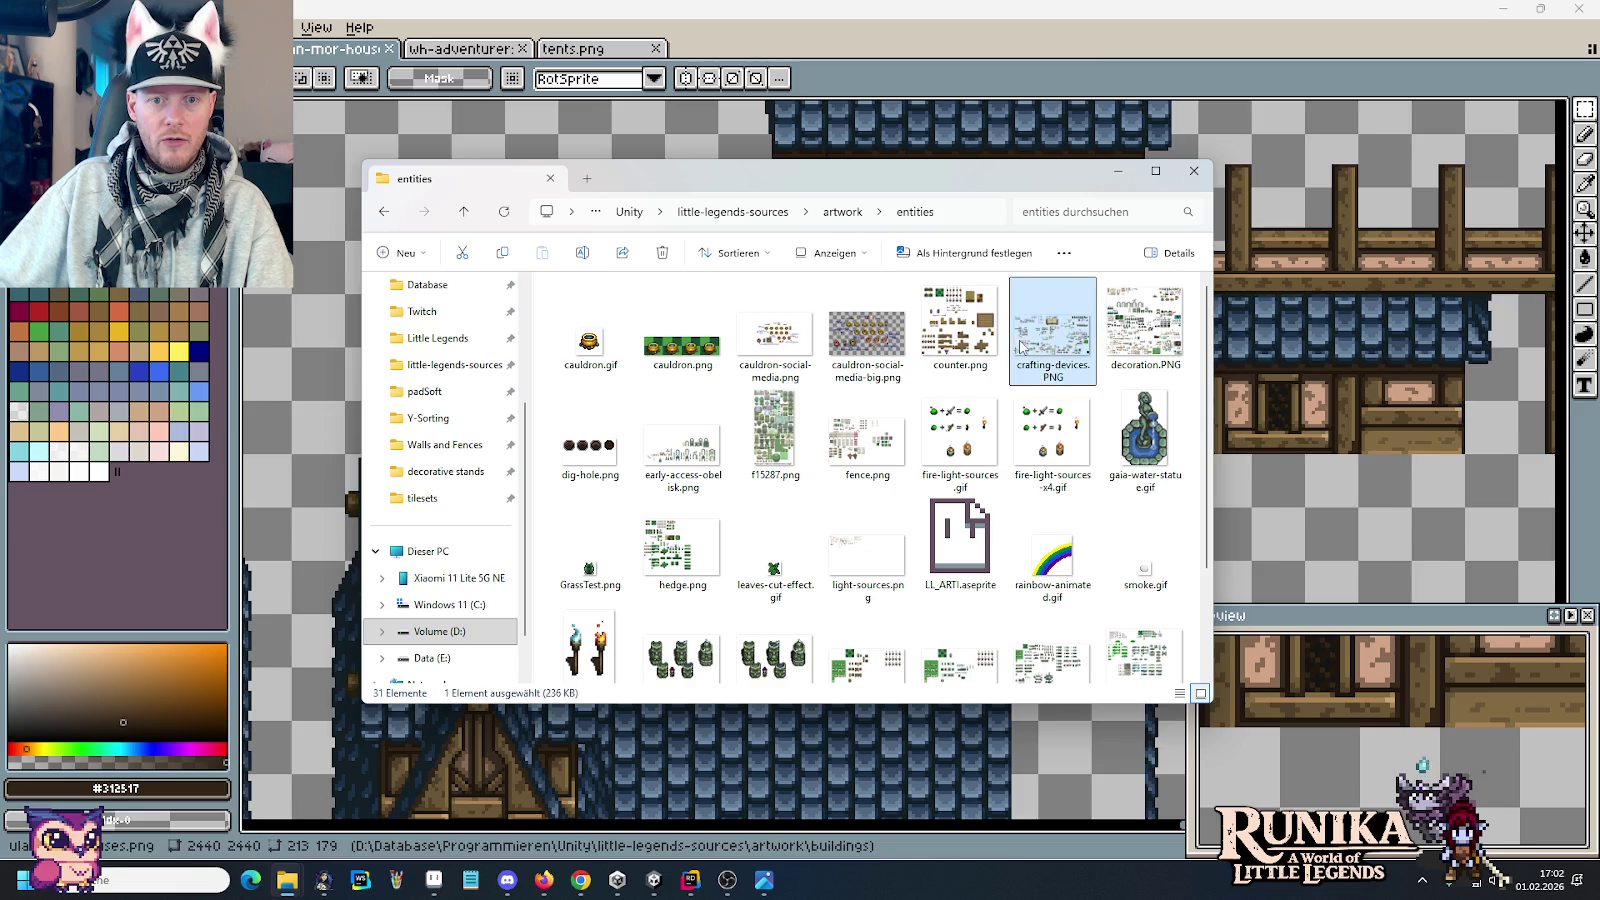
double_click(1020, 346)
scroll(1016, 482, up, 1)
Step: Zoom out on the crafting-device sheet and marquee-measure the two Year 1+2 workbenches
scroll(1016, 482, up, 1)
scroll(1016, 482, up, 1)
scroll(1016, 482, up, 1)
drag(1016, 482, 1027, 487)
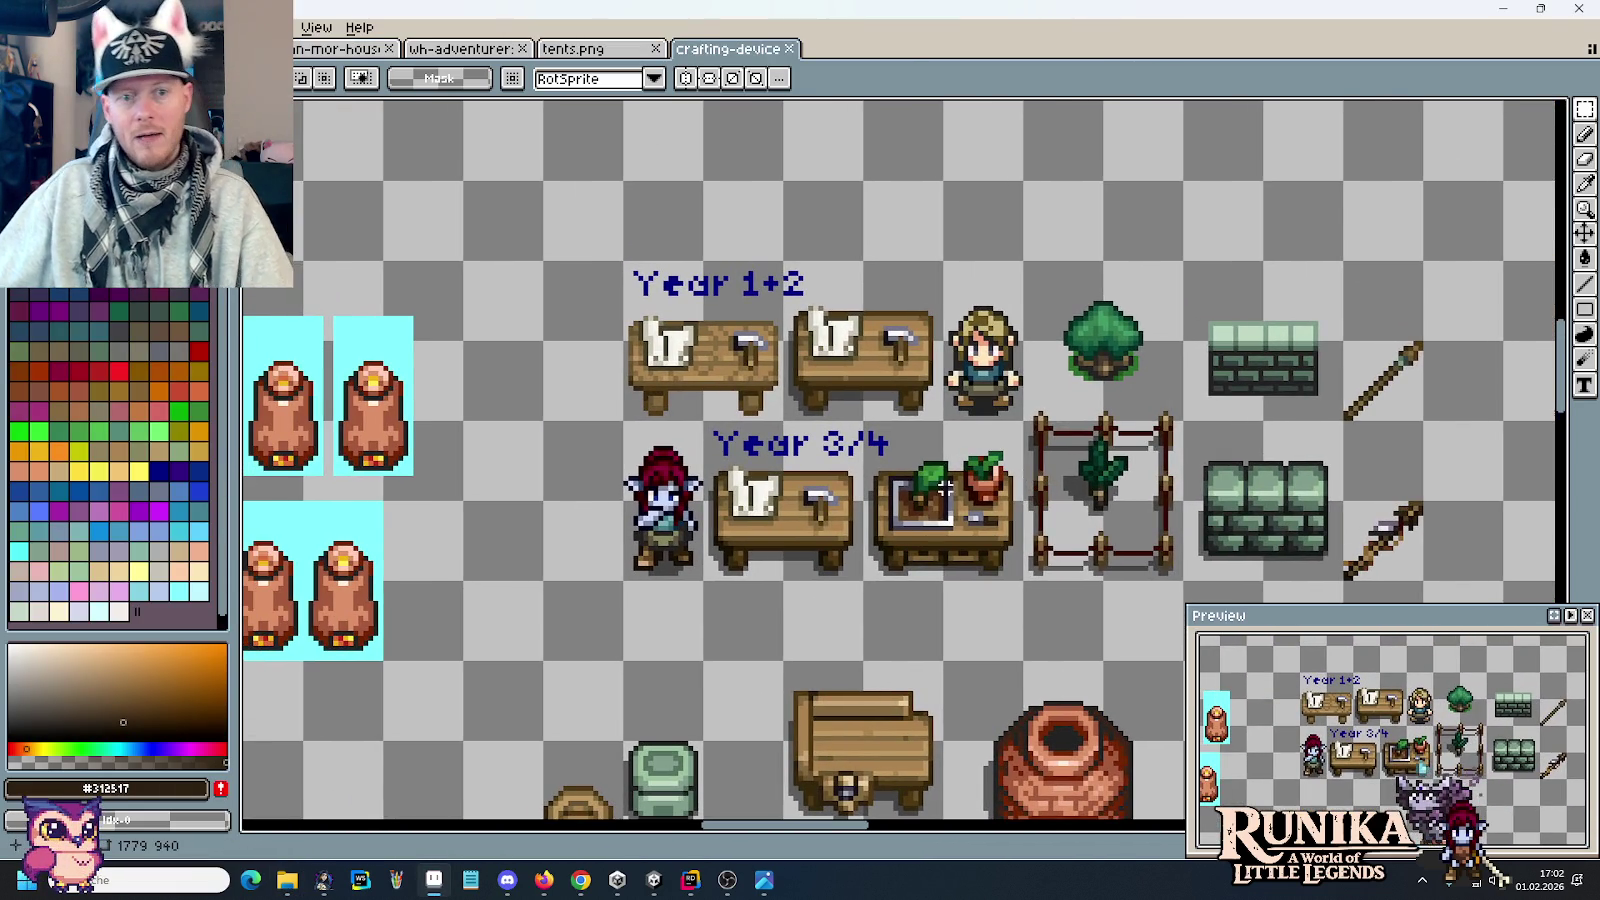
drag(610, 258, 783, 425)
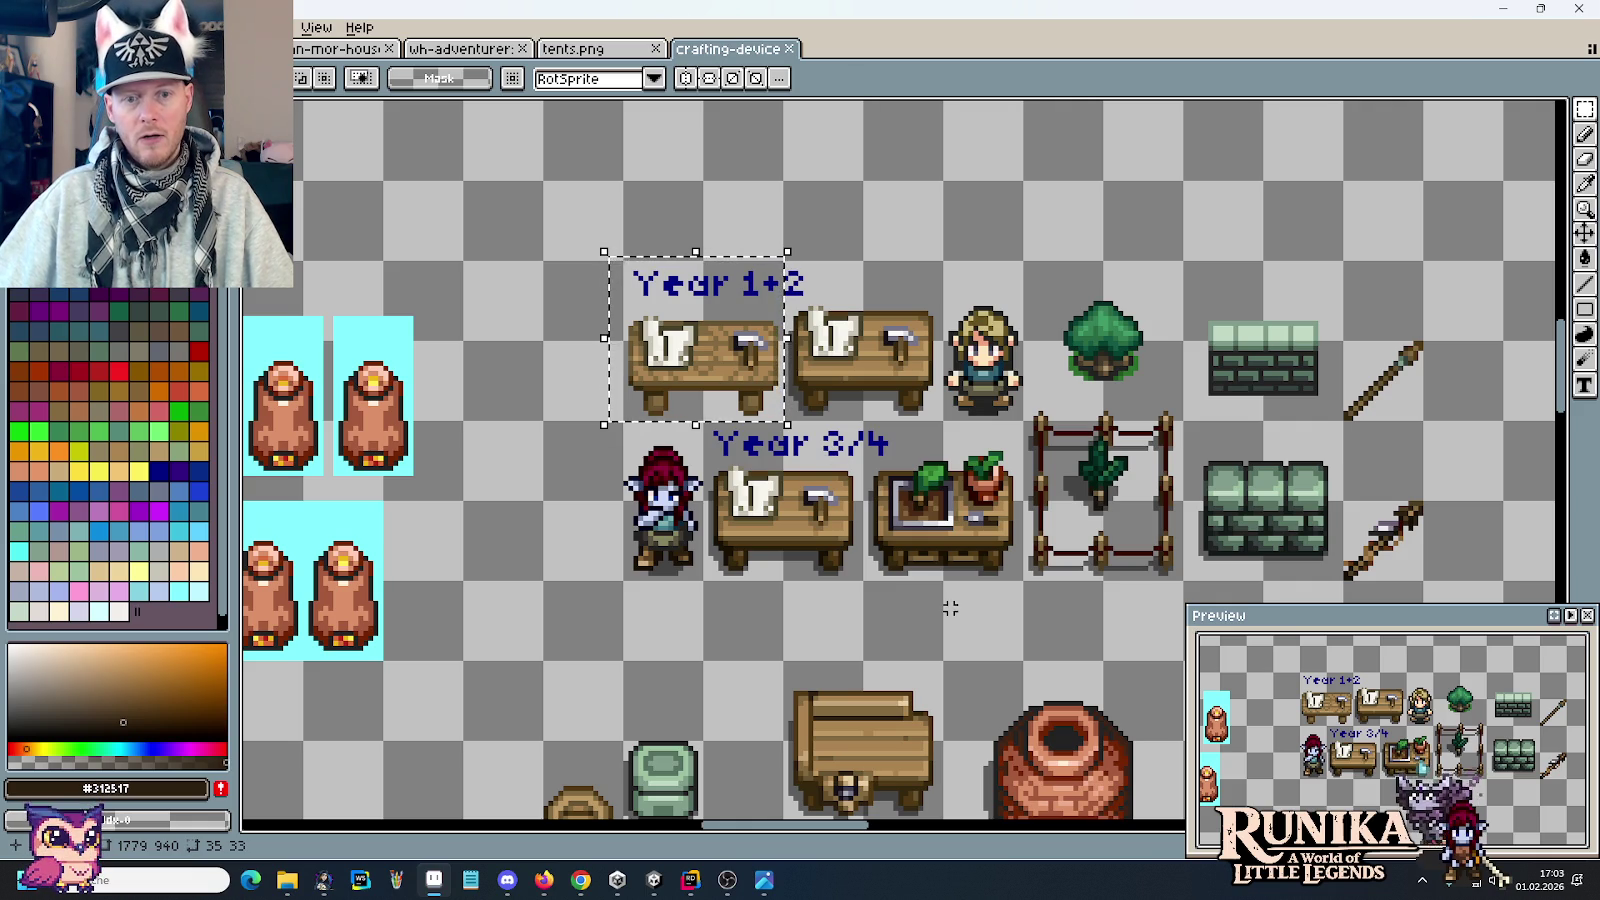
click(855, 553)
drag(779, 287, 945, 424)
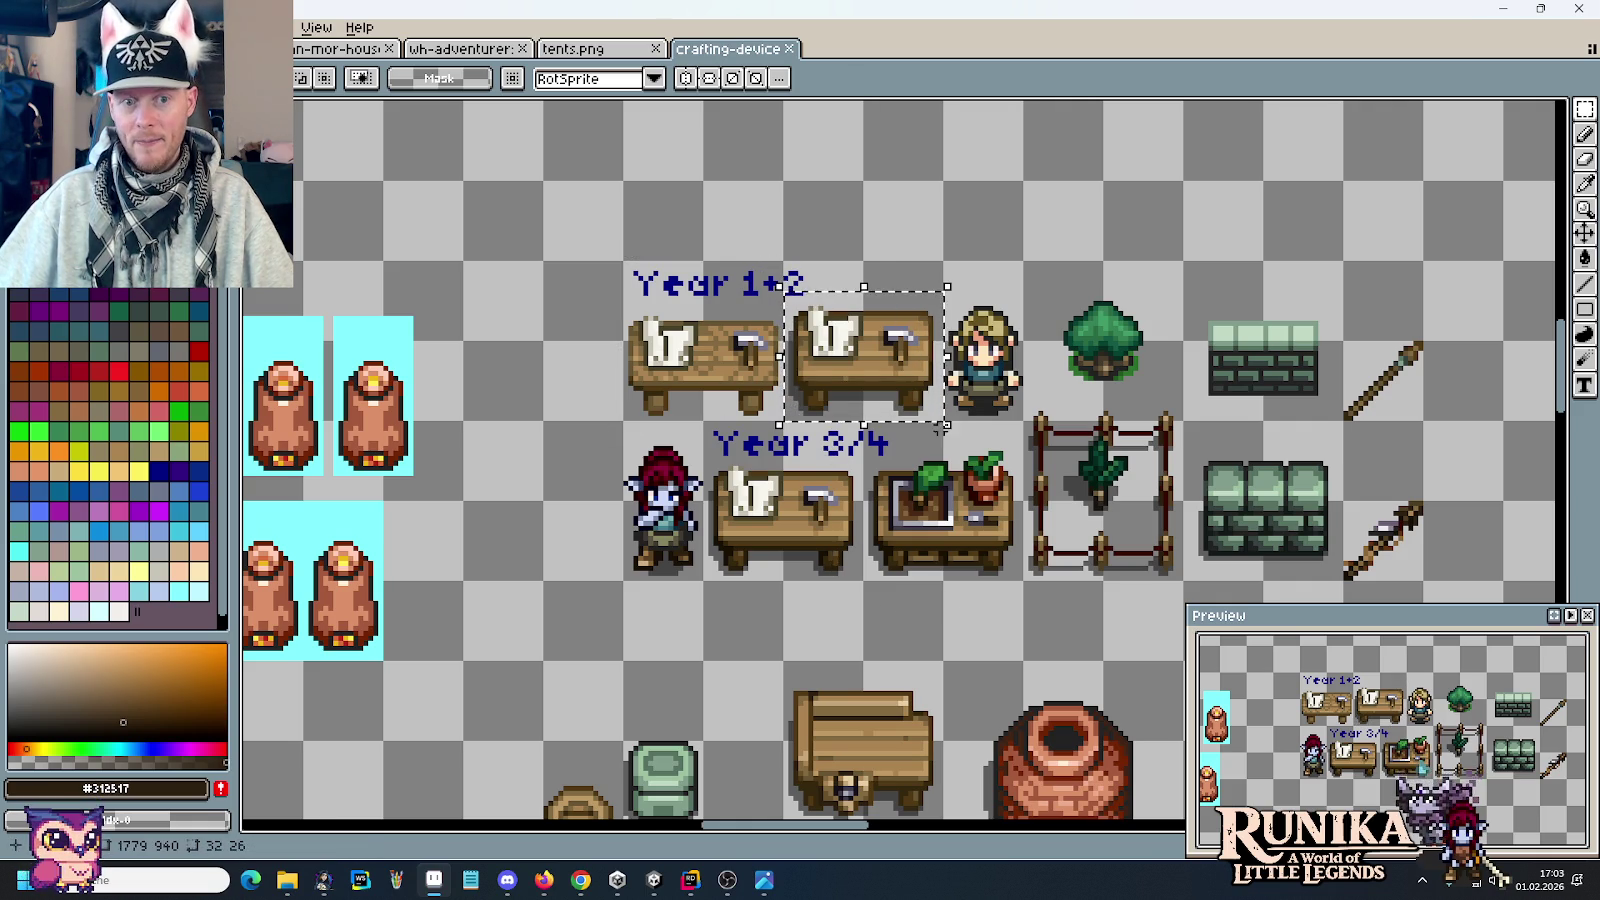
click(850, 582)
Step: Measure the Year 3/4 workbenches and the upper-right Year 1+2 workbench with selections
scroll(848, 510, up, 2)
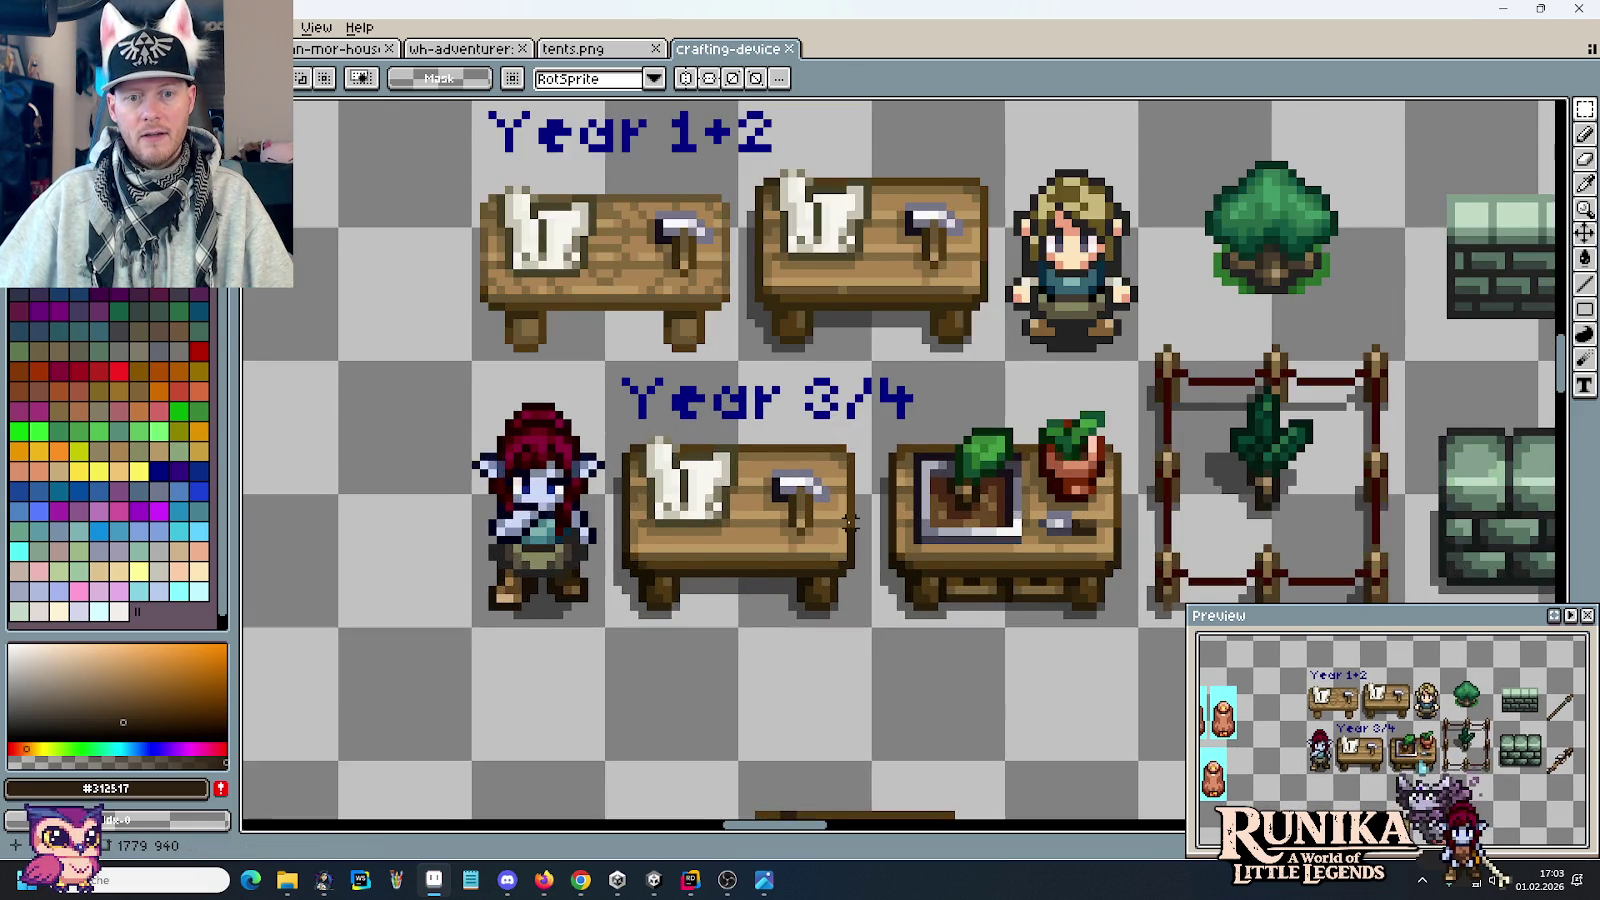
scroll(850, 522, up, 1)
scroll(822, 553, up, 1)
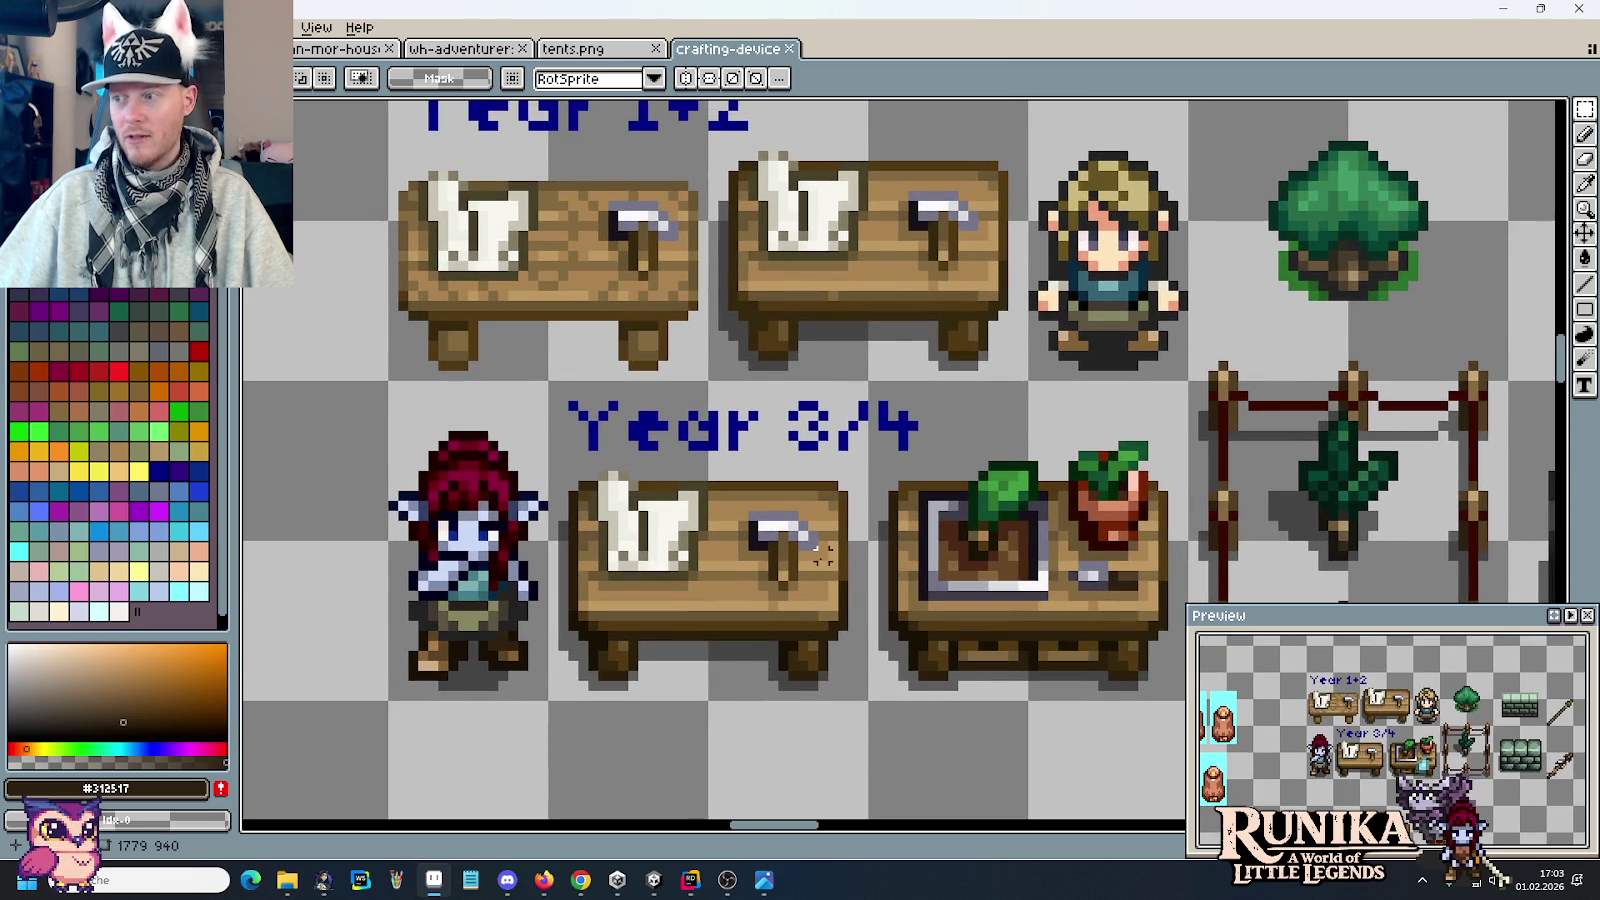
drag(544, 416, 1182, 724)
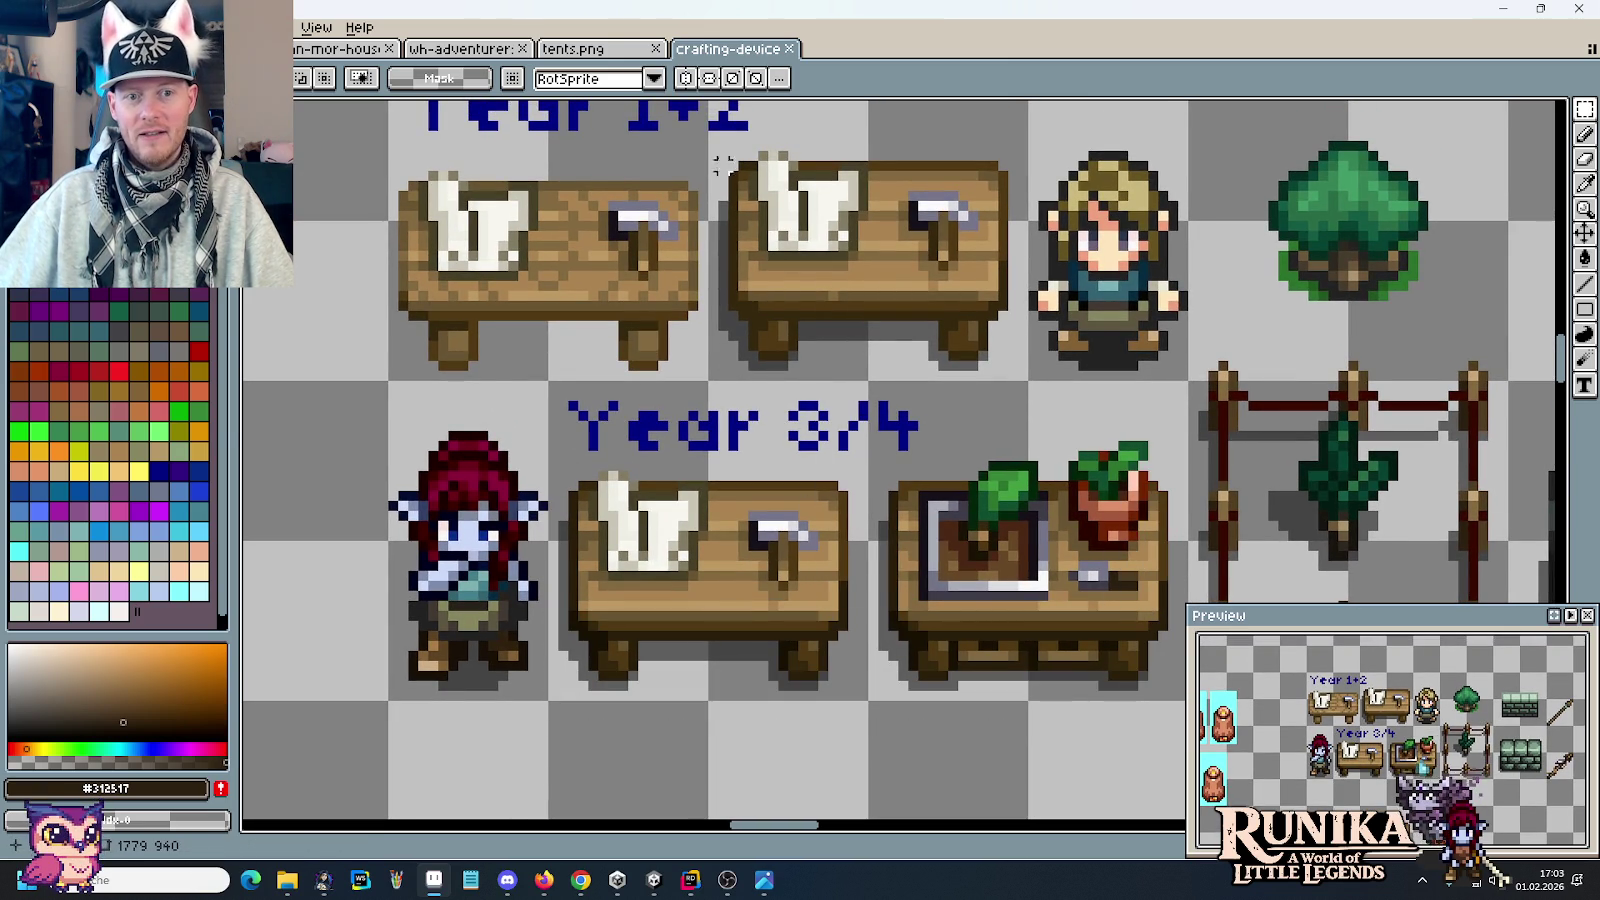
drag(710, 143, 1020, 374)
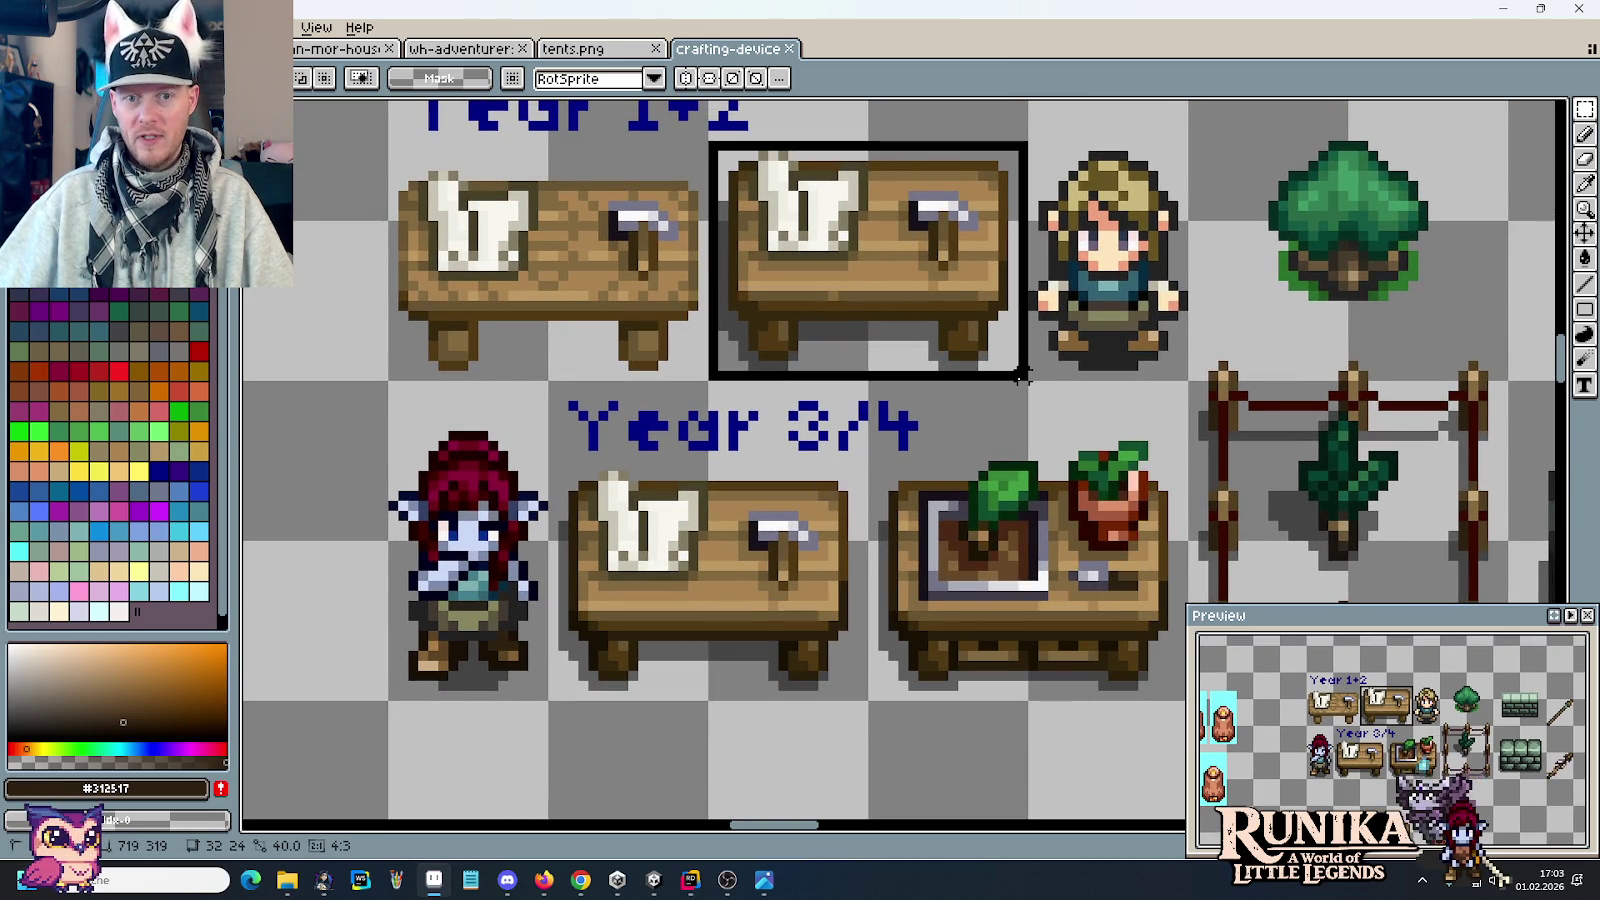
click(1113, 405)
drag(544, 578, 632, 704)
drag(753, 665, 735, 655)
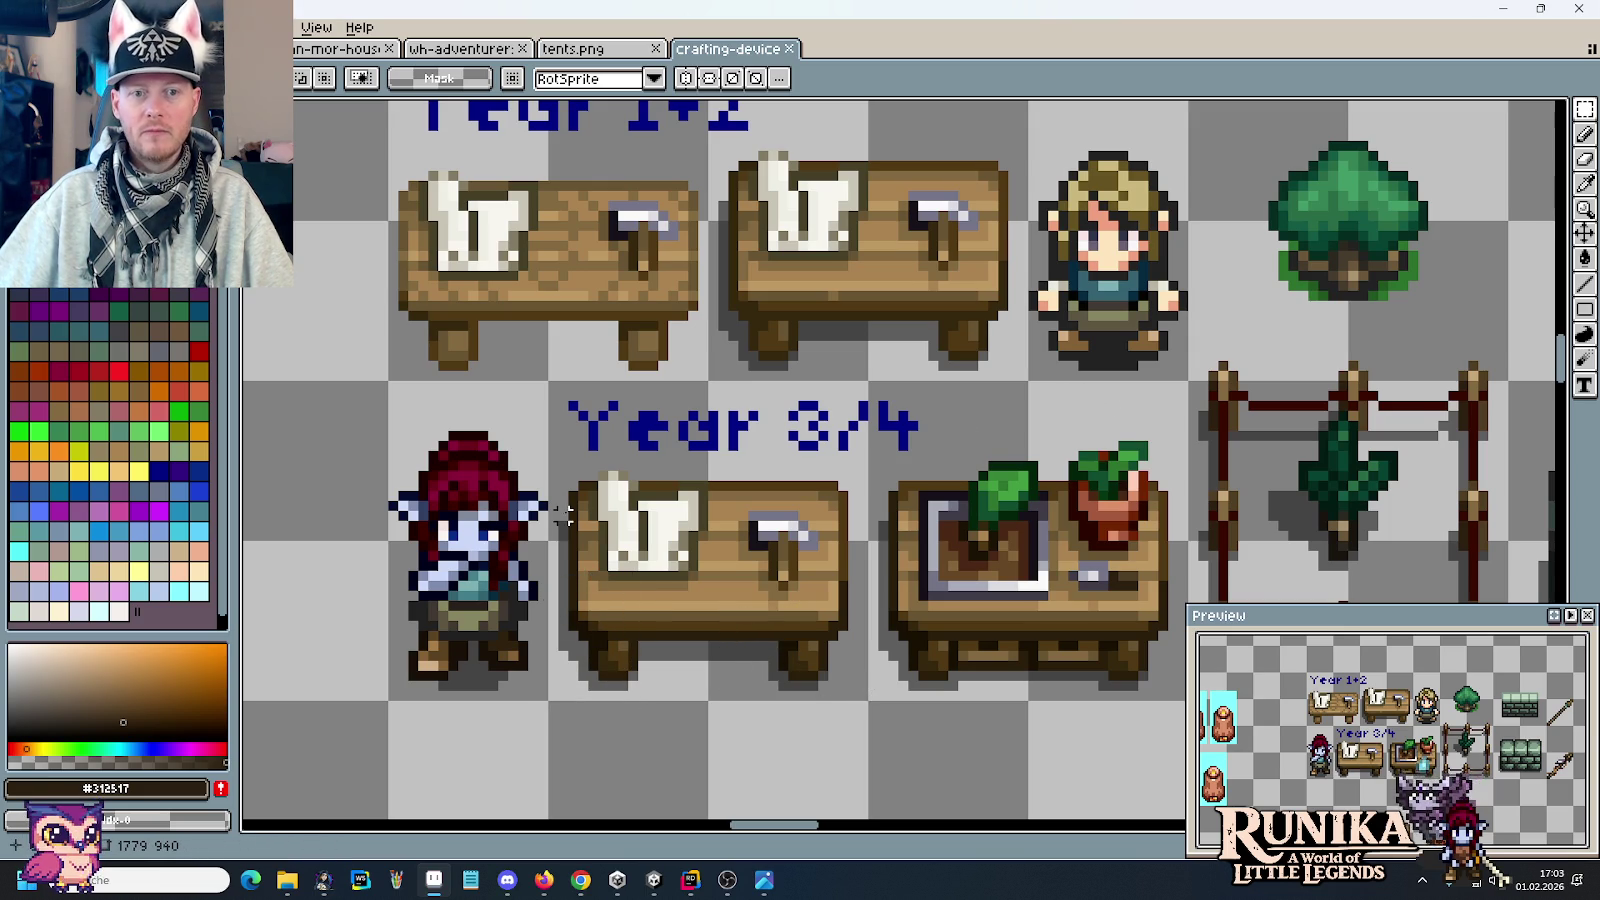
Step: Measure the planter workbench and the blonde and red-haired character sprites
scroll(1033, 585, right, 2)
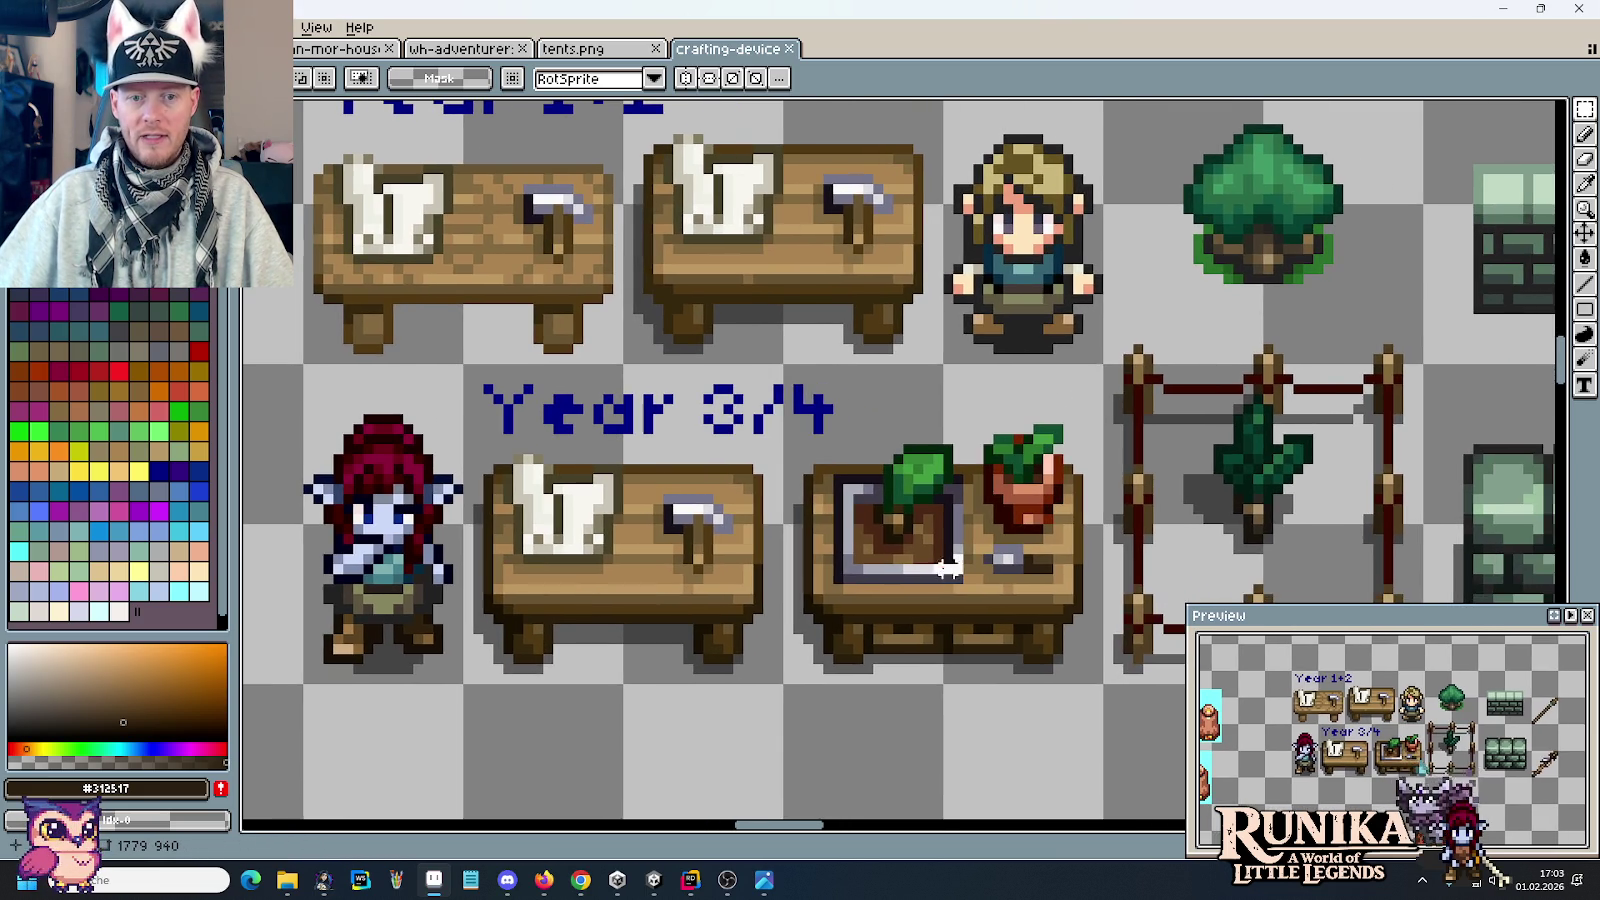
drag(775, 397, 1107, 707)
click(517, 437)
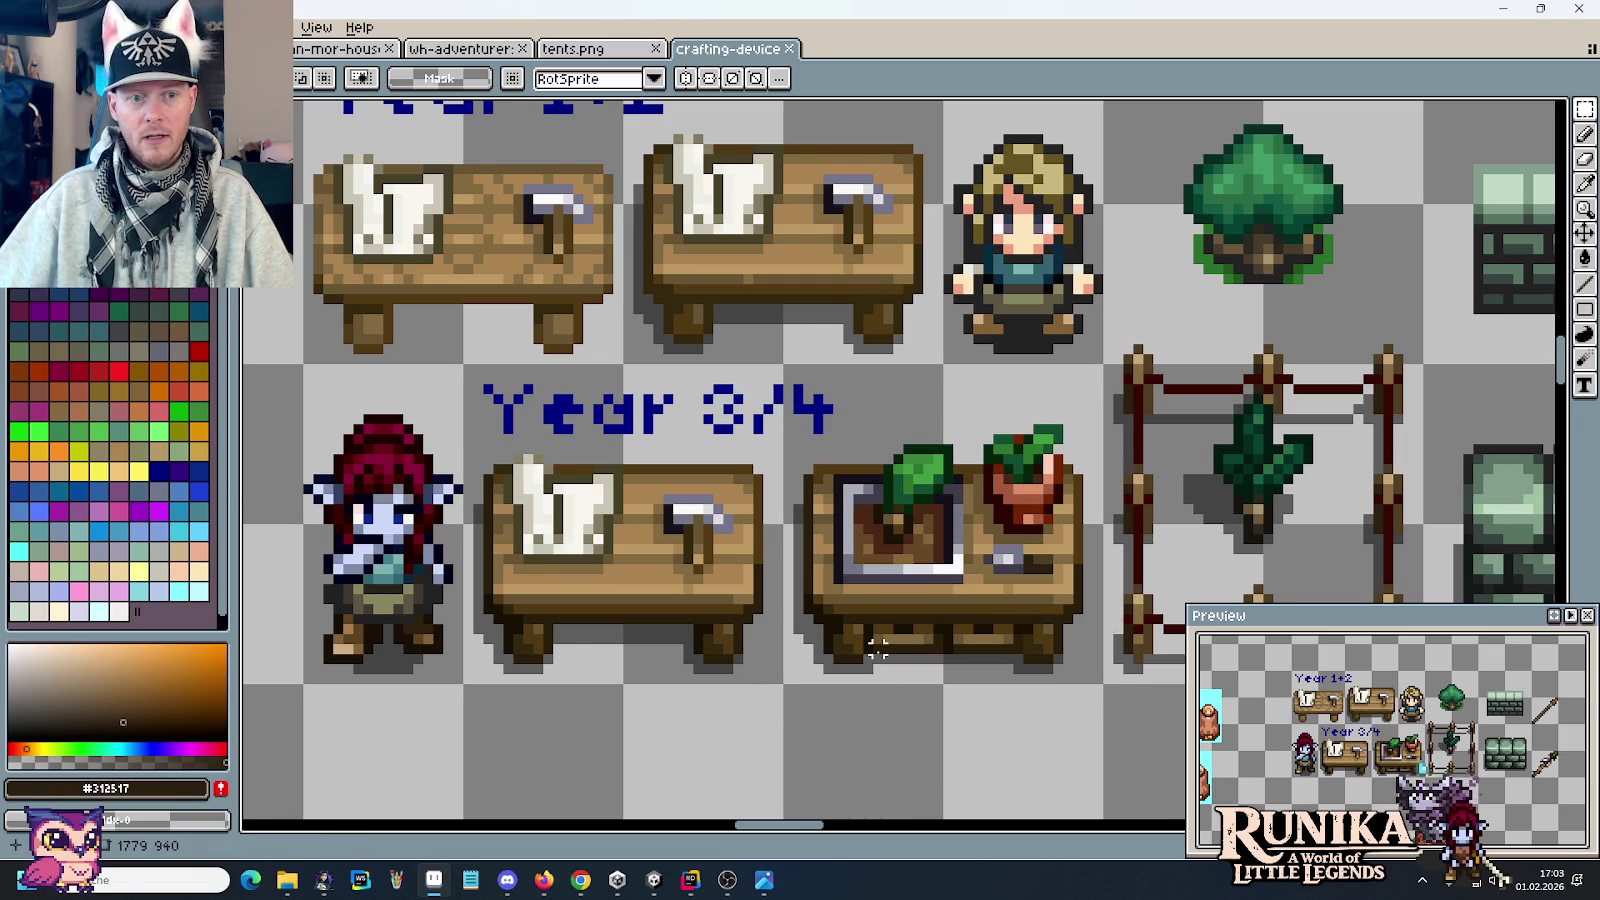
scroll(878, 648, down, 1)
scroll(878, 648, down, 1)
drag(1068, 583, 1108, 545)
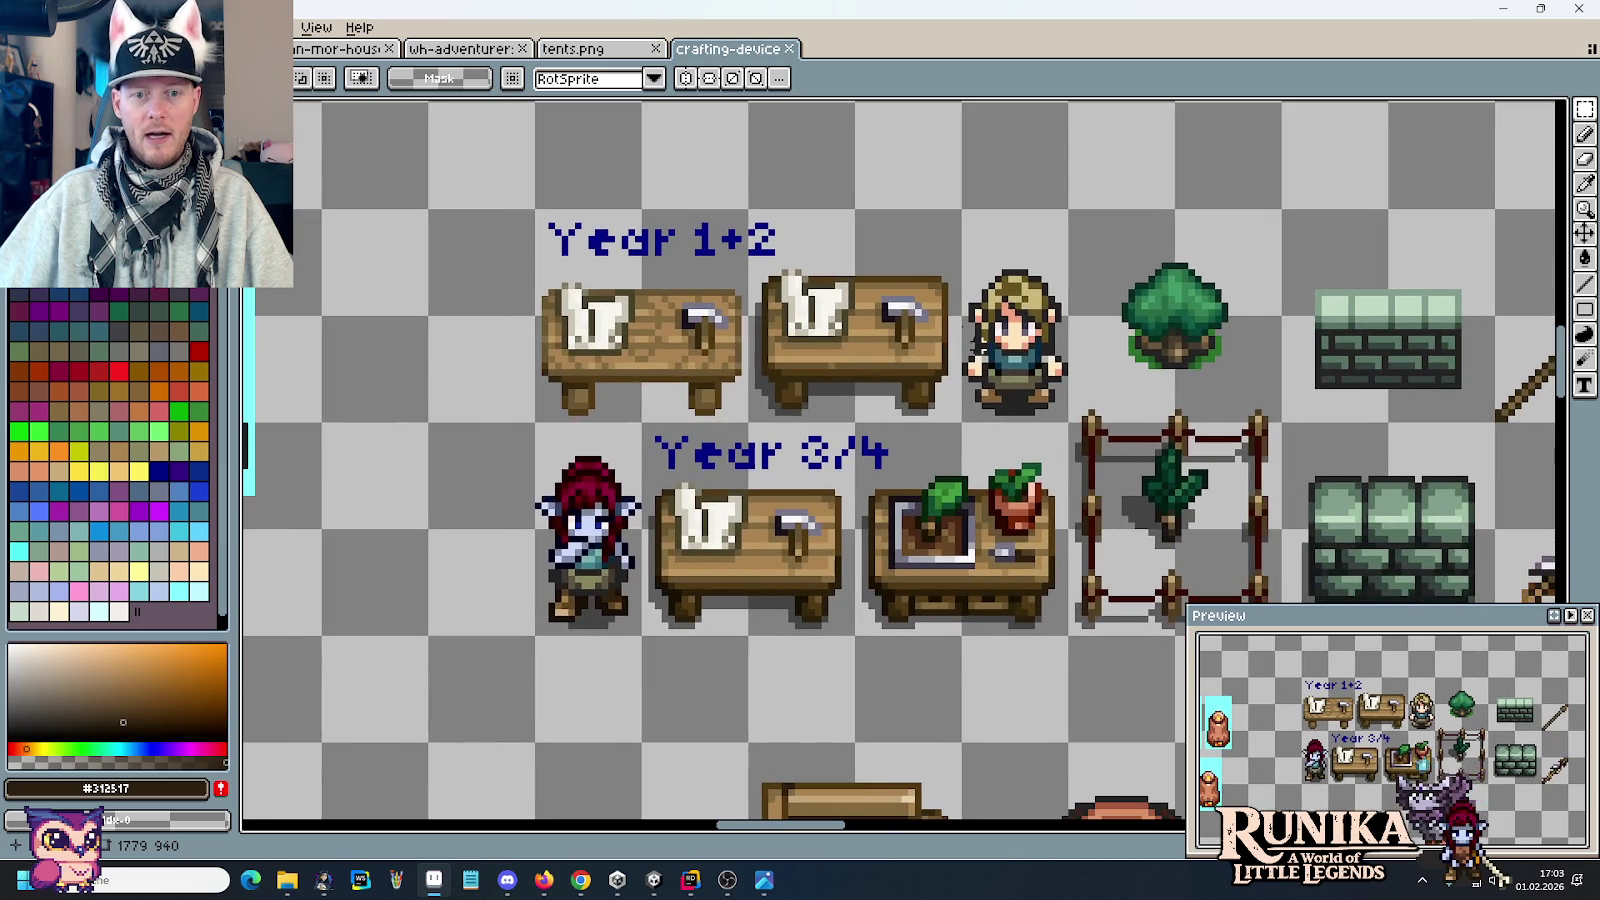
drag(996, 243, 1005, 375)
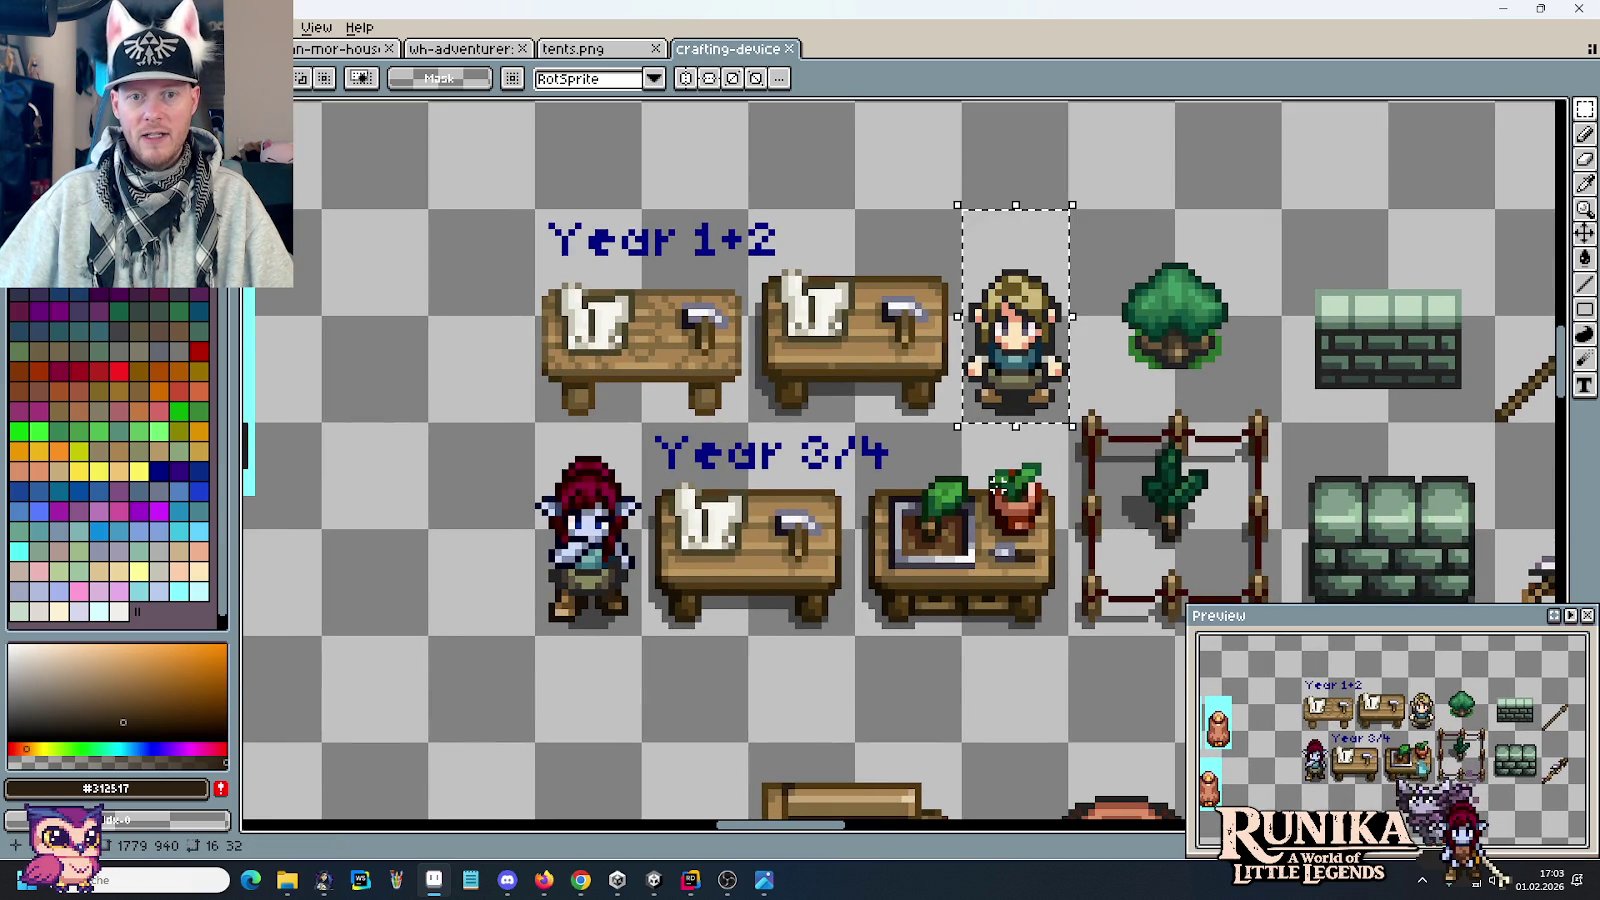
mouse_move(579, 465)
mouse_down()
mouse_move(610, 515)
mouse_move(594, 563)
mouse_up()
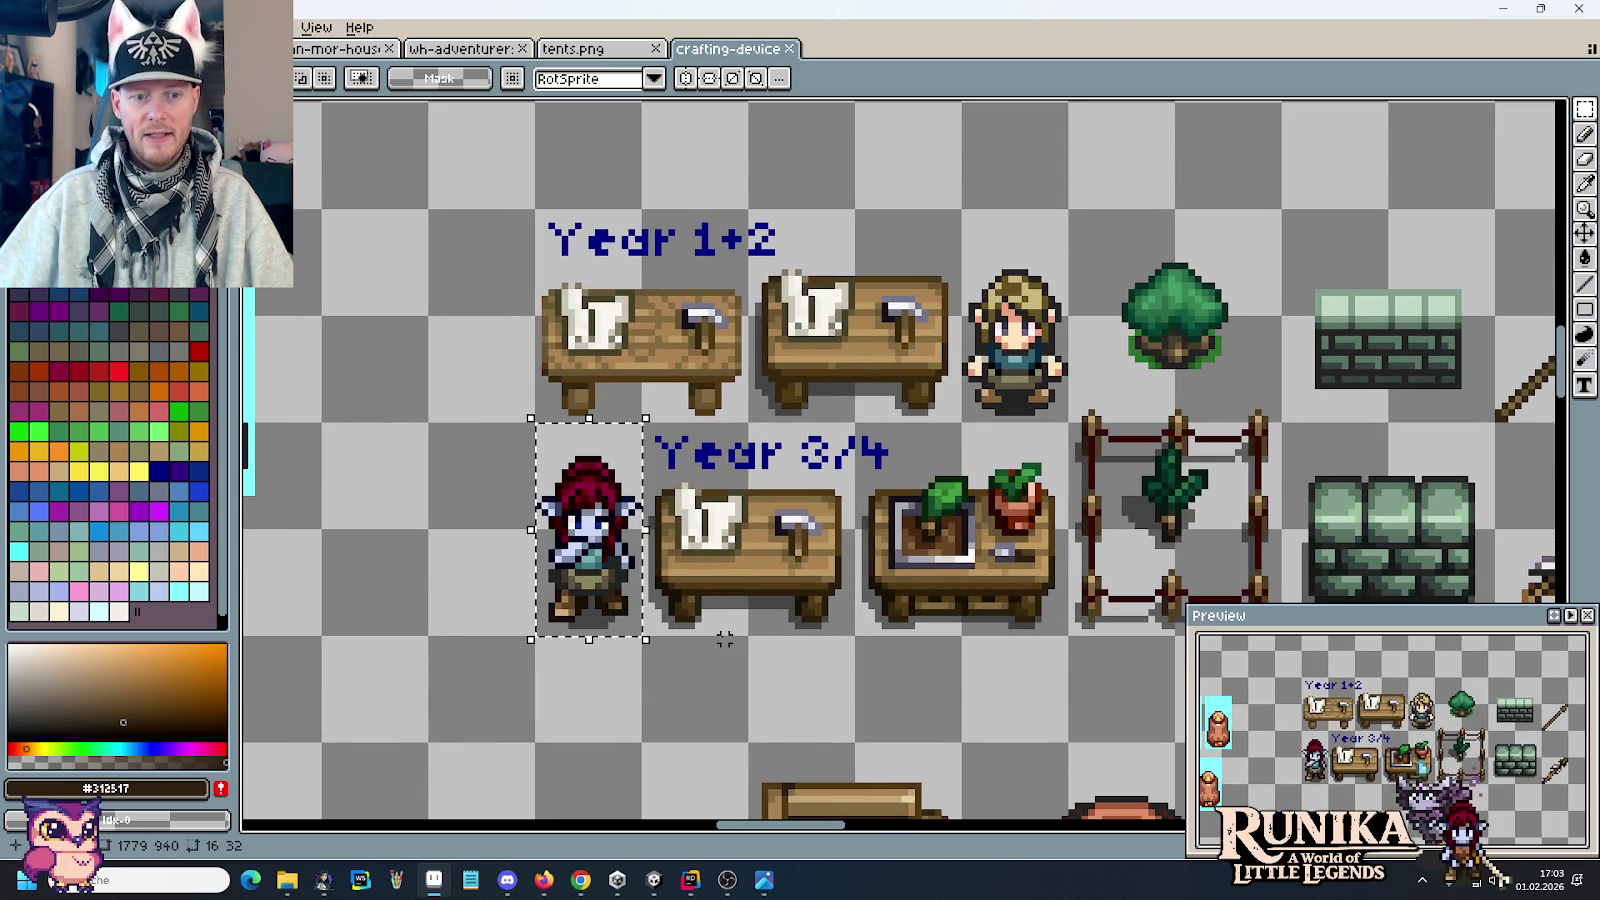
Step: Measure the tree, fenced sapling, brick and green blocks, and upper spear sprites
scroll(858, 612, right, 5)
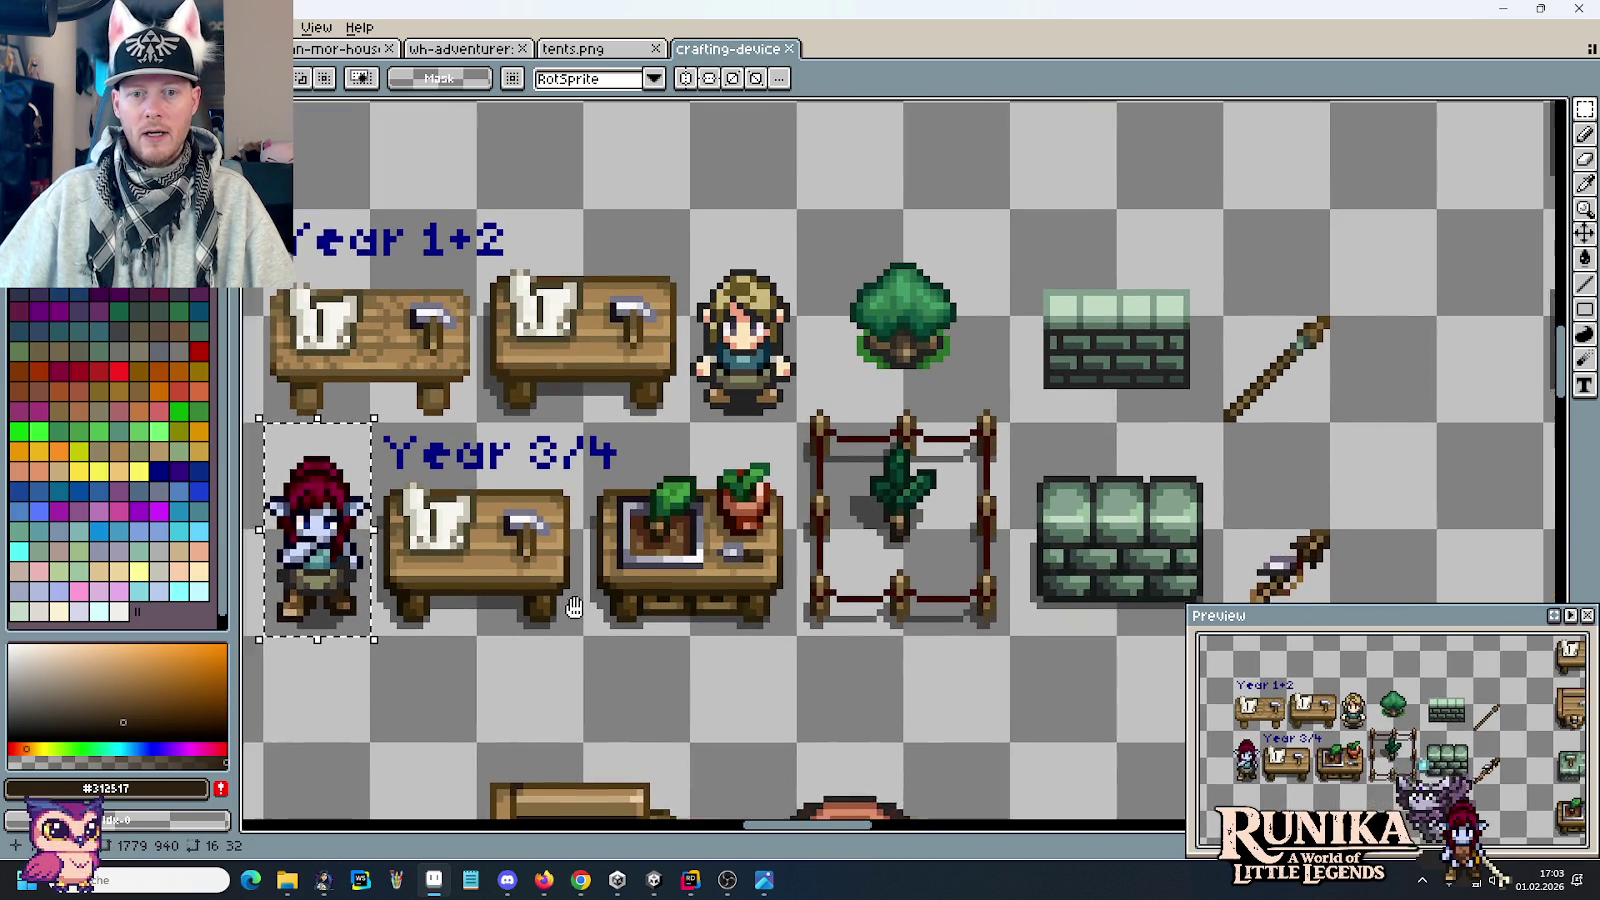
drag(790, 370, 898, 289)
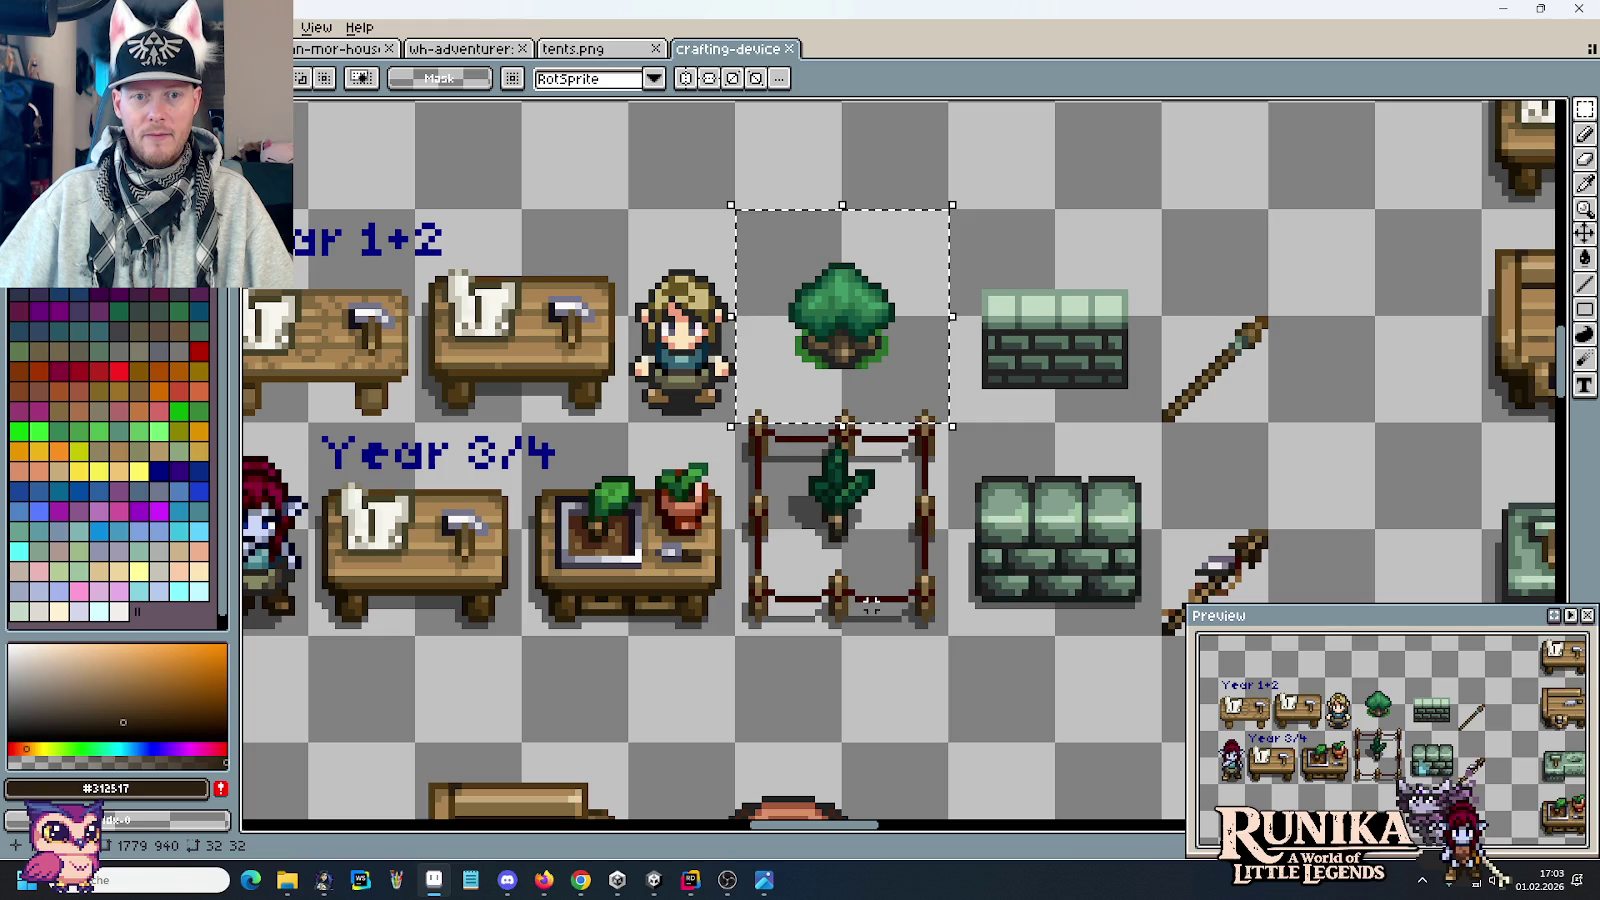
drag(852, 534, 787, 460)
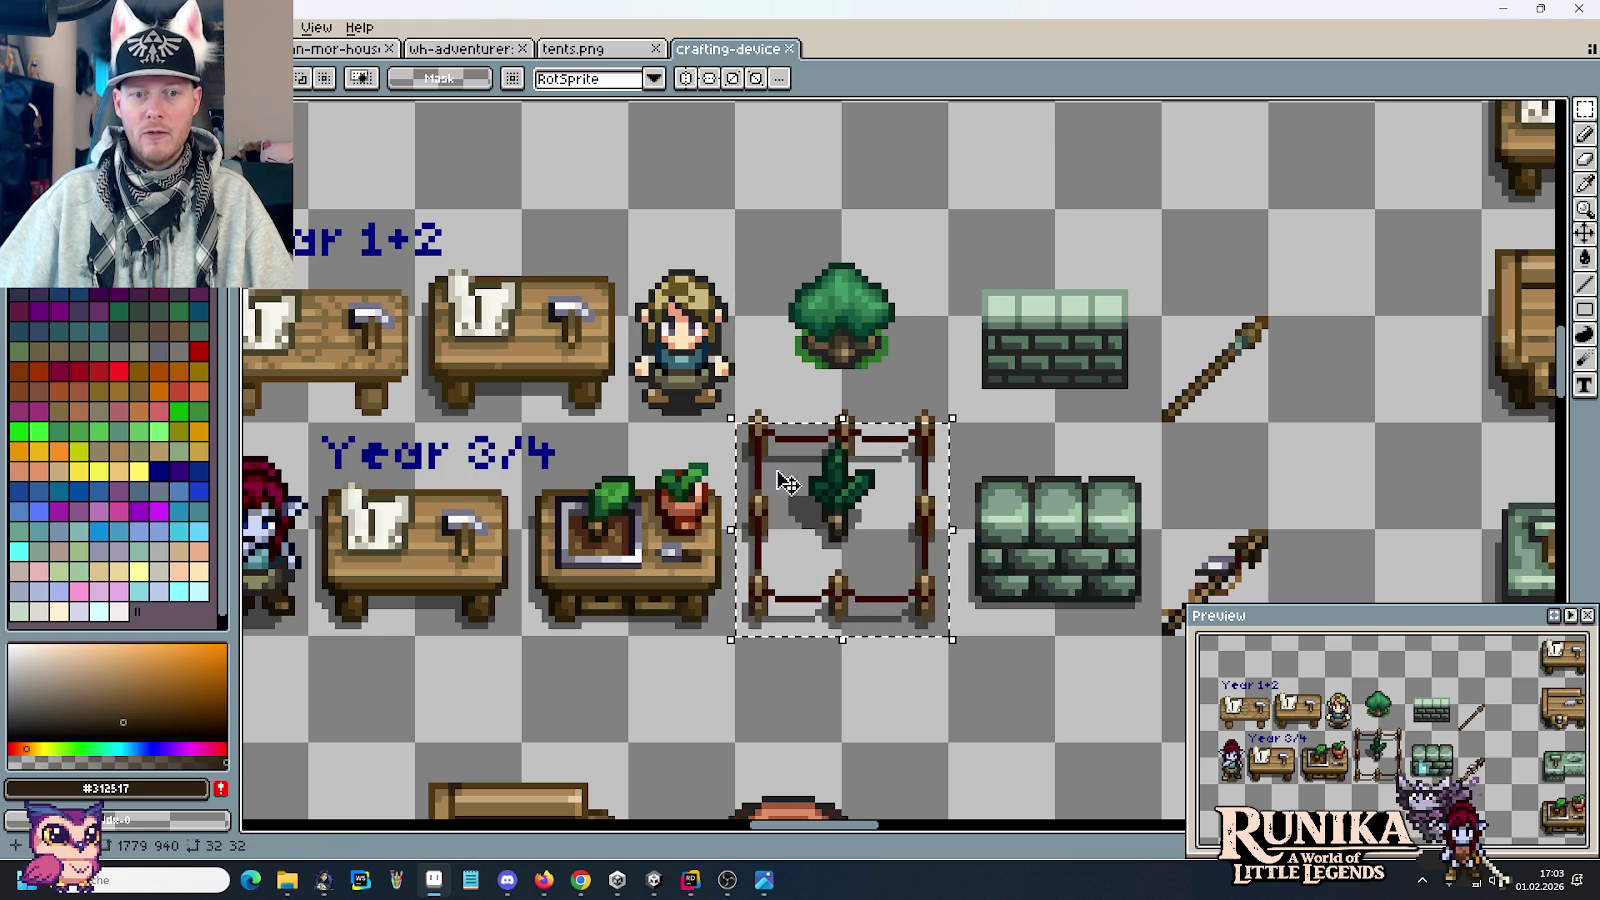
click(1032, 265)
drag(1032, 265, 1114, 364)
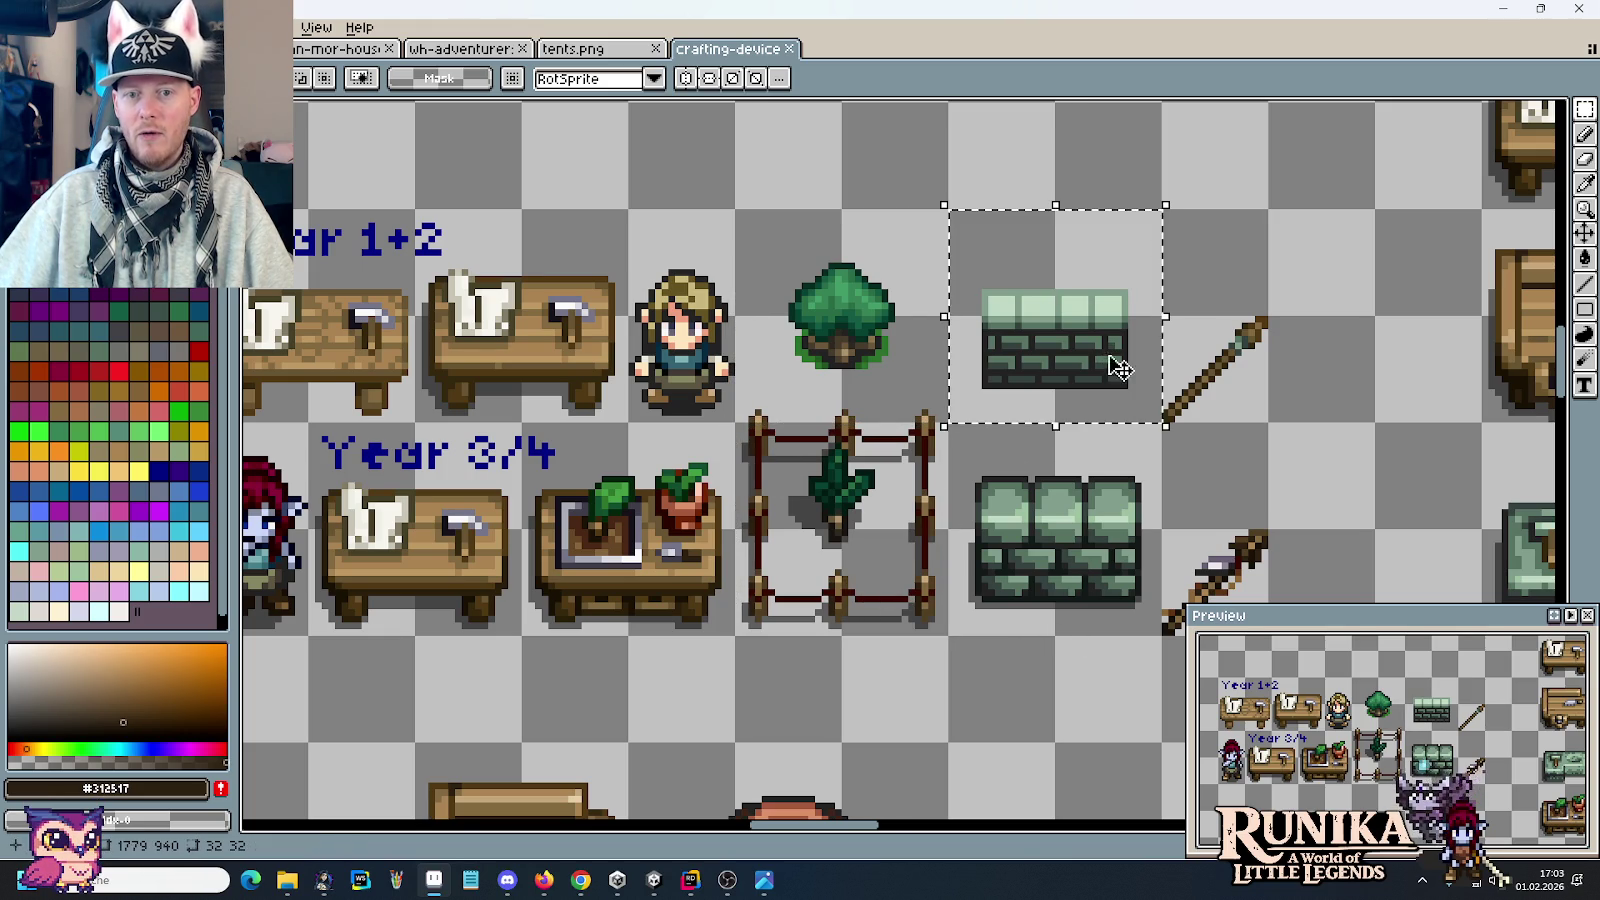
drag(1107, 575, 965, 488)
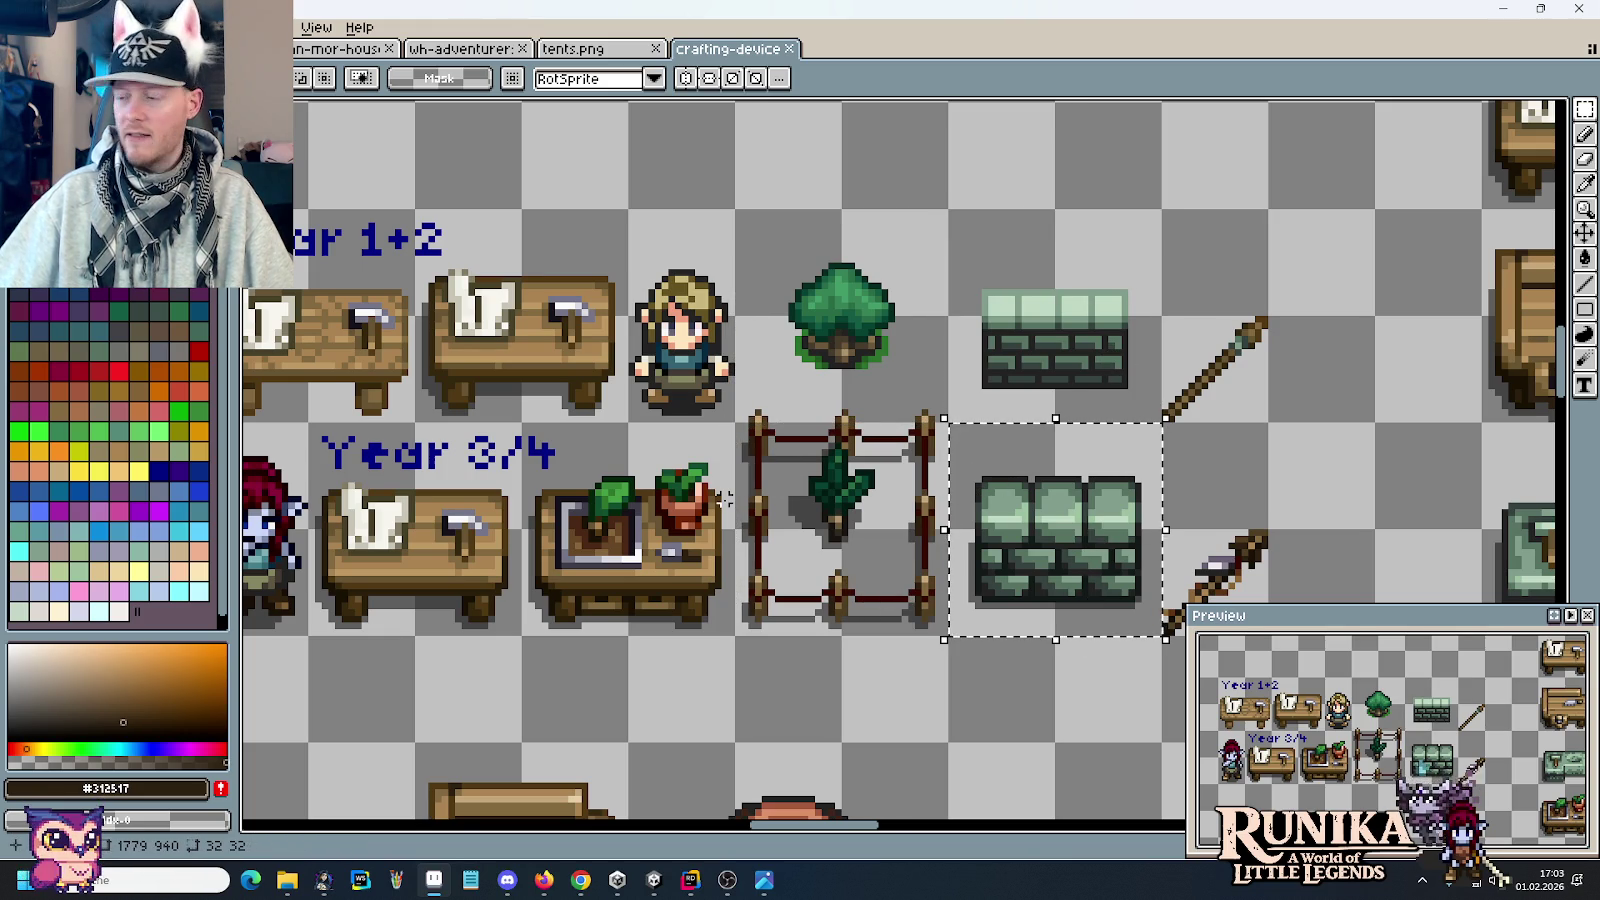
scroll(970, 488, right, 4)
drag(1058, 335, 1005, 408)
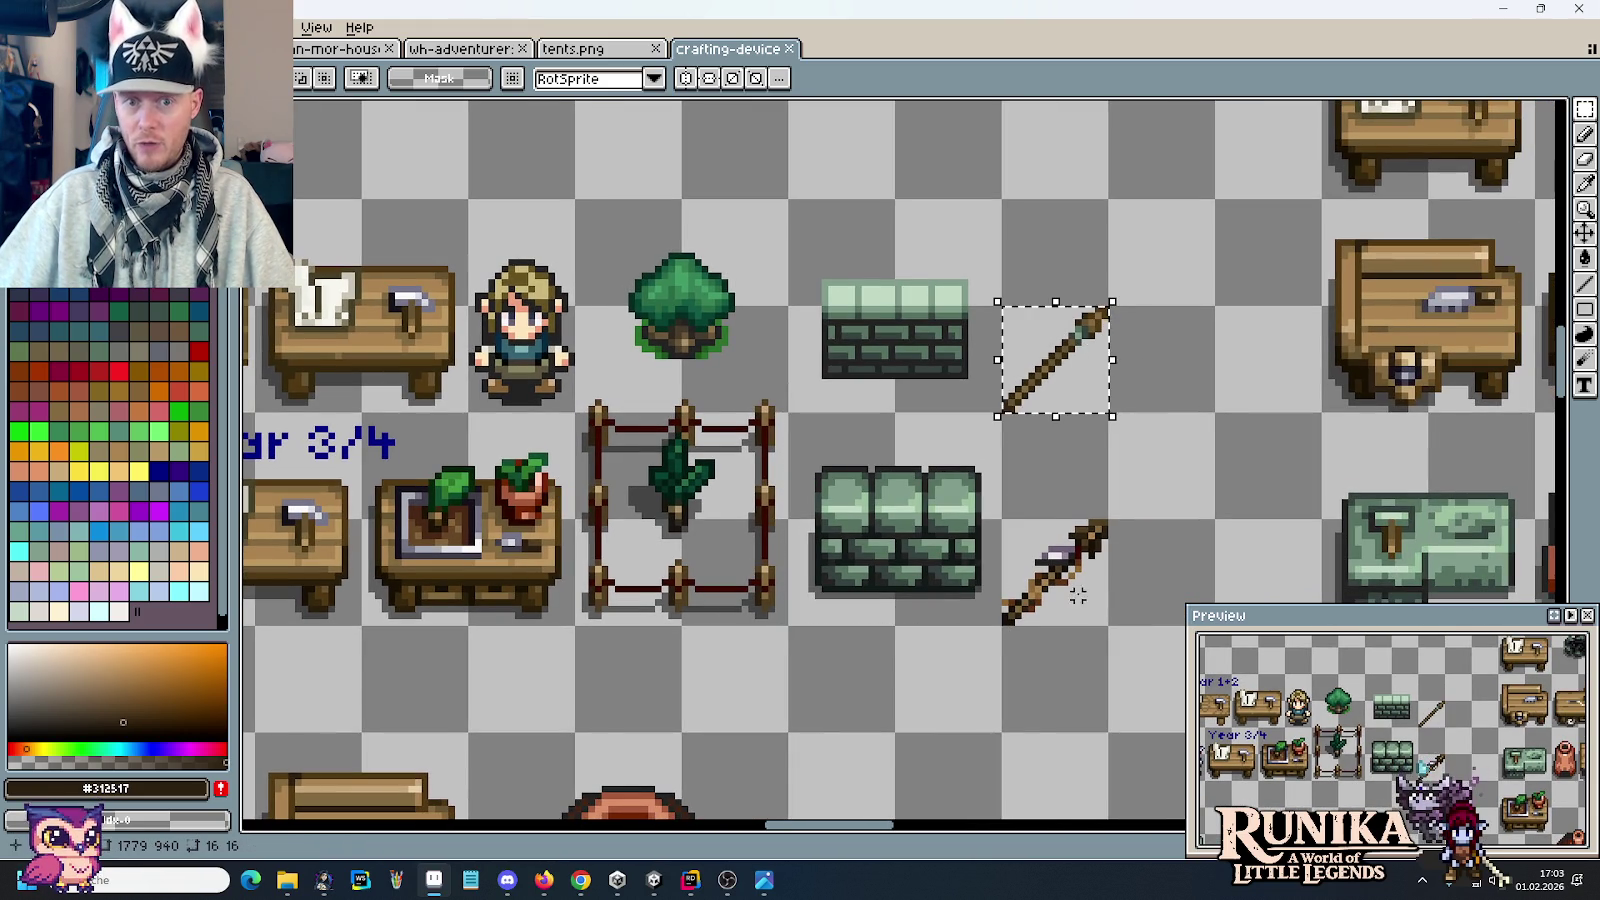
Step: Zoom out across the whole crafting-device sheet, then close it to return to tents.png
scroll(1080, 610, up, 1)
scroll(1080, 610, up, 1)
scroll(1090, 575, up, 2)
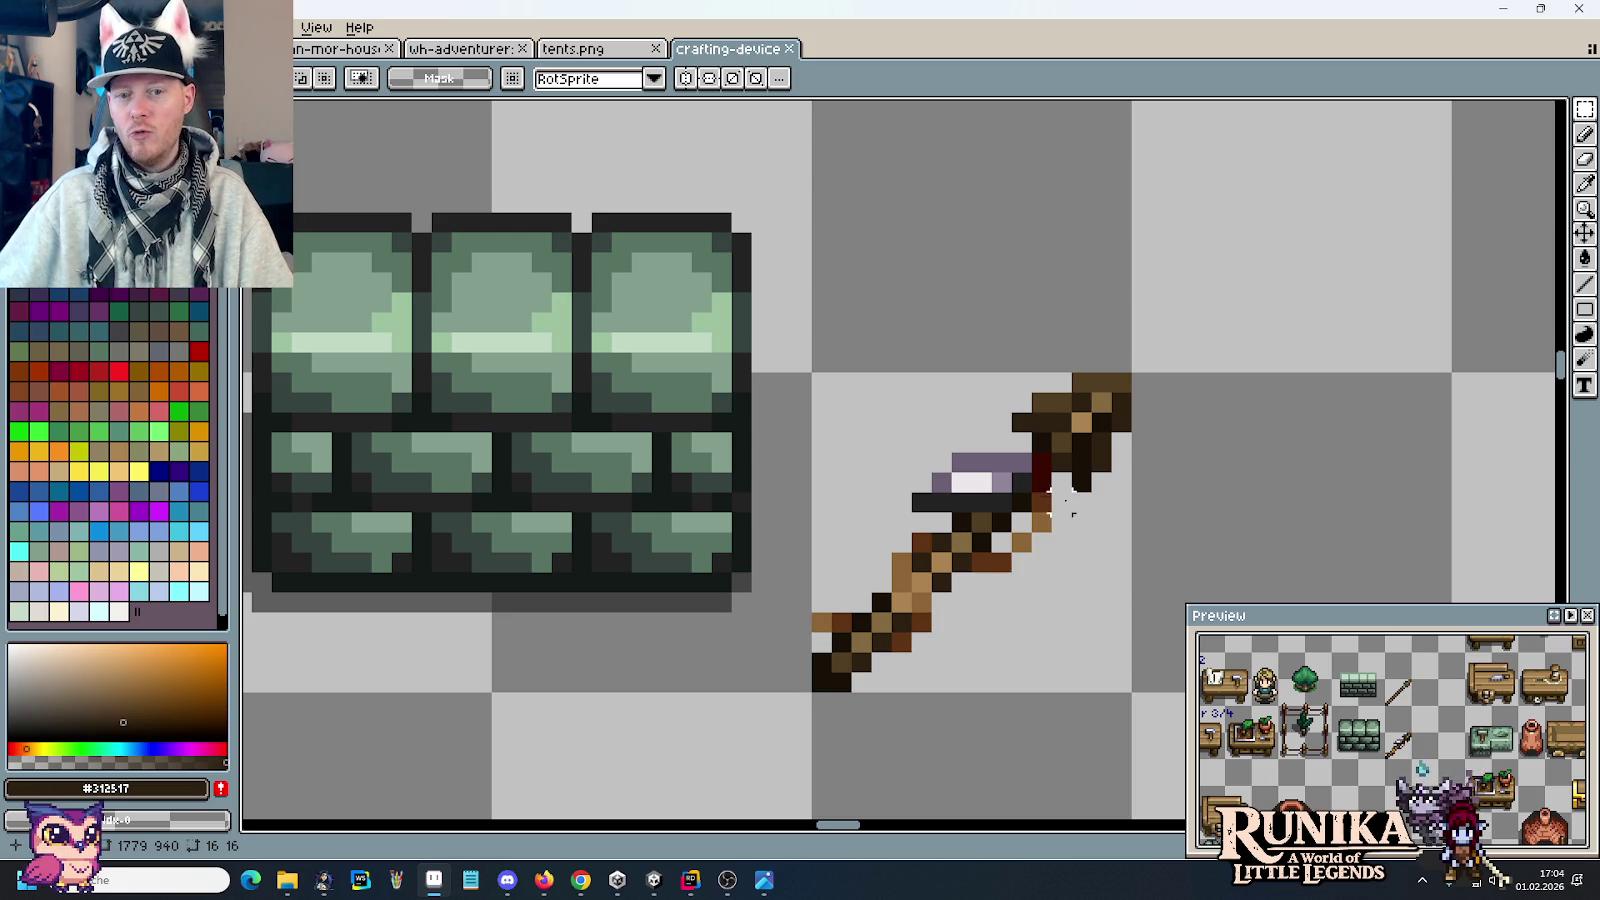
scroll(980, 702, down, 2)
scroll(985, 704, down, 1)
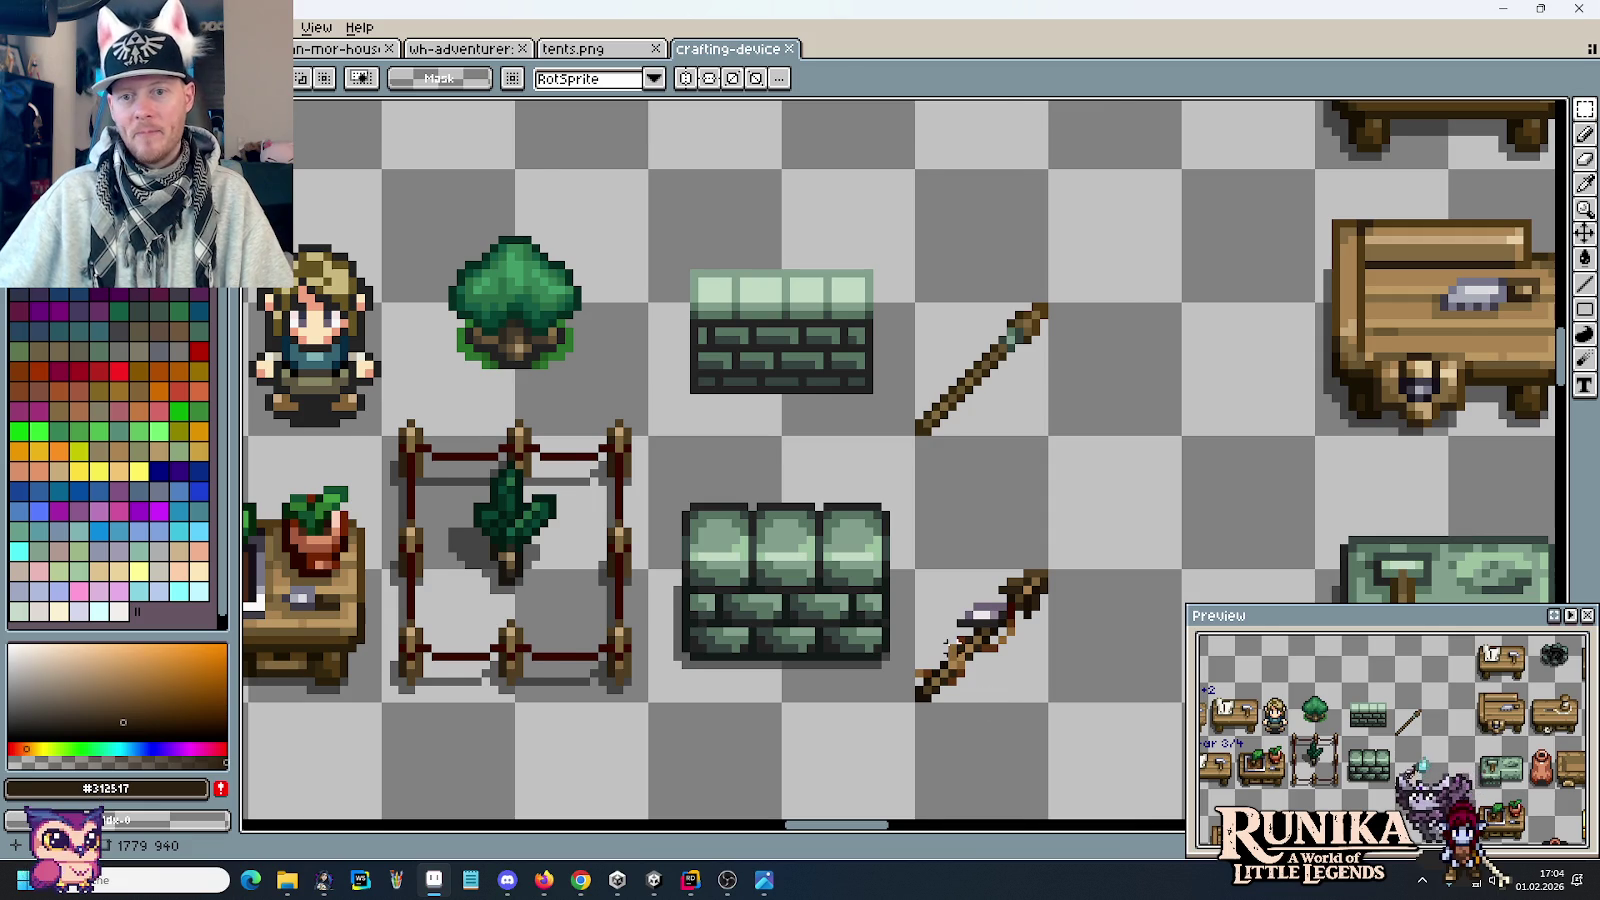
scroll(946, 642, down, 1)
drag(885, 727, 1025, 607)
scroll(1032, 609, down, 1)
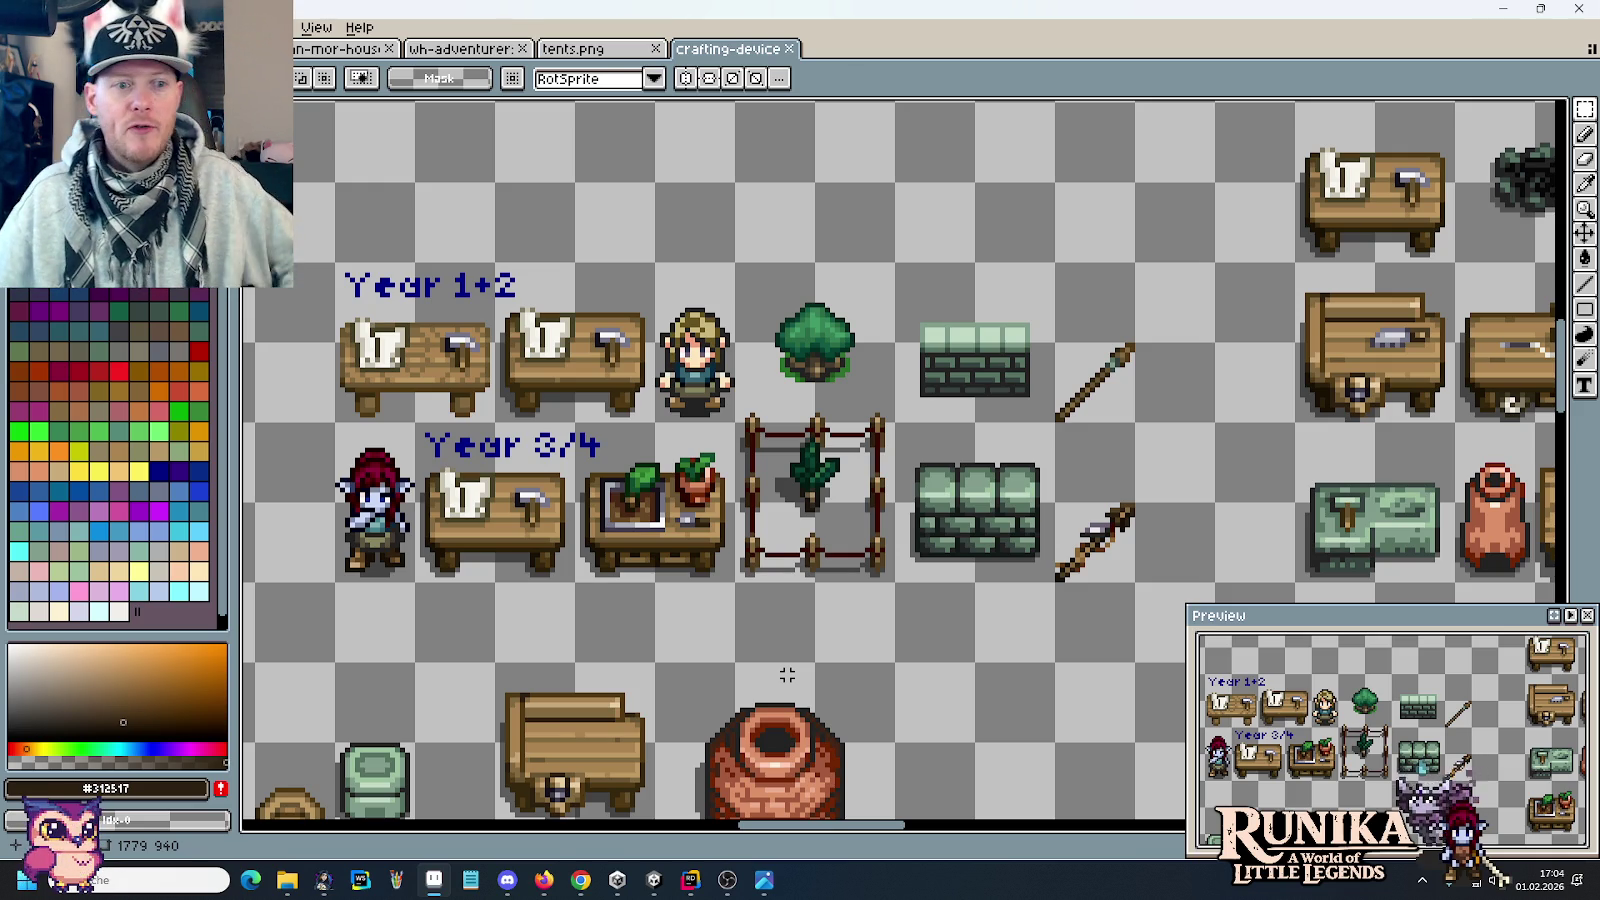
scroll(951, 533, down, 4)
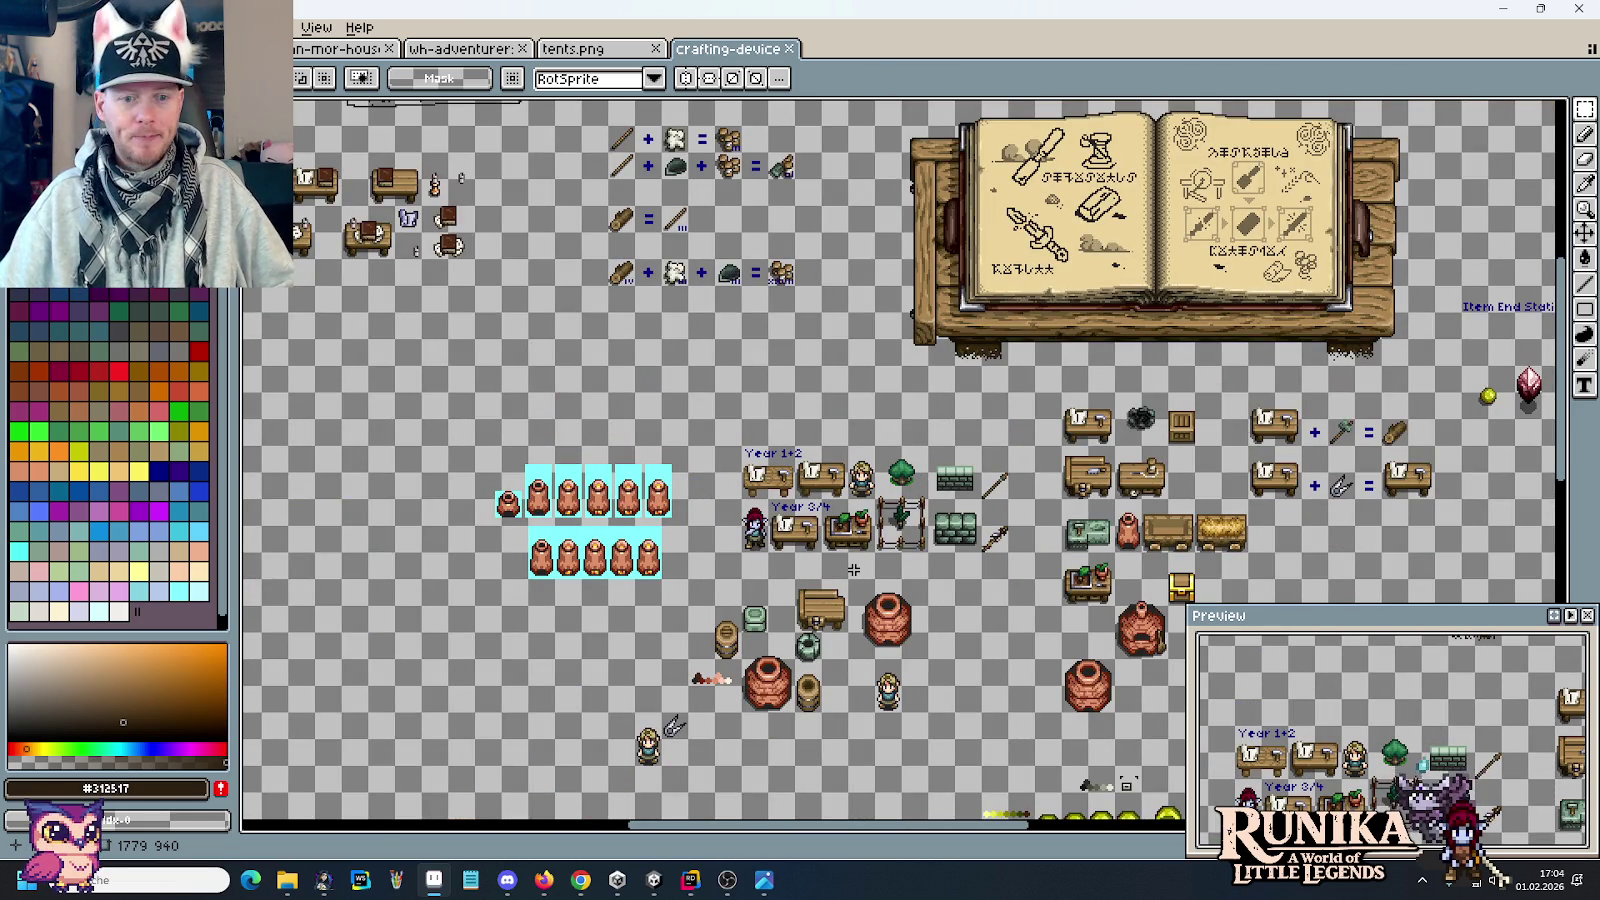
click(789, 48)
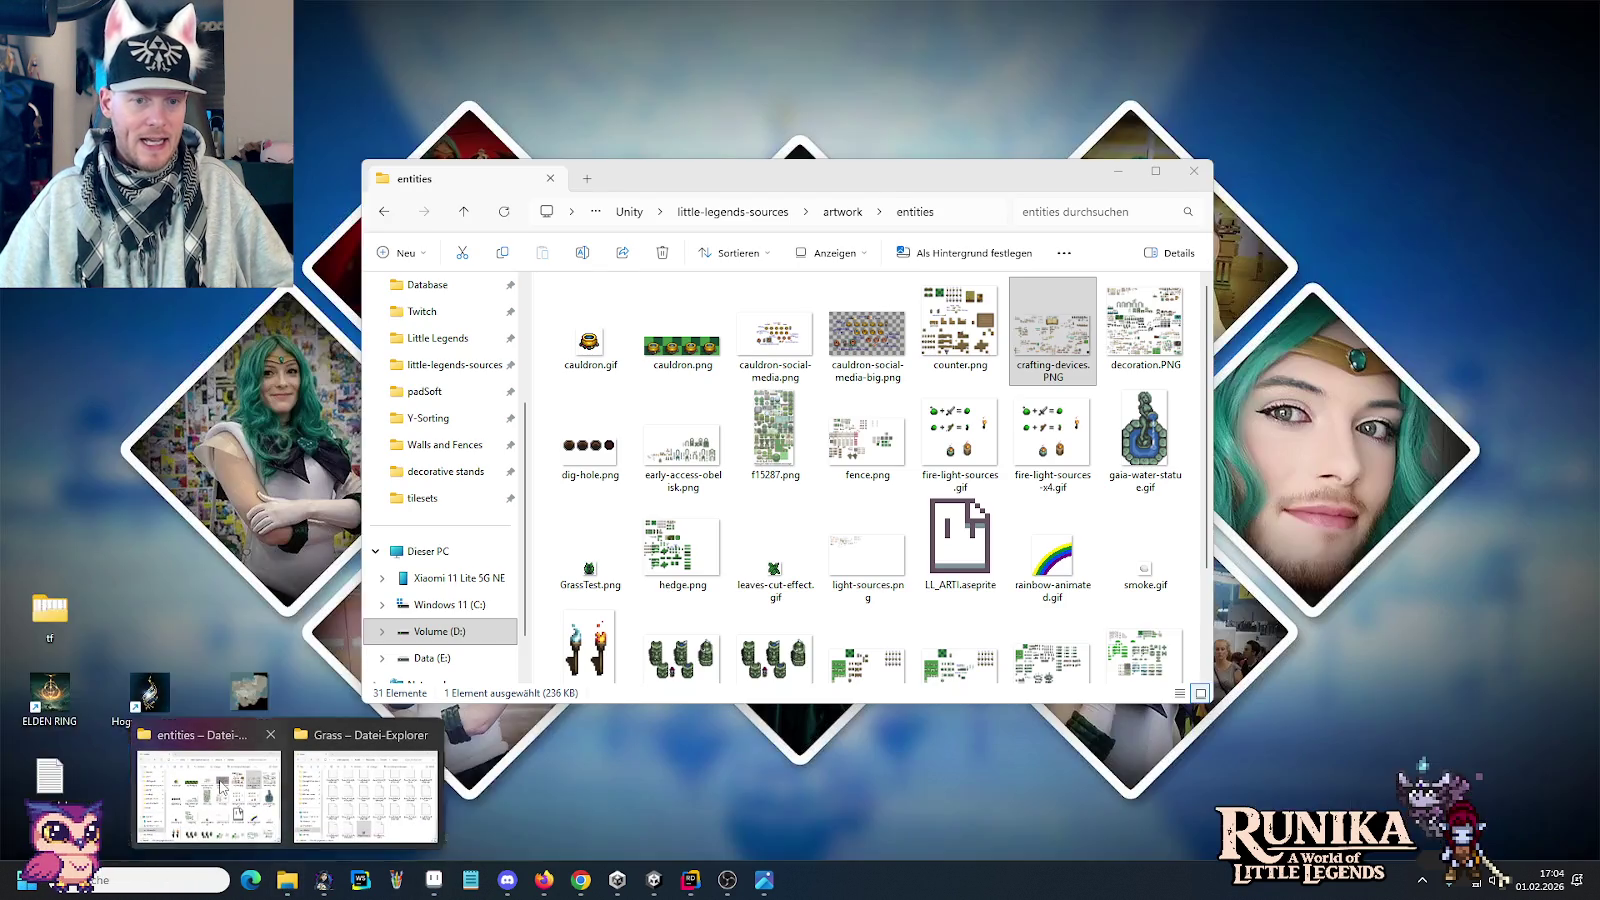
Step: Go from the entities folder up to little-legends-sources, into images > ui, briefly checking inventory
click(210, 790)
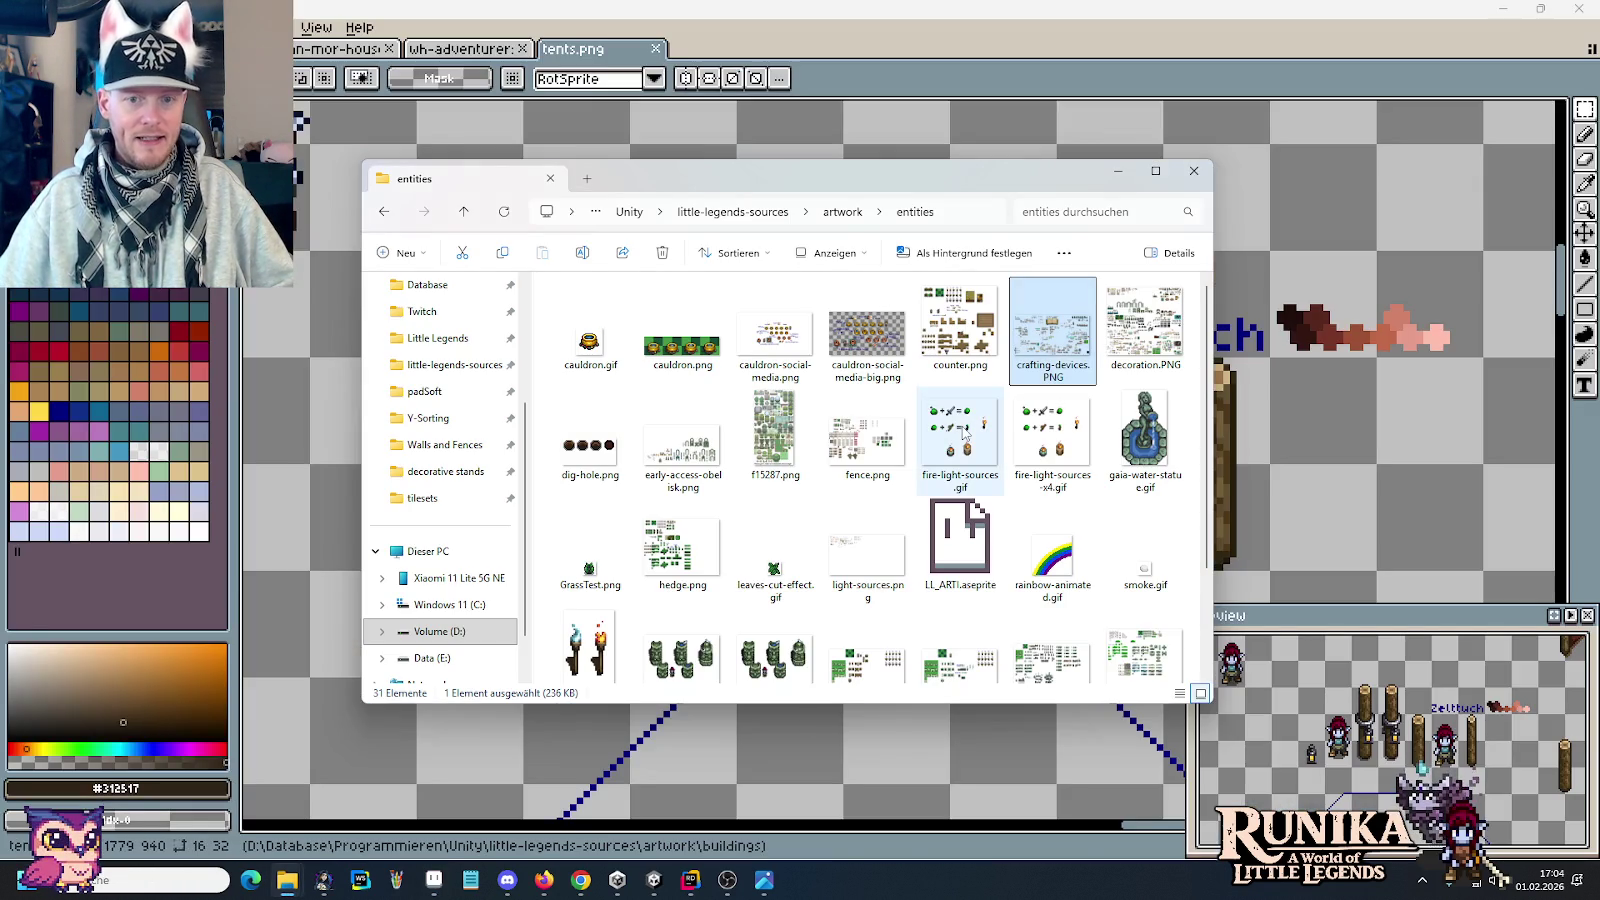
click(780, 212)
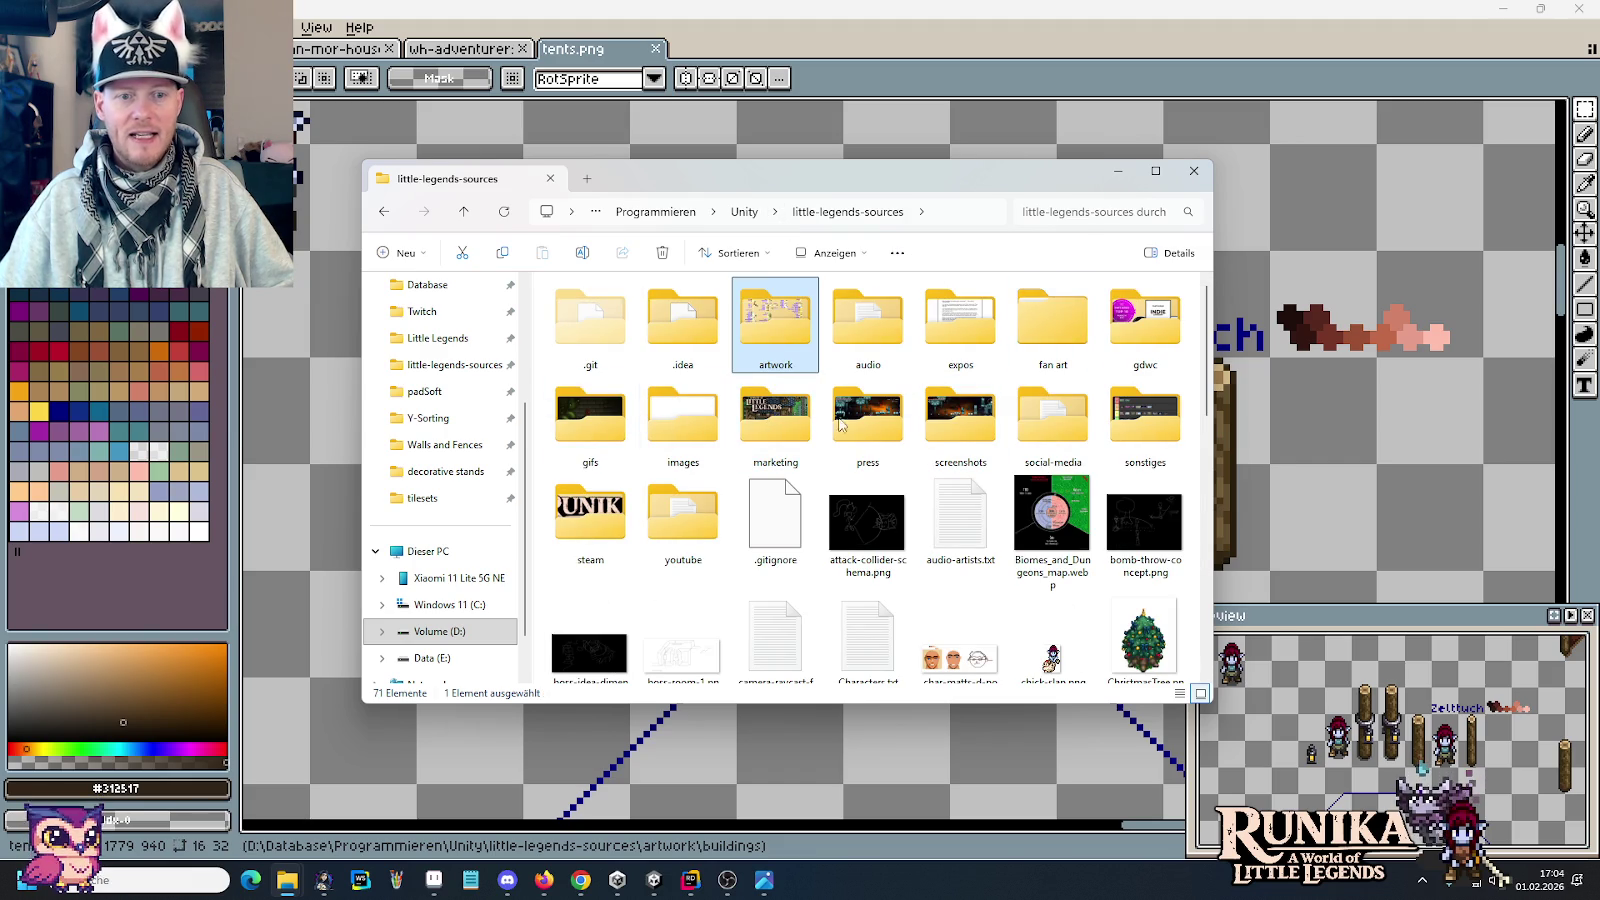
double_click(672, 432)
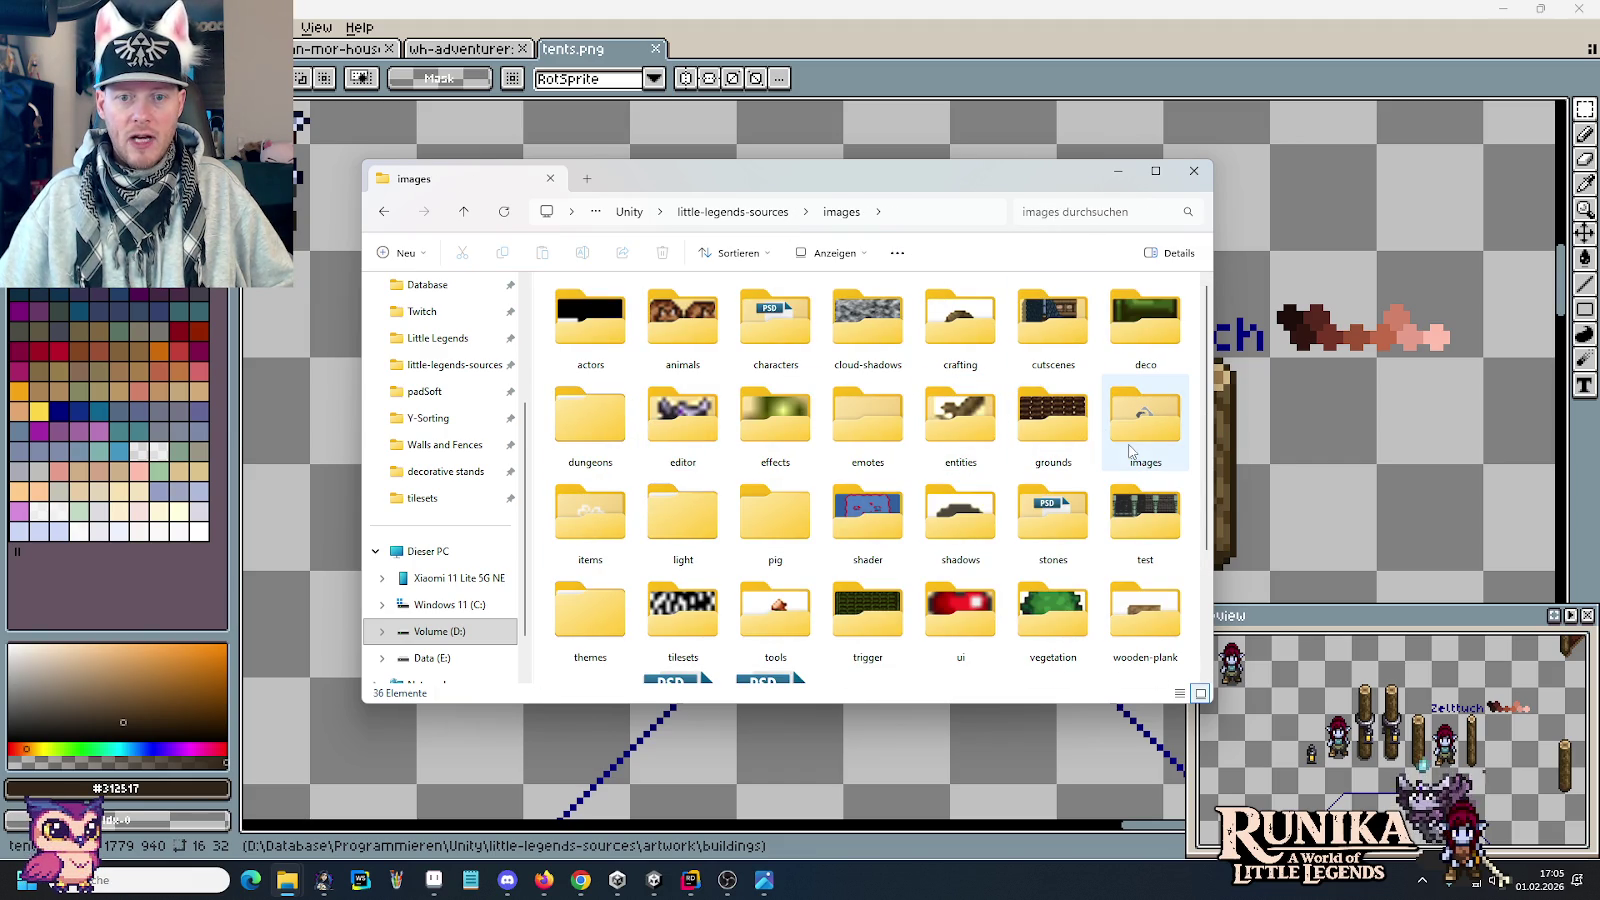
double_click(962, 620)
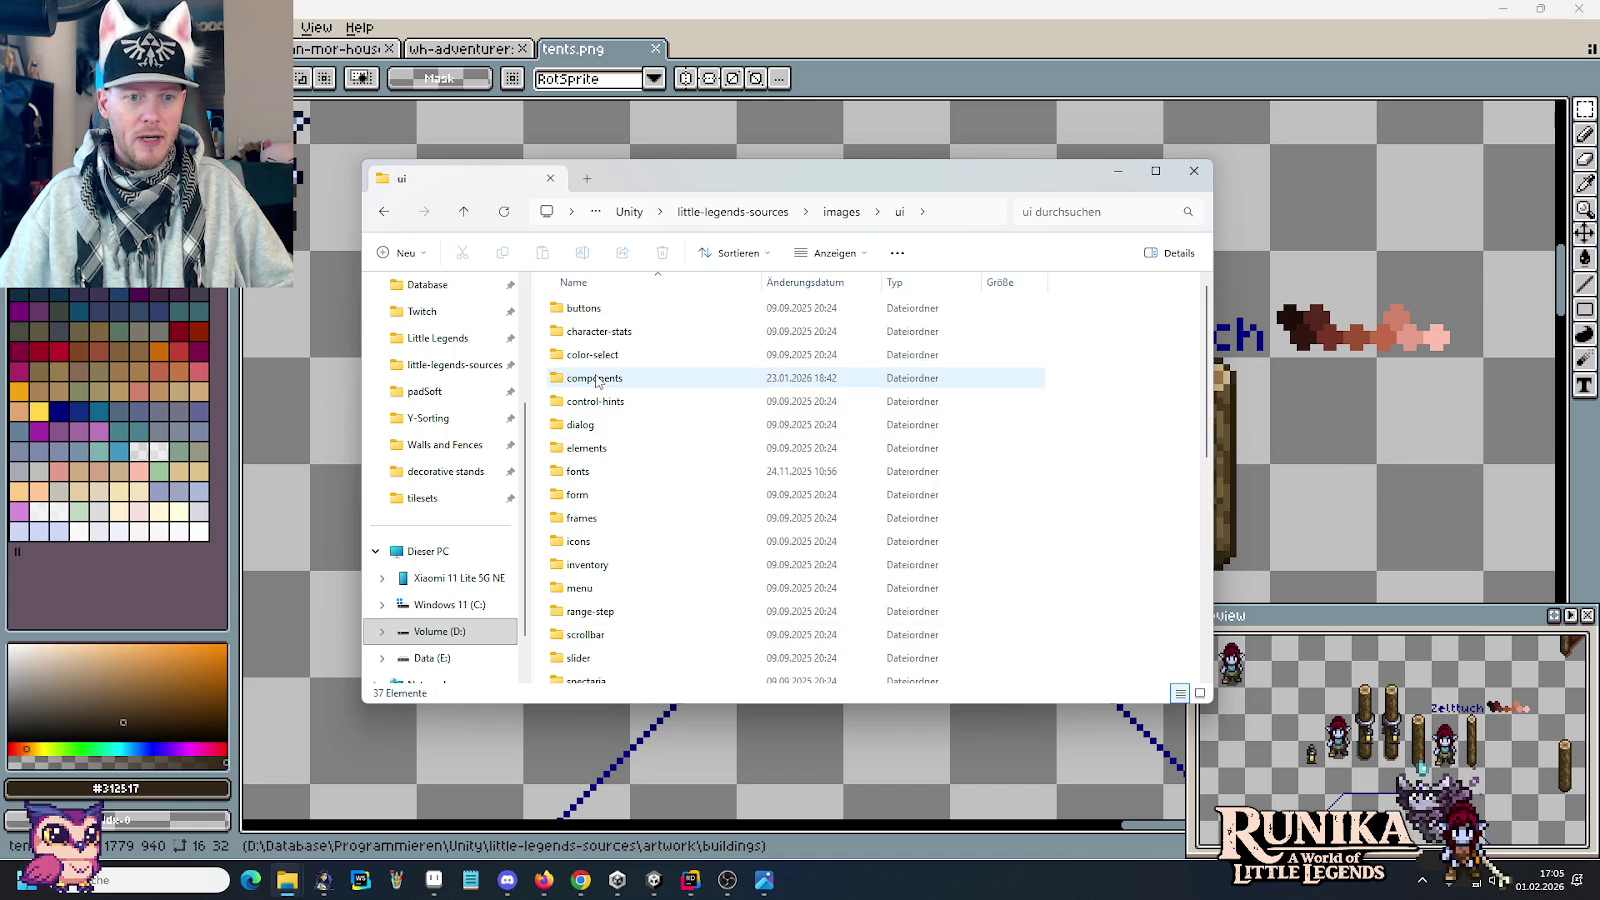
double_click(605, 564)
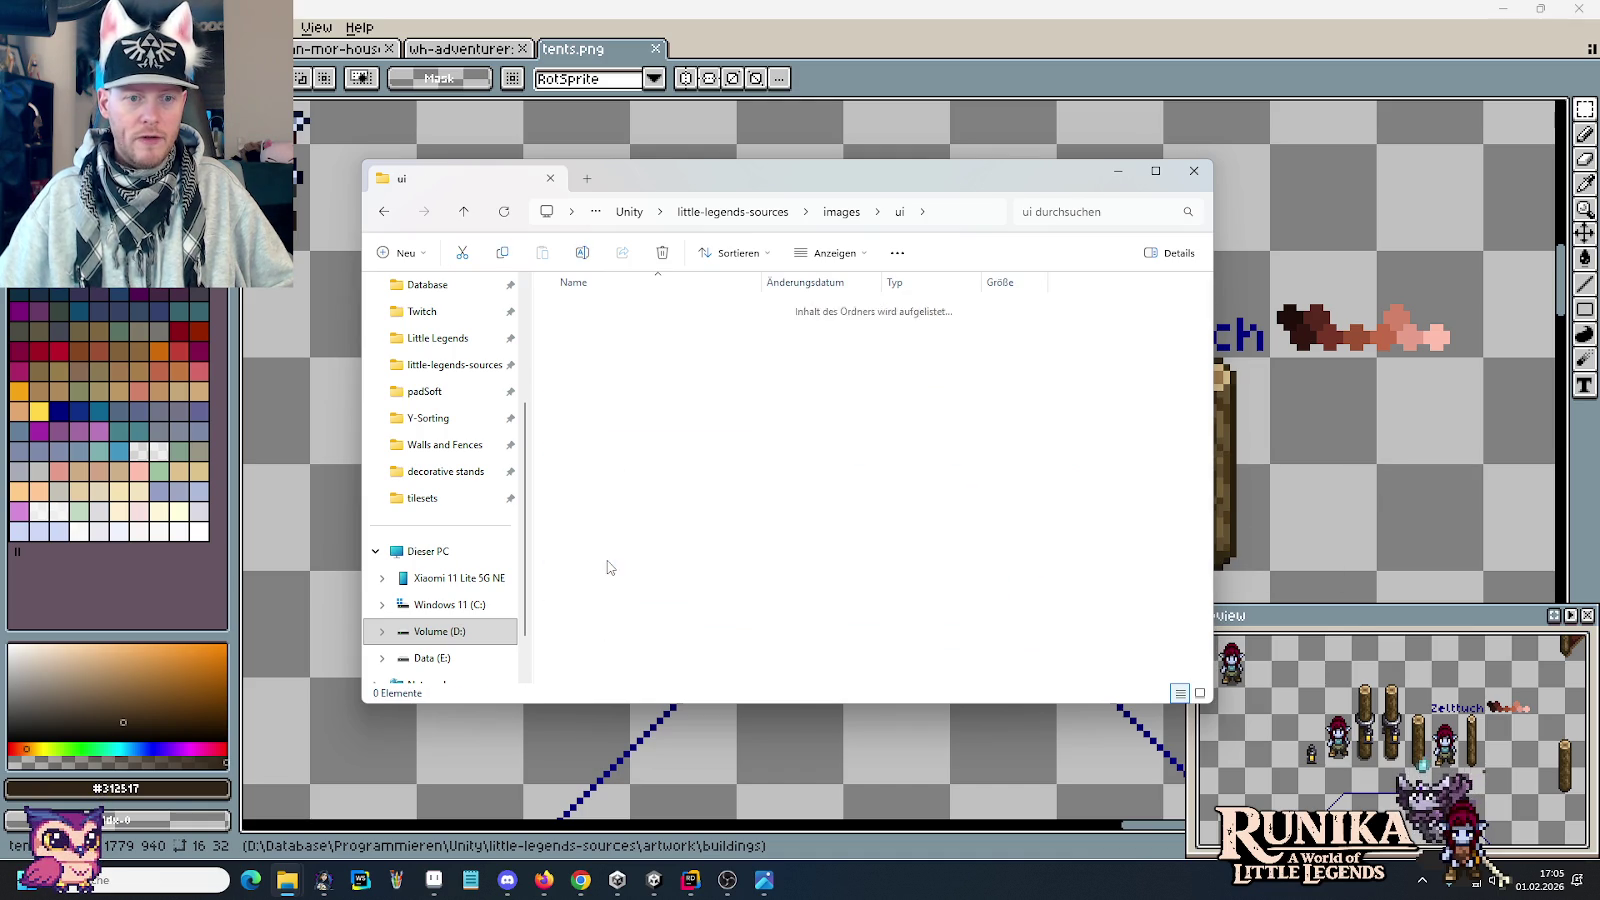
scroll(699, 525, down, 1)
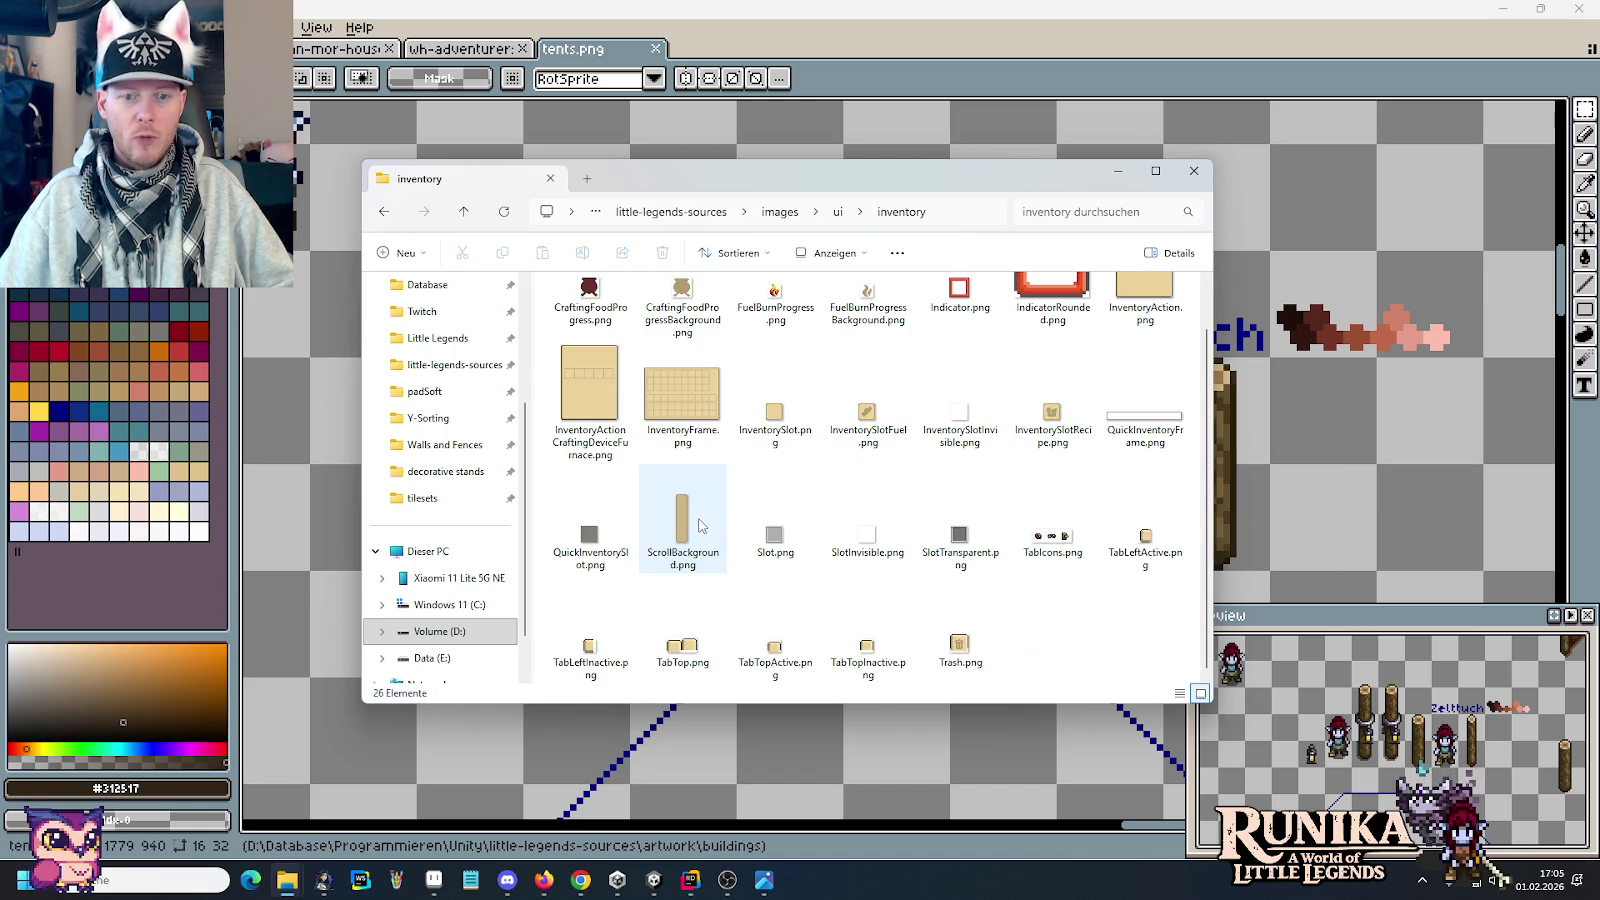
key(alt+Left)
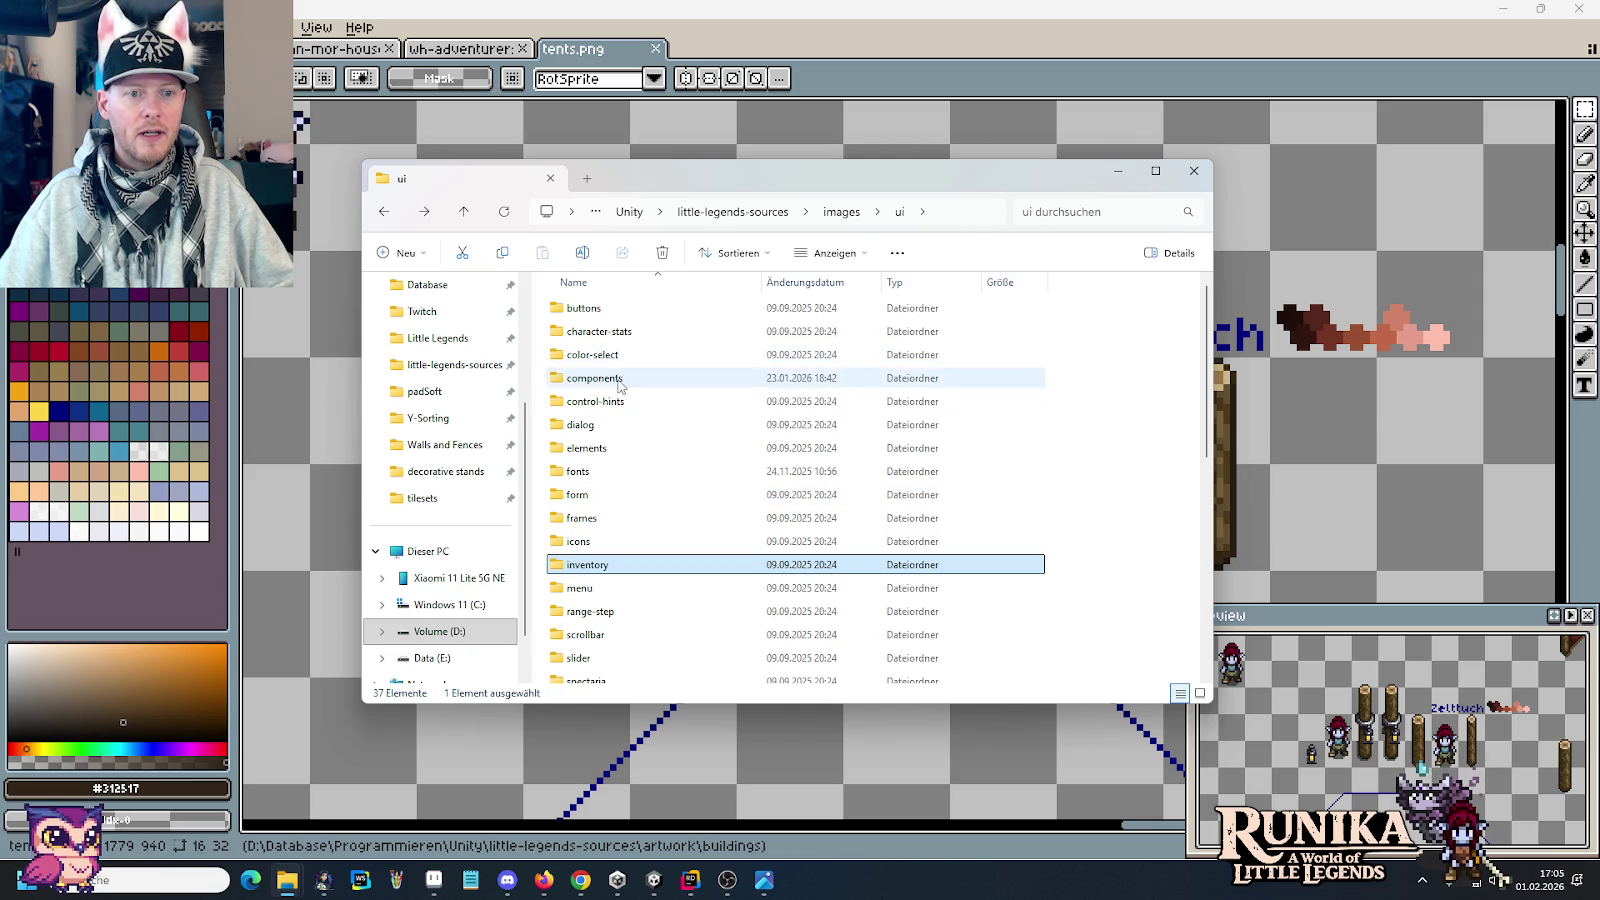
ctrl+scroll(617, 390, up, 4)
key(alt+Left)
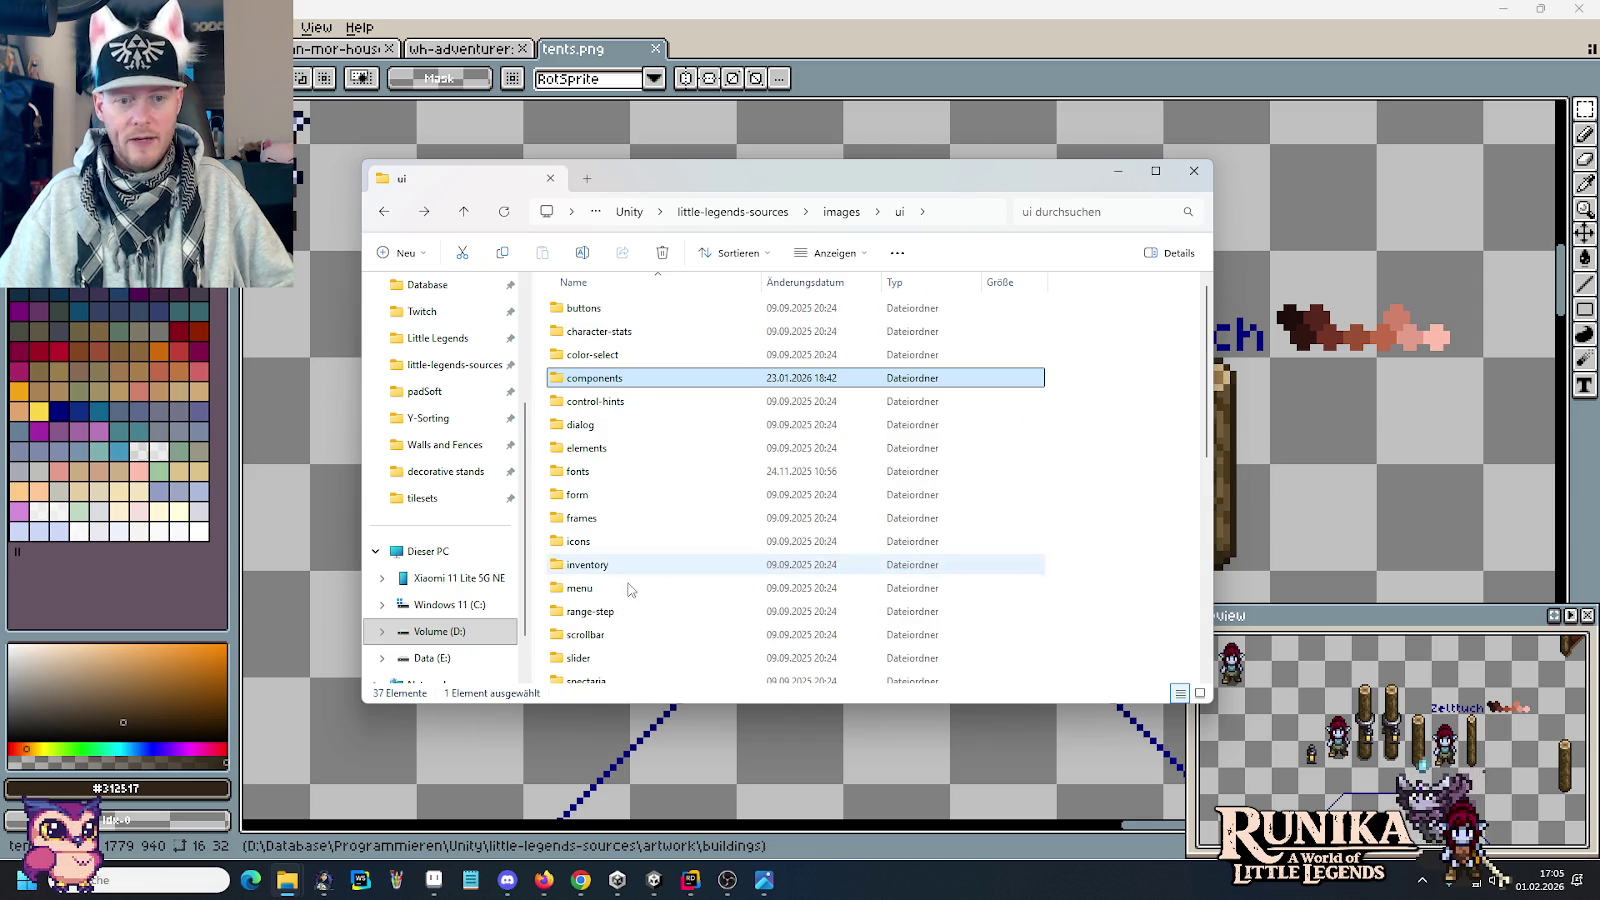
double_click(632, 563)
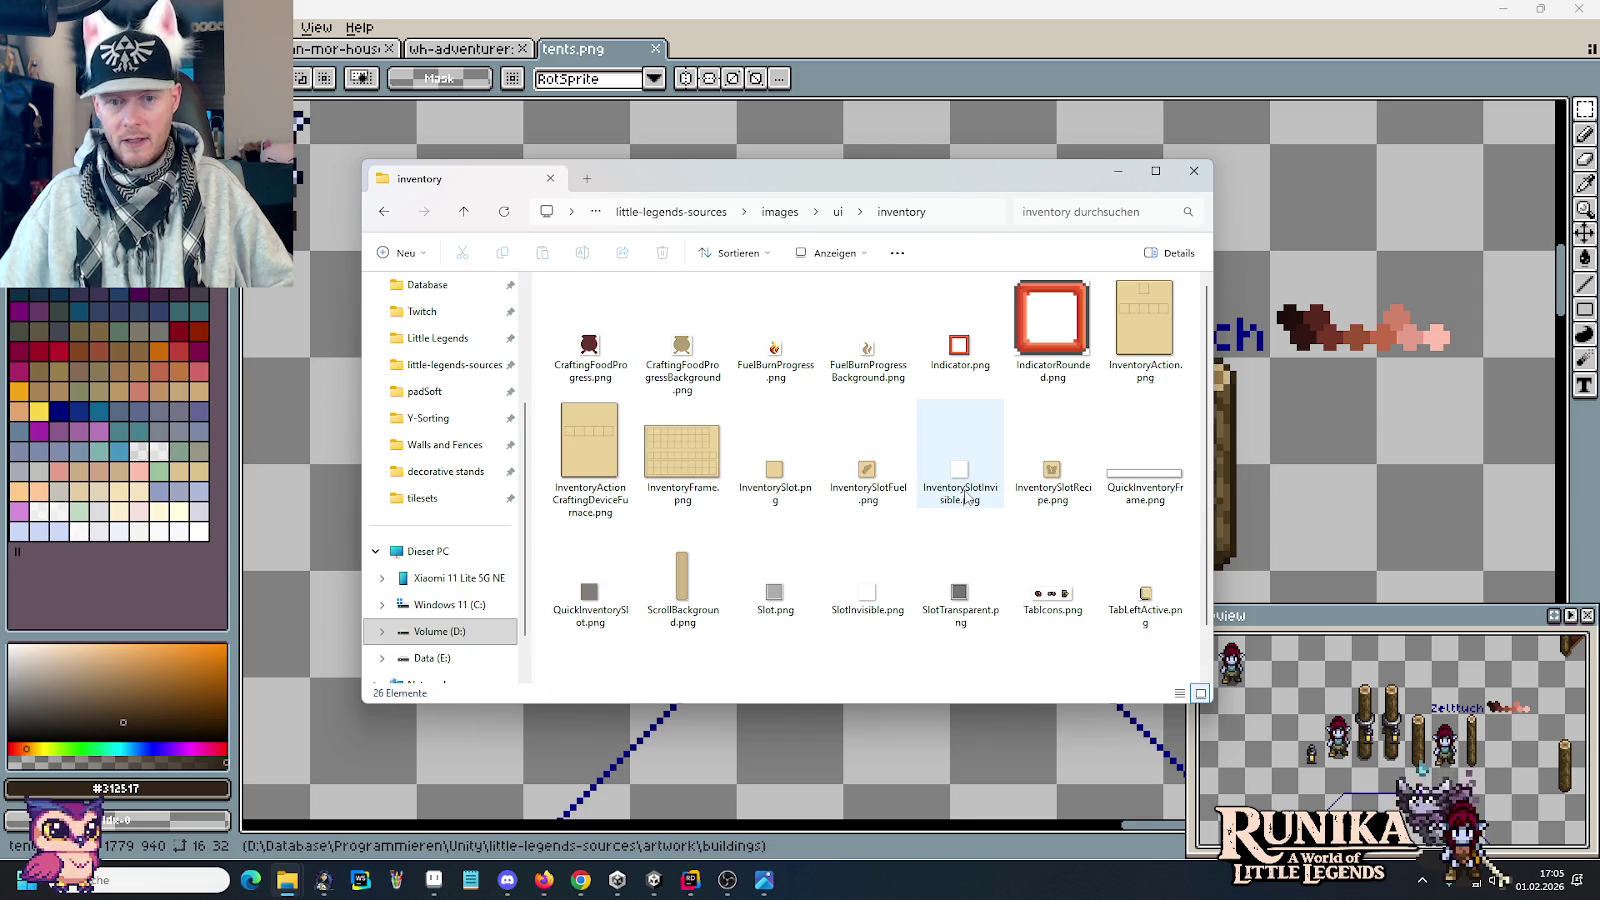
mouse_move(960, 462)
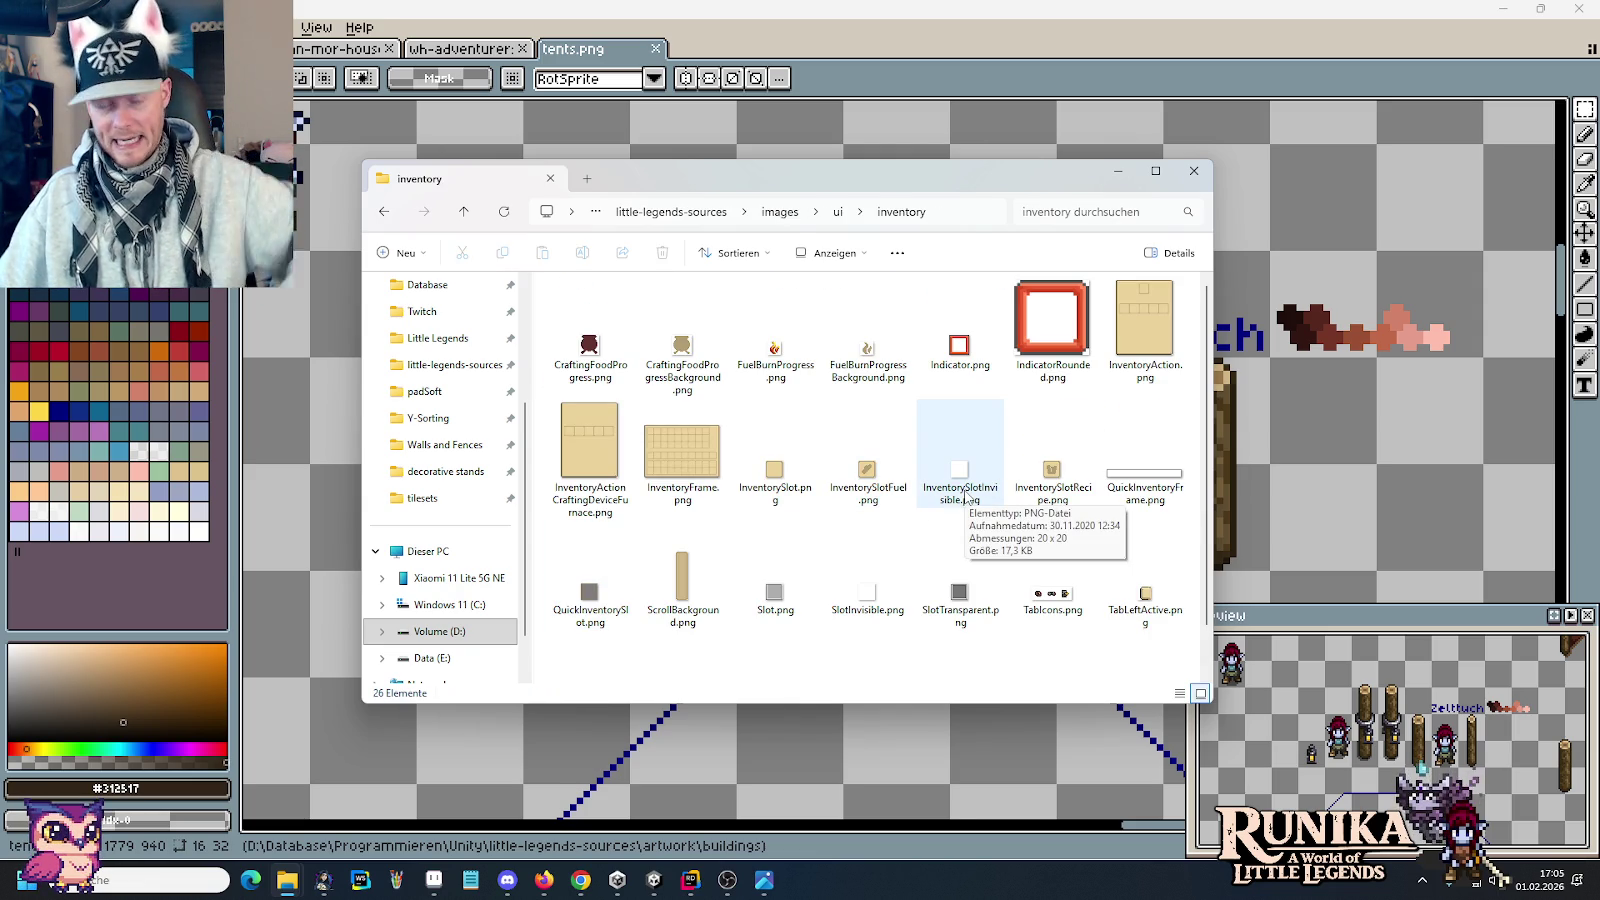
key(alt+Left)
Step: Open the components > crafting-devices folder to list its crafting station PNGs
double_click(620, 378)
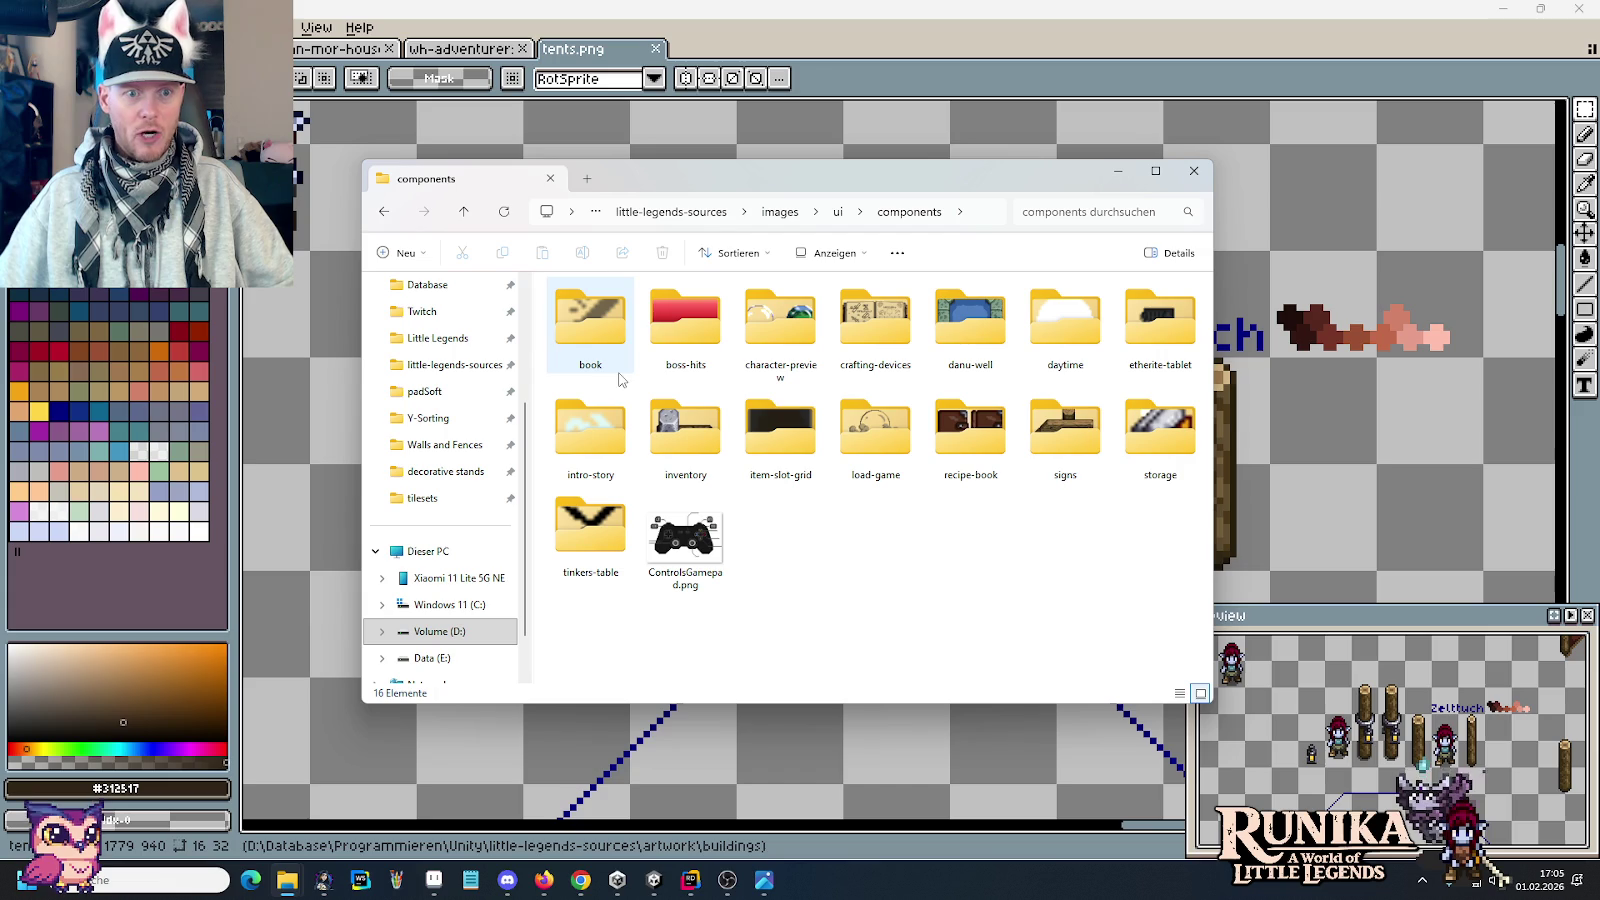
double_click(893, 331)
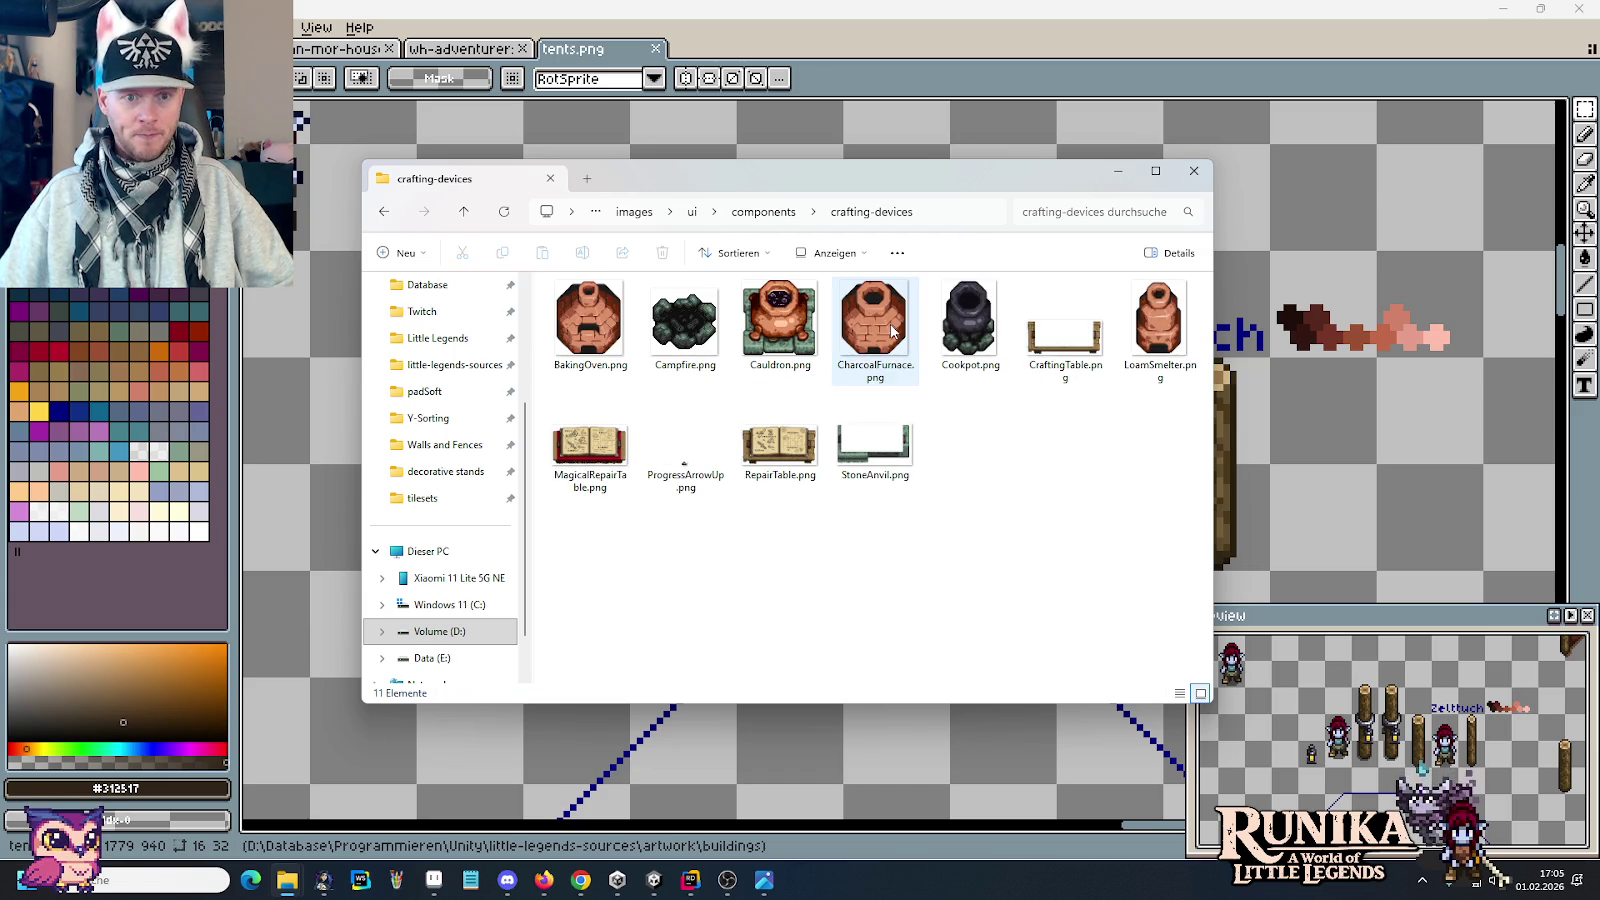
key(alt+Left)
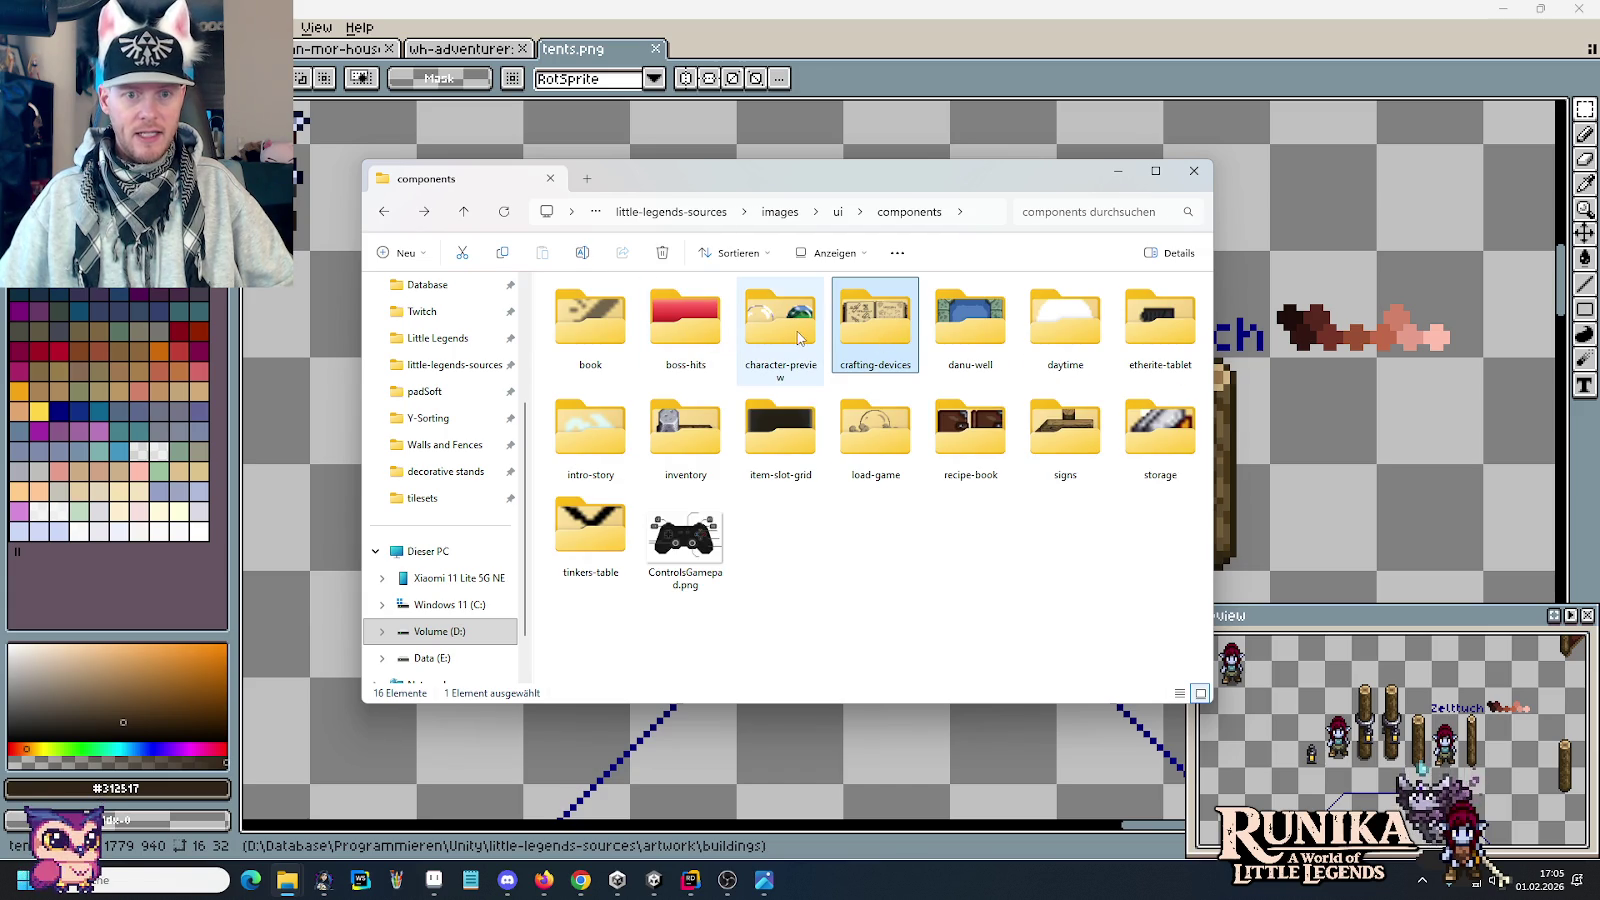
double_click(868, 335)
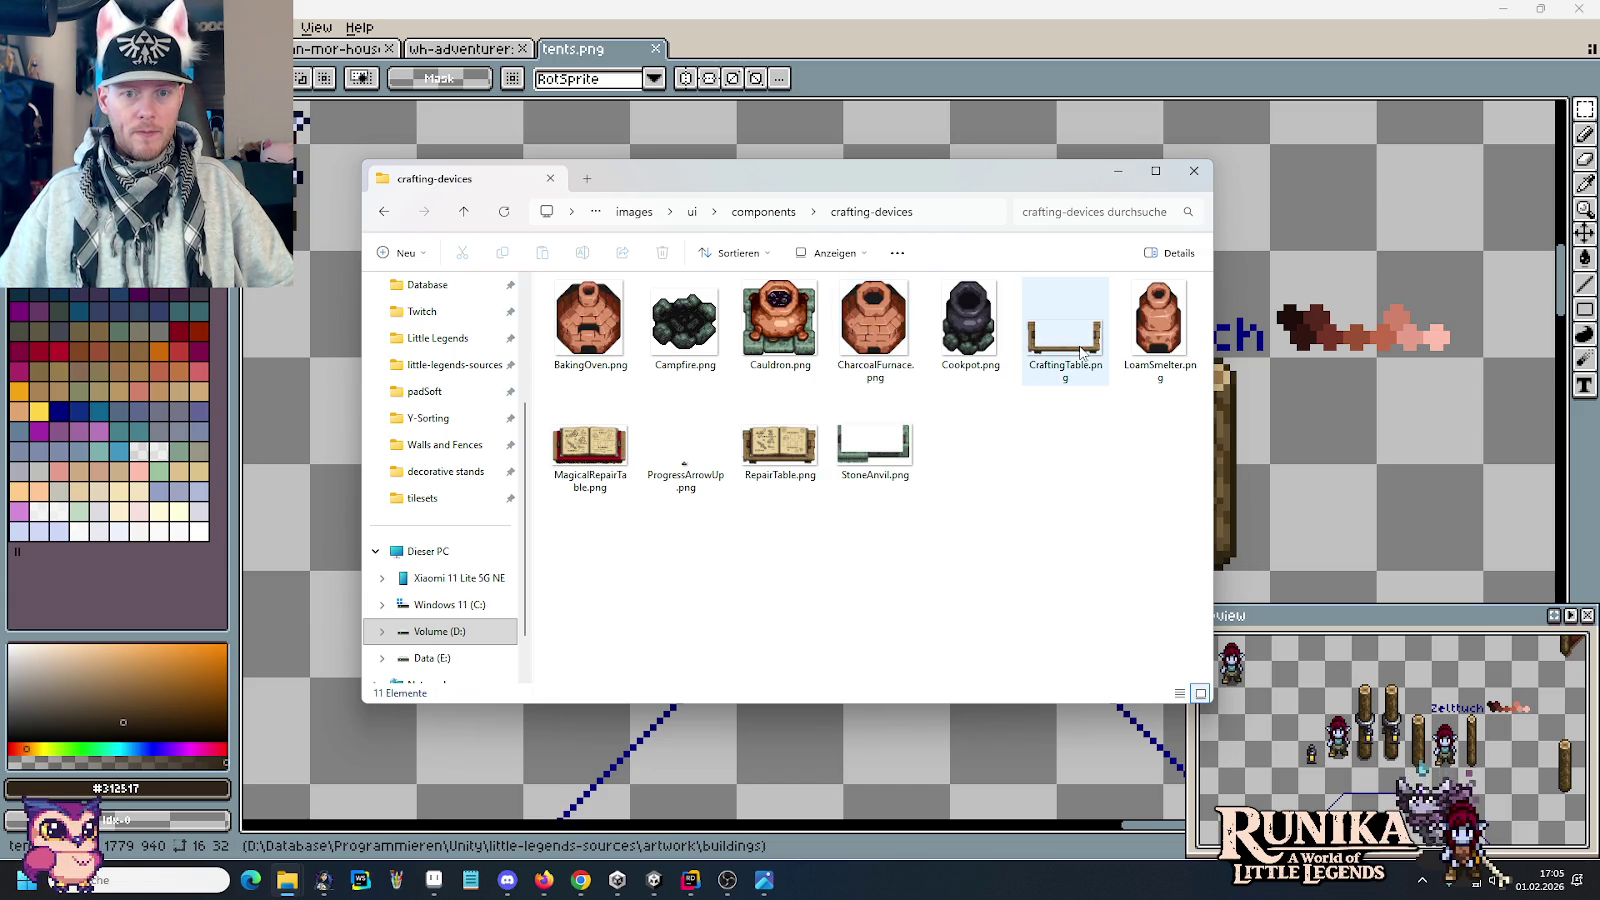
Step: Check CraftingTable.png's properties, noting its 17 July 2023 modified date
right_click(1081, 352)
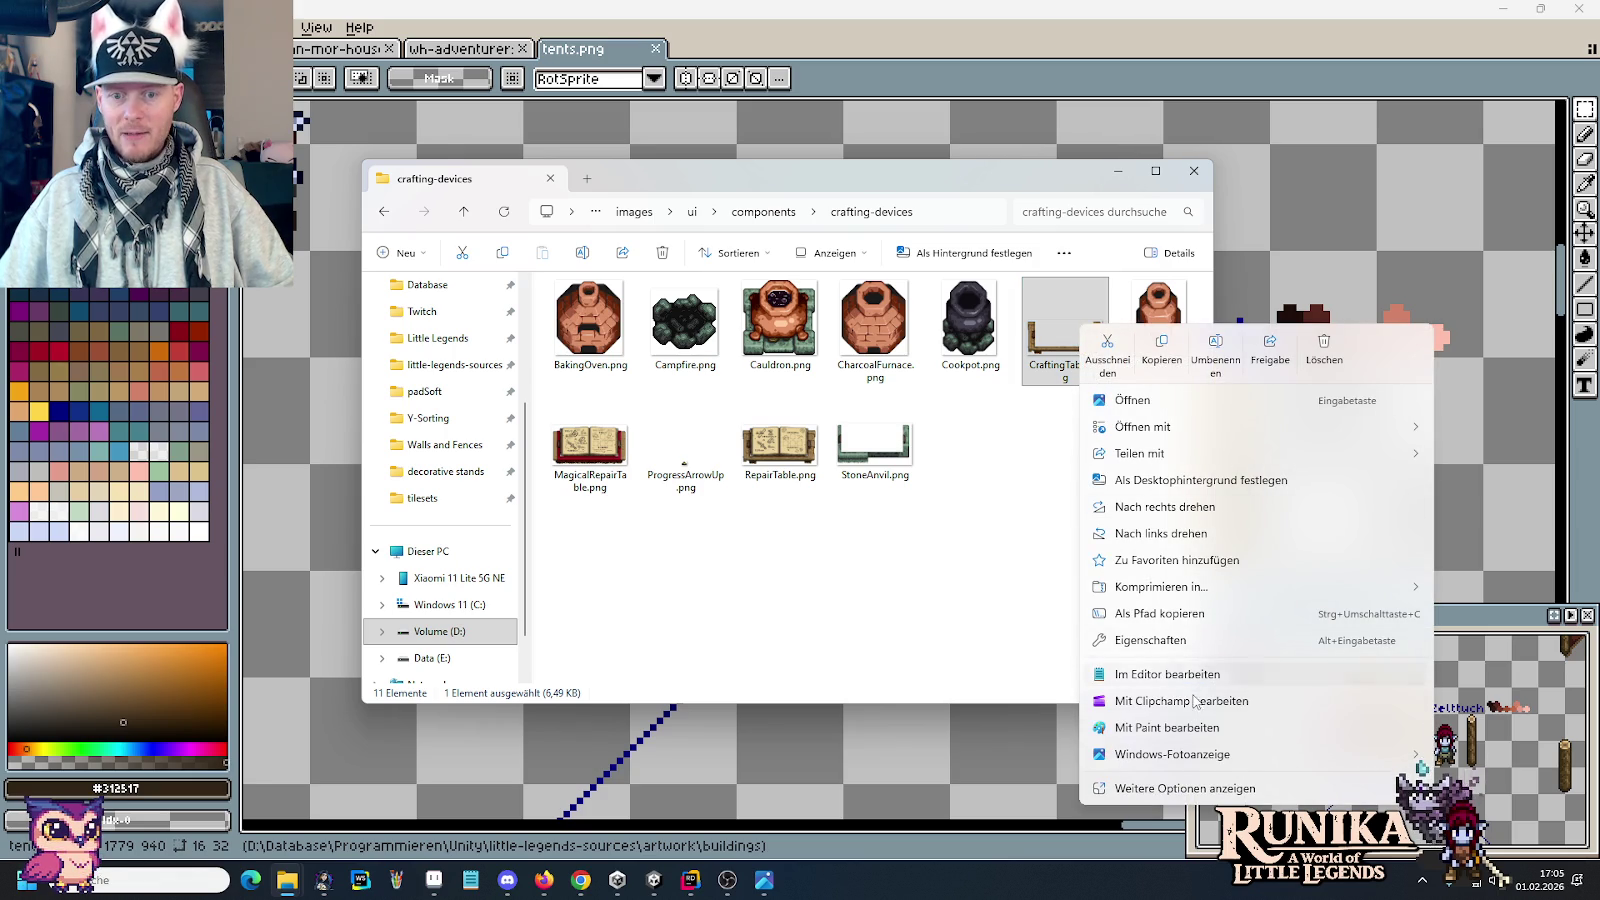
click(1157, 645)
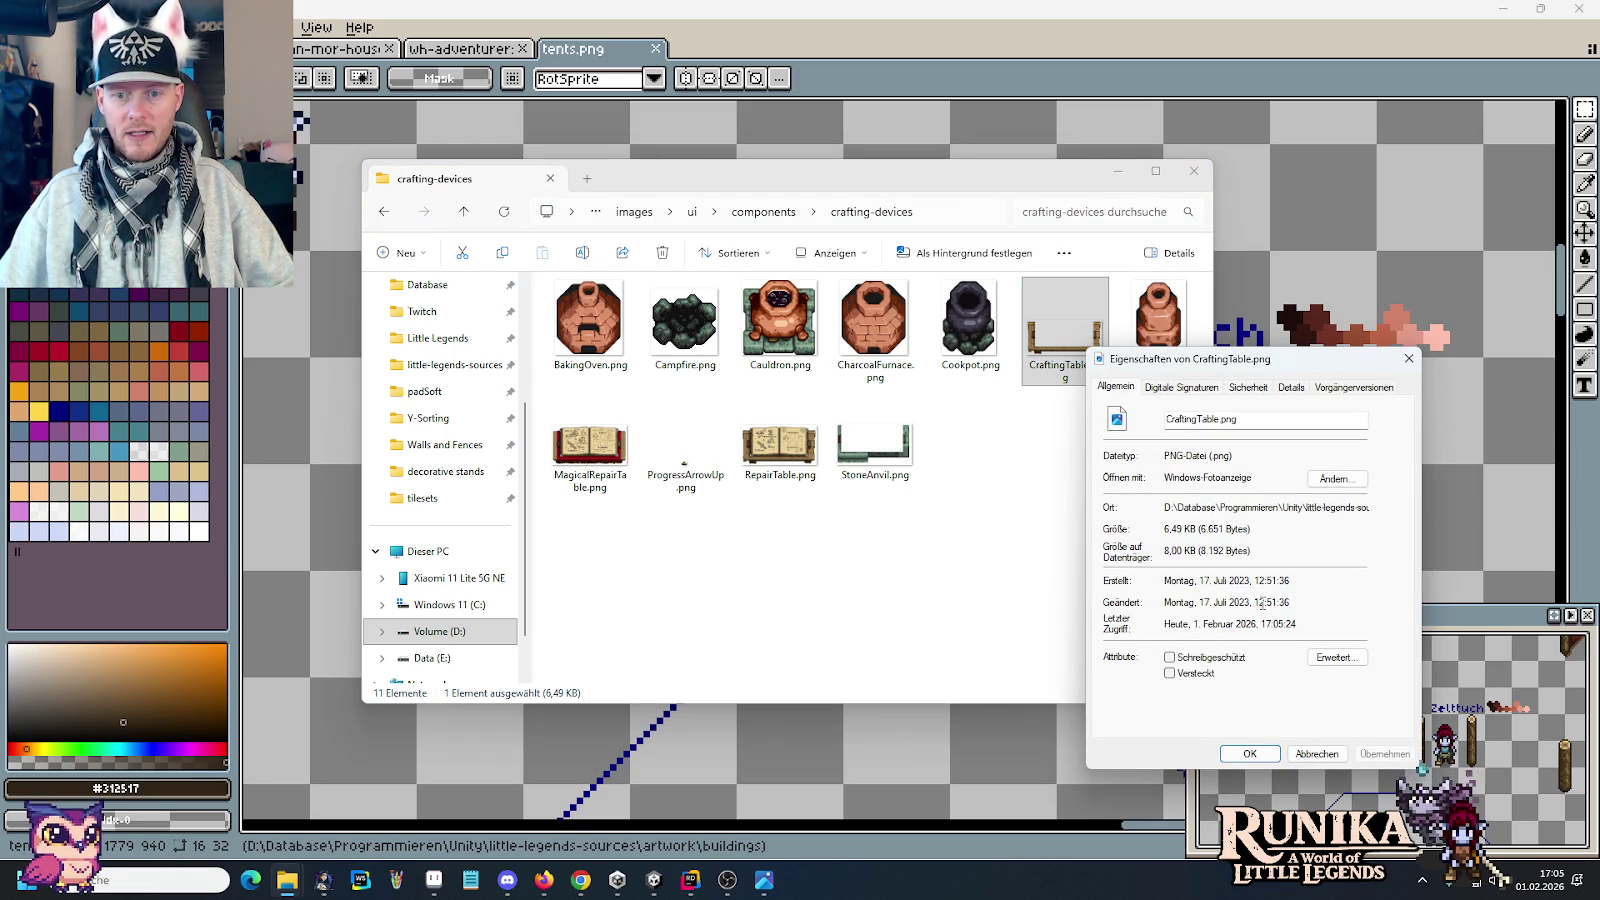
drag(1252, 601, 1187, 601)
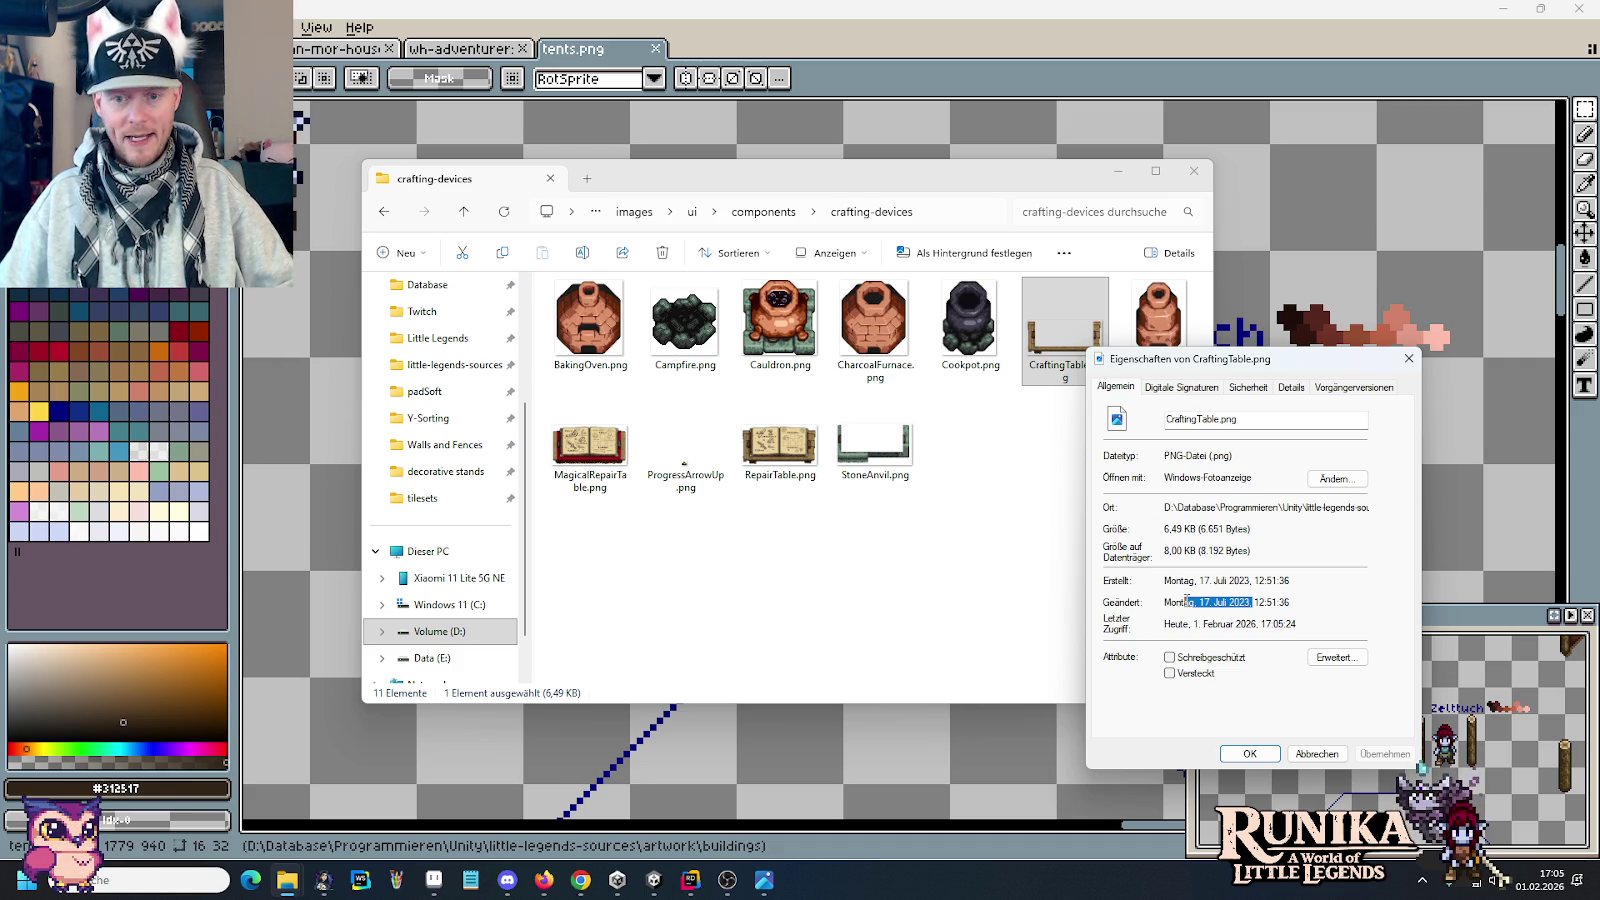
click(1316, 752)
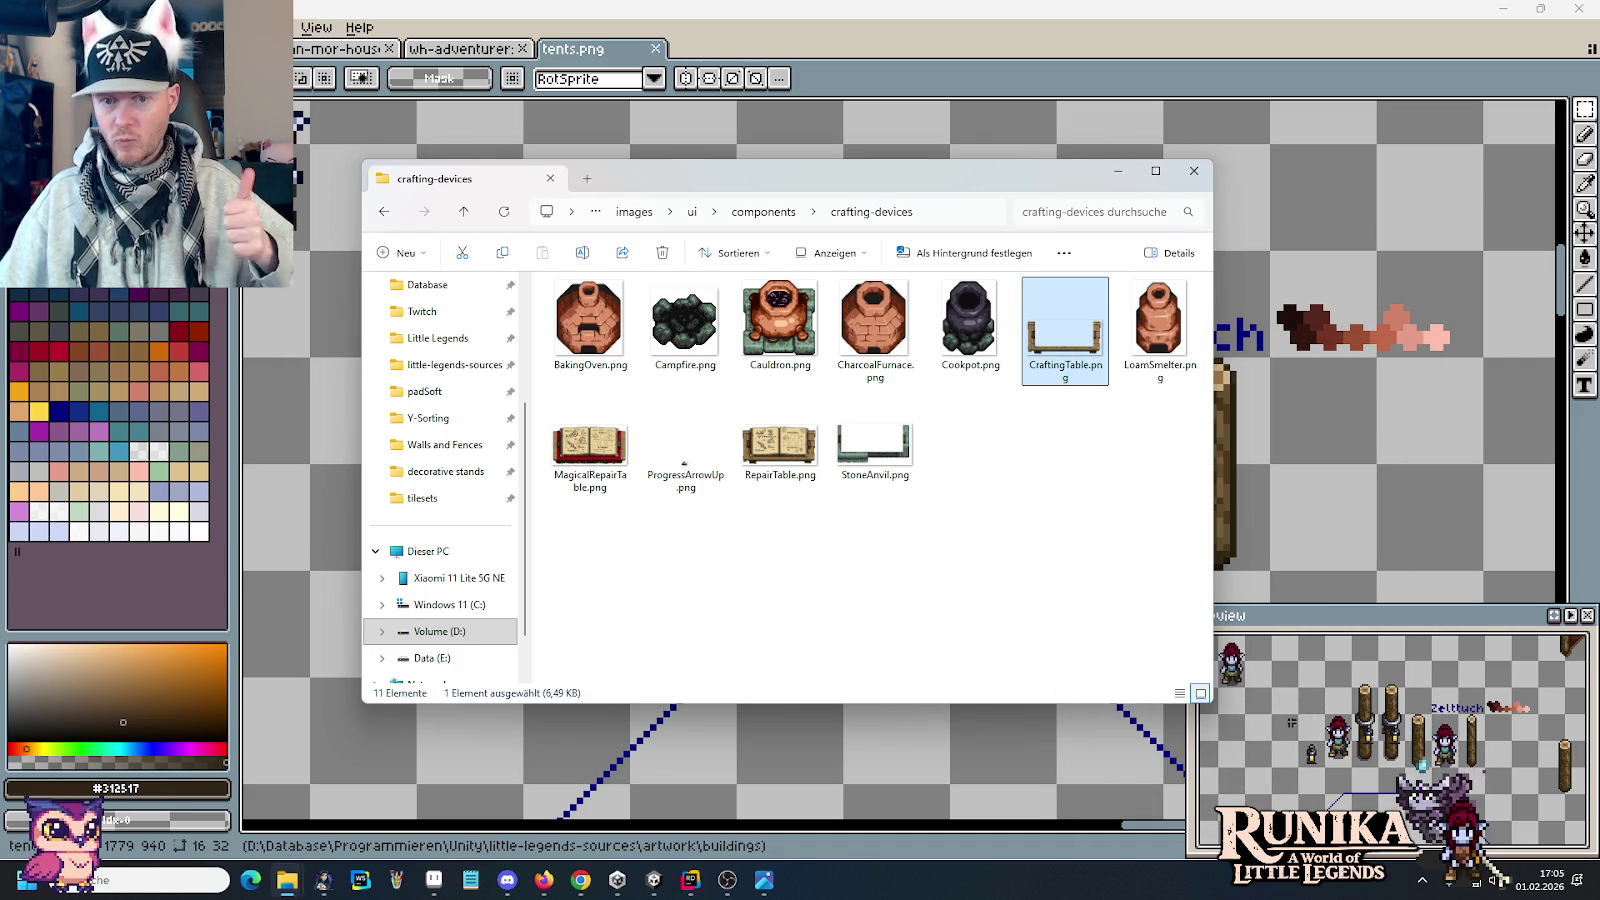
Step: Deselect the file and go back twice to the images/ui folder
click(1050, 492)
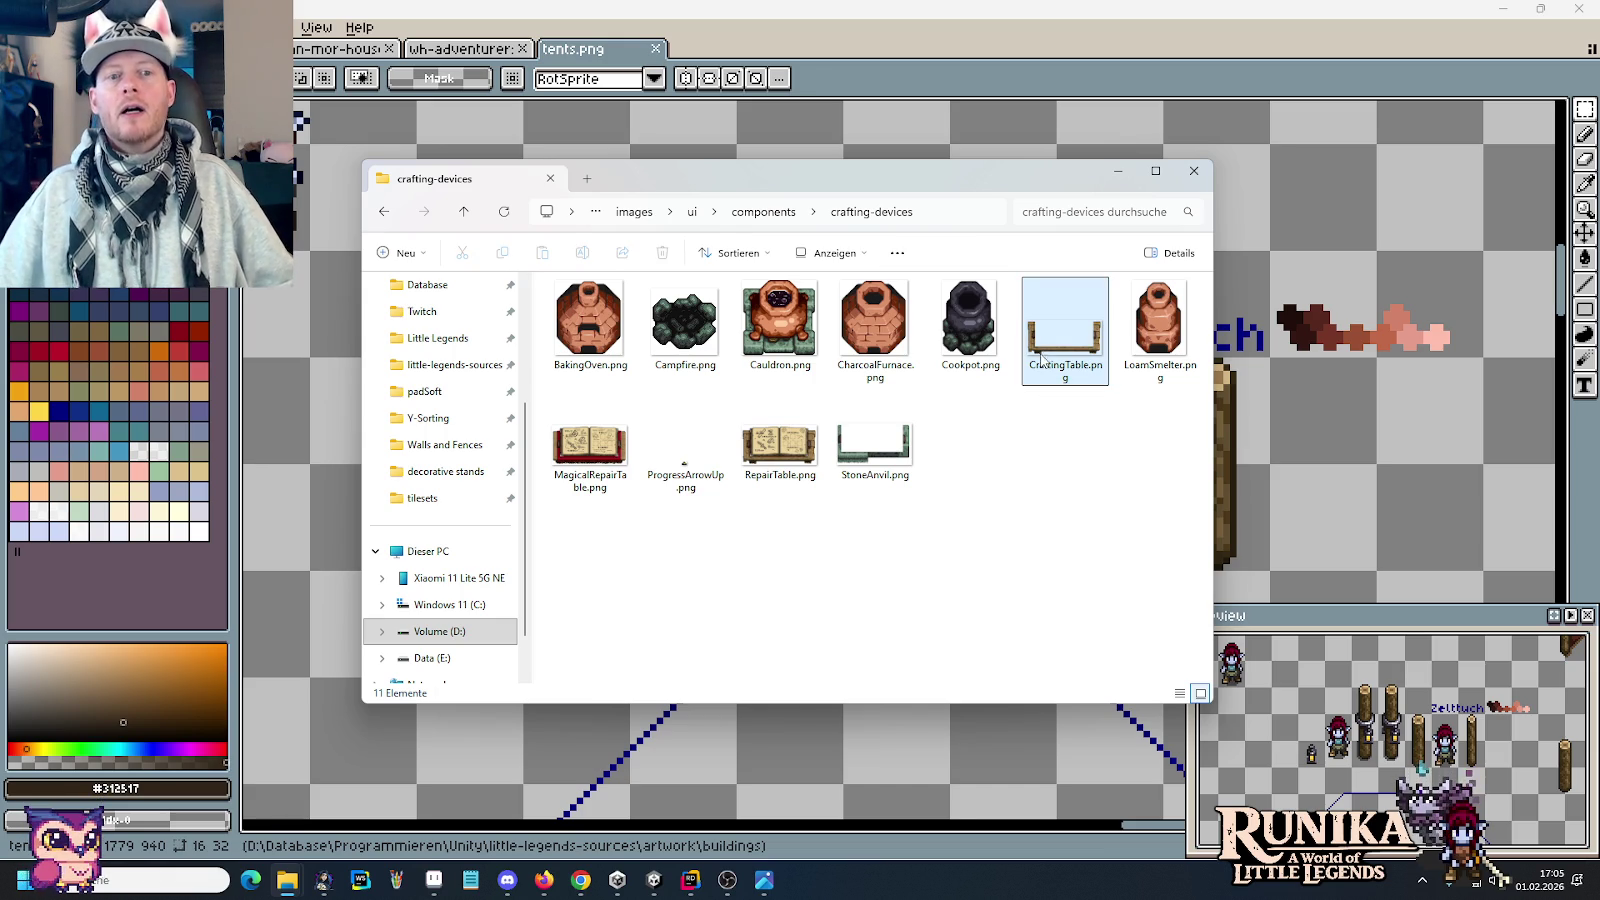
key(alt+Left)
key(alt+Left)
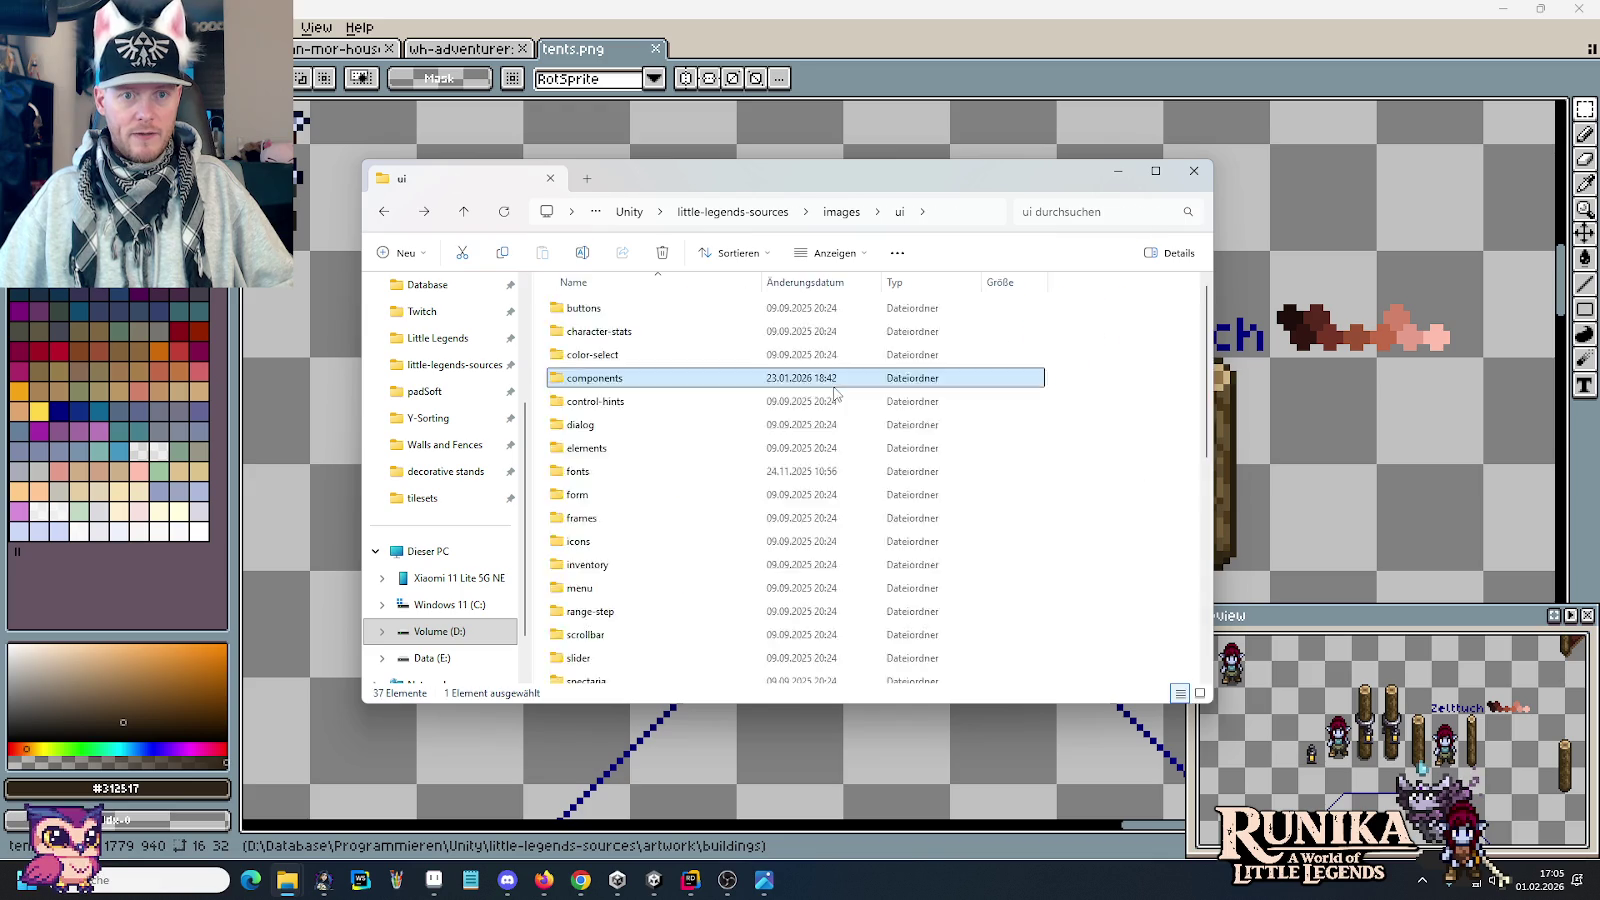
key(alt+Left)
mouse_move(868, 425)
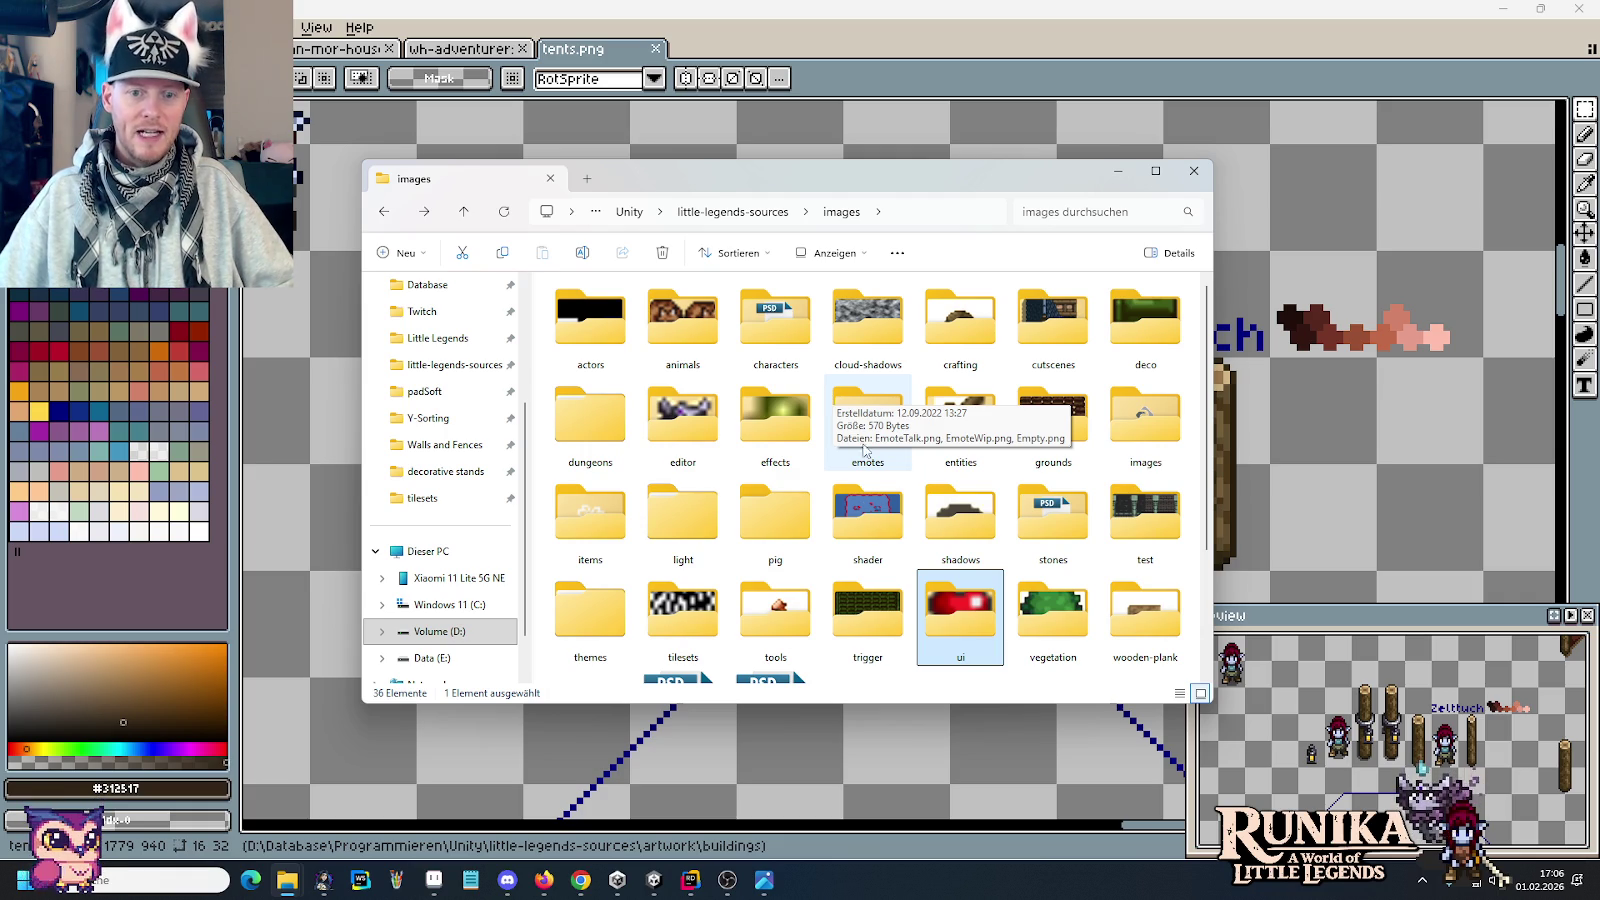
Step: Navigate to the artwork > ui folder and open inventory-ideas-raw.png in Aseprite
double_click(957, 614)
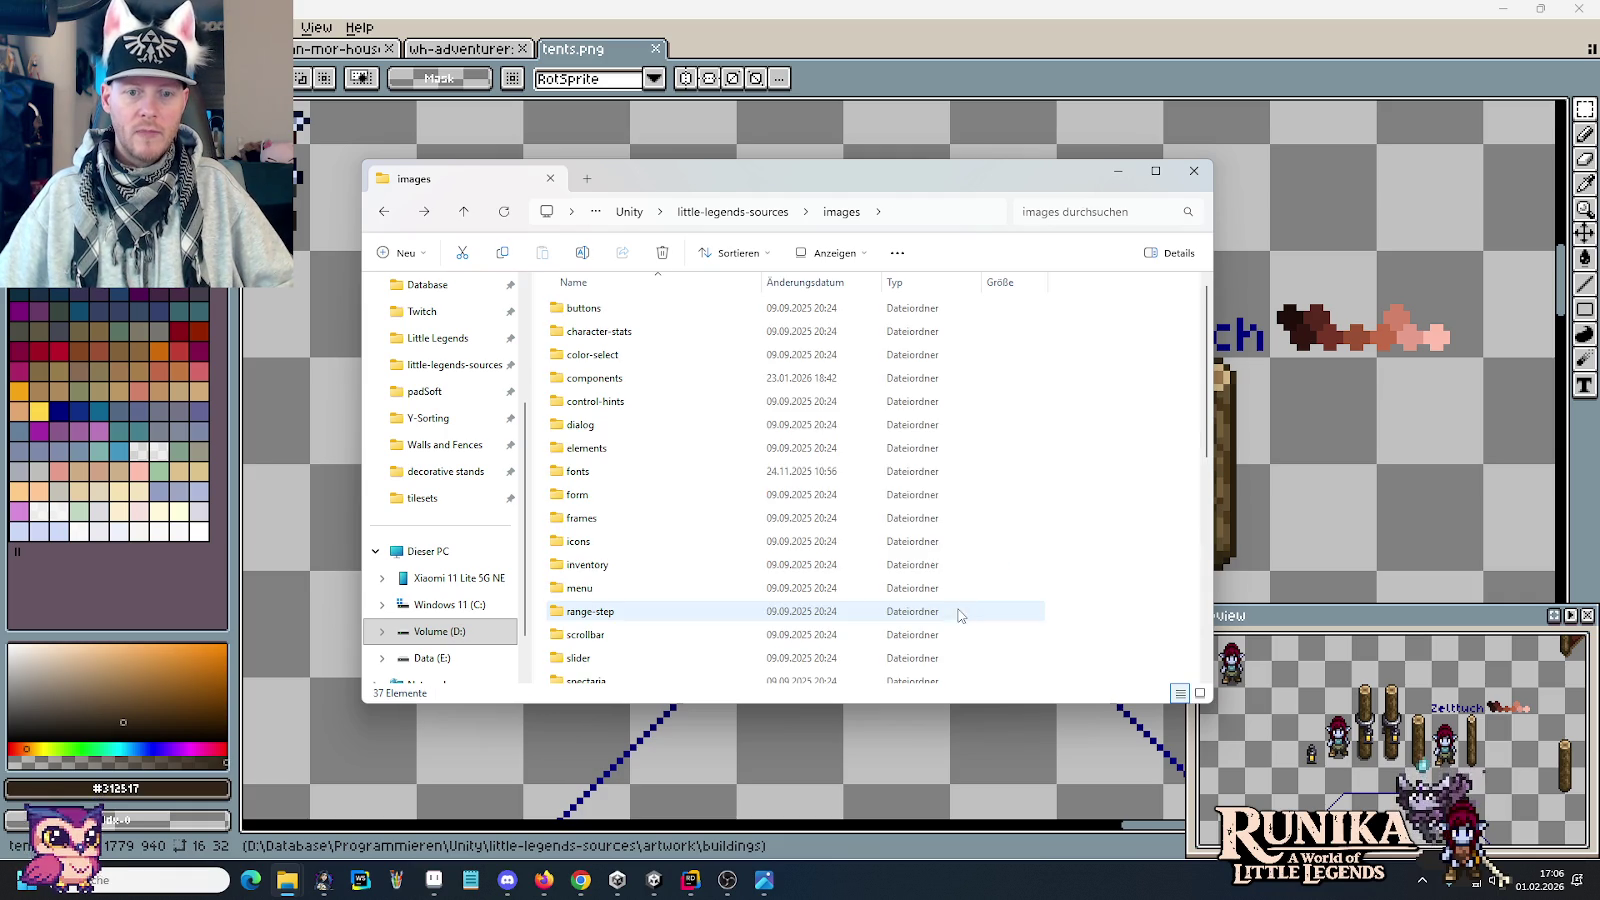
key(alt+Up)
key(alt+Up)
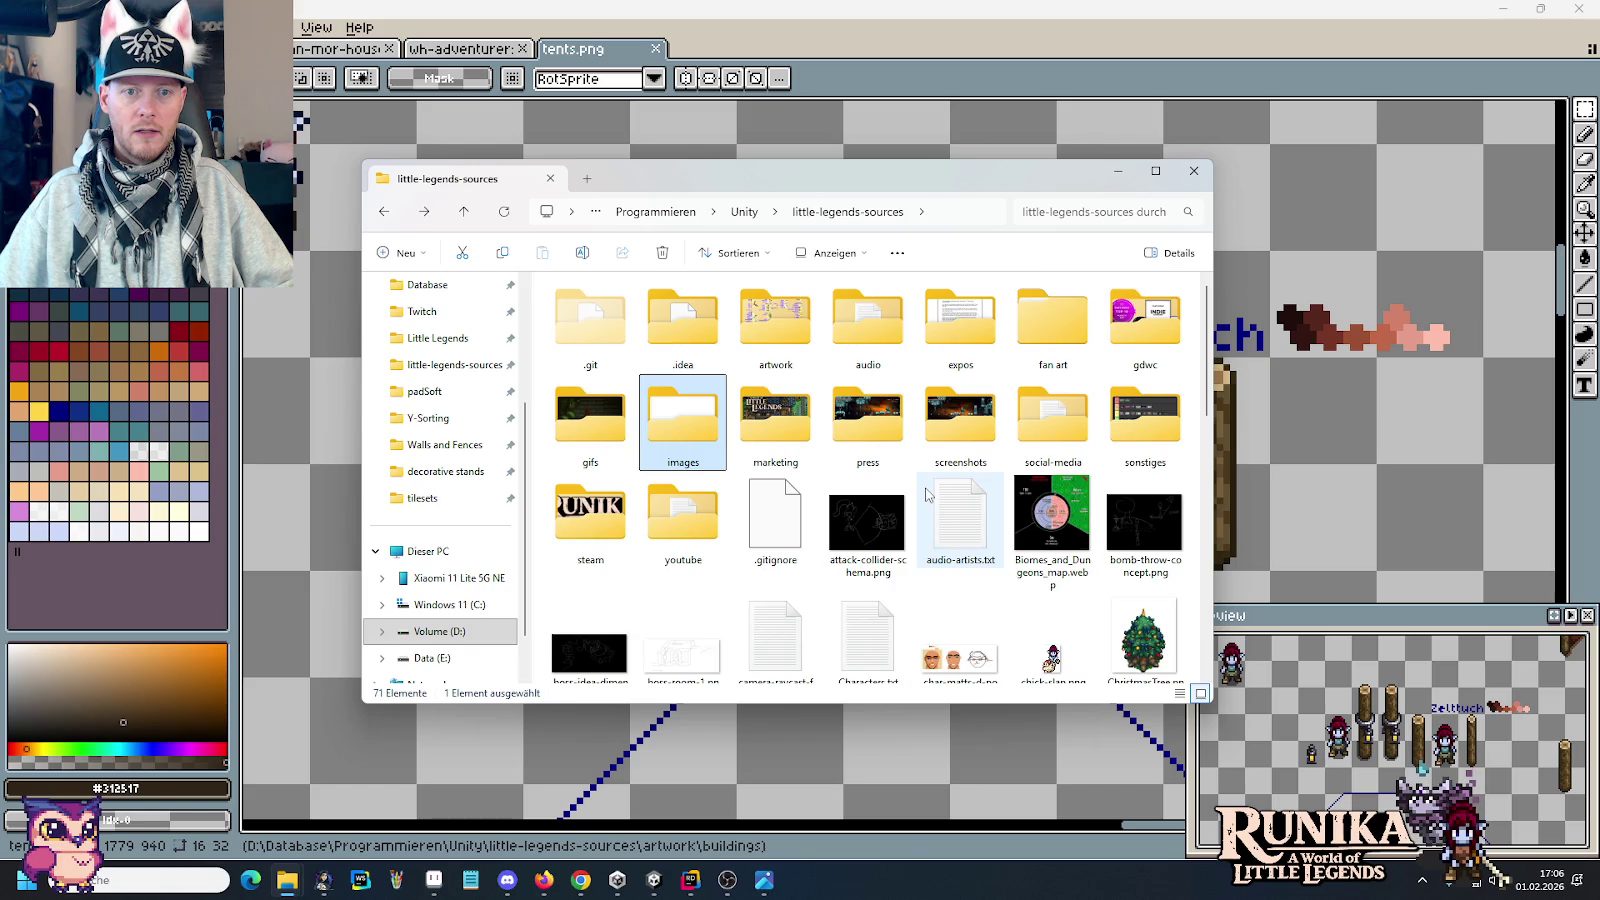
key(alt+Left)
key(alt+Up)
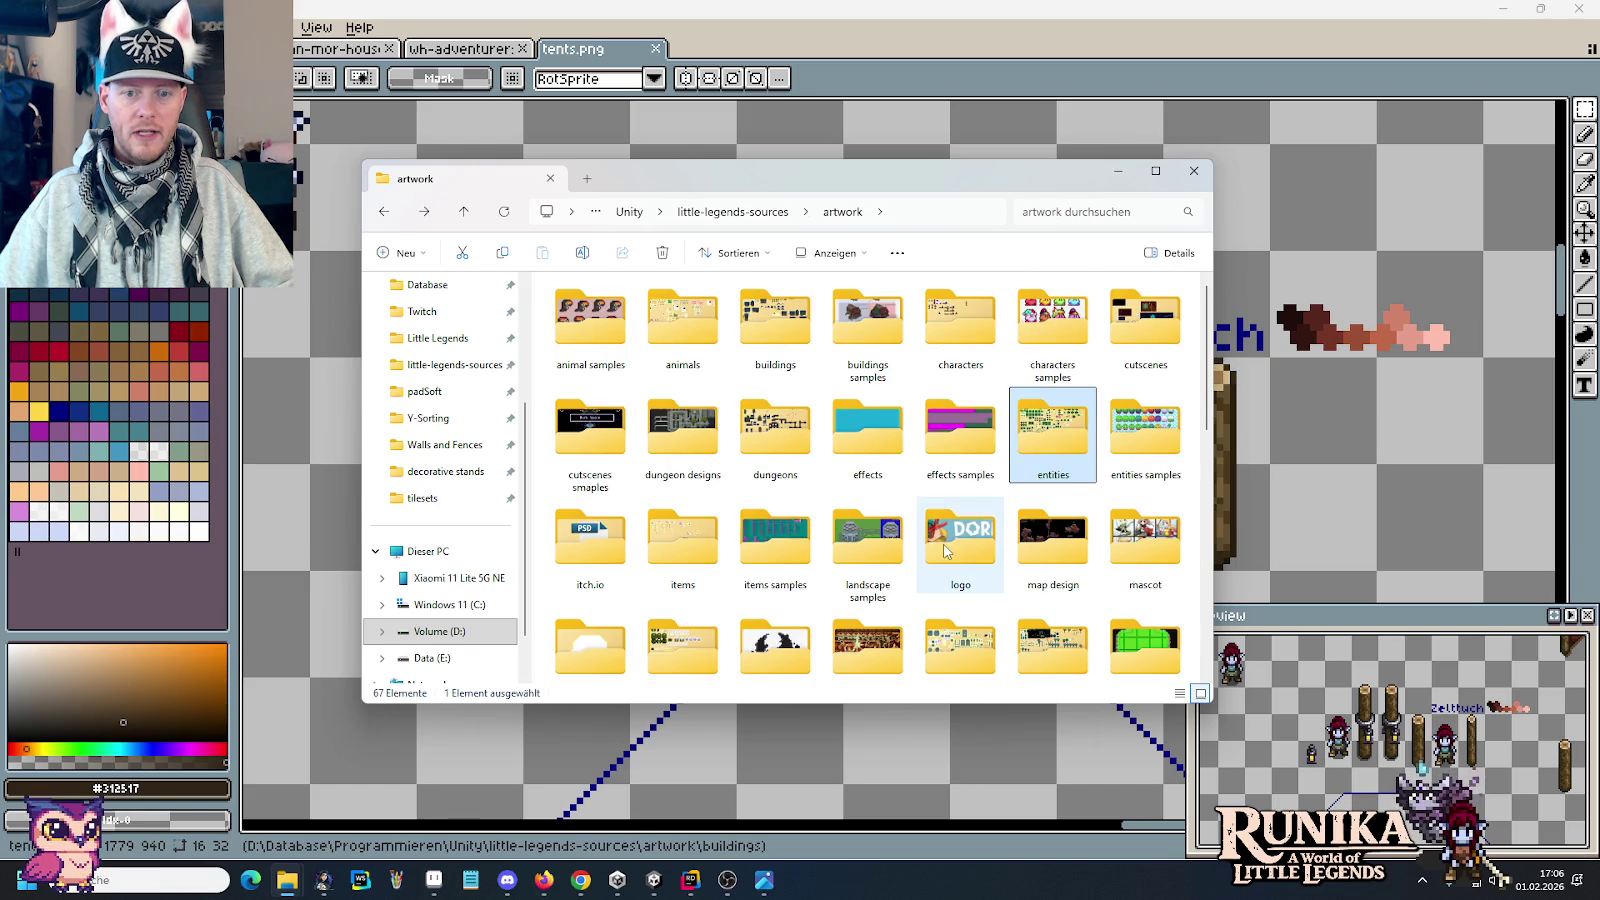
scroll(926, 490, down, 2)
click(802, 592)
double_click(802, 592)
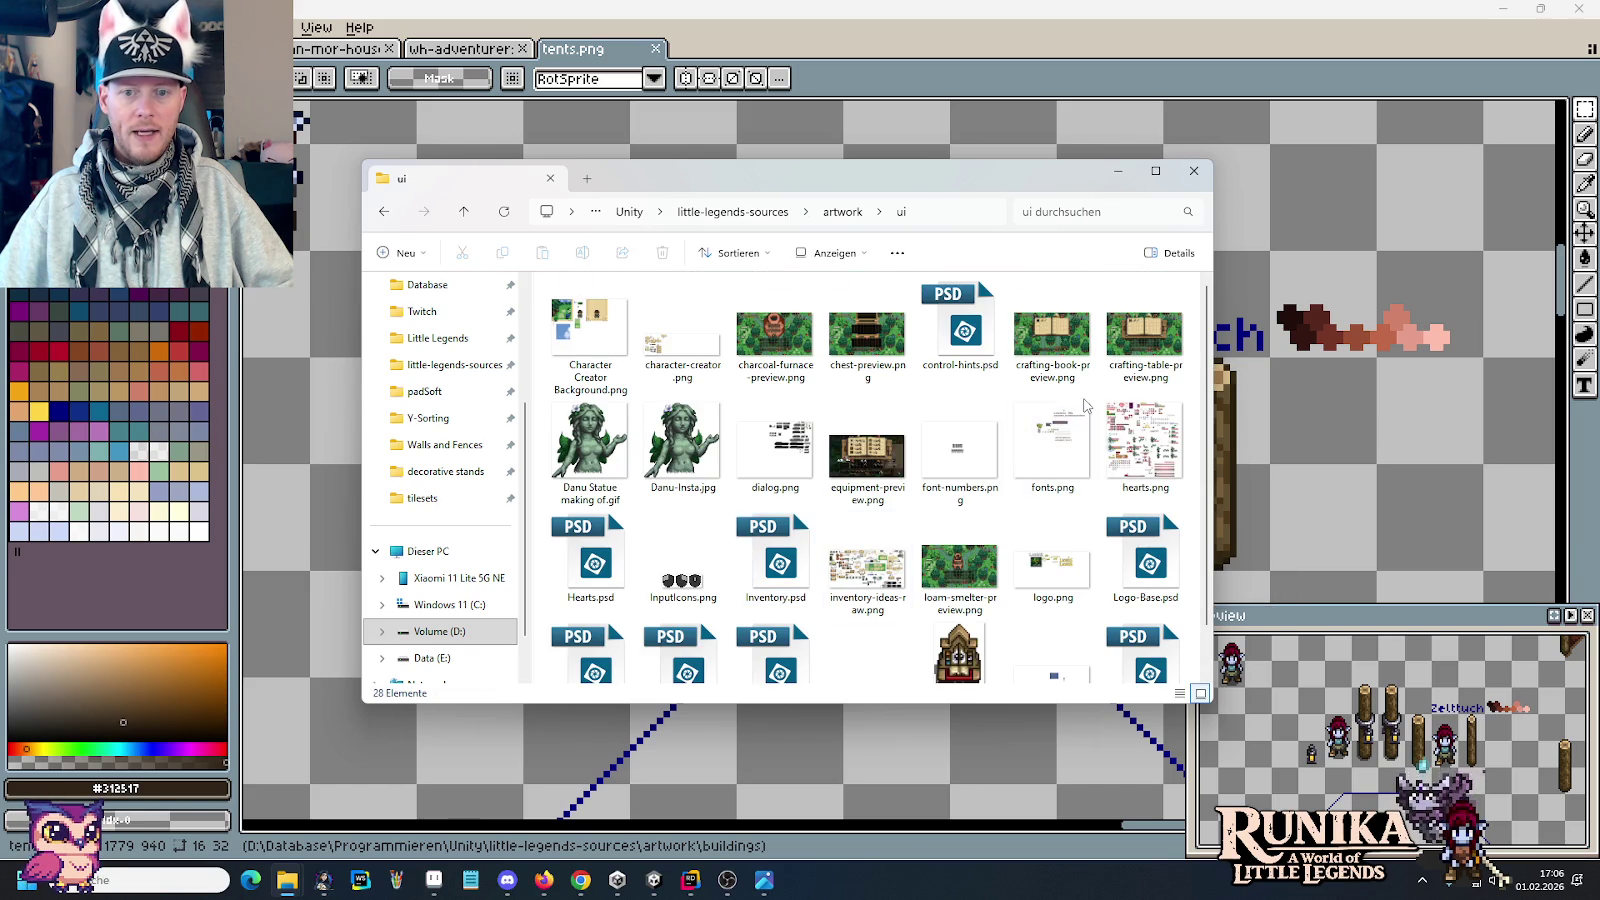
scroll(856, 510, down, 1)
double_click(856, 510)
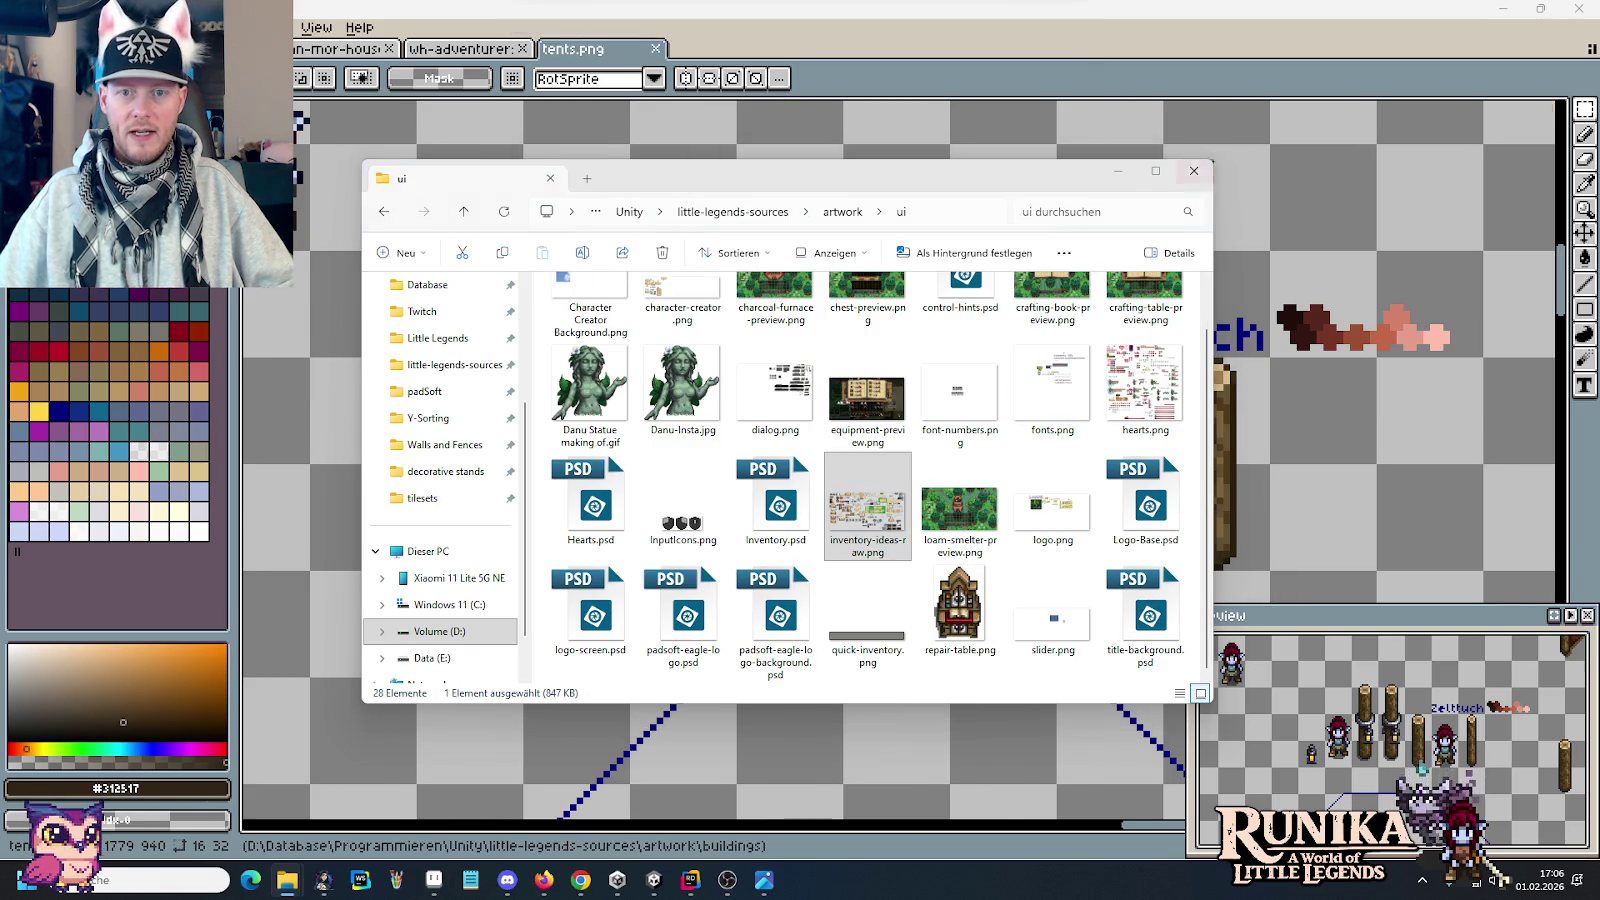
scroll(1034, 247, right, 5)
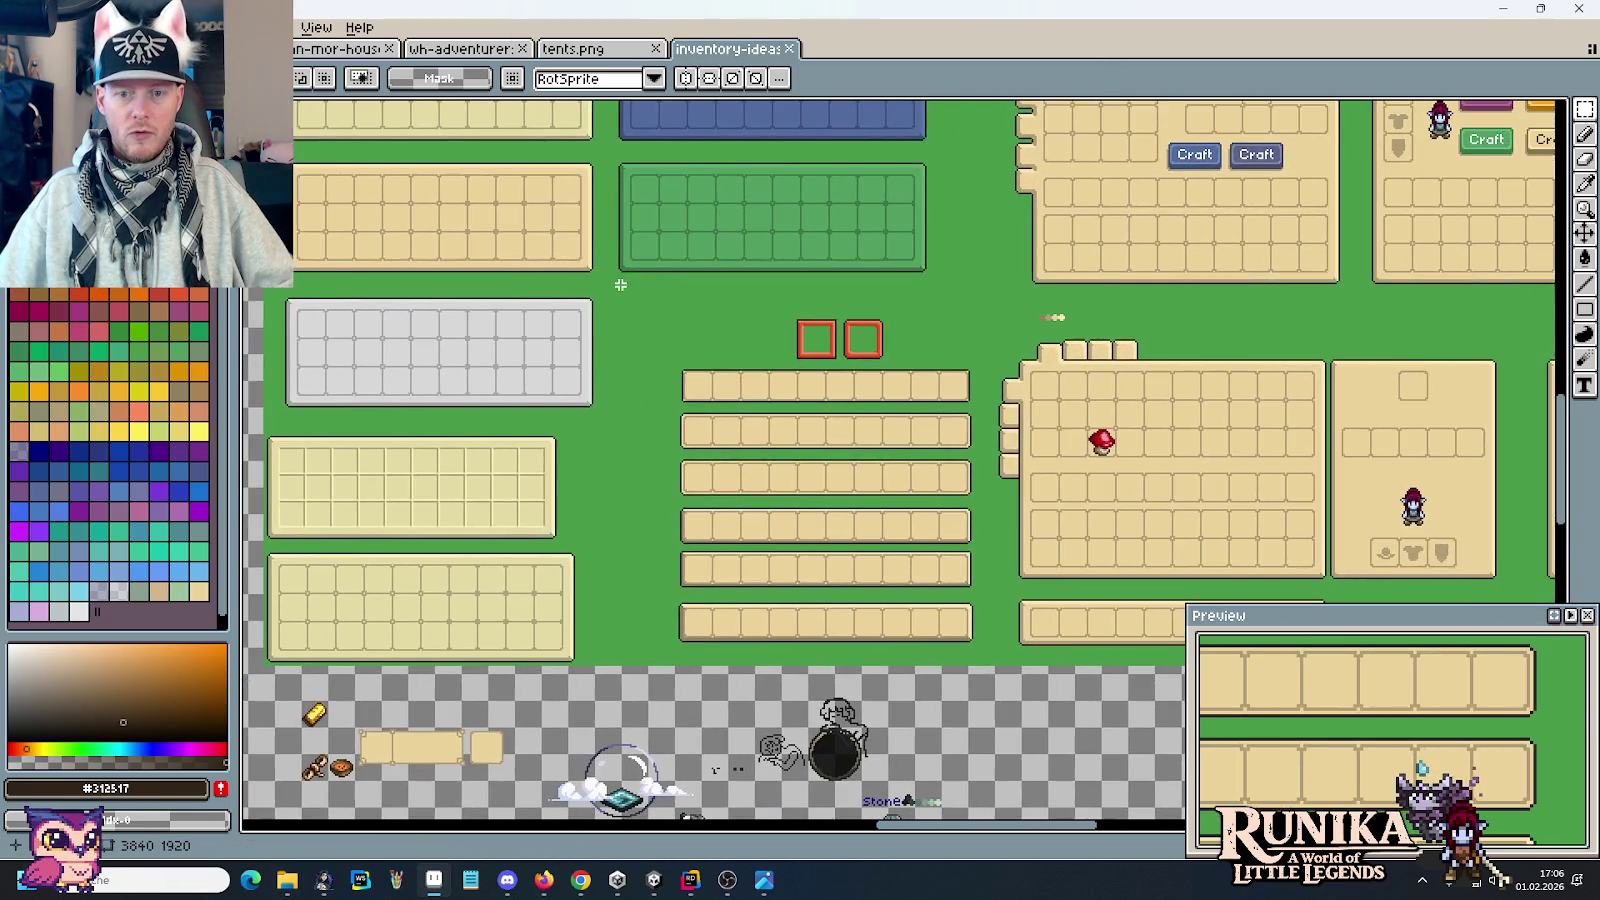
scroll(1054, 261, right, 3)
scroll(761, 293, up, 2)
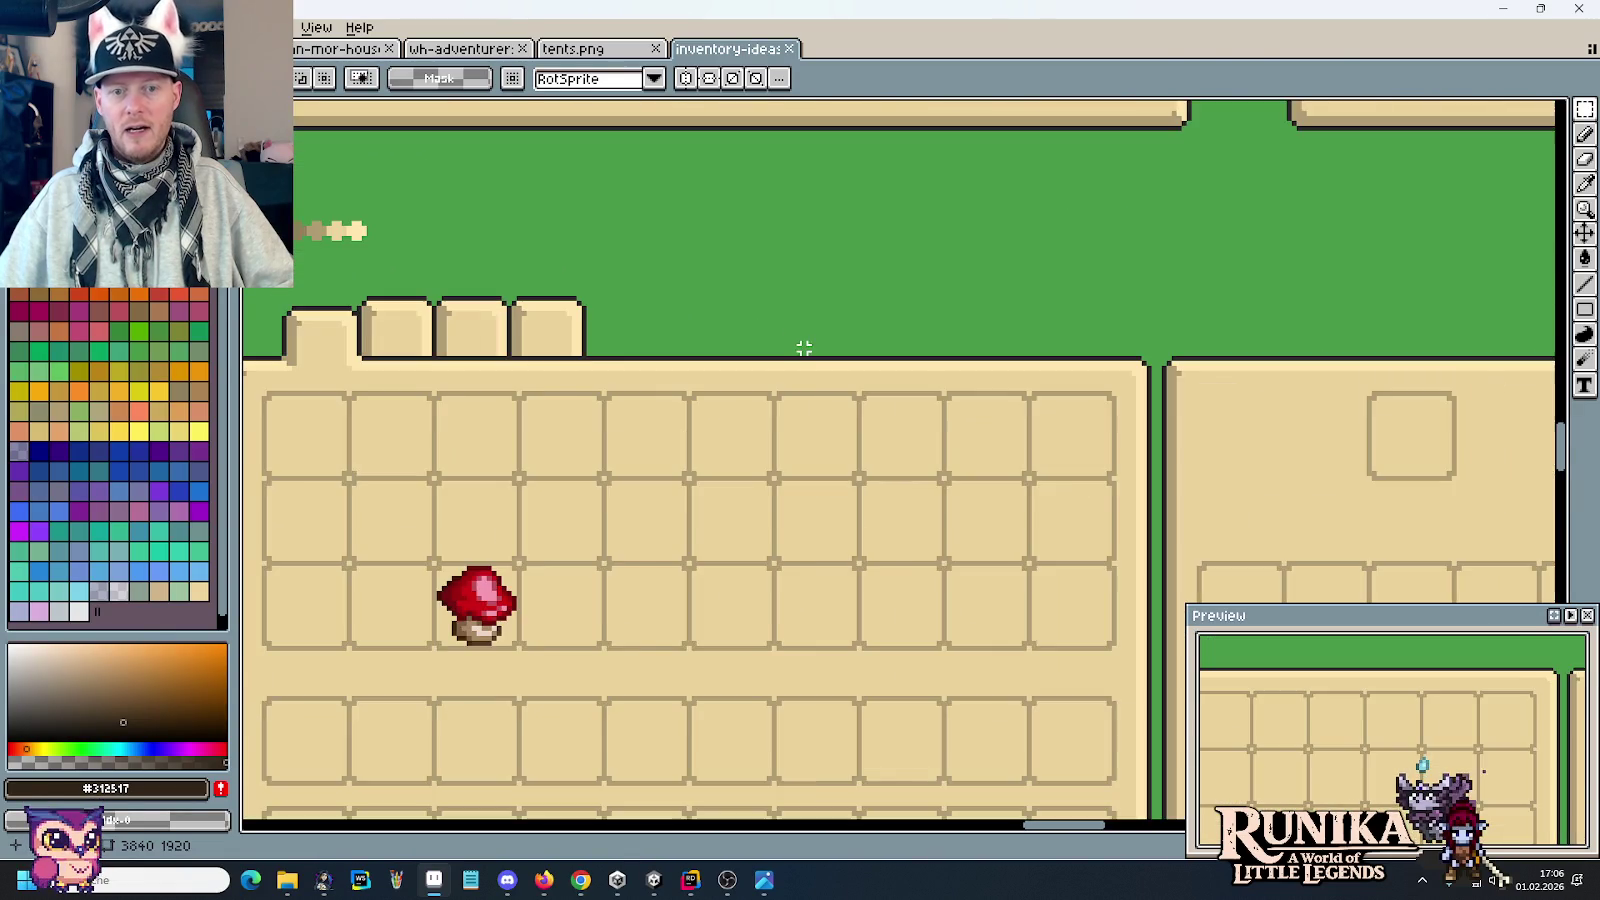
scroll(804, 346, down, 1)
drag(804, 357, 811, 310)
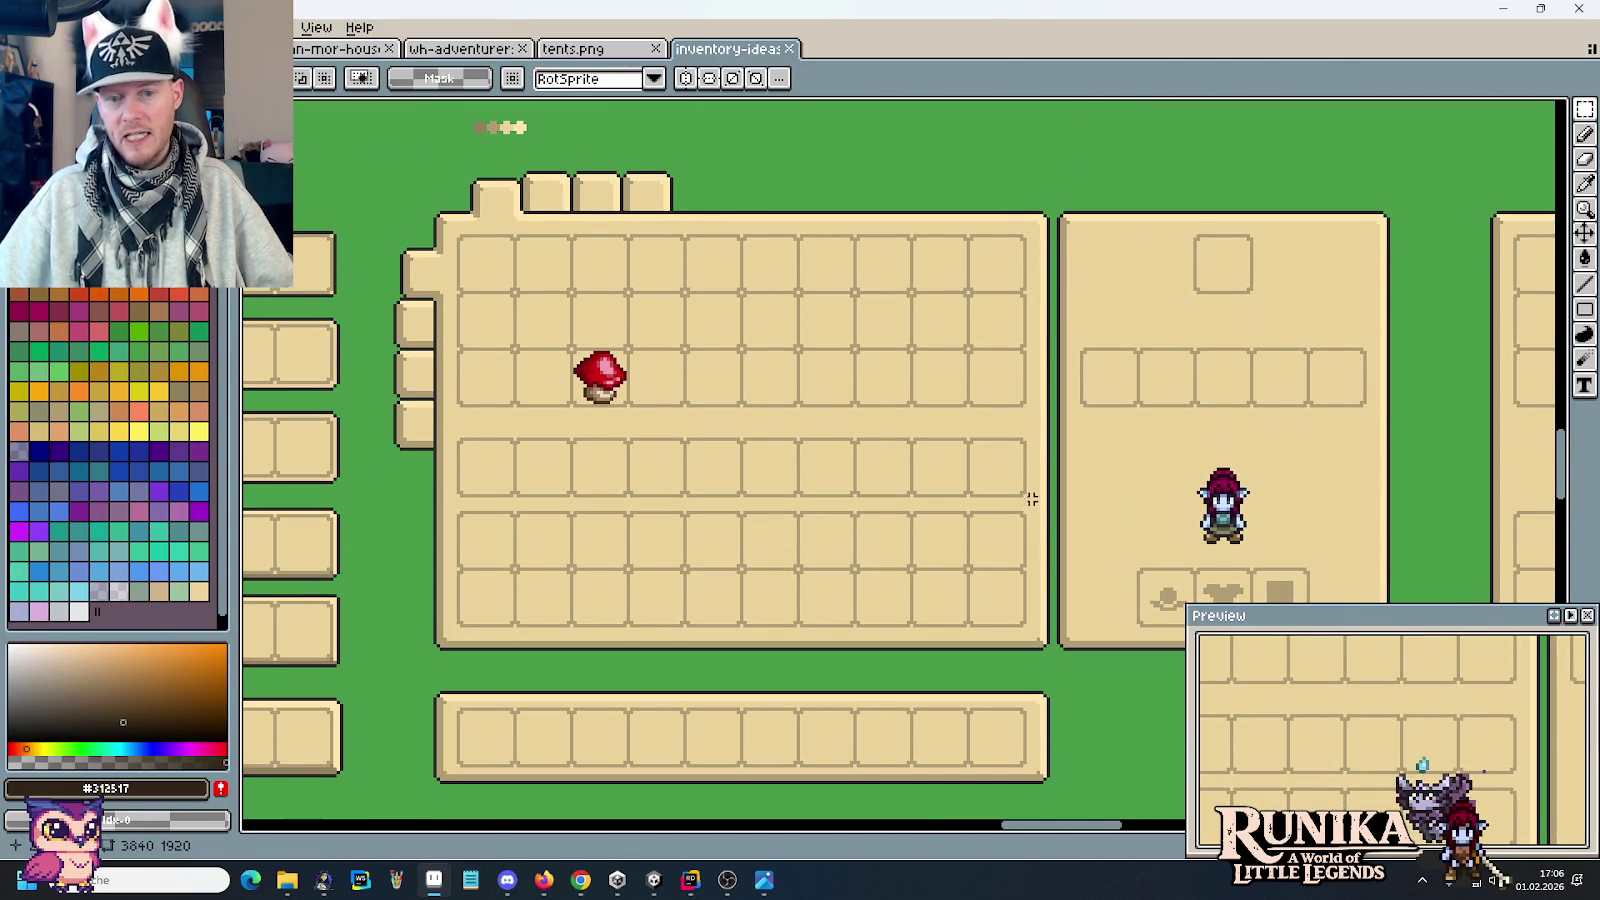
scroll(786, 400, down, 2)
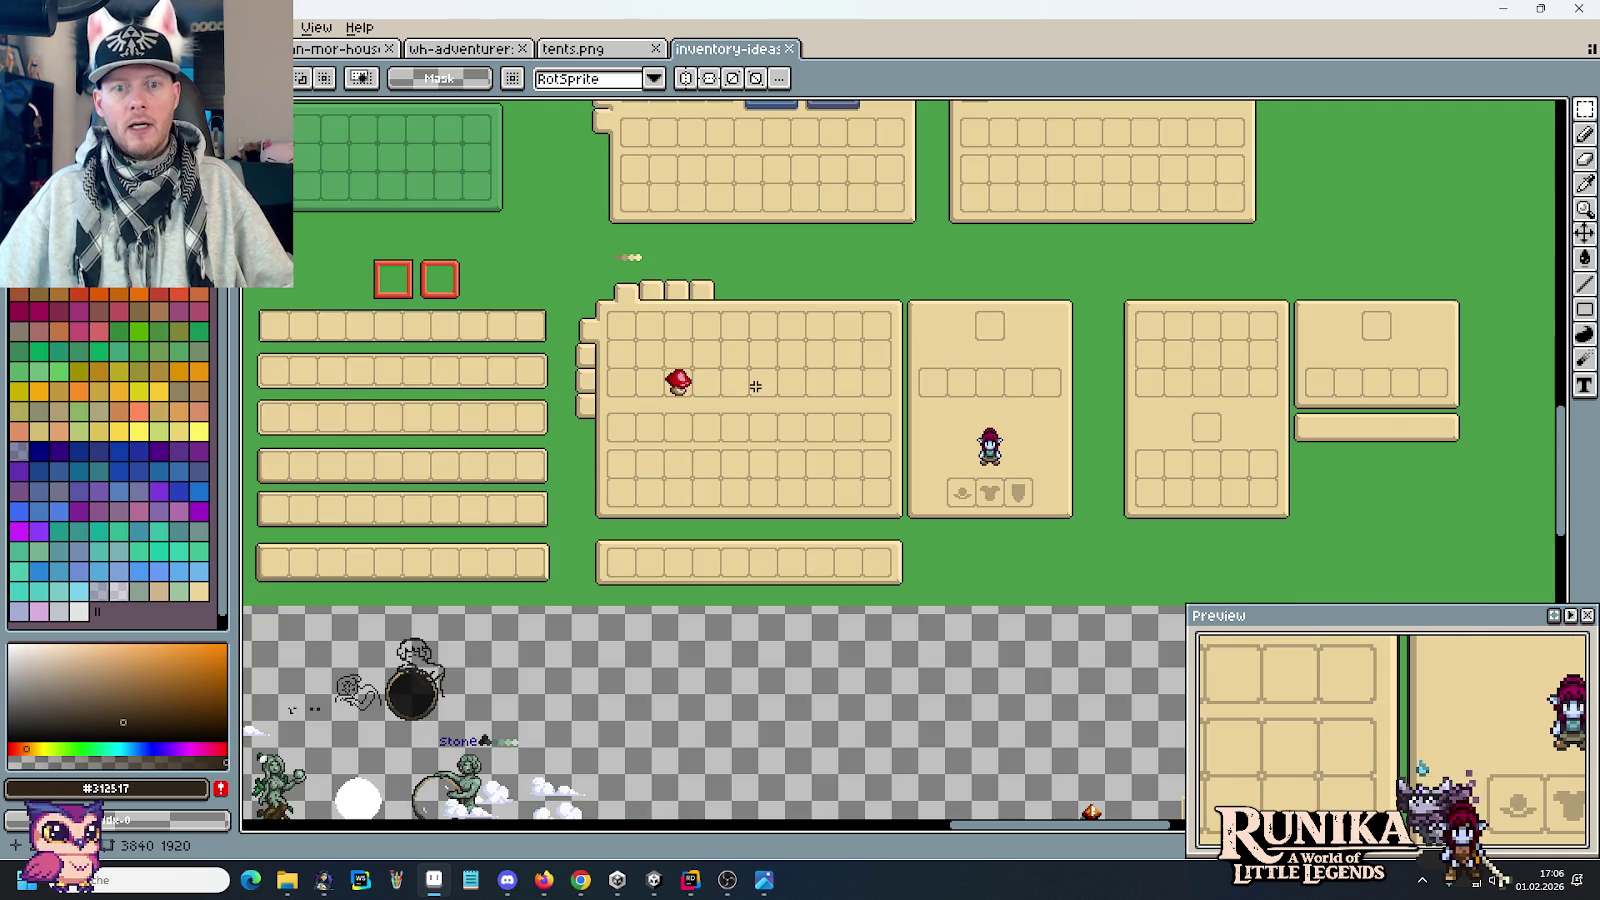
drag(743, 208, 719, 471)
scroll(730, 468, up, 1)
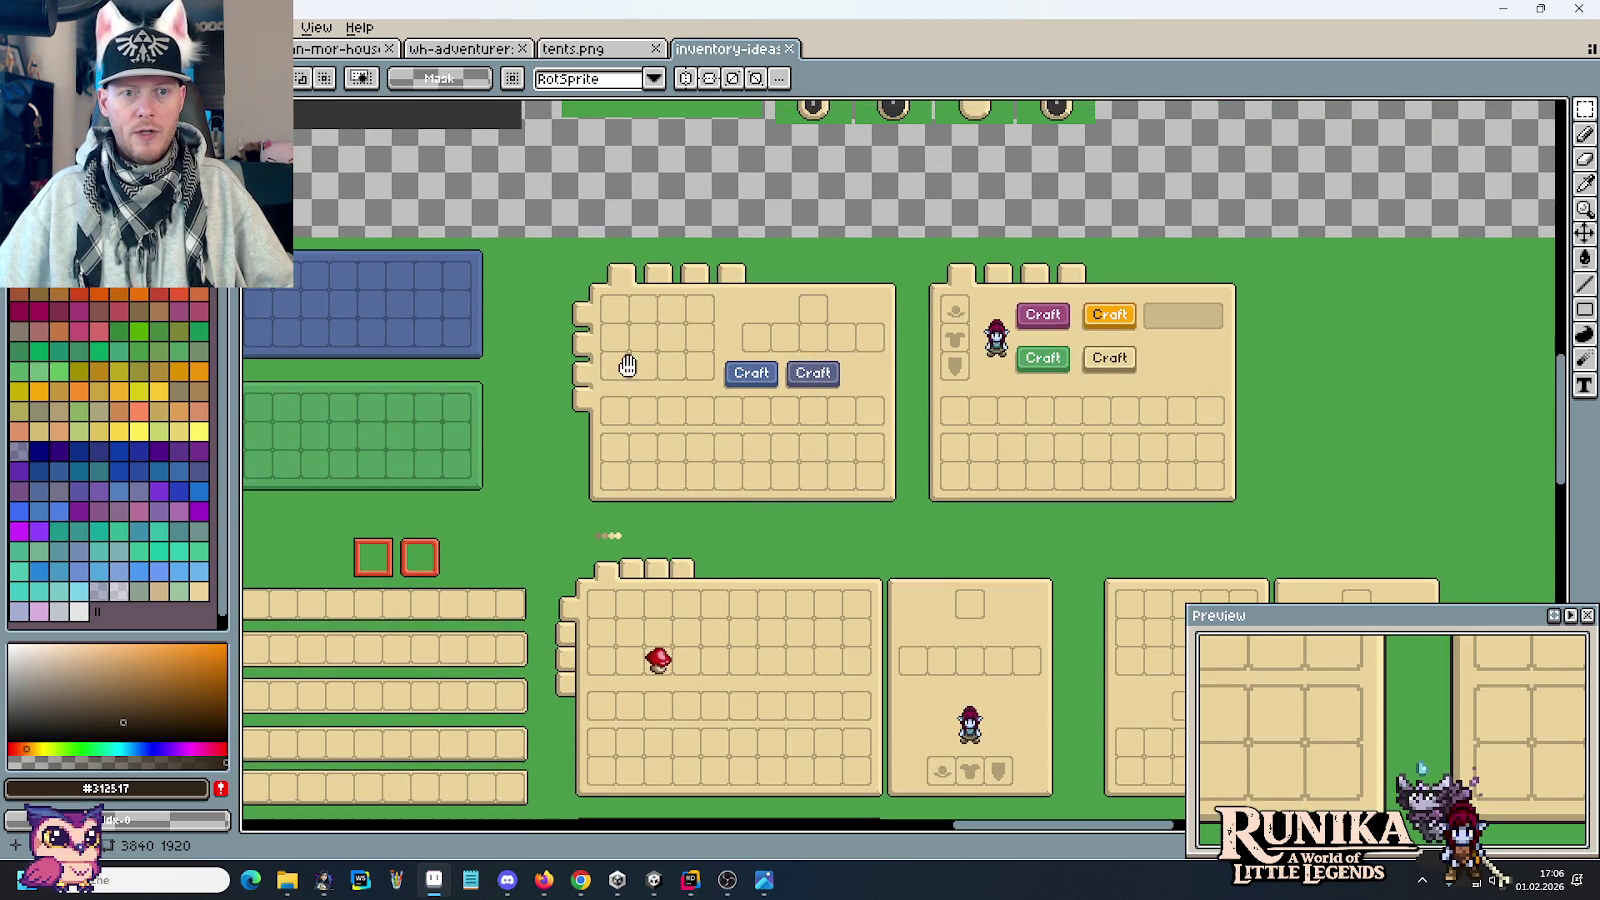
drag(629, 367, 729, 423)
scroll(729, 423, down, 1)
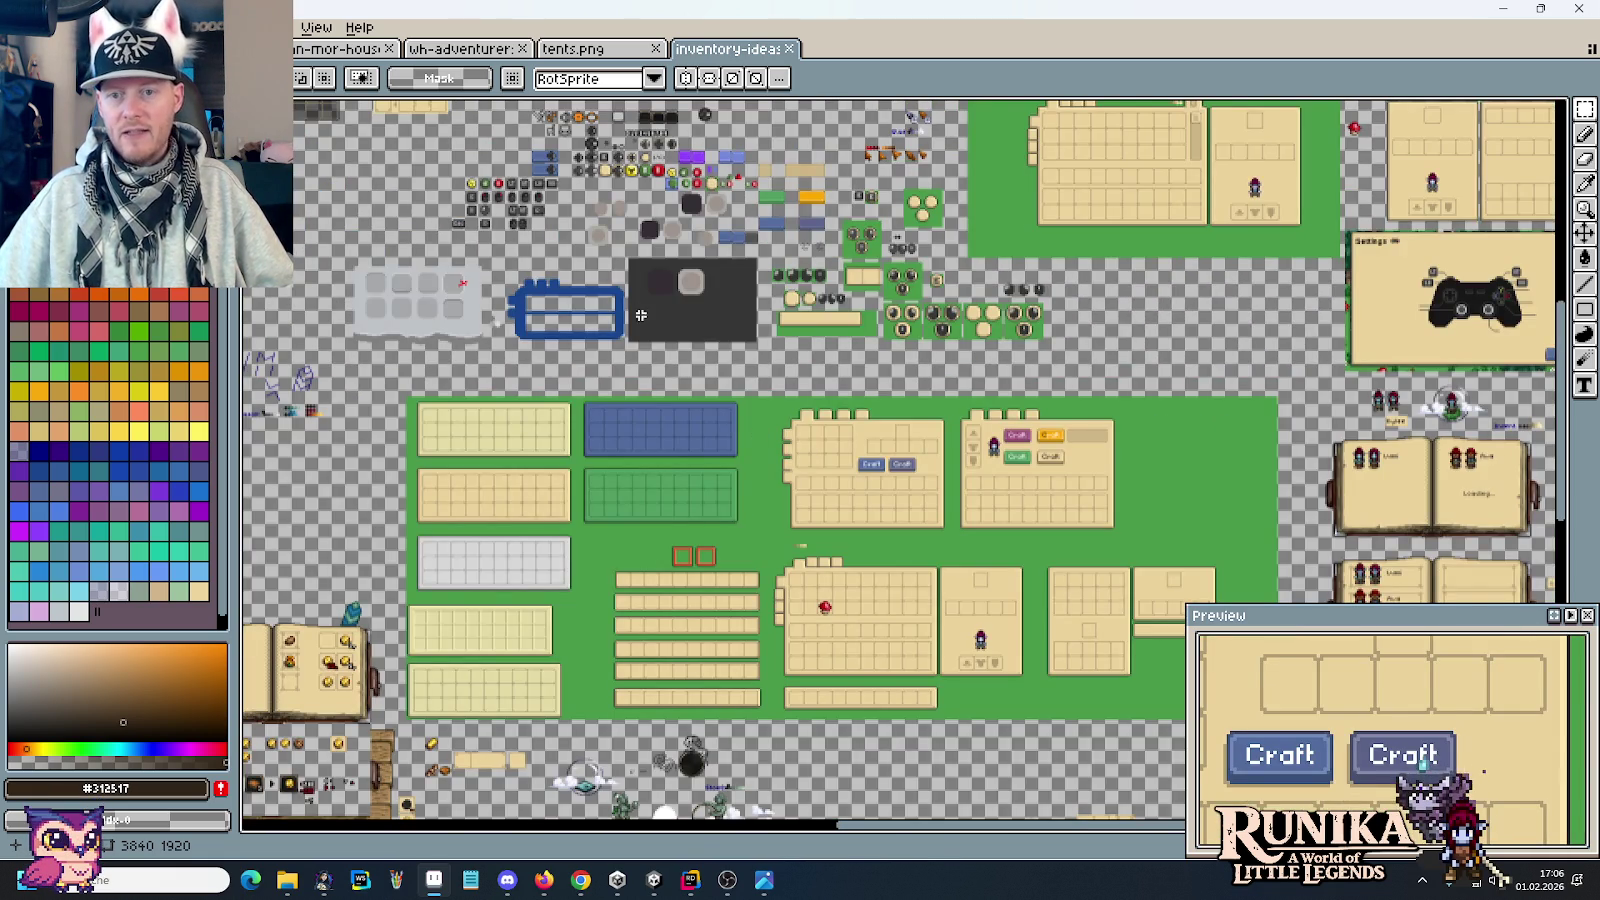
scroll(809, 455, up, 5)
scroll(800, 444, up, 2)
scroll(800, 444, up, 1)
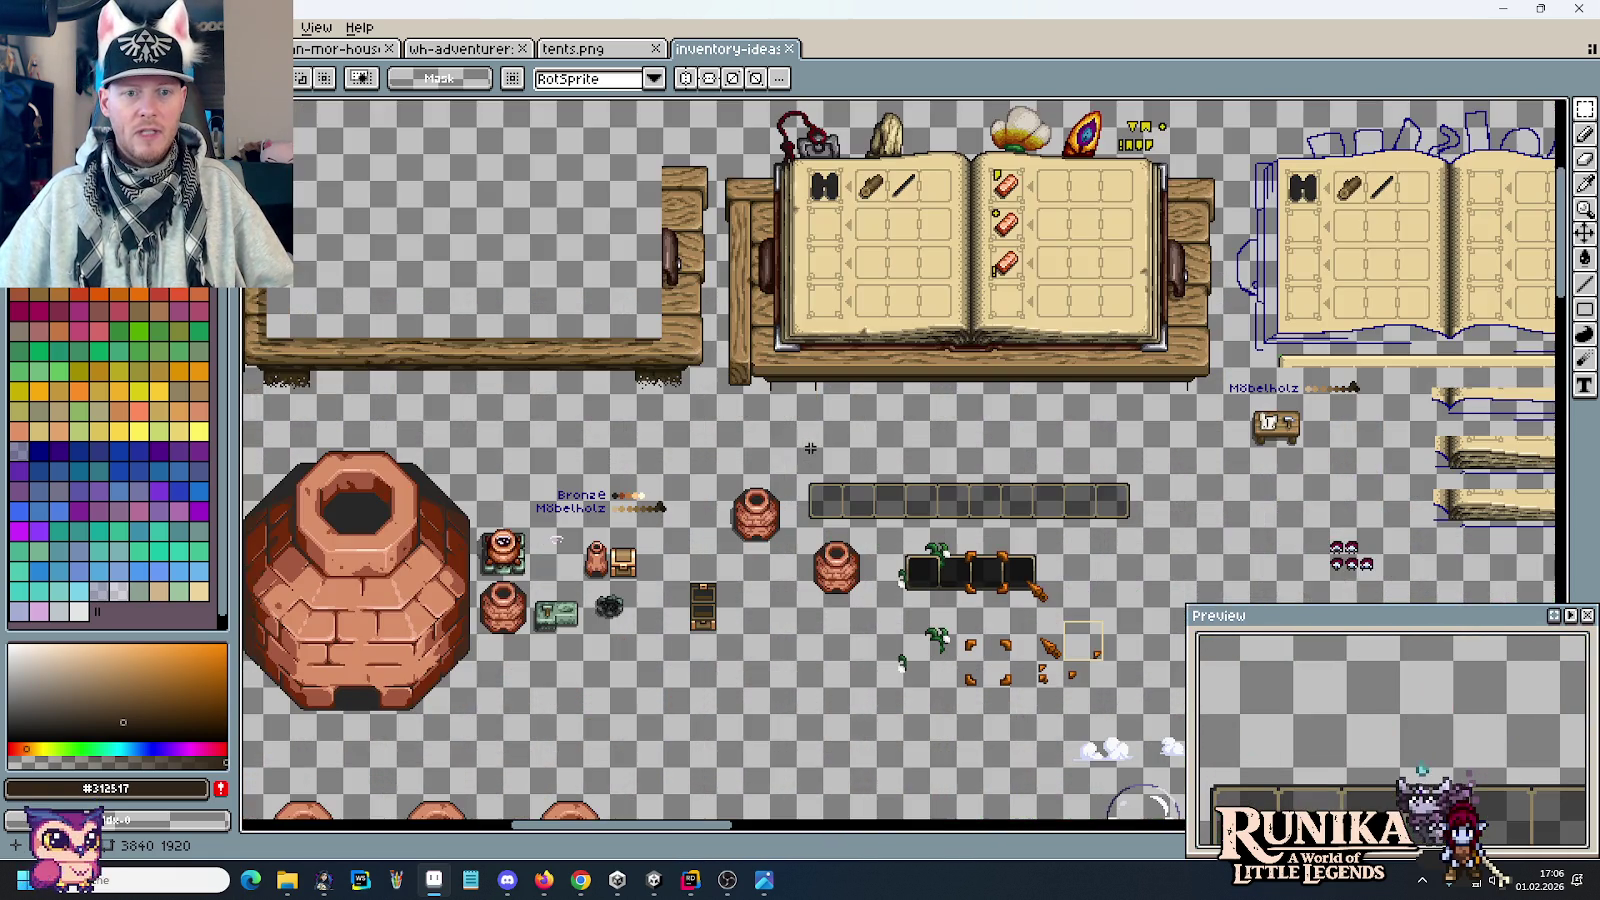
drag(805, 444, 1265, 347)
scroll(1265, 347, right, 5)
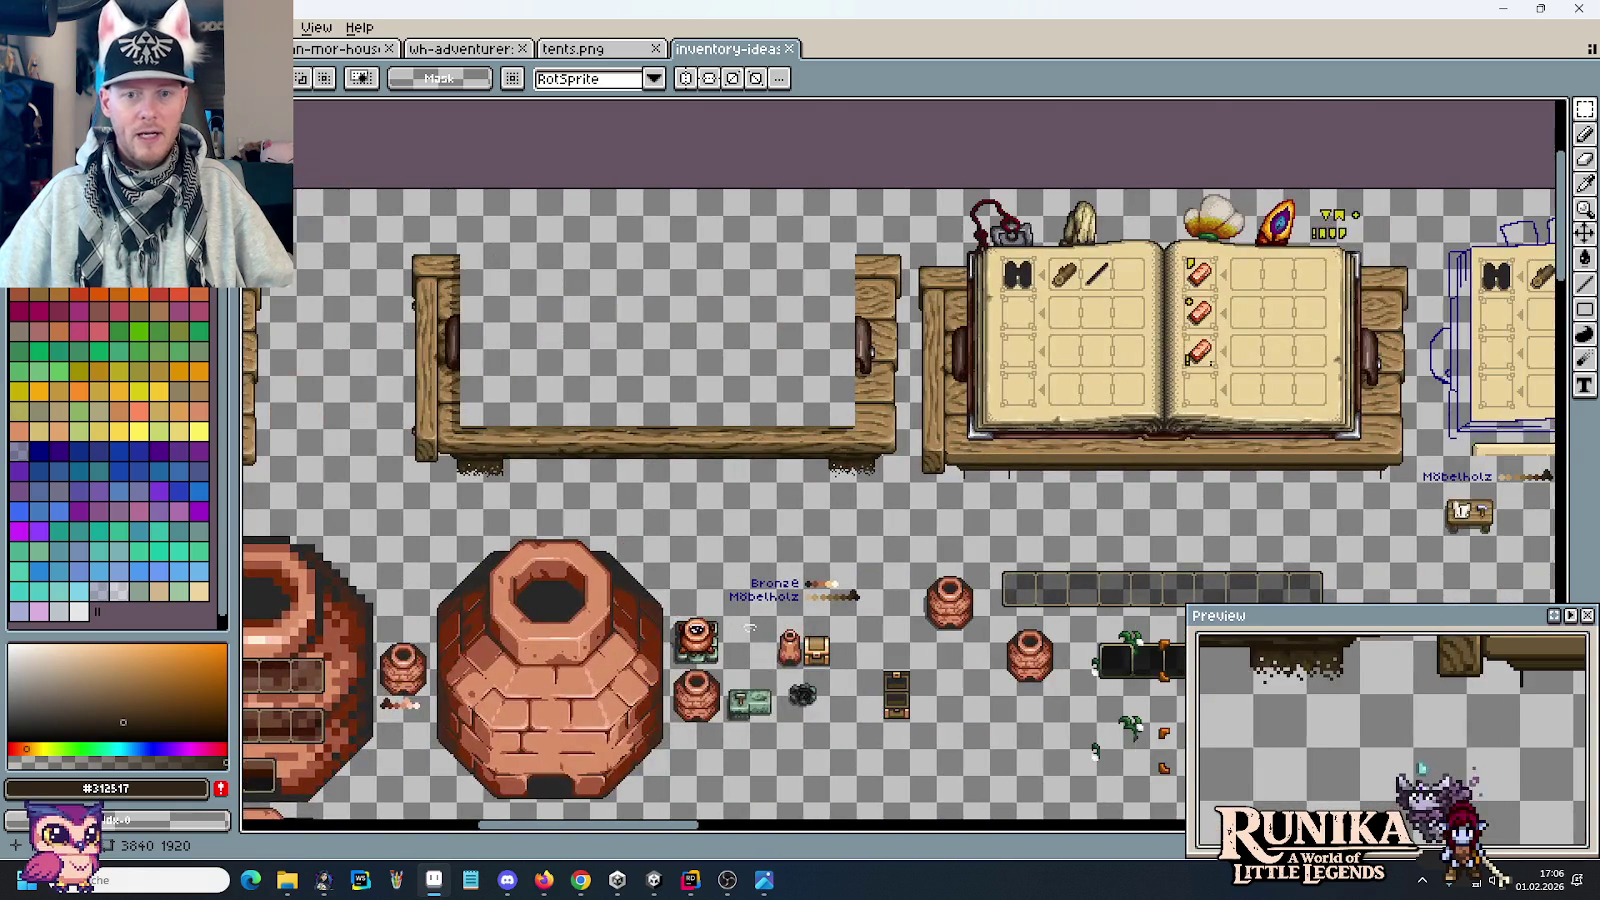
scroll(1250, 370, up, 1)
drag(1000, 420, 1238, 389)
scroll(1238, 389, down, 1)
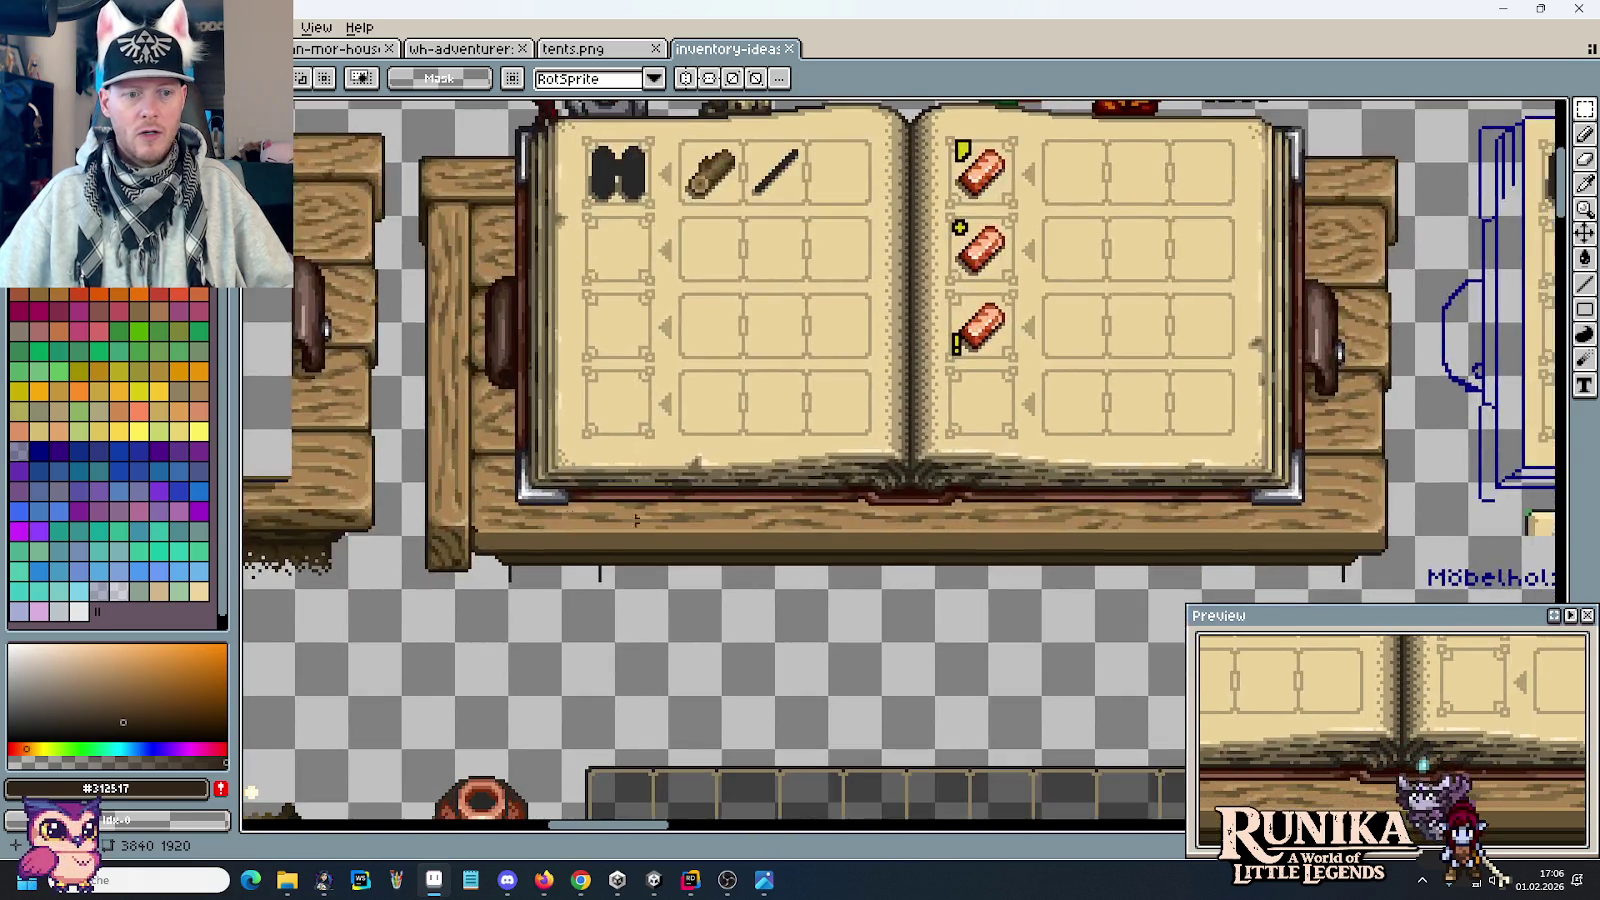
scroll(1201, 337, left, 5)
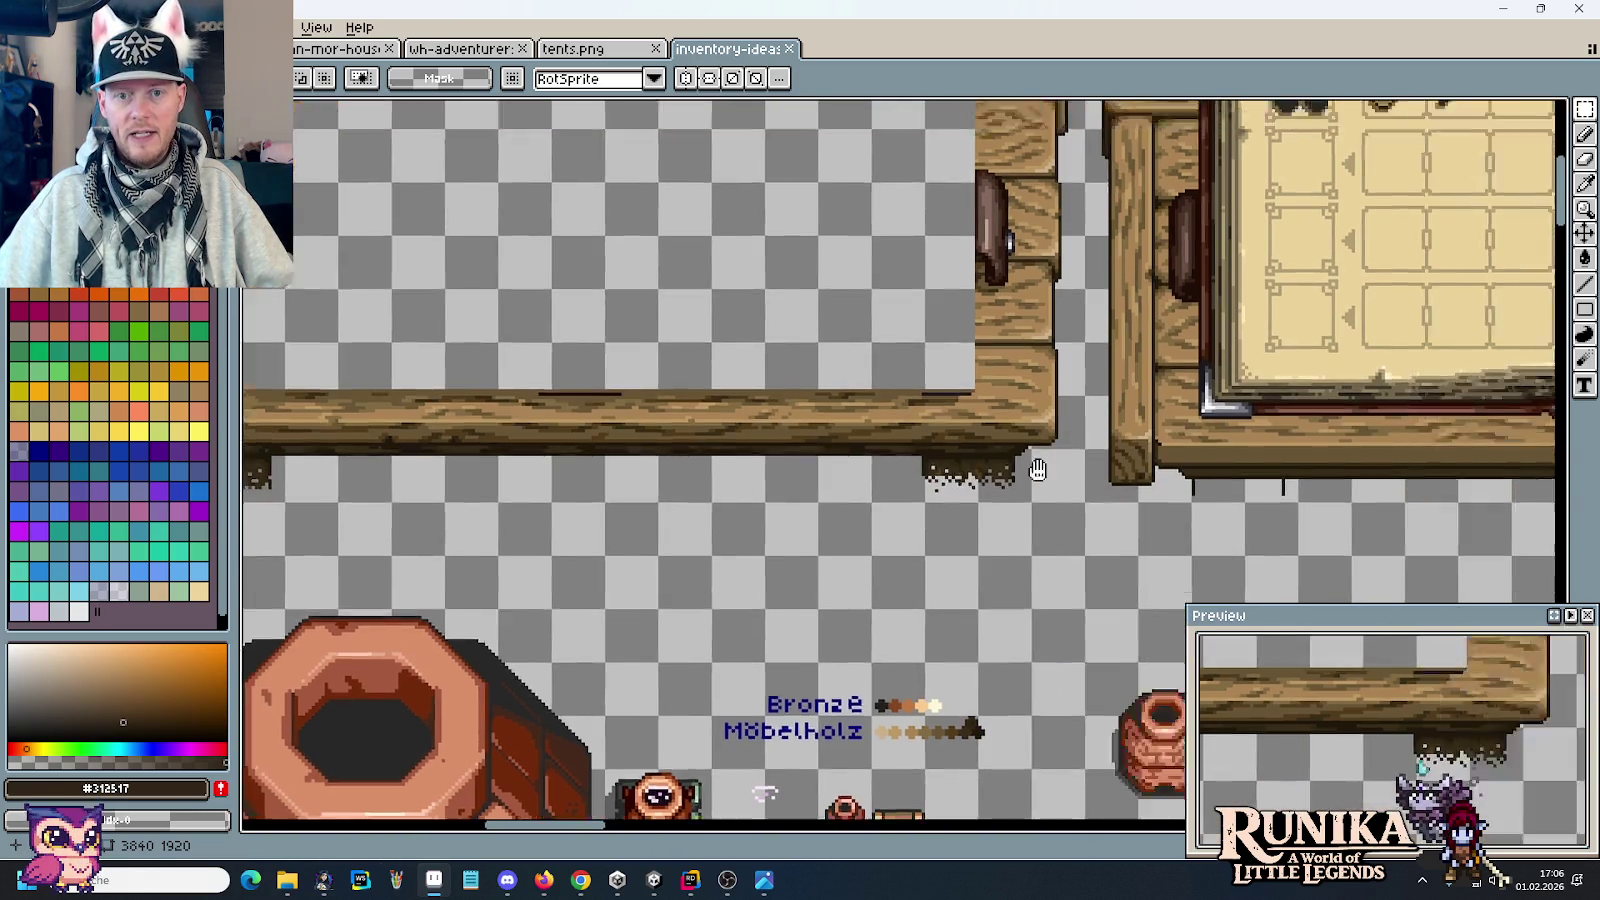
scroll(1038, 469, right, 5)
drag(1114, 378, 941, 564)
scroll(933, 333, down, 2)
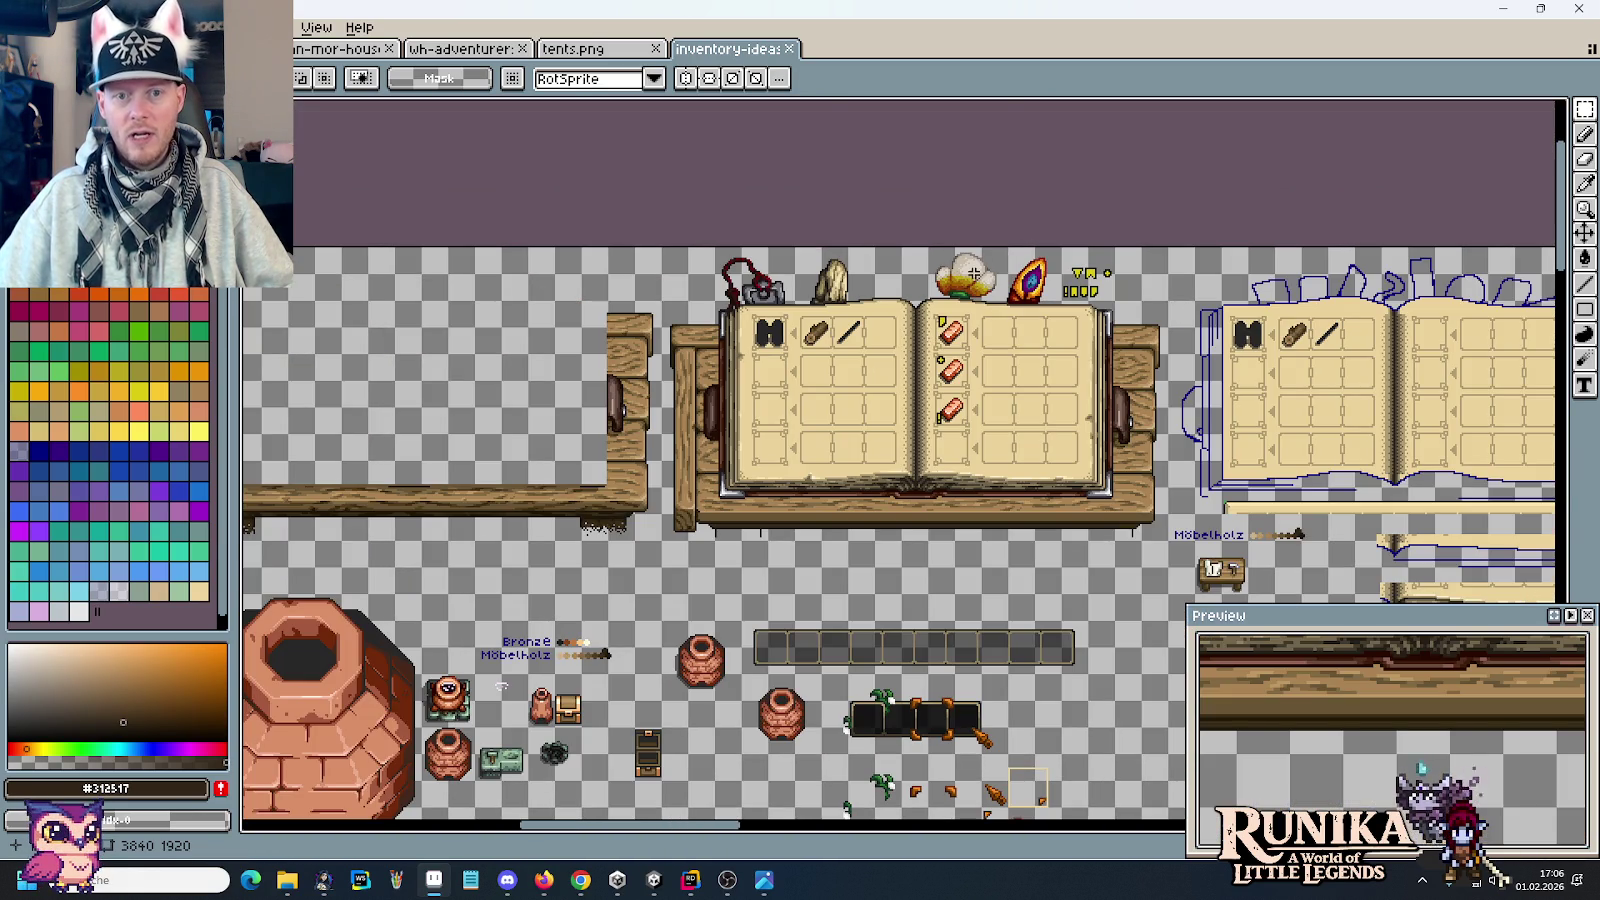
scroll(974, 273, right, 5)
scroll(930, 340, right, 1)
scroll(871, 418, down, 1)
scroll(871, 418, right, 5)
scroll(871, 418, down, 1)
scroll(1000, 320, up, 2)
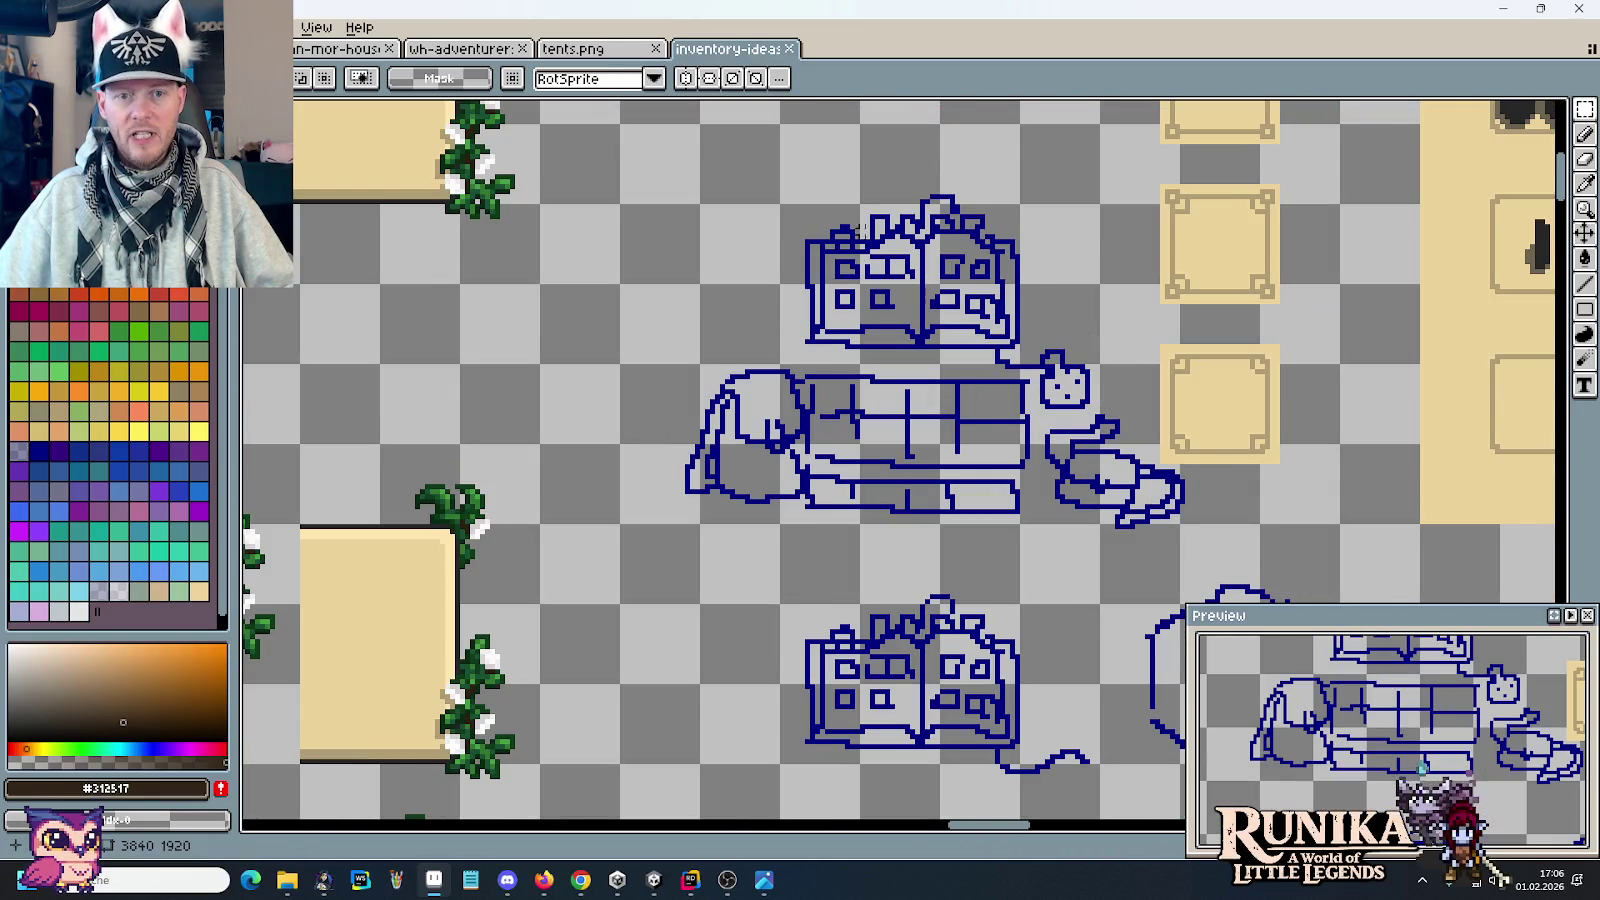
scroll(760, 362, down, 1)
scroll(760, 362, right, 1)
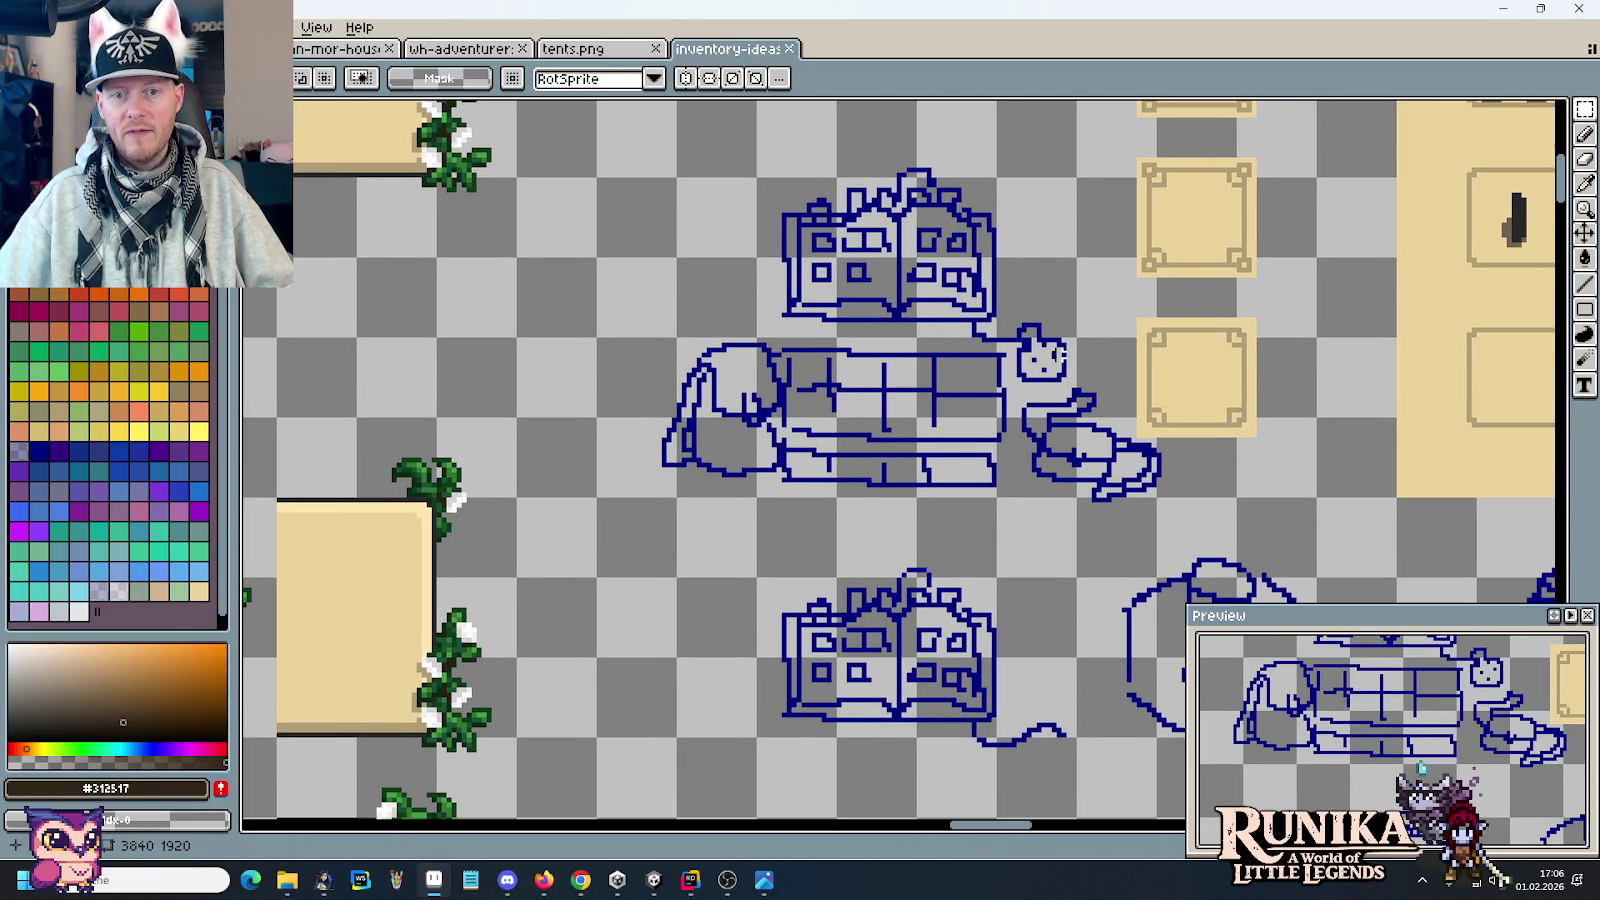
scroll(1050, 455, down, 1)
scroll(1050, 455, right, 1)
scroll(894, 383, down, 3)
scroll(894, 383, right, 6)
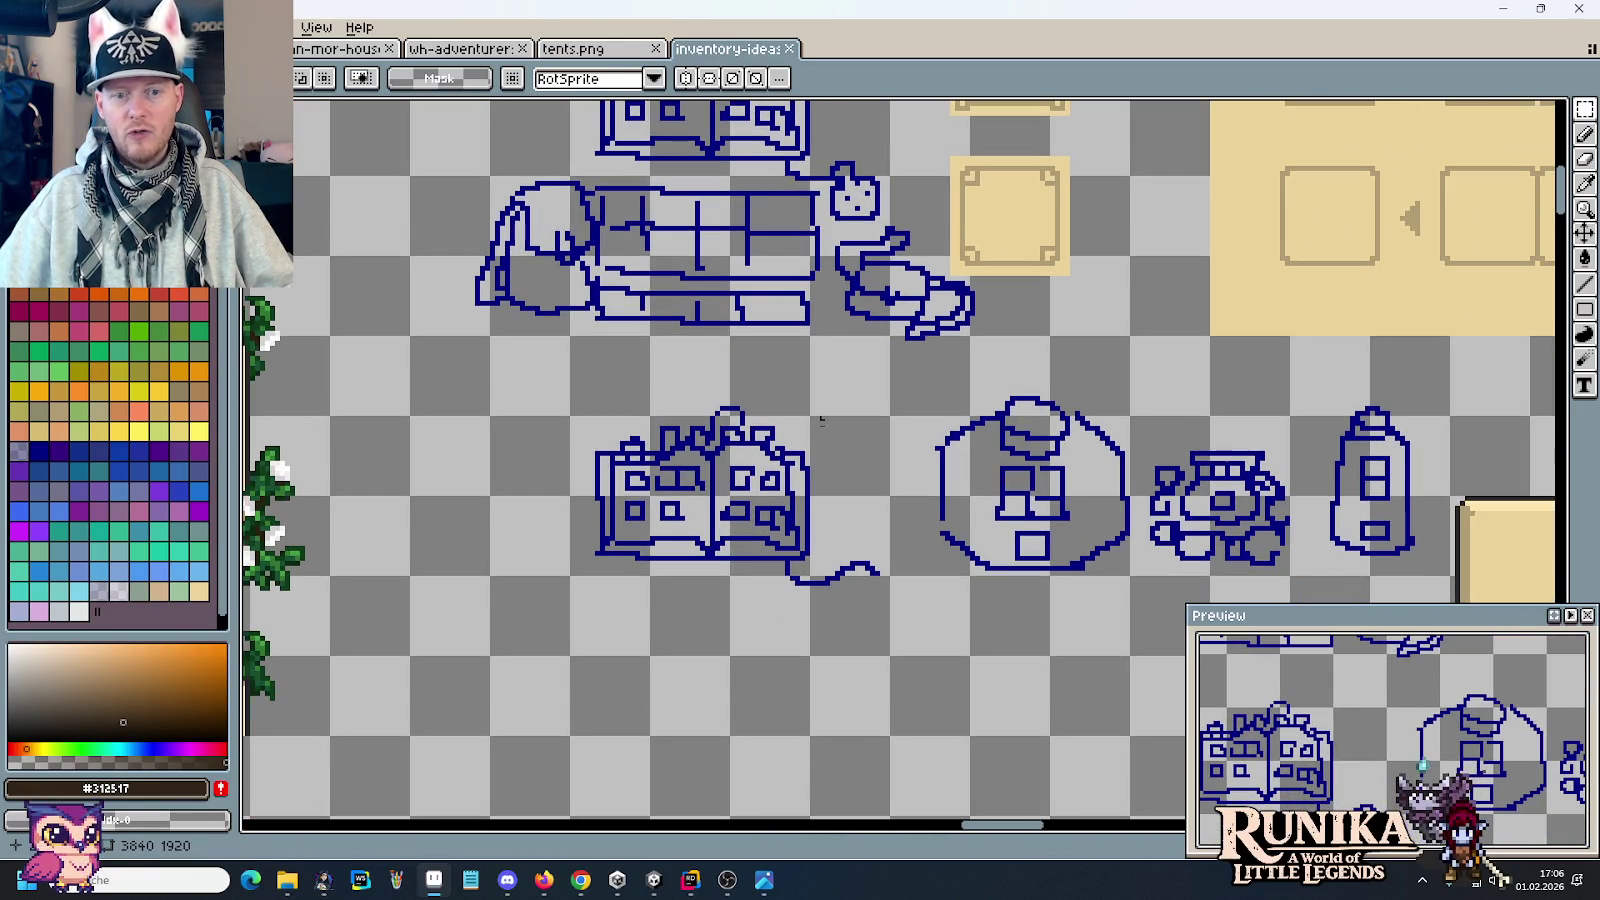
scroll(1224, 503, right, 4)
drag(755, 330, 1300, 590)
click(1023, 388)
scroll(1023, 388, down, 5)
scroll(730, 333, up, 2)
scroll(730, 333, up, 1)
scroll(730, 333, up, 2)
scroll(722, 343, up, 2)
drag(887, 496, 755, 365)
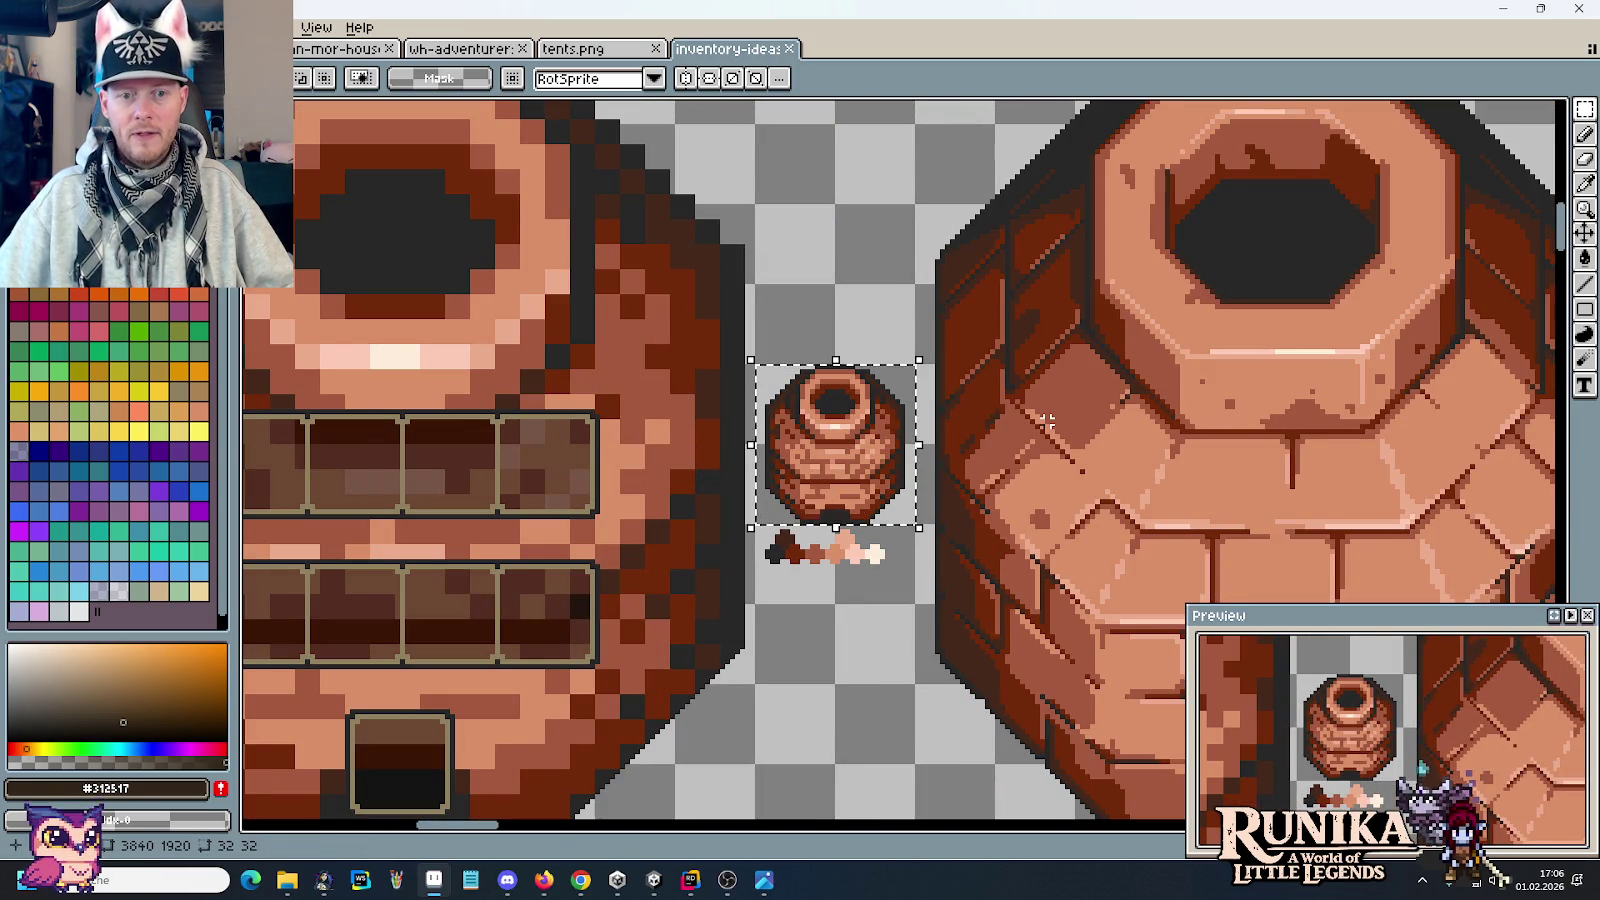
scroll(1045, 420, down, 1)
scroll(1045, 420, down, 1)
scroll(1027, 430, up, 1)
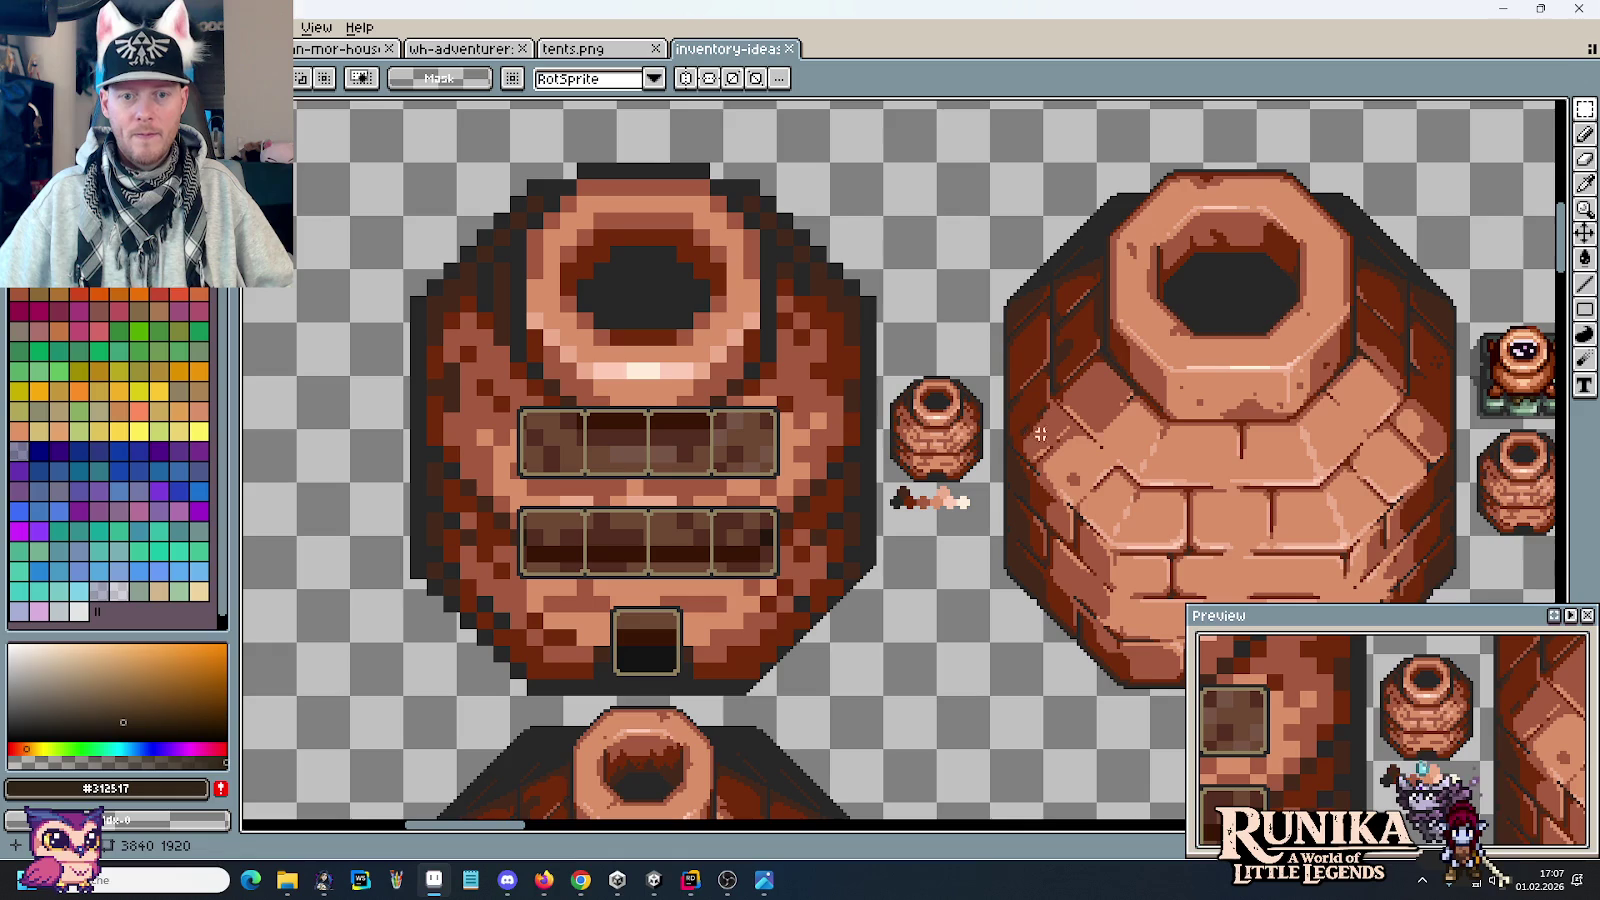
drag(1194, 421, 822, 394)
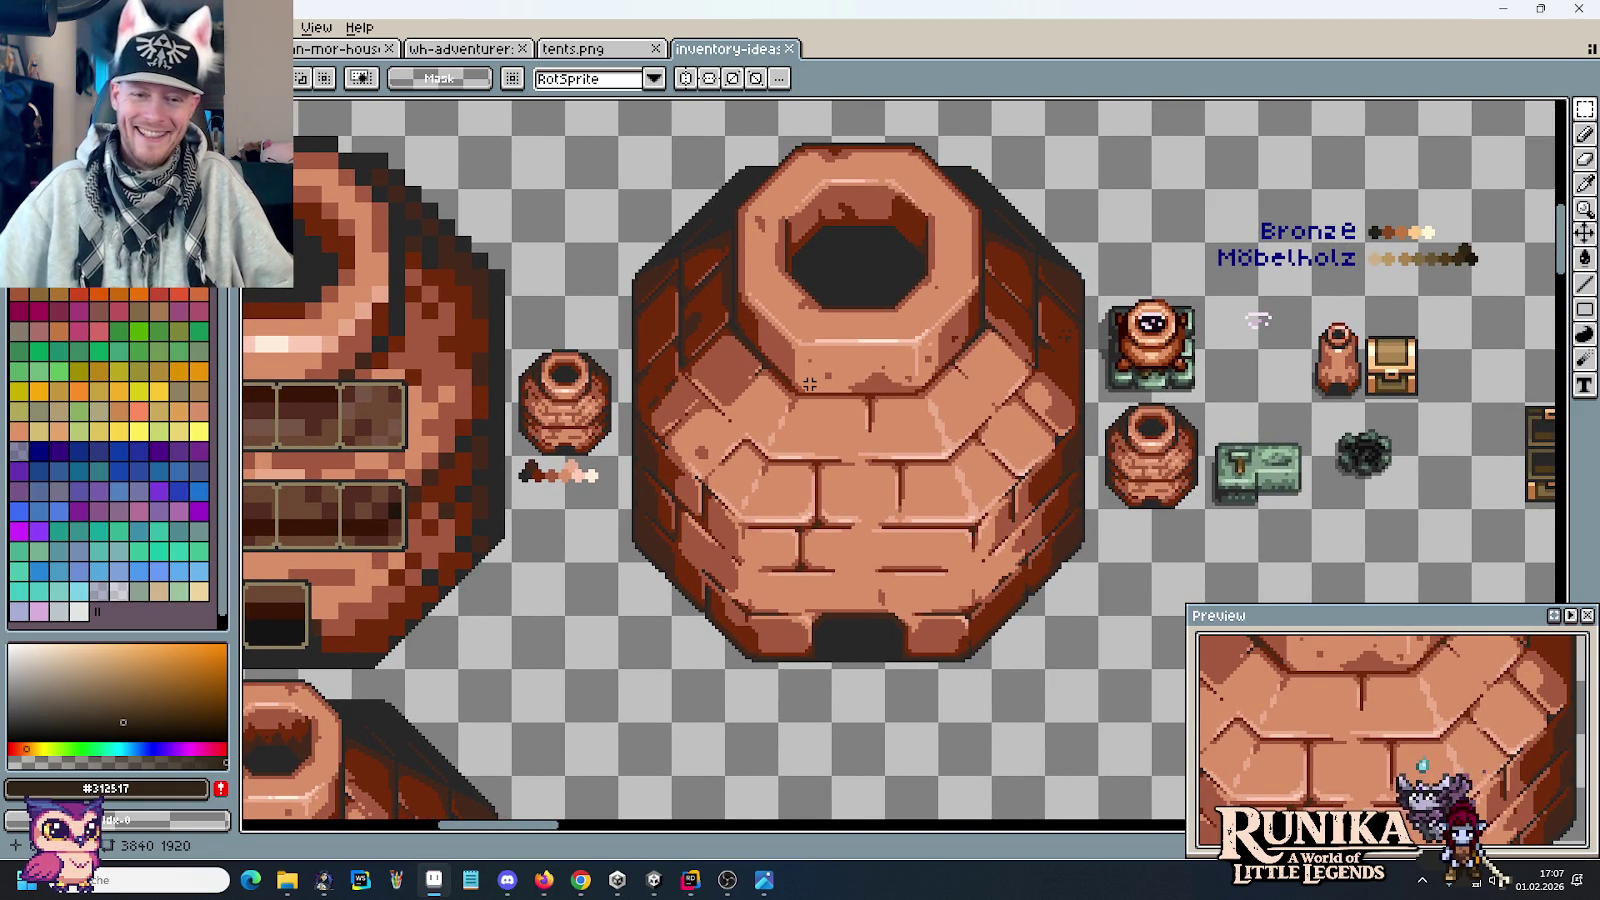
scroll(815, 388, down, 1)
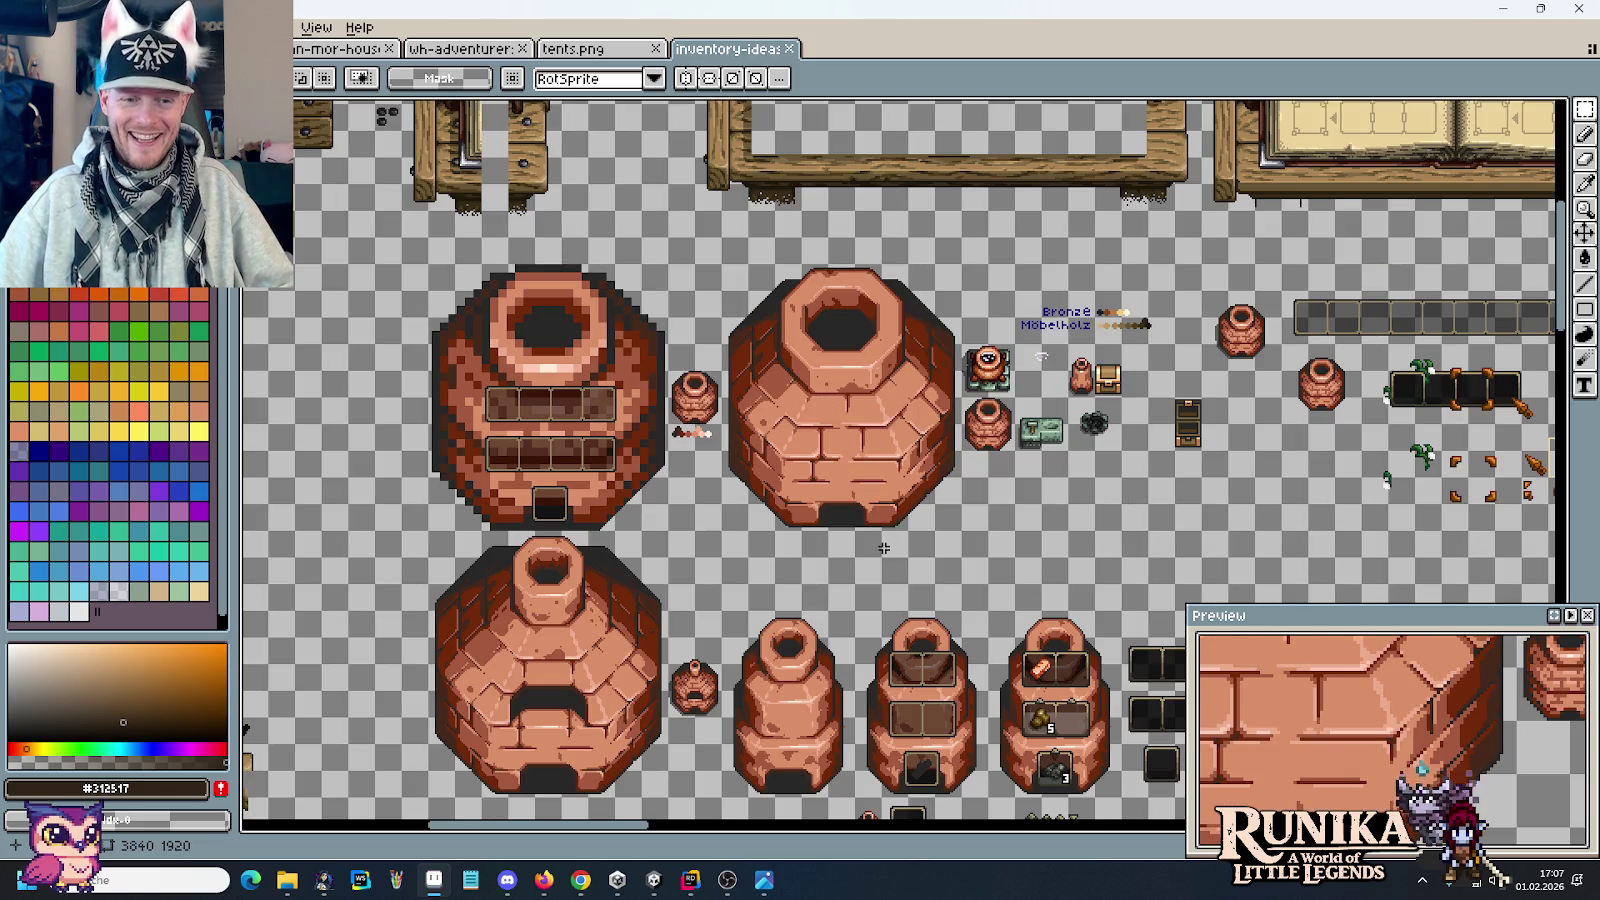
drag(823, 392, 1129, 237)
scroll(1013, 549, up, 1)
drag(1013, 549, 521, 438)
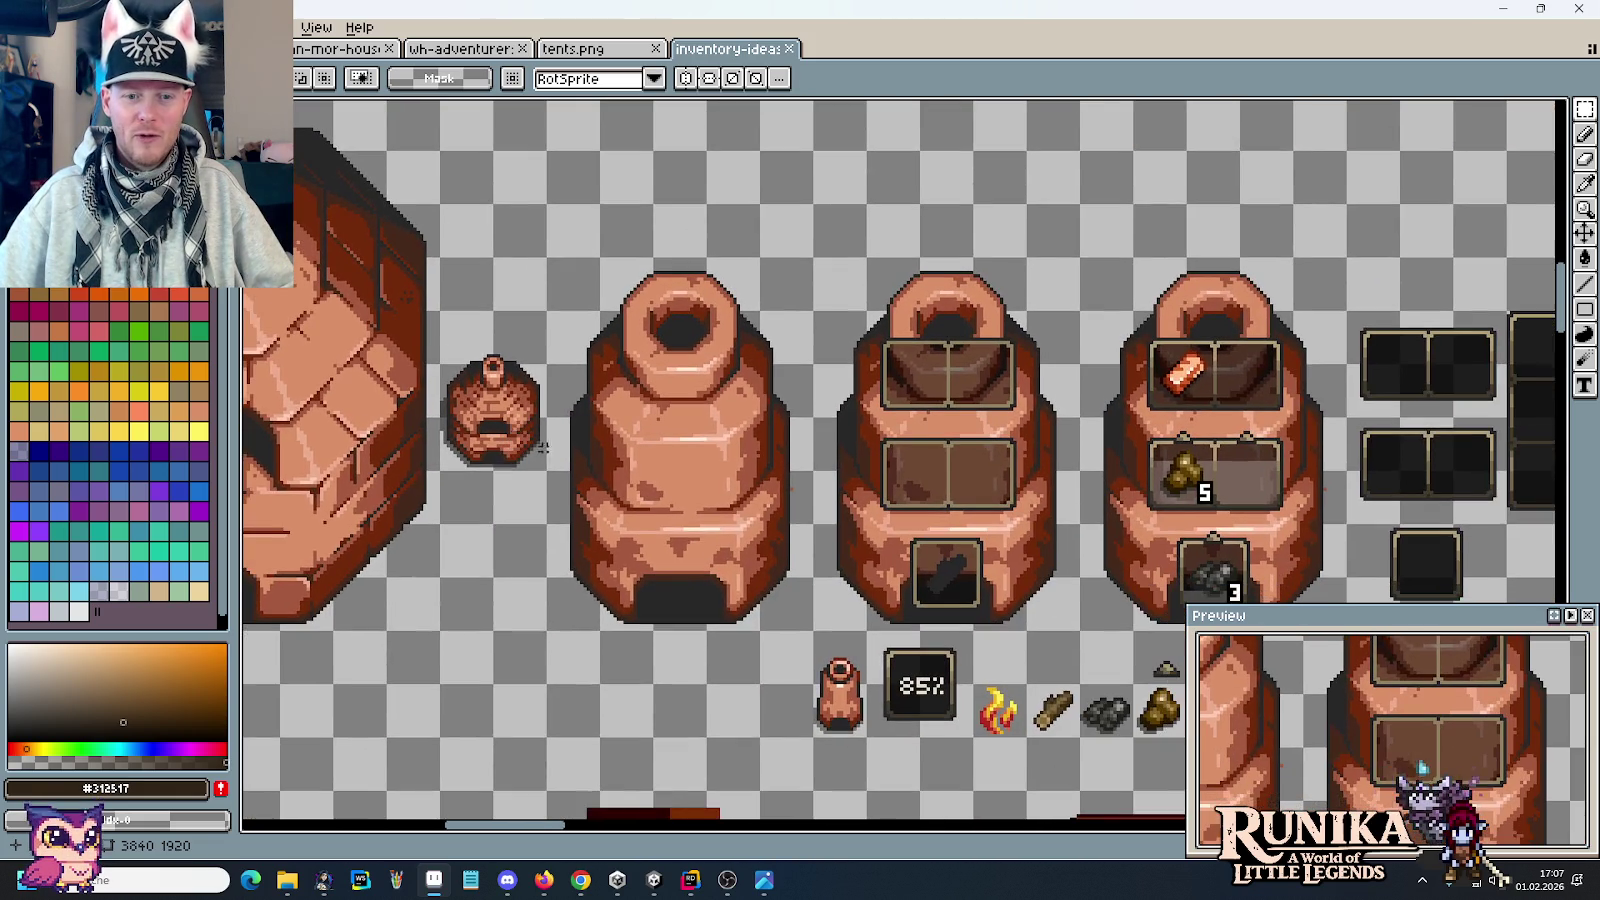
scroll(793, 533, down, 1)
mouse_move(818, 785)
mouse_down()
mouse_move(836, 455)
mouse_move(792, 330)
mouse_up()
scroll(836, 455, up, 1)
scroll(983, 400, right, 3)
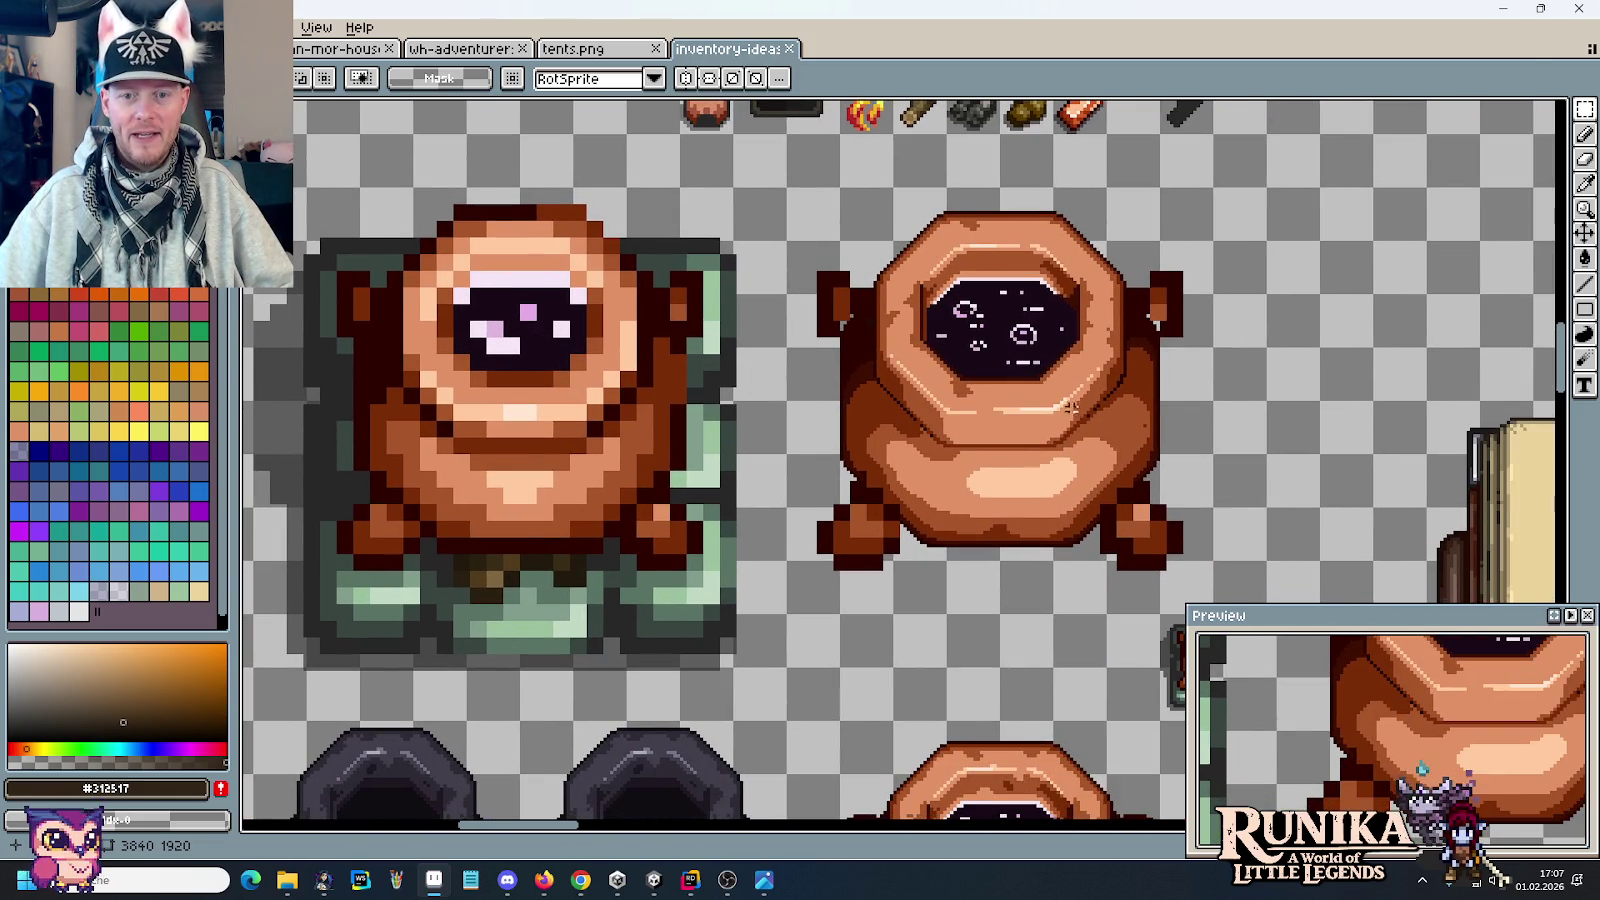
scroll(1050, 360, down, 4)
scroll(997, 303, down, 3)
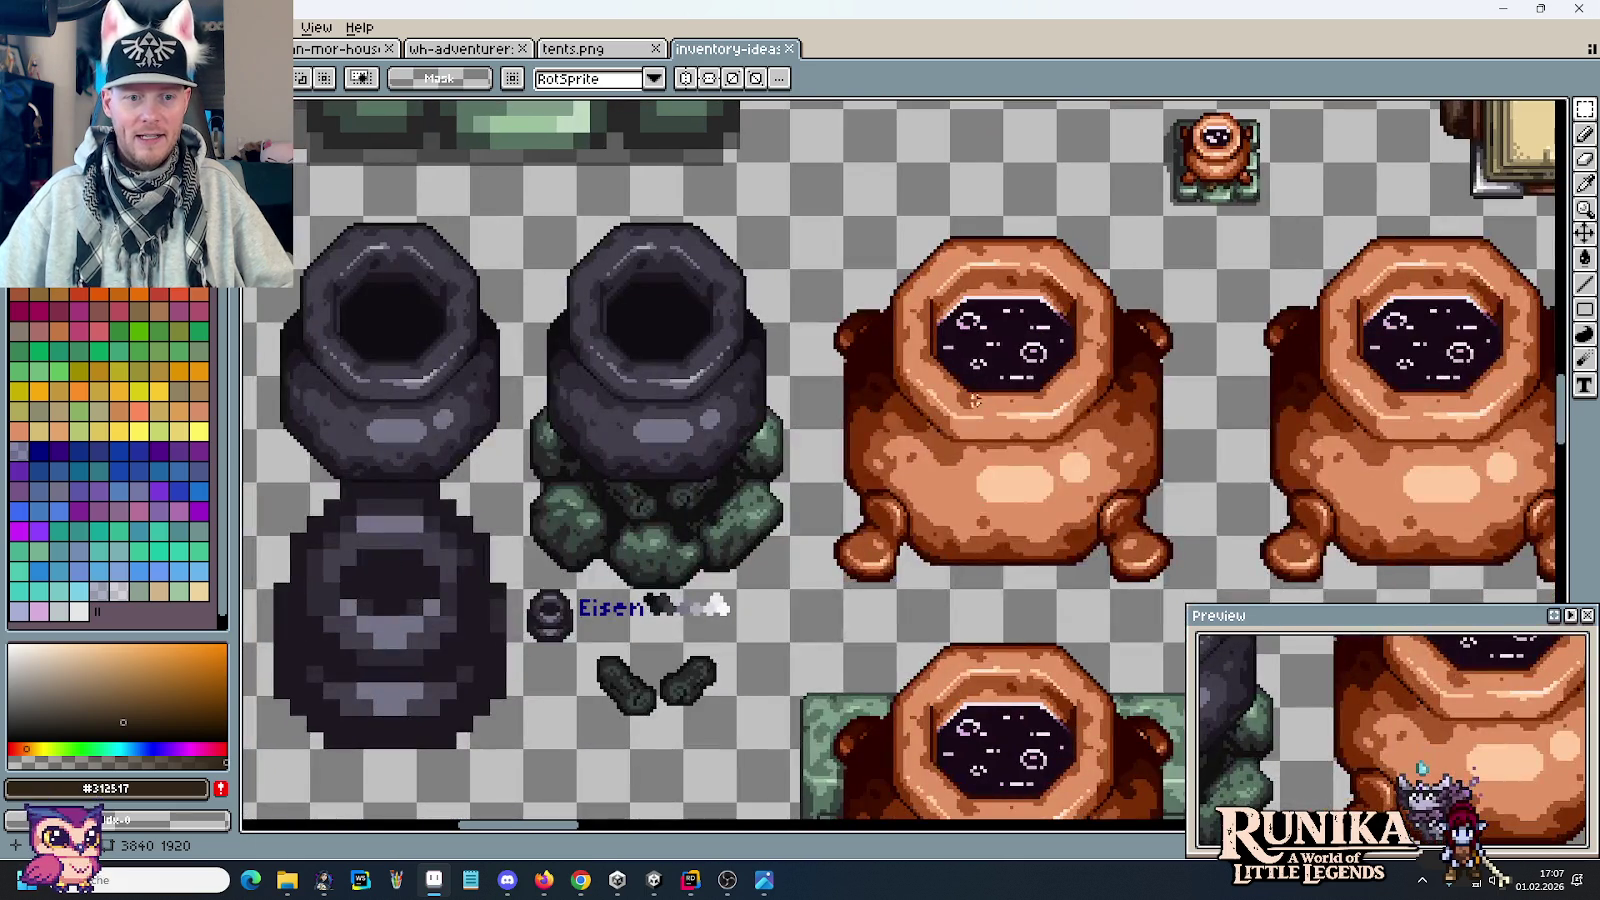
scroll(1047, 474, down, 6)
scroll(900, 420, right, 3)
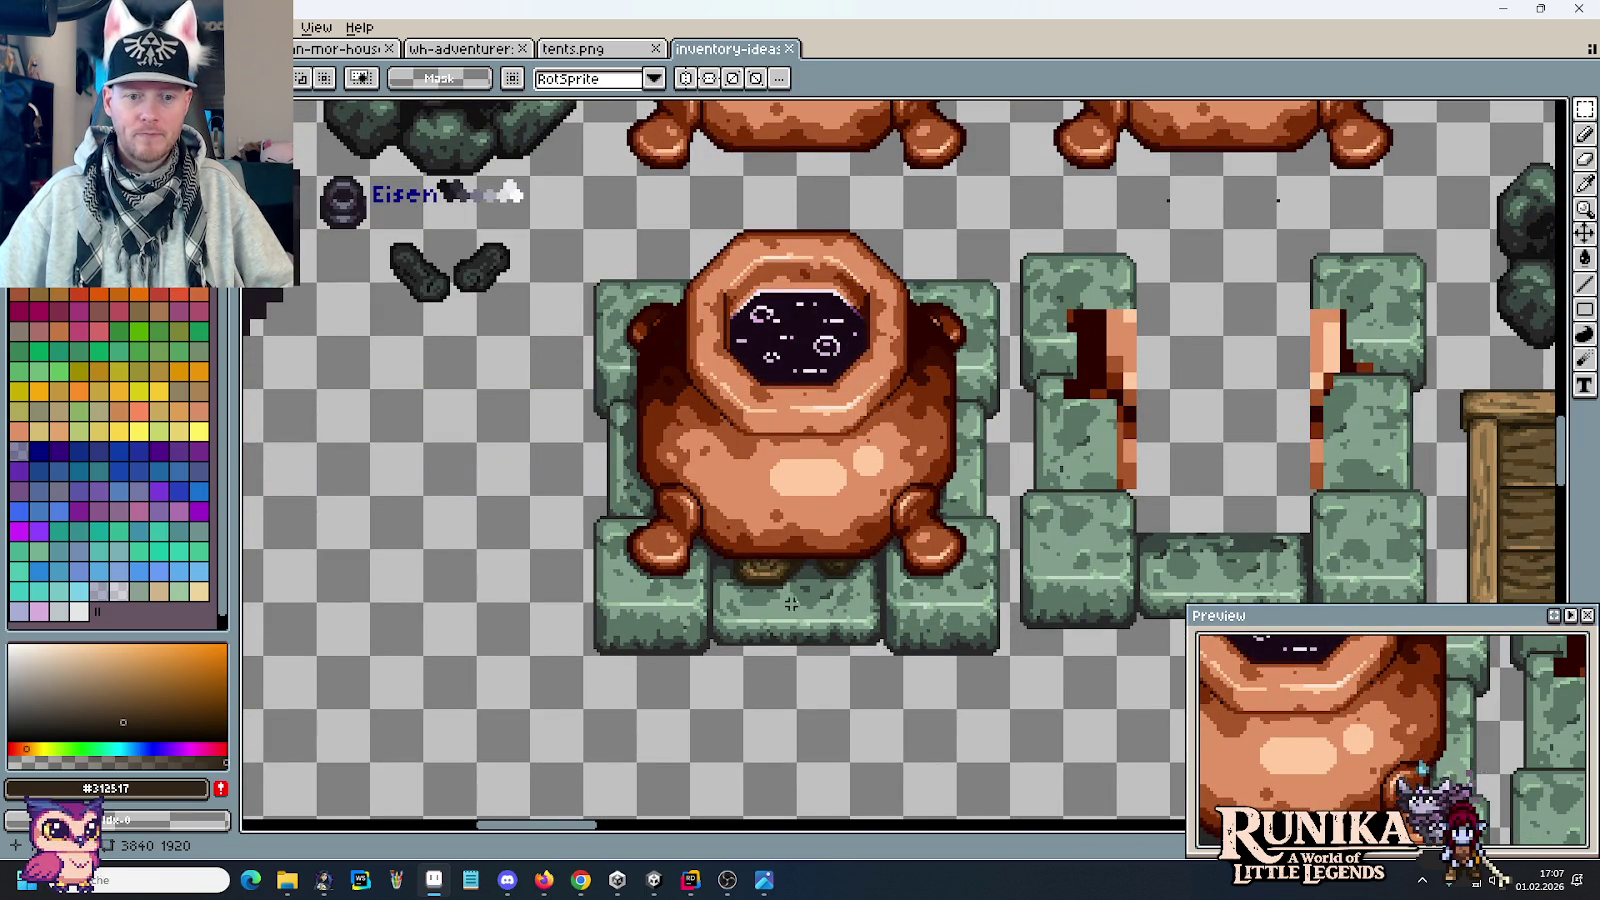
scroll(785, 575, down, 2)
scroll(568, 515, left, 3)
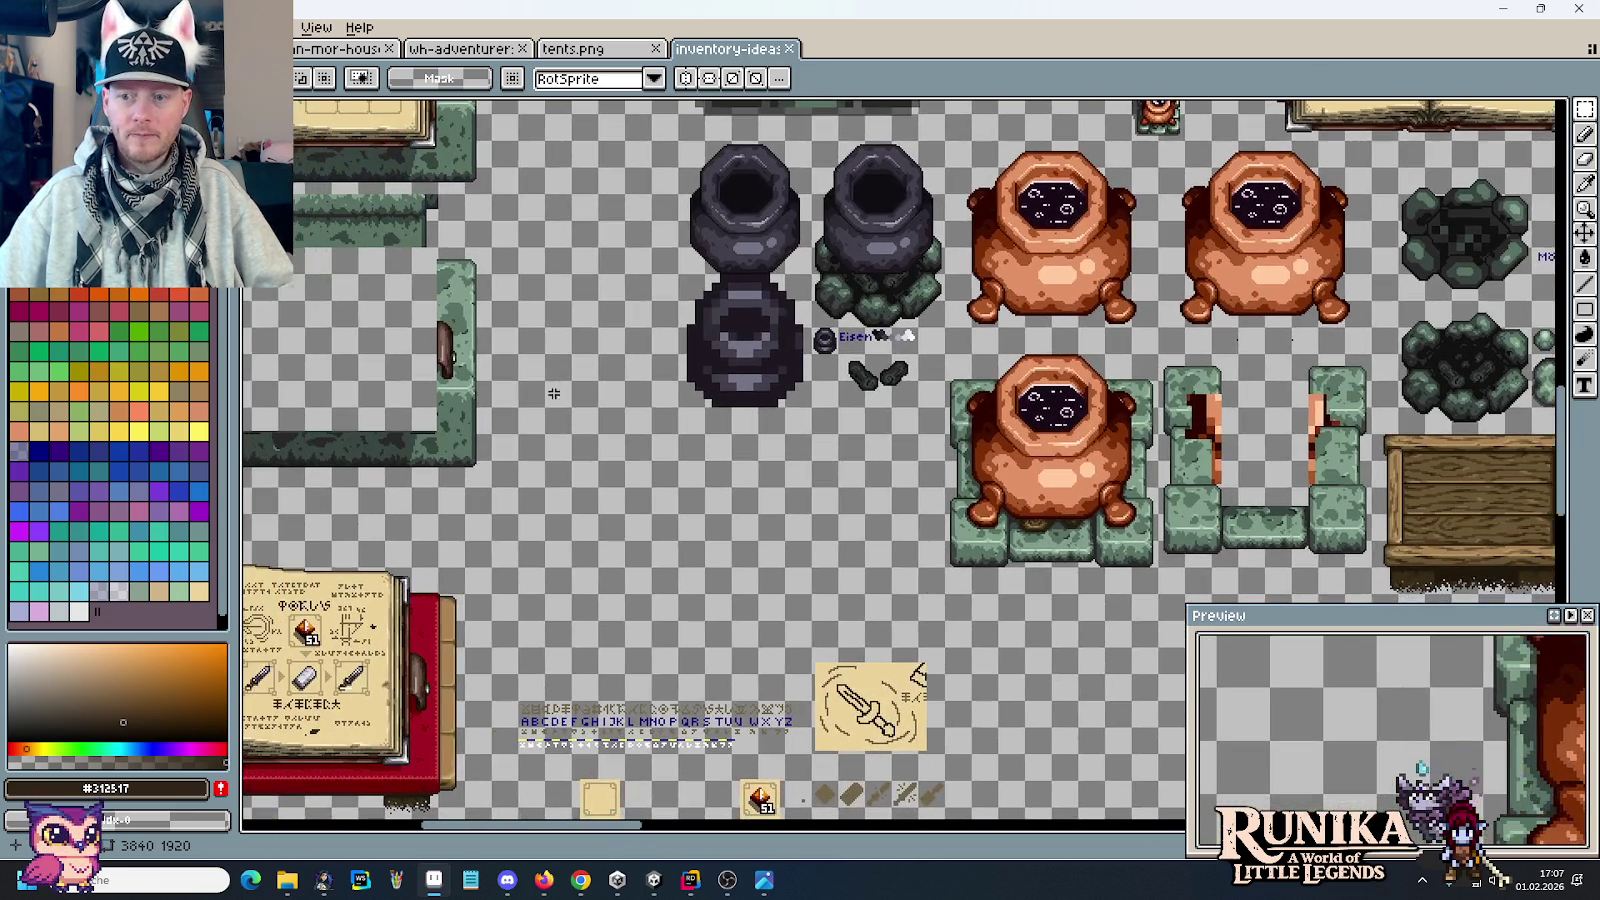
scroll(572, 421, up, 2)
scroll(572, 421, left, 3)
scroll(518, 293, up, 2)
scroll(518, 293, left, 4)
scroll(1006, 417, up, 1)
mouse_move(1006, 417)
mouse_down()
mouse_move(725, 300)
mouse_move(774, 449)
mouse_up()
scroll(801, 462, down, 2)
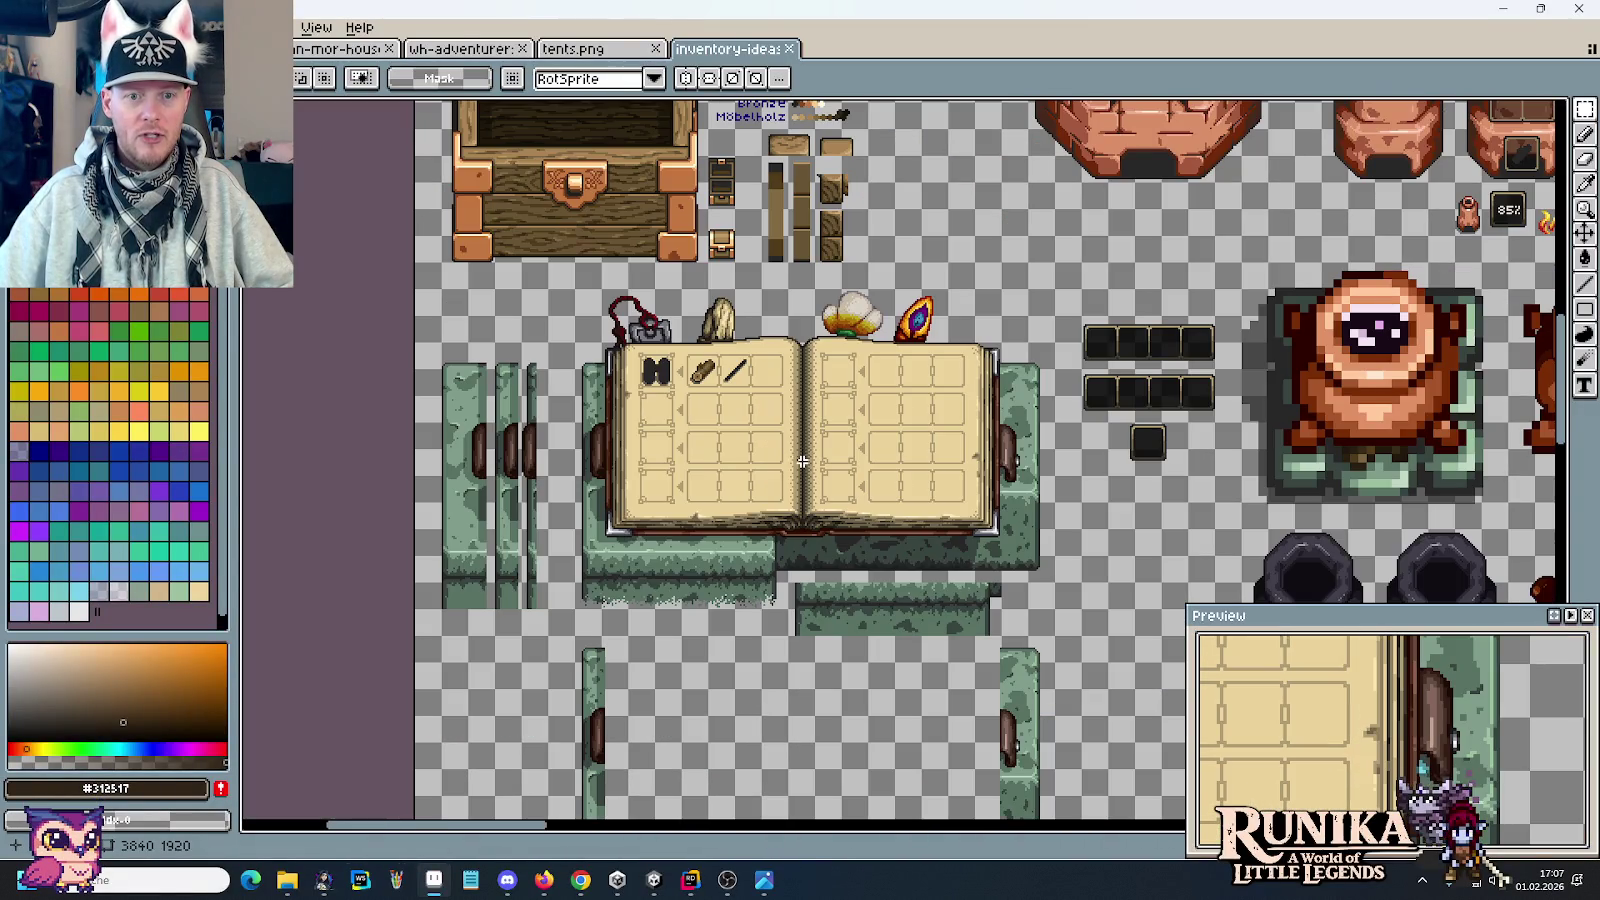
Step: Zoom into the wooden chest and trial-select the tiles holding the lower and upper small chests
drag(769, 278, 839, 505)
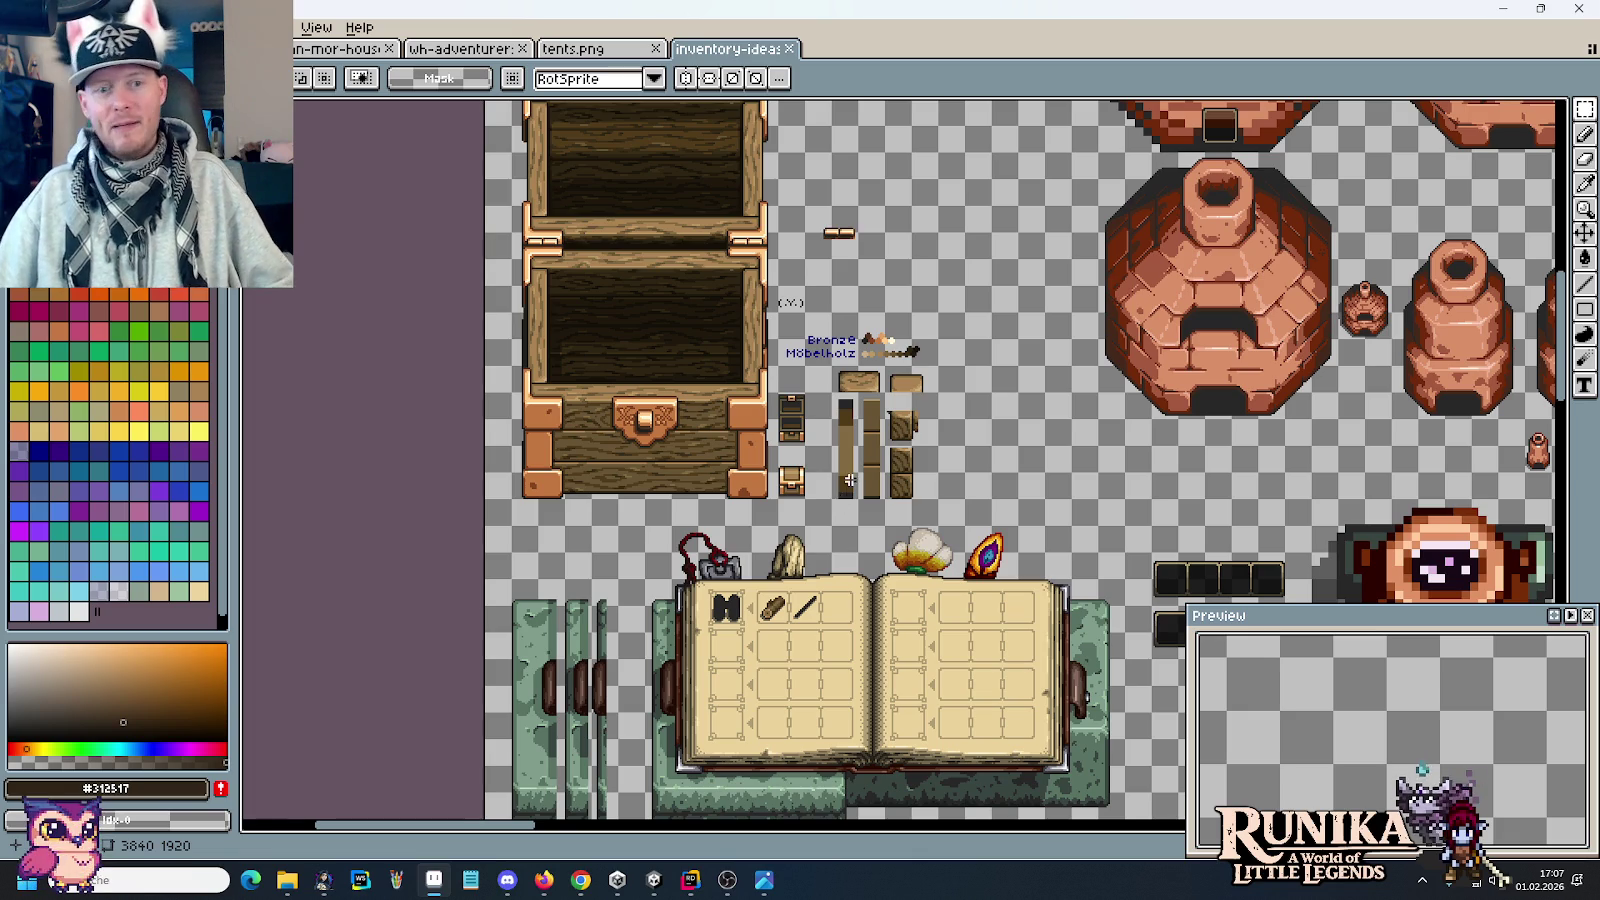
scroll(701, 371, up, 3)
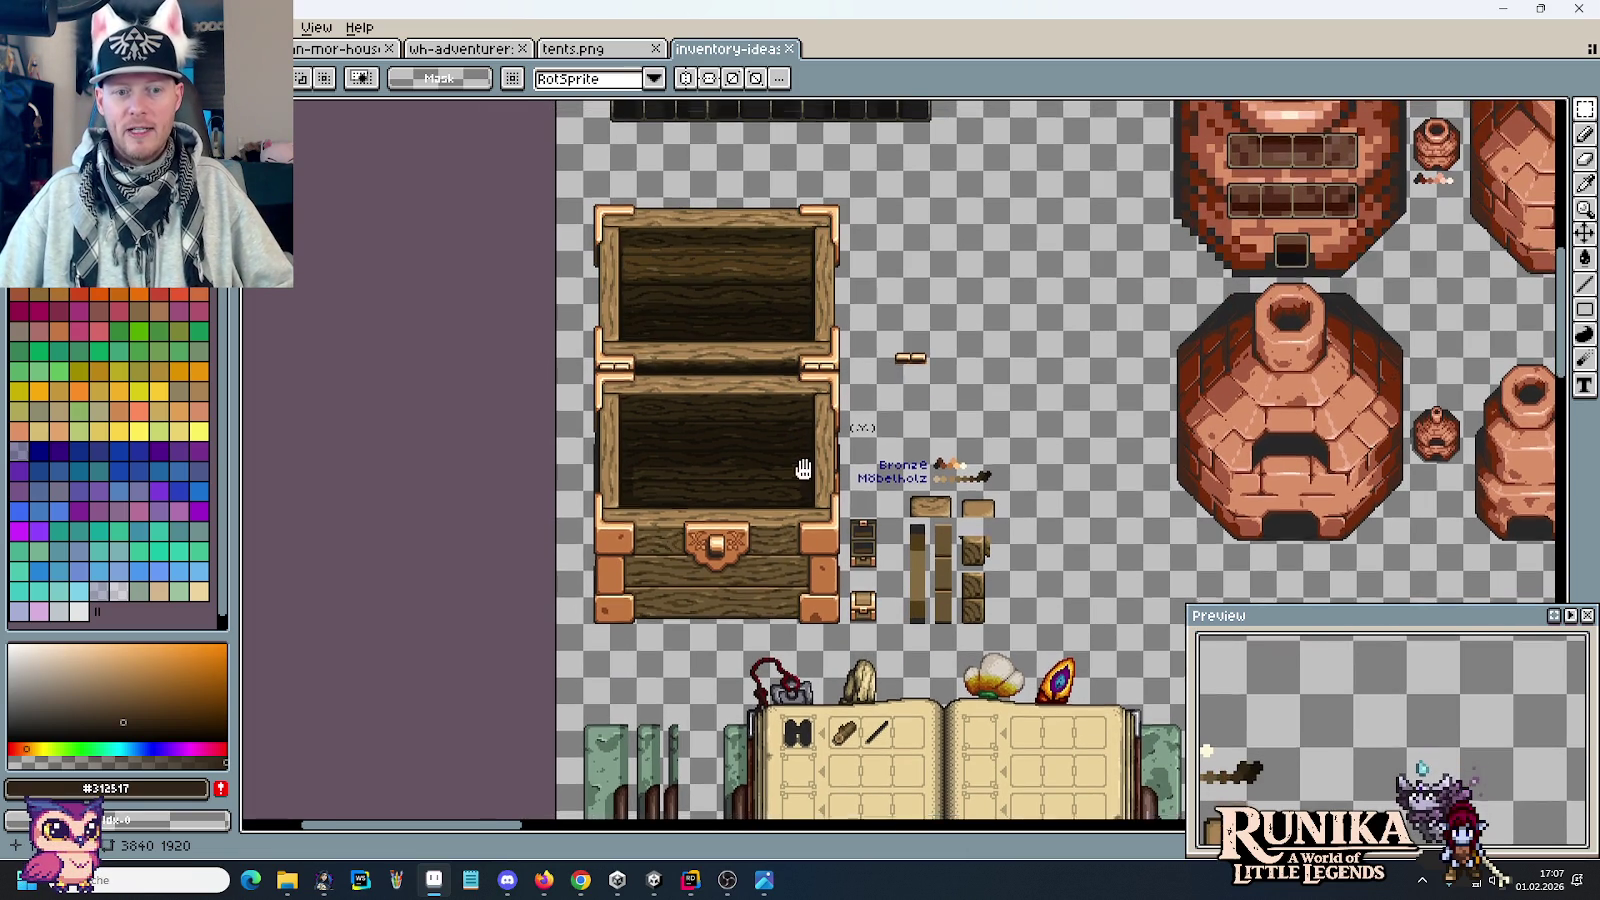
scroll(800, 468, up, 1)
scroll(782, 443, up, 1)
scroll(785, 449, up, 1)
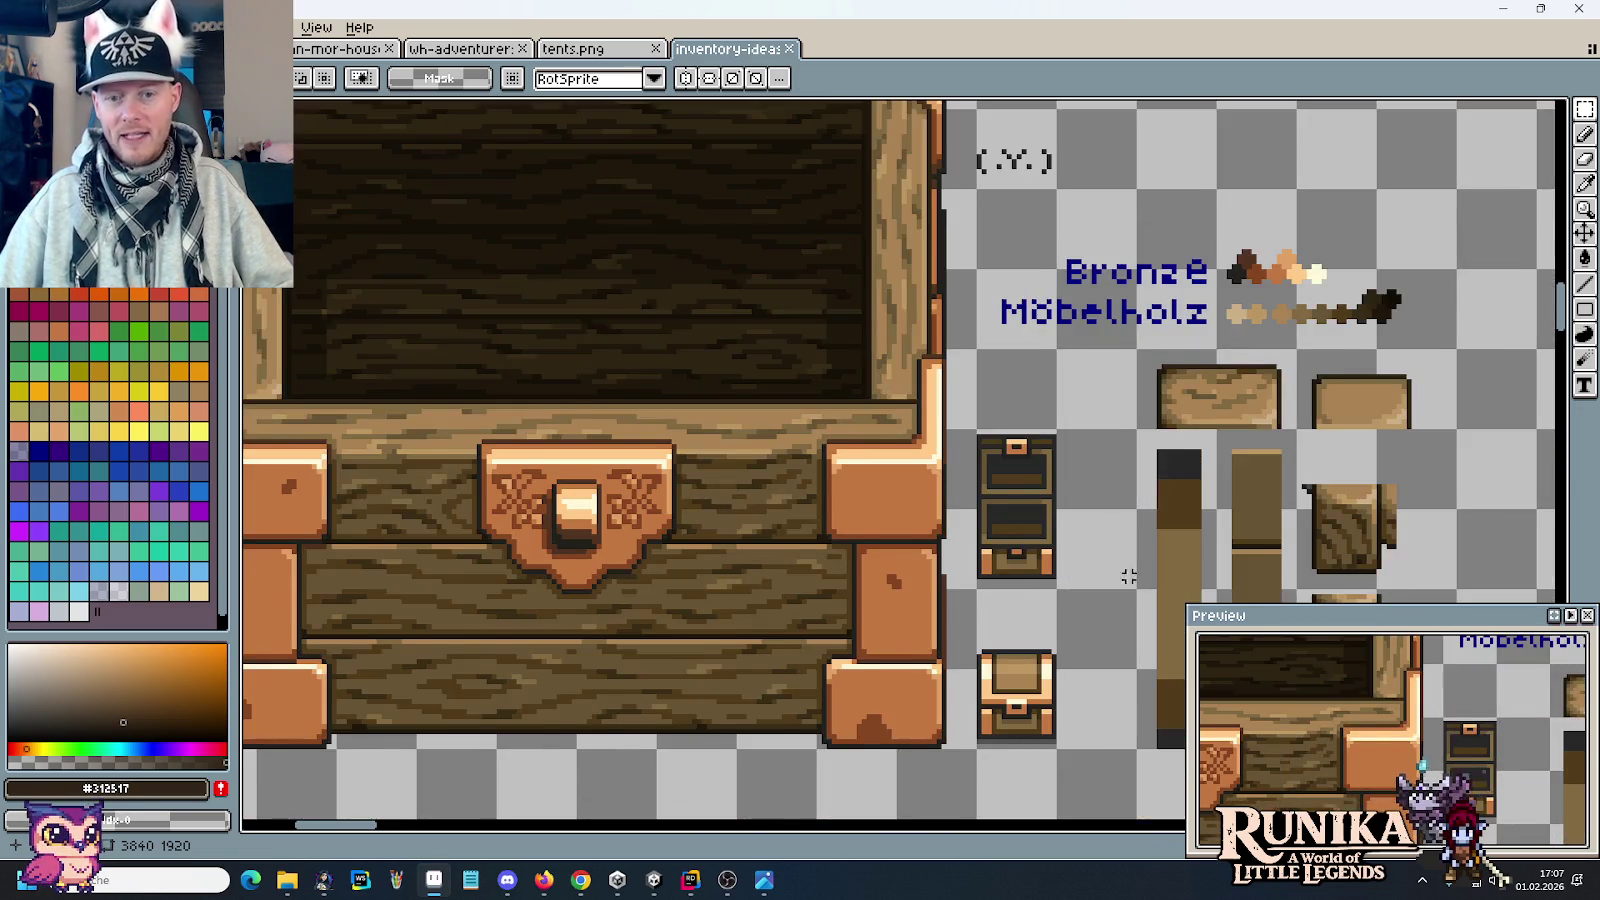
drag(1017, 547, 935, 457)
scroll(959, 592, up, 1)
scroll(962, 560, down, 3)
drag(967, 521, 960, 463)
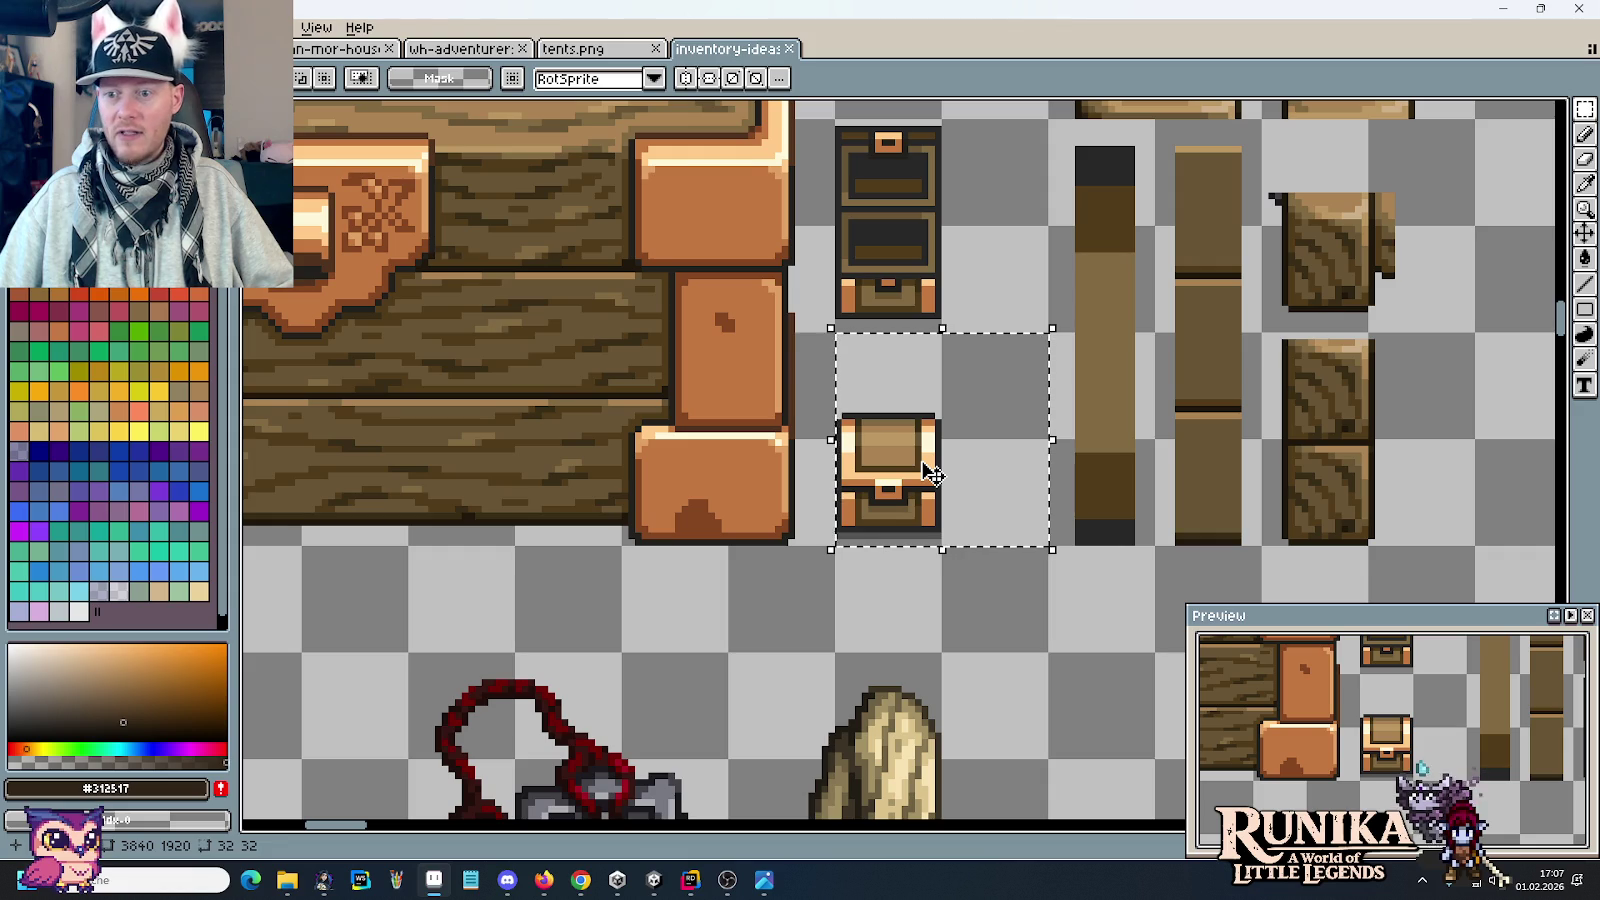
scroll(882, 234, up, 2)
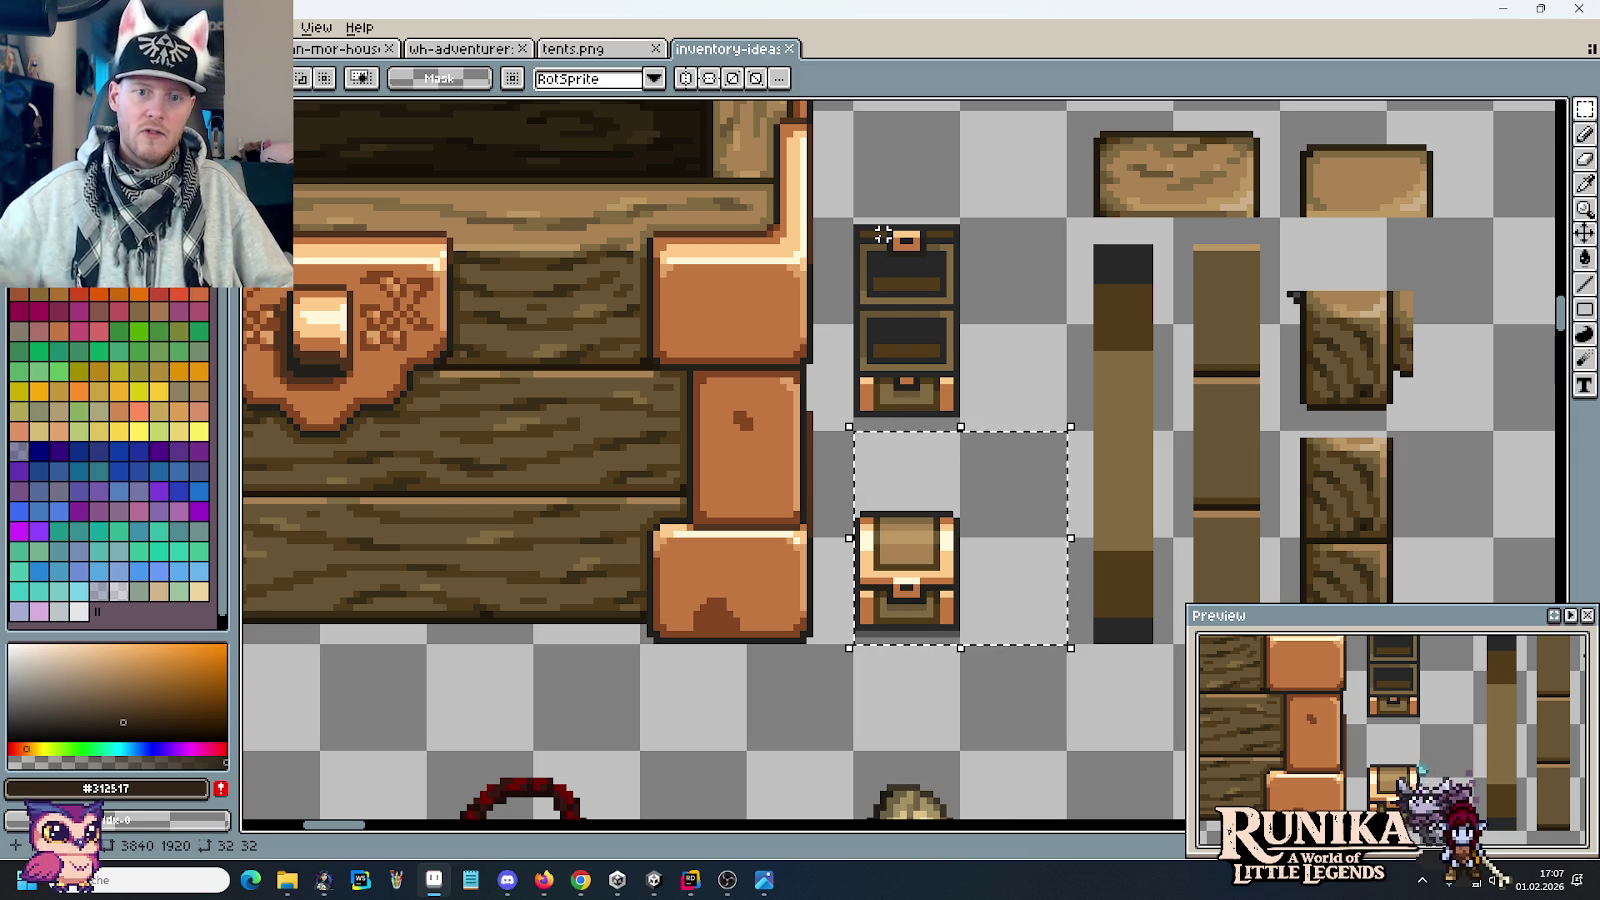
drag(882, 234, 1018, 410)
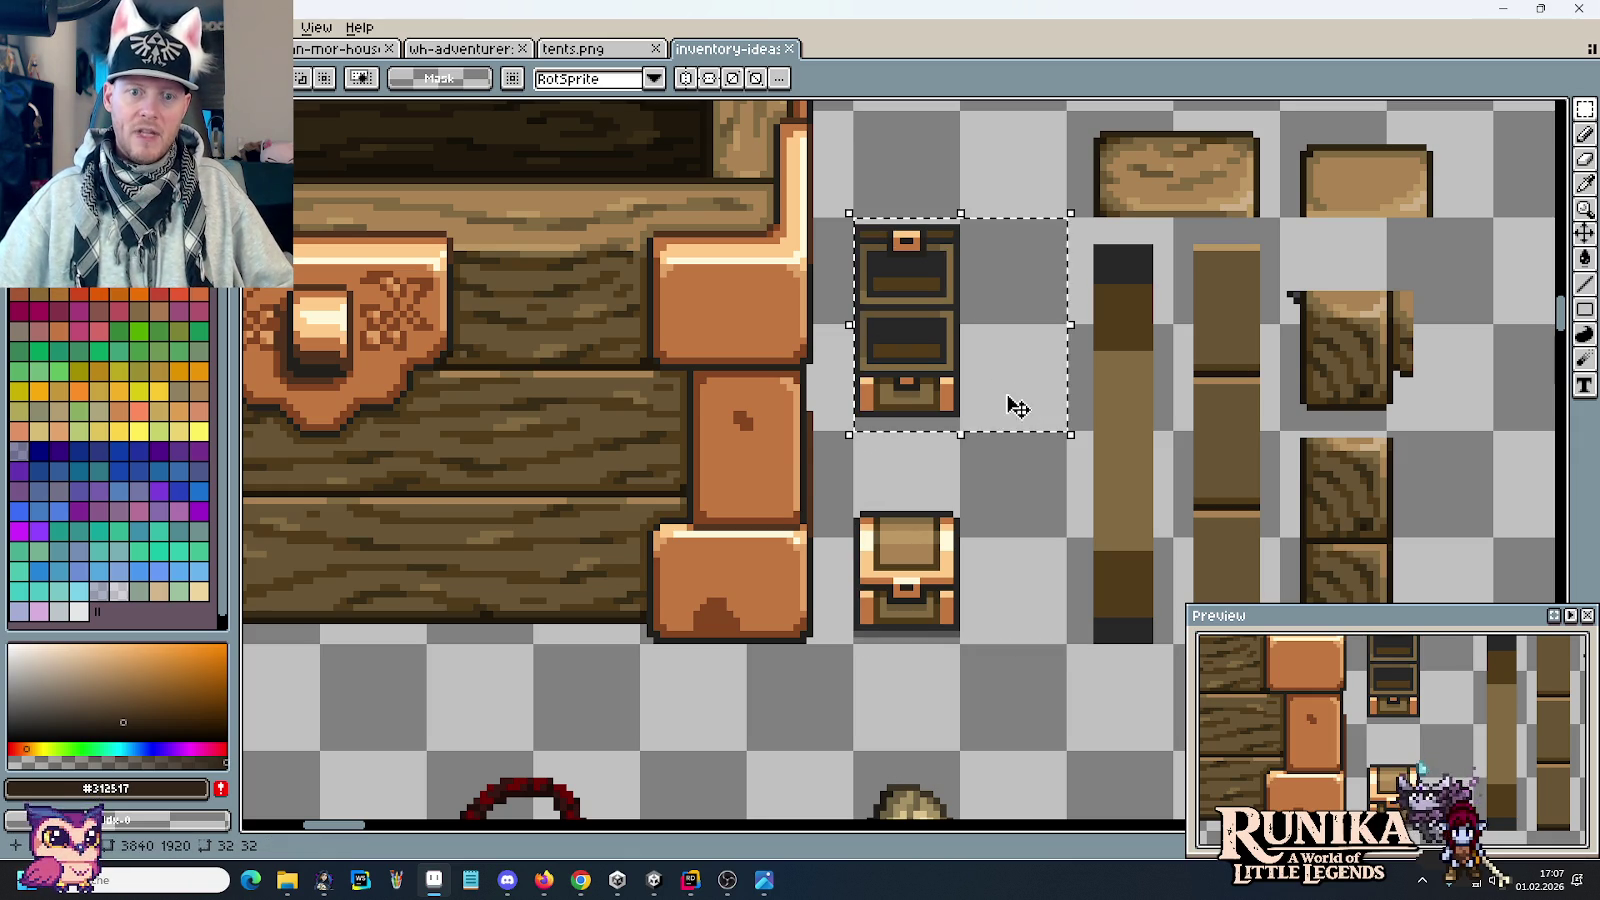
click(976, 481)
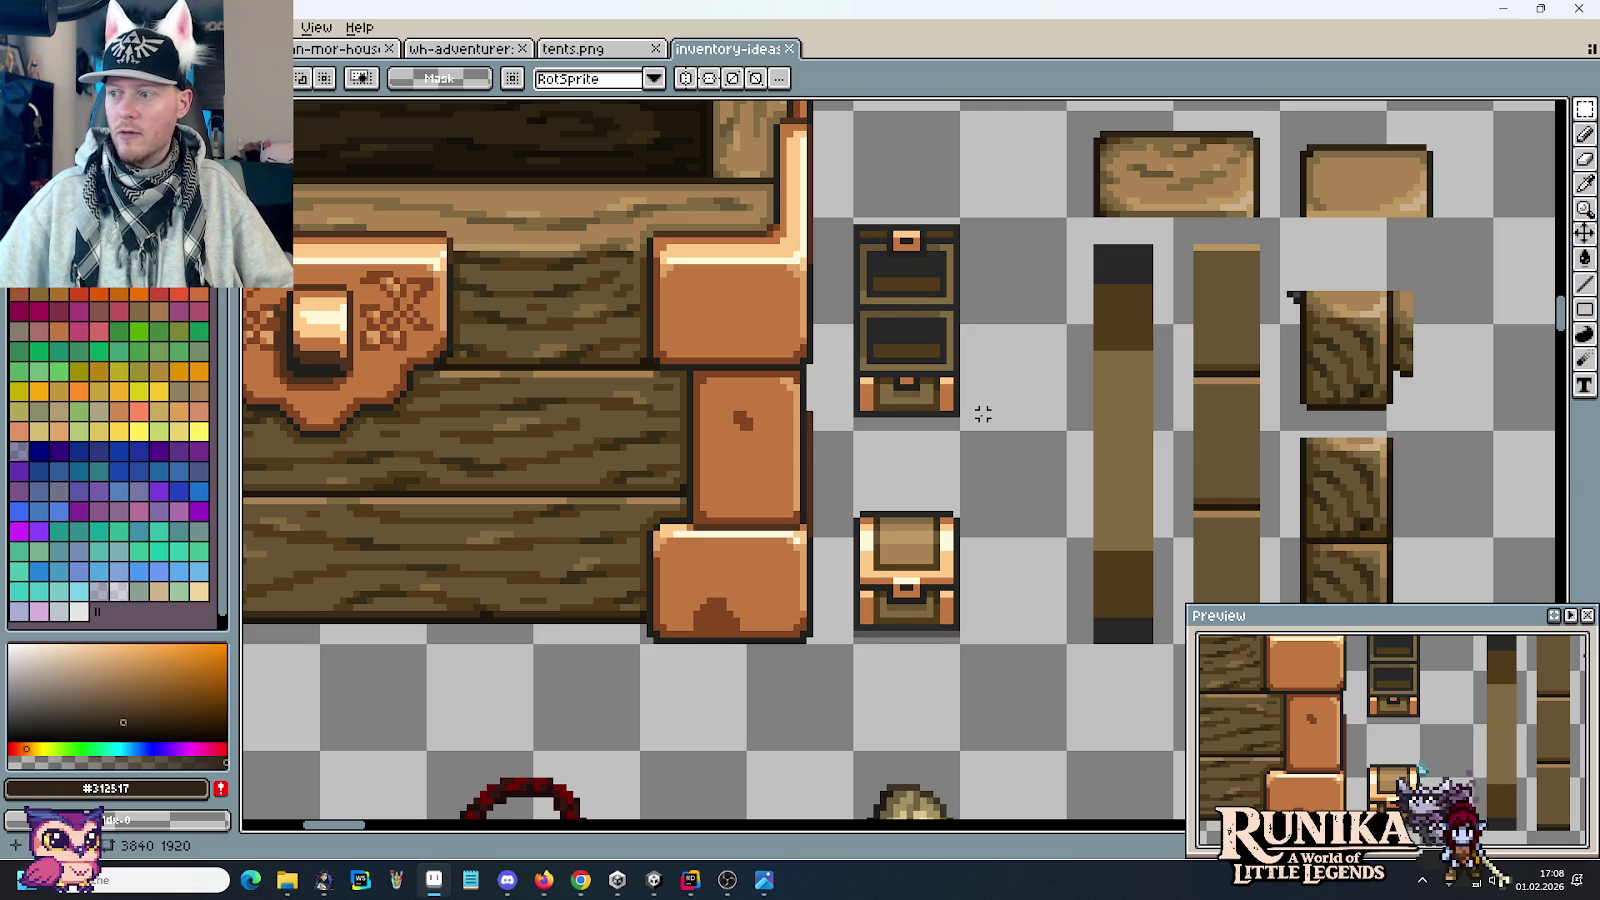
Step: Select the 32x32 tile holding the small cabinet, then zoom out over the chest area
scroll(983, 413, down, 1)
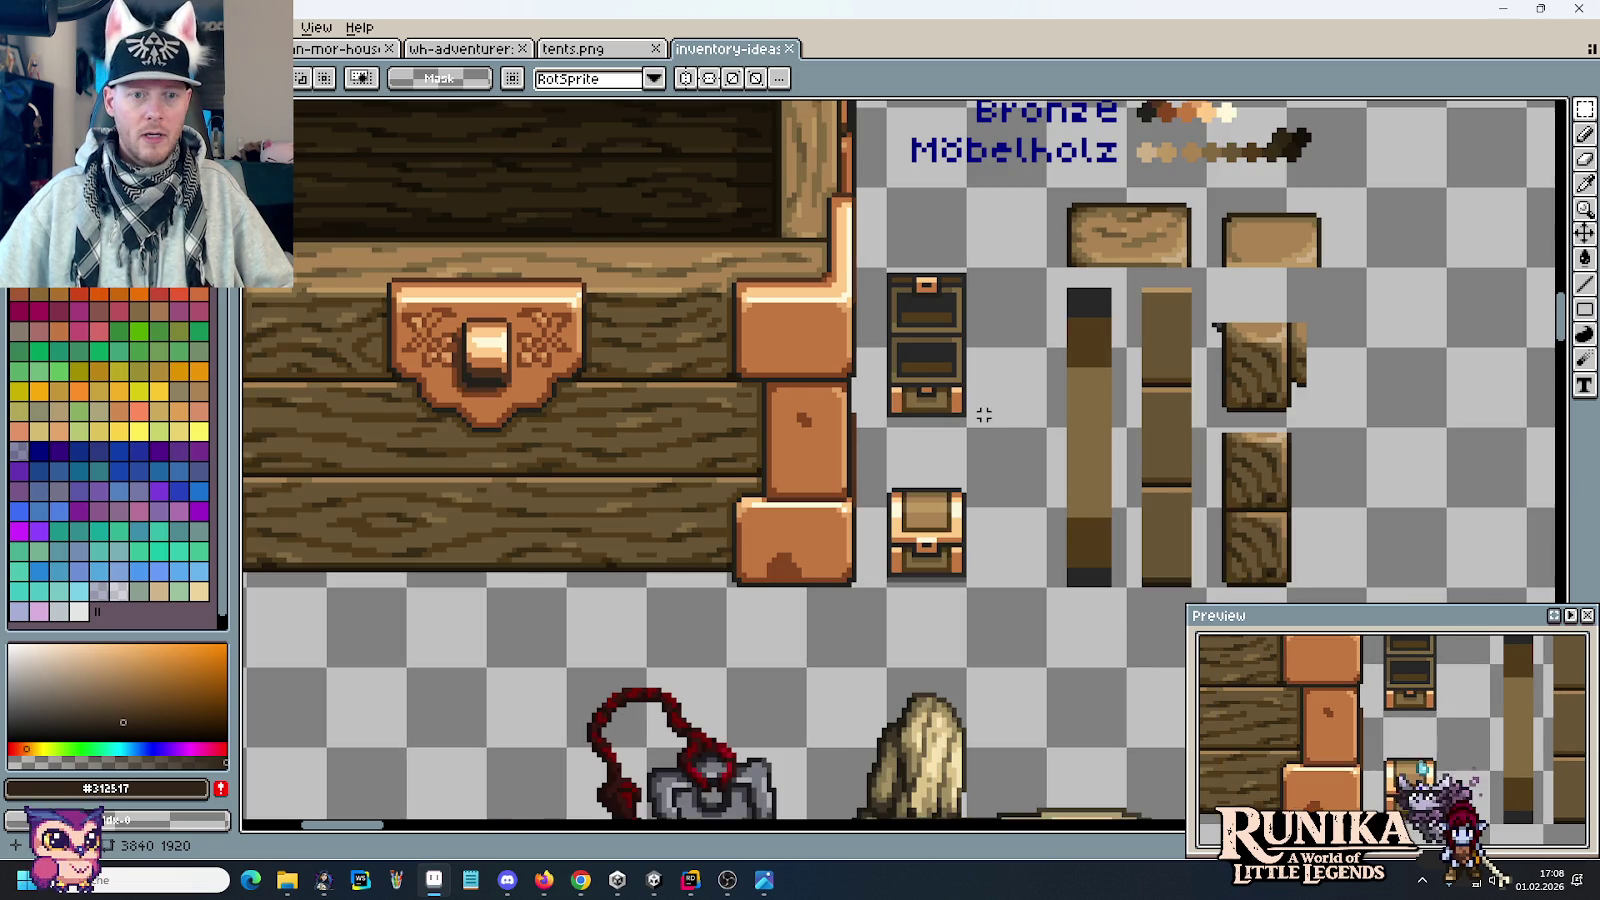
mouse_move(779, 330)
mouse_down()
mouse_move(1051, 440)
mouse_move(793, 368)
mouse_up()
drag(1064, 443, 1000, 330)
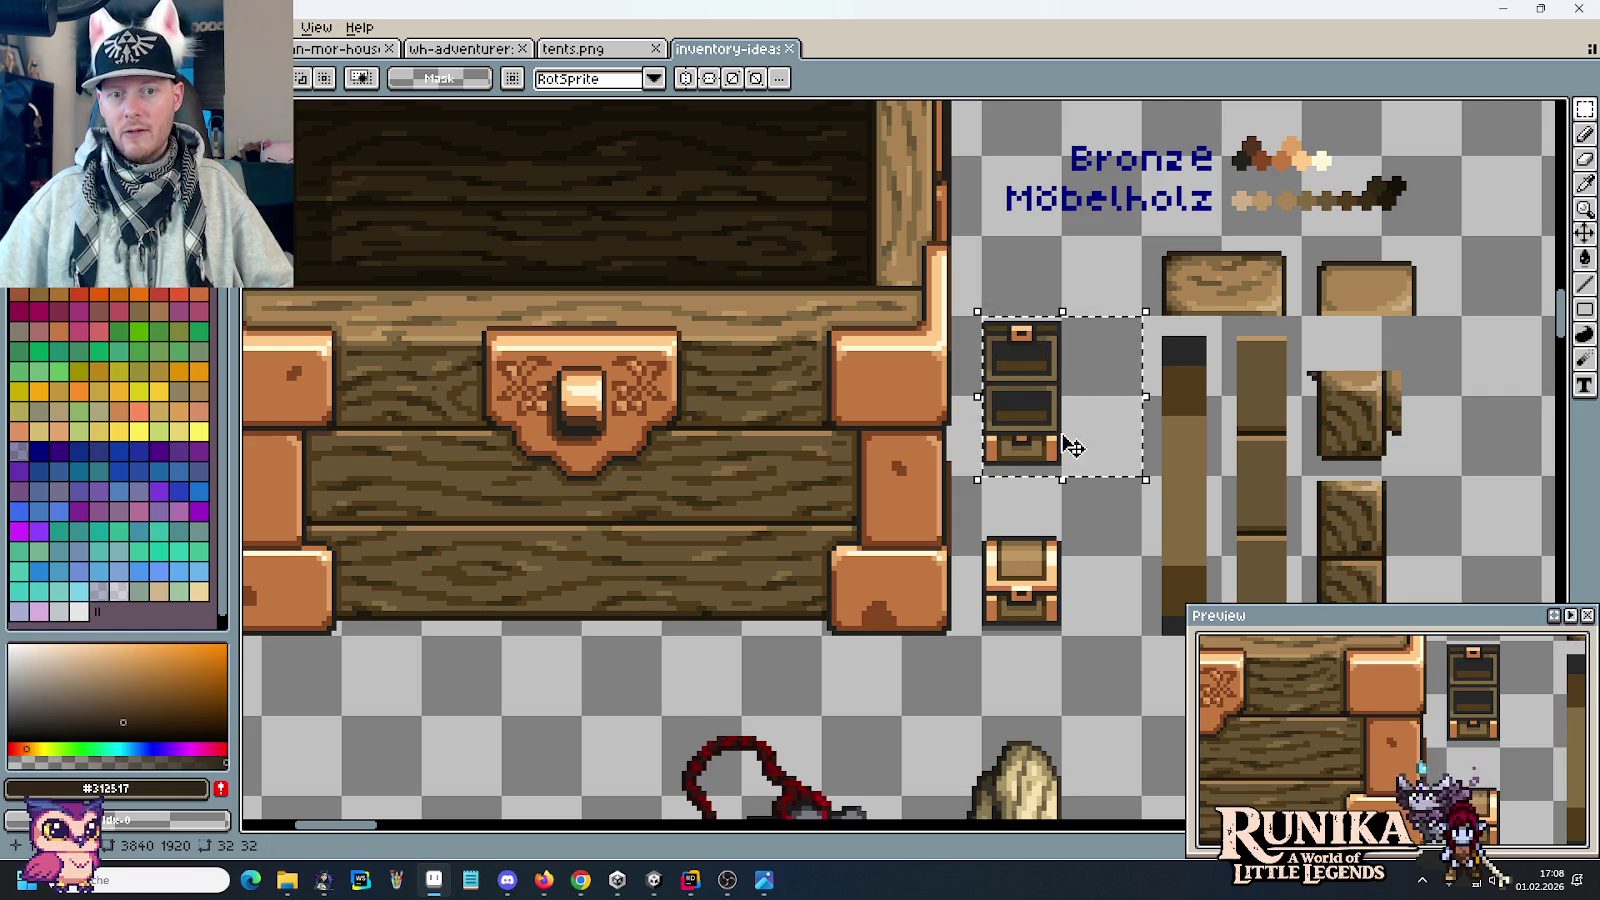
scroll(985, 390, down, 3)
drag(891, 322, 909, 447)
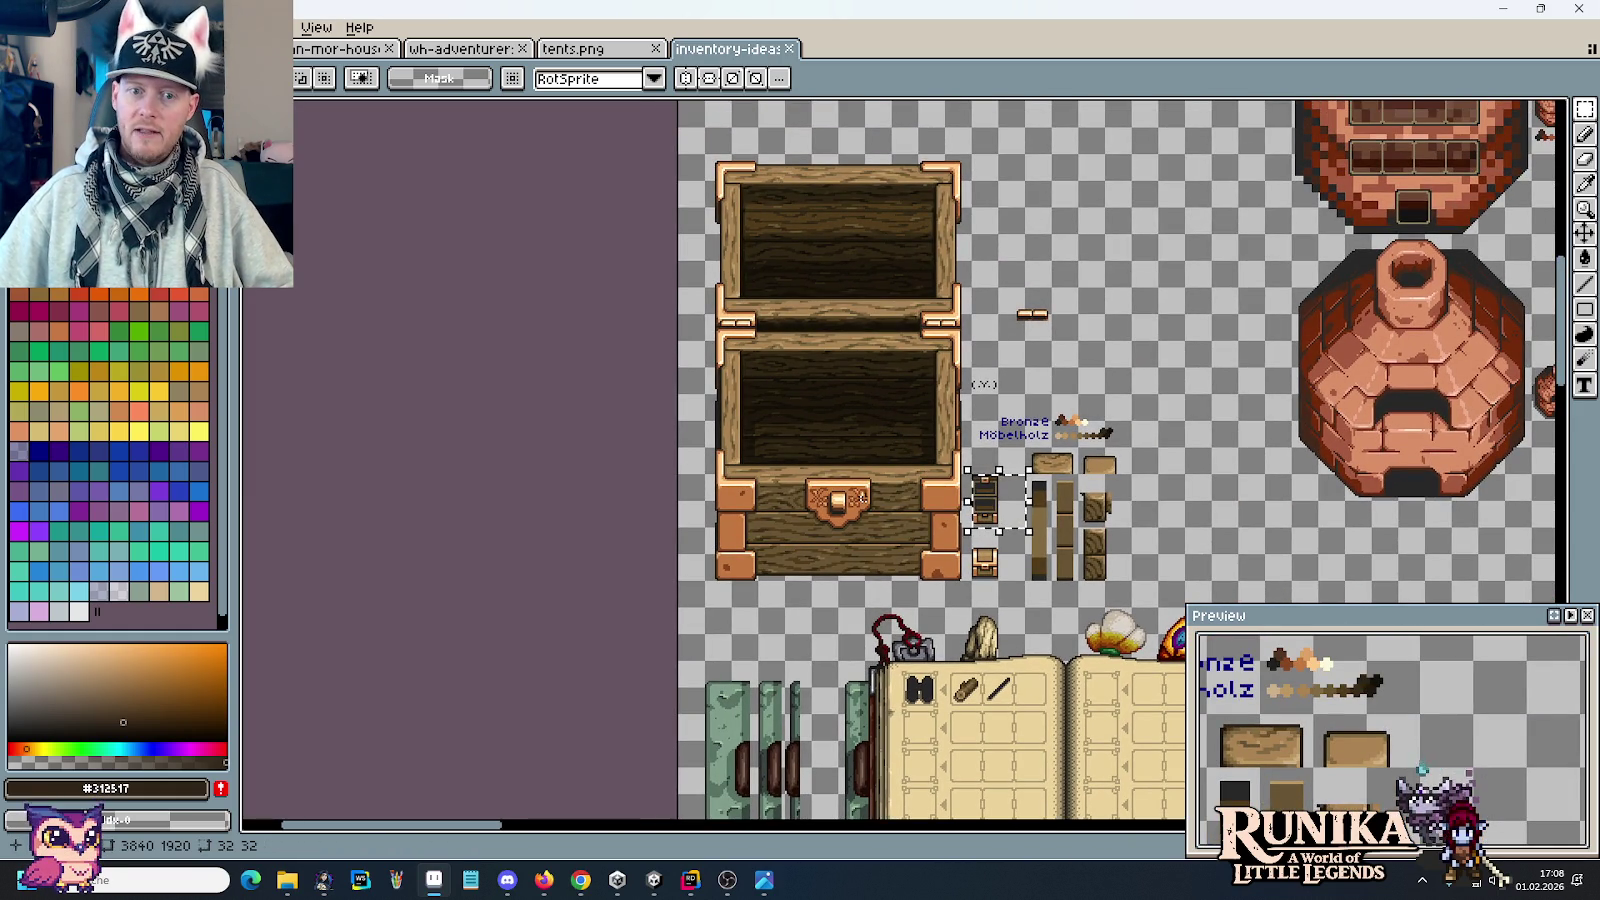
scroll(870, 579, down, 5)
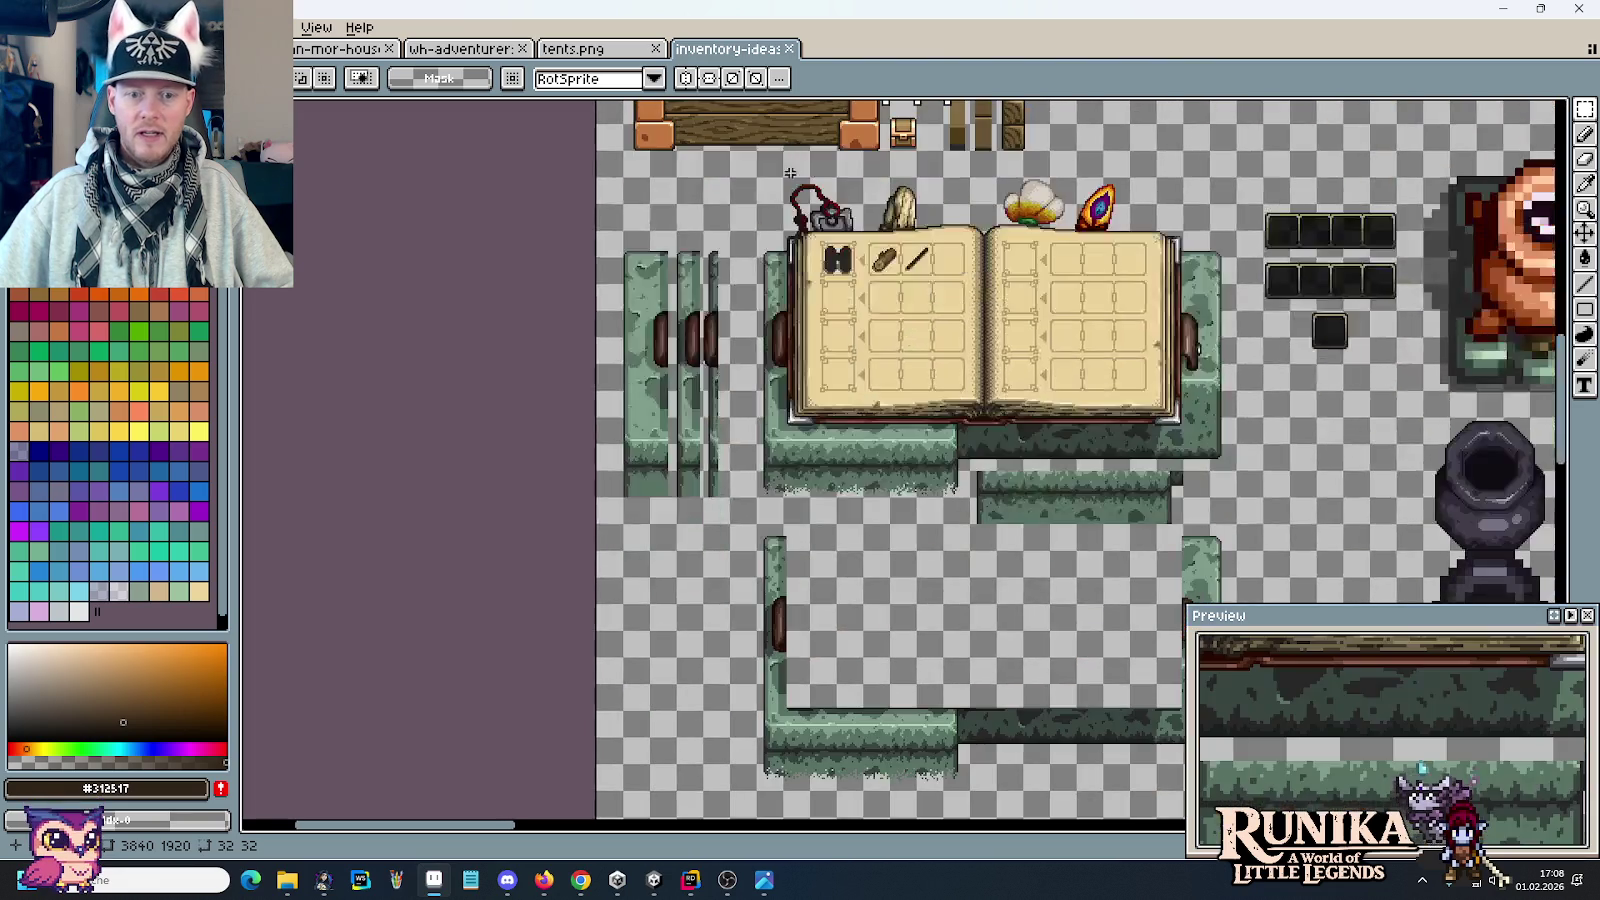
scroll(900, 520, down, 3)
scroll(930, 490, down, 2)
scroll(958, 456, down, 2)
scroll(958, 456, down, 3)
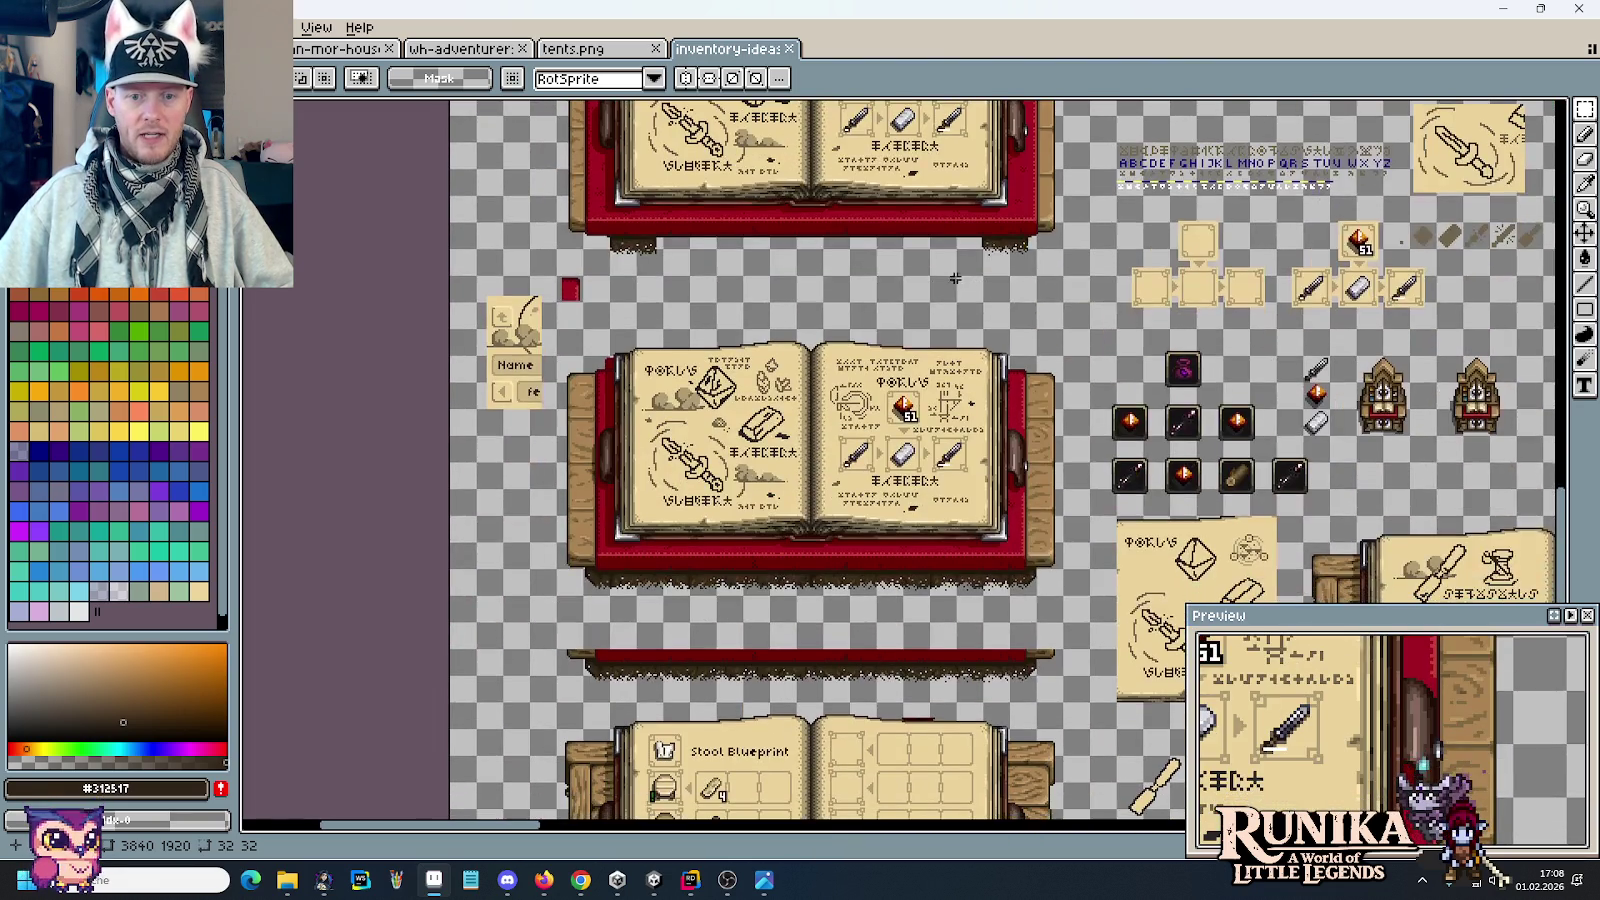
scroll(826, 437, up, 2)
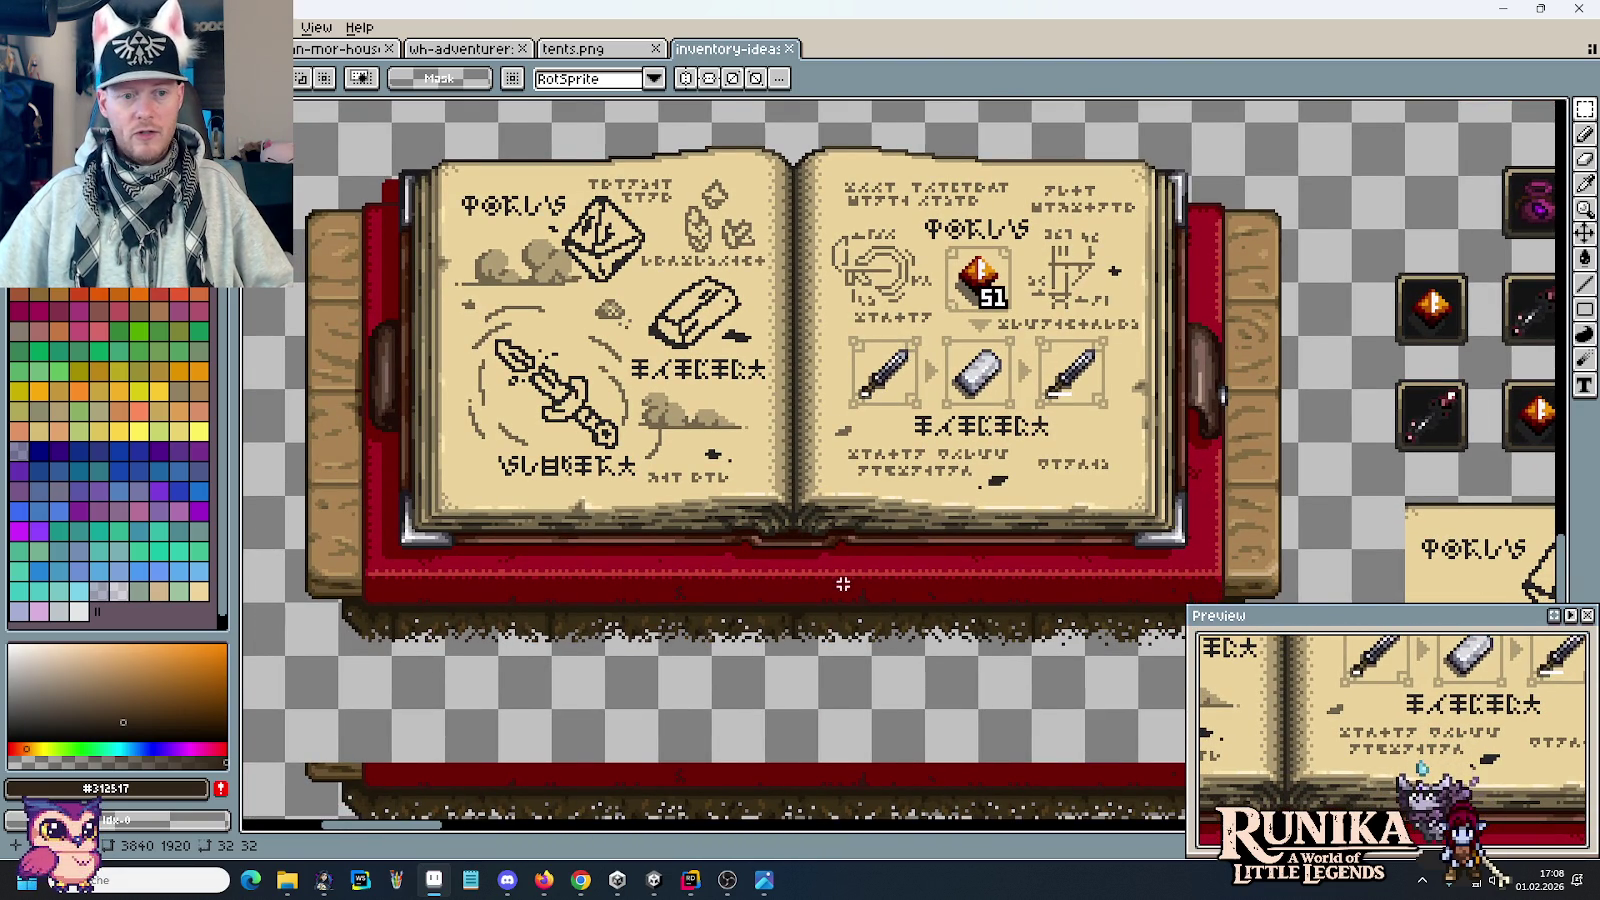
scroll(985, 571, down, 2)
scroll(889, 517, up, 2)
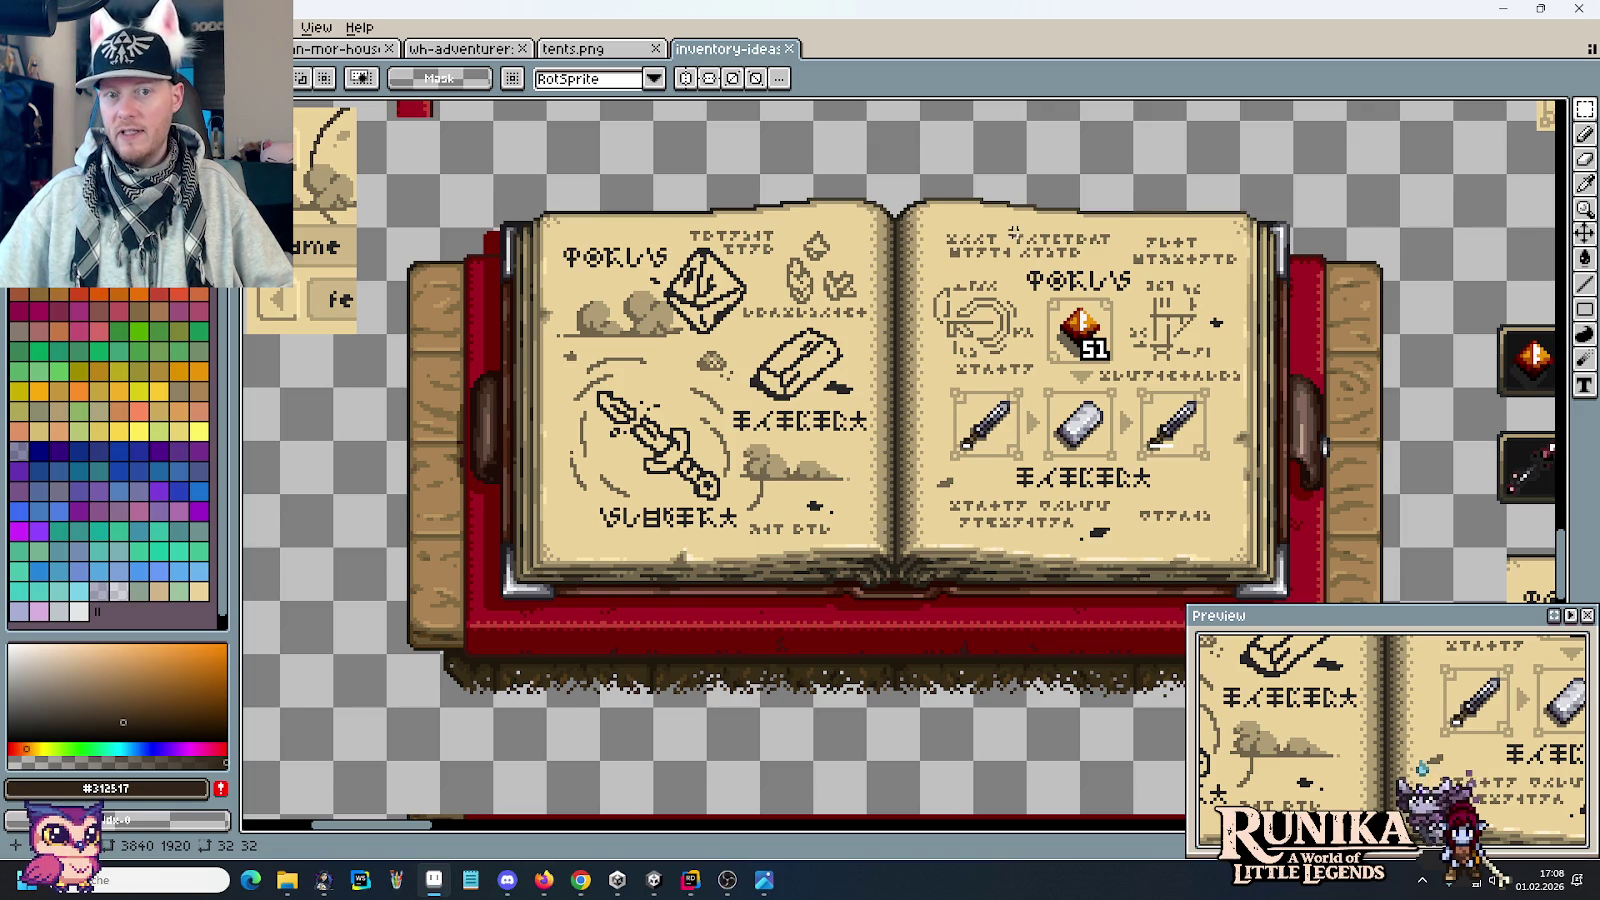
drag(932, 220, 1120, 268)
key(ctrl+d)
scroll(995, 232, up, 1)
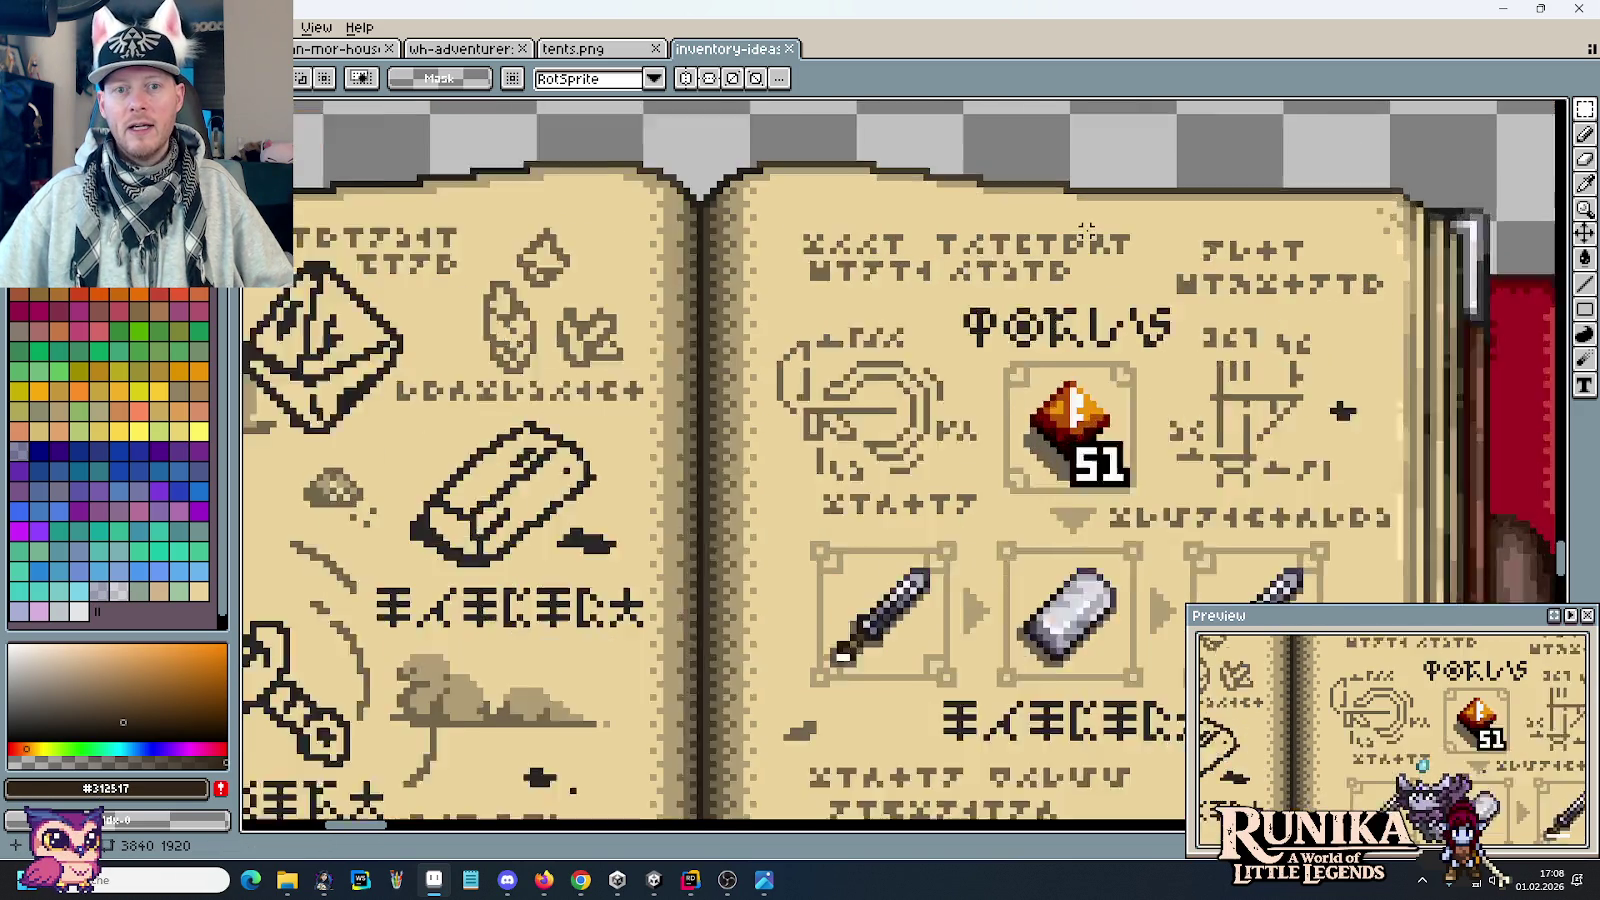
scroll(833, 254, up, 1)
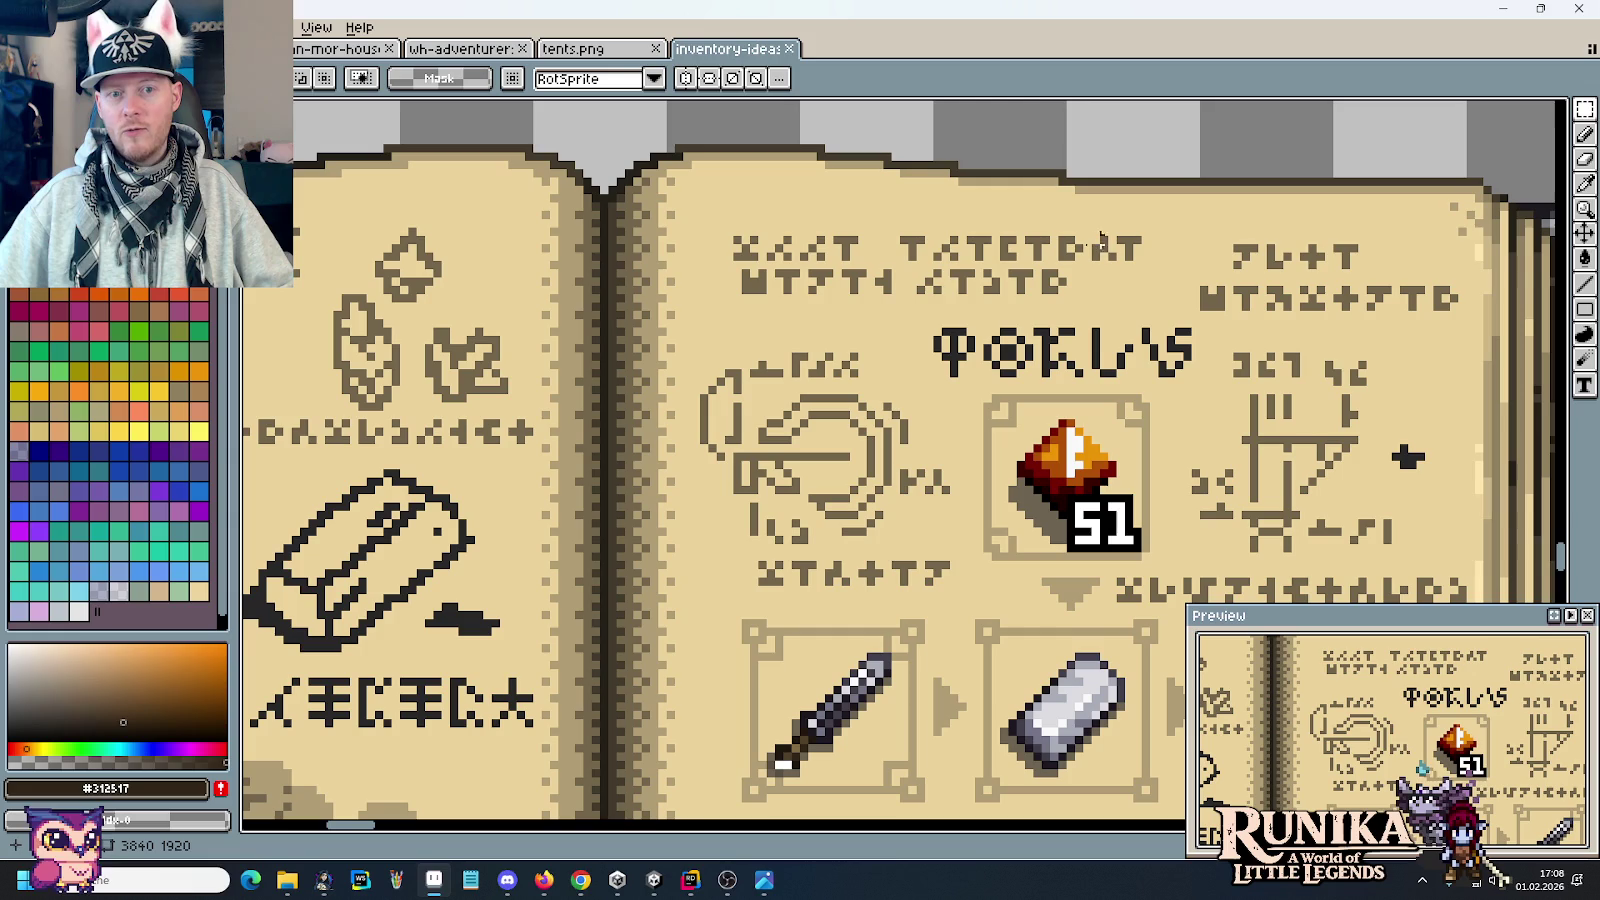
drag(710, 212, 1165, 308)
key(ctrl+d)
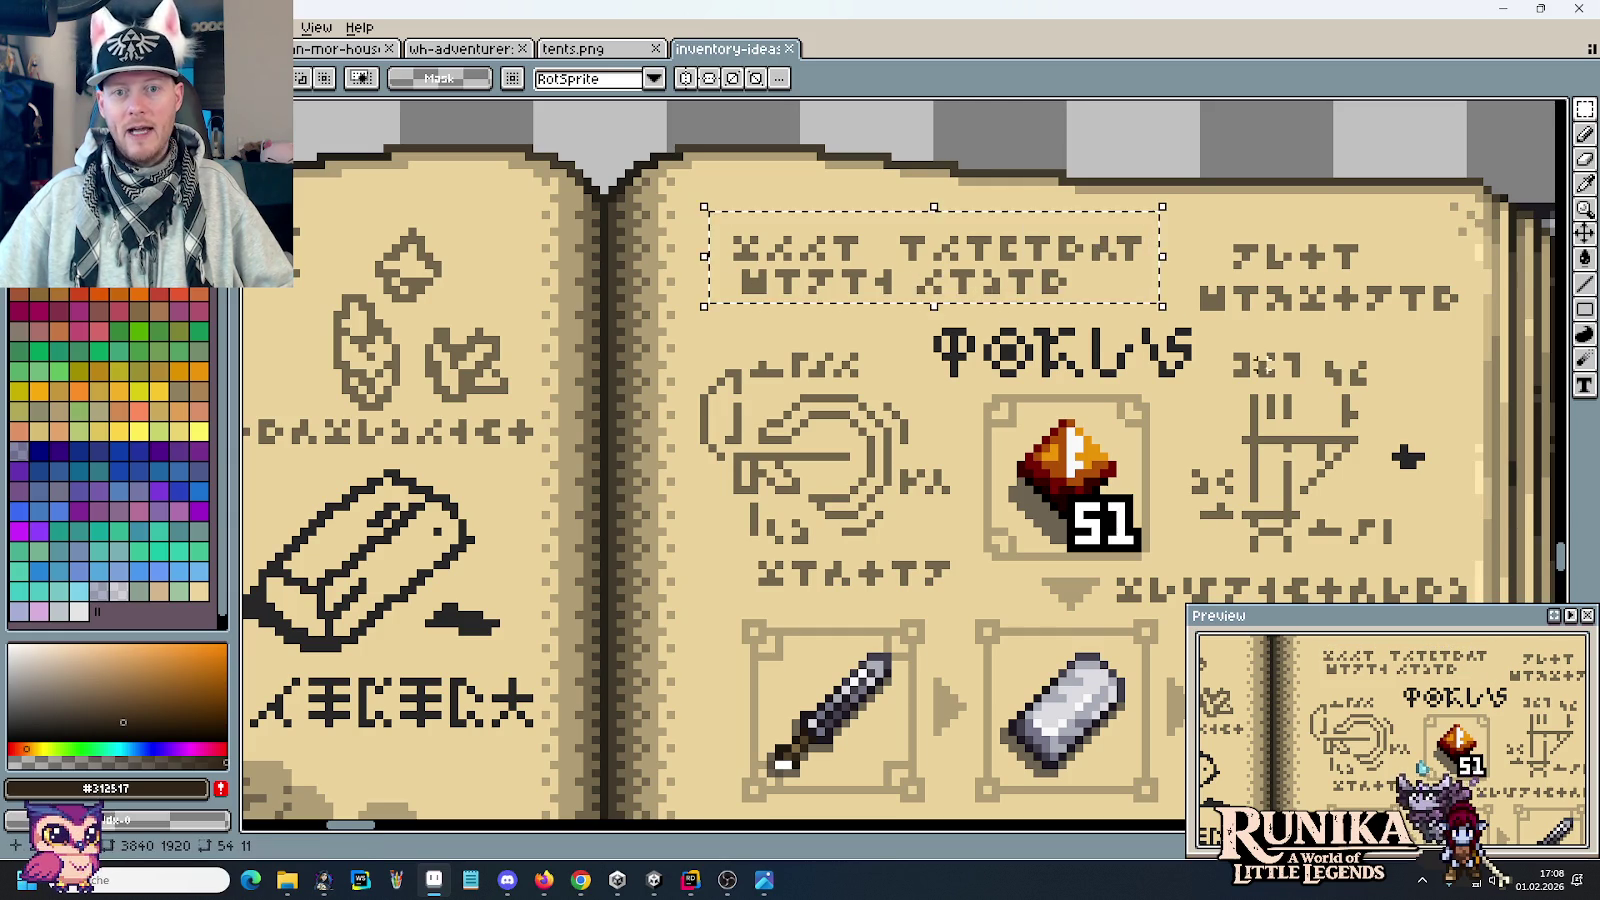
drag(921, 298, 1220, 390)
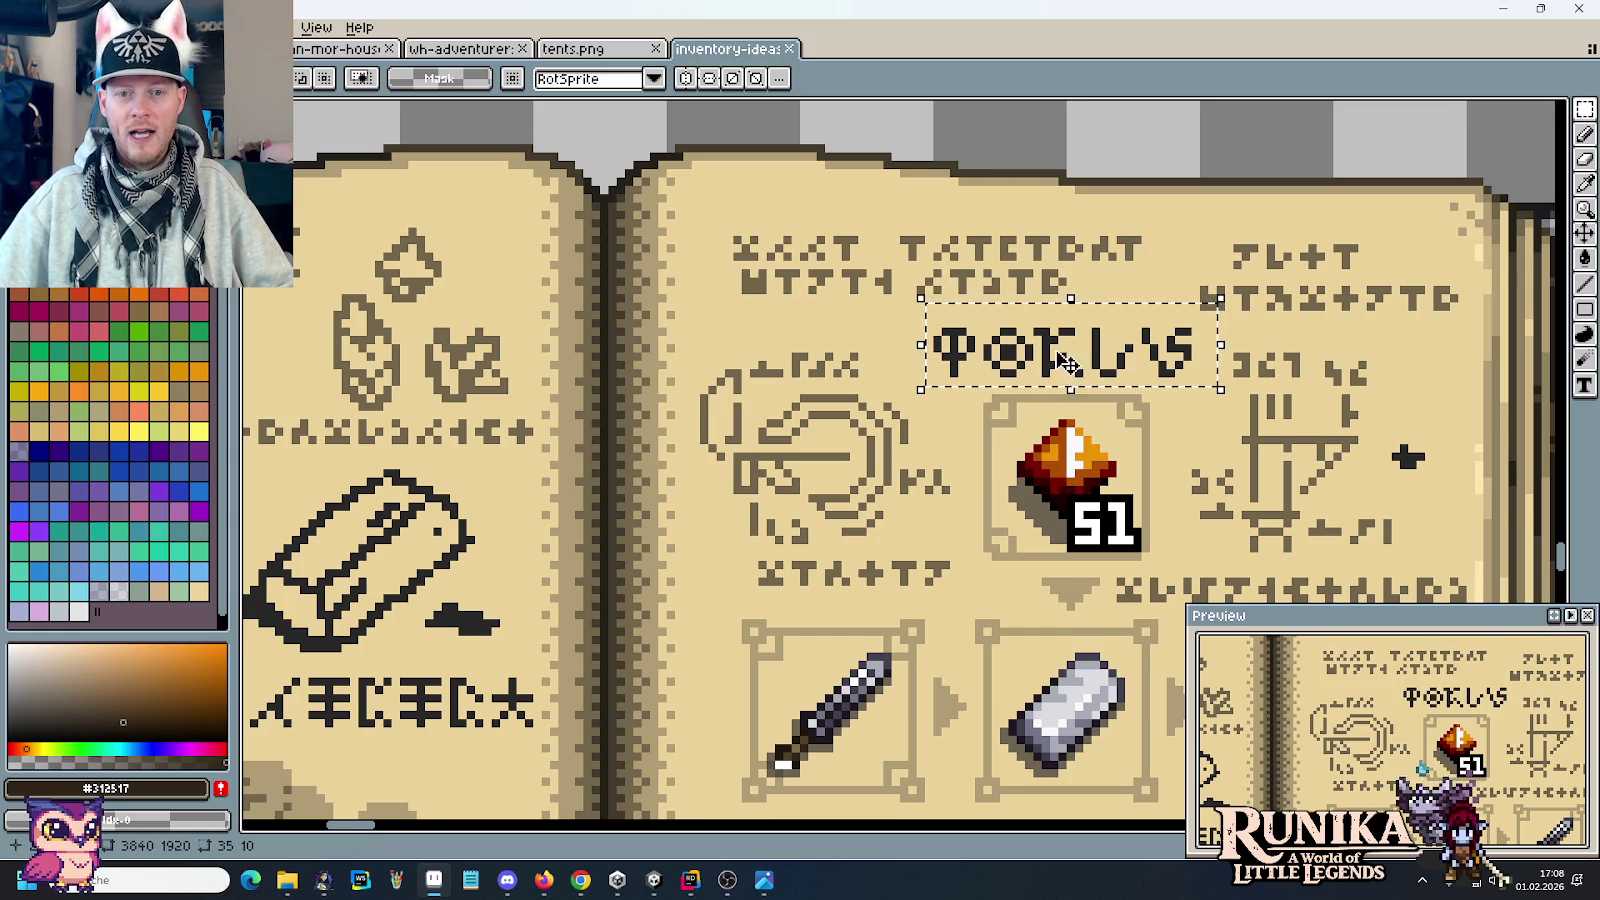
scroll(1022, 618, down, 2)
scroll(988, 663, down, 5)
drag(864, 476, 1132, 533)
key(ctrl+d)
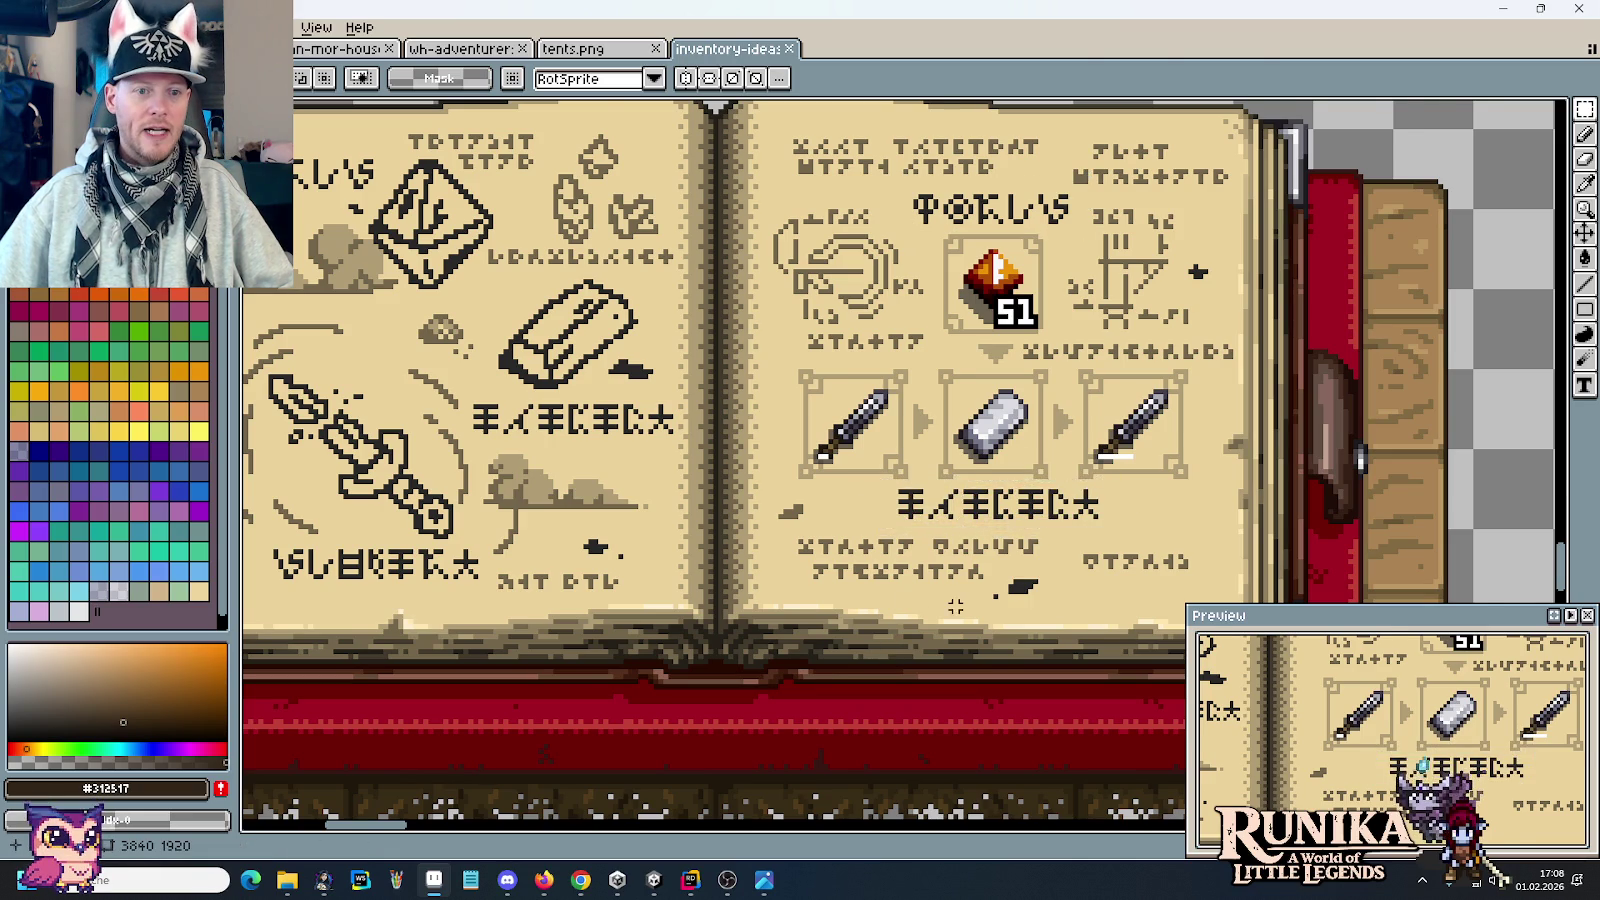
scroll(950, 604, down, 1)
scroll(950, 604, down, 1)
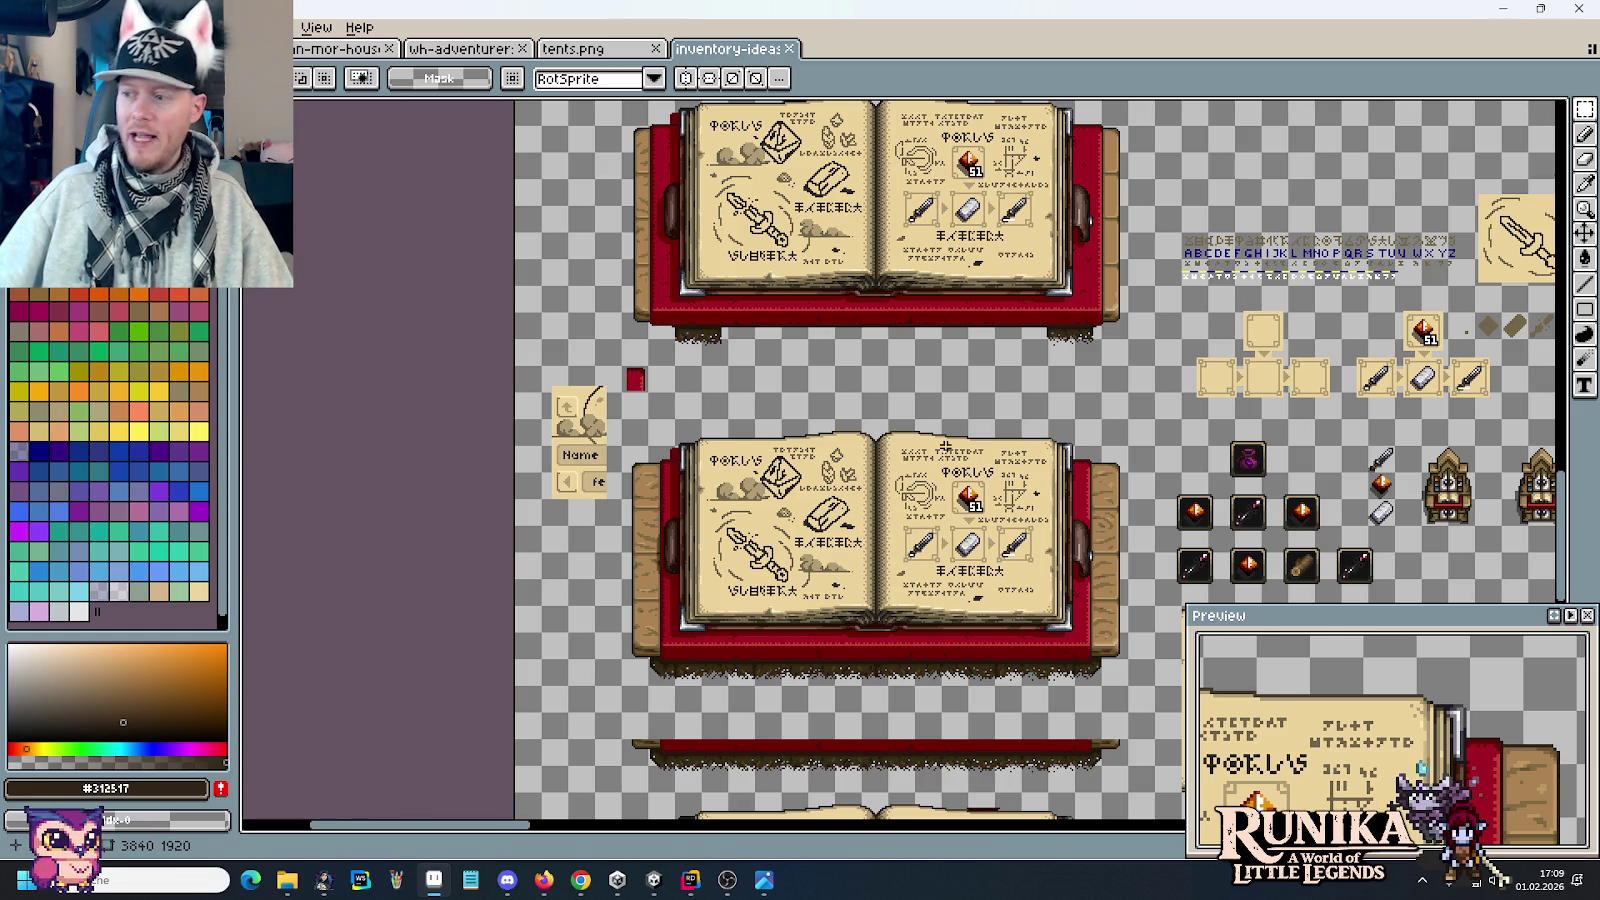
drag(1039, 681, 975, 436)
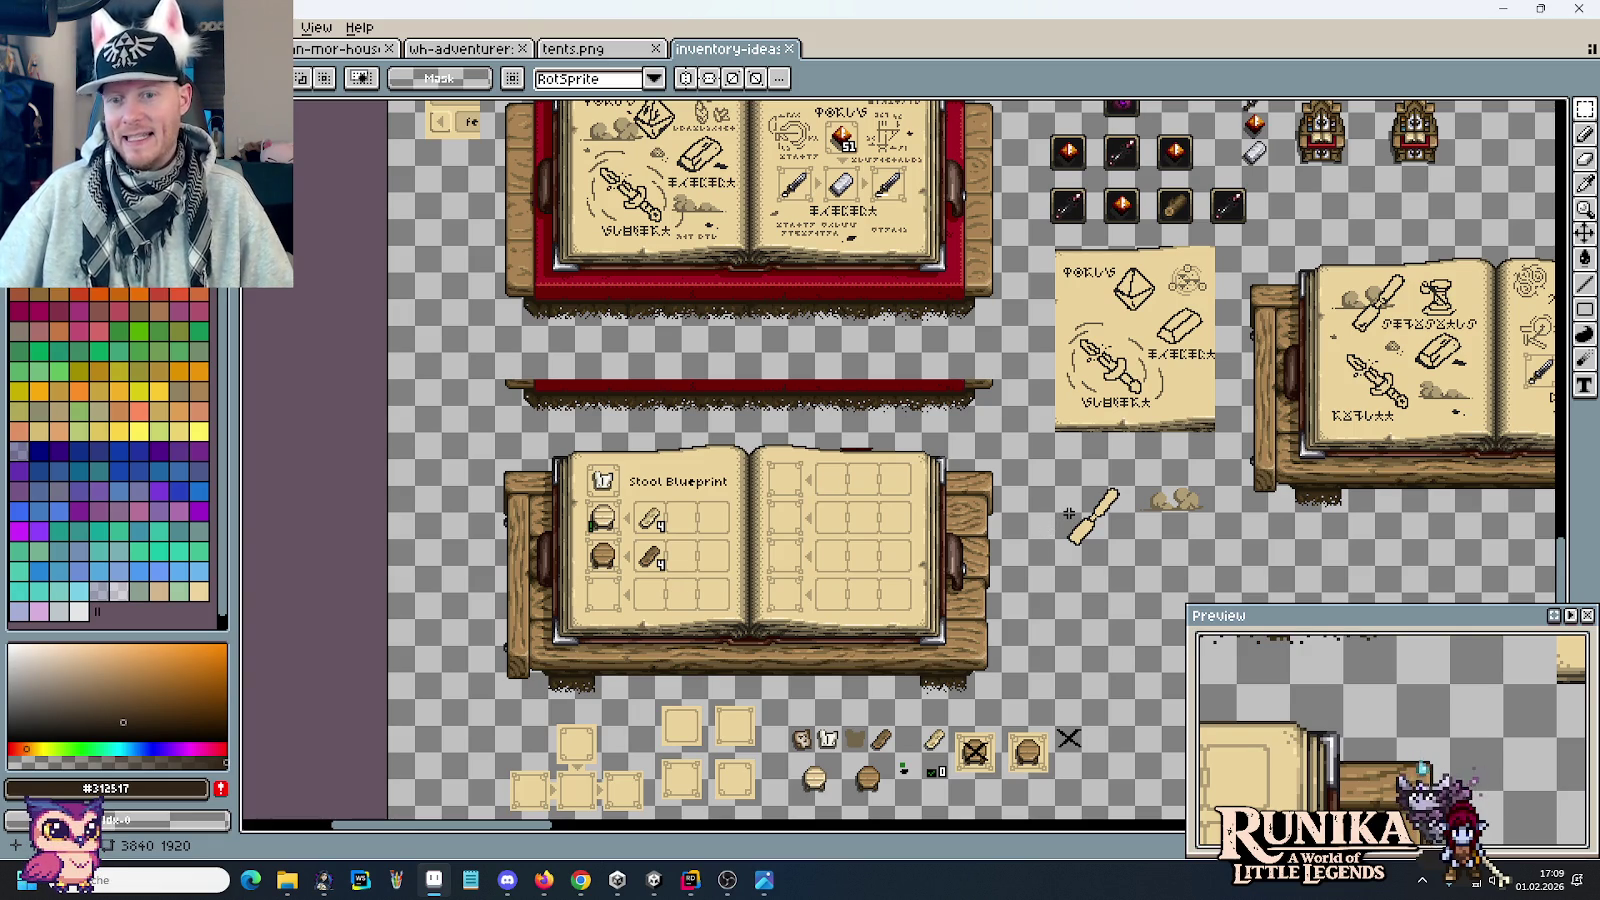
drag(1068, 513, 1023, 400)
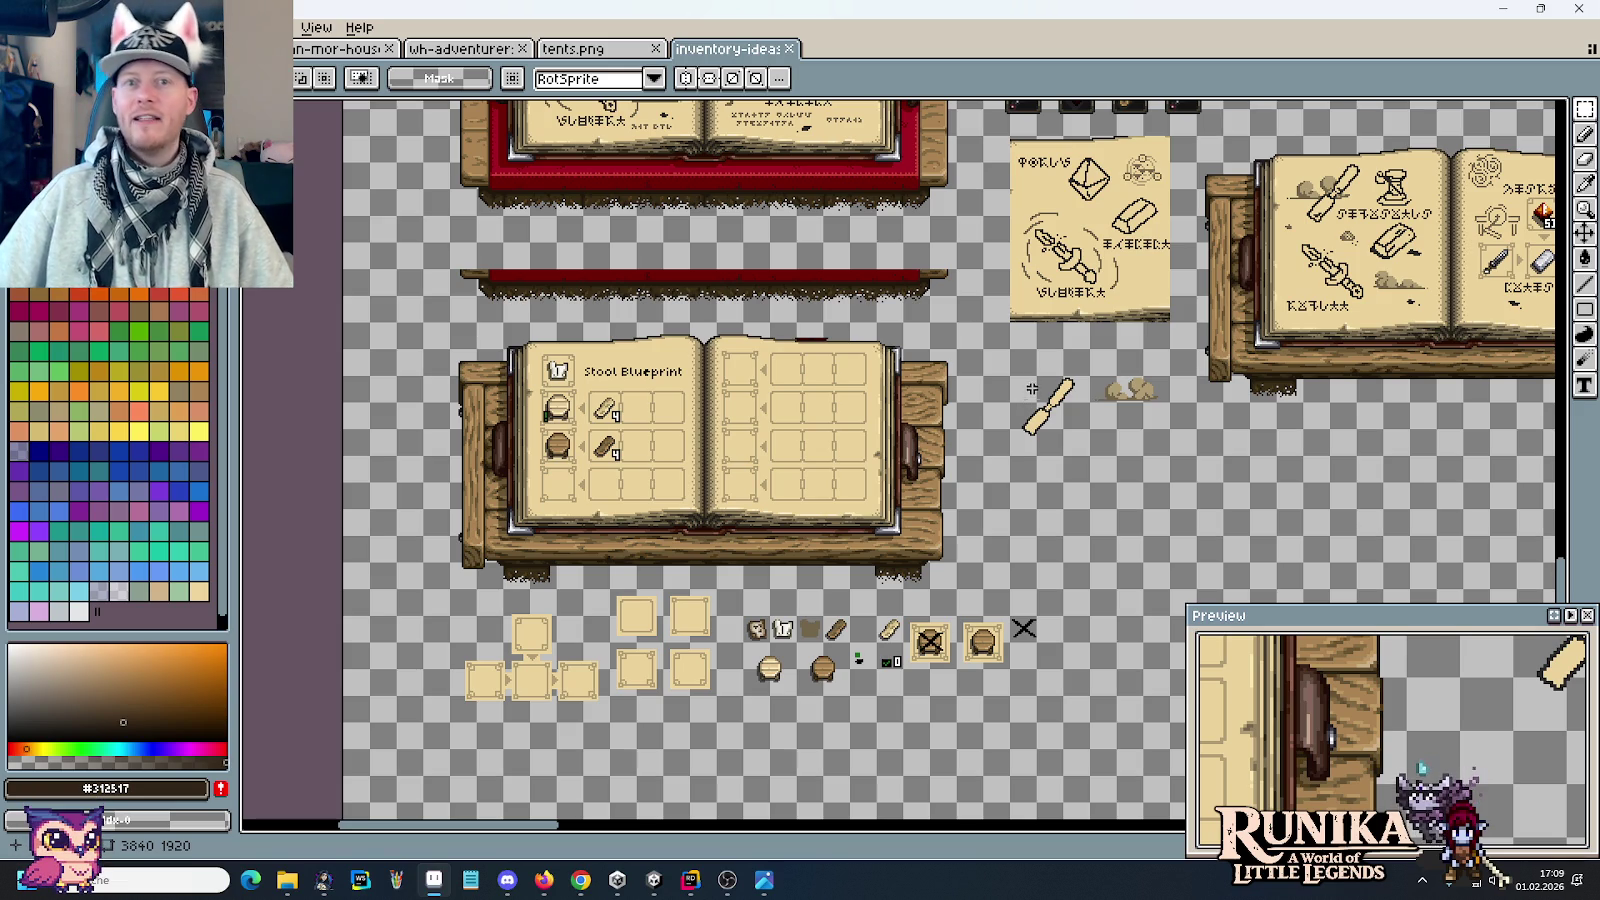
drag(1245, 456, 747, 406)
drag(1144, 300, 700, 400)
drag(1161, 346, 709, 314)
scroll(777, 310, up, 1)
scroll(703, 314, up, 1)
scroll(703, 314, down, 2)
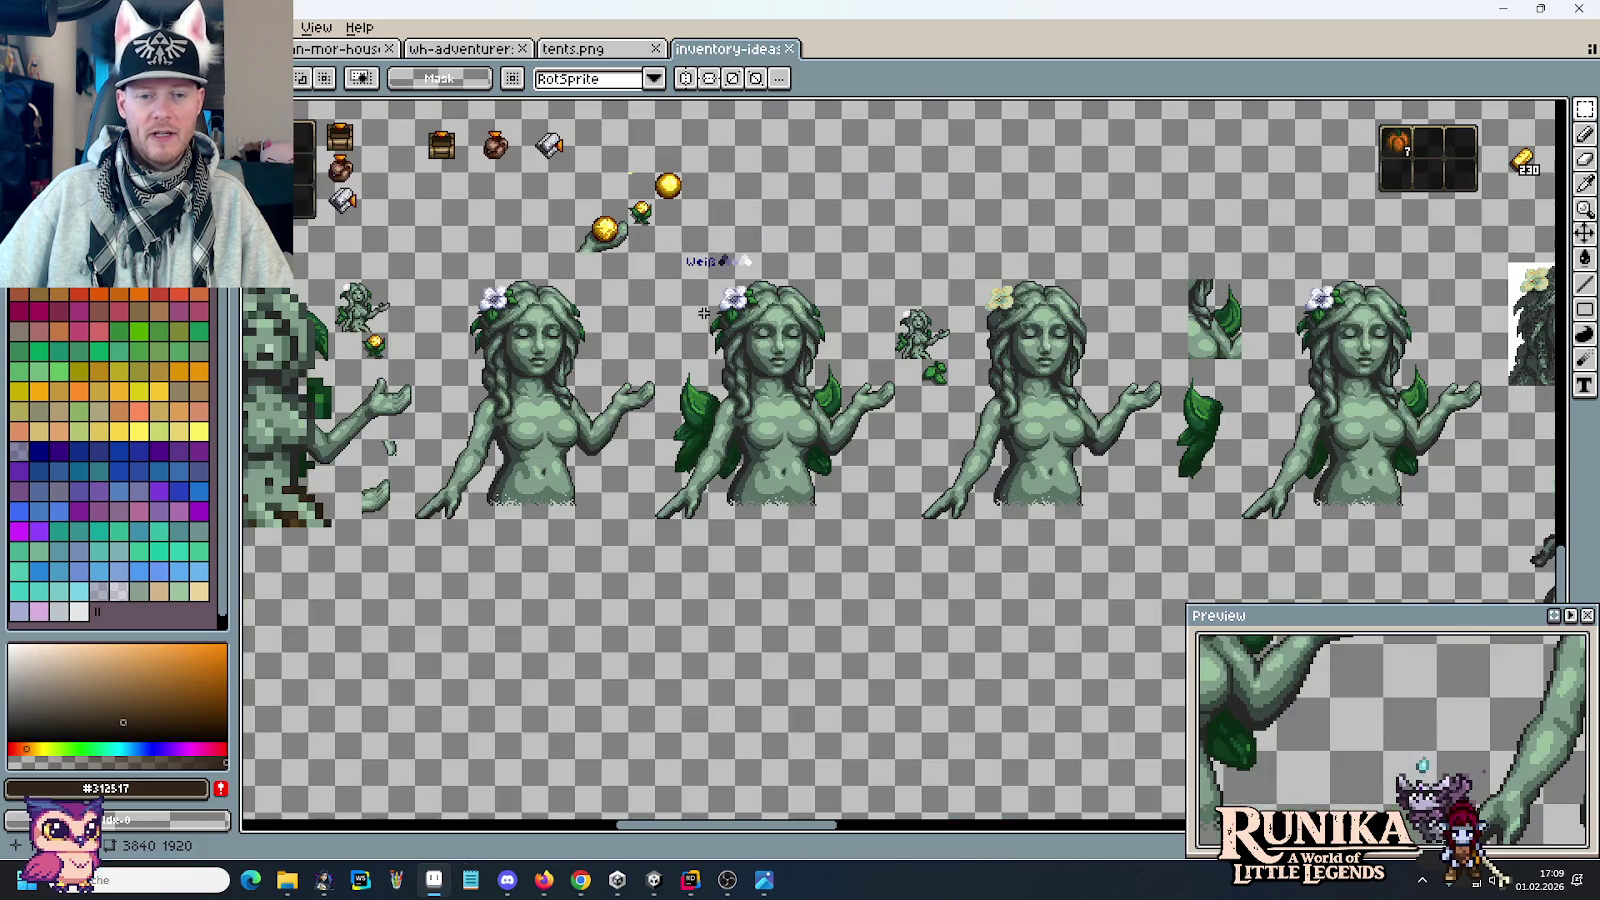
scroll(703, 313, up, 1)
drag(703, 313, 698, 247)
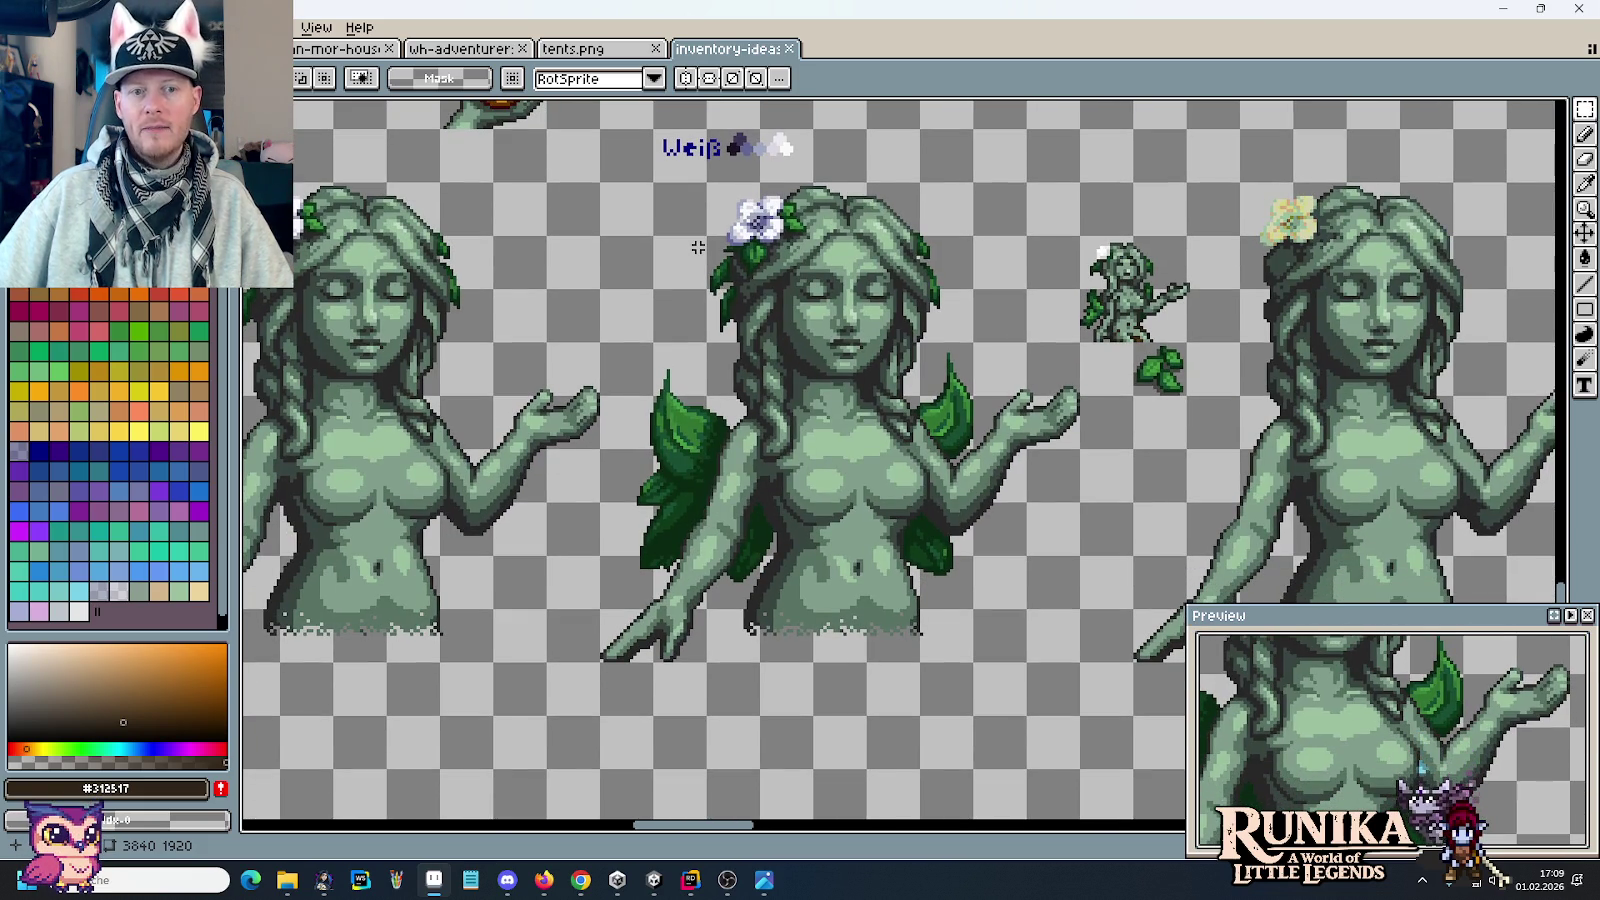
scroll(698, 247, down, 1)
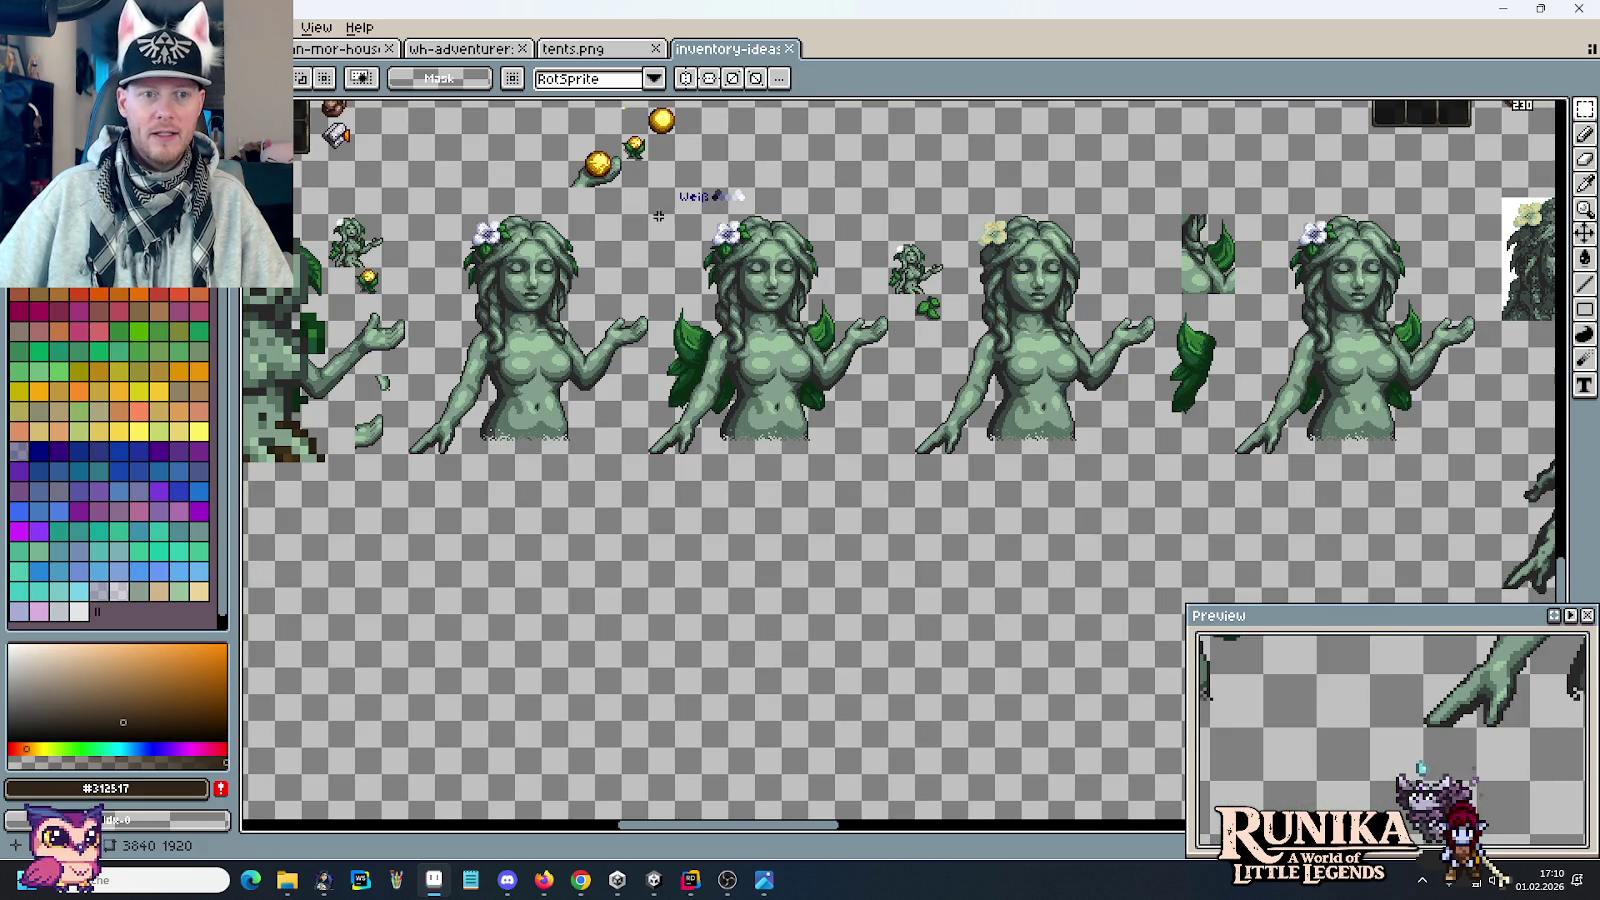
scroll(652, 209, up, 2)
drag(814, 279, 964, 443)
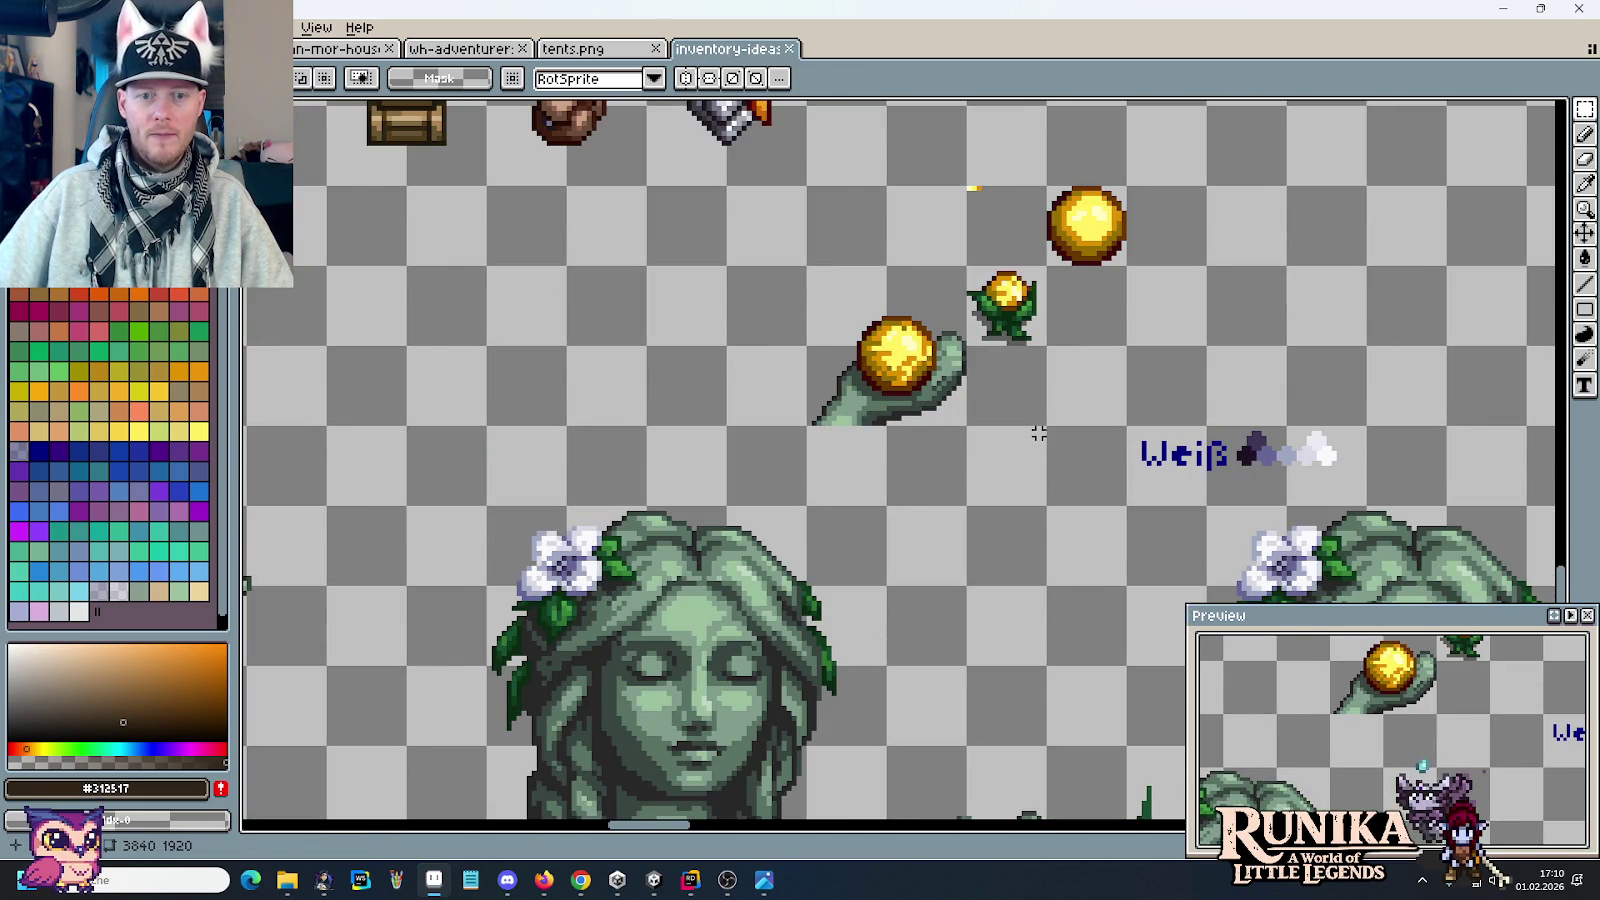
scroll(1038, 433, down, 1)
scroll(1038, 433, down, 1)
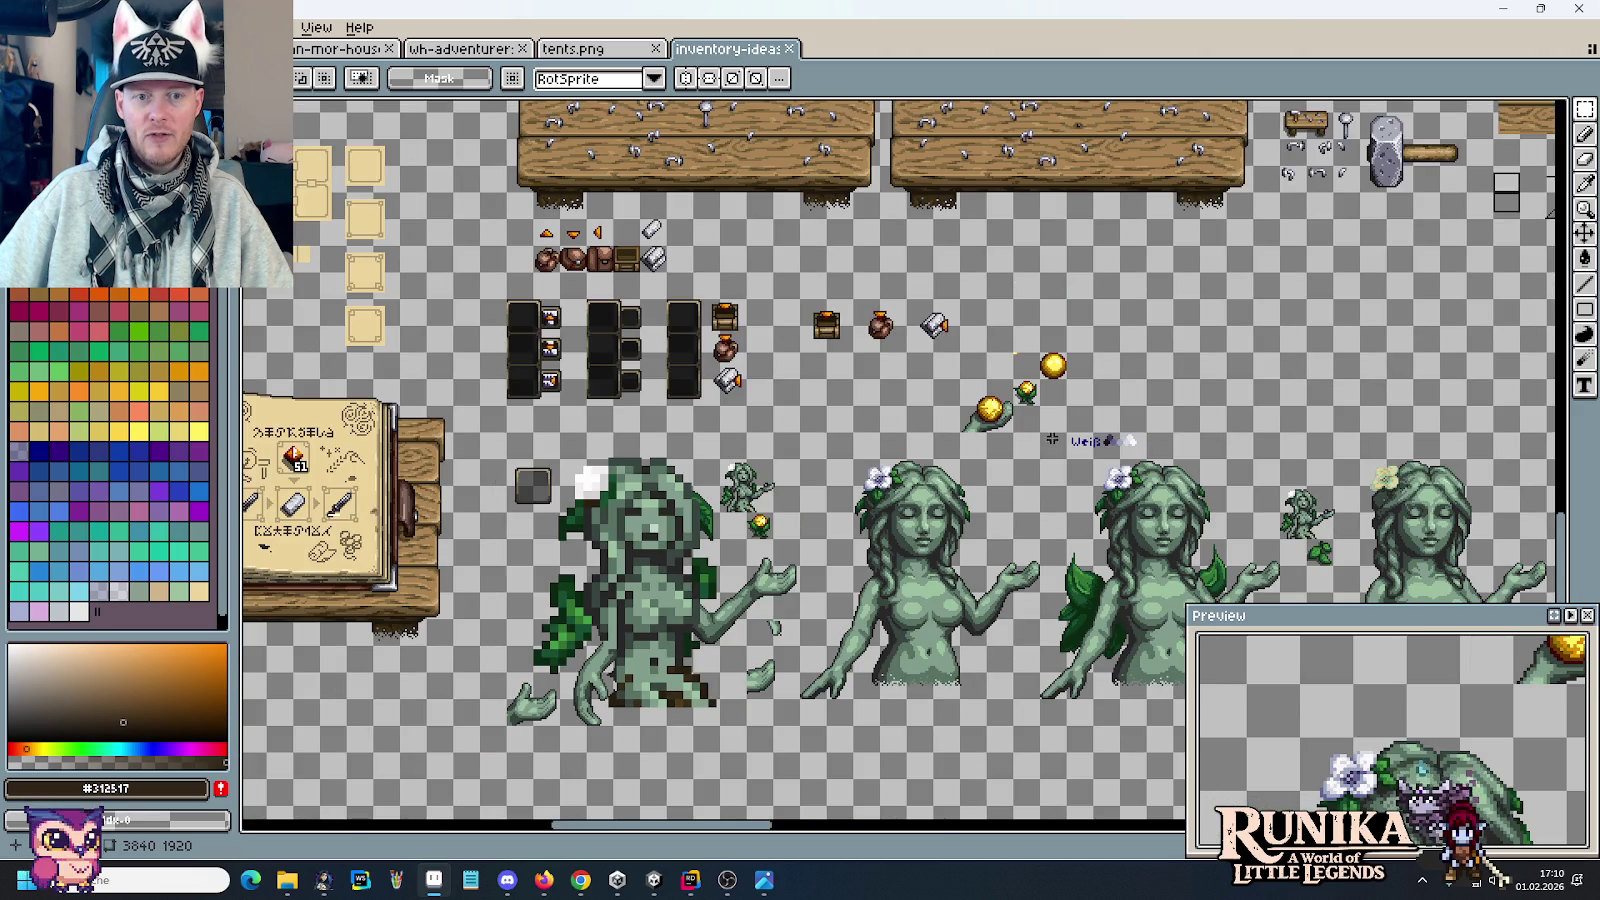
mouse_move(951, 250)
mouse_down()
mouse_move(1071, 546)
mouse_move(886, 511)
mouse_up()
scroll(1116, 511, up, 1)
scroll(886, 511, down, 1)
scroll(1123, 274, down, 1)
mouse_move(1123, 274)
mouse_down()
mouse_move(723, 254)
mouse_move(305, 62)
mouse_up()
drag(1357, 497, 980, 362)
mouse_move(1208, 408)
mouse_down()
mouse_move(982, 362)
mouse_move(617, 244)
mouse_up()
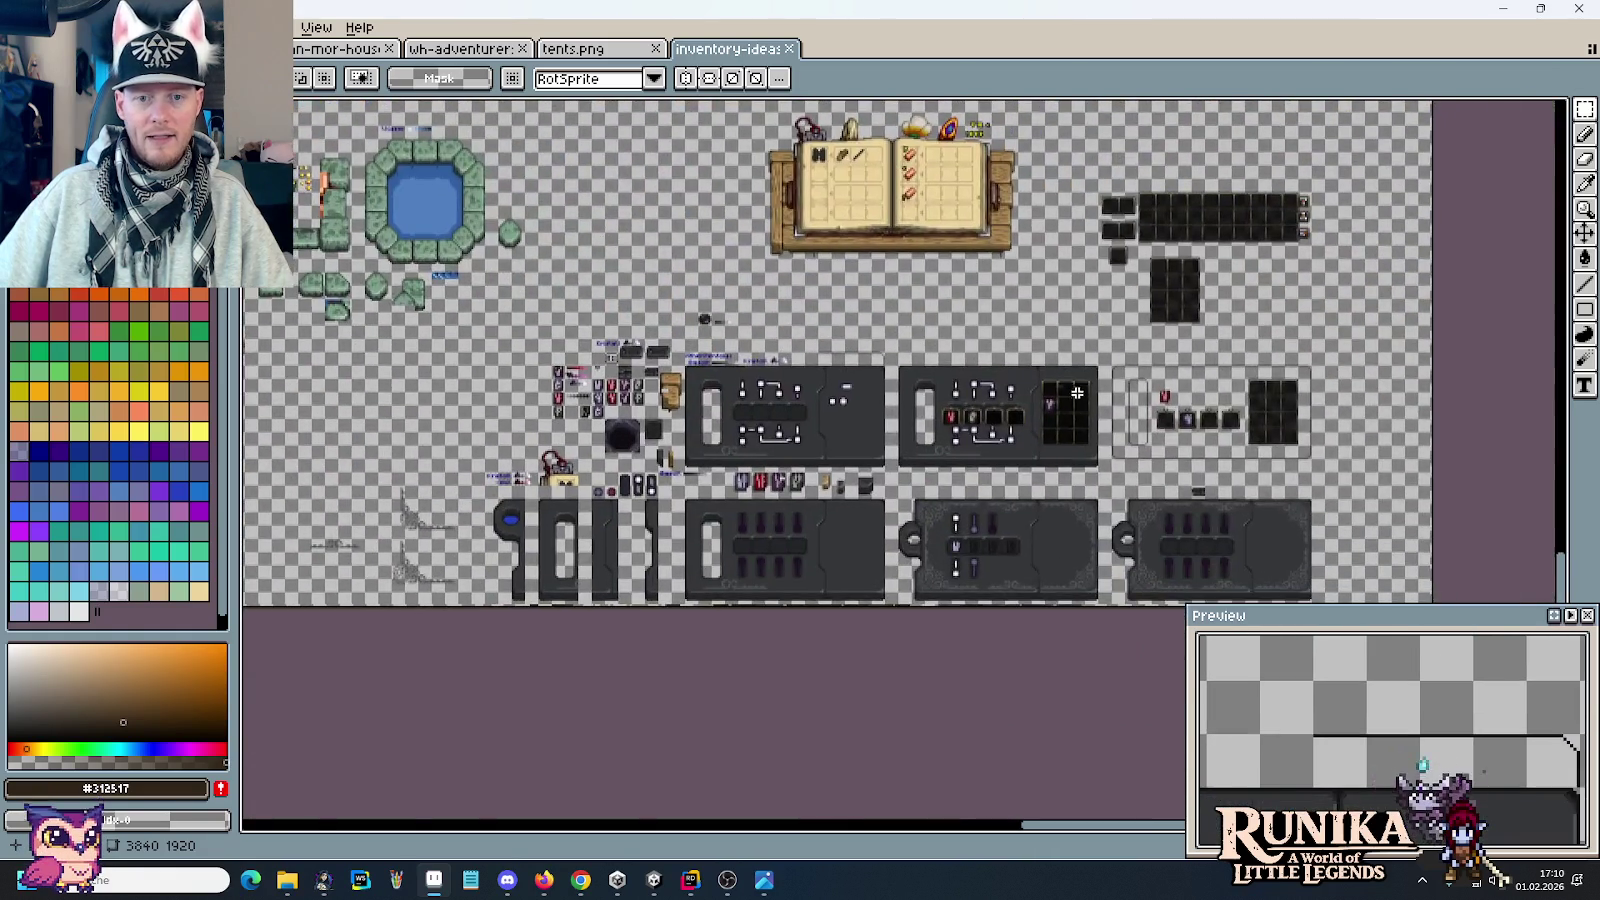
scroll(1022, 439, up, 1)
scroll(1022, 439, up, 1)
scroll(1022, 439, down, 5)
scroll(952, 350, down, 2)
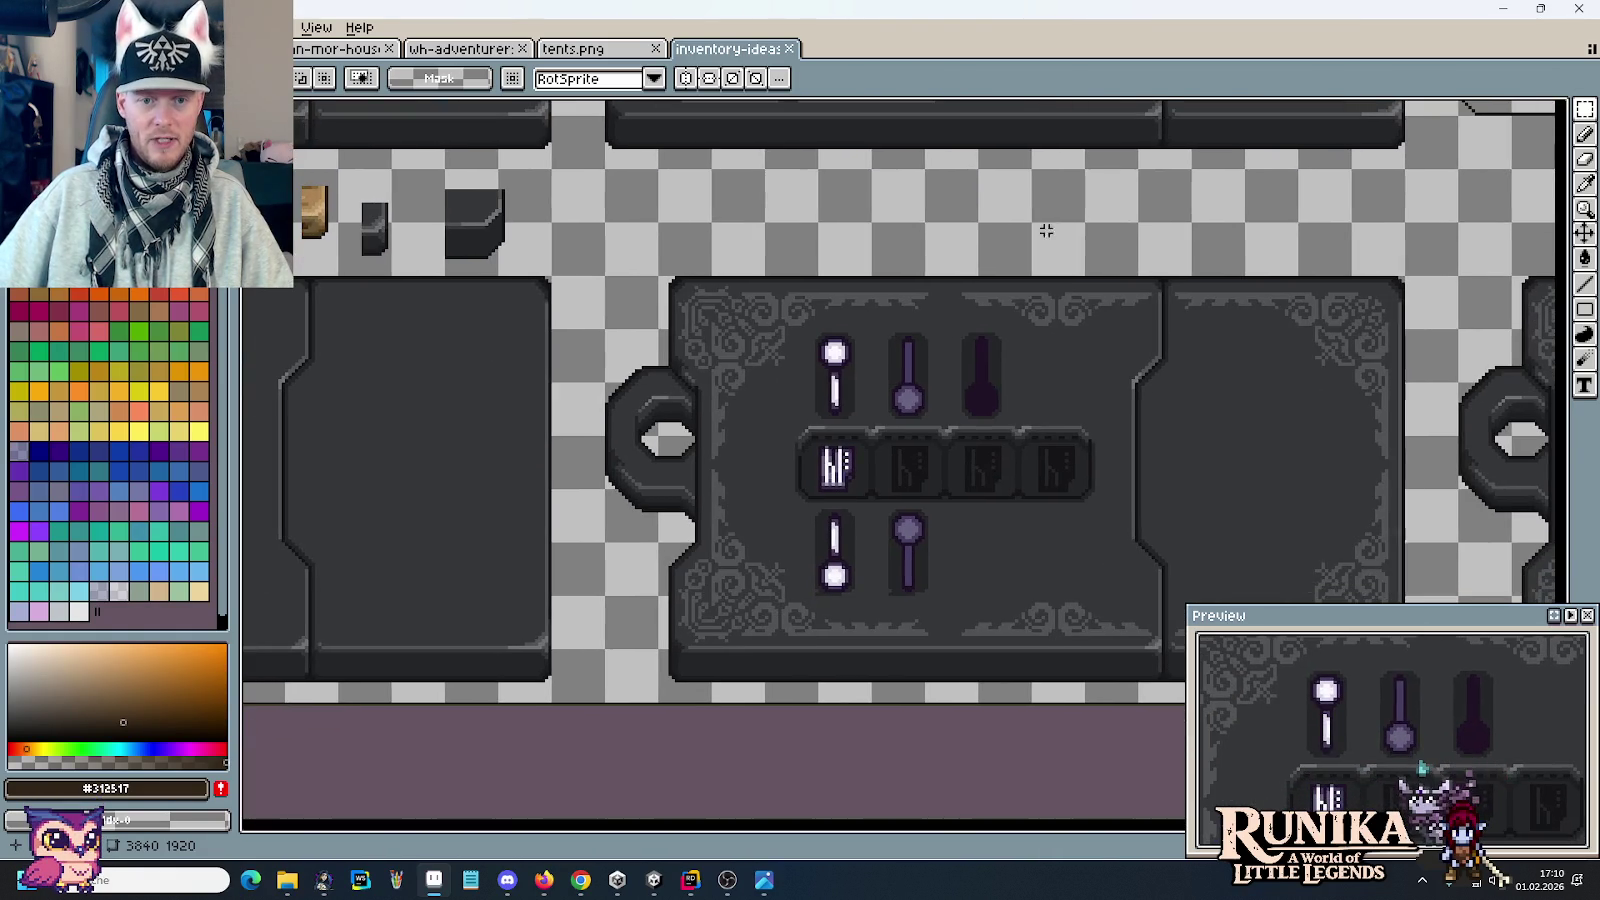
drag(600, 374, 1185, 328)
drag(1266, 362, 624, 343)
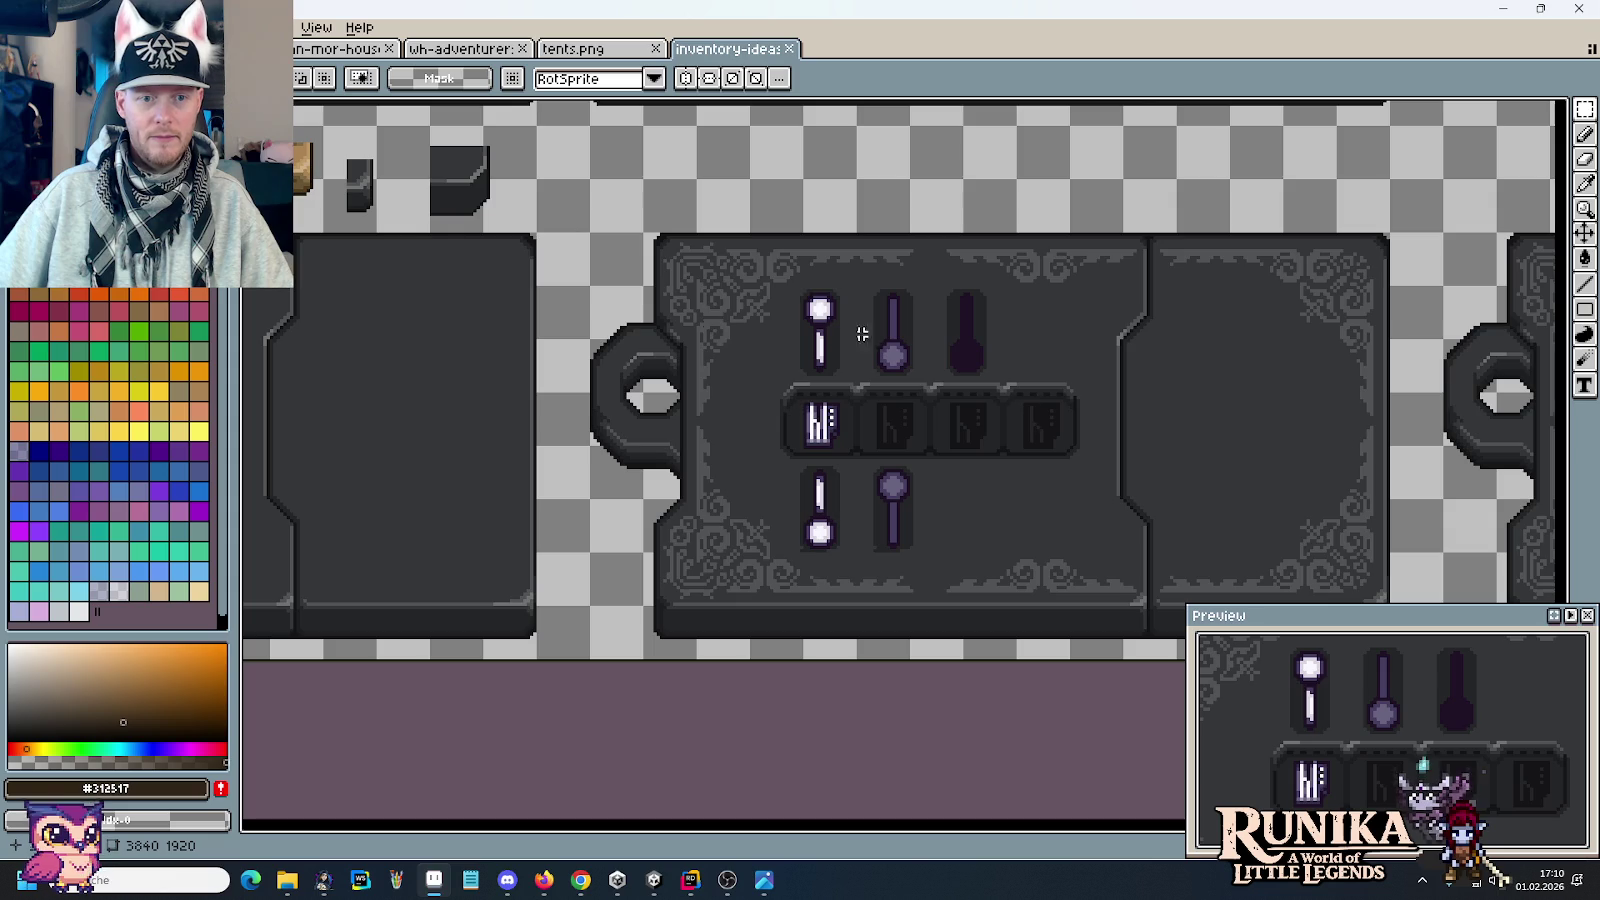
scroll(690, 362, down, 1)
scroll(910, 383, down, 1)
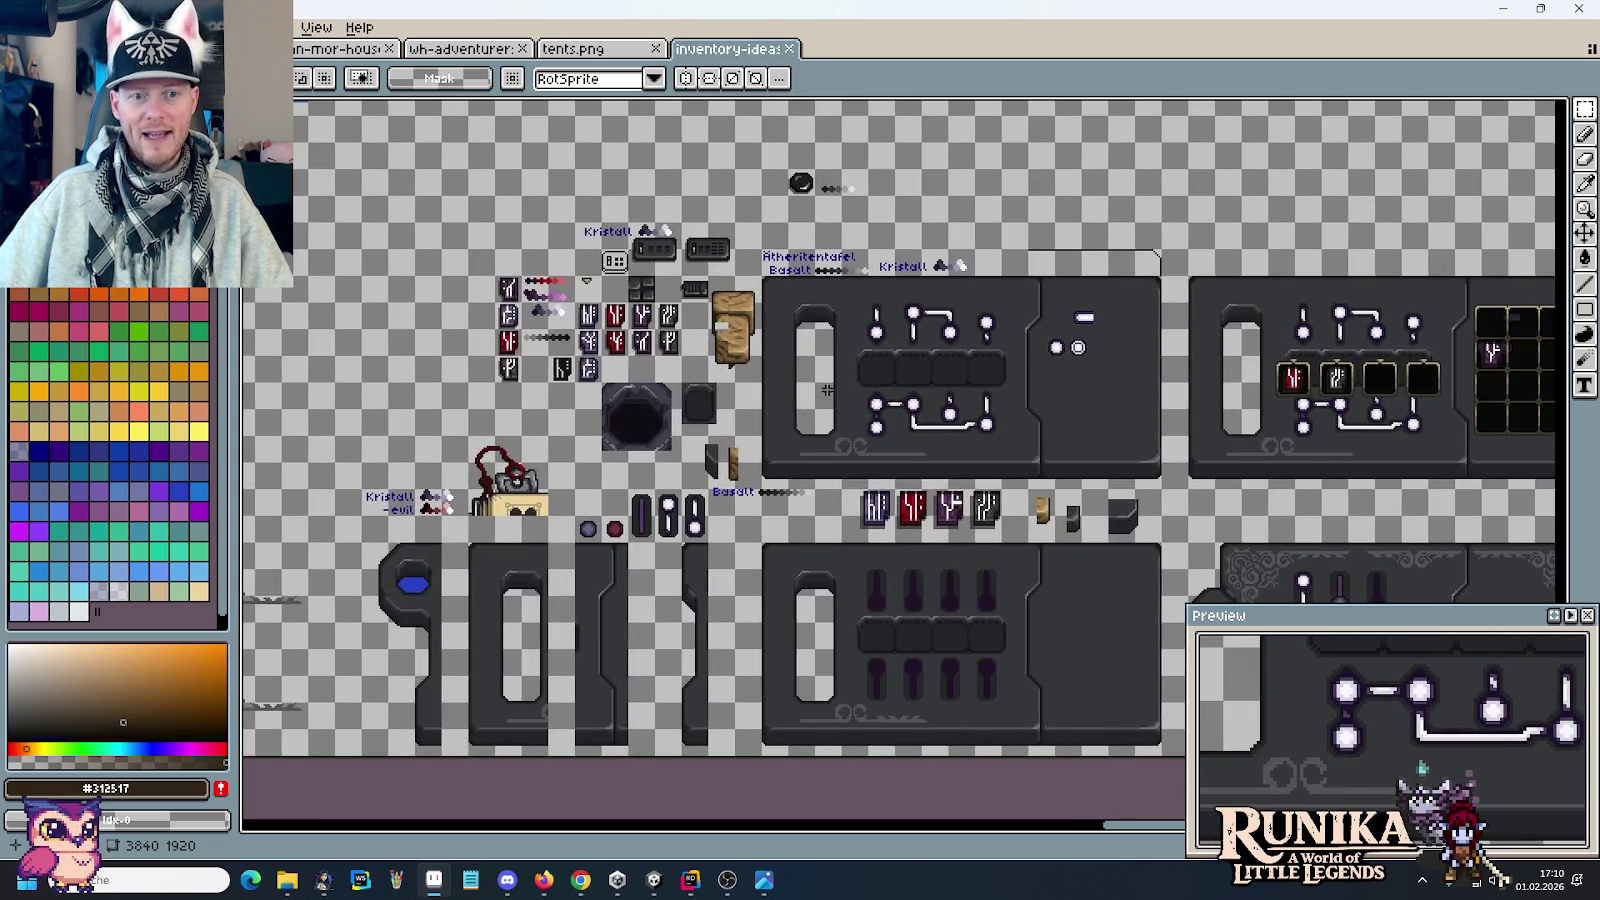
scroll(824, 387, up, 2)
scroll(860, 303, up, 1)
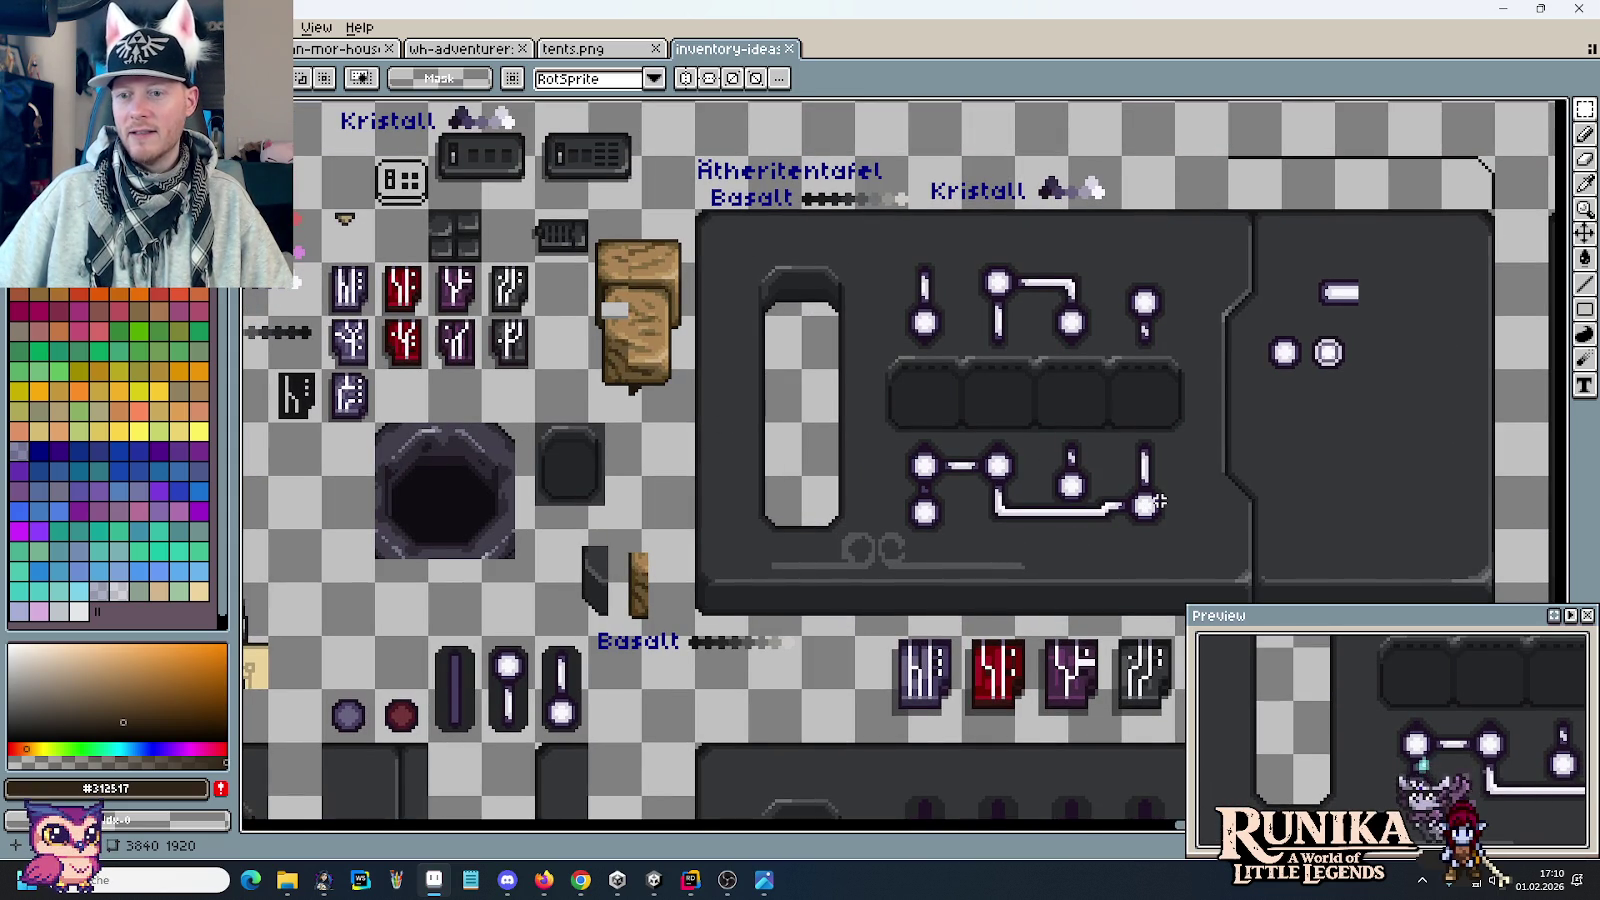
scroll(1246, 493, down, 1)
drag(865, 413, 634, 278)
scroll(723, 323, up, 2)
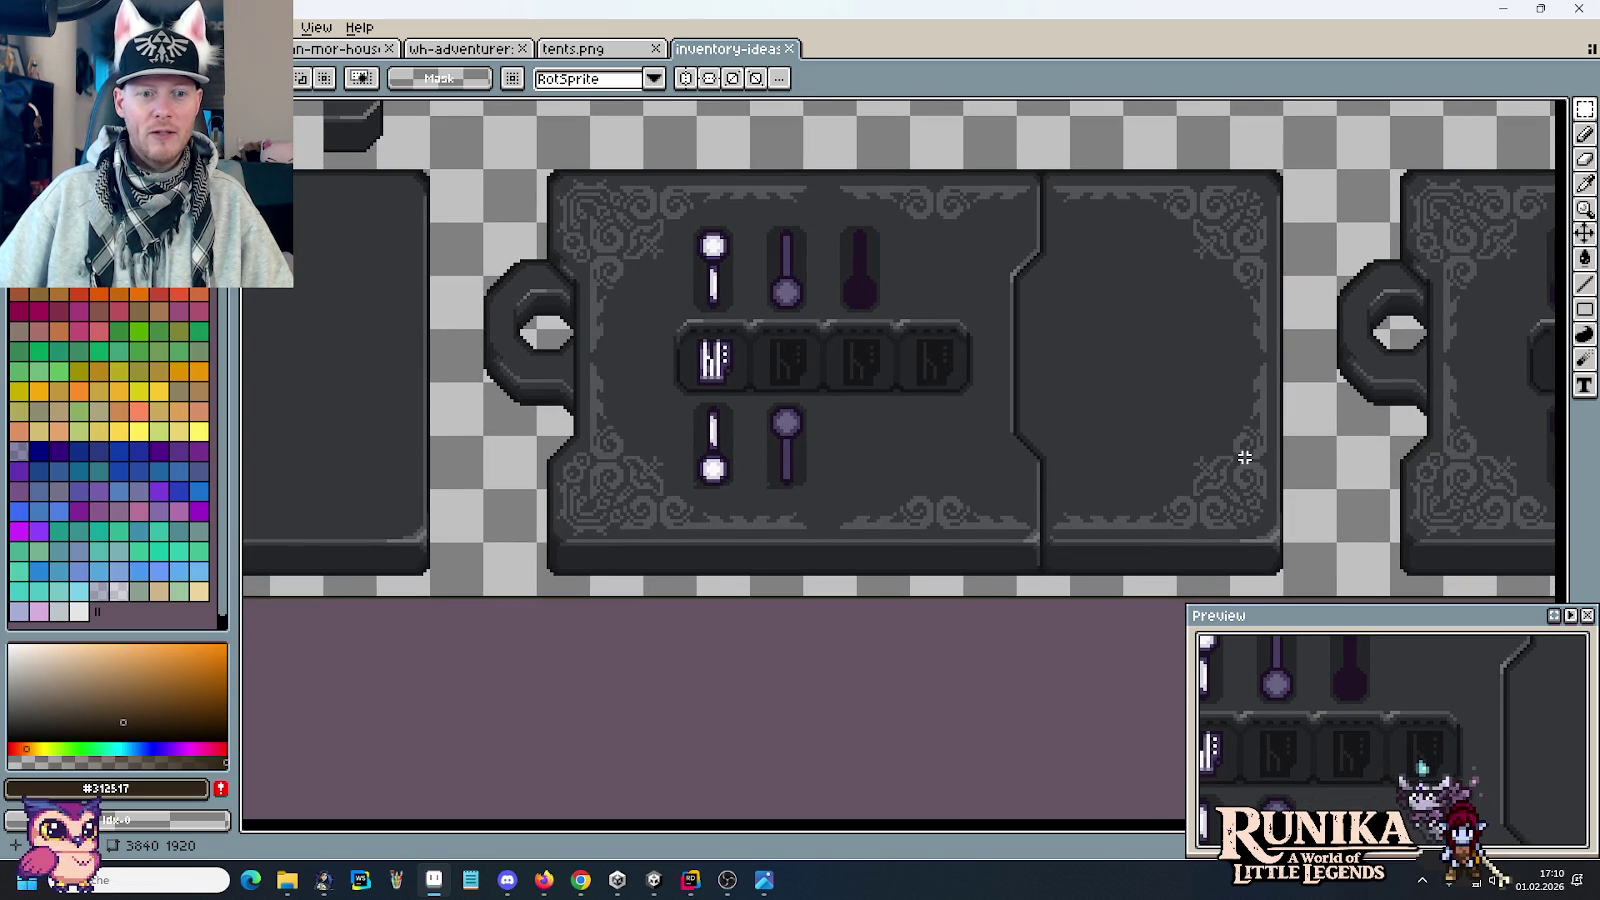
scroll(658, 494, up, 2)
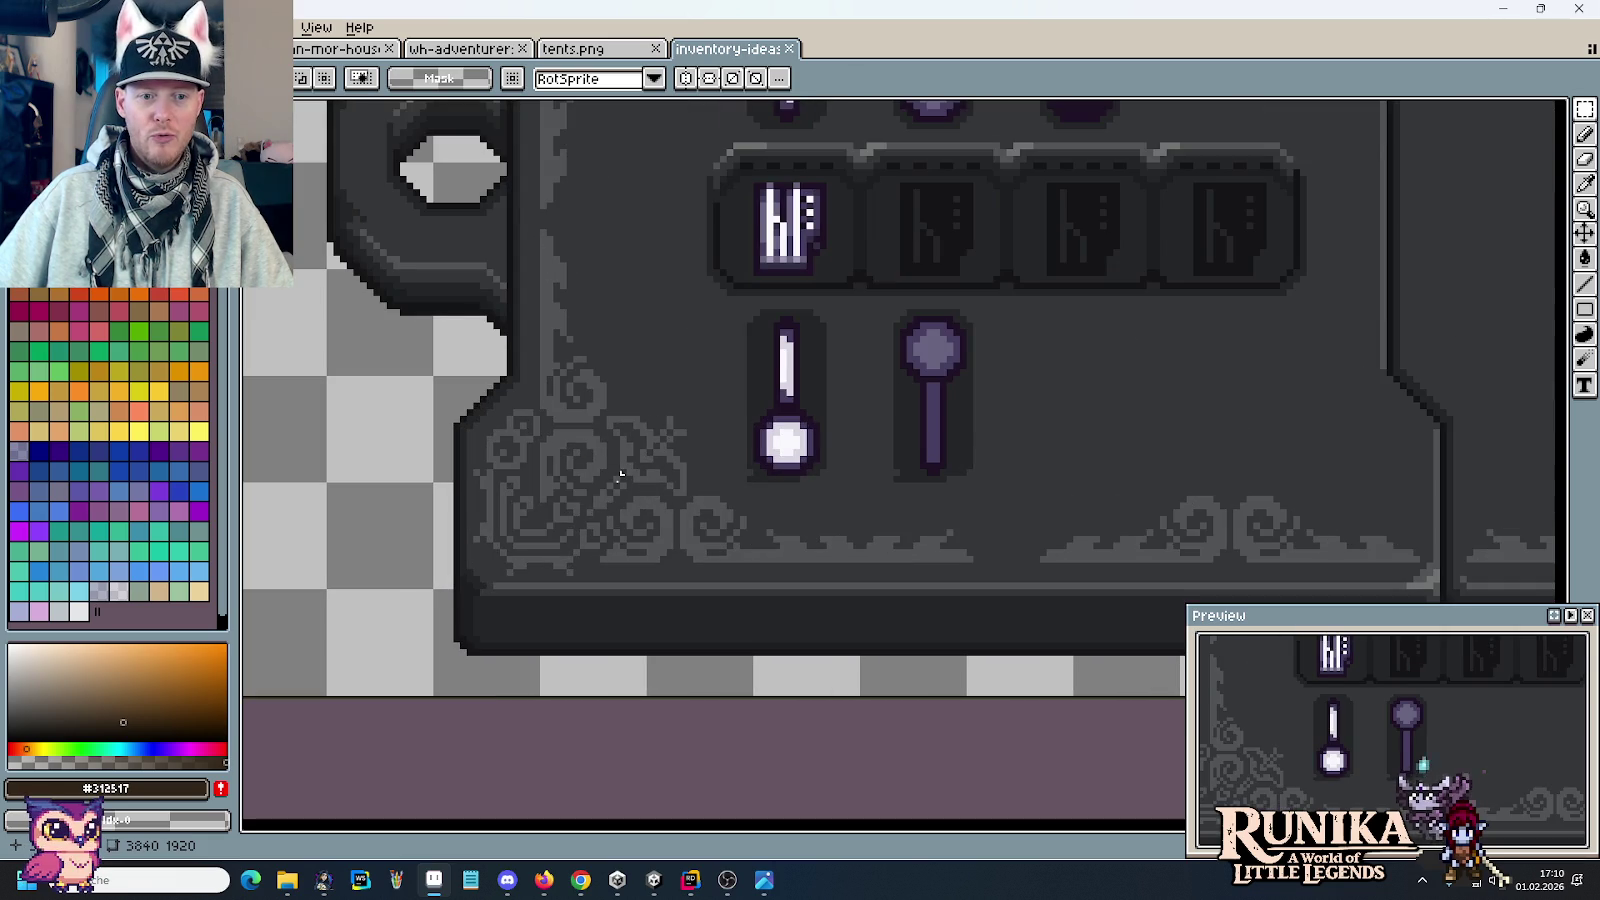
scroll(537, 492, down, 1)
scroll(537, 492, down, 1)
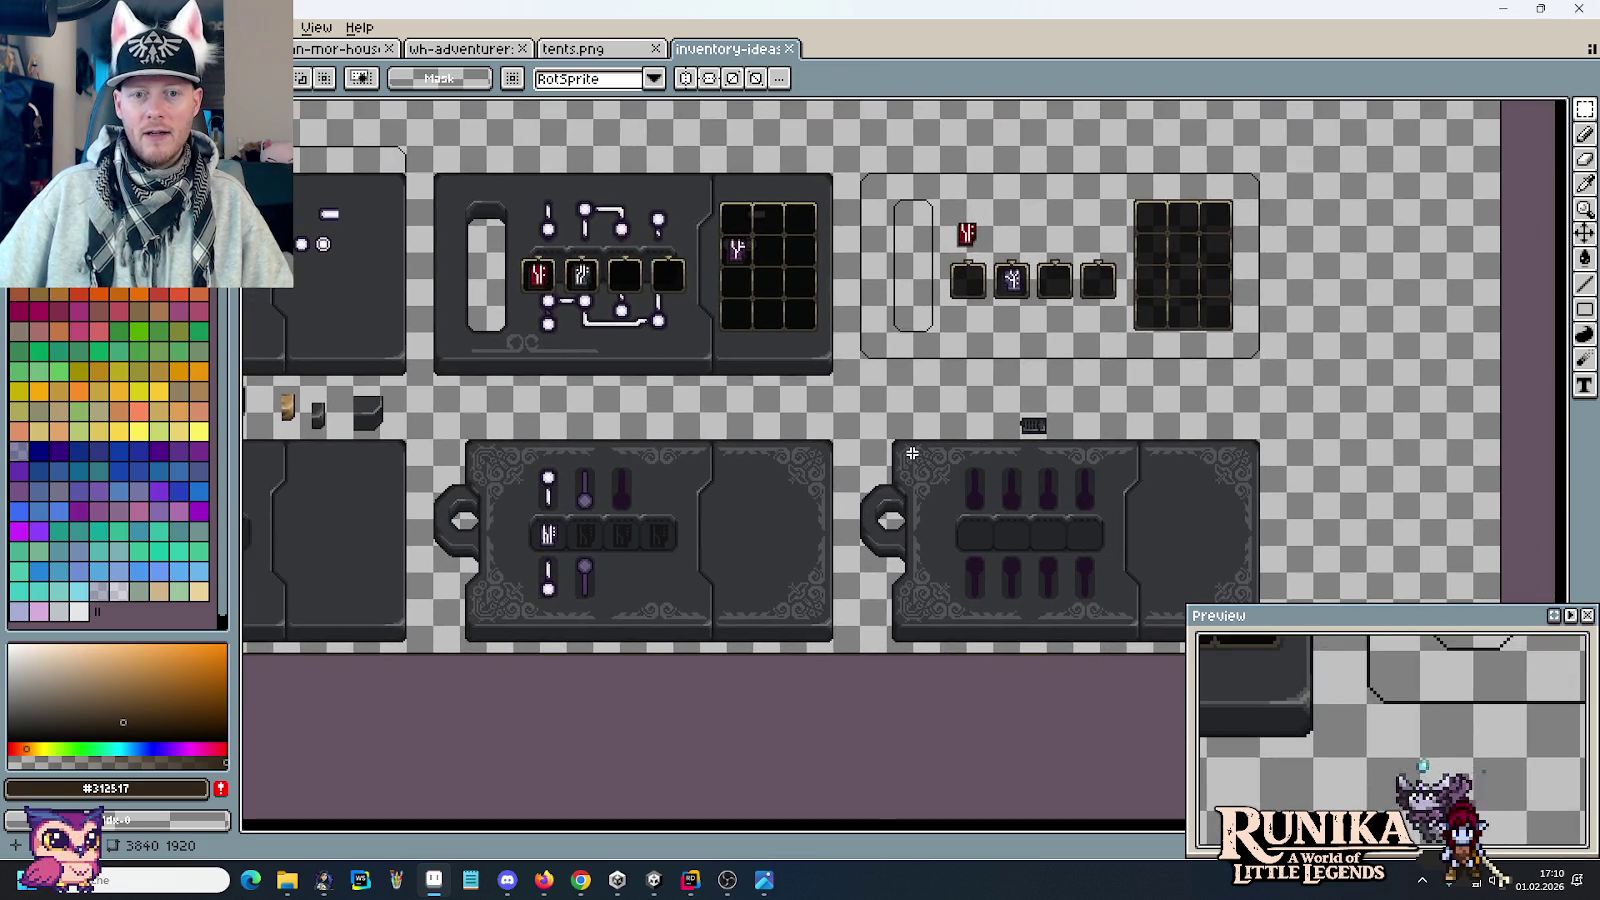
scroll(912, 453, down, 1)
scroll(780, 410, right, 5)
scroll(700, 385, left, 3)
scroll(655, 372, up, 1)
drag(655, 372, 993, 463)
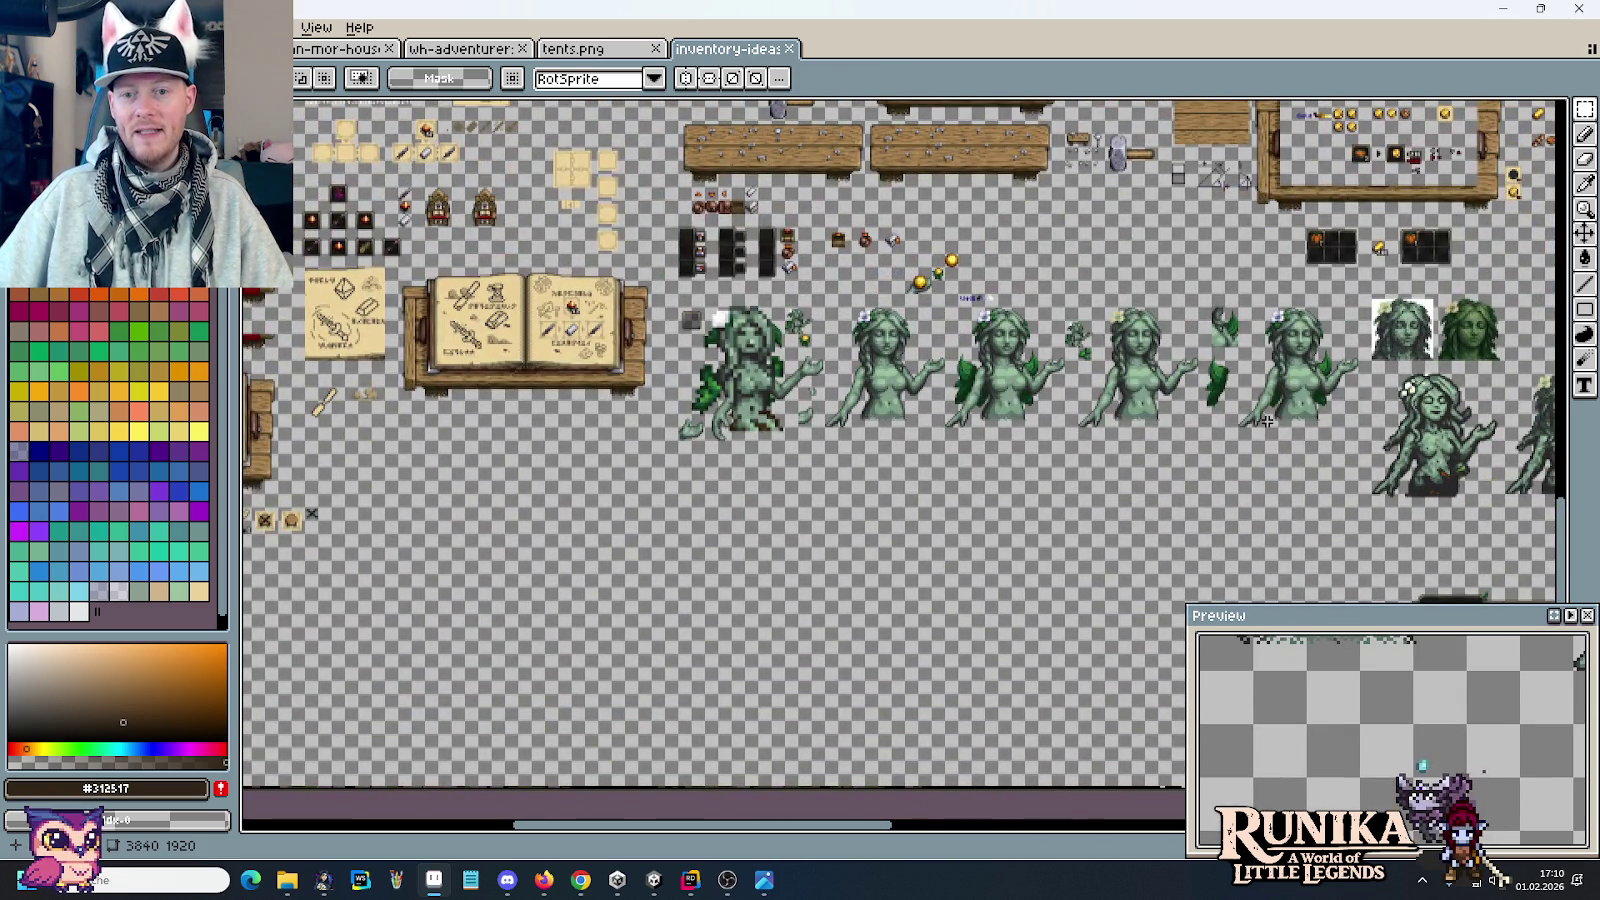
Step: Zoom into the statue row and measure the small statue figure with a selection
drag(1266, 421, 1193, 437)
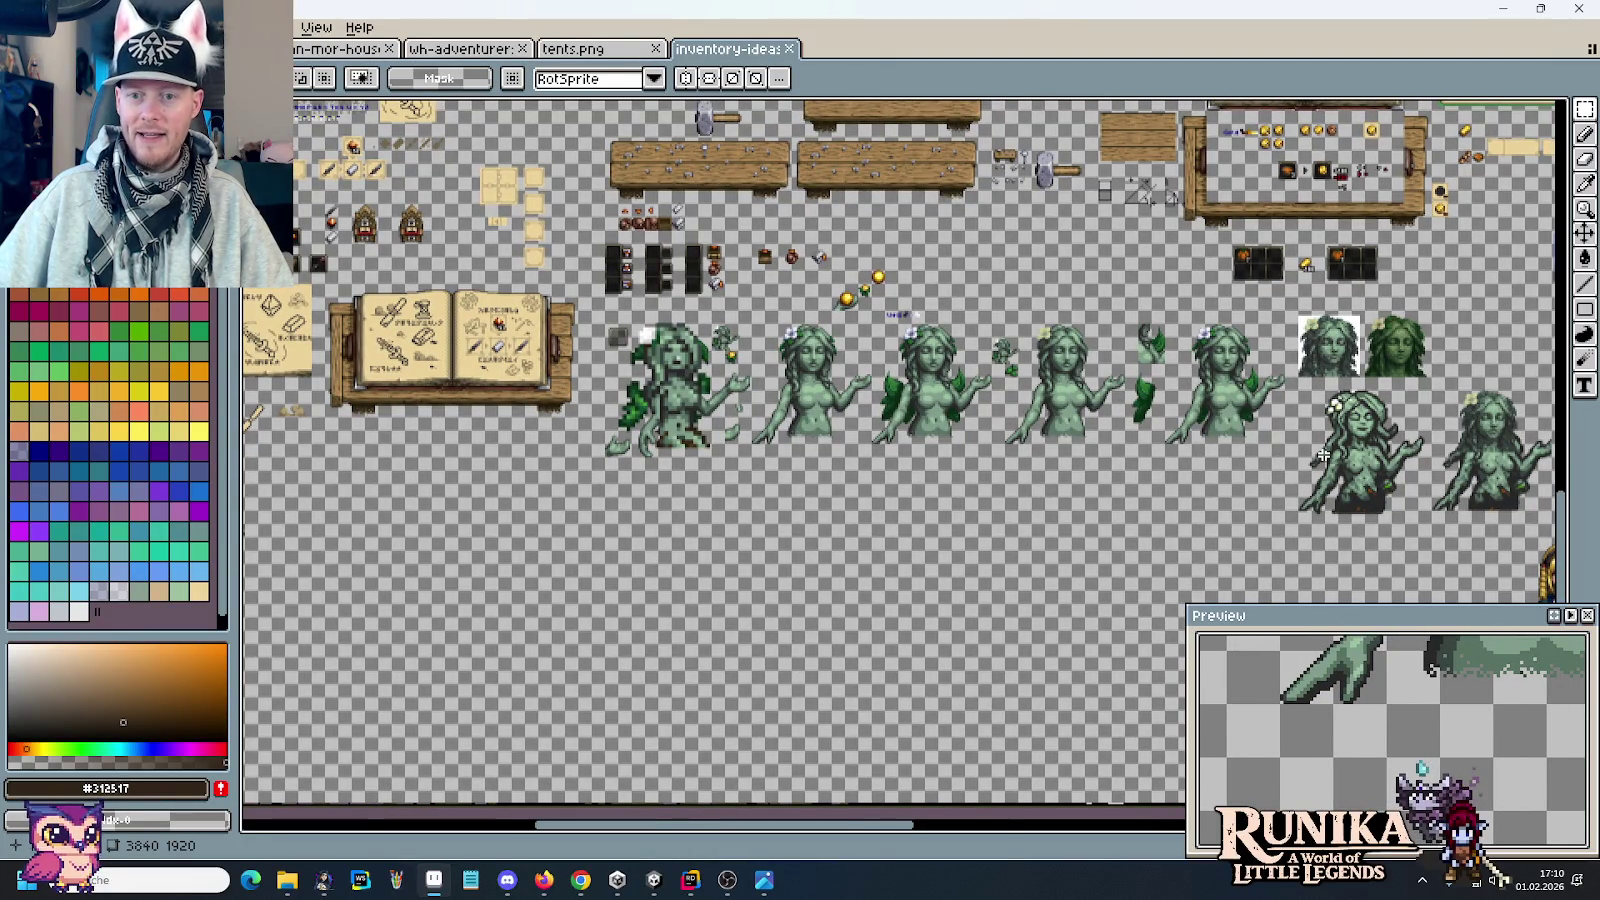
scroll(1322, 455, up, 1)
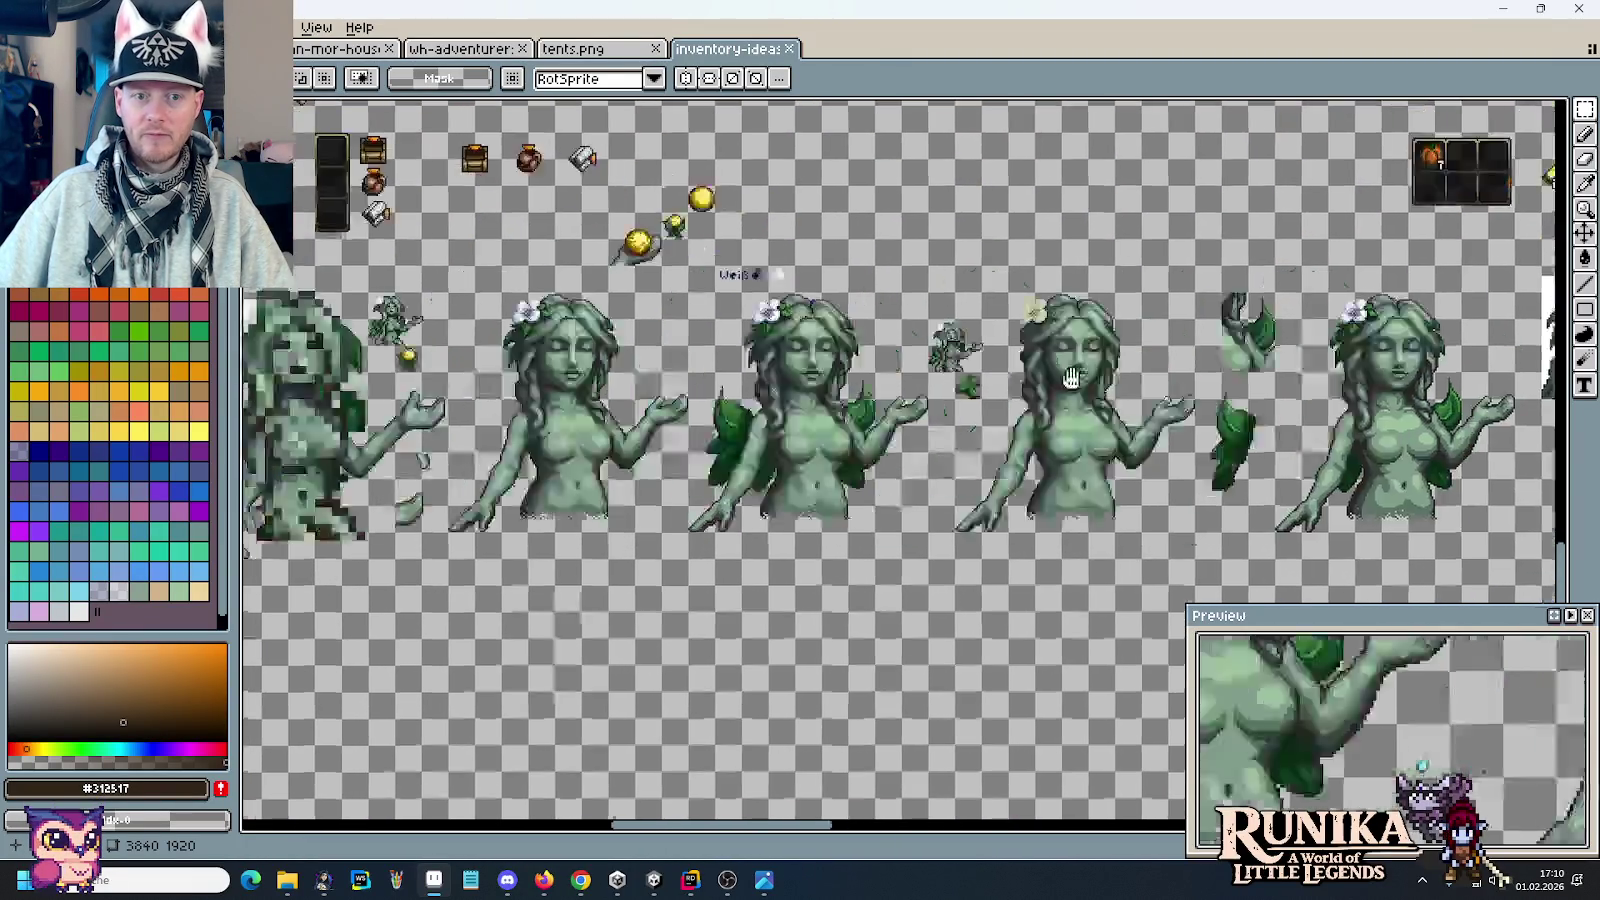
drag(604, 289, 1096, 415)
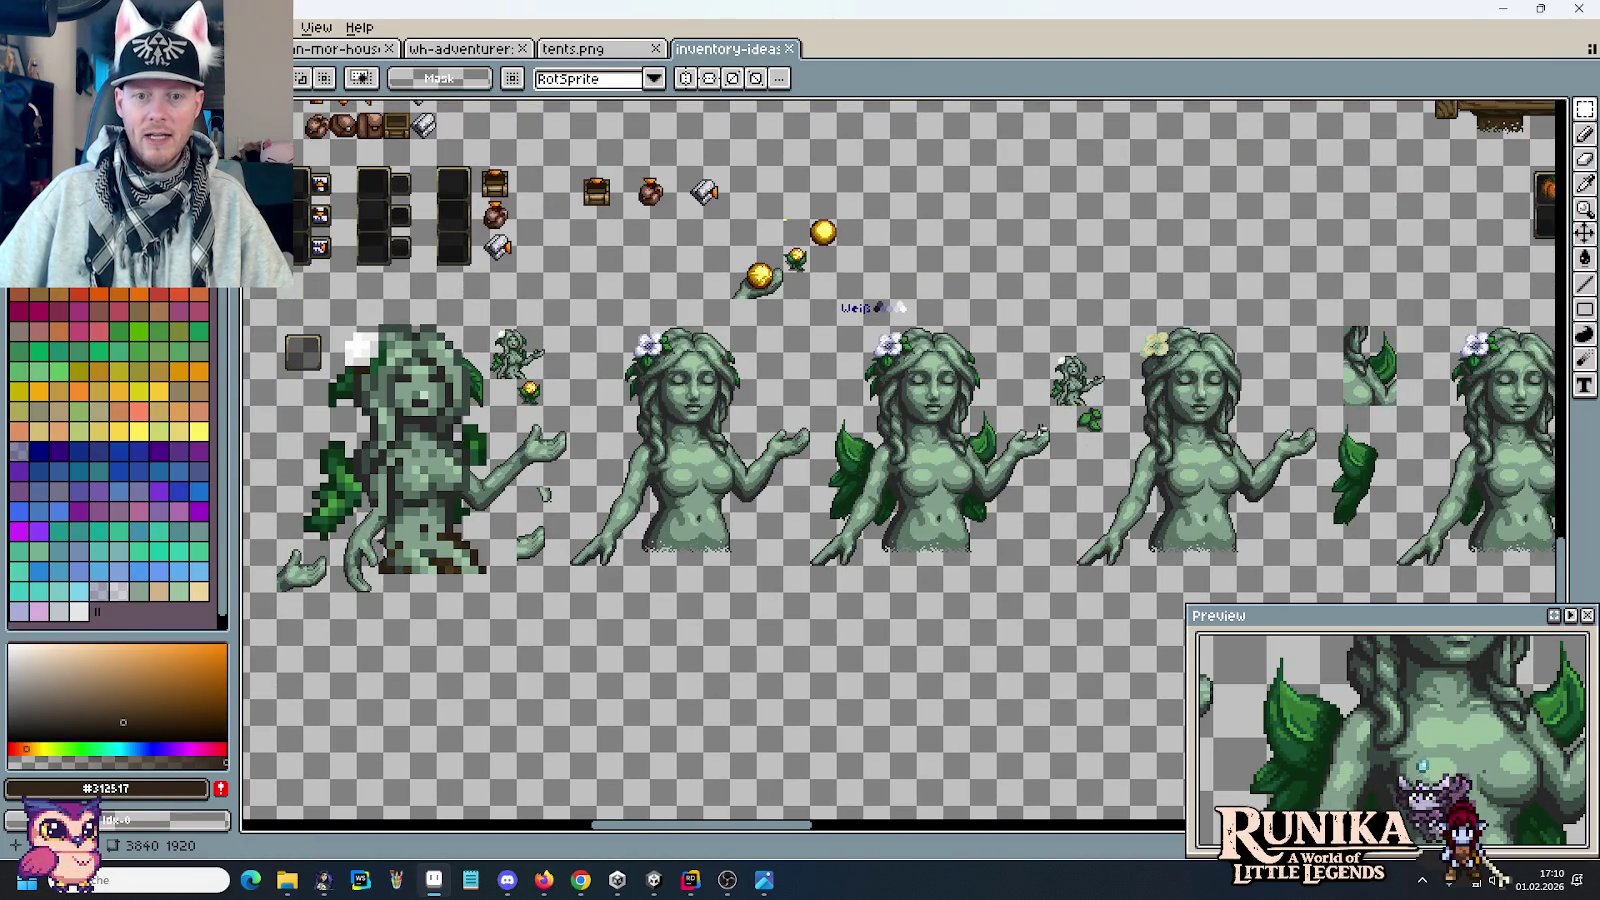
scroll(1096, 415, up, 1)
mouse_move(1180, 384)
mouse_down()
mouse_move(1067, 440)
mouse_move(948, 324)
mouse_up()
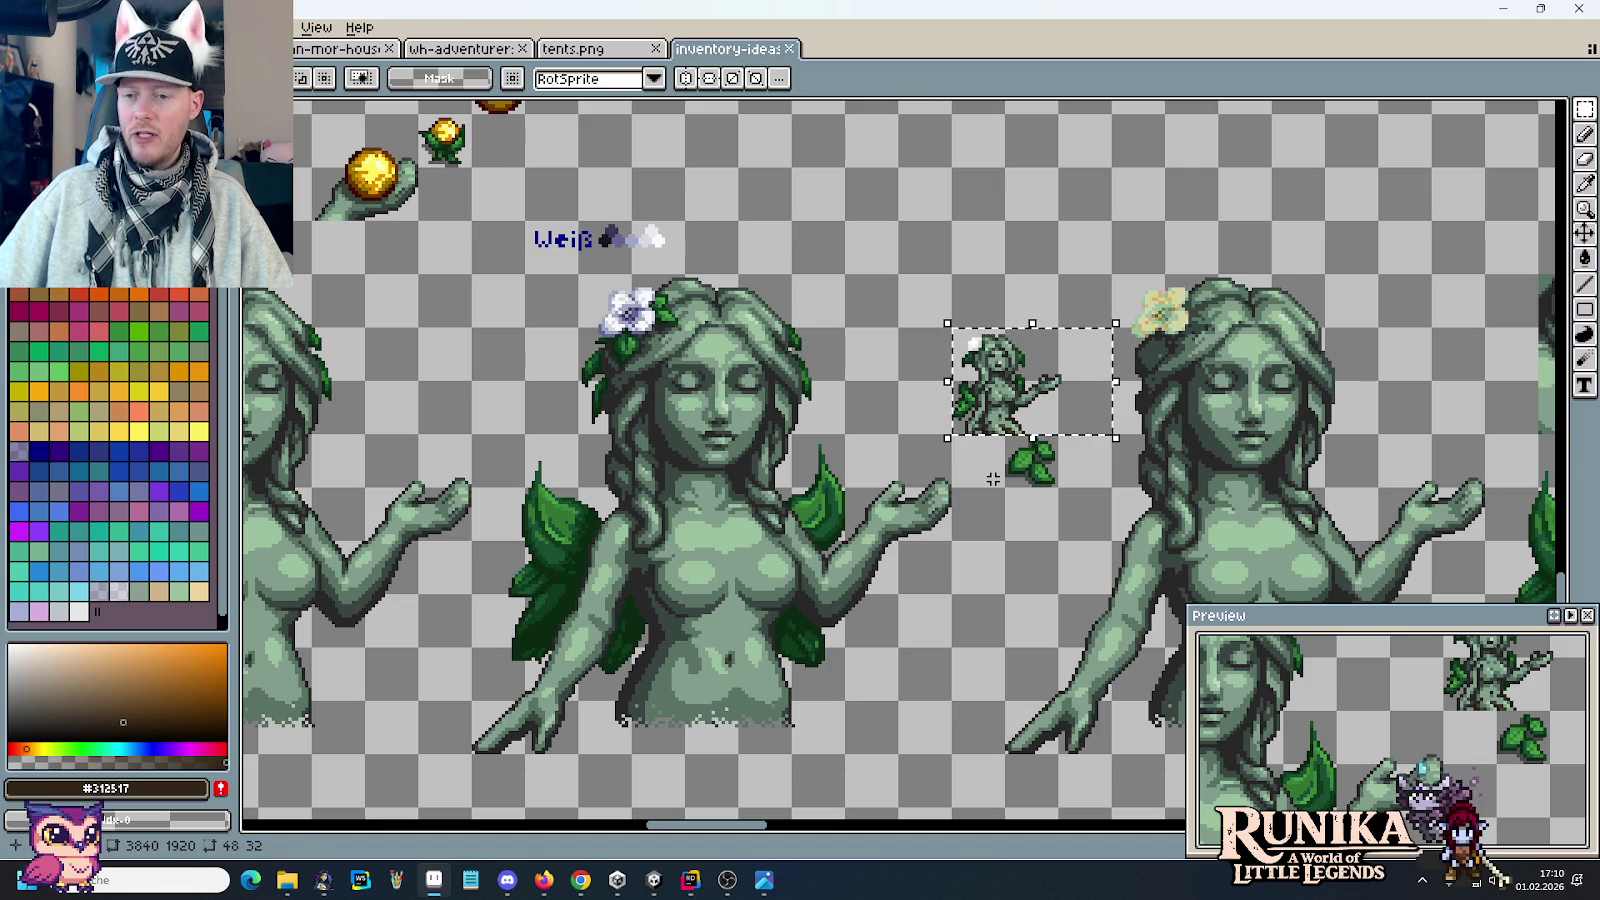
key(ctrl+d)
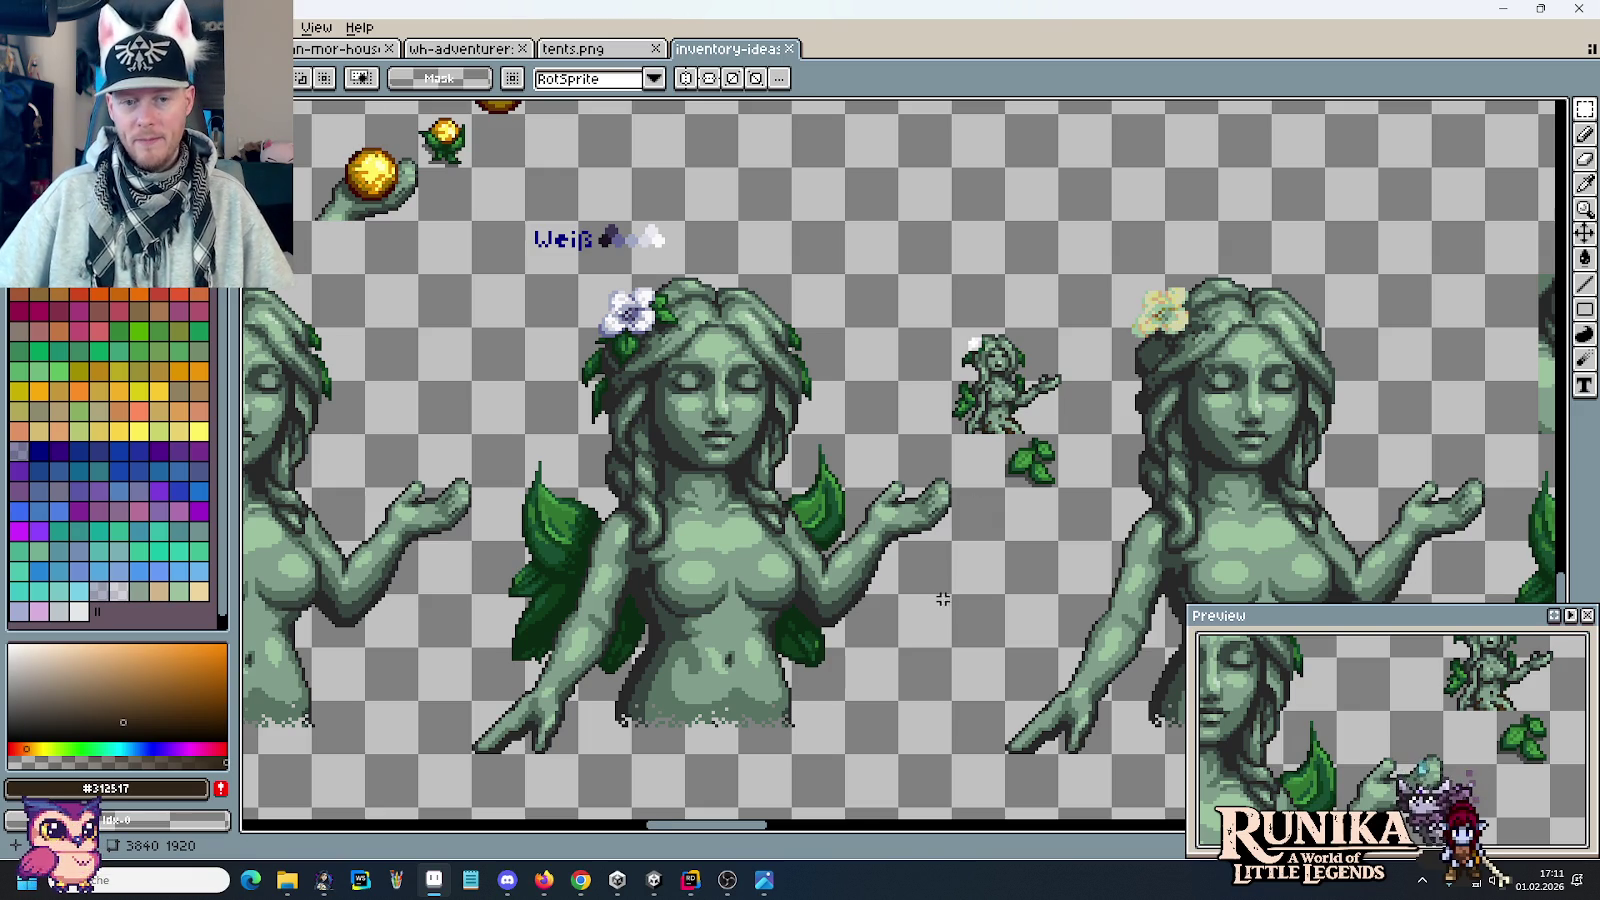
scroll(1069, 402, left, 5)
scroll(1100, 420, left, 4)
scroll(1151, 443, left, 1)
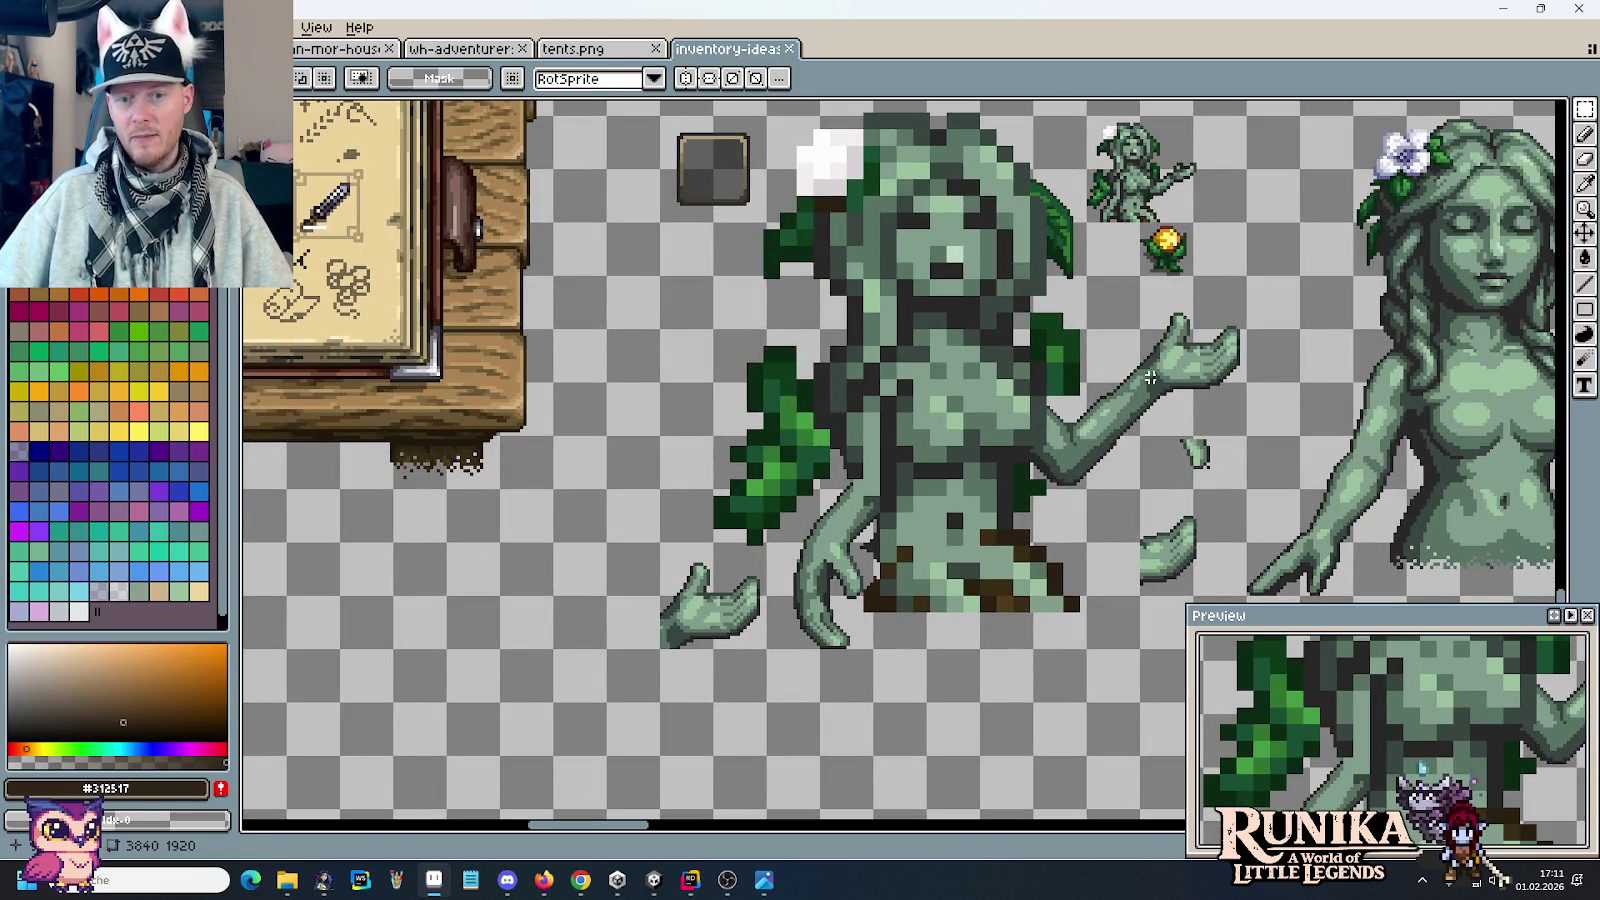
Step: Measure the statues' outstretched arms and the whole flower-crowned statue with selections
drag(1160, 298, 1012, 518)
scroll(1189, 386, right, 5)
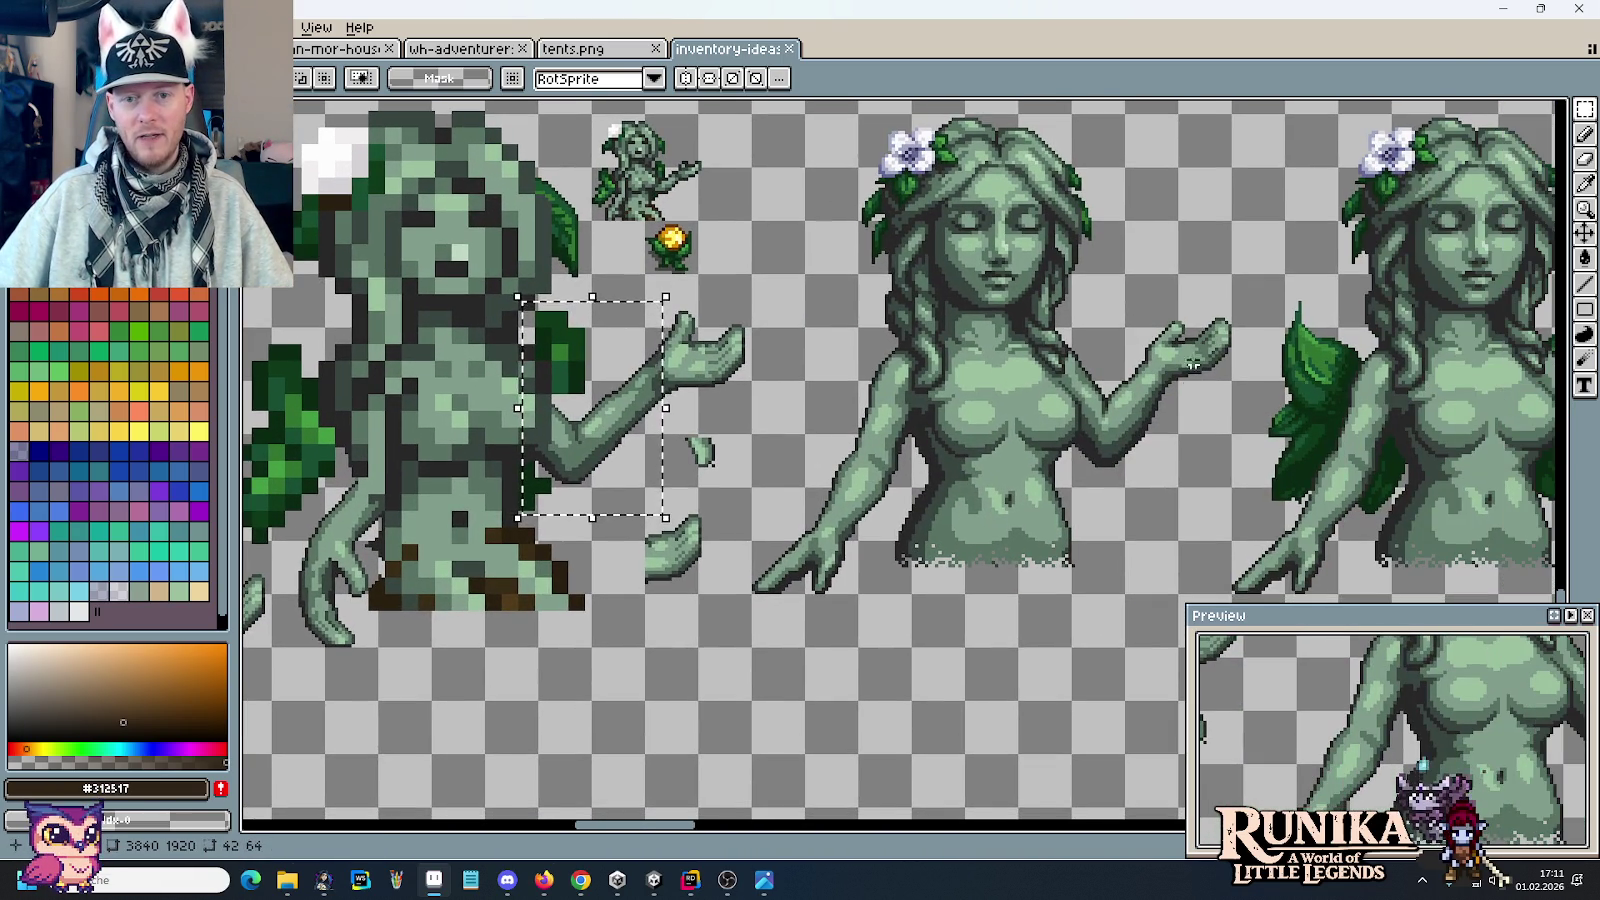
drag(1197, 325, 1071, 486)
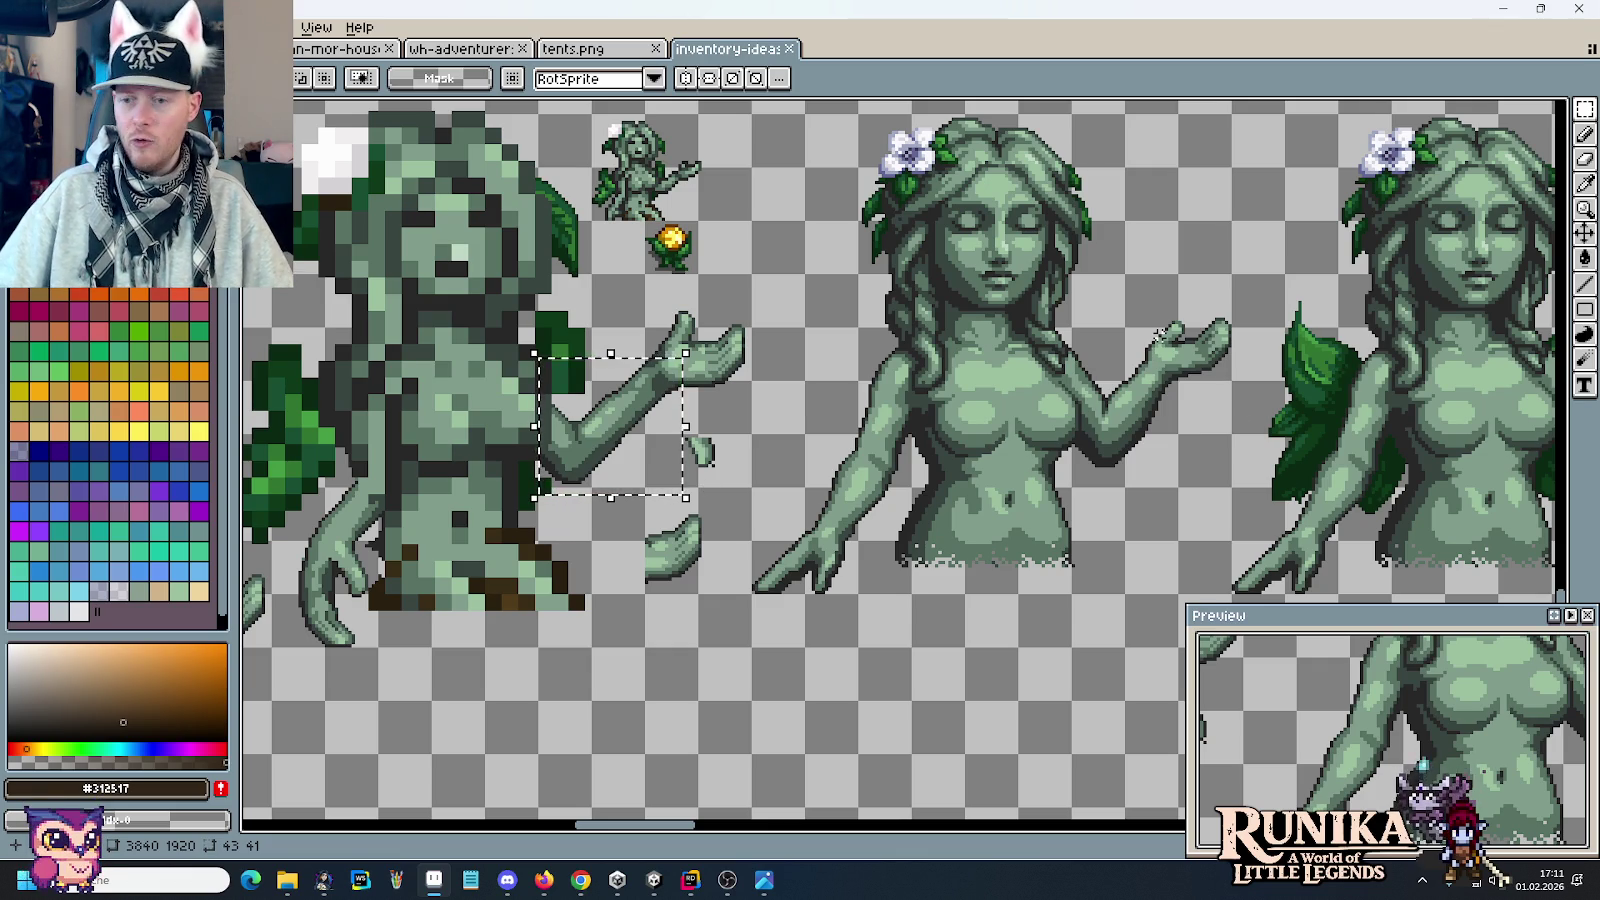
scroll(1160, 335, down, 3)
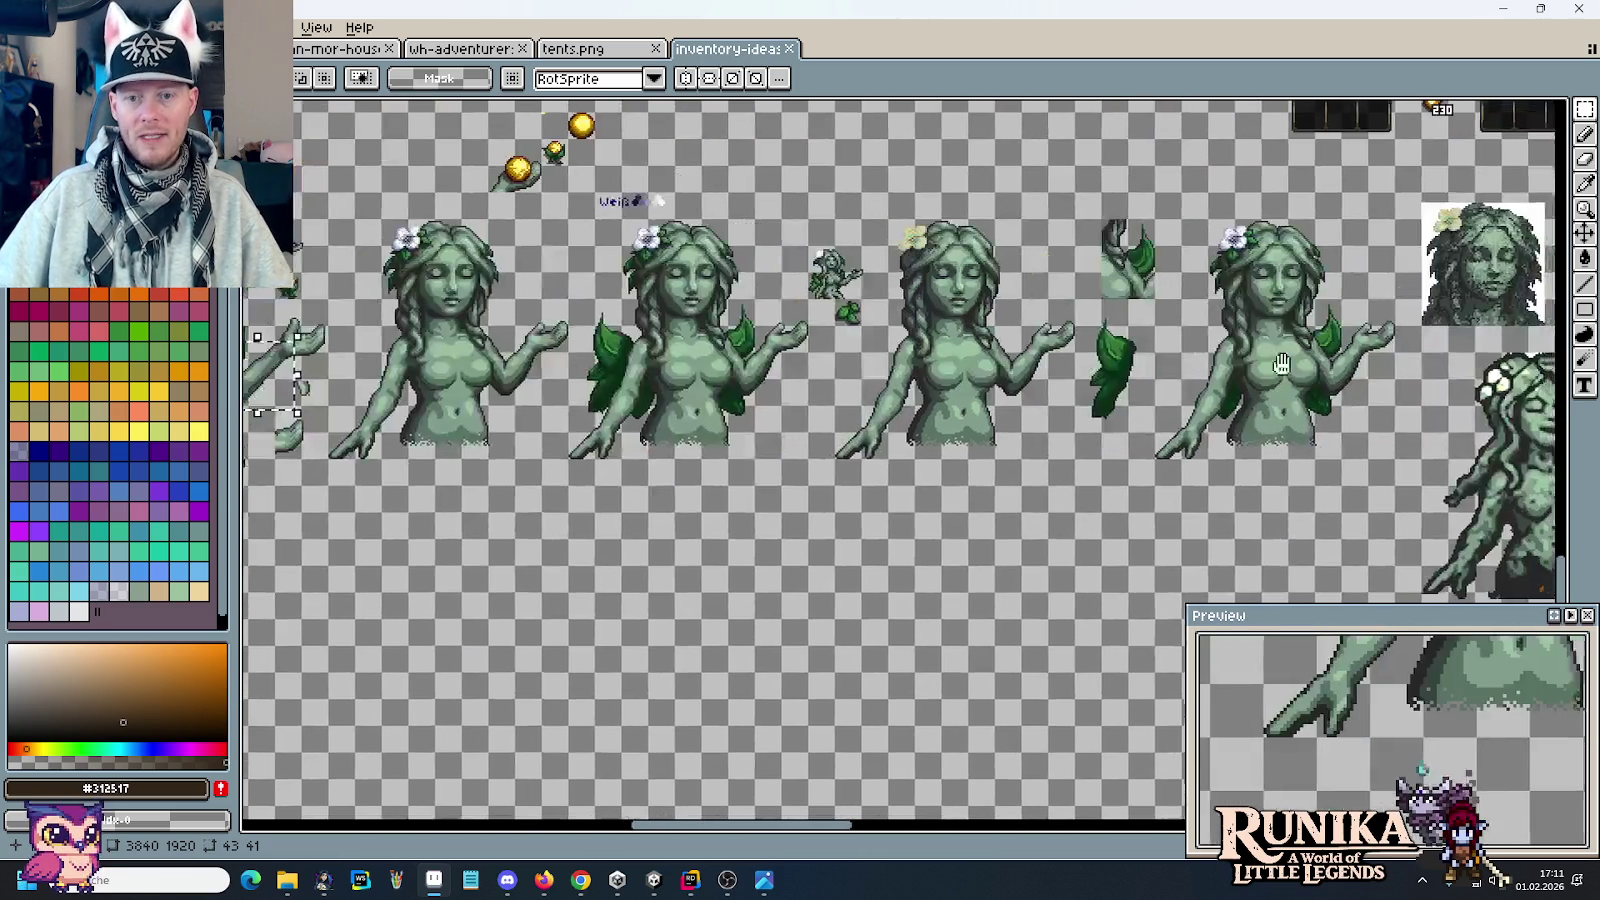
drag(1301, 362, 741, 342)
scroll(857, 520, up, 2)
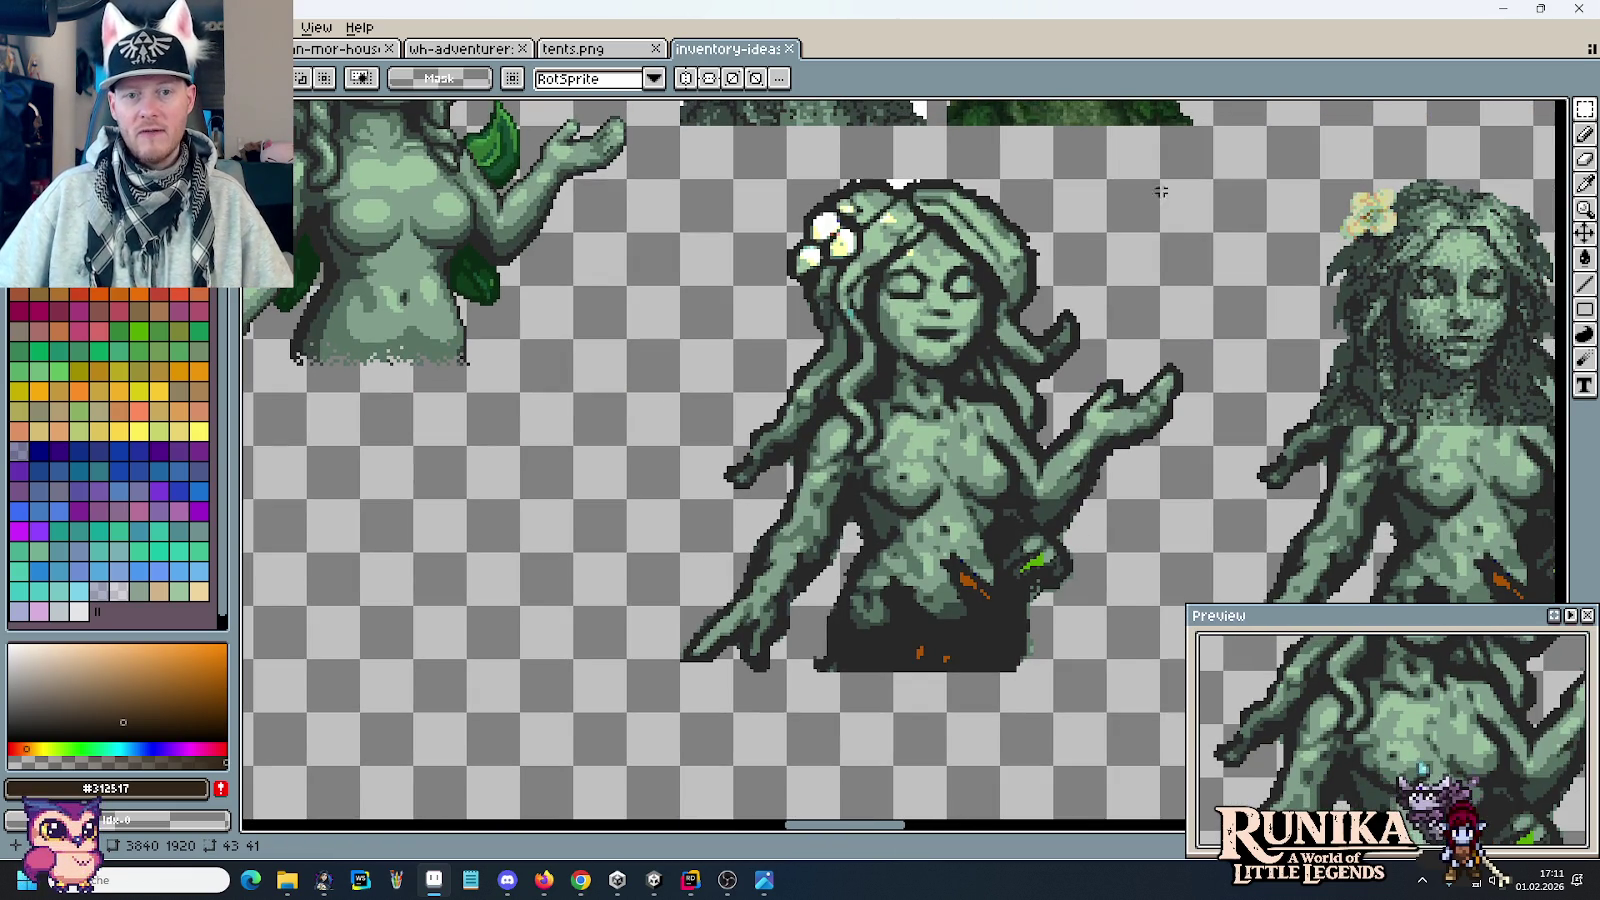
drag(1172, 163, 660, 718)
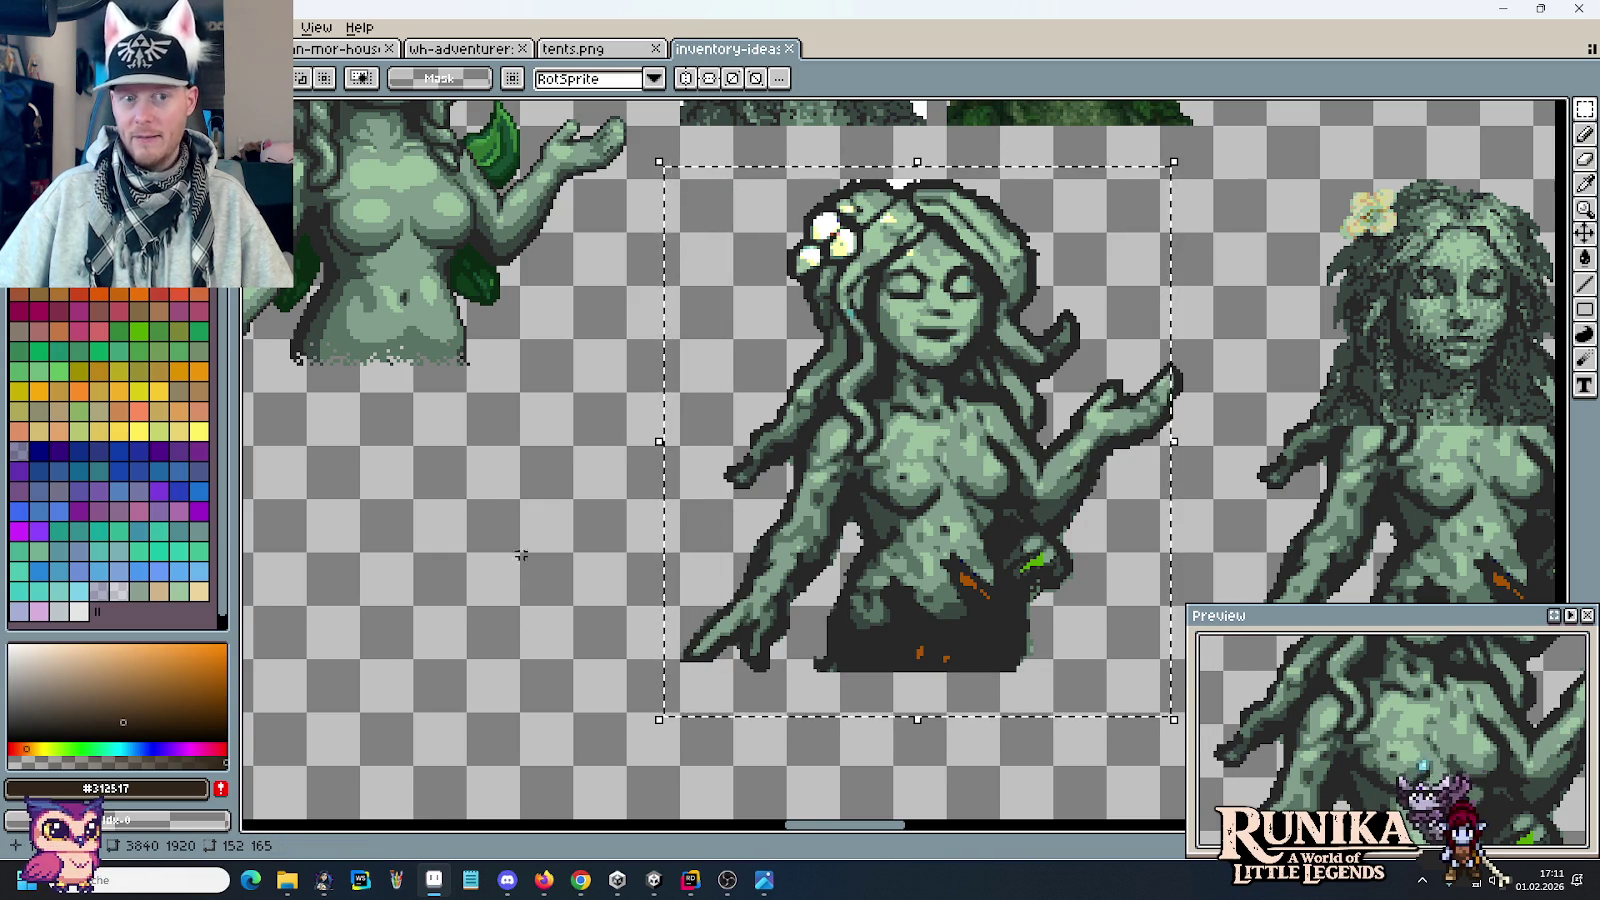
drag(524, 565, 595, 420)
key(ctrl+d)
Step: Copy the leaf-framed statue, paste it beside the darker statue and commit it
scroll(786, 470, down, 2)
scroll(1213, 517, up, 2)
scroll(1213, 517, down, 3)
scroll(1205, 458, up, 1)
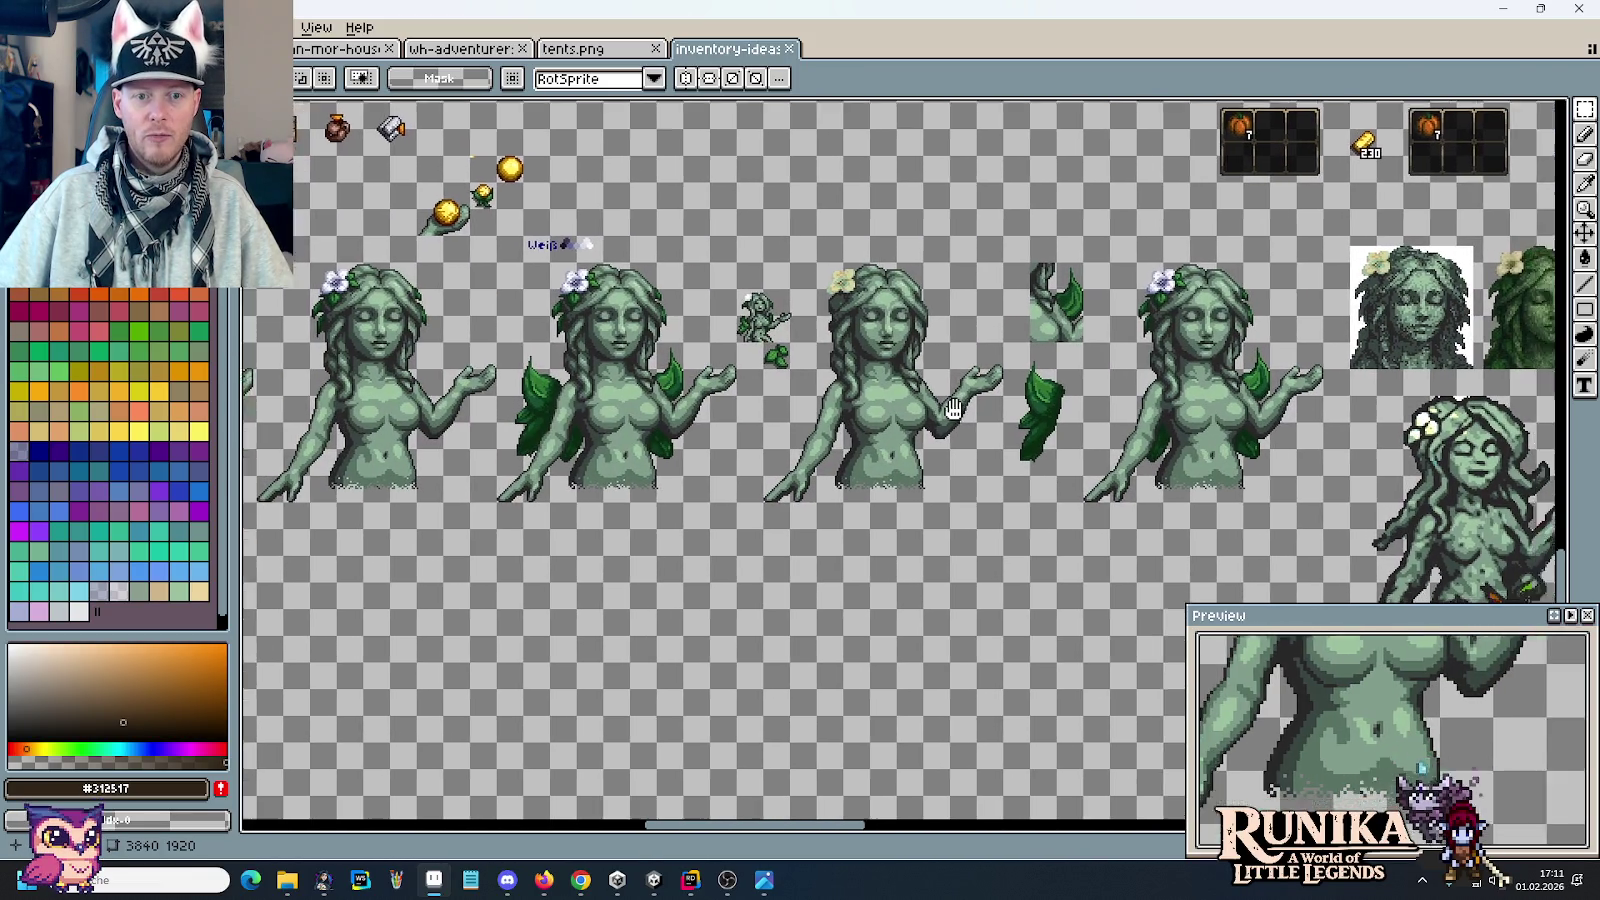
drag(891, 413, 852, 466)
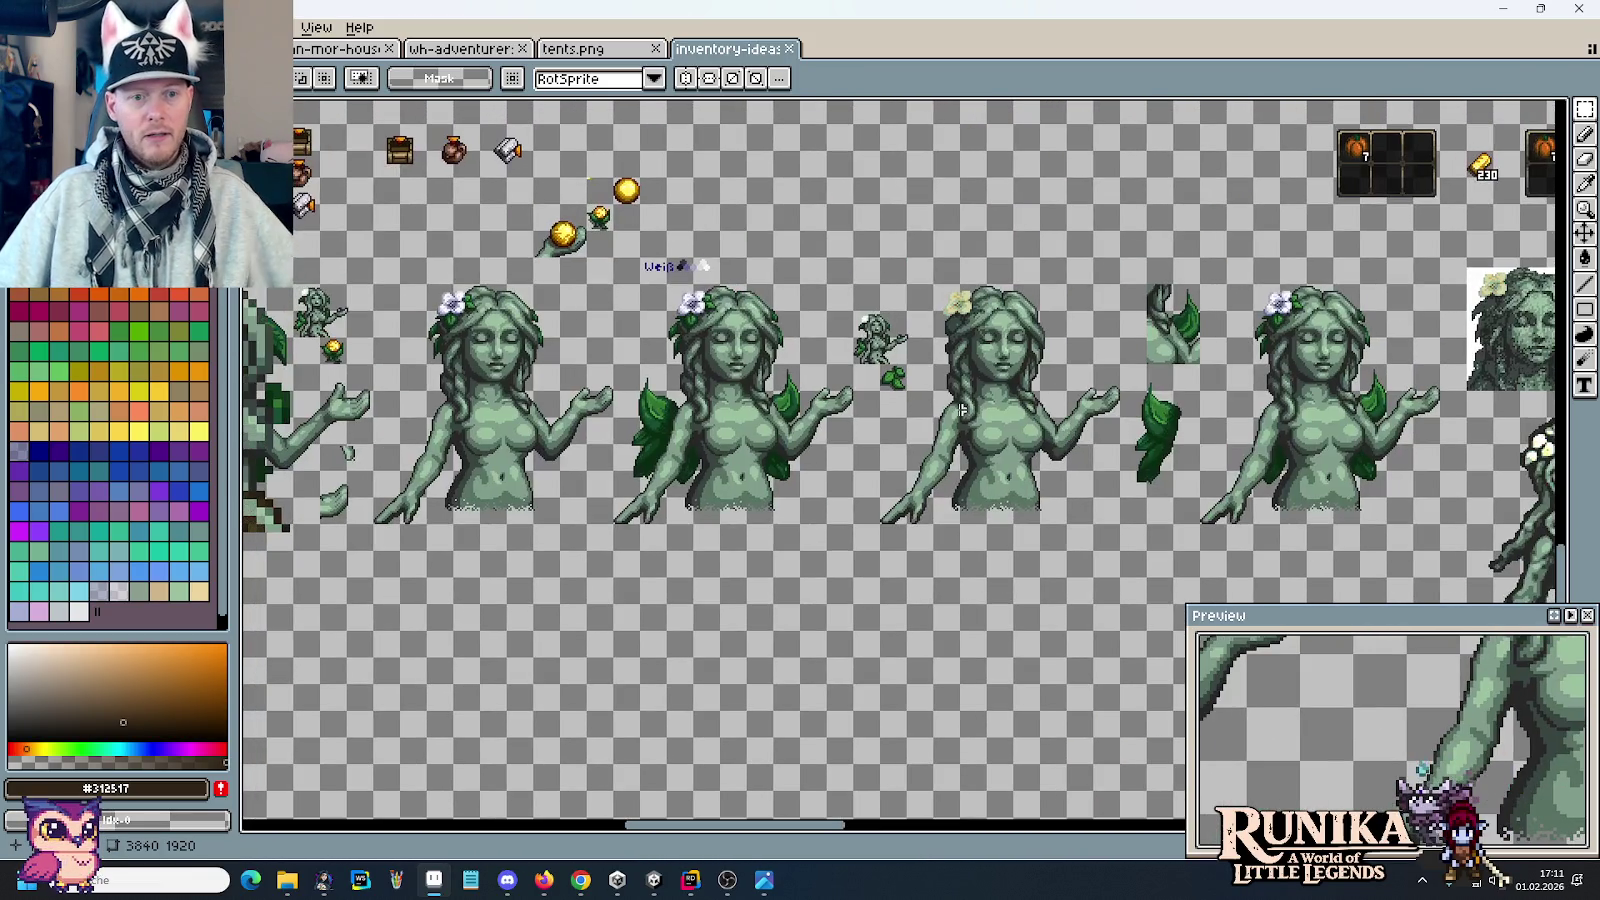
drag(850, 520, 627, 296)
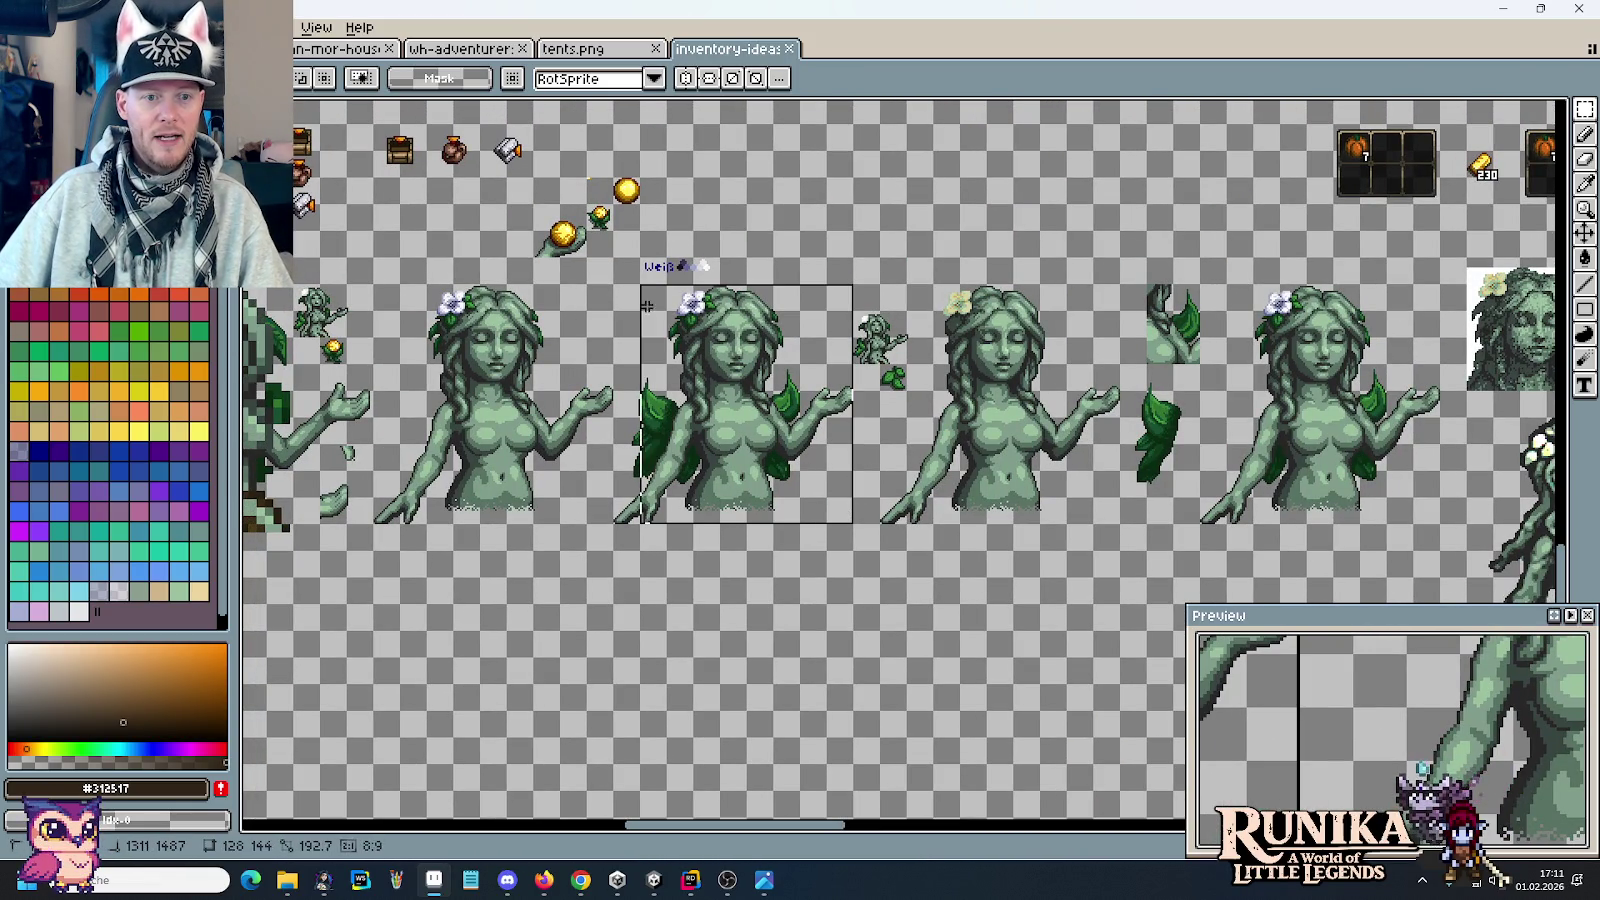
scroll(1210, 463, up, 2)
scroll(1210, 463, up, 2)
key(ctrl+v)
mouse_move(1110, 225)
mouse_down()
mouse_move(1108, 507)
mouse_move(1096, 486)
mouse_move(704, 563)
mouse_move(1127, 444)
mouse_move(620, 615)
mouse_move(1110, 464)
mouse_move(876, 495)
mouse_move(820, 555)
mouse_move(1097, 472)
mouse_up()
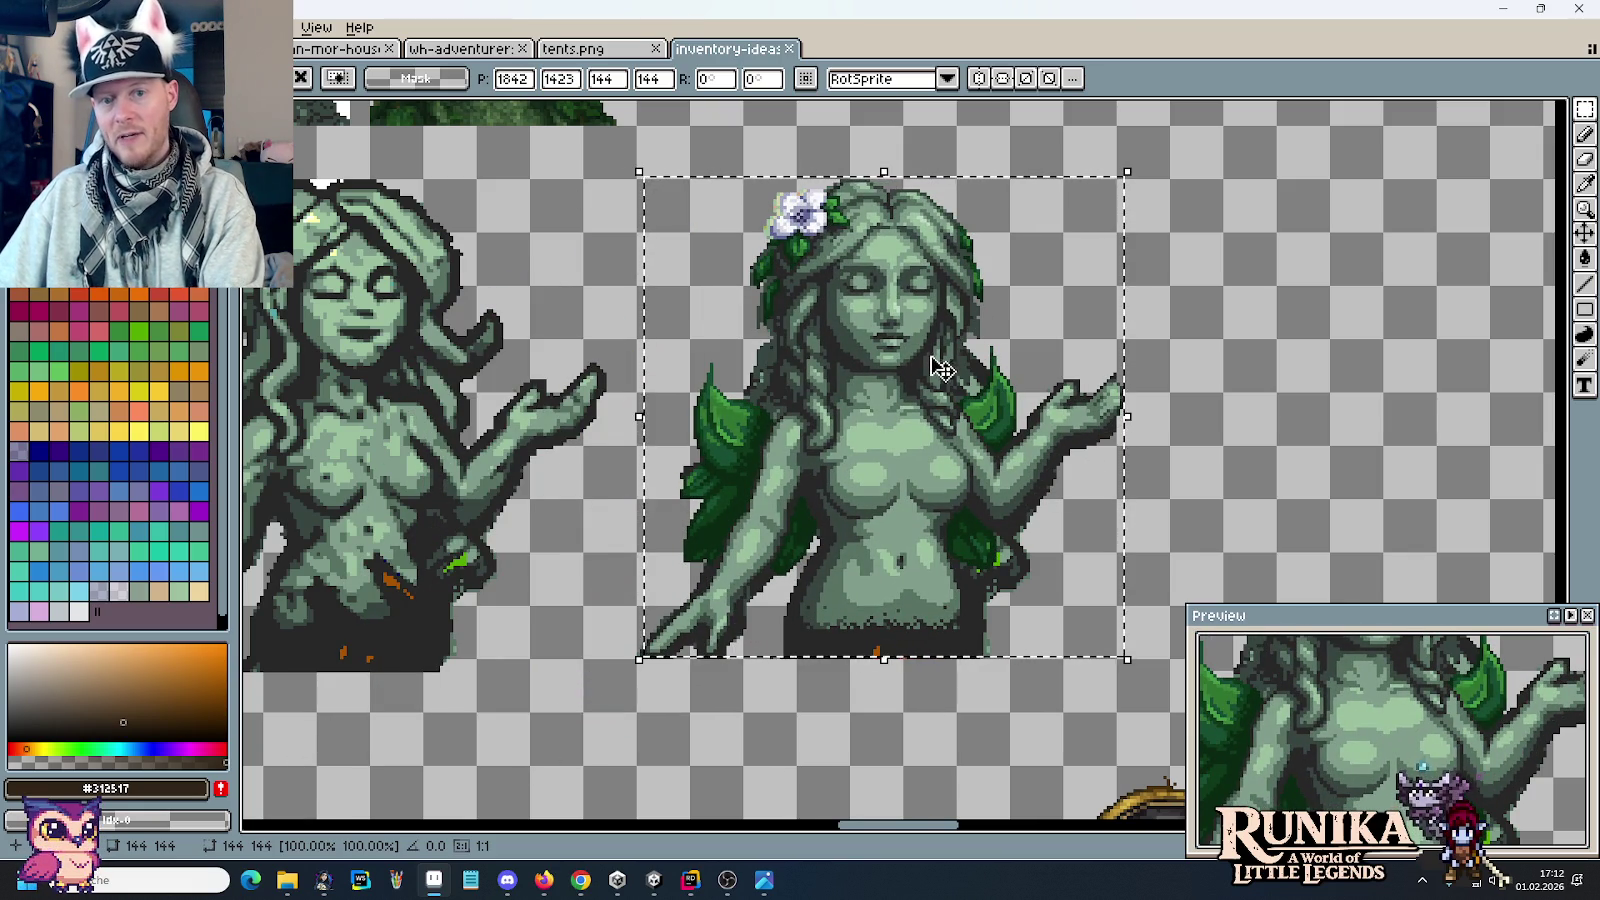
key(Return)
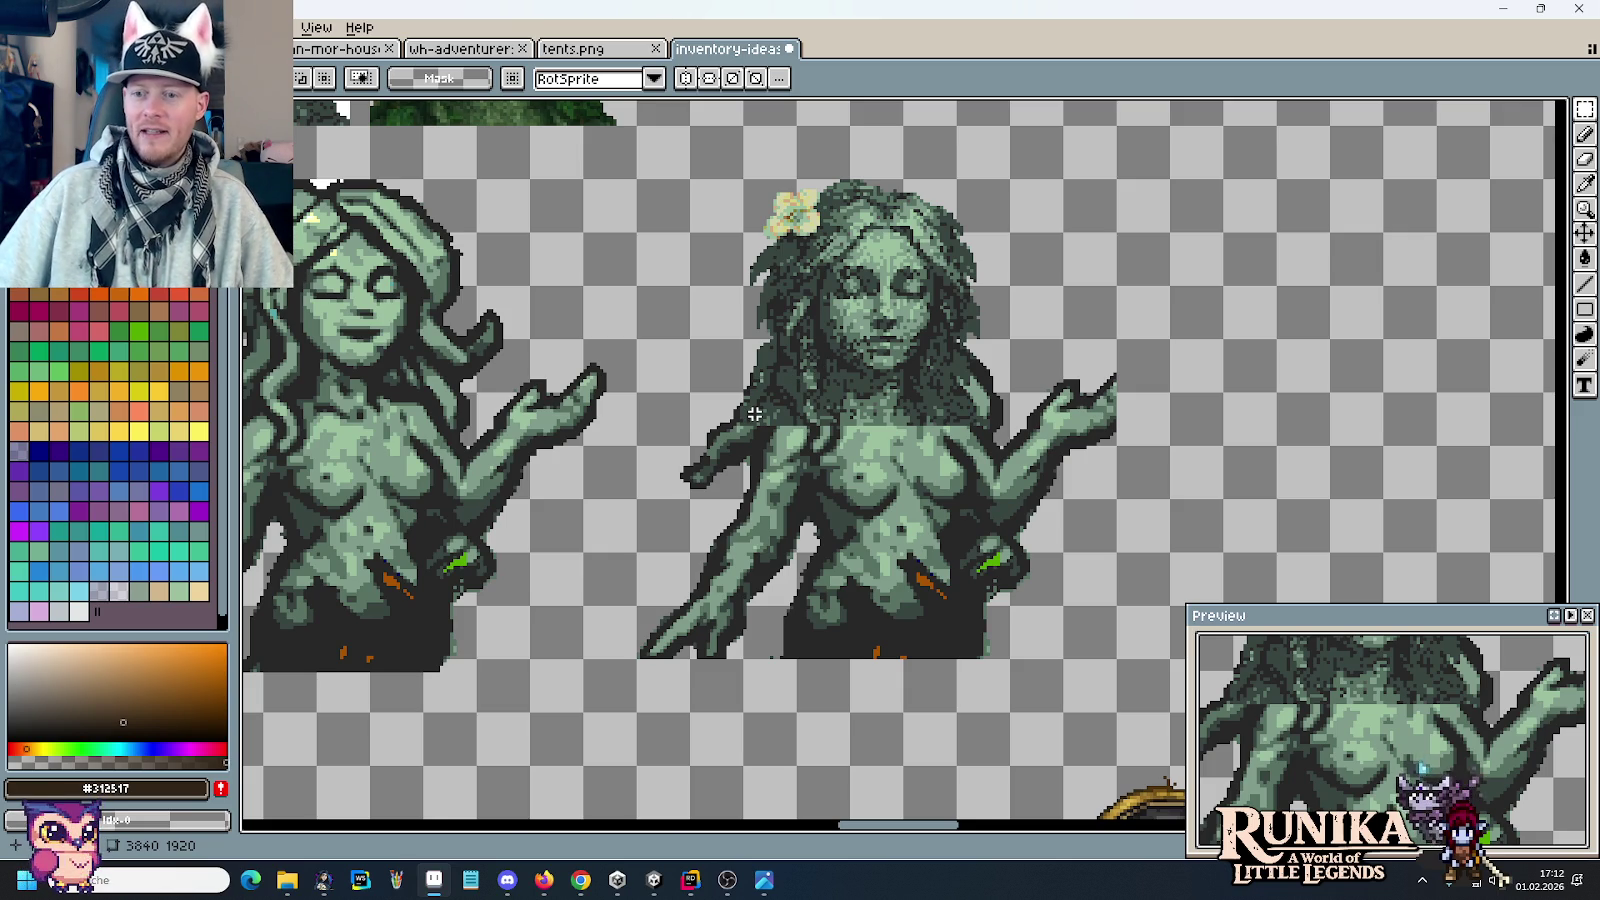
scroll(677, 501, down, 2)
scroll(677, 501, down, 2)
scroll(663, 236, up, 5)
scroll(663, 236, up, 1)
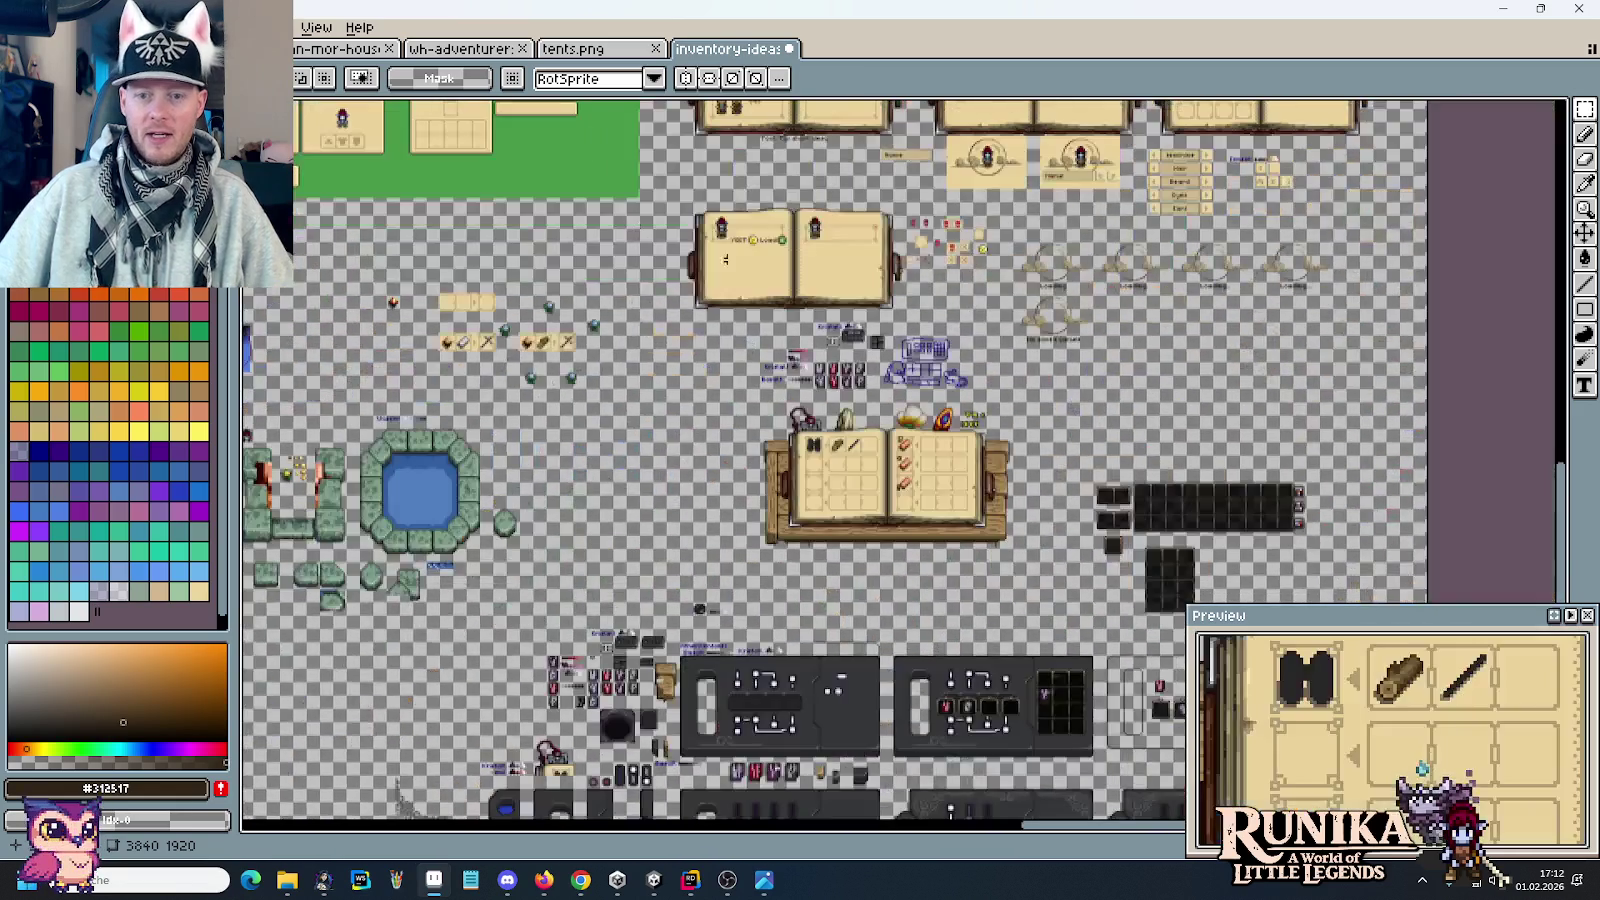
scroll(983, 391, up, 2)
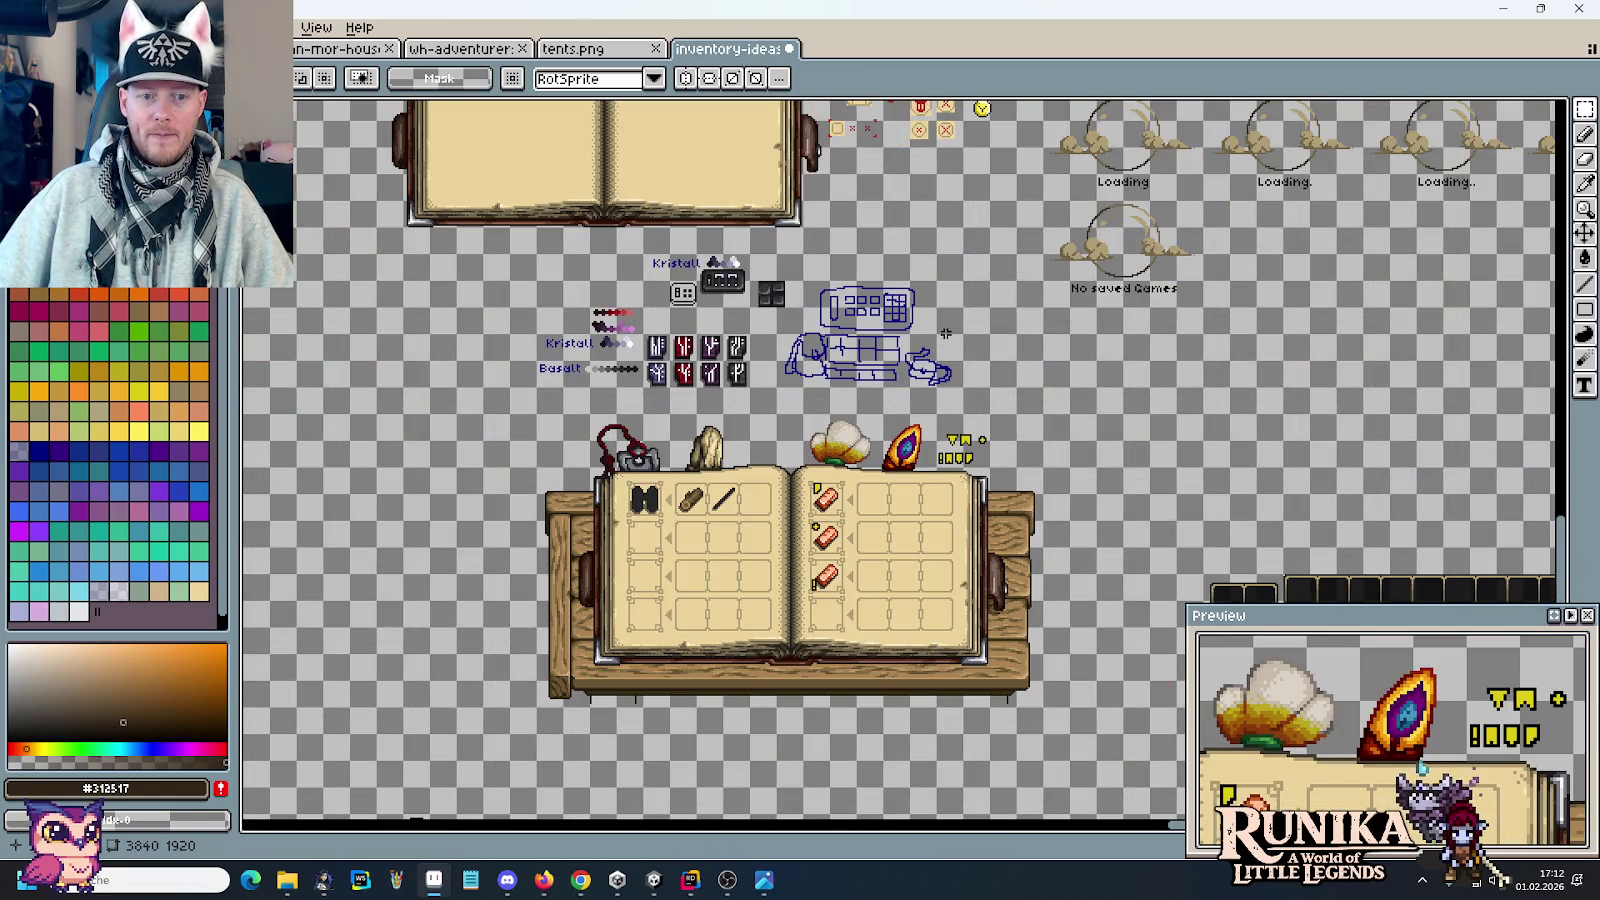
scroll(960, 358, up, 1)
scroll(880, 450, up, 4)
drag(1036, 340, 918, 538)
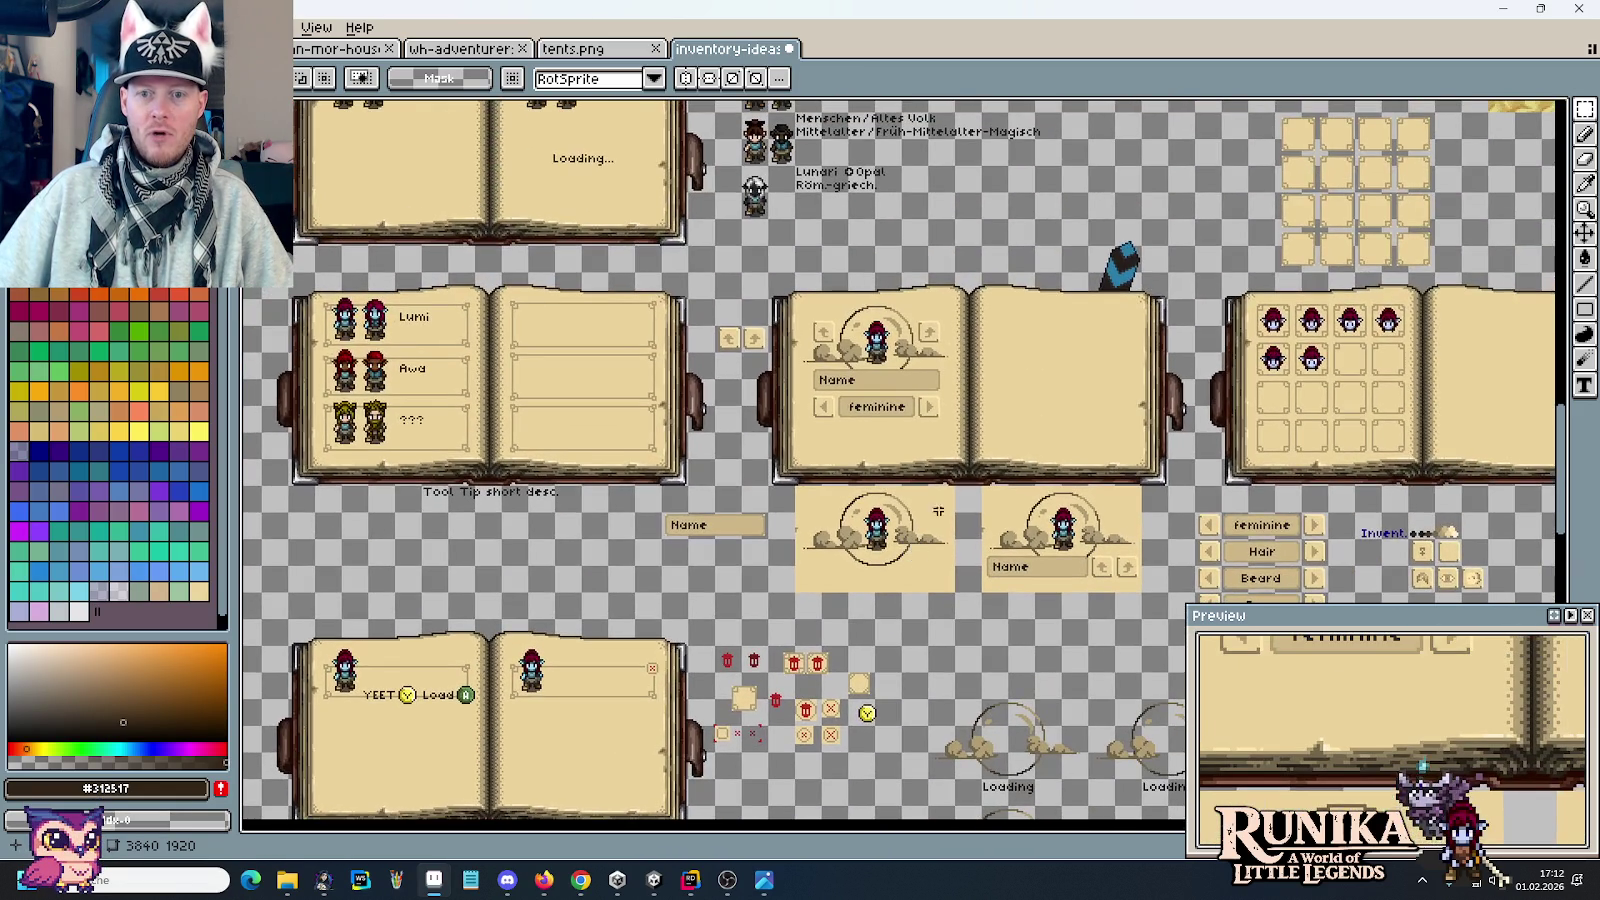
drag(789, 246, 831, 577)
drag(845, 285, 707, 555)
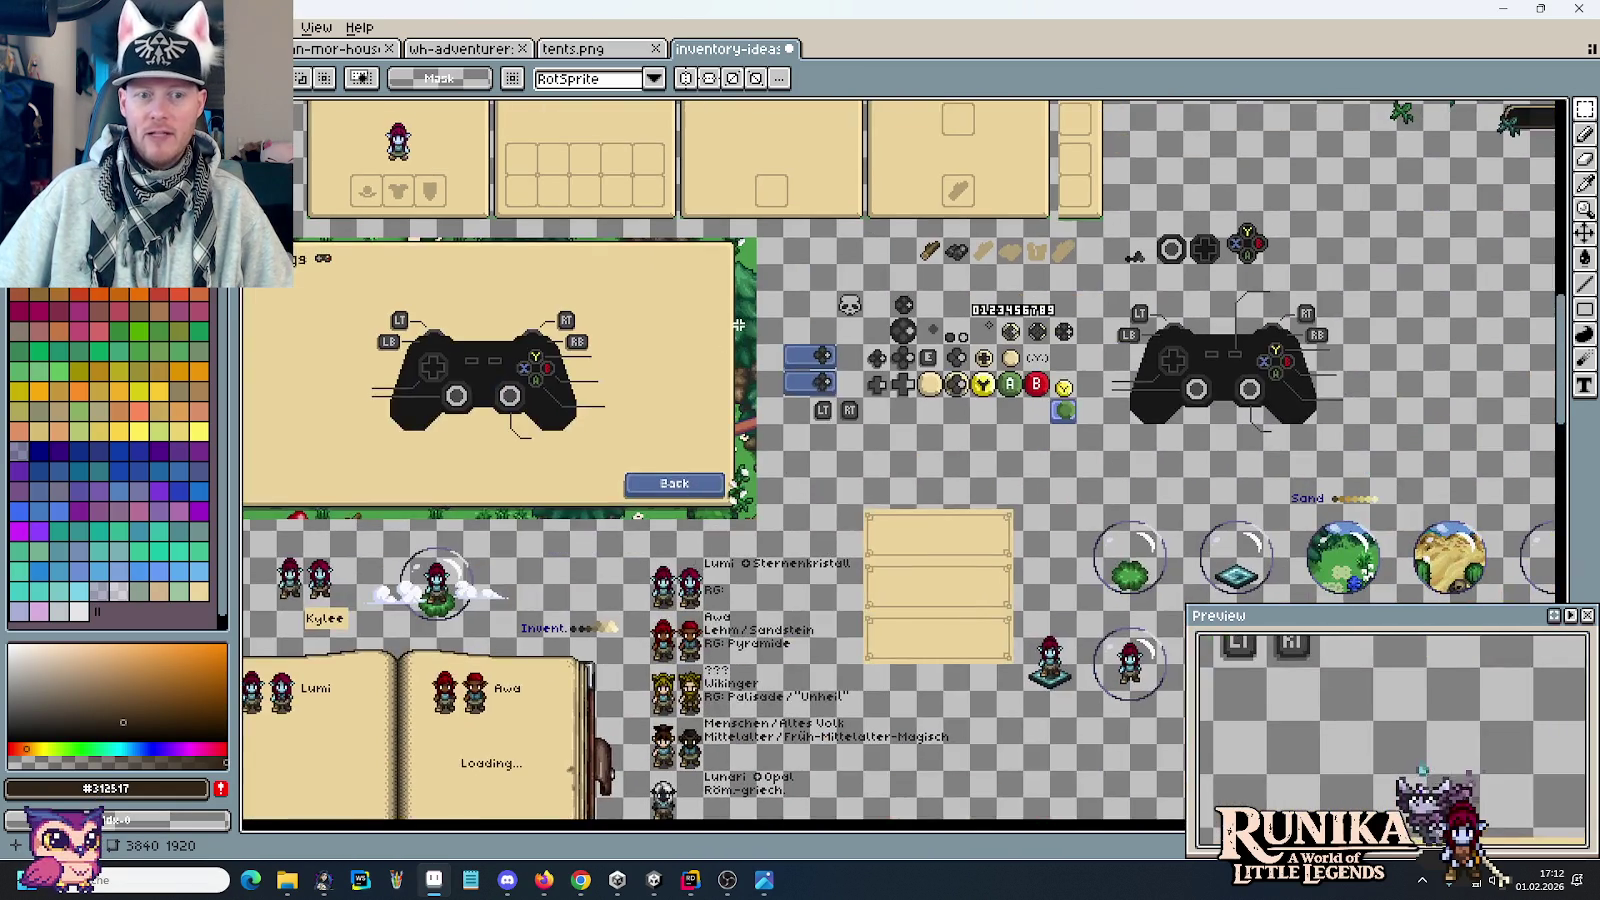
drag(738, 326, 723, 666)
drag(1000, 300, 670, 420)
drag(900, 300, 880, 325)
drag(944, 391, 887, 301)
scroll(968, 392, up, 2)
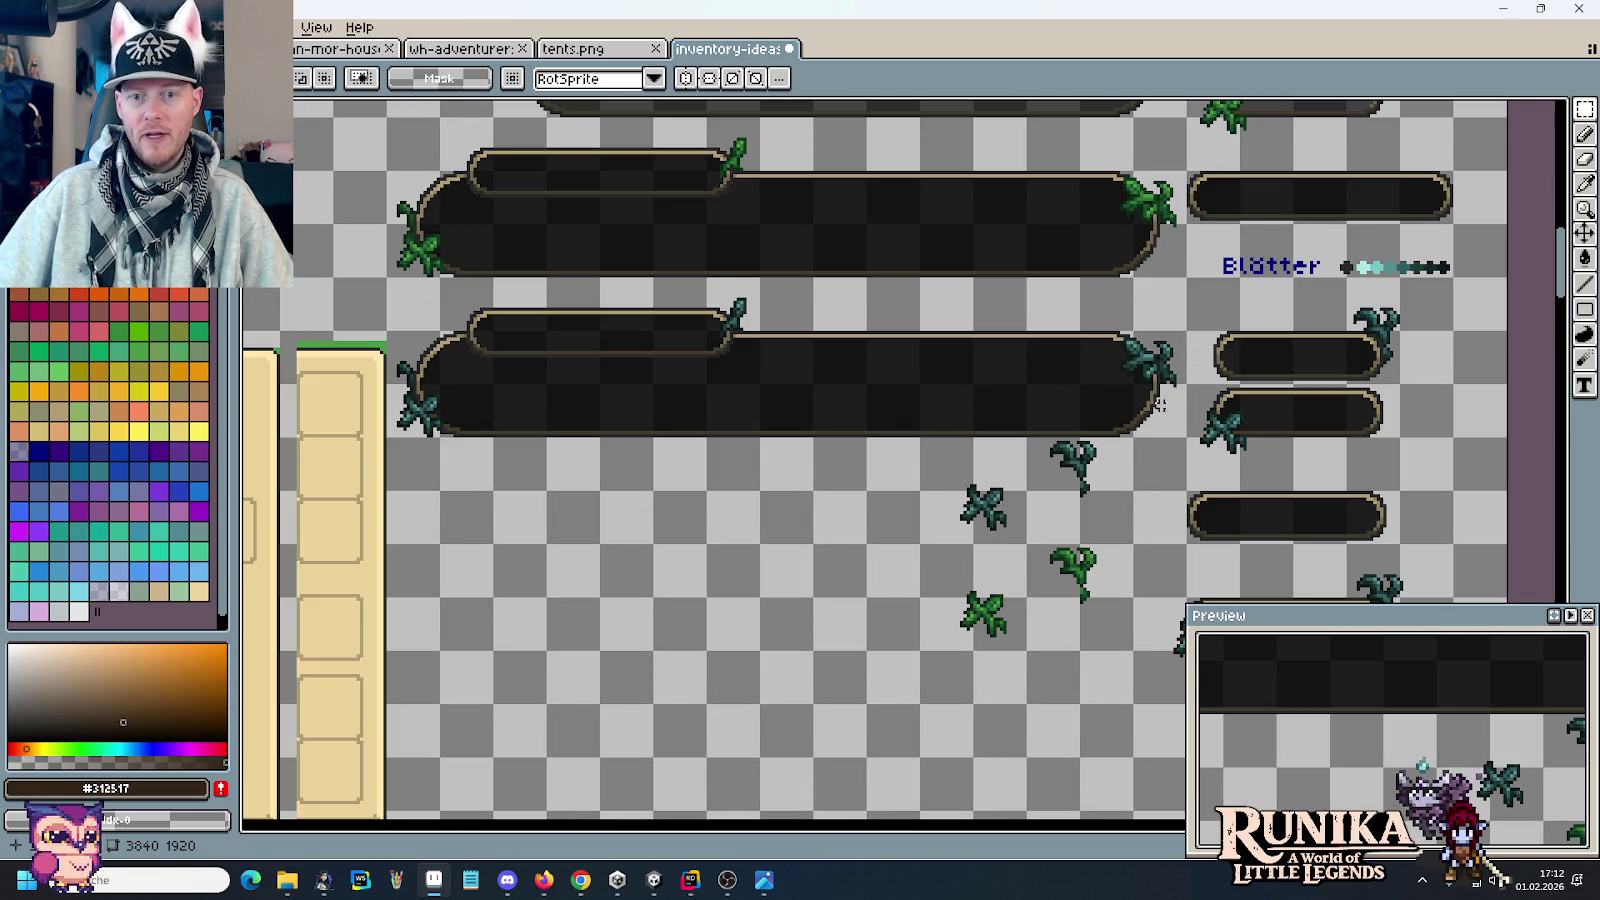
drag(1092, 310, 1205, 414)
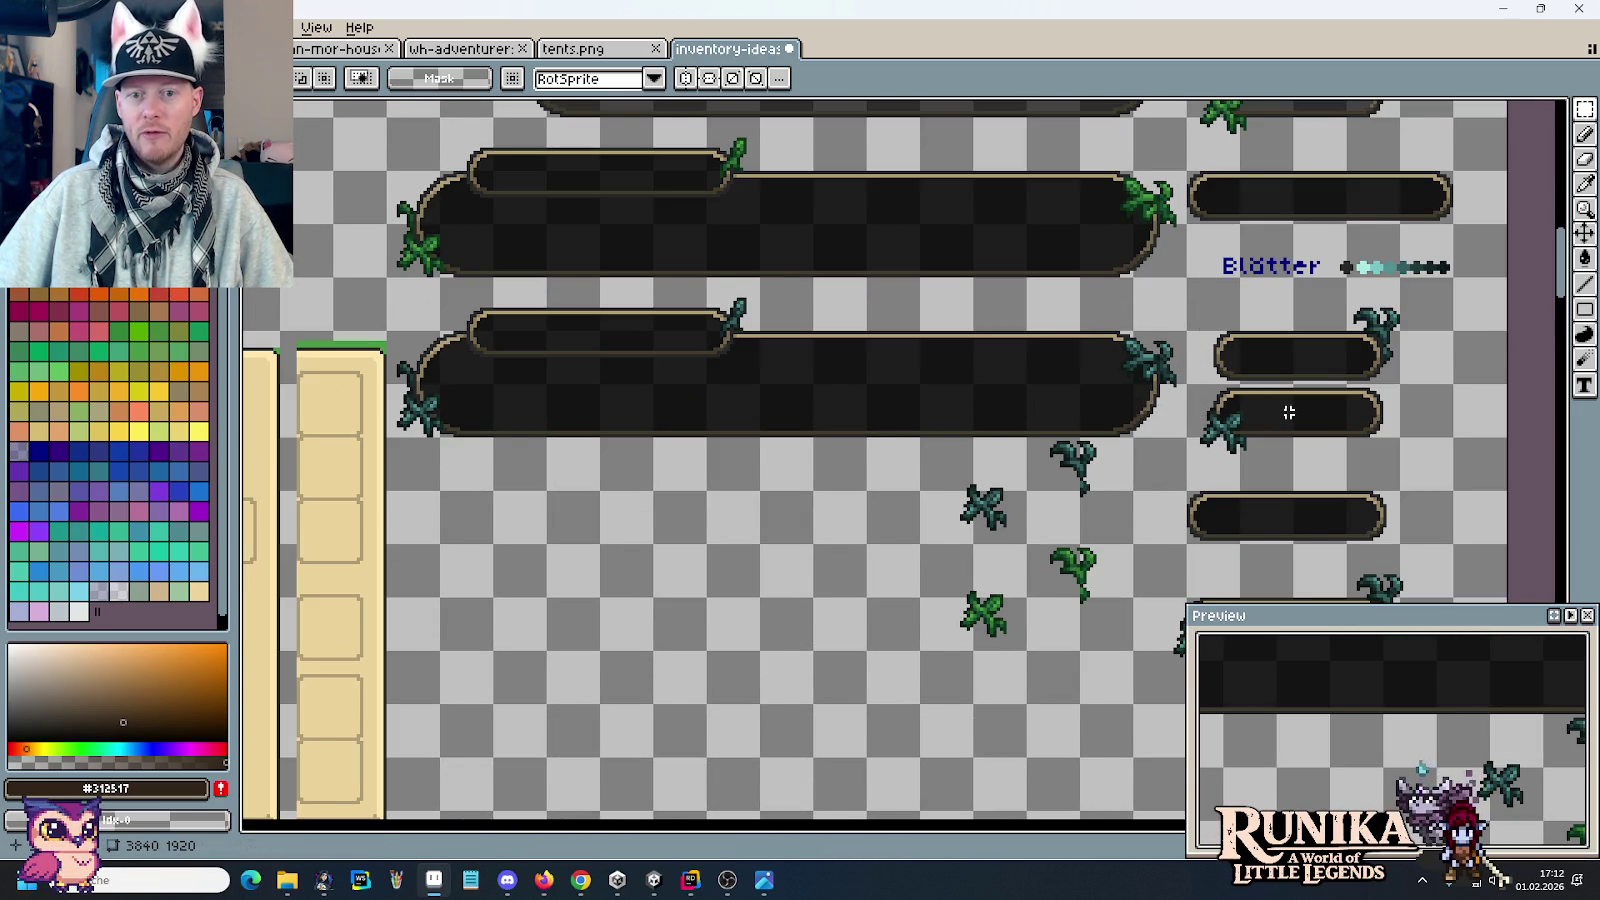
scroll(1235, 408, down, 2)
scroll(1235, 408, up, 2)
scroll(900, 403, up, 2)
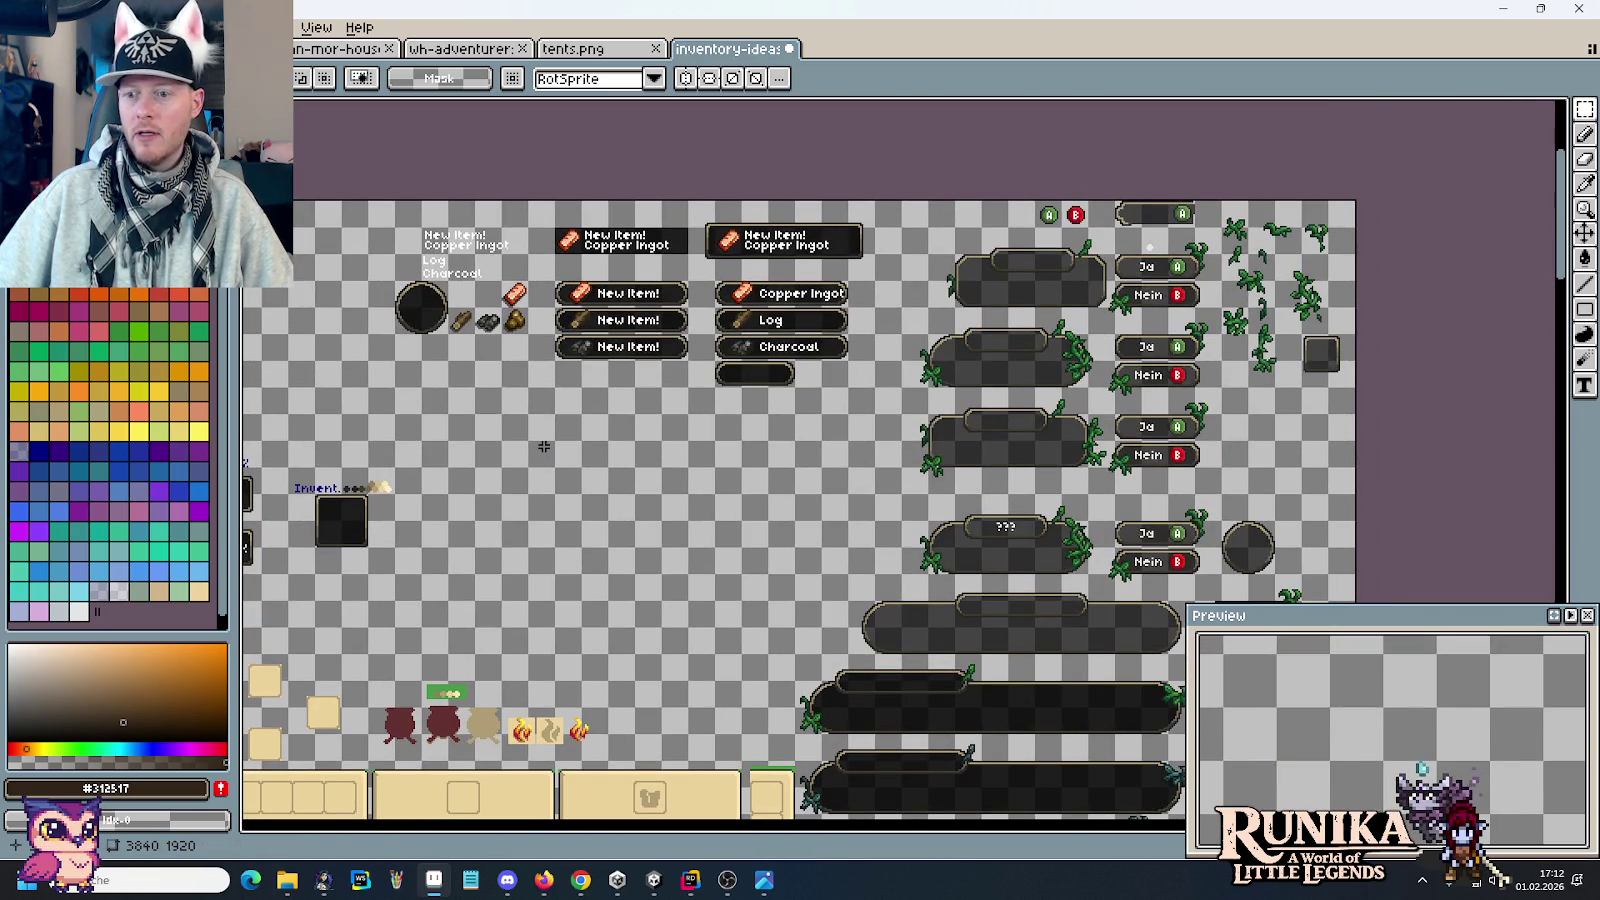
scroll(544, 447, left, 5)
scroll(607, 353, down, 3)
scroll(620, 340, up, 1)
scroll(635, 325, up, 1)
scroll(645, 314, up, 1)
scroll(645, 314, left, 4)
scroll(1022, 332, left, 5)
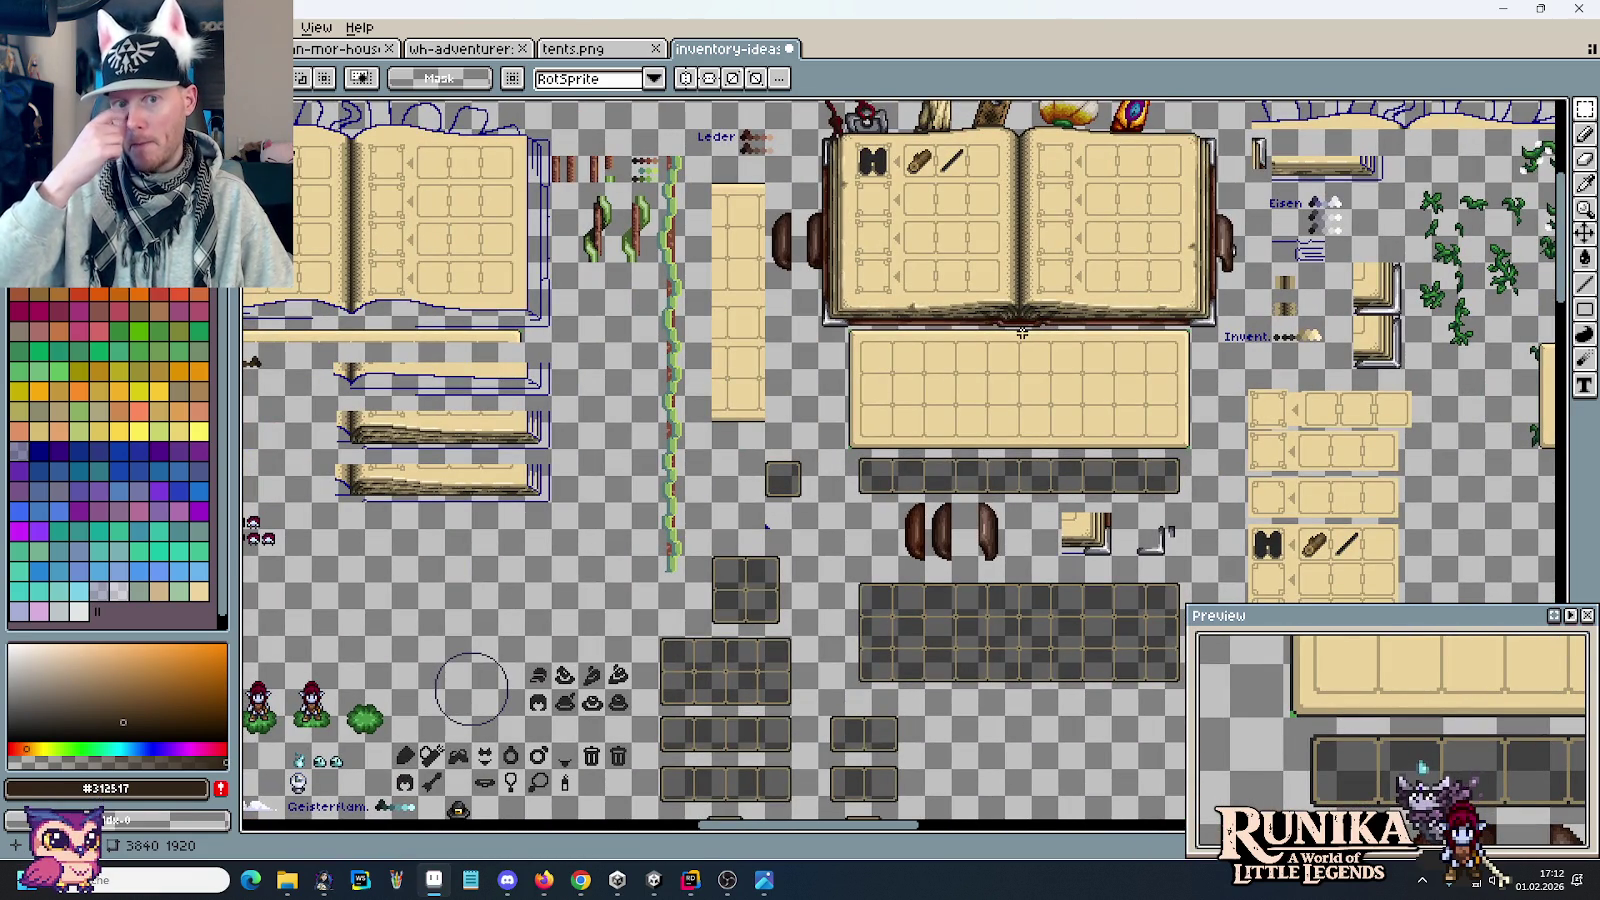
scroll(1022, 332, up, 1)
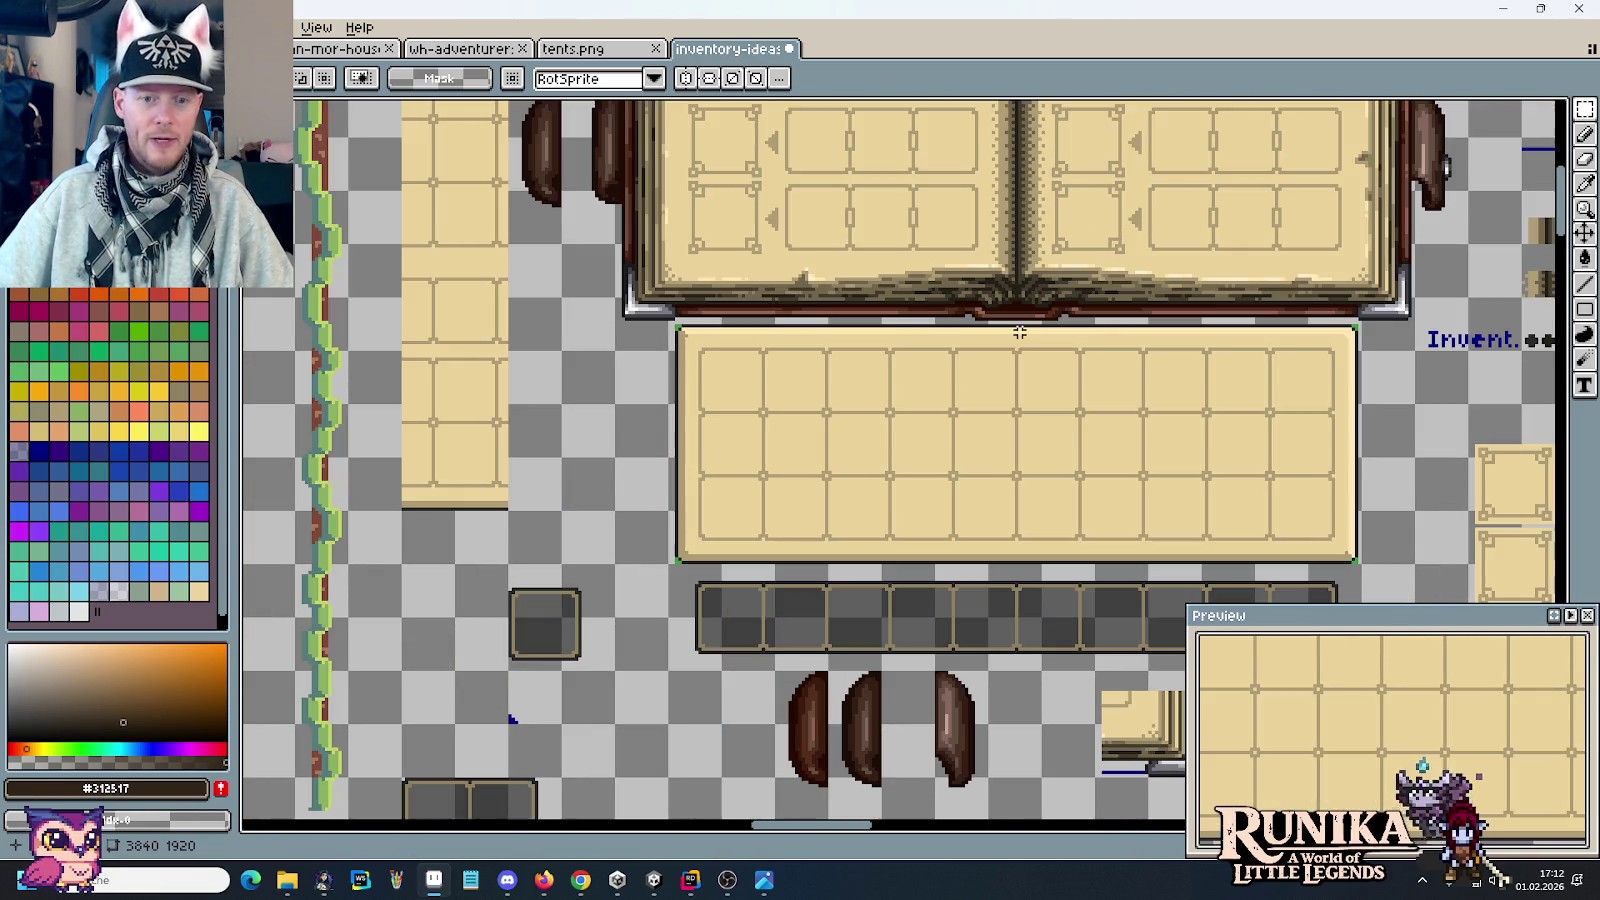
scroll(852, 489, down, 3)
scroll(746, 425, left, 3)
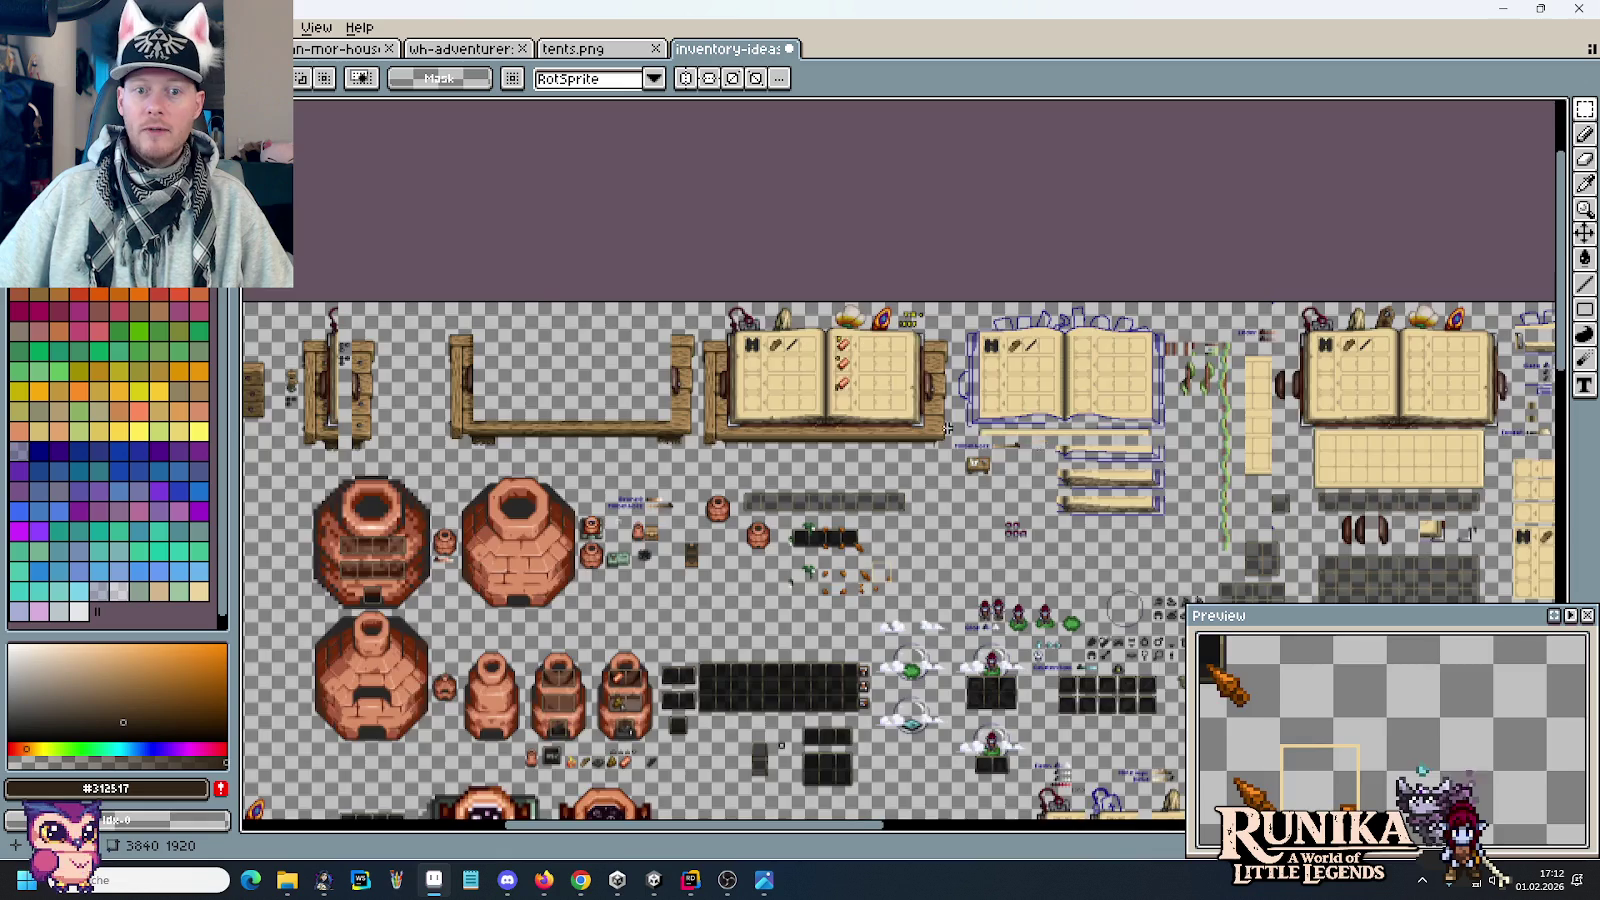
scroll(746, 425, up, 1)
scroll(746, 425, left, 3)
scroll(900, 430, left, 3)
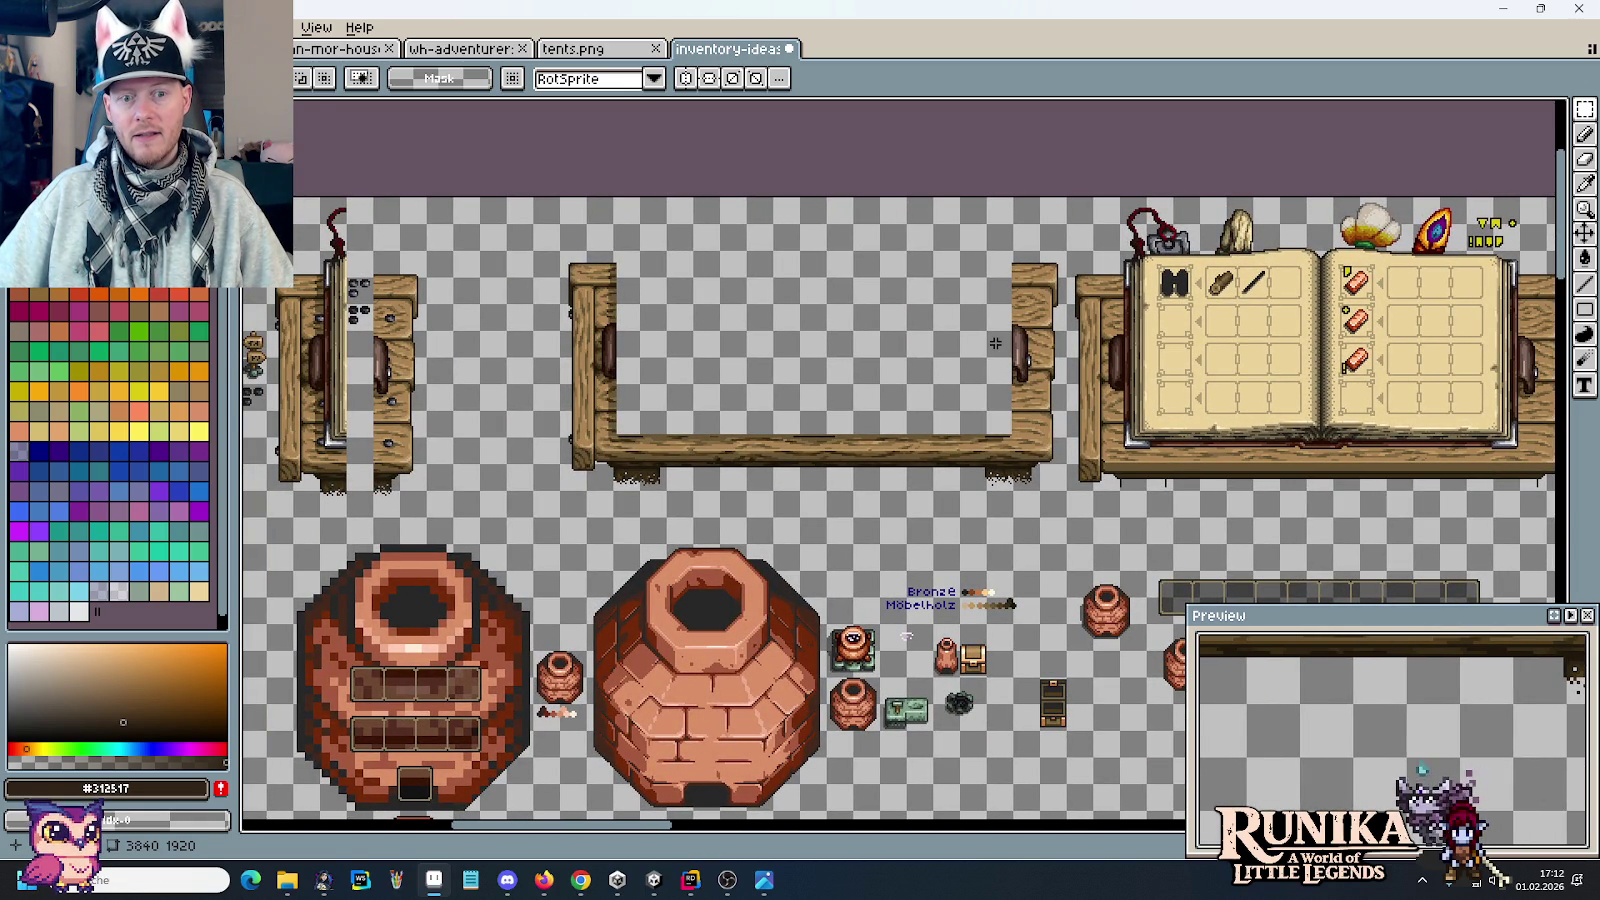
drag(1082, 340, 777, 343)
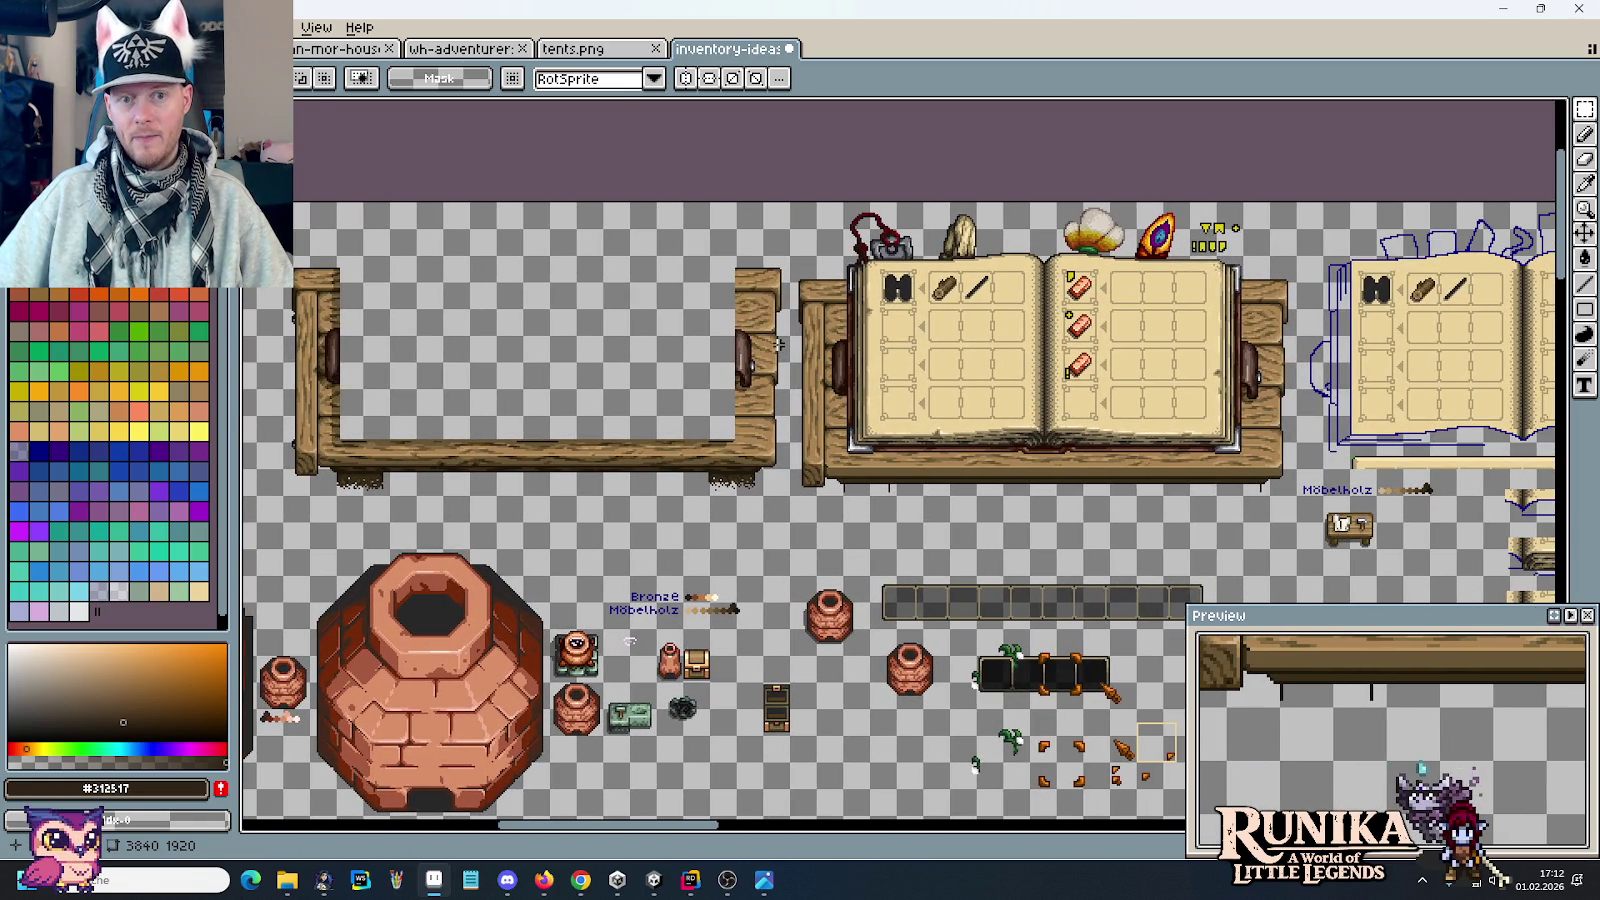
scroll(868, 598, down, 3)
mouse_move(700, 400)
mouse_down()
mouse_move(569, 349)
mouse_move(427, 341)
mouse_up()
scroll(569, 349, up, 2)
scroll(1070, 270, up, 1)
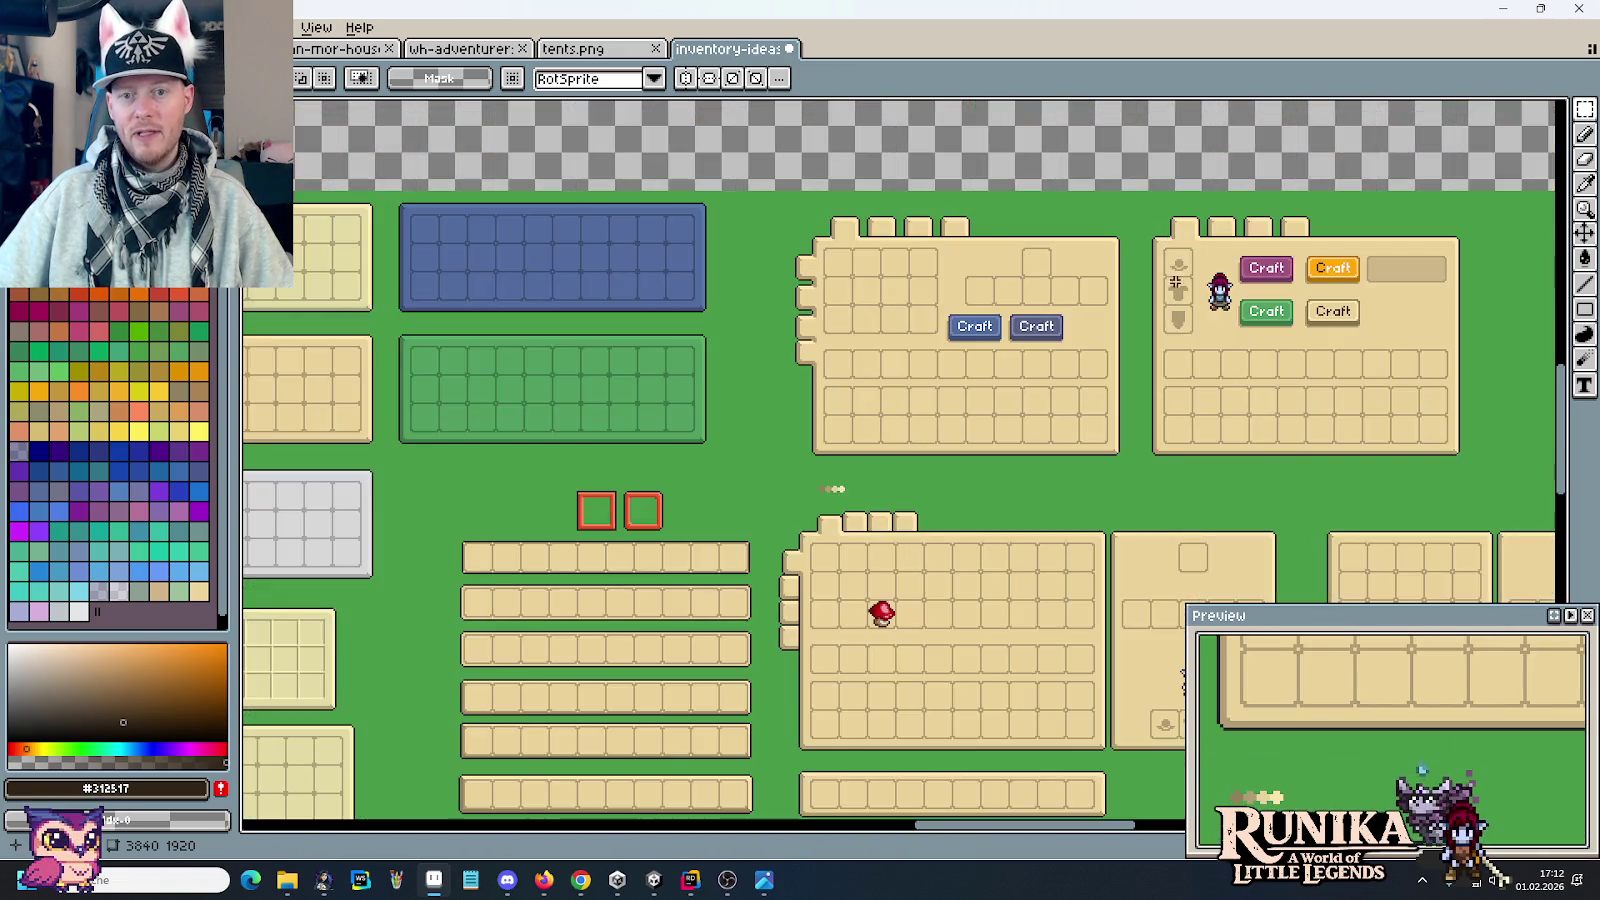
drag(1500, 350, 640, 272)
drag(1078, 282, 1220, 214)
drag(582, 397, 1088, 397)
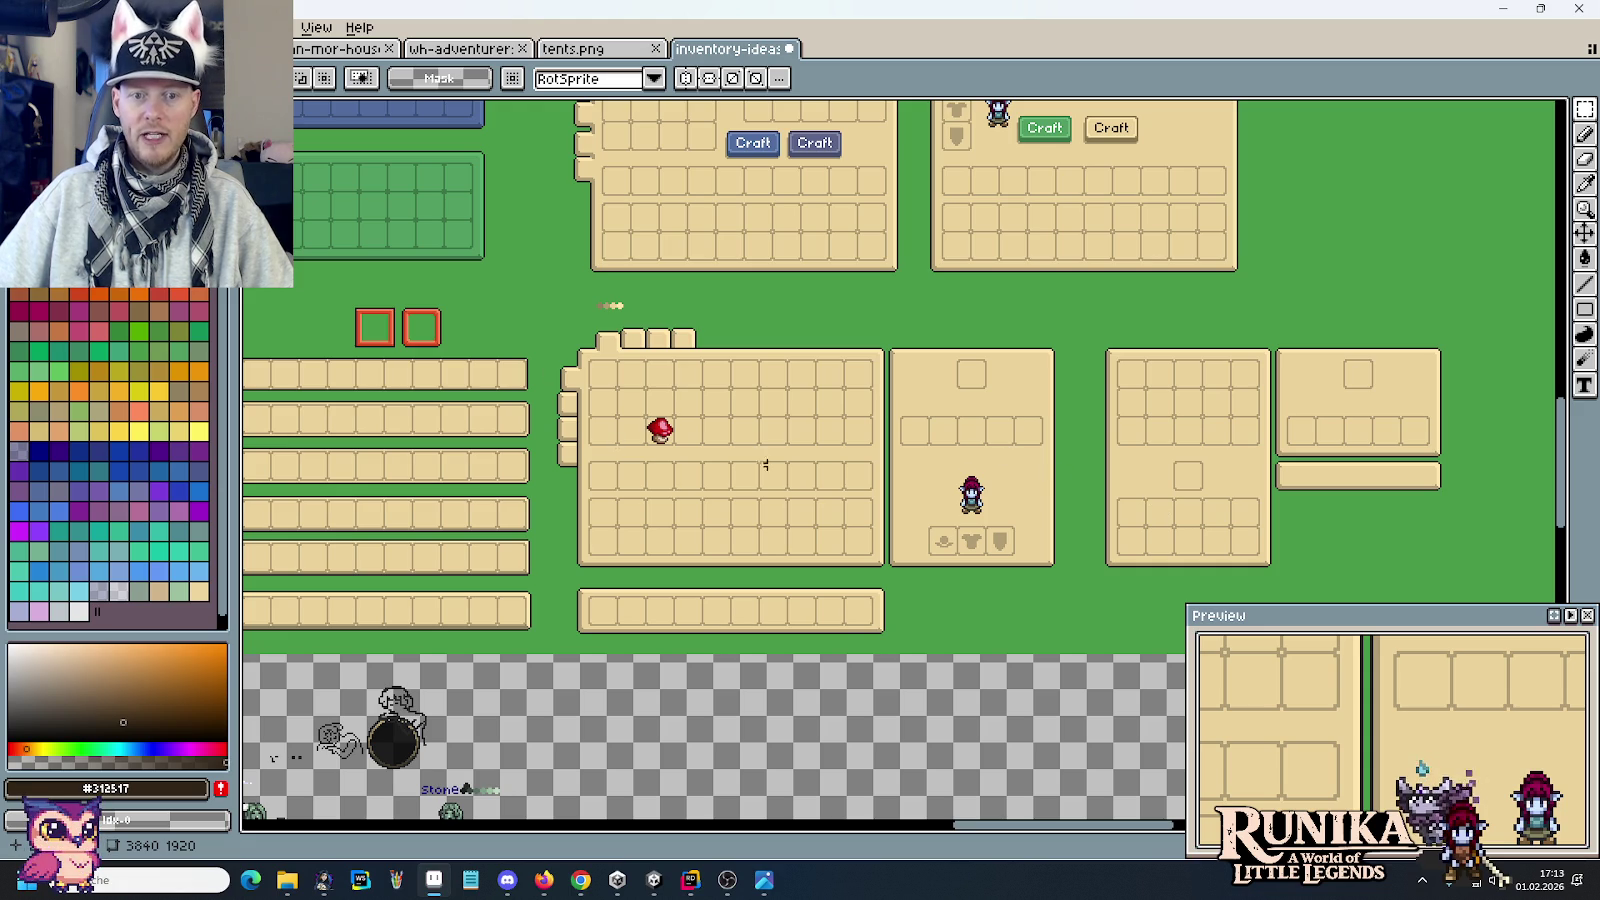
scroll(1020, 467, down, 2)
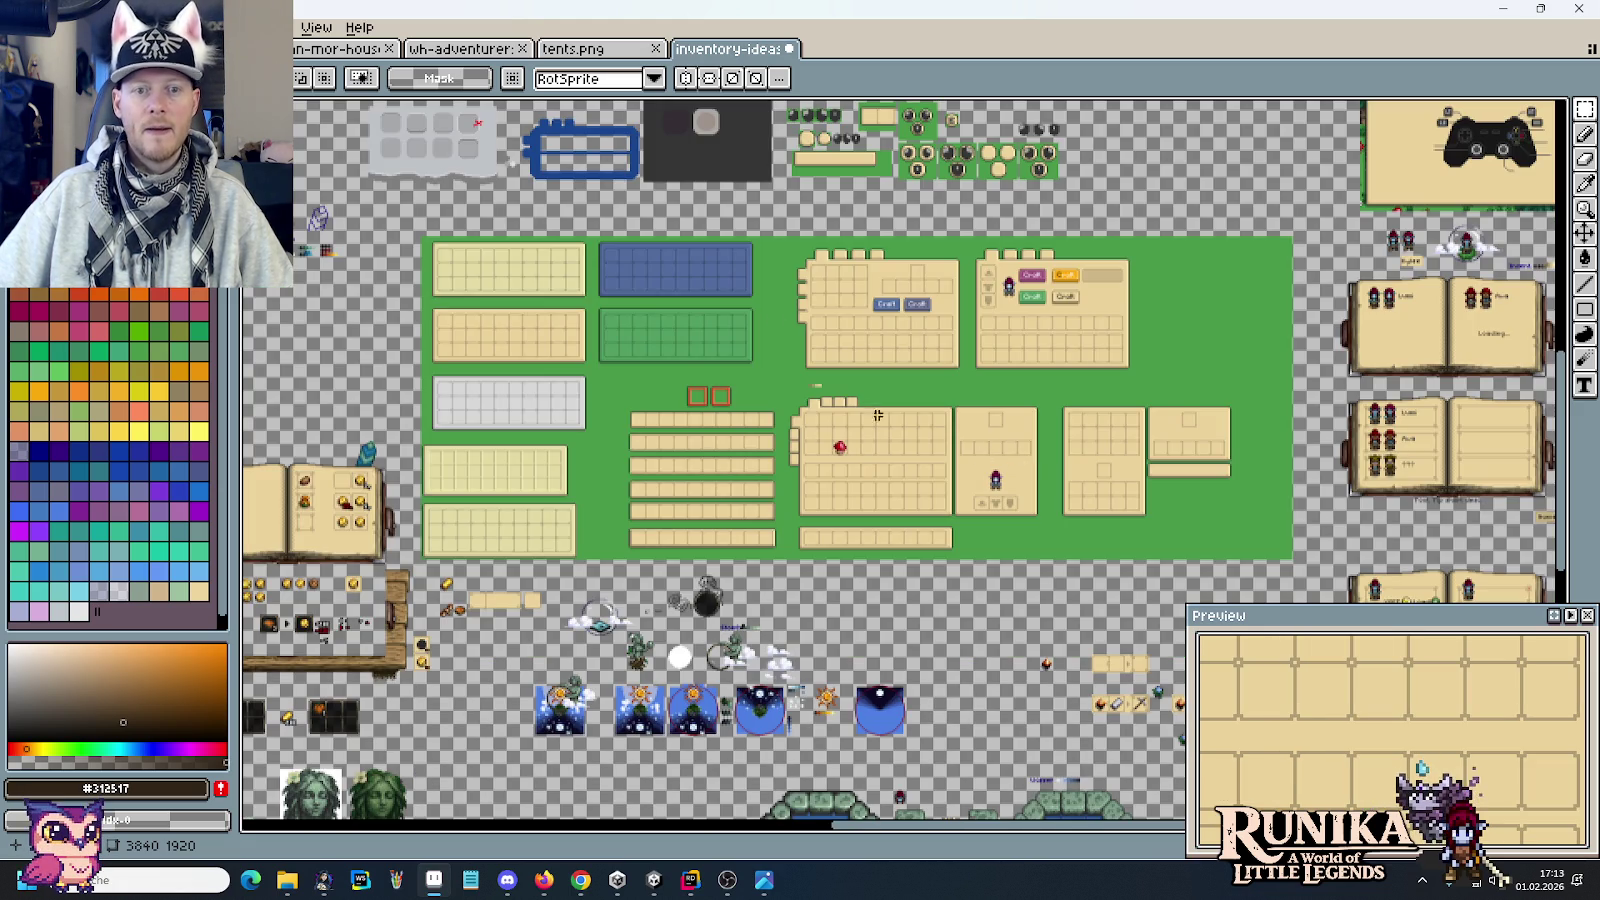
drag(412, 178, 902, 518)
mouse_move(560, 230)
mouse_down()
mouse_move(575, 248)
mouse_move(575, 500)
mouse_up()
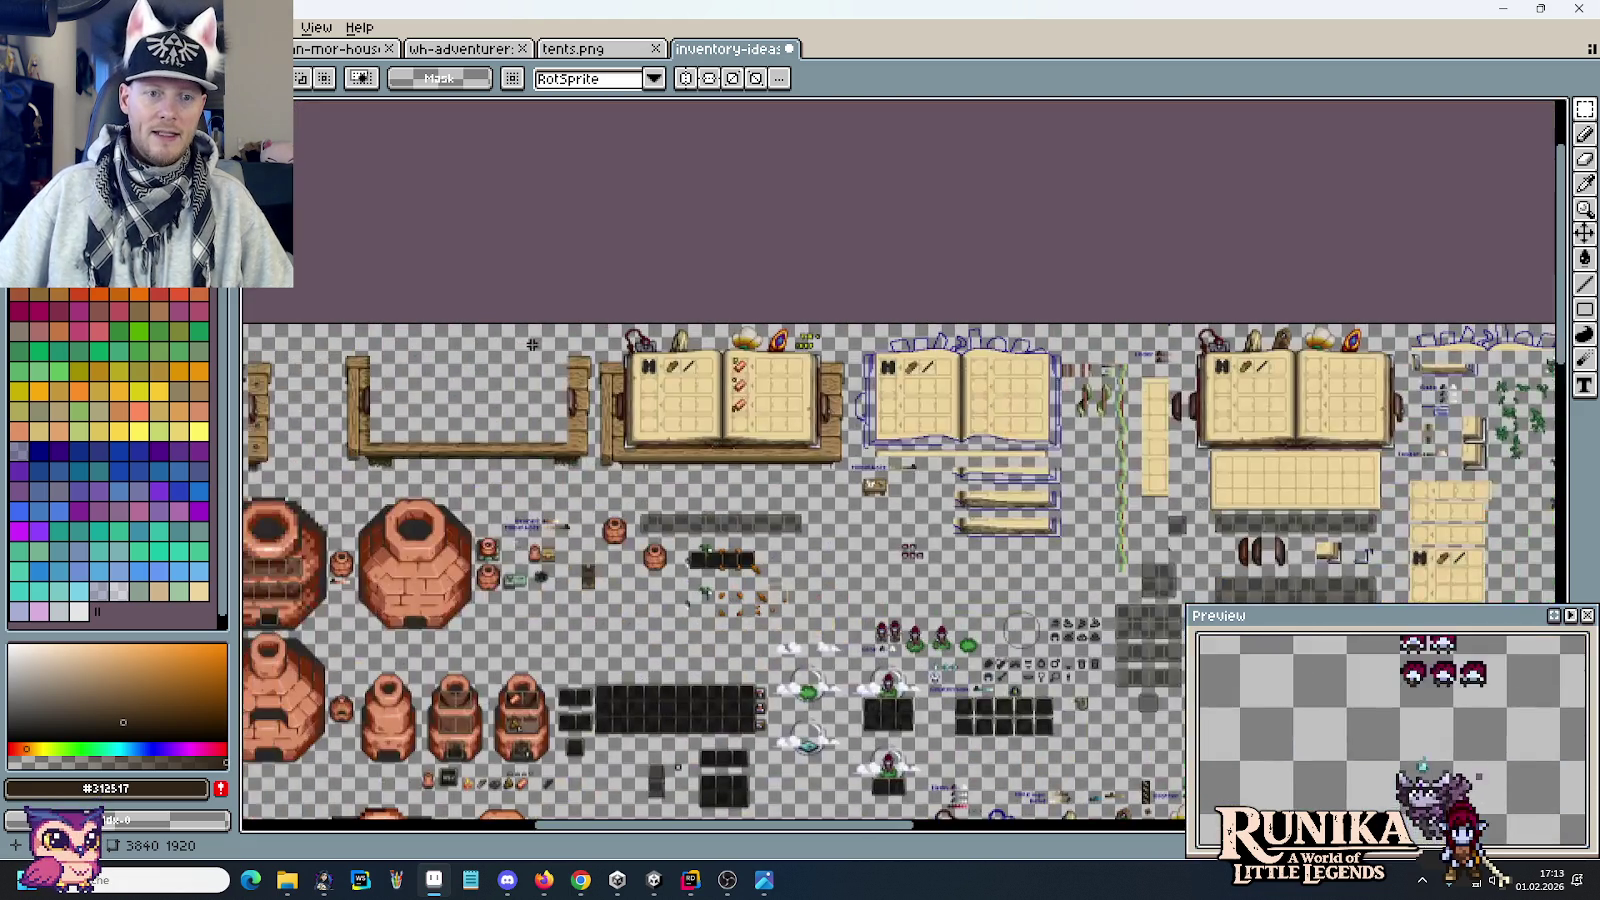
drag(601, 344, 866, 338)
scroll(866, 338, up, 1)
drag(720, 354, 720, 282)
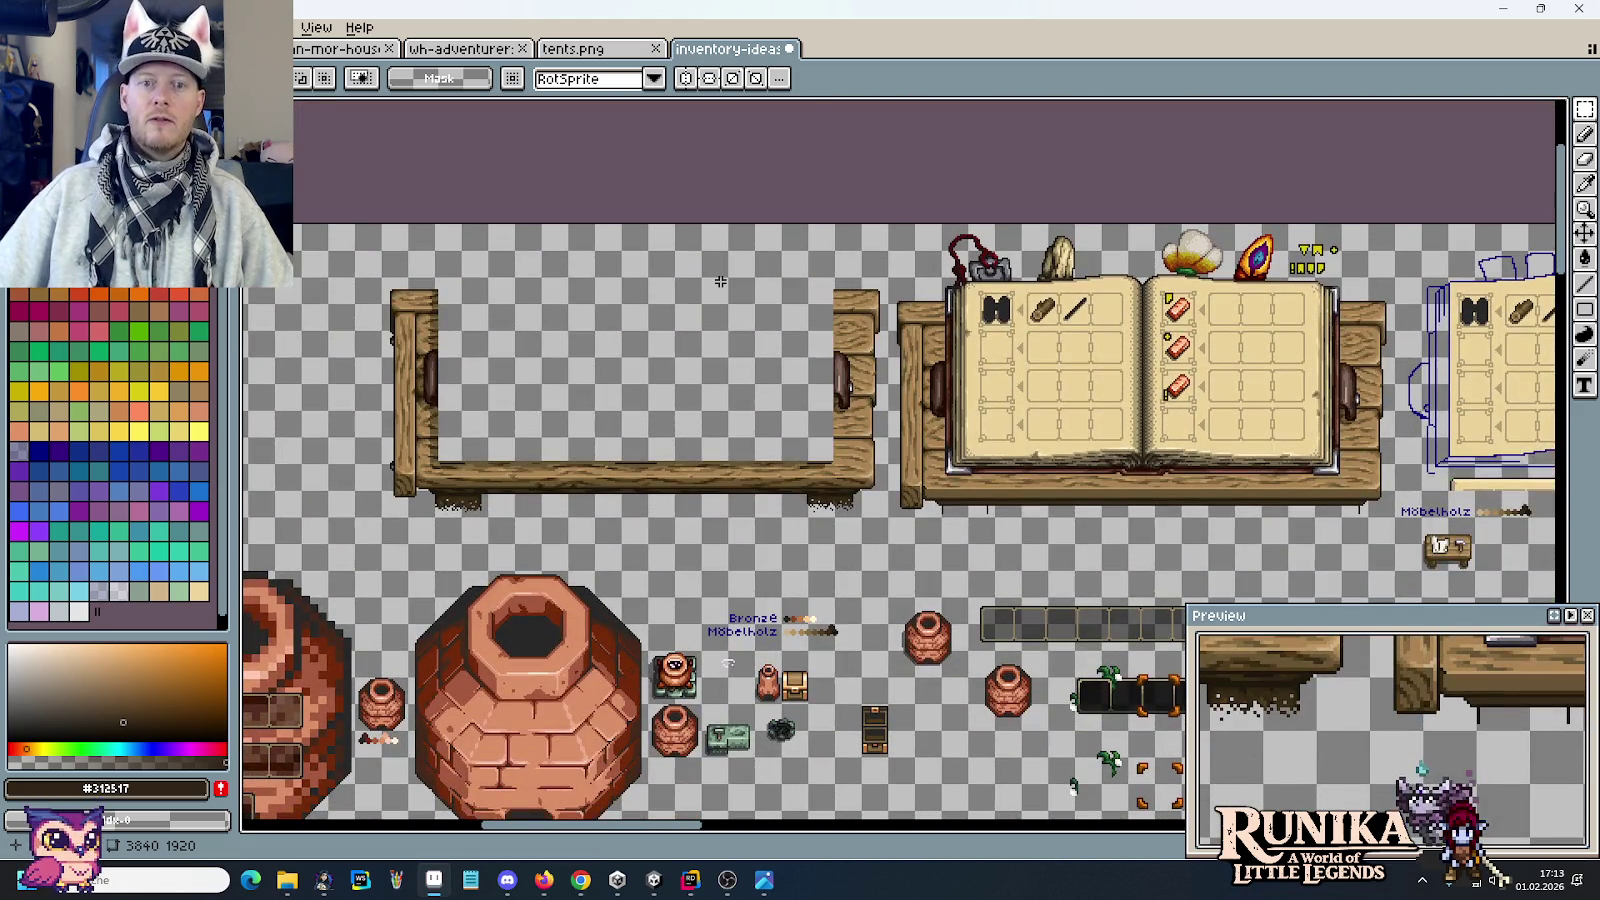
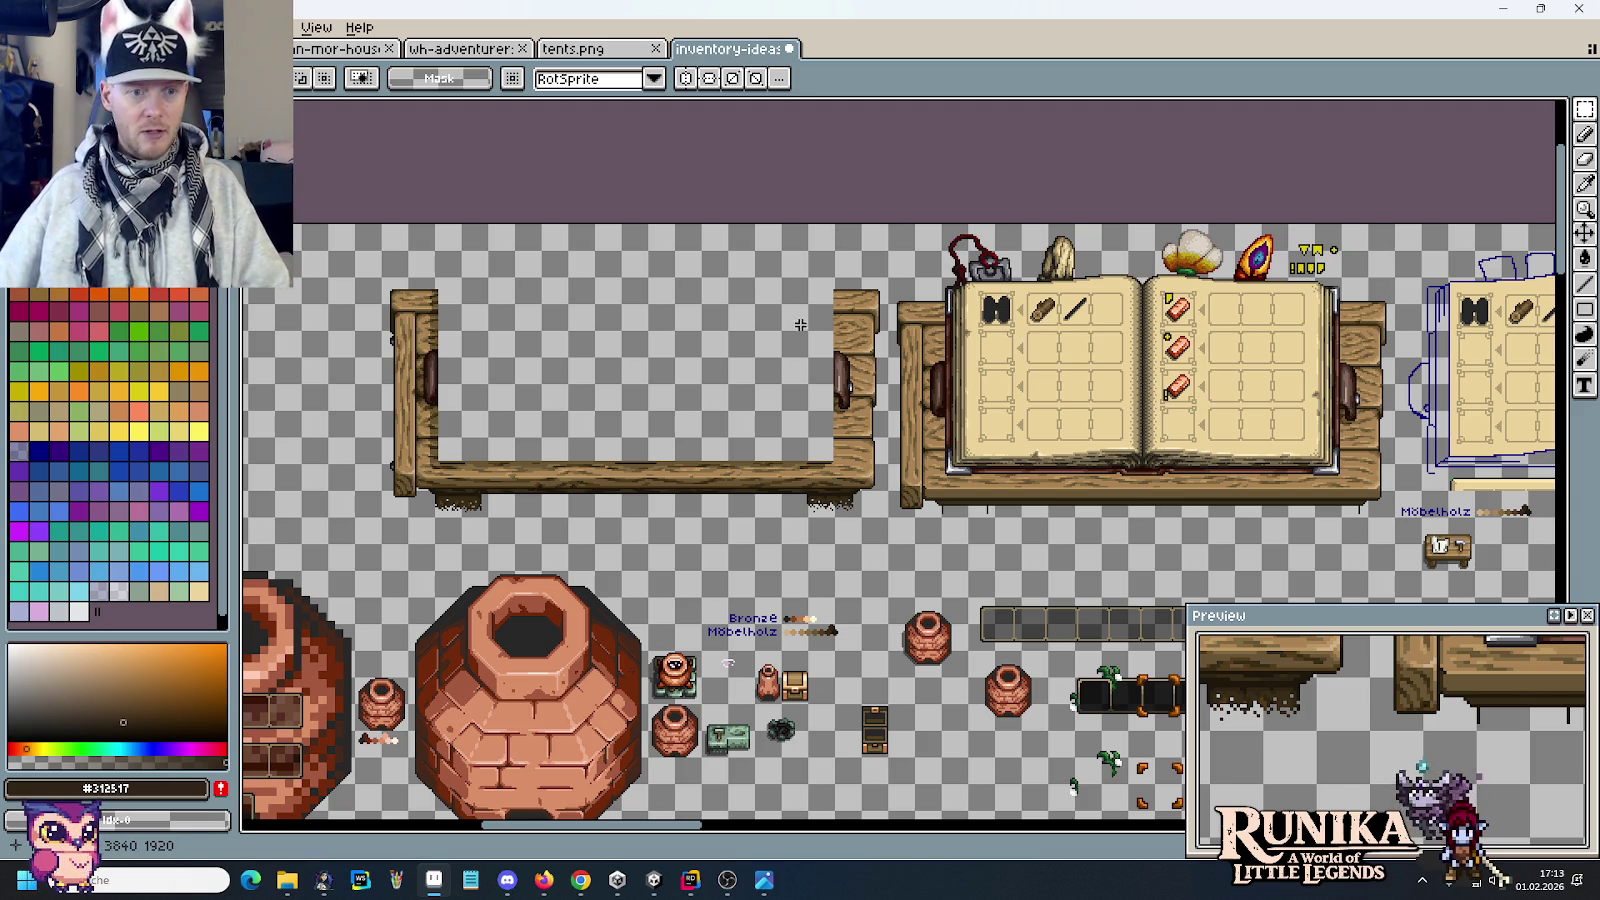
Step: Pan and scroll across the inventory sheet to inspect the sprites on the right
drag(1449, 376, 888, 268)
scroll(1110, 330, right, 5)
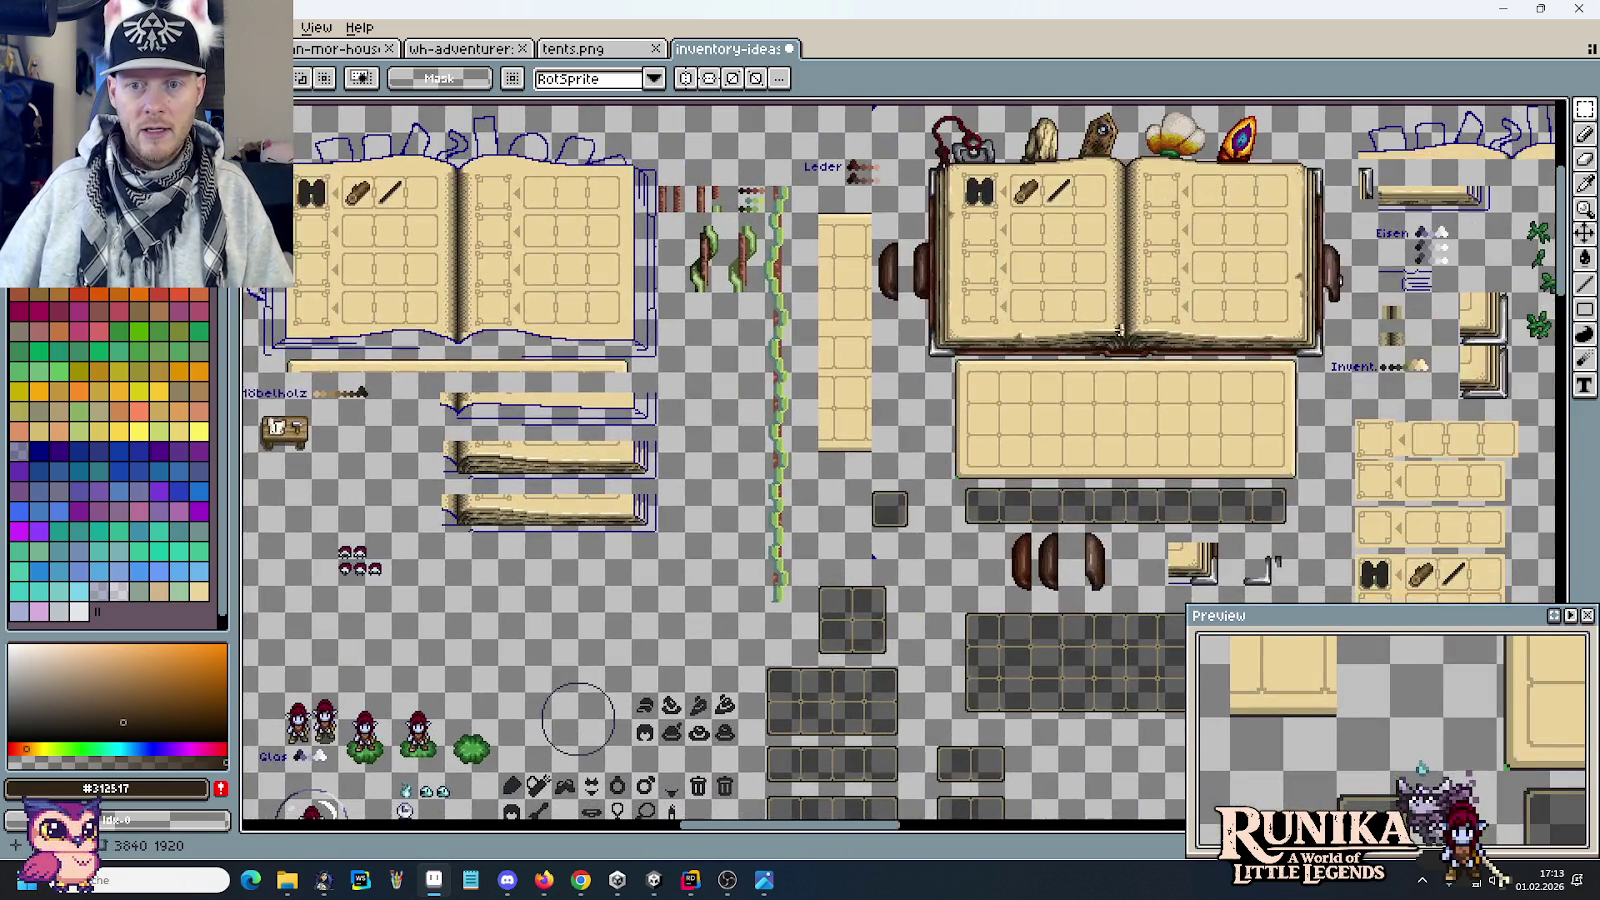
scroll(1110, 330, right, 3)
scroll(1085, 360, right, 3)
scroll(1085, 360, down, 2)
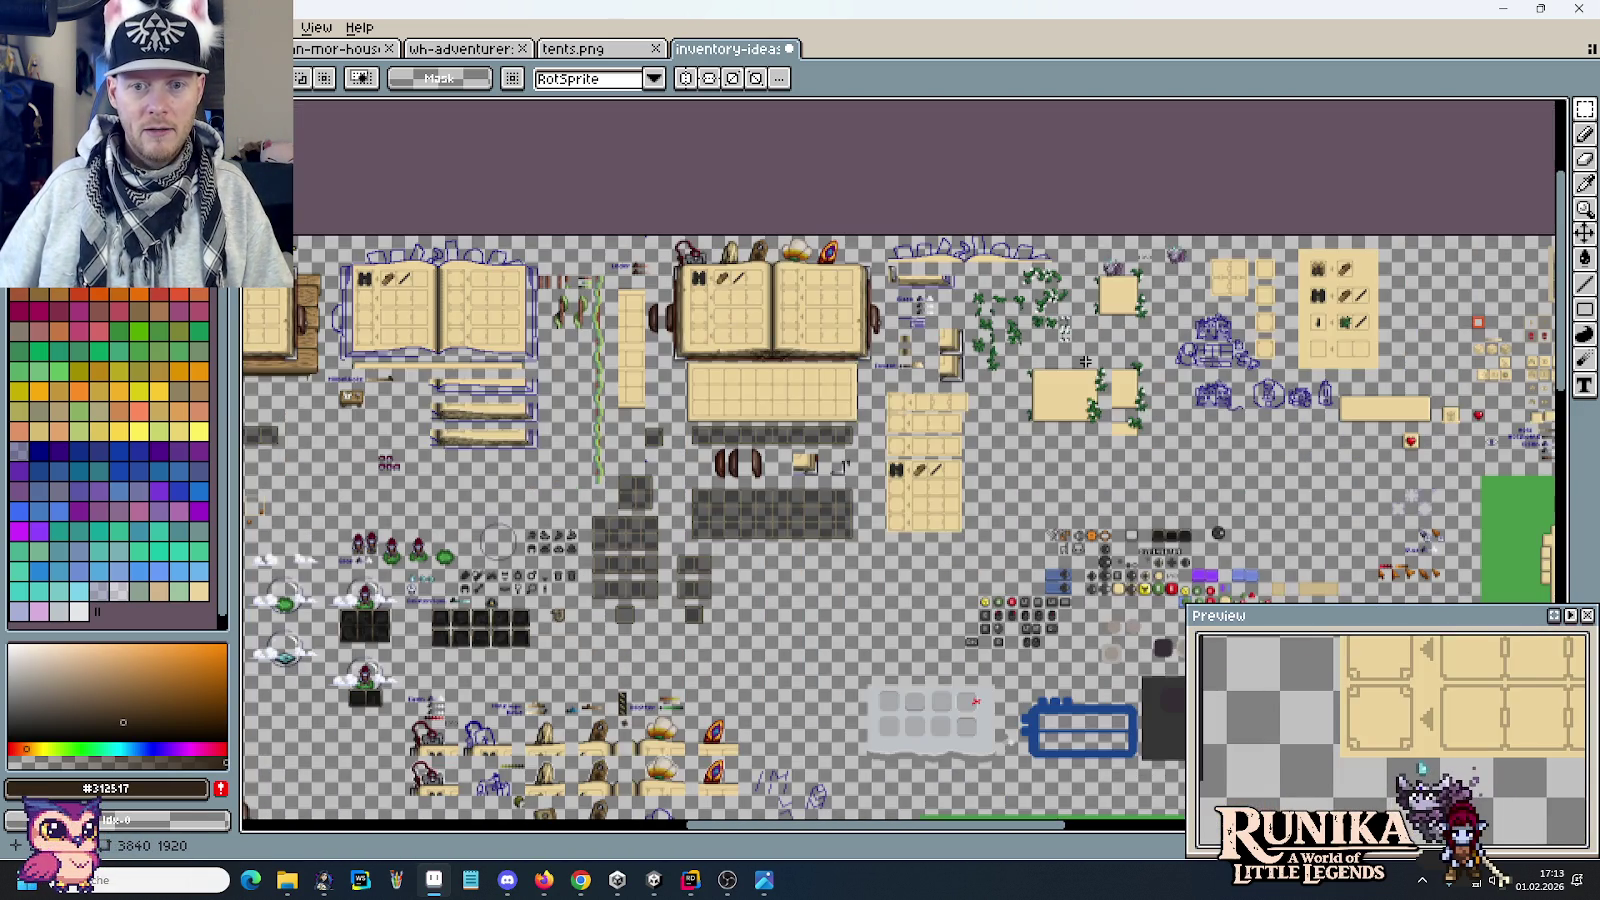
scroll(440, 335, down, 5)
scroll(661, 383, up, 2)
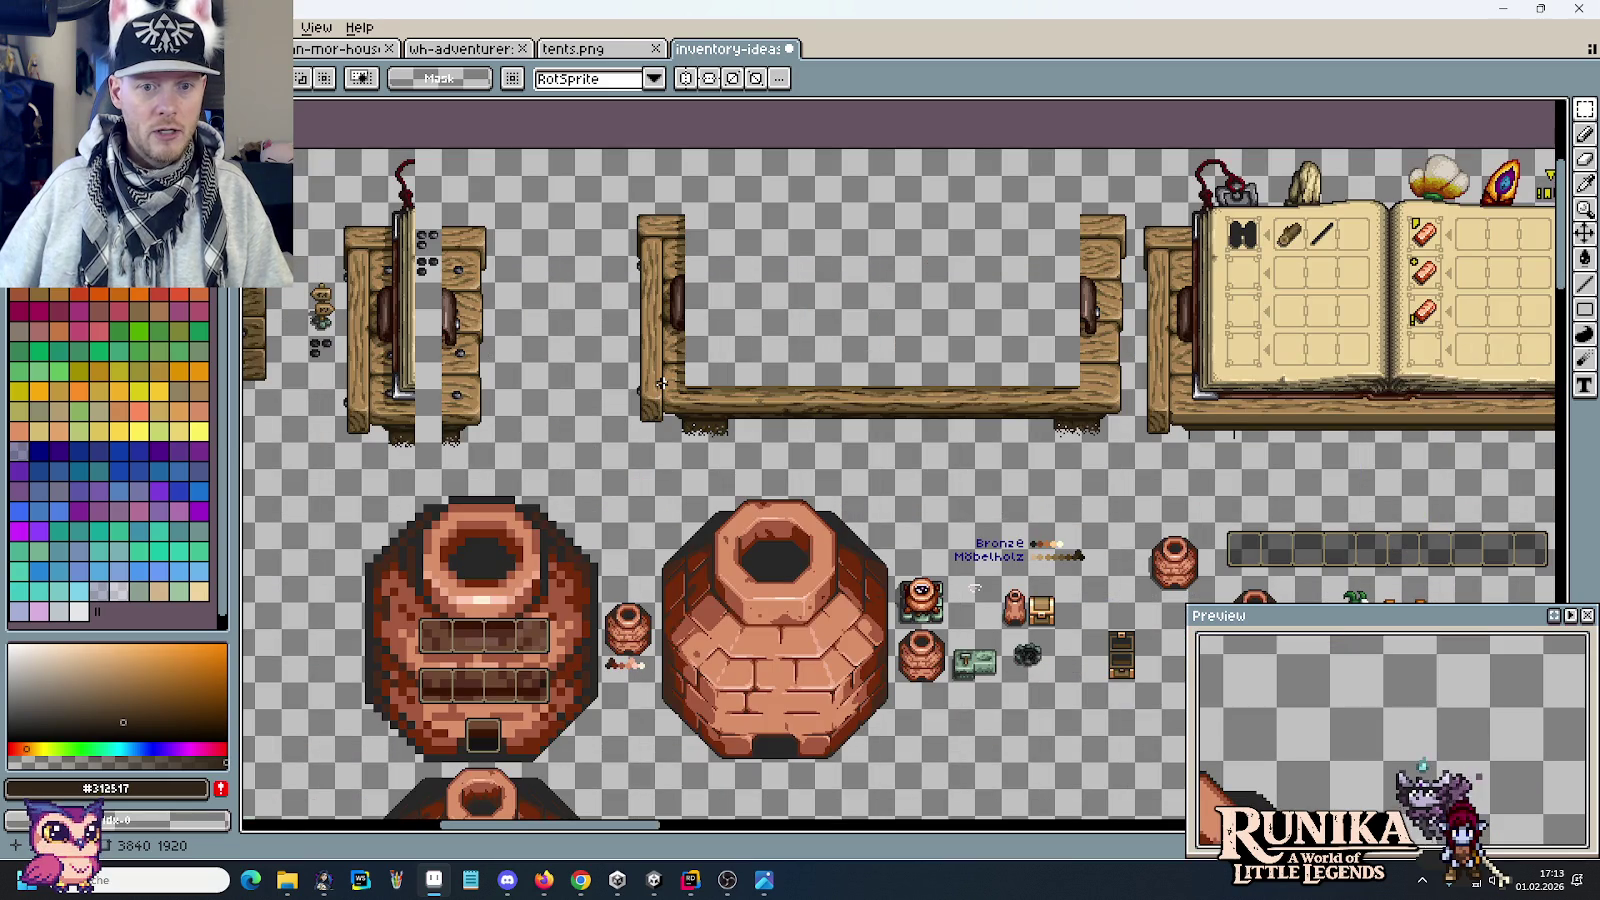
scroll(653, 395, left, 1)
scroll(653, 395, left, 4)
scroll(700, 420, right, 4)
scroll(748, 452, right, 3)
scroll(748, 452, right, 3)
scroll(1154, 432, right, 1)
scroll(864, 404, right, 4)
scroll(1137, 404, down, 2)
scroll(1090, 390, right, 2)
scroll(1030, 370, left, 2)
scroll(968, 348, up, 2)
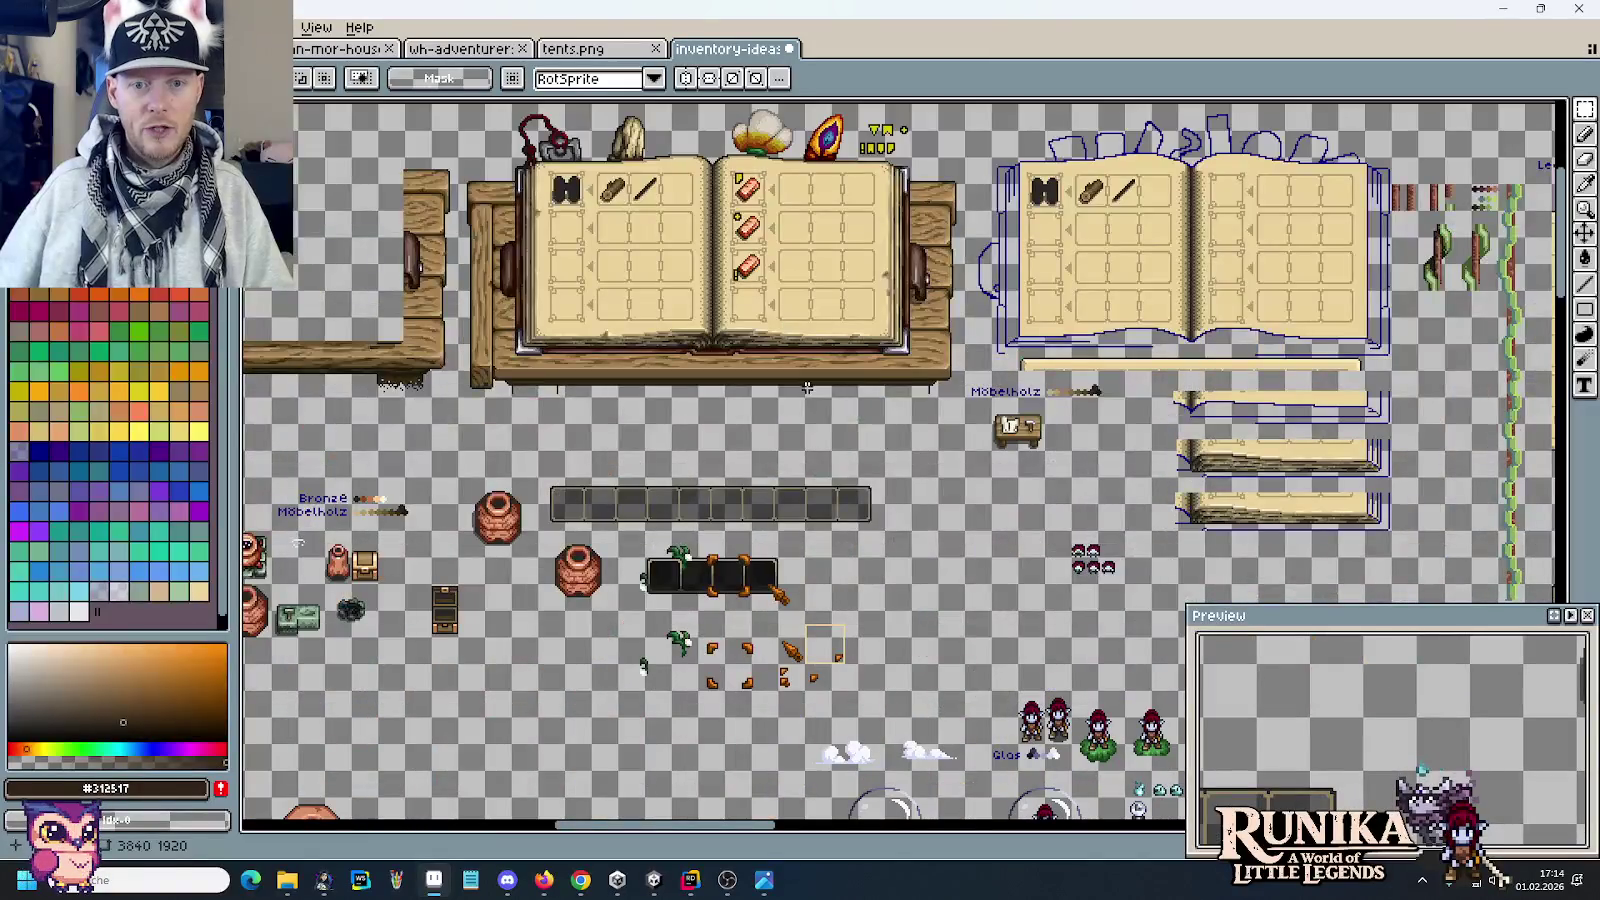
scroll(1245, 347, left, 6)
Step: Centre the inventory books and try marquees on both pages and the table edge, clearing each
drag(1245, 347, 733, 437)
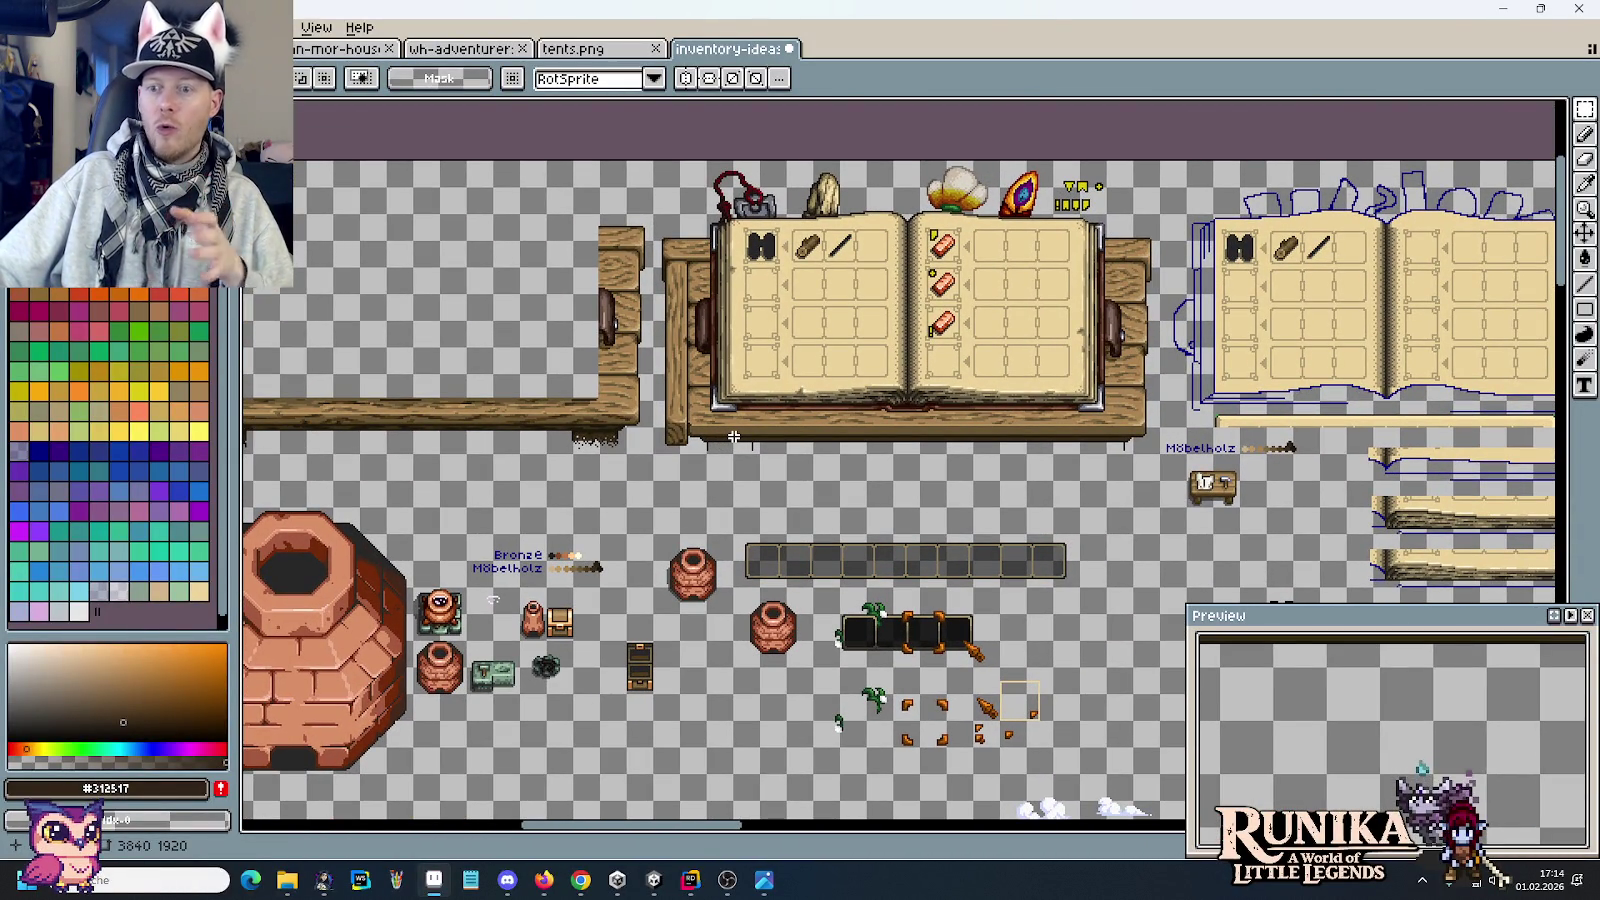
scroll(1037, 357, up, 2)
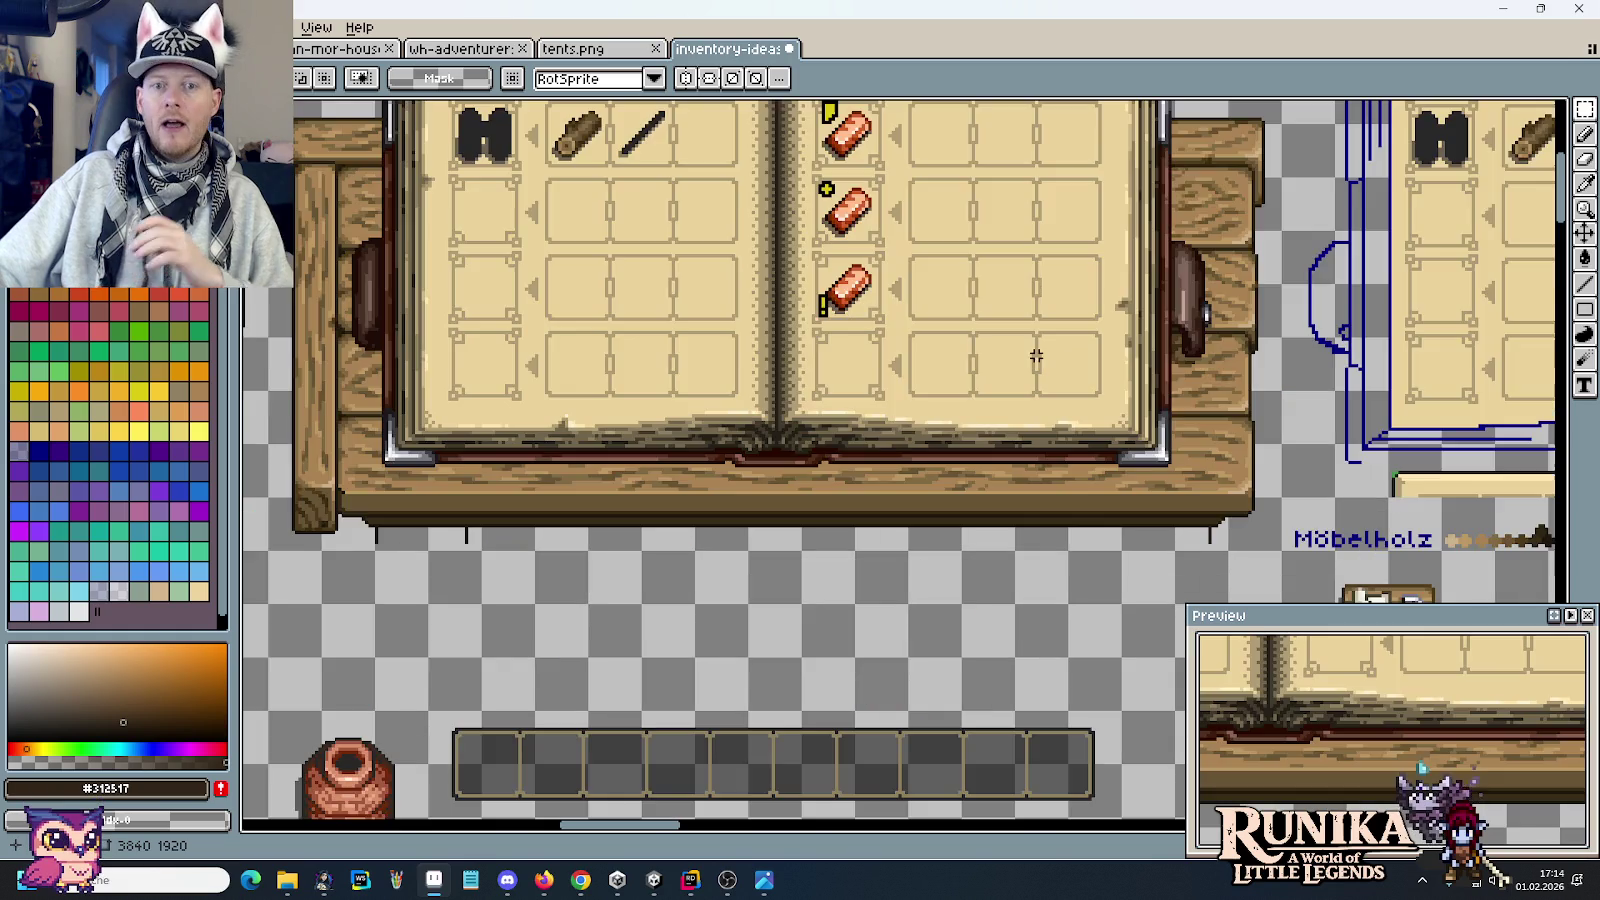
scroll(1033, 350, down, 1)
drag(1237, 546, 923, 222)
key(ctrl+d)
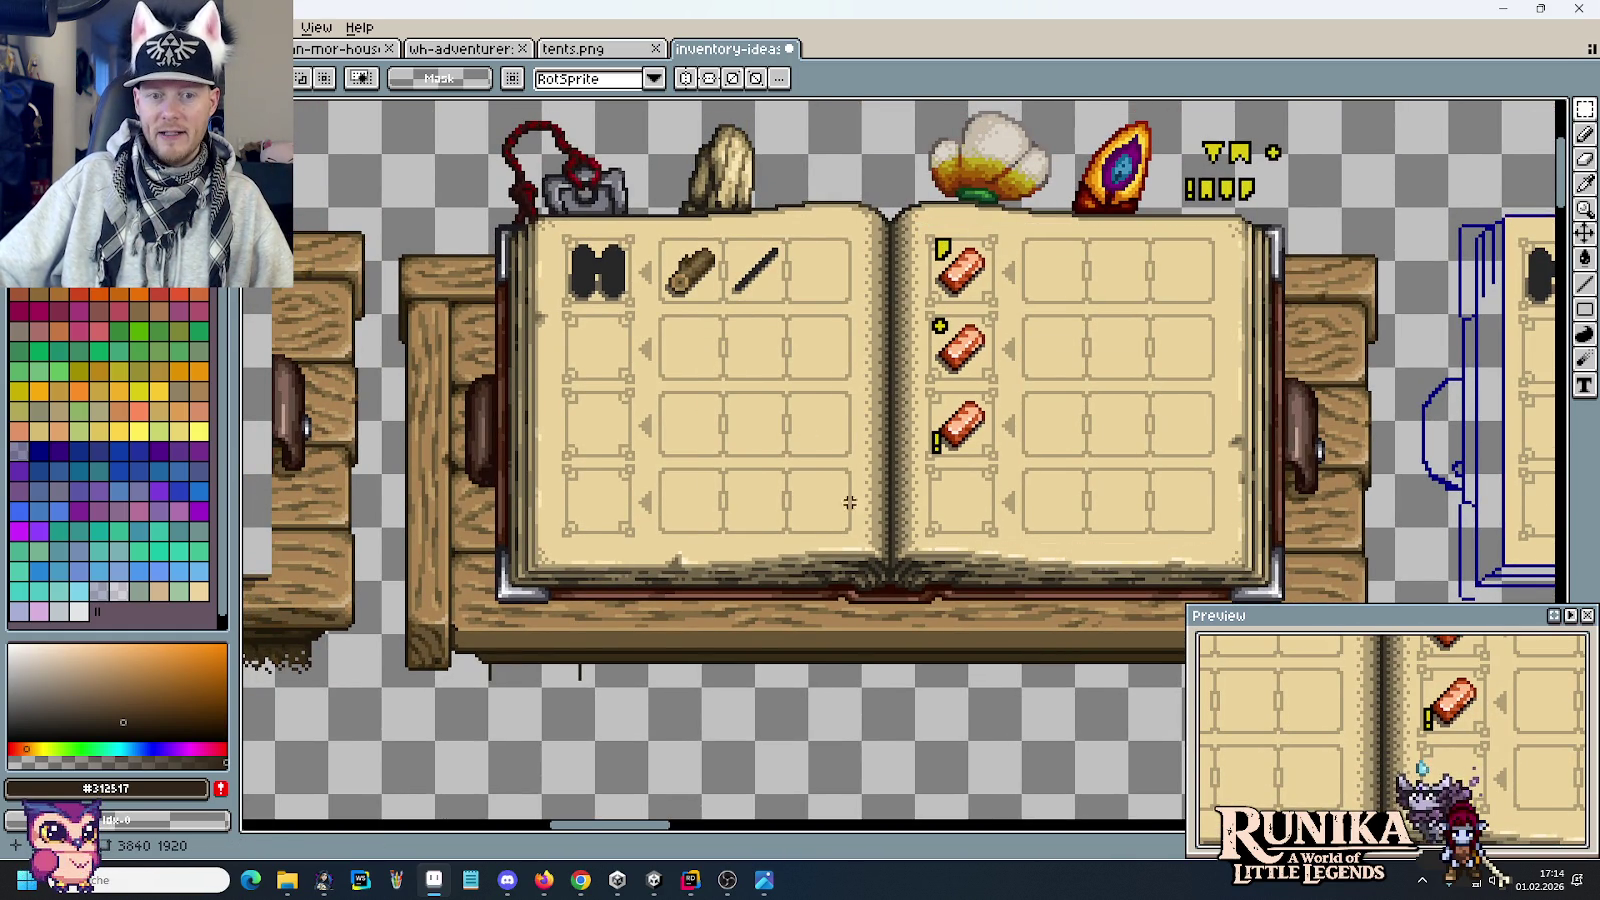
drag(859, 548, 546, 226)
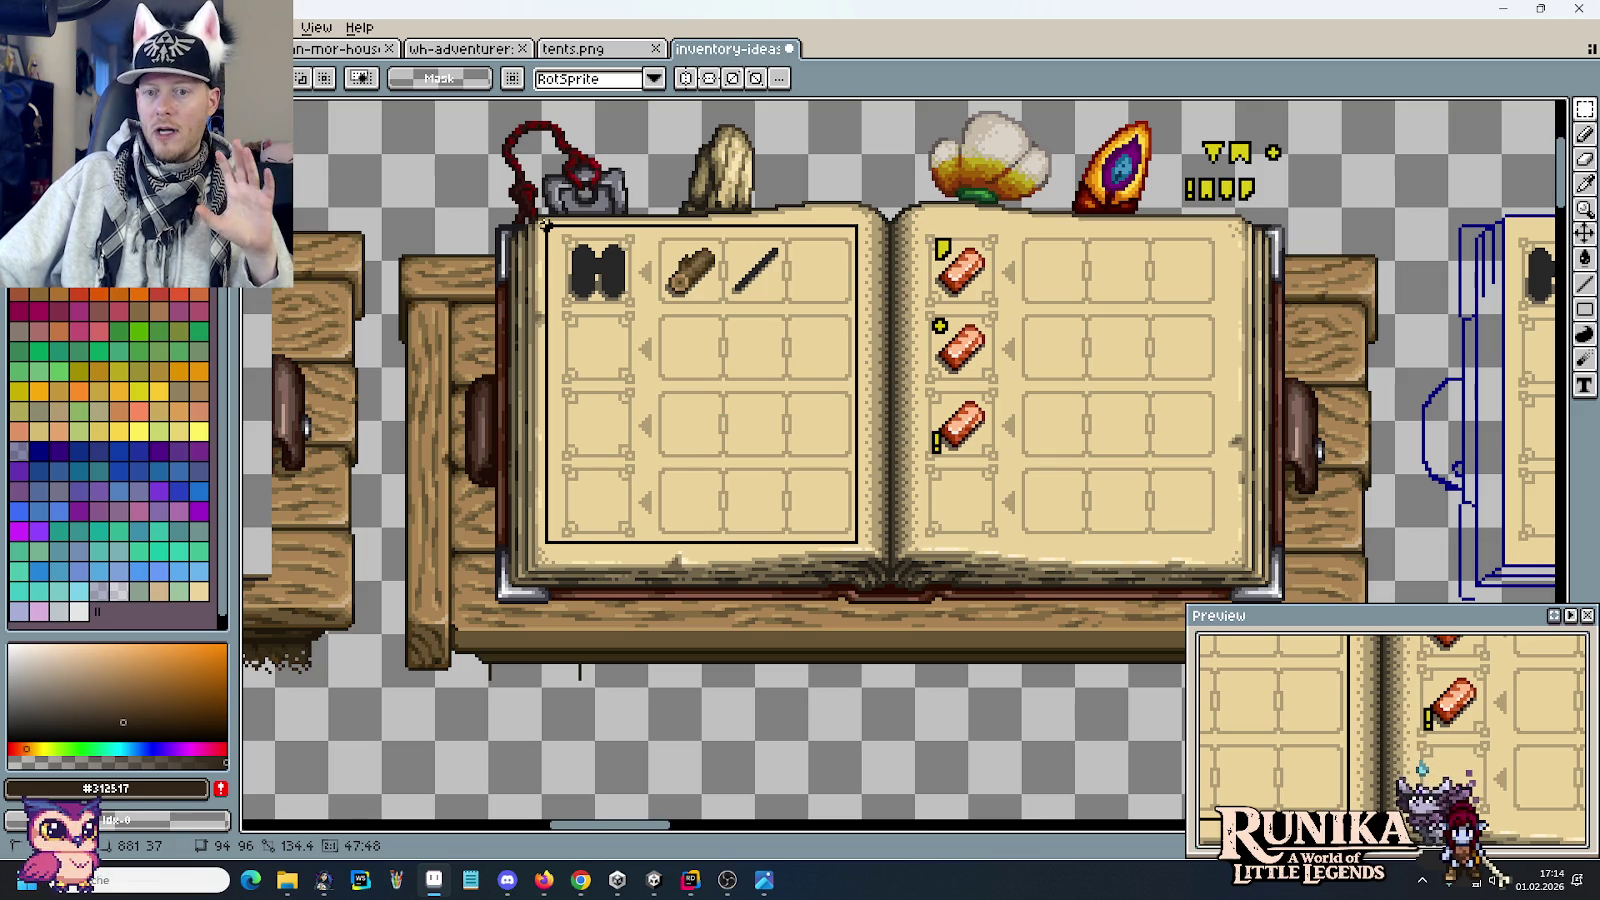
key(ctrl+d)
scroll(1156, 236, down, 3)
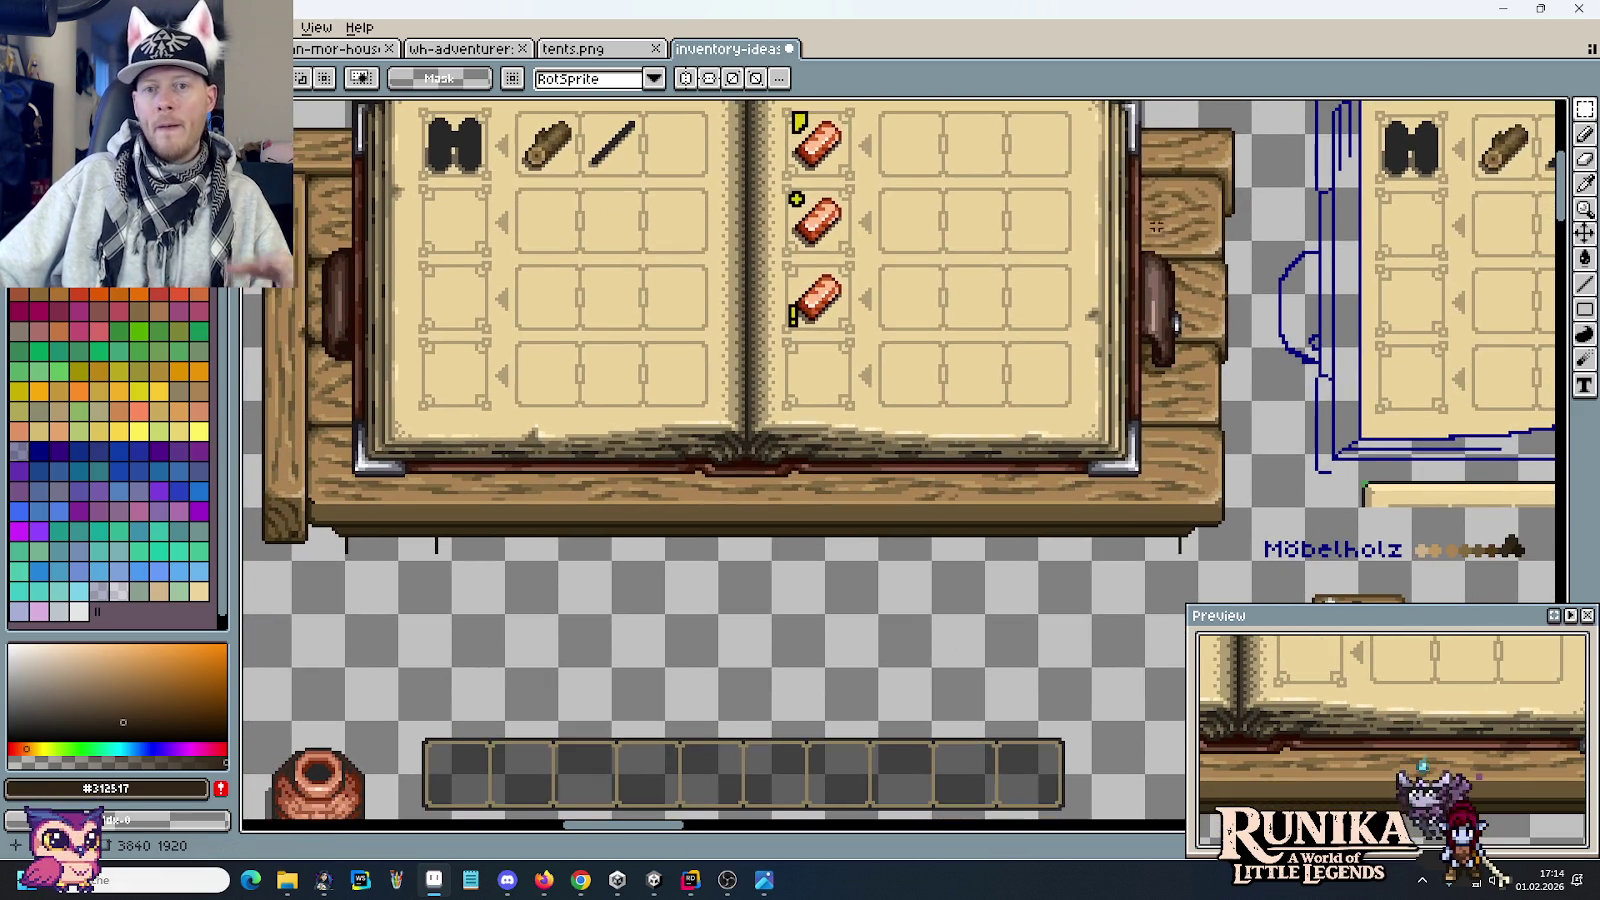
drag(1117, 103, 1266, 561)
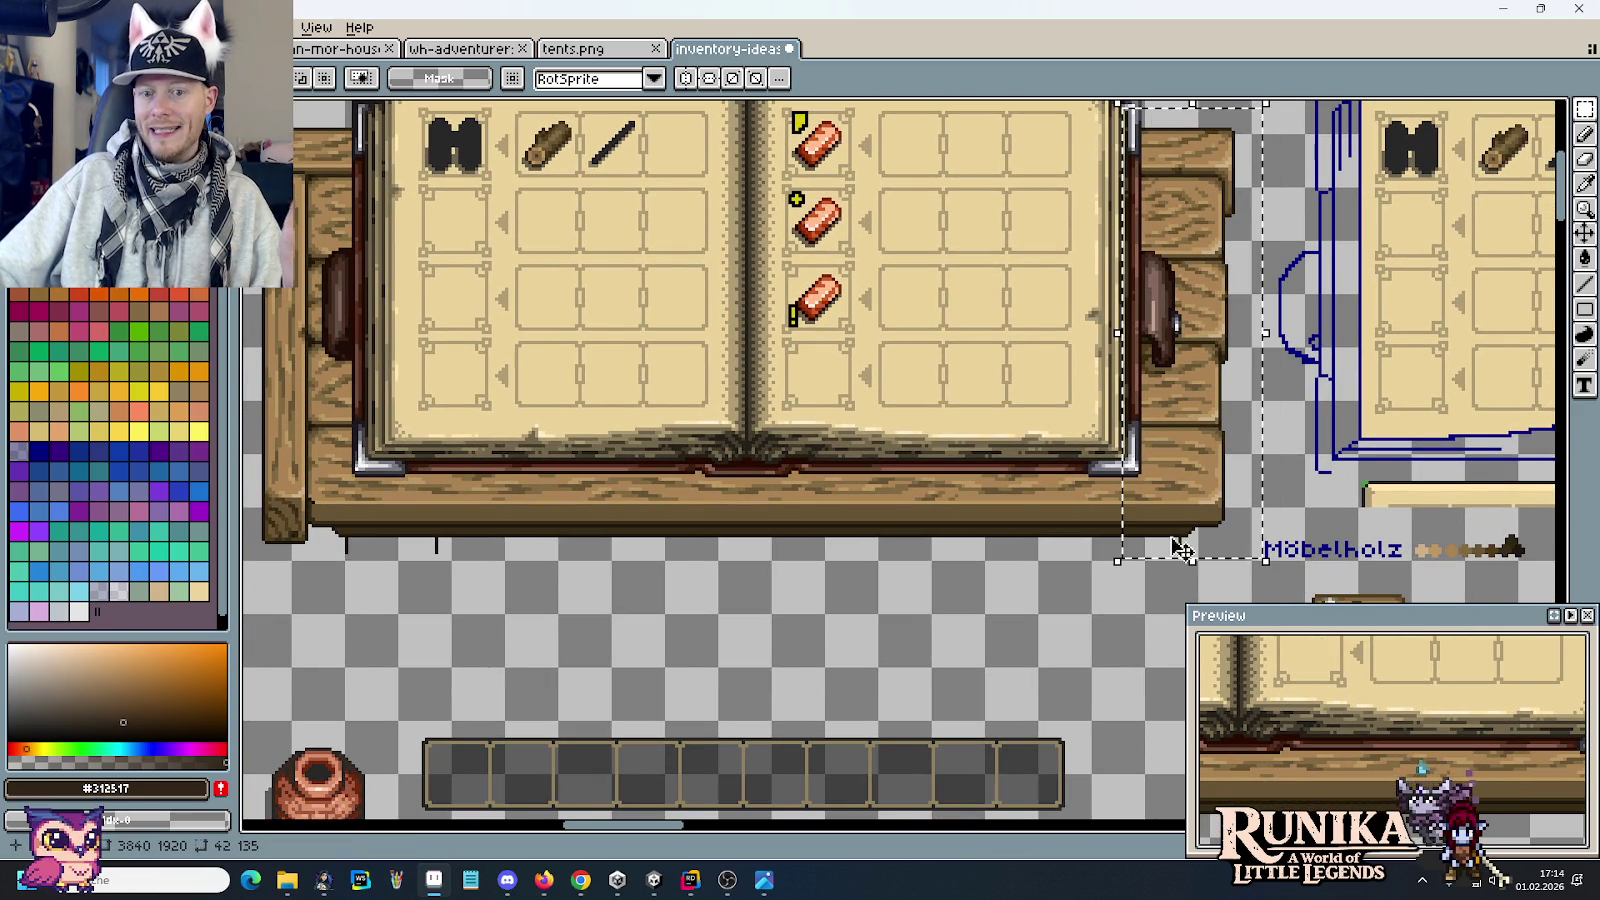
key(ctrl+d)
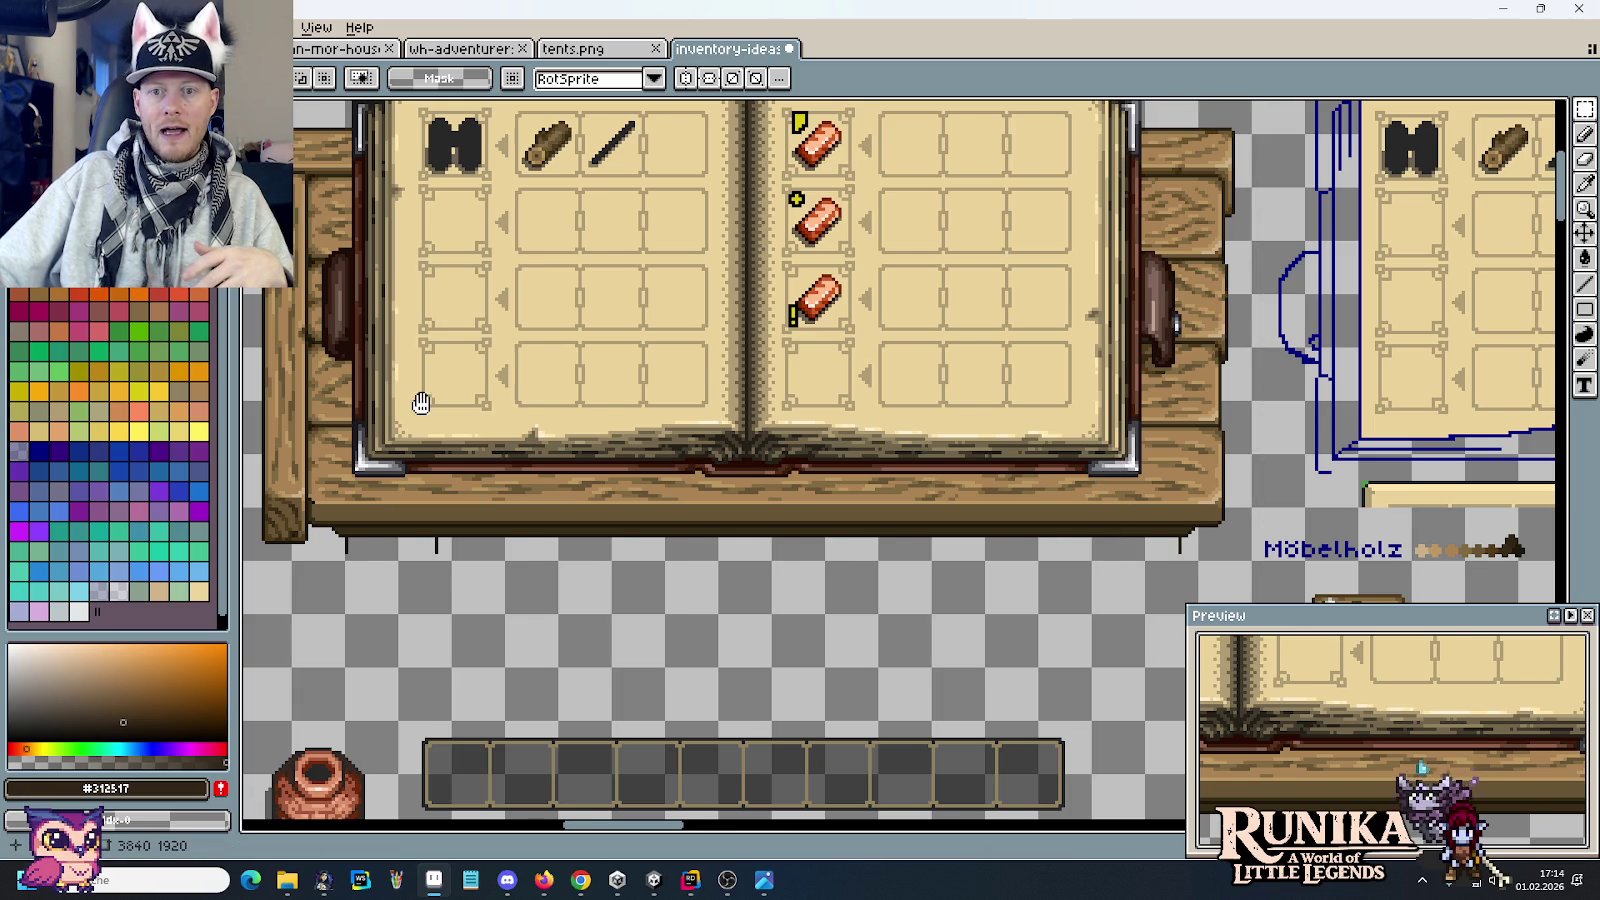
Step: Zoom the view in and out, then select the cell holding the dark barrel stool
scroll(421, 400, left, 5)
scroll(754, 571, down, 2)
scroll(757, 571, down, 1)
scroll(757, 571, down, 2)
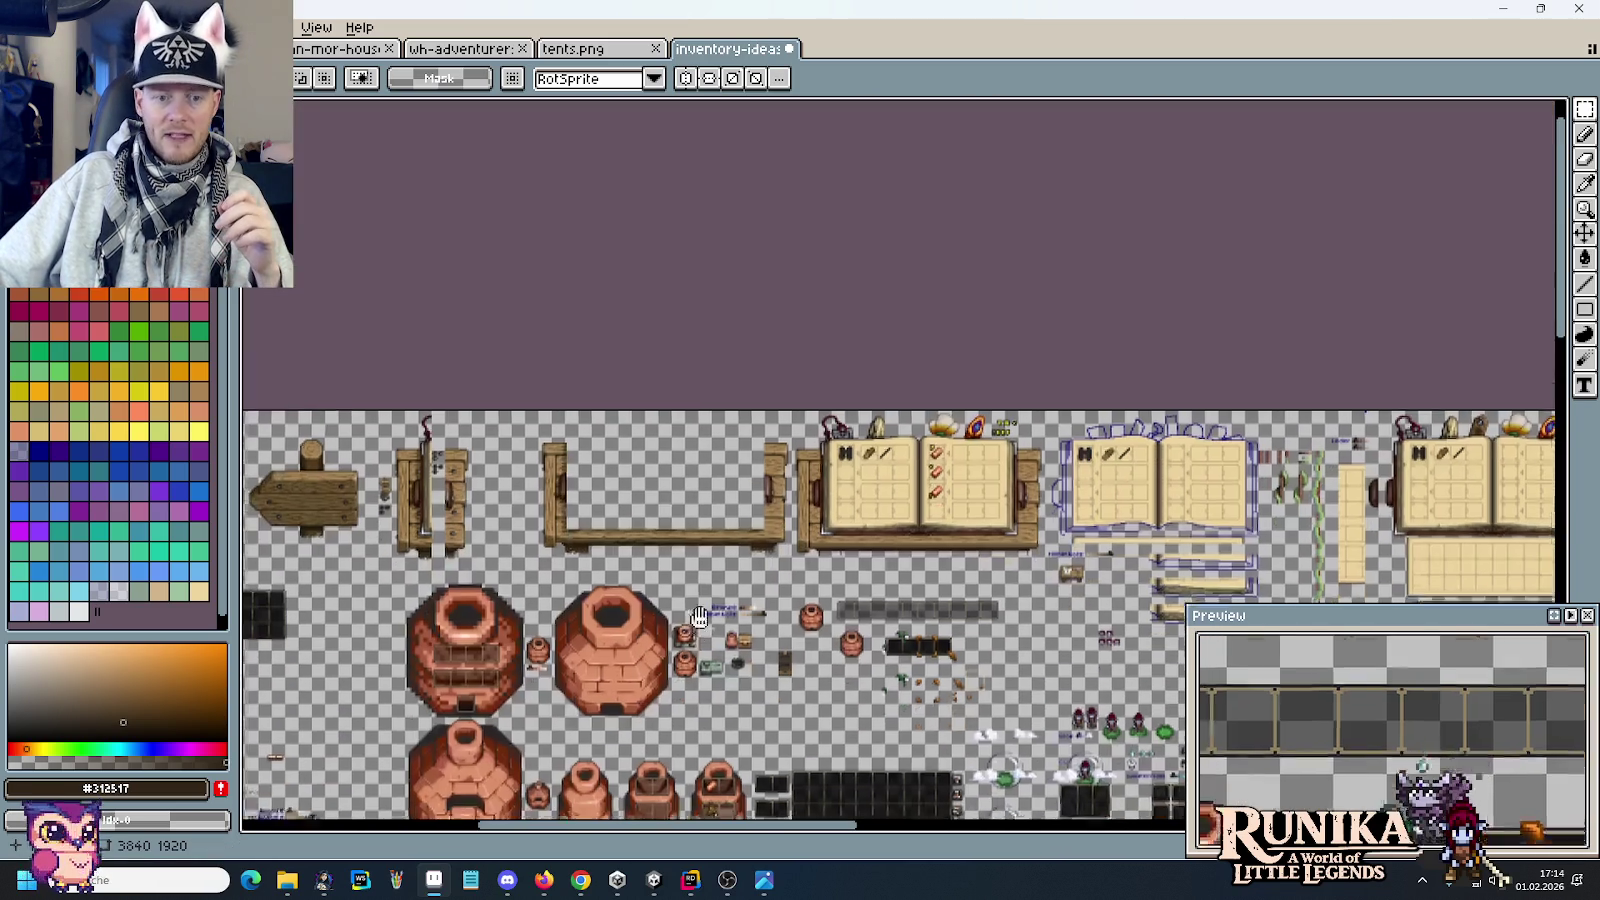
scroll(800, 450, down, 3)
scroll(830, 350, down, 3)
scroll(845, 305, up, 1)
scroll(850, 340, down, 2)
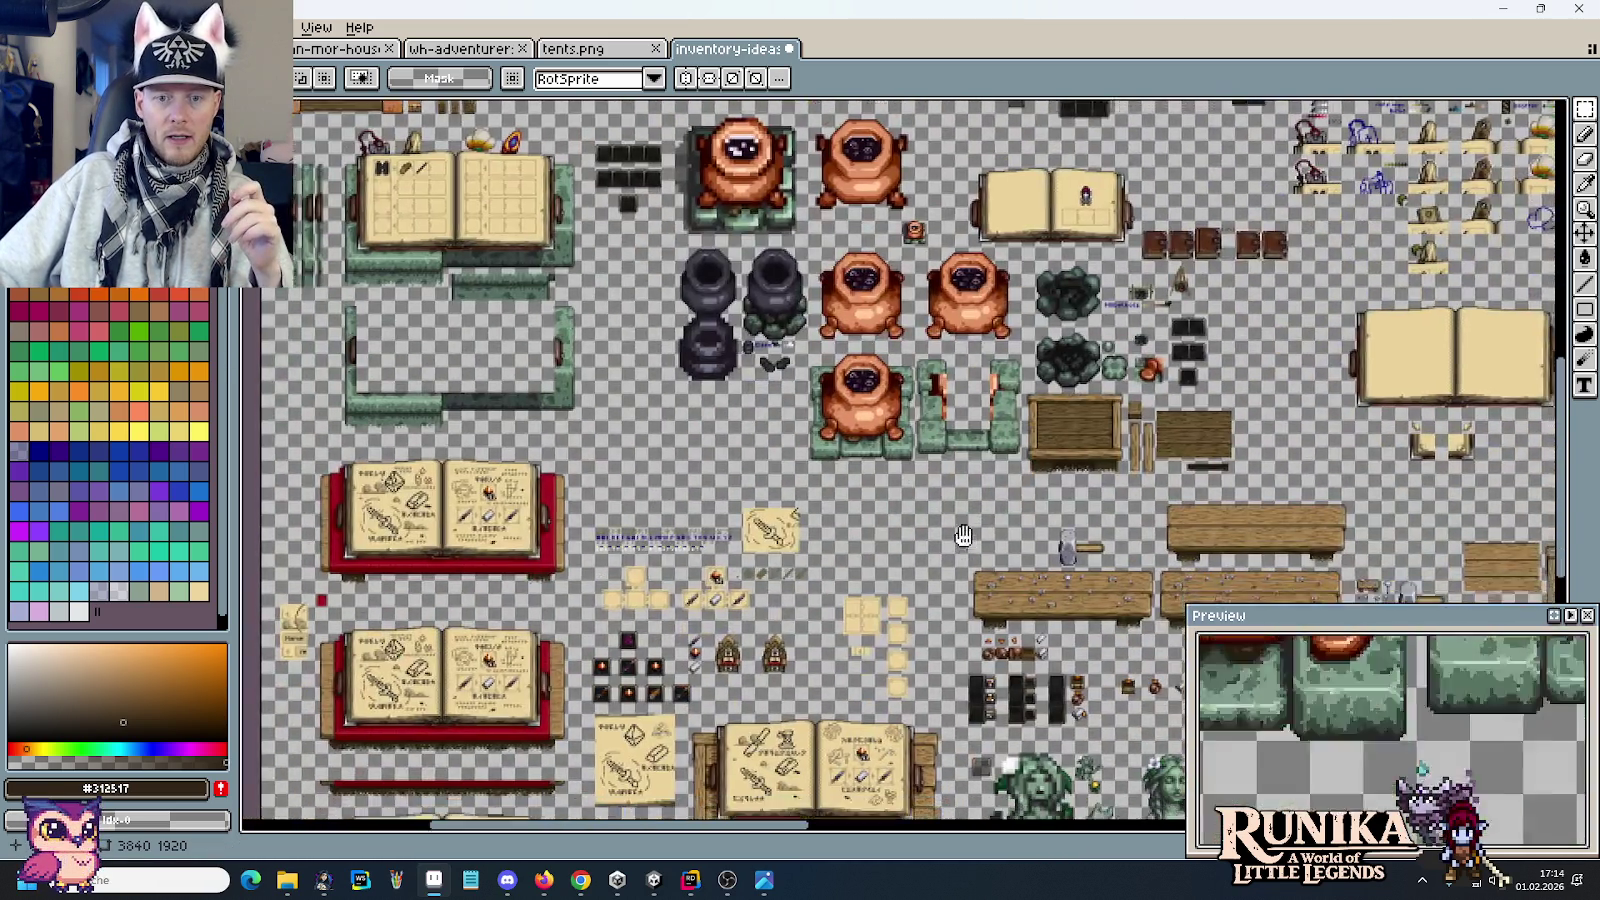
scroll(870, 420, down, 3)
scroll(885, 490, up, 2)
scroll(585, 440, down, 3)
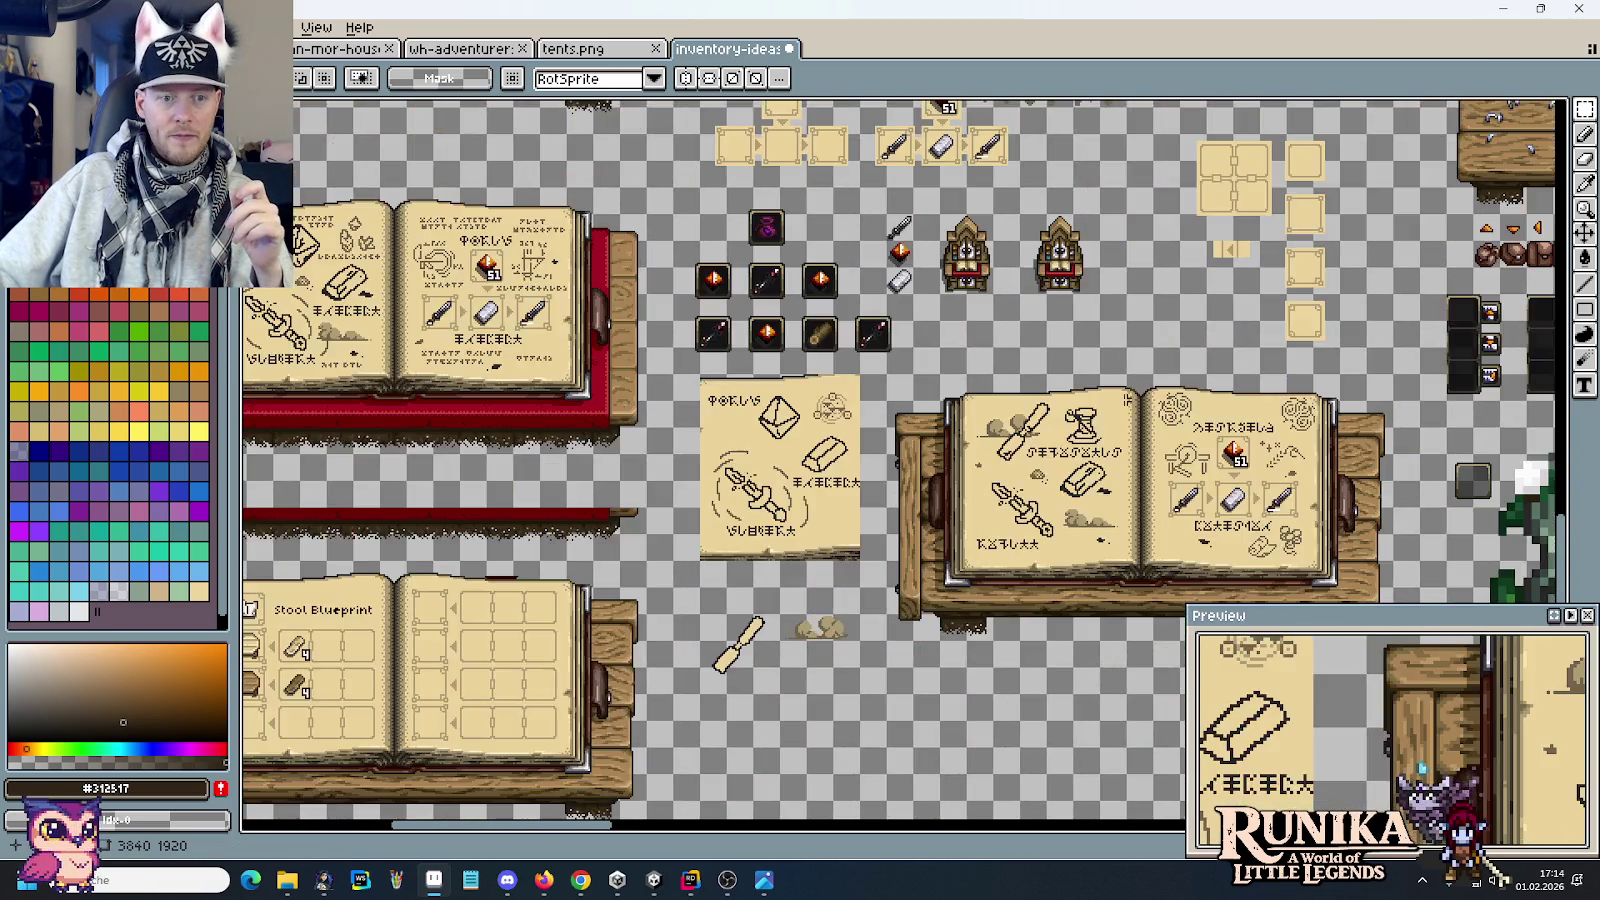
scroll(926, 392, up, 2)
scroll(848, 356, down, 2)
scroll(700, 570, up, 2)
scroll(751, 344, up, 5)
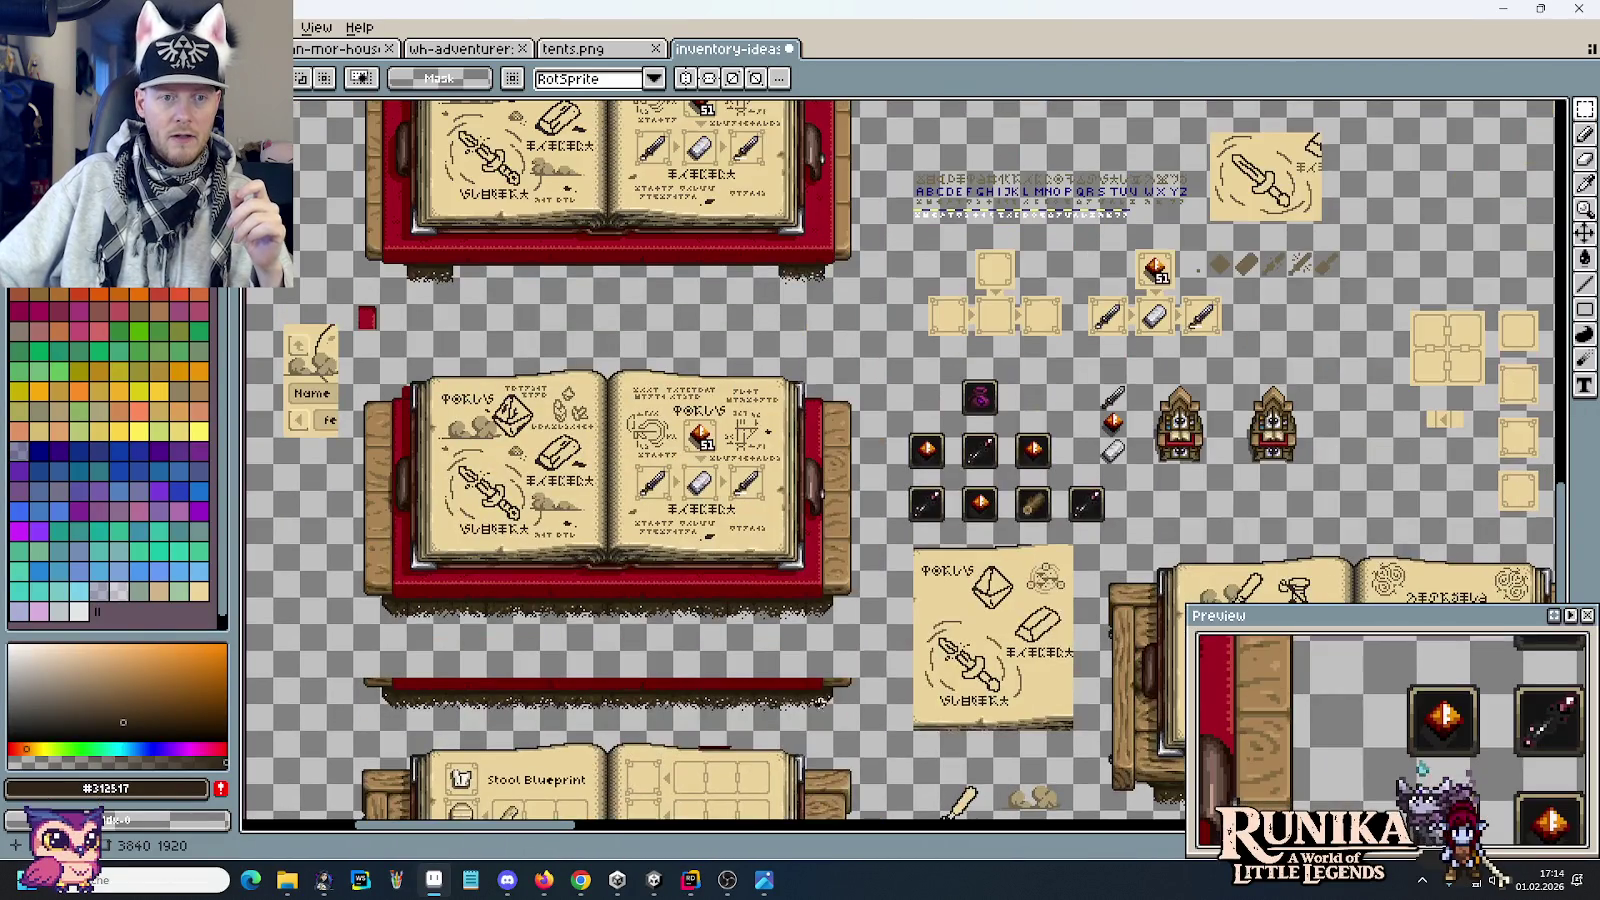
scroll(805, 665, down, 3)
scroll(820, 520, up, 2)
scroll(811, 508, up, 1)
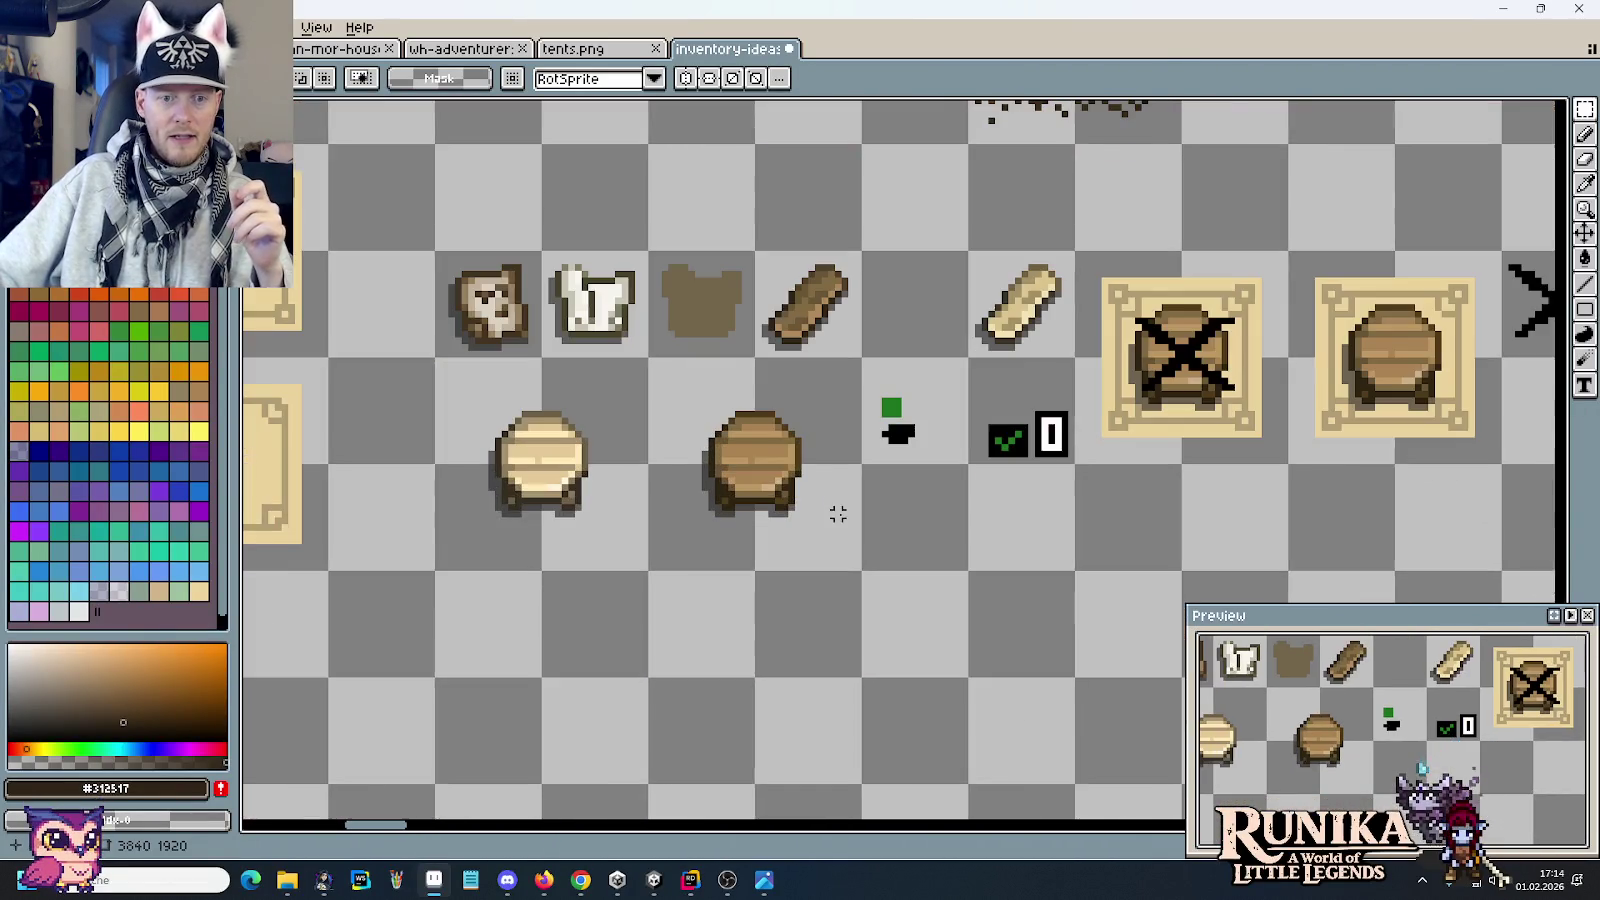
click(811, 508)
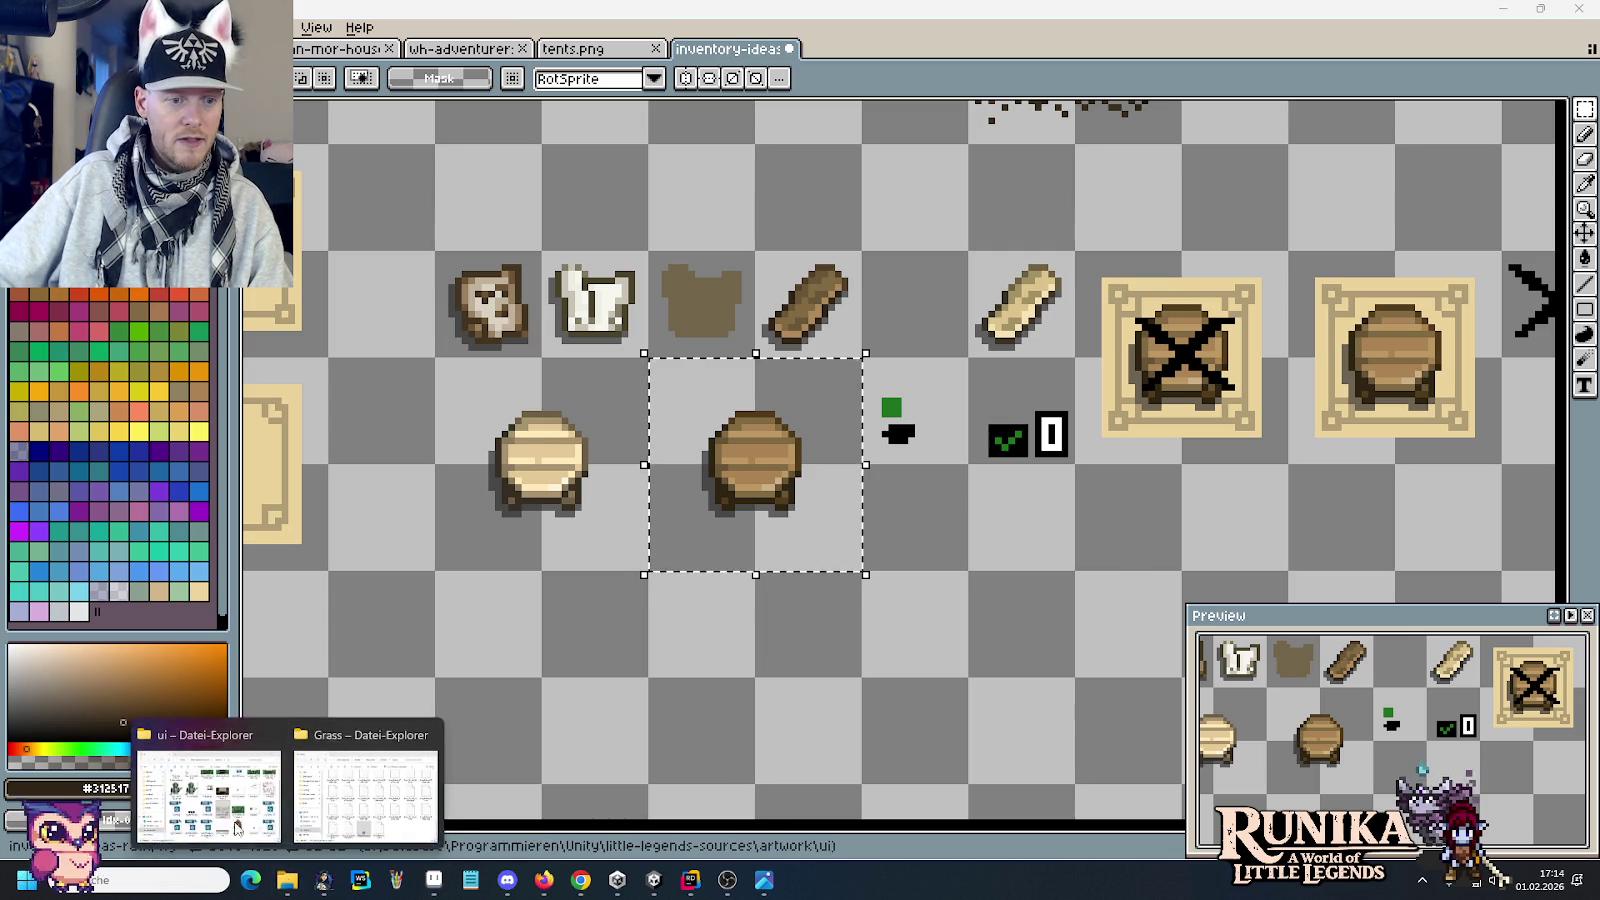
Step: Open decoration.PNG from the artwork/entities folder in Pro Motion NG
mouse_move(286, 880)
click(208, 775)
click(843, 212)
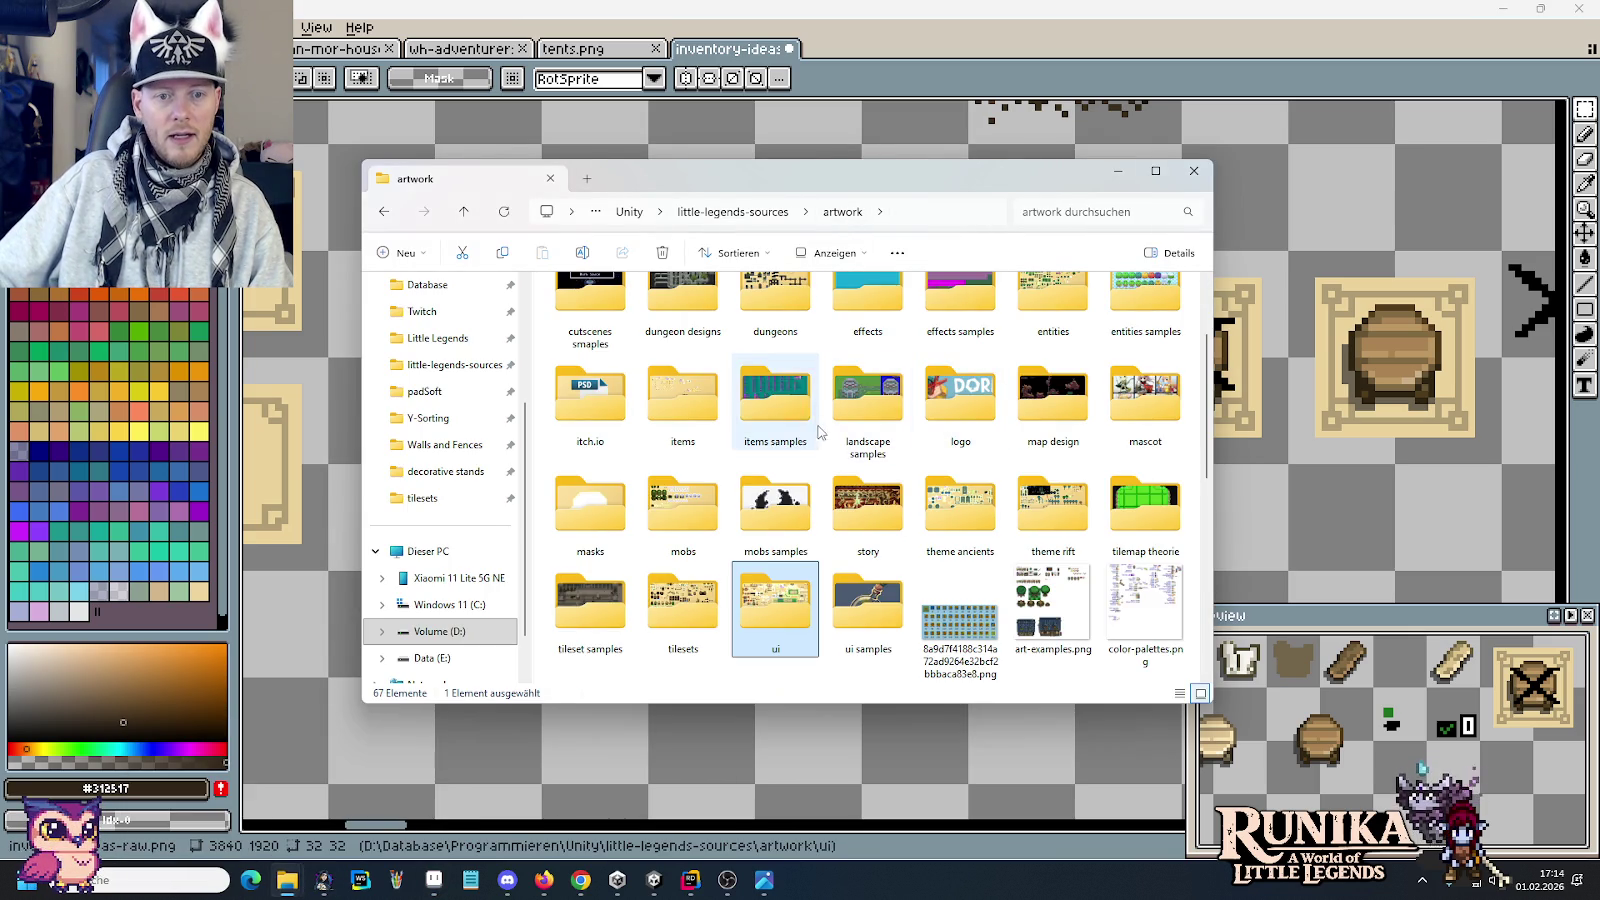
double_click(1066, 300)
double_click(1133, 335)
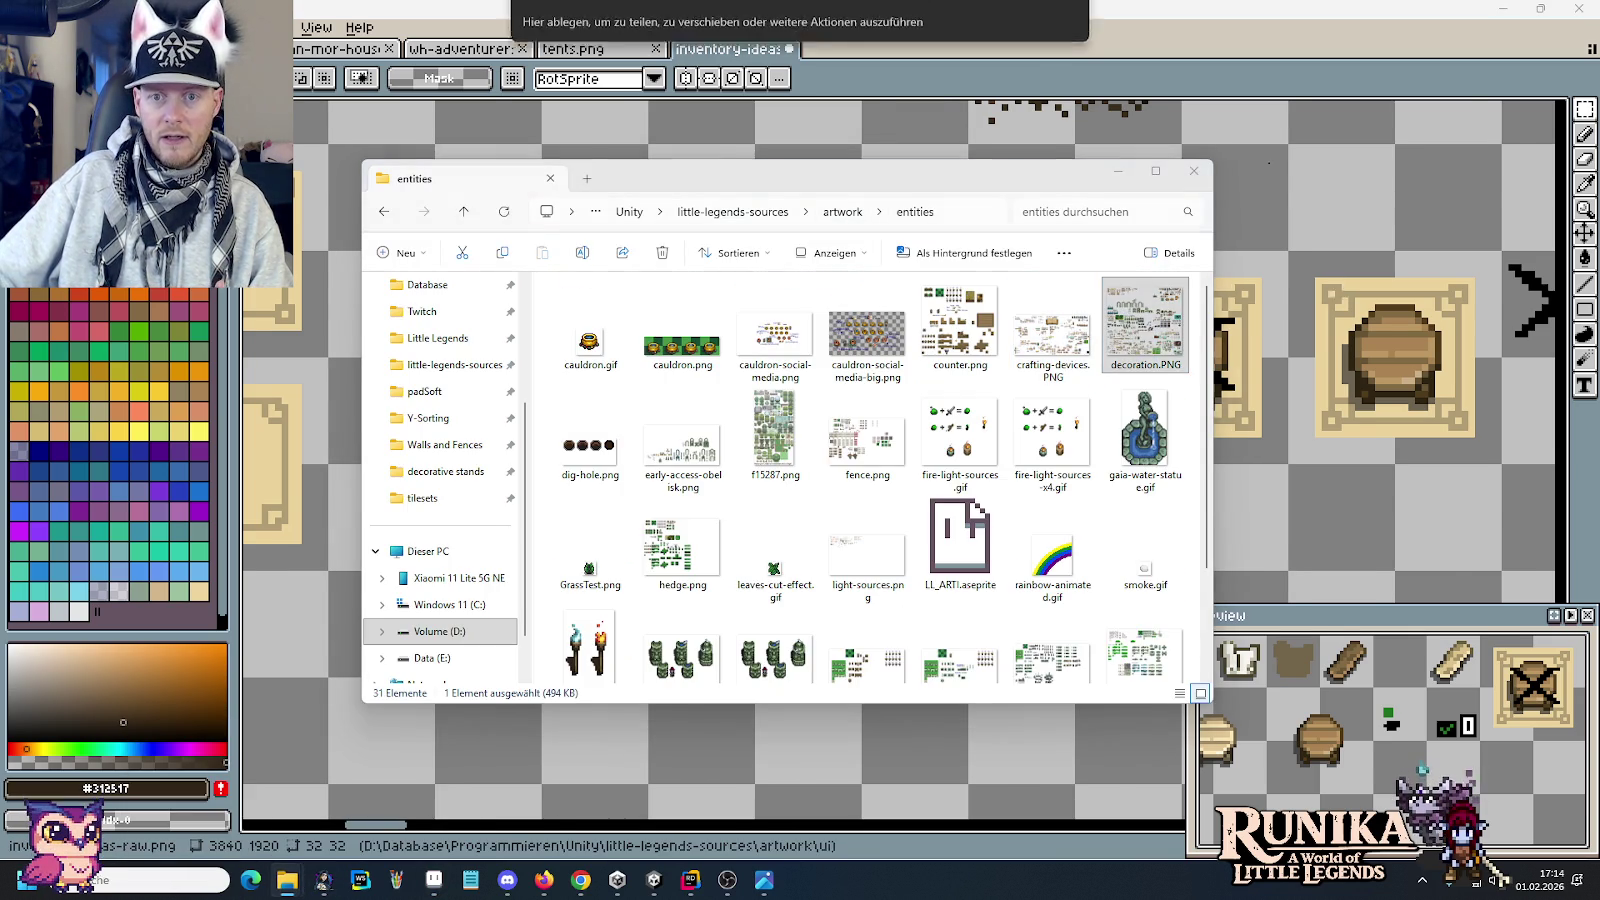
Step: Select the shirt-and-hammer table among decoration.PNG's furniture sprites, then close that file
scroll(935, 347, down, 3)
scroll(935, 347, down, 3)
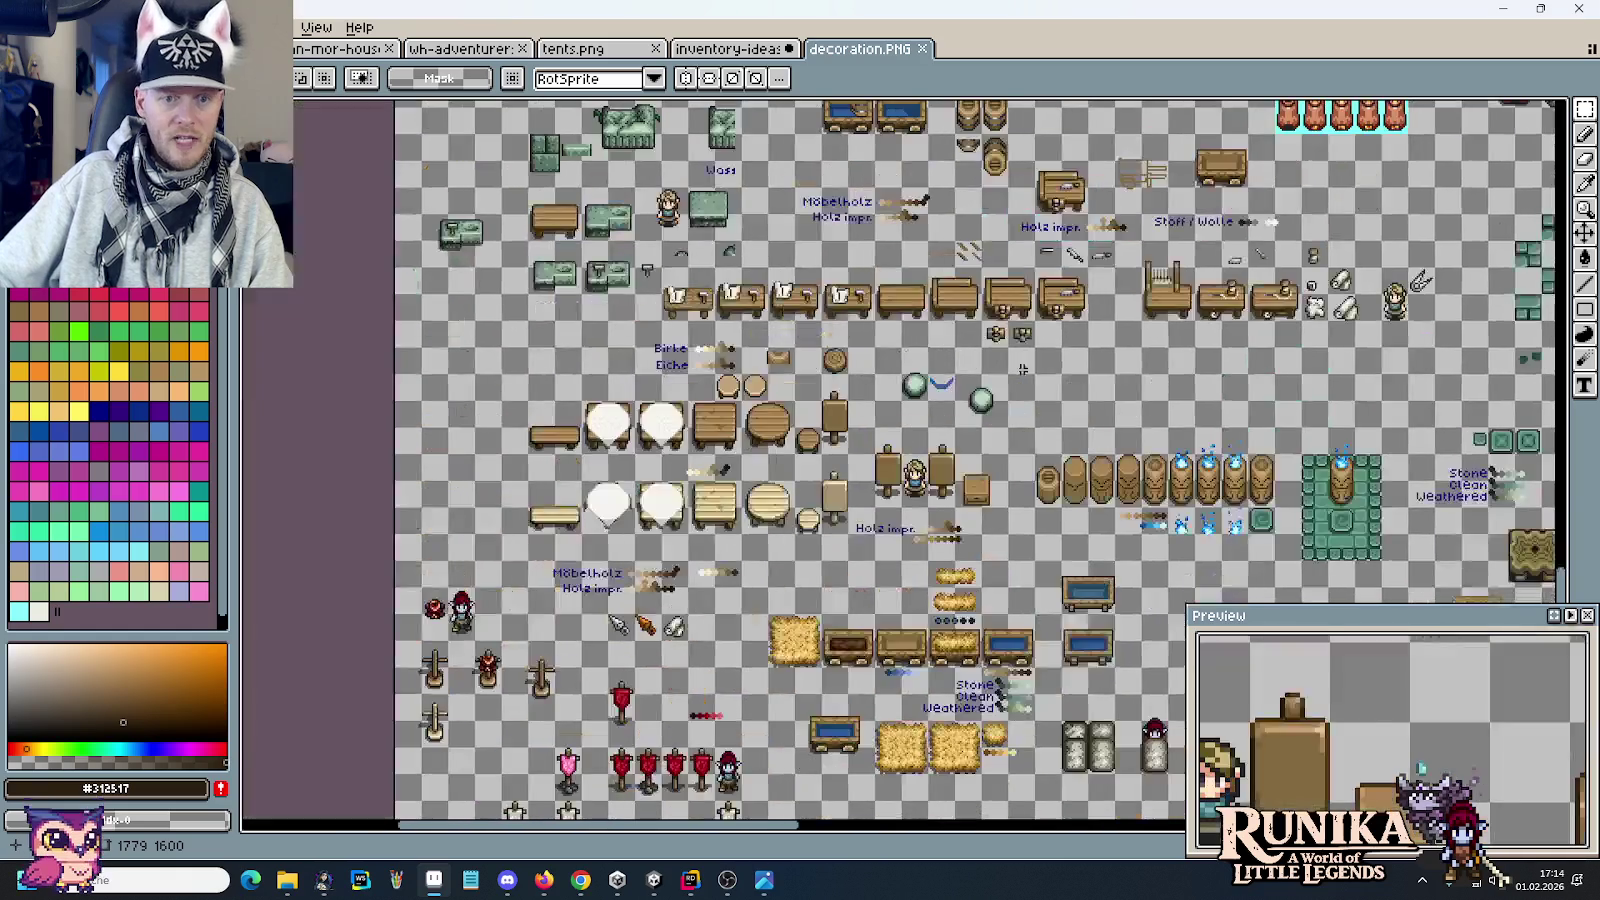
scroll(860, 307, up, 3)
scroll(852, 290, up, 1)
drag(882, 343, 760, 200)
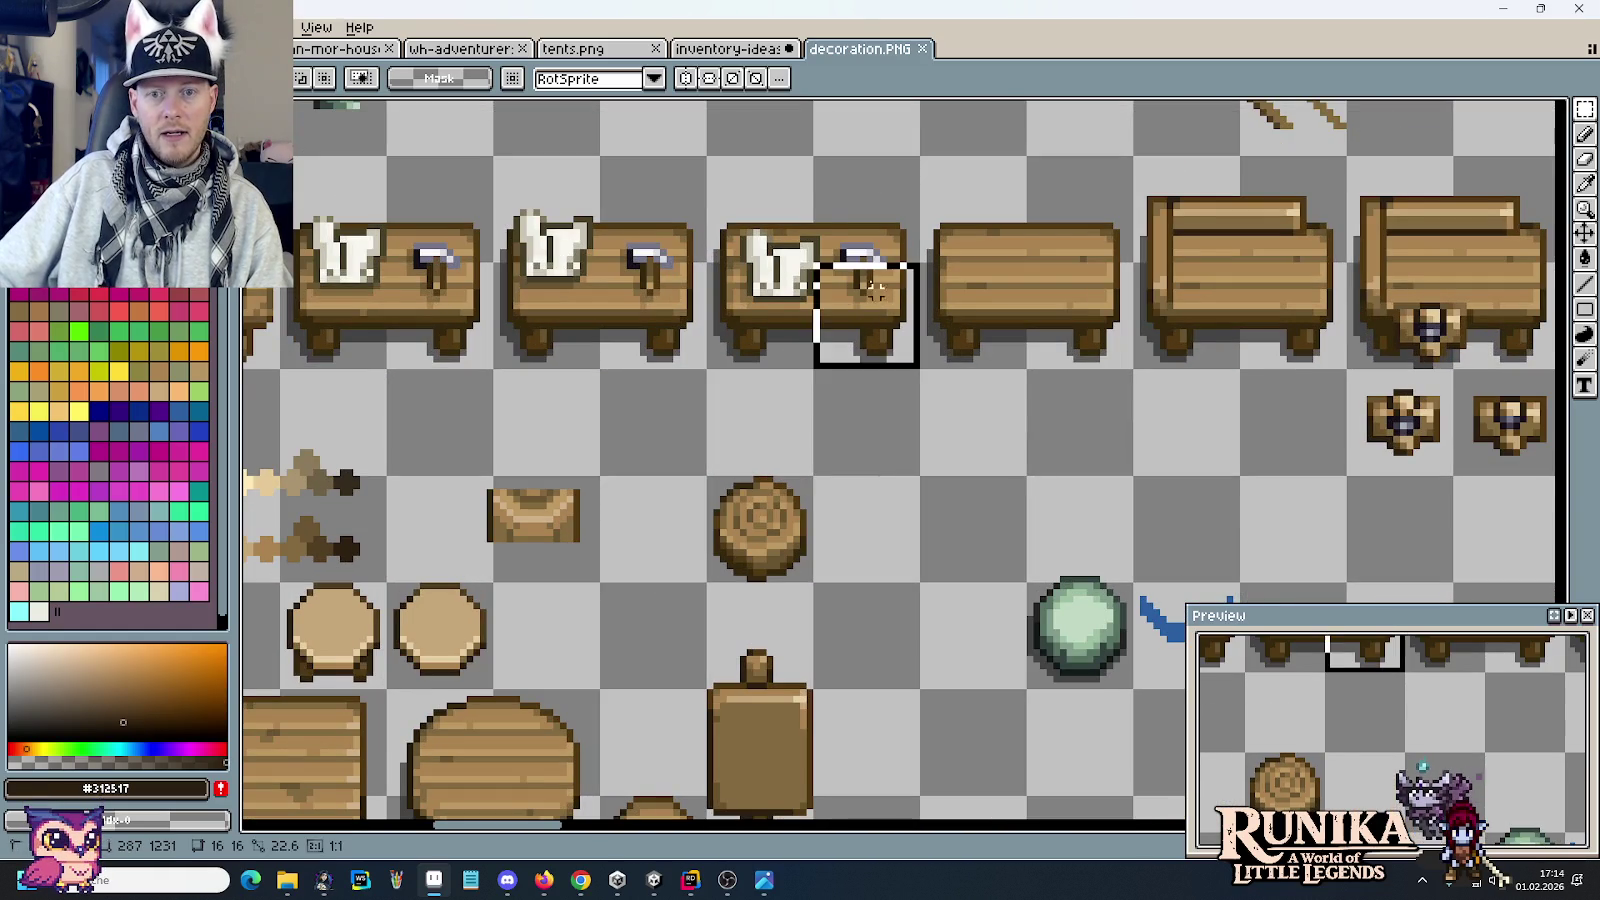
scroll(669, 519, down, 2)
mouse_move(1230, 300)
mouse_down()
mouse_move(917, 517)
mouse_move(1007, 482)
mouse_up()
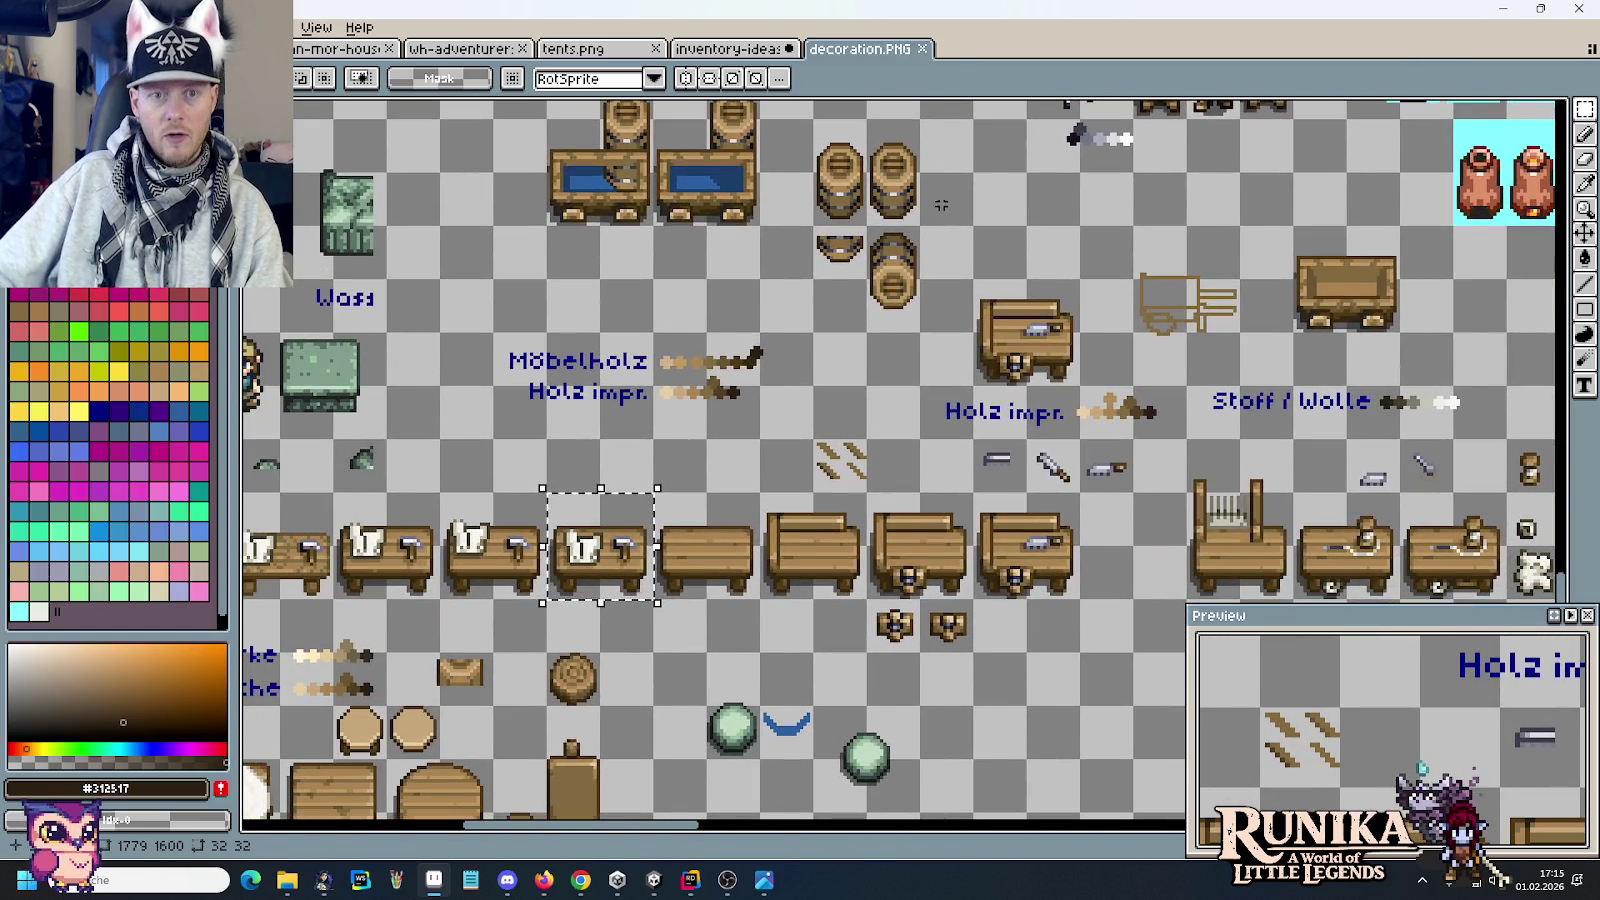
click(922, 48)
Step: Zoom and pan the inventory-ideas canvas to bring the Möbelholz label and its table into view
scroll(800, 300, down, 3)
scroll(732, 711, up, 1)
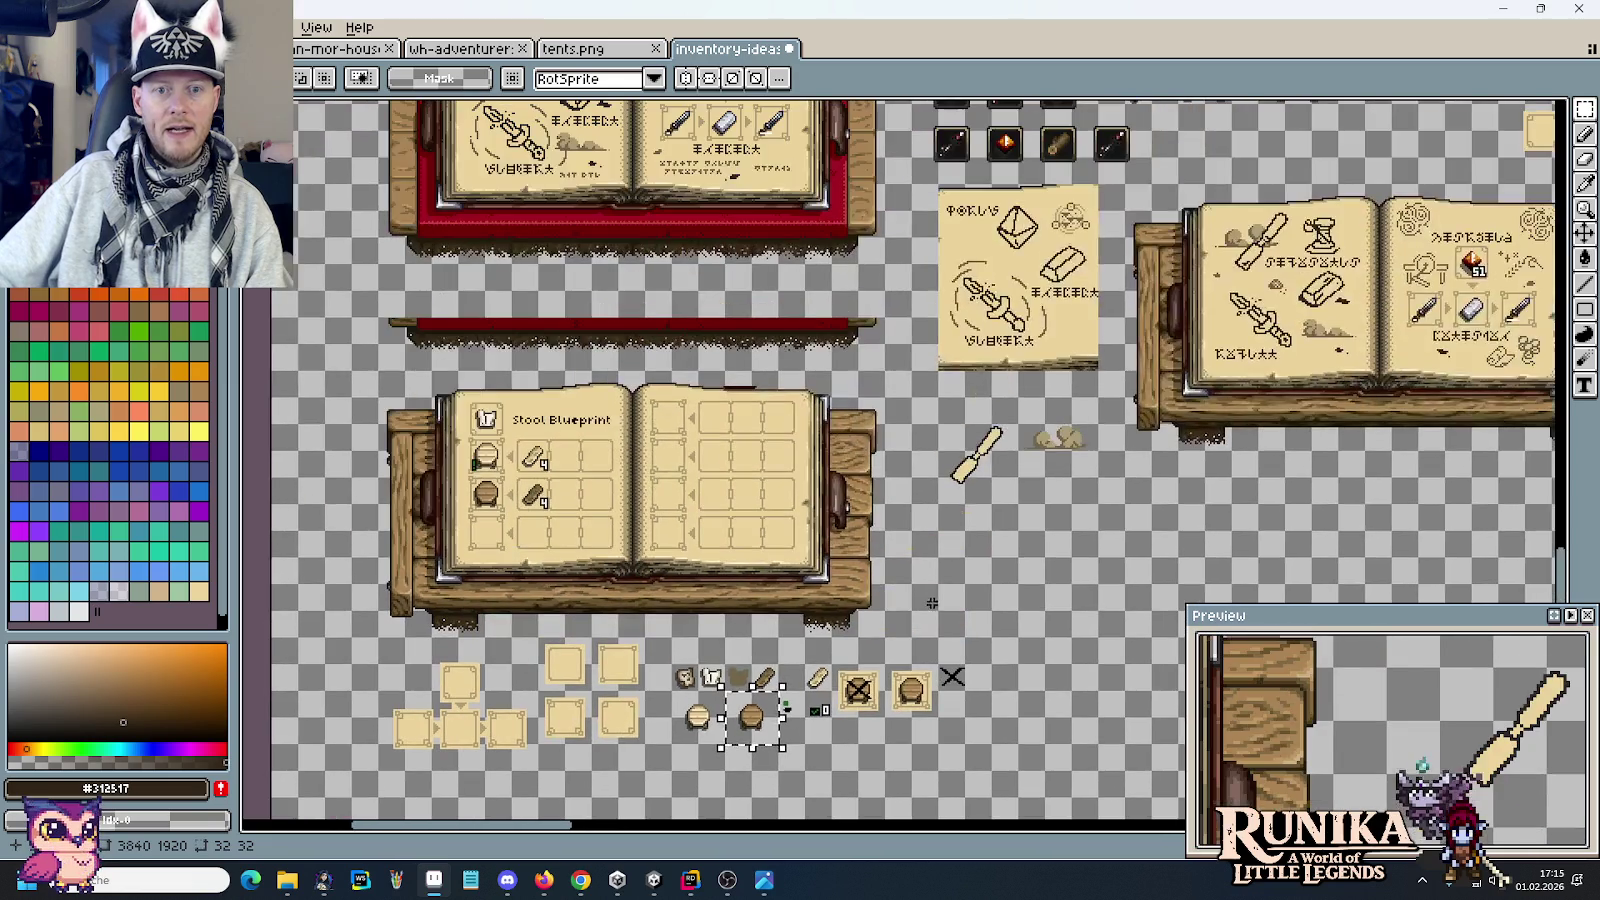
scroll(898, 745, up, 1)
scroll(898, 745, down, 2)
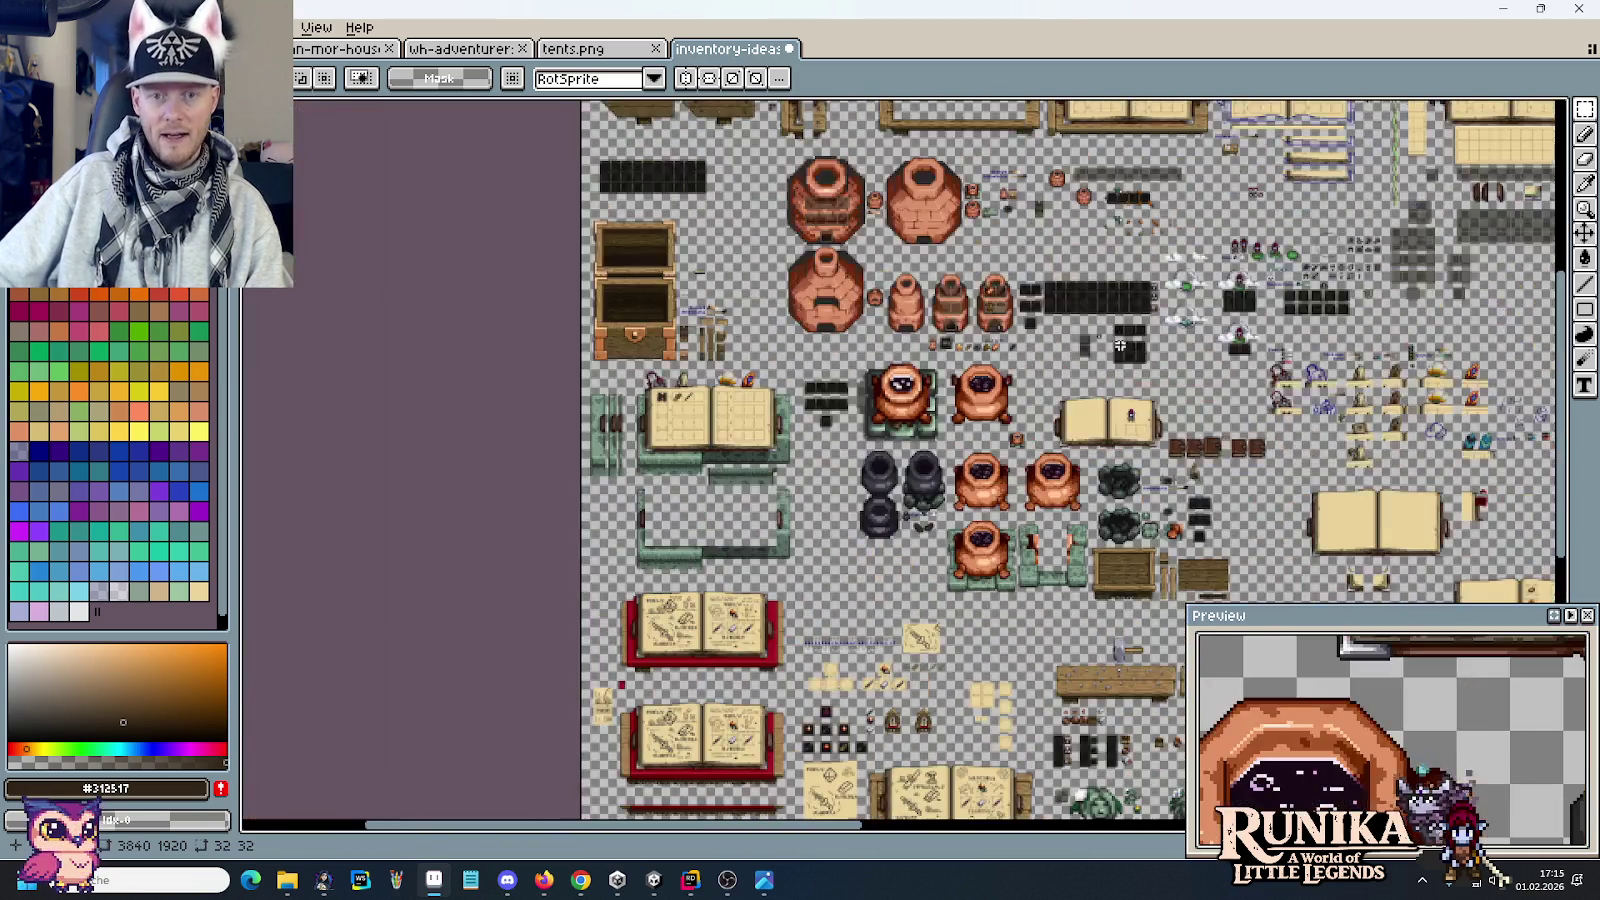
scroll(898, 745, down, 1)
scroll(1247, 462, up, 4)
scroll(1247, 462, up, 1)
scroll(950, 468, up, 1)
scroll(1132, 432, up, 1)
scroll(1188, 428, up, 1)
scroll(1188, 428, down, 1)
scroll(1143, 368, up, 1)
scroll(1036, 339, down, 1)
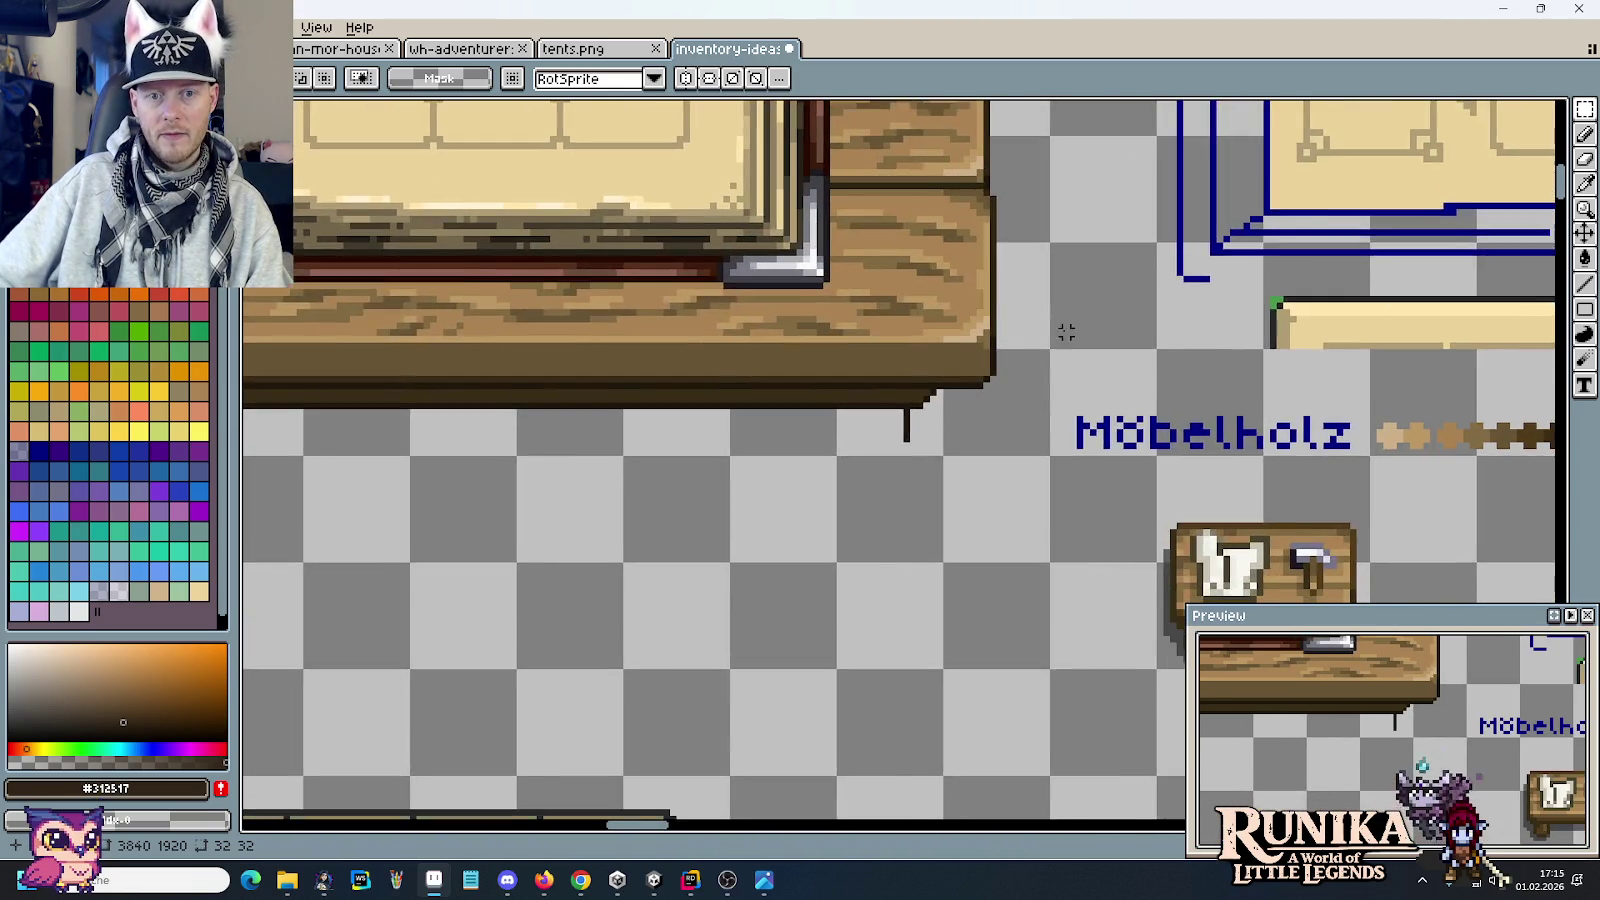
scroll(1071, 357, up, 1)
scroll(858, 398, up, 1)
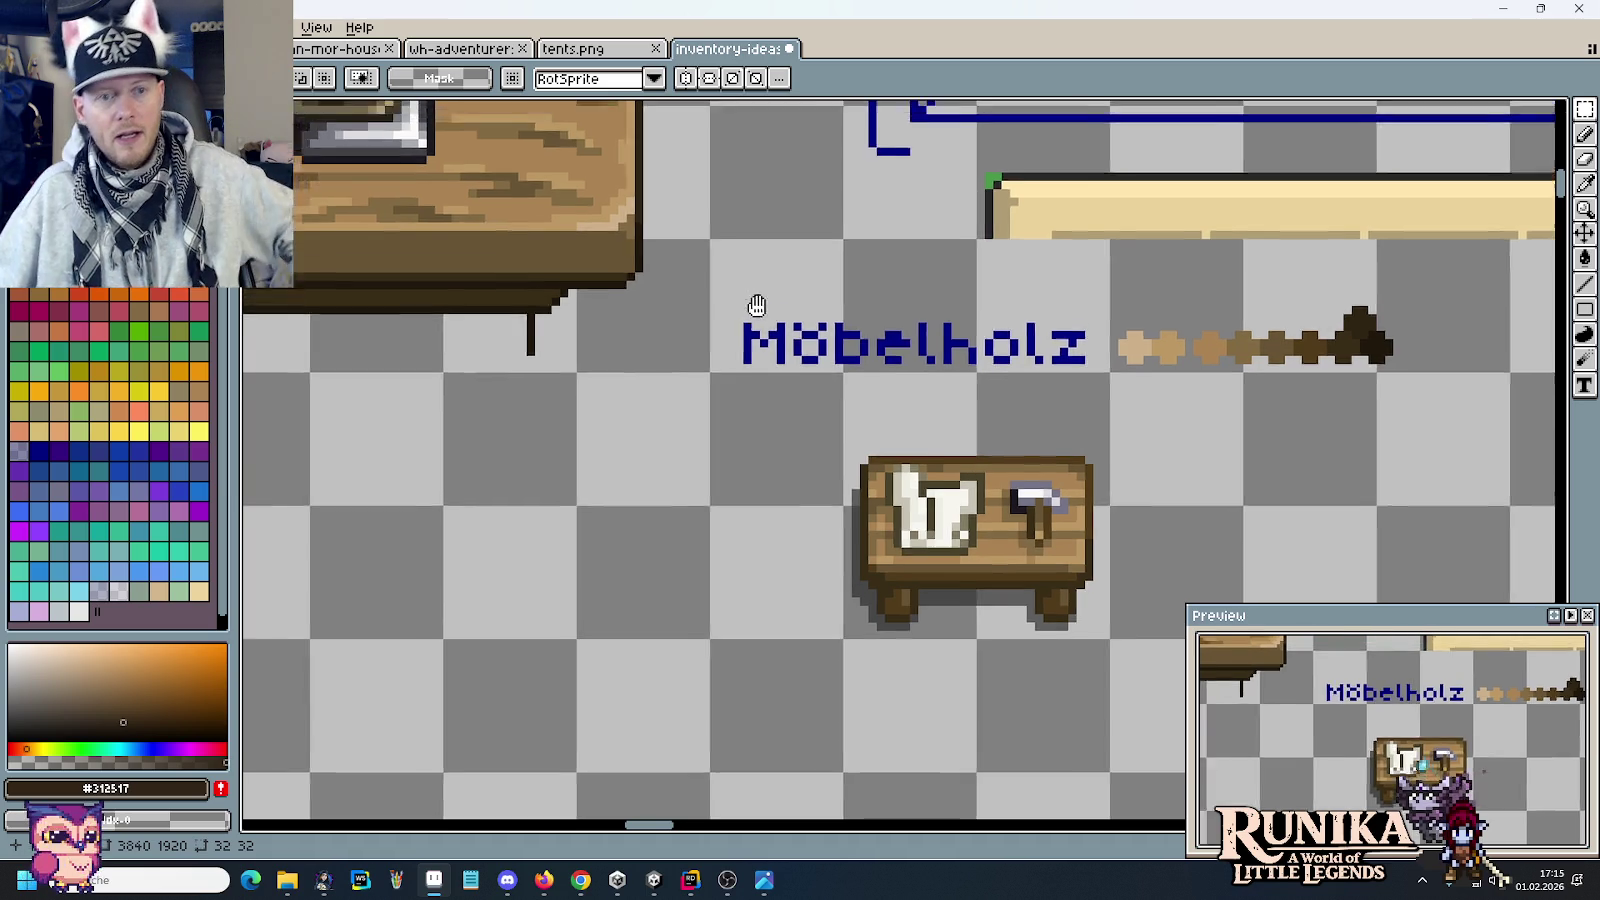
mouse_move(753, 307)
mouse_down()
mouse_move(739, 401)
mouse_move(795, 396)
mouse_up()
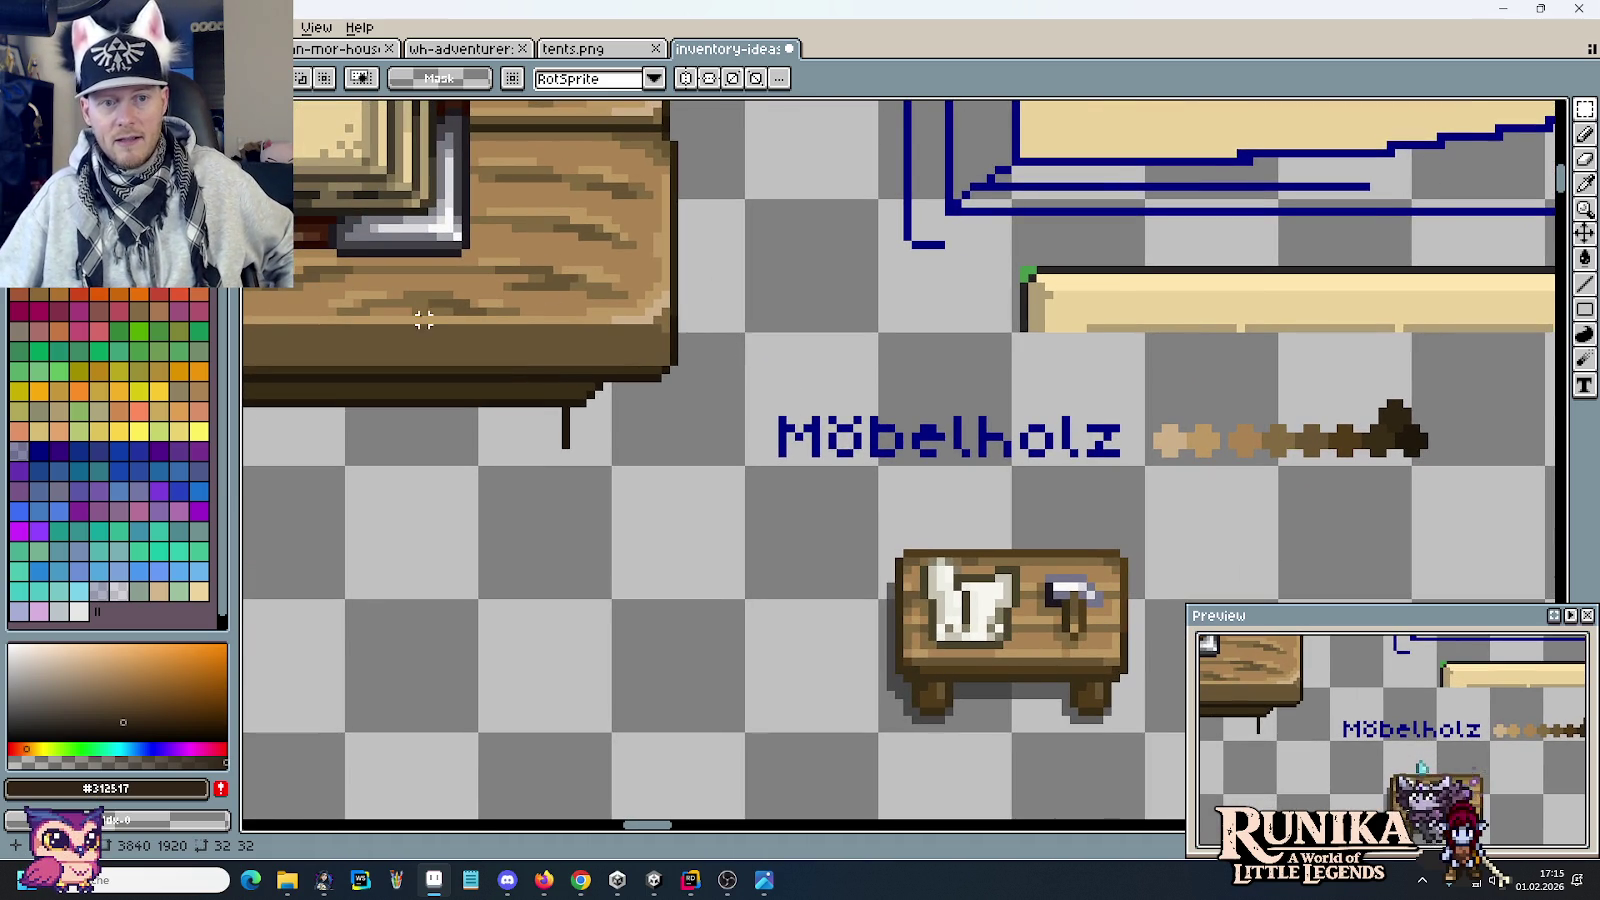
scroll(1080, 648, down, 1)
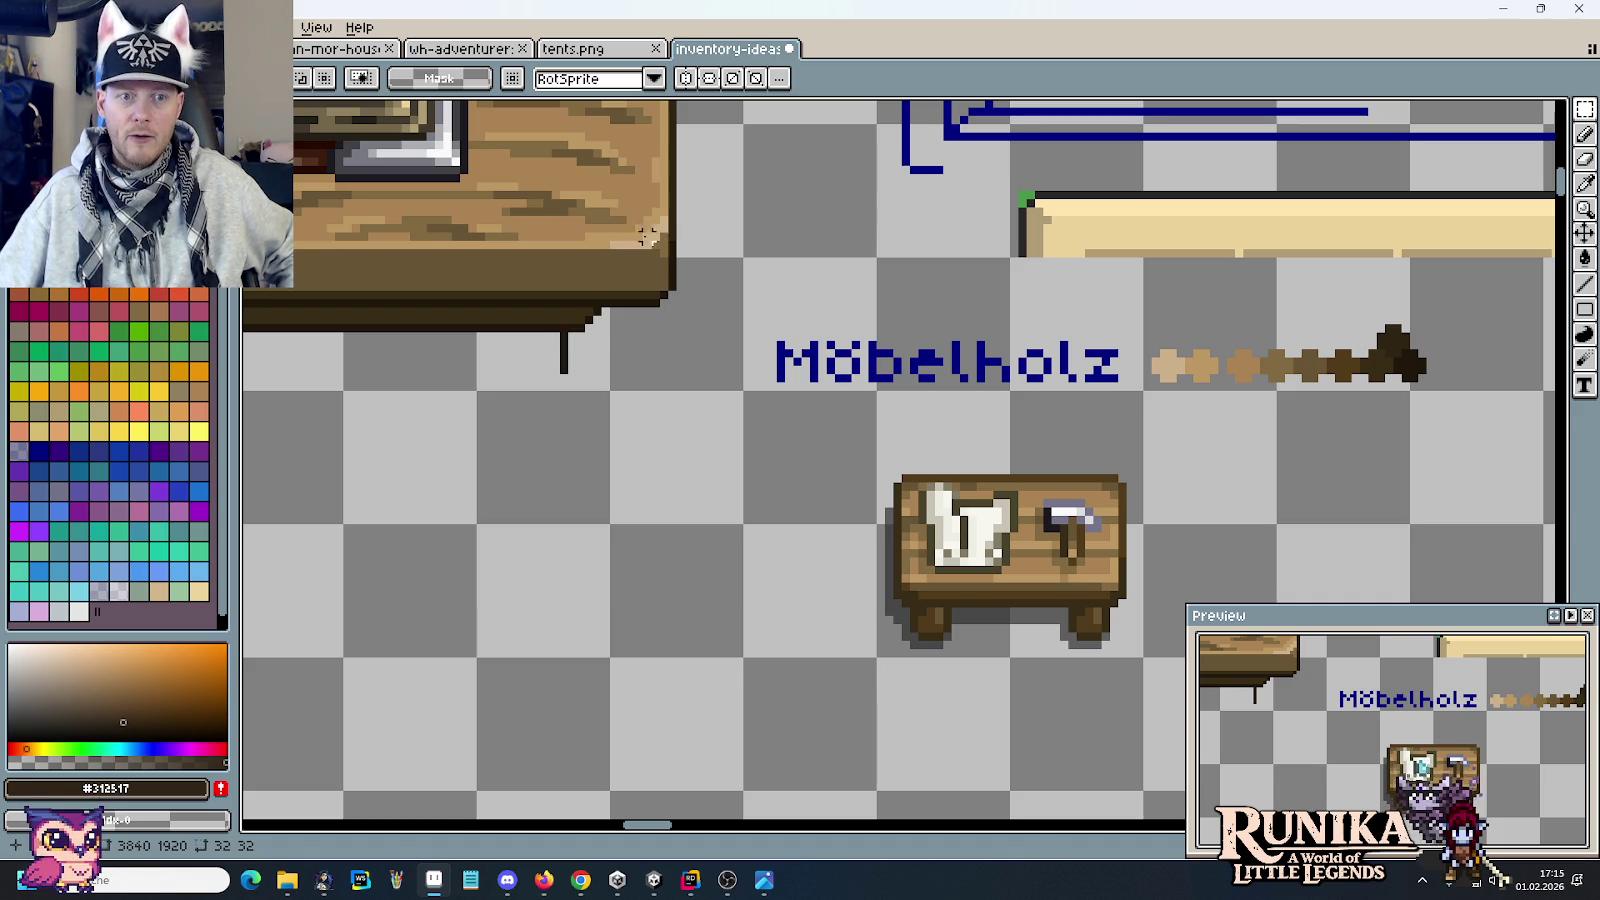
scroll(689, 279, down, 2)
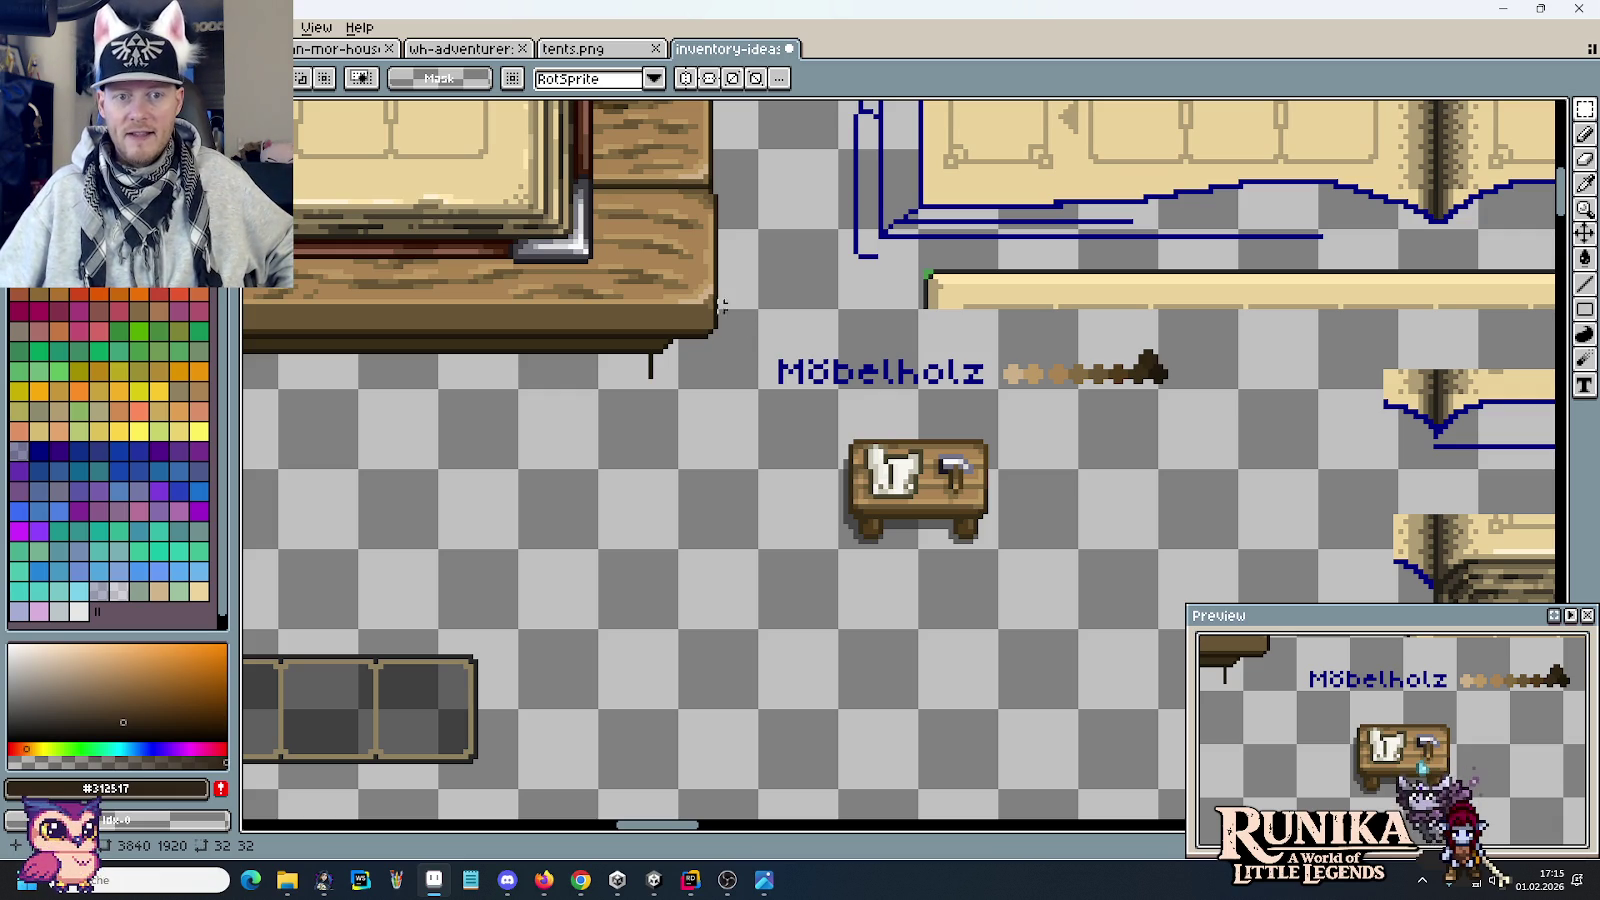
scroll(697, 264, up, 2)
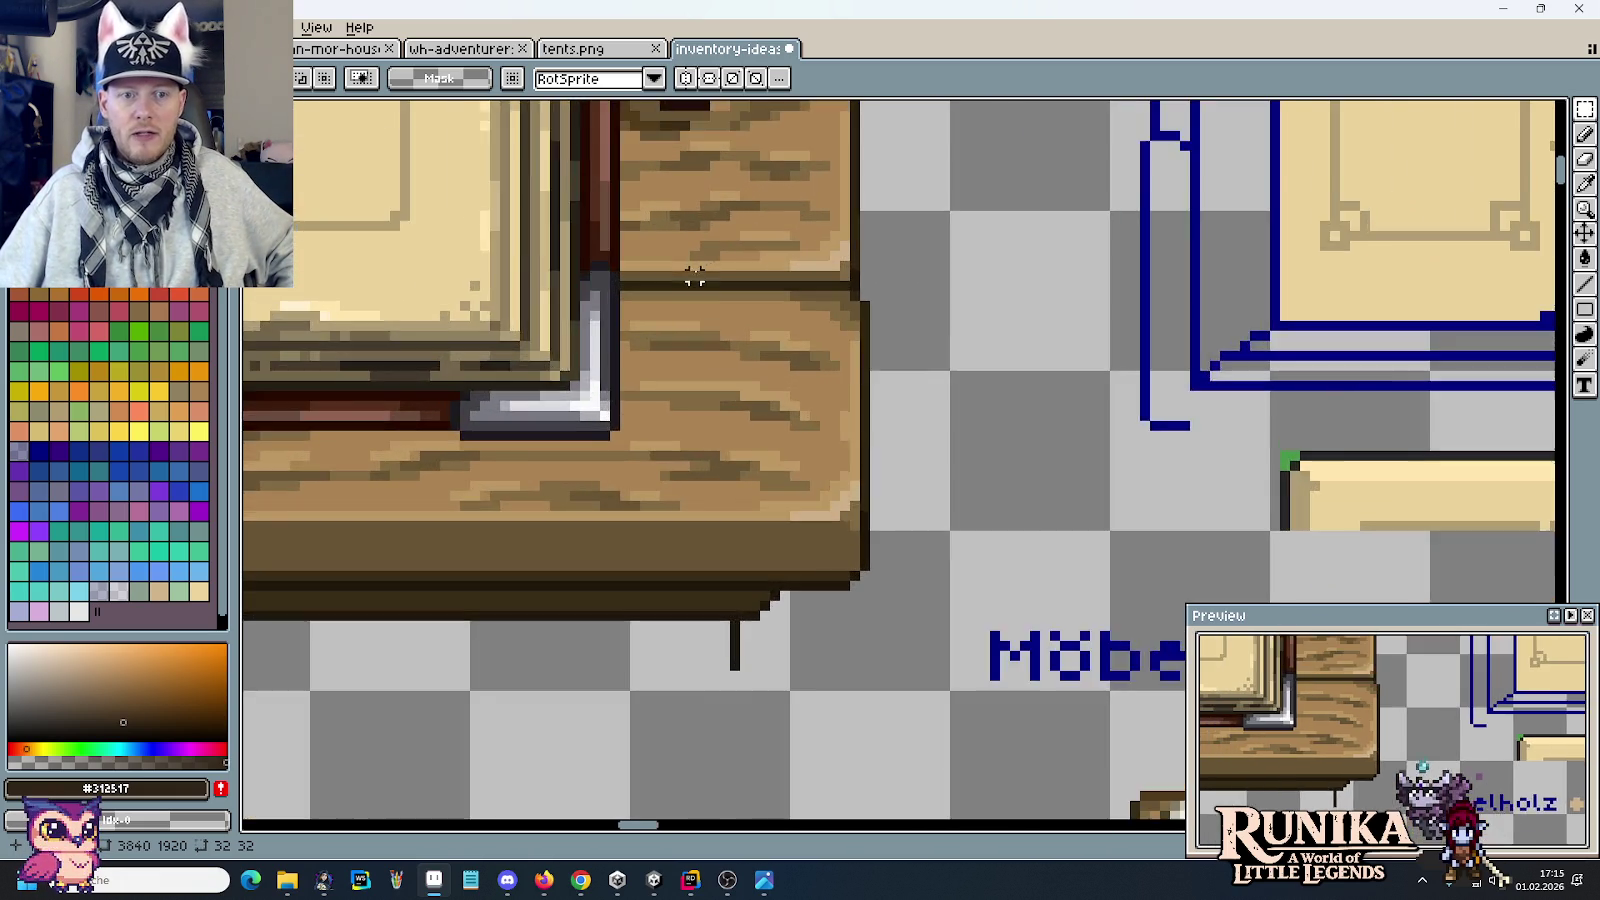
scroll(713, 284, up, 2)
scroll(878, 489, down, 2)
scroll(621, 275, up, 2)
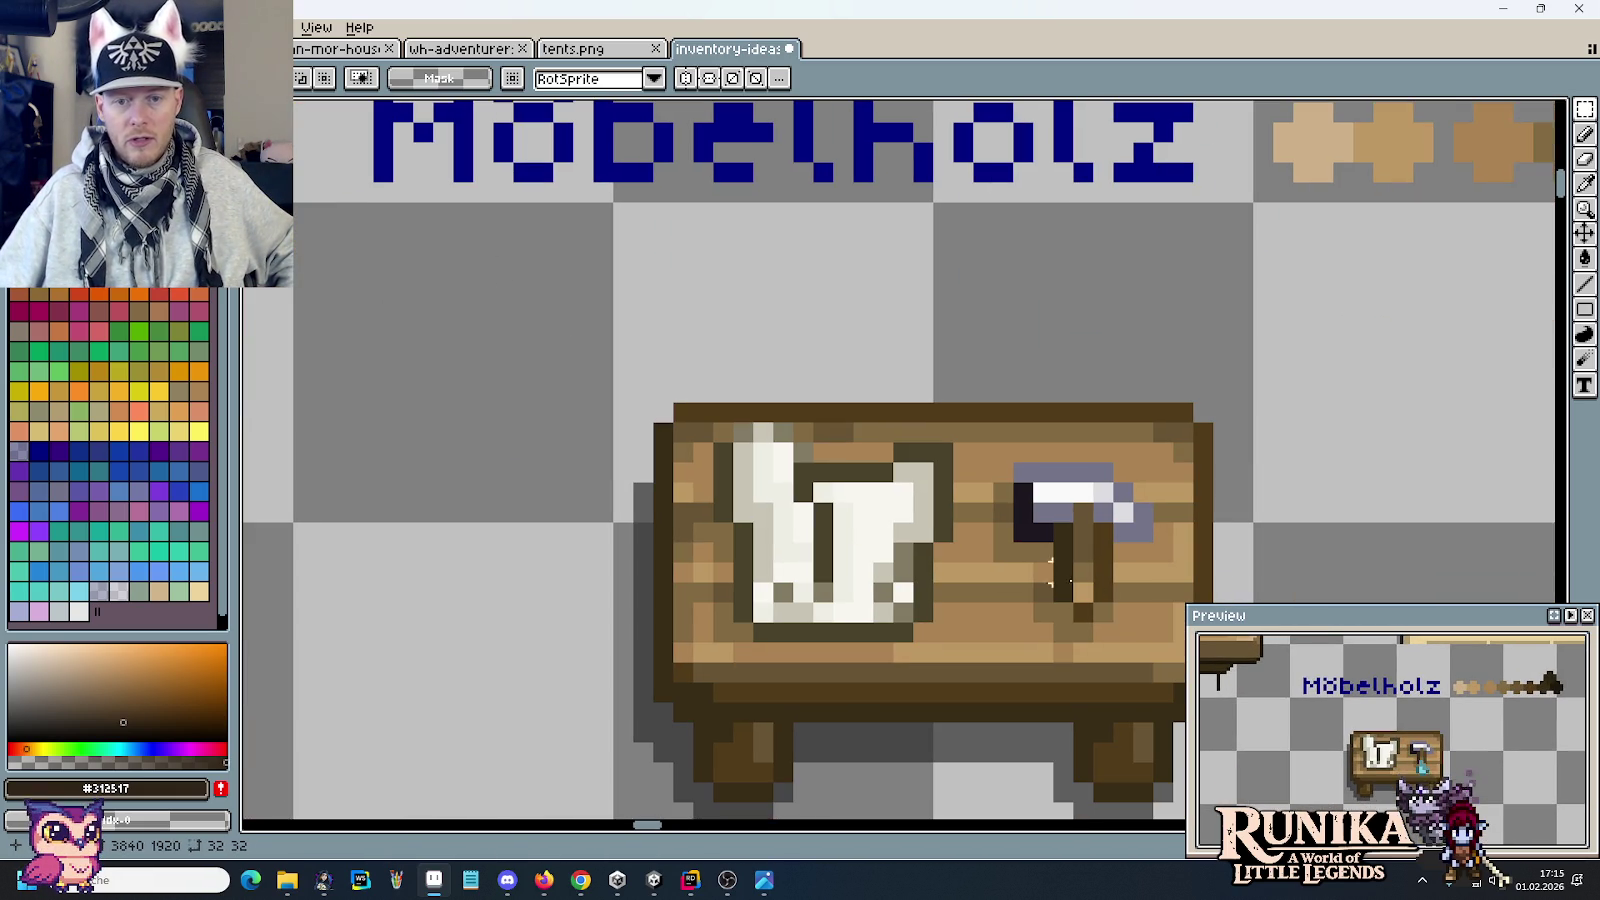
scroll(689, 325, up, 2)
scroll(757, 496, up, 2)
scroll(843, 236, up, 1)
scroll(785, 376, up, 1)
drag(685, 407, 790, 412)
drag(685, 345, 807, 361)
key(ctrl+z)
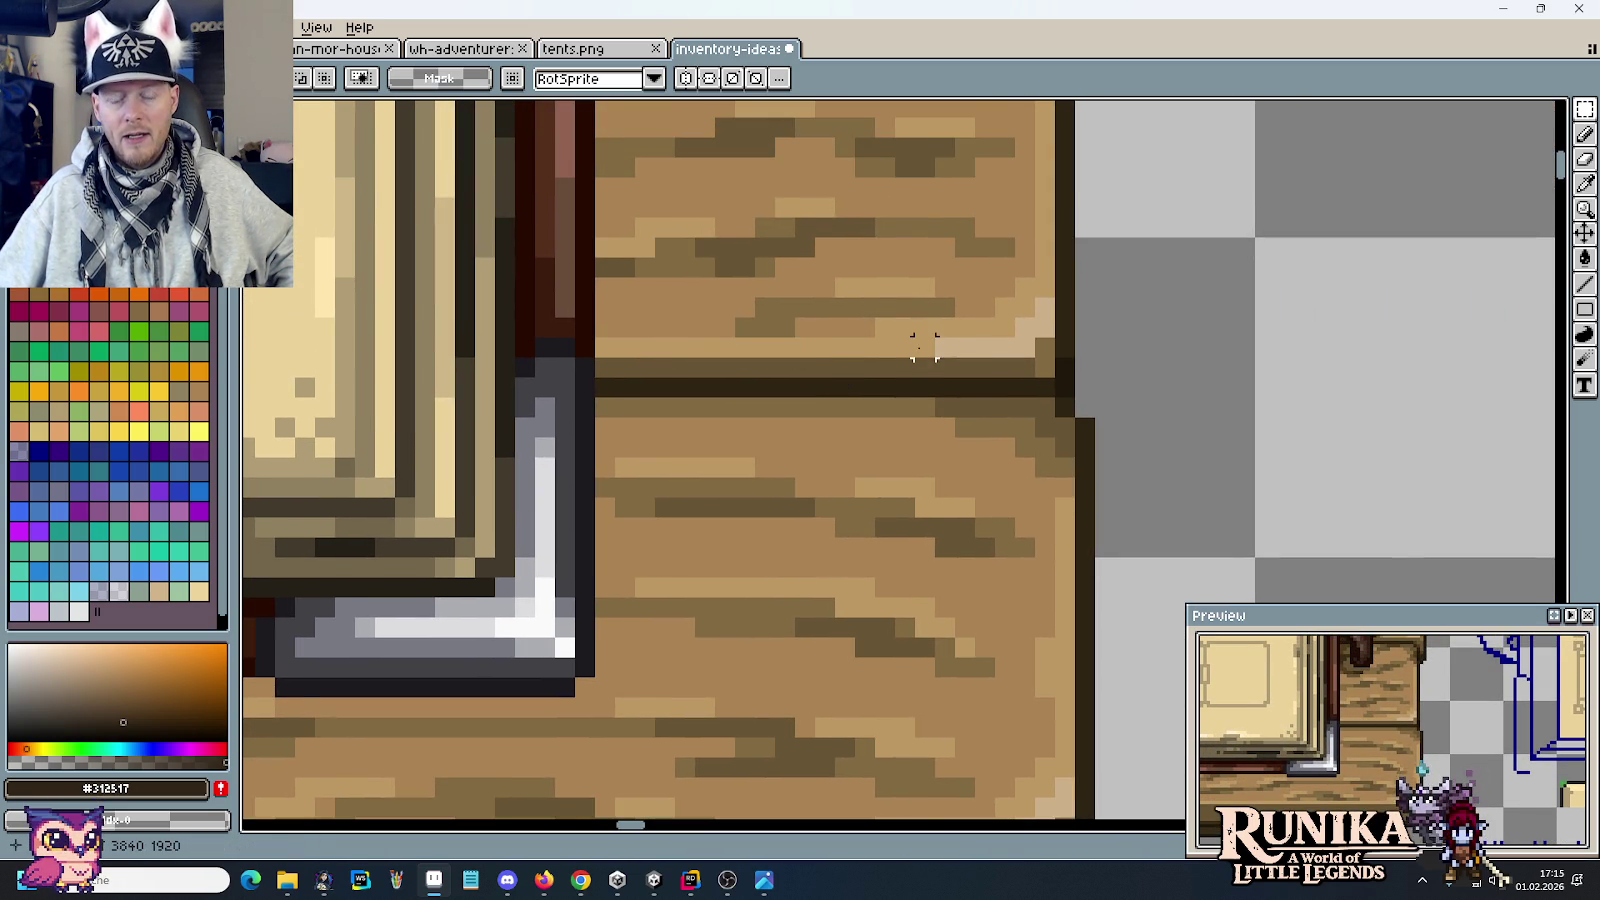
scroll(920, 347, down, 3)
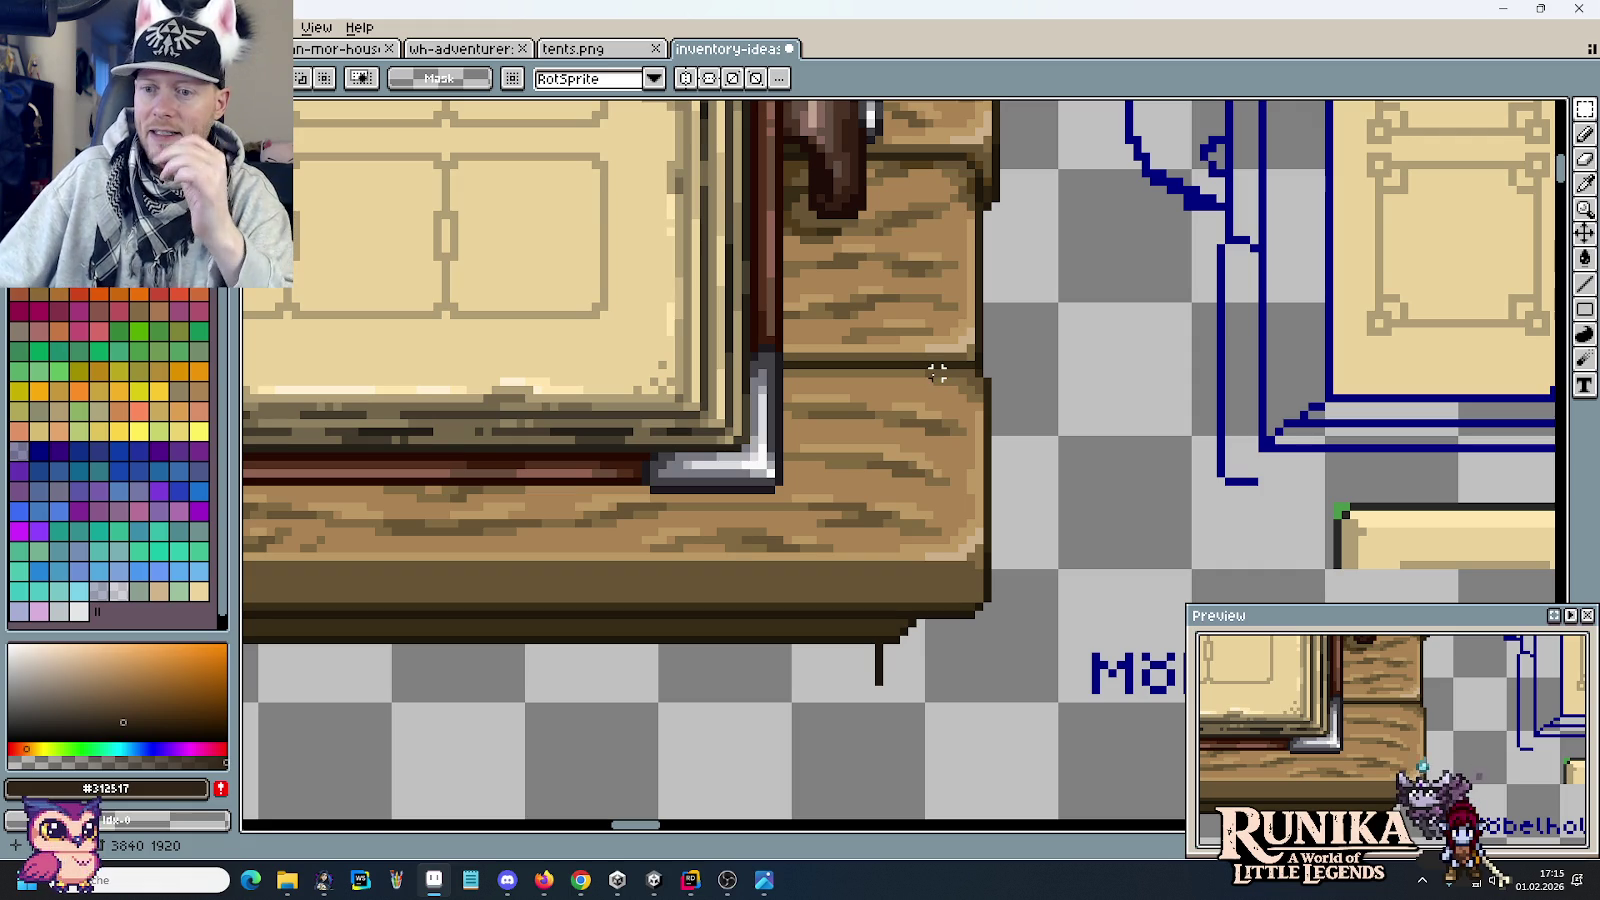
scroll(940, 375, up, 2)
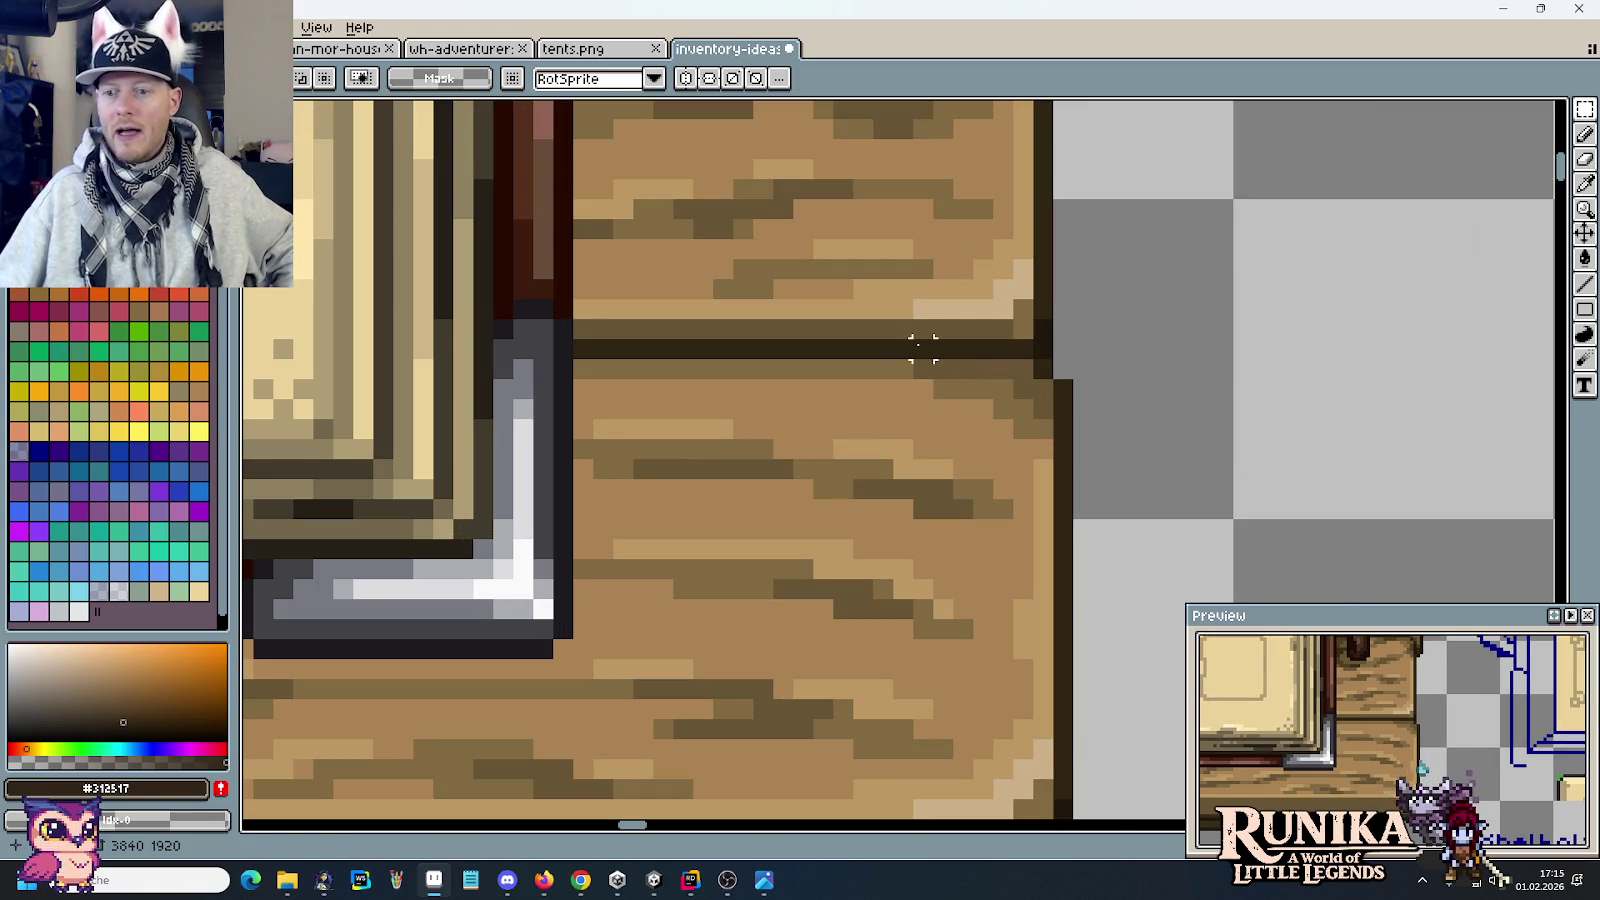
drag(922, 348, 632, 360)
click(1022, 368)
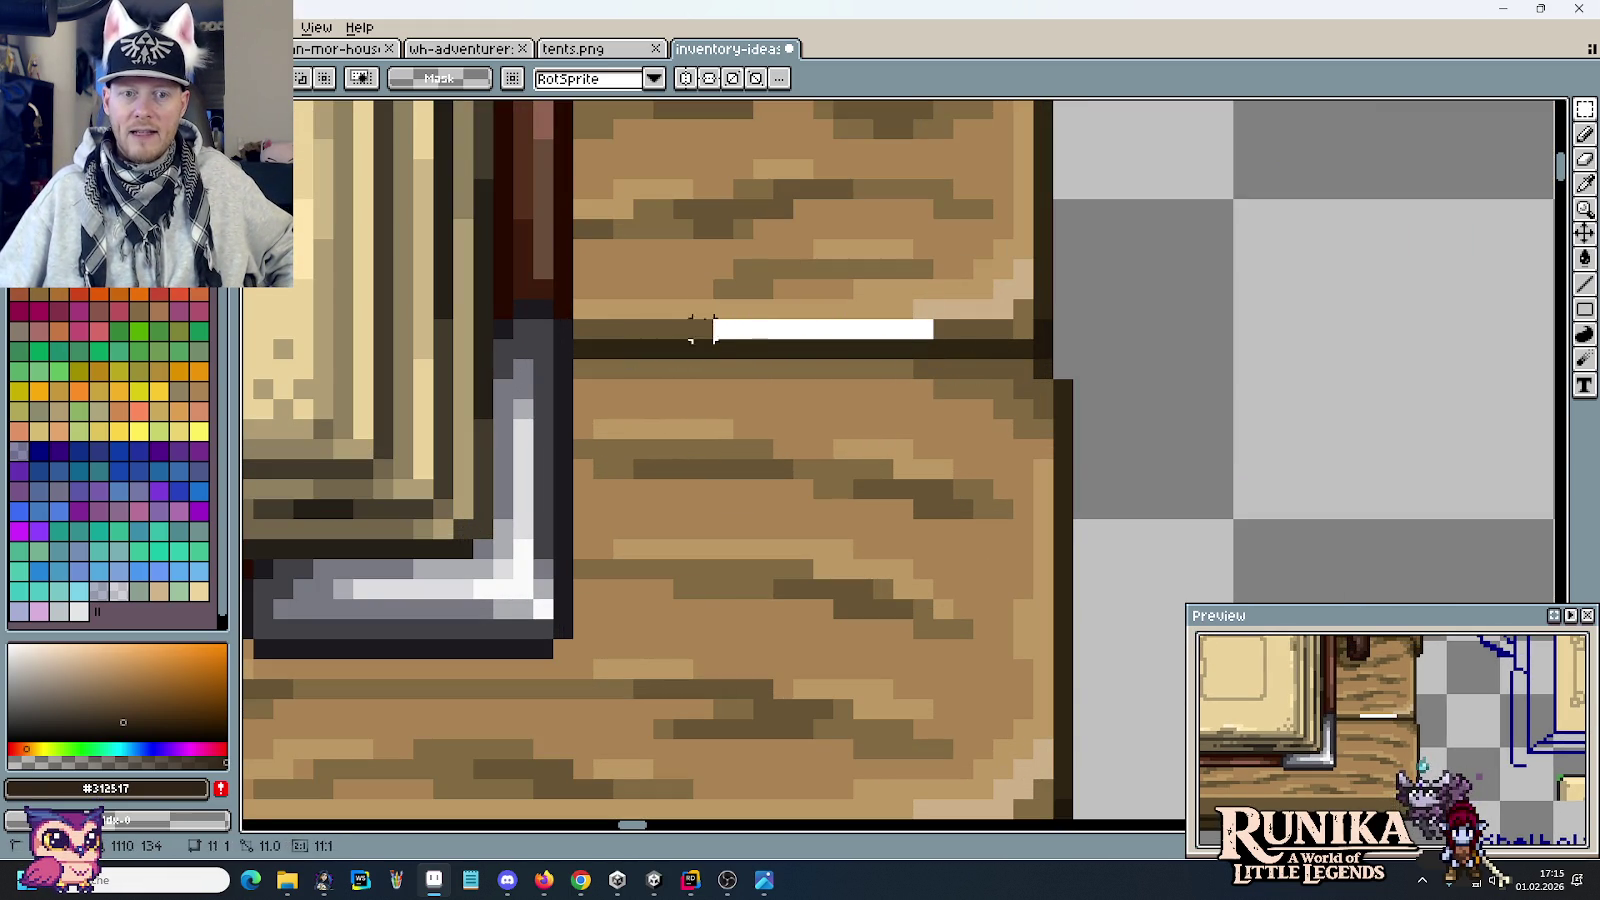
drag(922, 333, 685, 292)
scroll(700, 525, down, 5)
drag(652, 457, 856, 500)
click(850, 488)
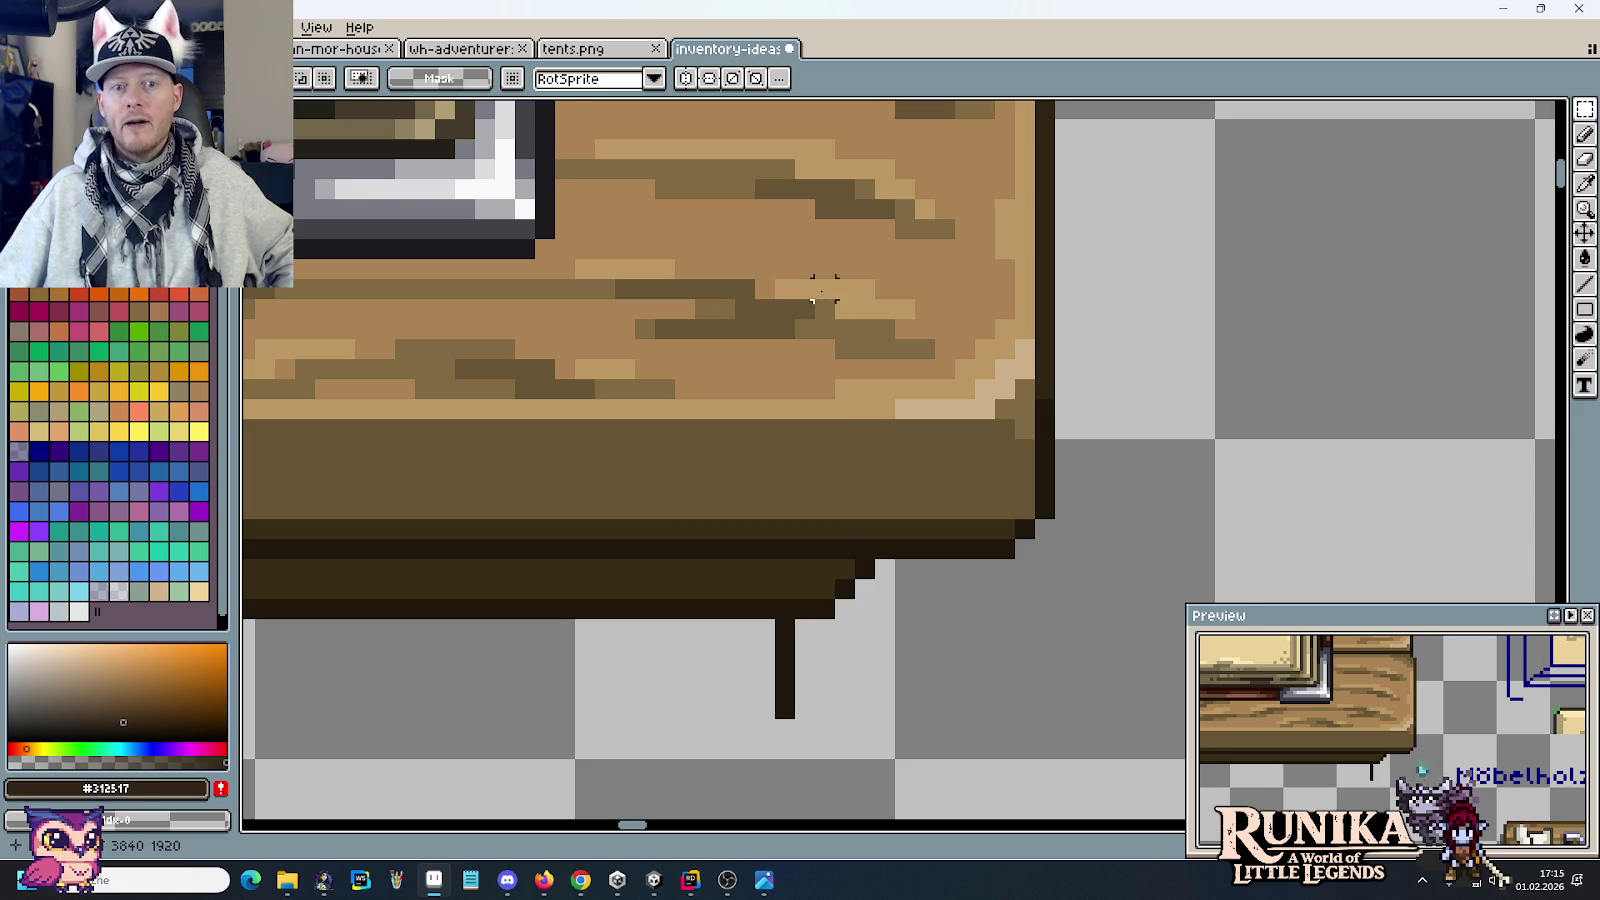
scroll(851, 475, down, 3)
scroll(851, 472, up, 1)
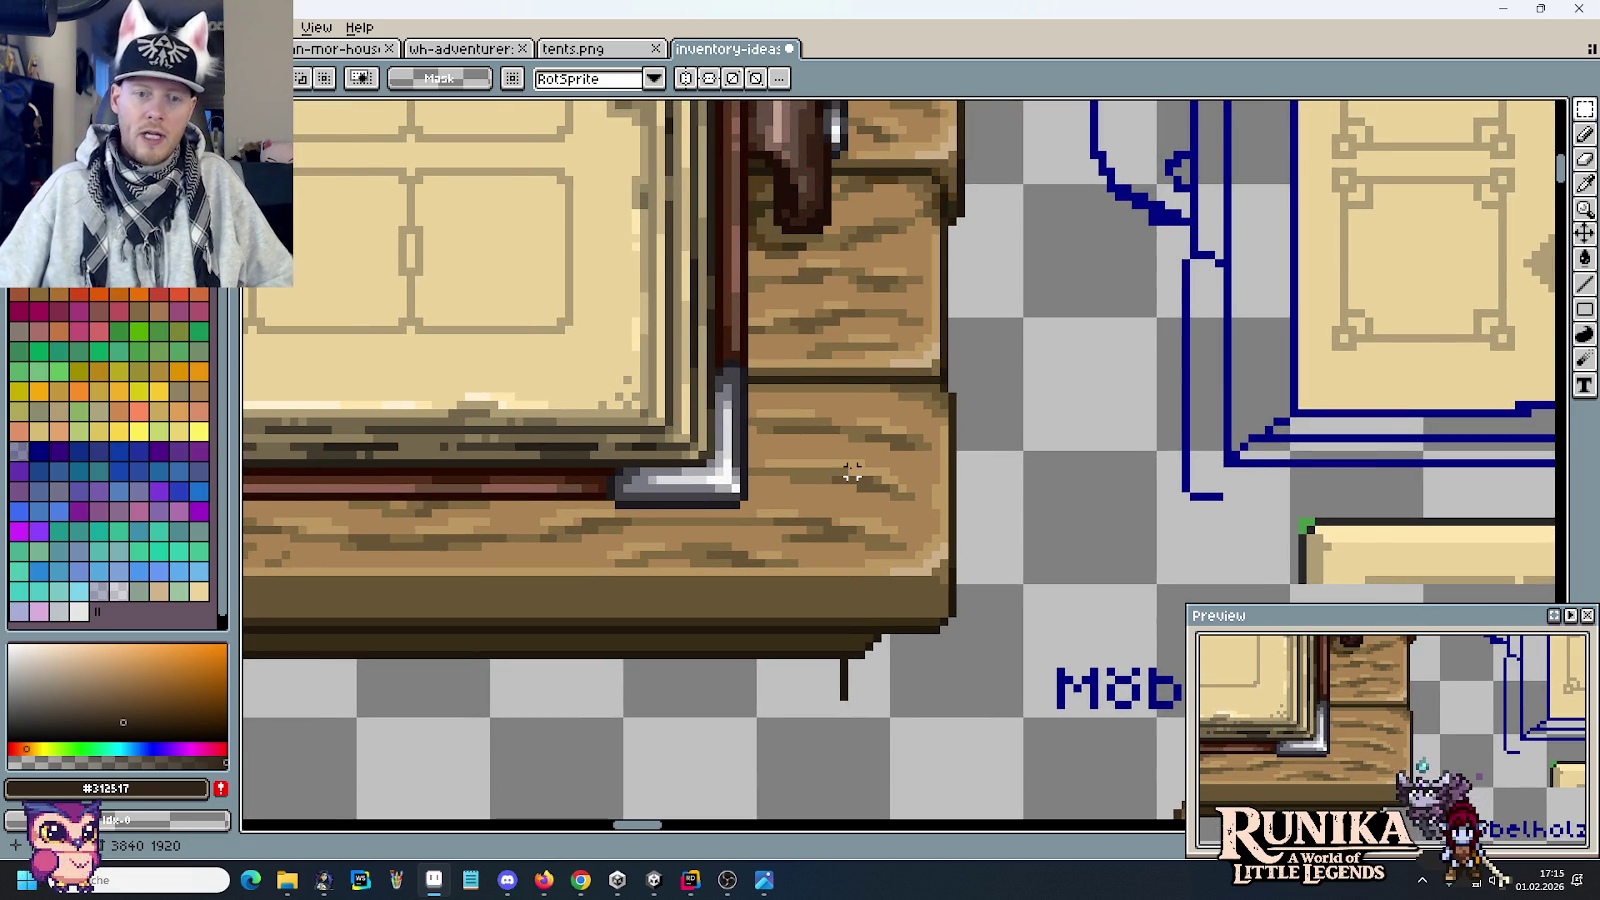
drag(892, 575, 744, 325)
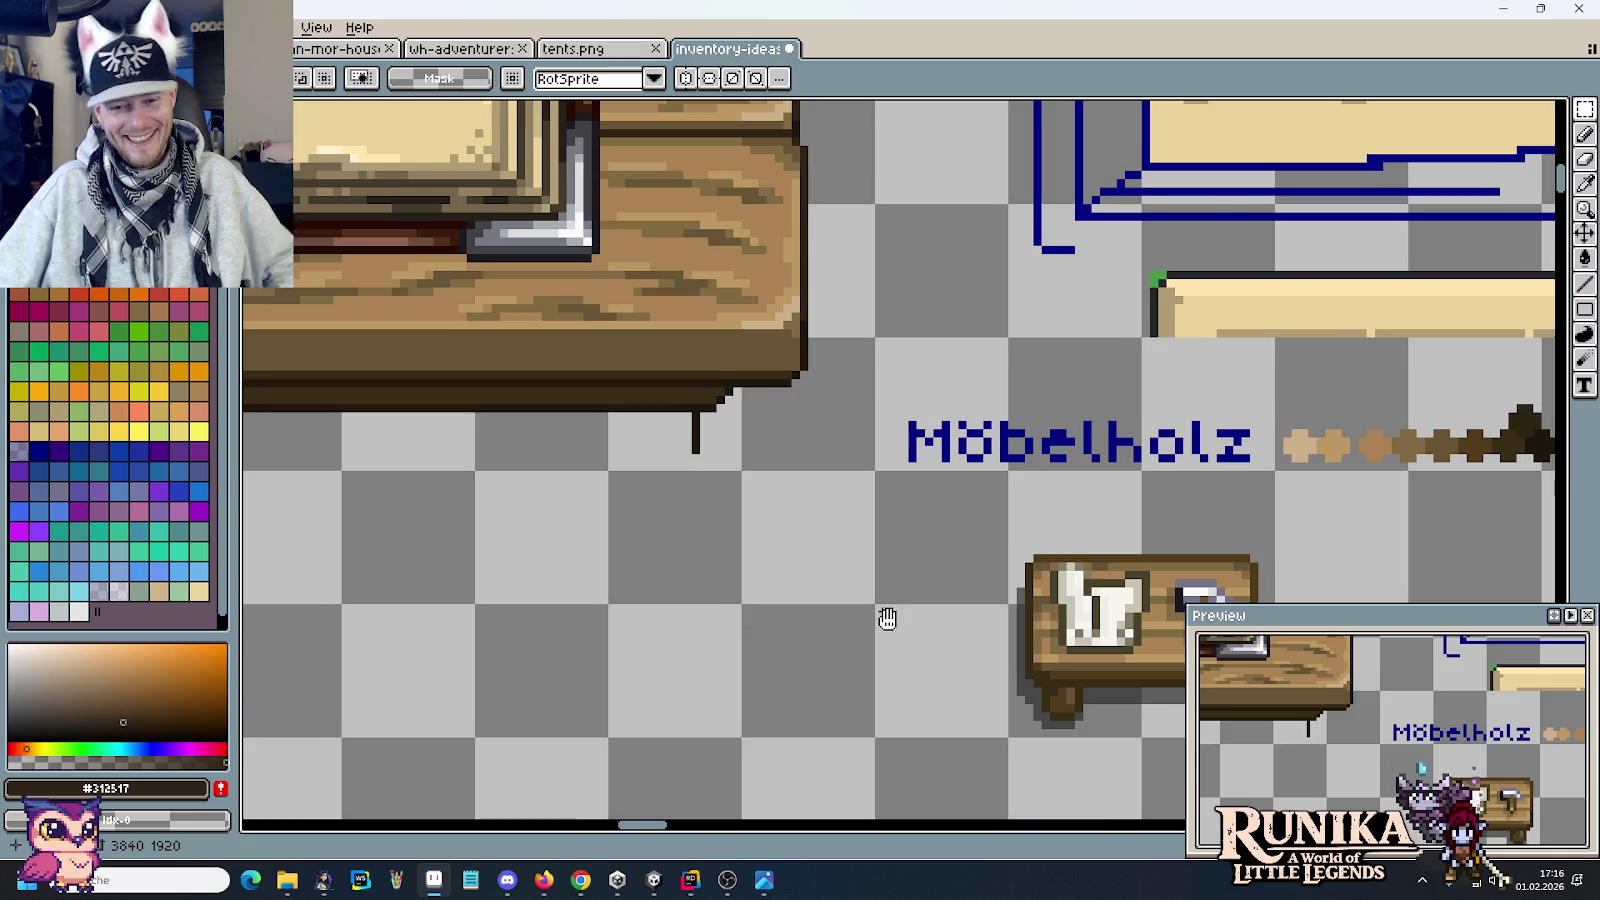
drag(887, 617, 761, 425)
mouse_move(1136, 500)
mouse_down()
mouse_move(1115, 468)
mouse_move(921, 382)
mouse_up()
click(757, 376)
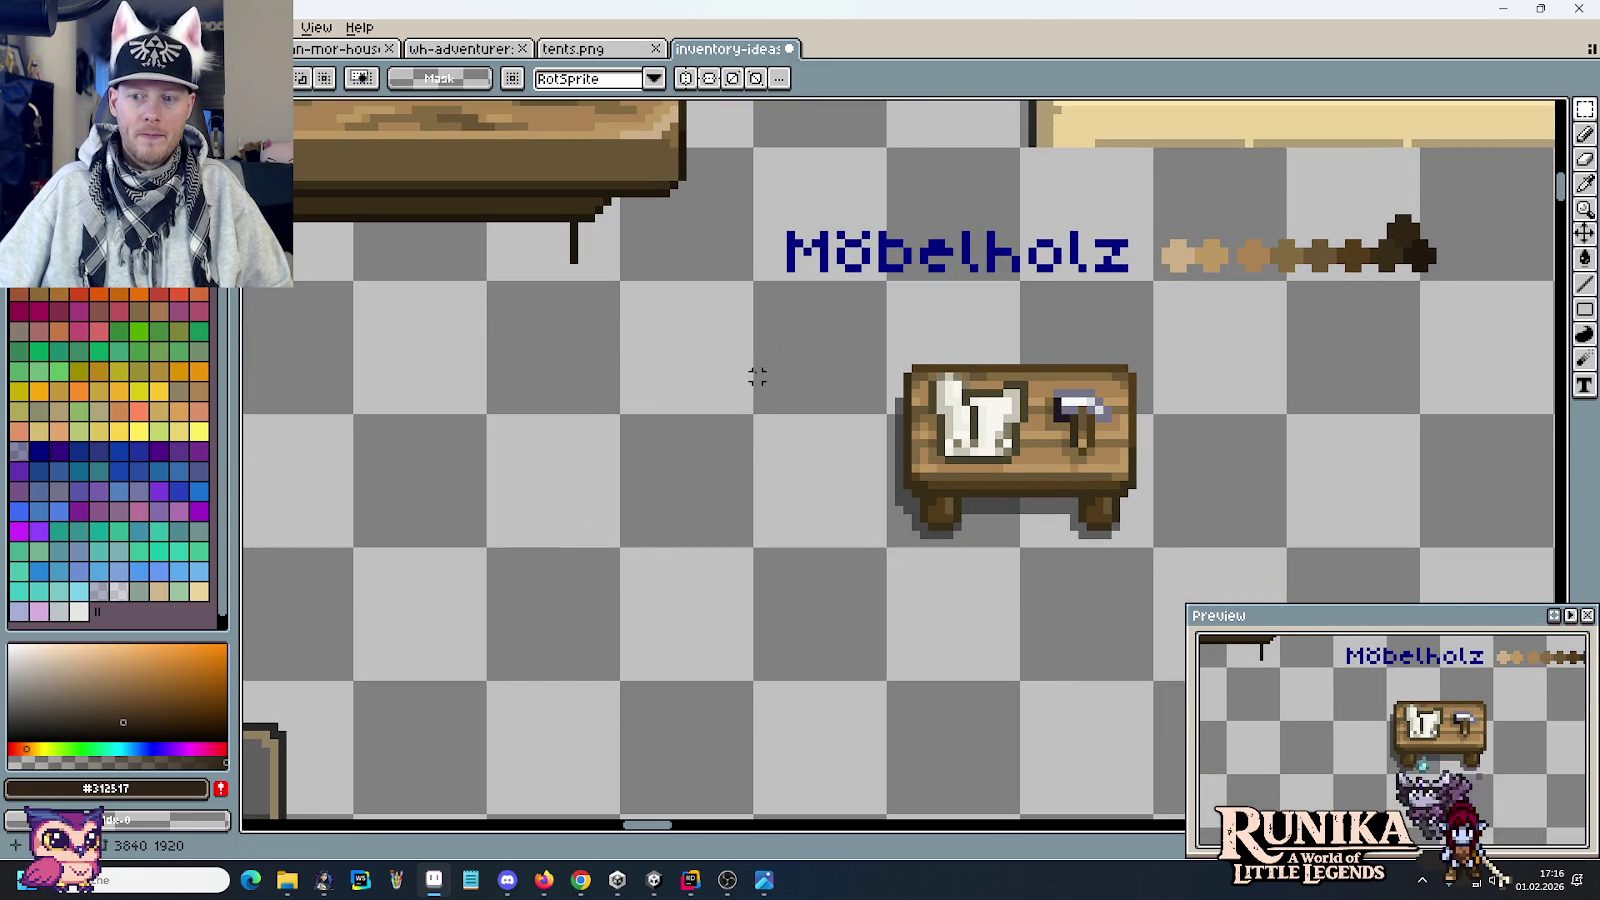
Step: Zoom out and pan until the open inventory book resting on its wooden desk is centred
scroll(757, 376, down, 3)
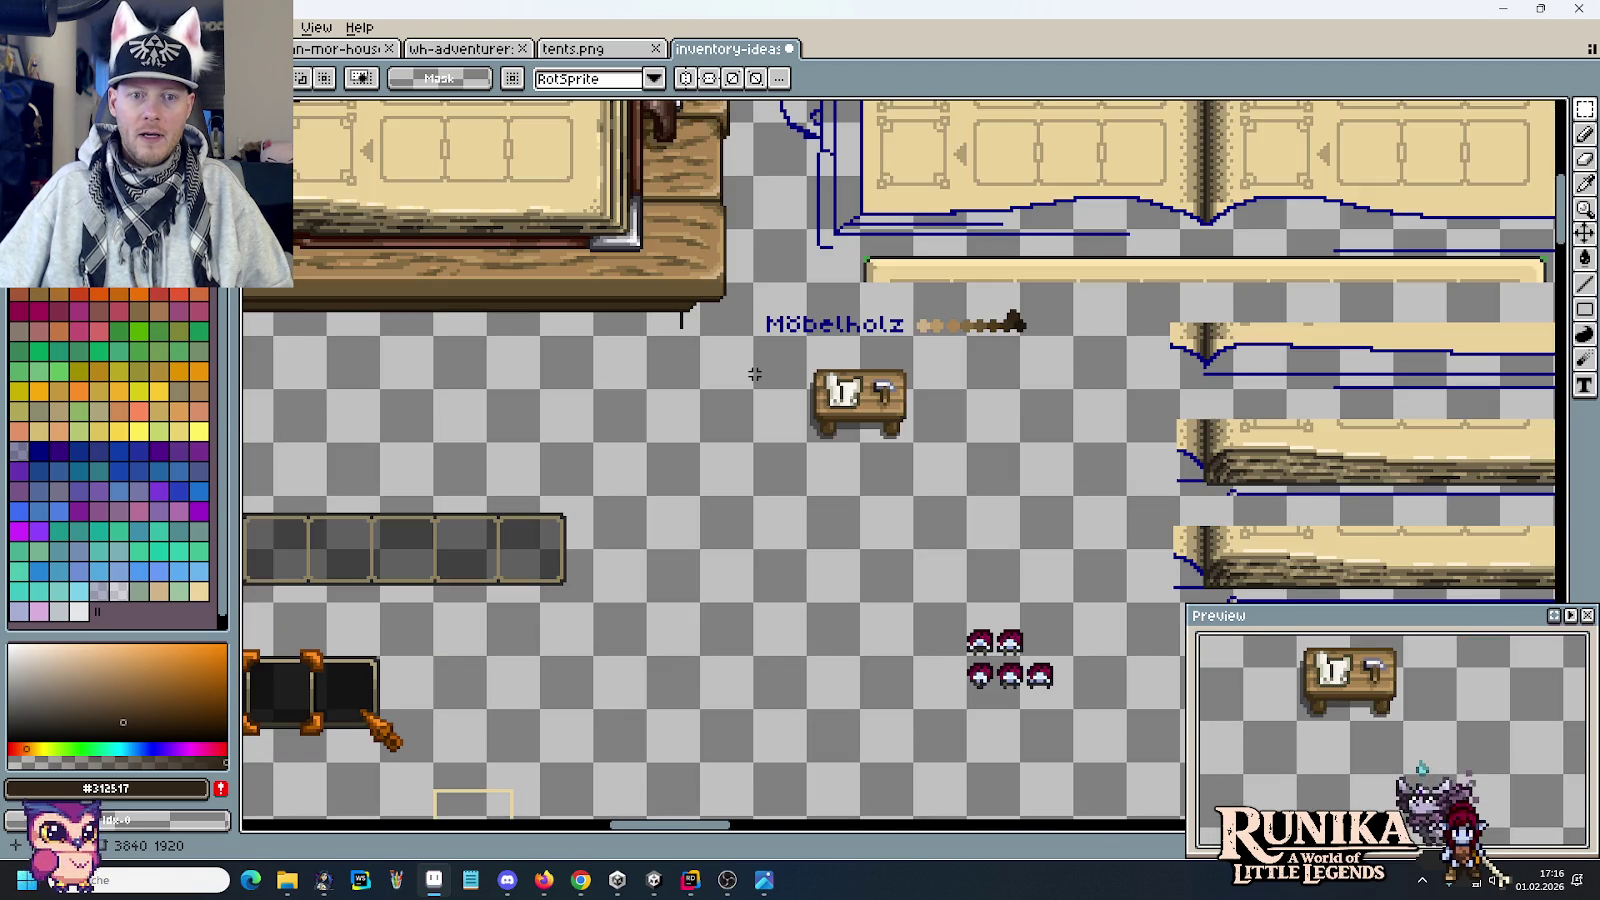
mouse_move(492, 341)
mouse_down()
mouse_move(949, 513)
mouse_move(983, 628)
mouse_up()
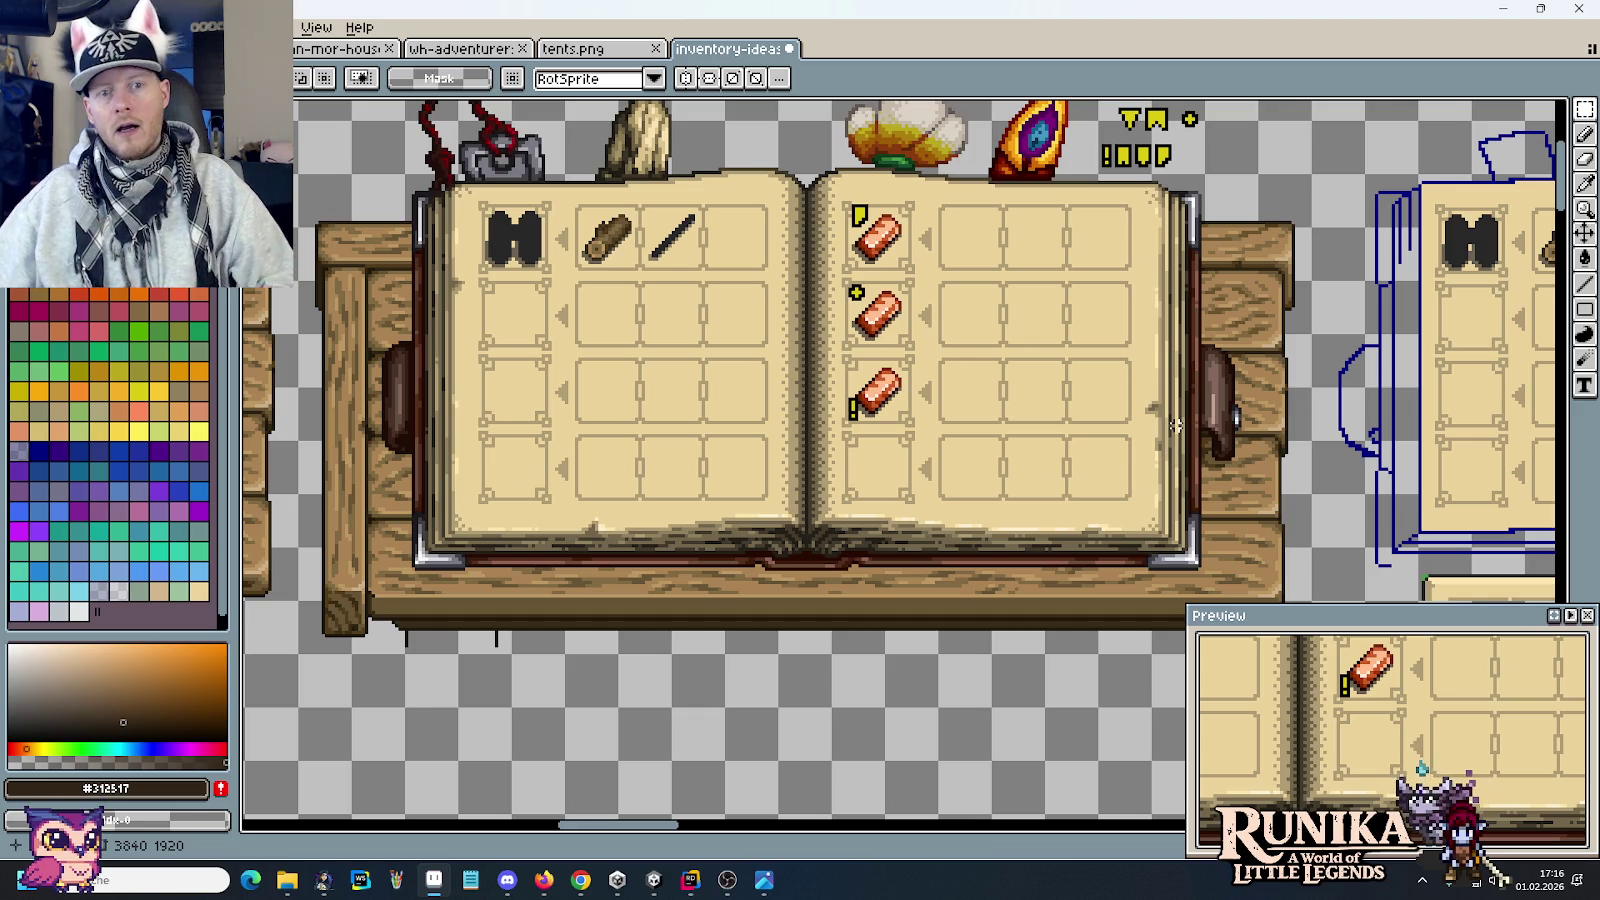
scroll(1093, 396, down, 2)
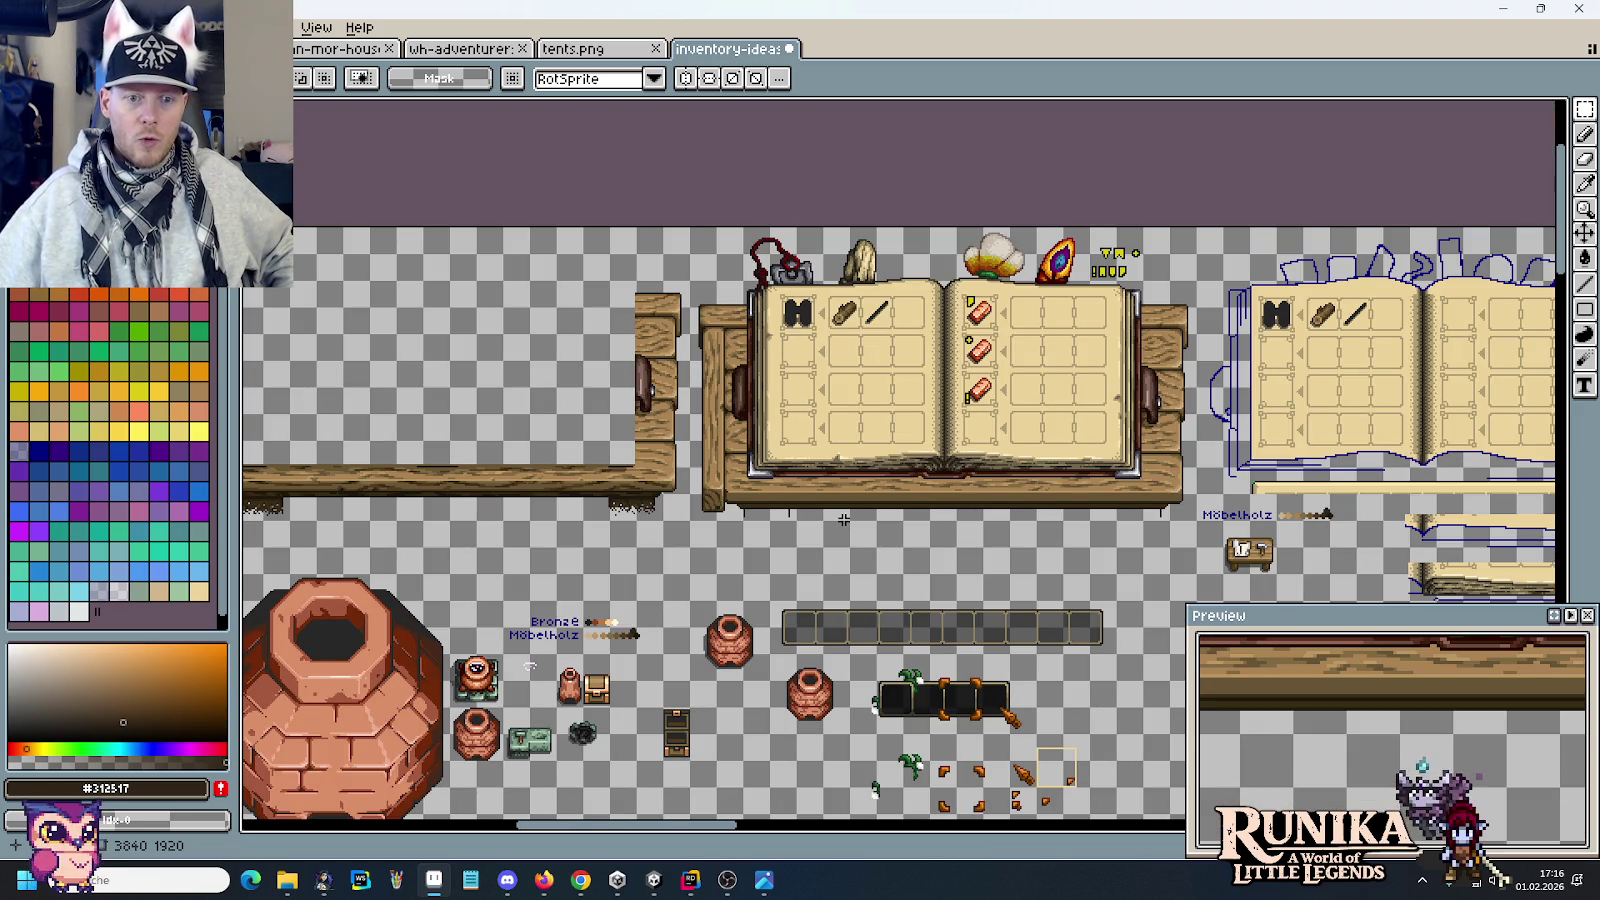
Step: Zoom out and marquee-select the book area, then the tent outlines above the right book
scroll(820, 458, down, 1)
drag(705, 233, 1190, 500)
drag(1277, 355, 1065, 383)
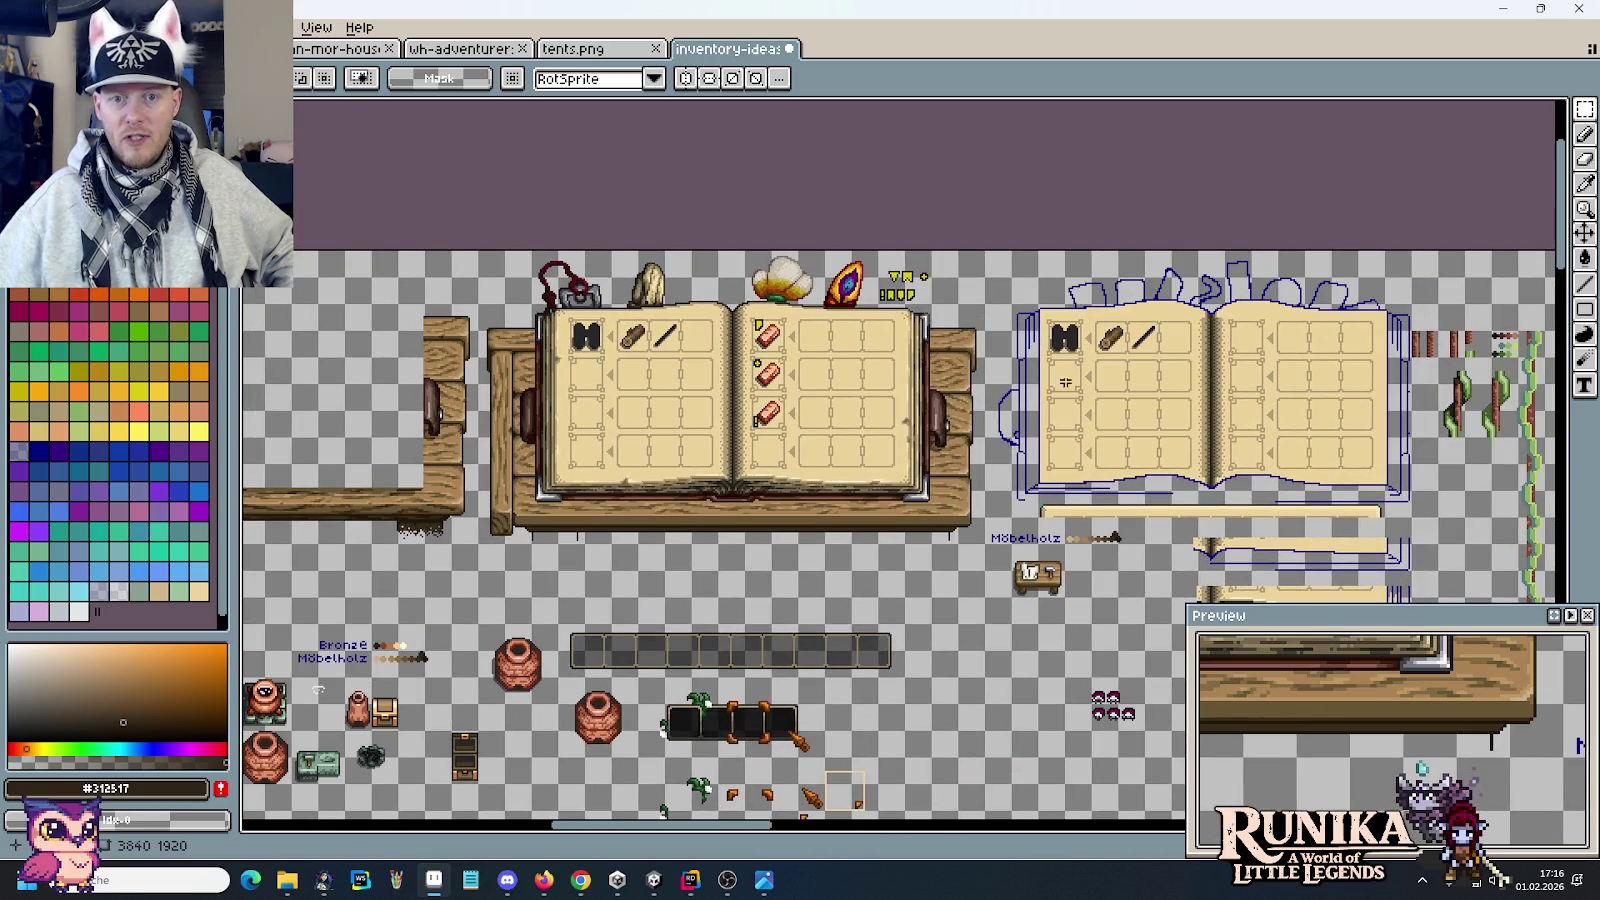
drag(1050, 247, 1423, 322)
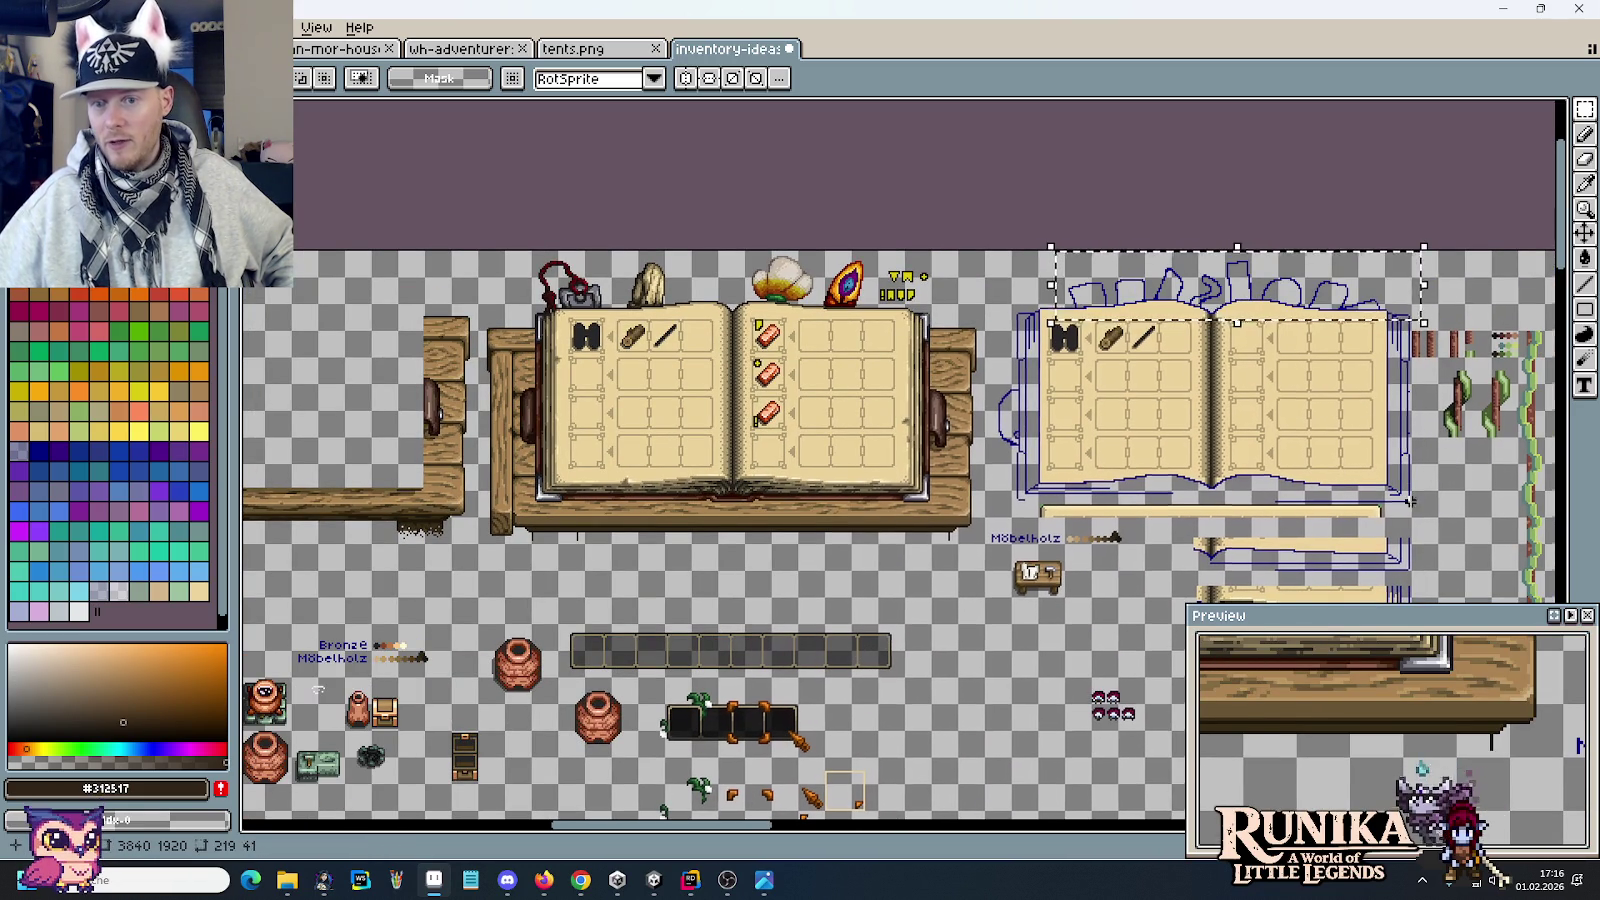
Step: Zoom in and pan past the shelf sprites and Möbelholz label to the ore and resource sprites
scroll(1310, 461, up, 1)
scroll(1226, 537, up, 1)
scroll(988, 355, up, 3)
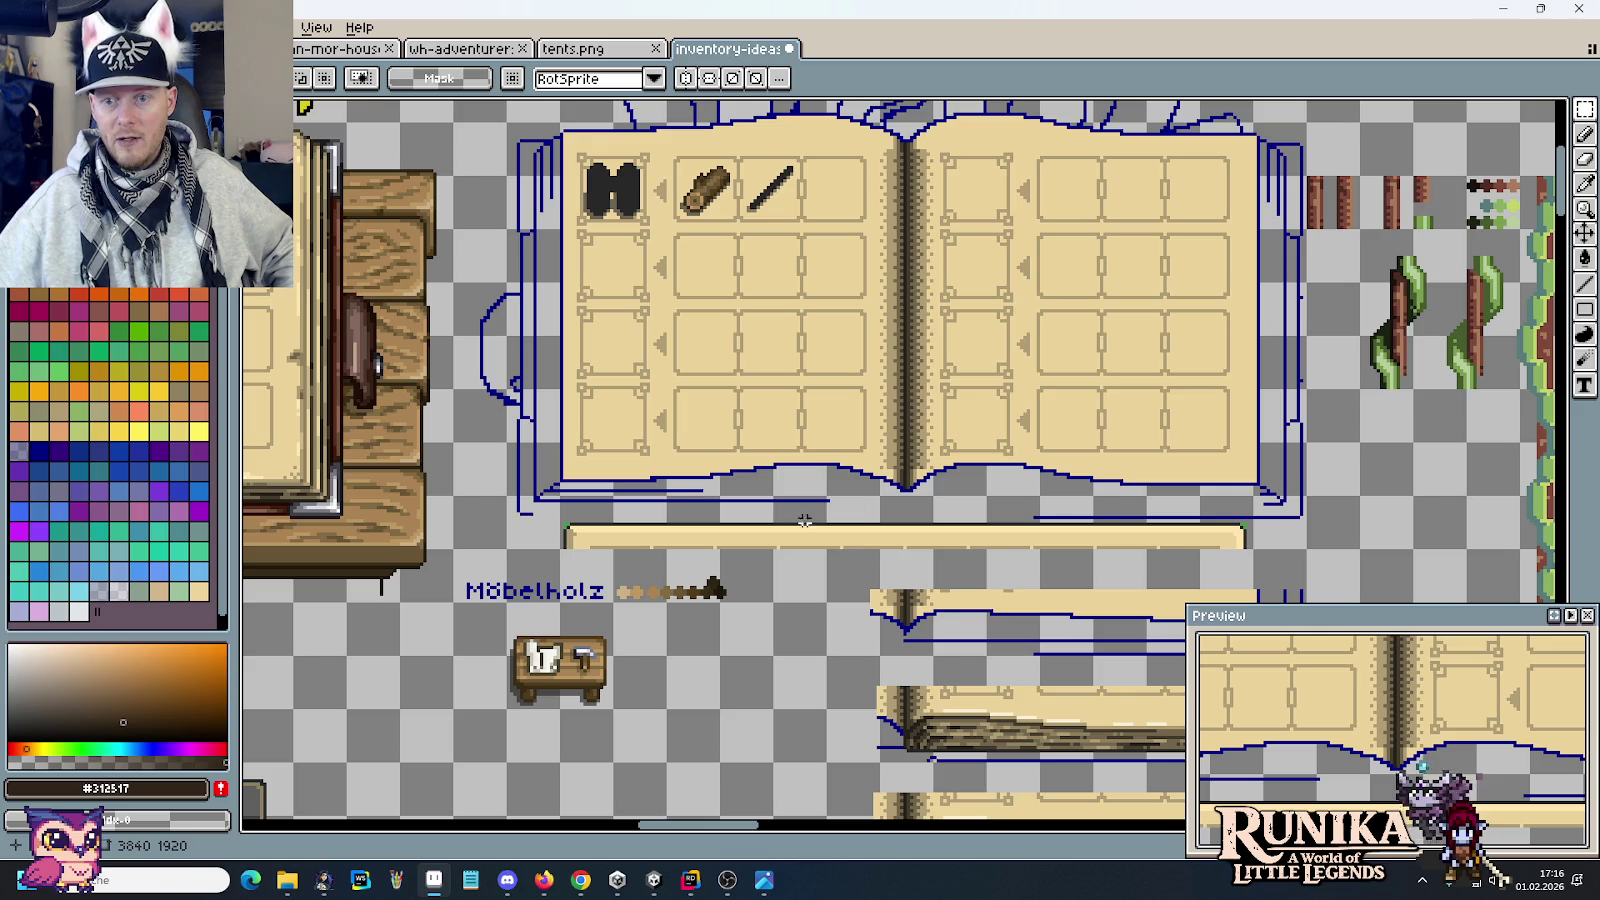
drag(771, 580, 640, 193)
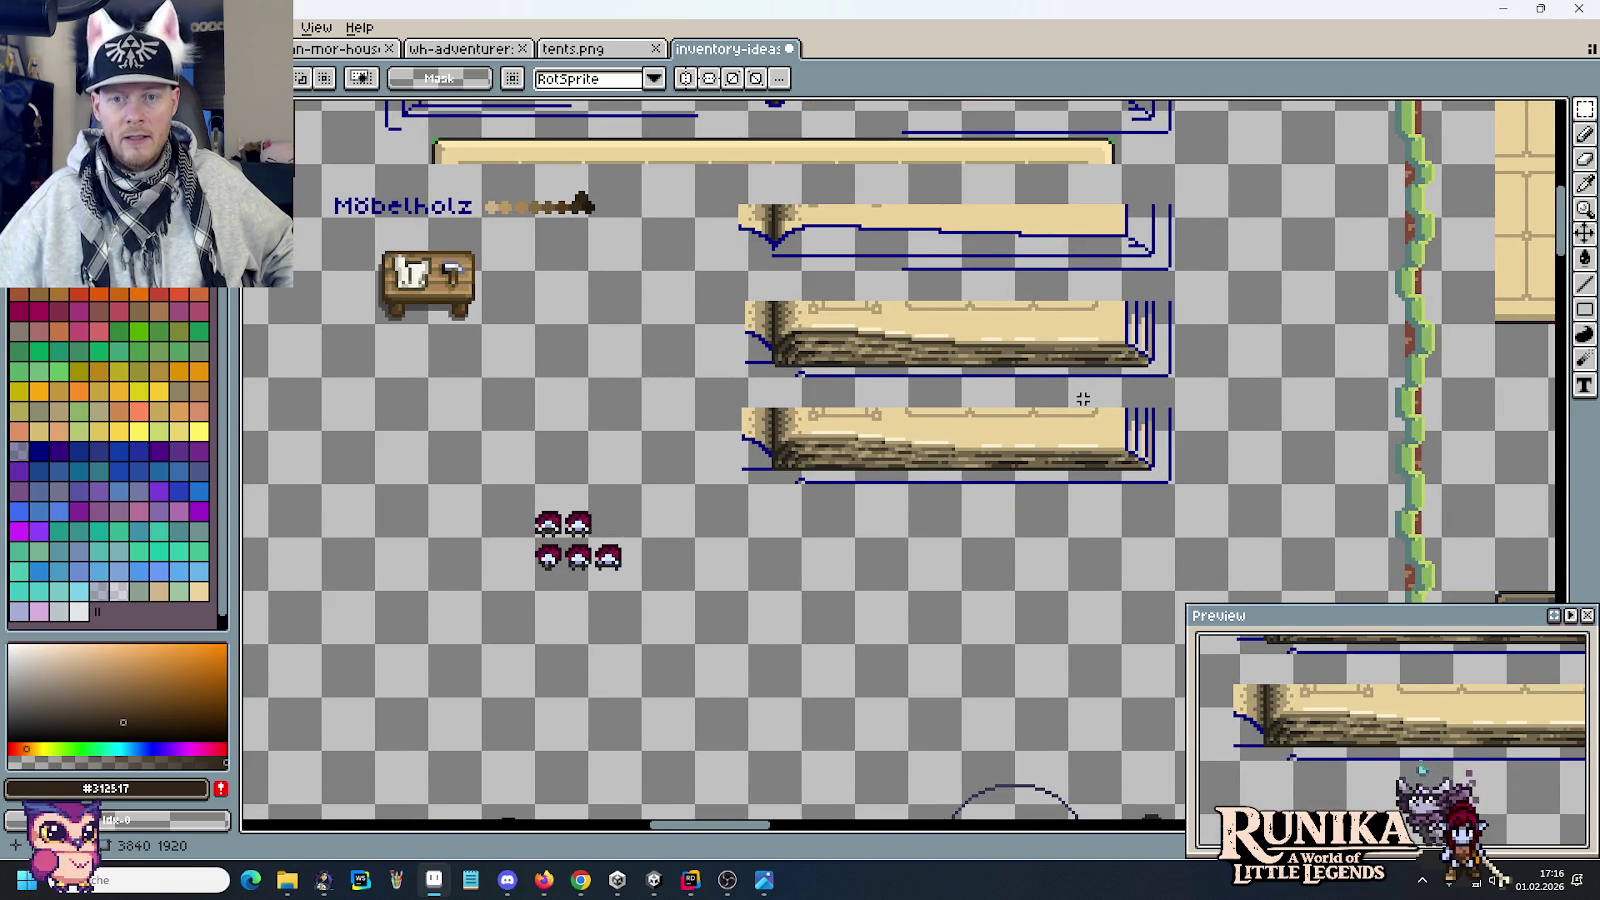
scroll(1083, 399, down, 2)
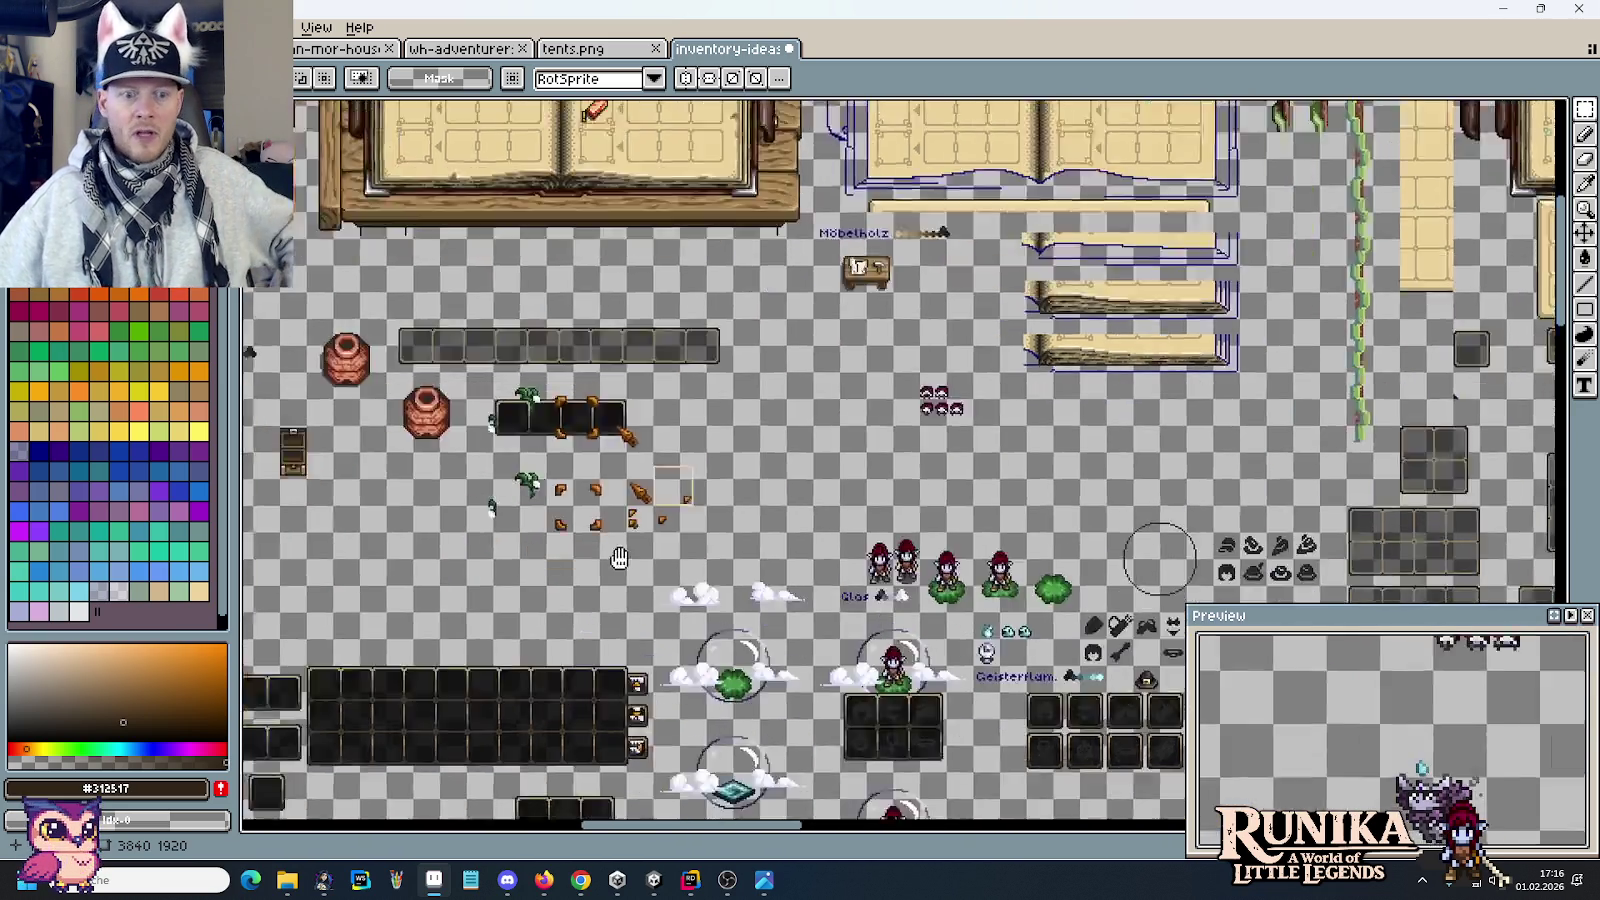
scroll(619, 558, up, 2)
scroll(619, 558, up, 1)
scroll(1011, 411, down, 3)
mouse_move(1200, 380)
mouse_down()
mouse_move(1011, 411)
mouse_move(960, 386)
mouse_up()
scroll(1011, 411, up, 2)
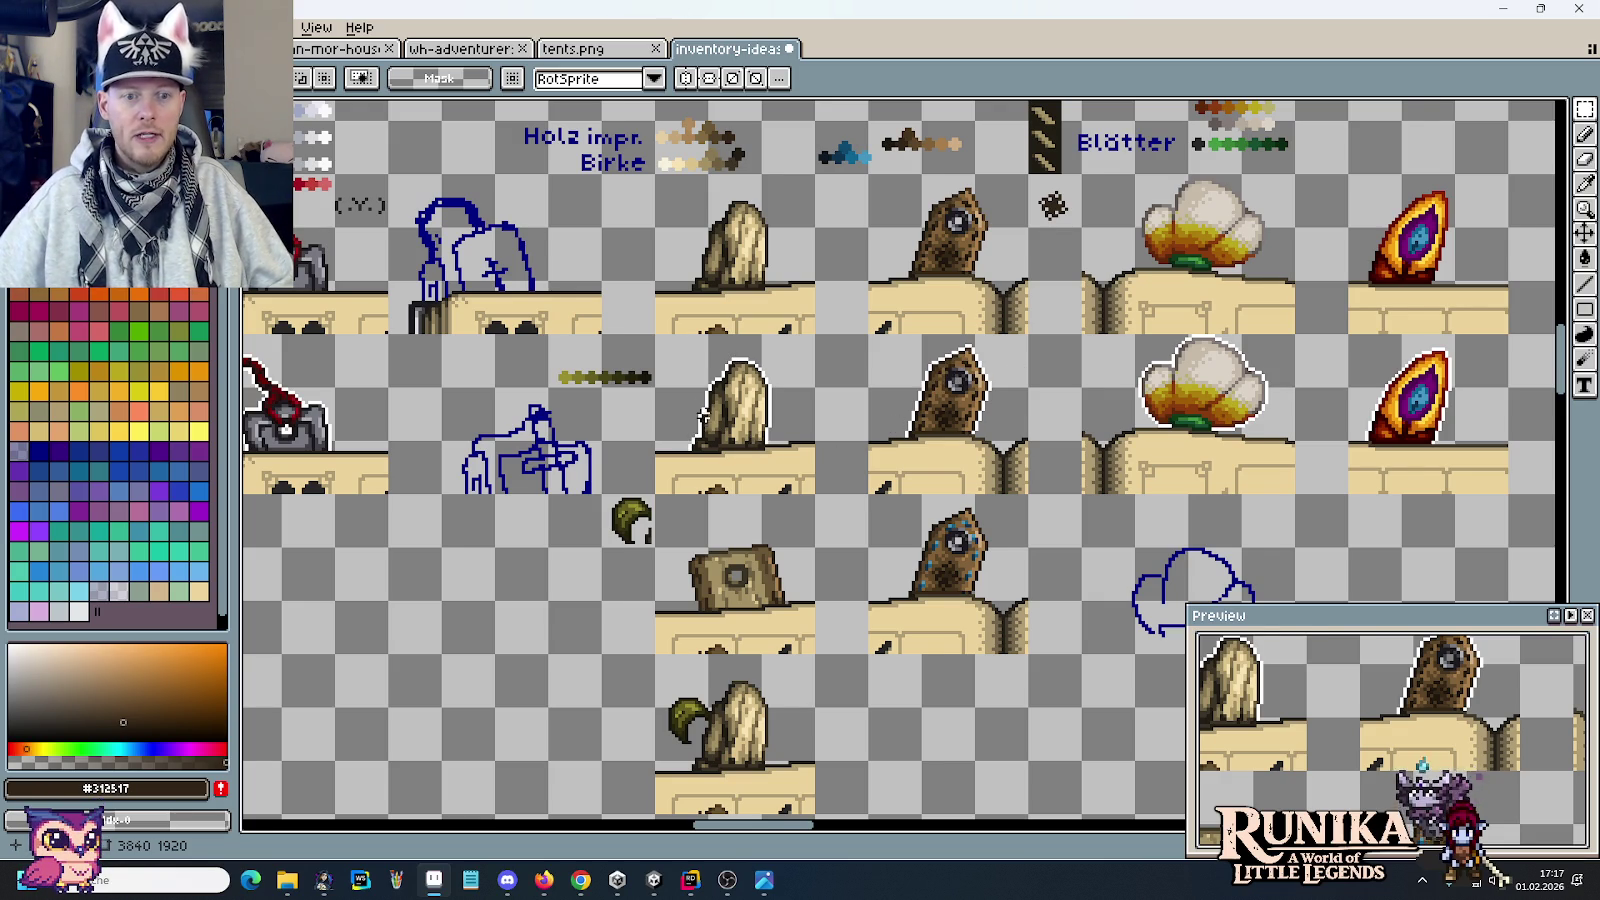
drag(703, 415, 1194, 470)
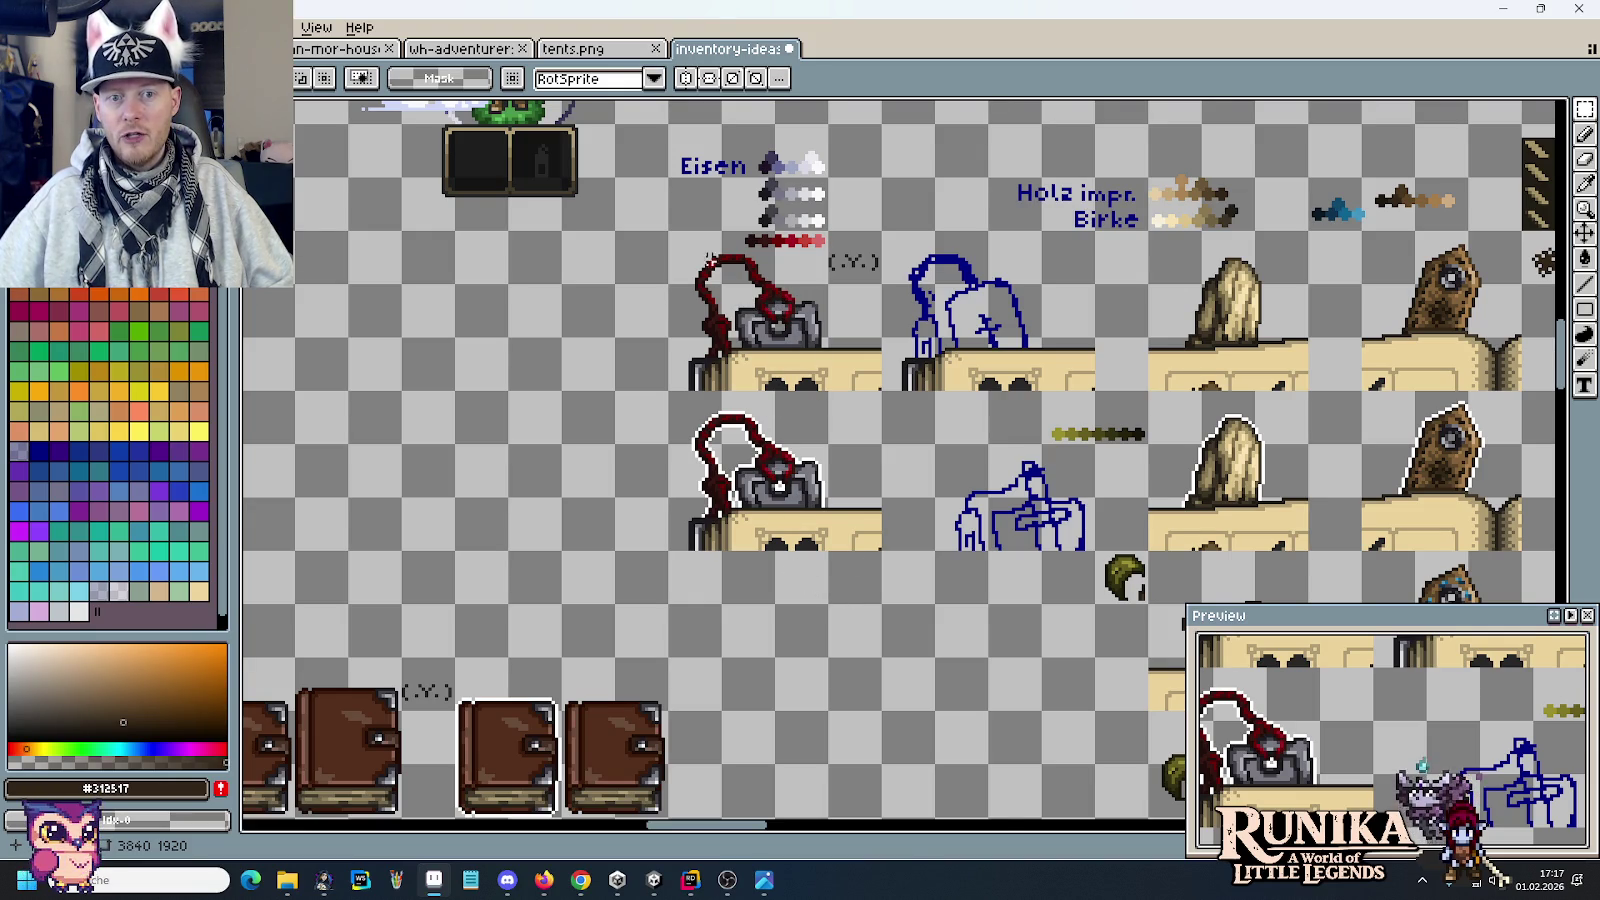
scroll(1108, 348, up, 1)
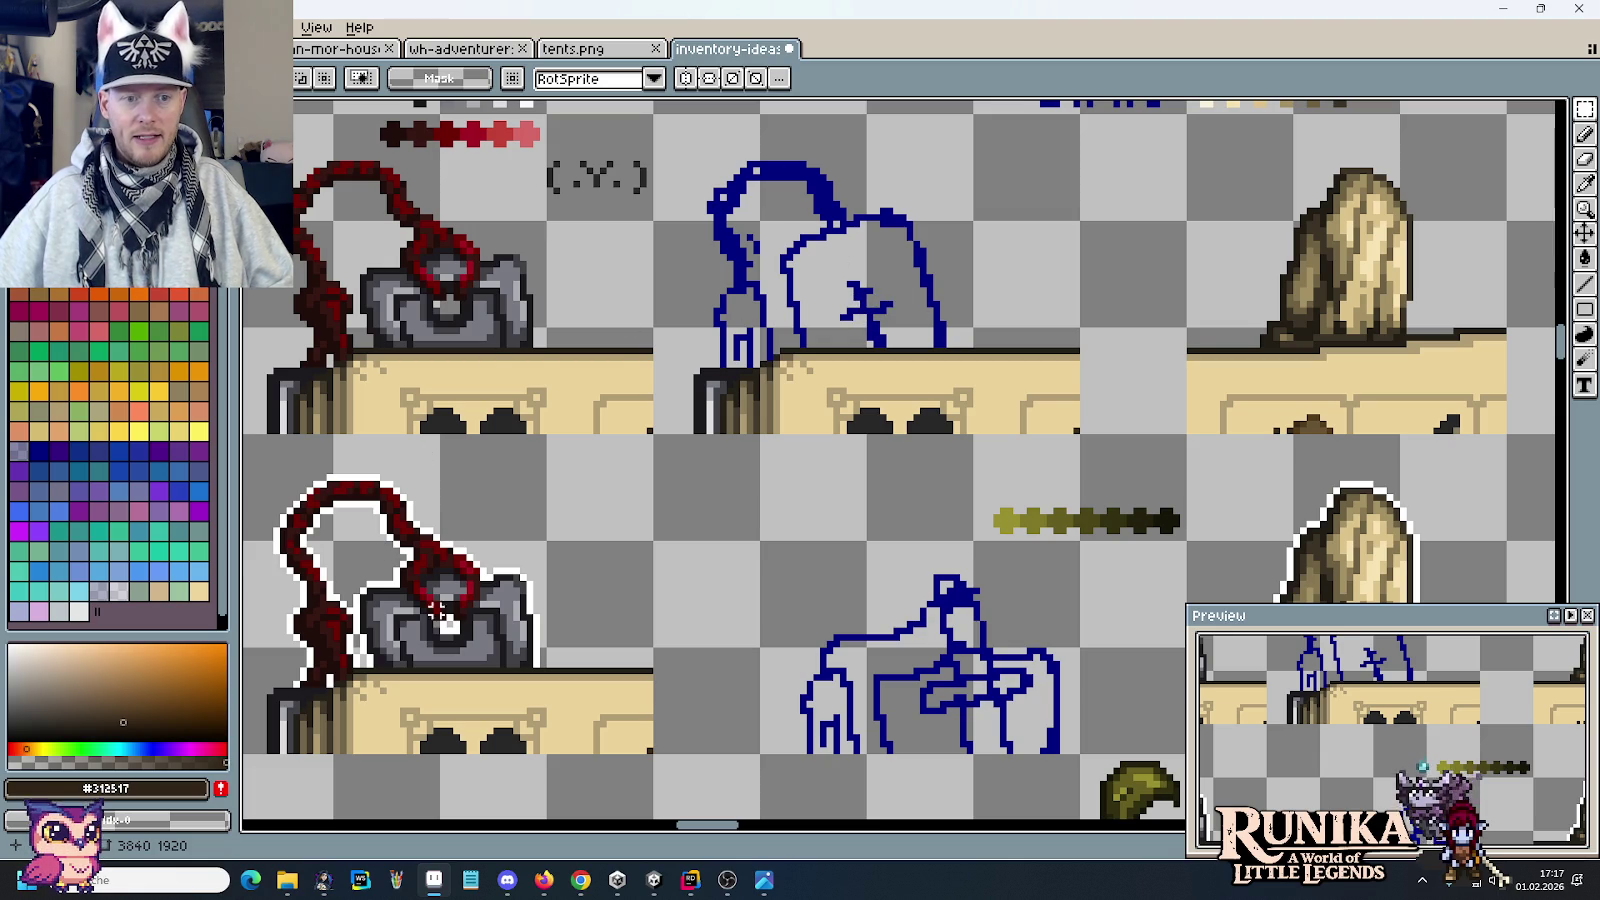
scroll(816, 278, down, 2)
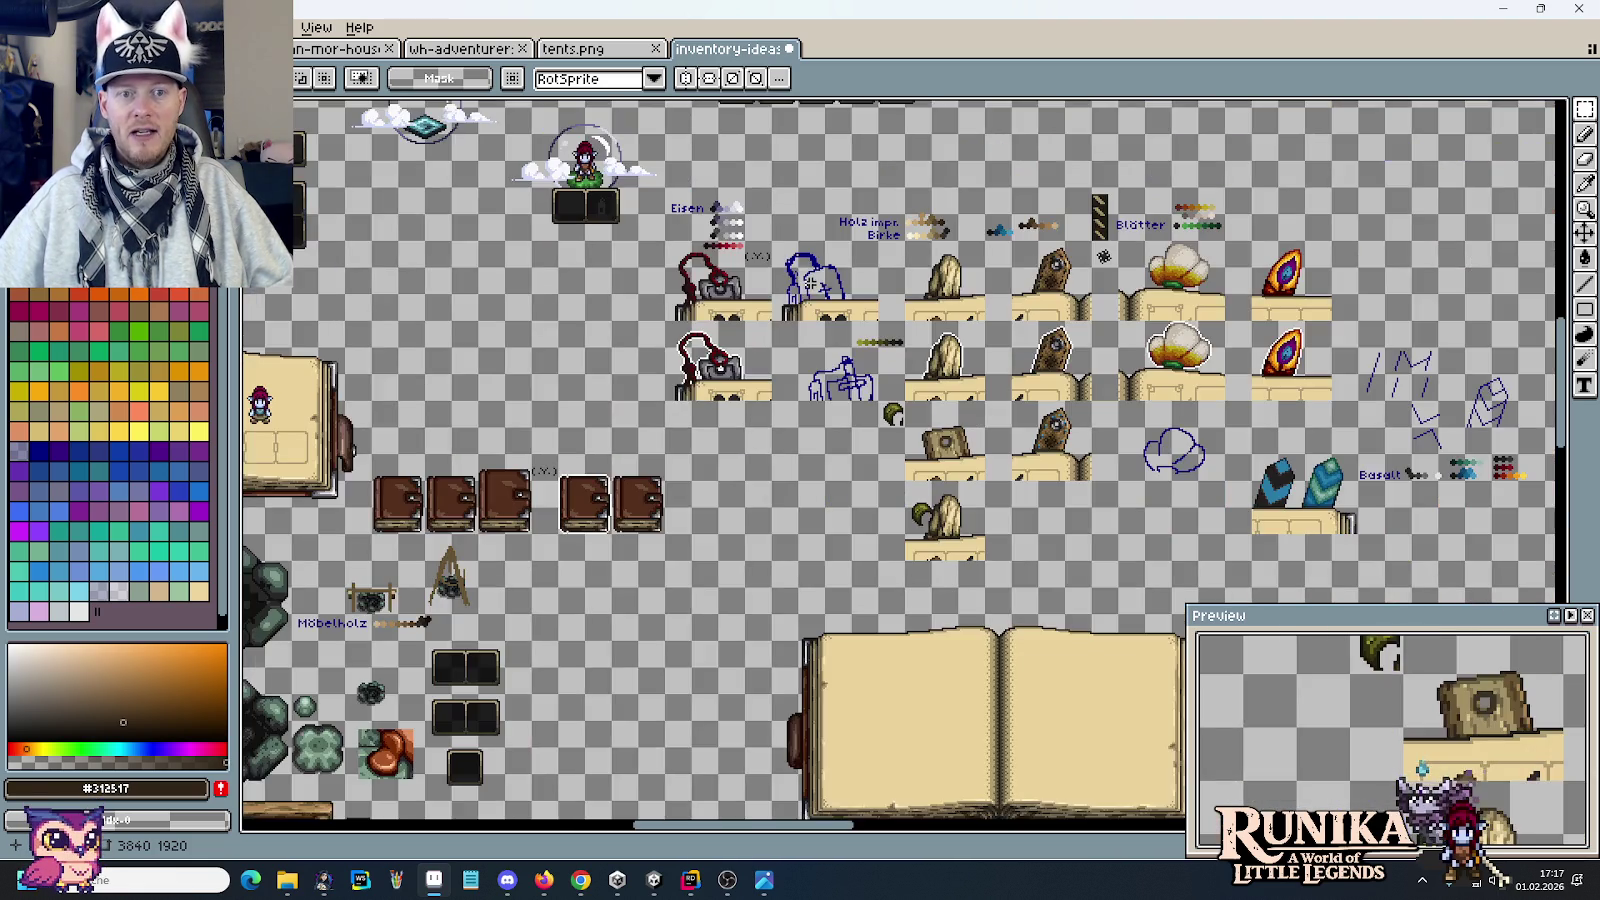
scroll(822, 266, up, 2)
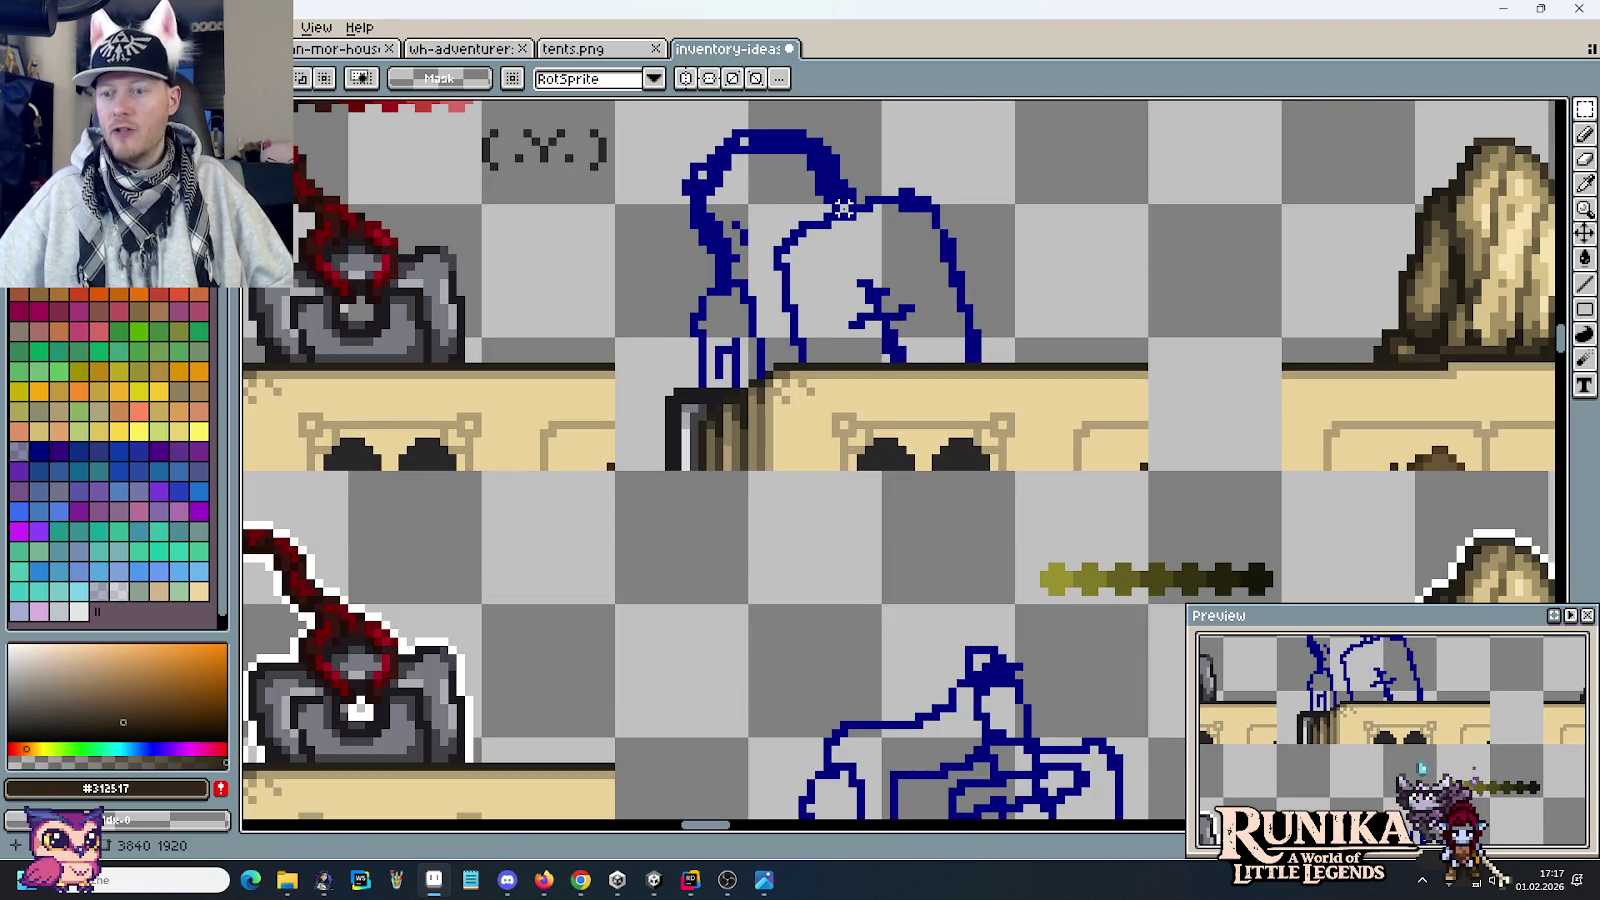
scroll(868, 258, down, 1)
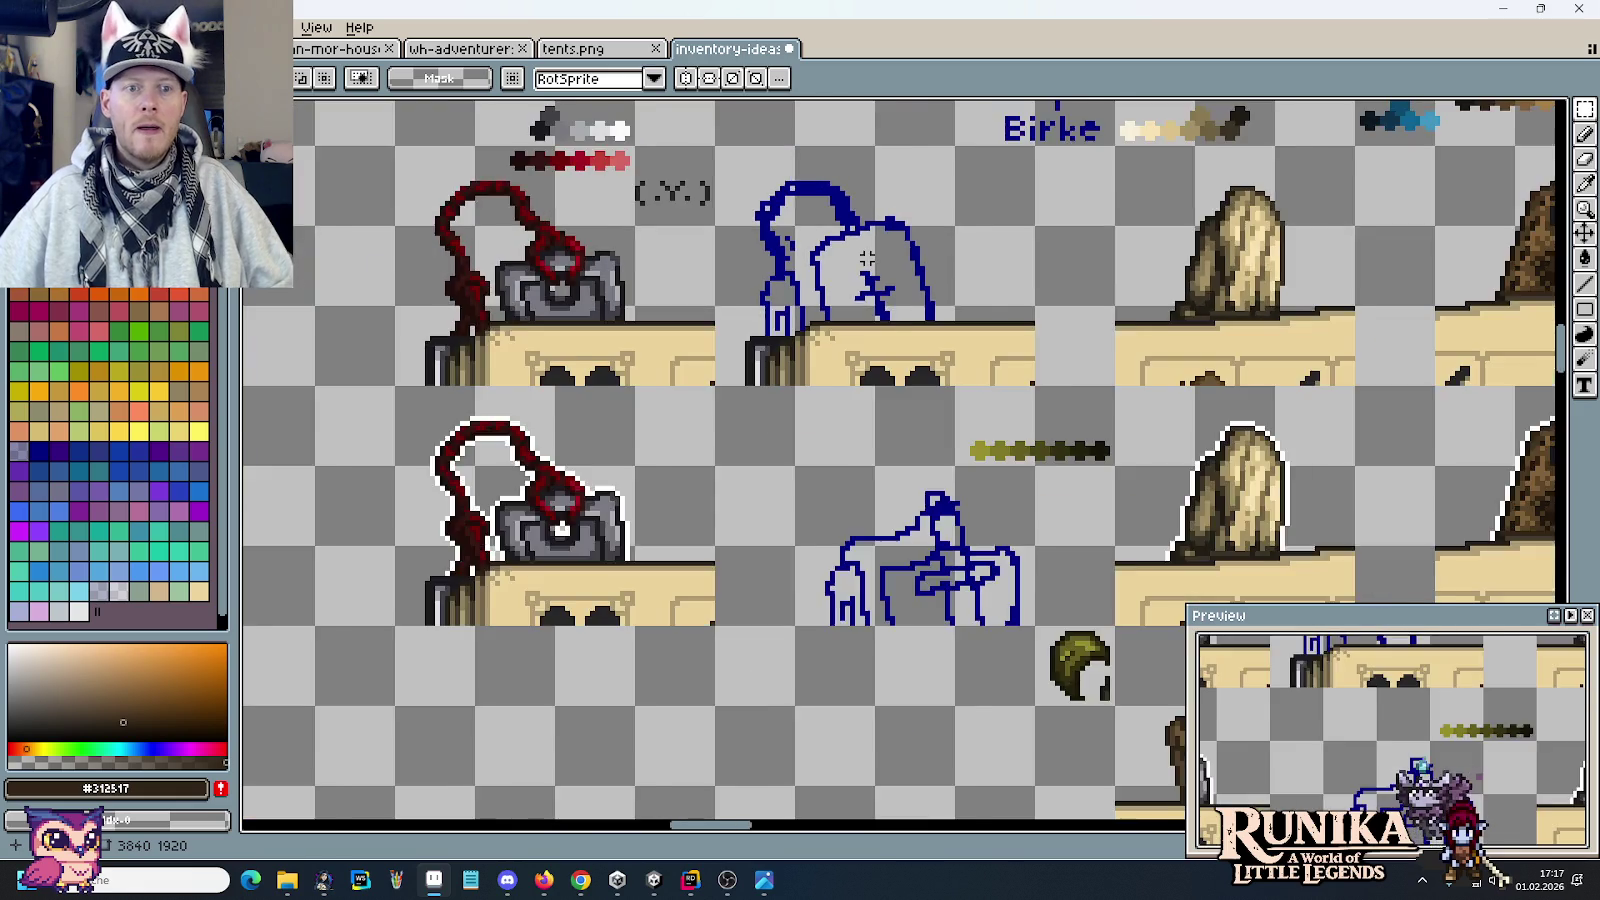
scroll(862, 258, down, 1)
drag(1025, 327, 992, 379)
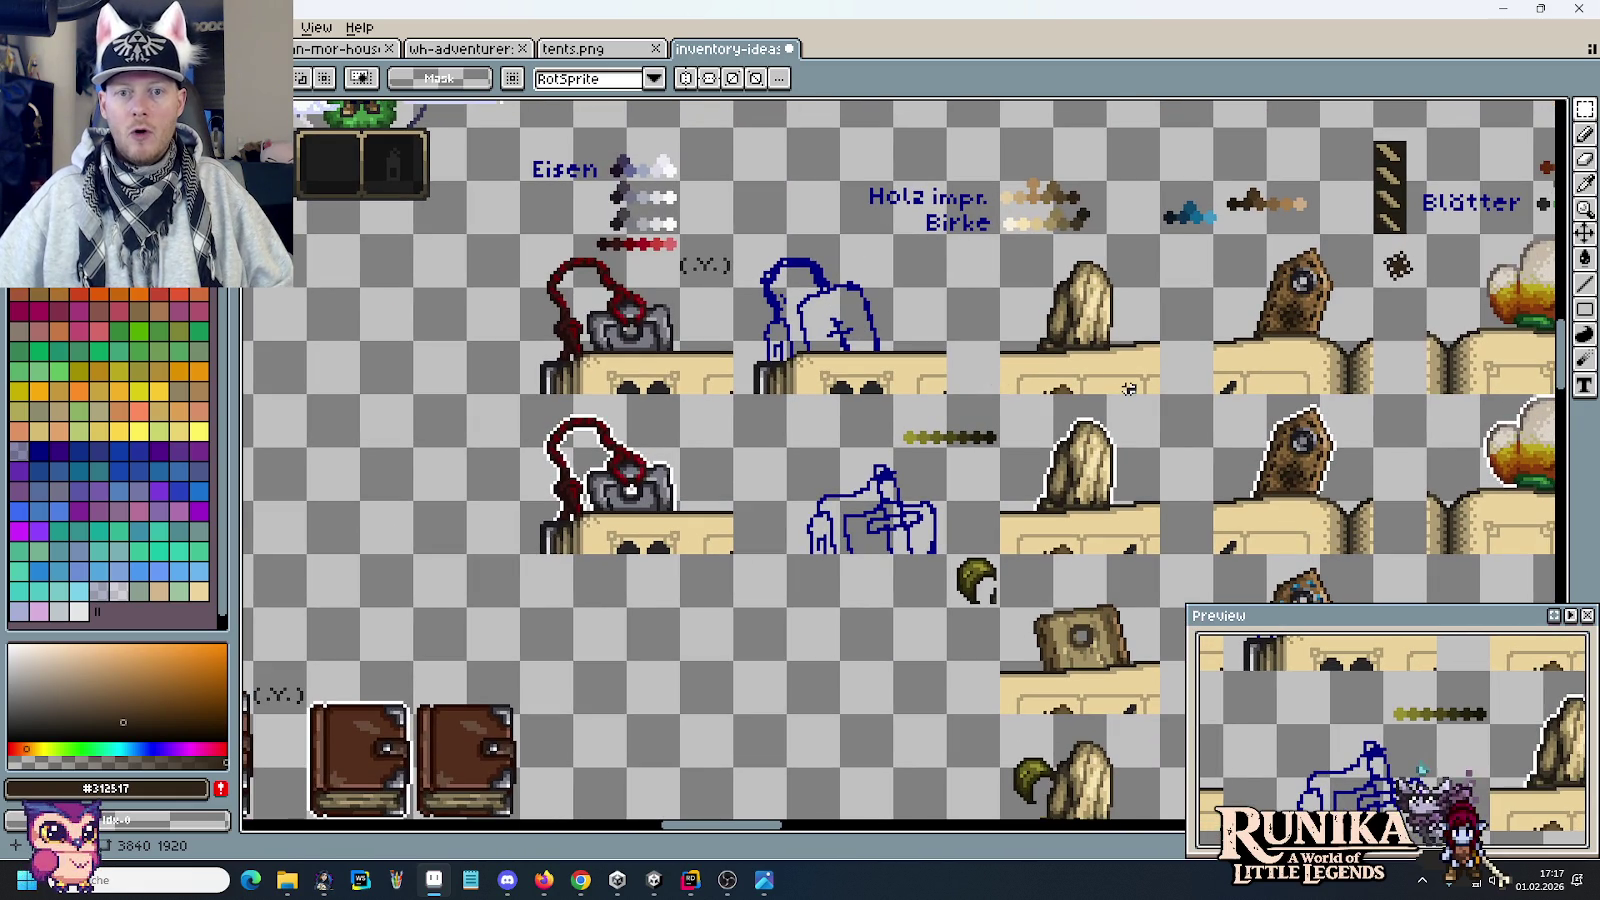
drag(1128, 389, 862, 260)
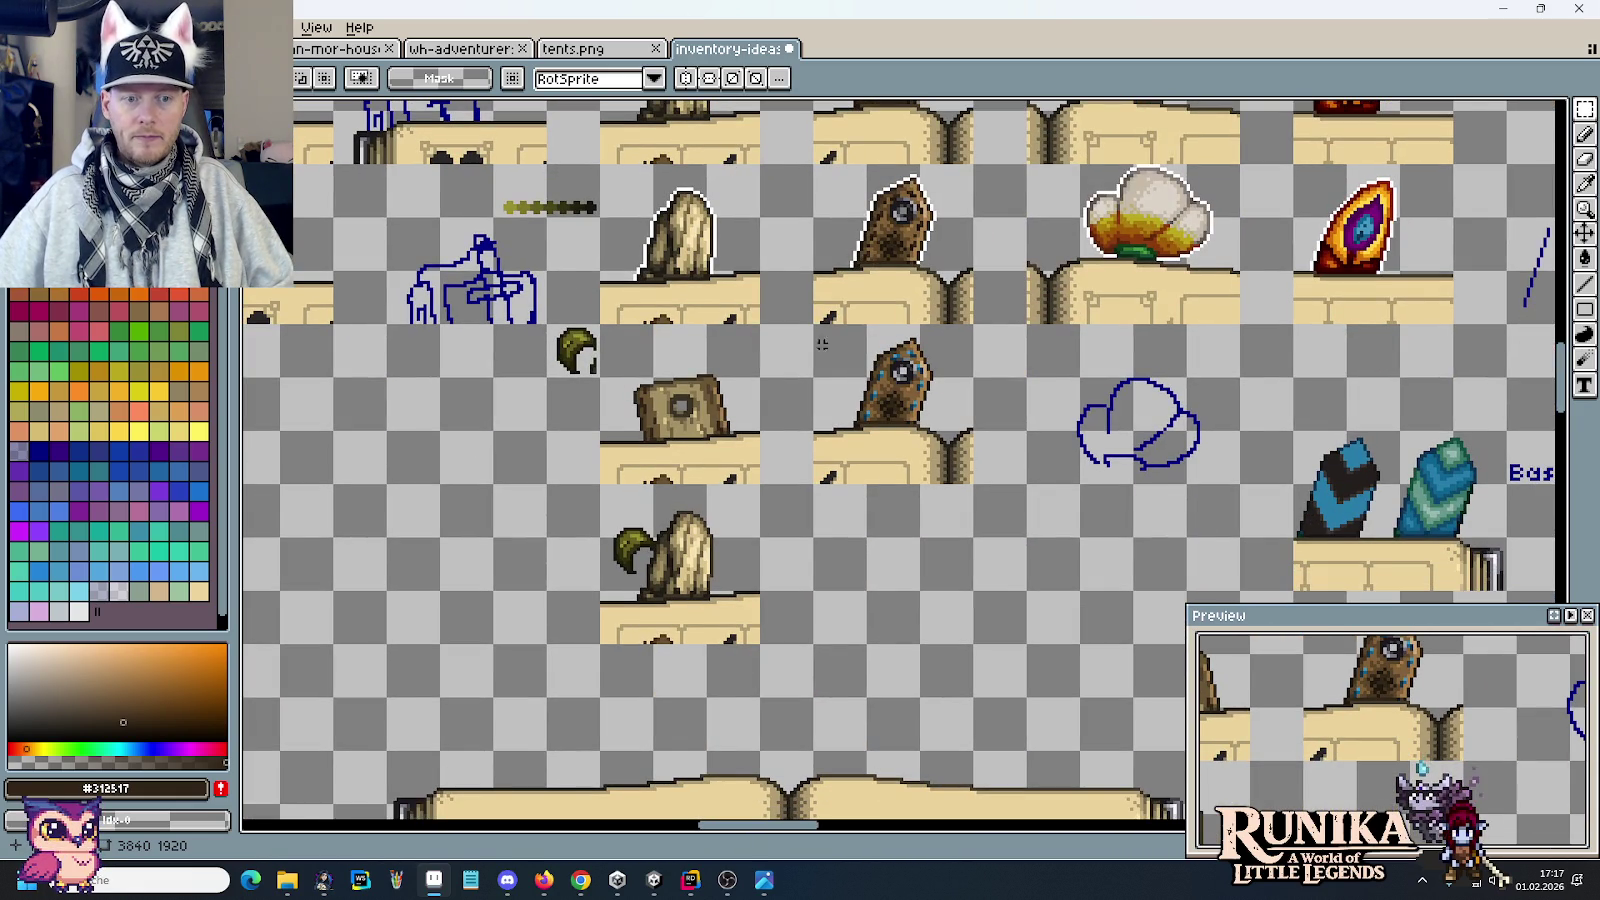
drag(592, 510, 675, 595)
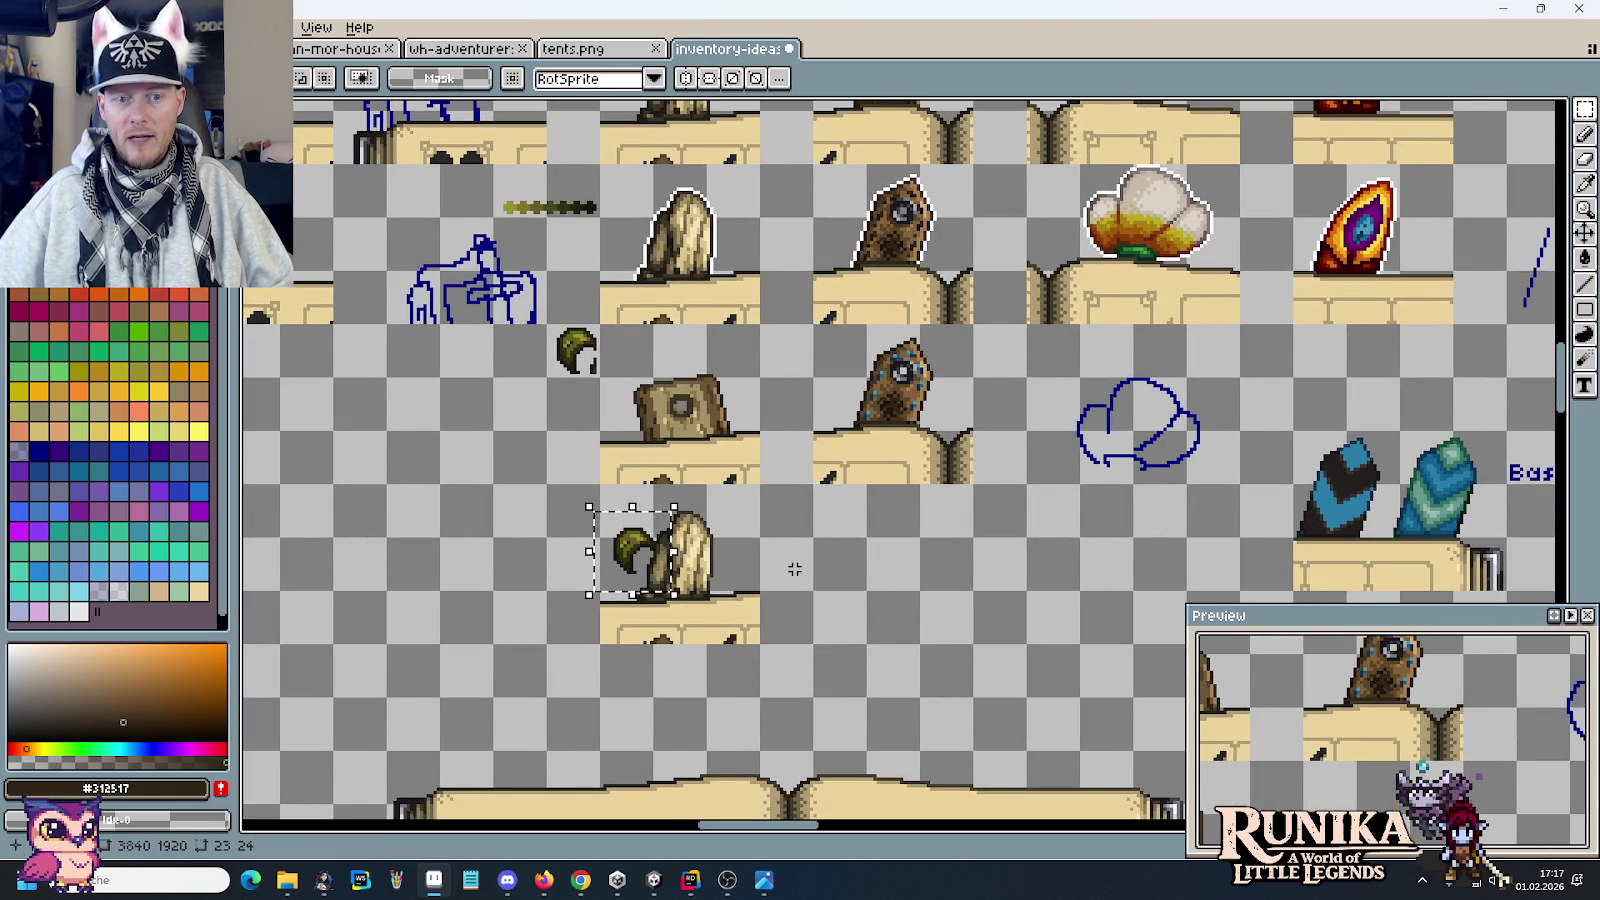
drag(1112, 378, 862, 438)
drag(1063, 447, 1205, 585)
scroll(960, 447, down, 2)
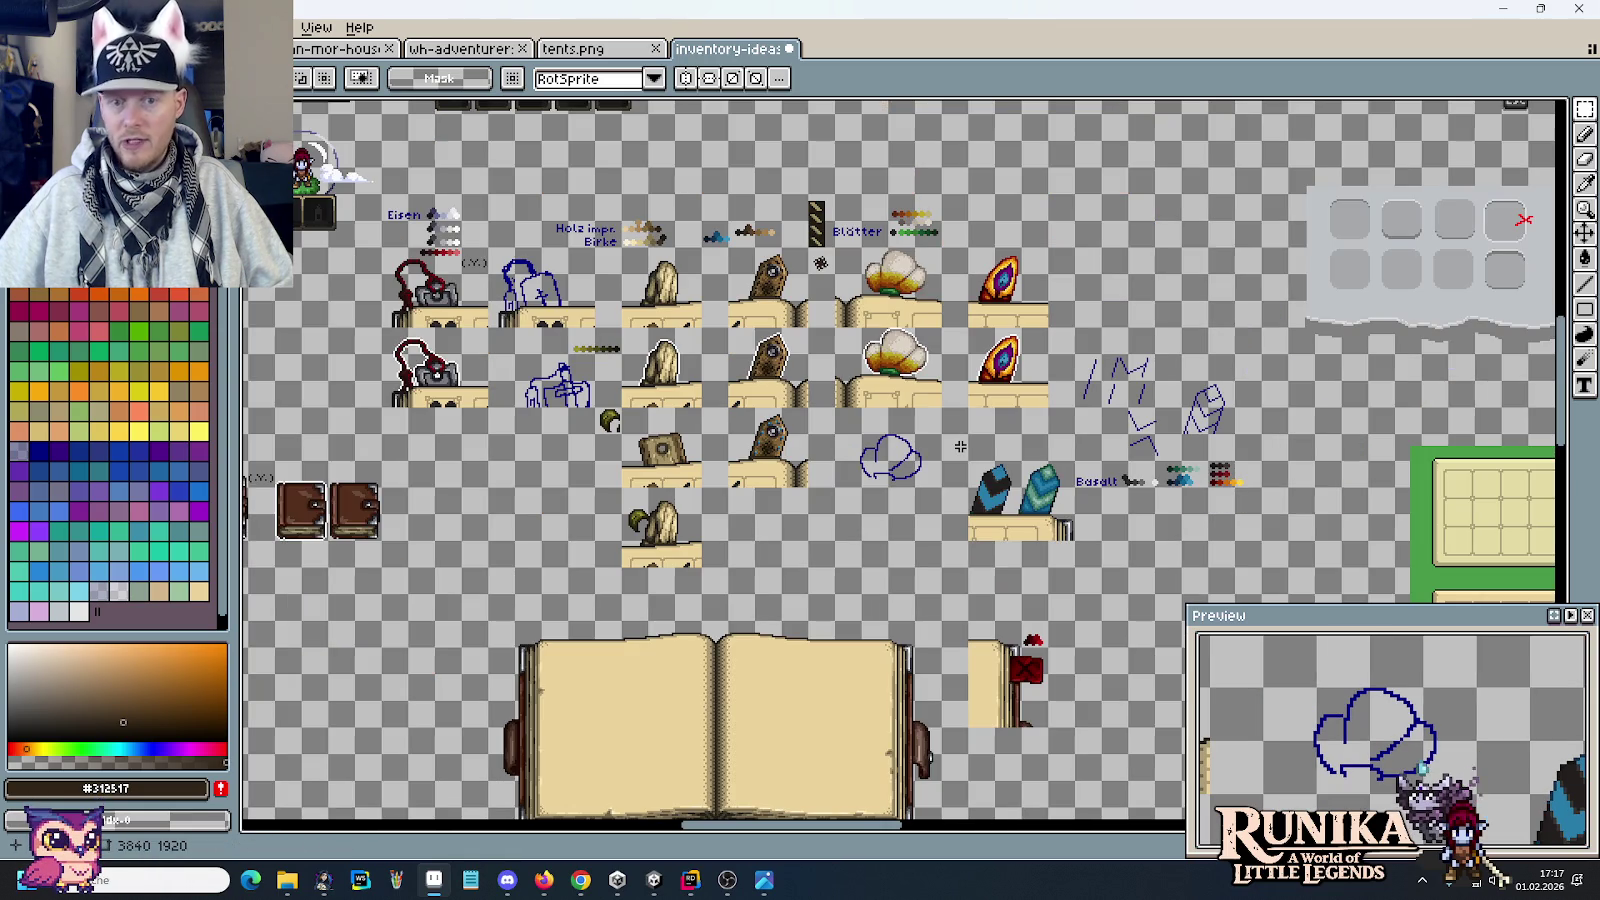
scroll(954, 429, up, 1)
scroll(965, 520, up, 1)
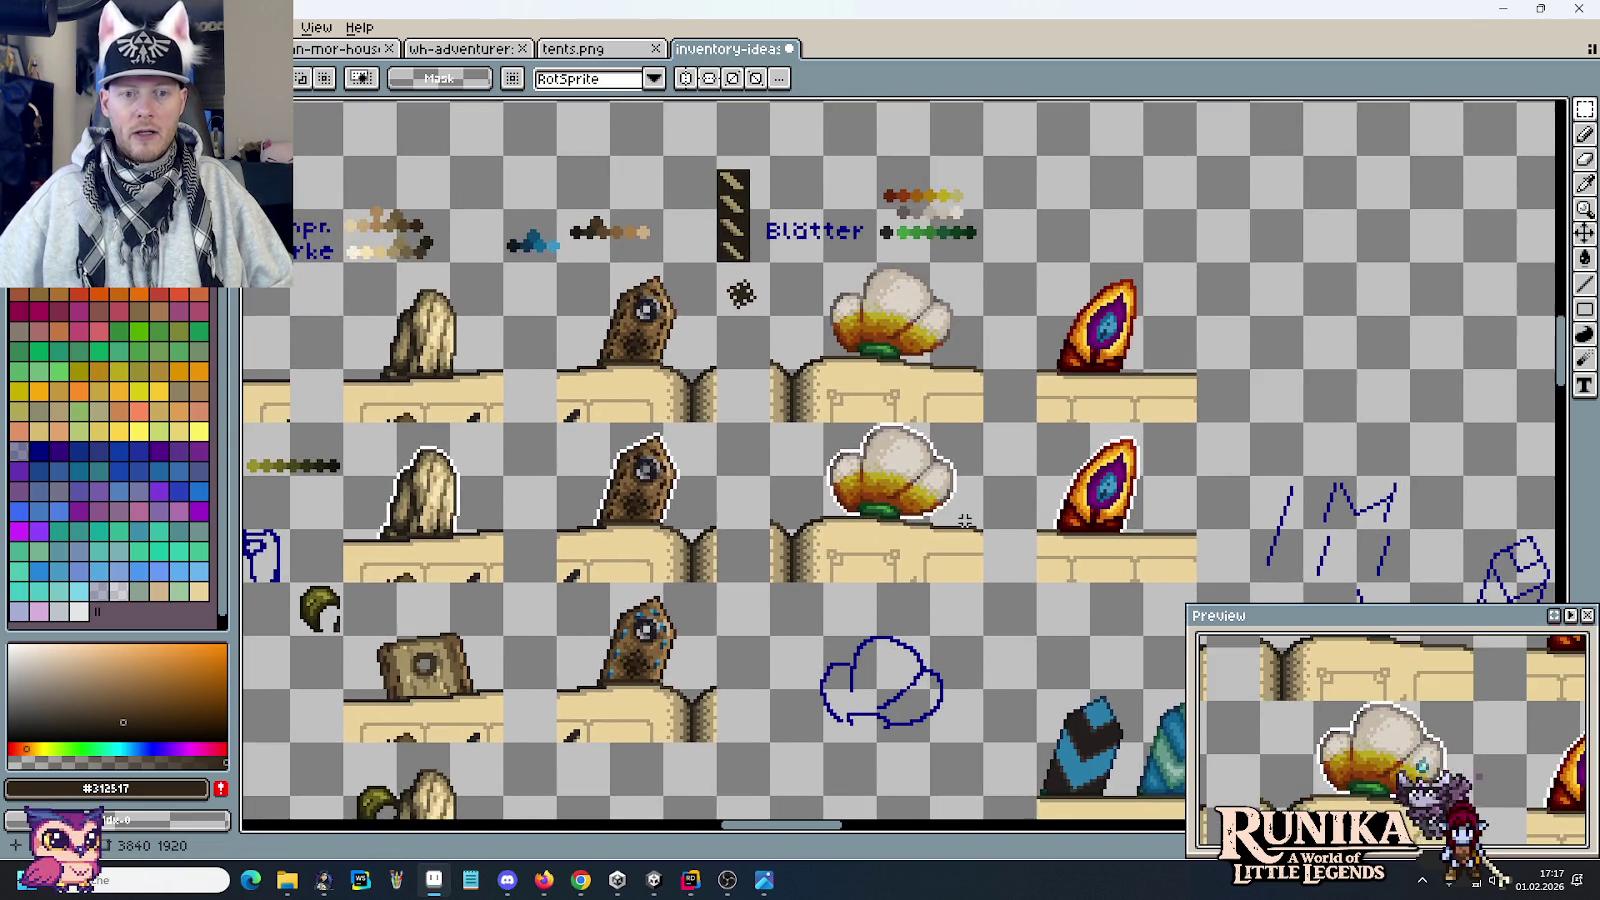
scroll(960, 507, down, 1)
drag(960, 700, 980, 150)
scroll(985, 260, up, 1)
Step: Pan over the item-book mockups, zoom in briefly, then zoom back out to about 1x
mouse_move(990, 264)
mouse_down()
mouse_move(997, 414)
mouse_move(1197, 414)
mouse_up()
drag(700, 330, 1050, 330)
scroll(694, 323, up, 1)
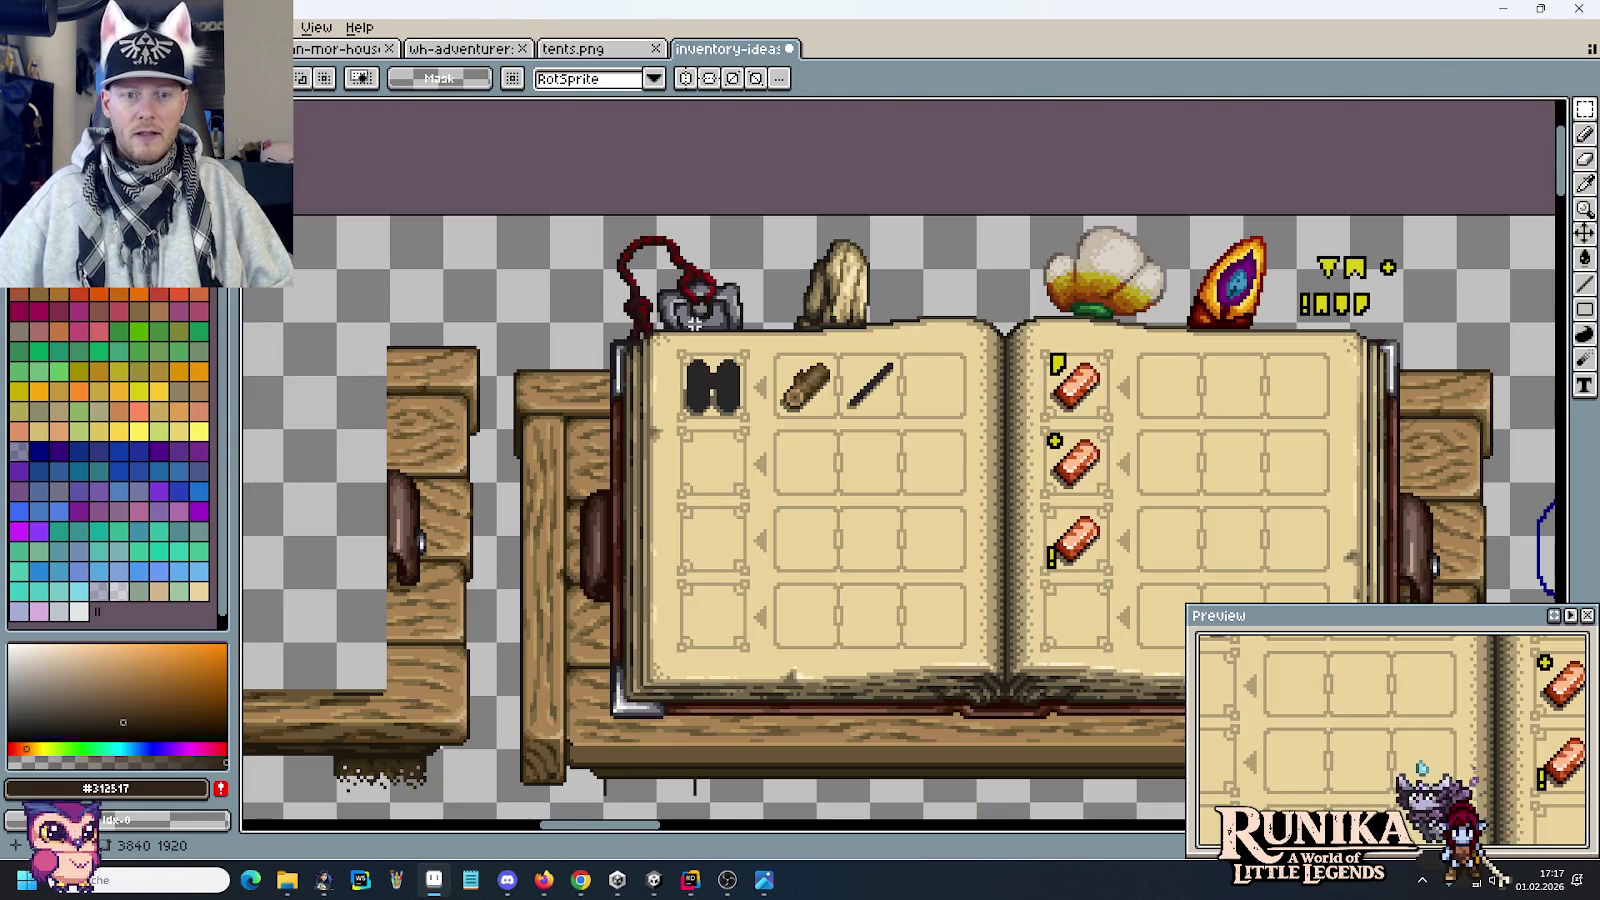
drag(740, 344, 689, 337)
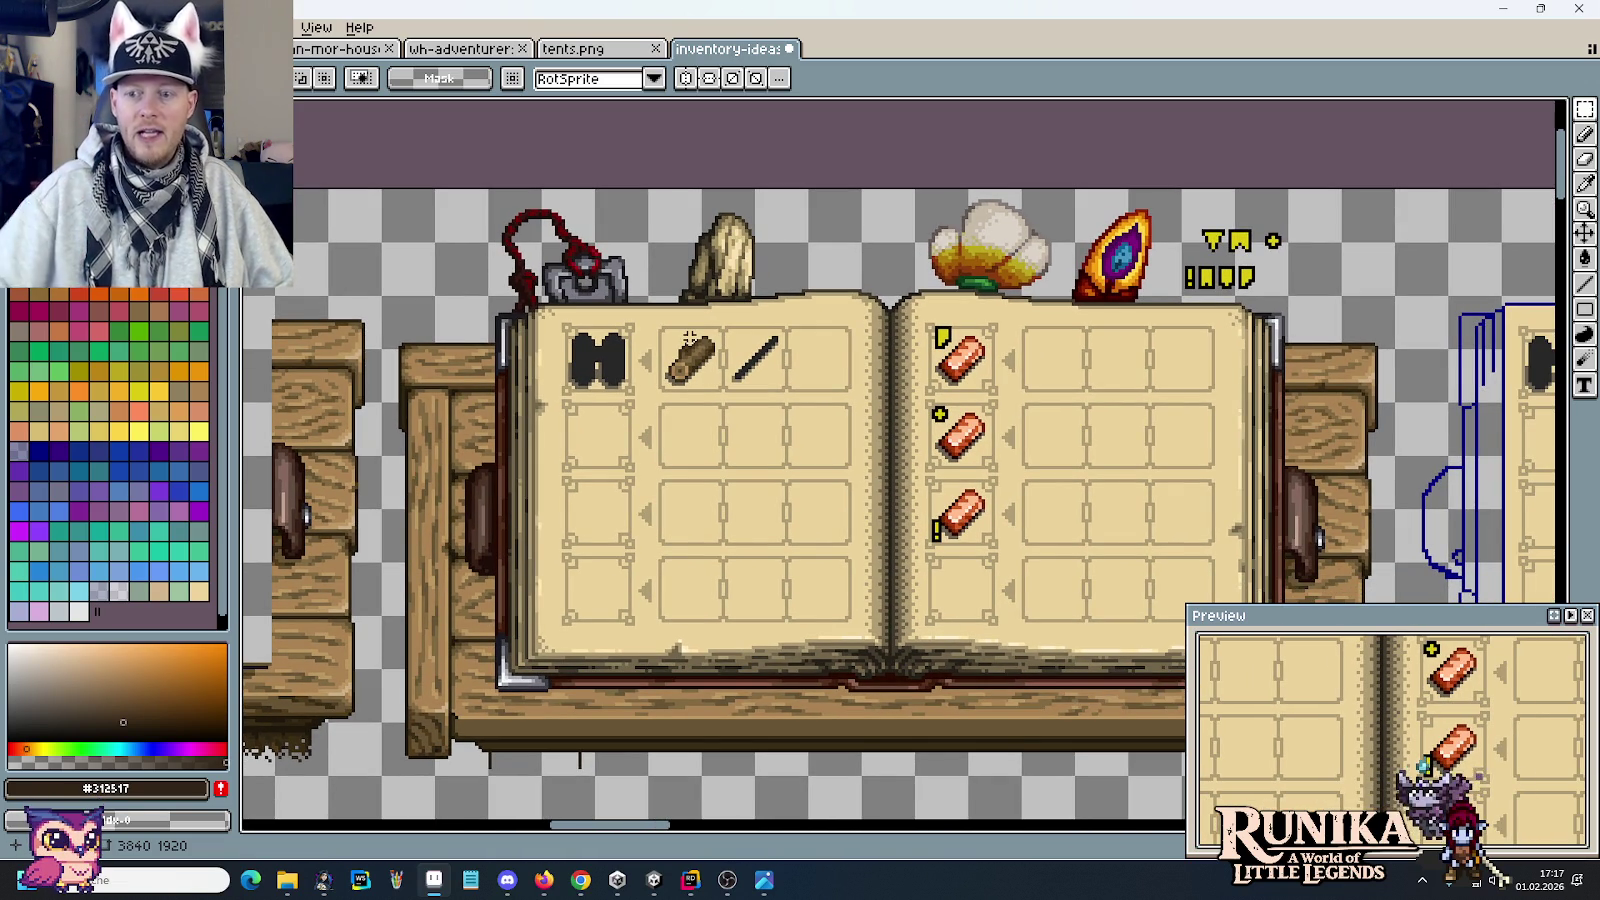
scroll(689, 337, down, 2)
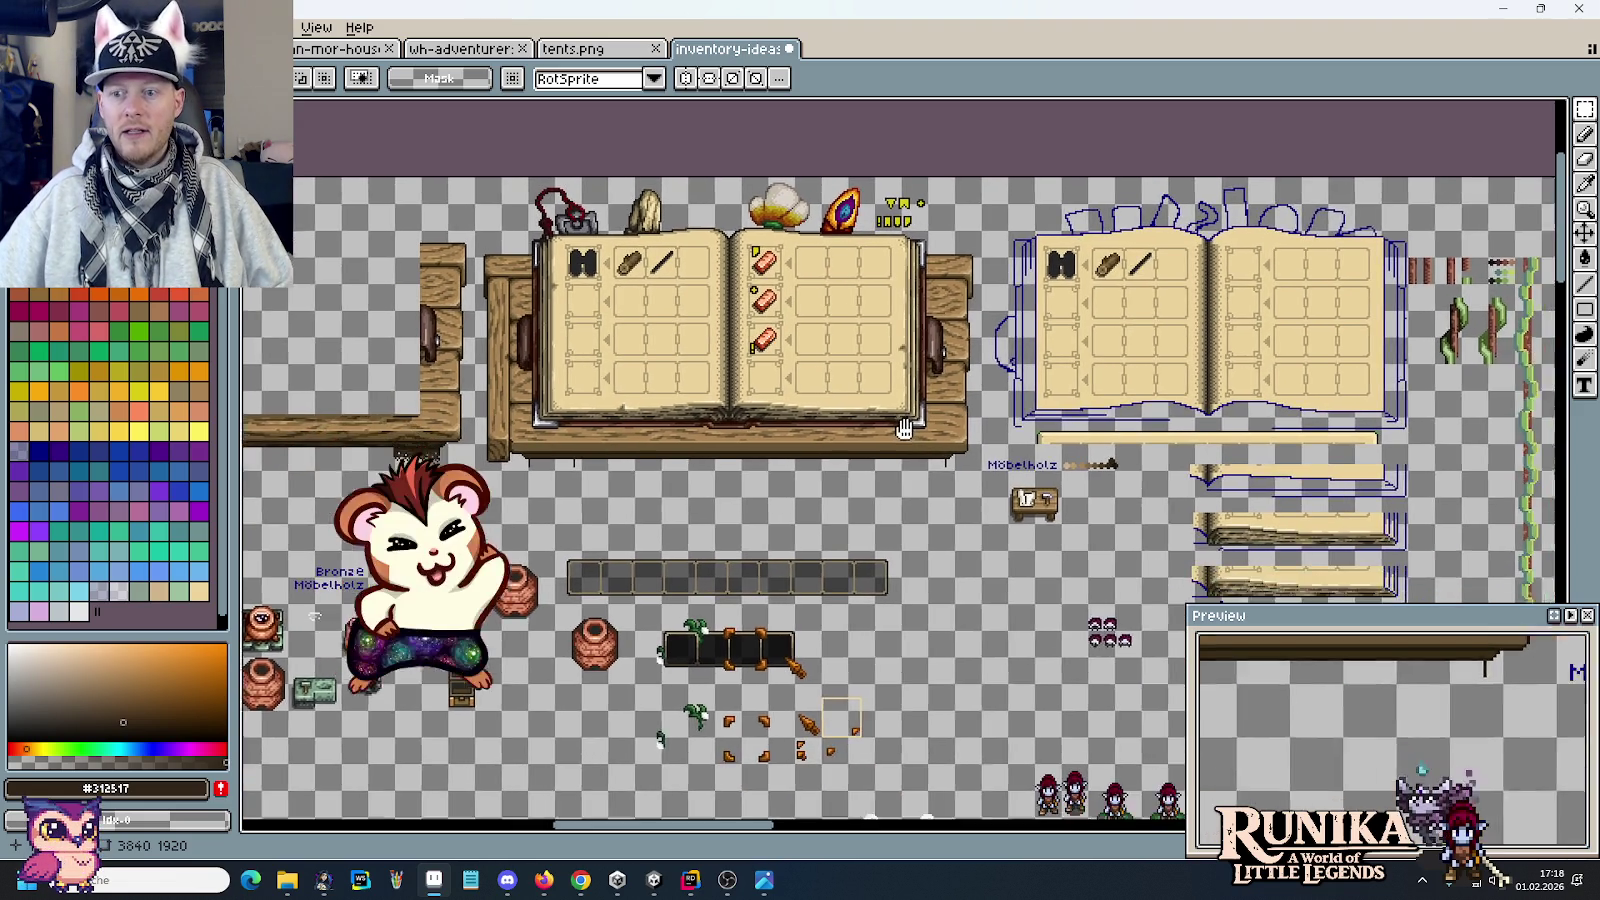
mouse_move(965, 514)
mouse_down()
mouse_move(813, 407)
mouse_move(745, 229)
mouse_up()
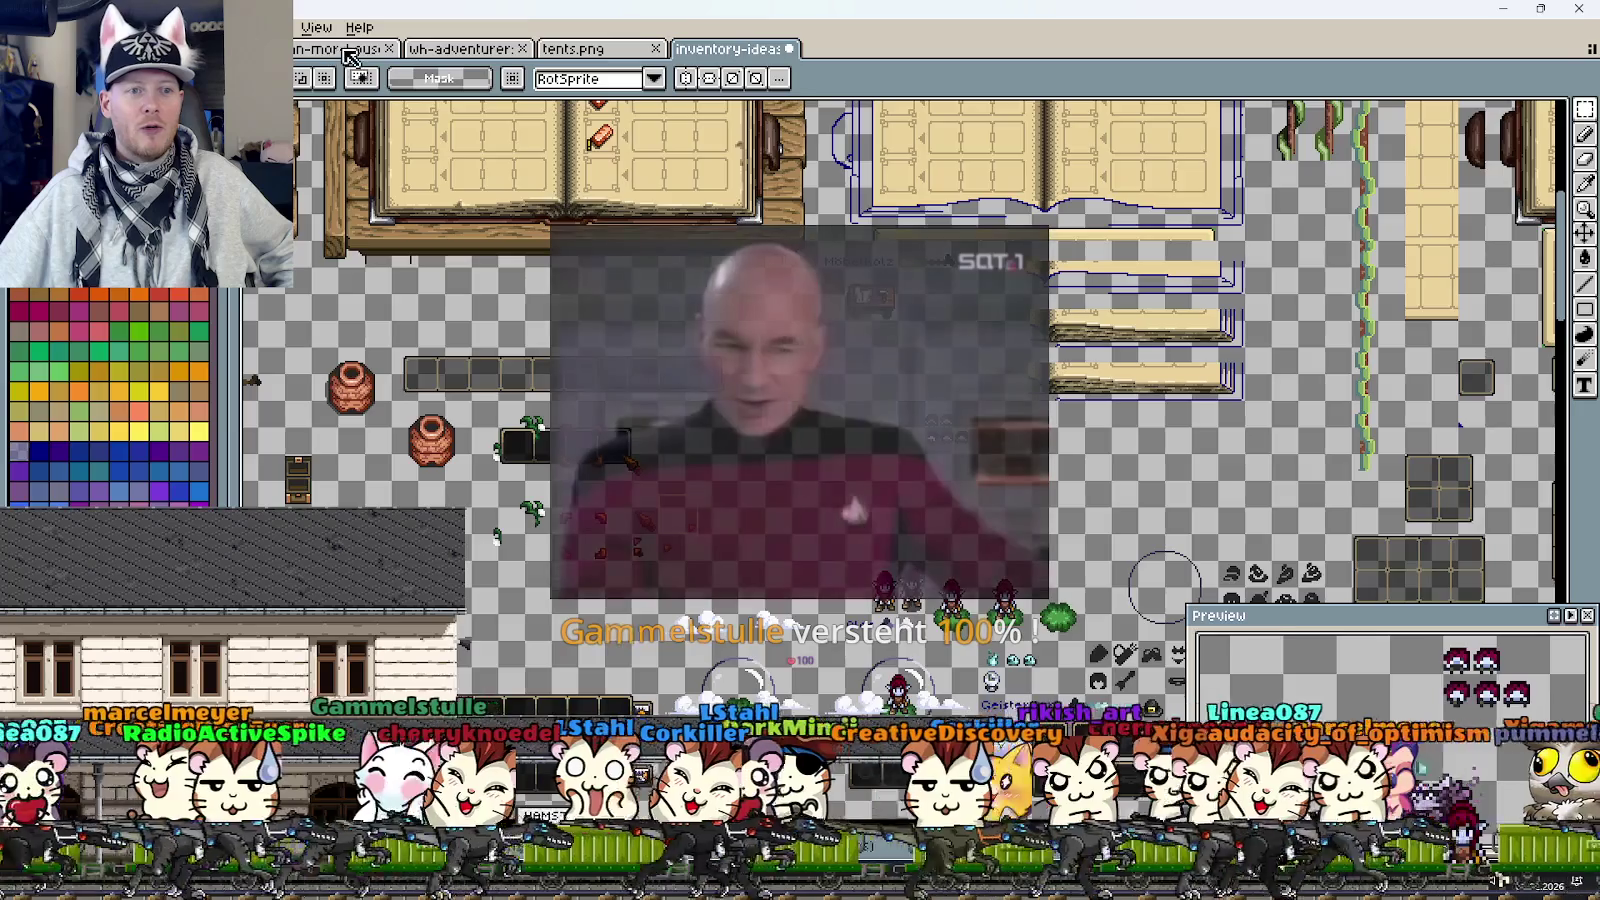
click(335, 50)
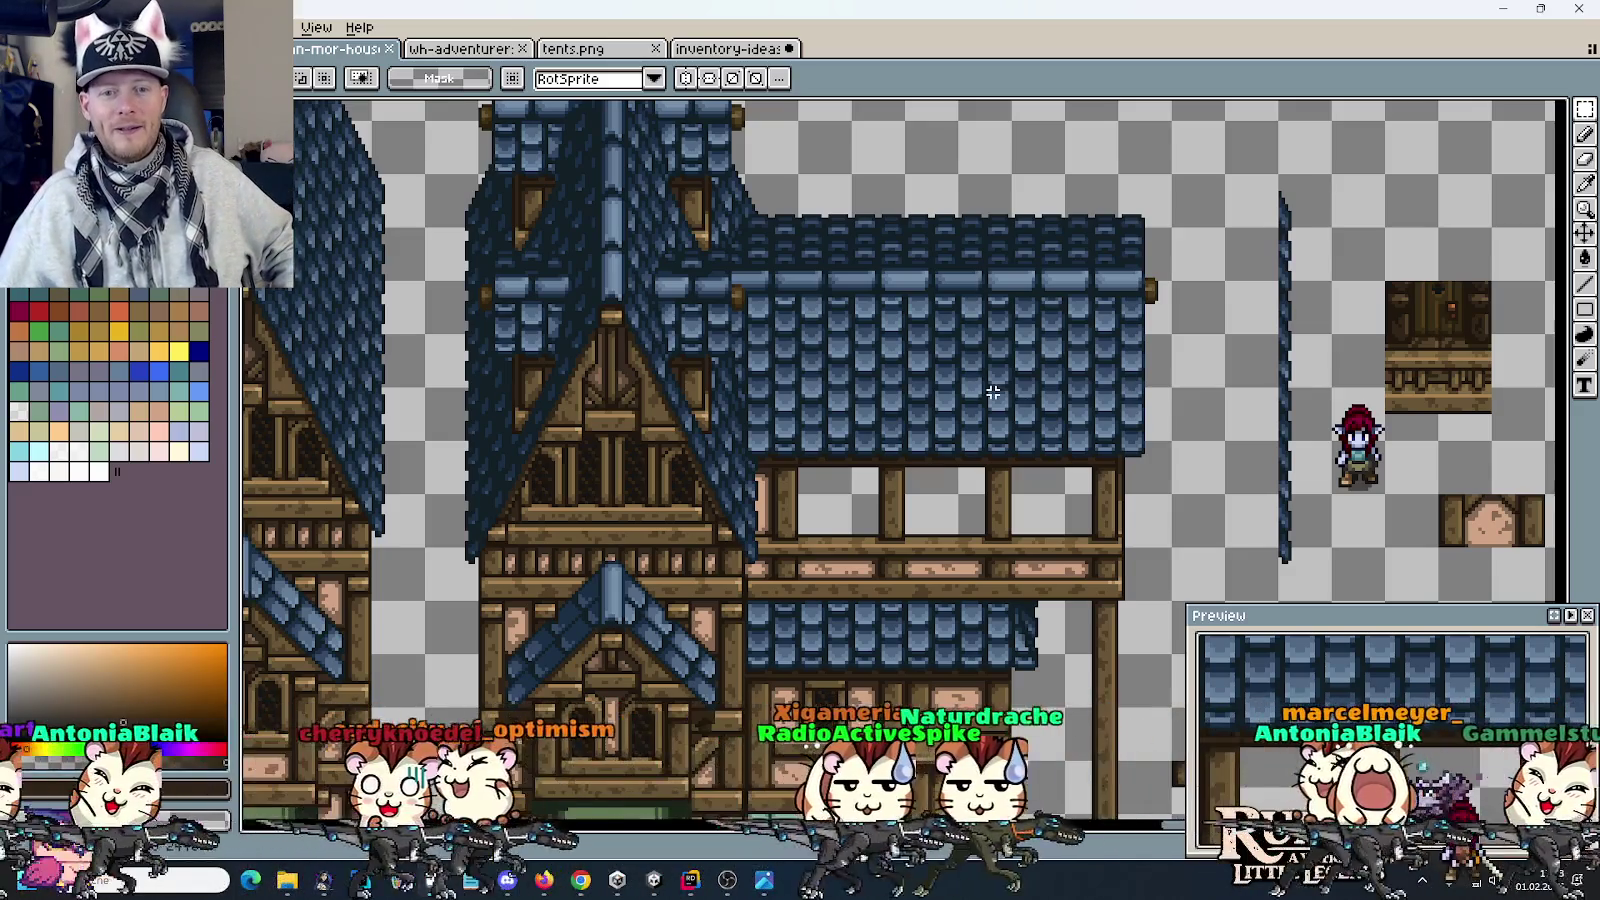
scroll(982, 332, down, 1)
scroll(1005, 280, down, 1)
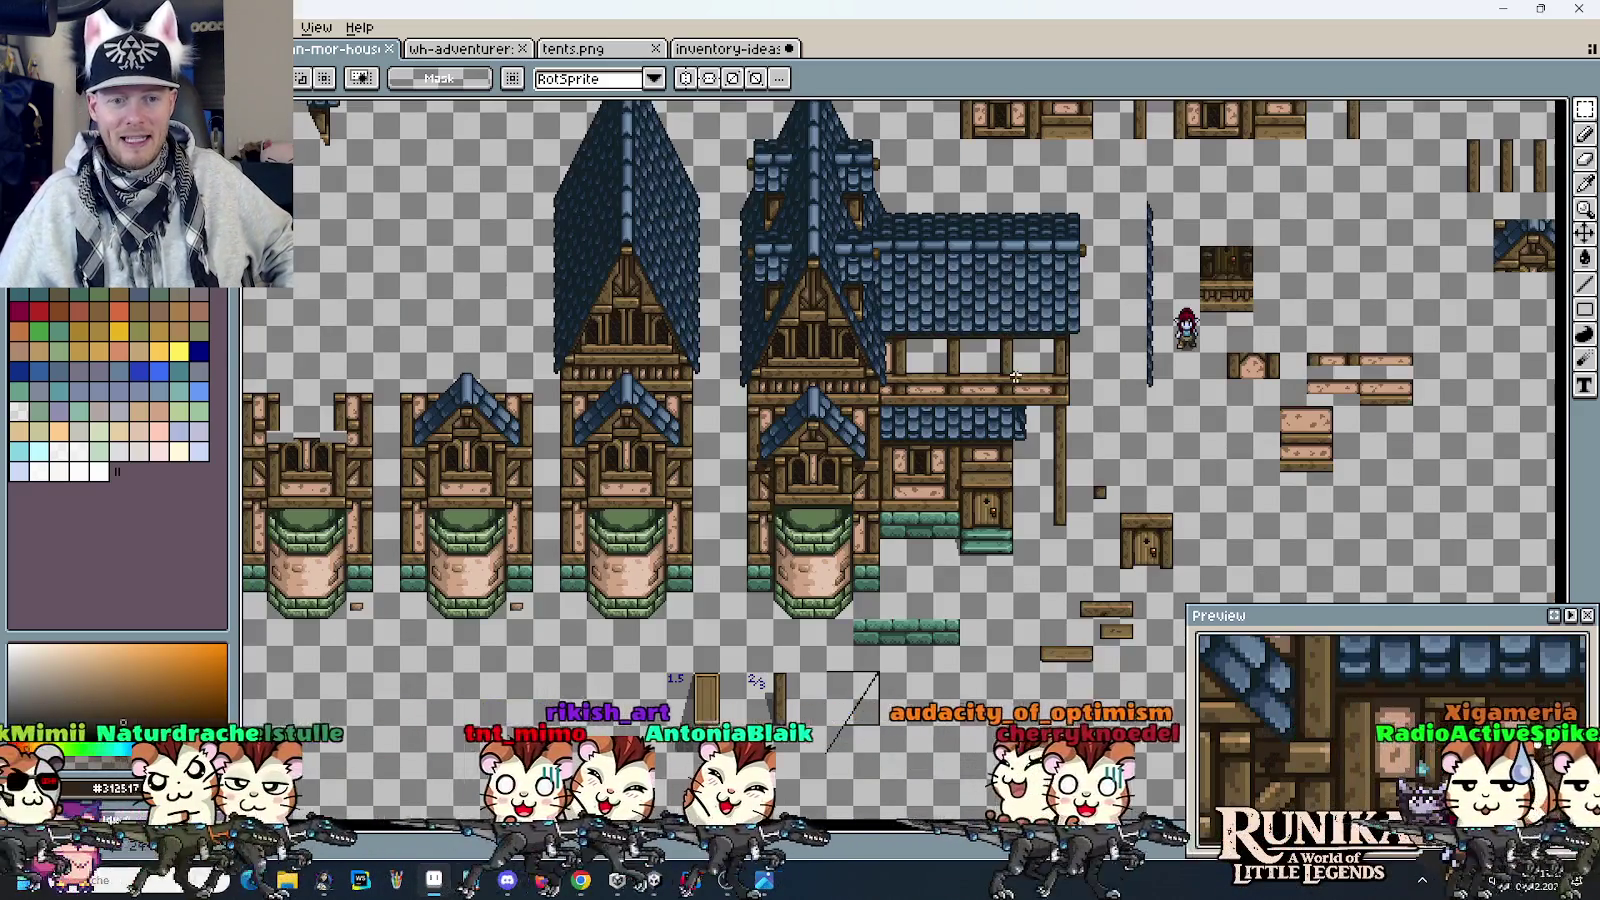
drag(1005, 280, 987, 378)
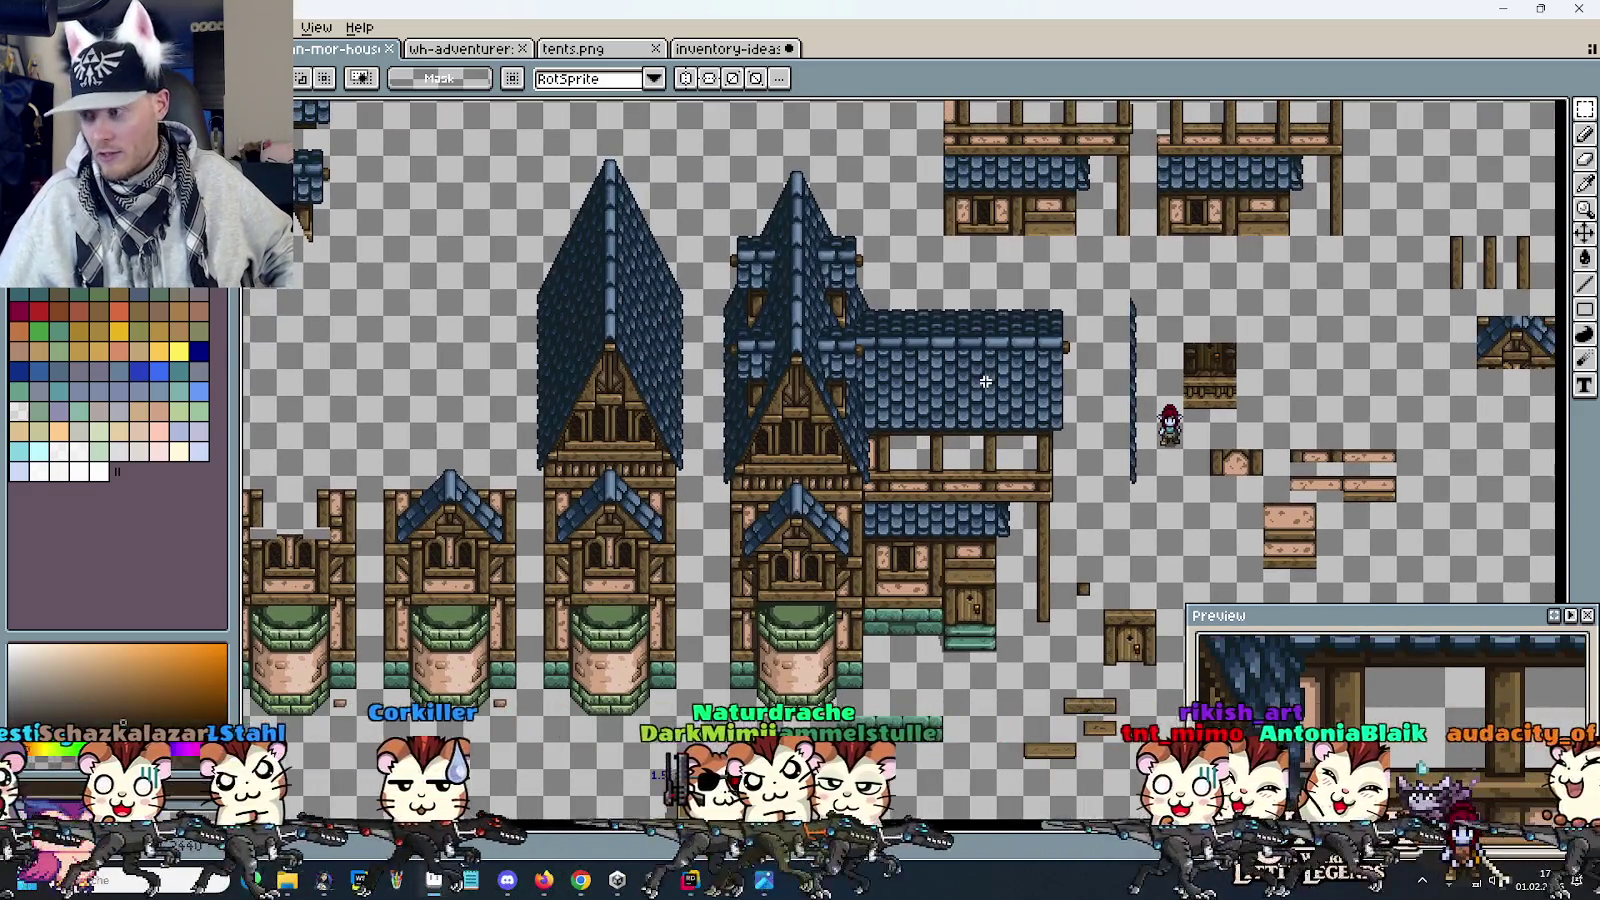
scroll(963, 413, up, 1)
drag(943, 447, 937, 253)
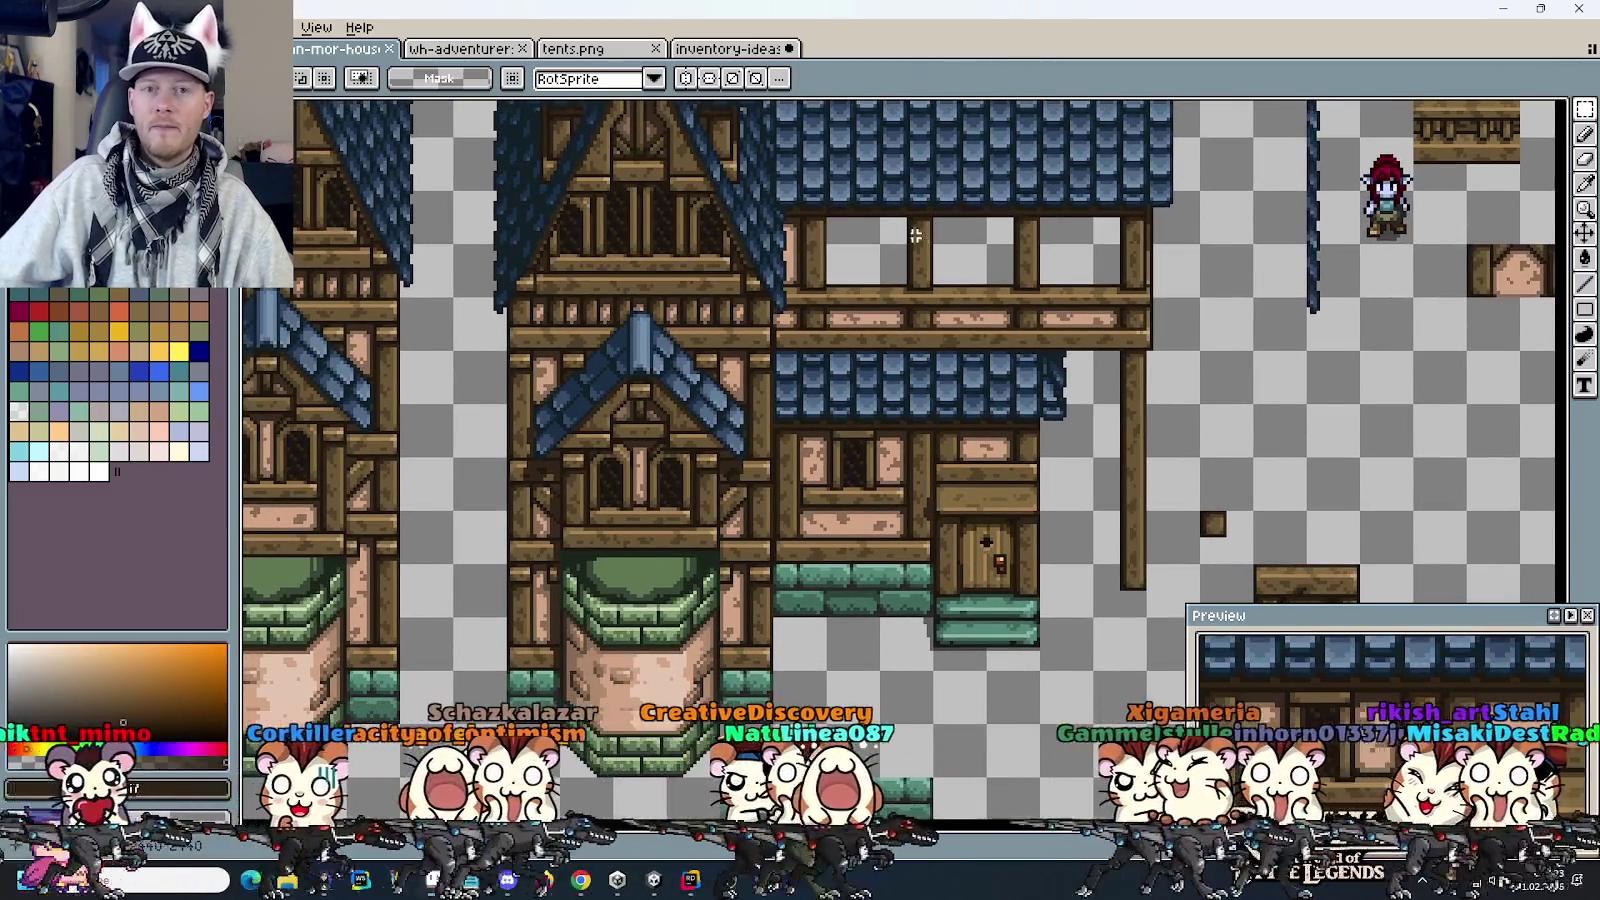
mouse_move(825, 220)
mouse_down()
mouse_move(857, 456)
mouse_move(890, 524)
mouse_move(882, 326)
mouse_up()
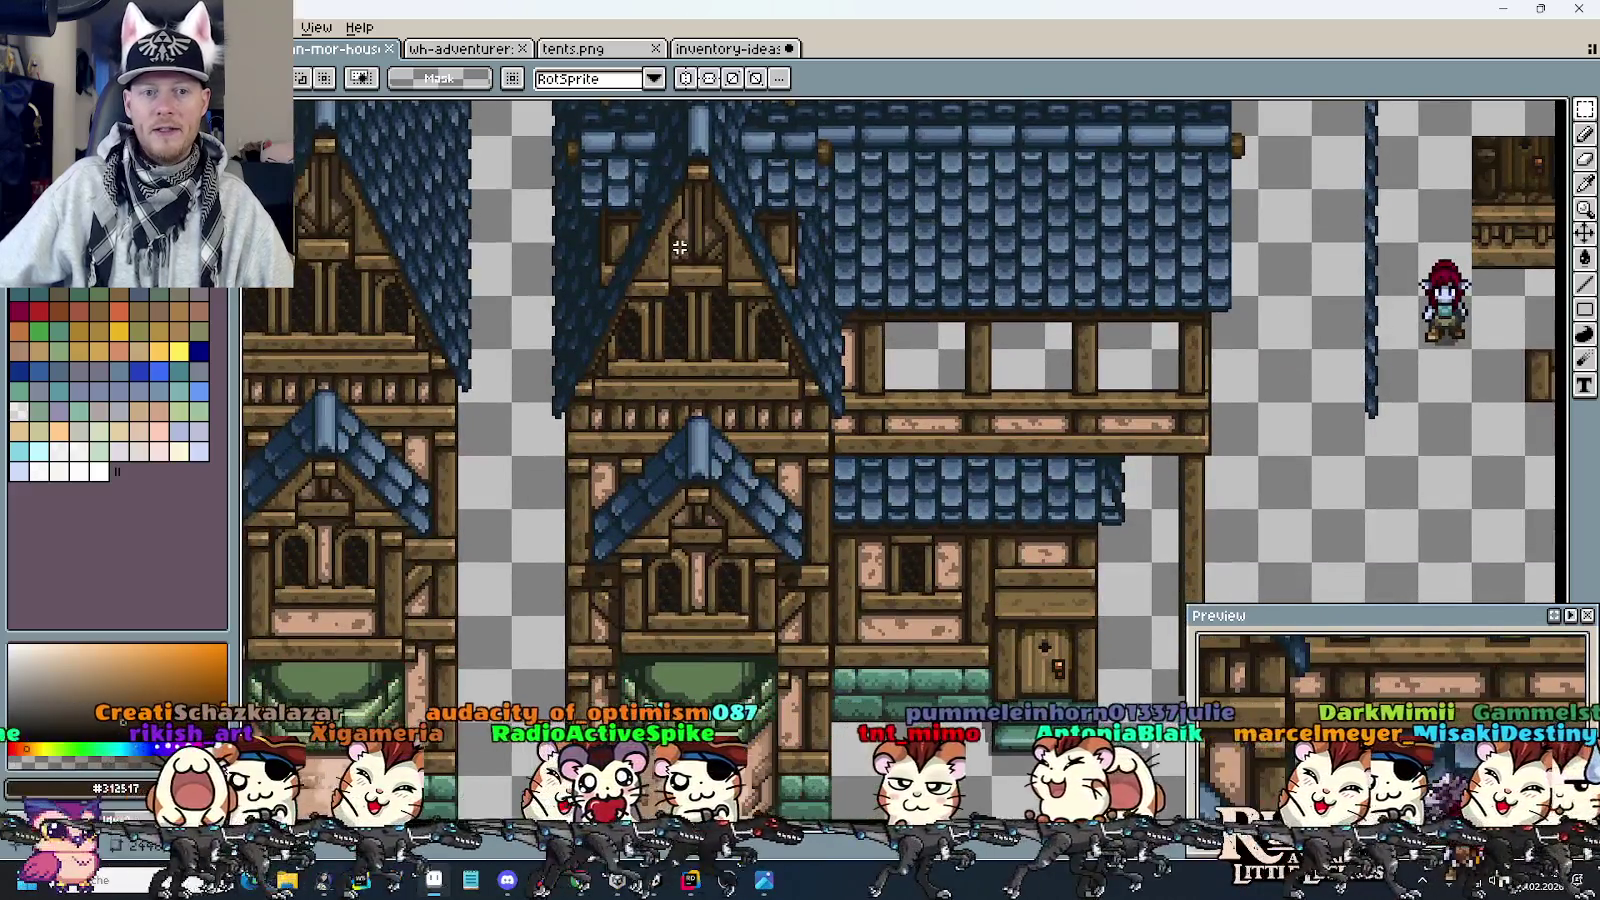
scroll(679, 247, up, 2)
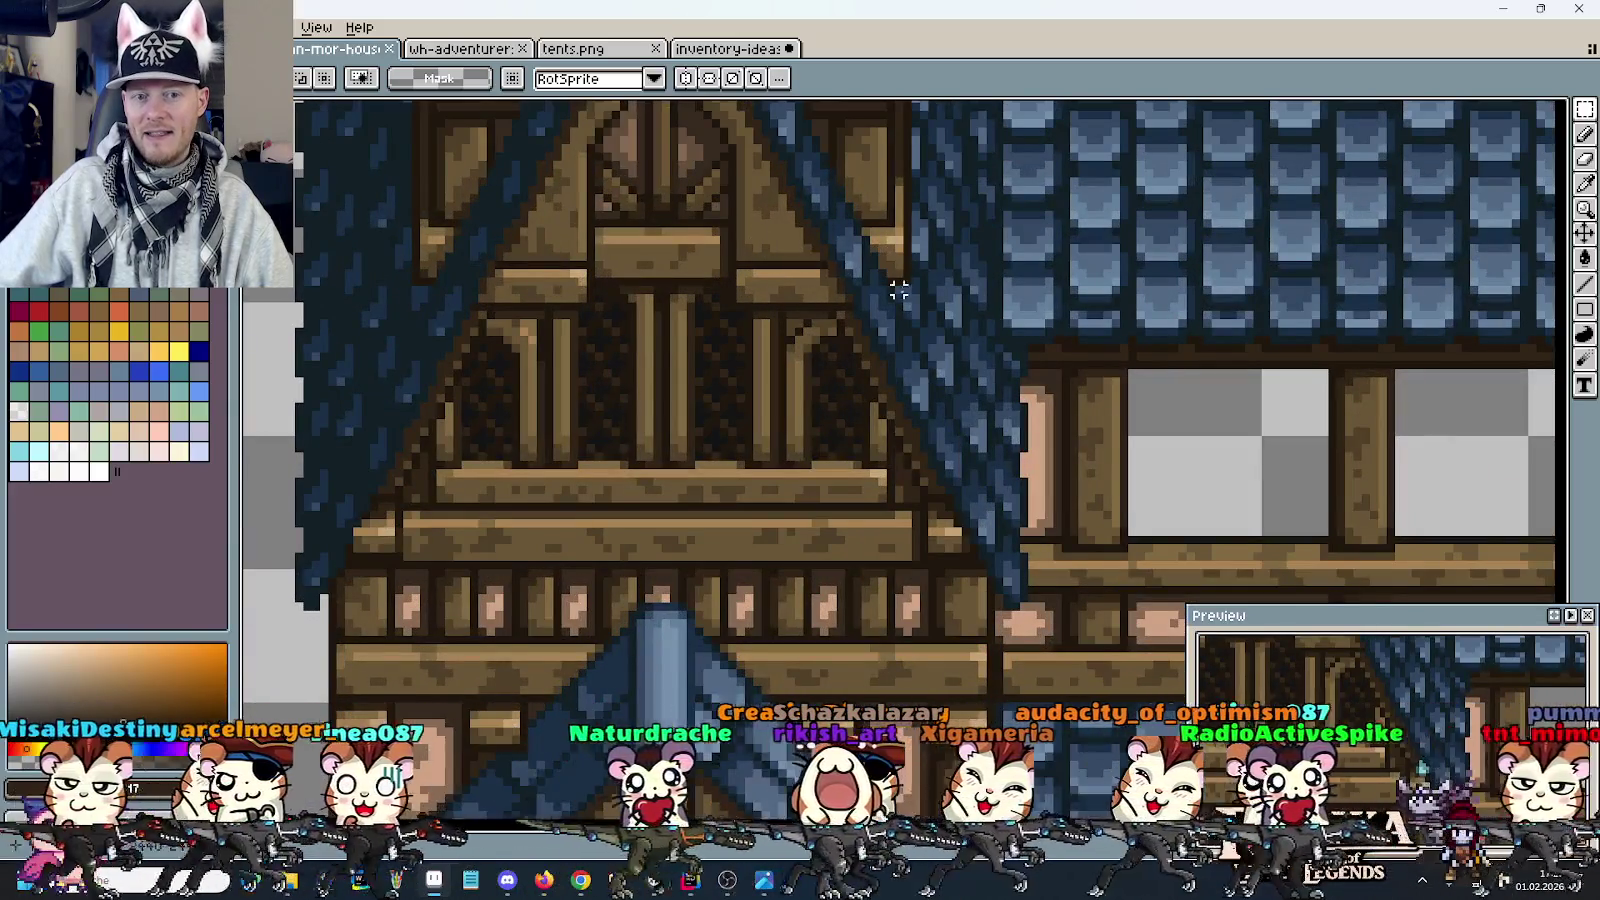
drag(836, 281, 960, 376)
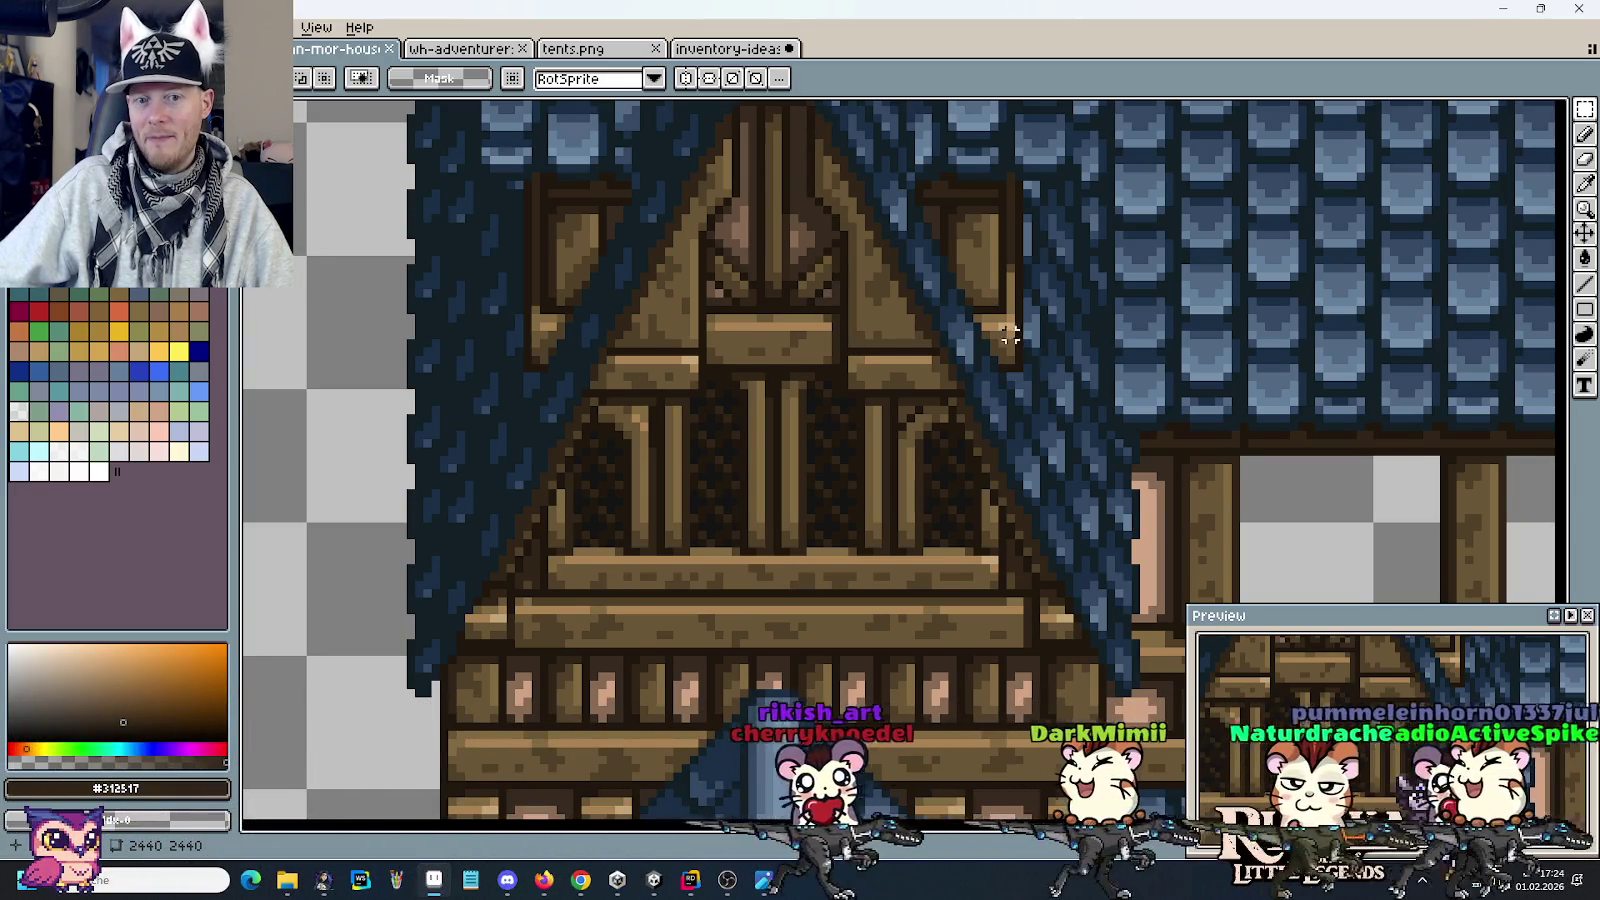
drag(1022, 368, 528, 368)
key(ctrl+z)
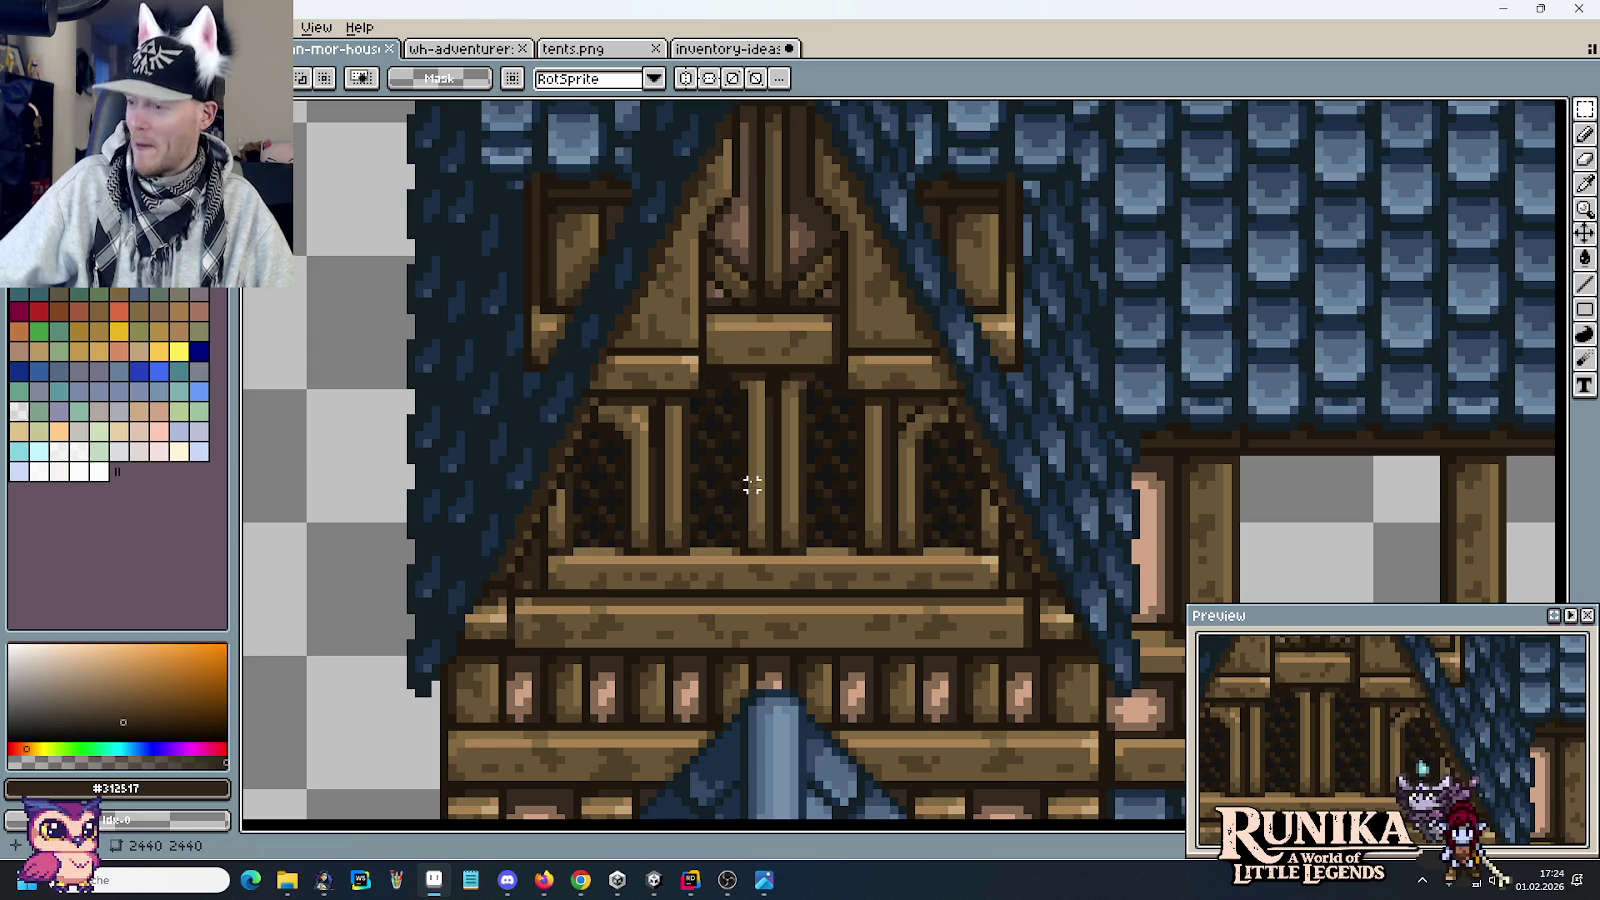
scroll(768, 564, down, 3)
scroll(768, 568, down, 2)
scroll(780, 540, down, 1)
scroll(775, 420, down, 2)
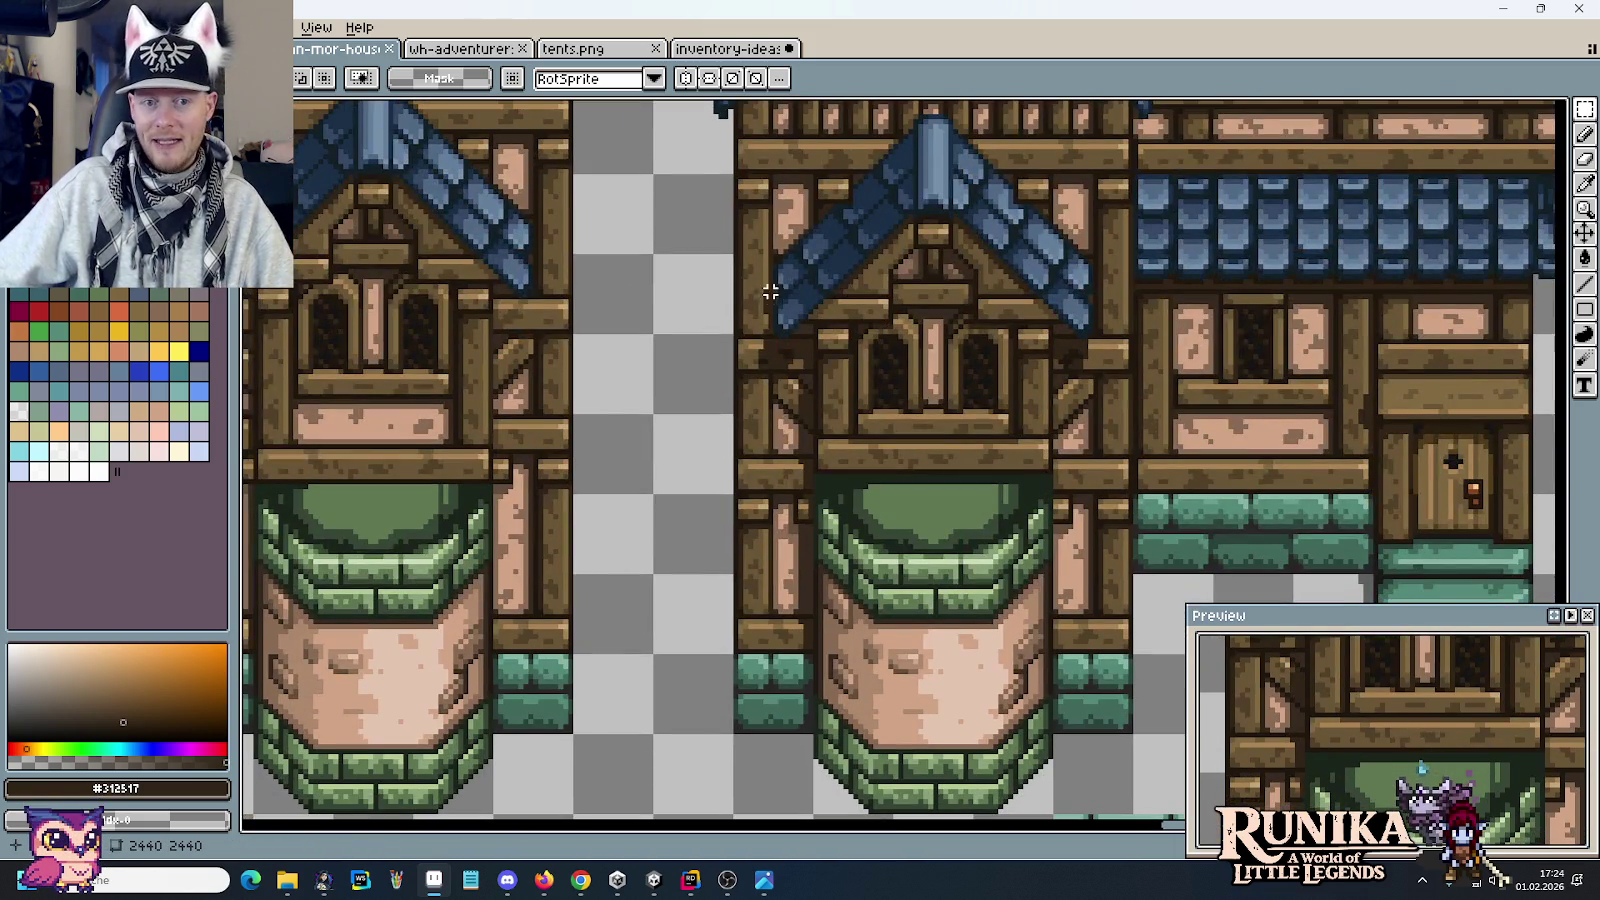
scroll(786, 368, up, 1)
scroll(730, 280, up, 1)
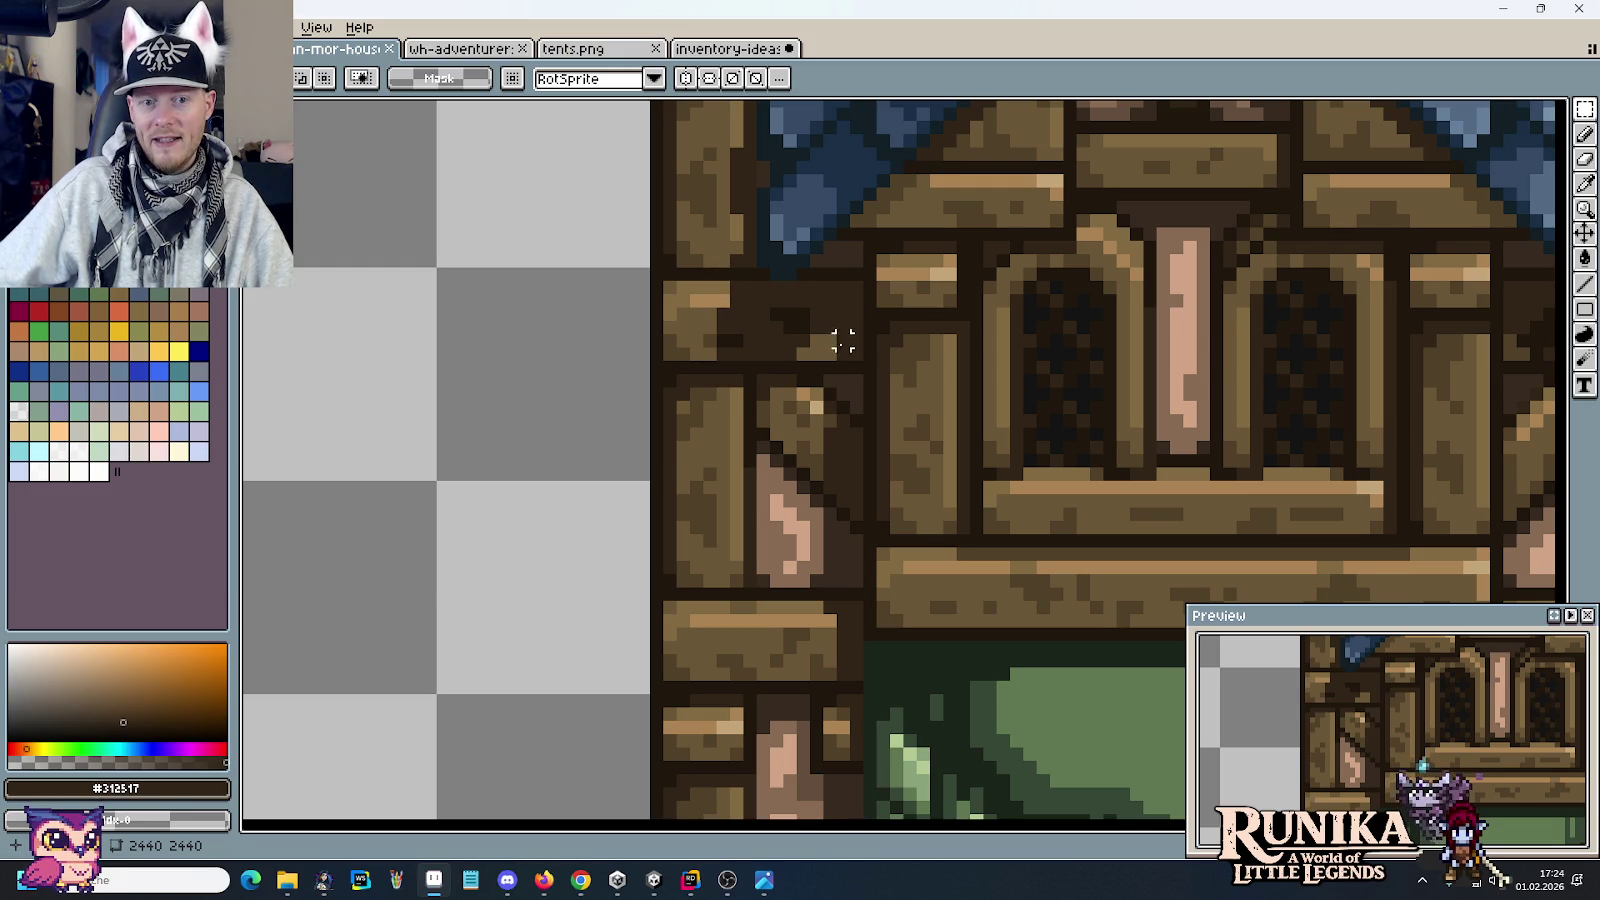
scroll(835, 460, down, 1)
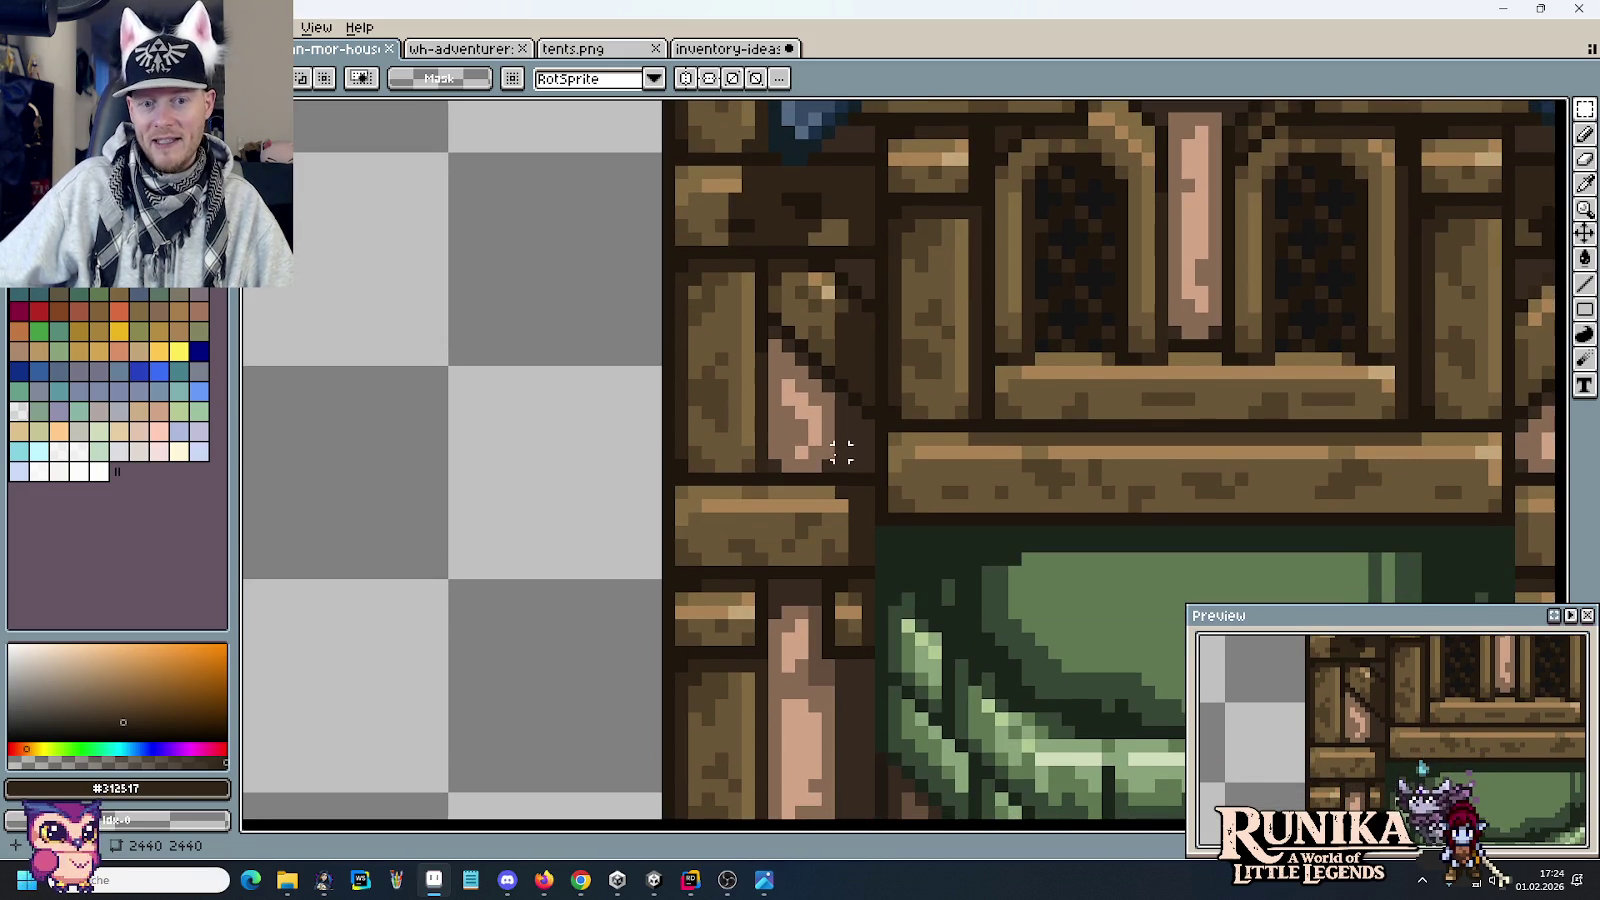
drag(853, 553, 876, 358)
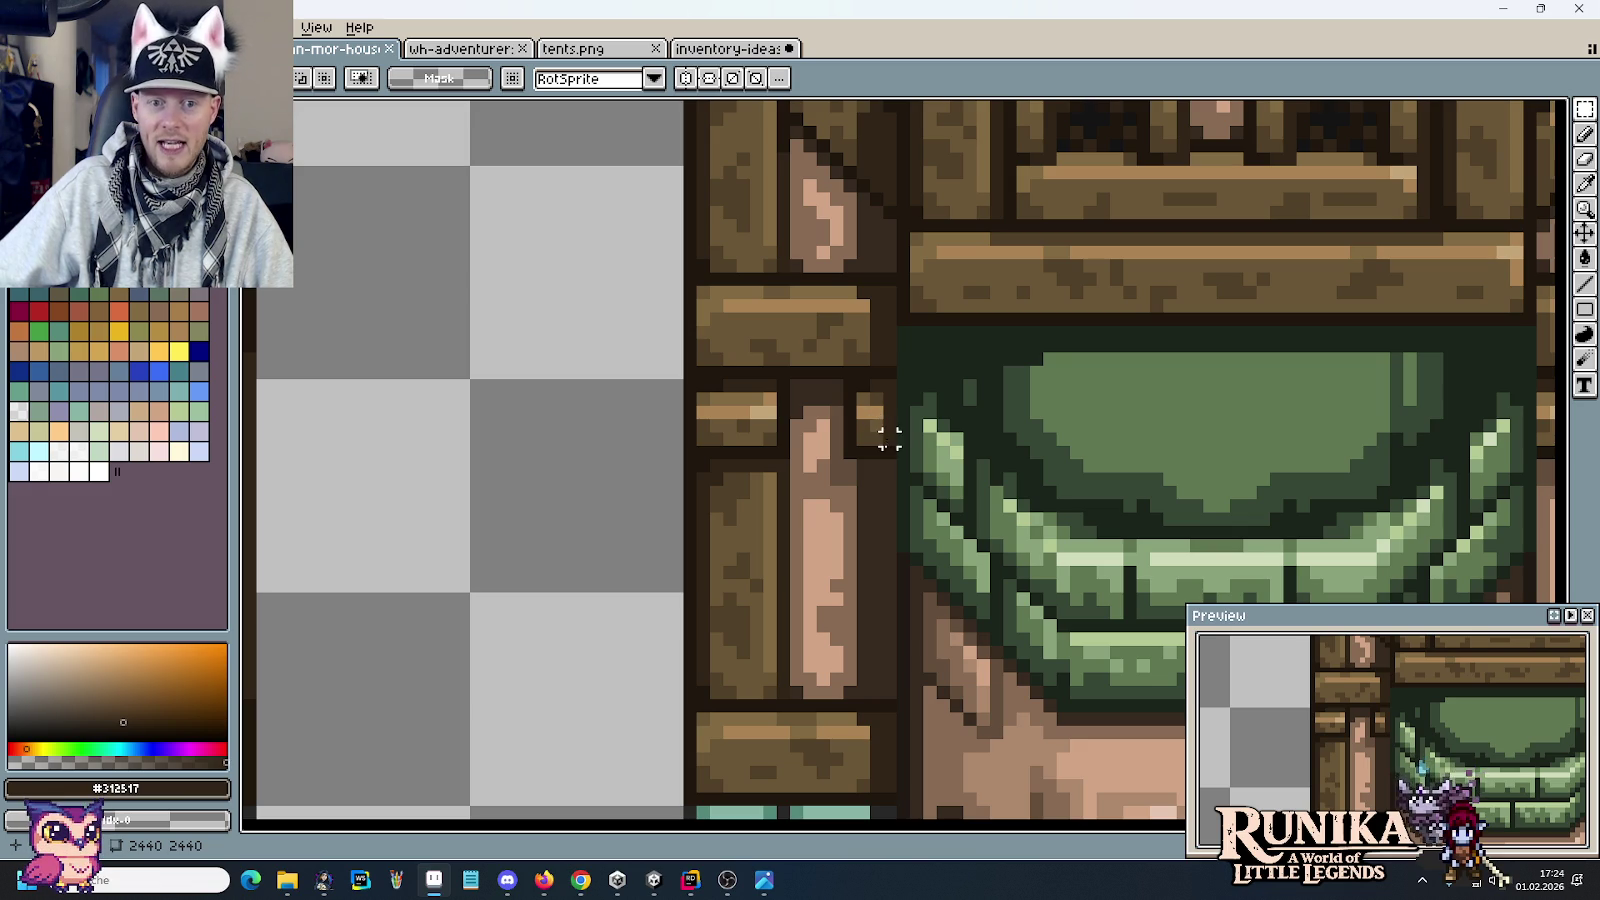
drag(875, 671, 849, 440)
scroll(876, 534, down, 2)
scroll(876, 534, down, 1)
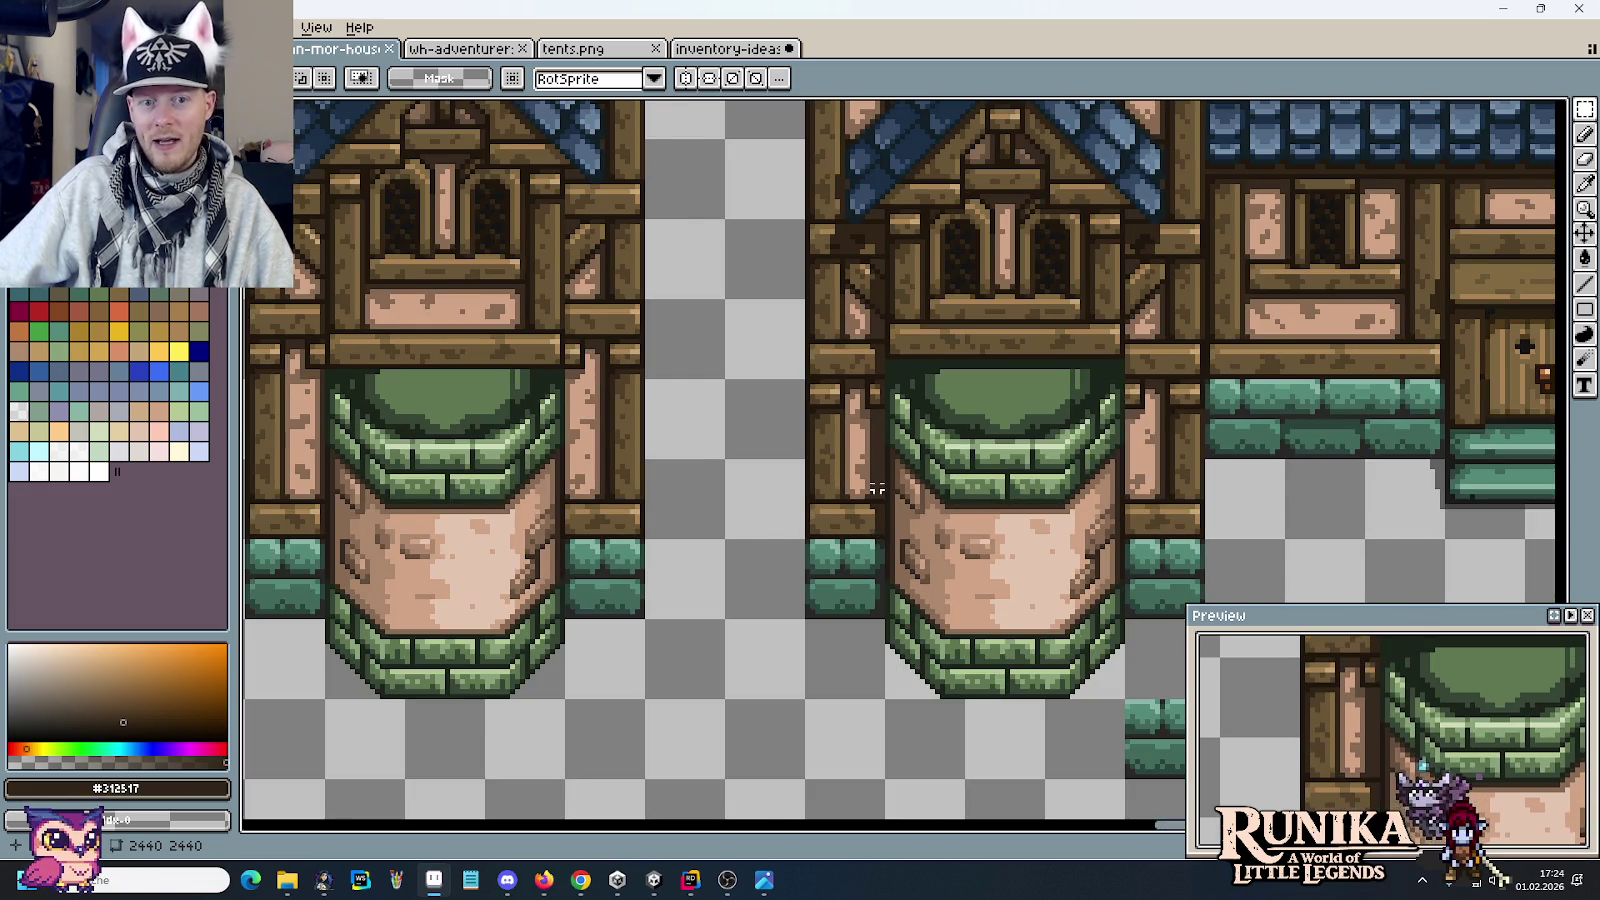
scroll(876, 534, up, 1)
scroll(1107, 571, up, 1)
scroll(864, 450, down, 1)
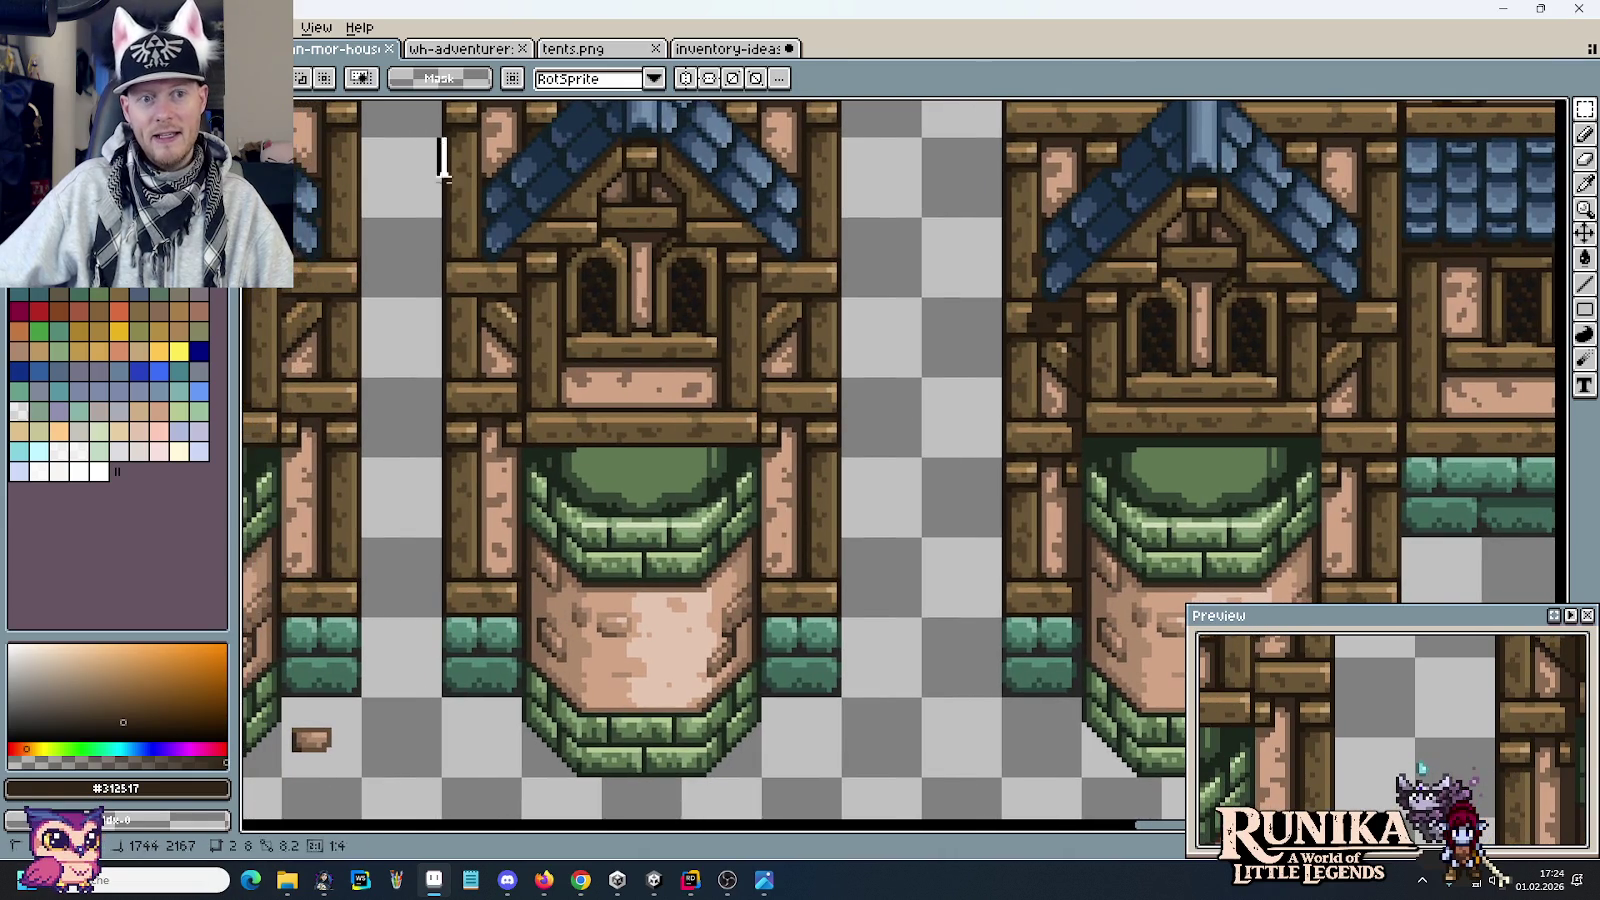
drag(433, 134, 600, 775)
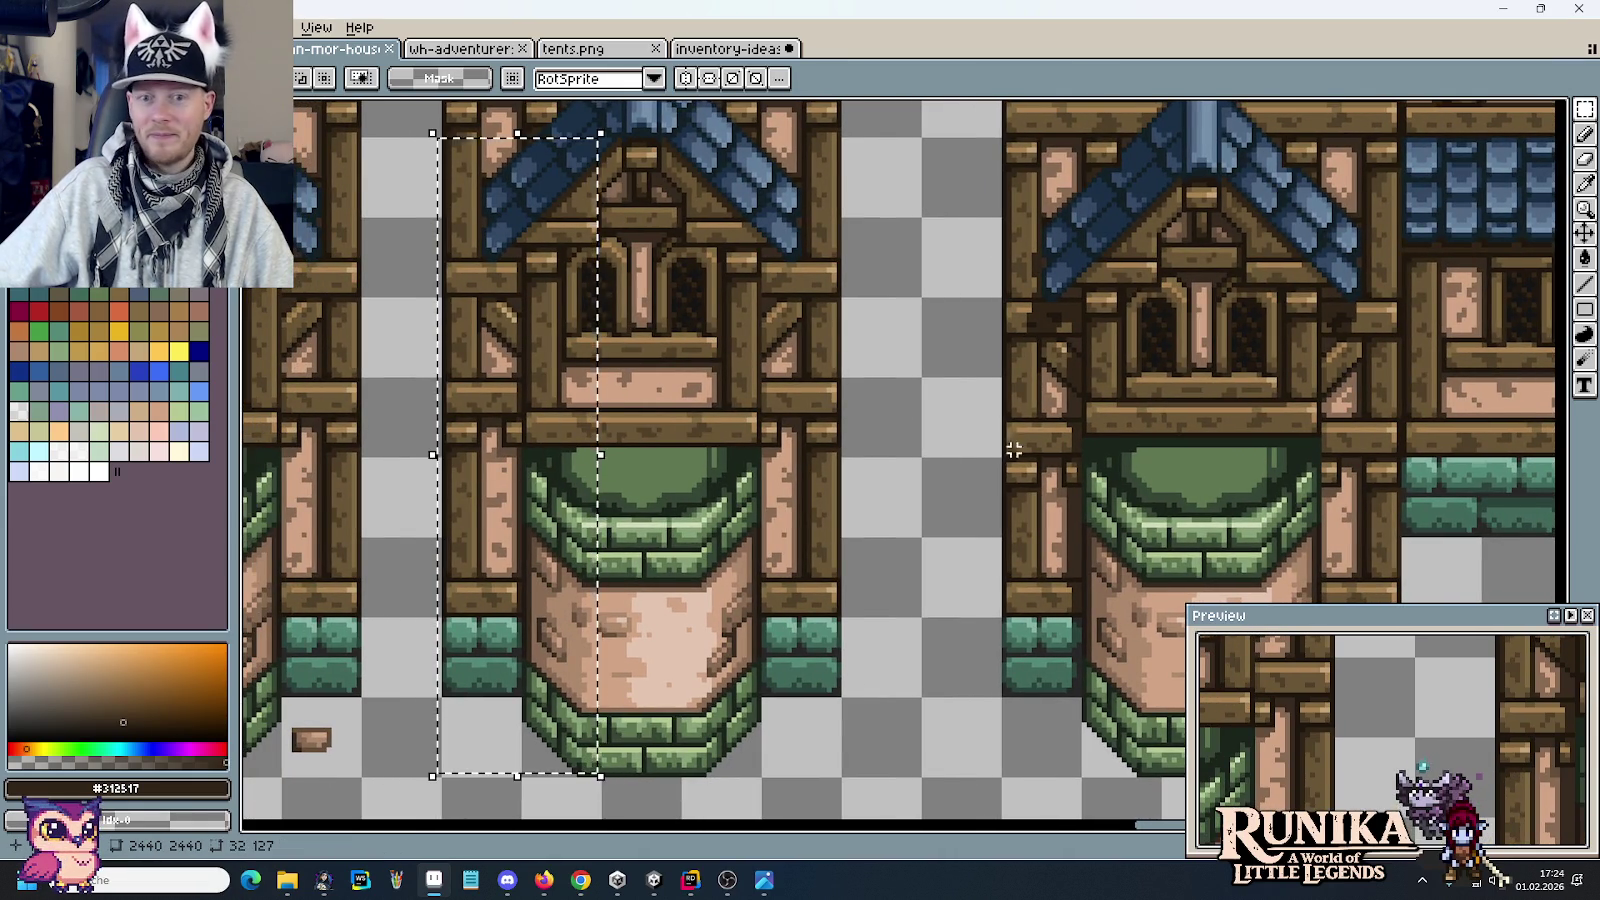
Step: Clear trial marquees on the right tower, zoom out, and box the middle tower's top at 90×84
drag(985, 195, 1143, 763)
drag(1290, 250, 1376, 371)
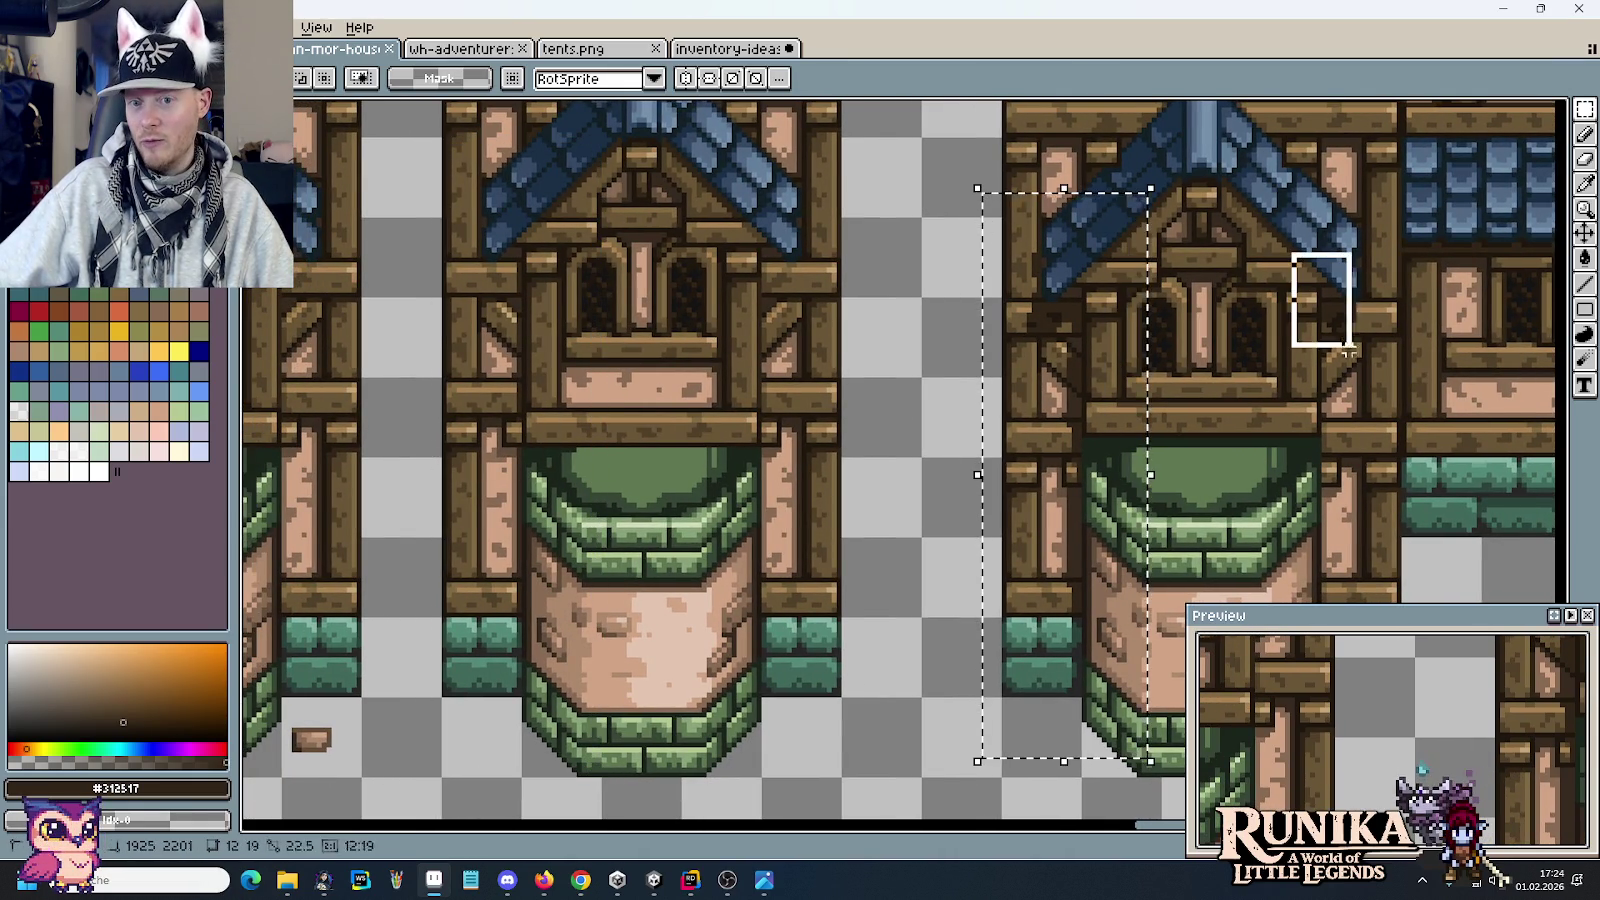
key(ctrl+d)
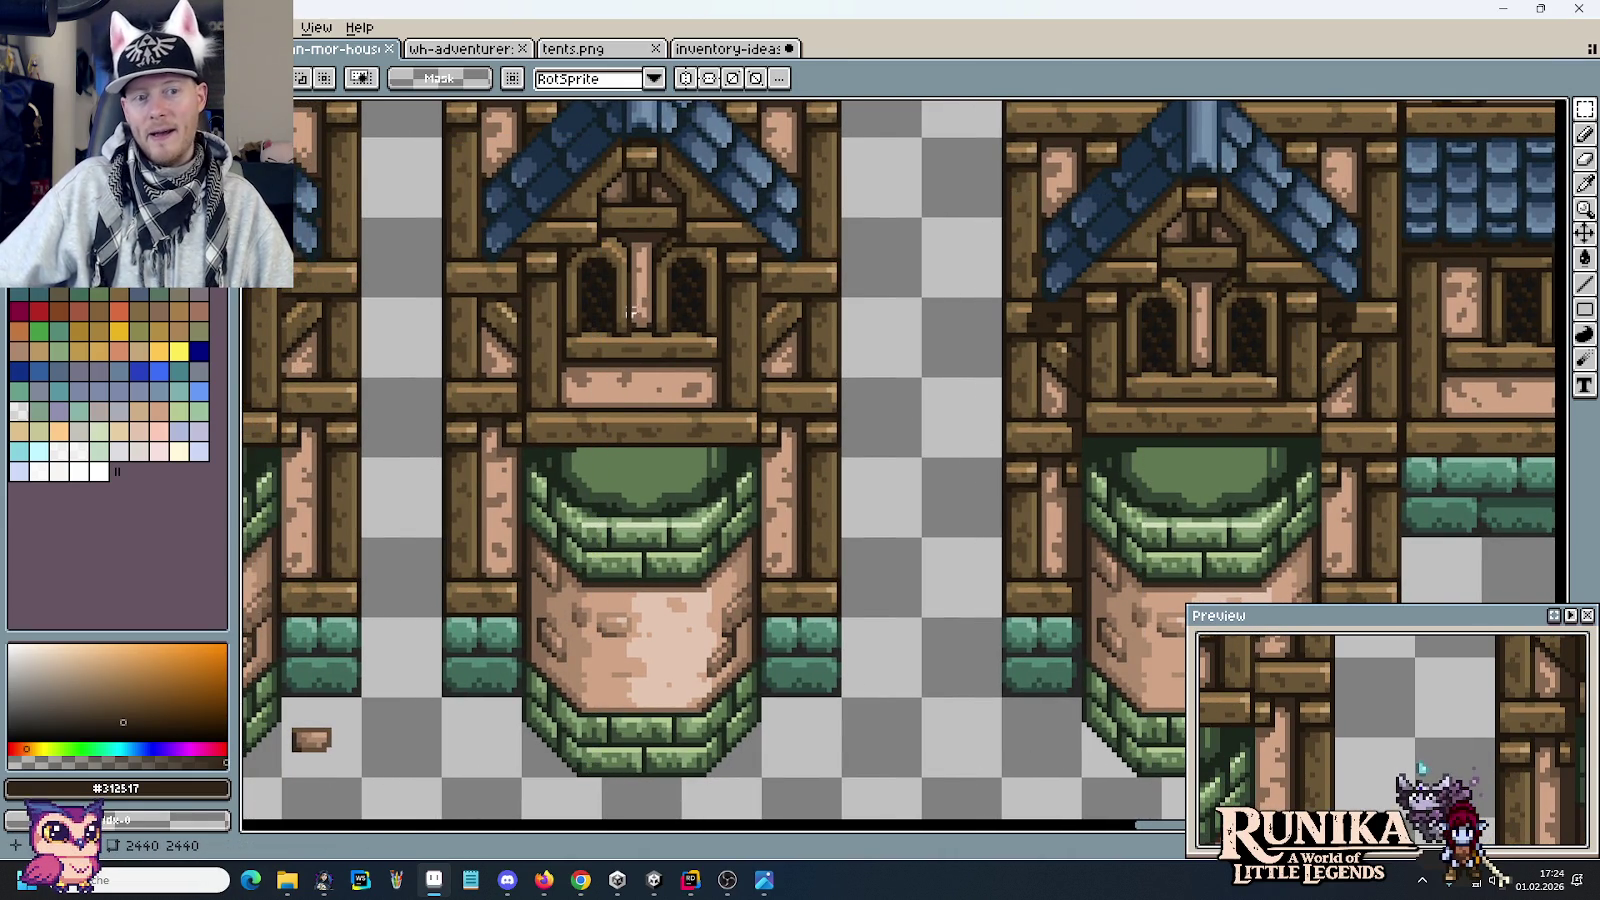
scroll(652, 270, down, 1)
drag(498, 158, 804, 444)
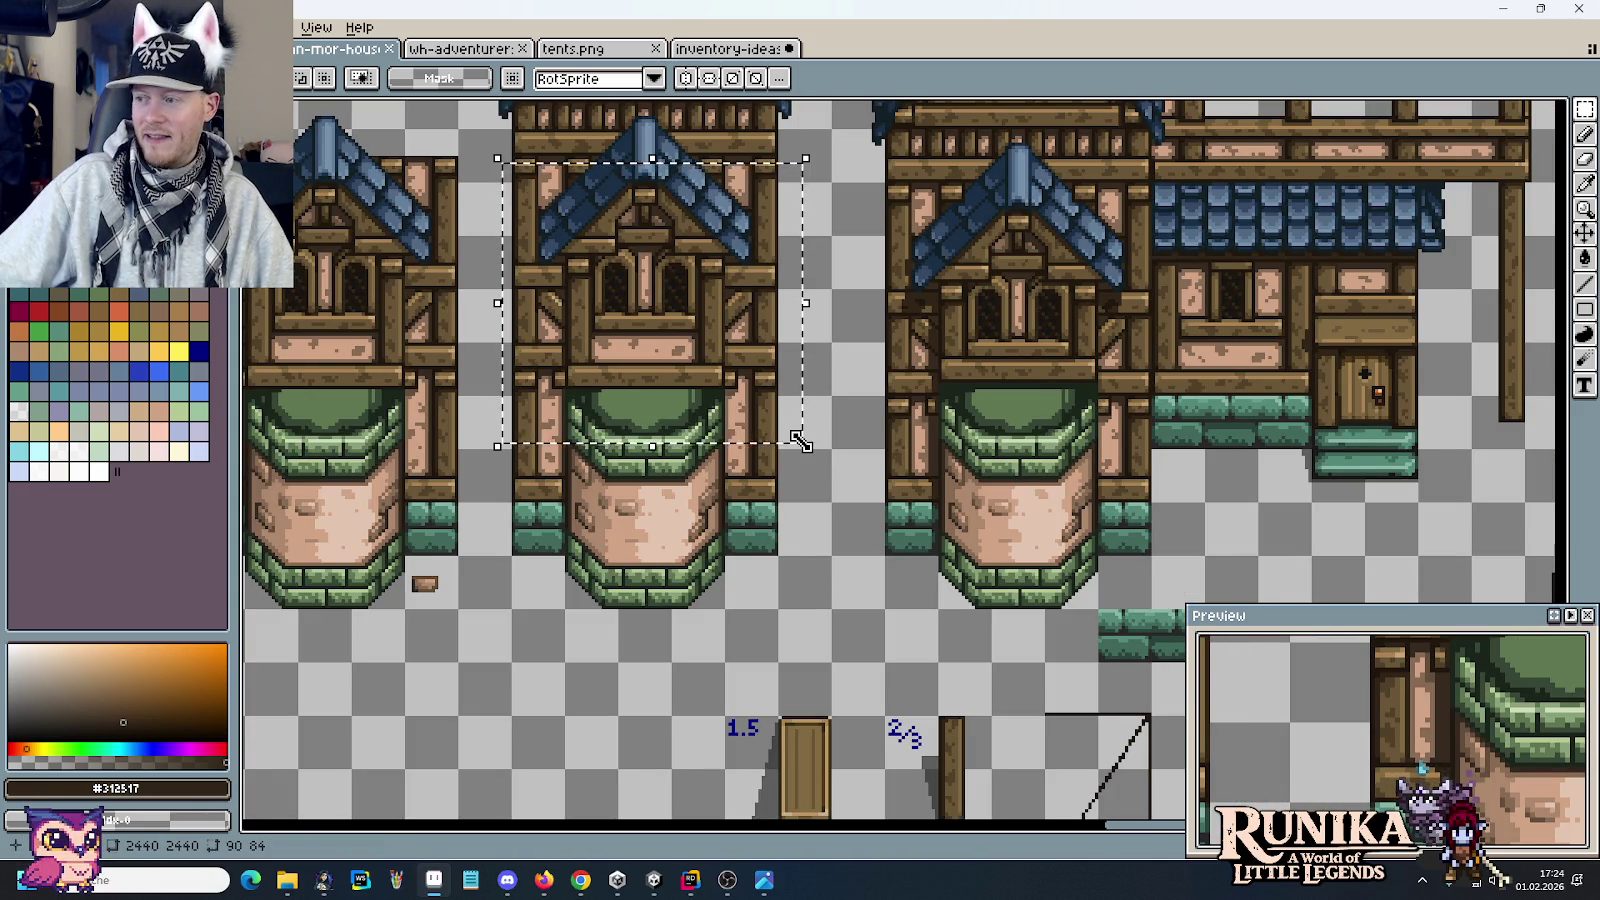
key(alt+Tab)
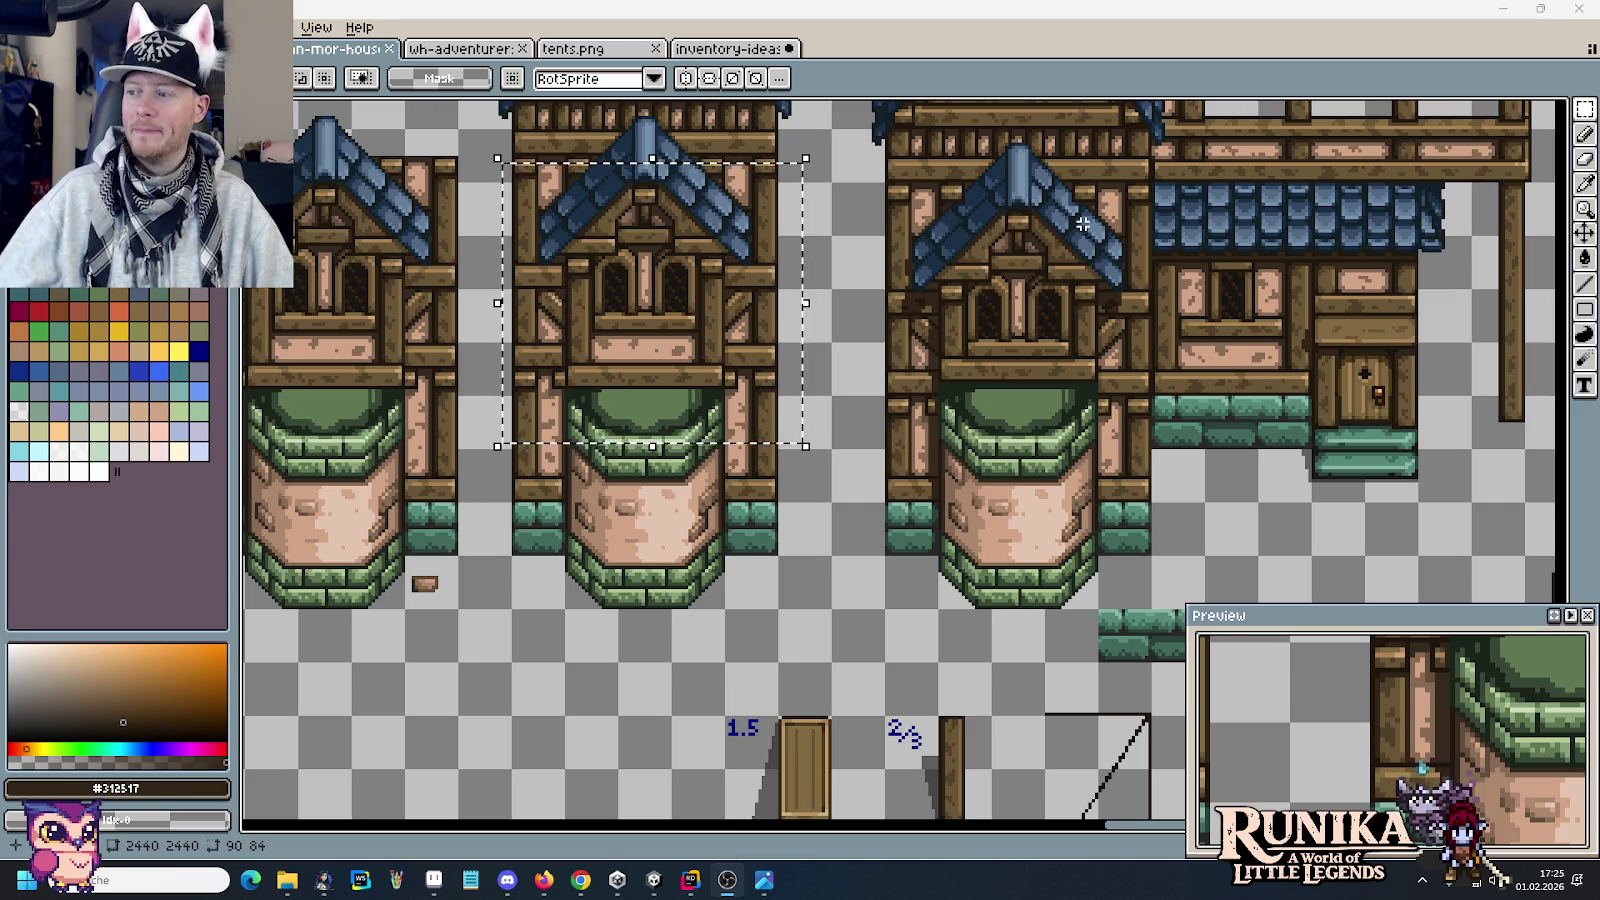
Step: Deselect, zoom out, box a larger area around the middle tower, then clear that selection too
click(976, 384)
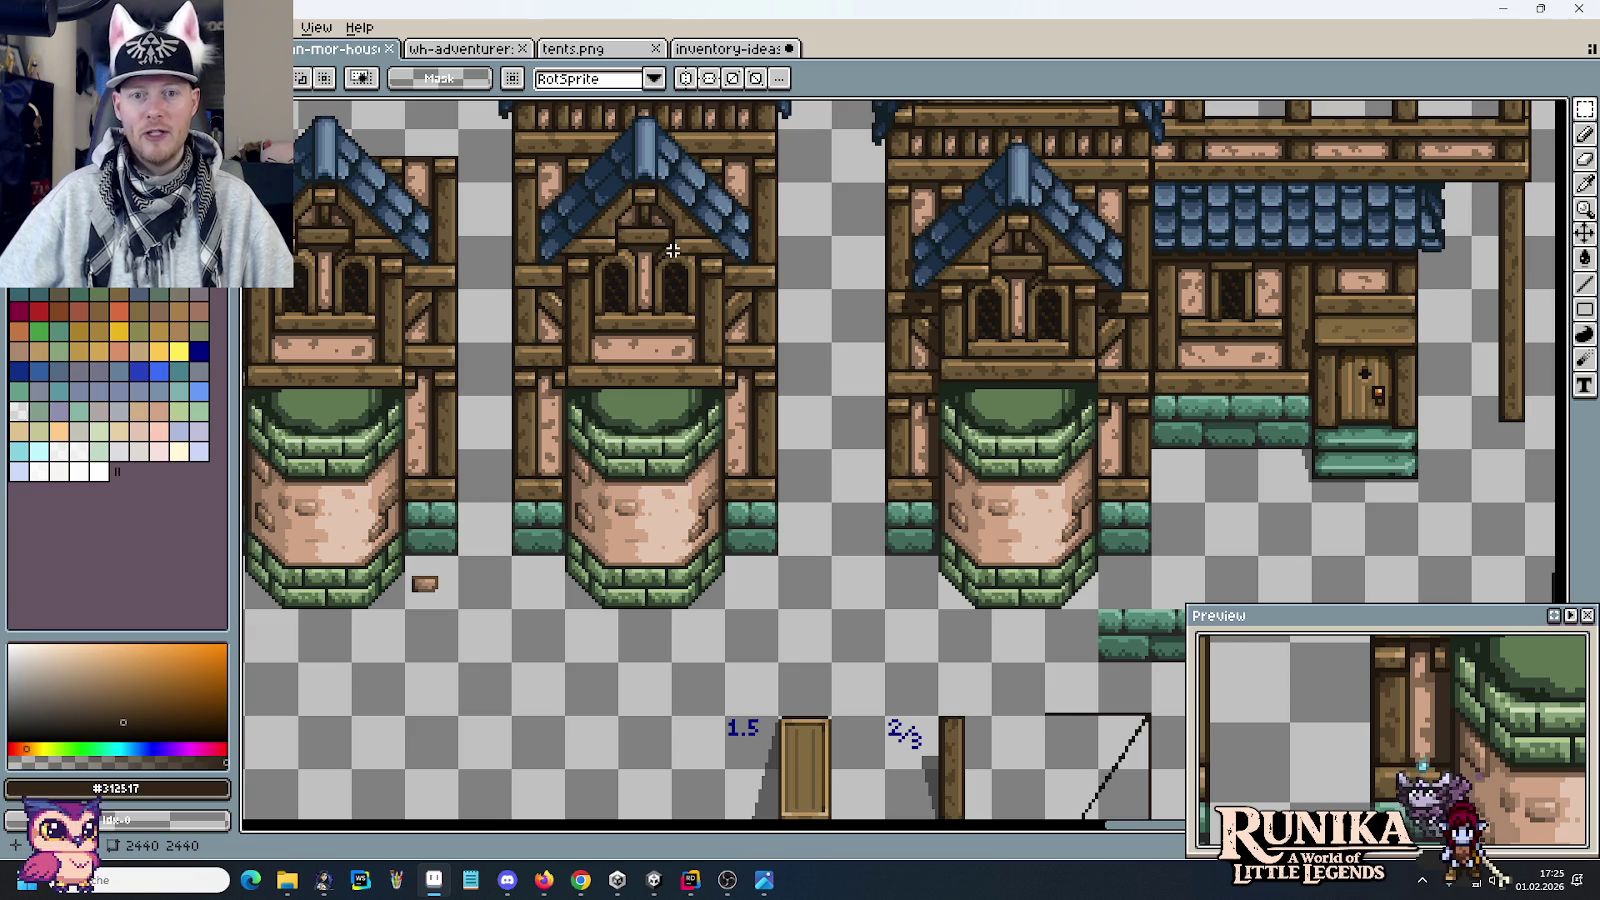
scroll(679, 257, up, 2)
scroll(650, 220, down, 1)
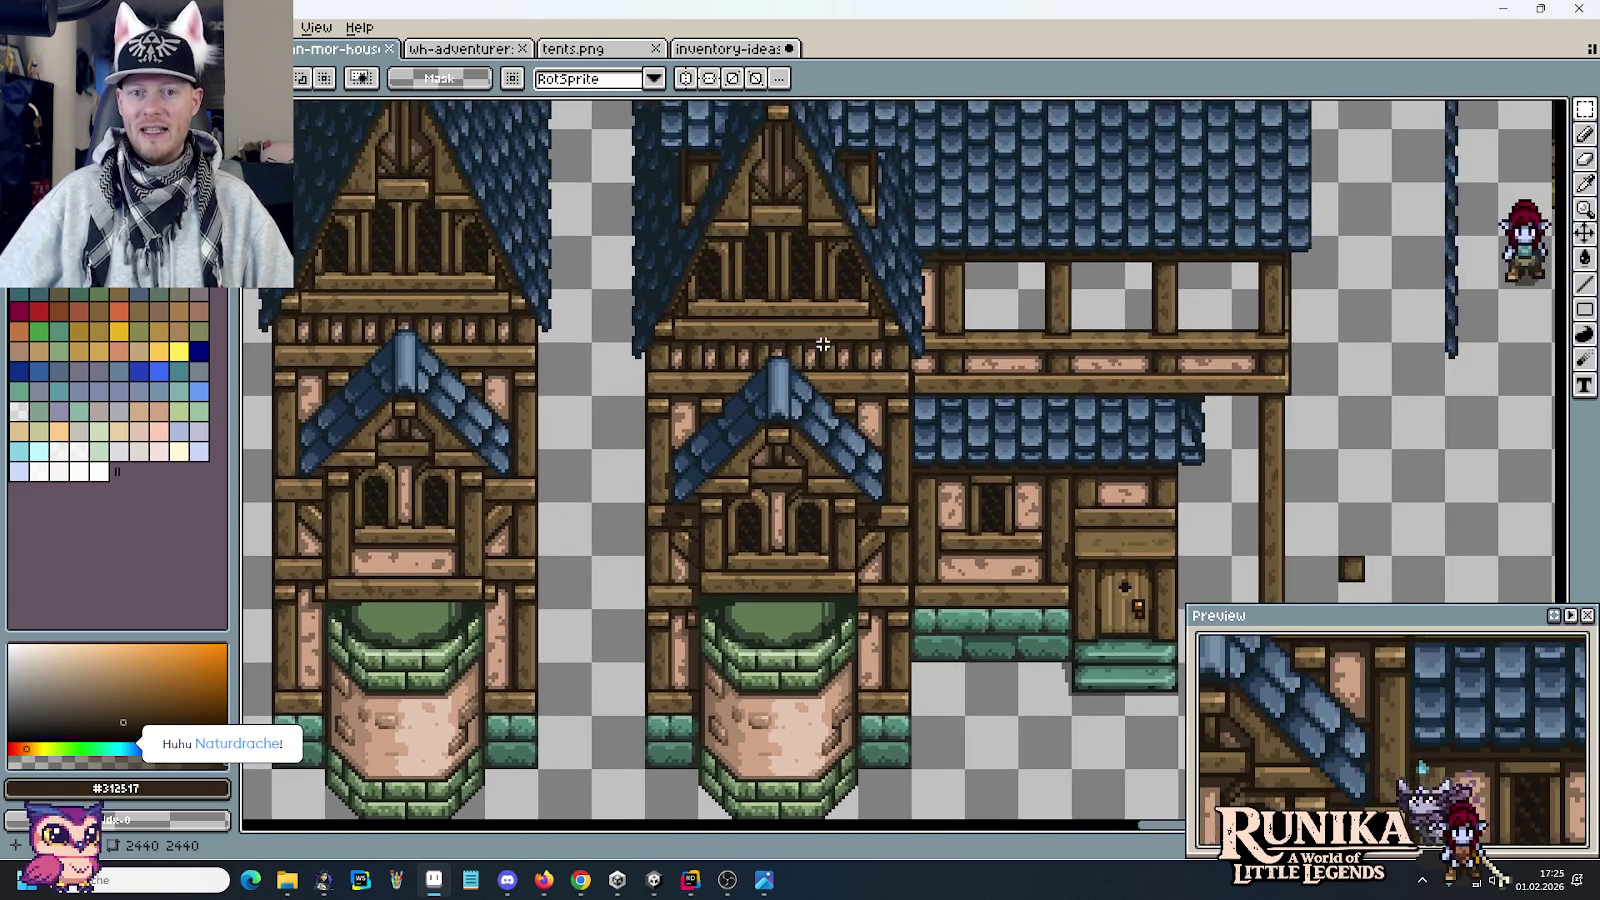
scroll(607, 147, down, 1)
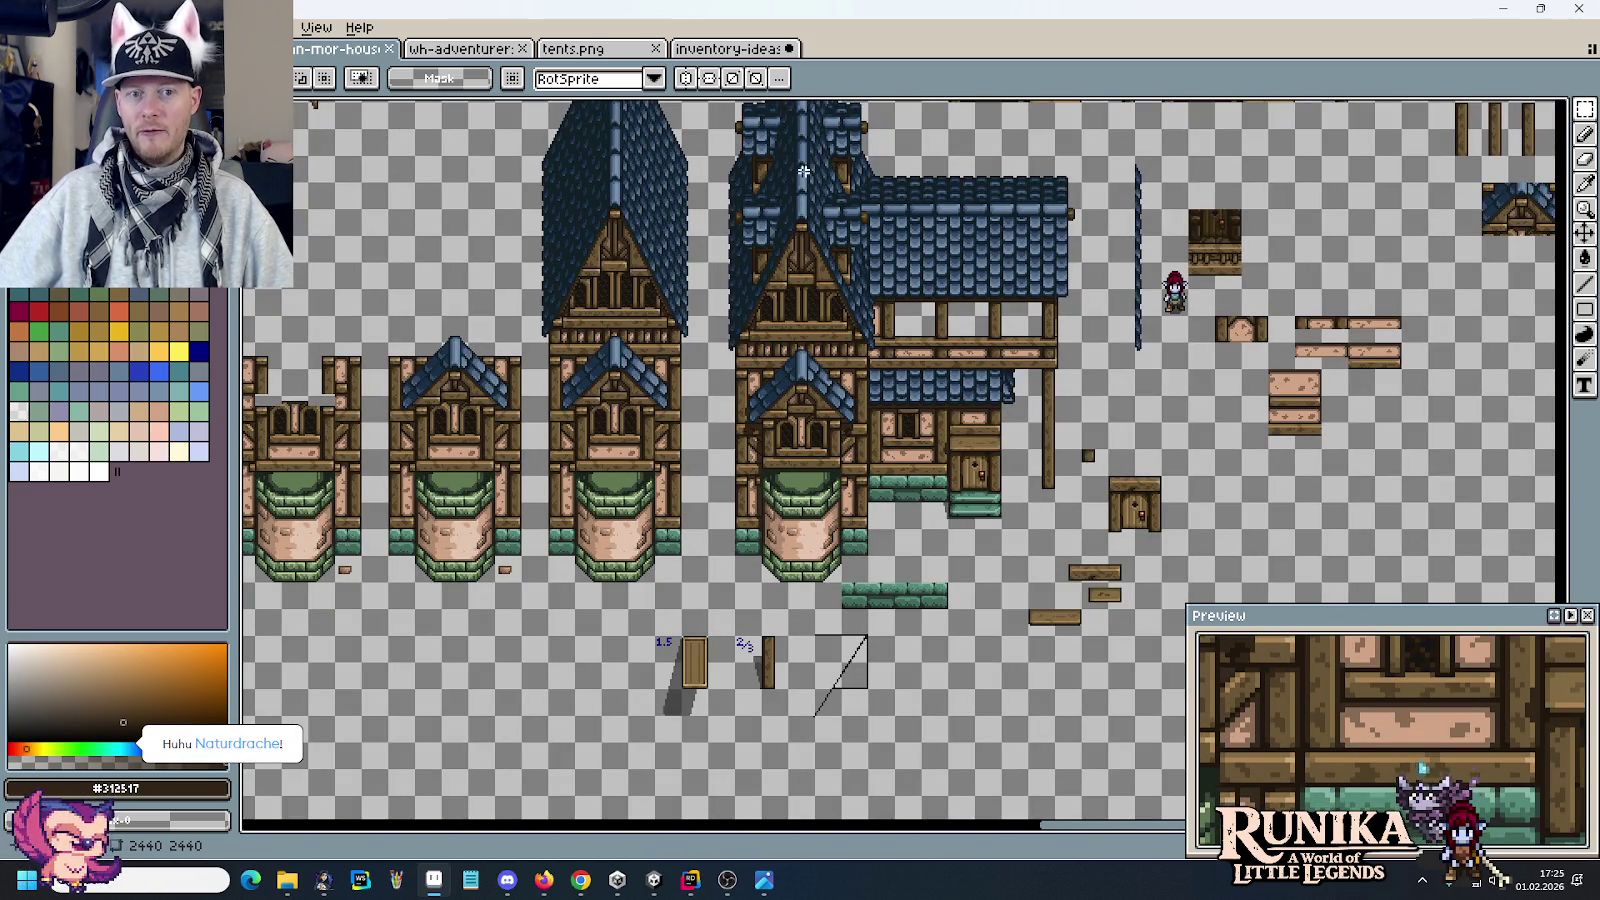
drag(699, 128, 1050, 539)
click(1163, 545)
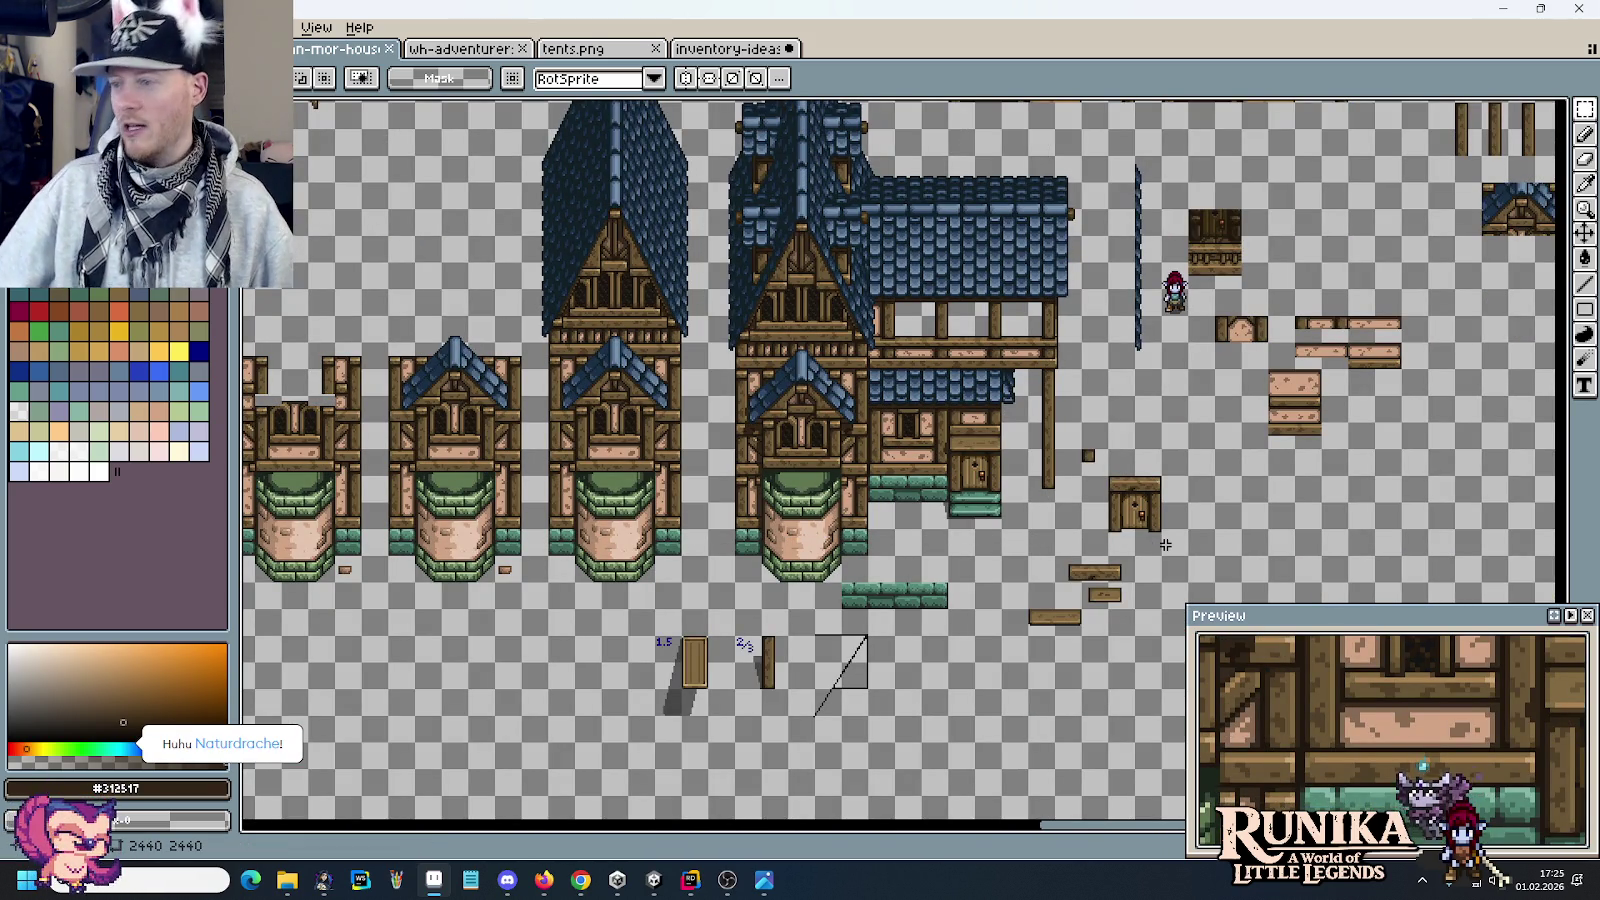